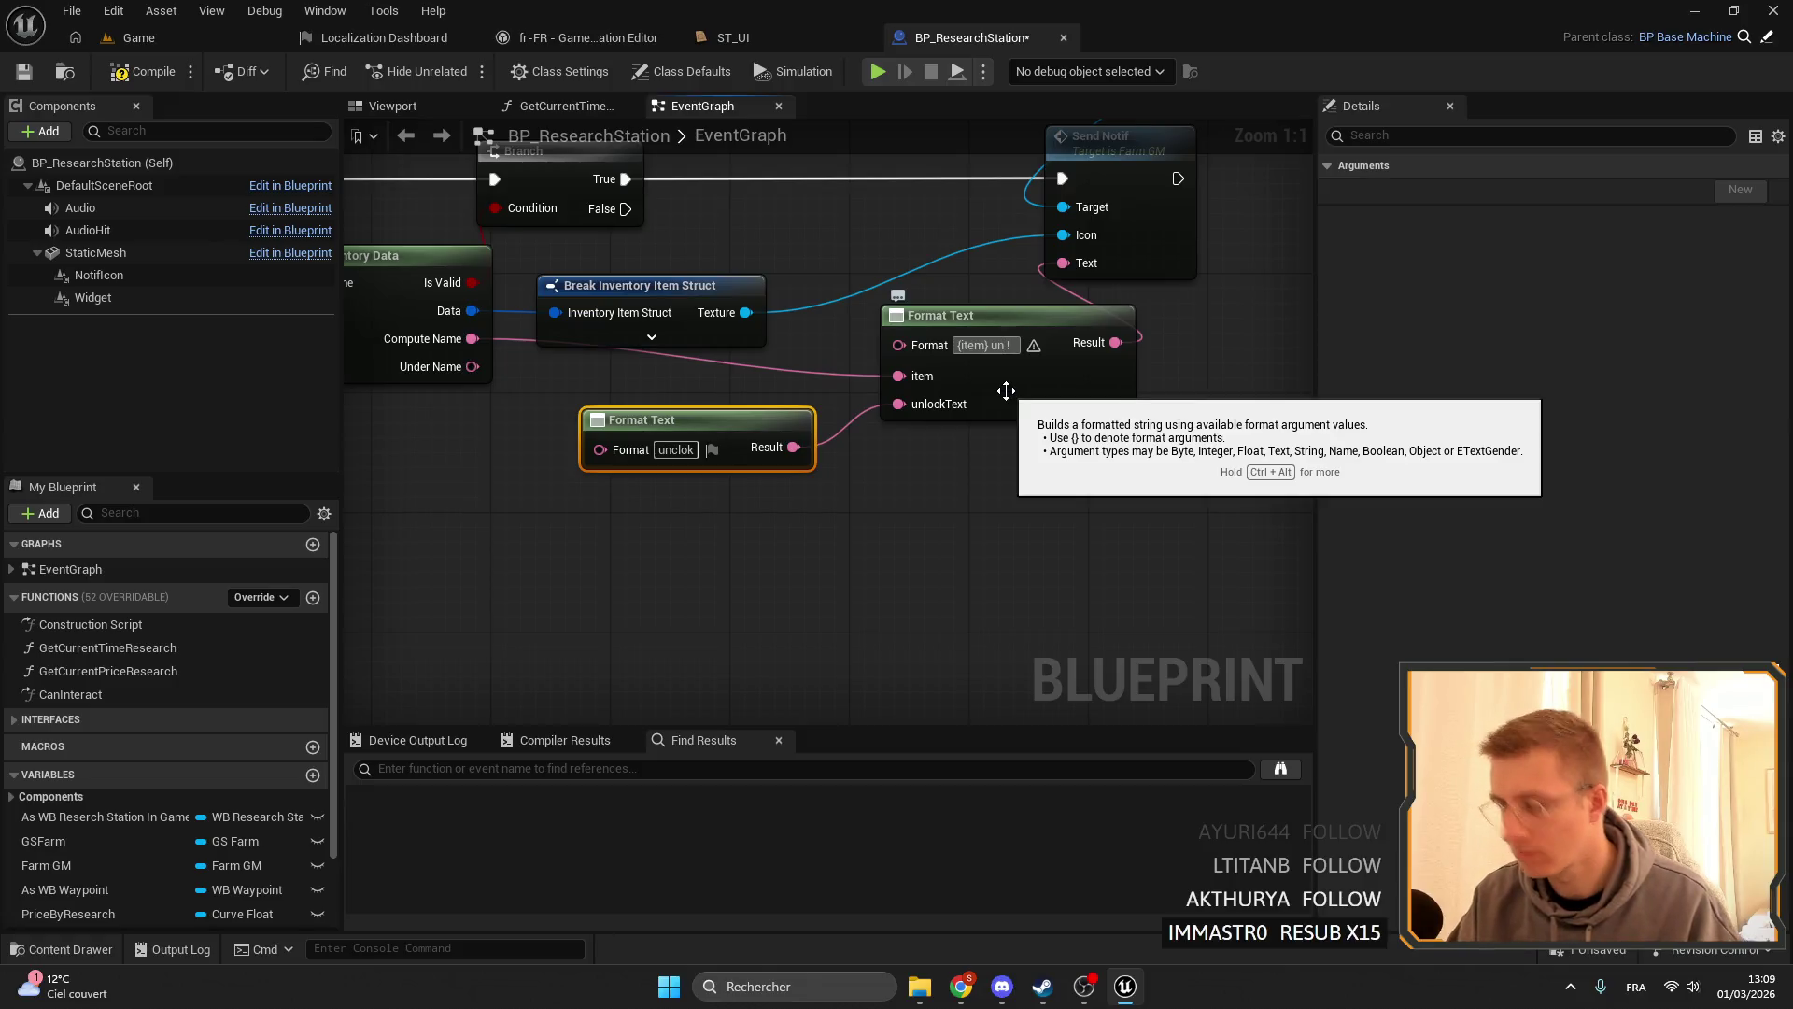
- Commit the '{item} unlock !' Format Text, delete the spare node, save, and open fr-FR translations
left_click(800, 490)
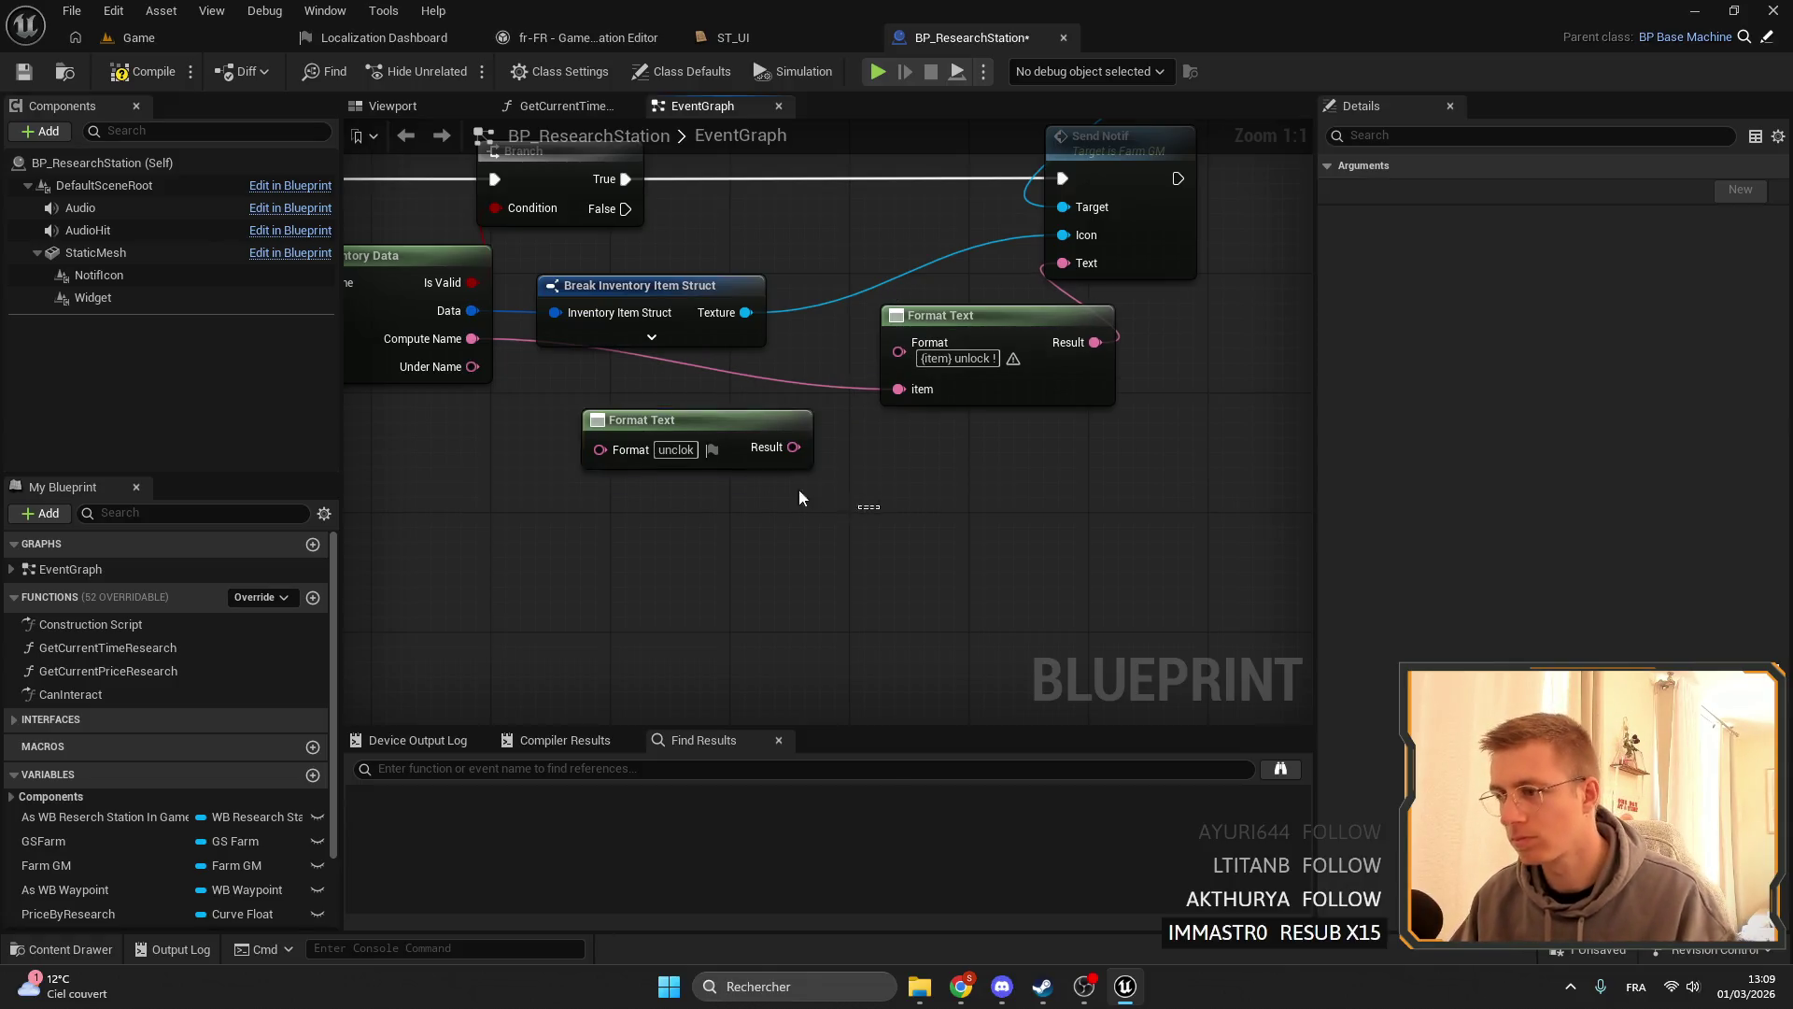
left_click(721, 439)
key("Delete")
mouse_move(898, 351)
left_mouse_down()
mouse_move(975, 321)
mouse_move(962, 308)
left_mouse_up()
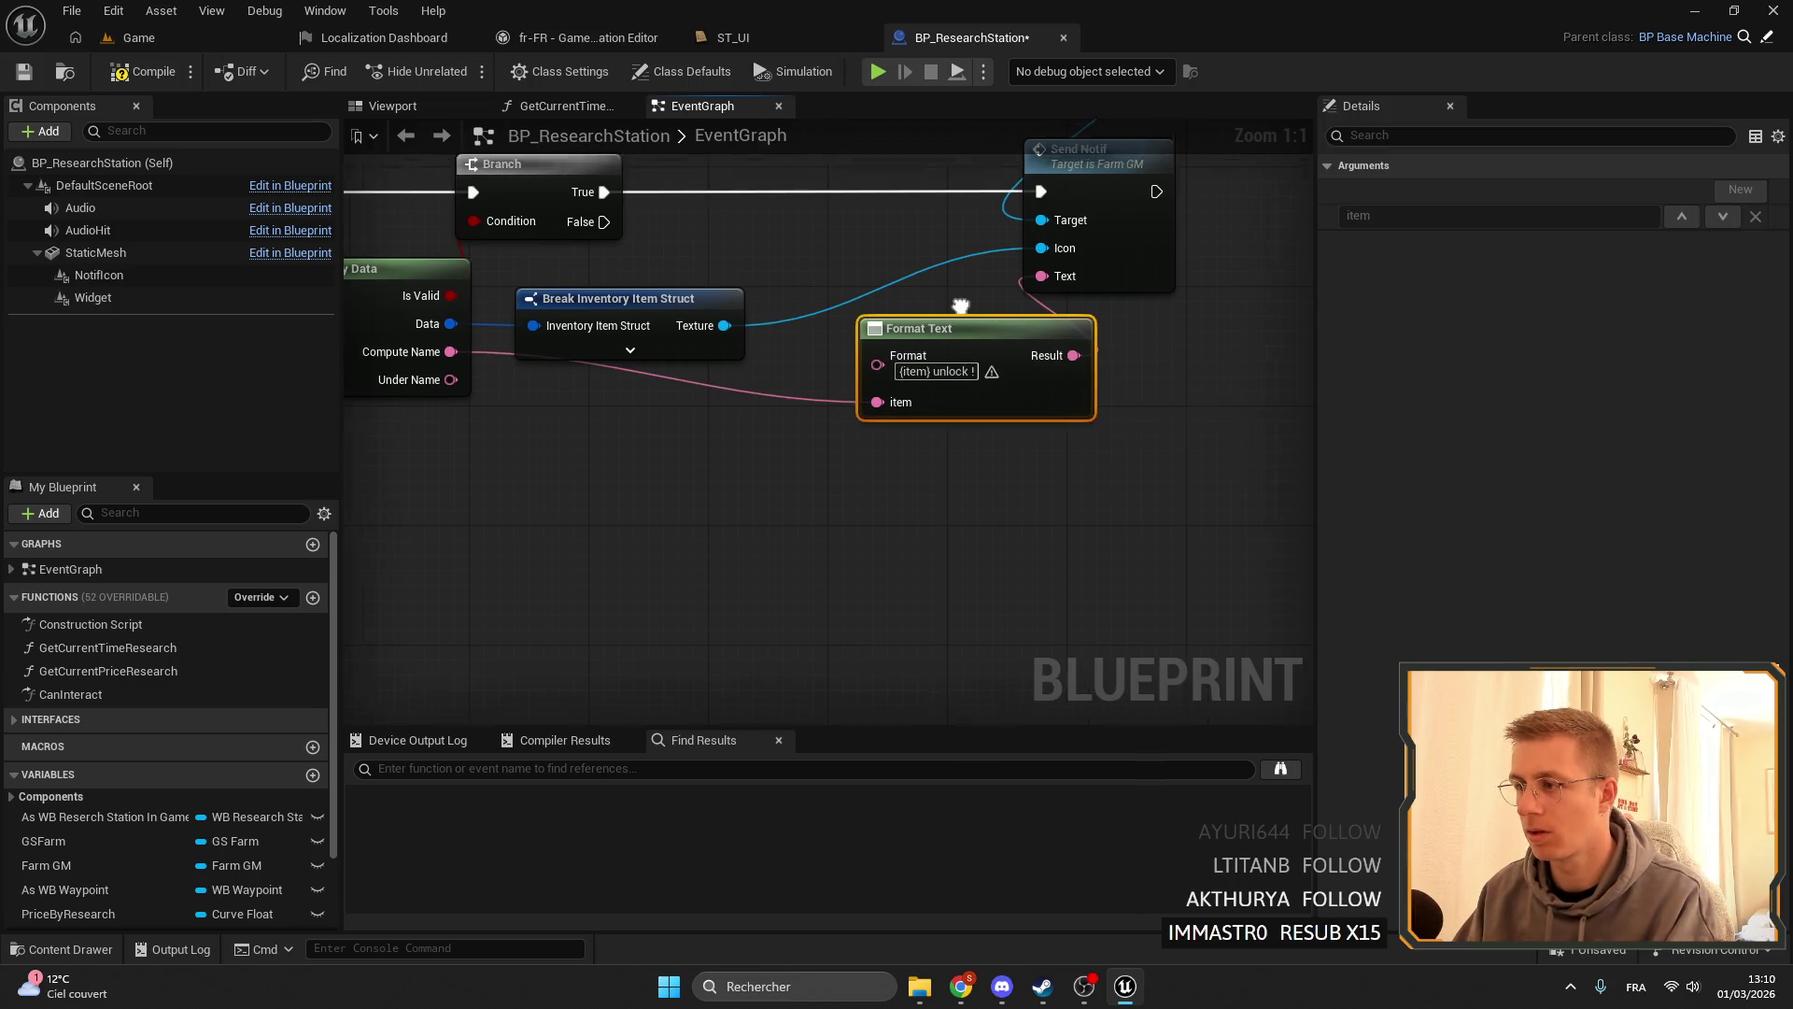
left_click(24, 72)
left_click(600, 39)
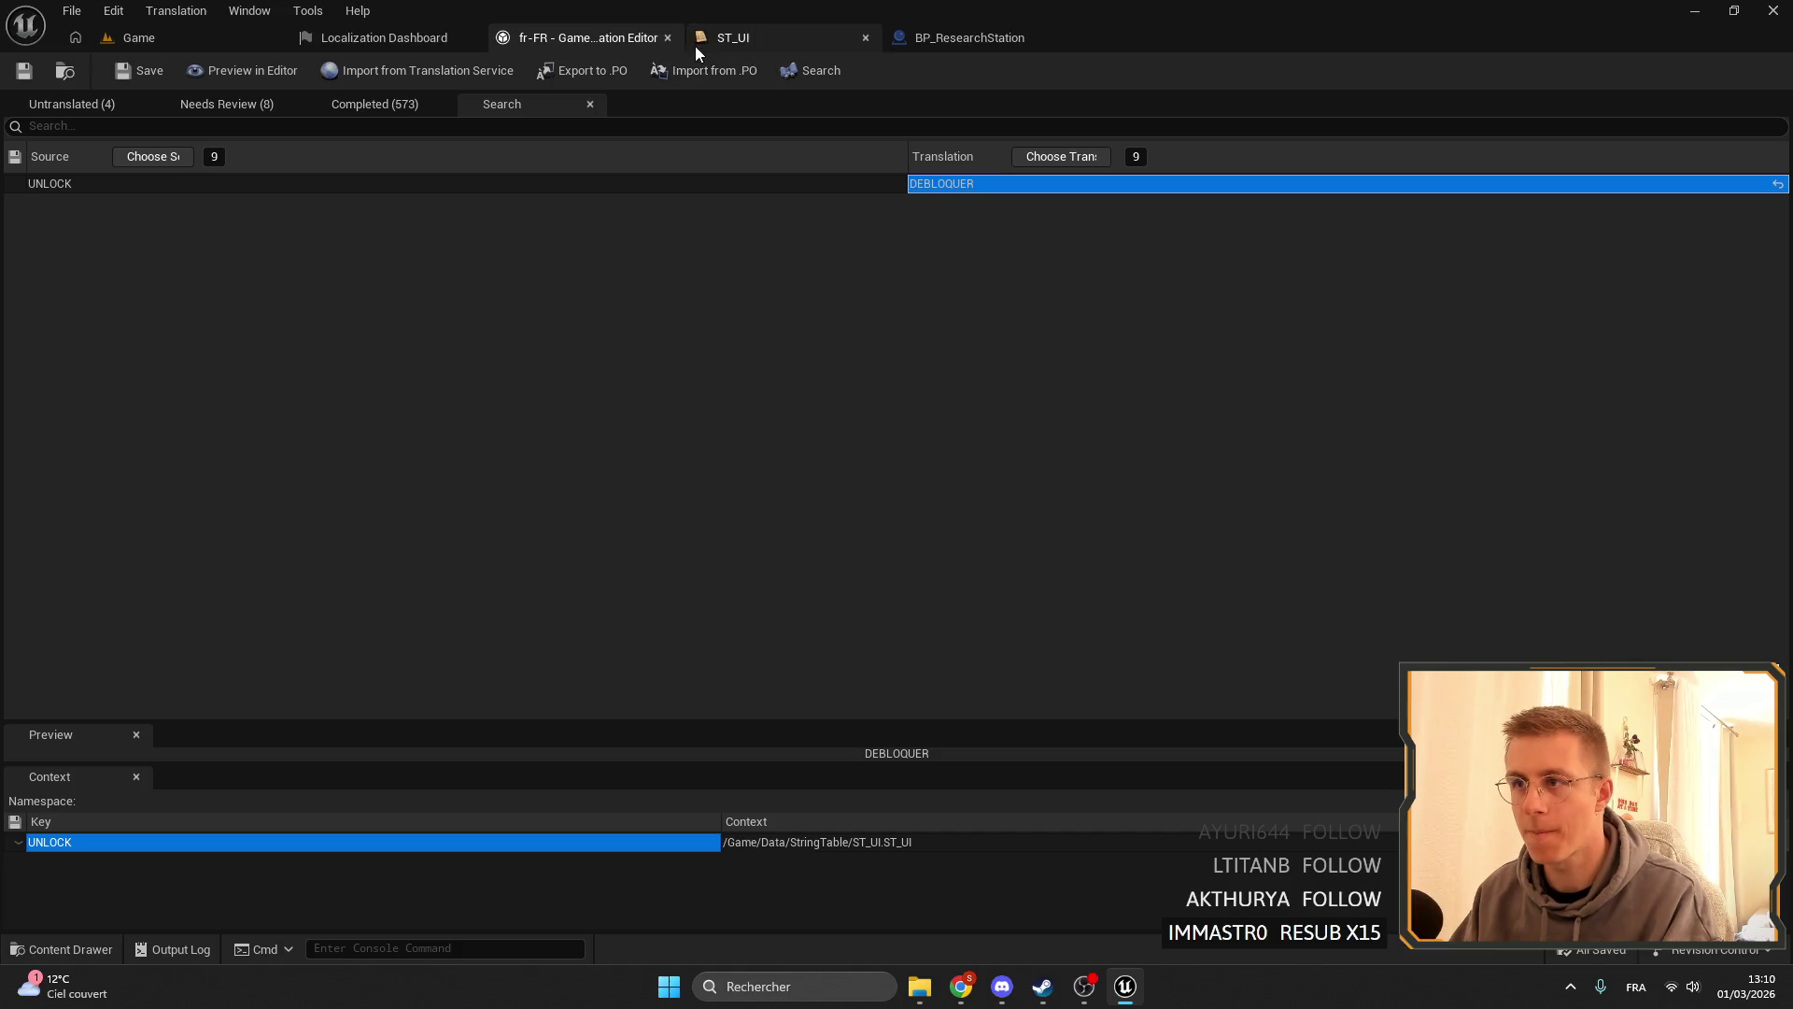
- Run Gather Text for the Game target from the Localization Dashboard
left_click(430, 39)
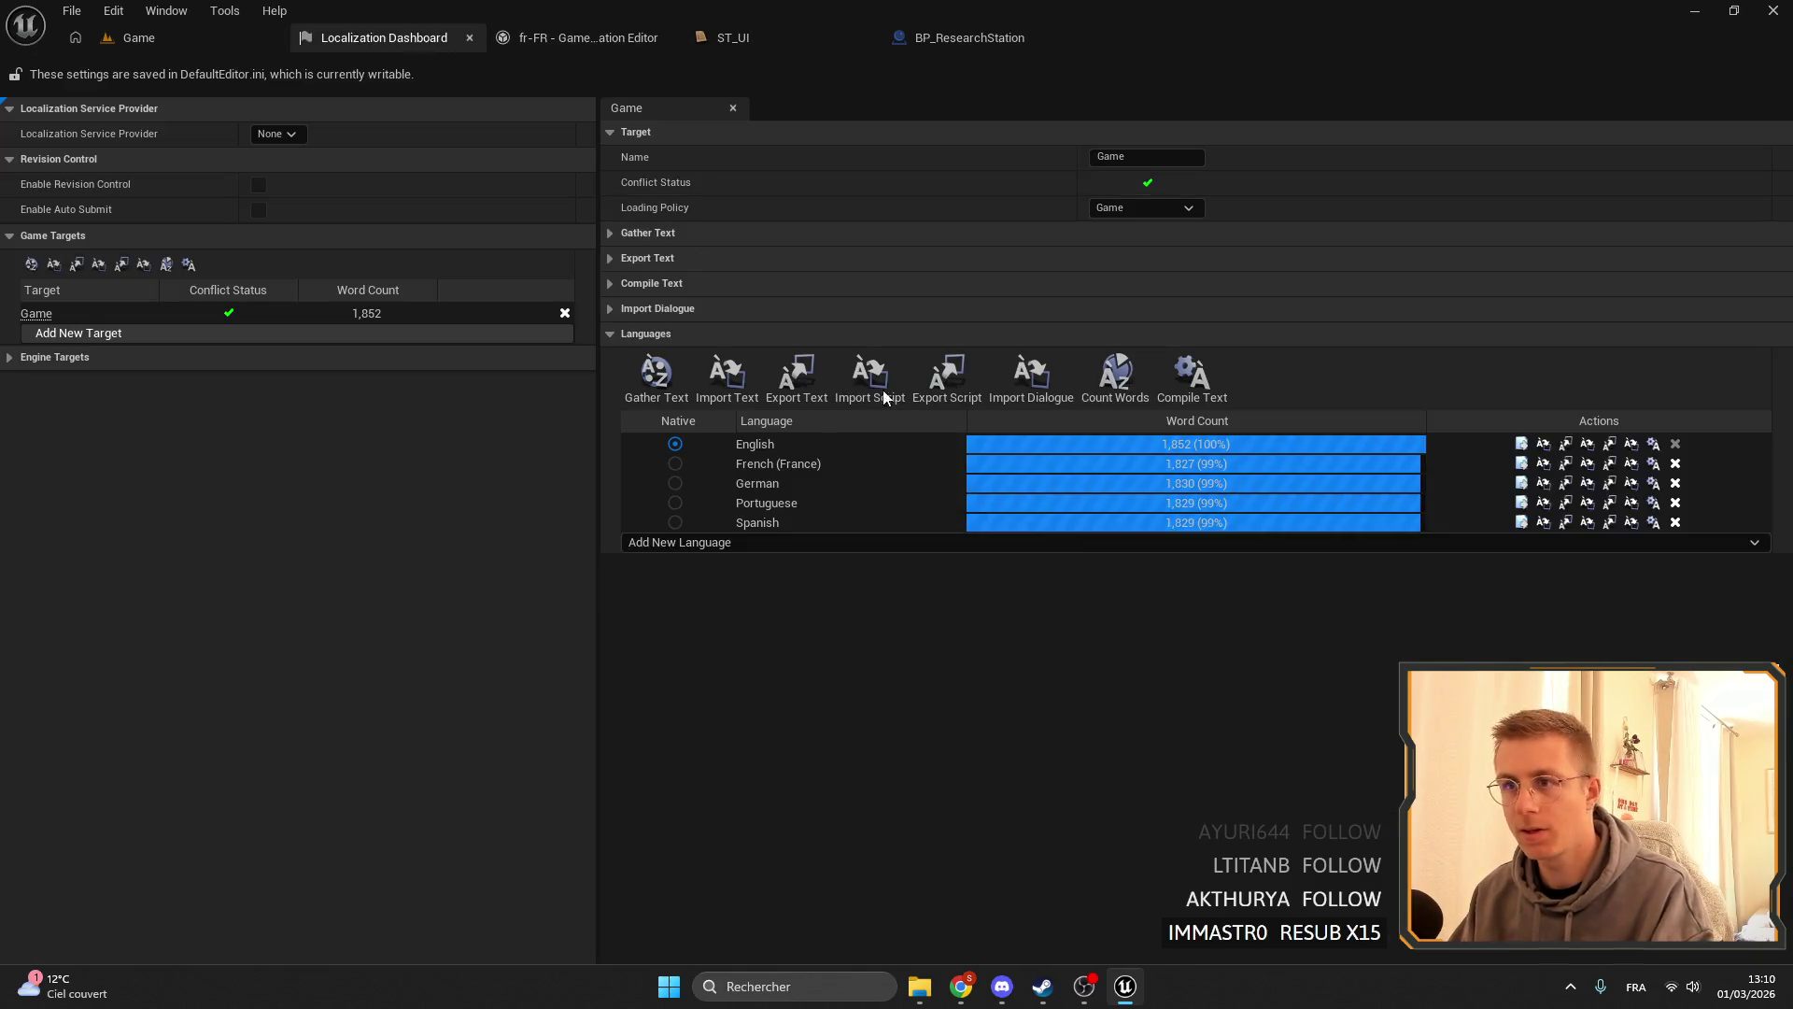
left_click(645, 377)
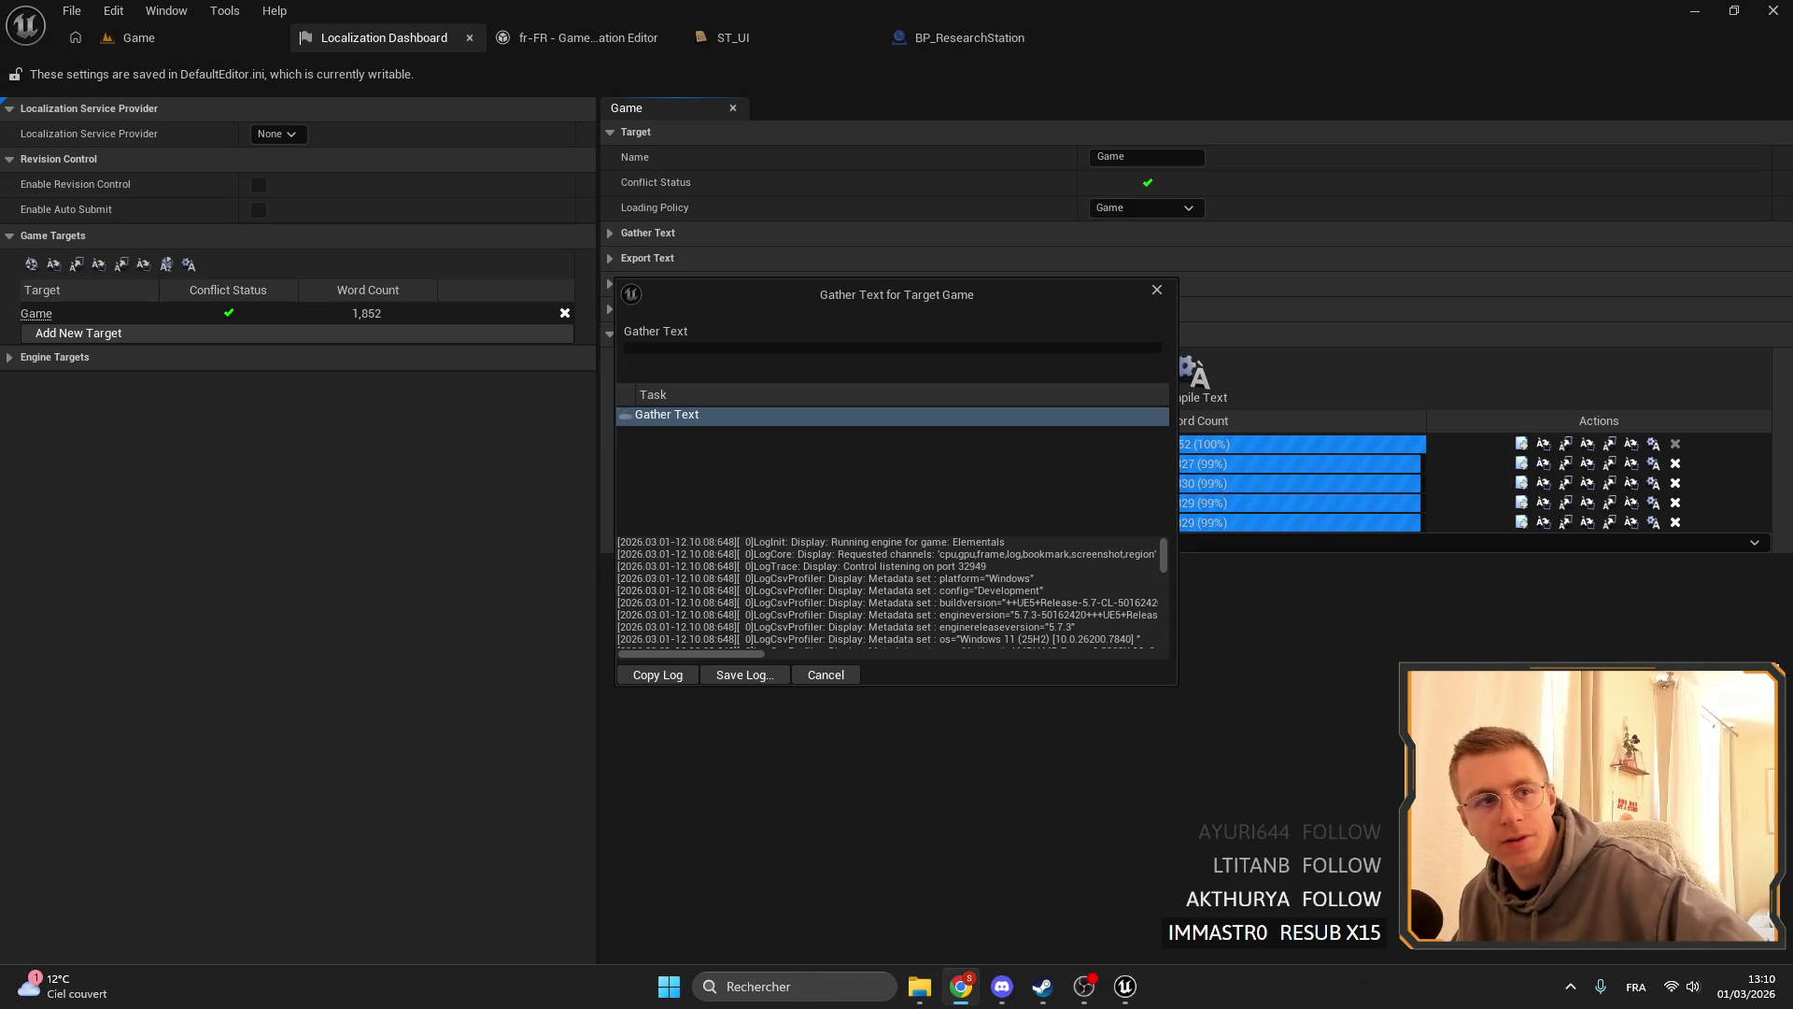
- Open the Elemency Island Demo store page, maximize the browser, and jump to its reviews
scroll(966, 350, "down", 8)
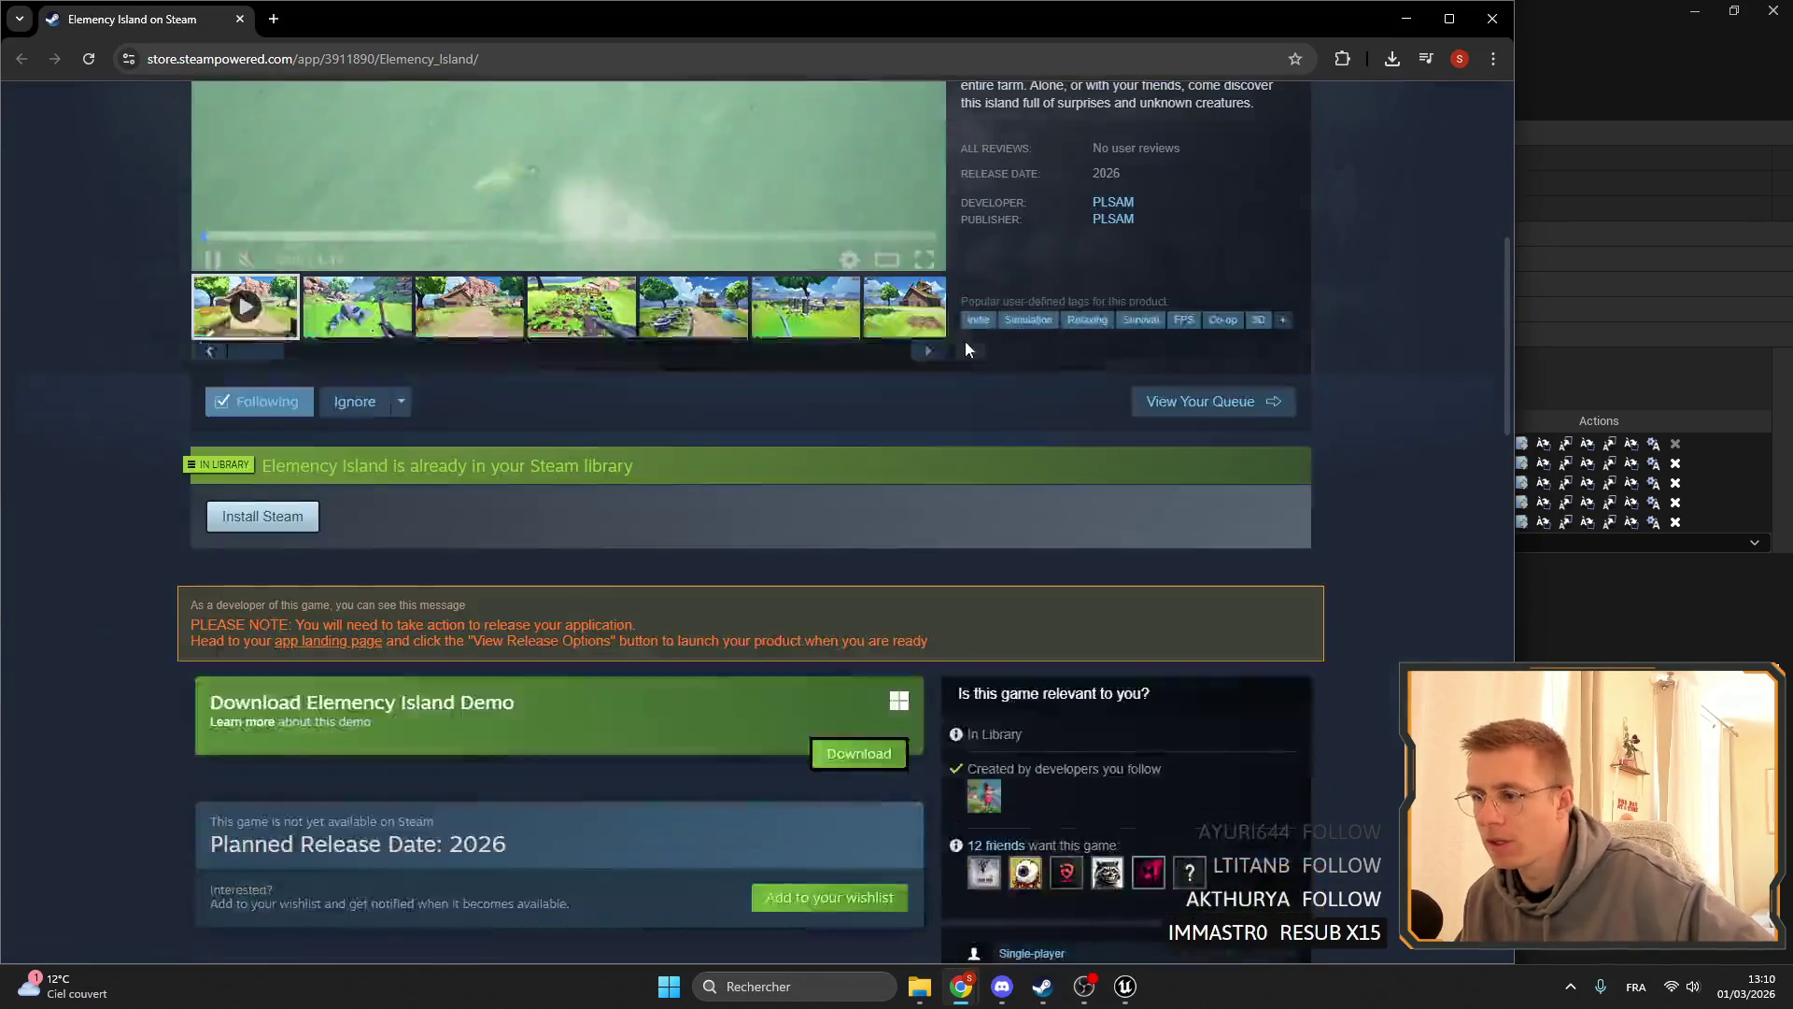
scroll(966, 350, "down", 4)
scroll(726, 524, "up", 7)
scroll(727, 525, "down", 4)
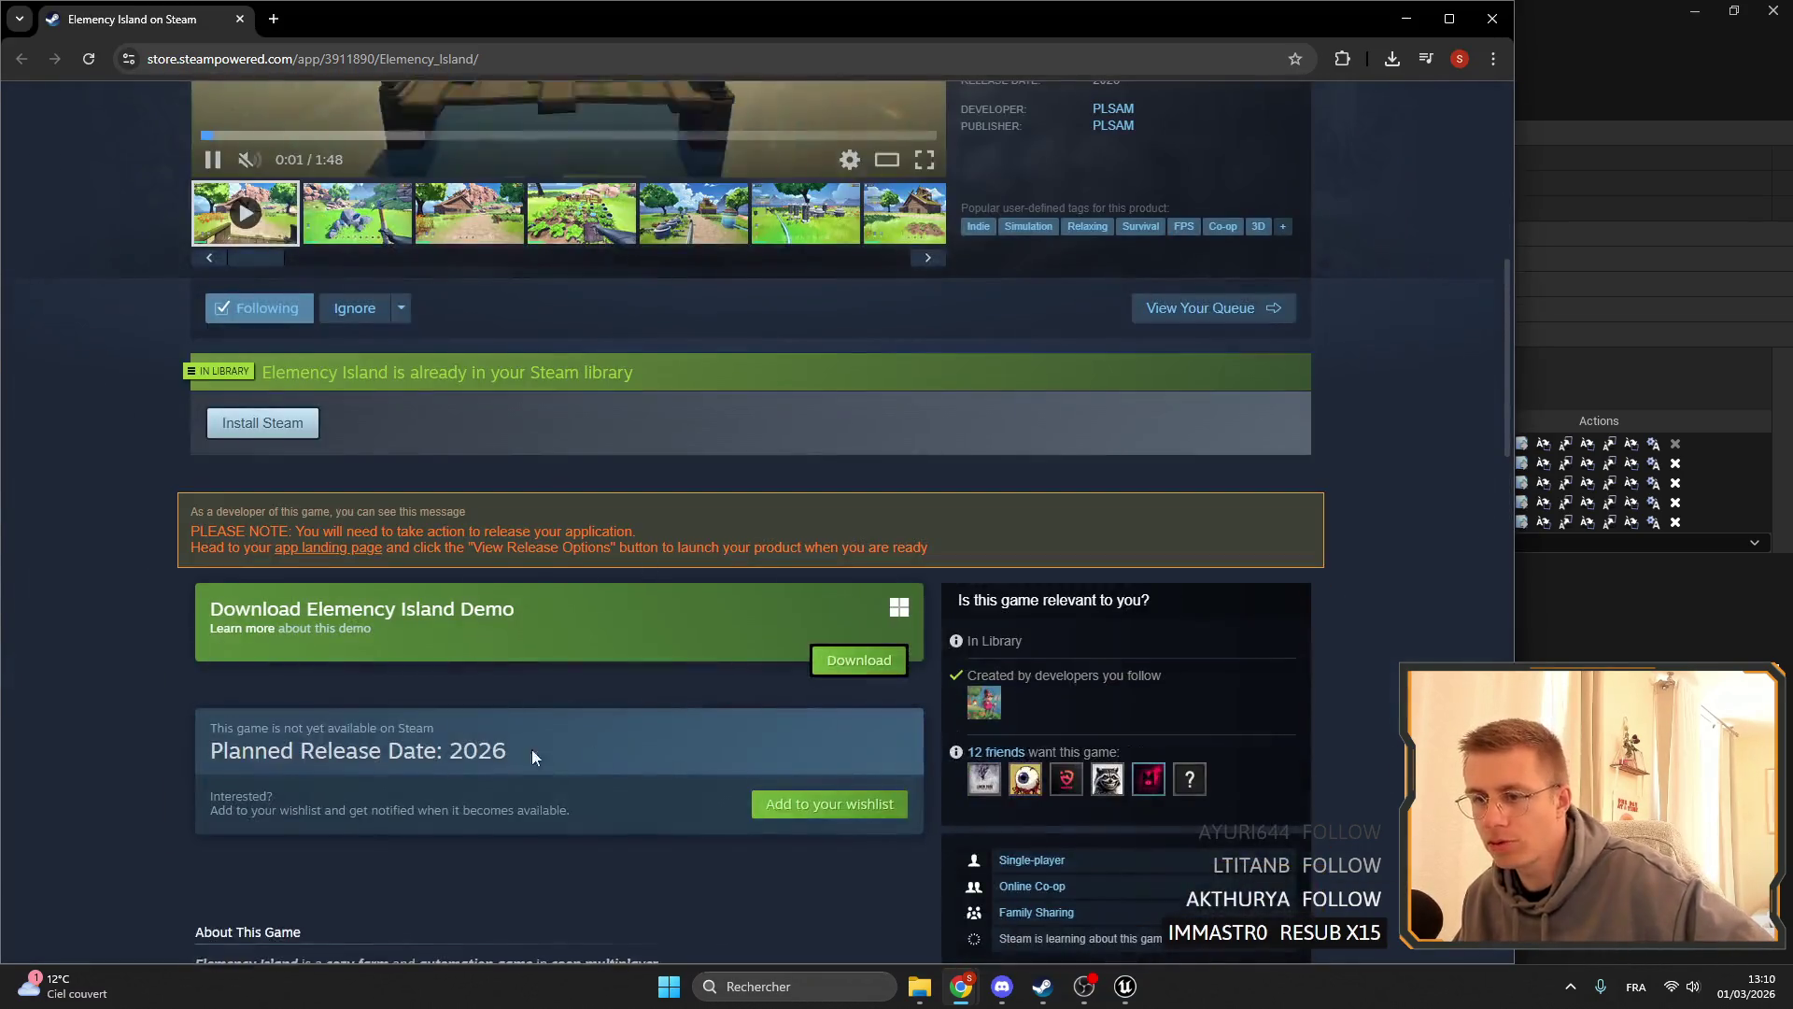
left_click(297, 611)
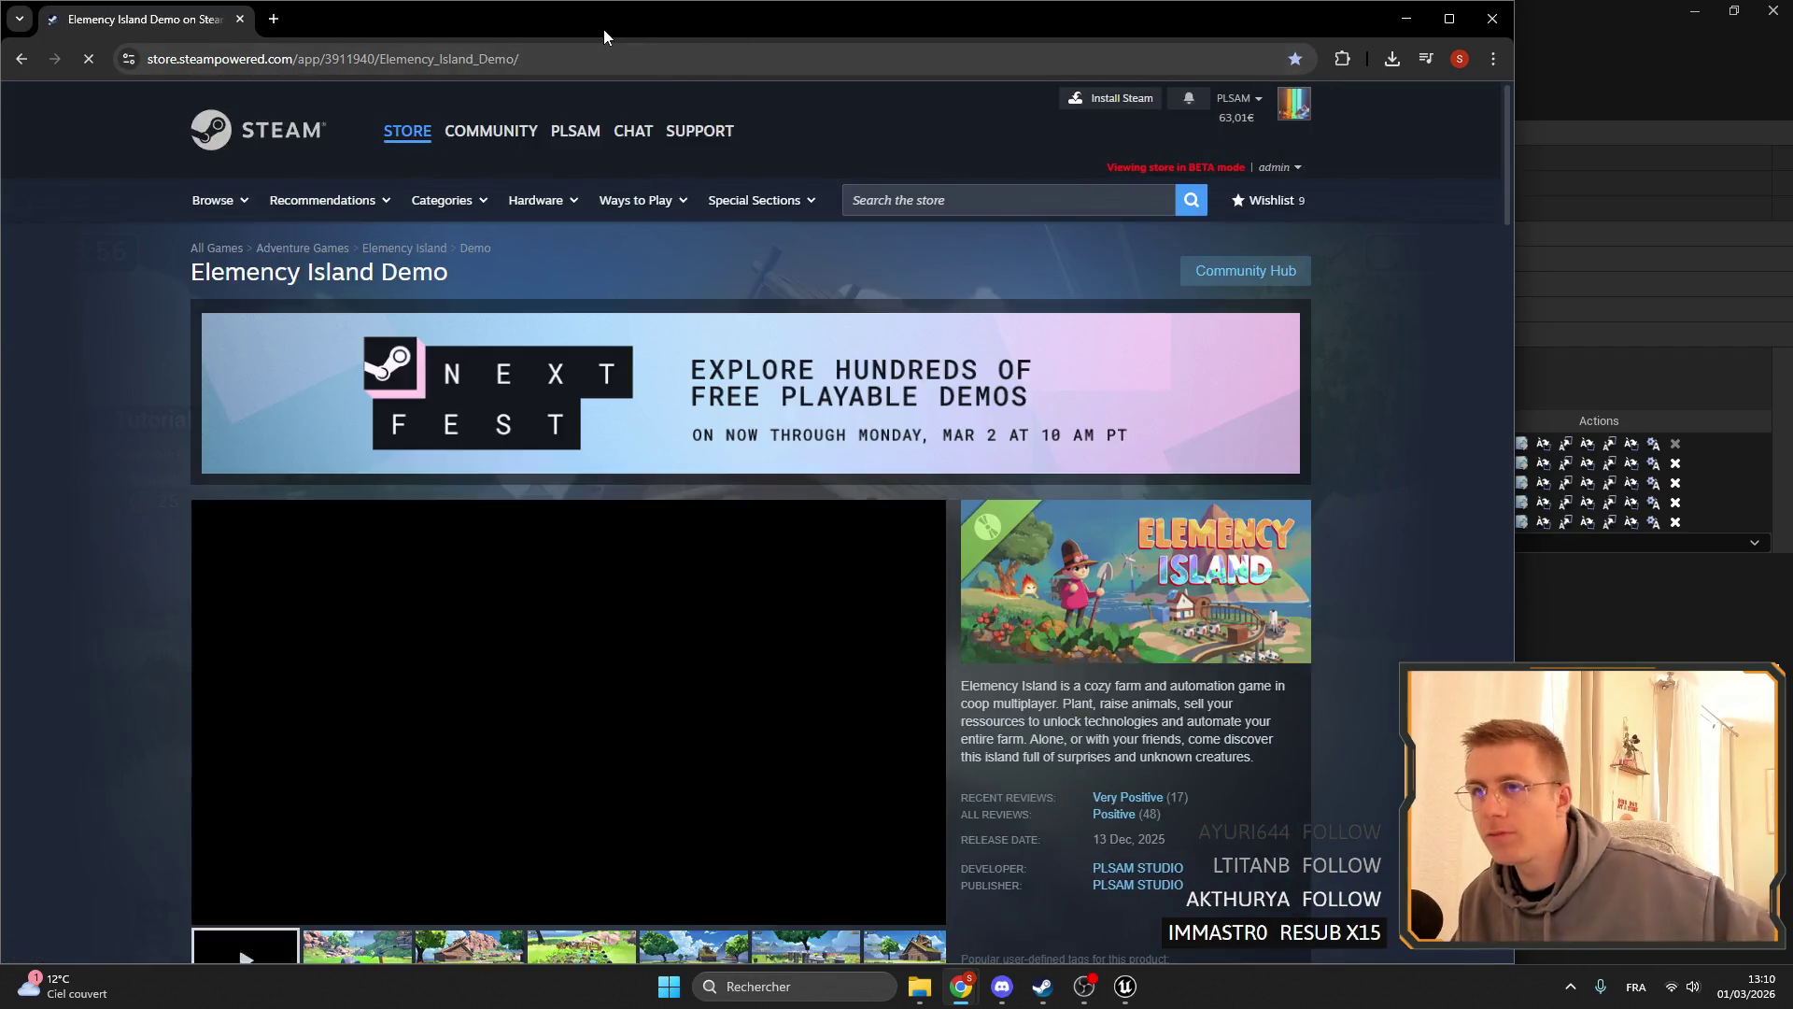
left_click_drag(747, 19, 696, 329)
scroll(1214, 561, "down", 5)
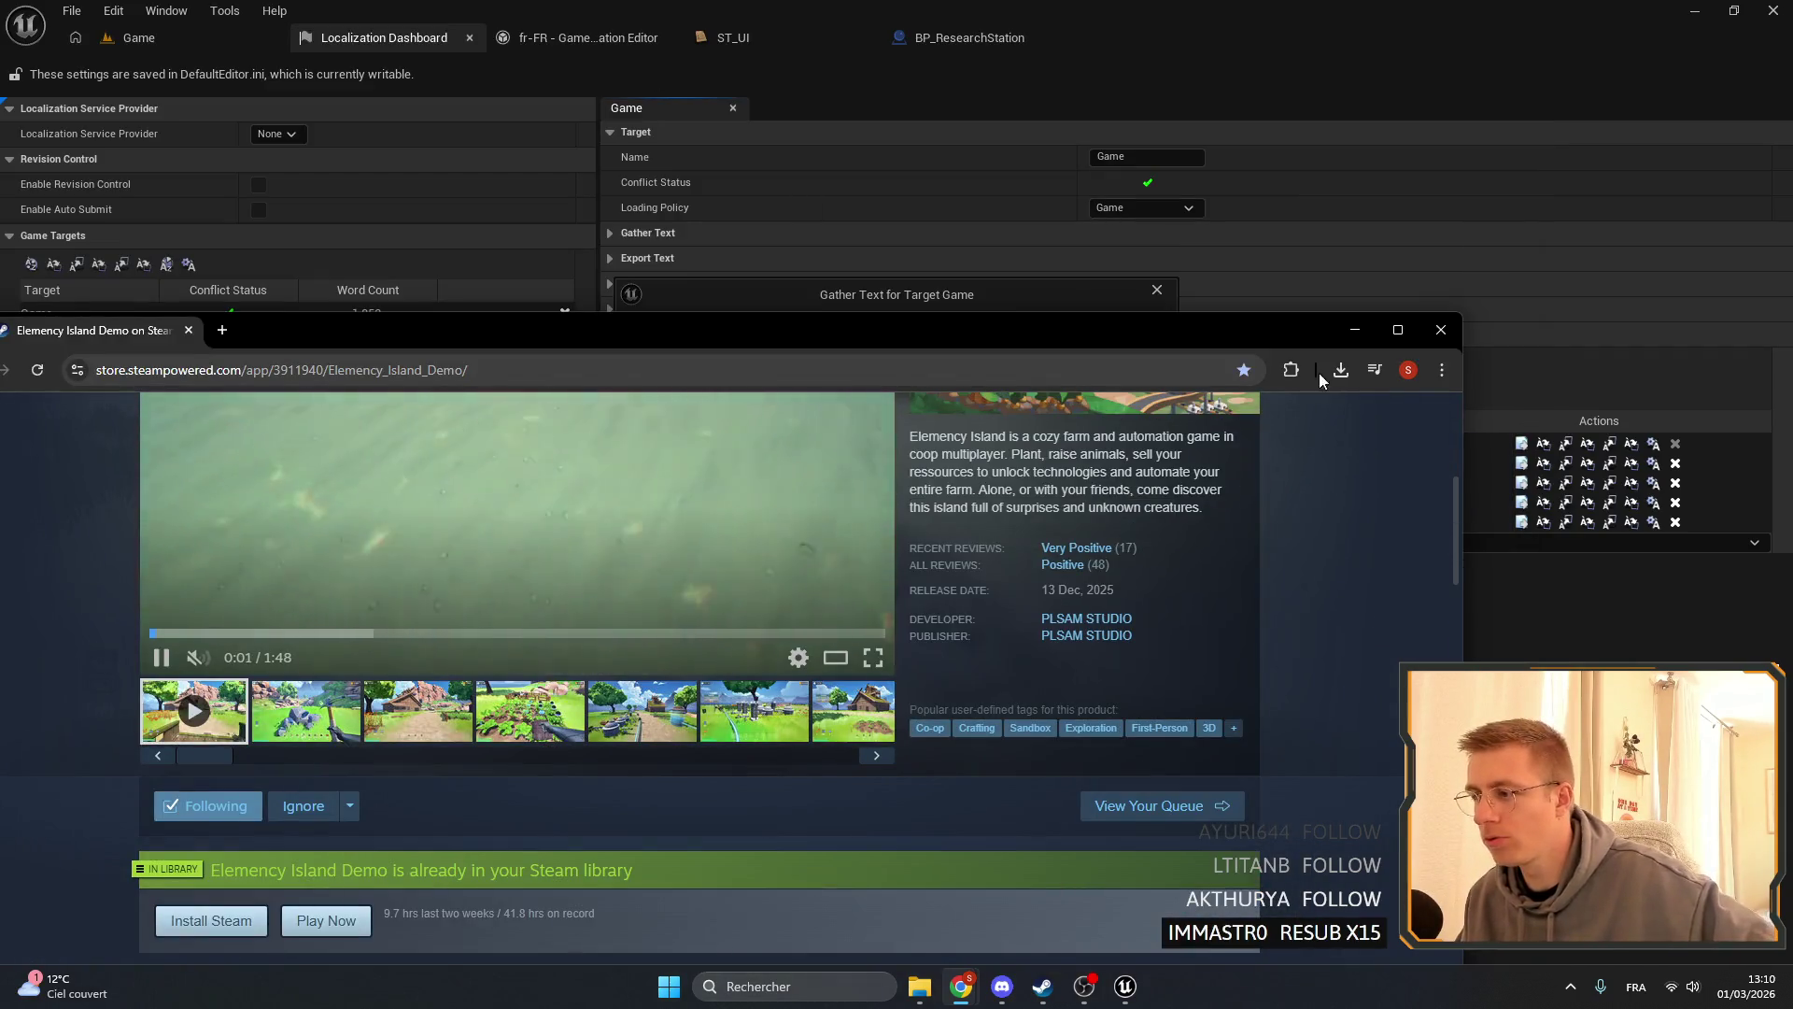
left_click(1398, 330)
scroll(1234, 370, "up", 3)
left_click(1251, 534)
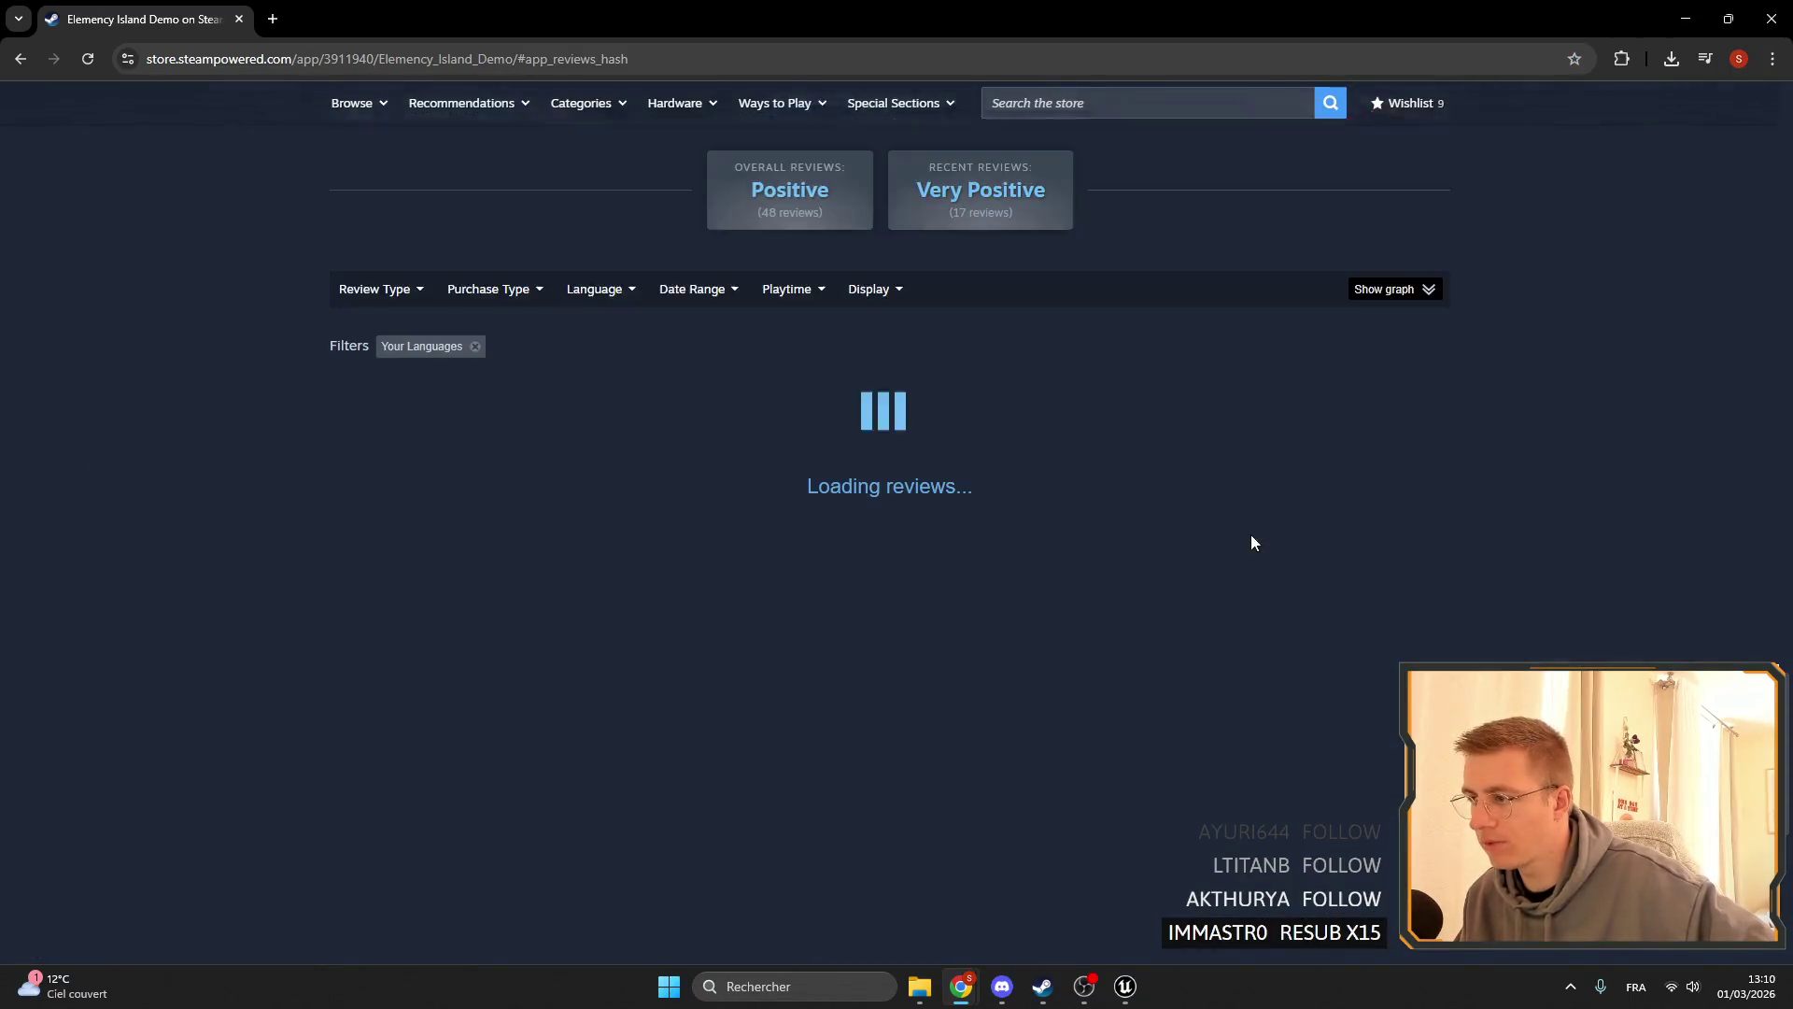
- Remove the Your Languages filter and sort the reviews by Recent
left_click(476, 333)
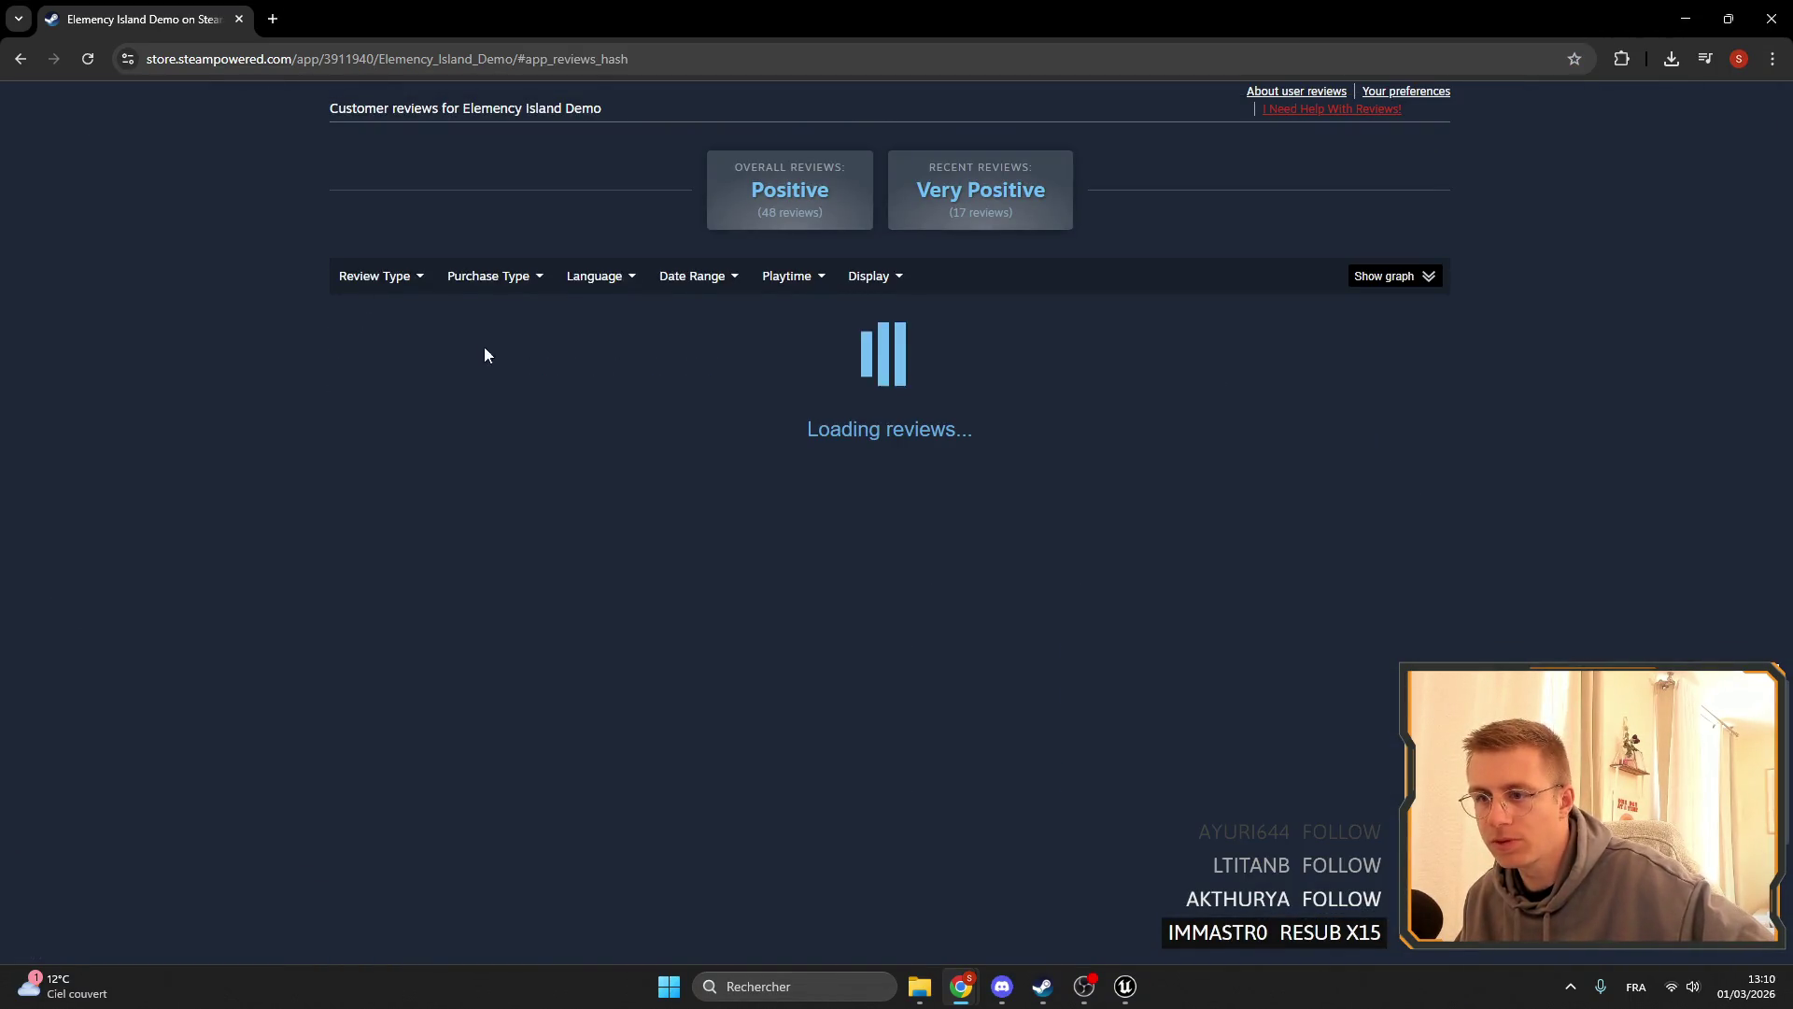
mouse_move(766, 272)
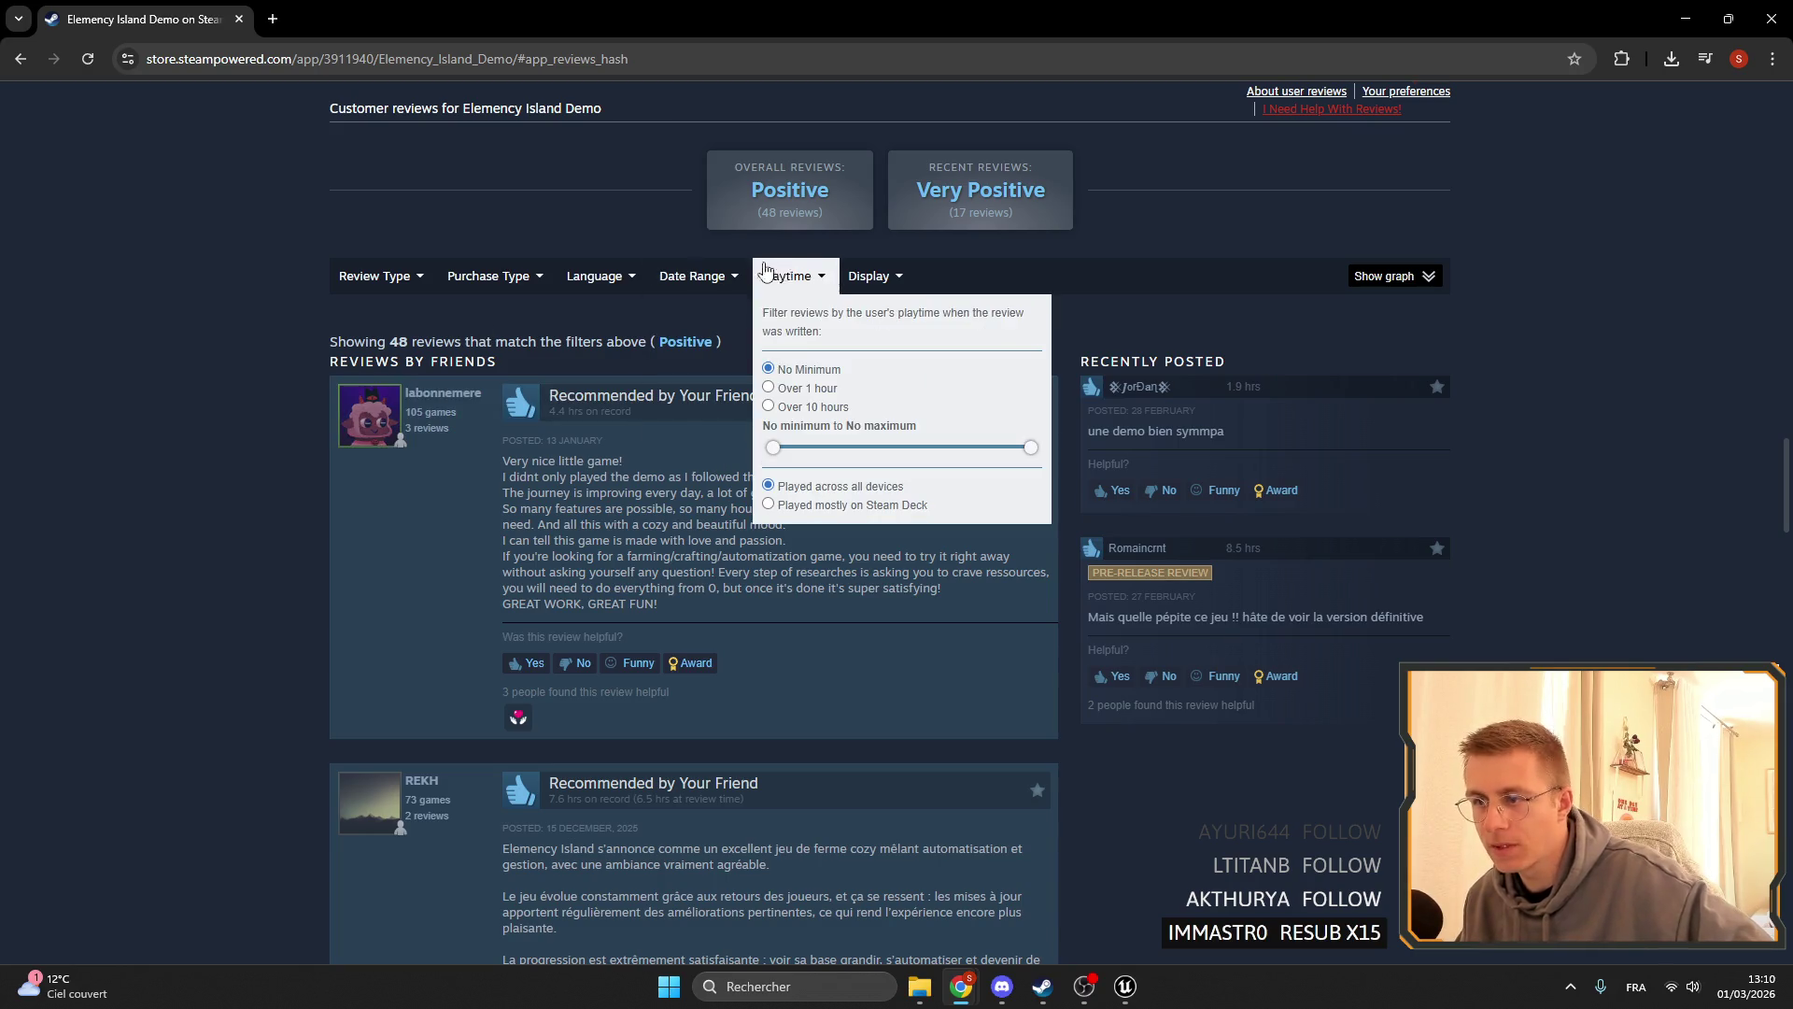
mouse_move(404, 289)
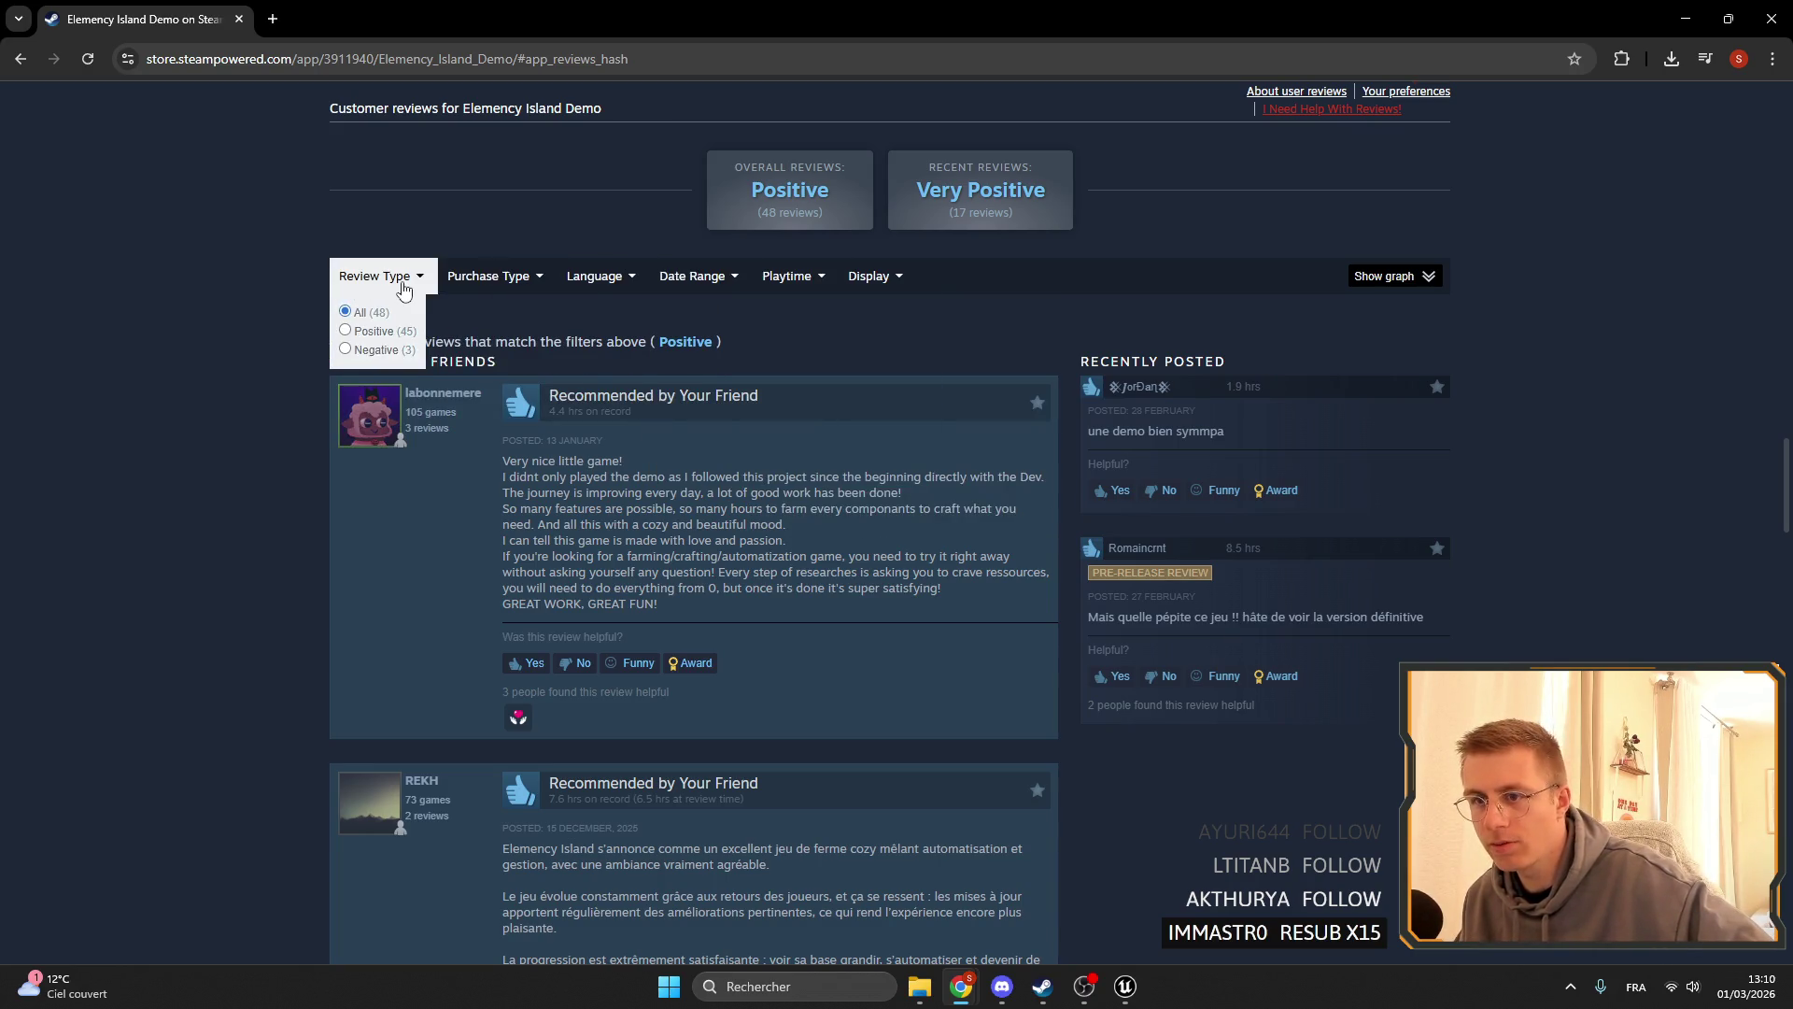
mouse_move(633, 286)
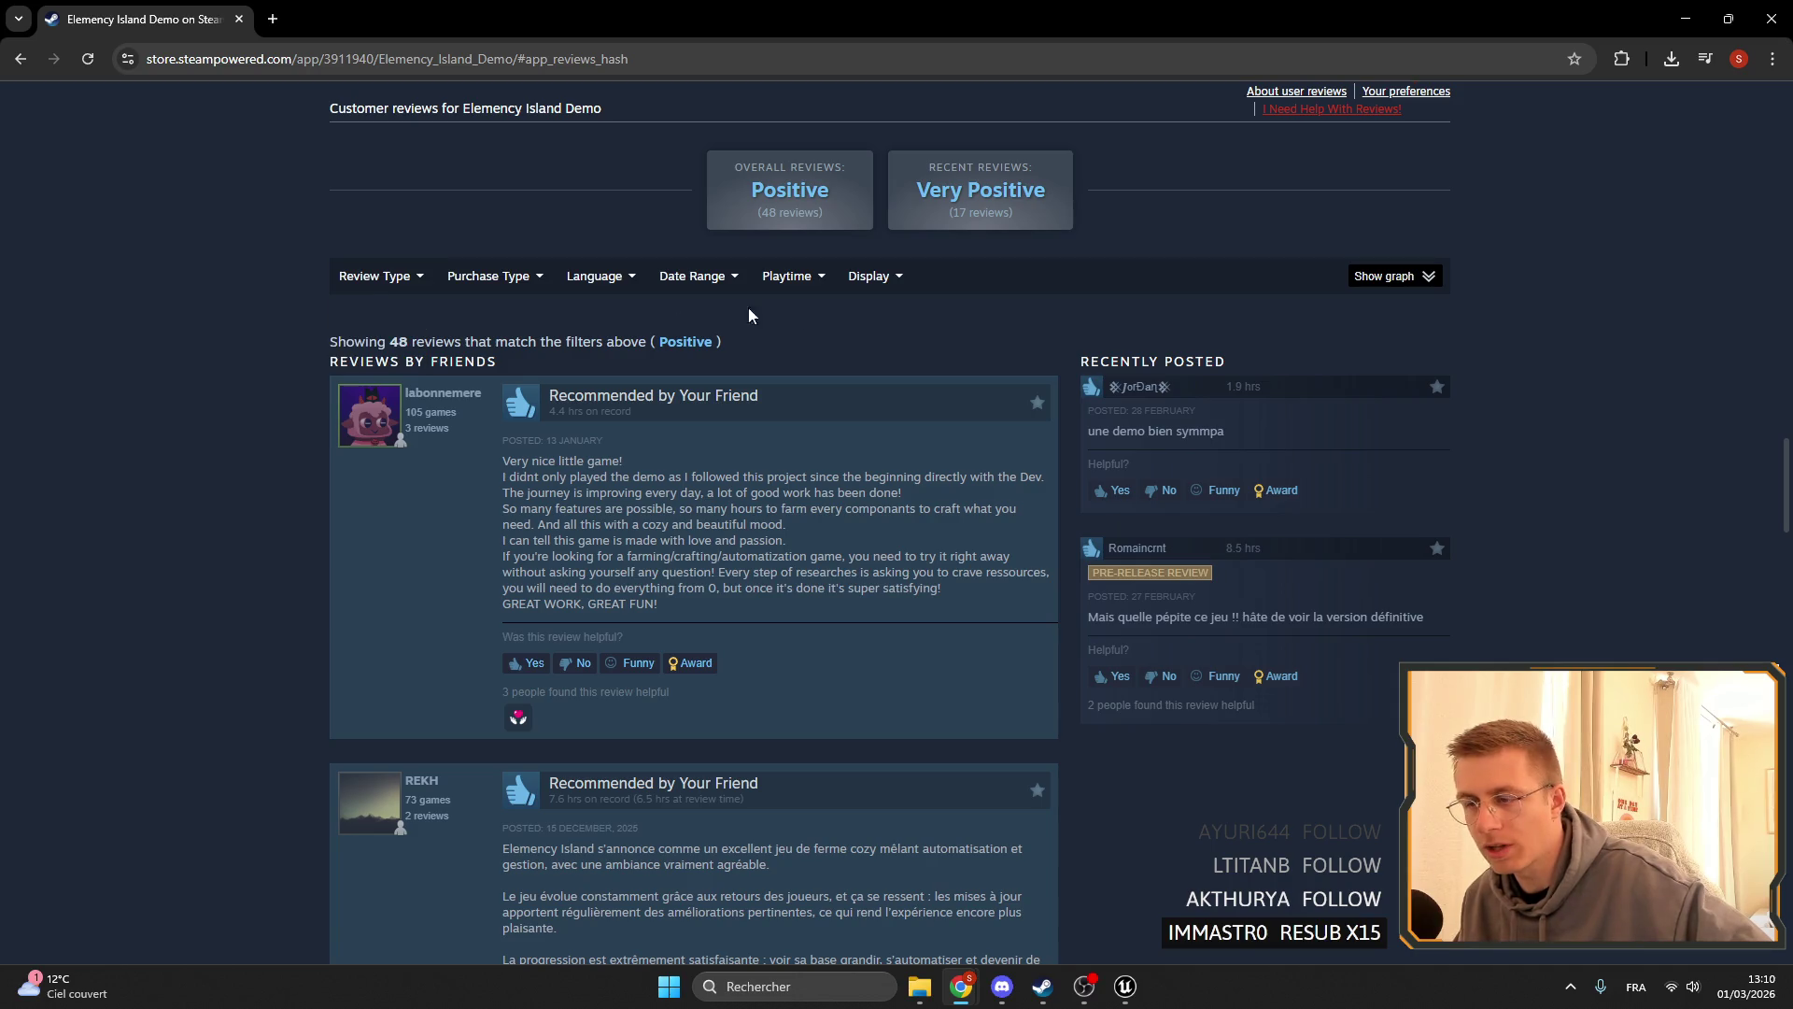
mouse_move(868, 285)
left_click(856, 388)
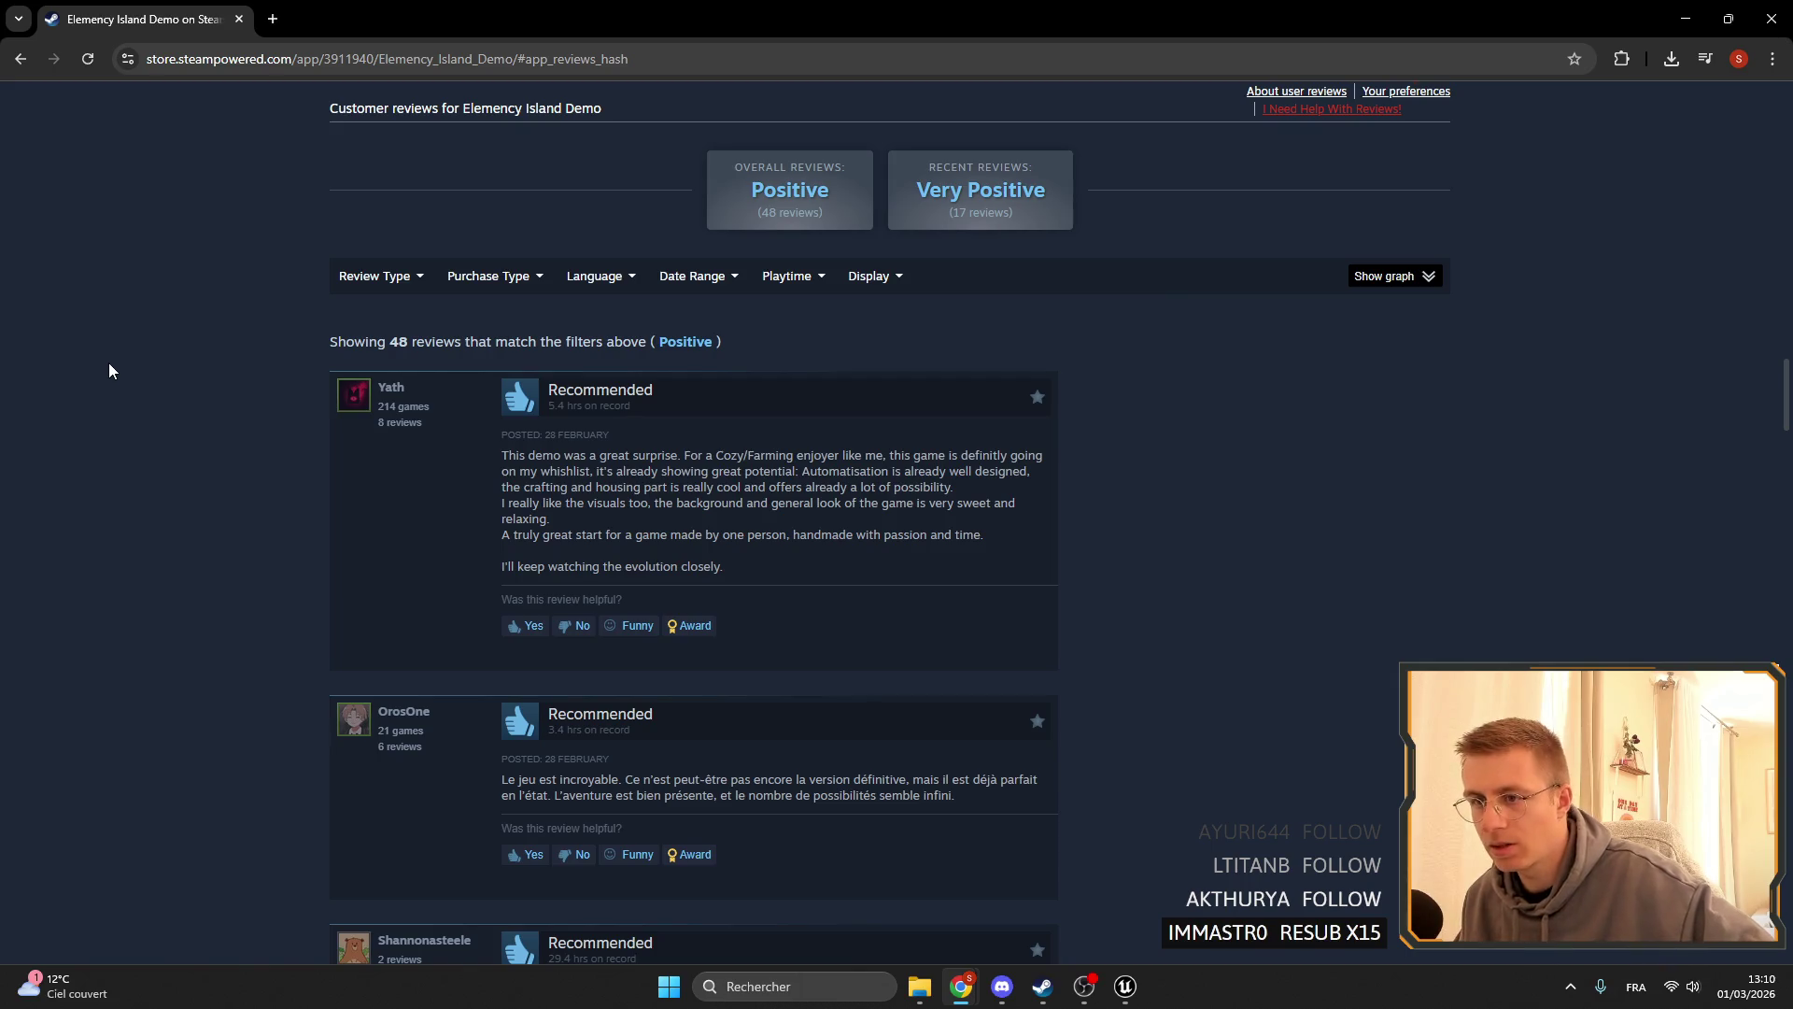
- Scan the recent reviews, then bring the Unreal editor back to front
scroll(105, 371, "down", 4)
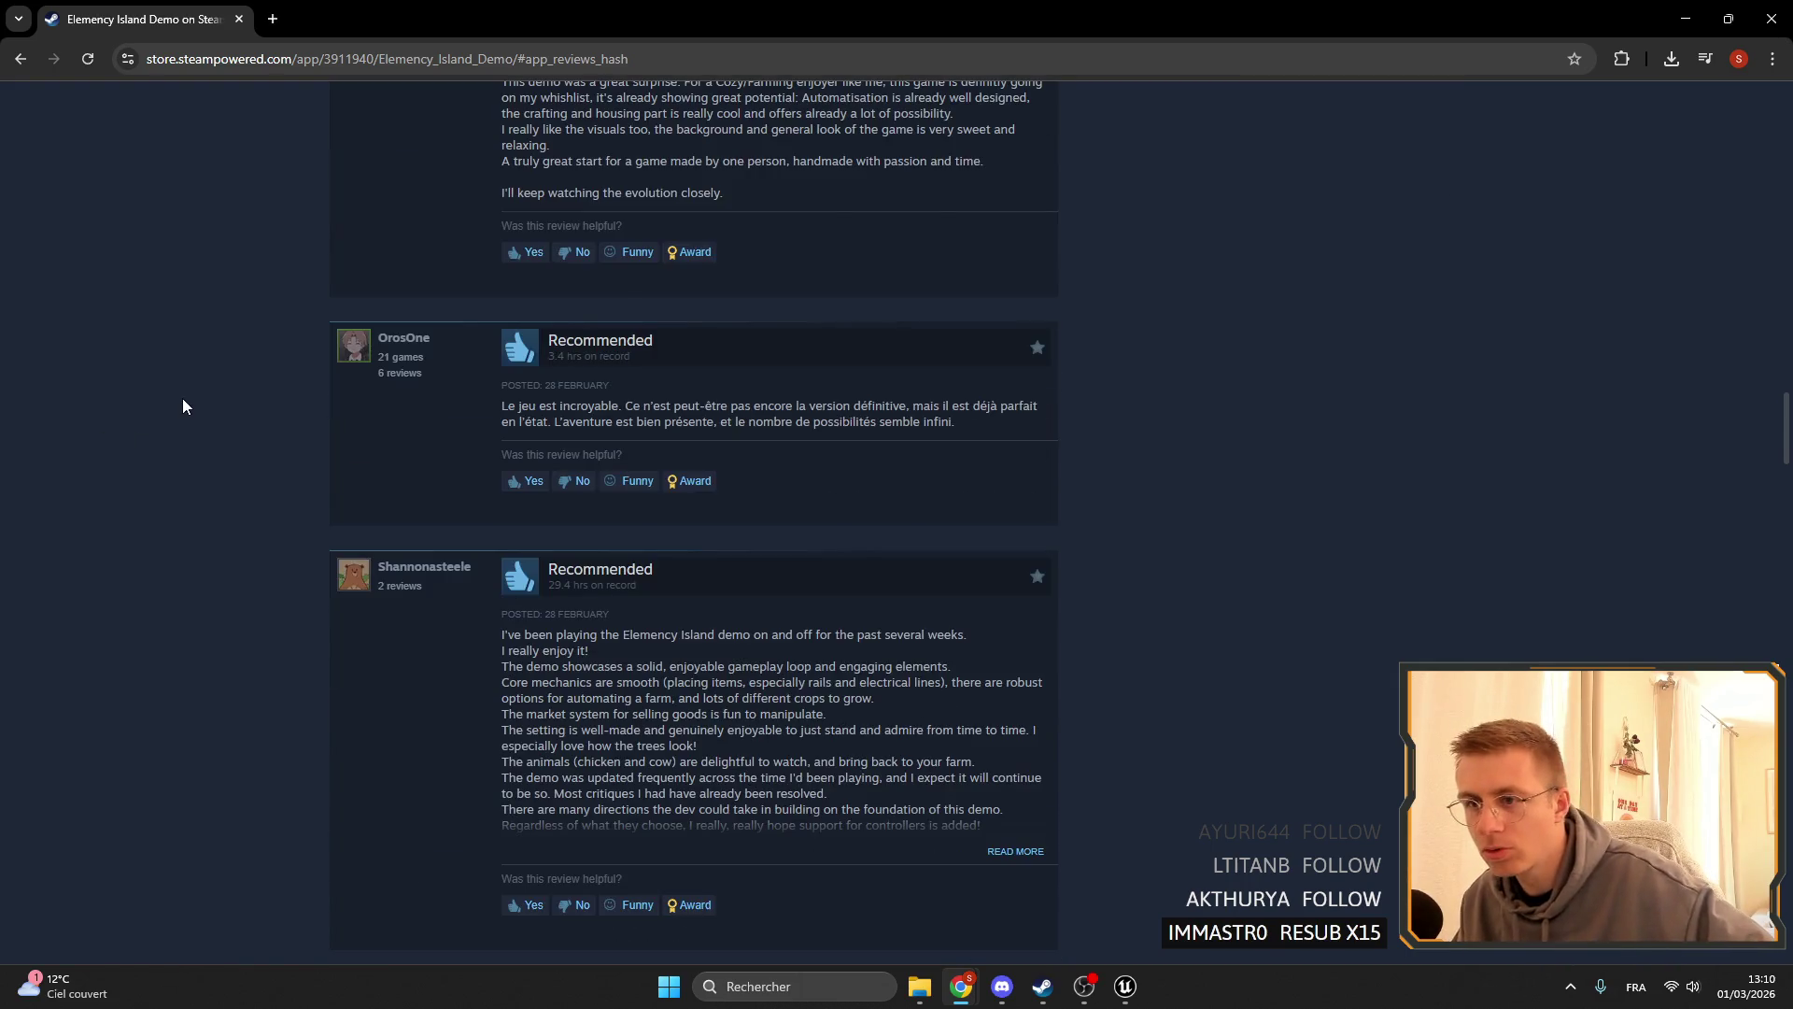
scroll(187, 402, "up", 2)
scroll(211, 388, "up", 1)
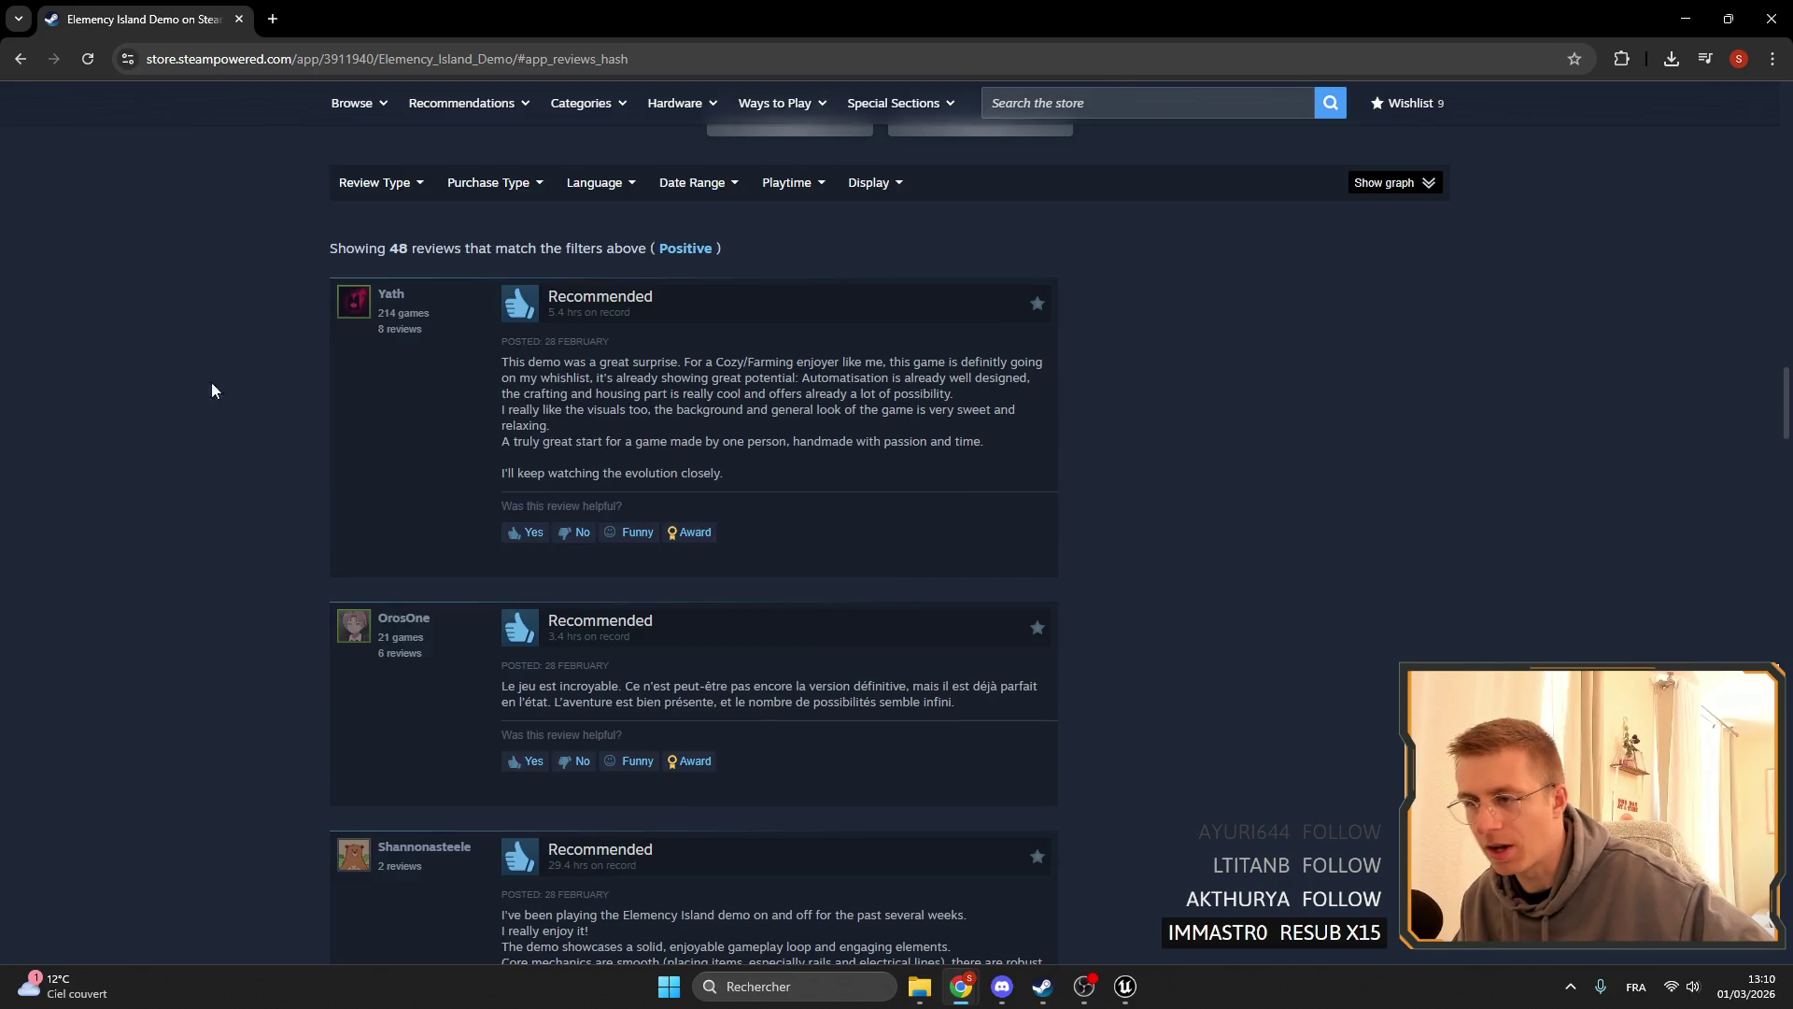
left_click(1128, 986)
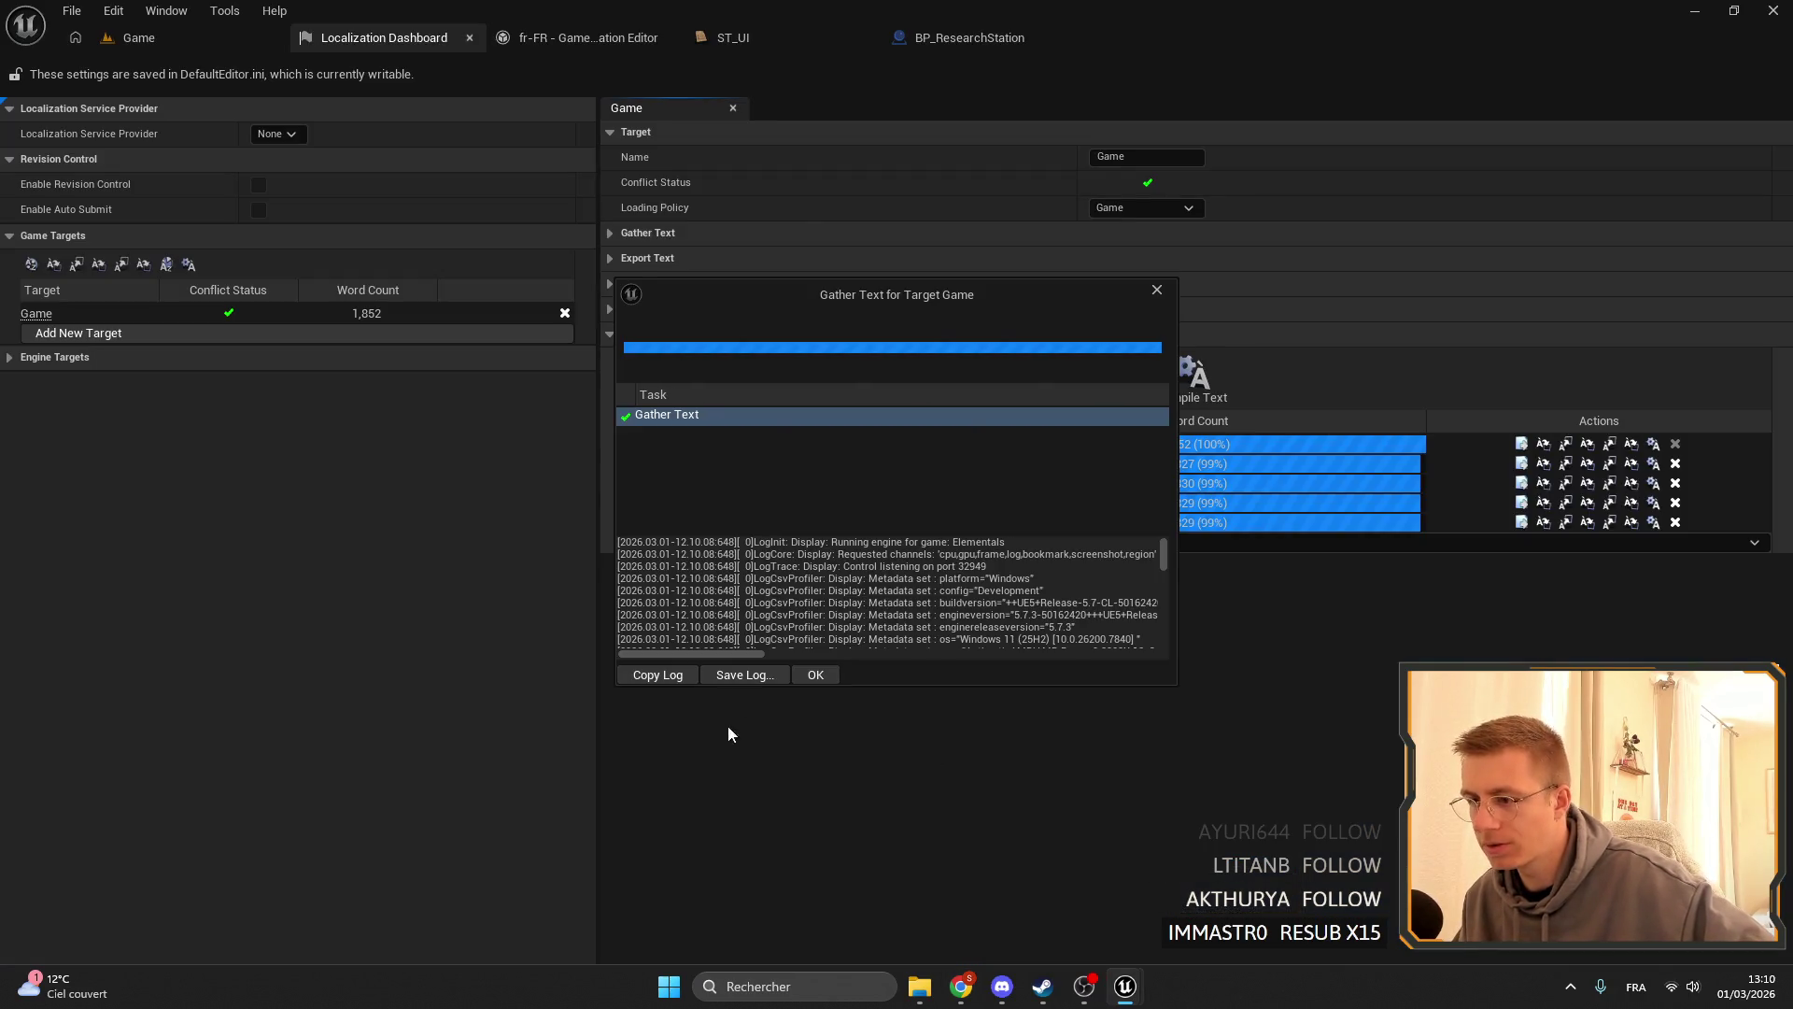
- Close the gather report, review the four untranslated French strings, and compile the Game translations
left_click(818, 673)
left_click(1166, 390)
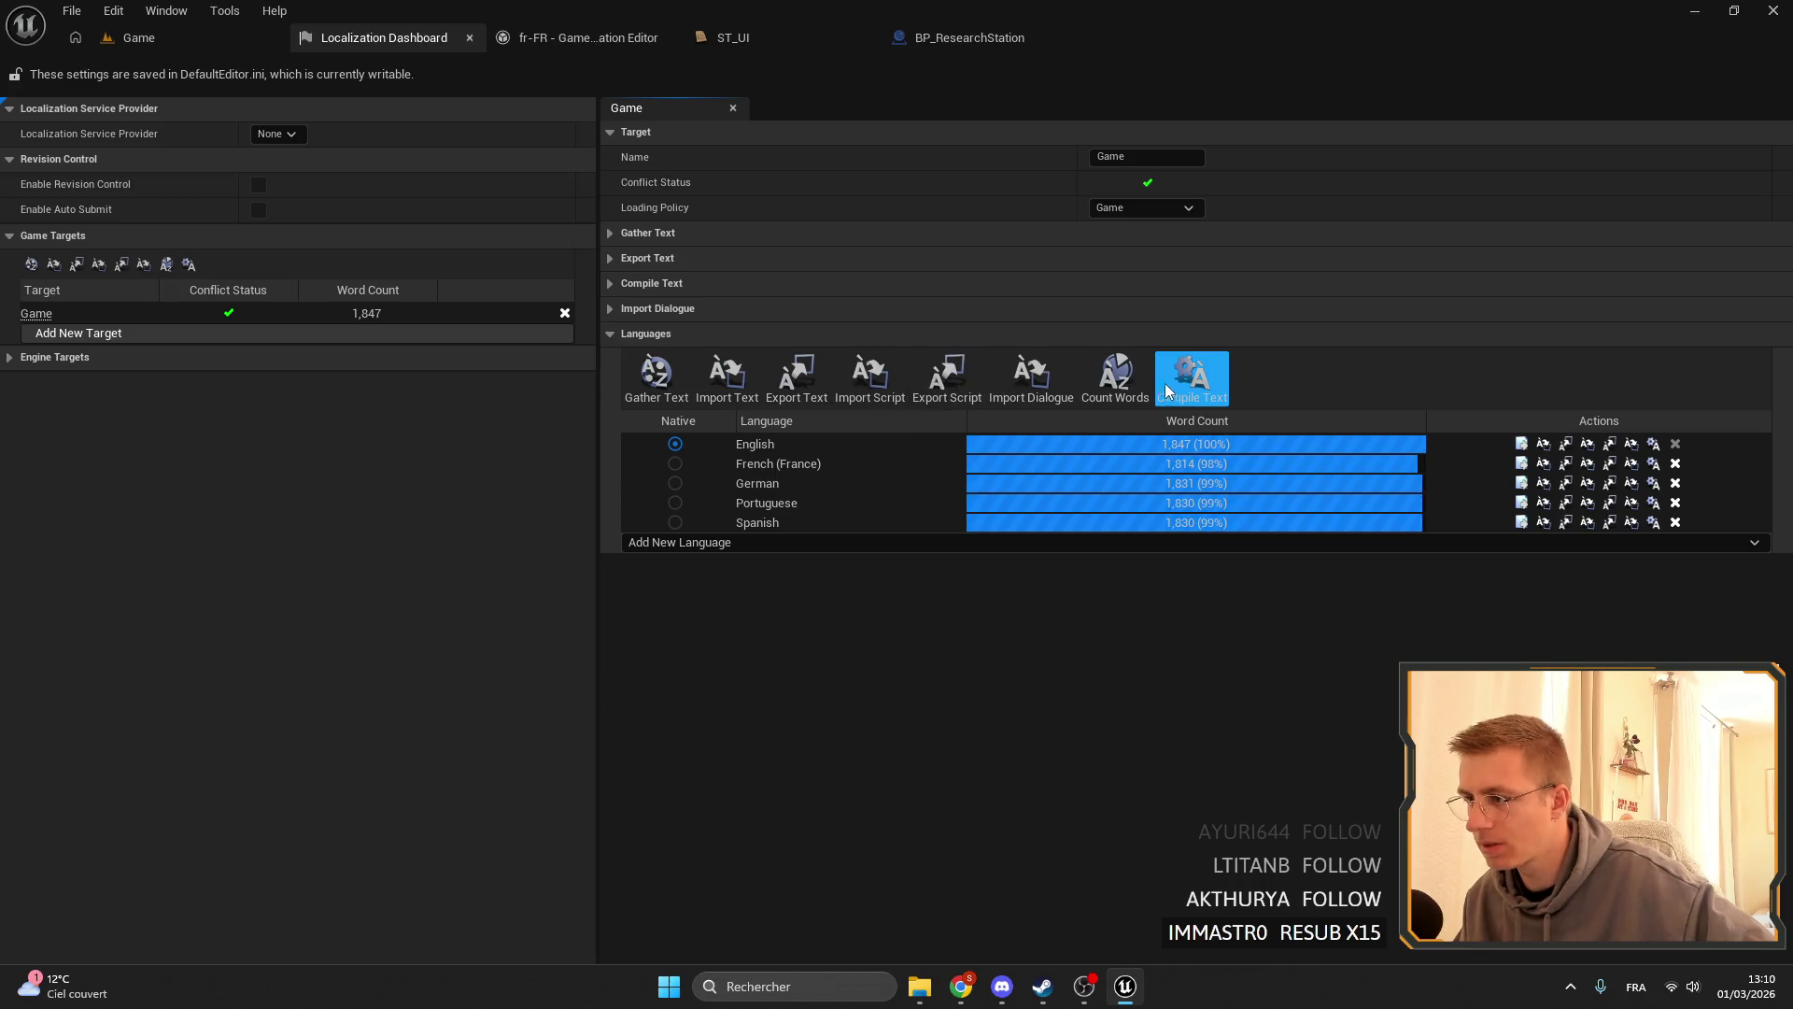
left_click(1522, 463)
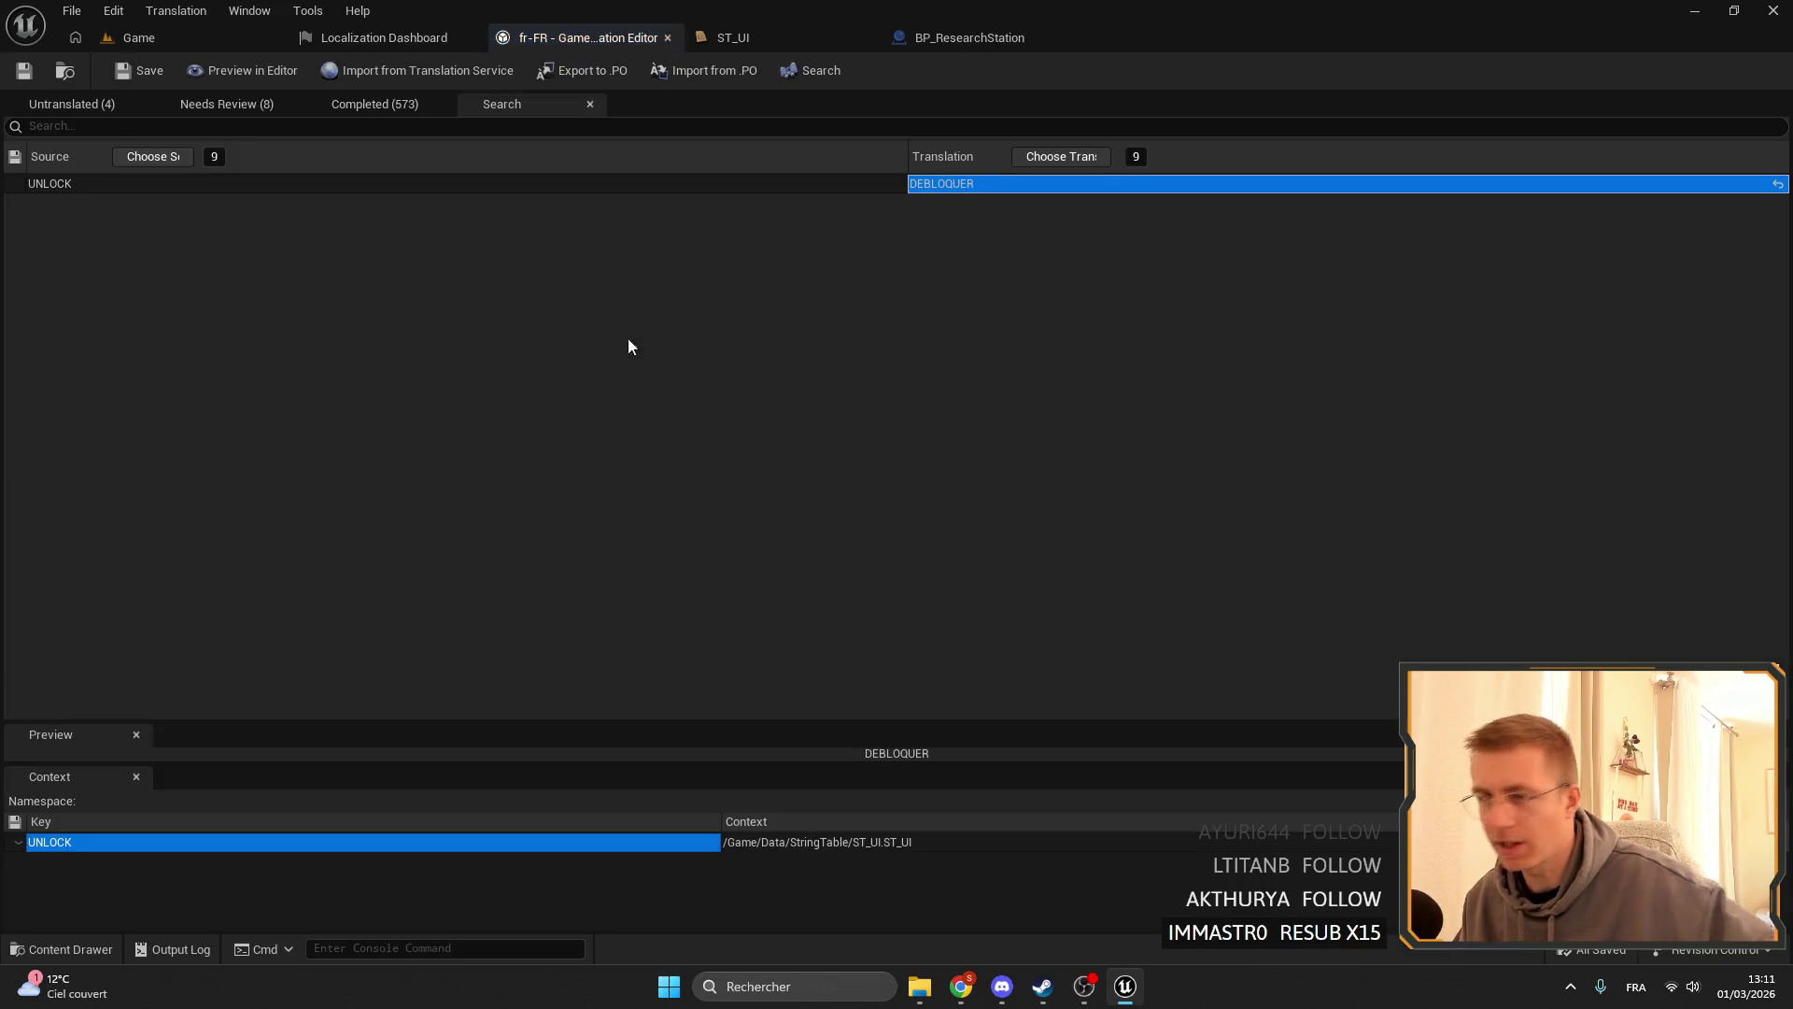
left_click(64, 106)
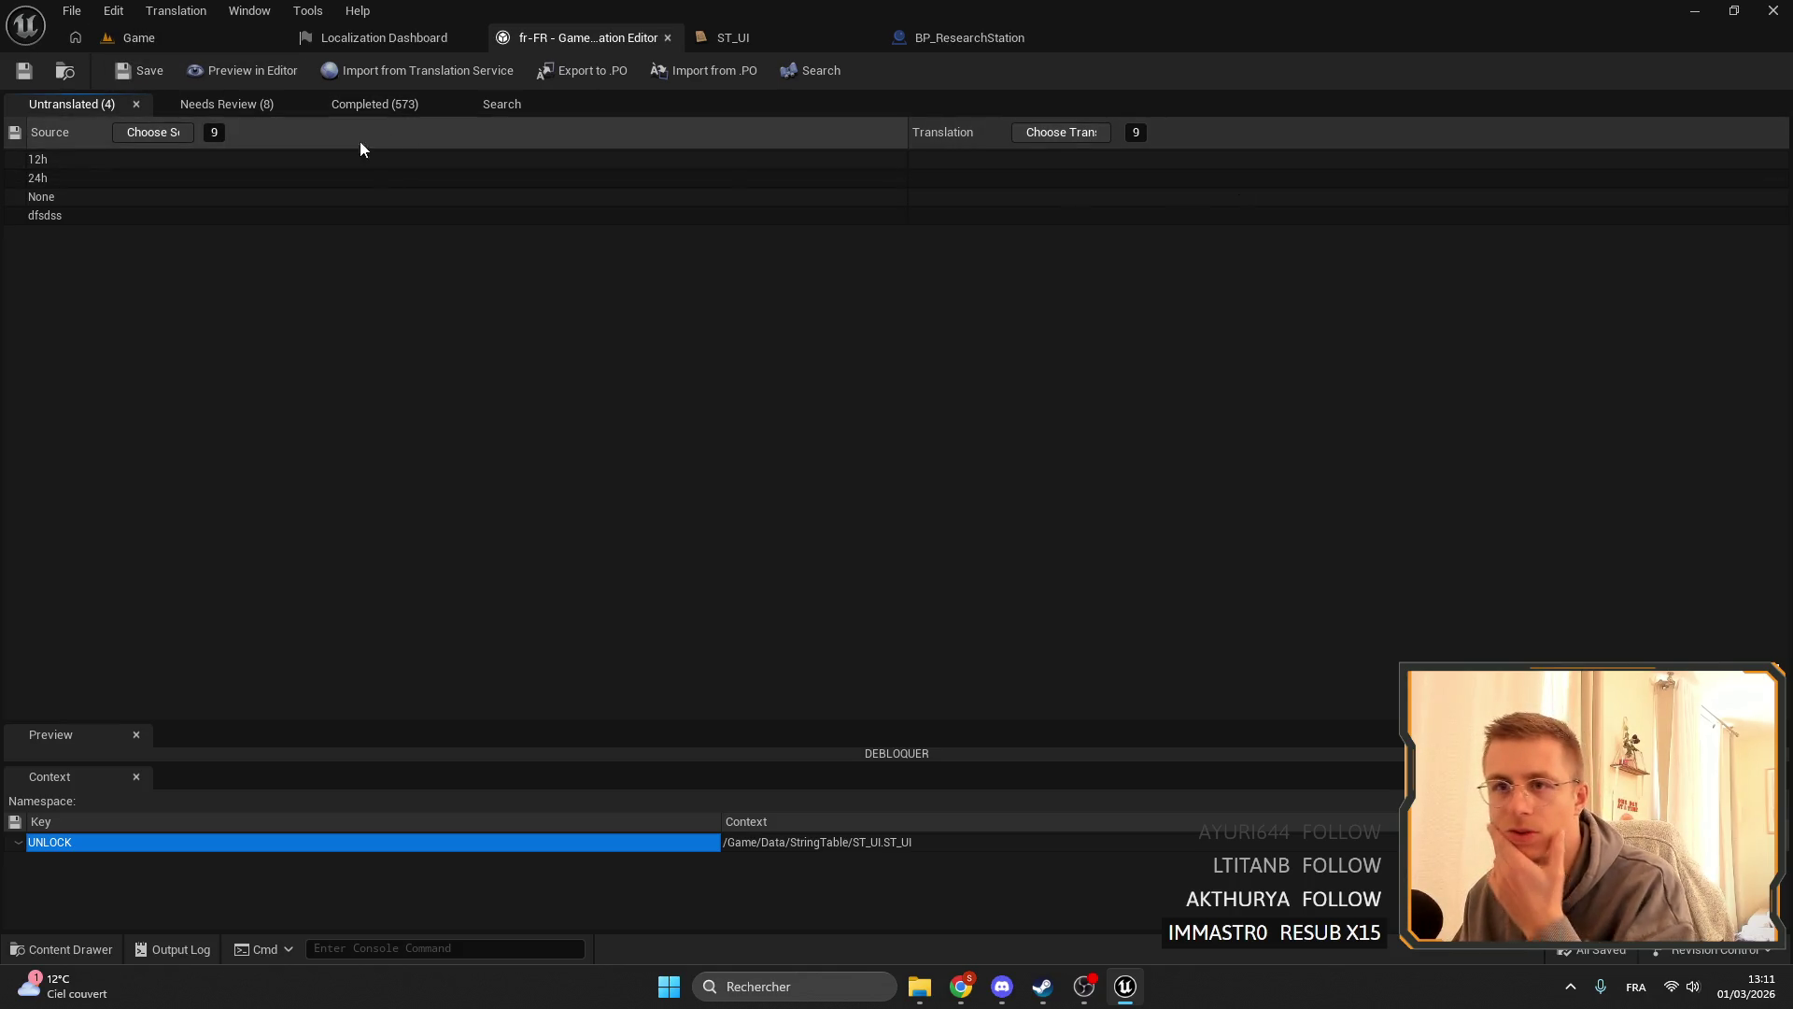
left_click(383, 37)
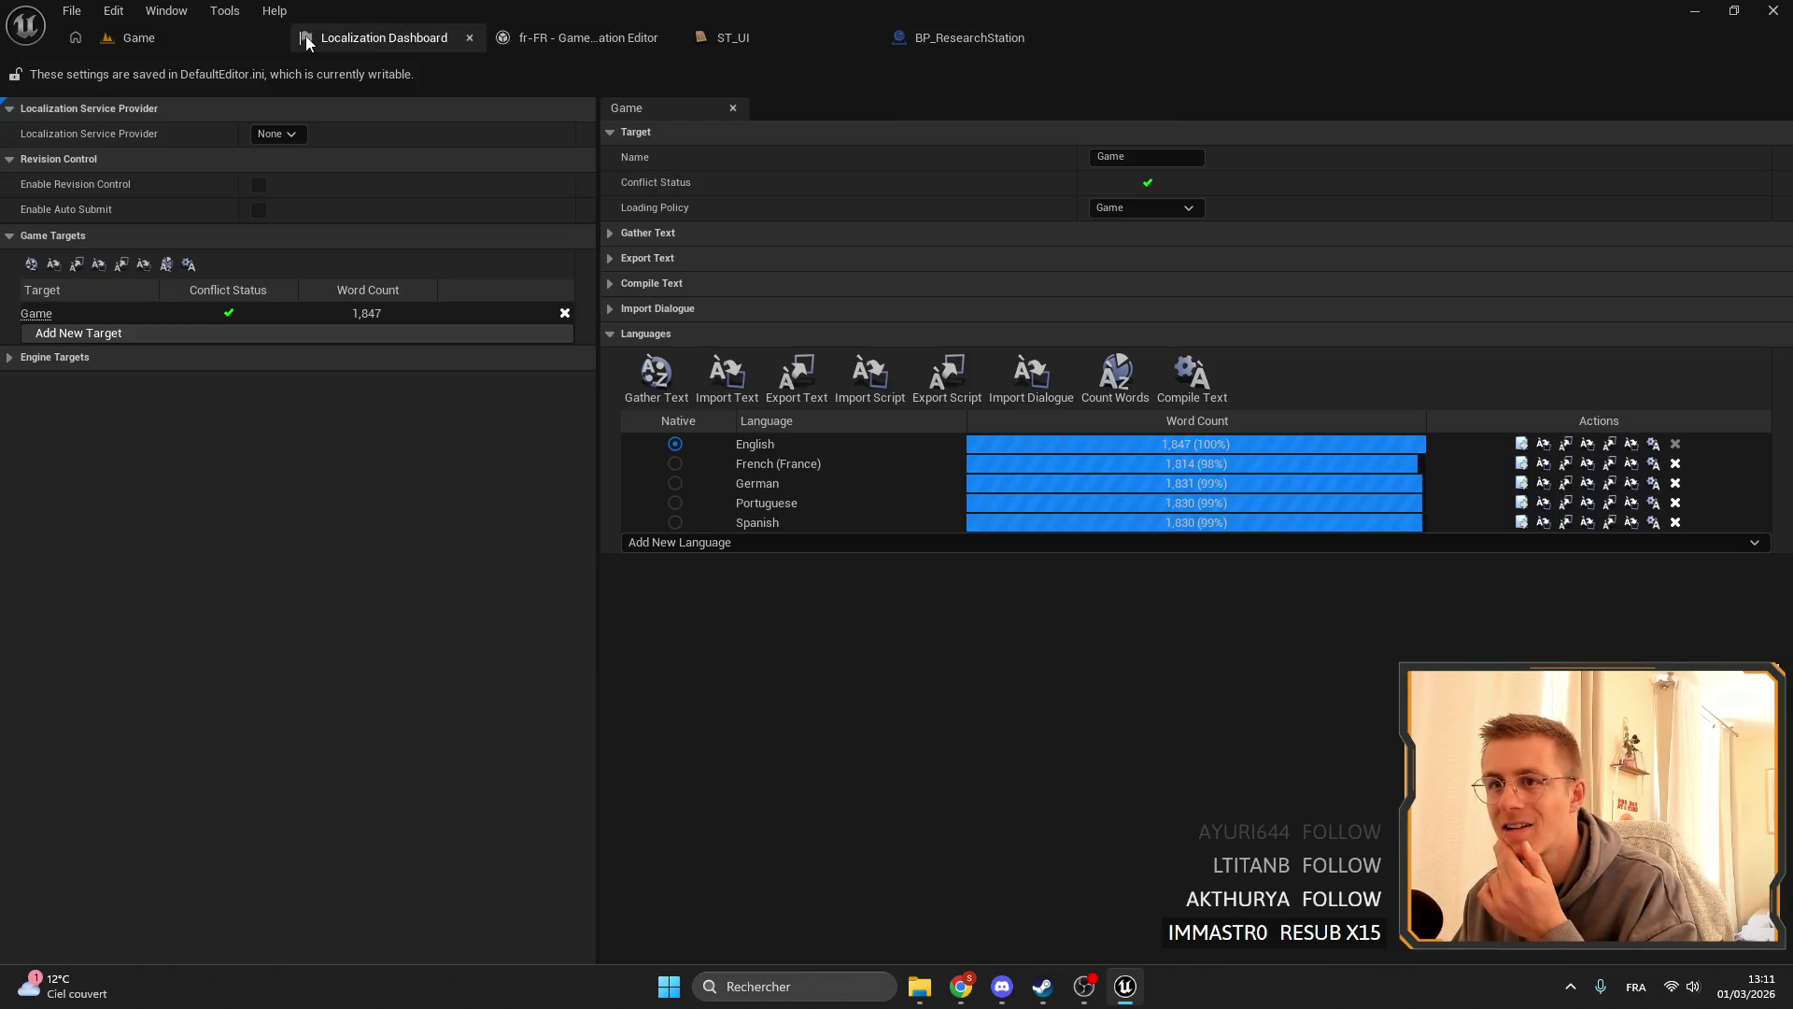
left_click(1163, 369)
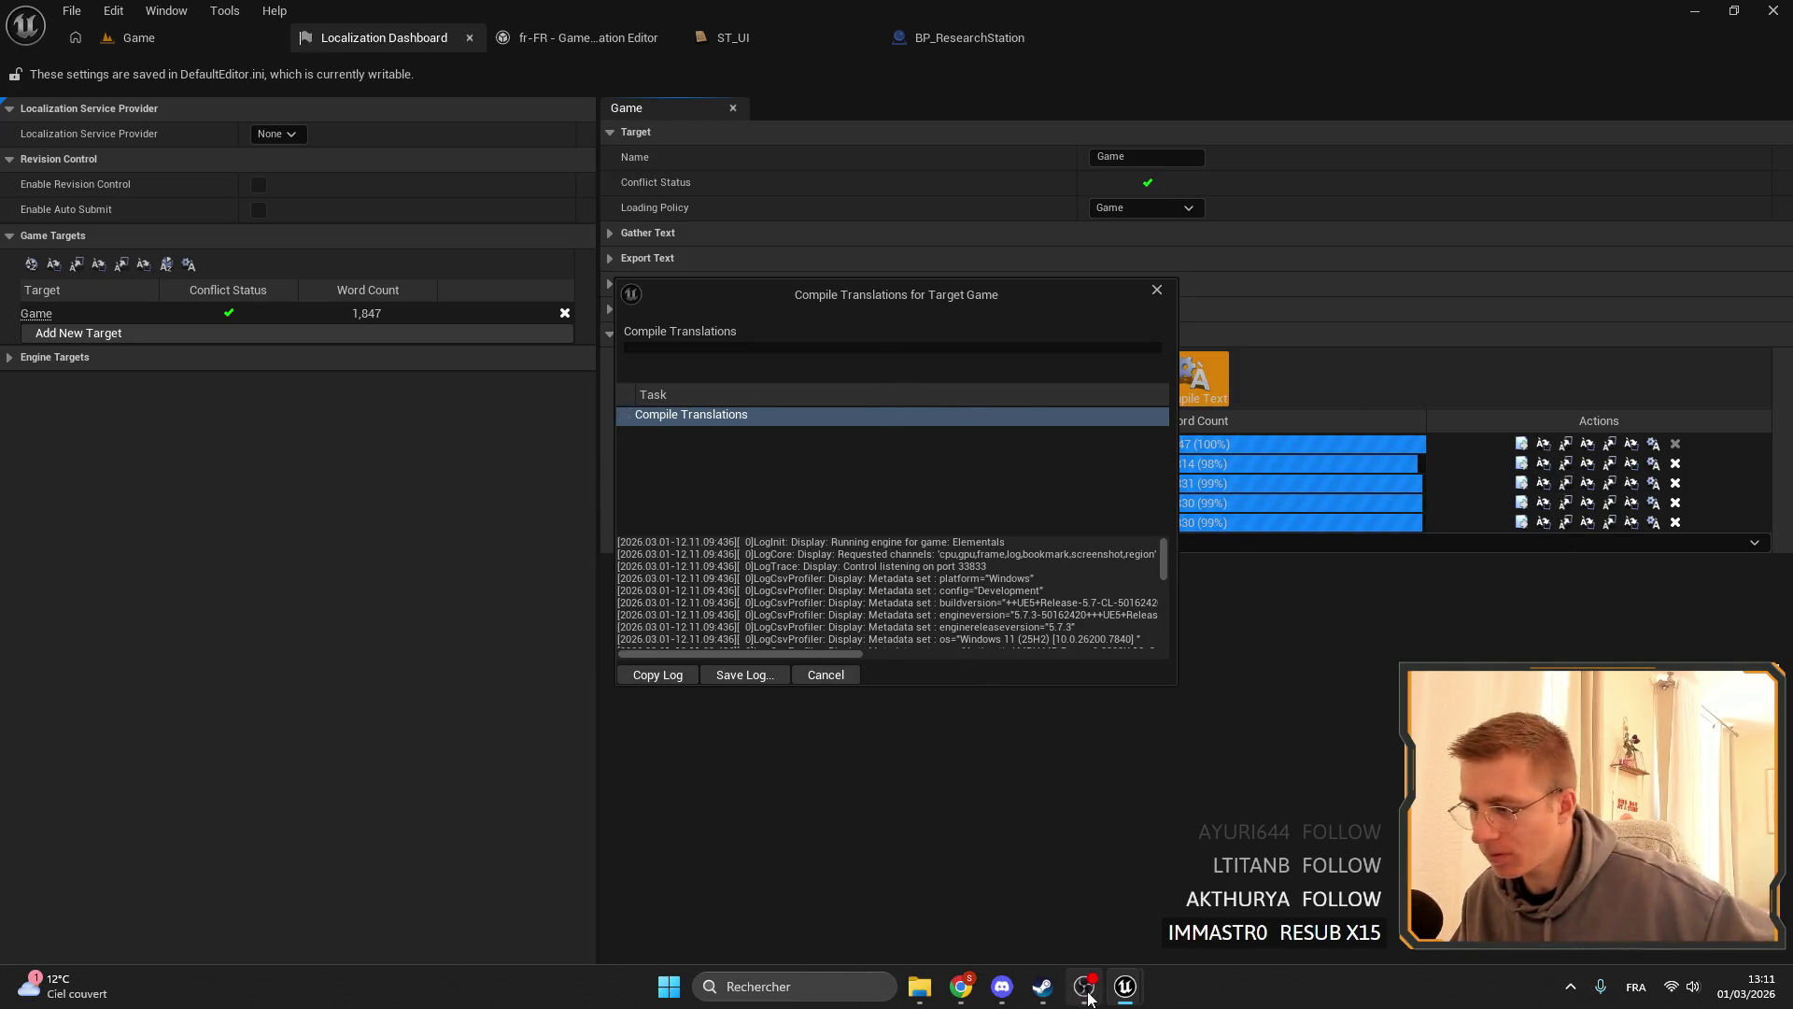
- Return to the Steam reviews and highlight the review count line and first review header
mouse_move(957, 989)
left_click(1061, 887)
scroll(647, 508, "up", 2)
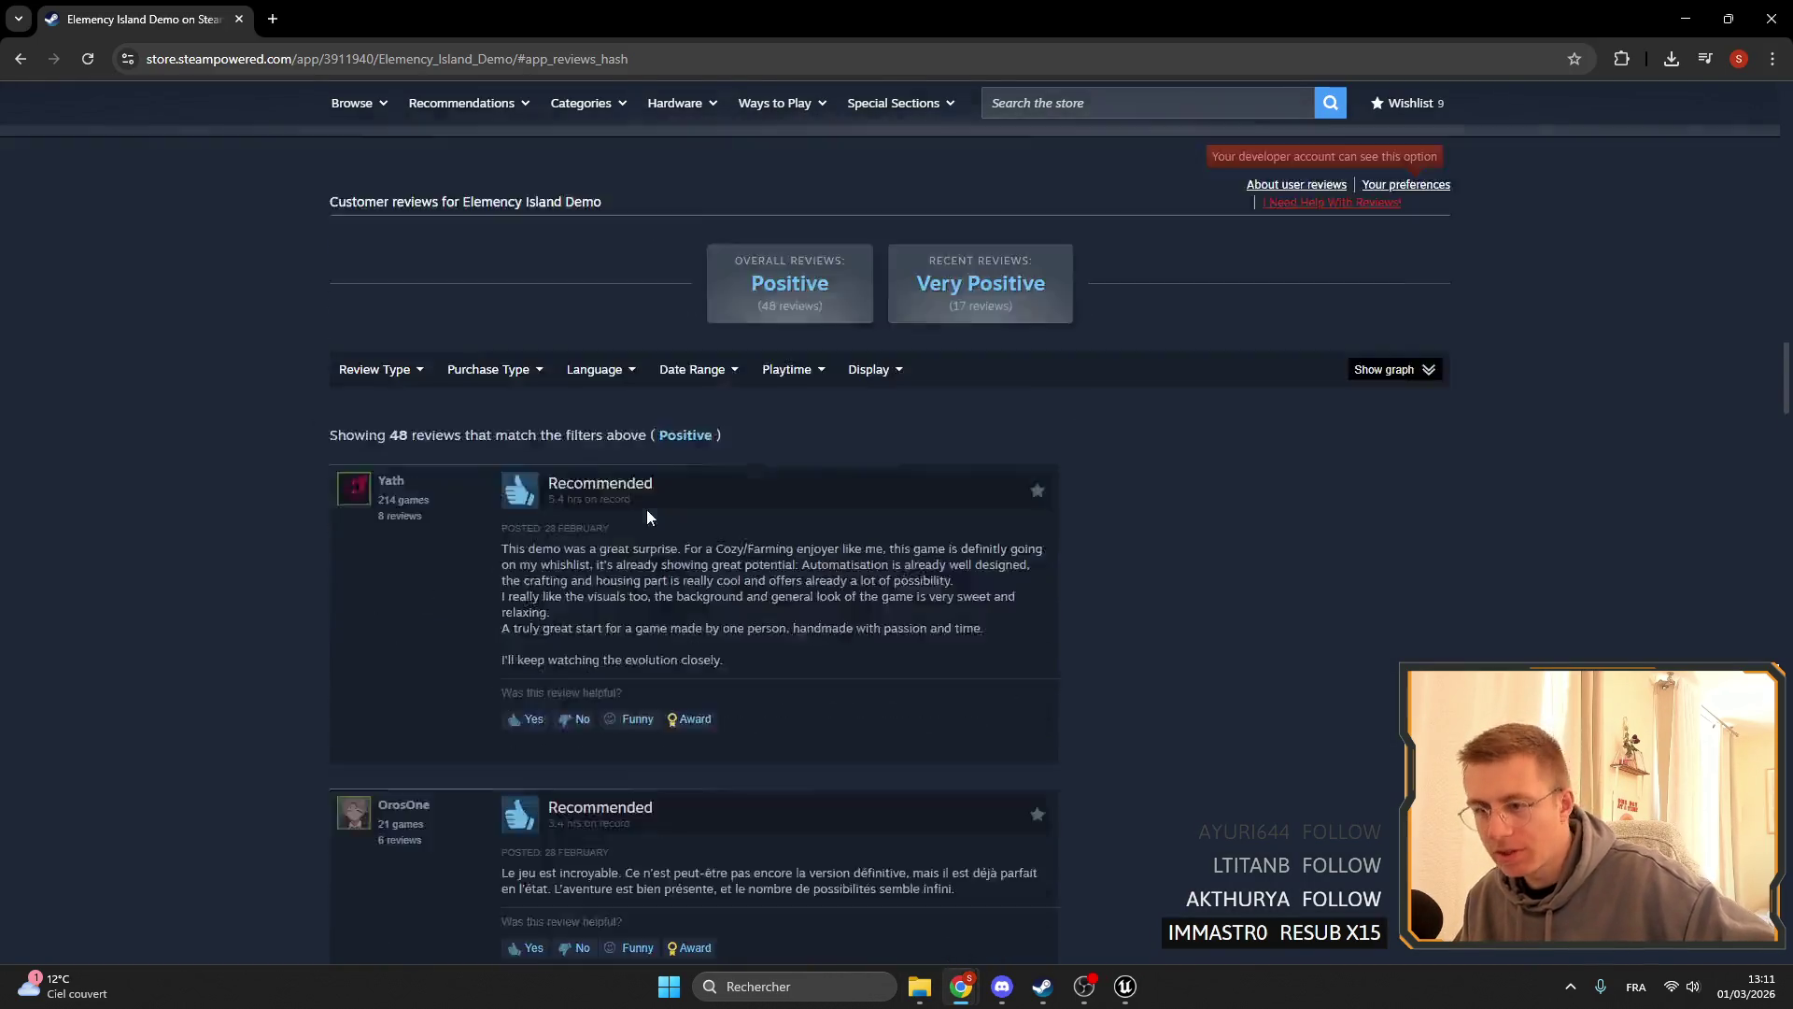
scroll(647, 508, "down", 2)
left_click_drag(328, 289, 93, 289)
left_click(92, 289)
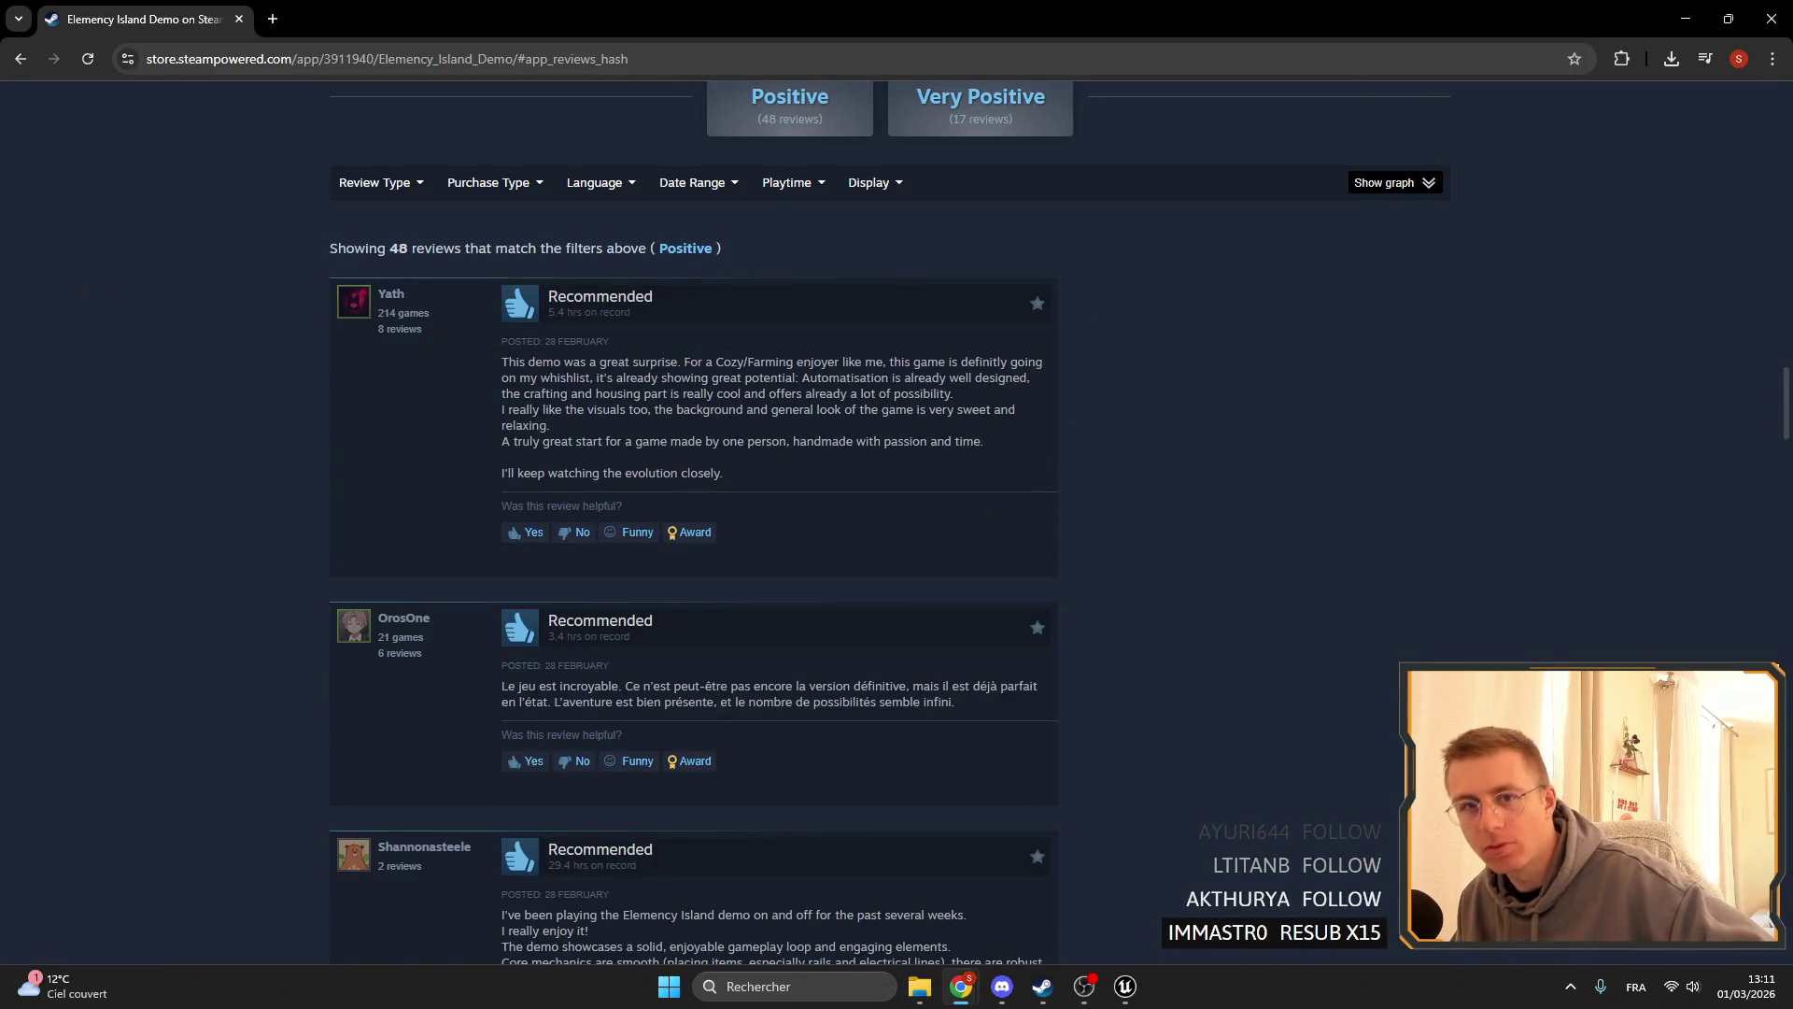
mouse_move(261, 294)
left_mouse_down()
mouse_move(461, 338)
mouse_move(343, 280)
mouse_move(283, 301)
left_mouse_up()
left_click(283, 300)
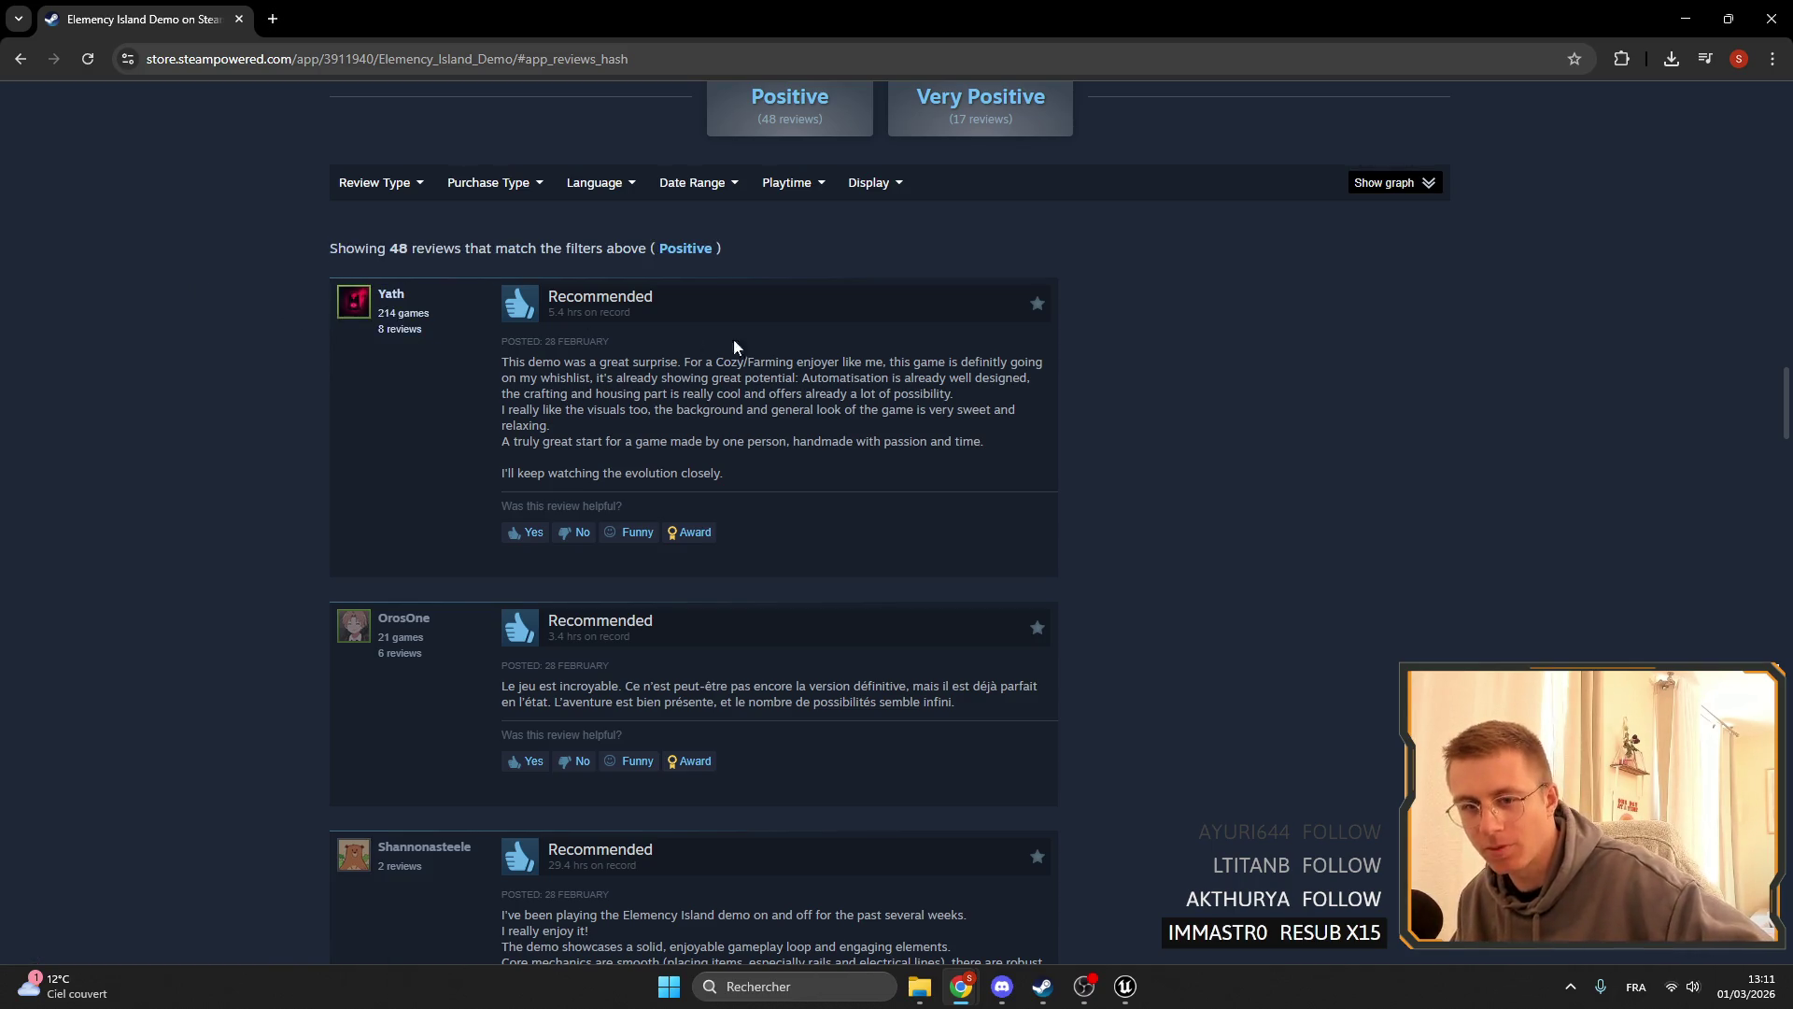
left_click_drag(540, 306, 316, 299)
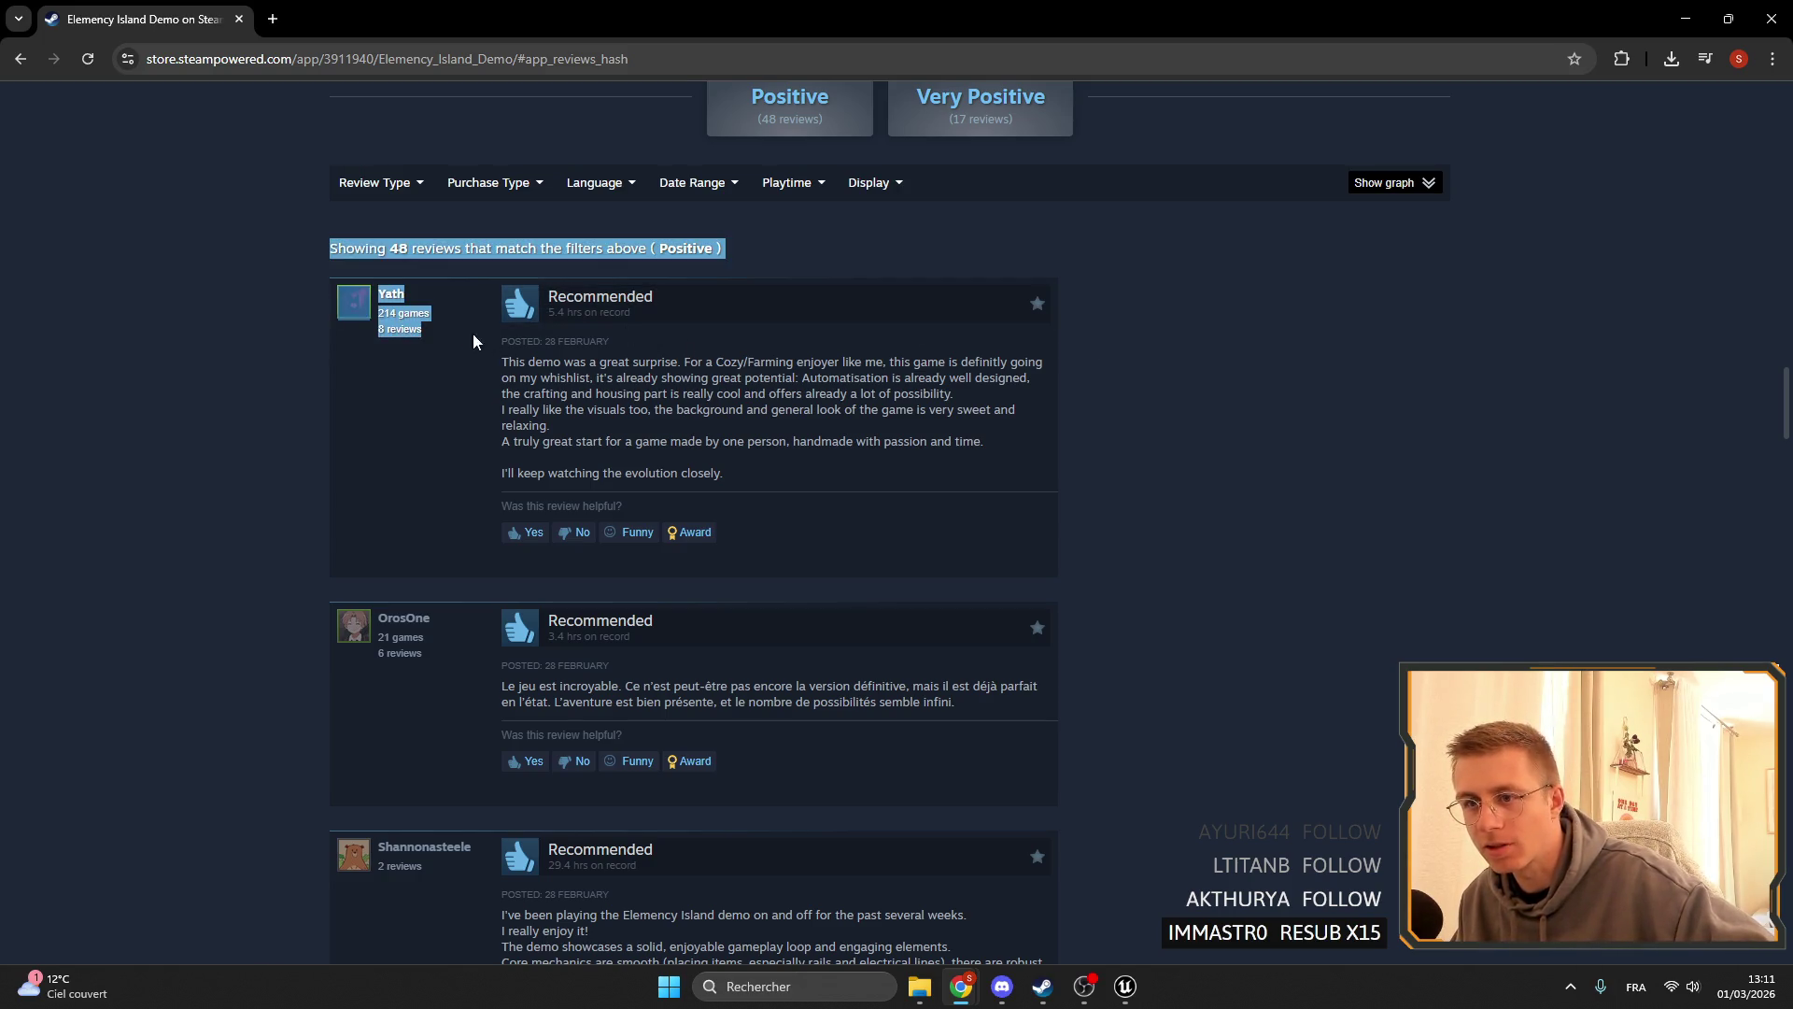
- Reopen the Elemency Island Demo page from the main game page and sort reviews by most recent
left_click(16, 59)
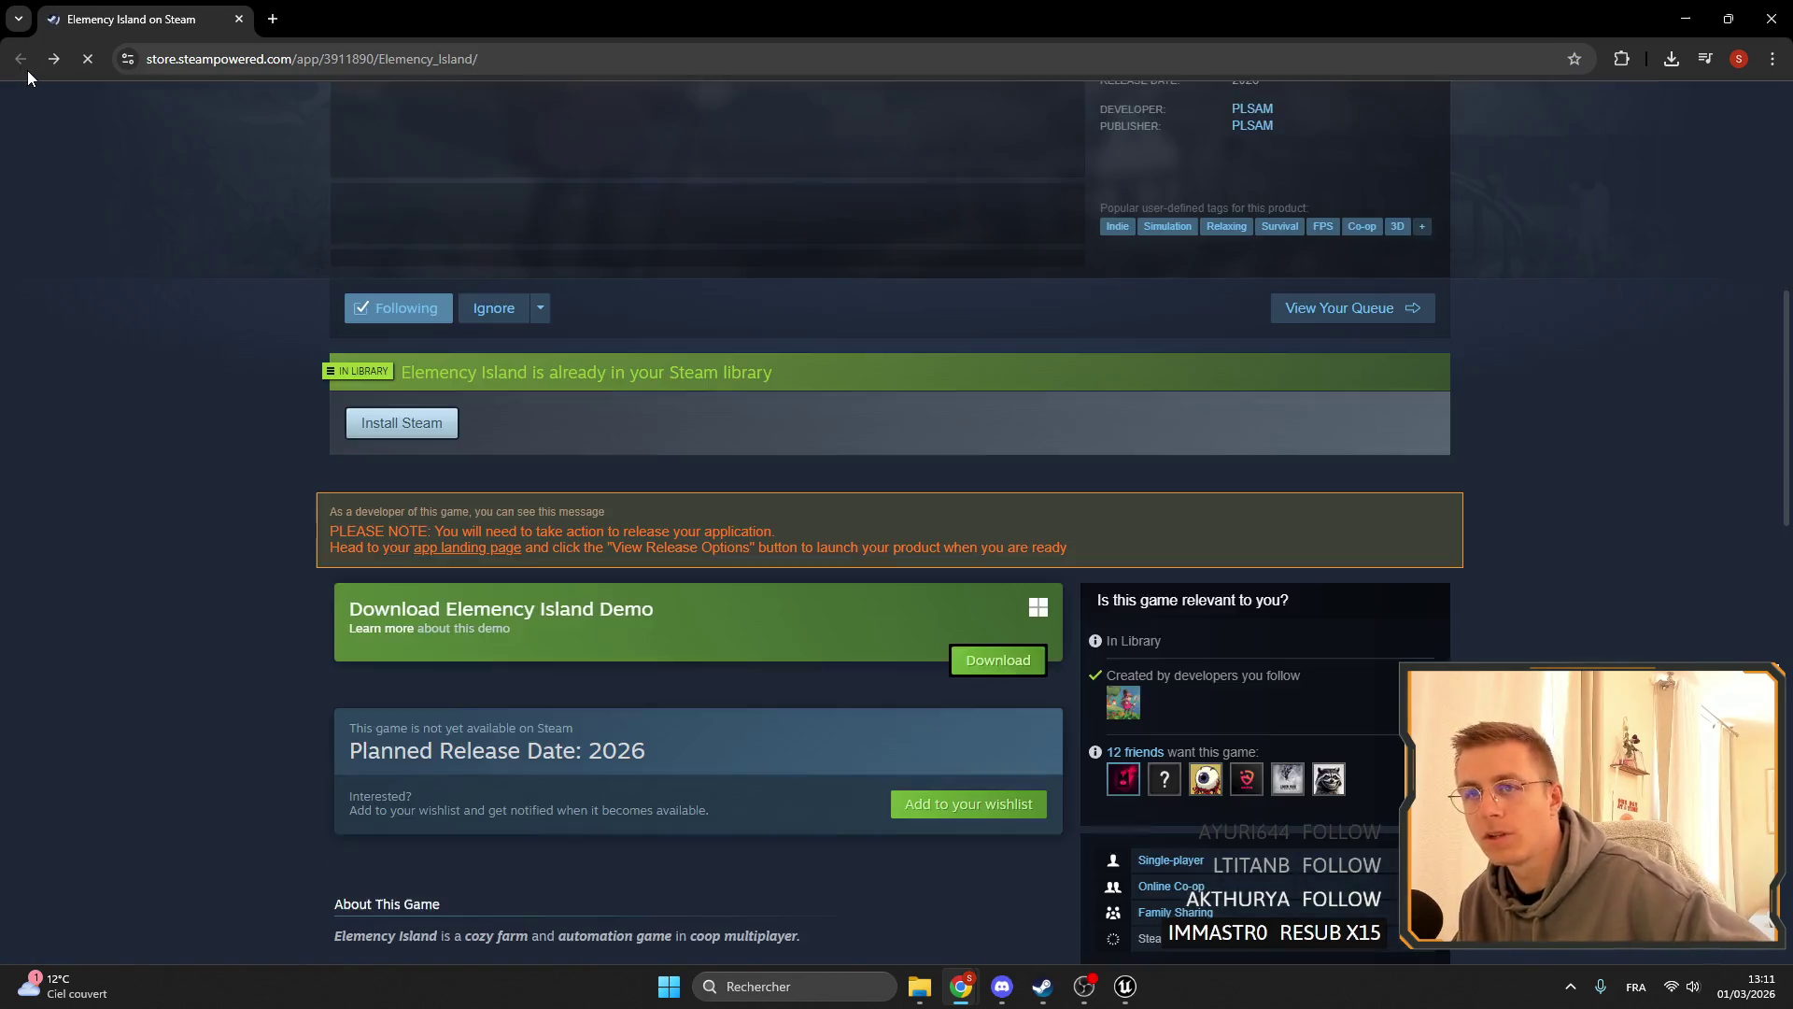
left_click(403, 635)
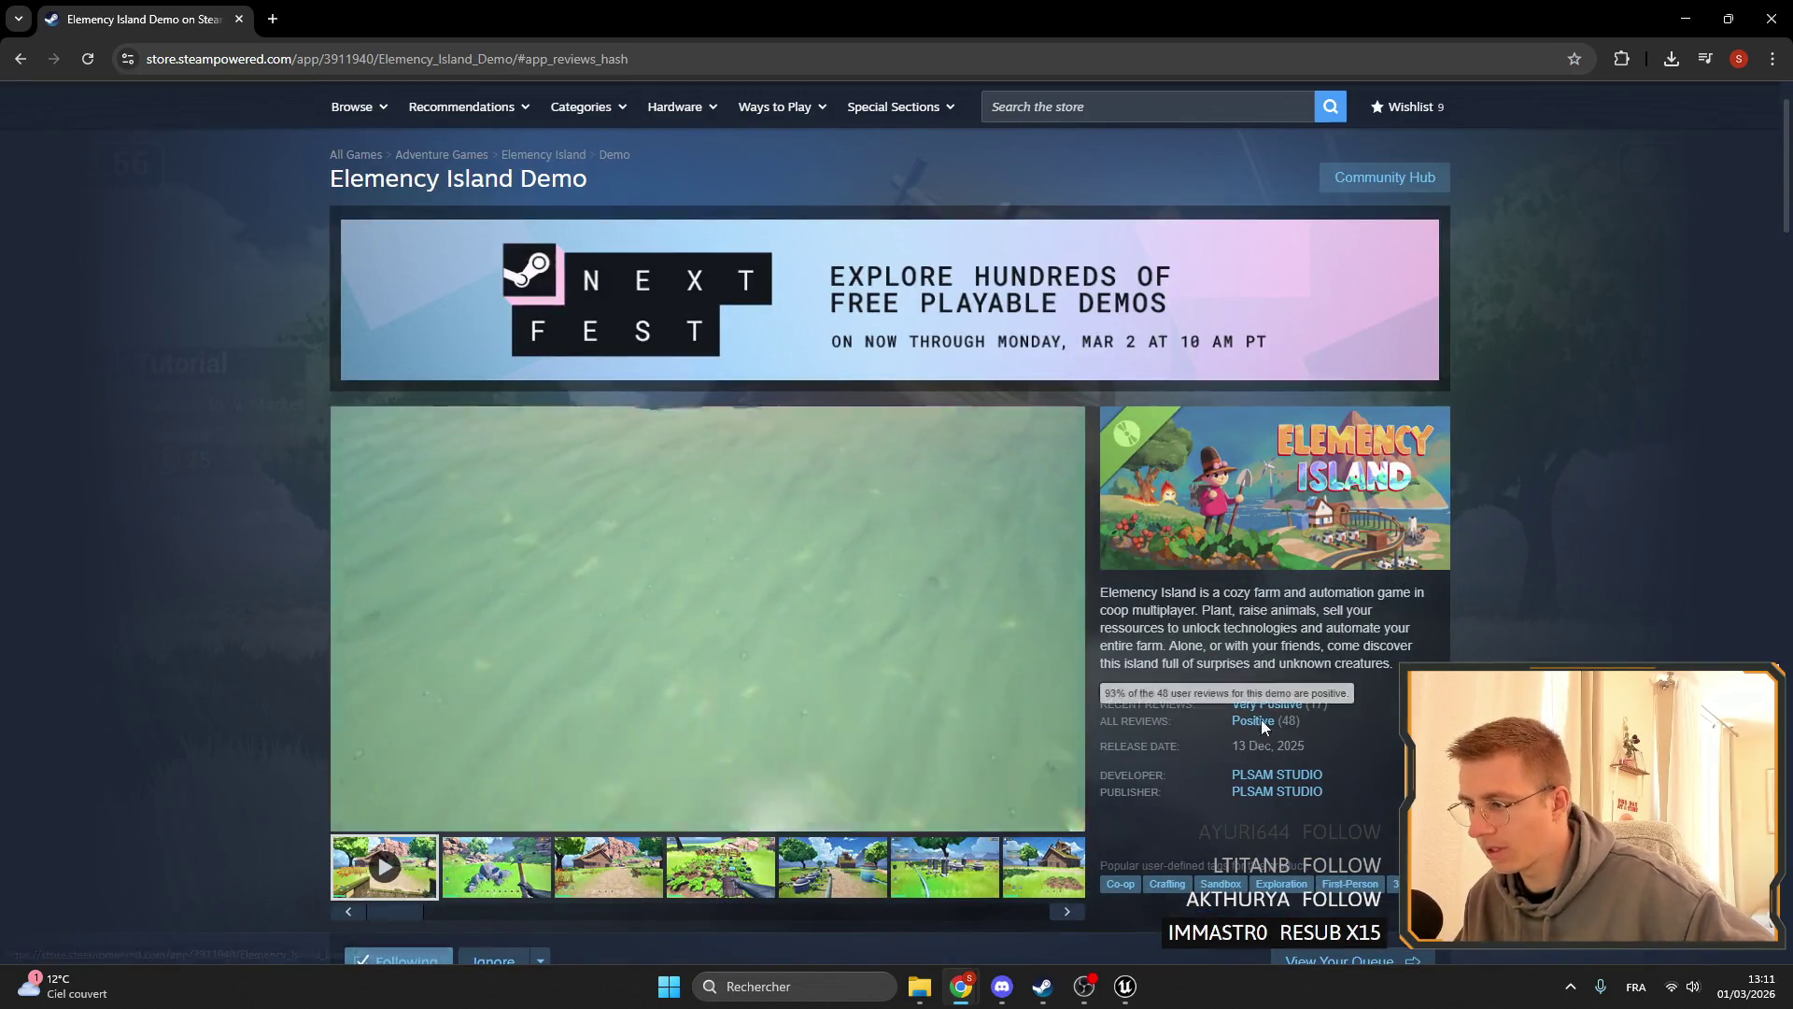
left_click(1252, 720)
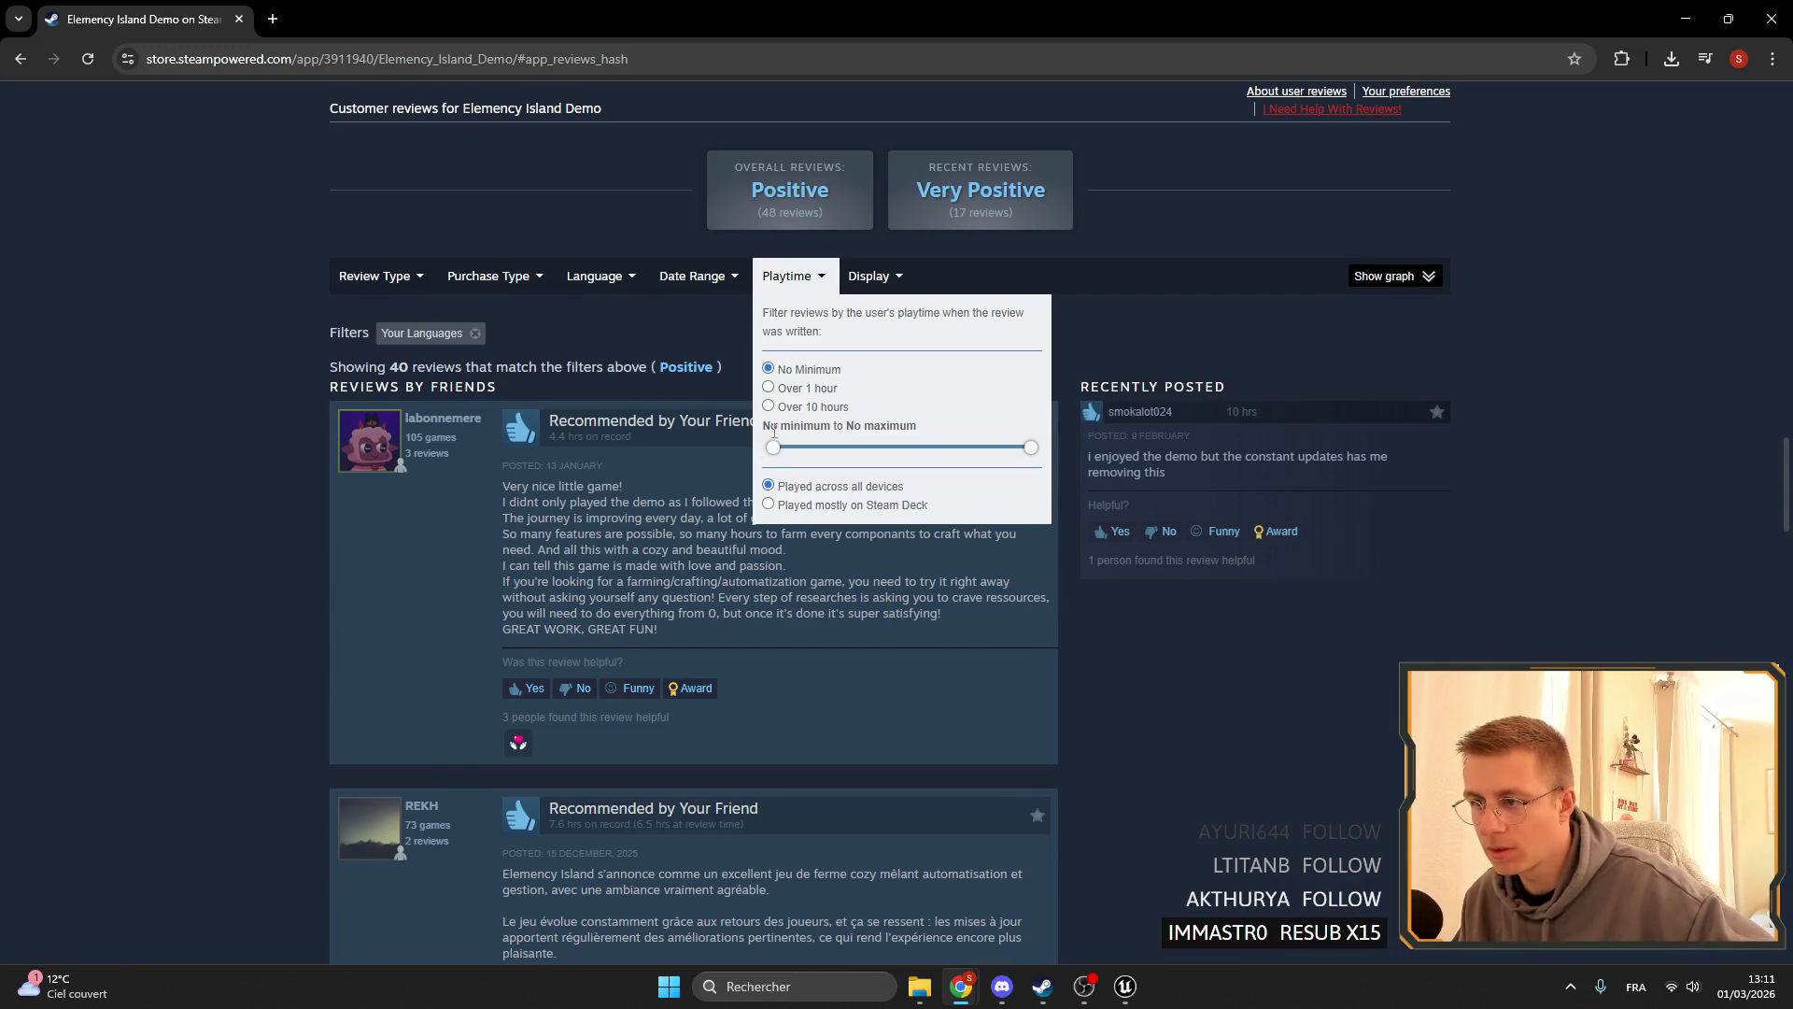
mouse_move(857, 280)
left_click(855, 387)
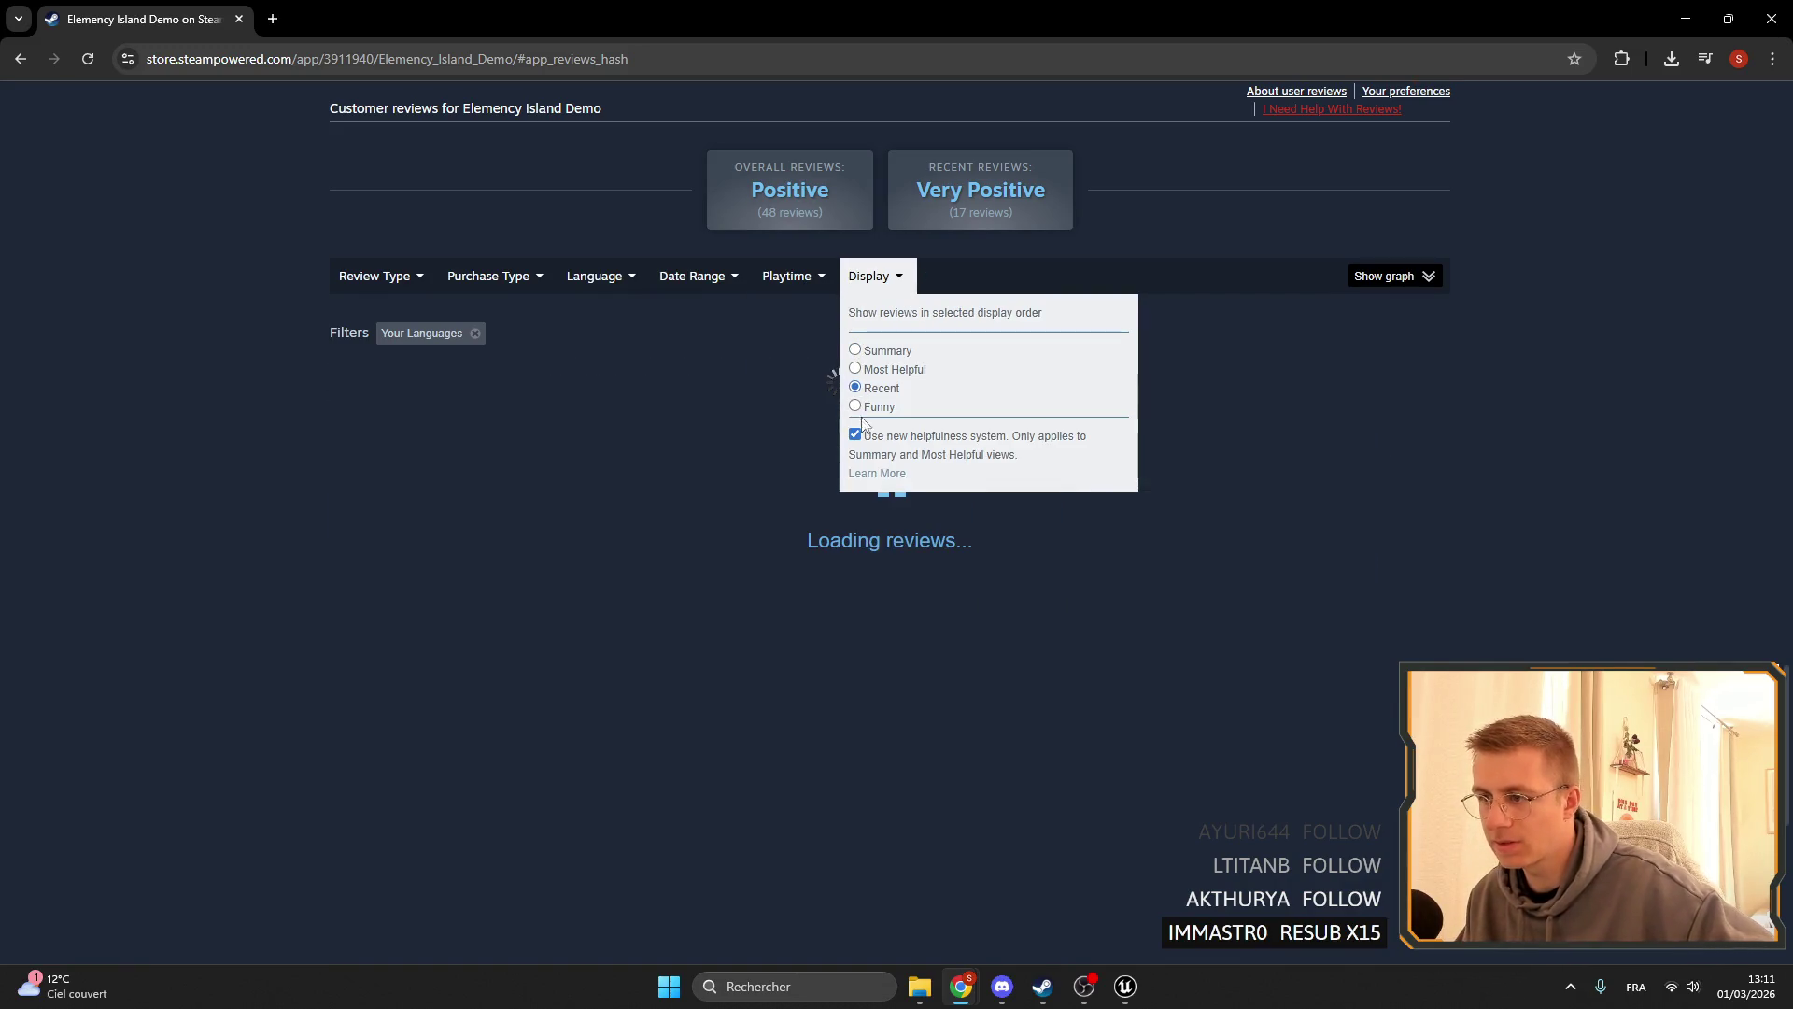
- Scroll through the top positive reviews to read them
scroll(385, 430, "down", 2)
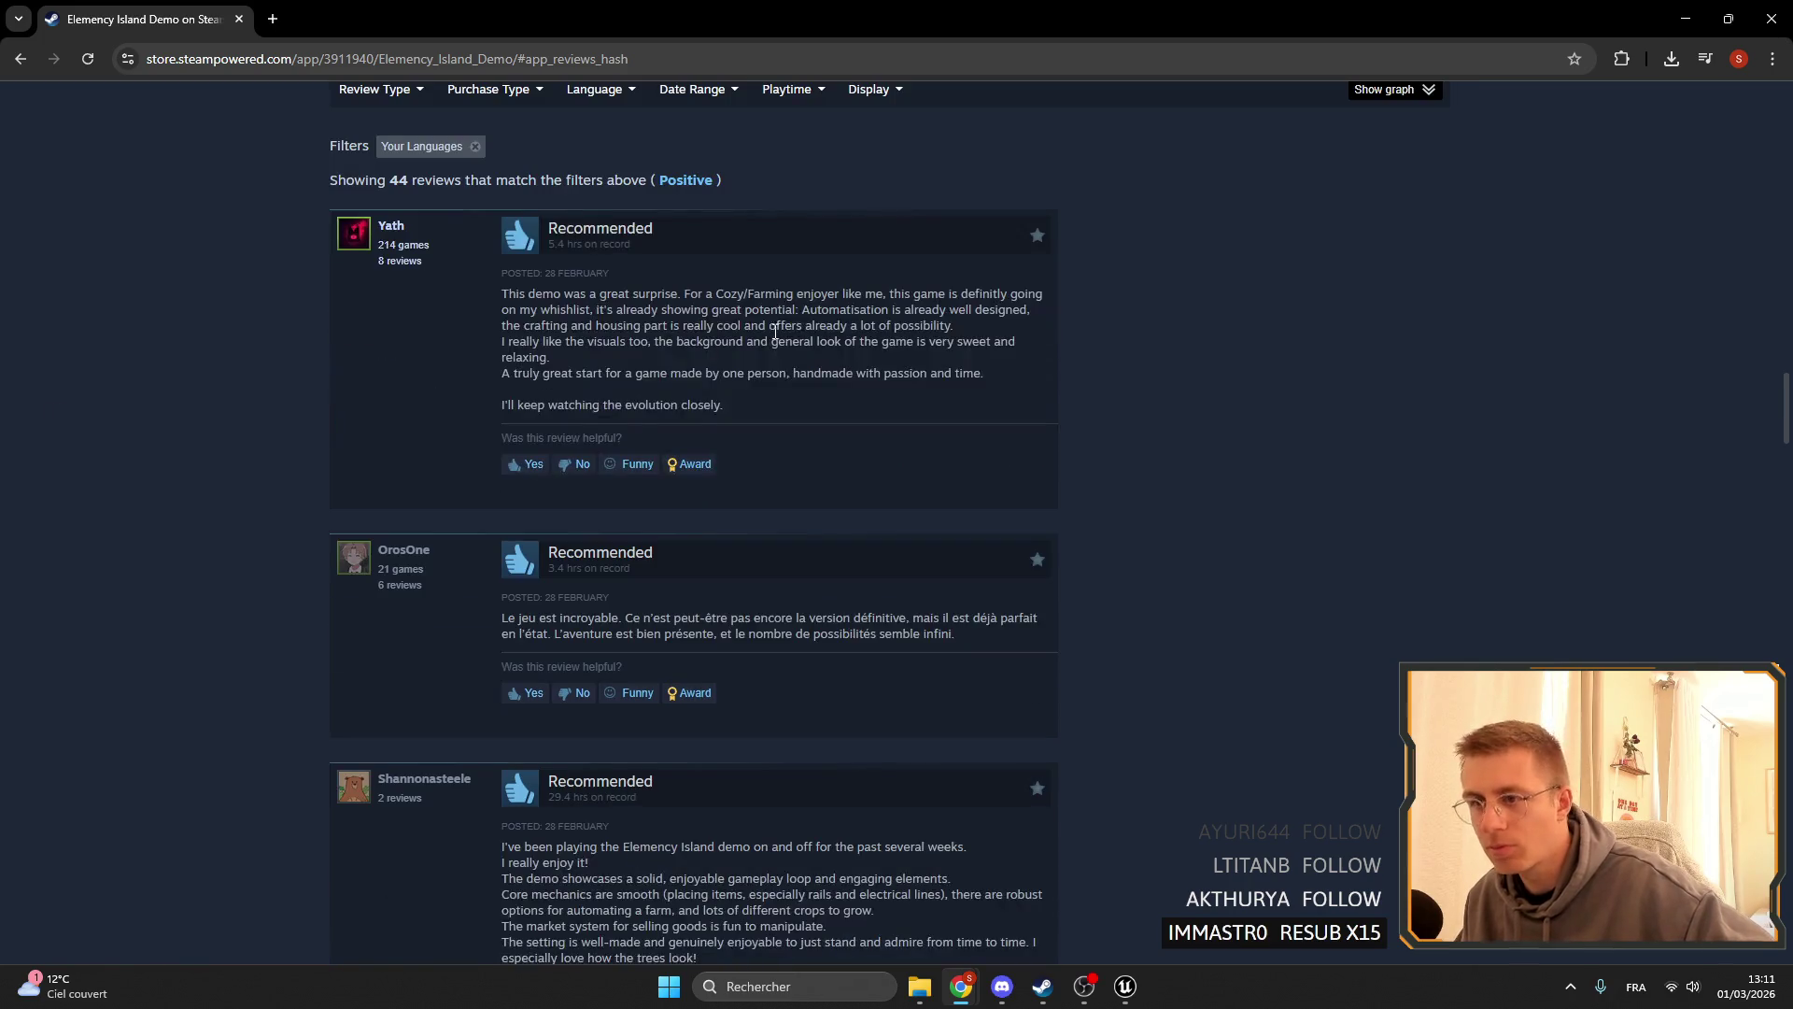
scroll(392, 280, "up", 1)
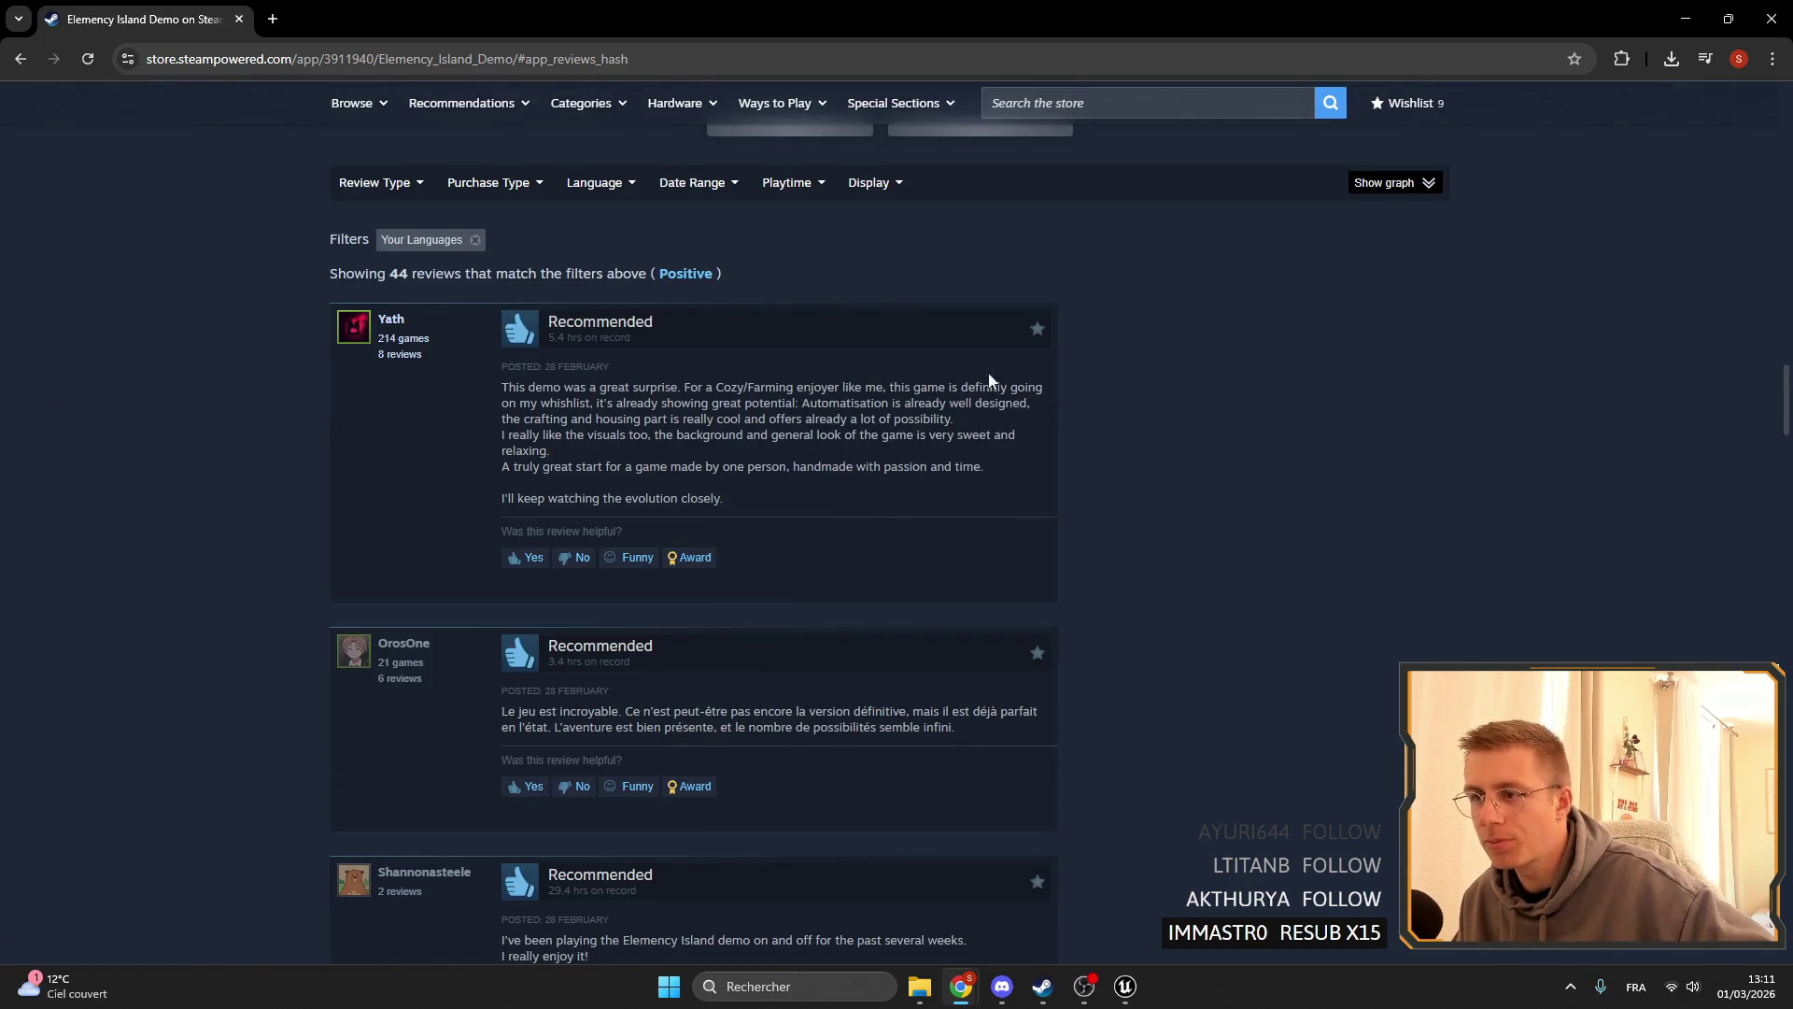
scroll(990, 381, "down", 2)
left_click_drag(897, 224, 937, 304)
left_click(912, 308)
scroll(887, 285, "down", 3)
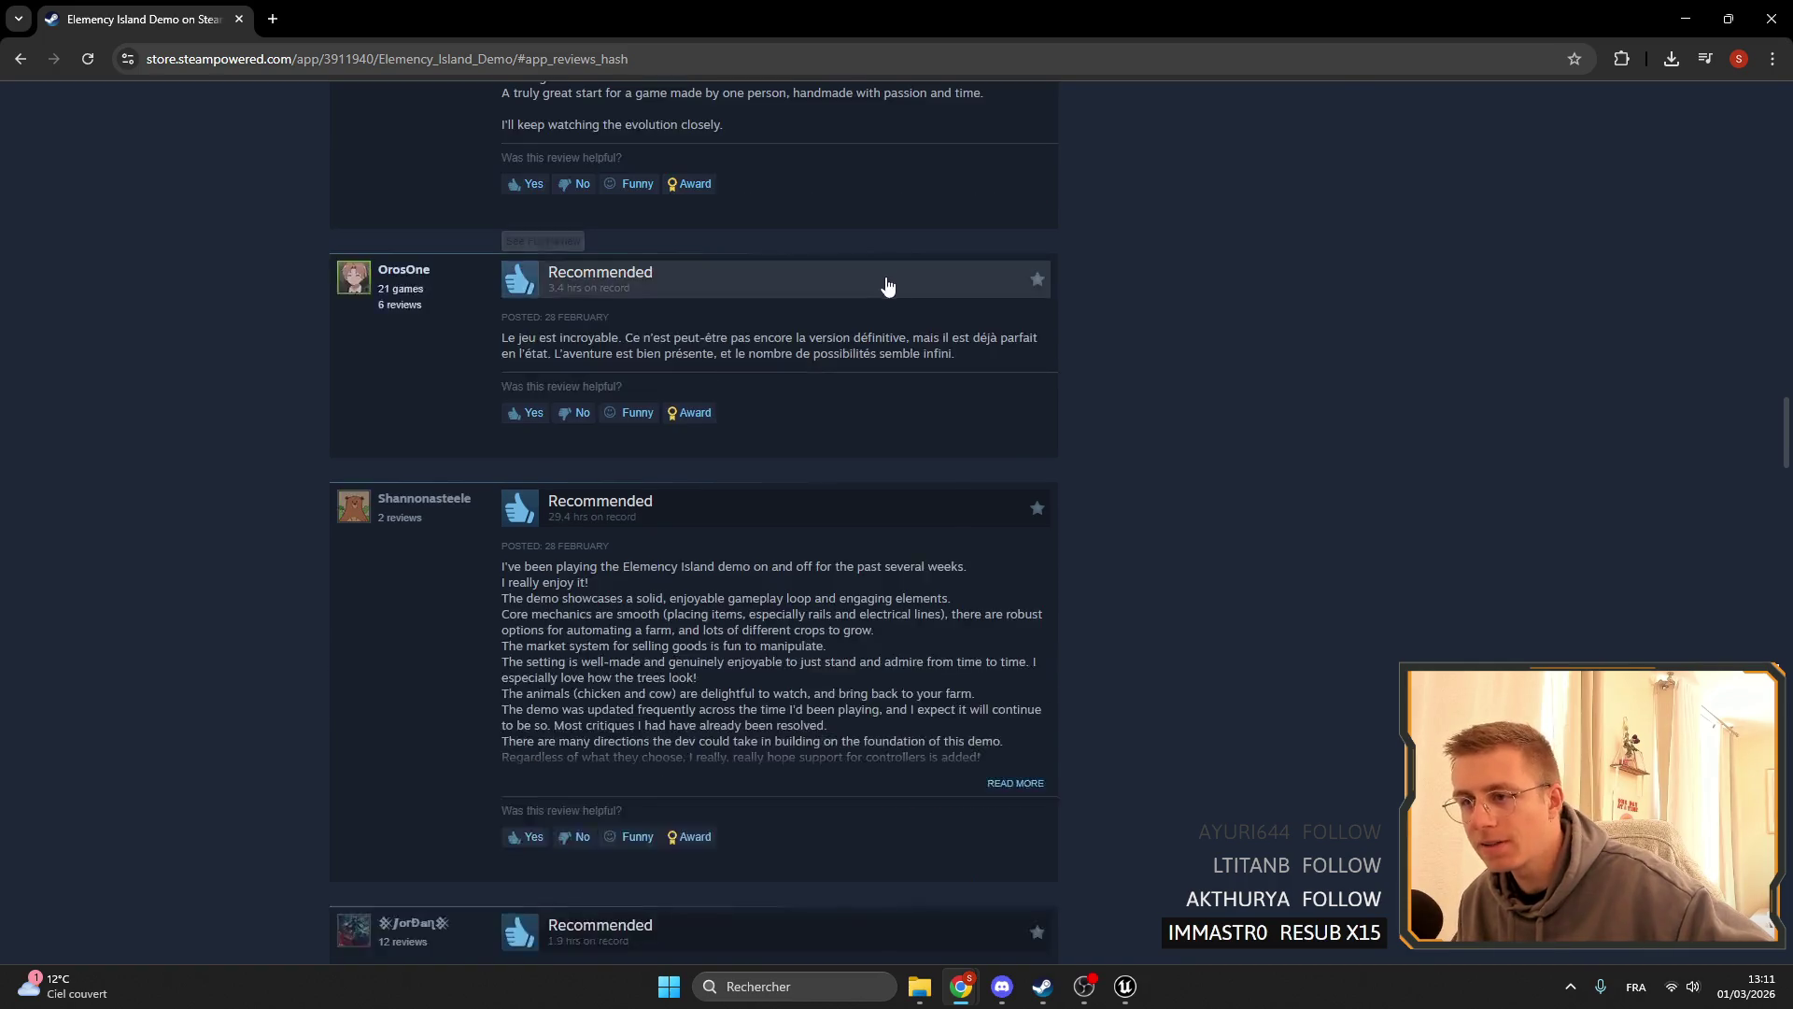
scroll(470, 322, "up", 3)
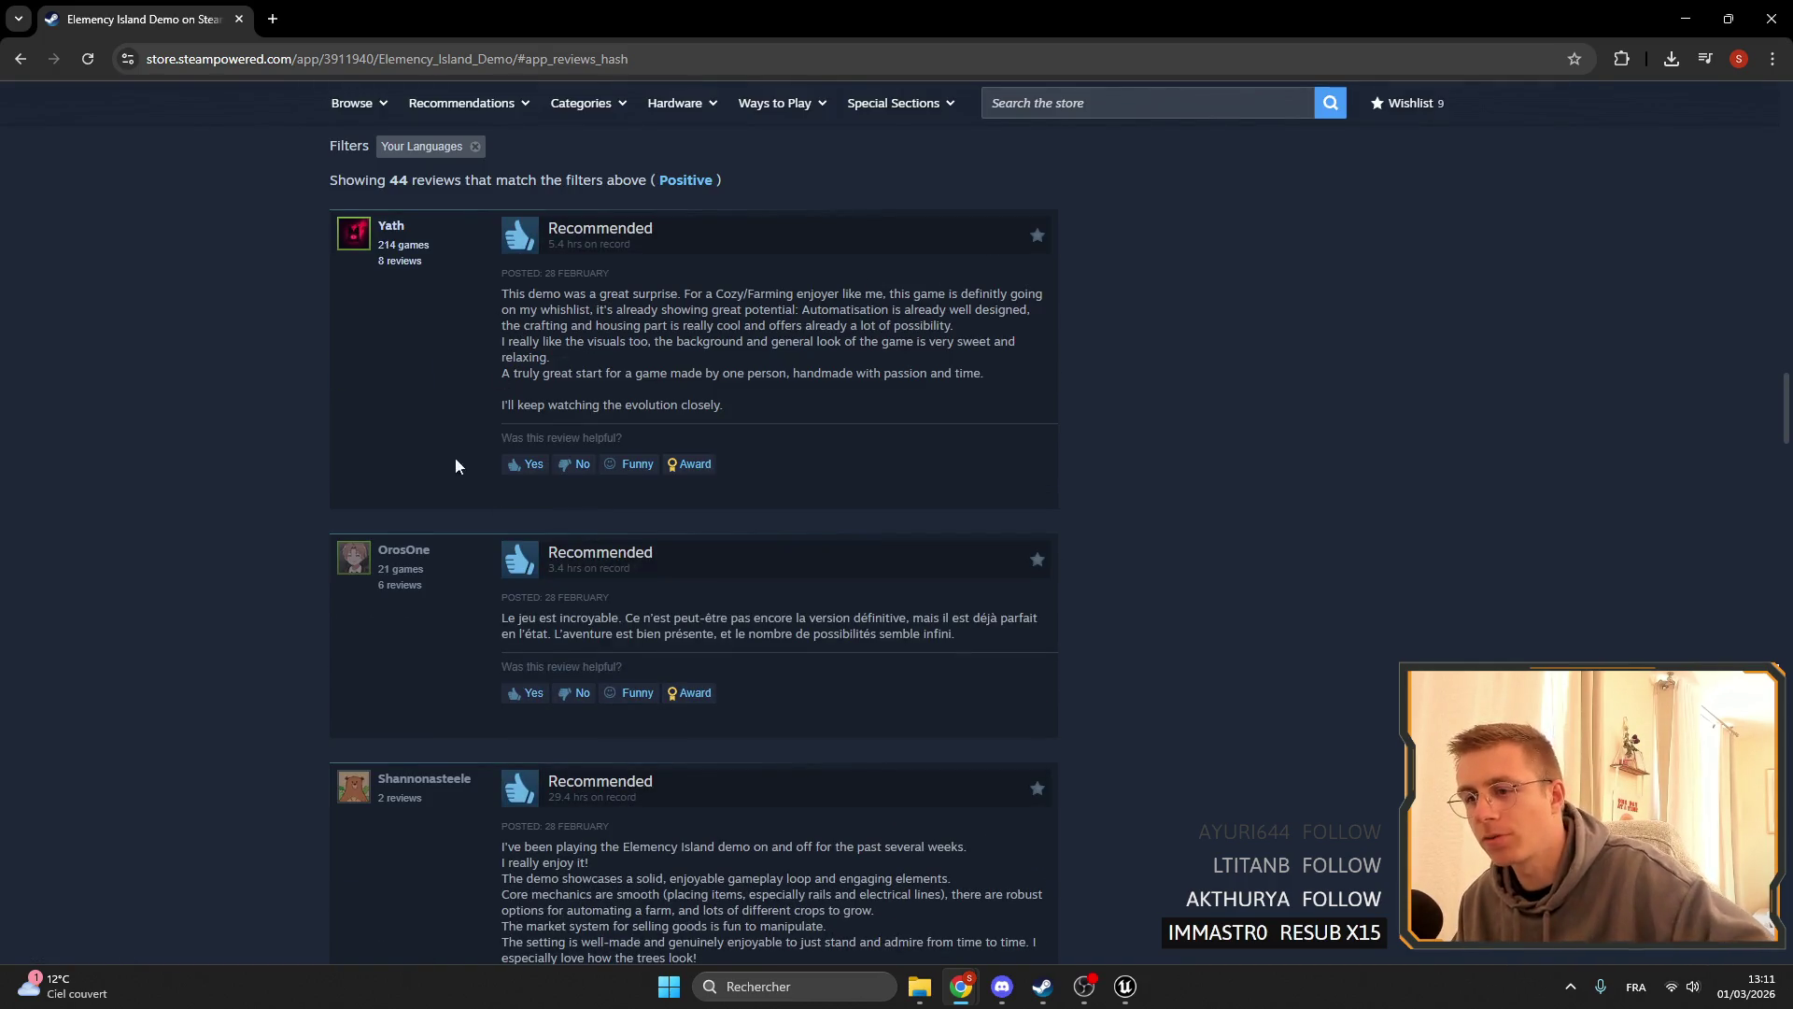
scroll(456, 457, "down", 2)
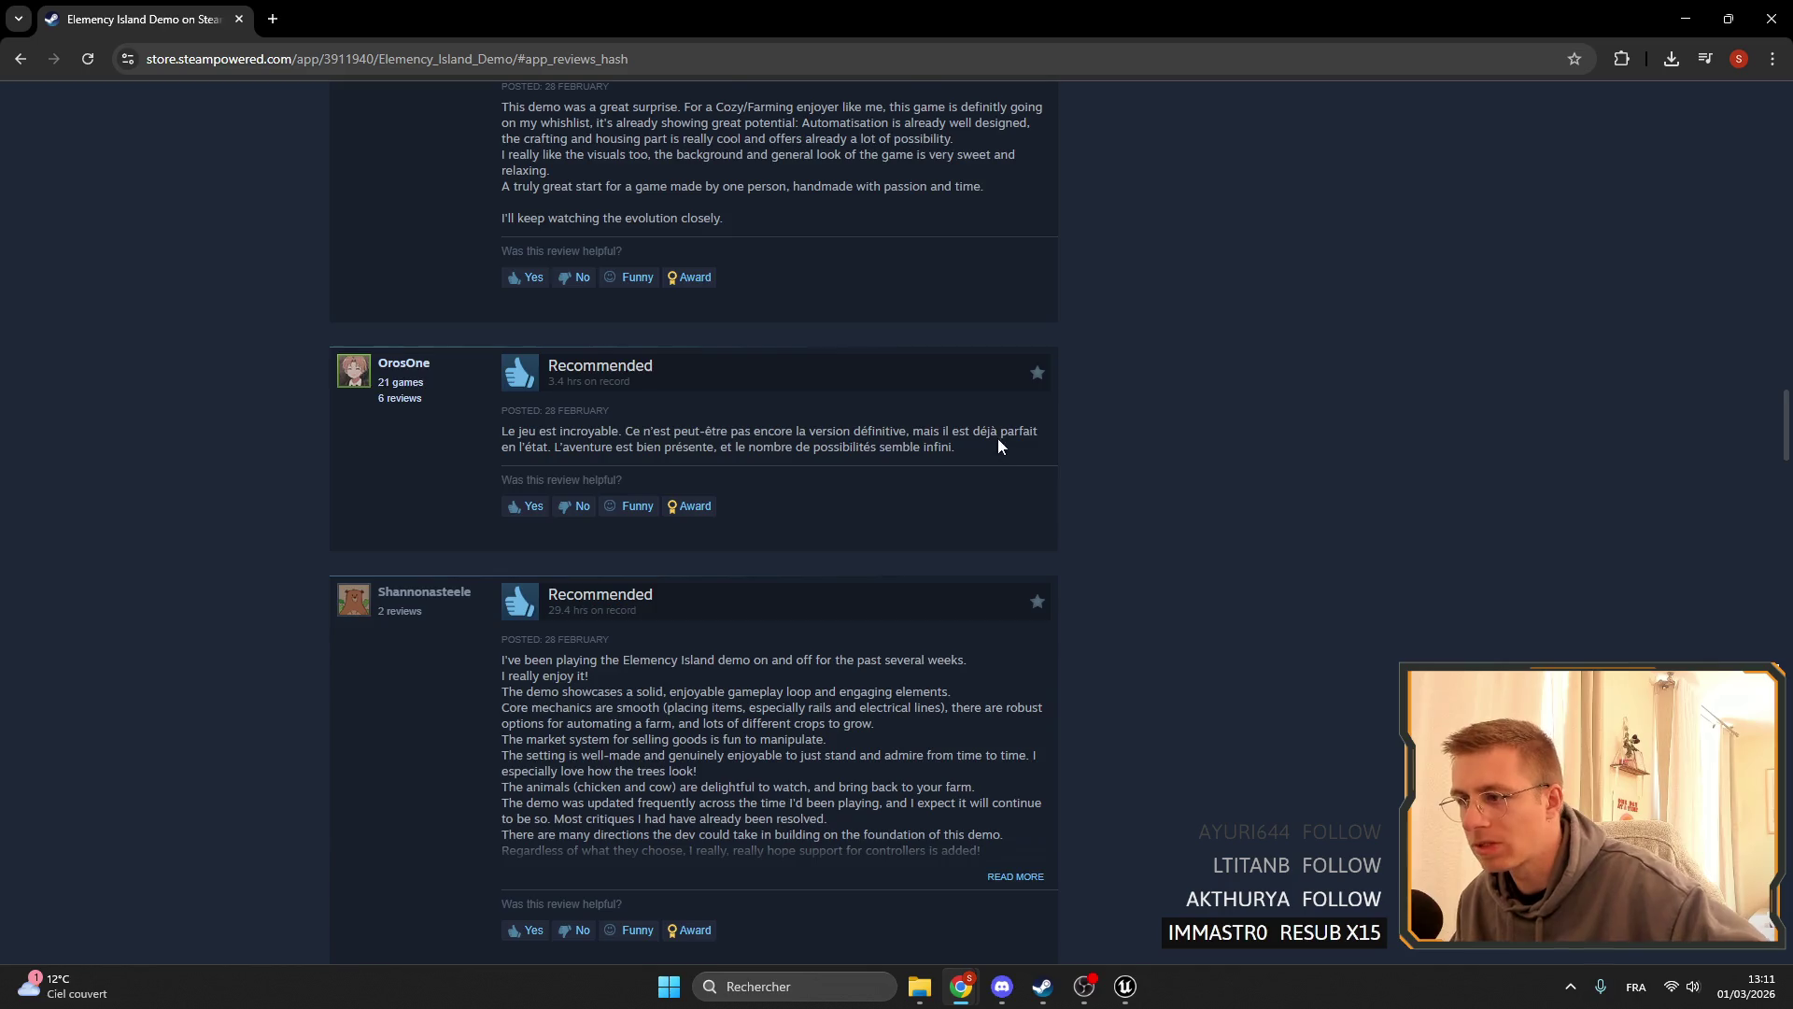
- Mark the French review as helpful and expand the long review to its full text
scroll(998, 446, "down", 2)
left_click(525, 318)
scroll(284, 310, "down", 2)
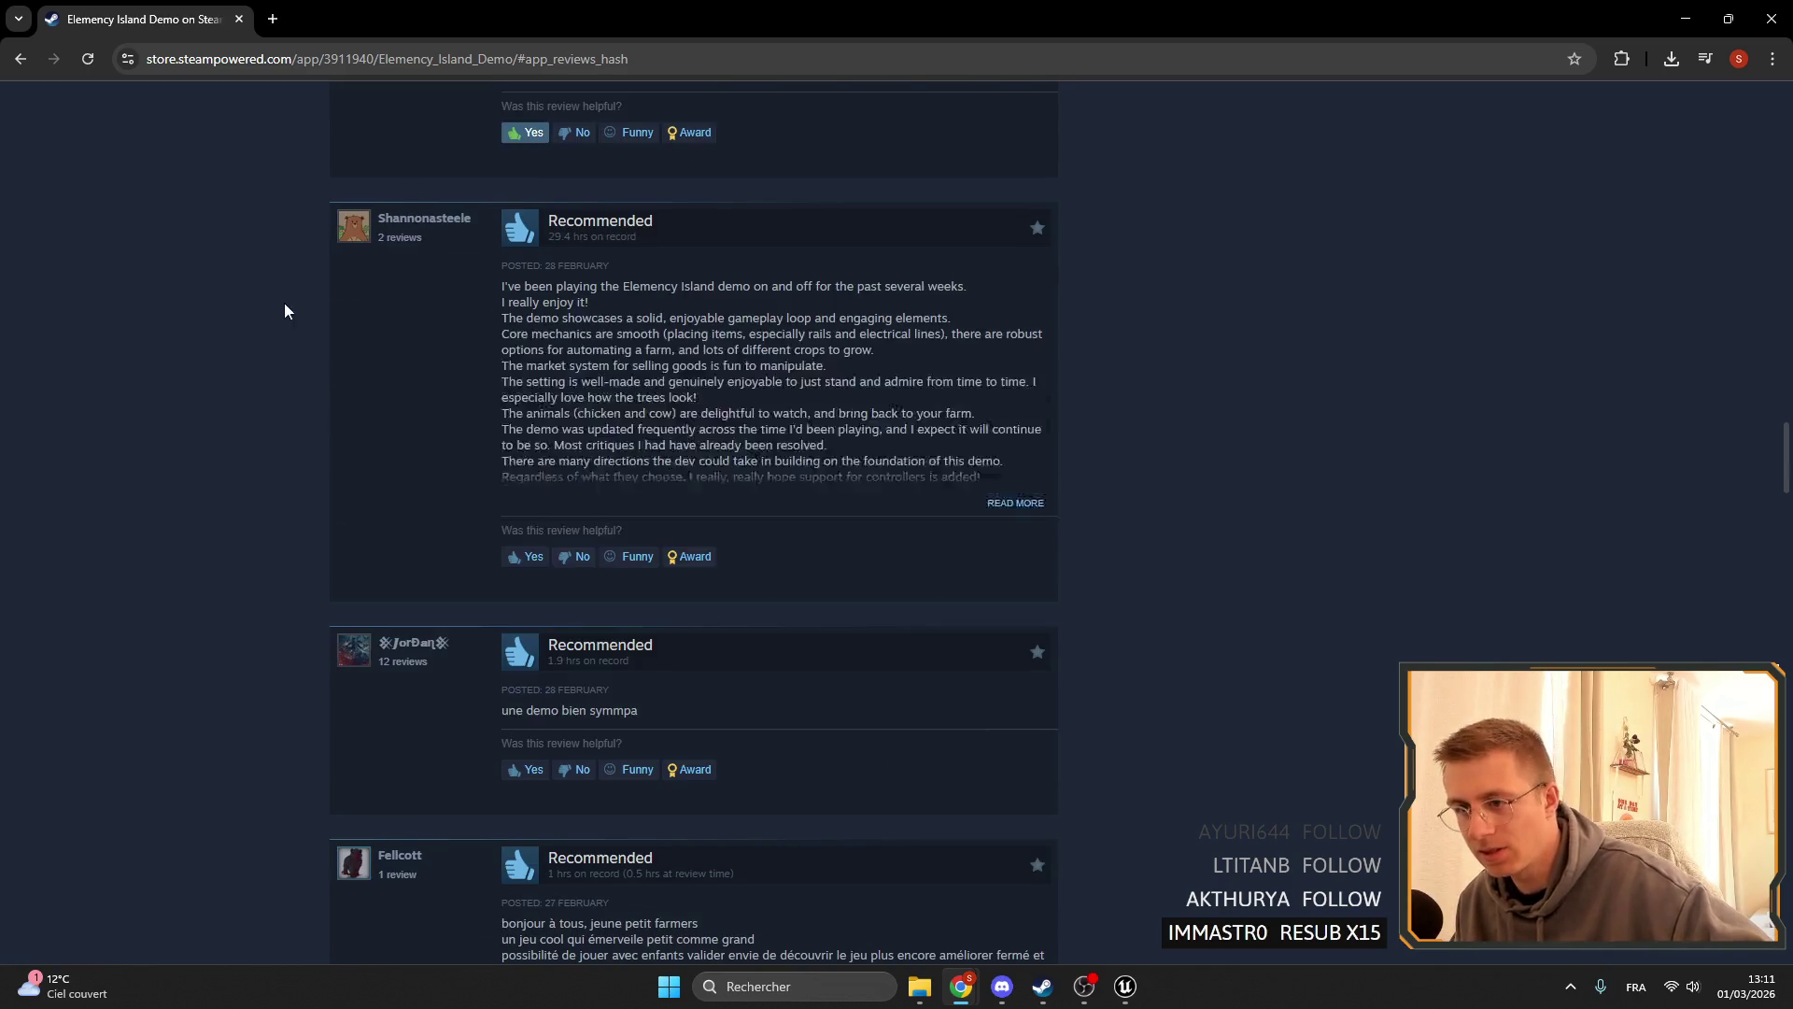
scroll(579, 401, "up", 4)
scroll(537, 420, "down", 3)
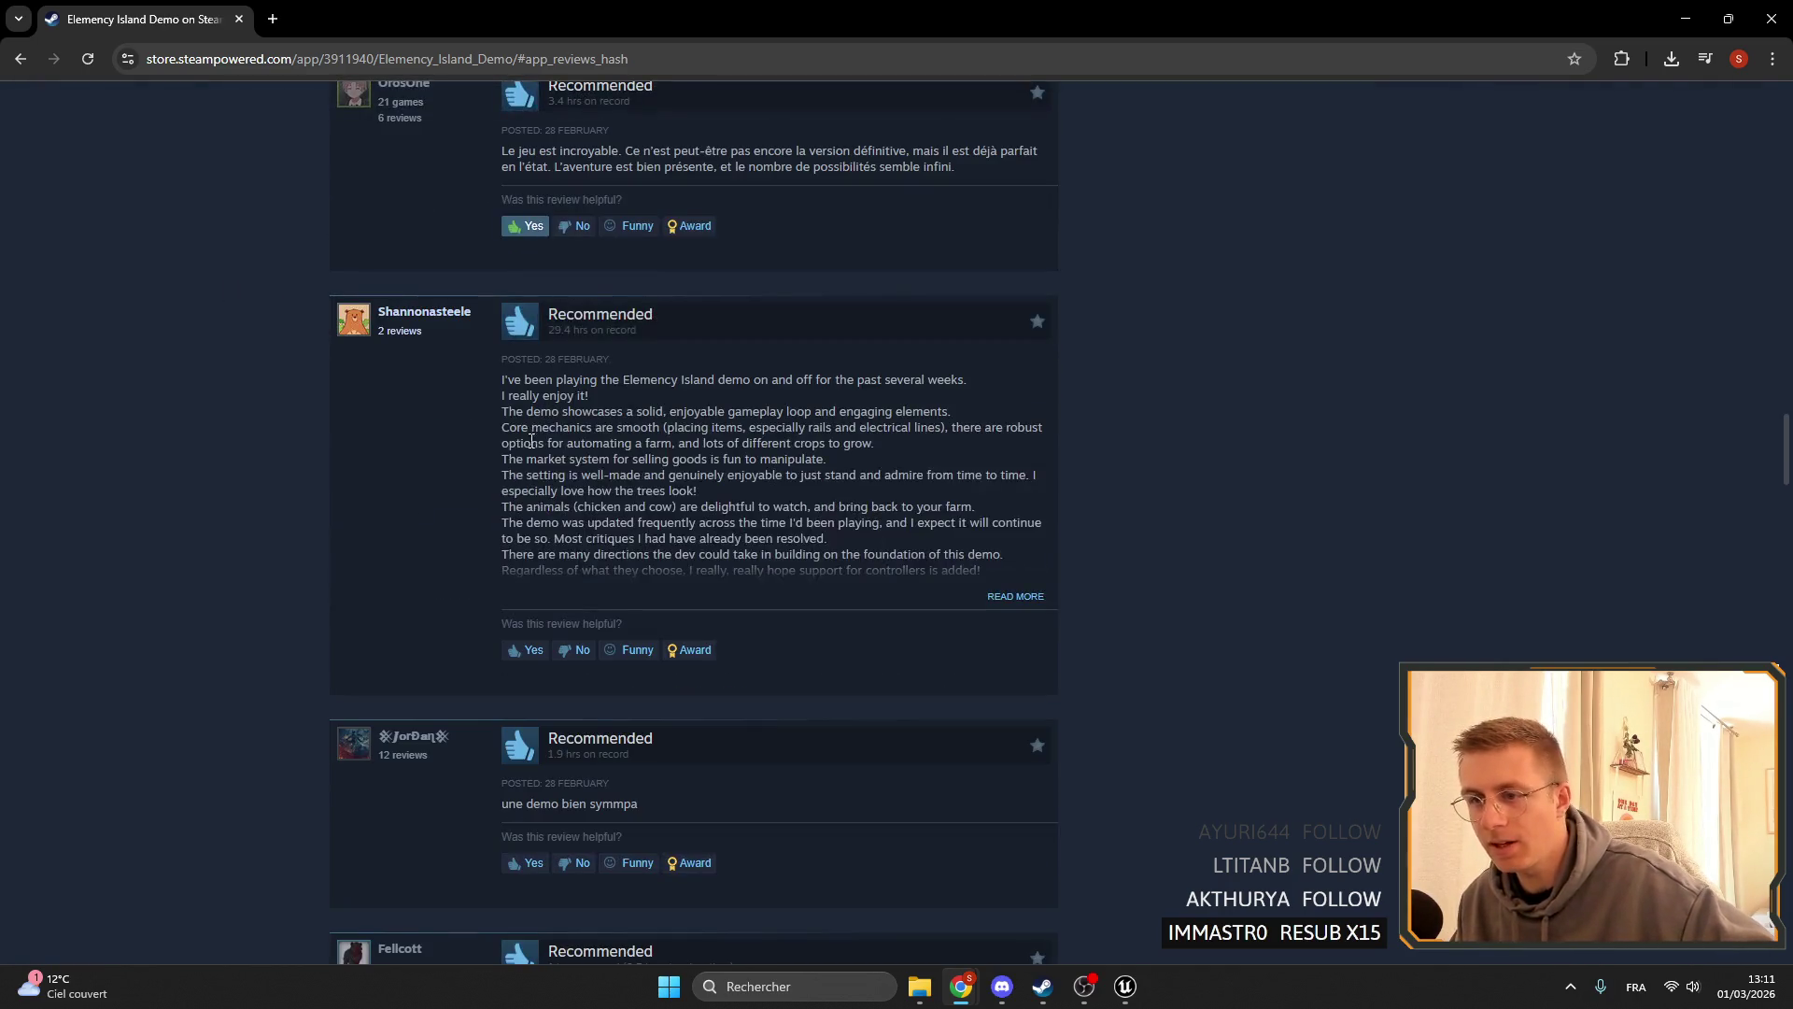
left_click(1020, 589)
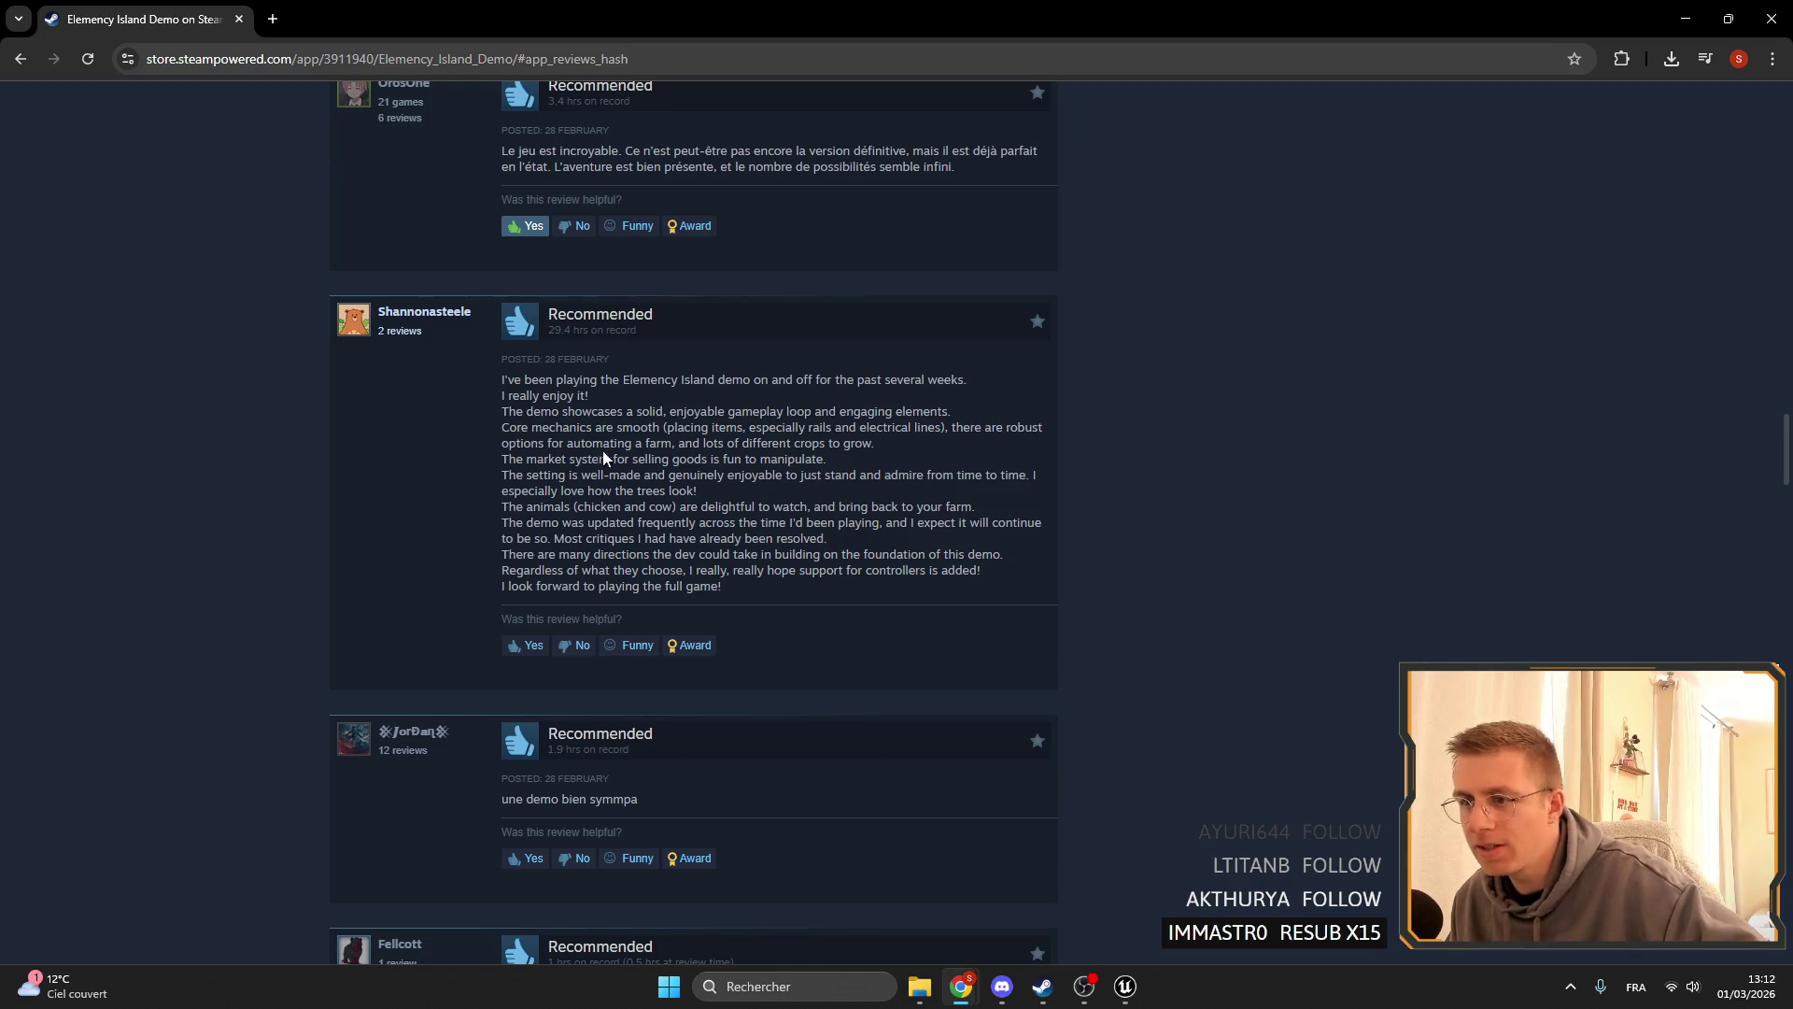
- Select words and lines in the opening of the expanded review while reading
double_click(715, 432)
left_click(719, 434)
double_click(779, 428)
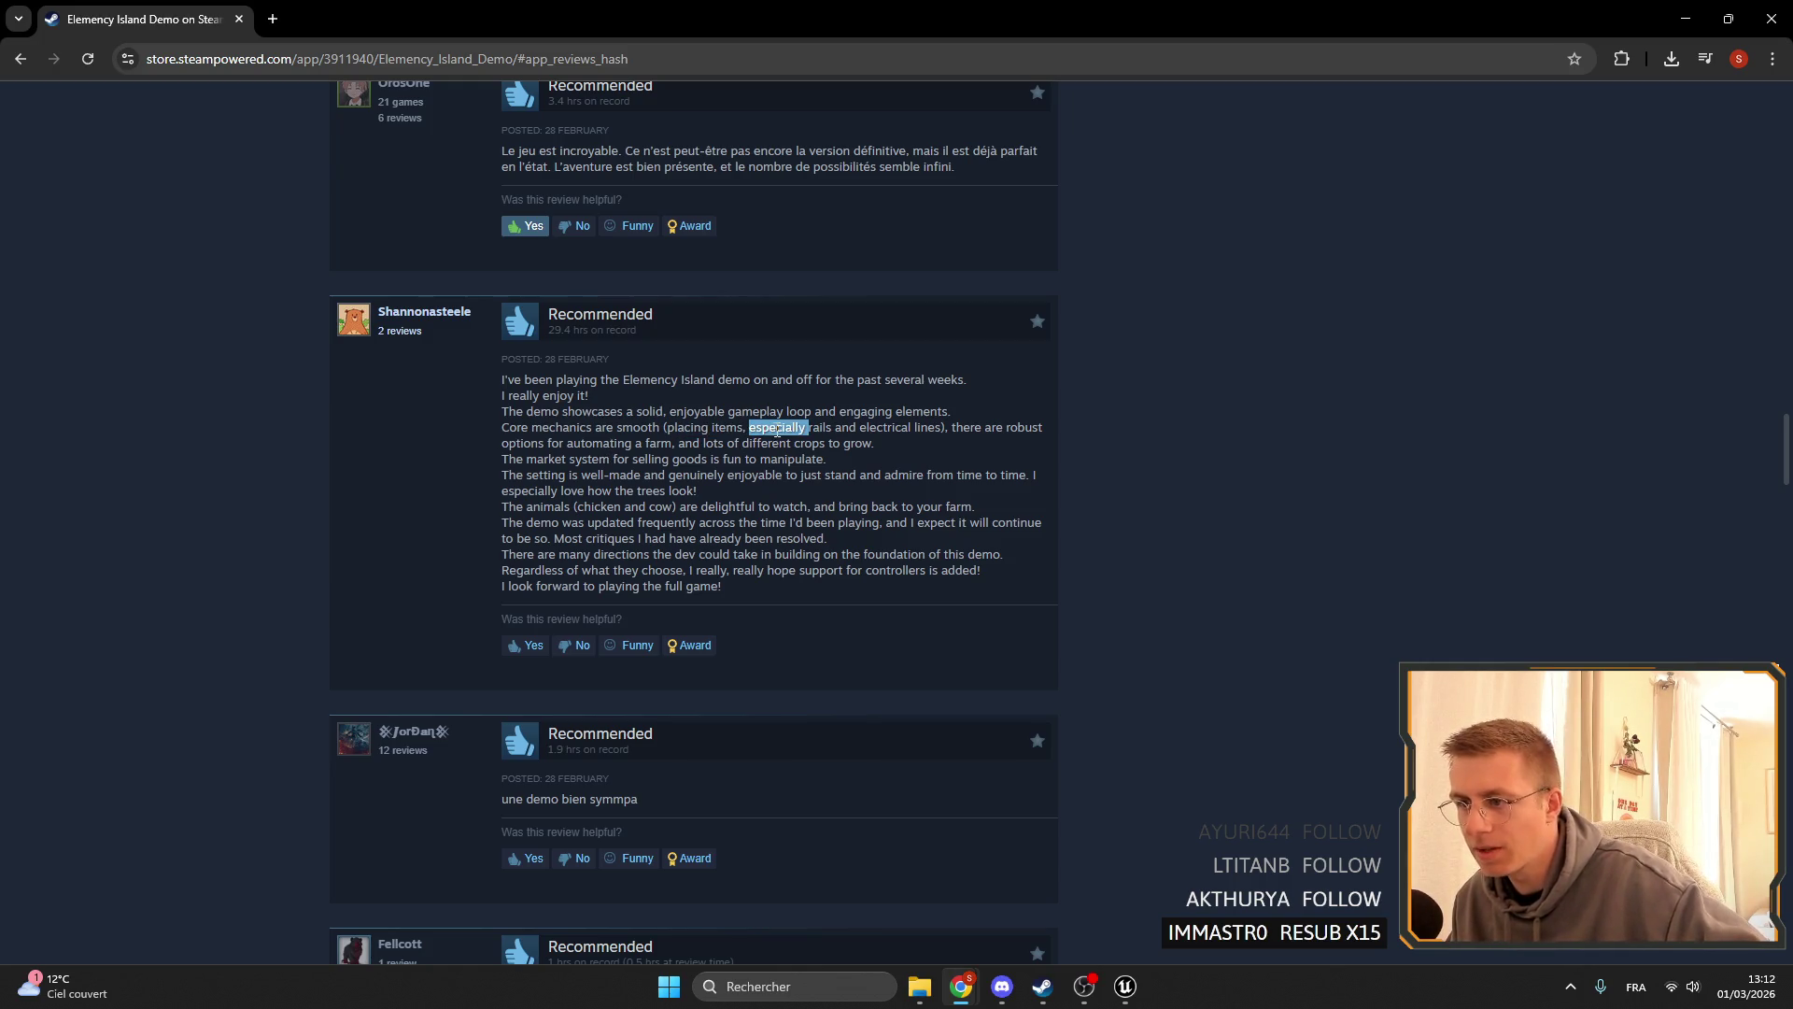
left_click(879, 469)
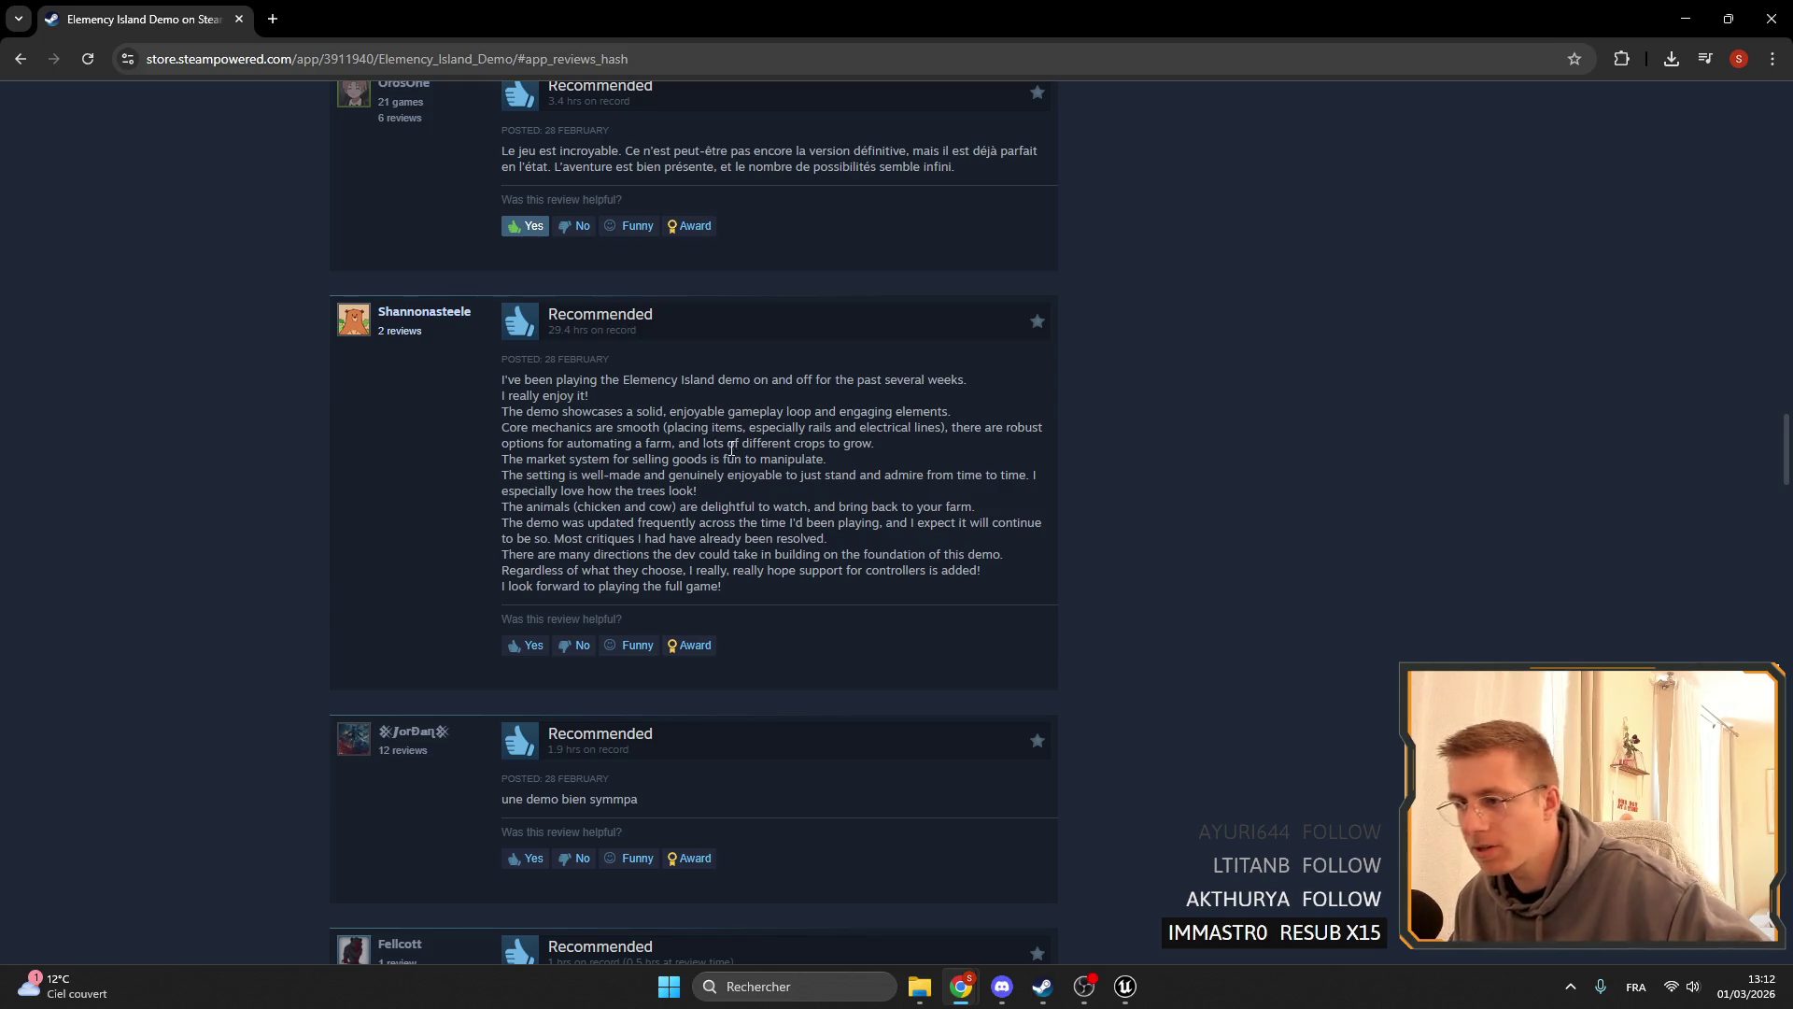
scroll(730, 443, "down", 1)
left_click_drag(505, 291, 705, 294)
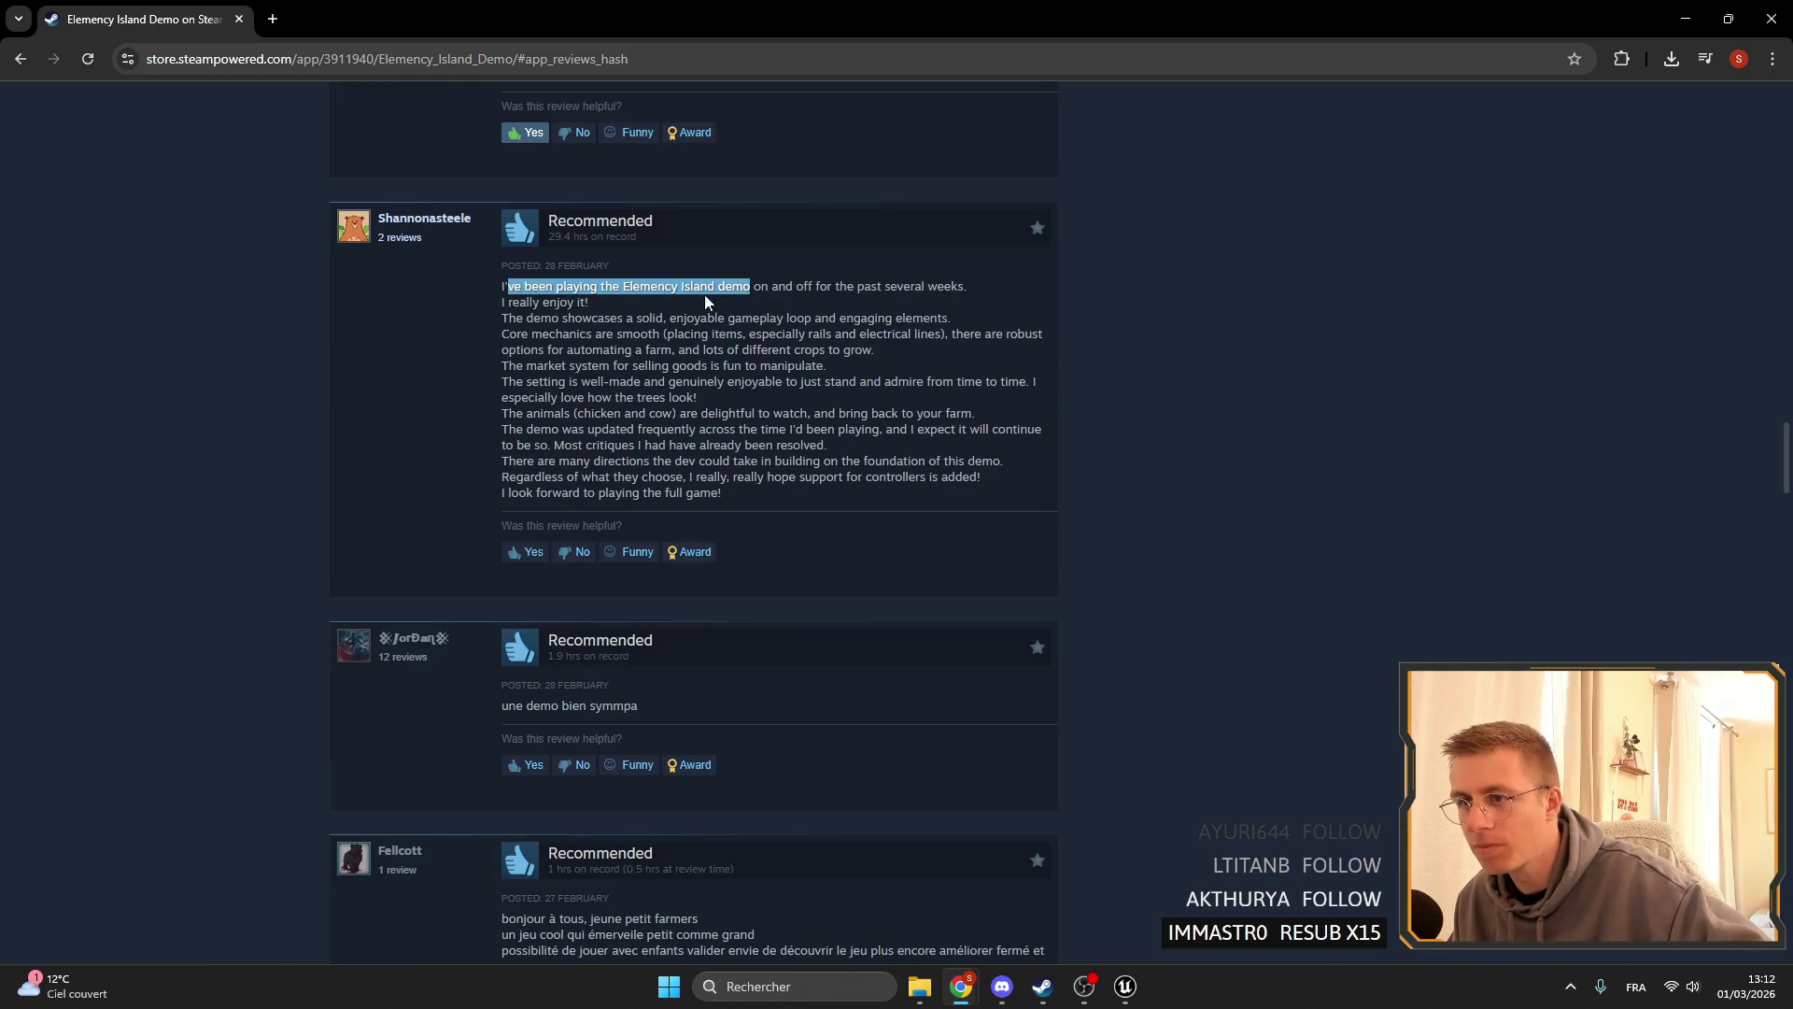
left_click(704, 295)
left_click_drag(504, 286, 787, 306)
left_click(812, 305)
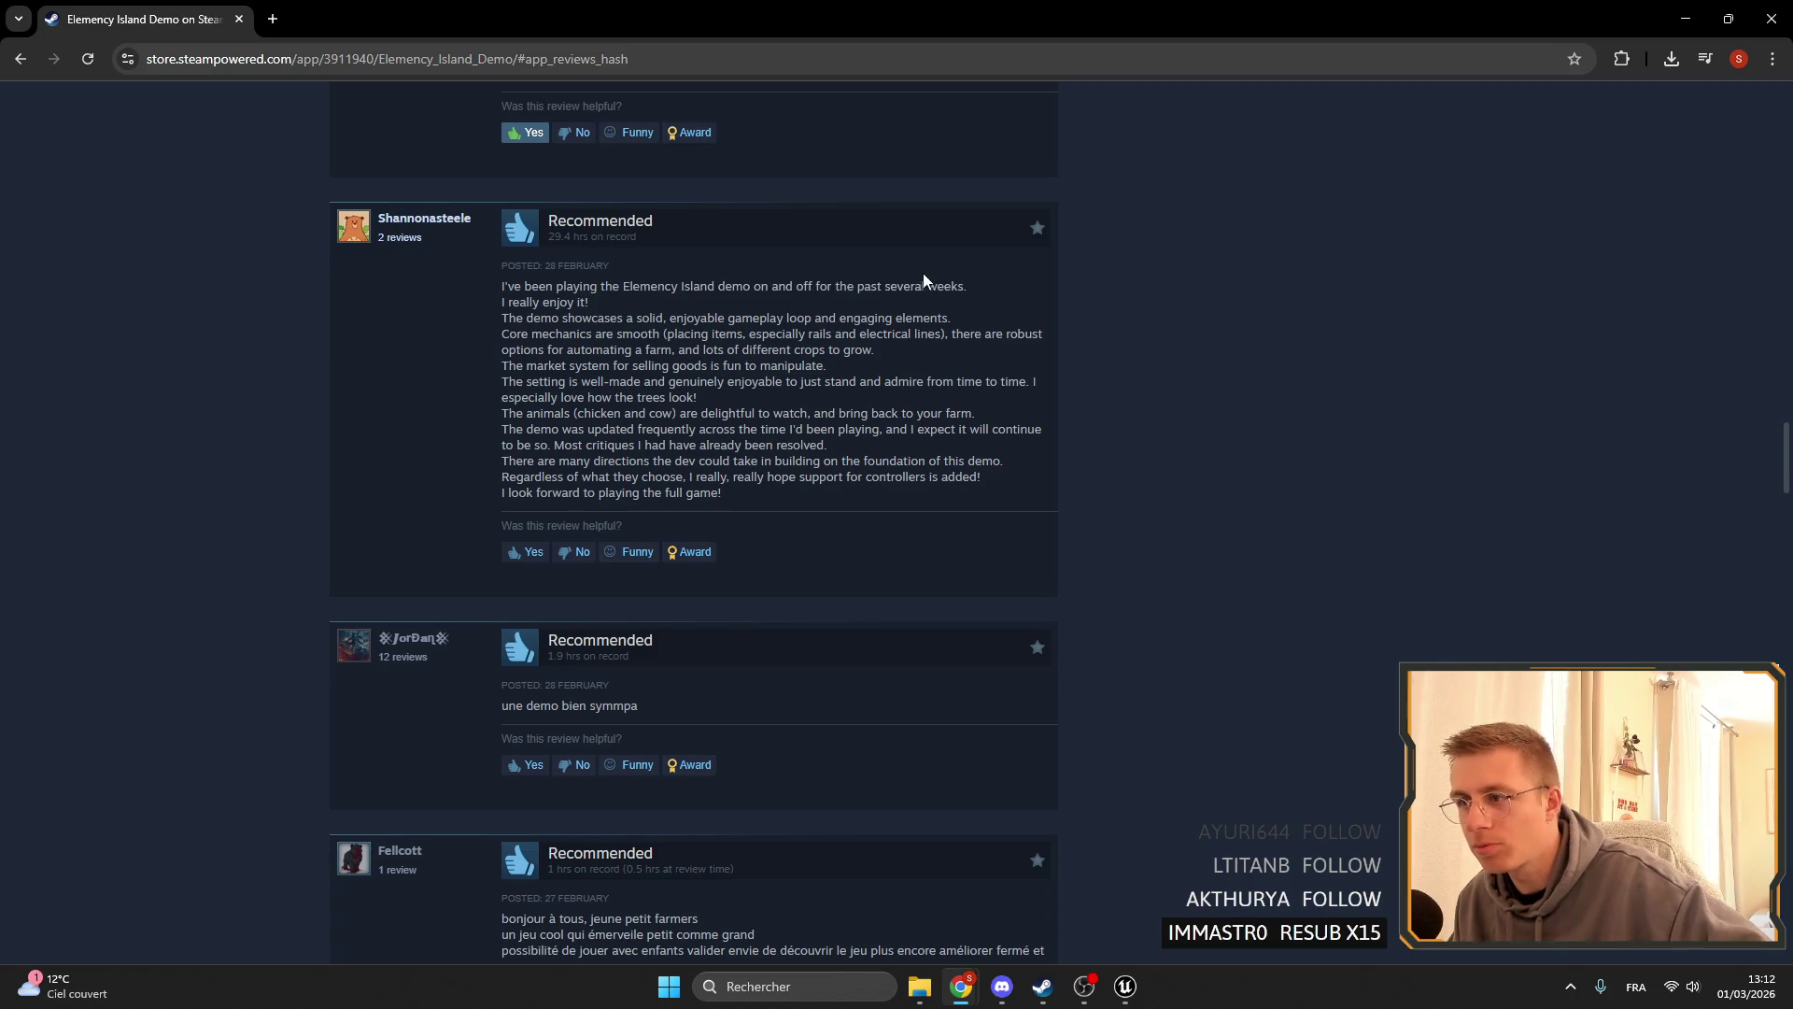
- Highlight parts of the review's third line
left_click_drag(502, 295, 700, 319)
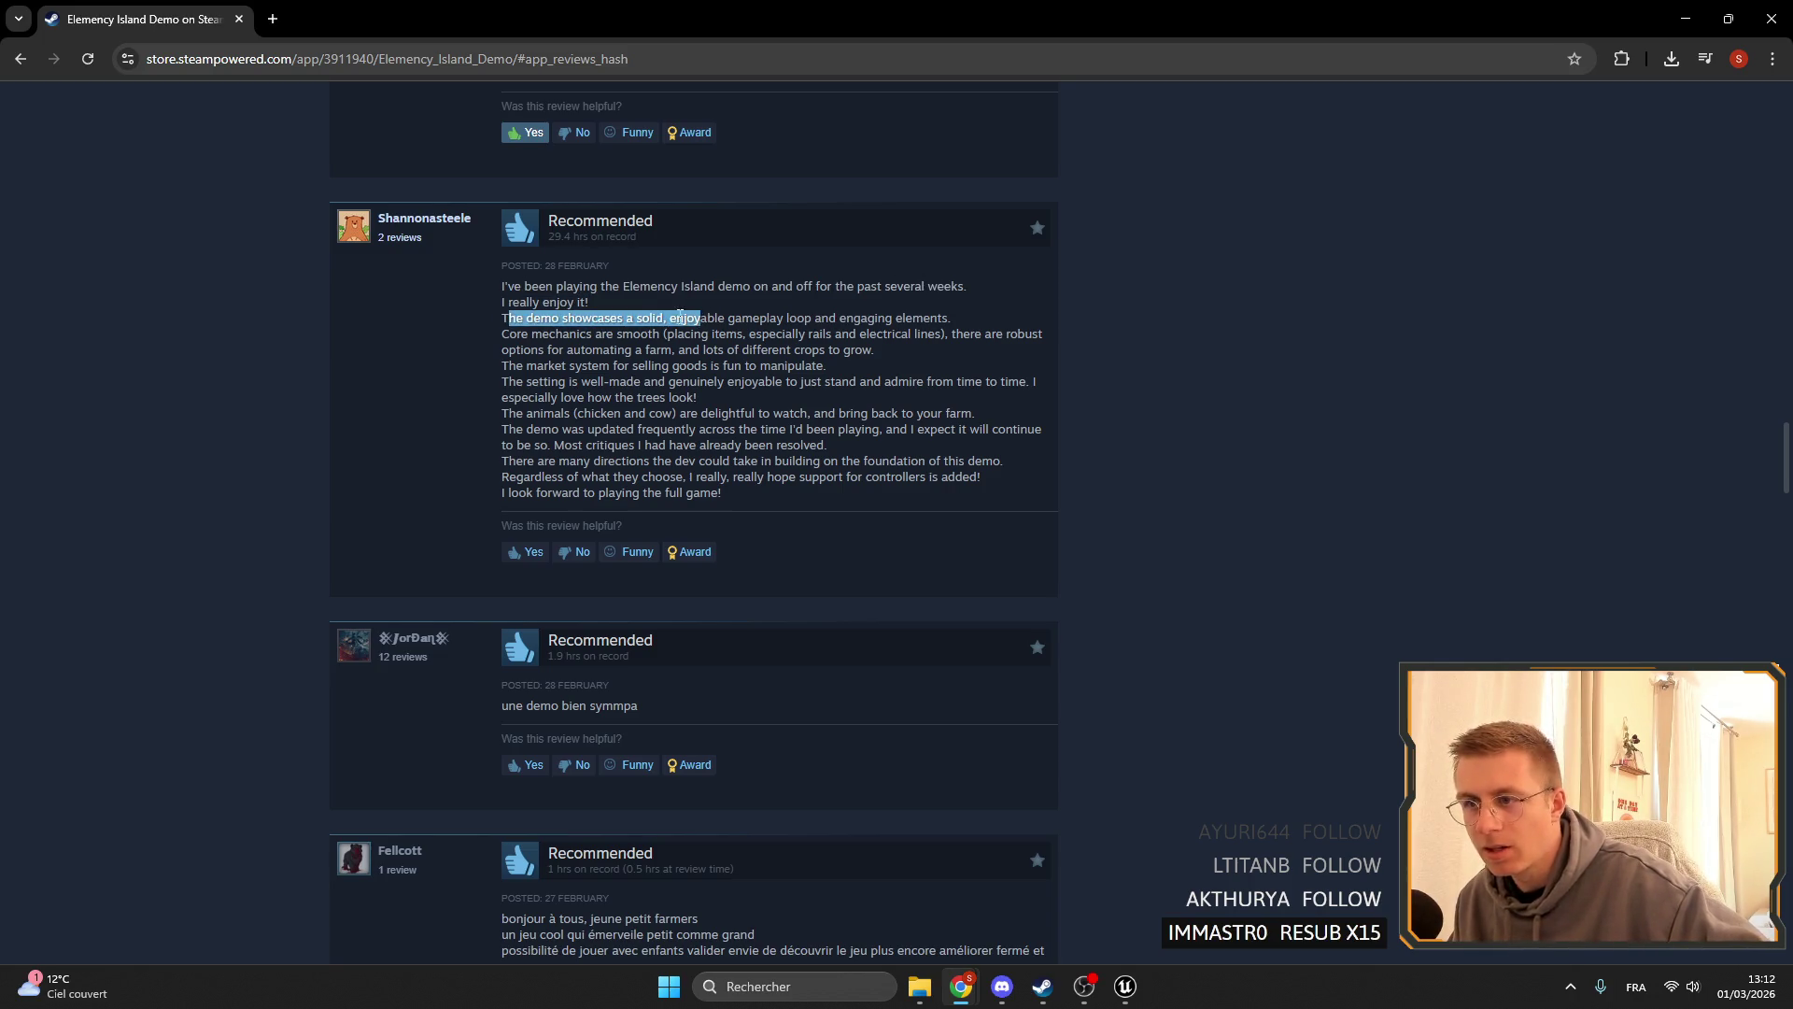
left_click(506, 320)
double_click(569, 319)
left_click(619, 327)
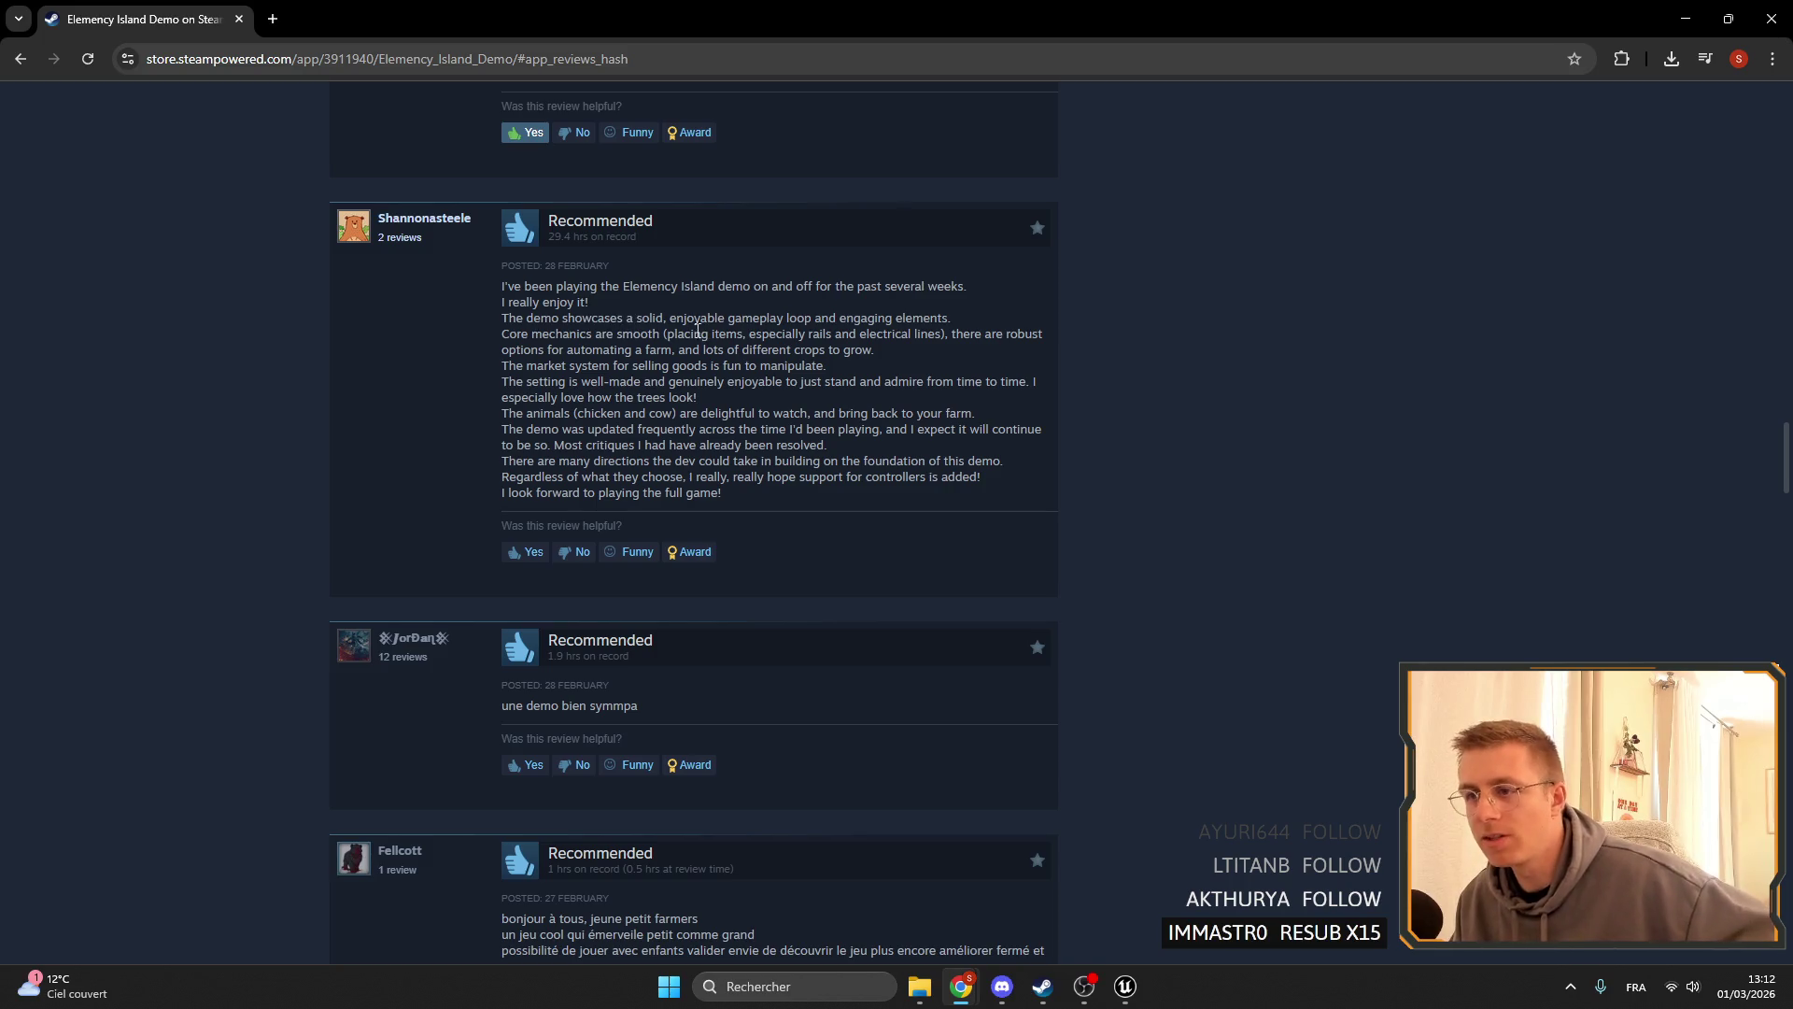
left_click_drag(691, 313, 848, 319)
left_click(749, 324)
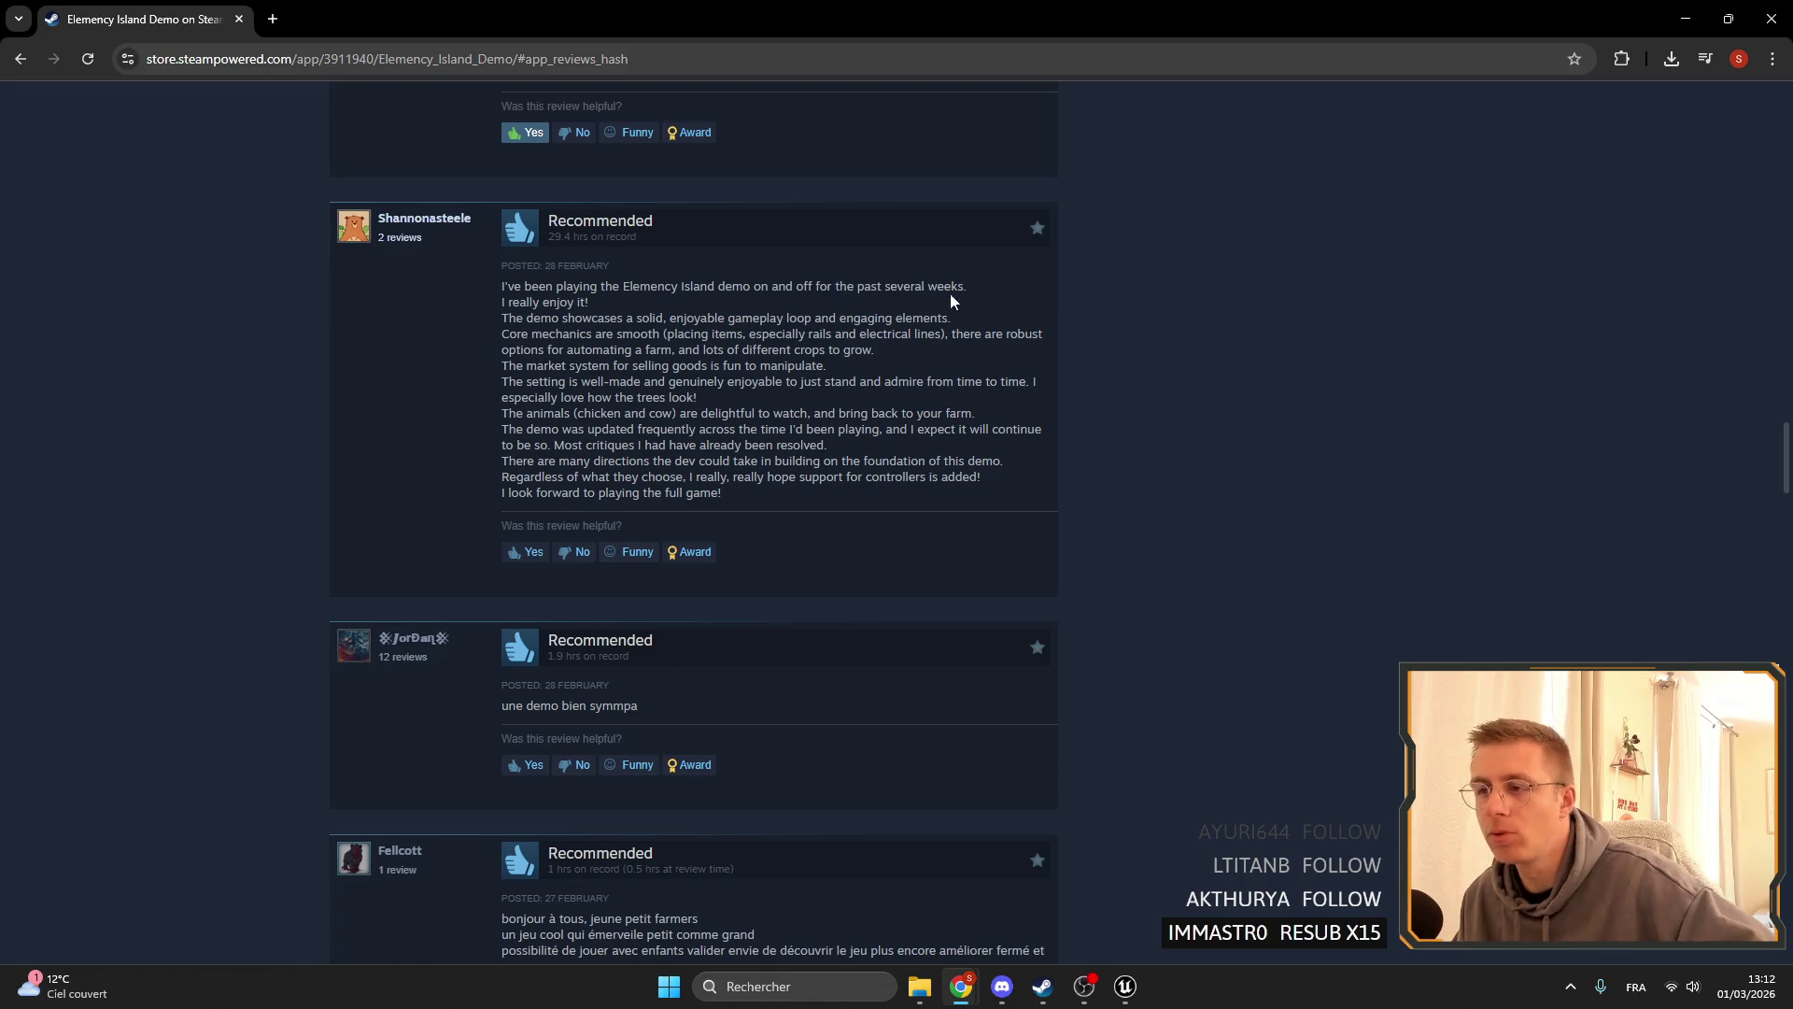
- Highlight the words enjoyable, engaging and elements in the review
double_click(671, 317)
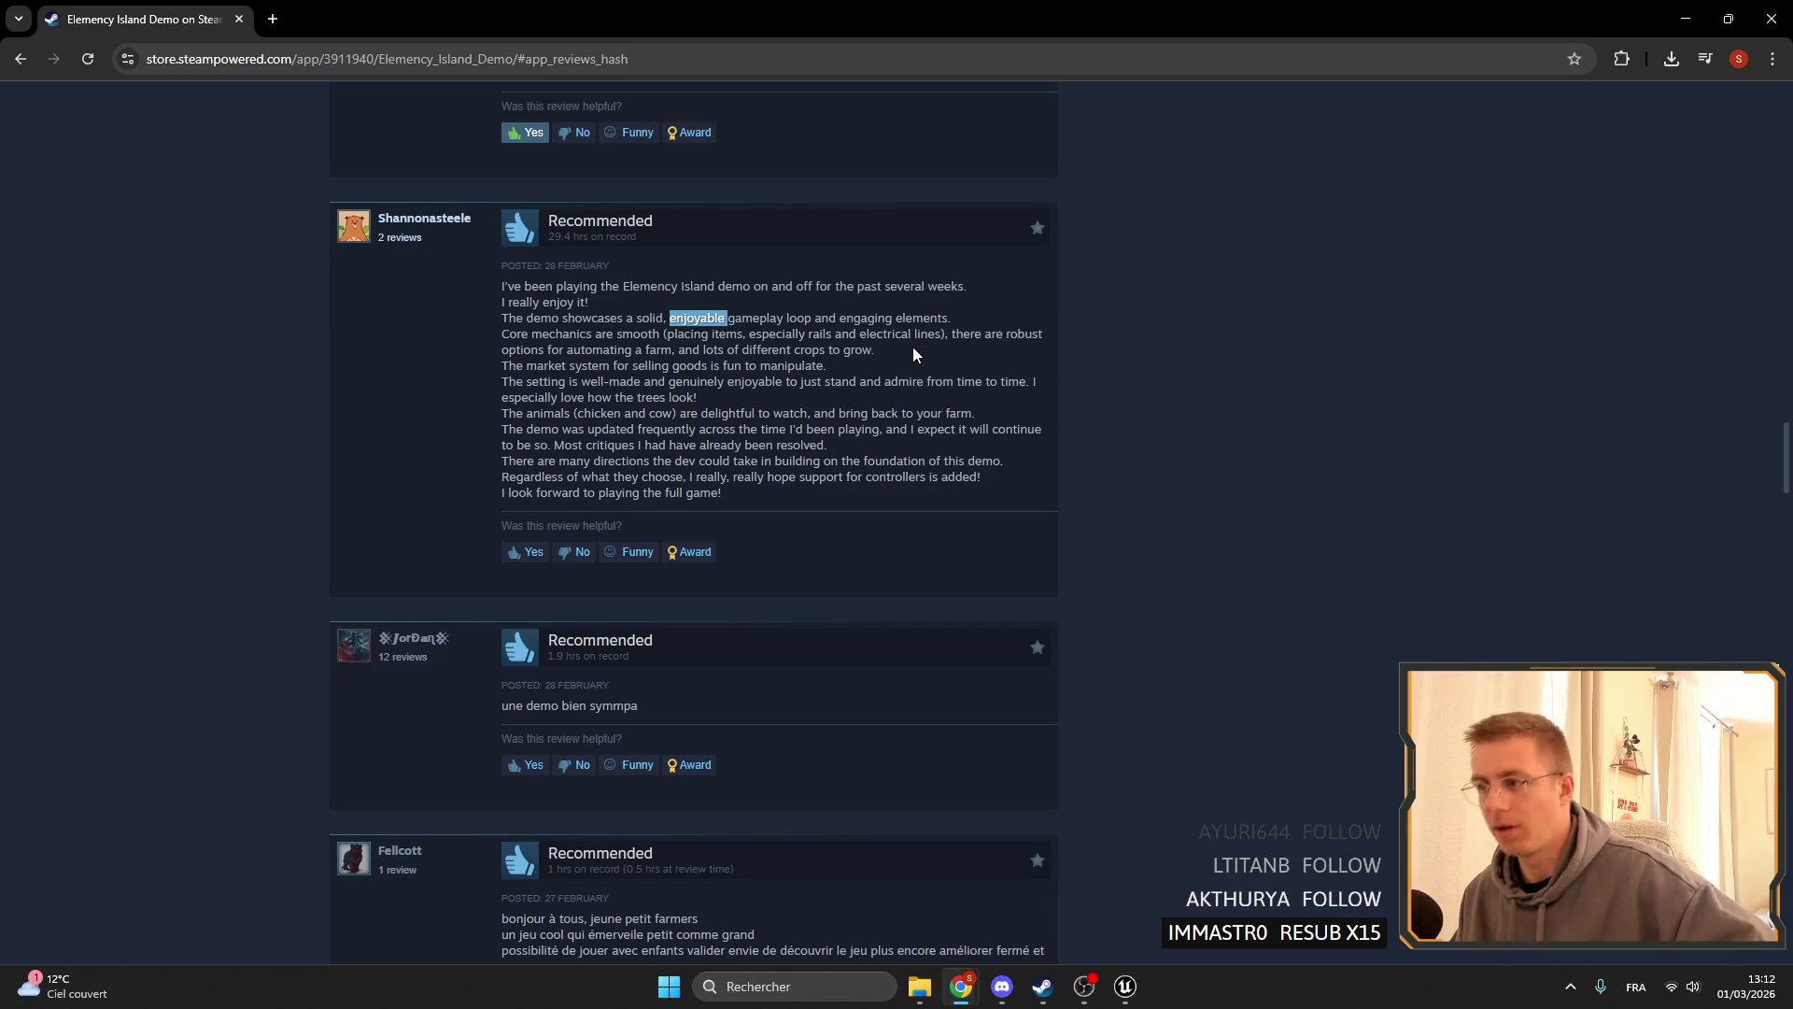
double_click(868, 318)
double_click(925, 316)
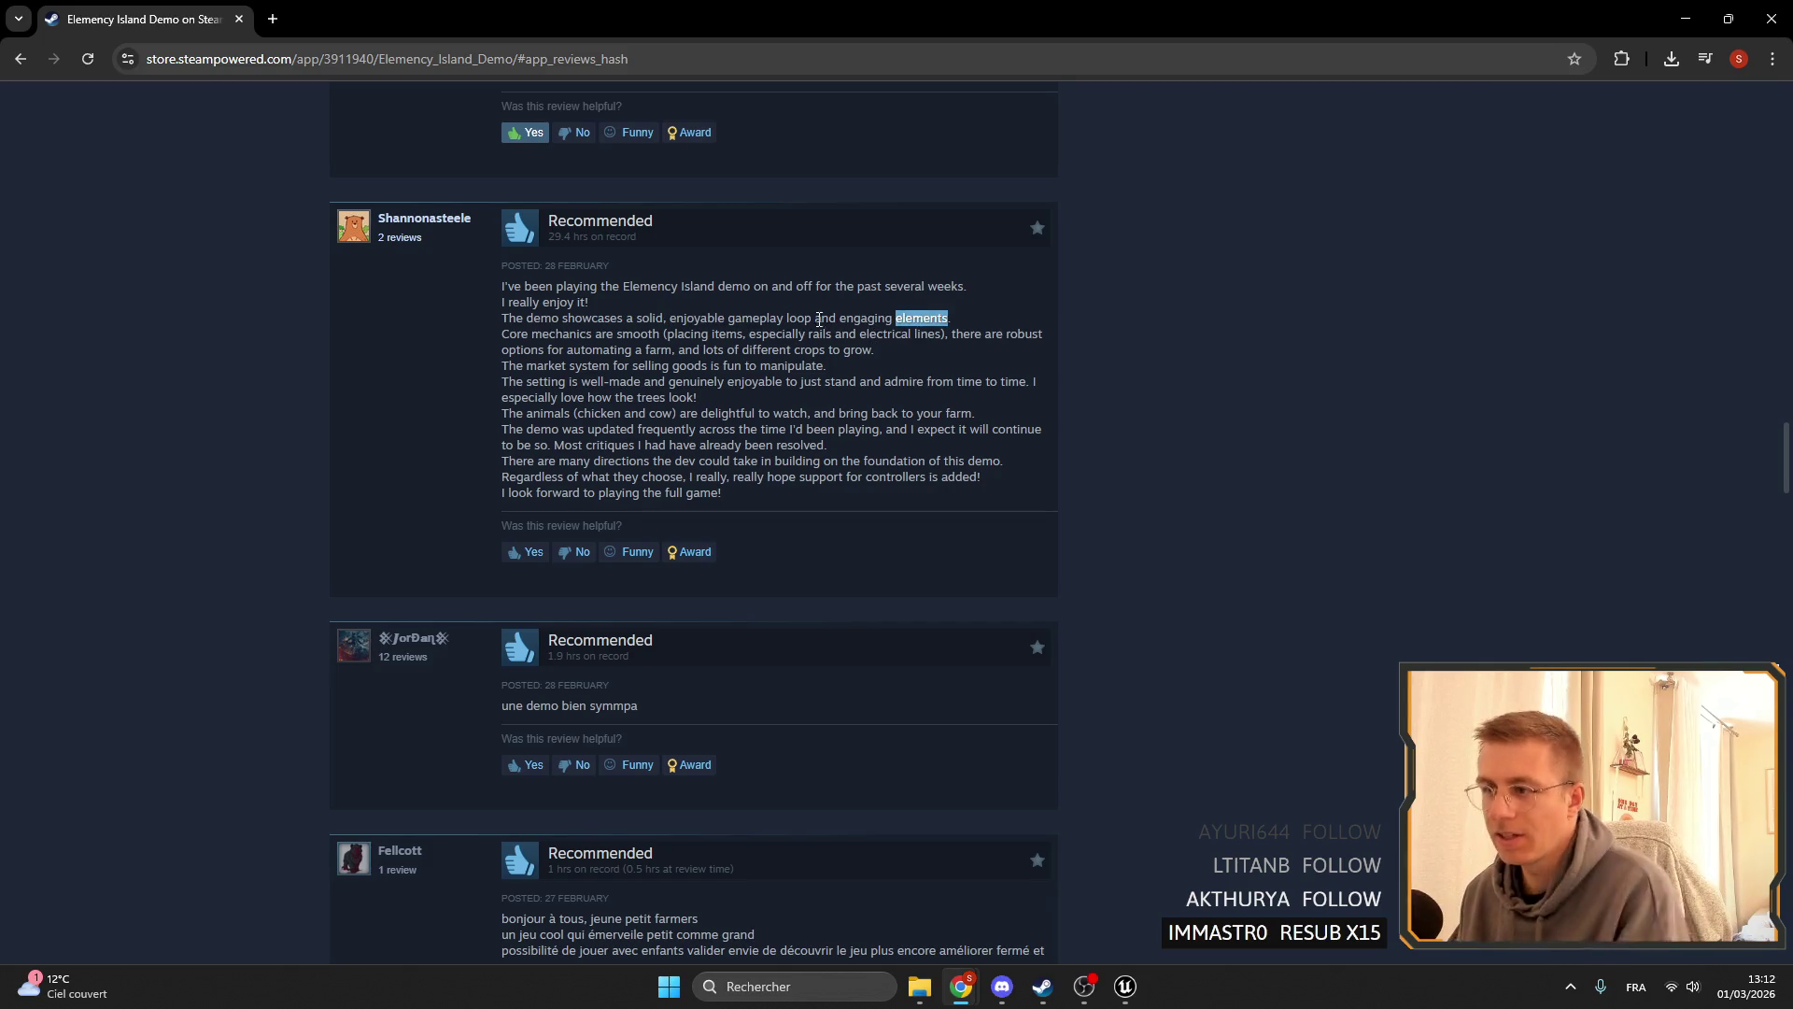
left_click(871, 322)
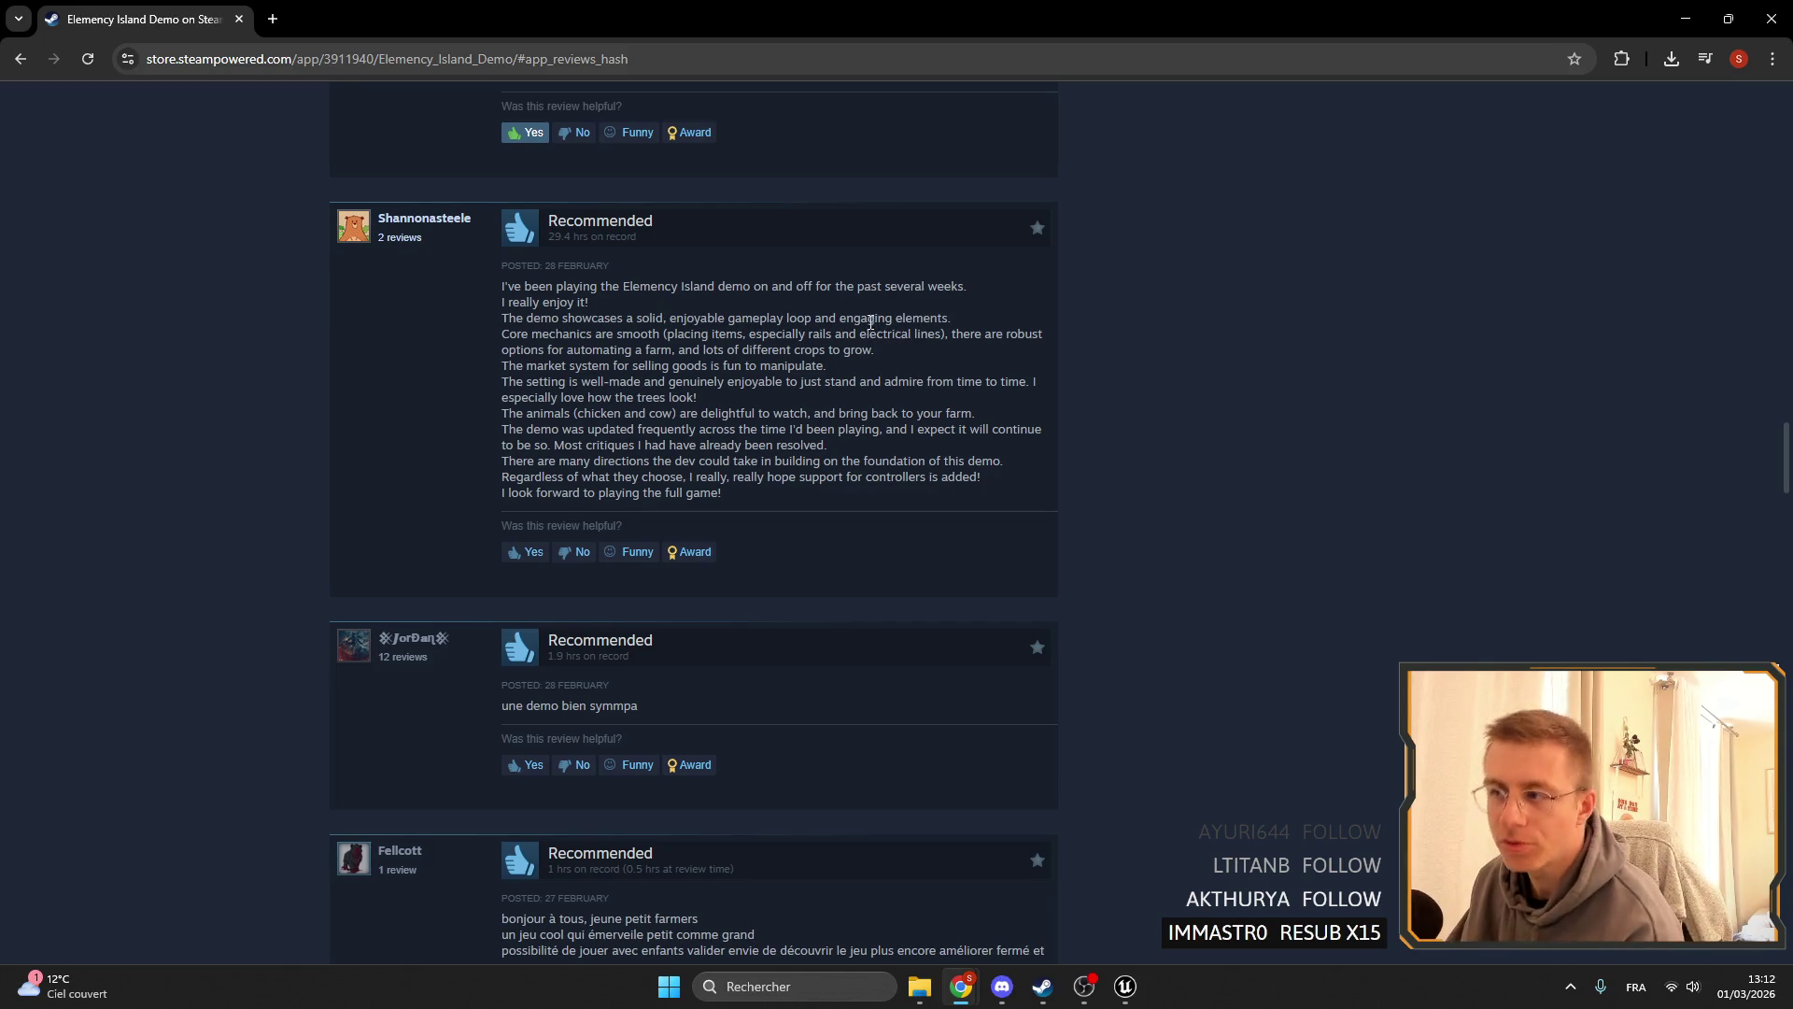
double_click(936, 316)
left_click(699, 349)
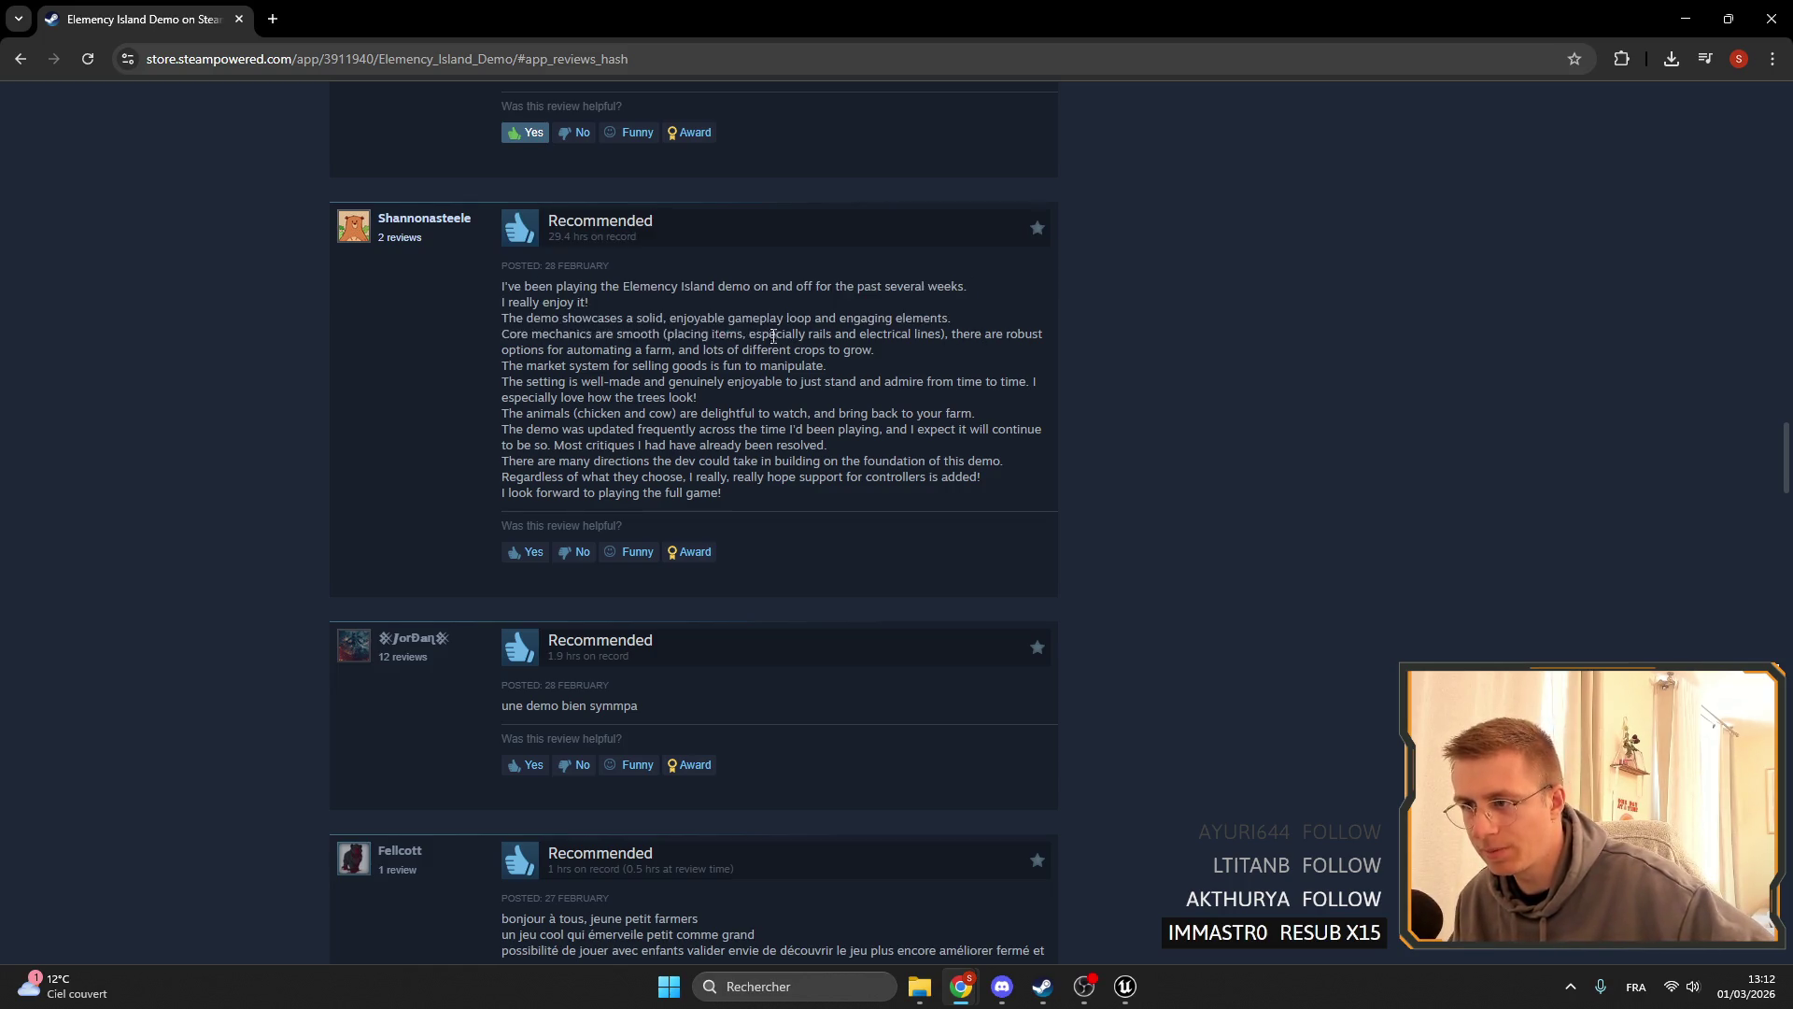
- Highlight phrases on the next lines, including 'crops to grow.'
mouse_move(762, 335)
left_mouse_down()
mouse_move(873, 349)
mouse_move(934, 335)
left_mouse_up()
left_click(873, 349)
left_click(995, 371)
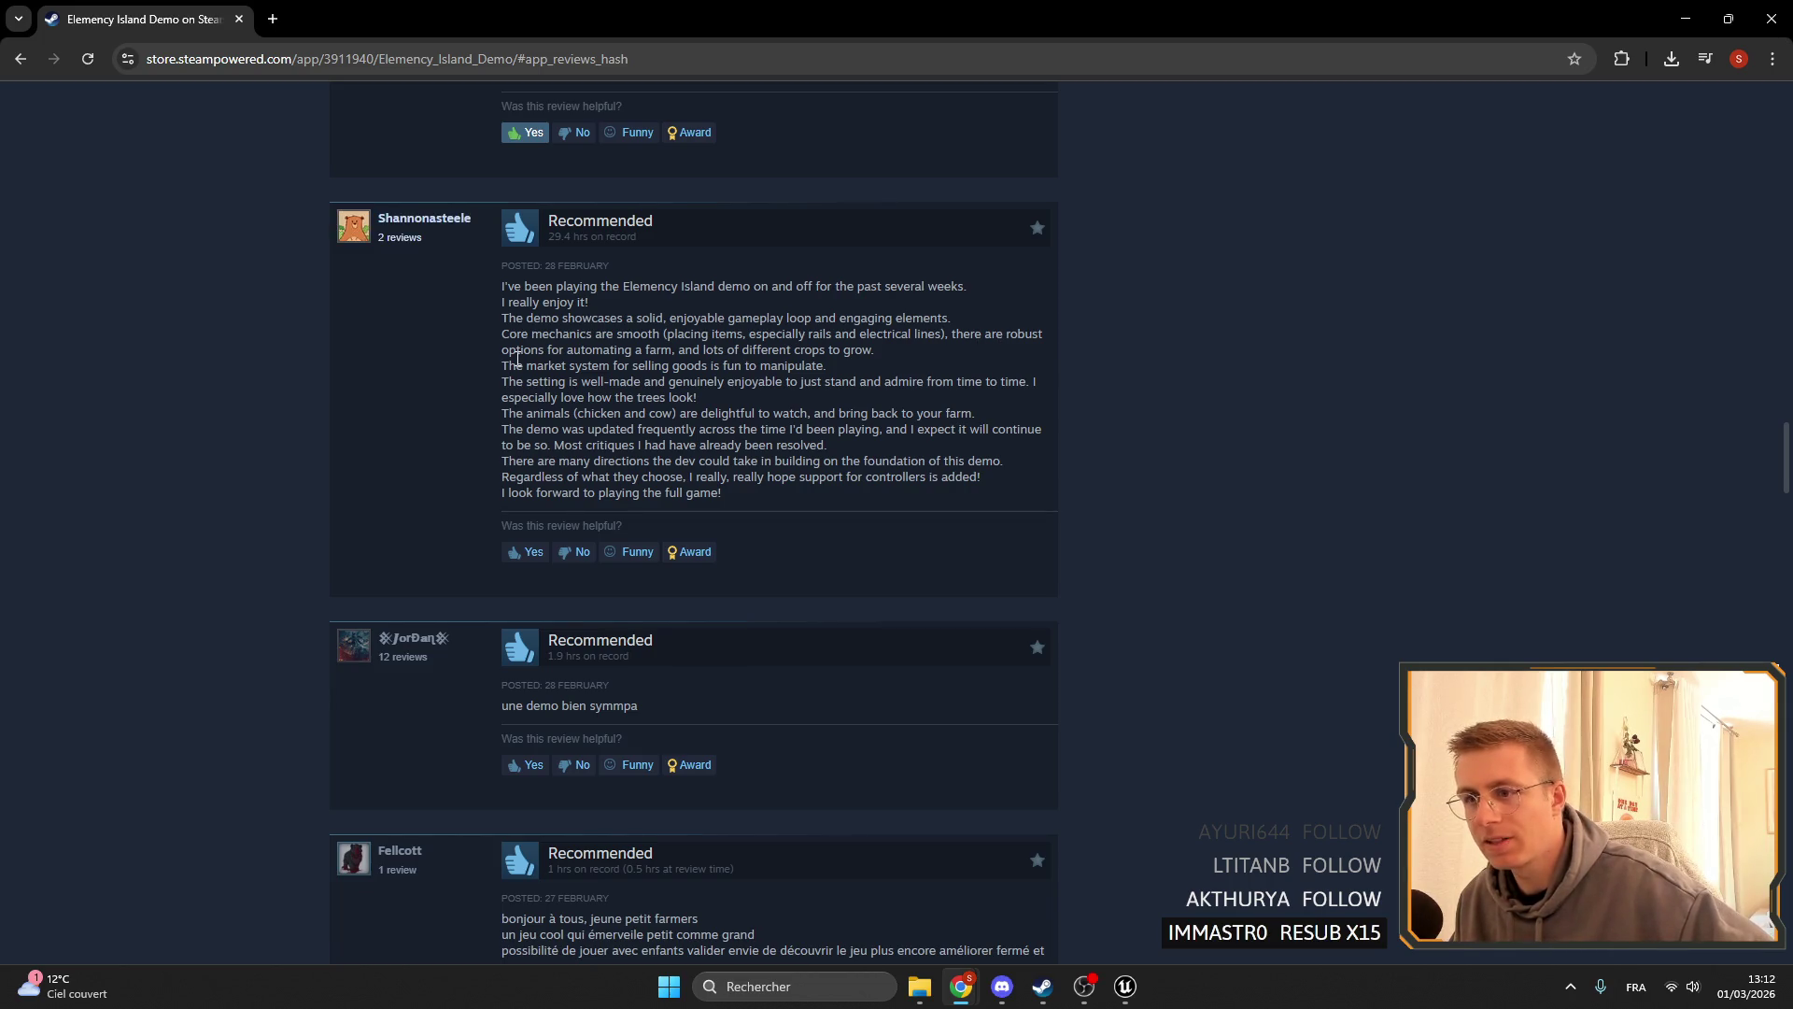
left_click_drag(1019, 329, 561, 229)
left_click(555, 353)
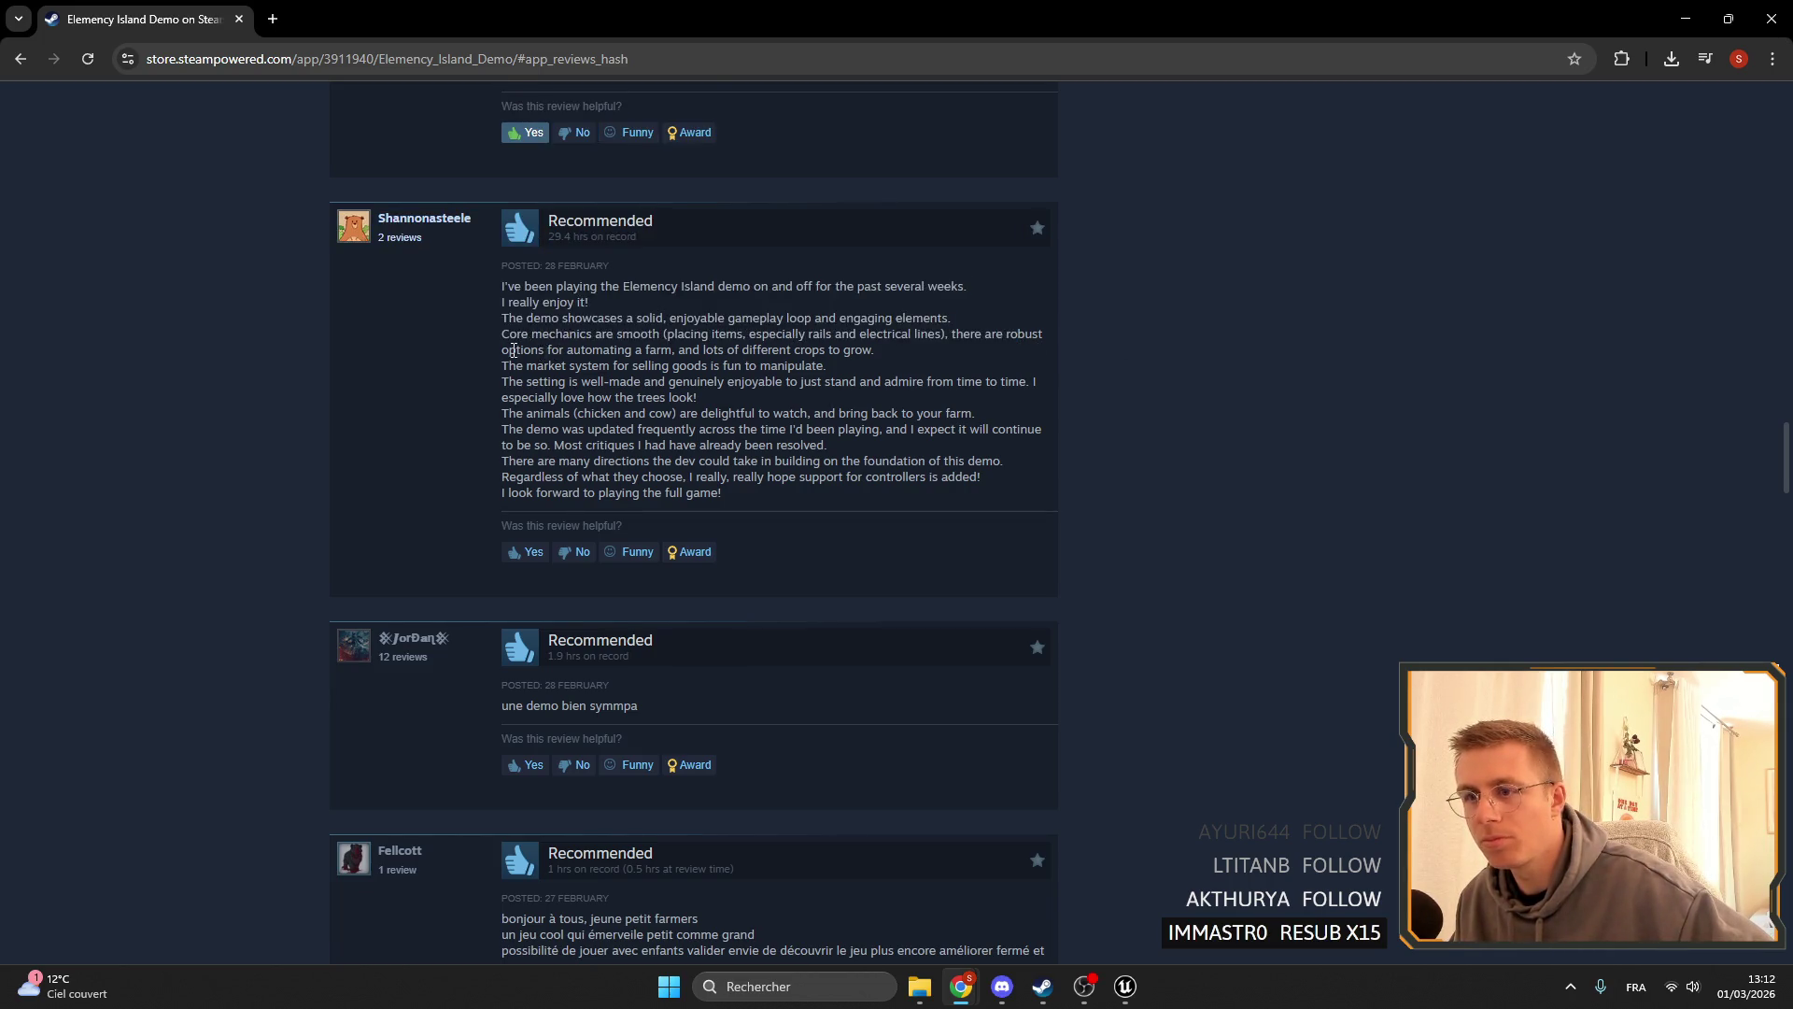
left_click_drag(507, 349, 683, 352)
left_click(705, 361)
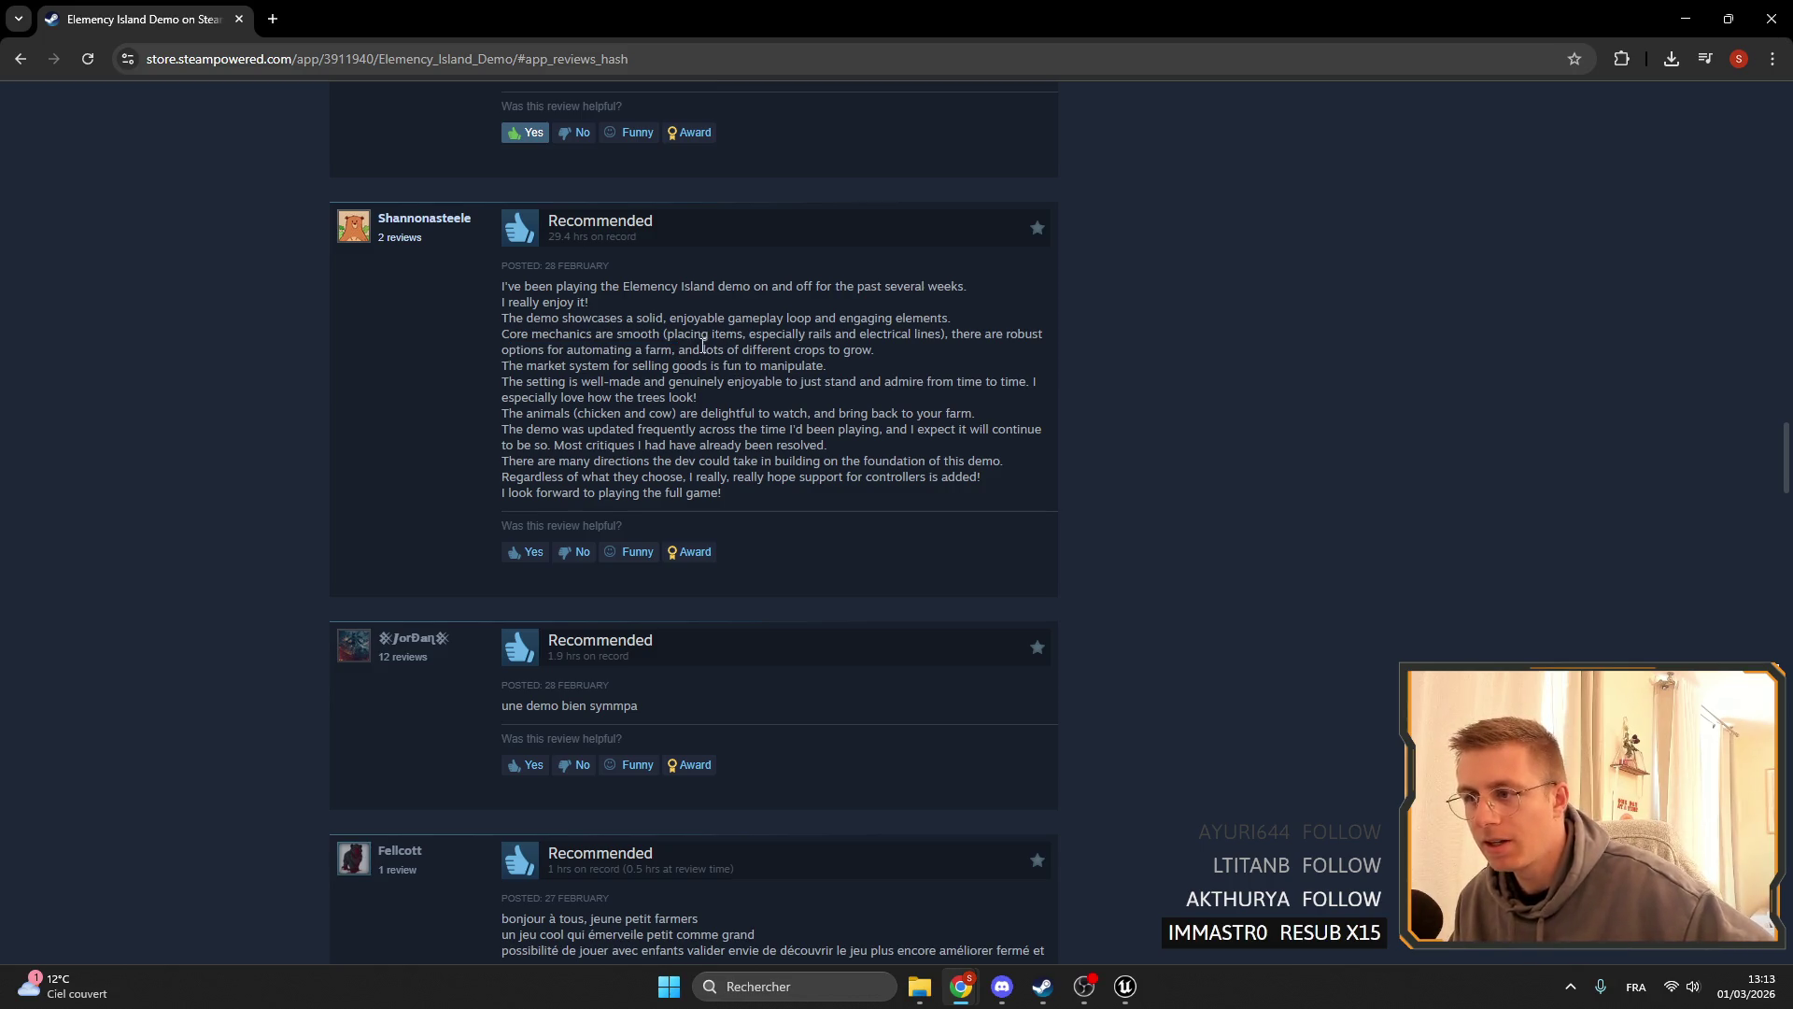
mouse_move(807, 347)
left_mouse_down()
mouse_move(932, 365)
mouse_move(790, 350)
mouse_move(897, 350)
left_mouse_up()
left_click(932, 364)
left_click(908, 352)
left_click(796, 350)
left_click(892, 351)
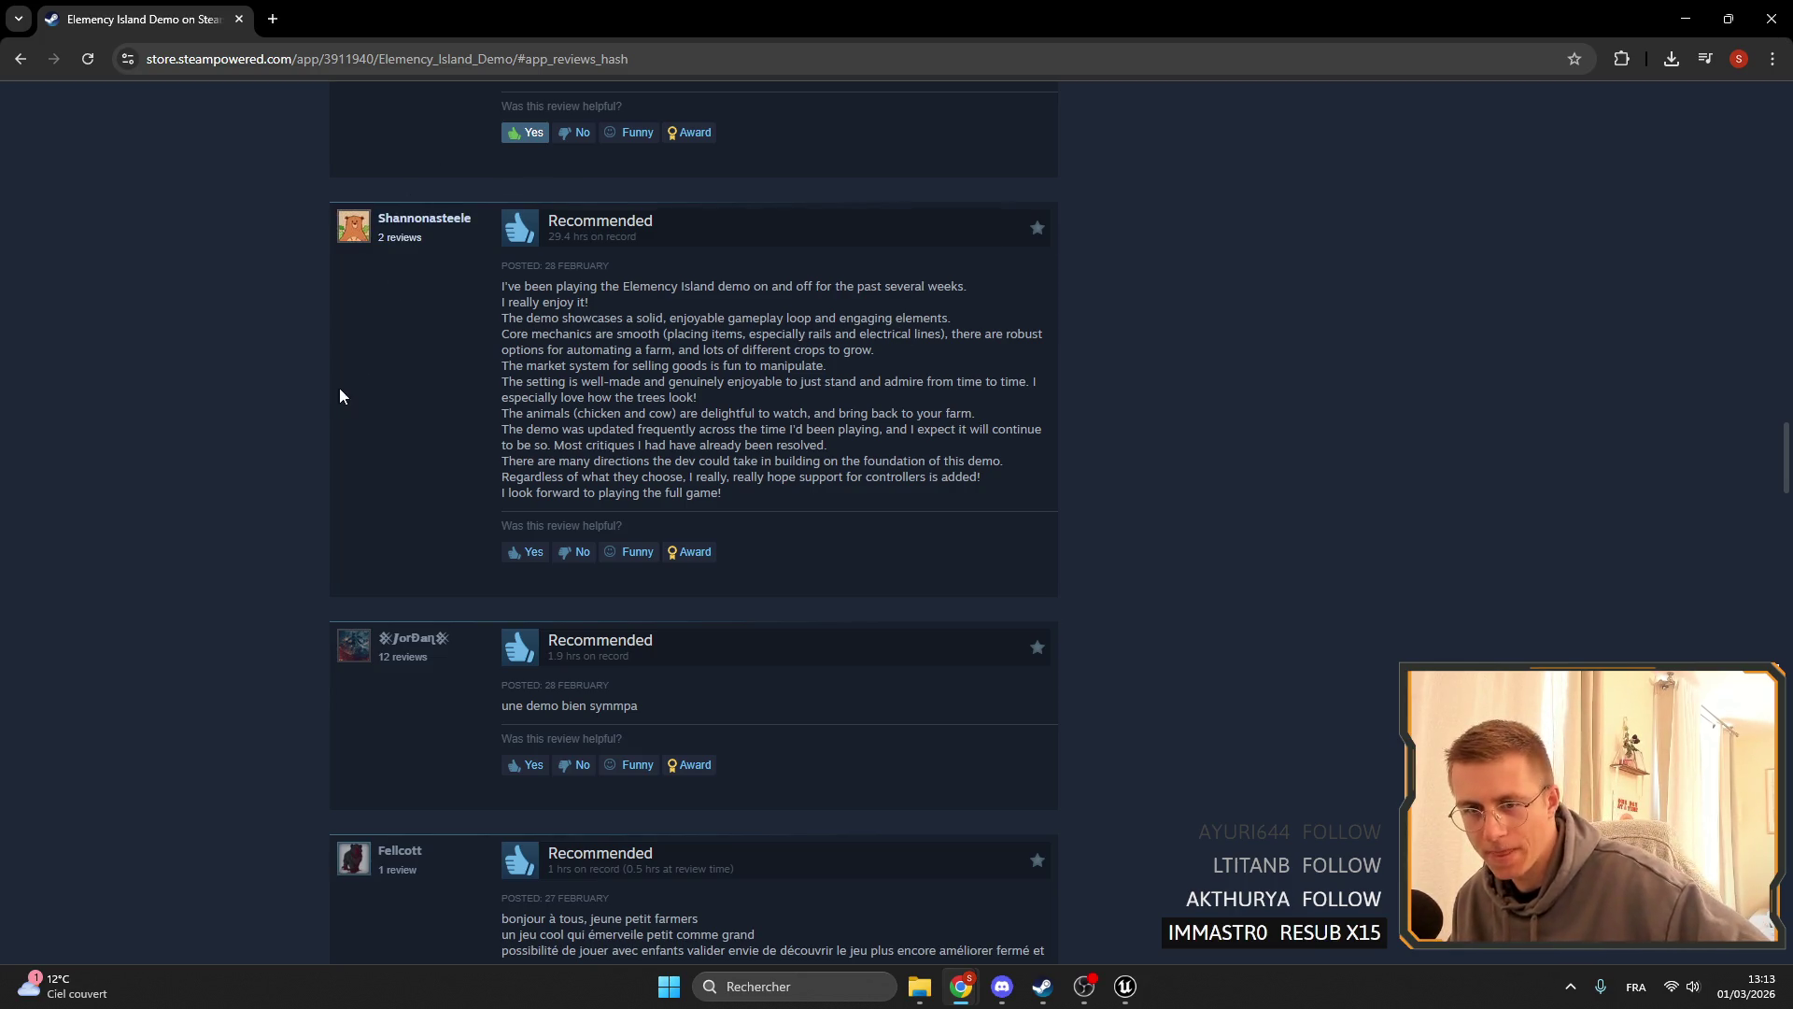
- Highlight the market system sentence ending 'goods is fun to manipulate.'
scroll(584, 439, "up", 1)
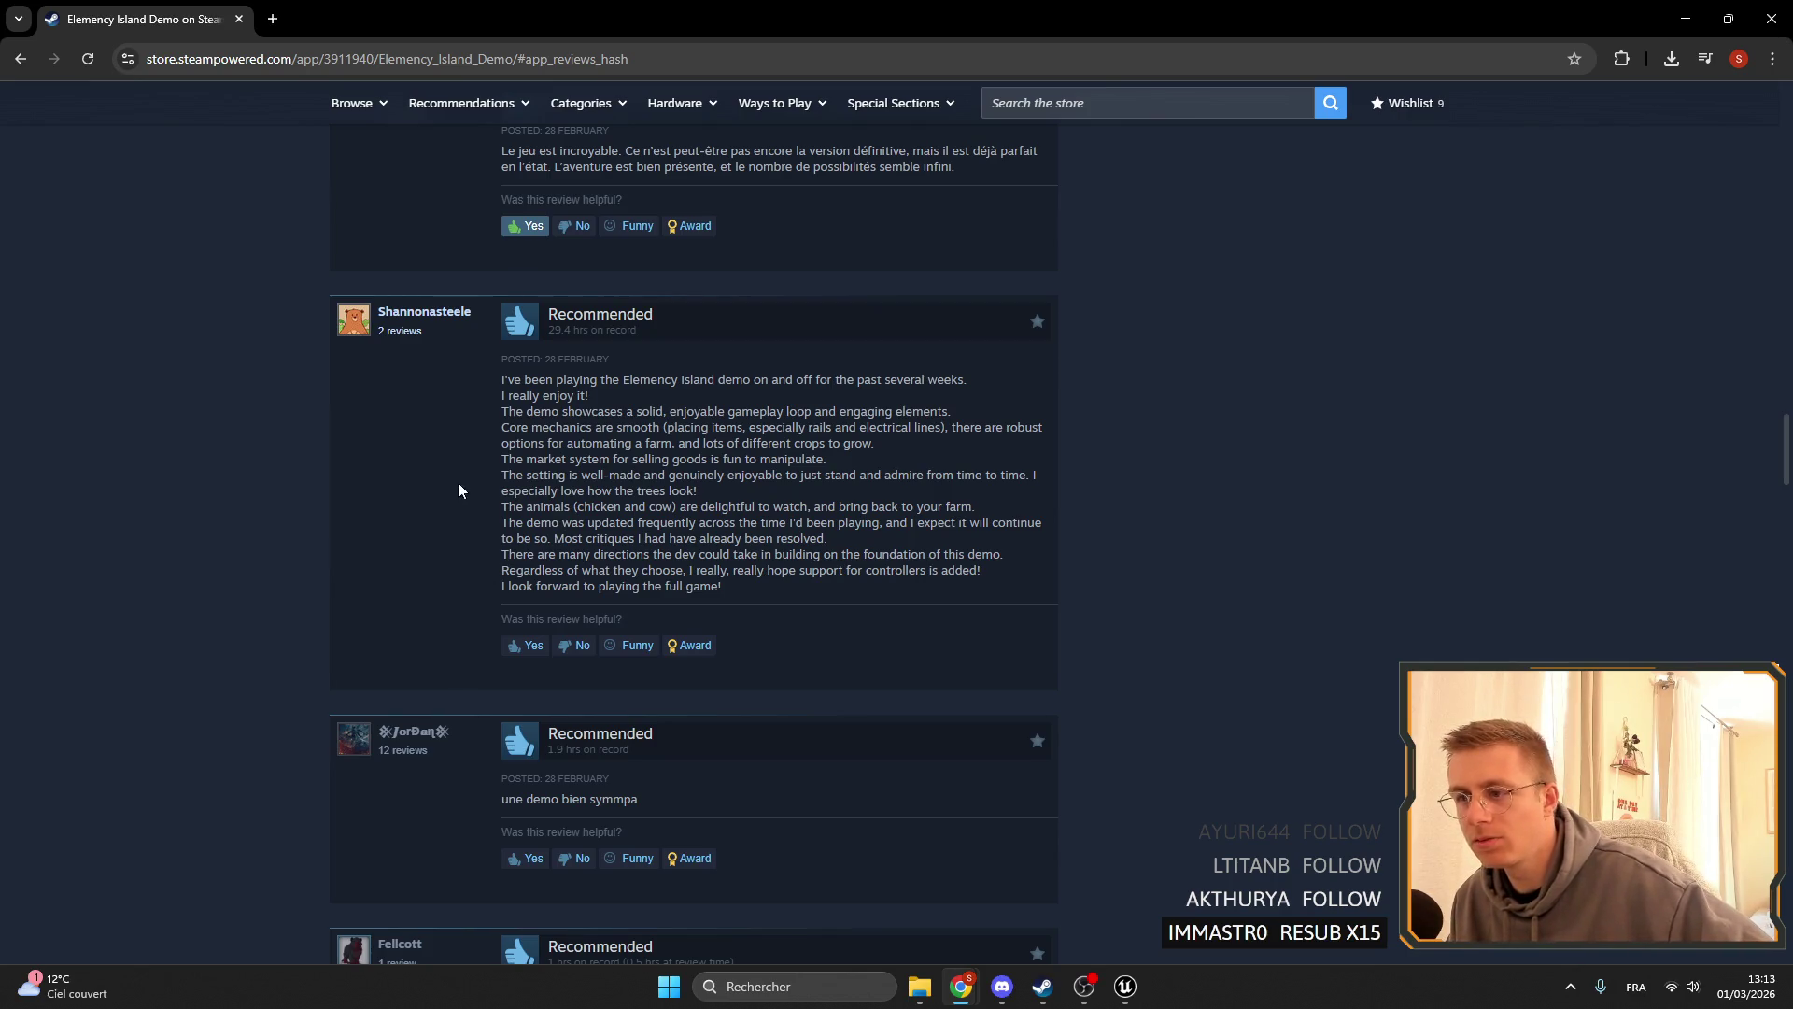
left_click_drag(538, 462, 832, 468)
left_click(832, 468)
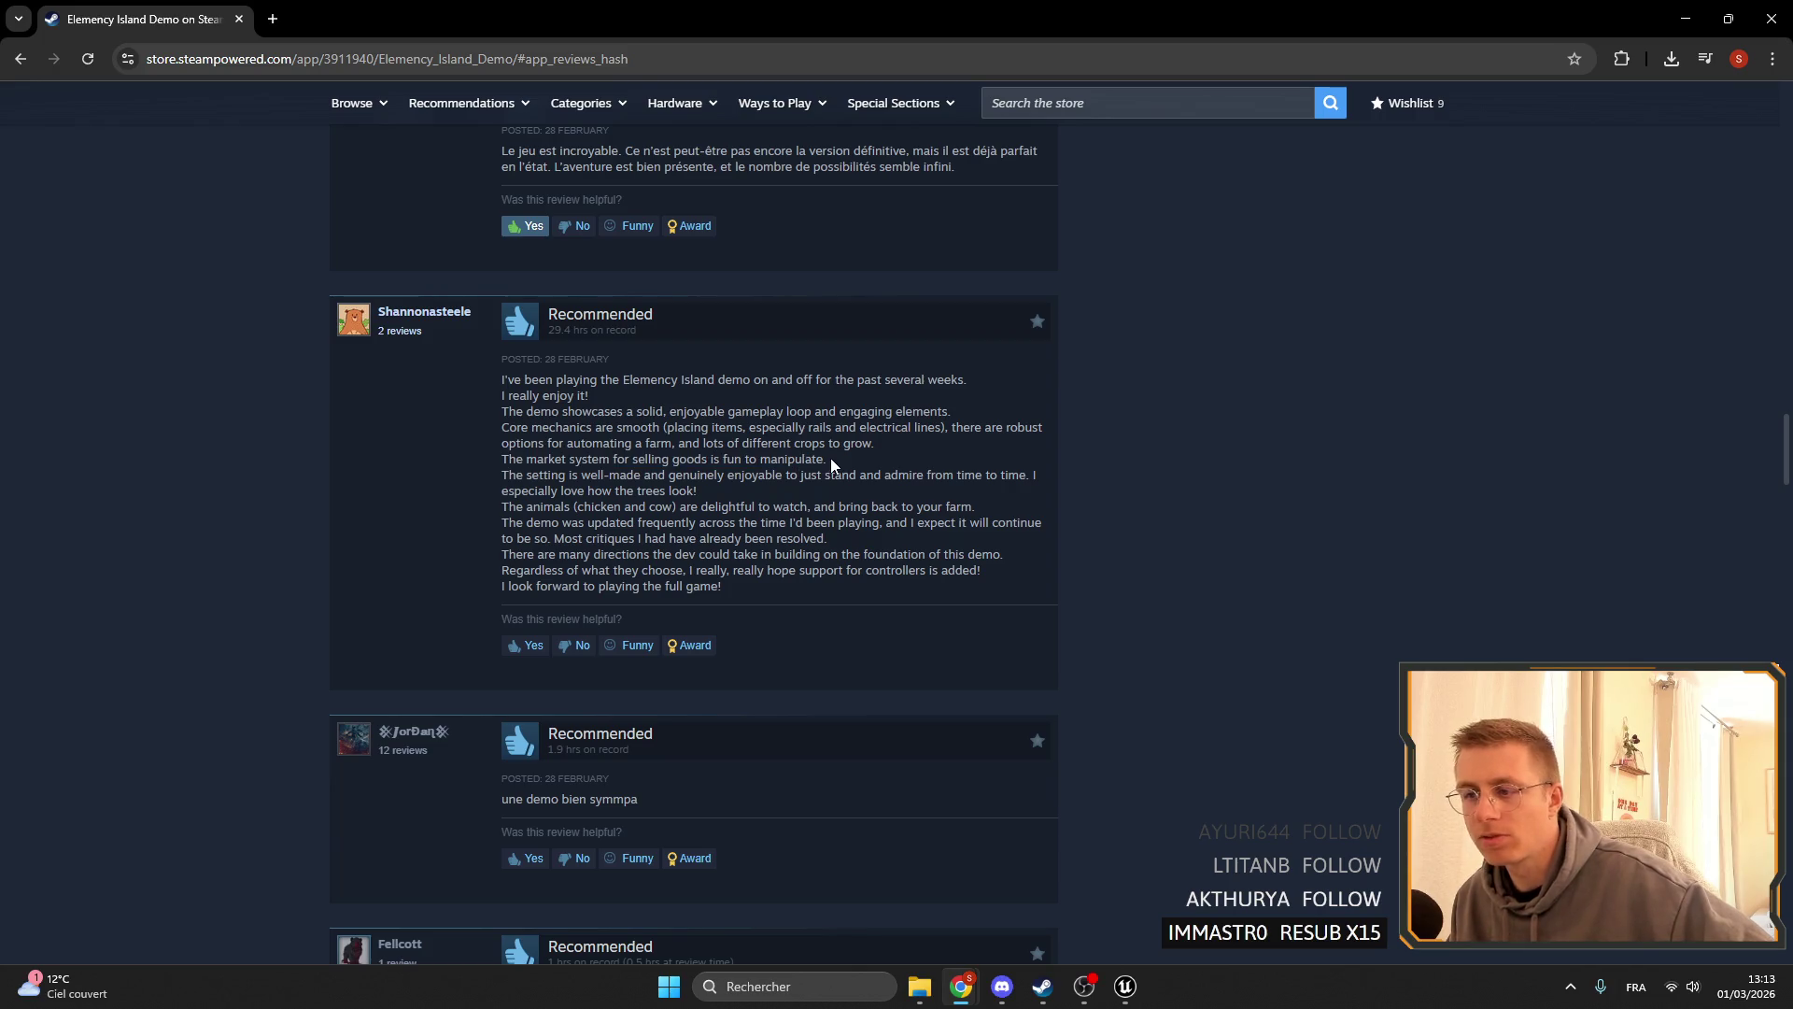
left_click_drag(473, 460, 832, 464)
left_click(848, 461)
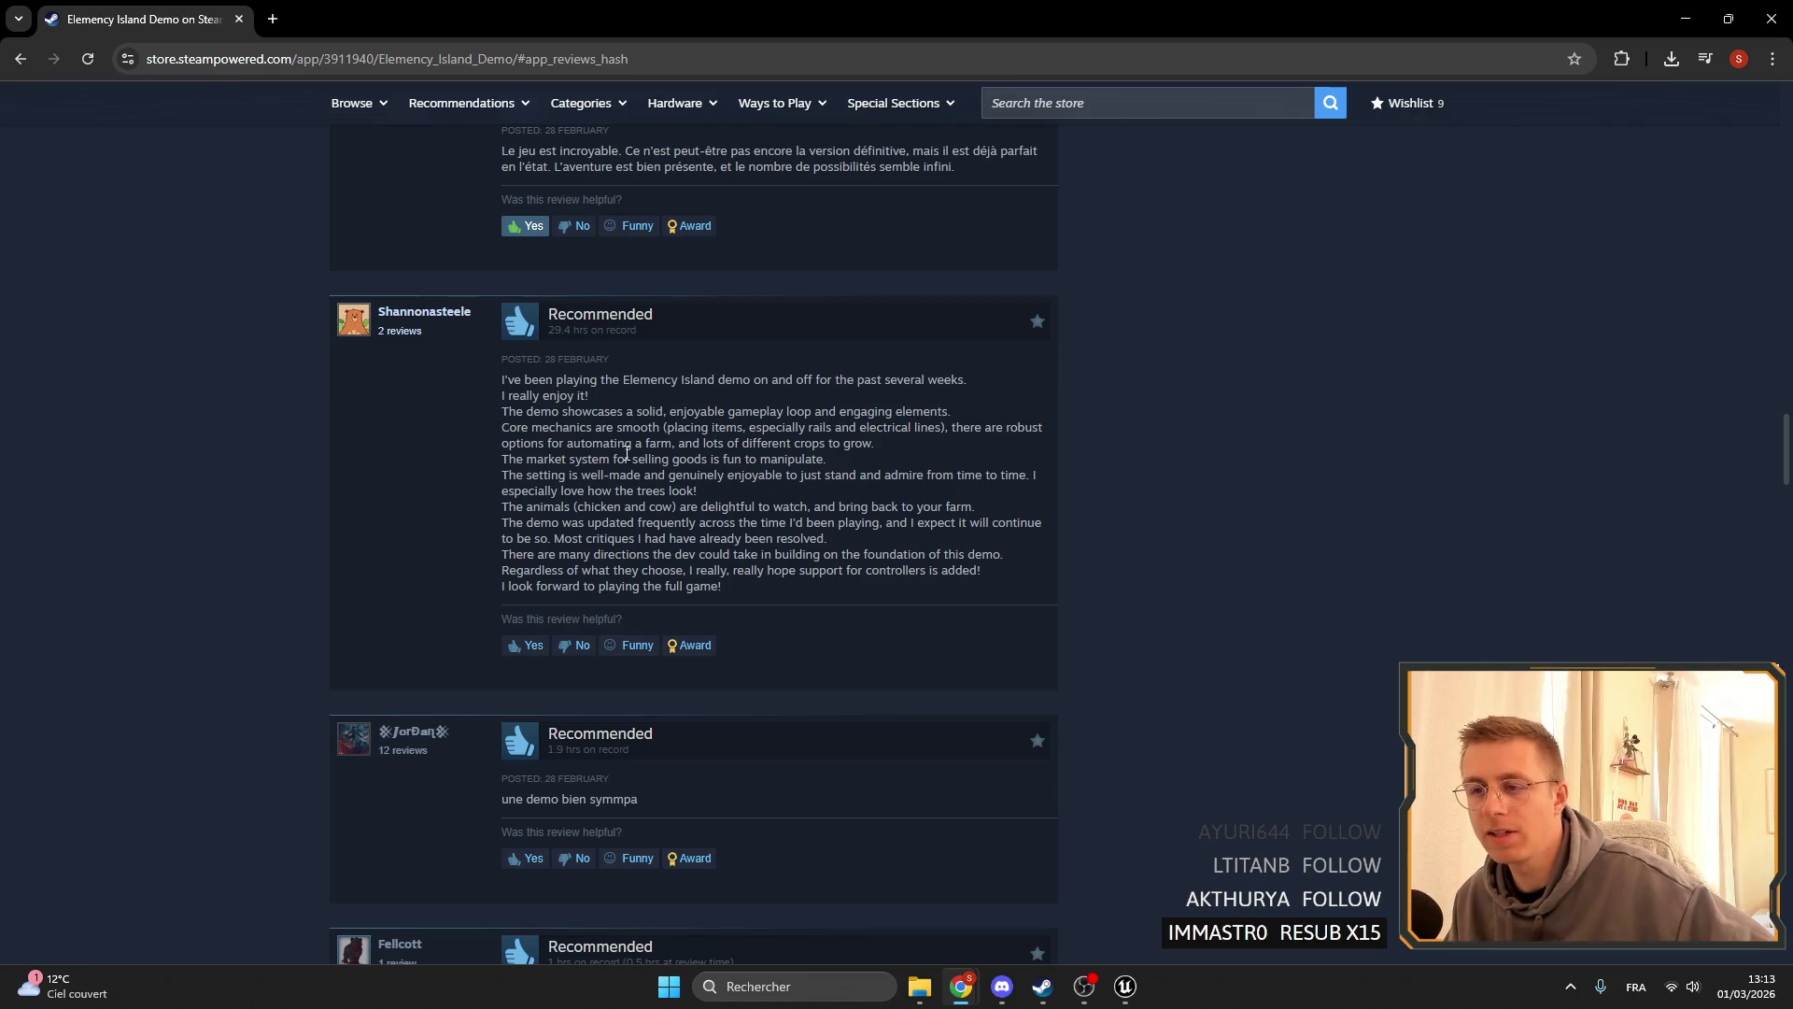
left_click_drag(675, 459, 812, 462)
left_click(865, 469)
left_click(903, 472)
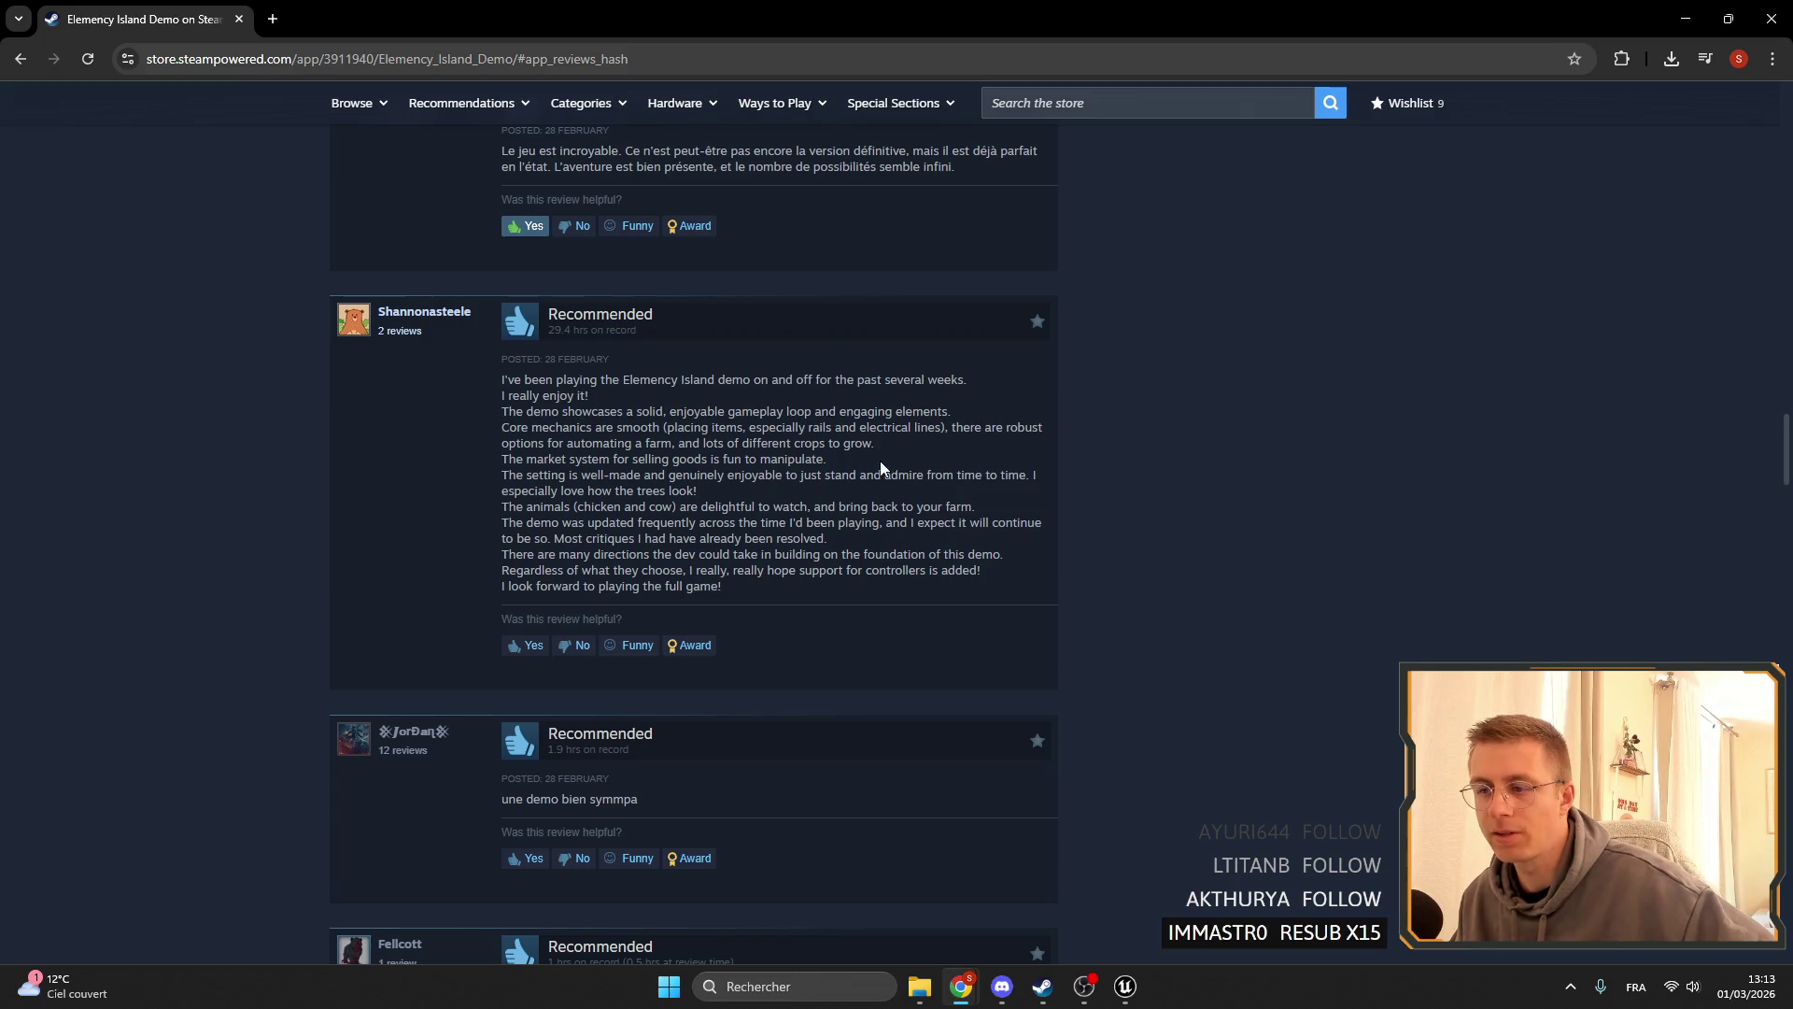
left_click_drag(885, 467, 670, 456)
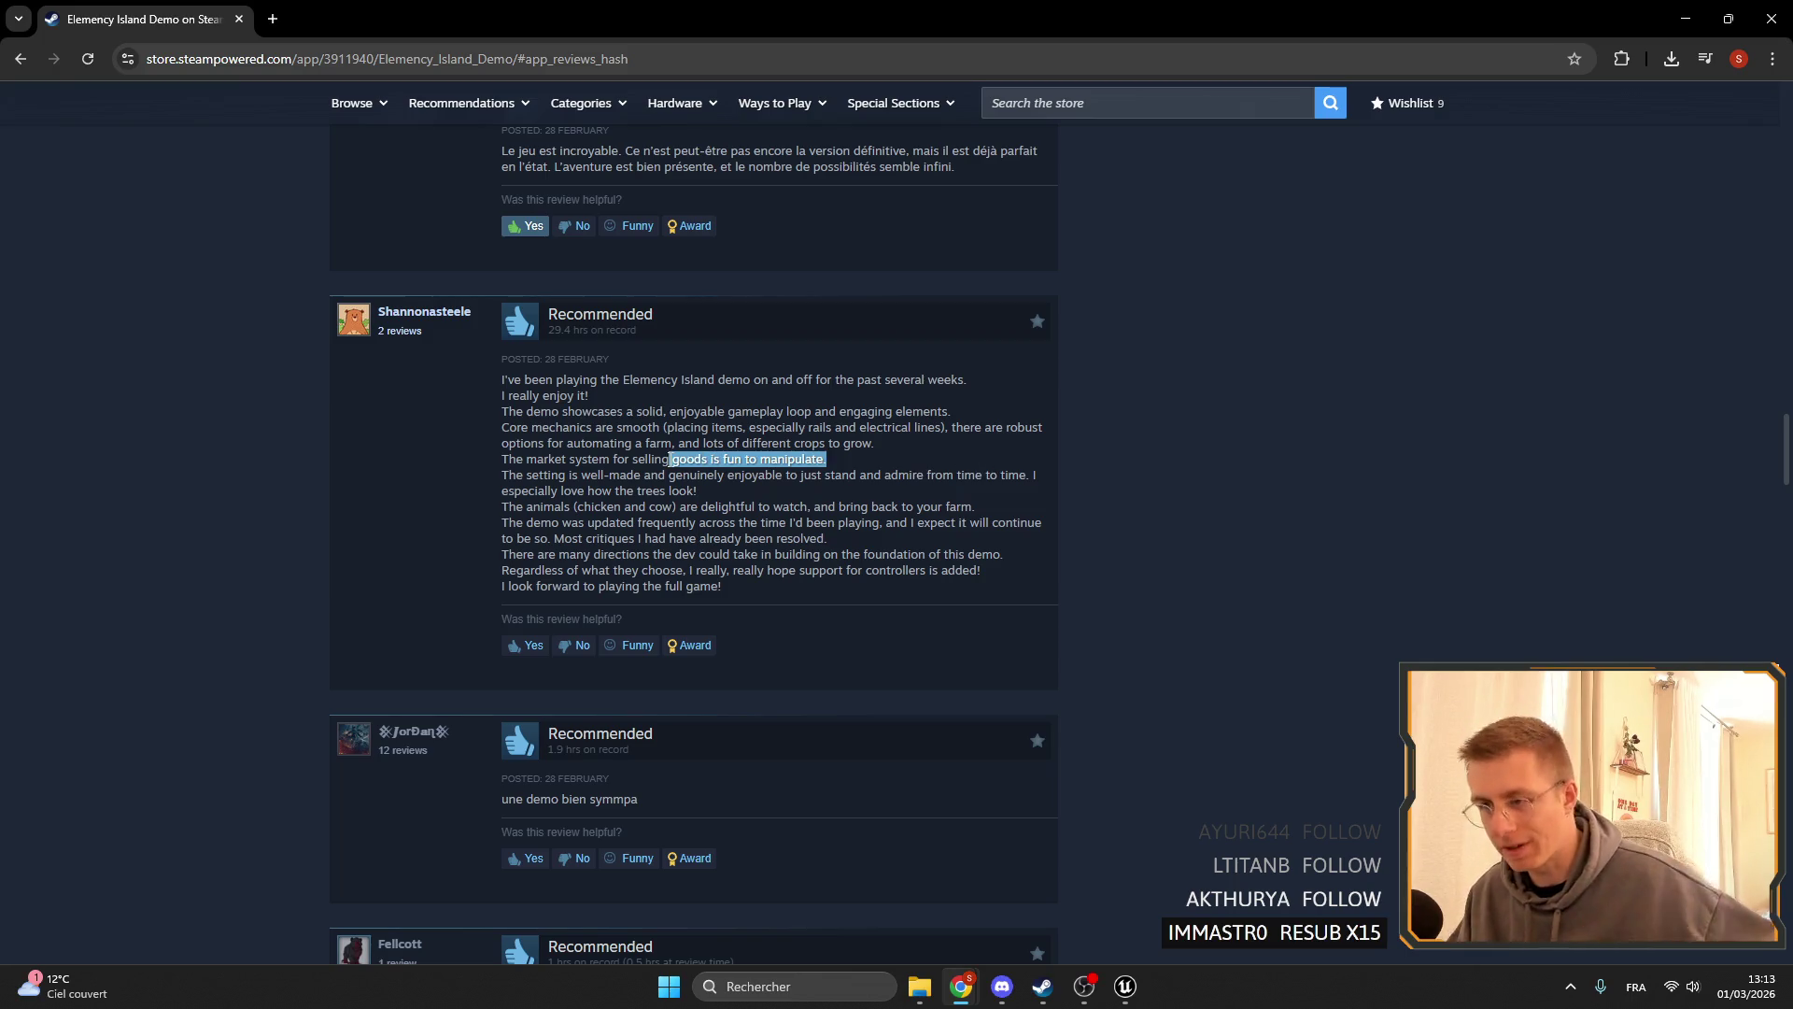
left_click(809, 505)
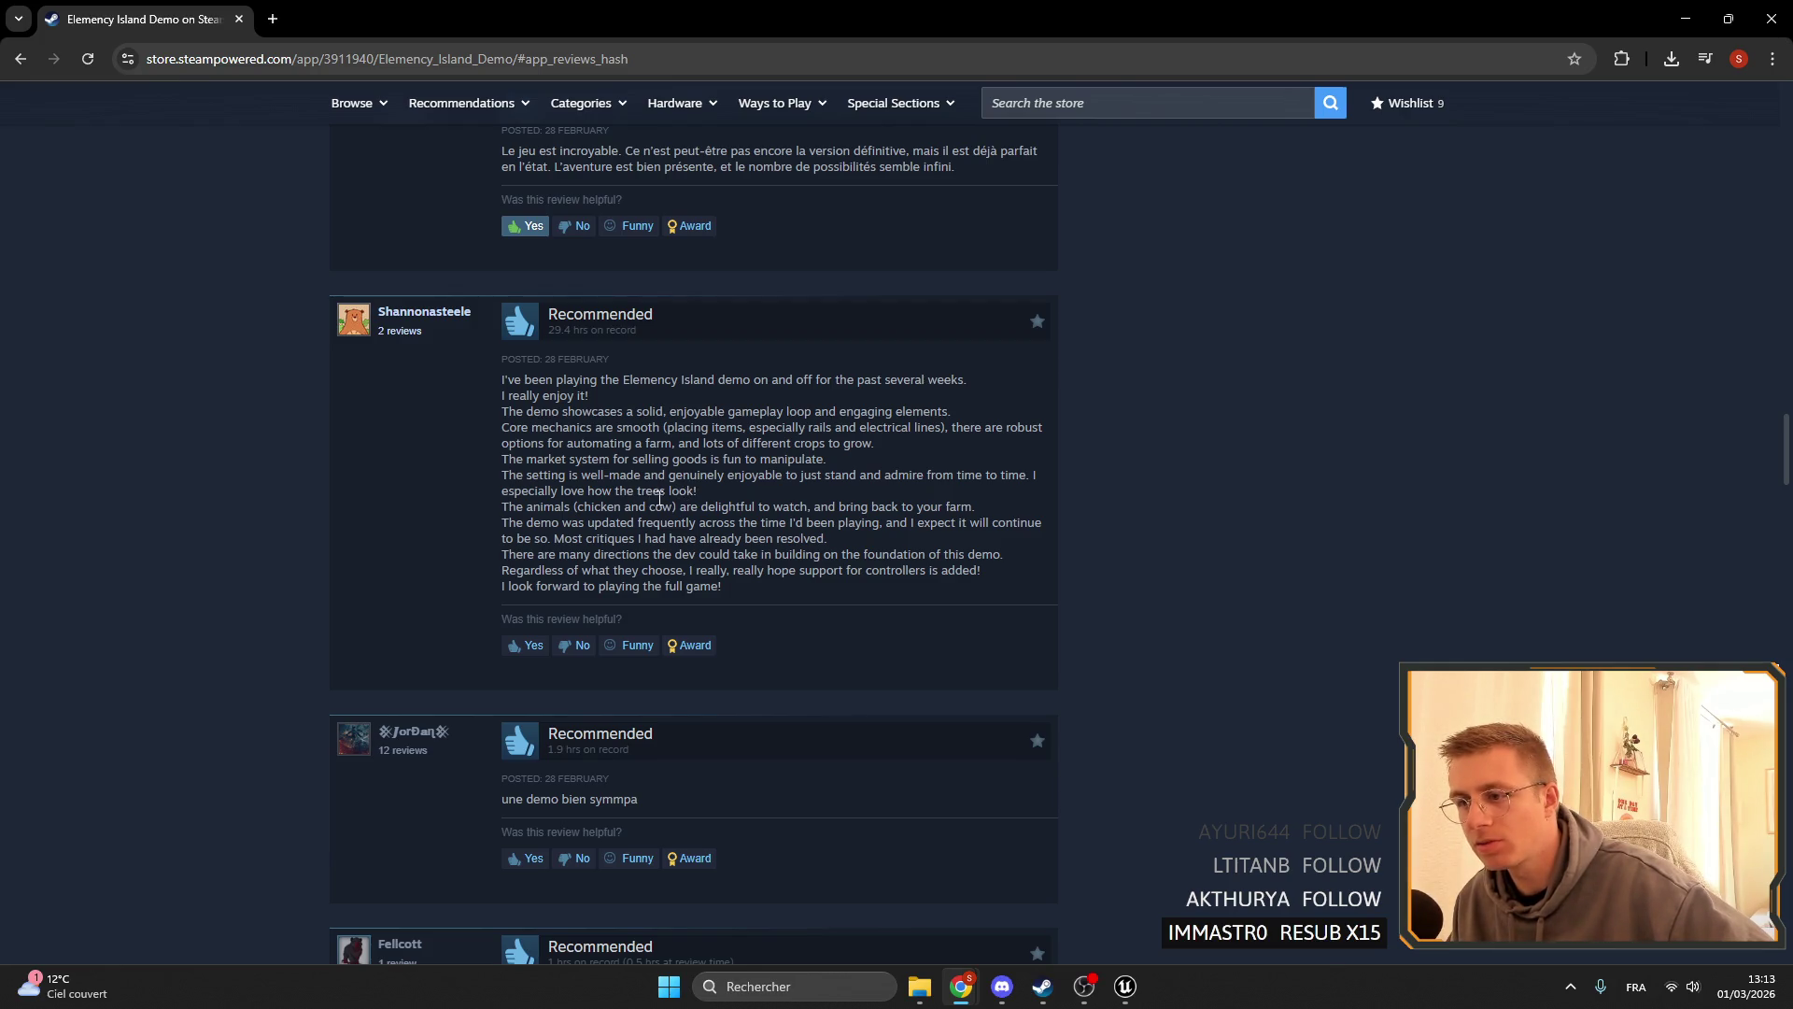
- Highlight the end of the setting sentence and the text down to the trees line
left_click_drag(580, 476, 653, 477)
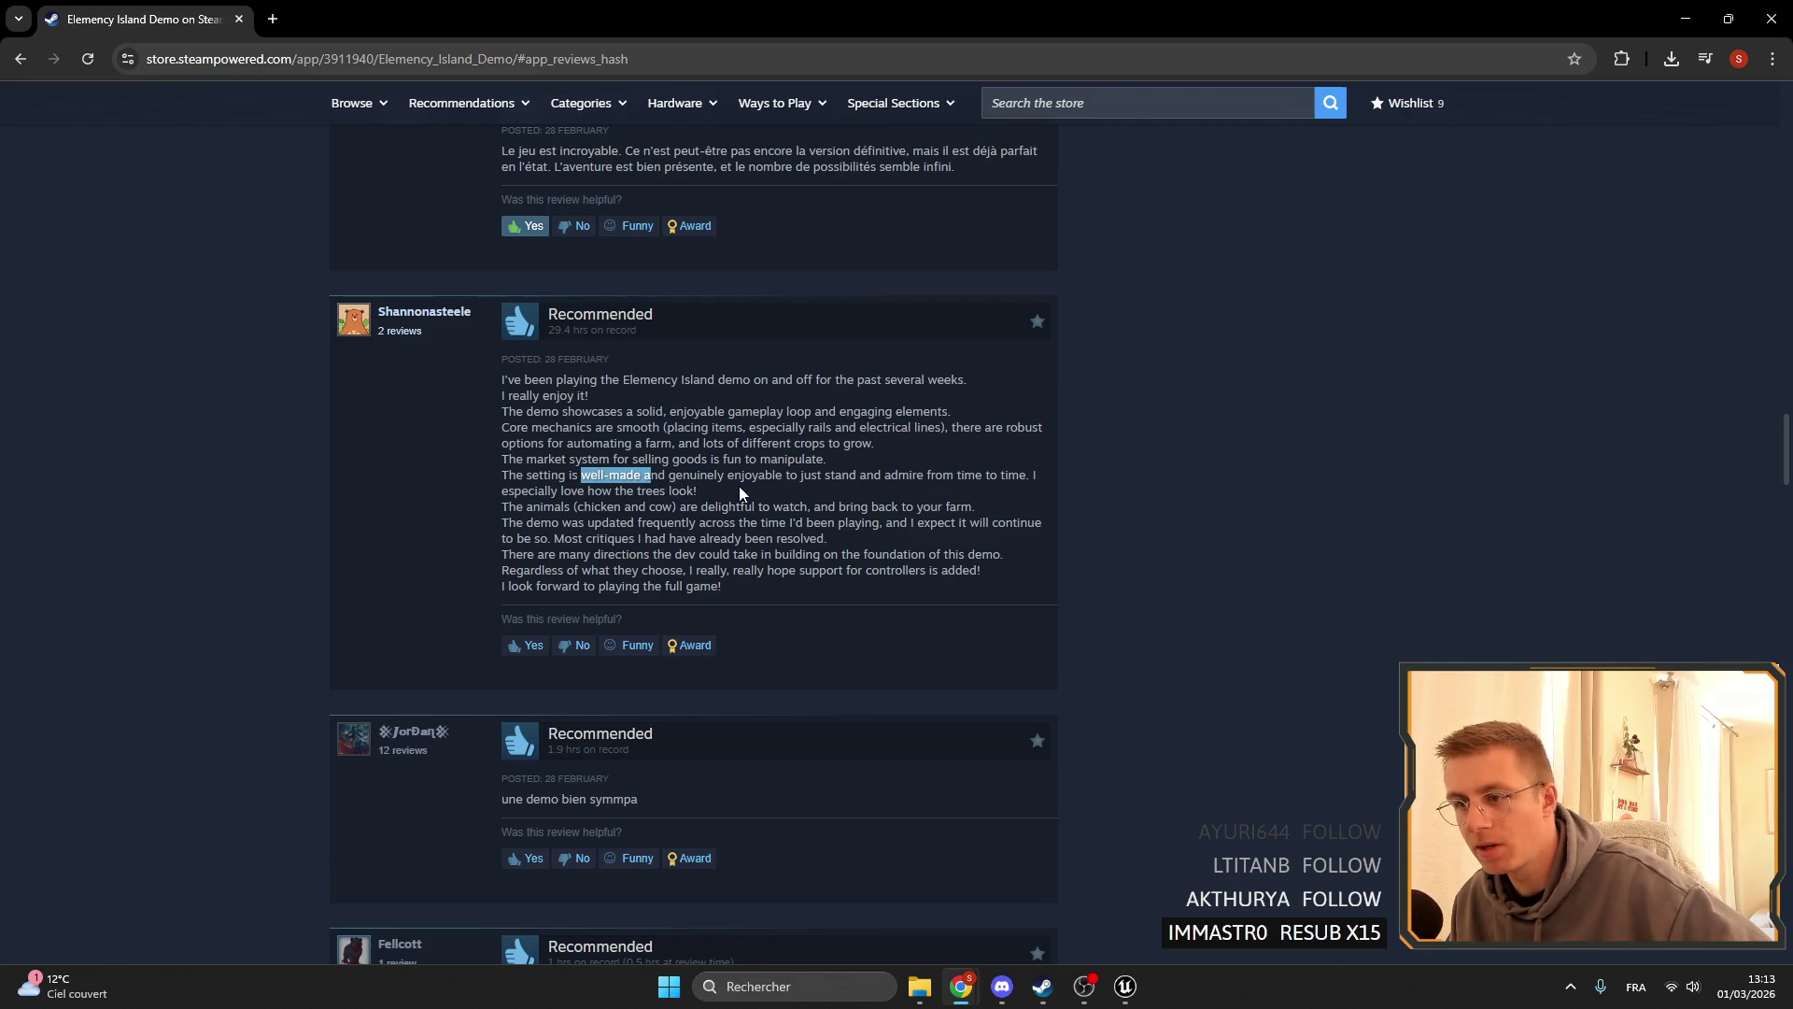
left_click(743, 495)
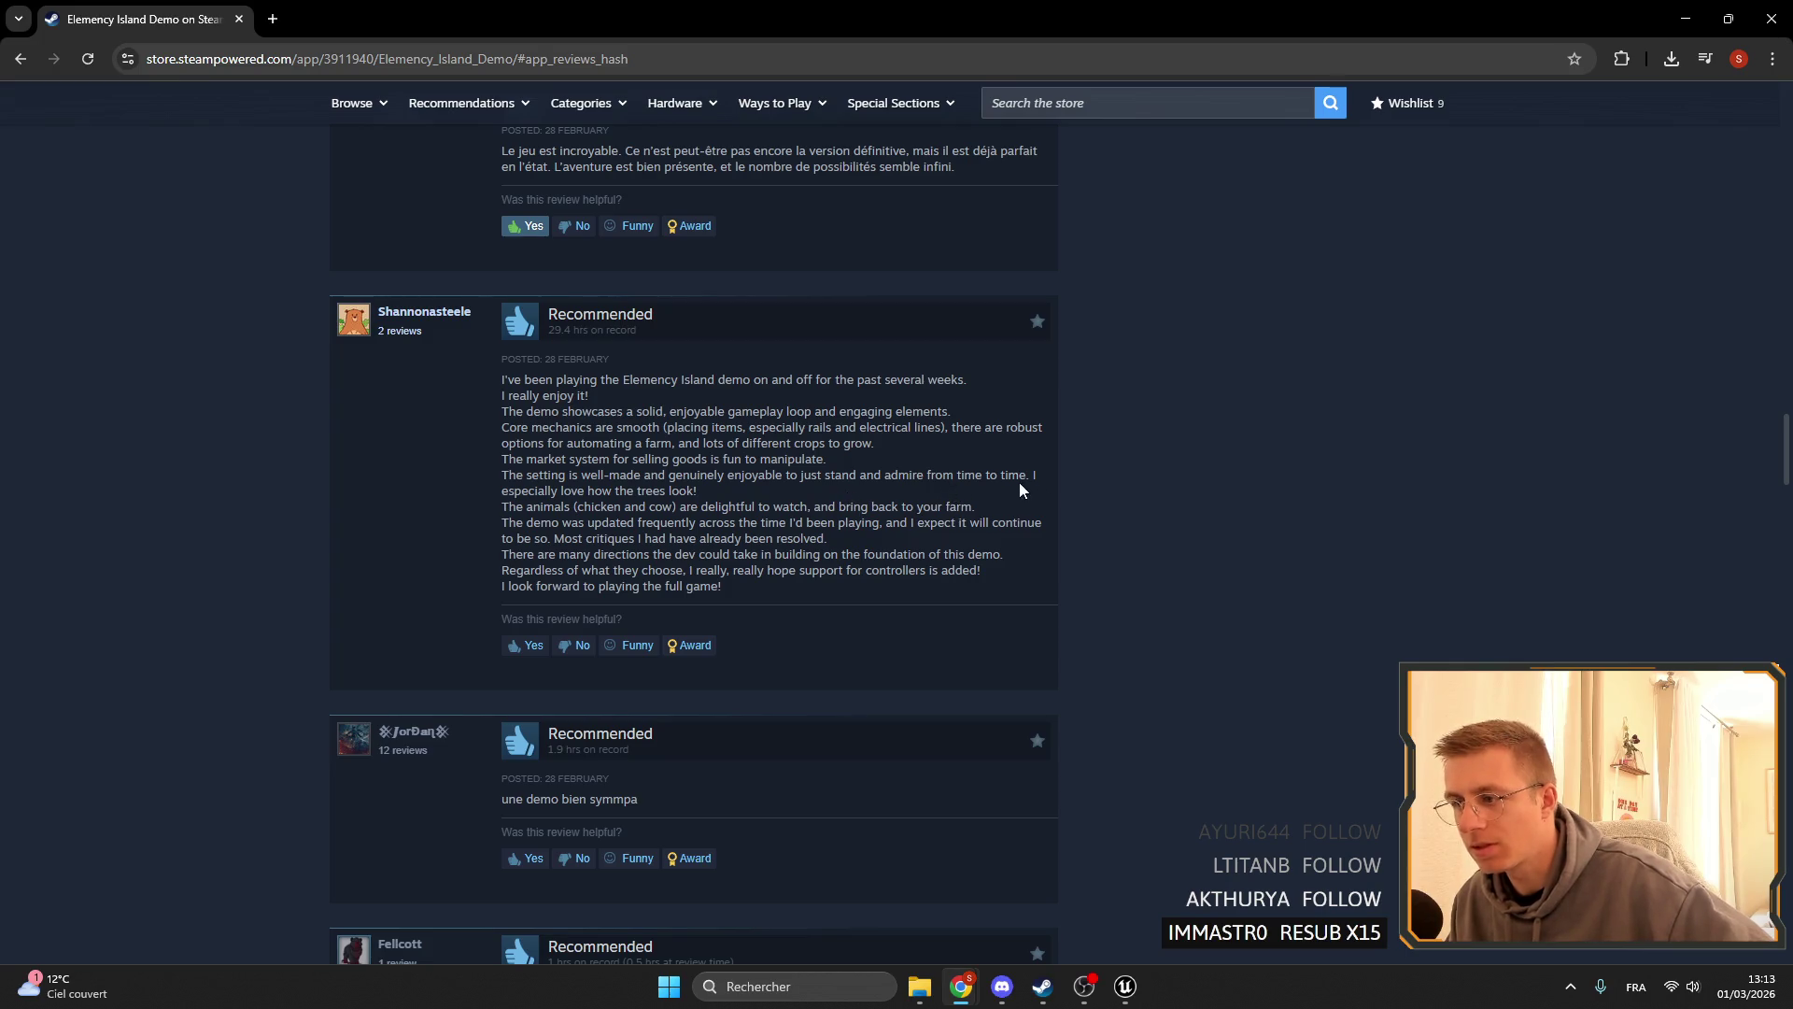
mouse_move(717, 471)
left_mouse_down()
mouse_move(698, 493)
mouse_move(897, 477)
mouse_move(1056, 490)
left_mouse_up()
left_click(1094, 485)
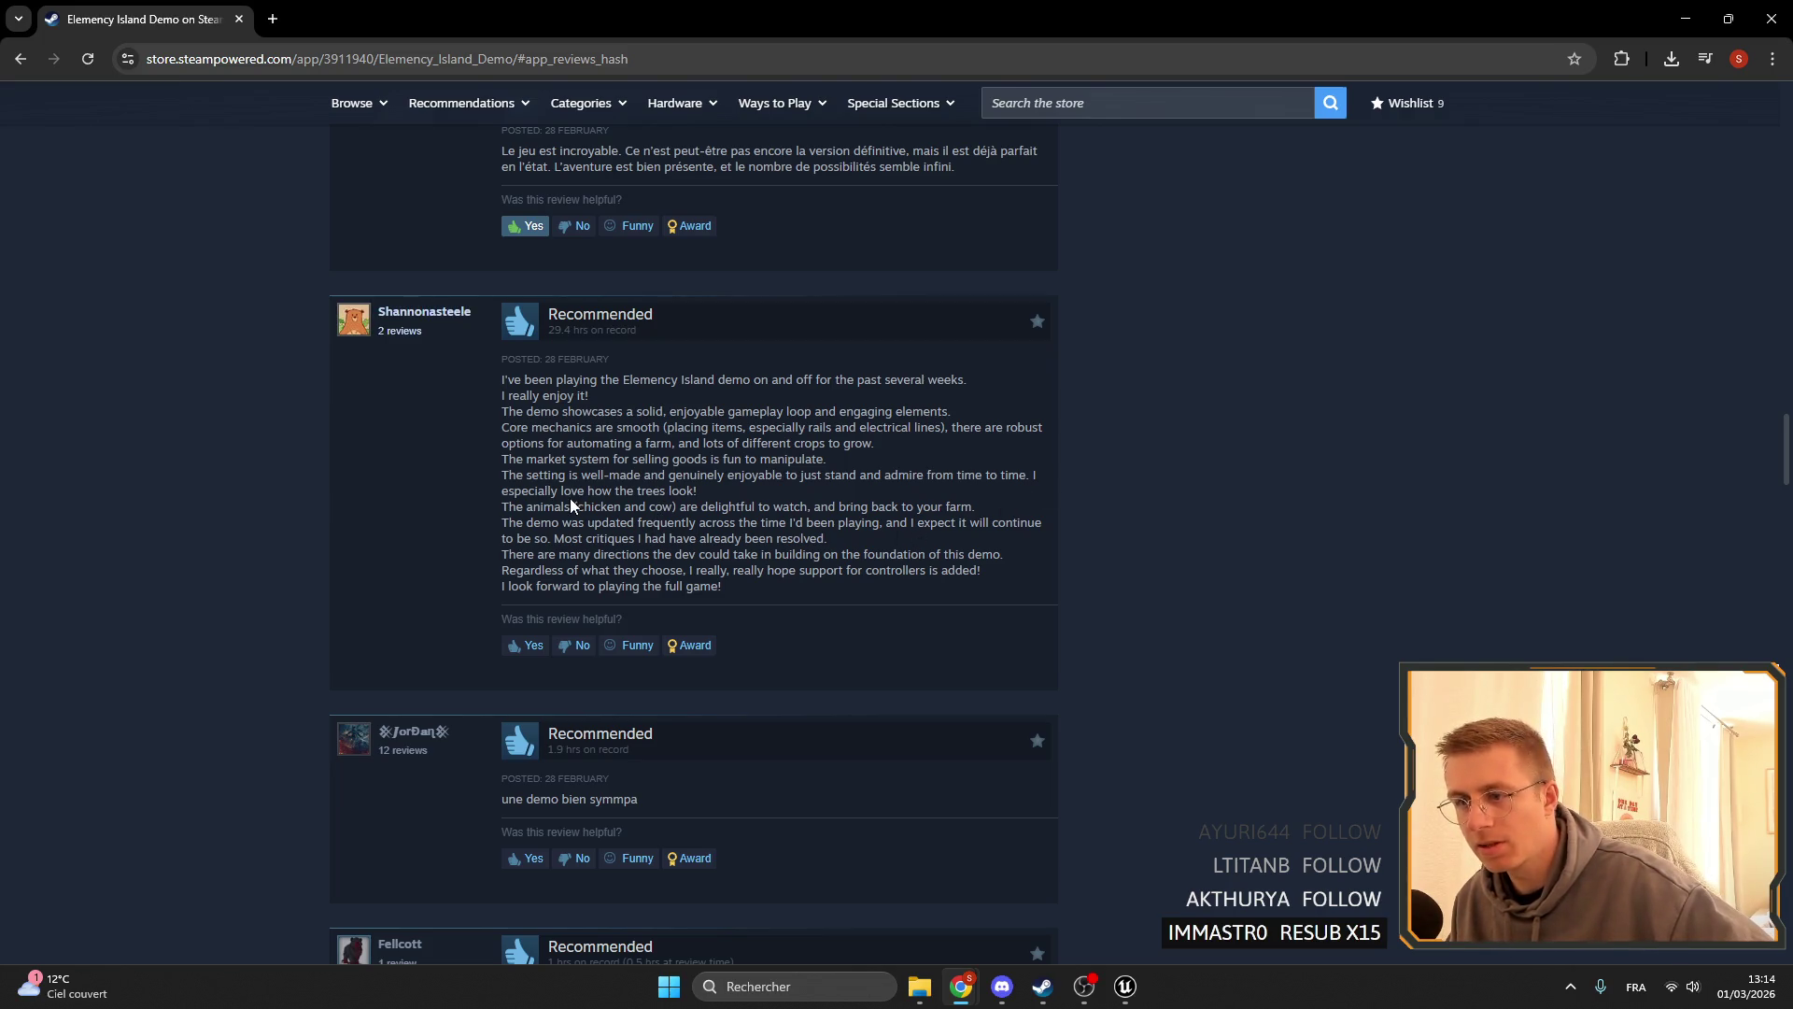
mouse_move(605, 497)
left_mouse_down()
mouse_move(804, 491)
mouse_move(467, 494)
left_mouse_up()
left_click(504, 495)
- Paste 'delightful' into a Google translator found by searching 'trad', then return to the reviews
scroll(773, 415, "down", 1)
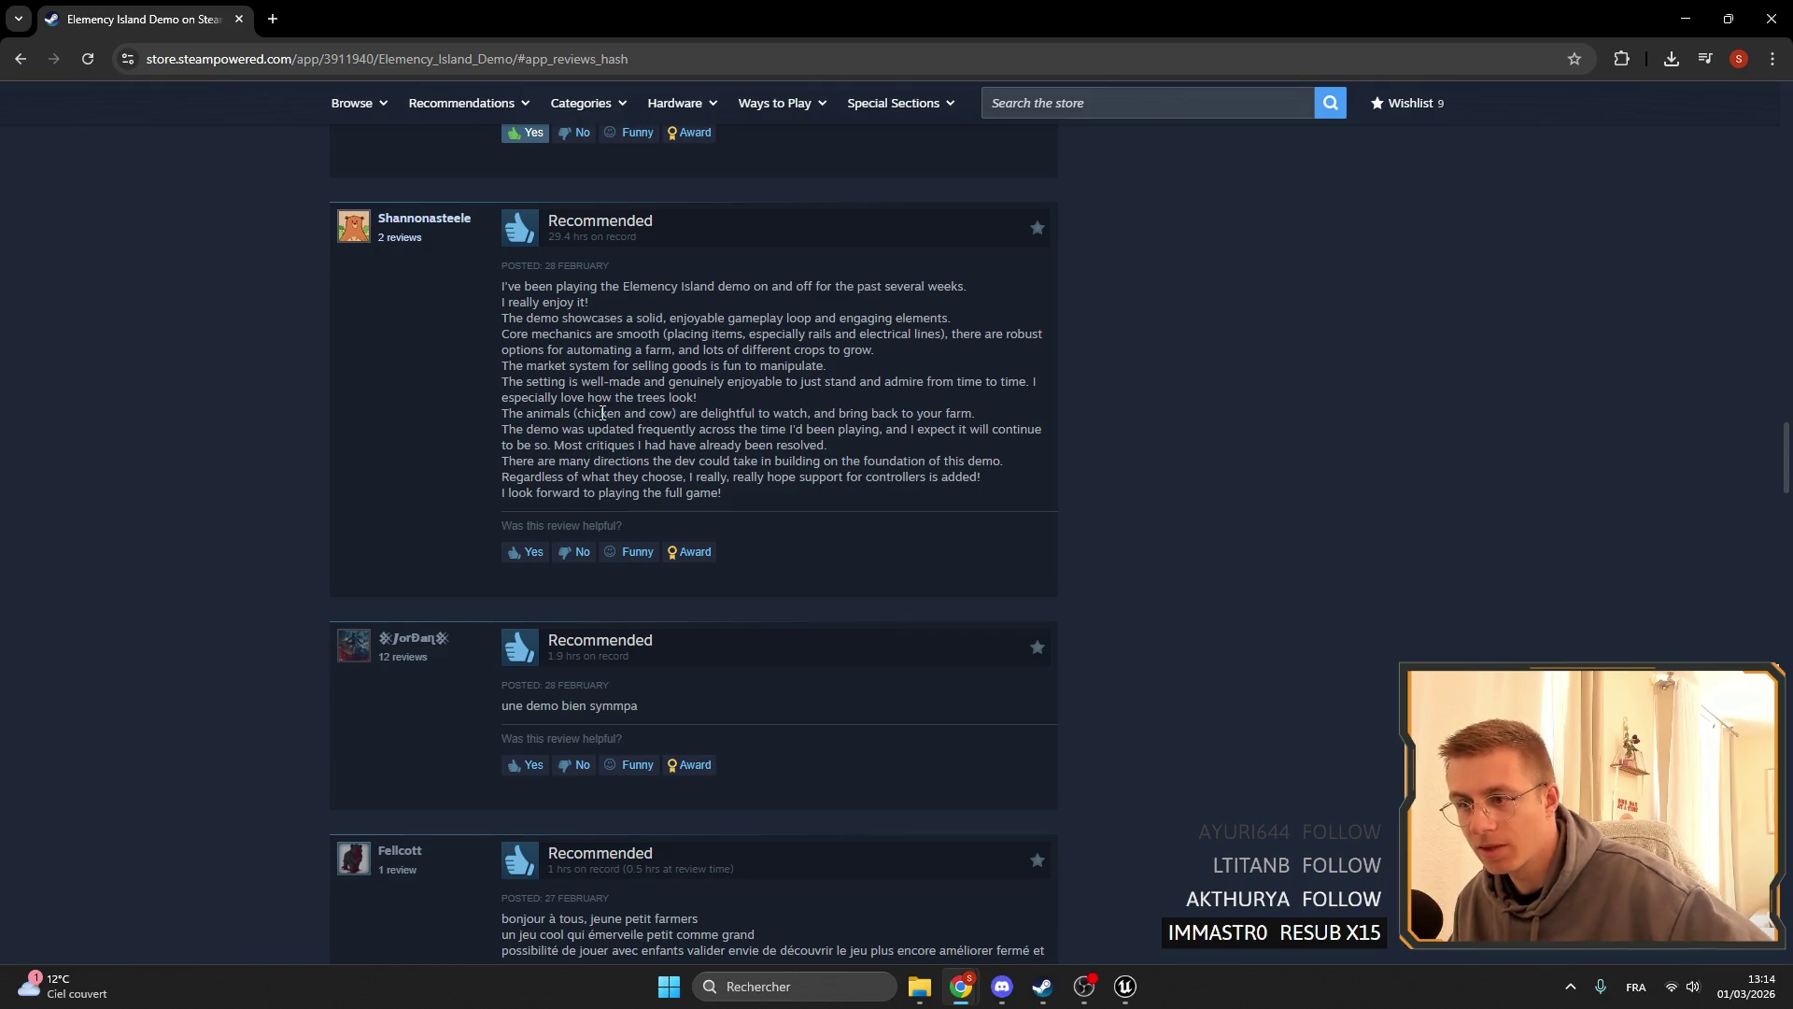
double_click(660, 412)
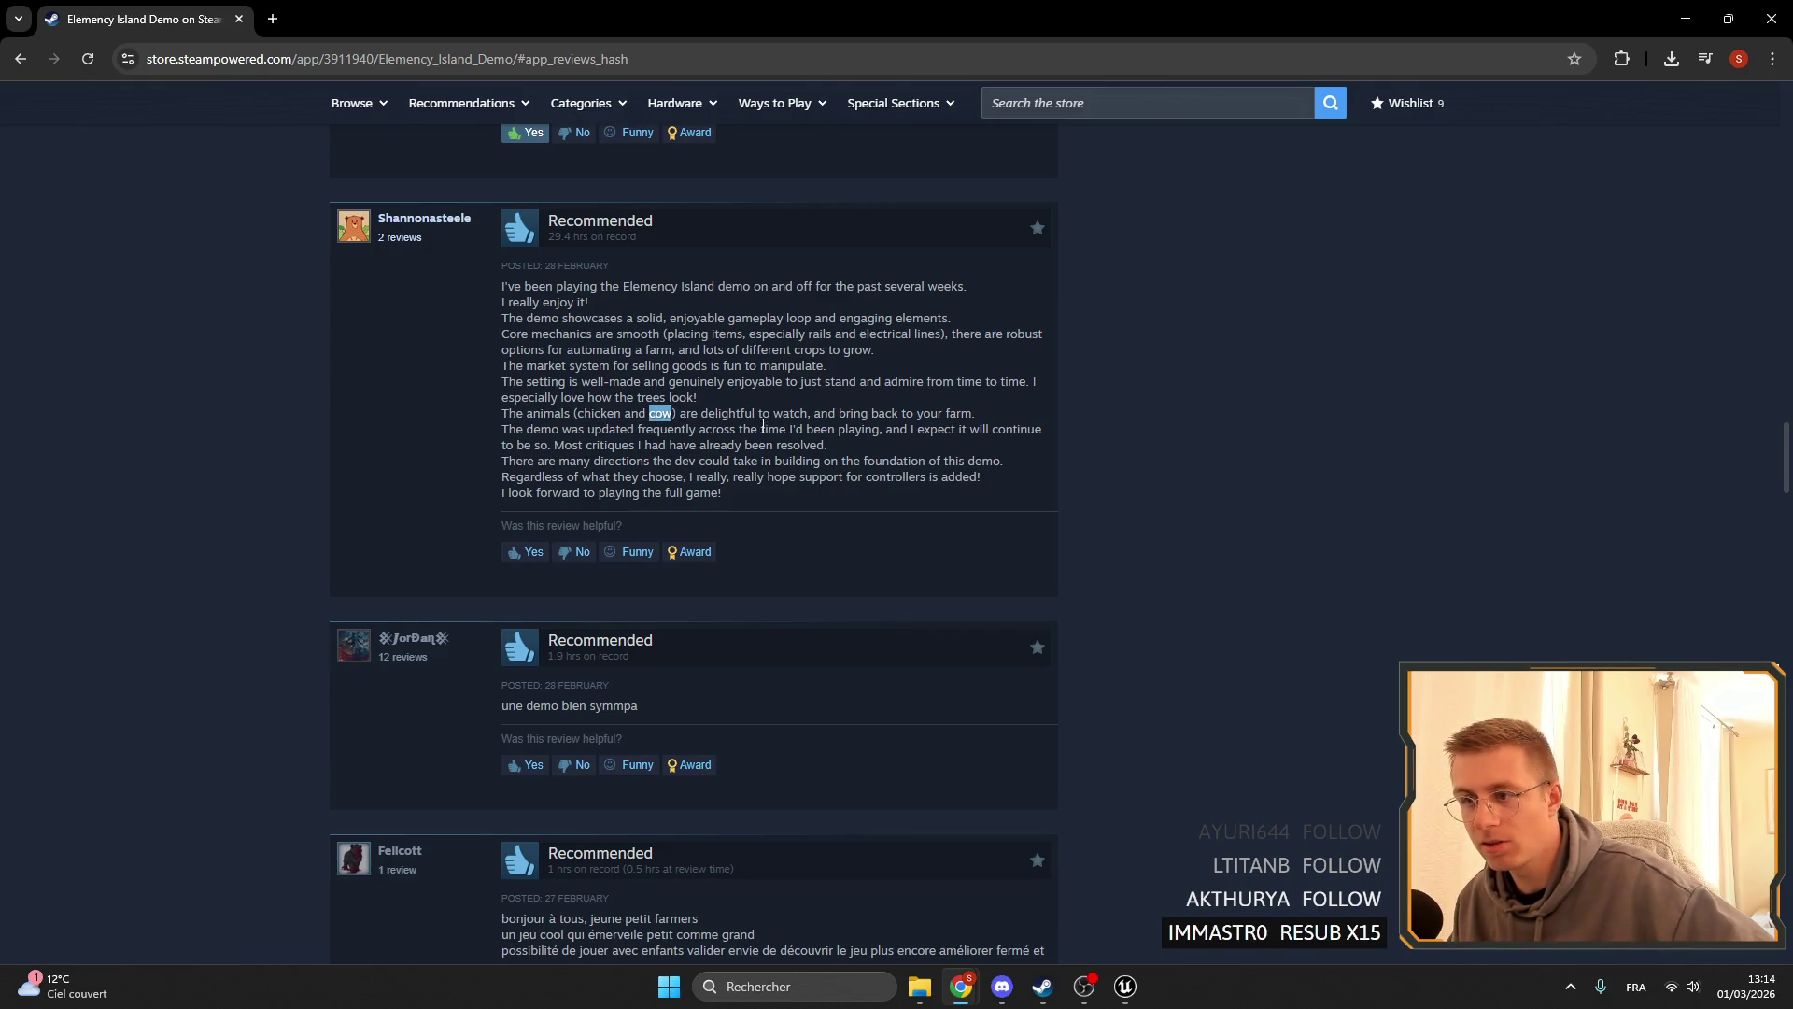
double_click(729, 413)
key("ctrl+c")
key("ctrl+t")
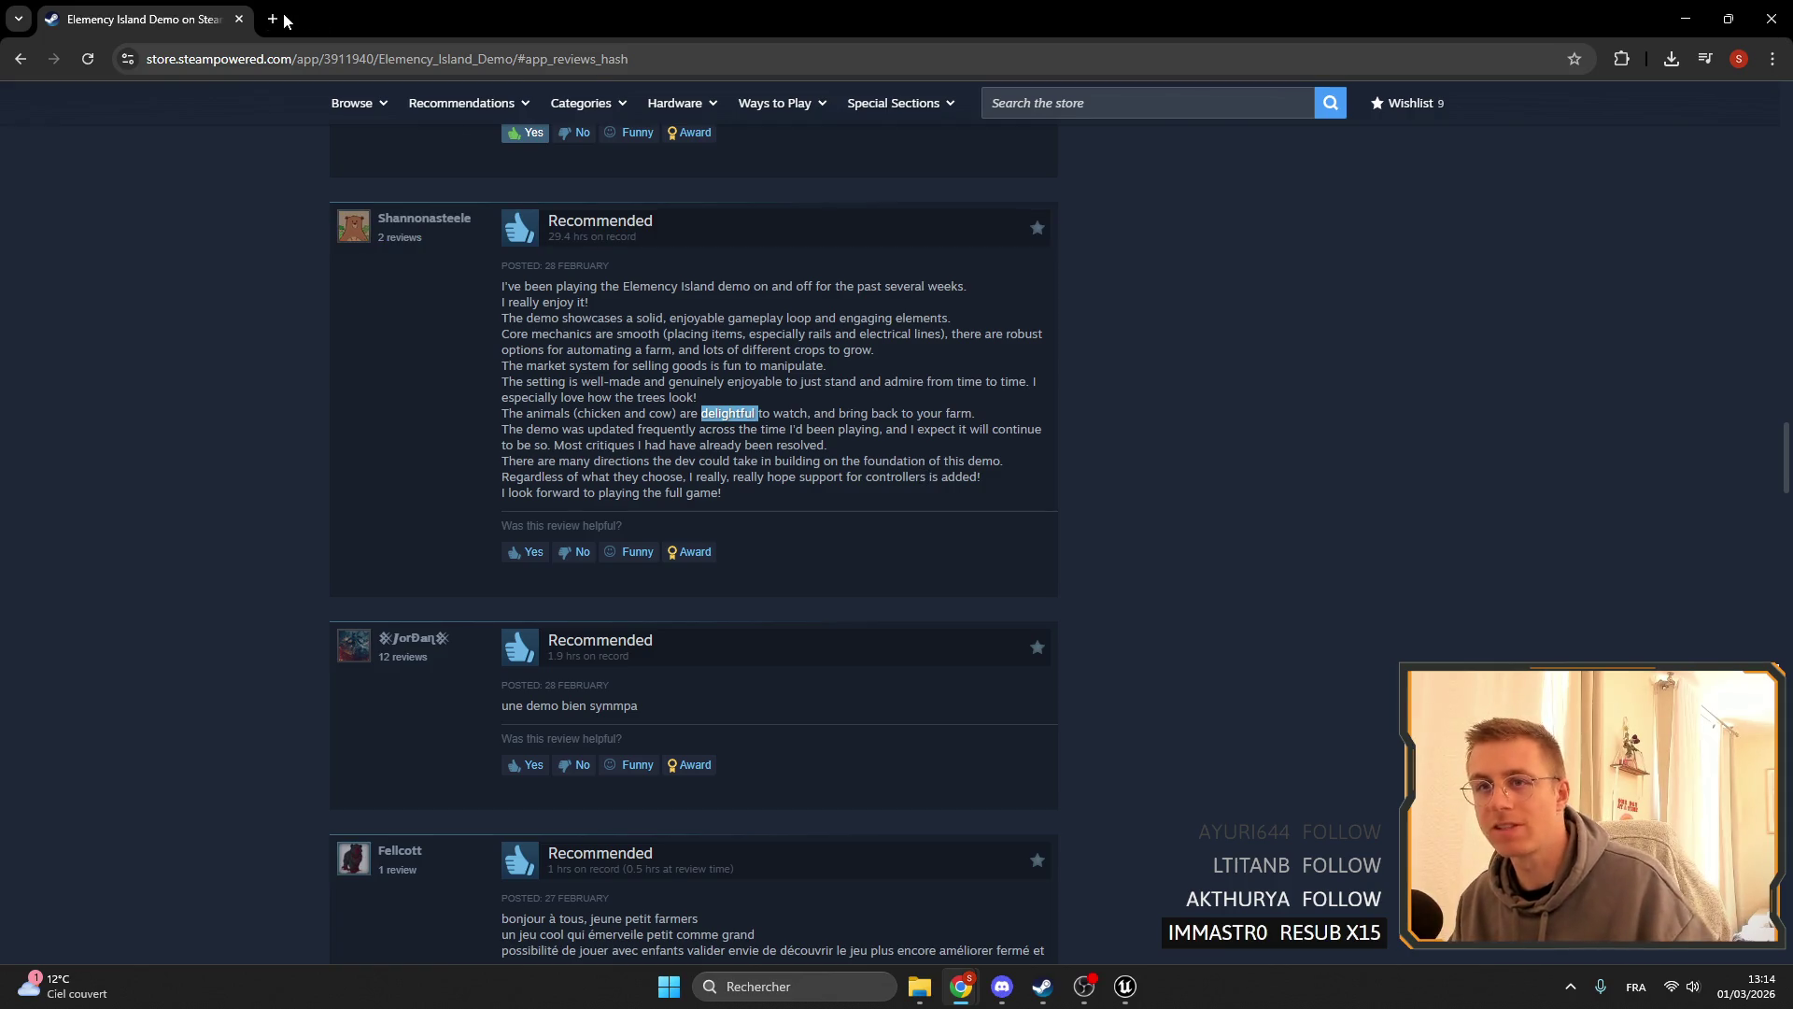
type("trad")
key("Return")
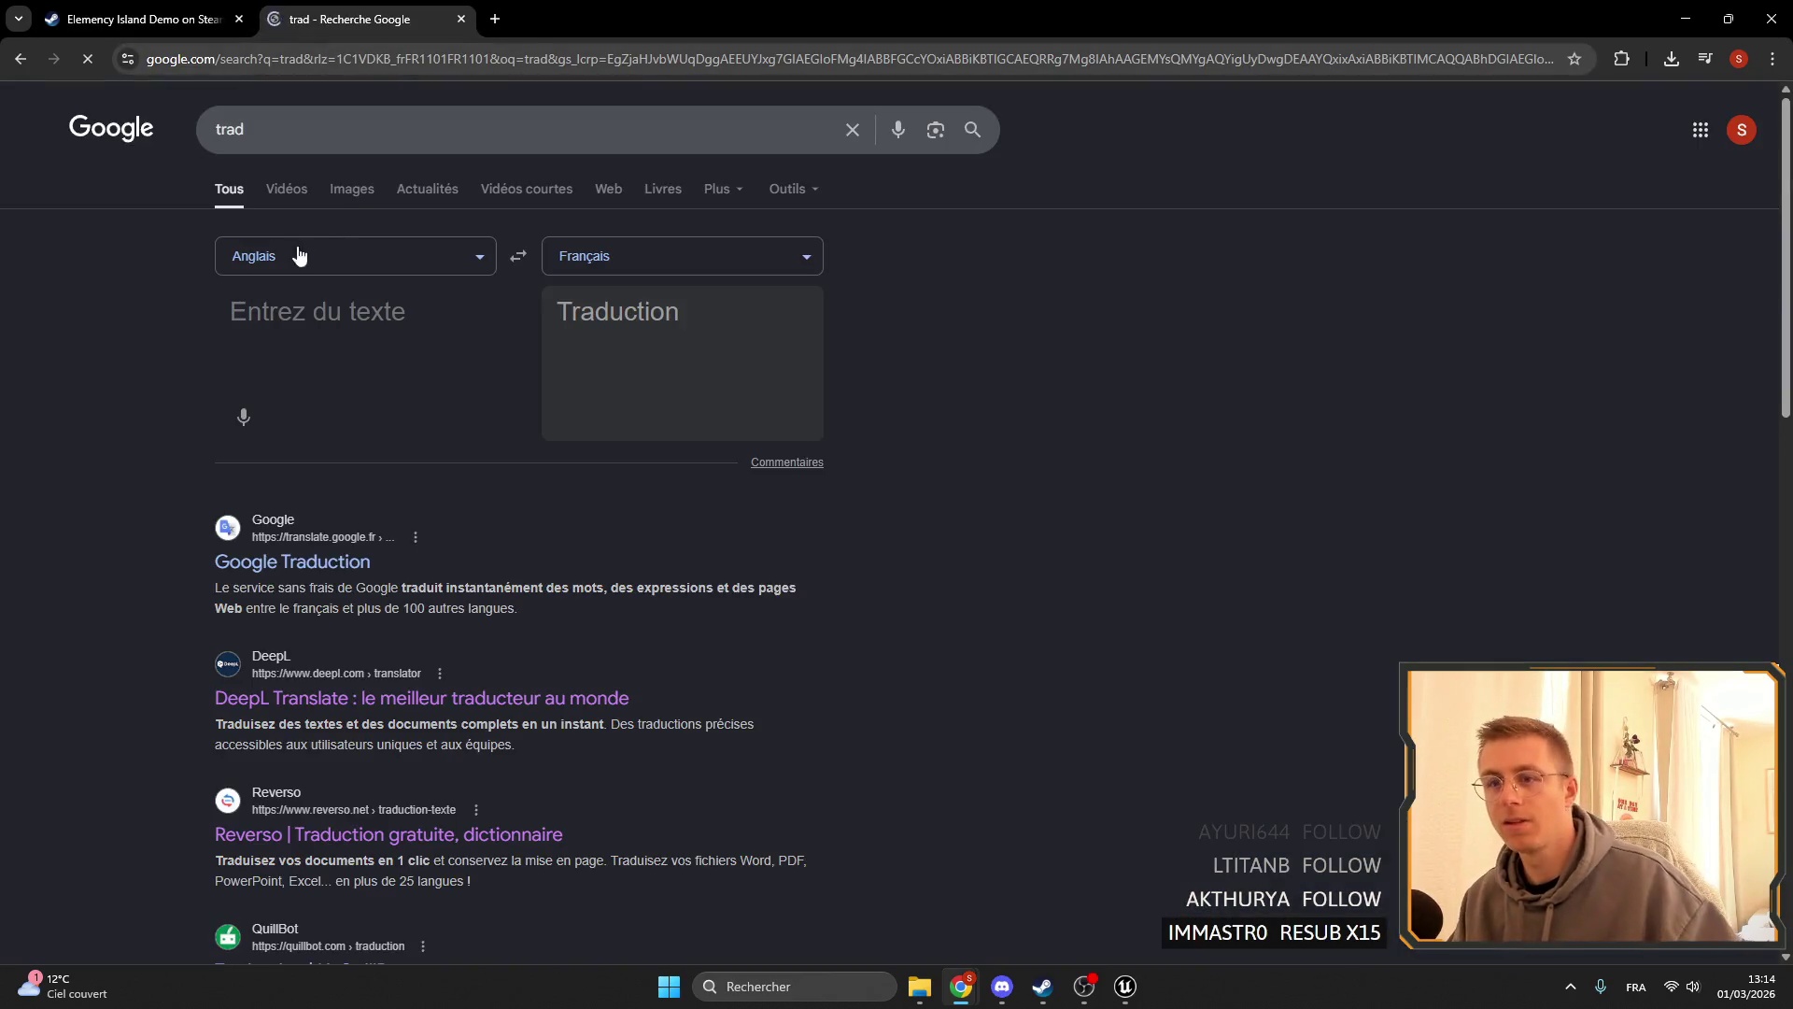
left_click(314, 295)
key("ctrl+v")
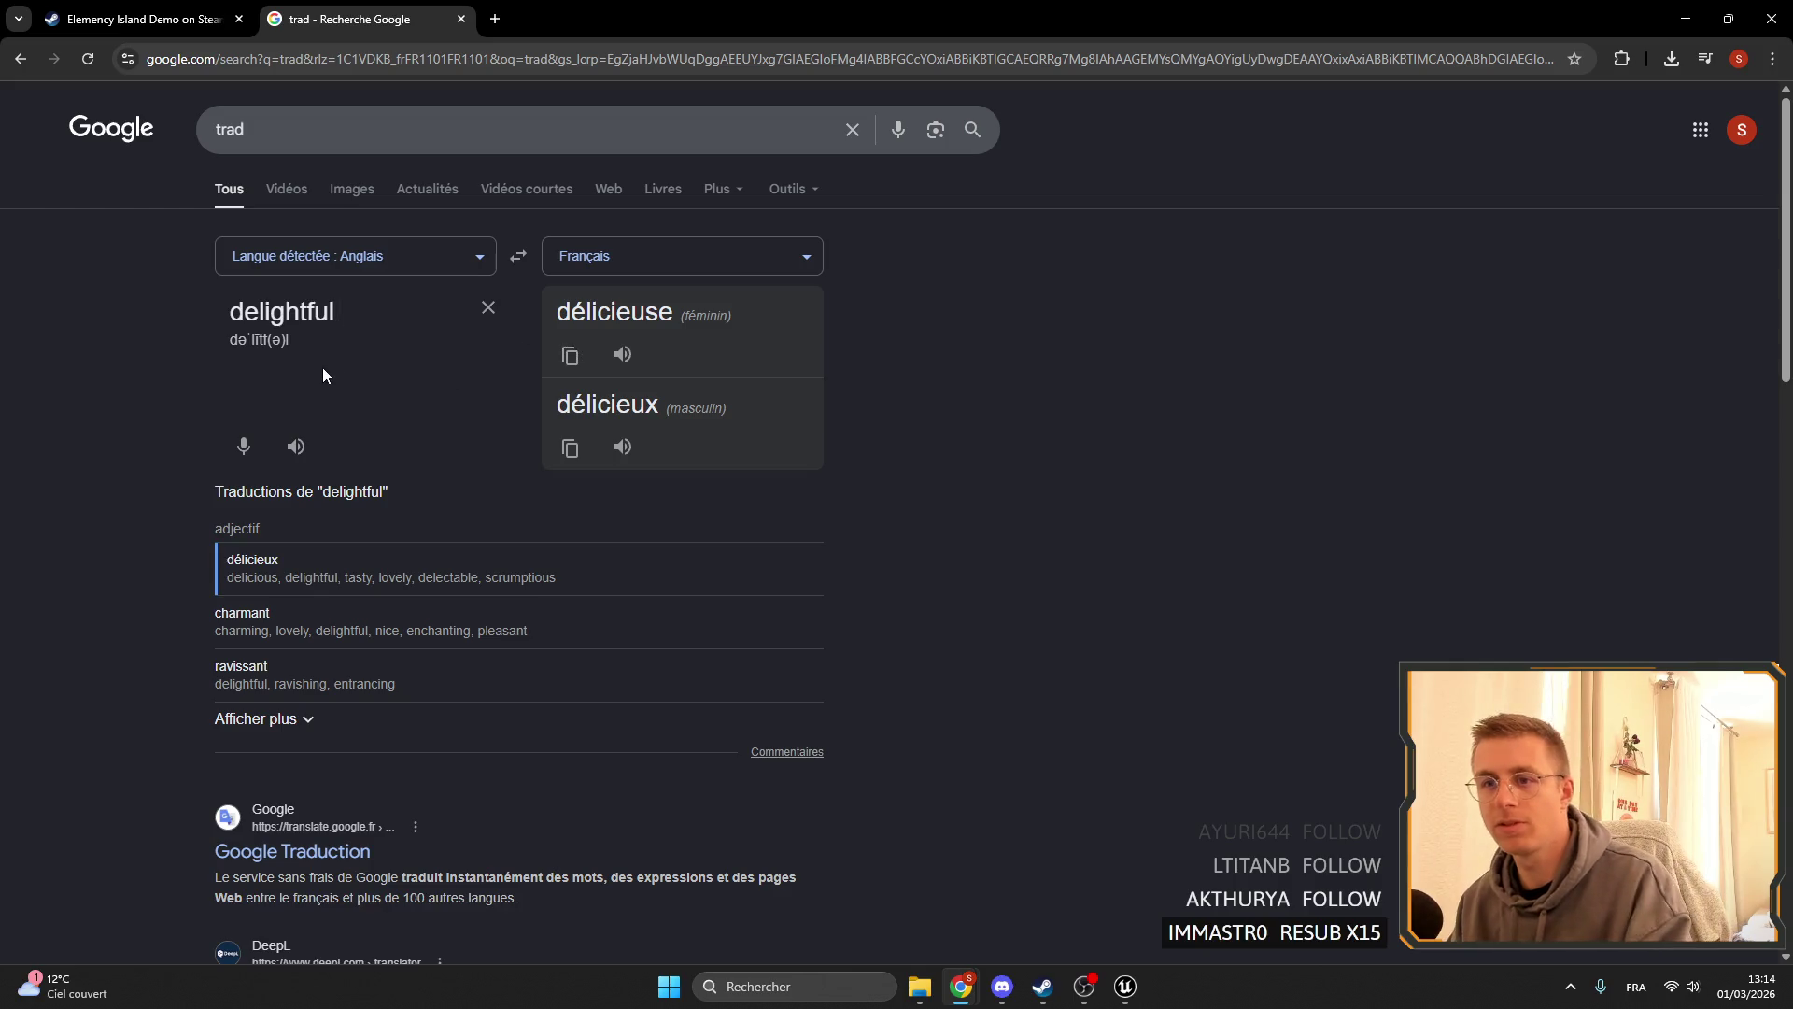
key("ctrl+Tab")
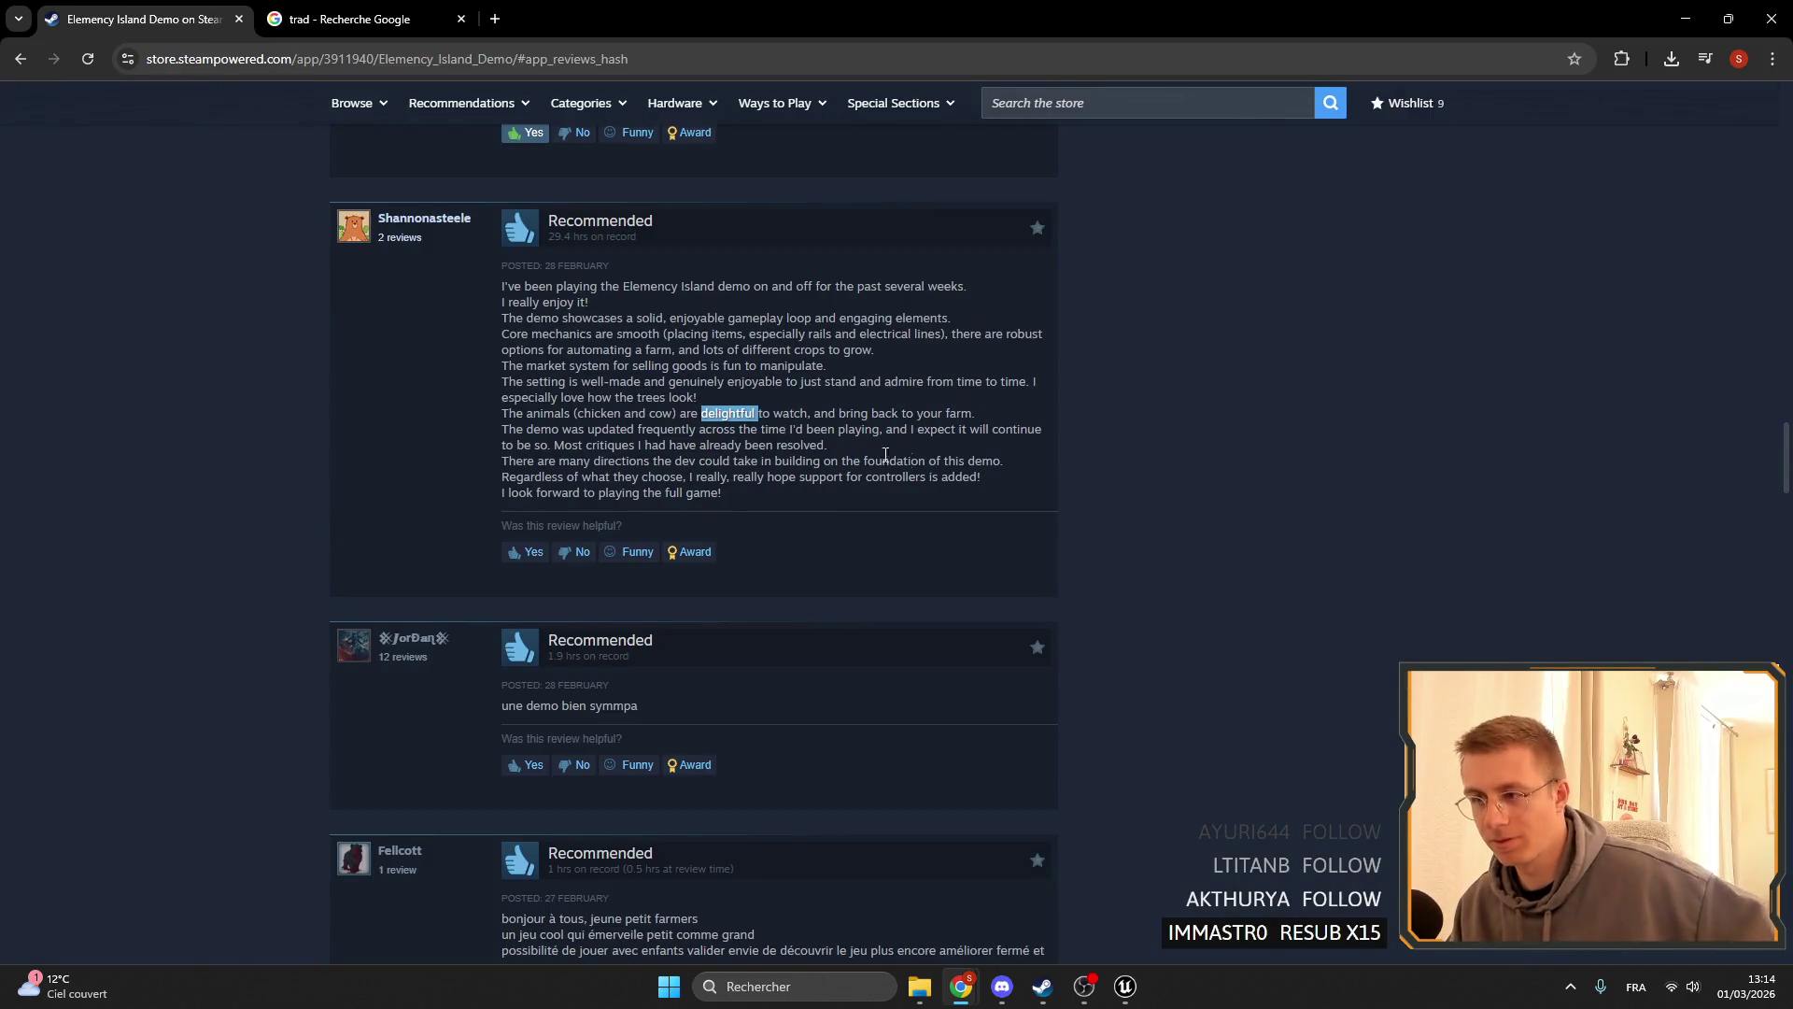
left_click(837, 411)
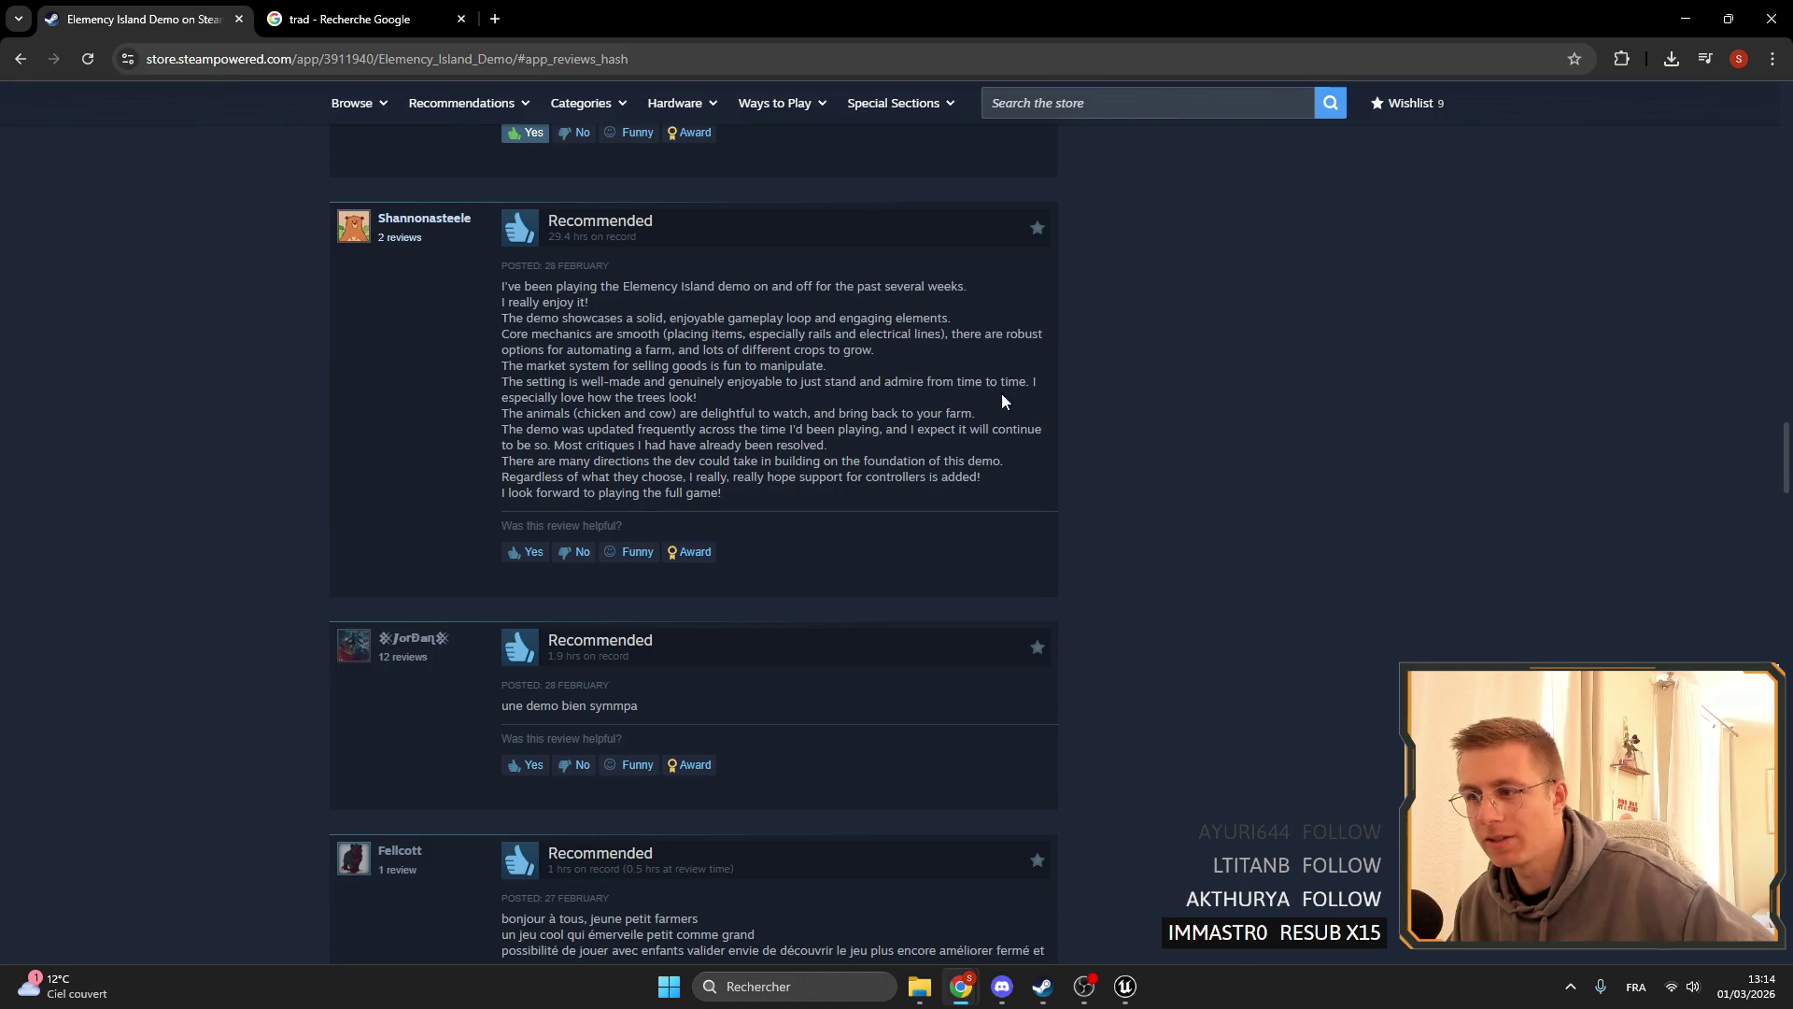
- Read the long English review, highlighting lines about resolved critiques and controller support
left_click_drag(976, 413, 509, 431)
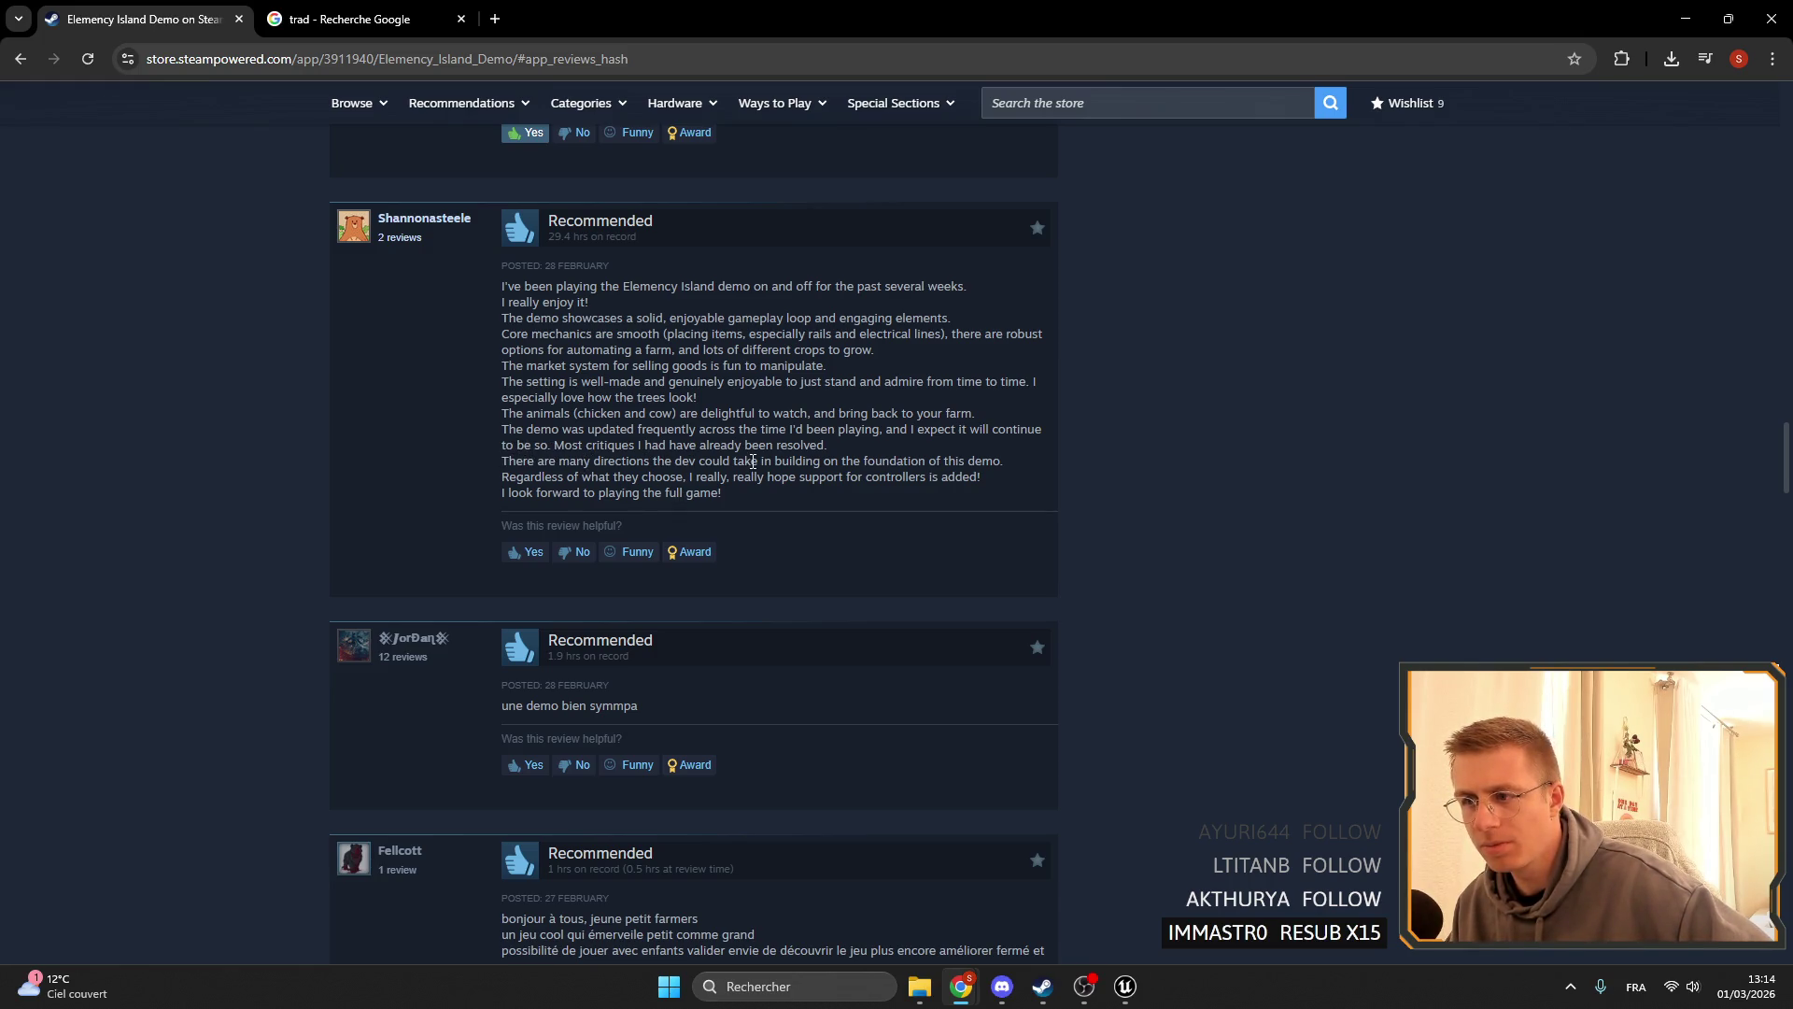
left_click_drag(871, 448, 678, 445)
left_click(778, 434)
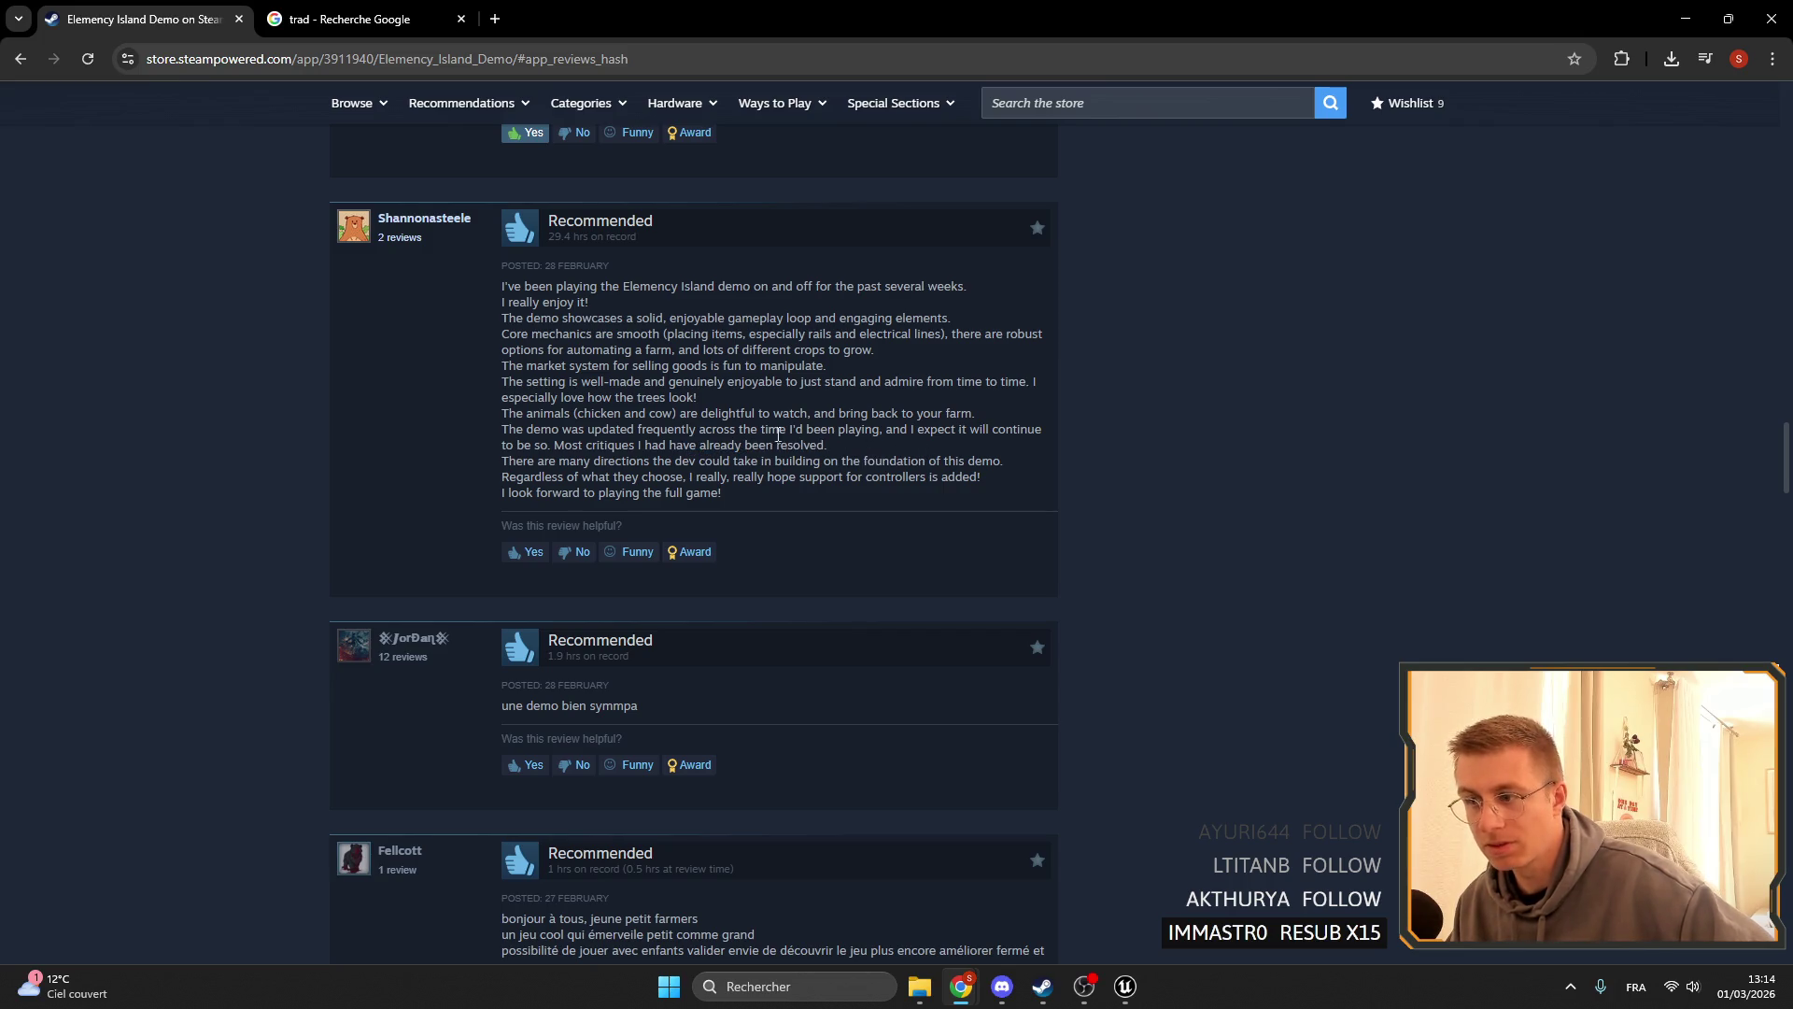
left_click_drag(850, 452, 725, 448)
left_click(839, 454)
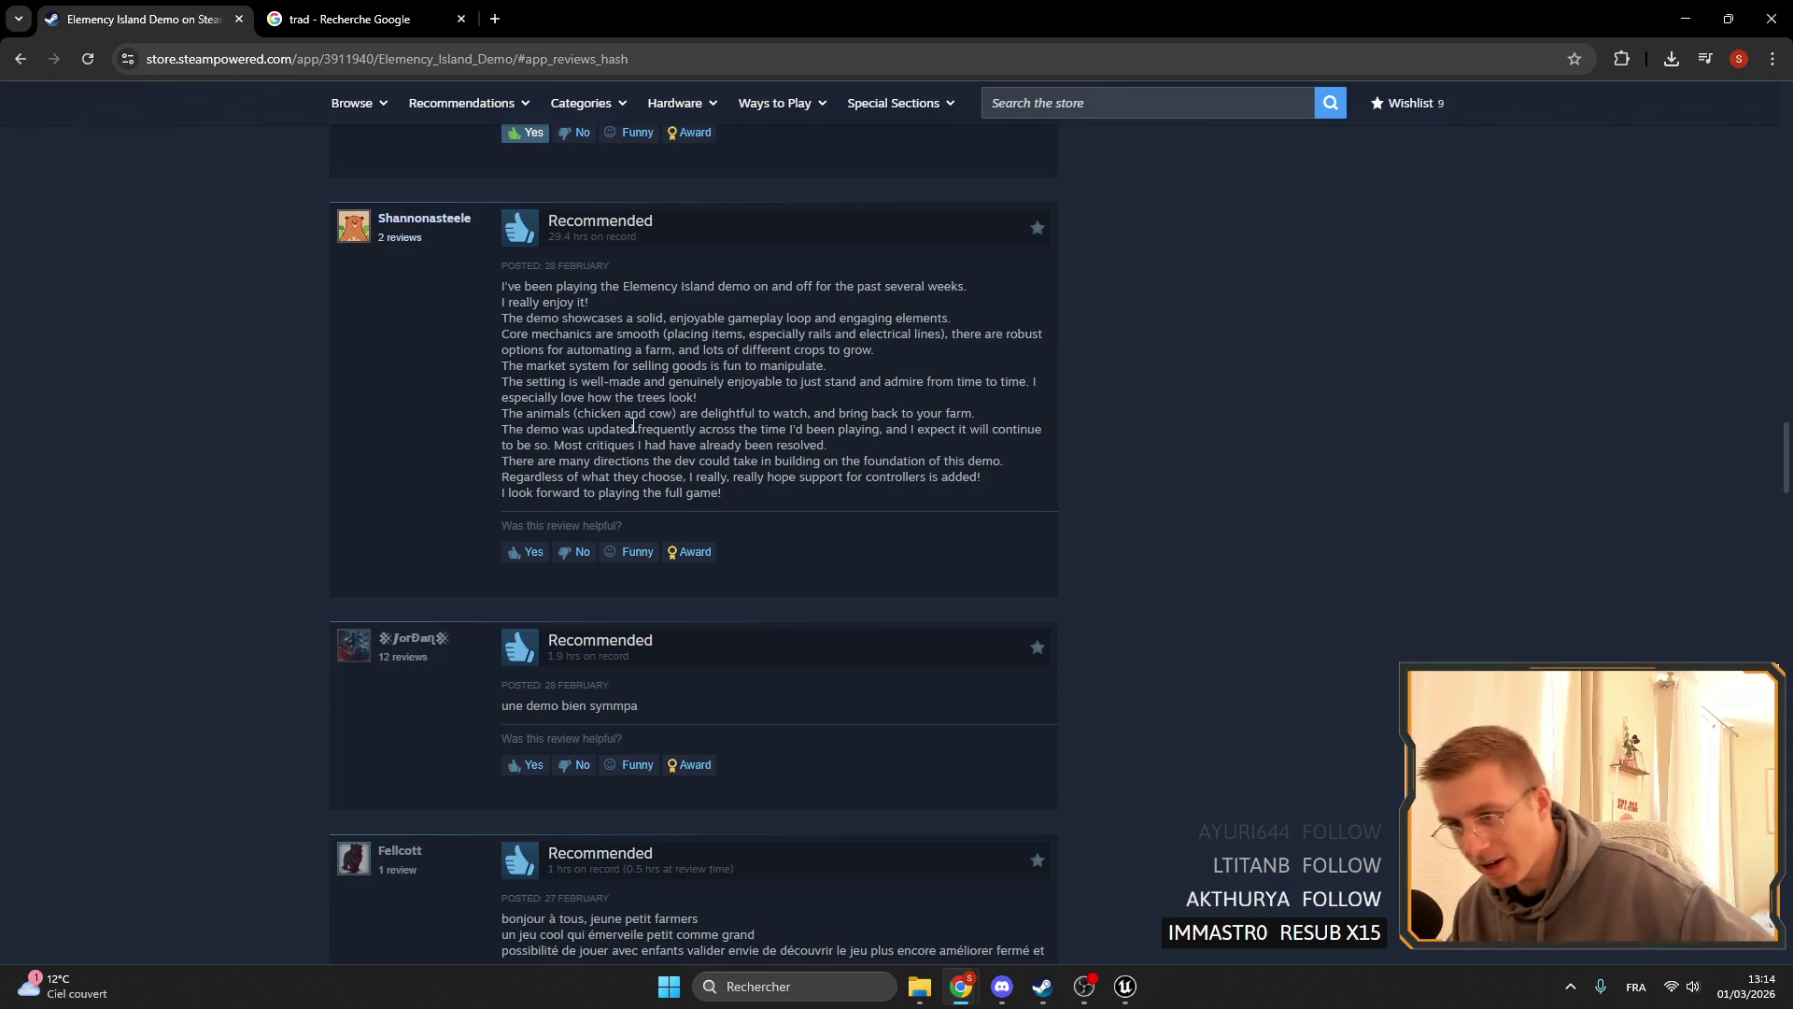
scroll(634, 426, "down", 1)
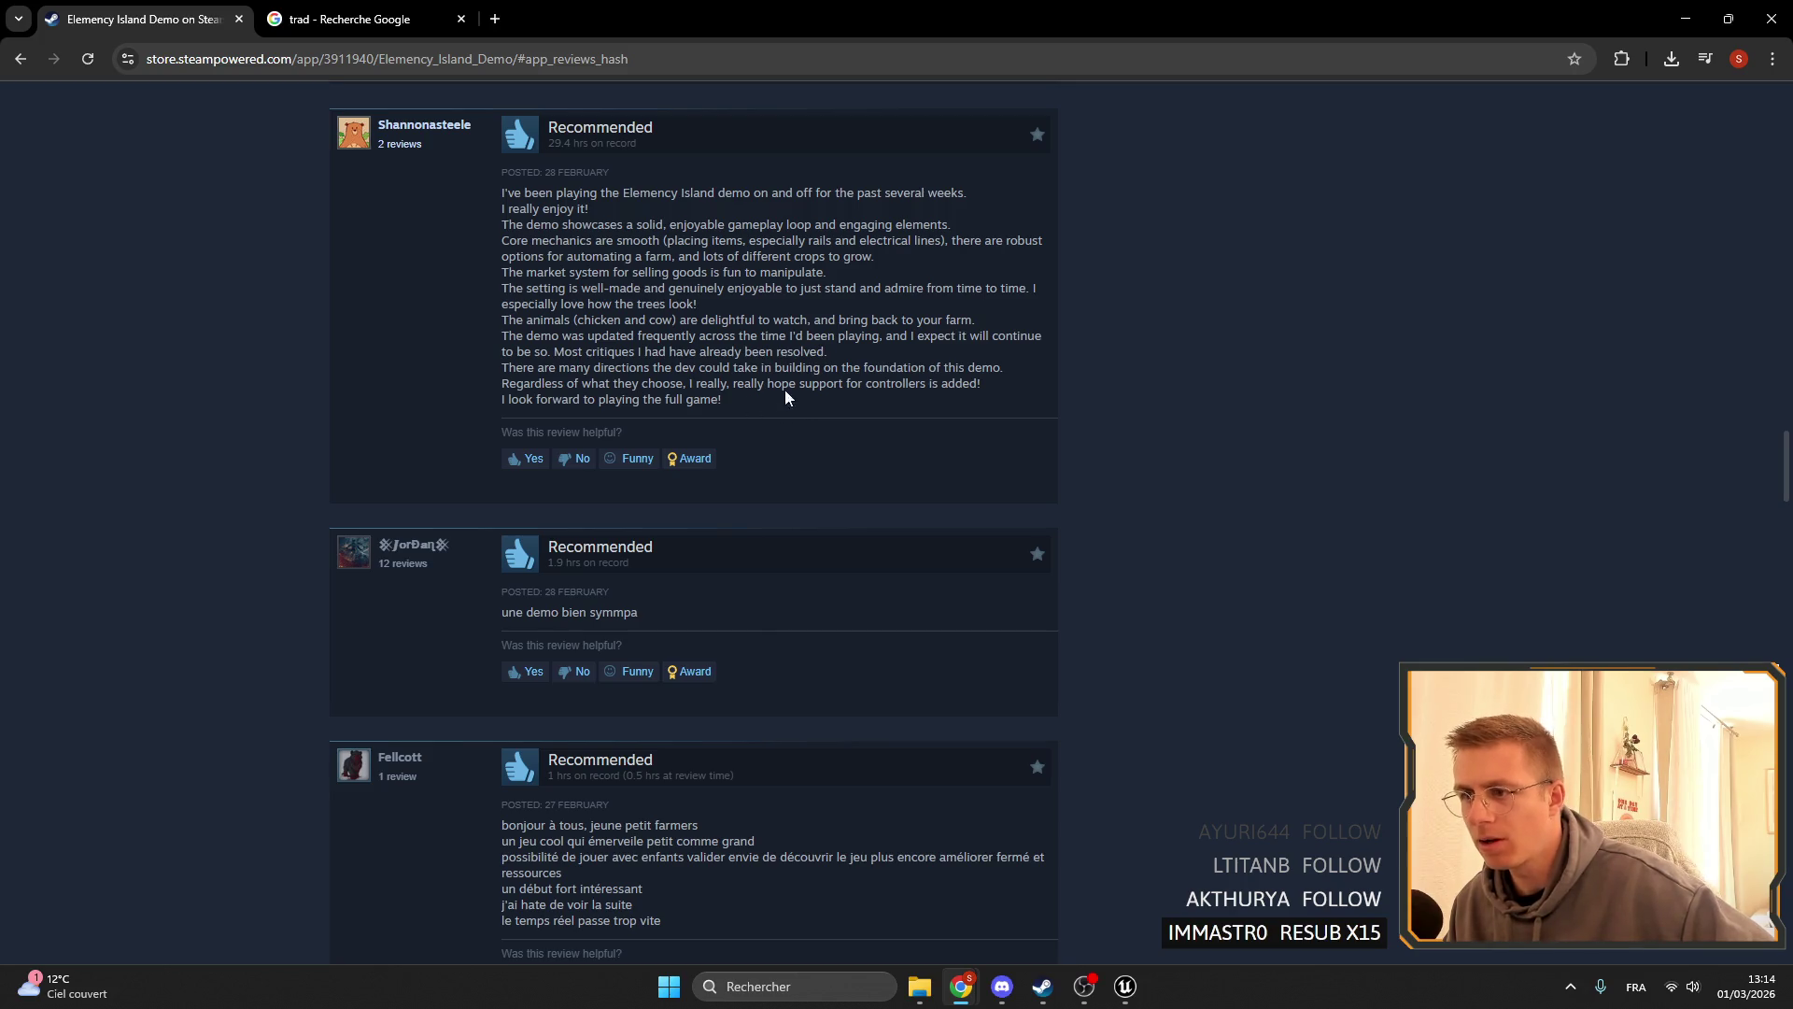
left_click_drag(828, 387, 980, 385)
left_click(1020, 396)
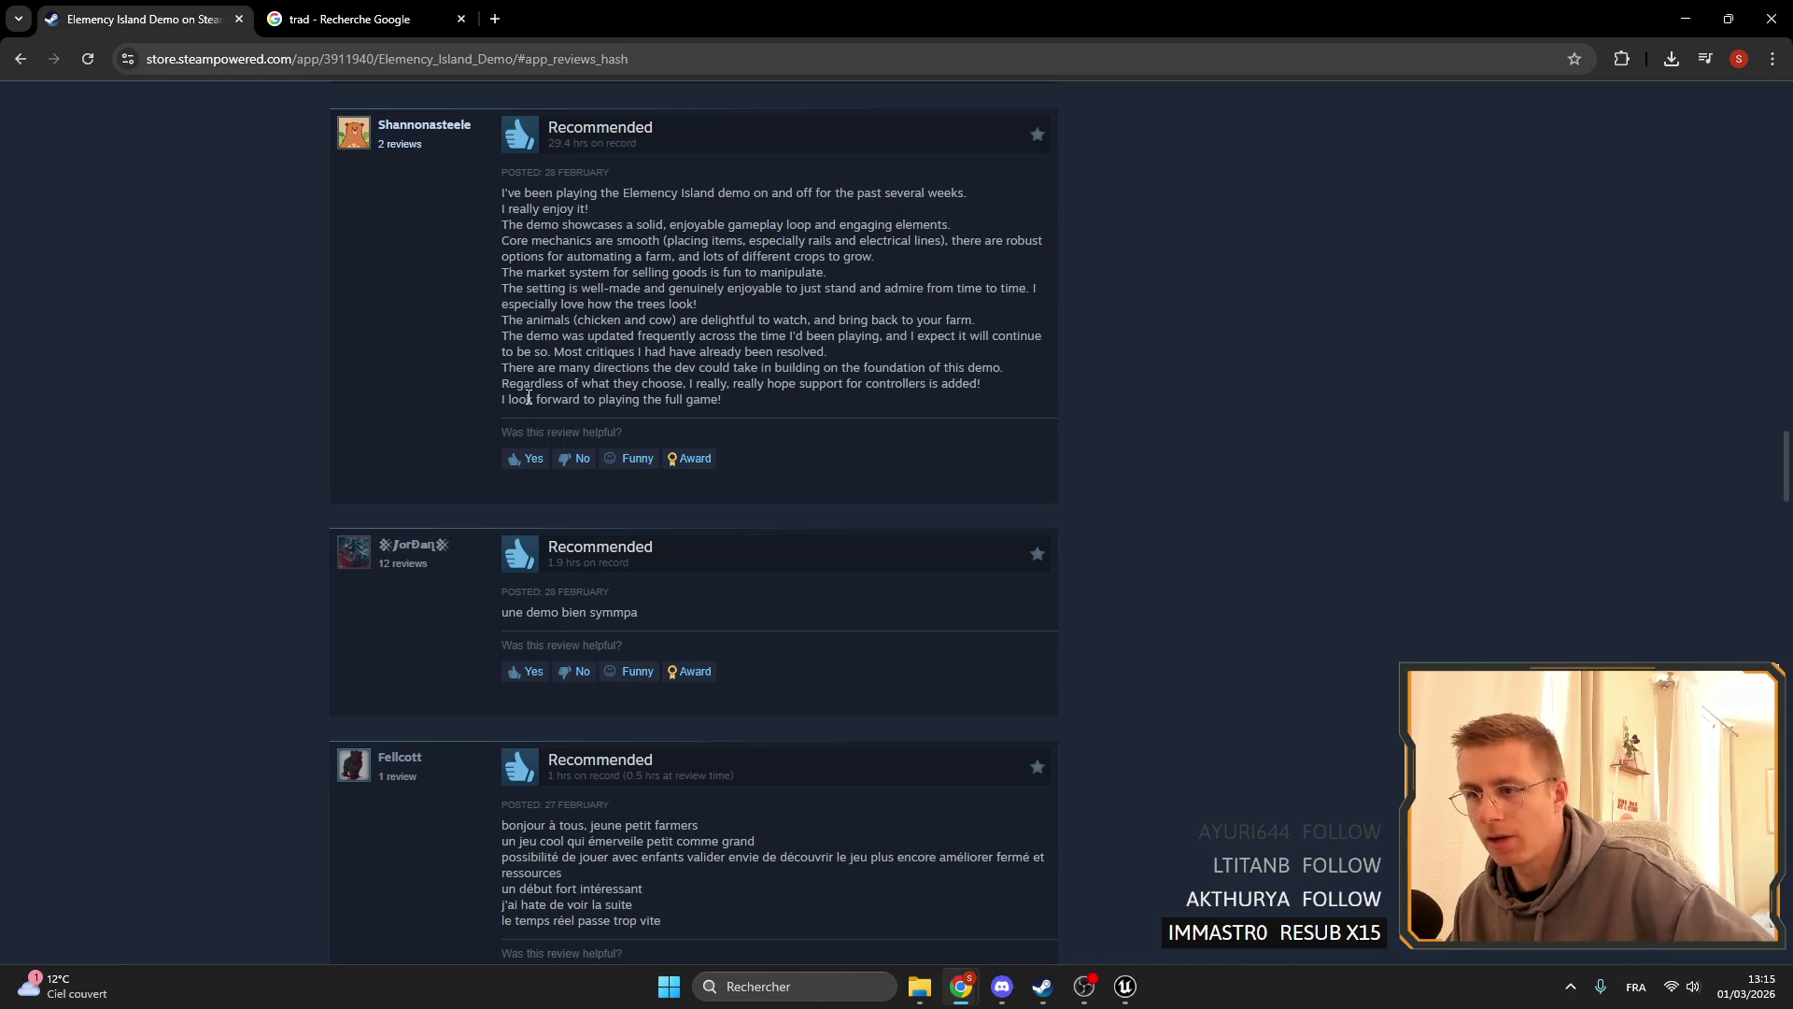
- Vote the long English review as helpful
scroll(823, 380, "down", 3)
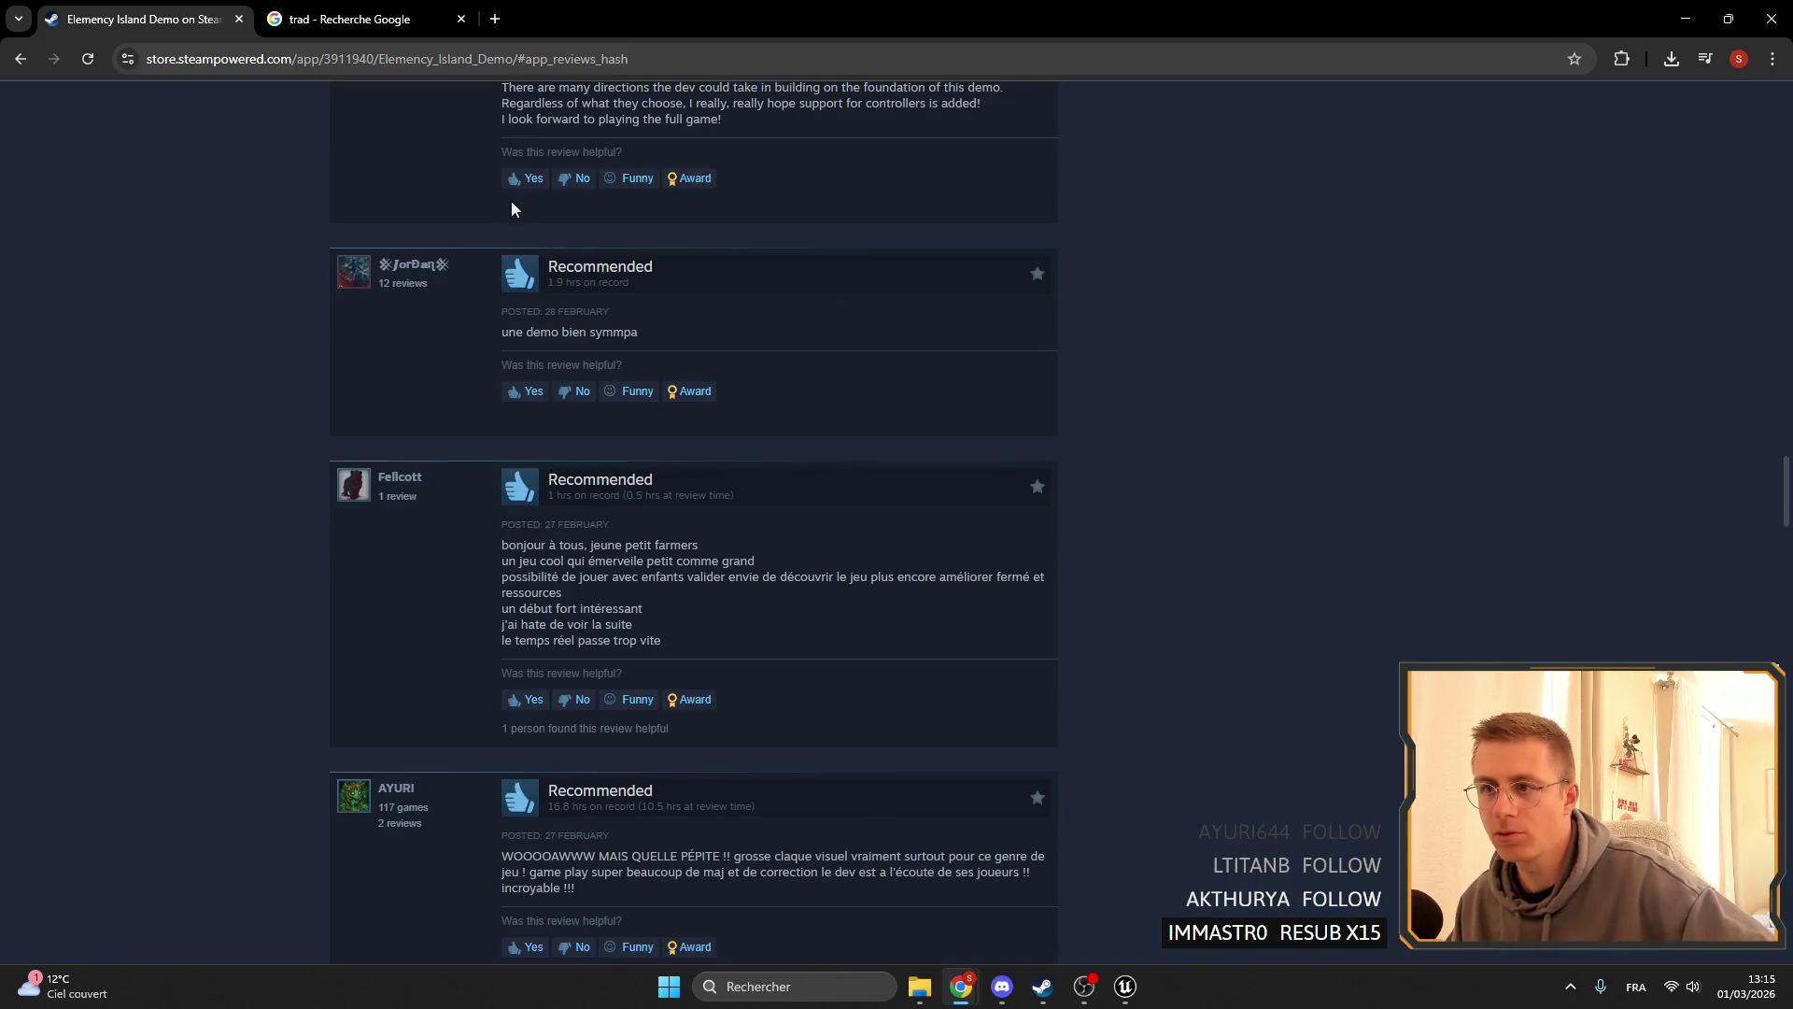
left_click(525, 177)
scroll(243, 355, "up", 4)
scroll(280, 448, "down", 1)
scroll(297, 439, "down", 4)
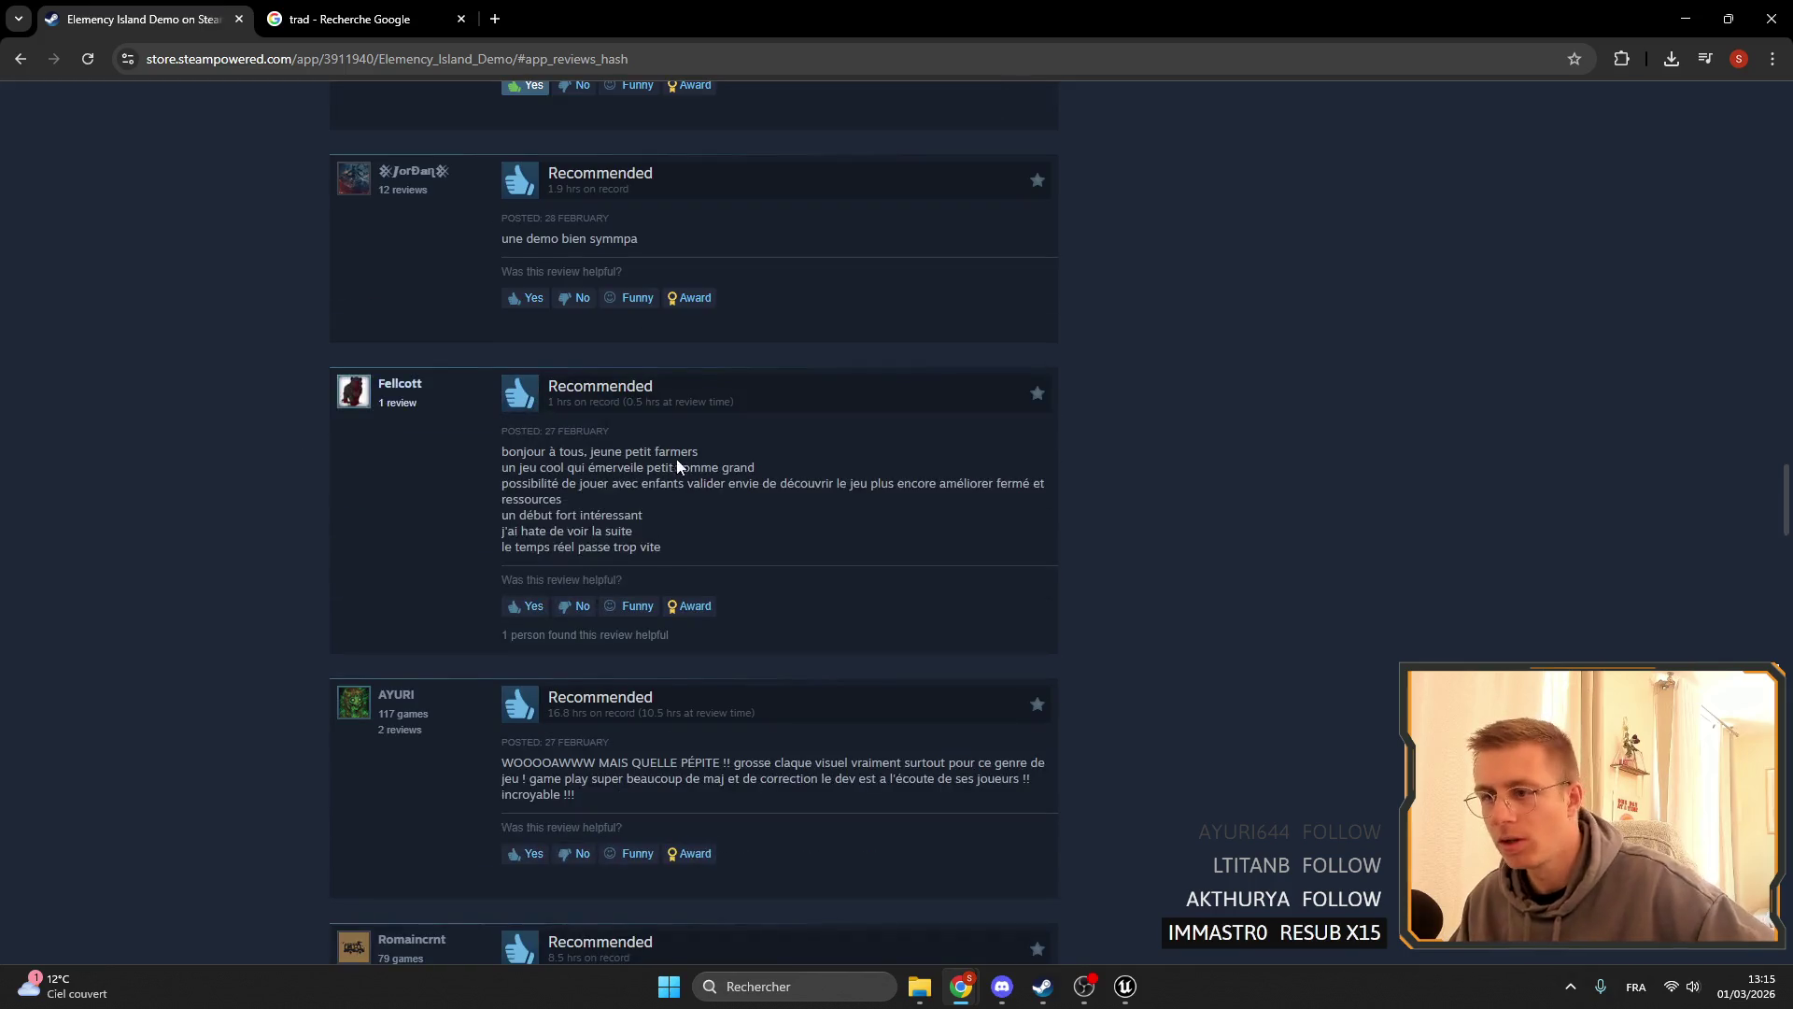
mouse_move(473, 229)
left_mouse_down()
mouse_move(775, 256)
mouse_move(454, 224)
left_mouse_up()
left_click(584, 239)
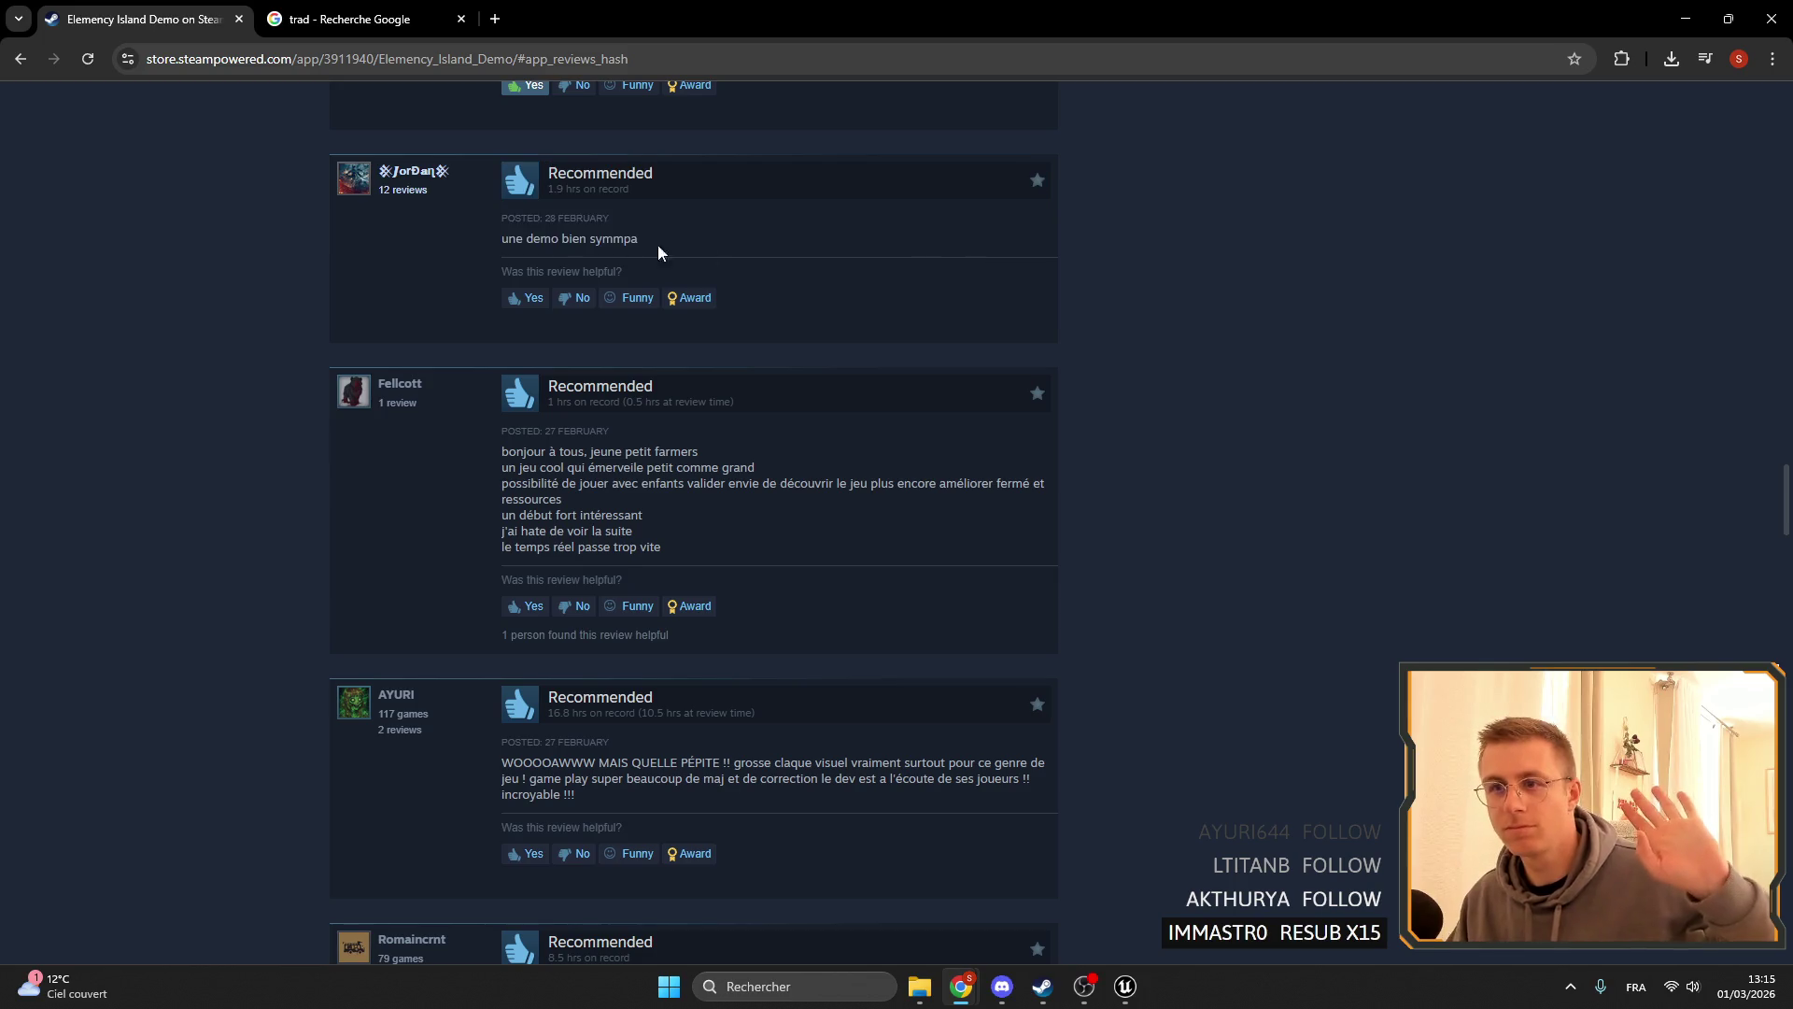
- Read the French reviews further down, including the short one and the young farmers one
left_click_drag(523, 166, 838, 253)
left_click(803, 239)
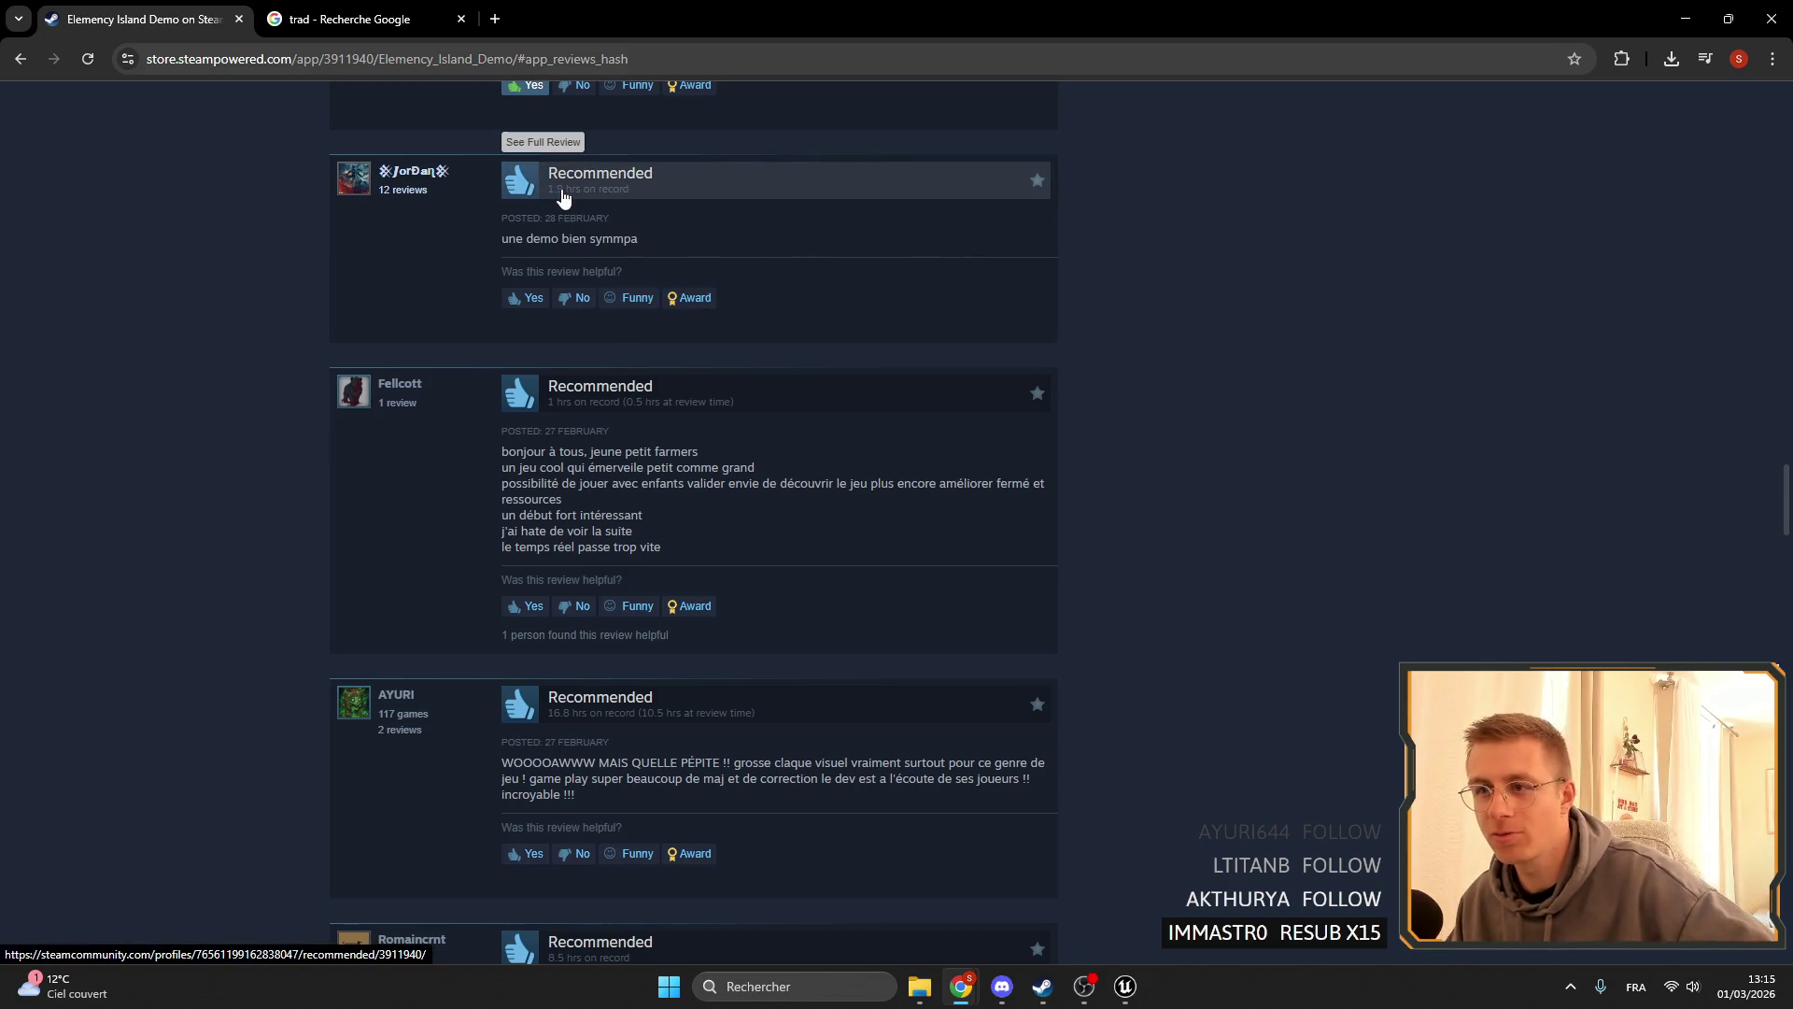
scroll(973, 290, "up", 7)
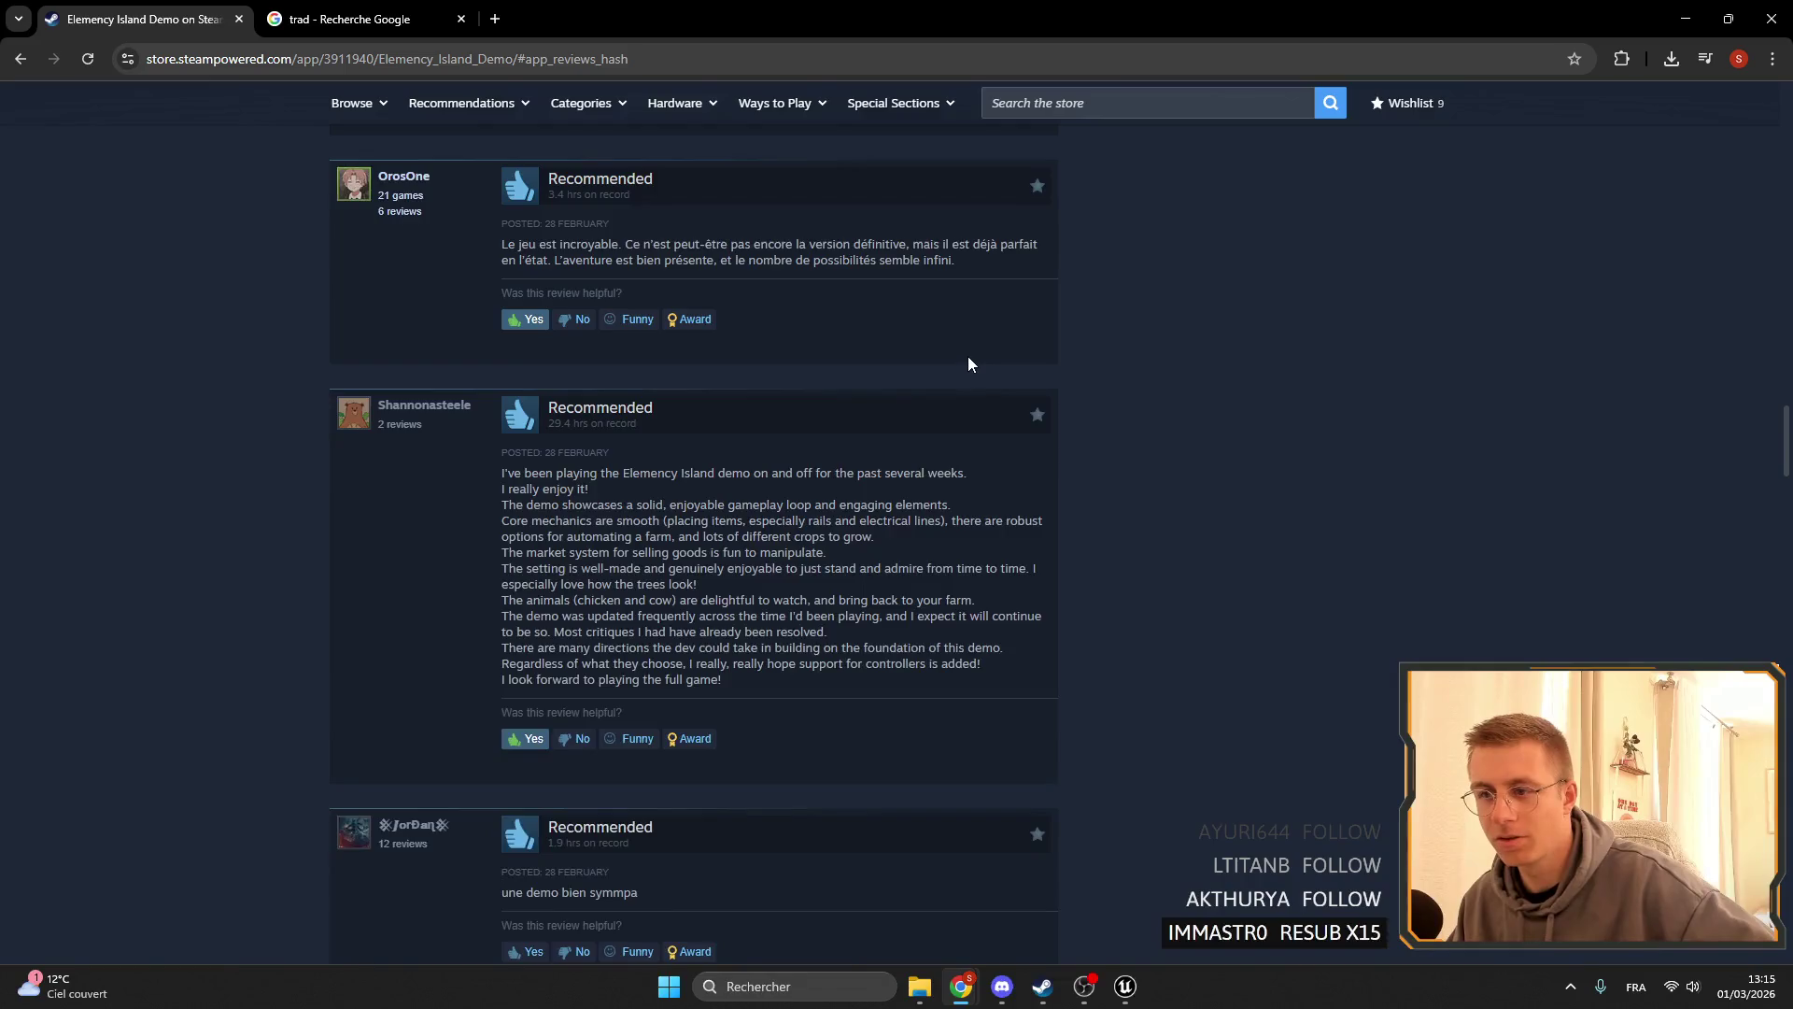
scroll(967, 356, "down", 8)
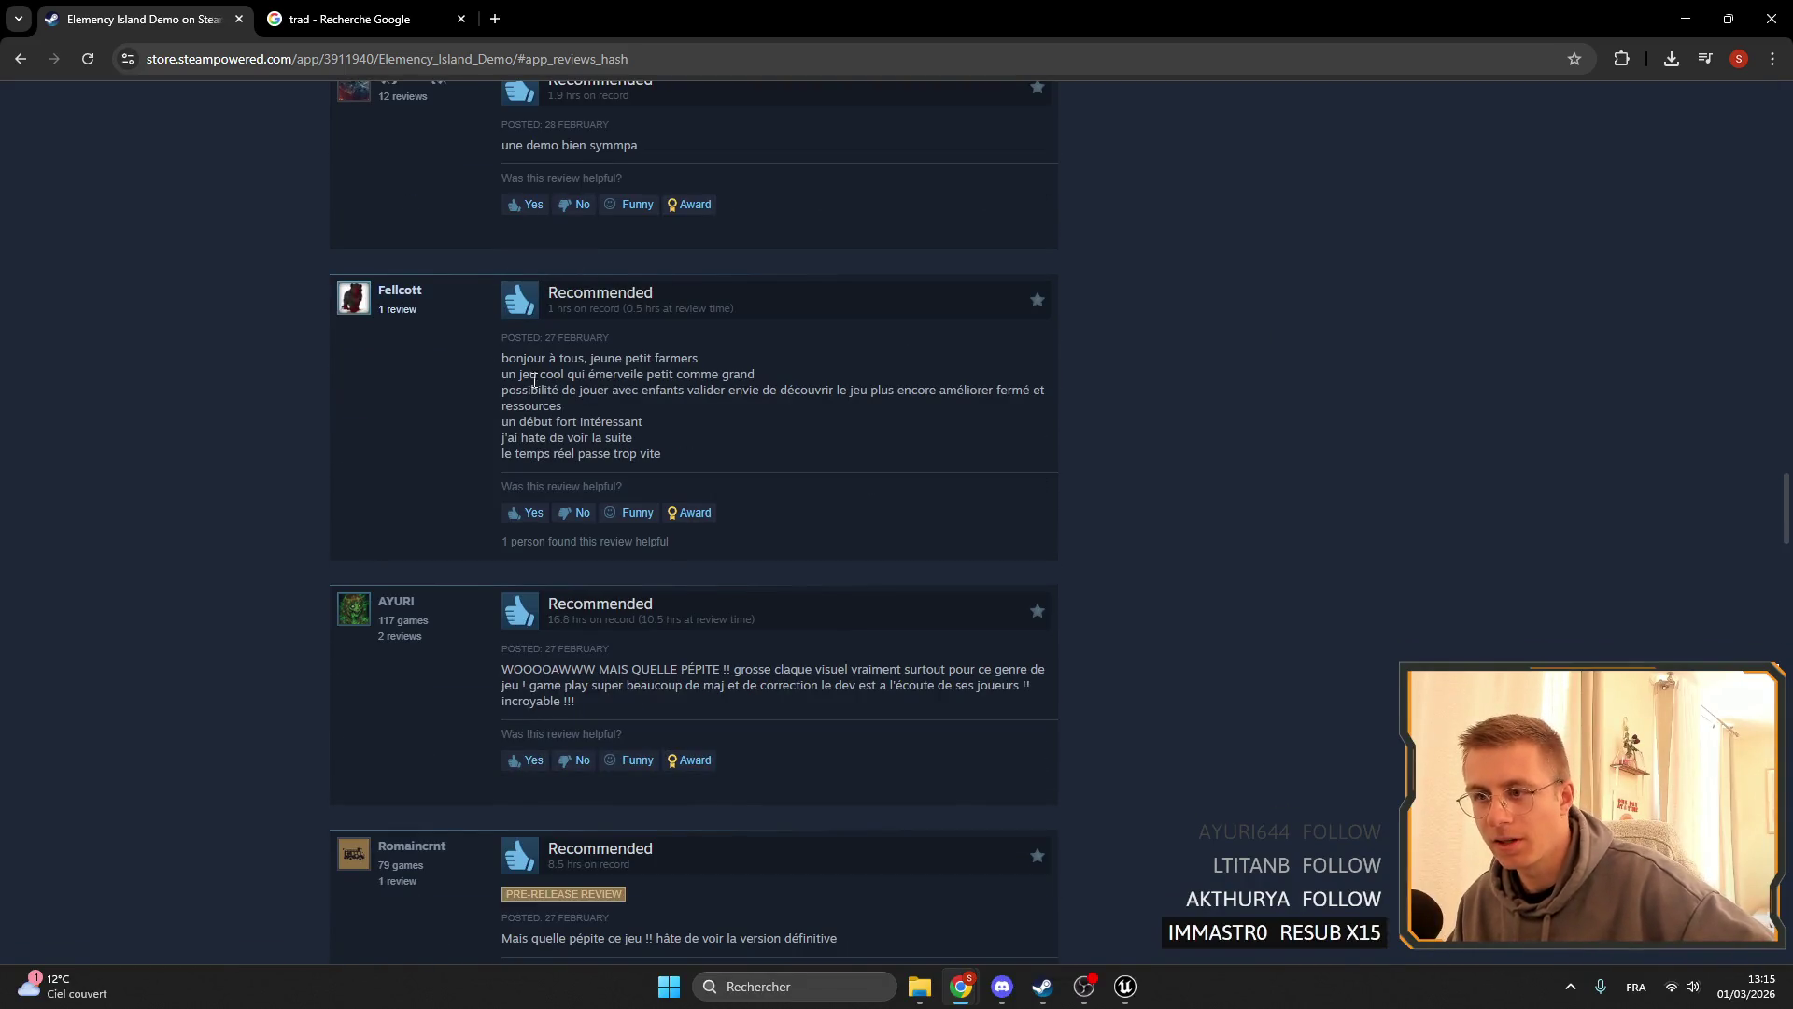
left_click_drag(487, 390, 1361, 629)
left_click(893, 391)
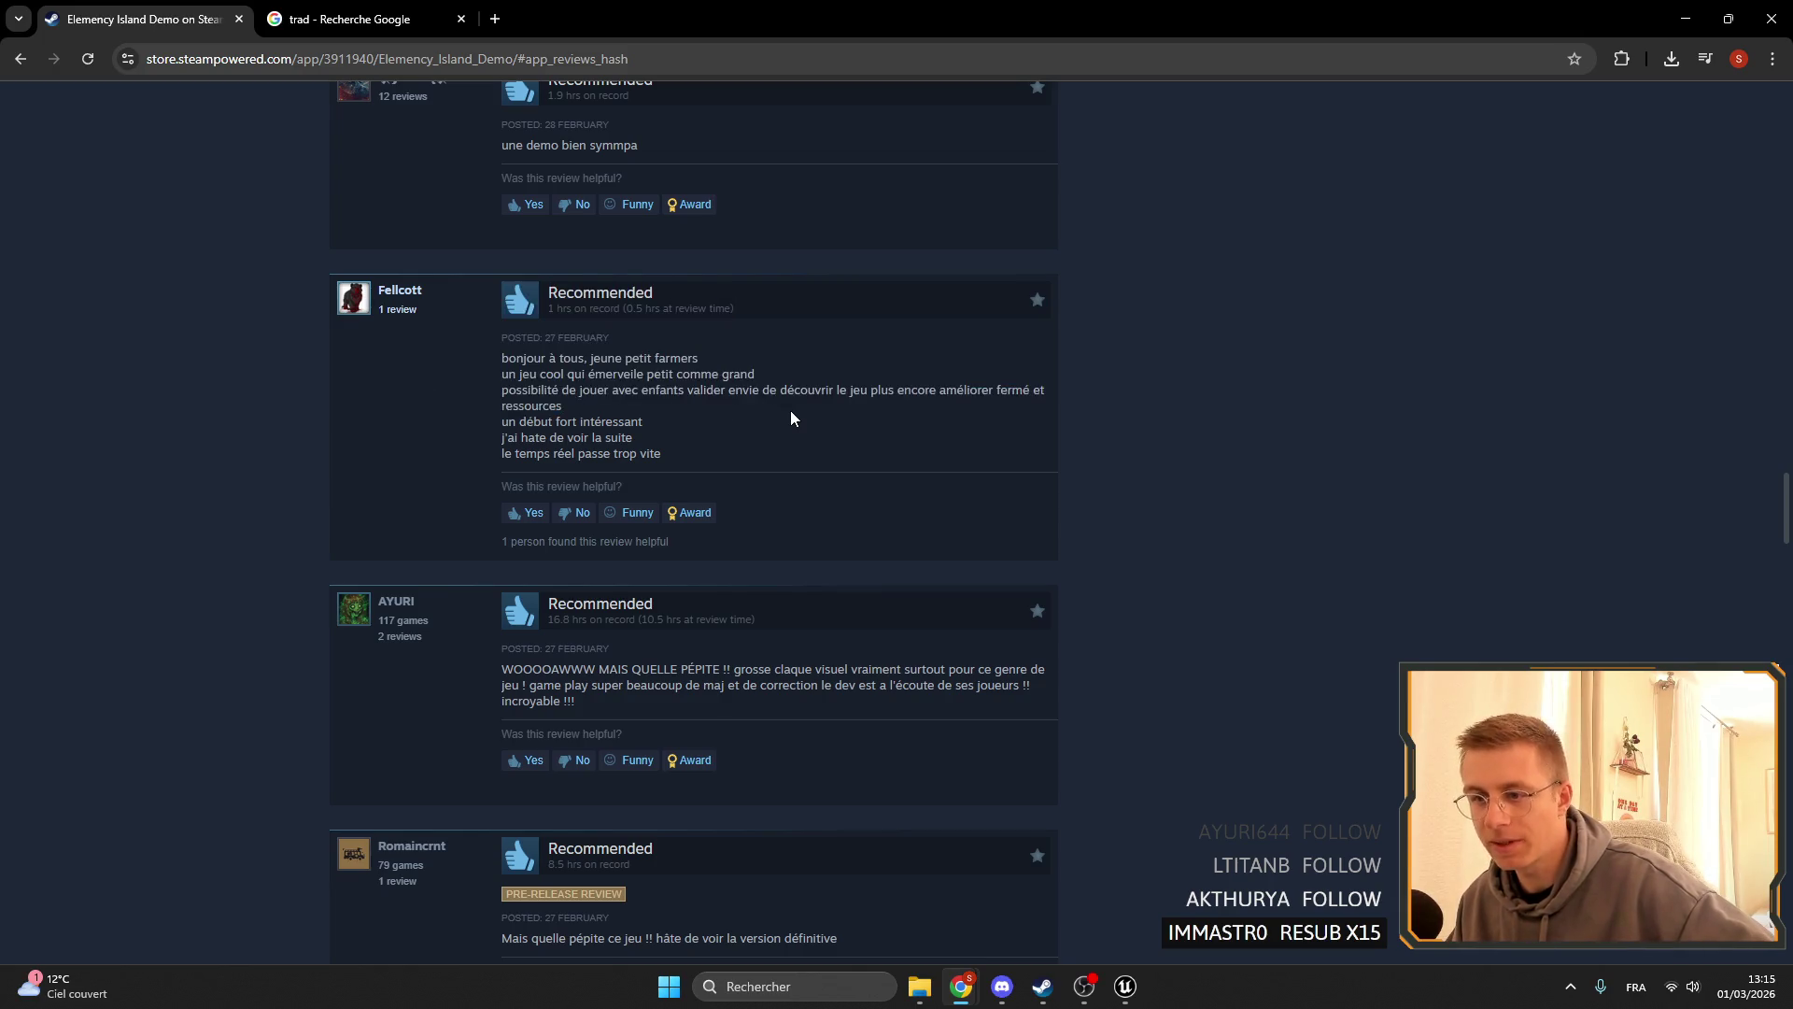
scroll(793, 417, "down", 2)
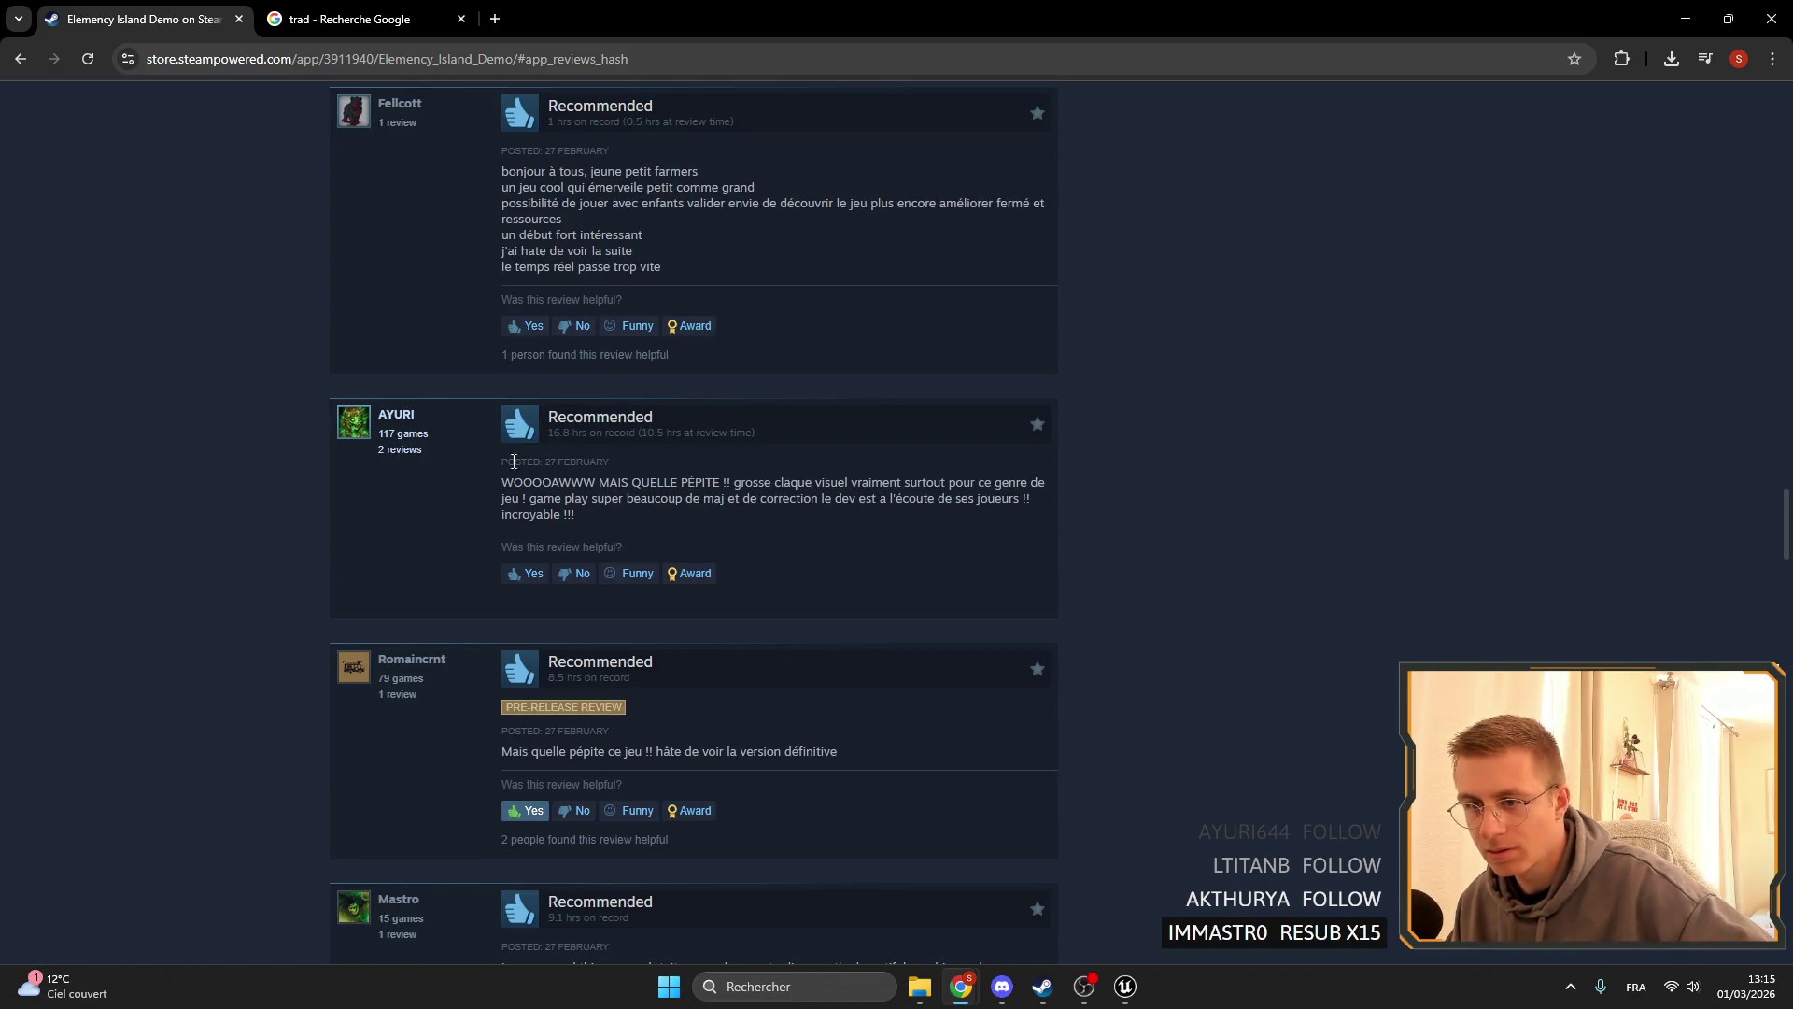
scroll(696, 512, "down", 2)
scroll(698, 504, "up", 5)
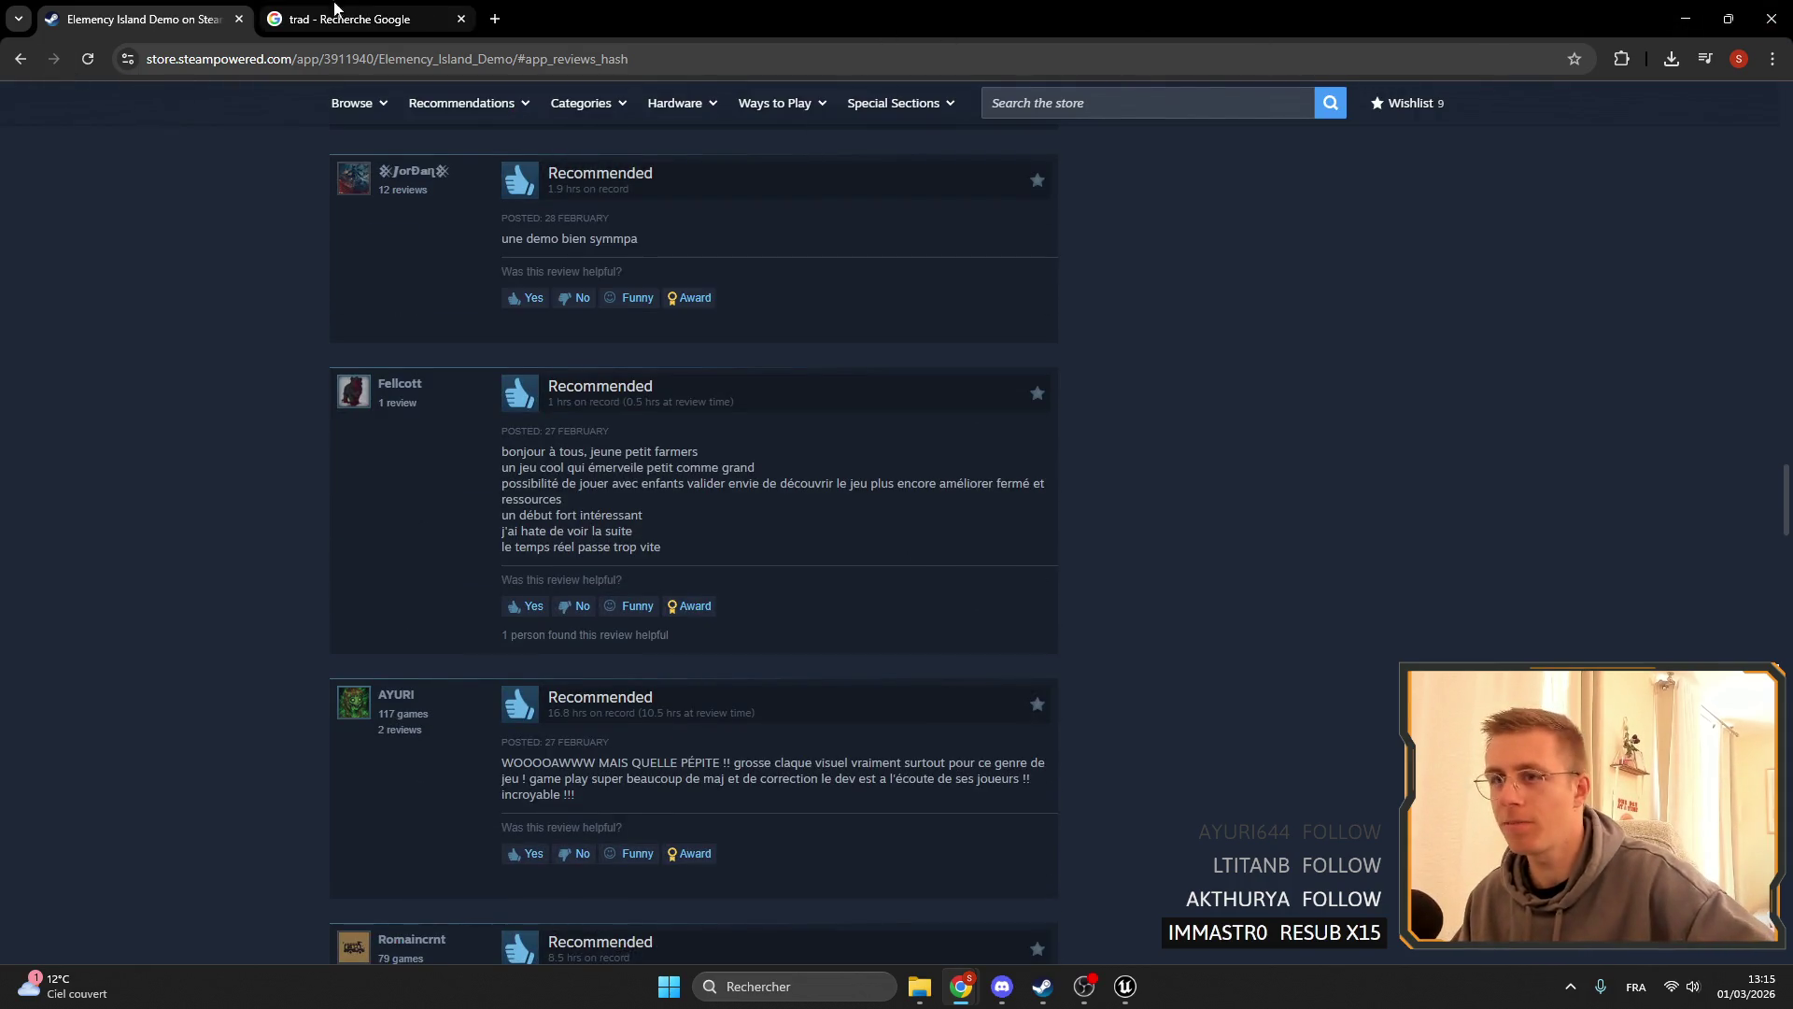
scroll(559, 433, "down", 13)
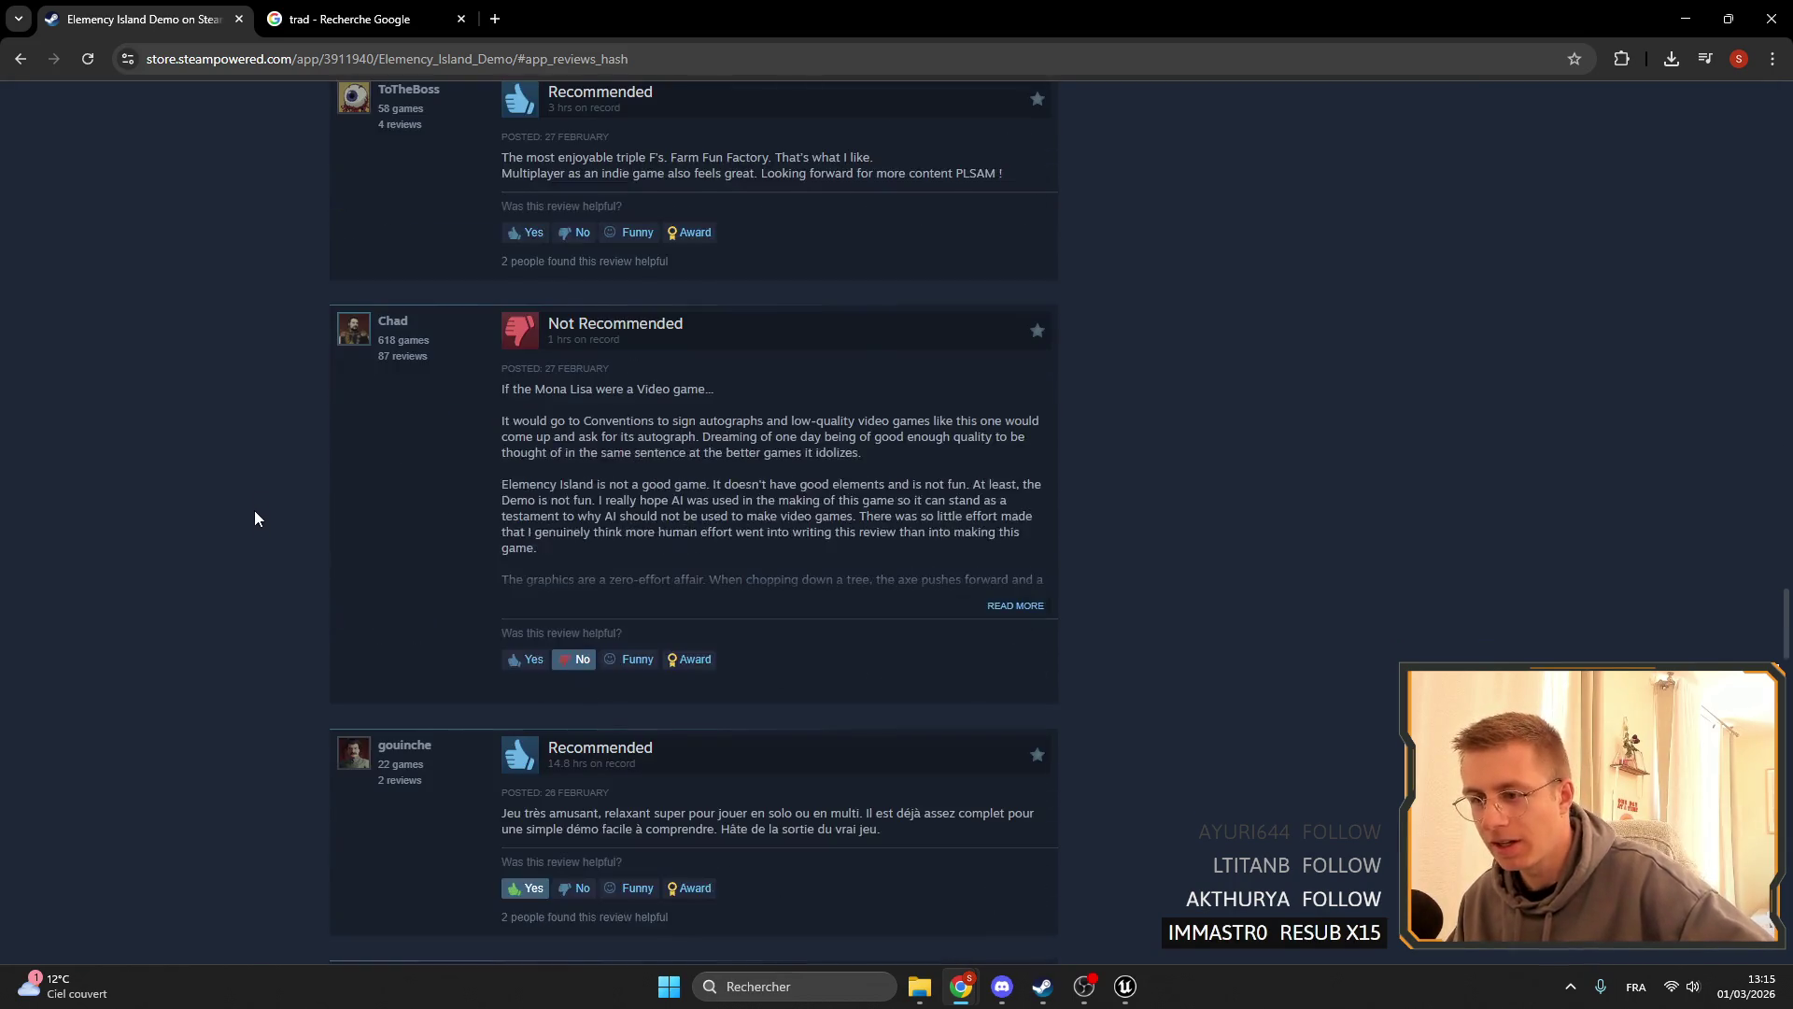
scroll(561, 635, "down", 2)
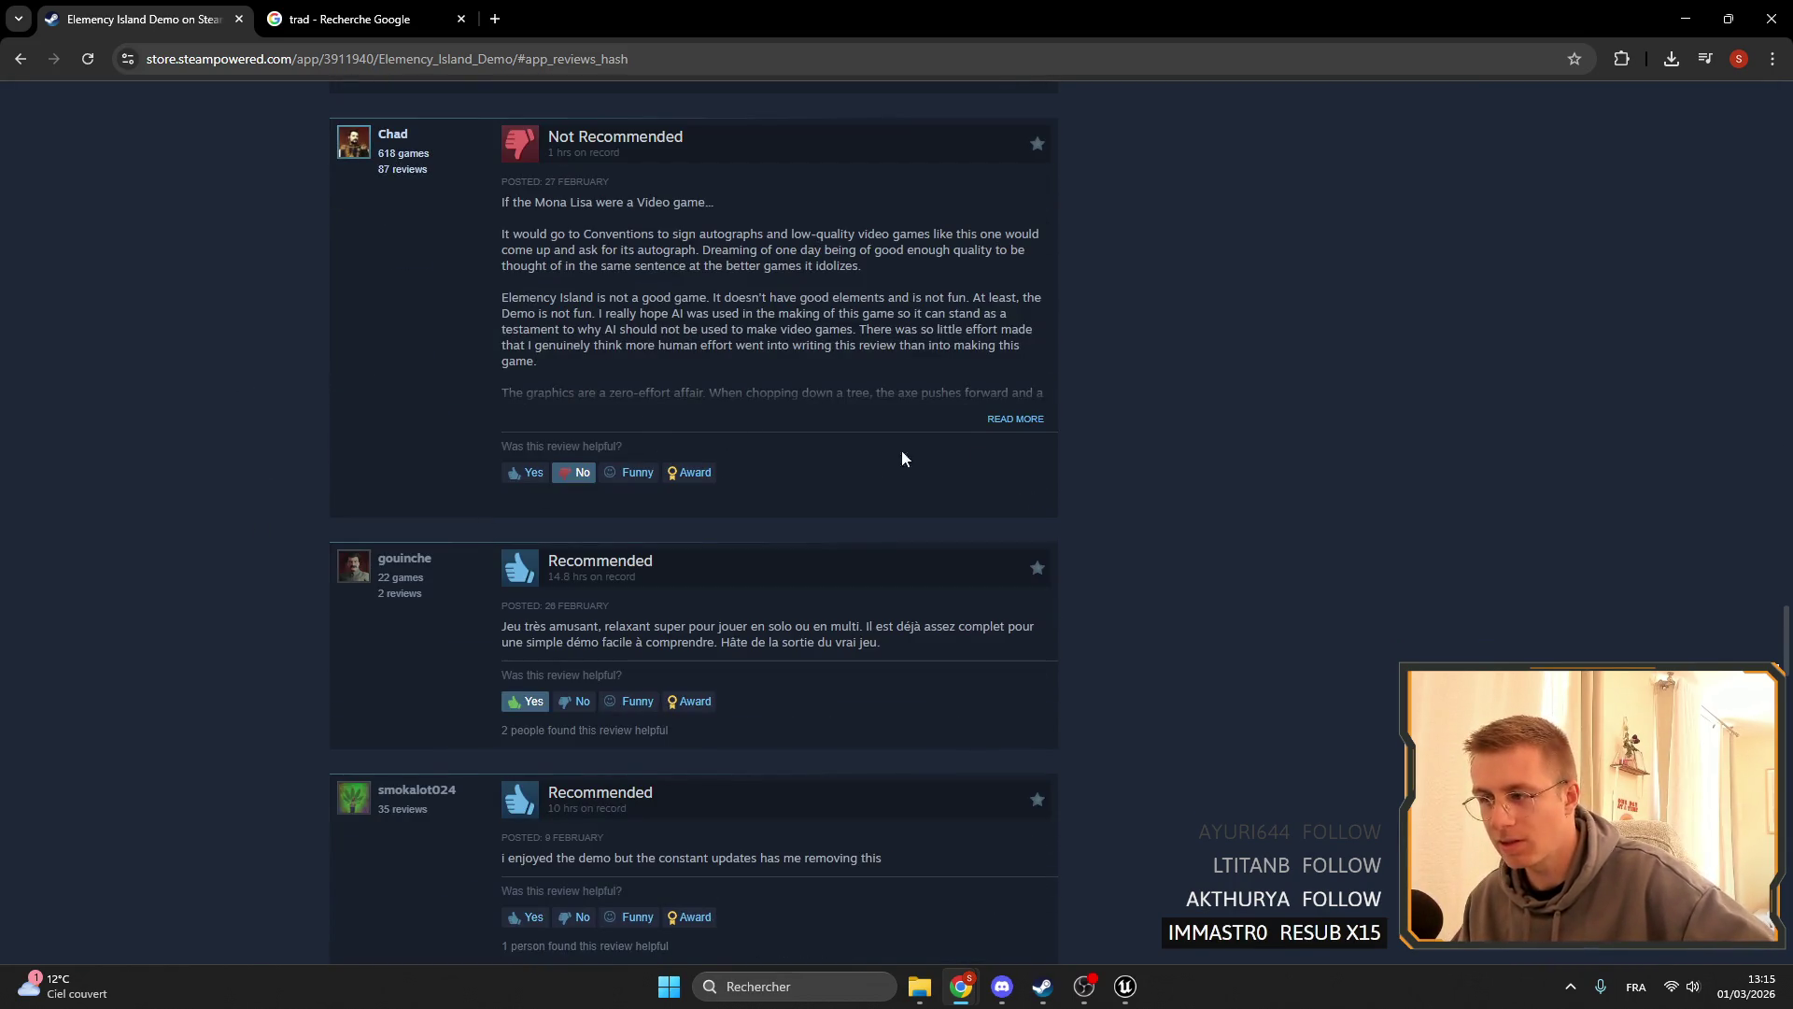
left_click(1023, 423)
scroll(851, 439, "up", 3)
scroll(654, 373, "down", 2)
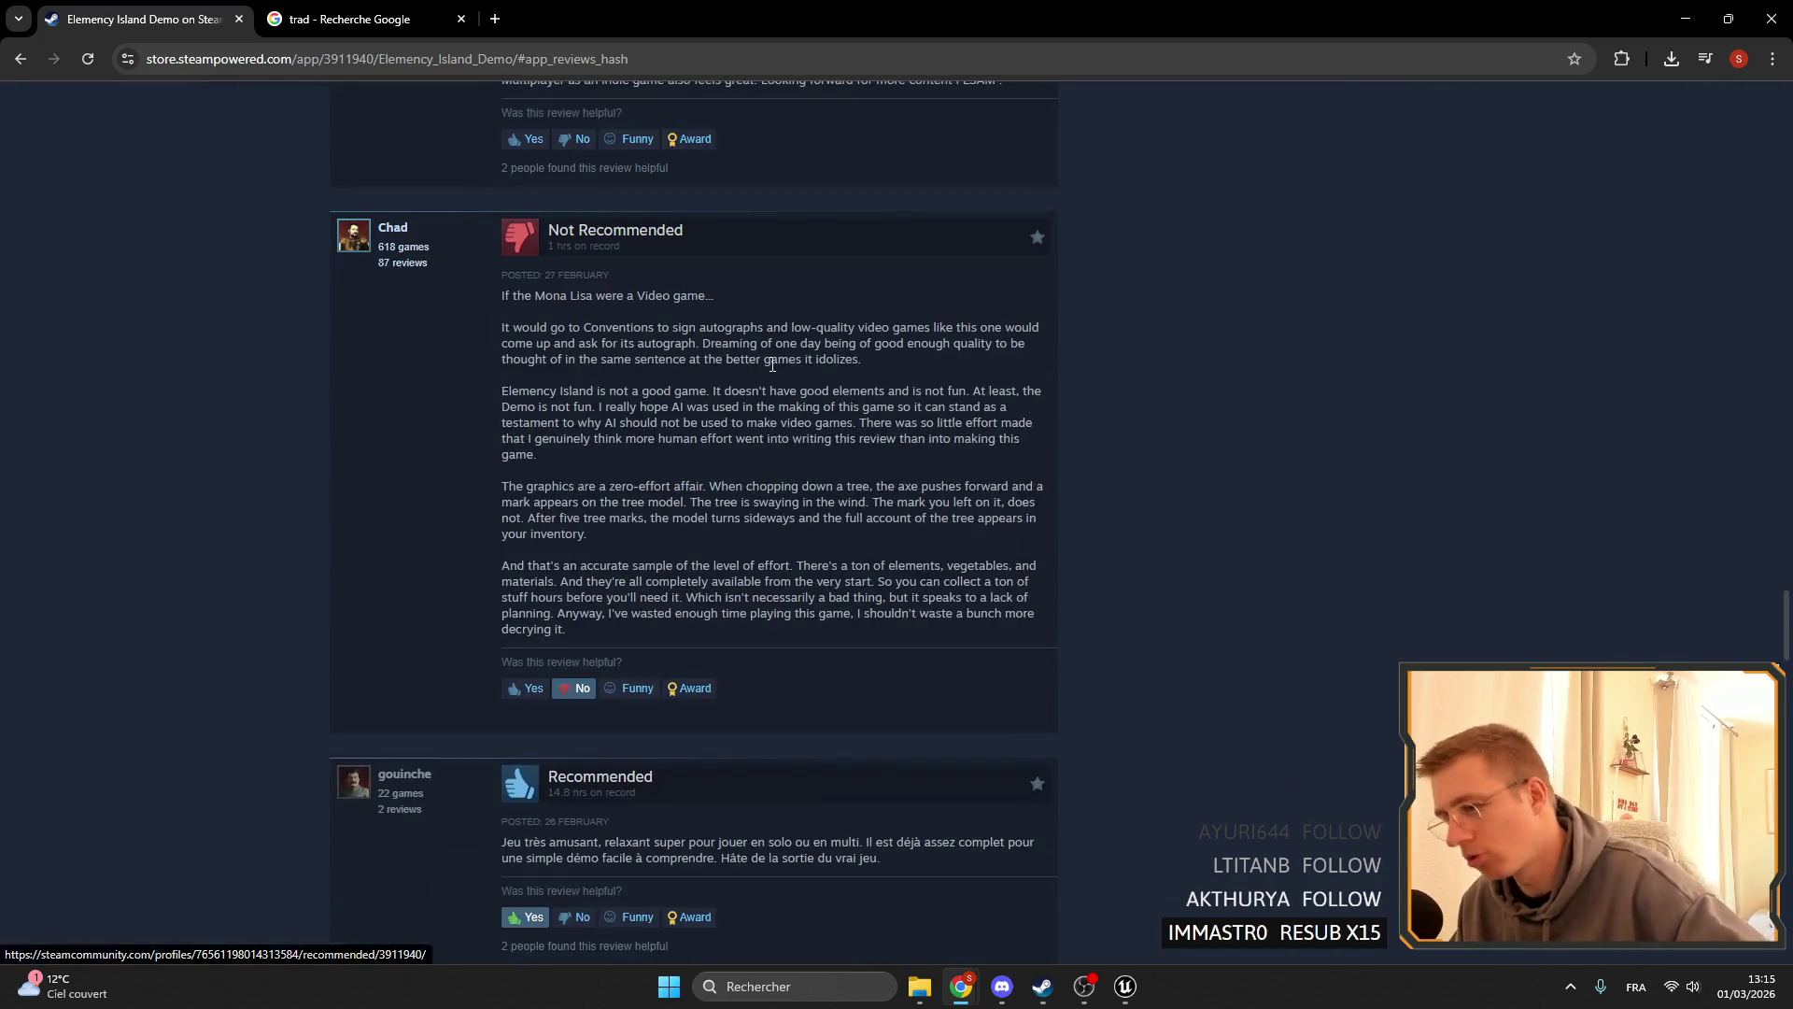
mouse_move(509, 295)
left_mouse_down()
mouse_move(665, 273)
mouse_move(788, 299)
left_mouse_up()
left_click(621, 297)
left_click(645, 297)
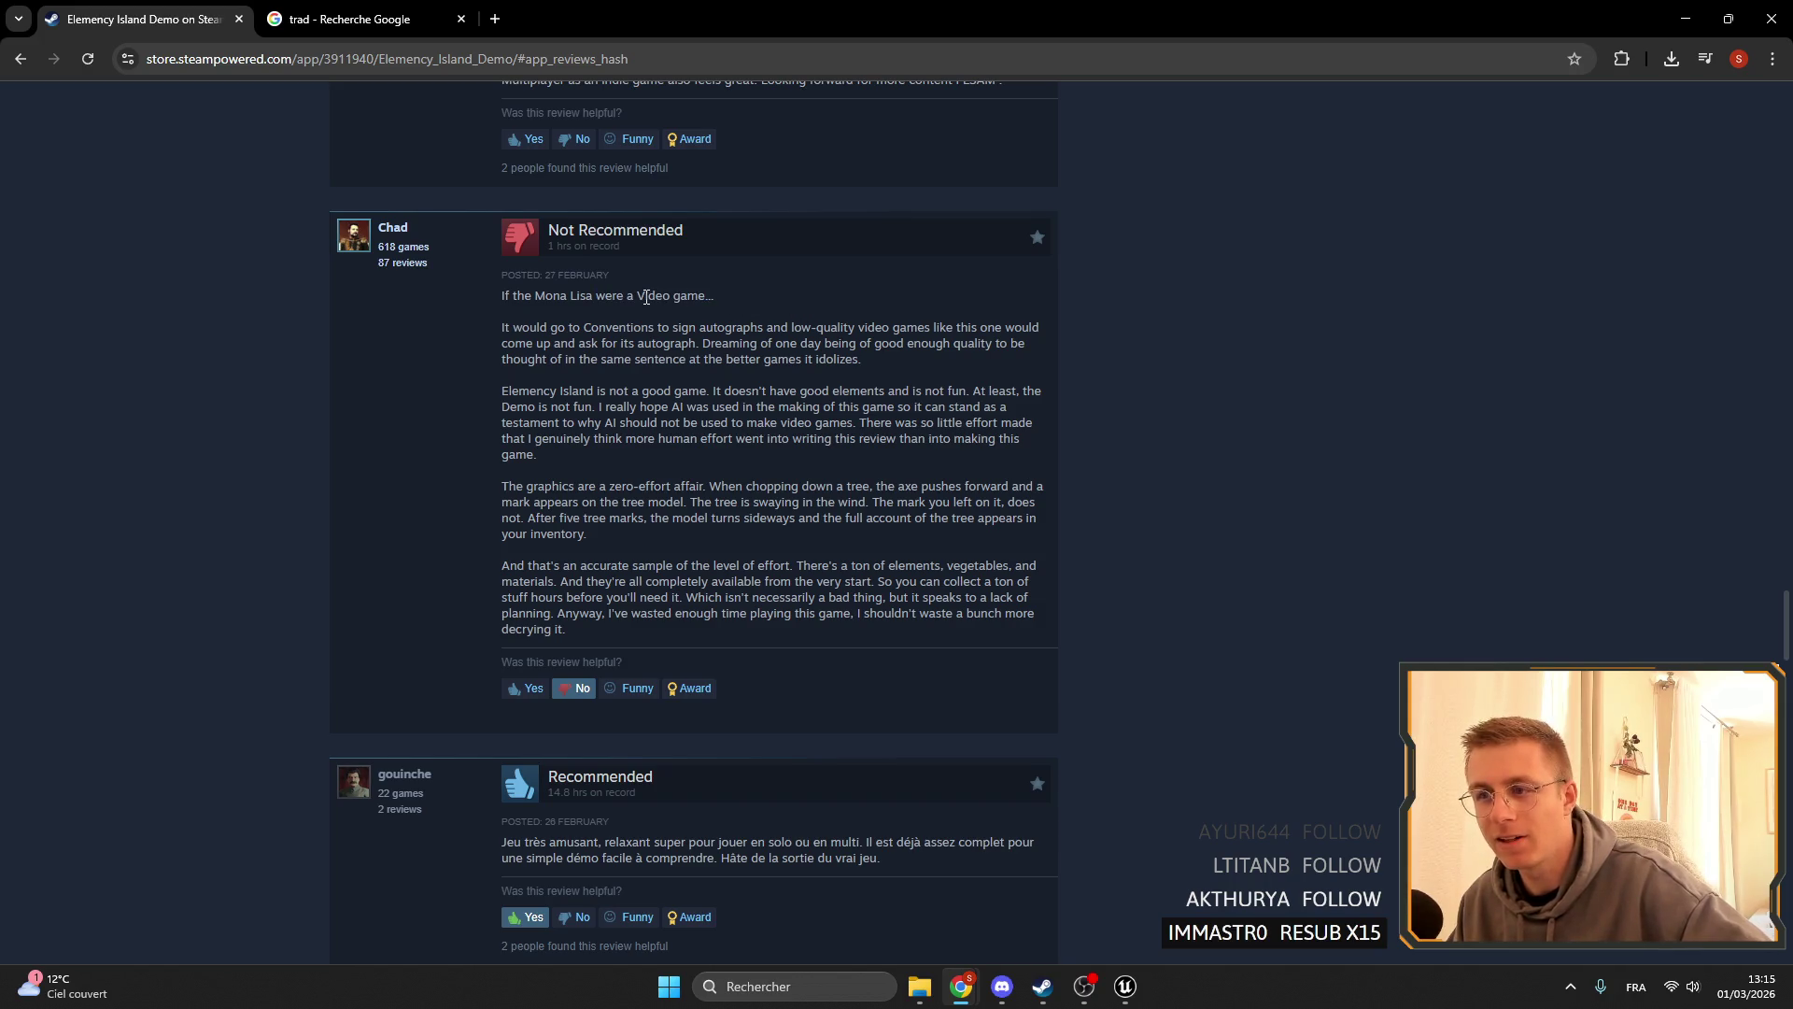
left_click_drag(619, 297, 809, 300)
left_click(809, 300)
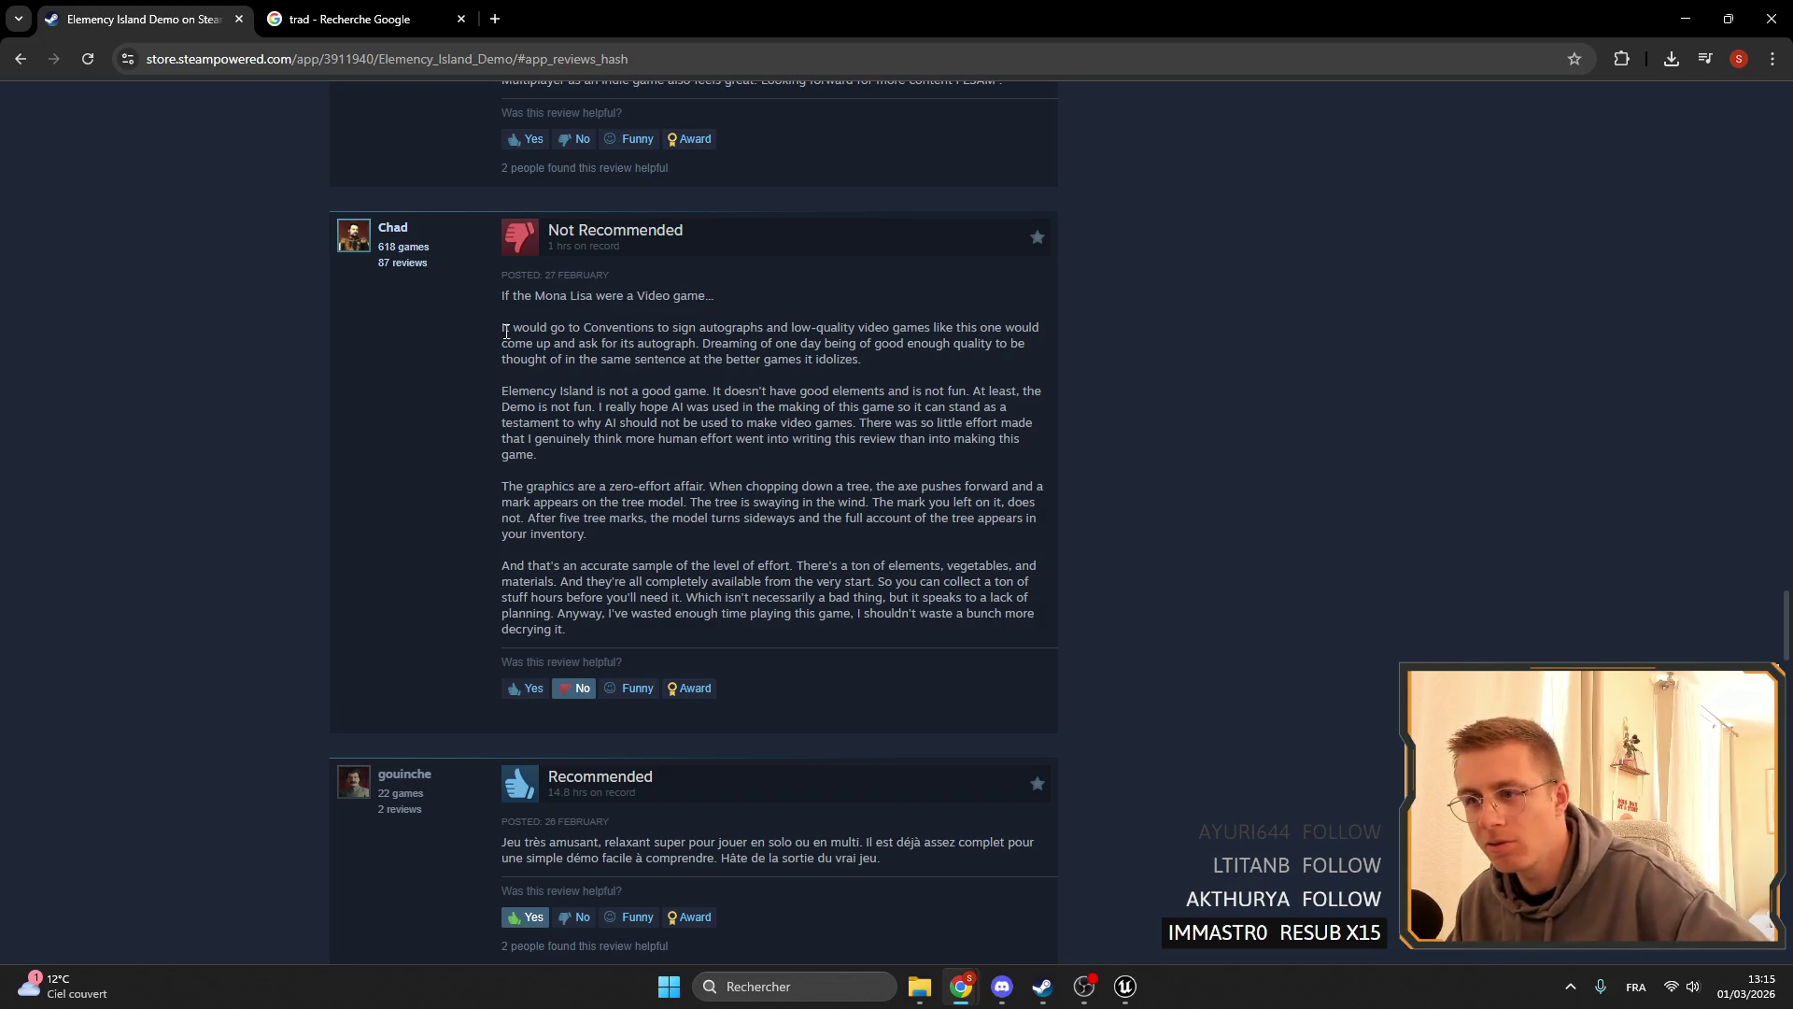
left_click_drag(510, 327, 902, 327)
left_click(715, 326)
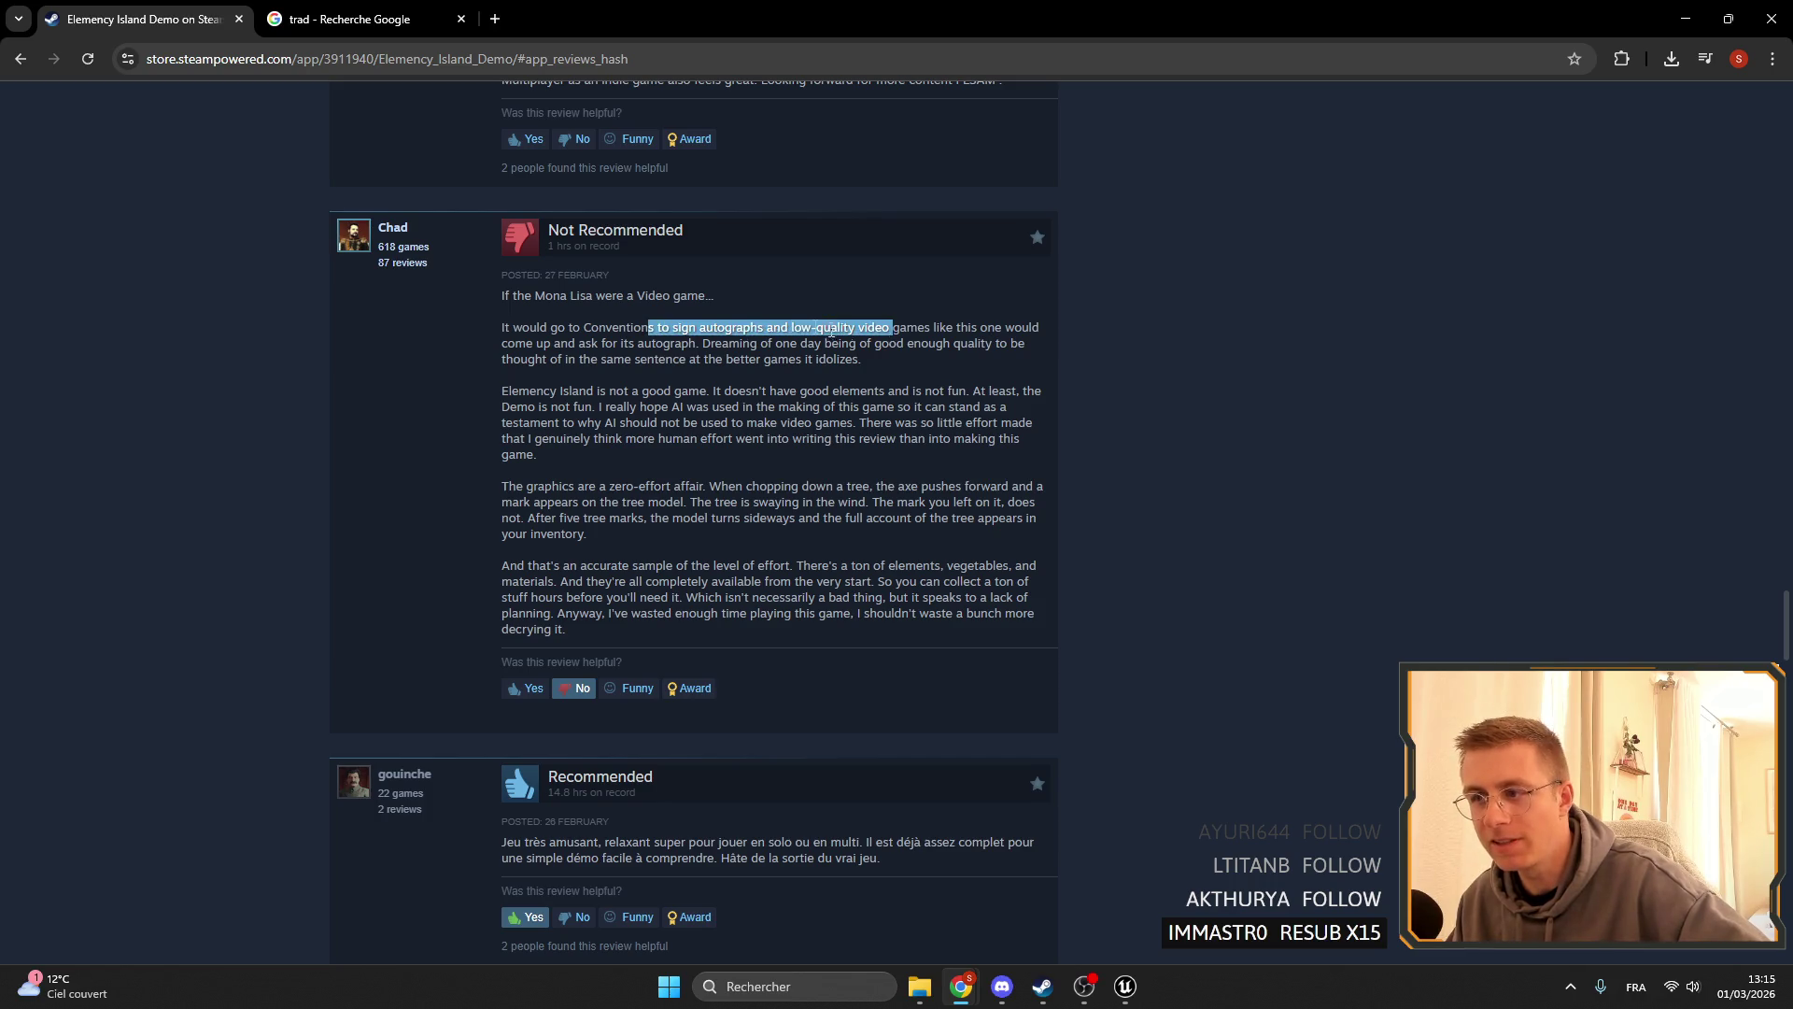
left_click(743, 327)
left_click_drag(766, 327, 906, 326)
left_click(901, 329)
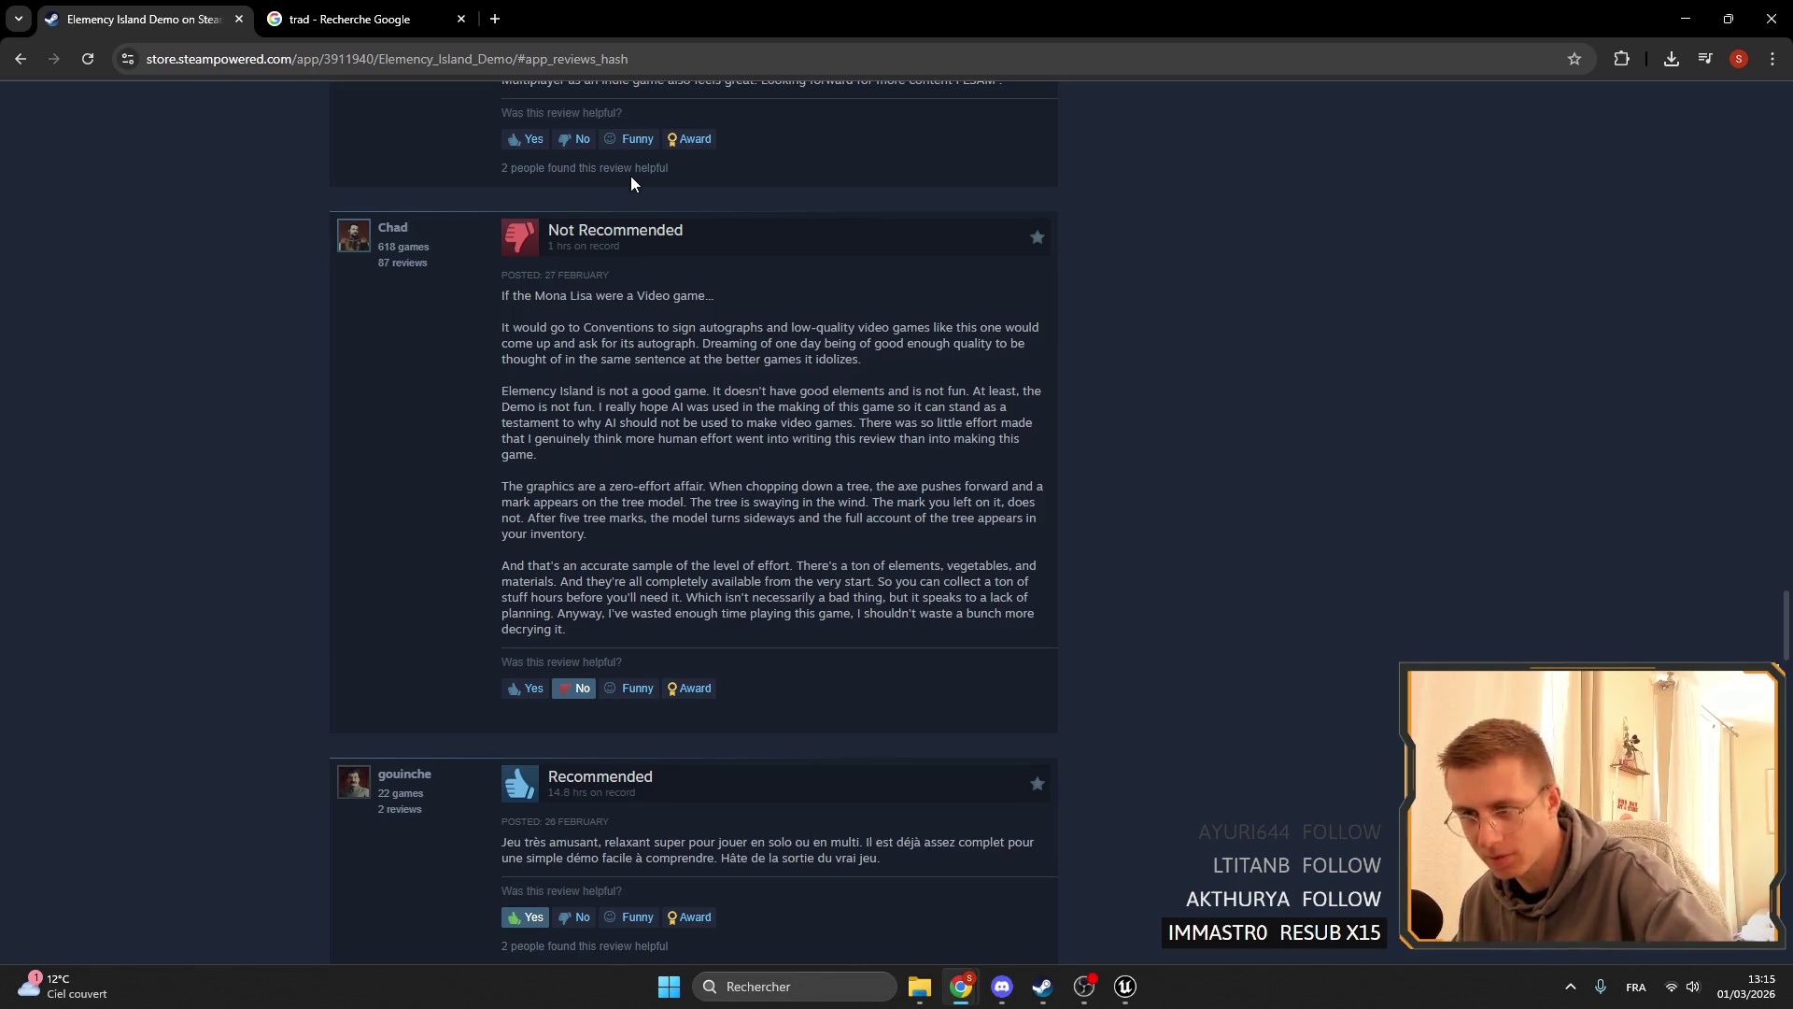
mouse_move(644, 353)
left_mouse_down()
mouse_move(454, 411)
mouse_move(771, 426)
mouse_move(947, 462)
left_mouse_up()
left_click(939, 454)
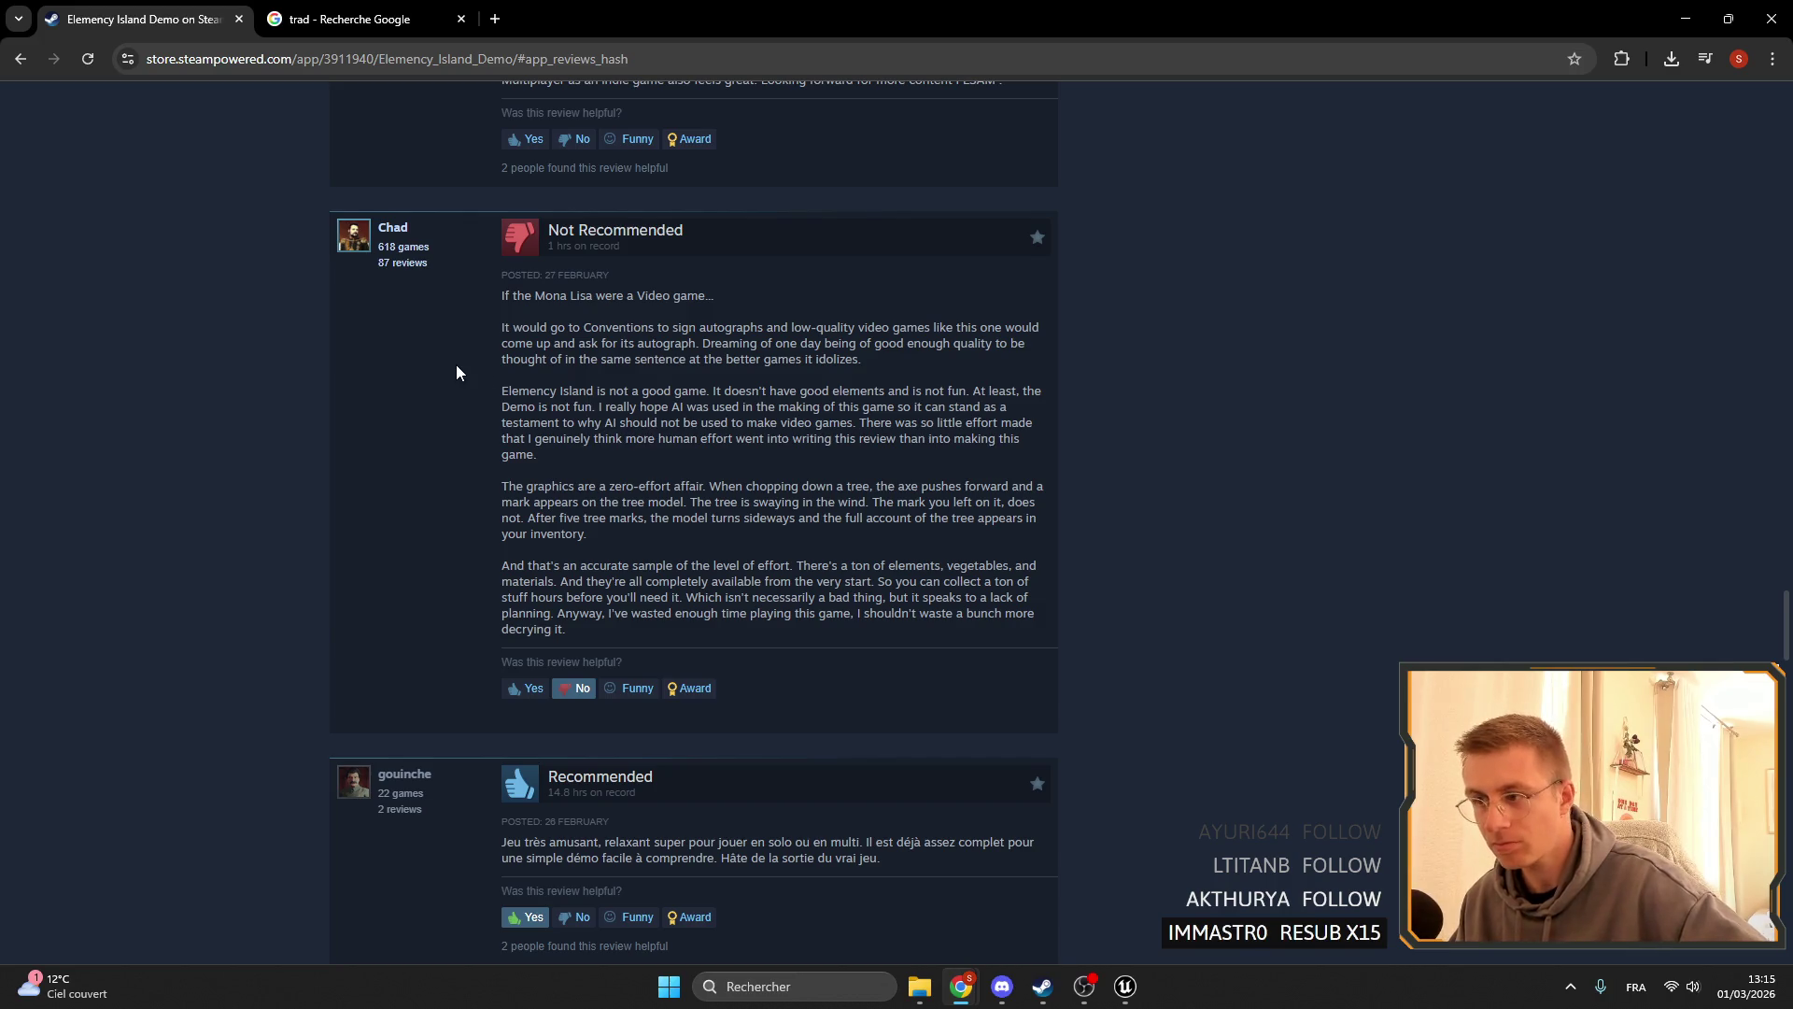
scroll(456, 364, "down", 2)
scroll(452, 364, "up", 1)
left_click_drag(761, 297, 1036, 316)
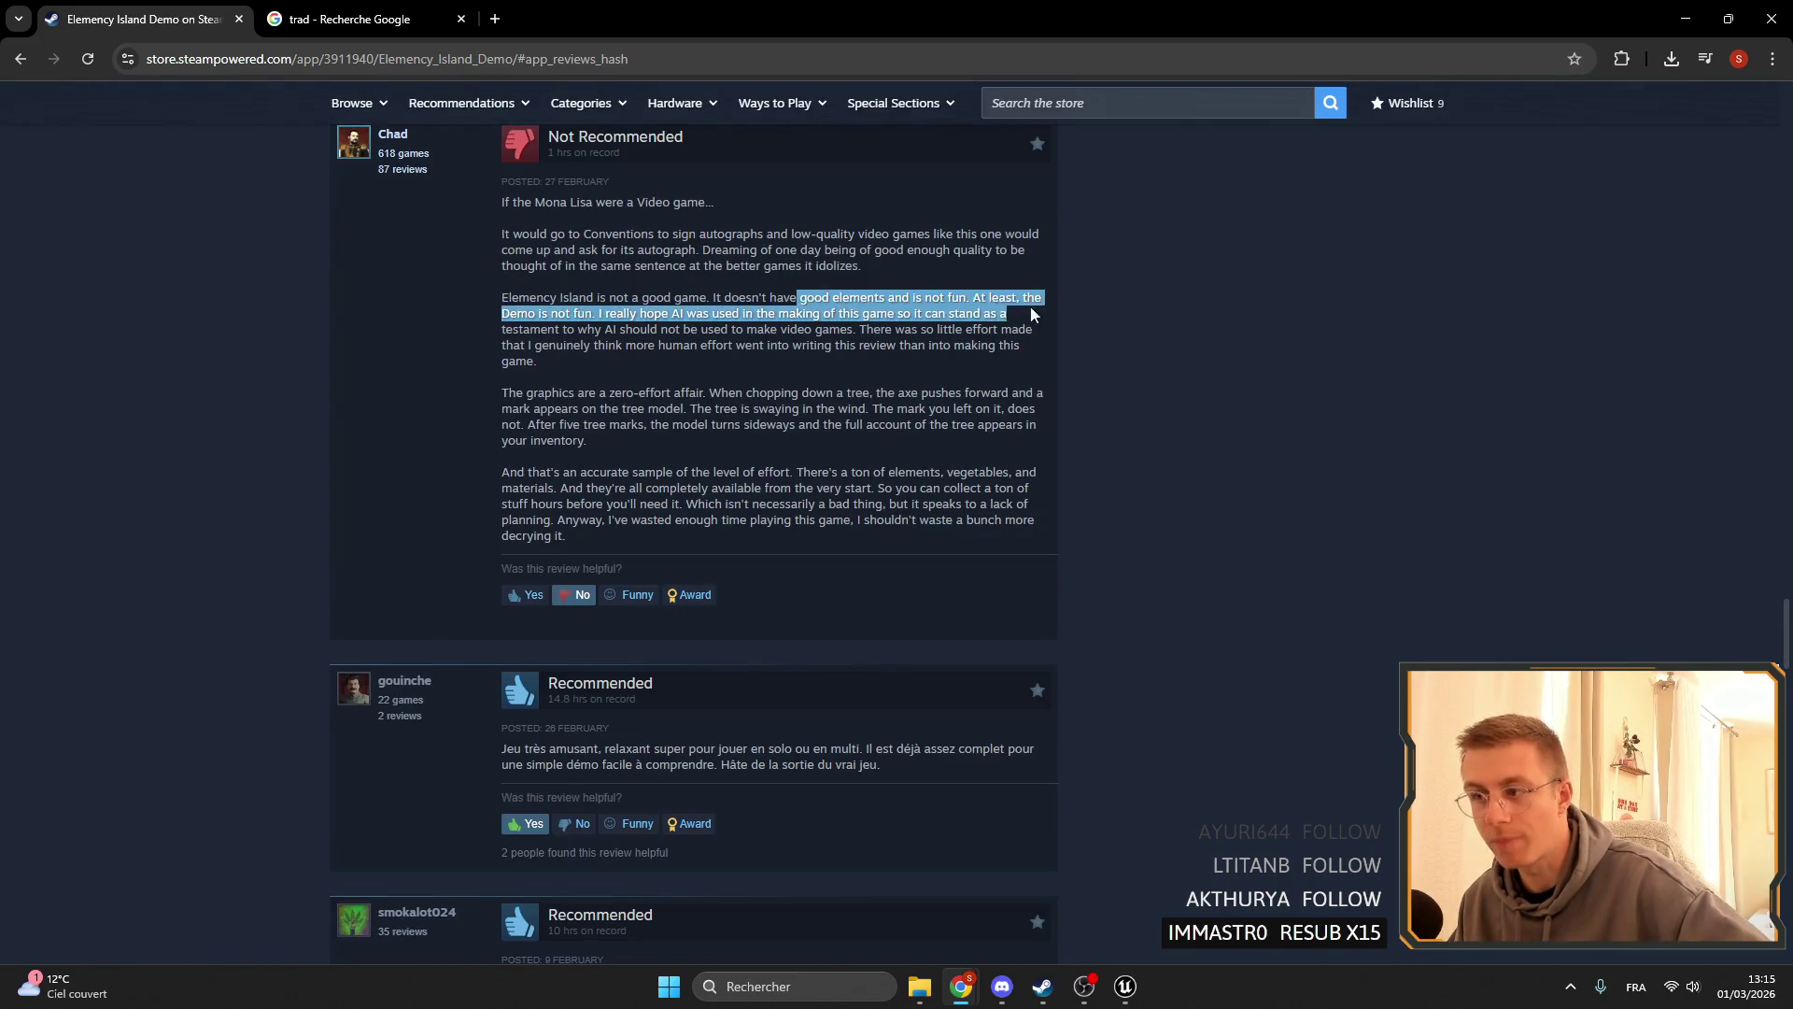
left_click(752, 378)
mouse_move(463, 385)
left_mouse_down()
mouse_move(523, 373)
mouse_move(710, 439)
mouse_move(706, 416)
left_mouse_up()
left_click(705, 411)
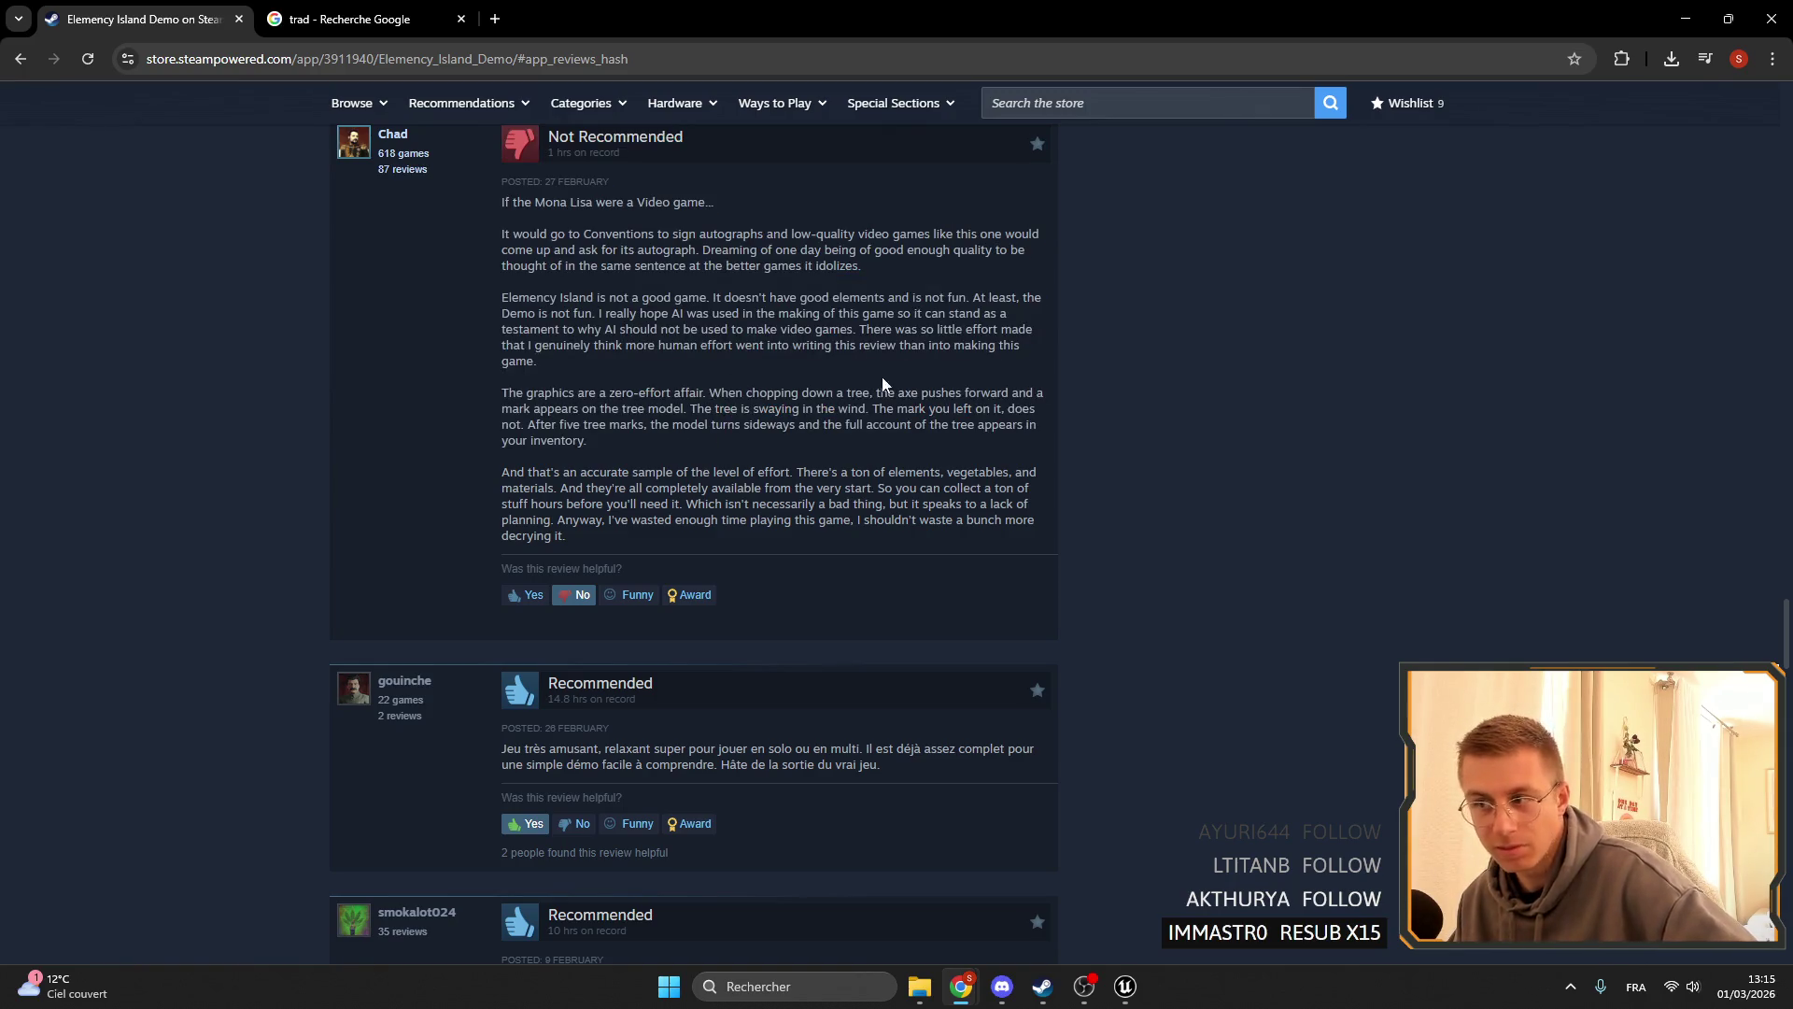
left_click_drag(732, 392, 908, 392)
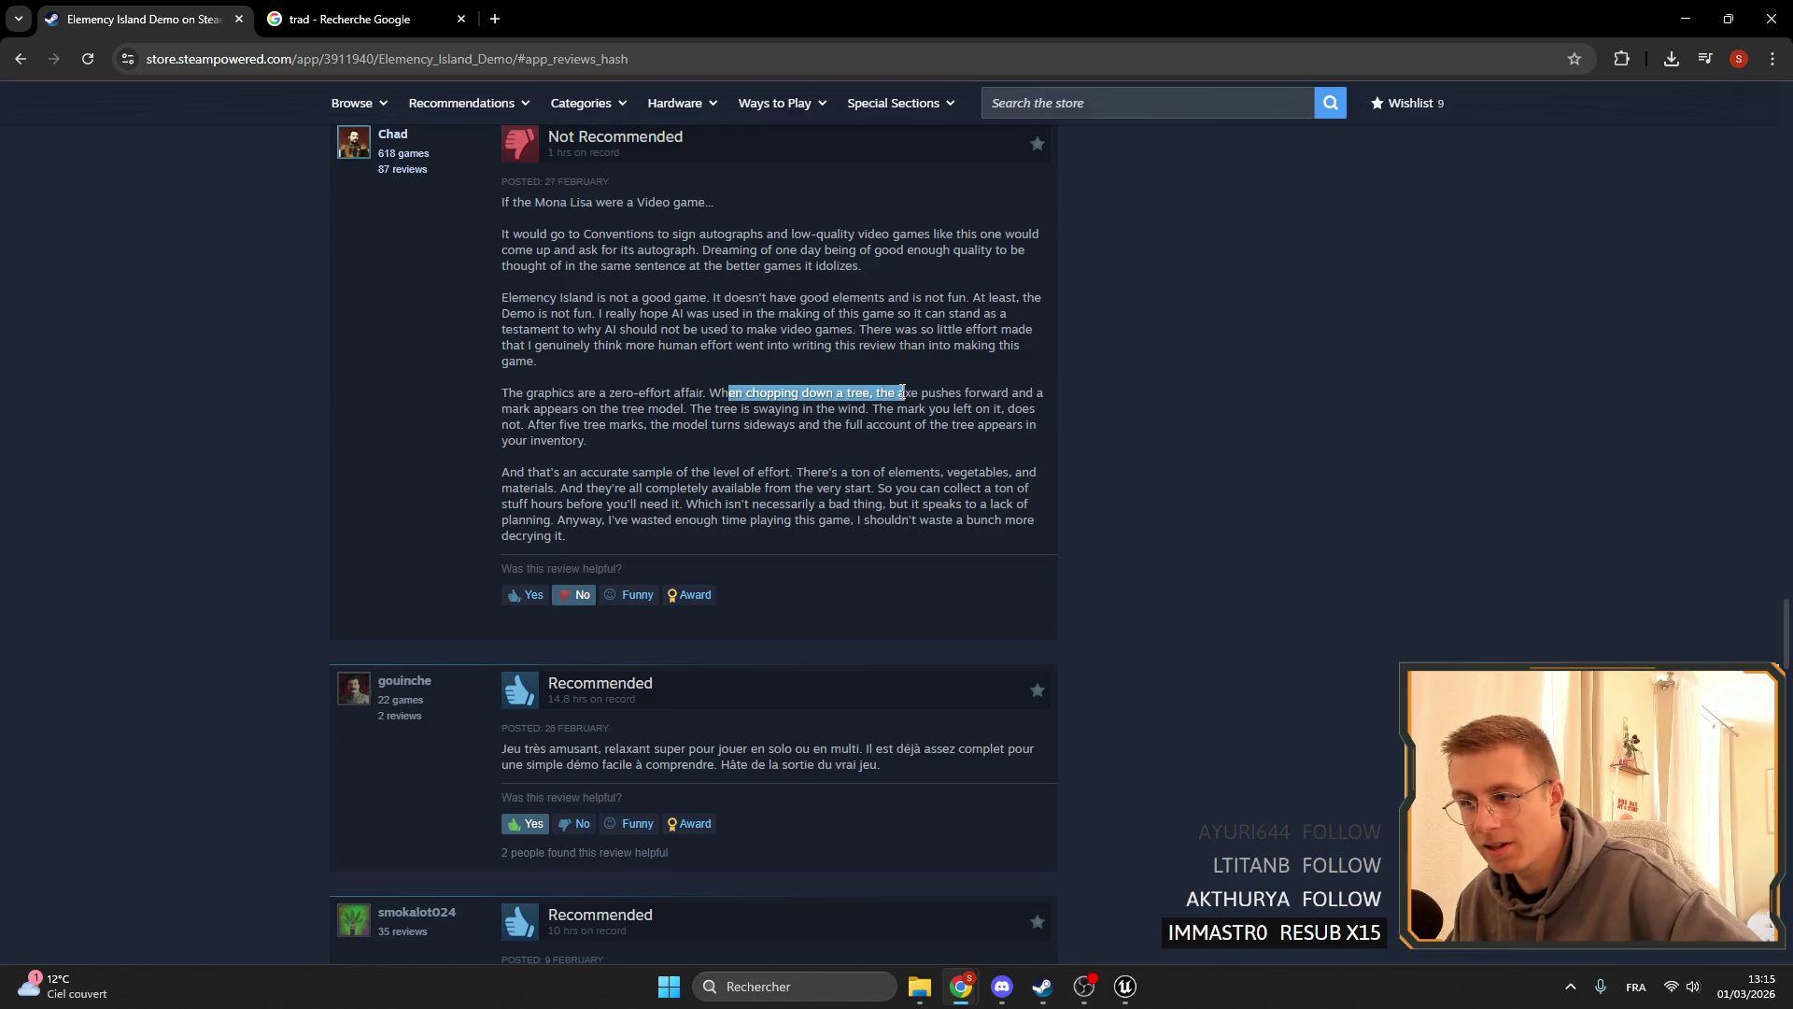
left_click(729, 392)
left_click_drag(710, 393, 923, 394)
left_click(906, 387)
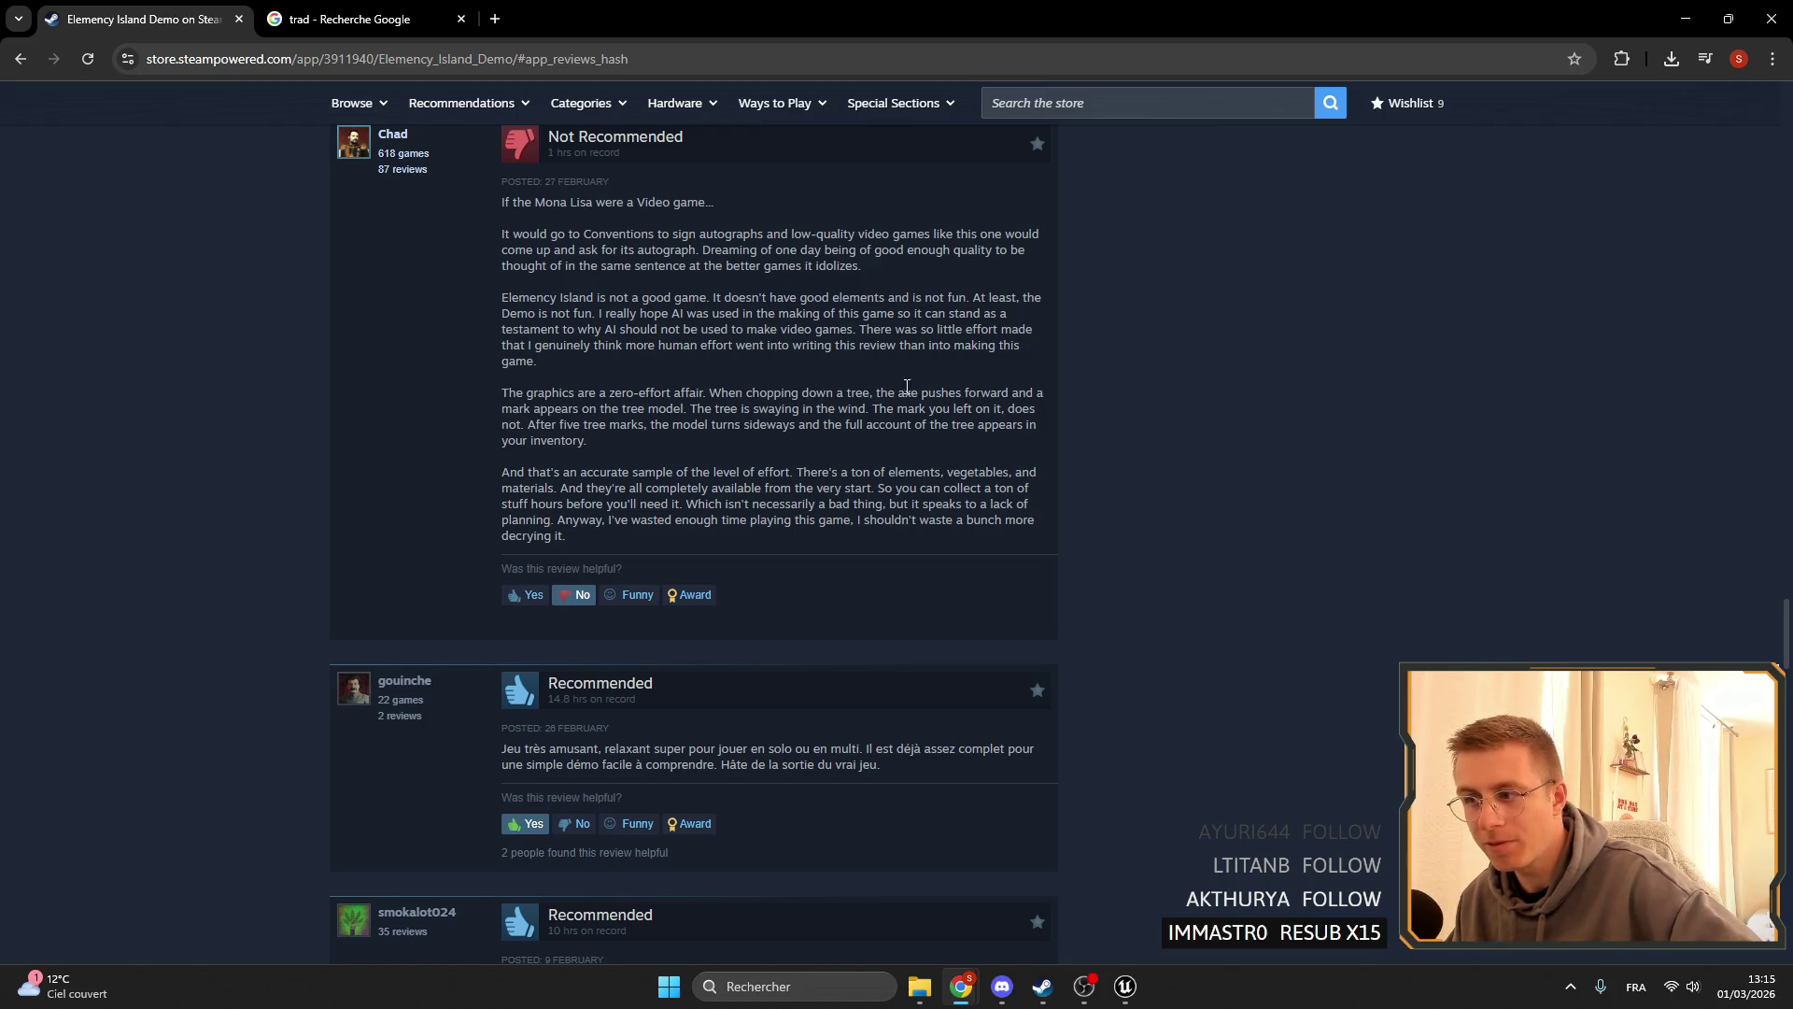
mouse_move(791, 392)
left_mouse_down()
mouse_move(939, 392)
mouse_move(560, 141)
mouse_move(392, 140)
left_mouse_up()
left_click(972, 393)
mouse_move(854, 407)
left_mouse_down()
mouse_move(297, 131)
mouse_move(327, 645)
mouse_move(469, 558)
left_mouse_up()
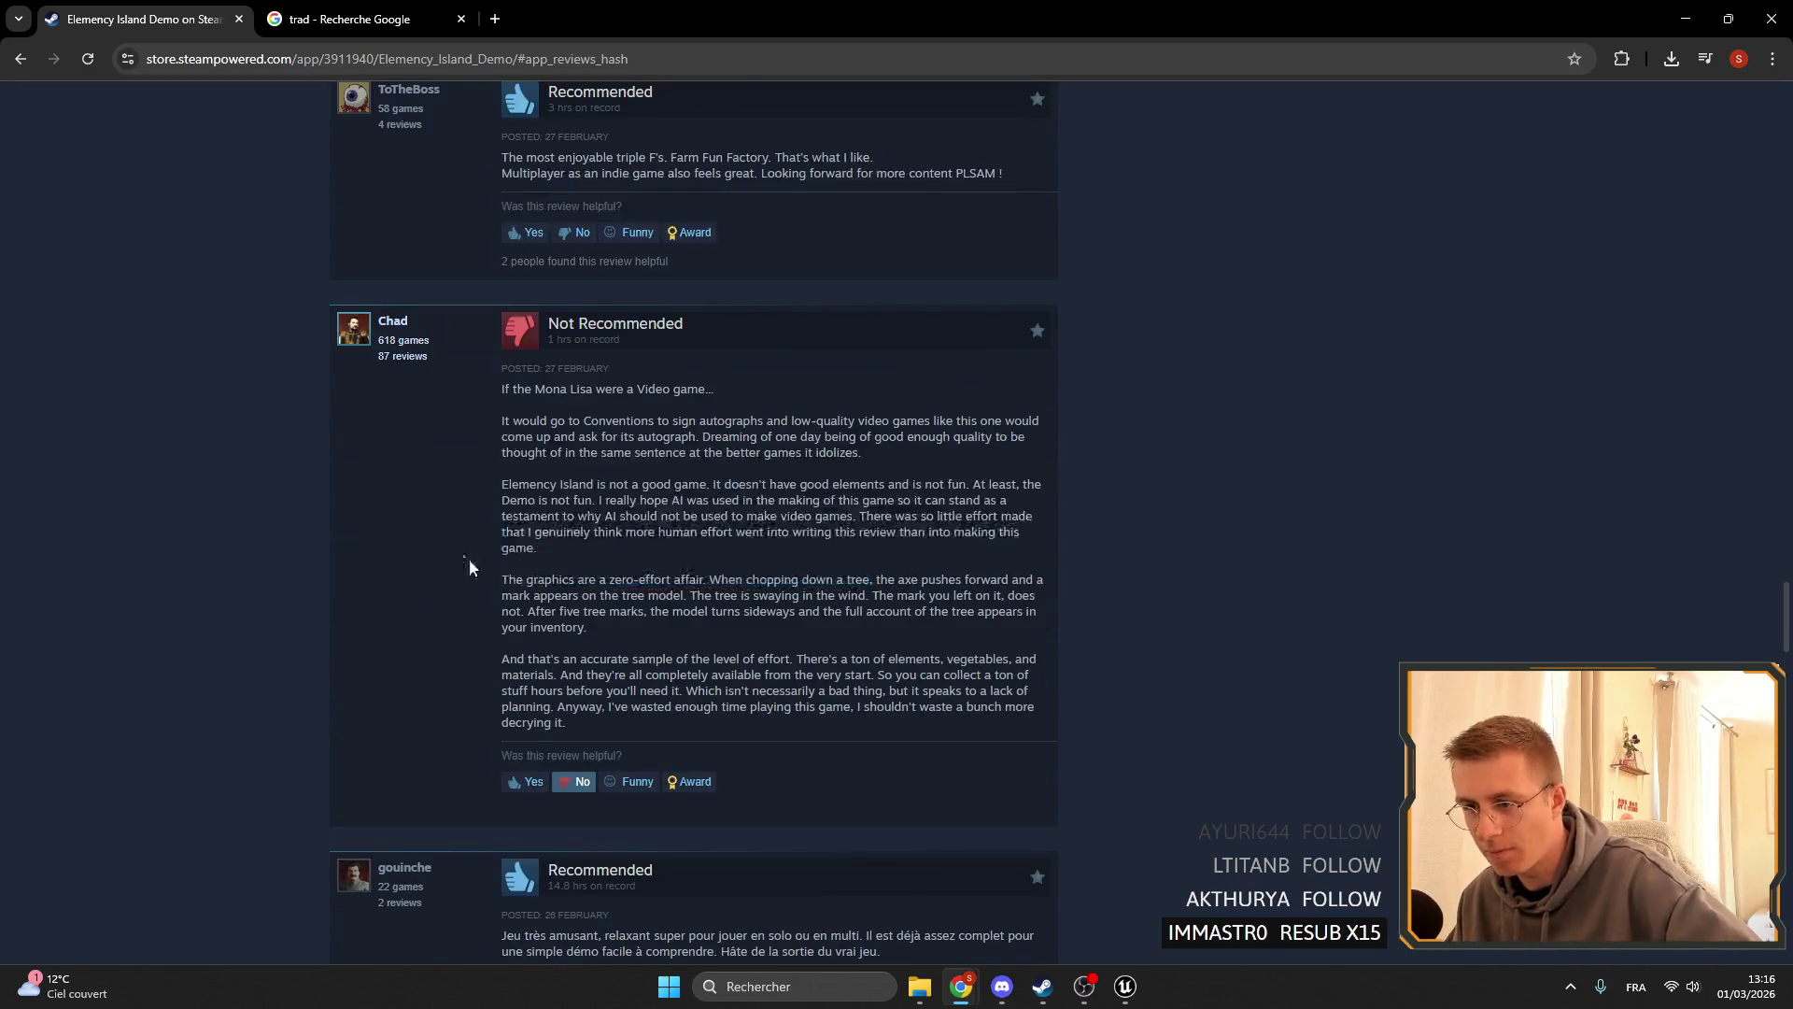
left_click(469, 559)
scroll(652, 439, "down", 3)
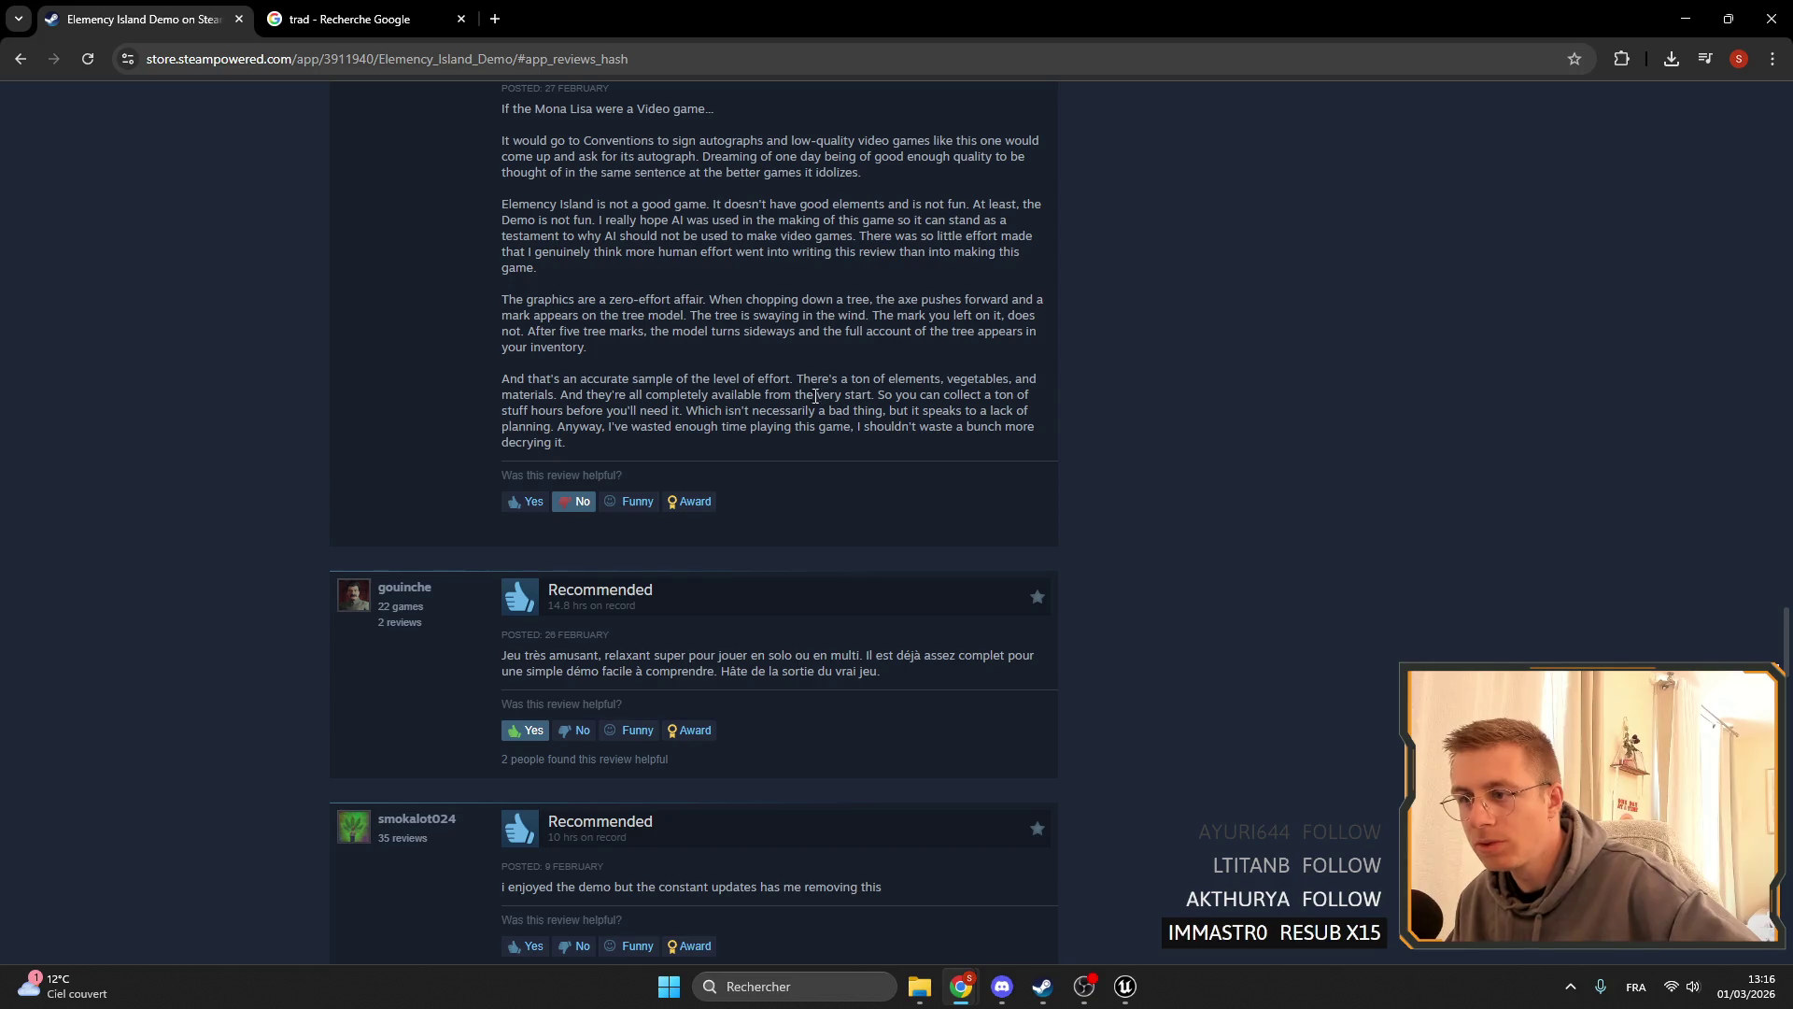
left_click_drag(523, 381, 467, 415)
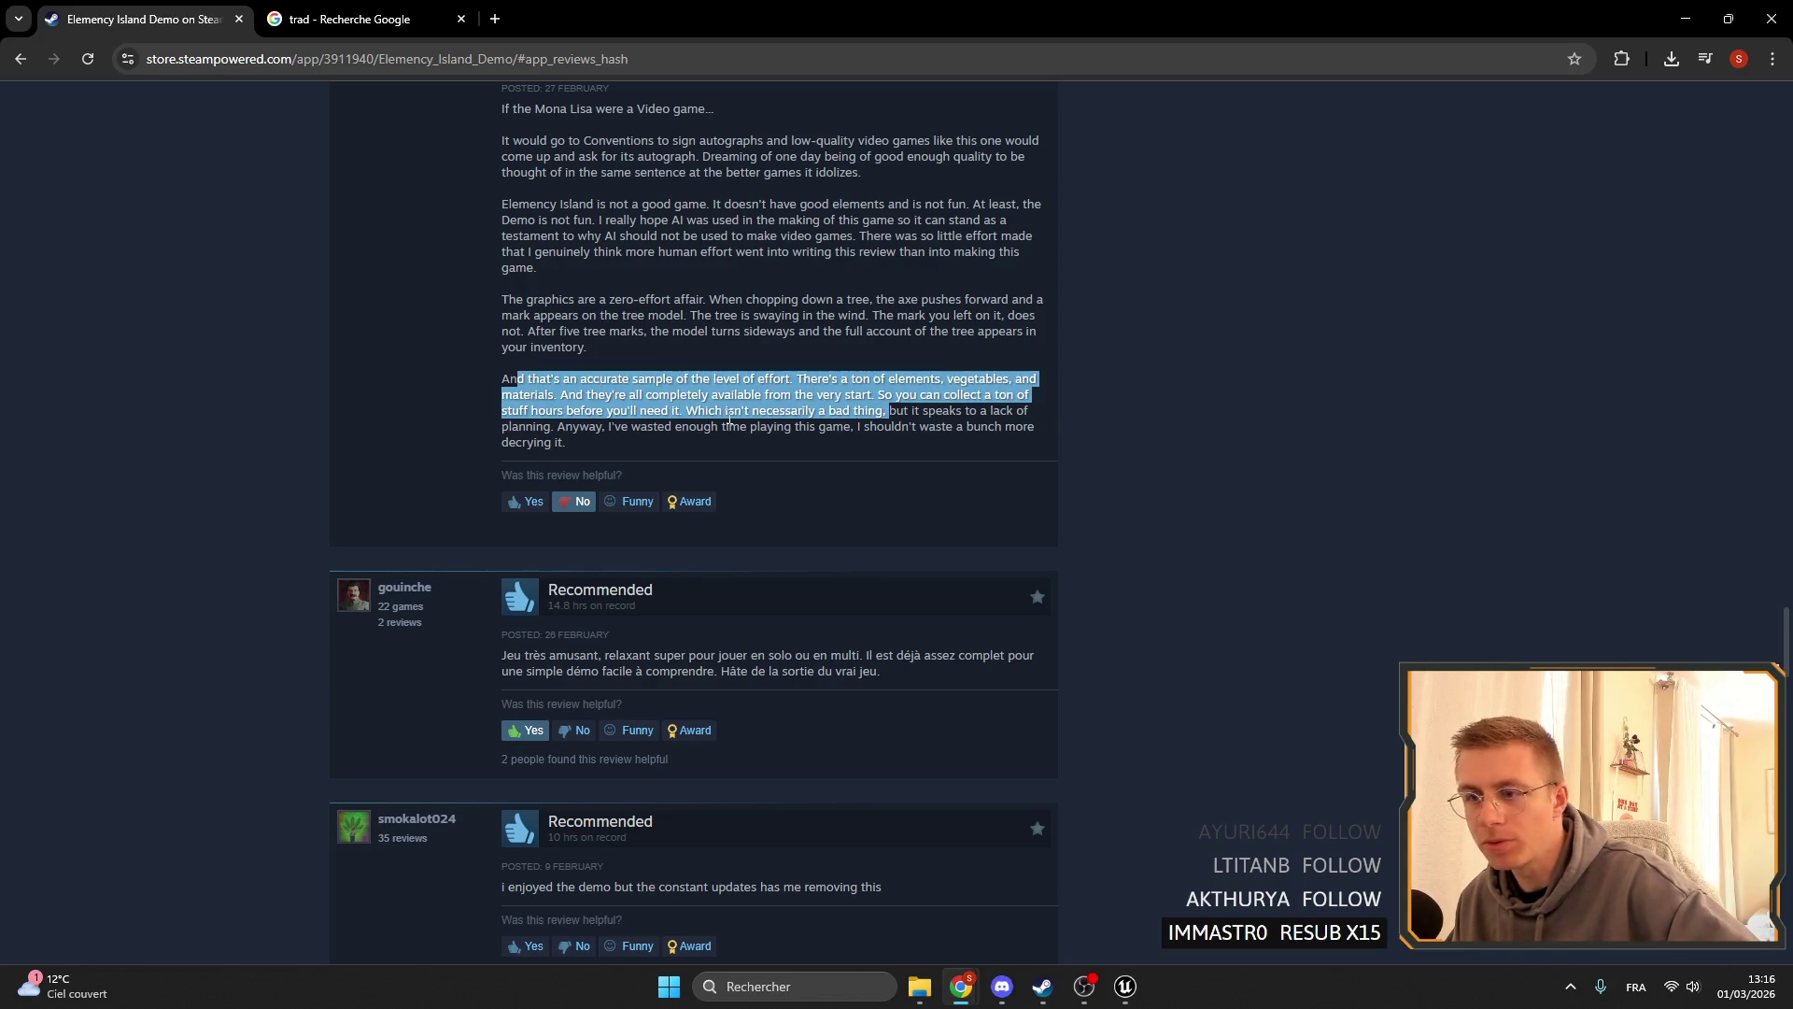
left_click(462, 378)
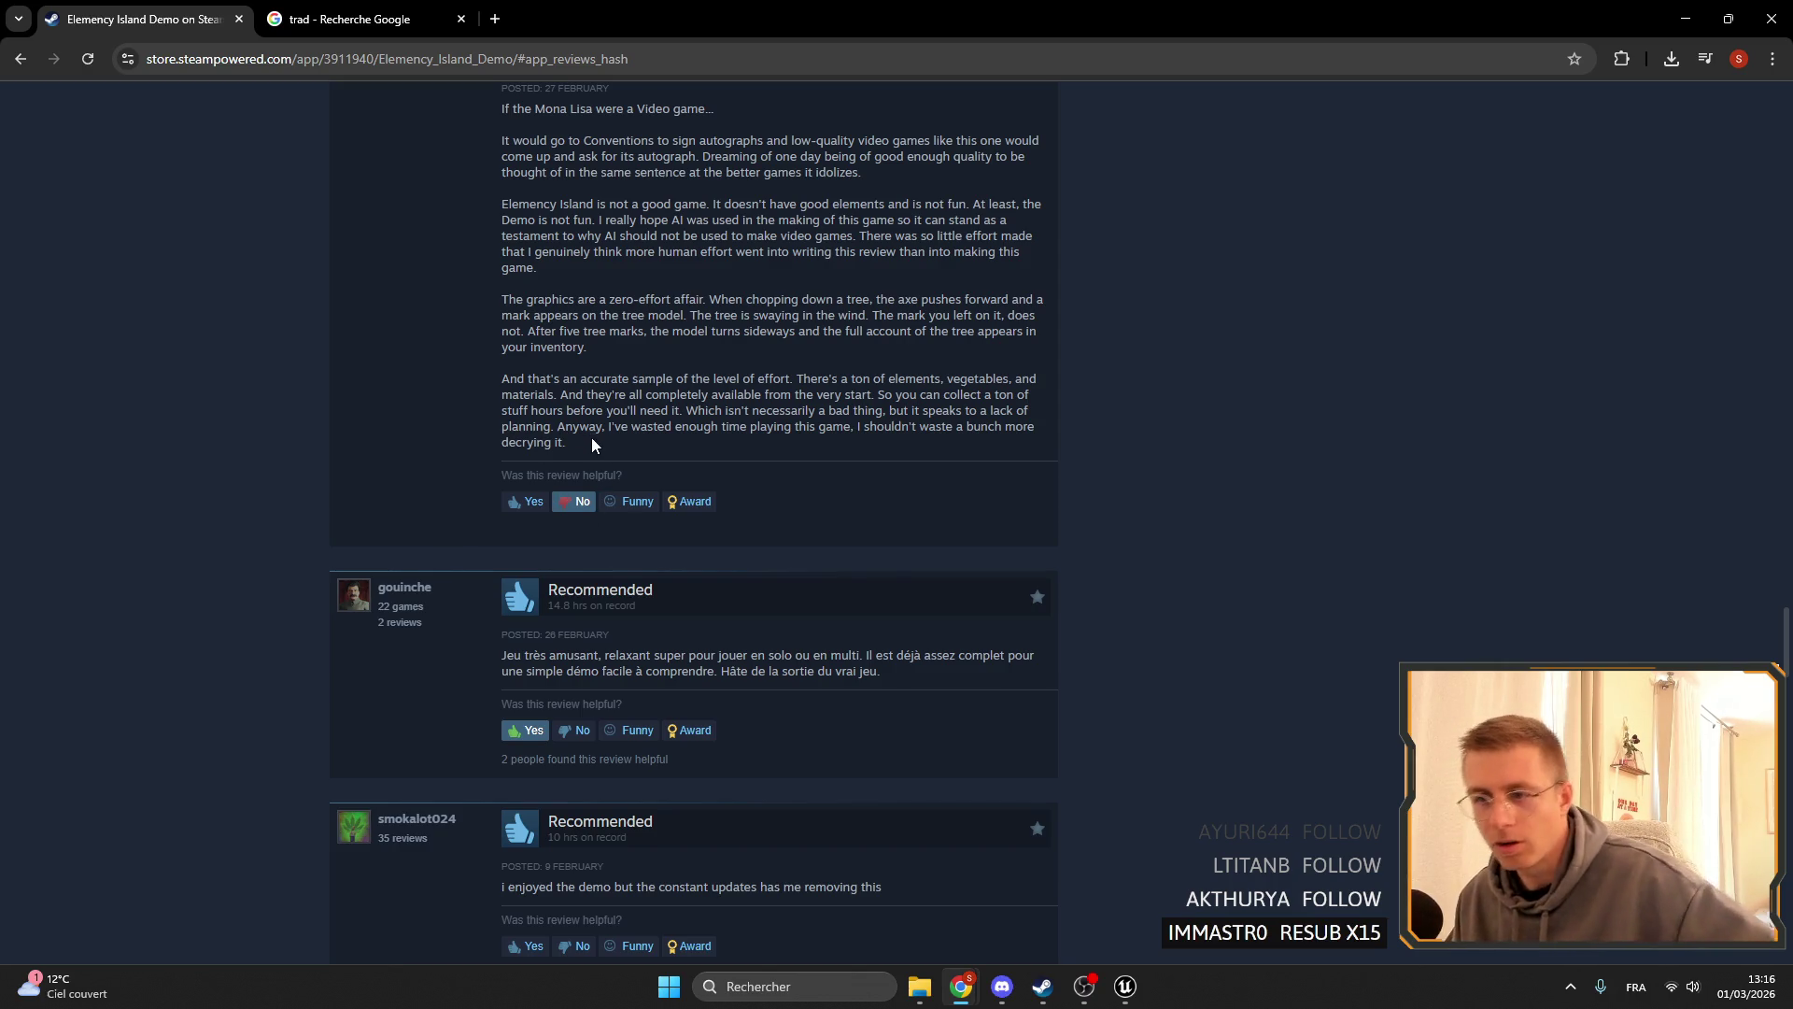
left_click_drag(591, 437, 480, 407)
left_click(580, 393)
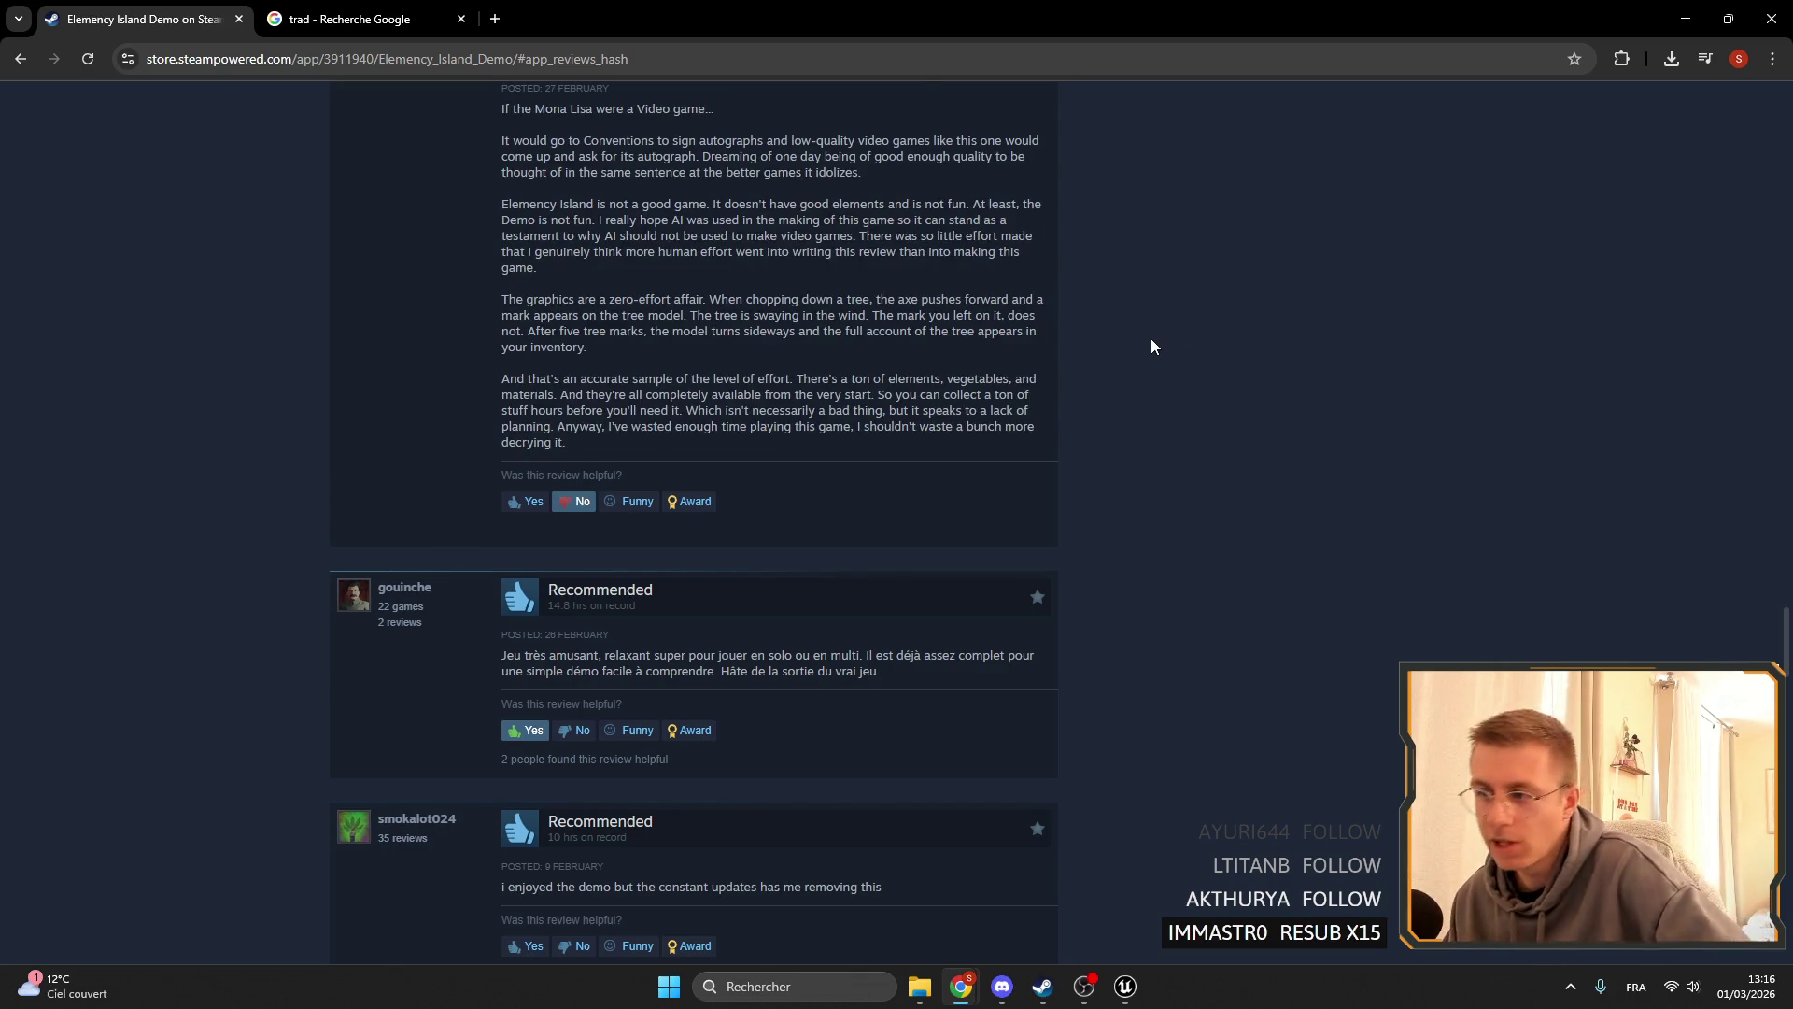
scroll(1151, 339, "down", 10)
scroll(1138, 346, "down", 20)
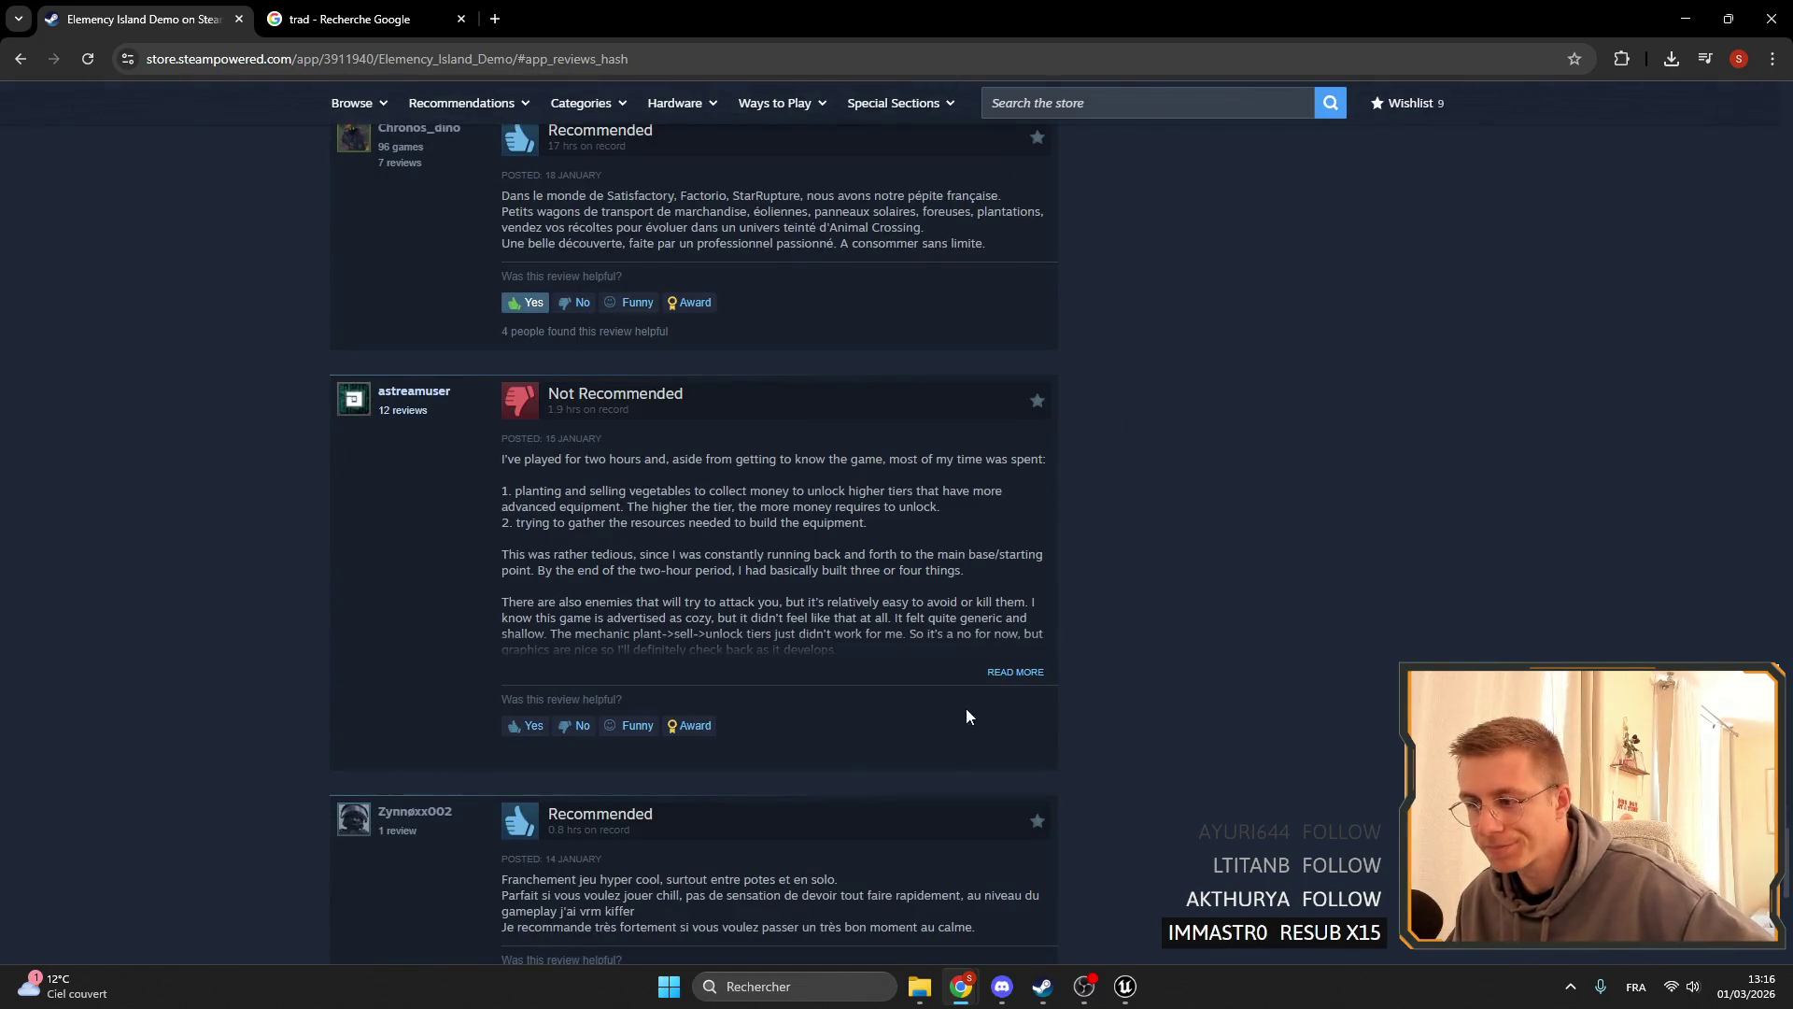
- Expand the two-hour Not Recommended review and read its numbered list about advanced equipment
left_click(1006, 672)
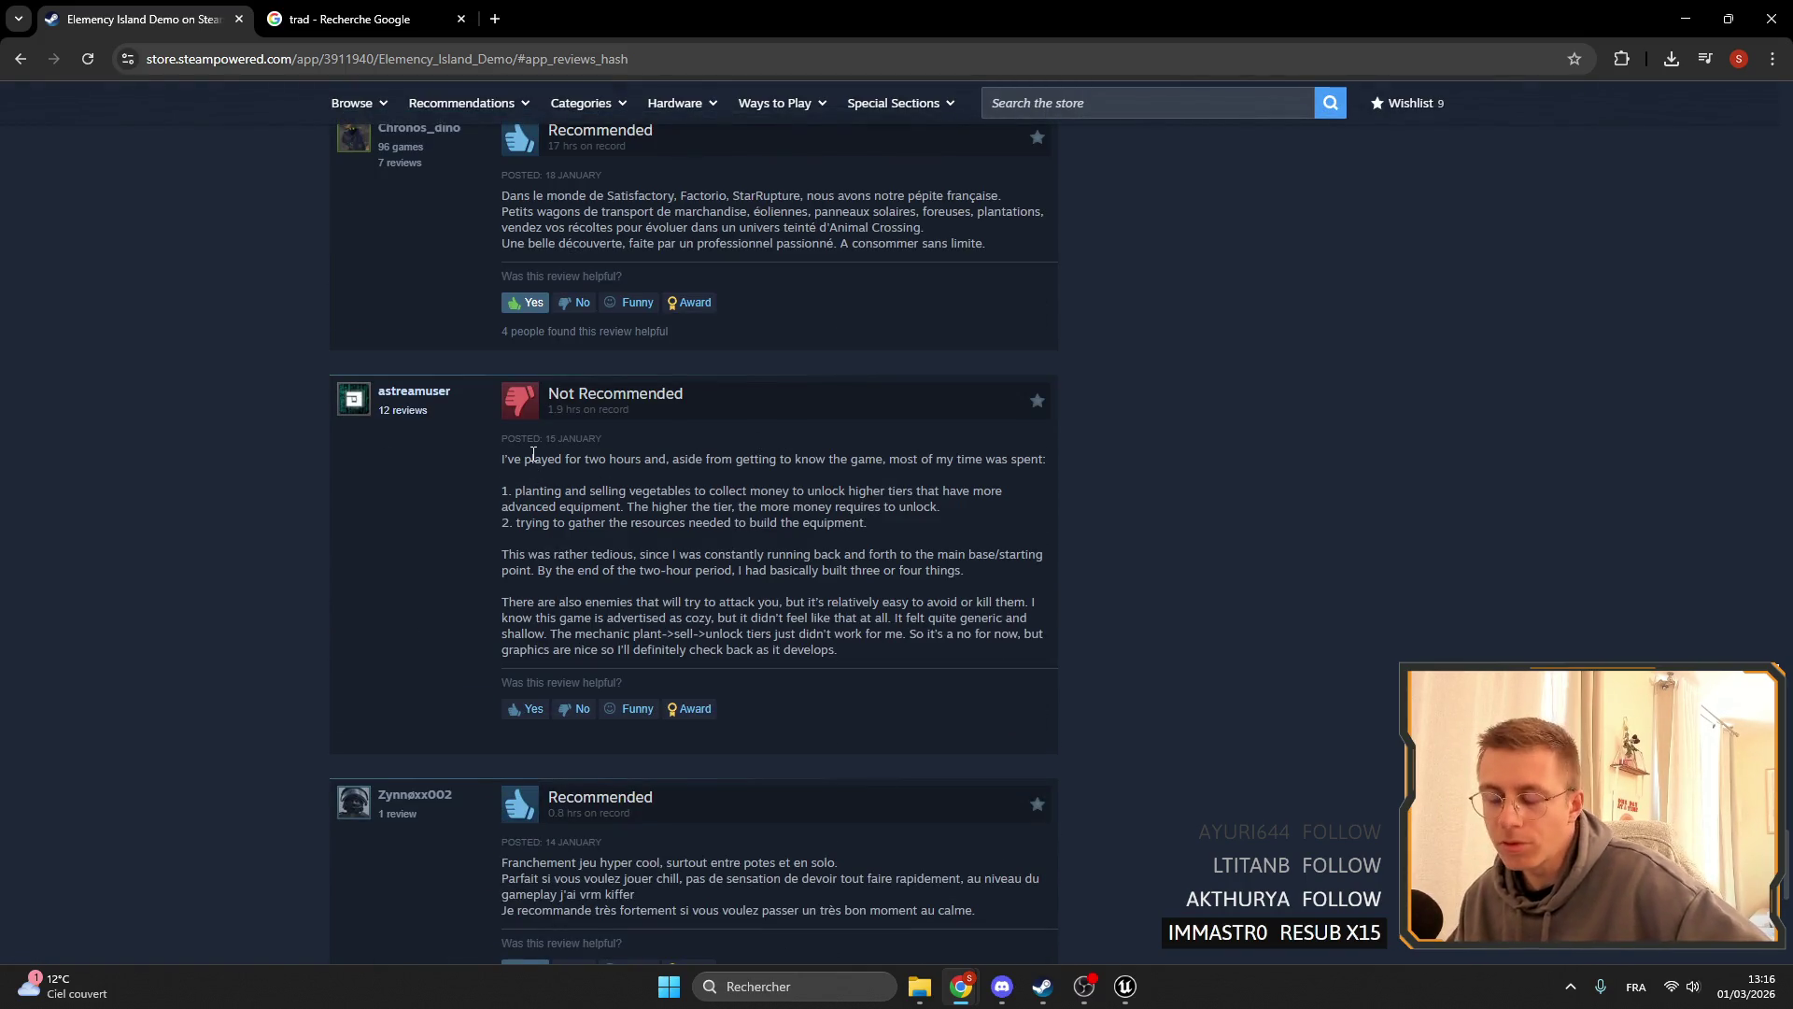
left_click_drag(533, 453, 648, 469)
left_click(648, 469)
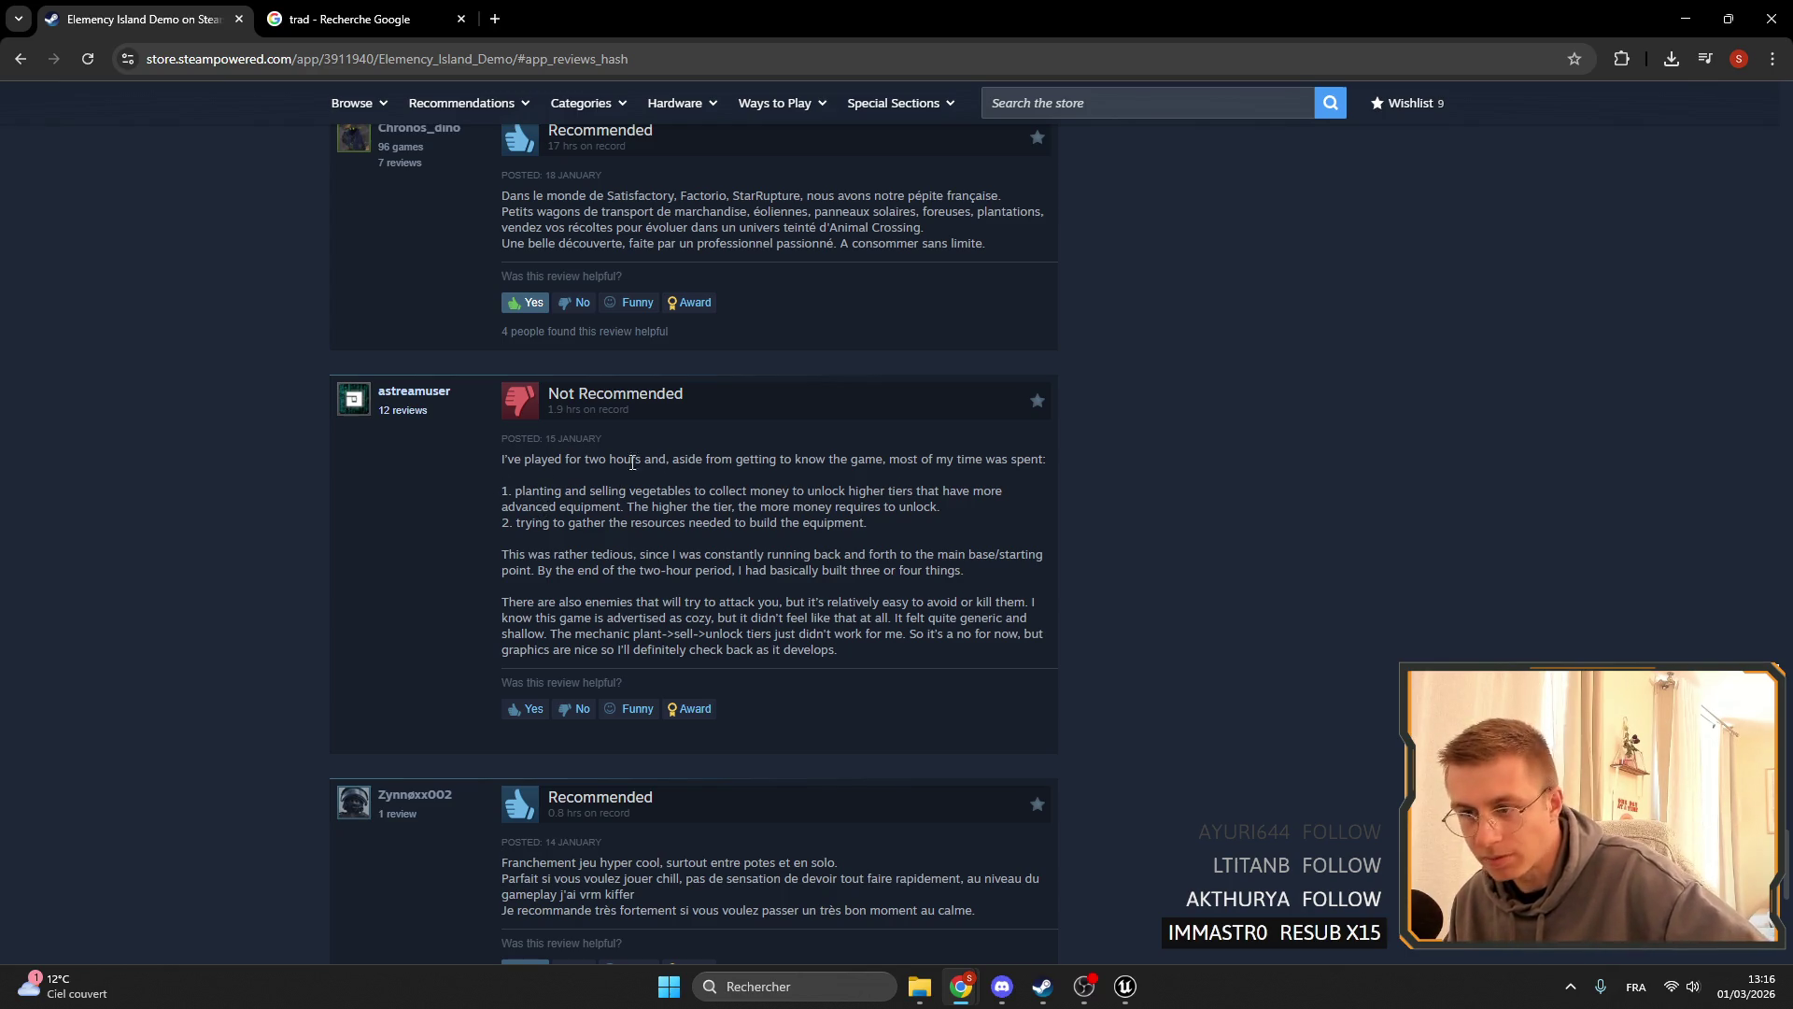
mouse_move(633, 462)
left_mouse_down()
mouse_move(723, 493)
mouse_move(951, 509)
left_mouse_up()
left_click(723, 494)
left_click(948, 510)
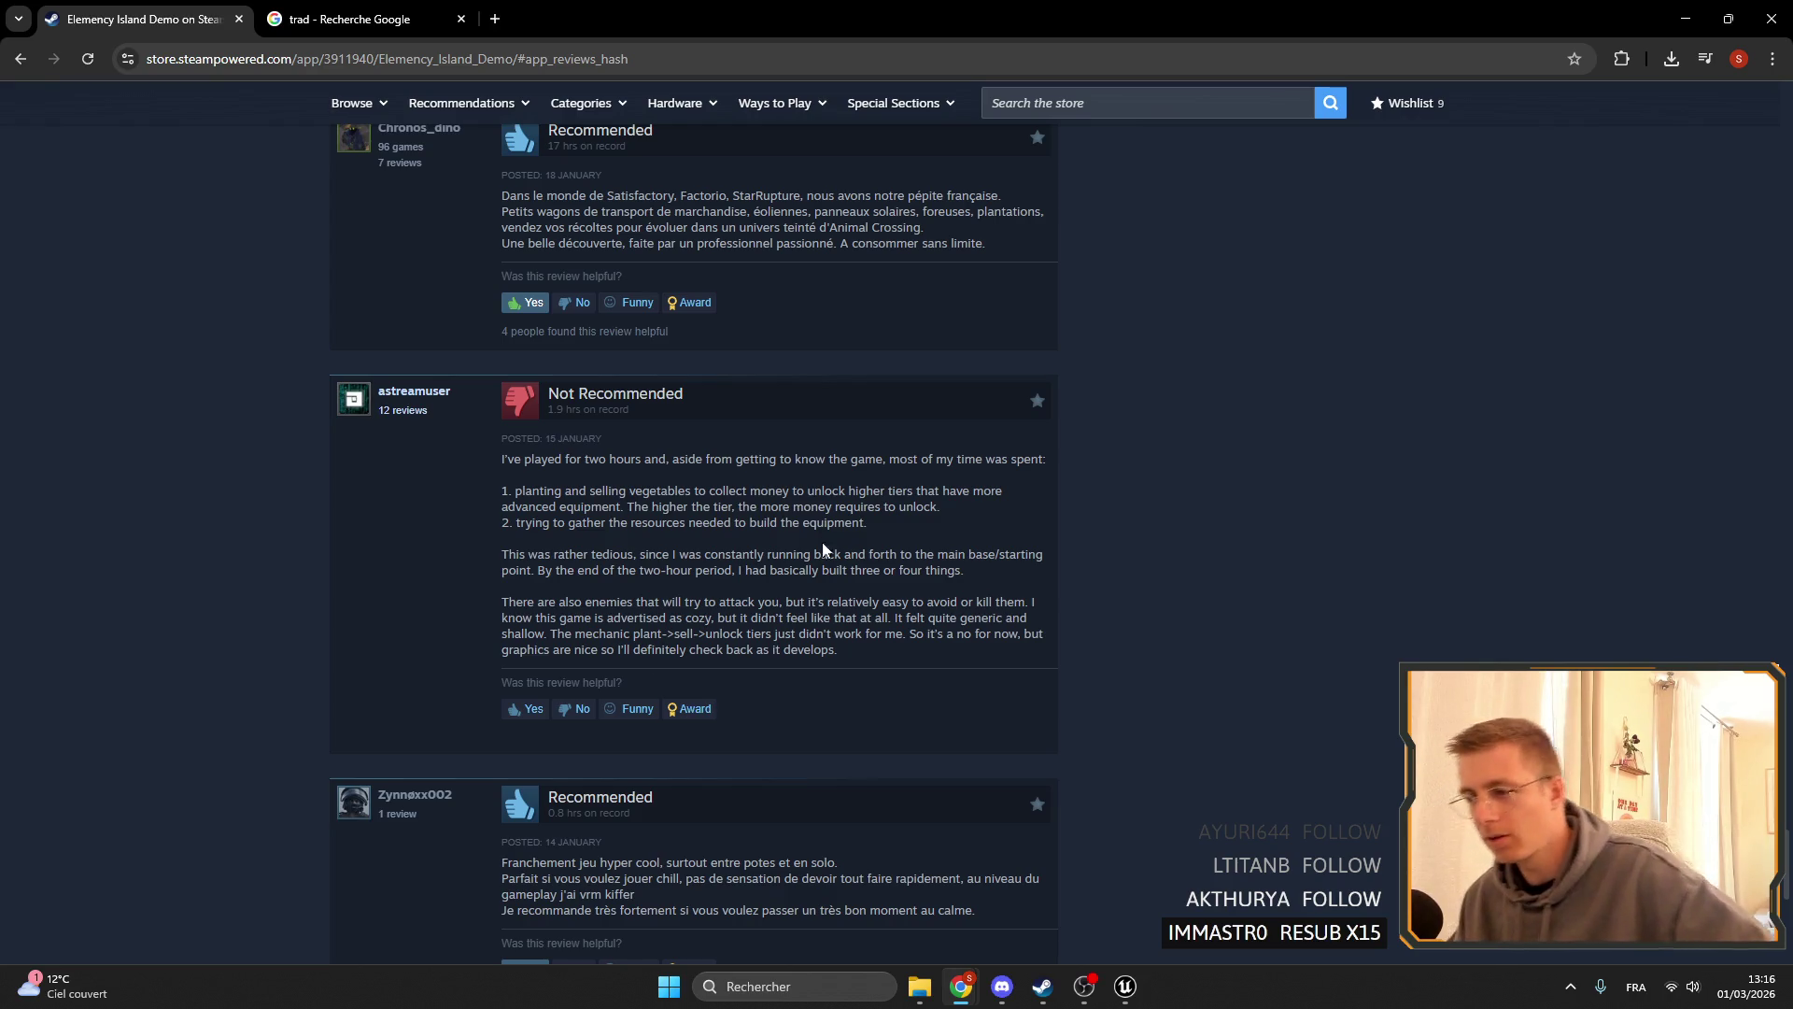
left_click_drag(504, 475, 818, 516)
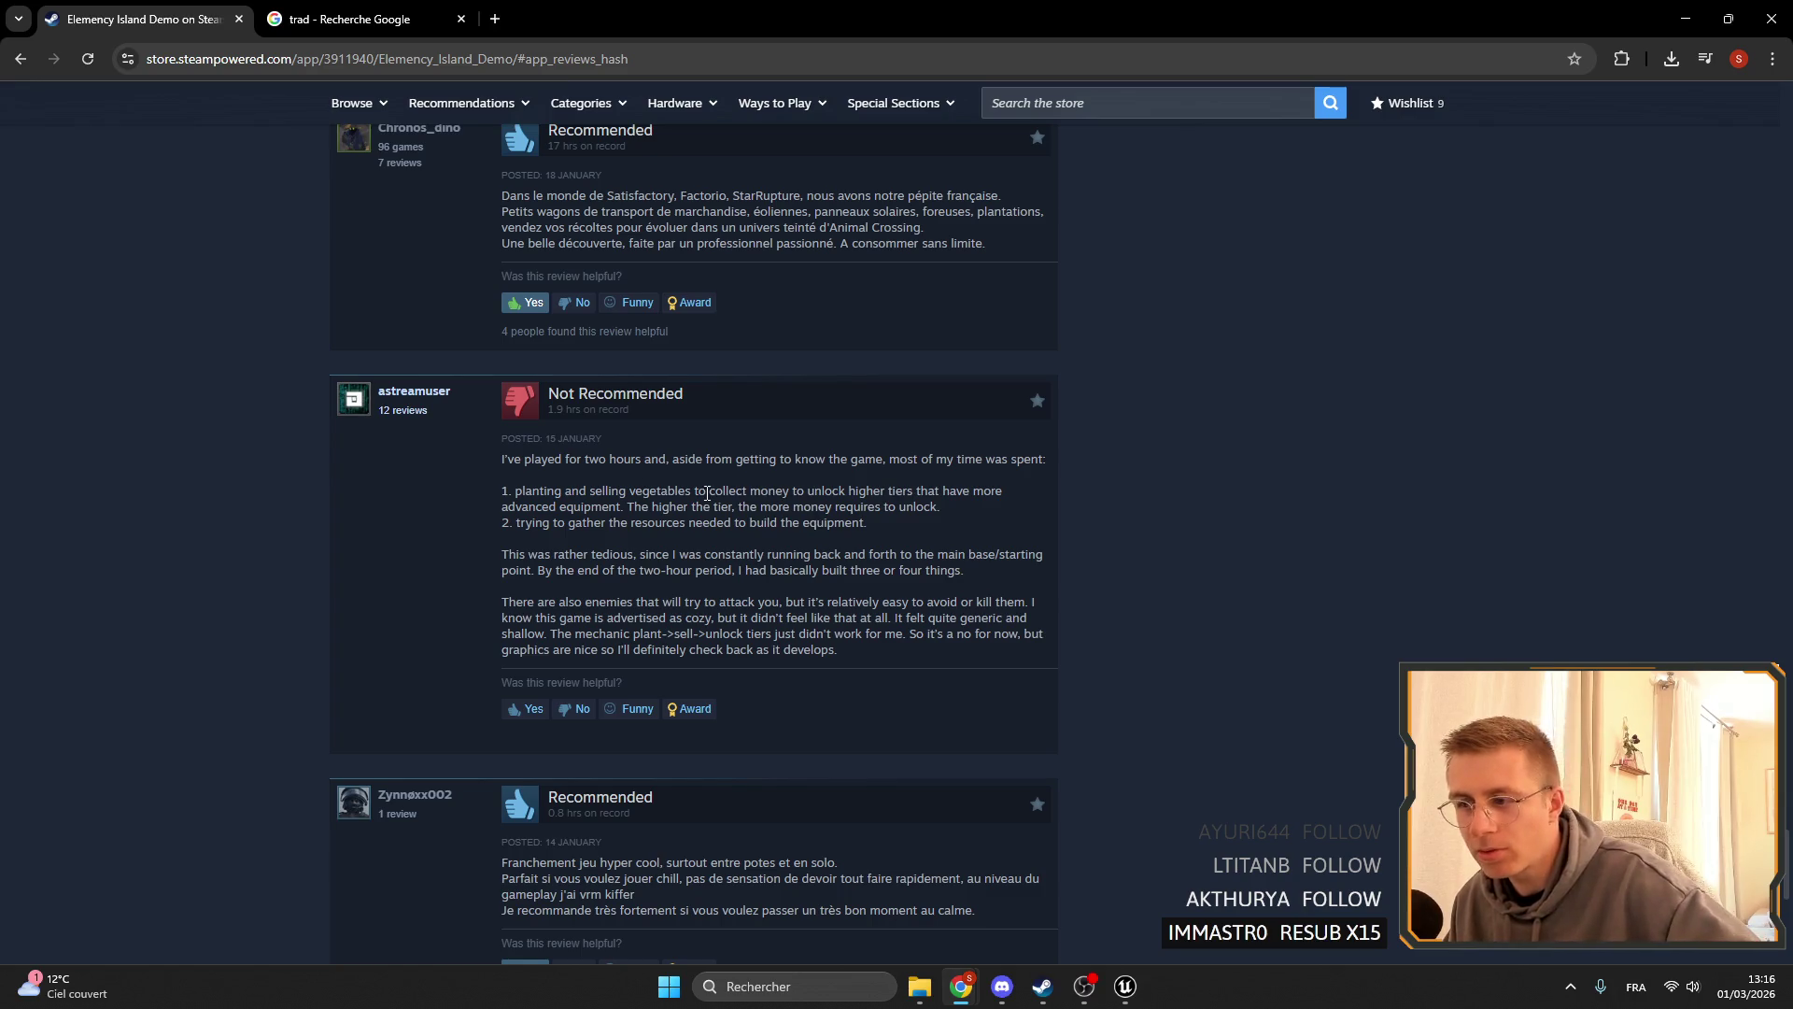
left_click_drag(784, 508, 891, 509)
left_click(970, 523)
left_click_drag(770, 507, 978, 519)
left_click(968, 516)
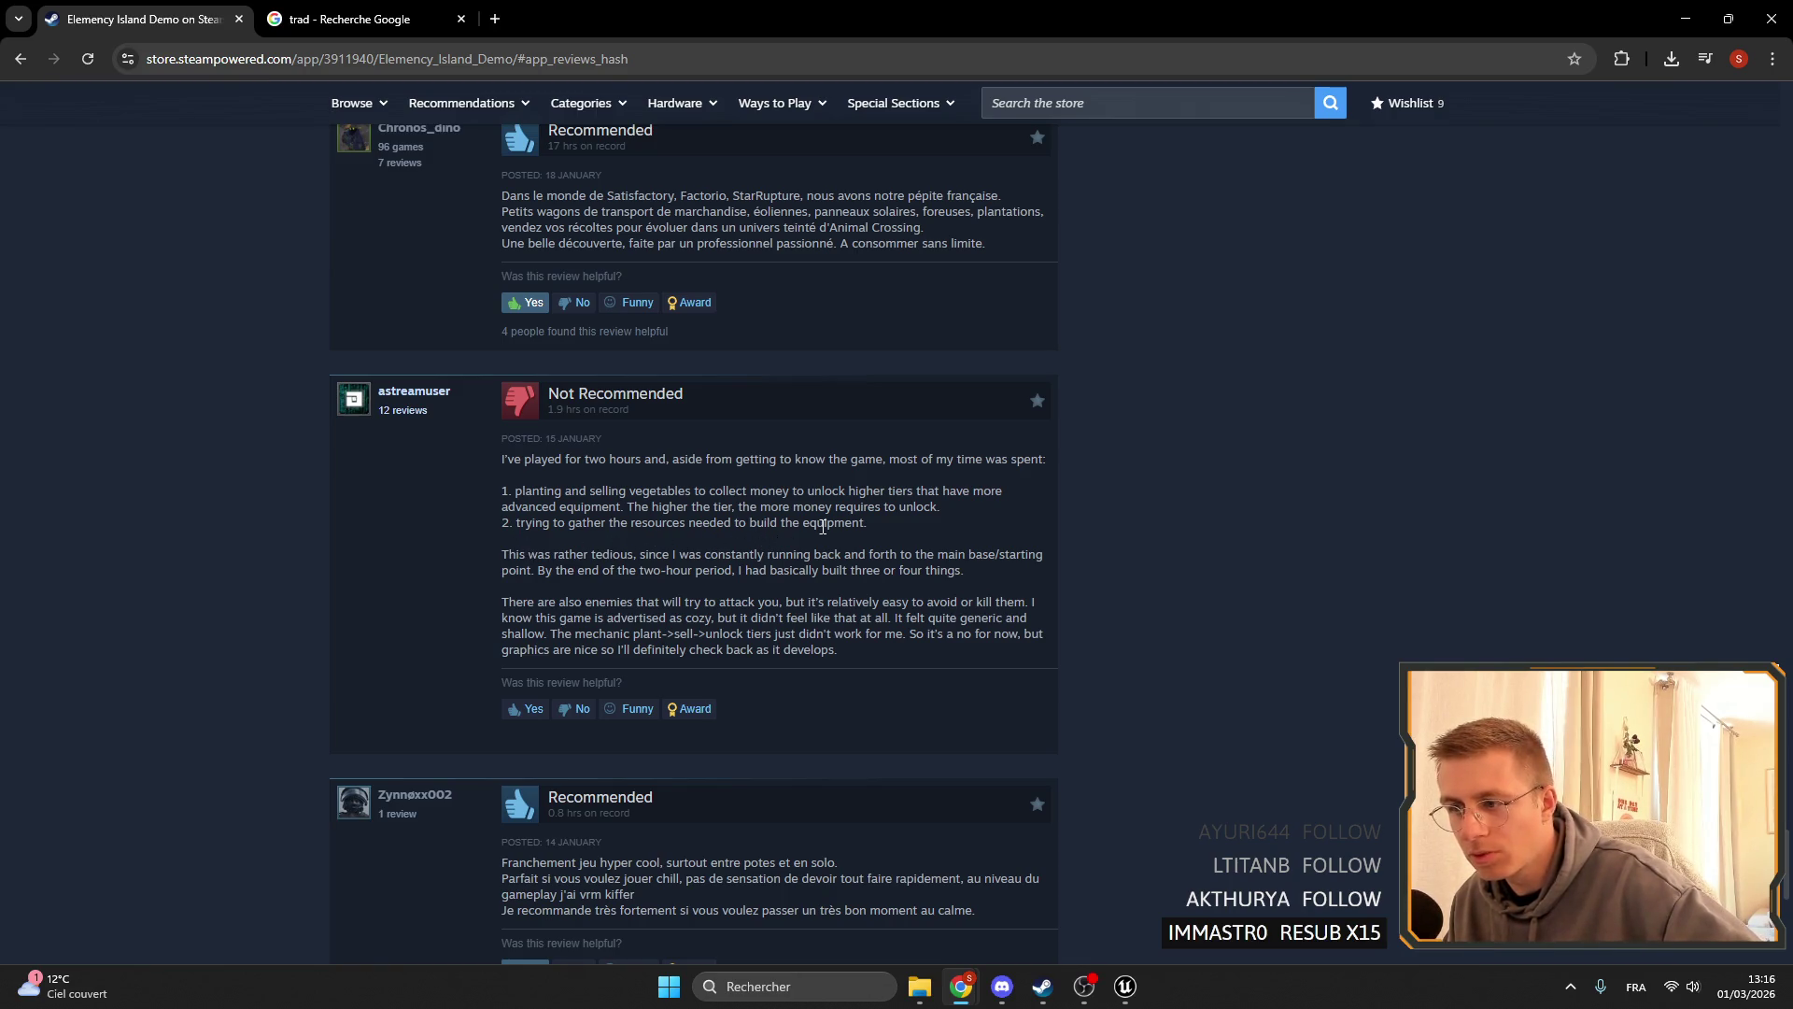
- Read on through the enemies paragraph and the 'cozy, but it didn't' phrase, then scroll down
left_click_drag(785, 523, 869, 524)
left_click(443, 526)
scroll(586, 513, "down", 1)
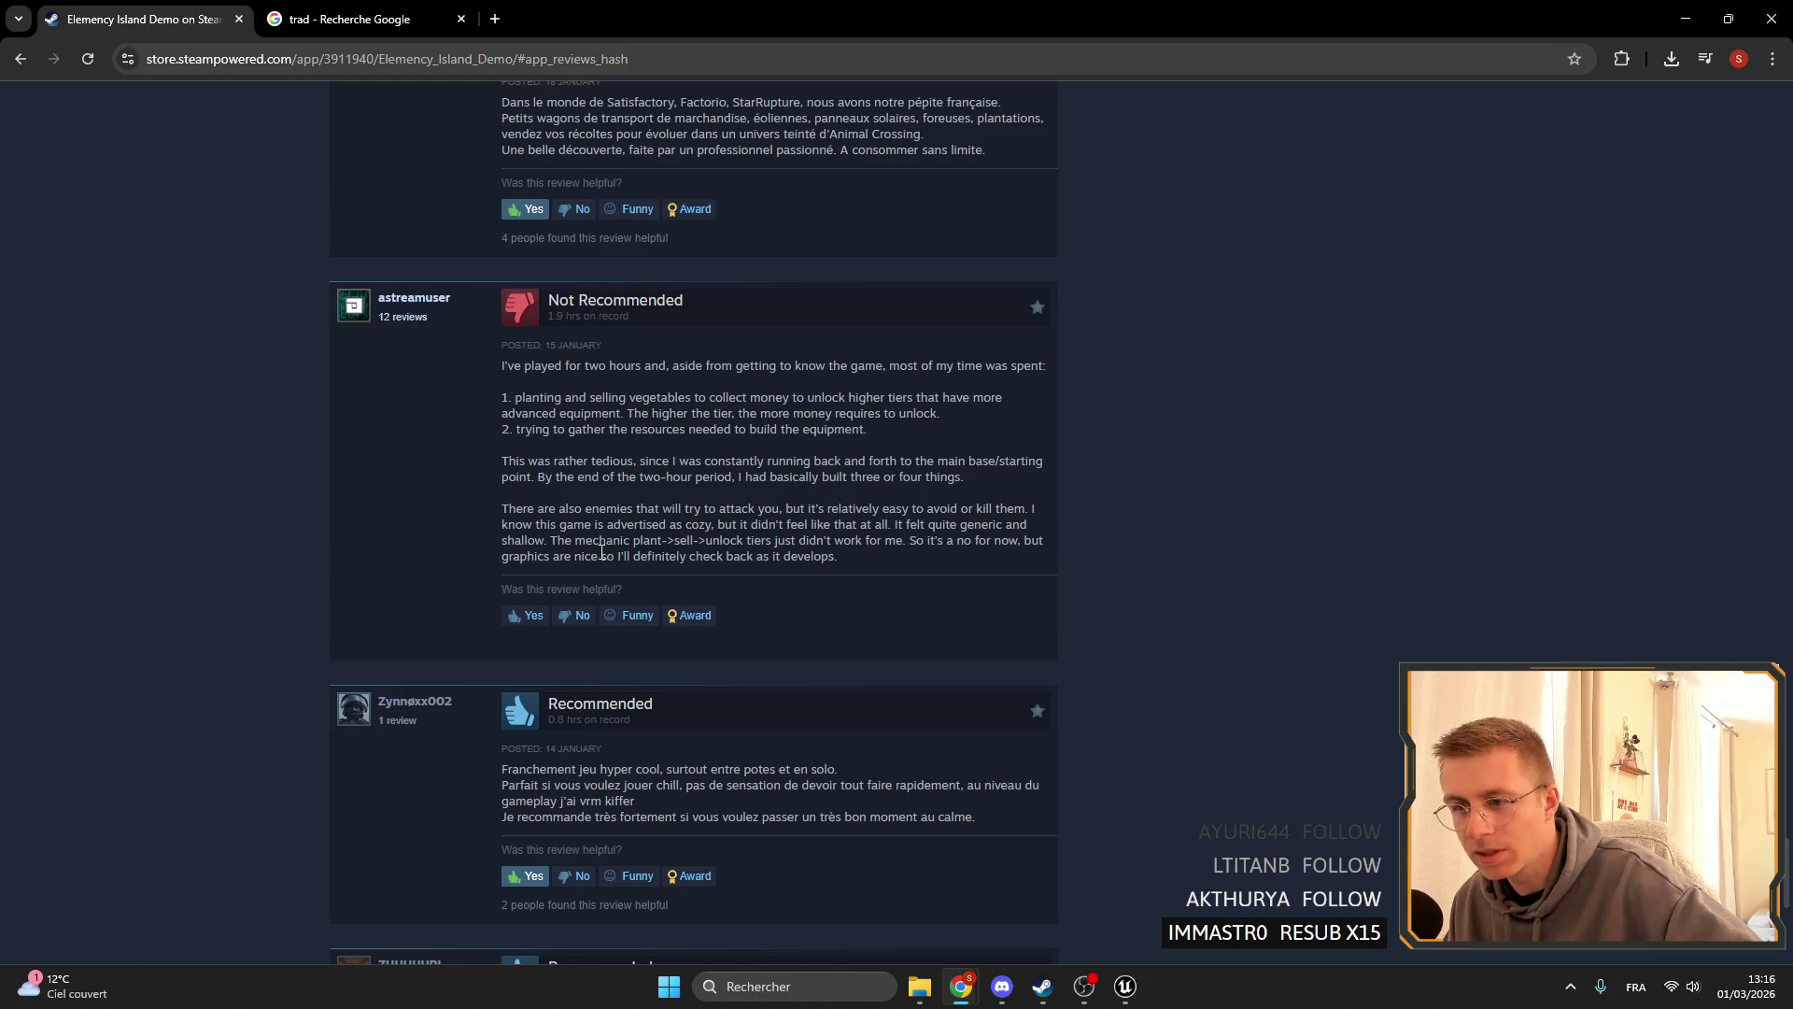
triple_click(533, 508)
left_click(591, 507)
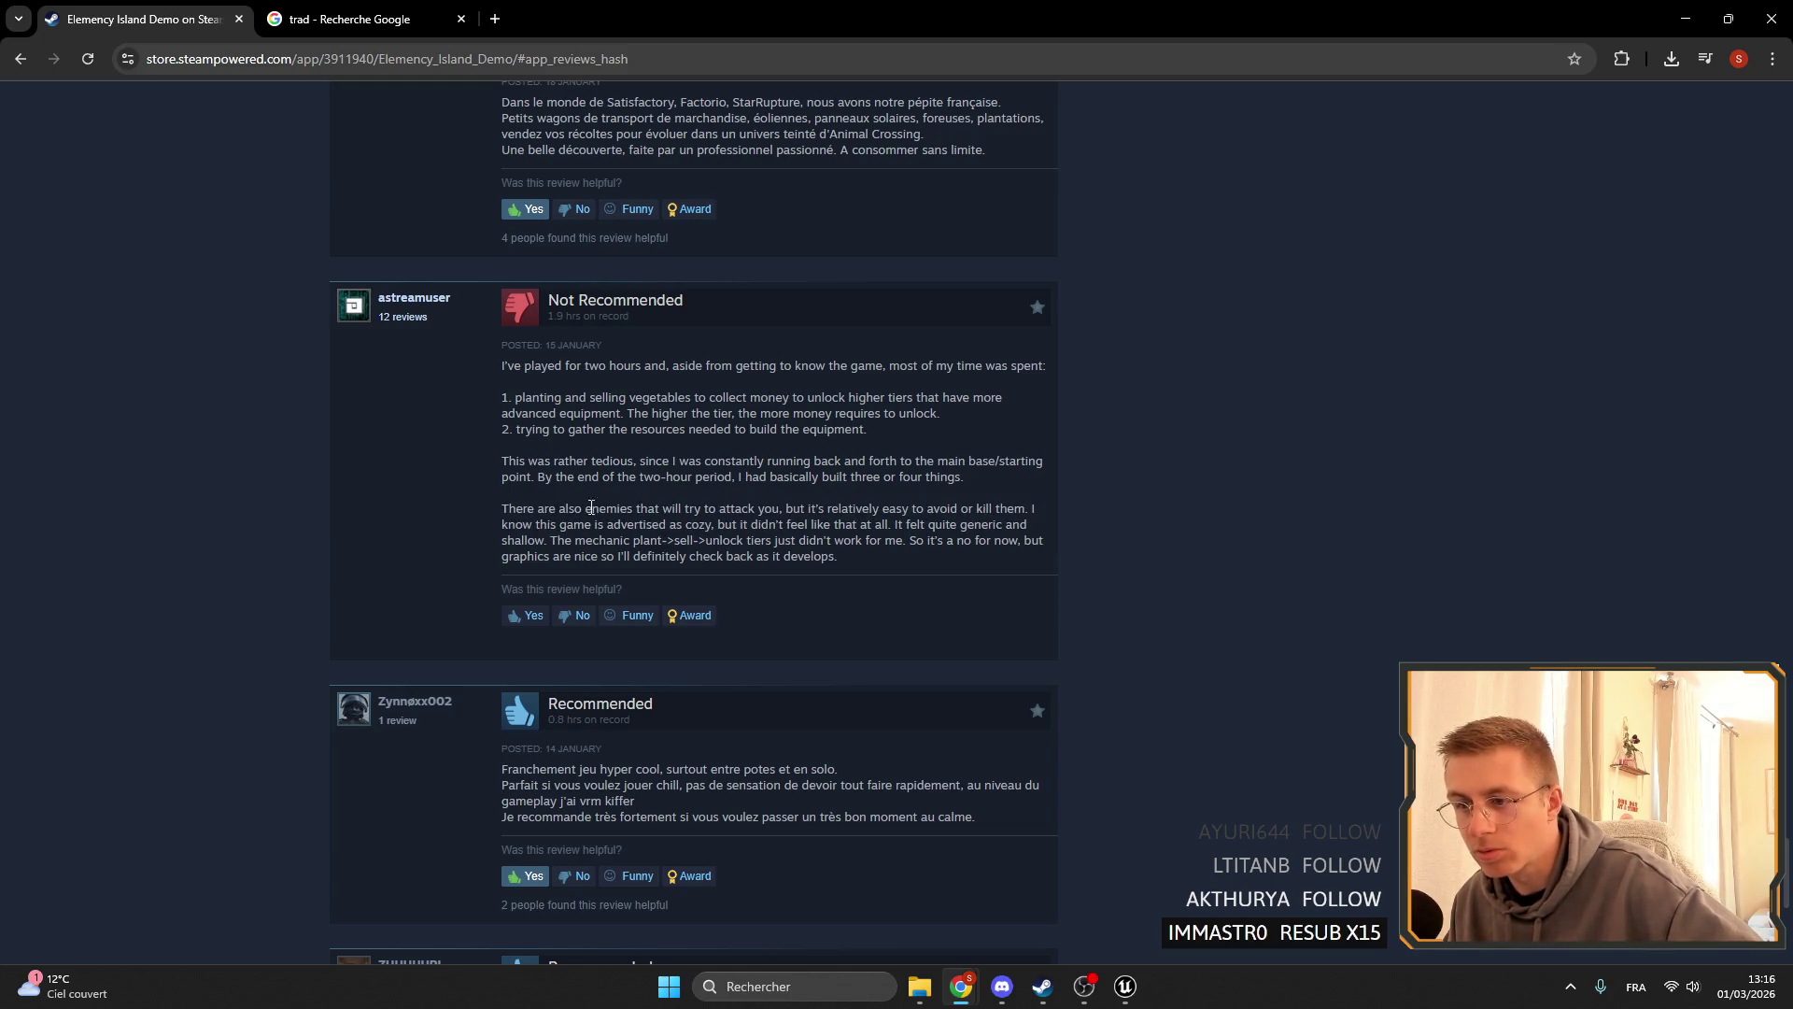
left_click_drag(665, 529, 789, 526)
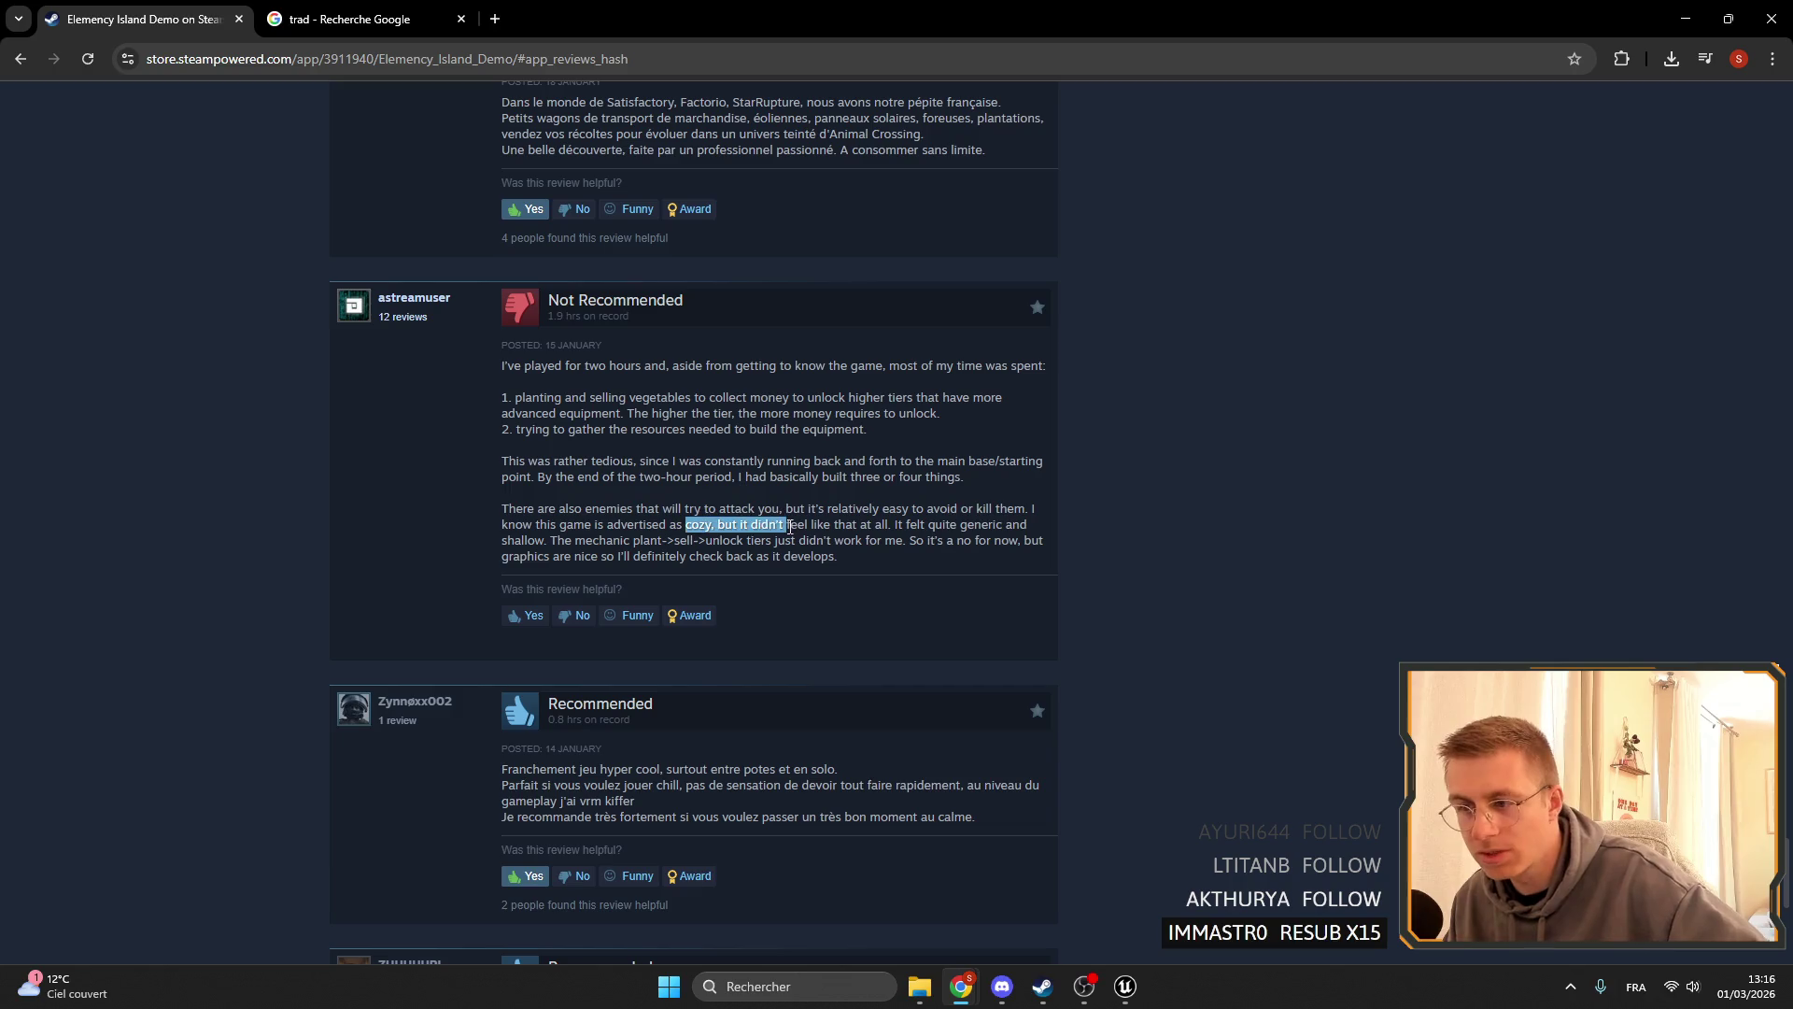
left_click_drag(392, 497, 909, 503)
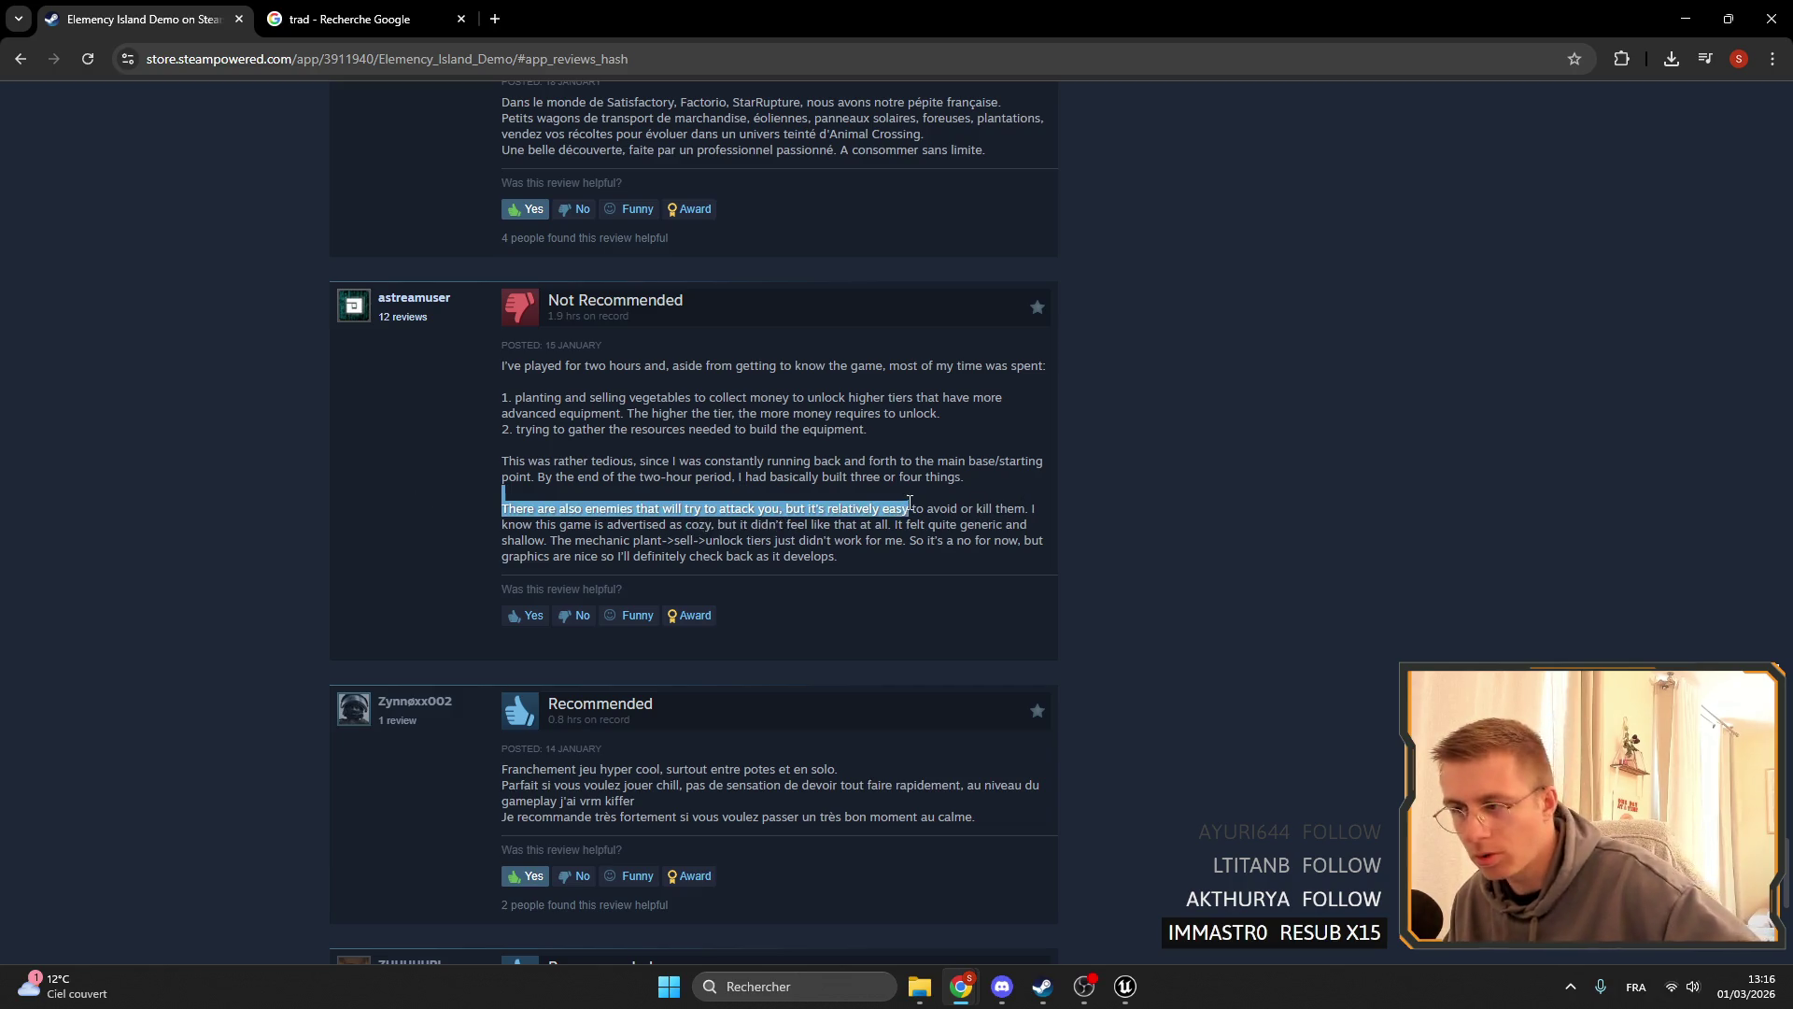
left_click(612, 501)
scroll(822, 523, "down", 3)
scroll(1069, 462, "down", 3)
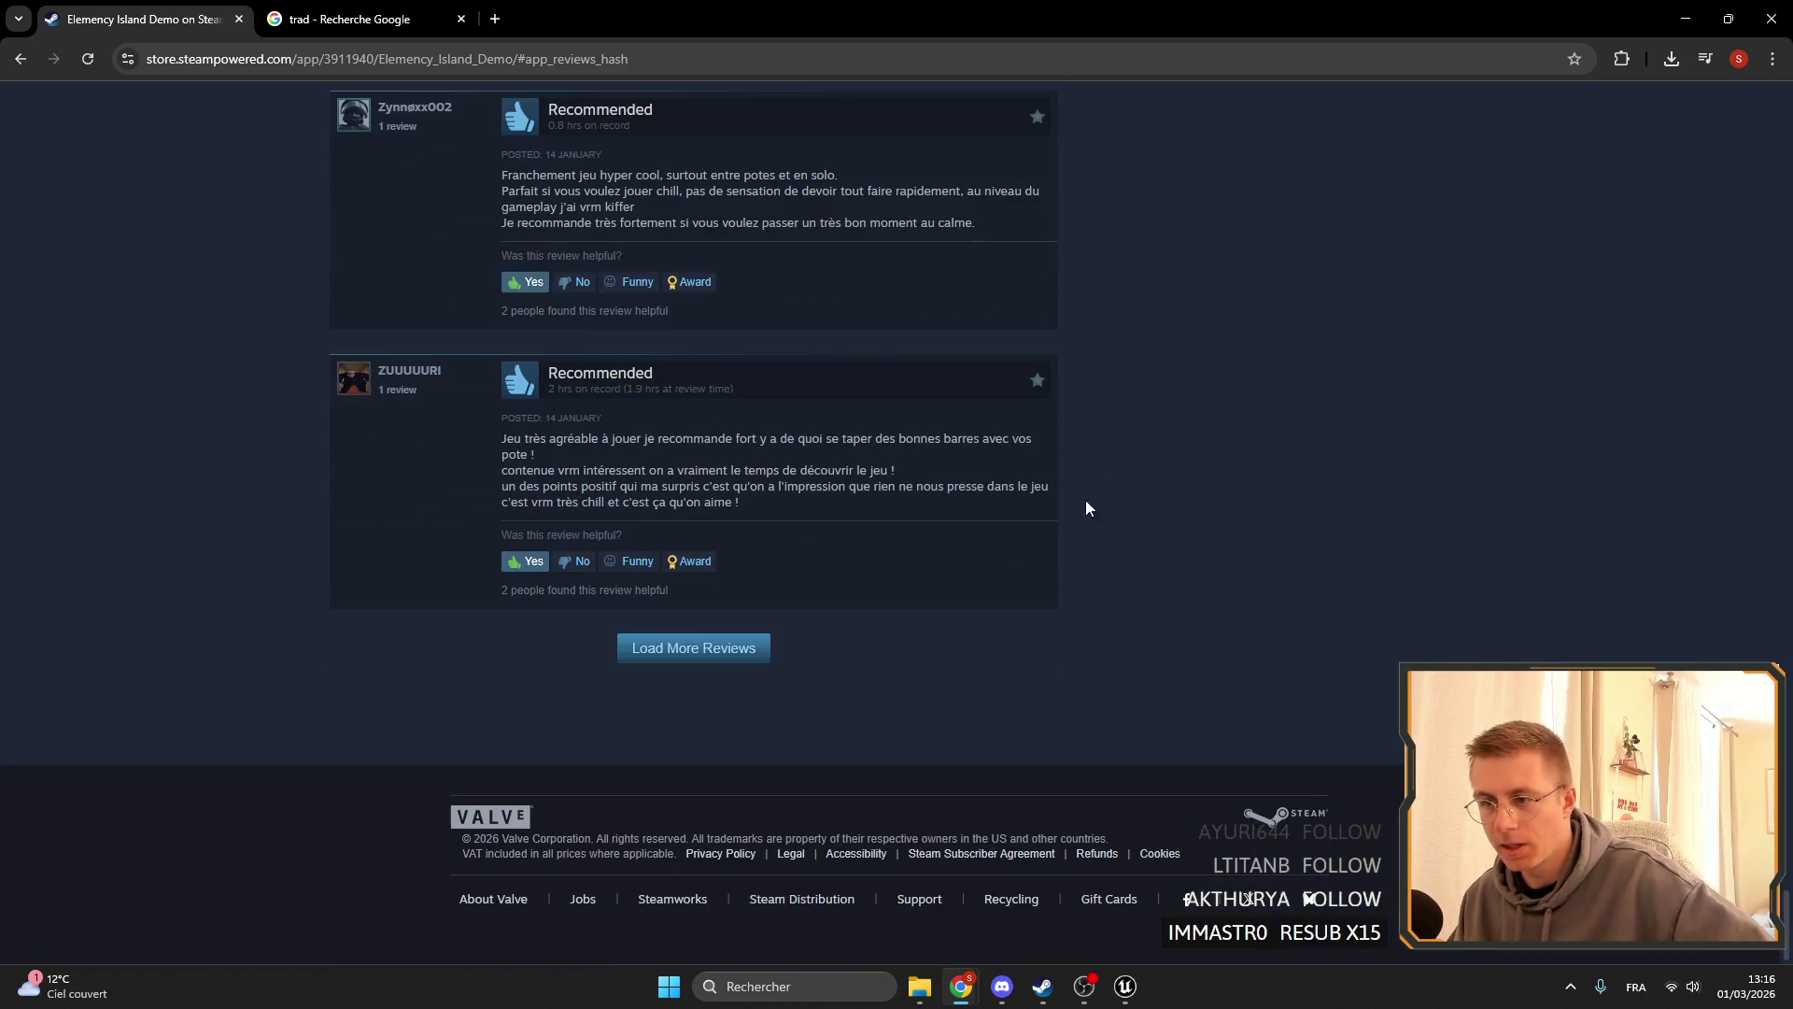
- Load more reviews and expand the red-flags review to its full text
left_click(743, 645)
scroll(1001, 592, "up", 1)
scroll(1022, 586, "down", 7)
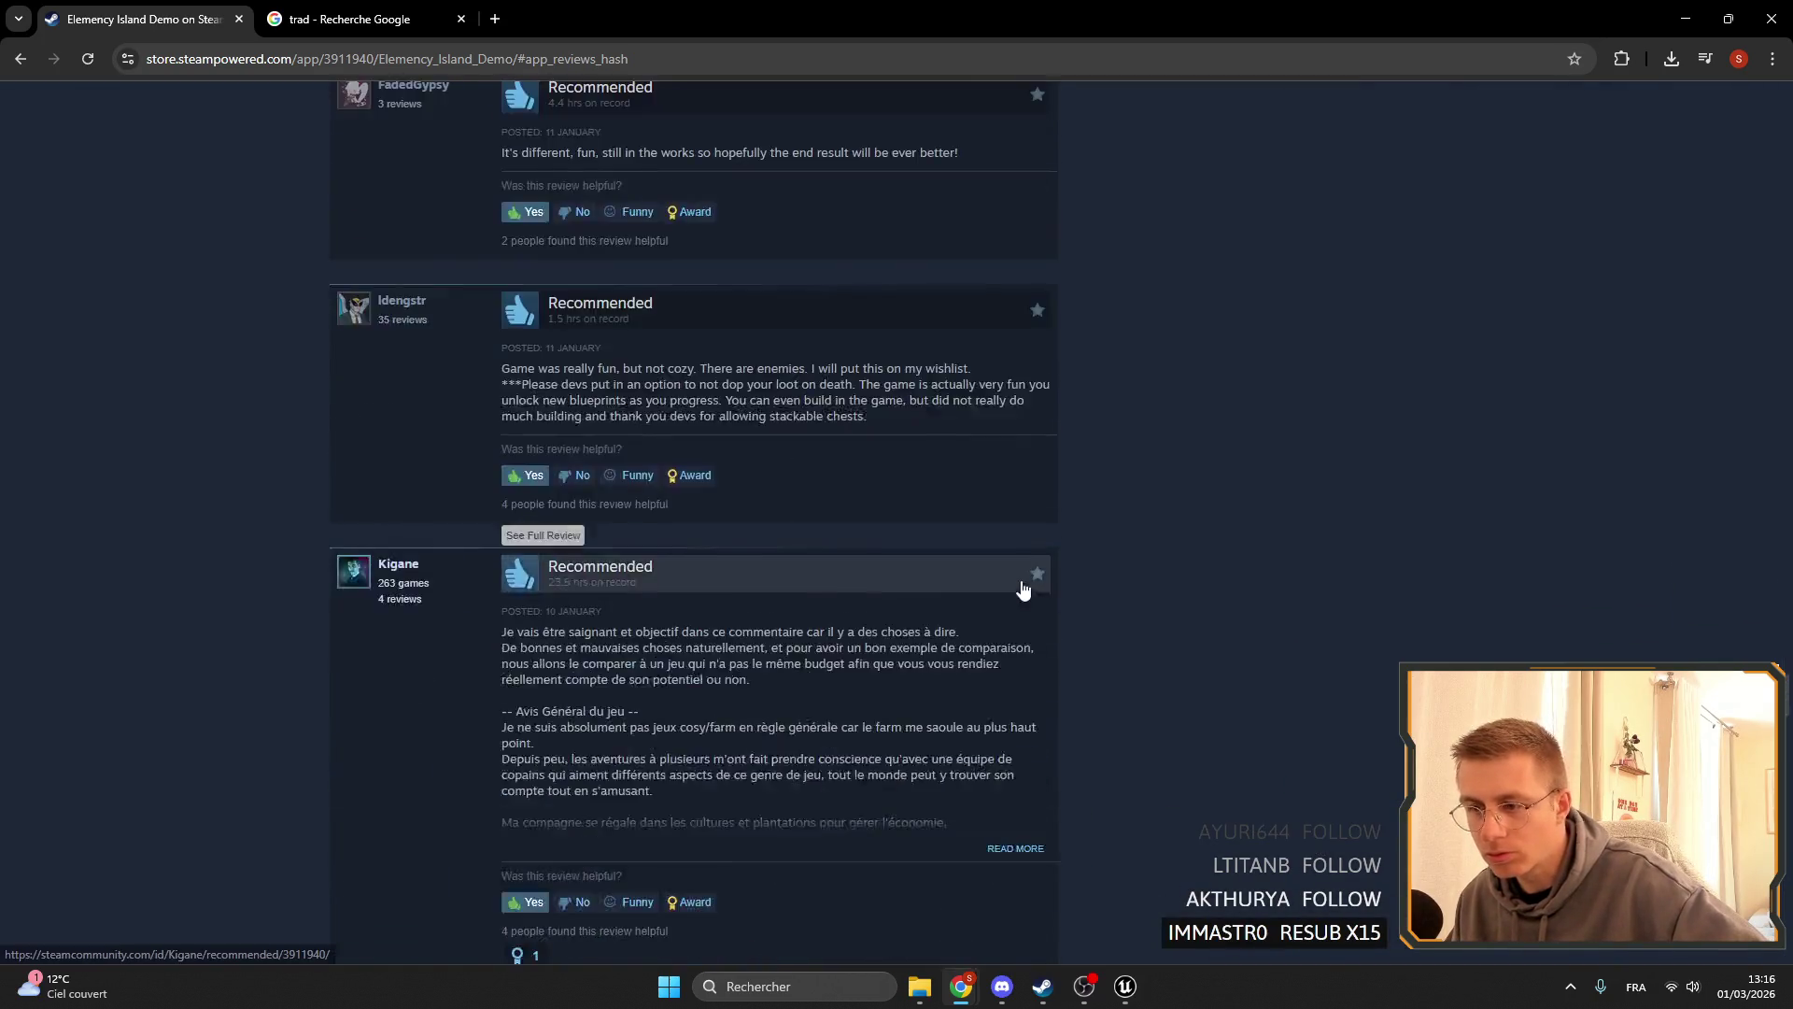
scroll(1022, 589, "down", 10)
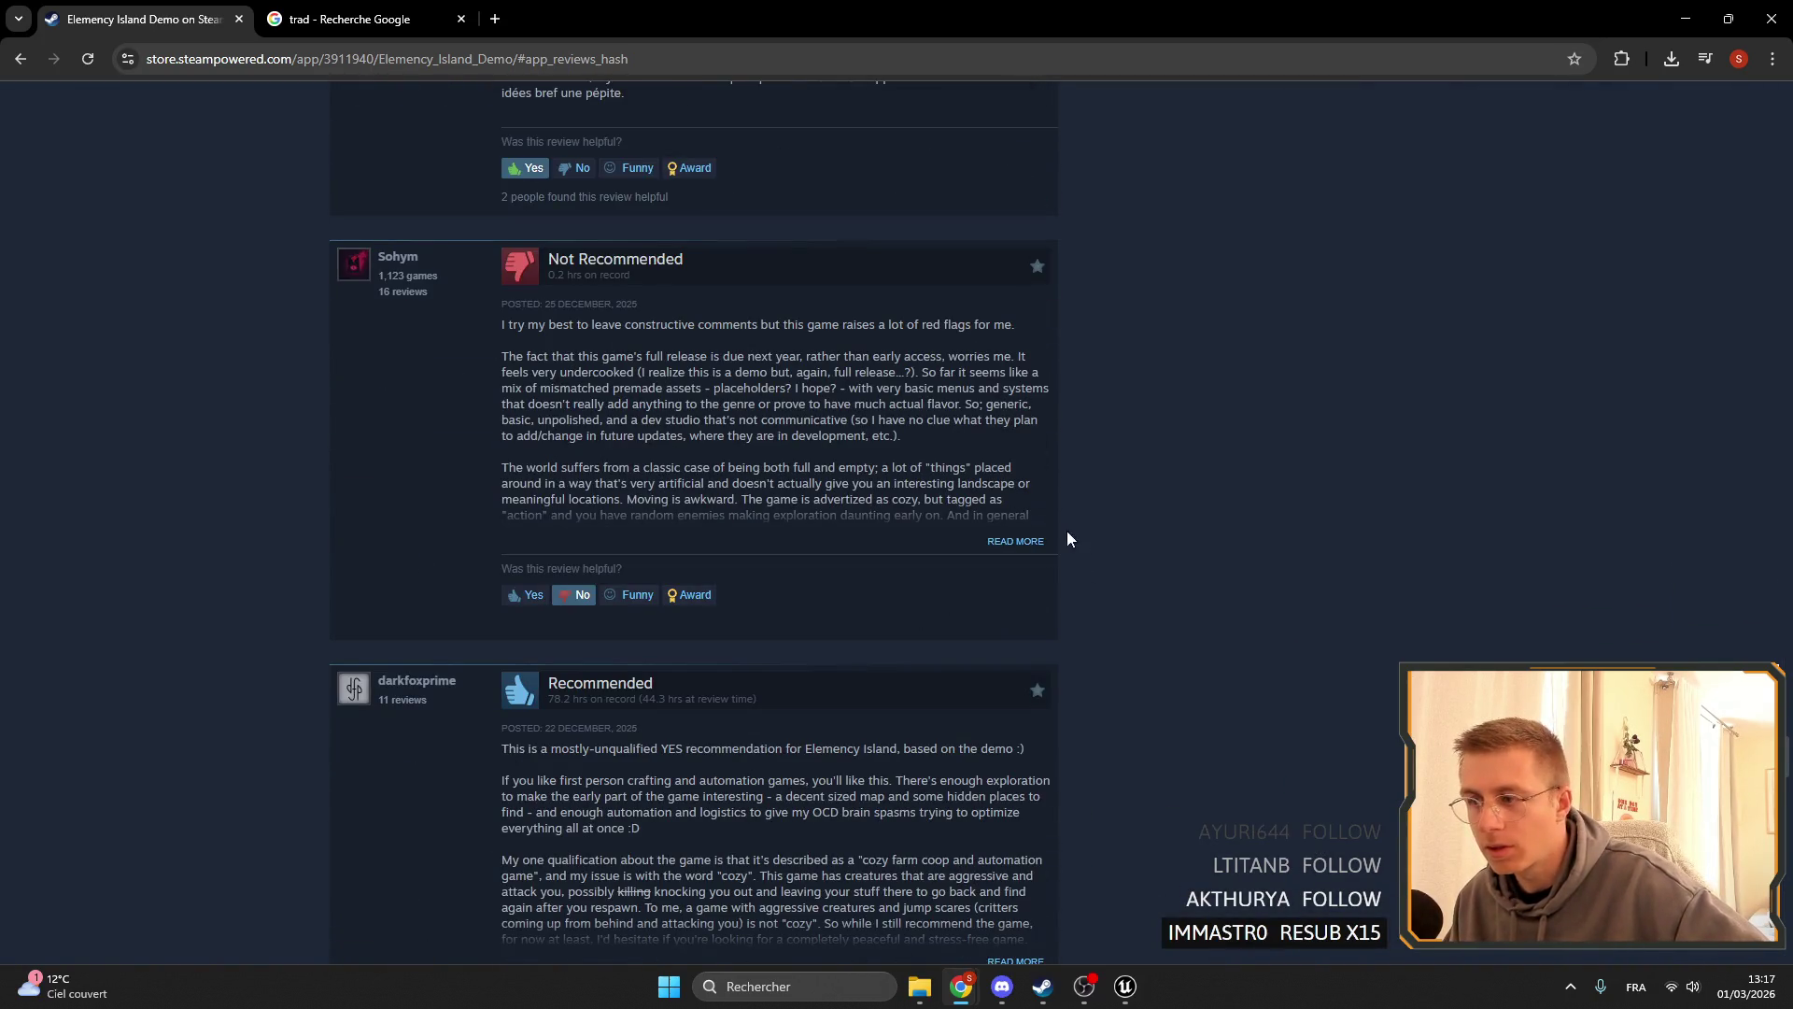
left_click(1014, 541)
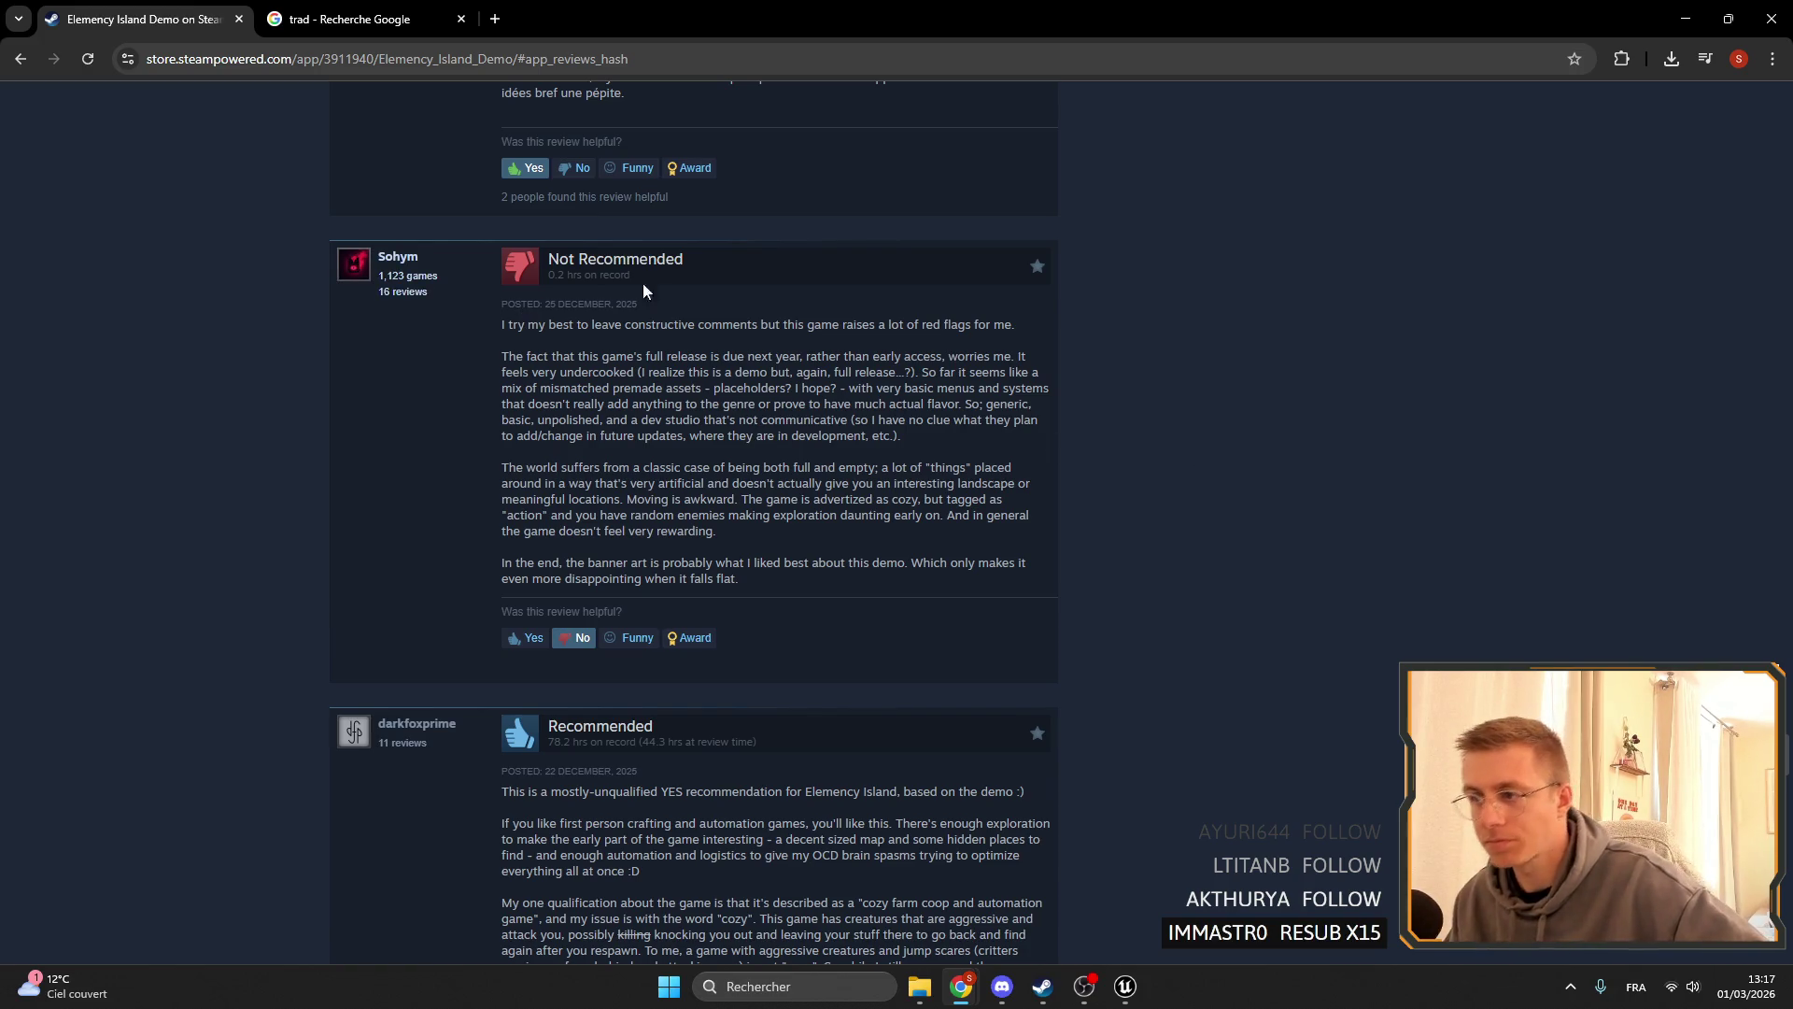
left_click_drag(472, 337, 1000, 324)
left_click(925, 321)
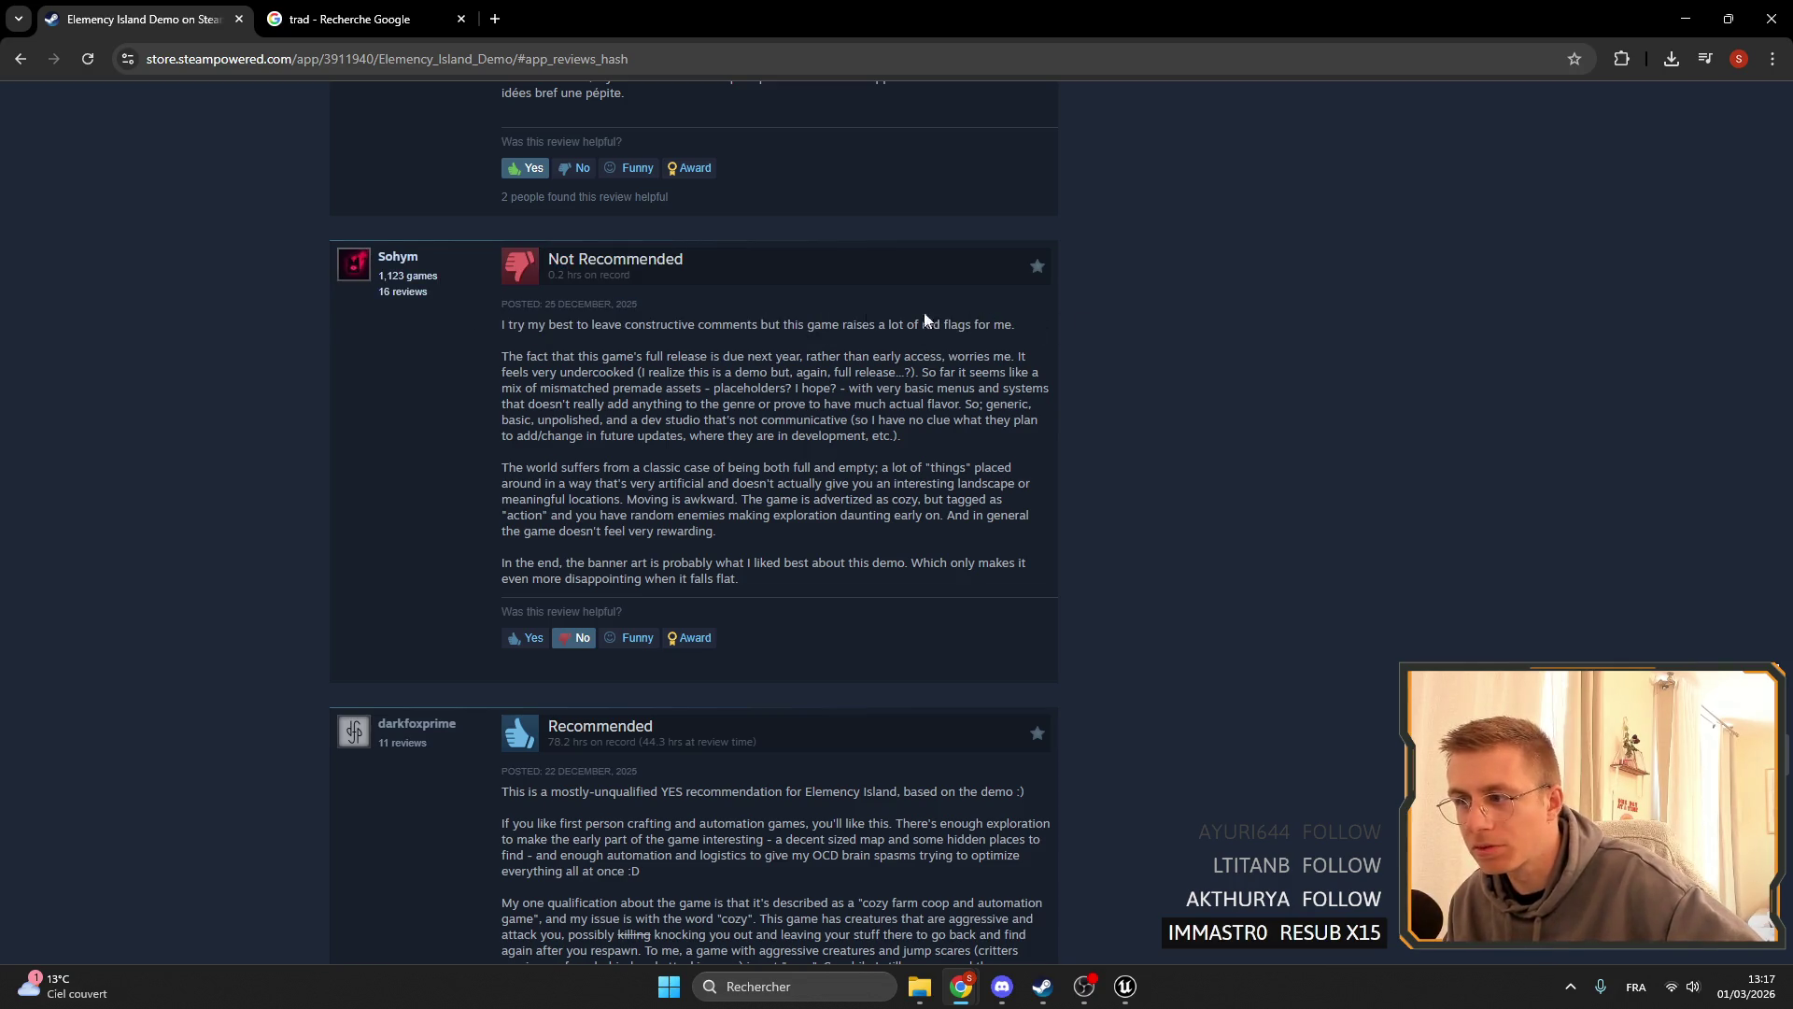
- Read the red-flags review, highlighting the 'red flags' and full release date phrases
left_click_drag(871, 325, 1016, 326)
left_click(1027, 334)
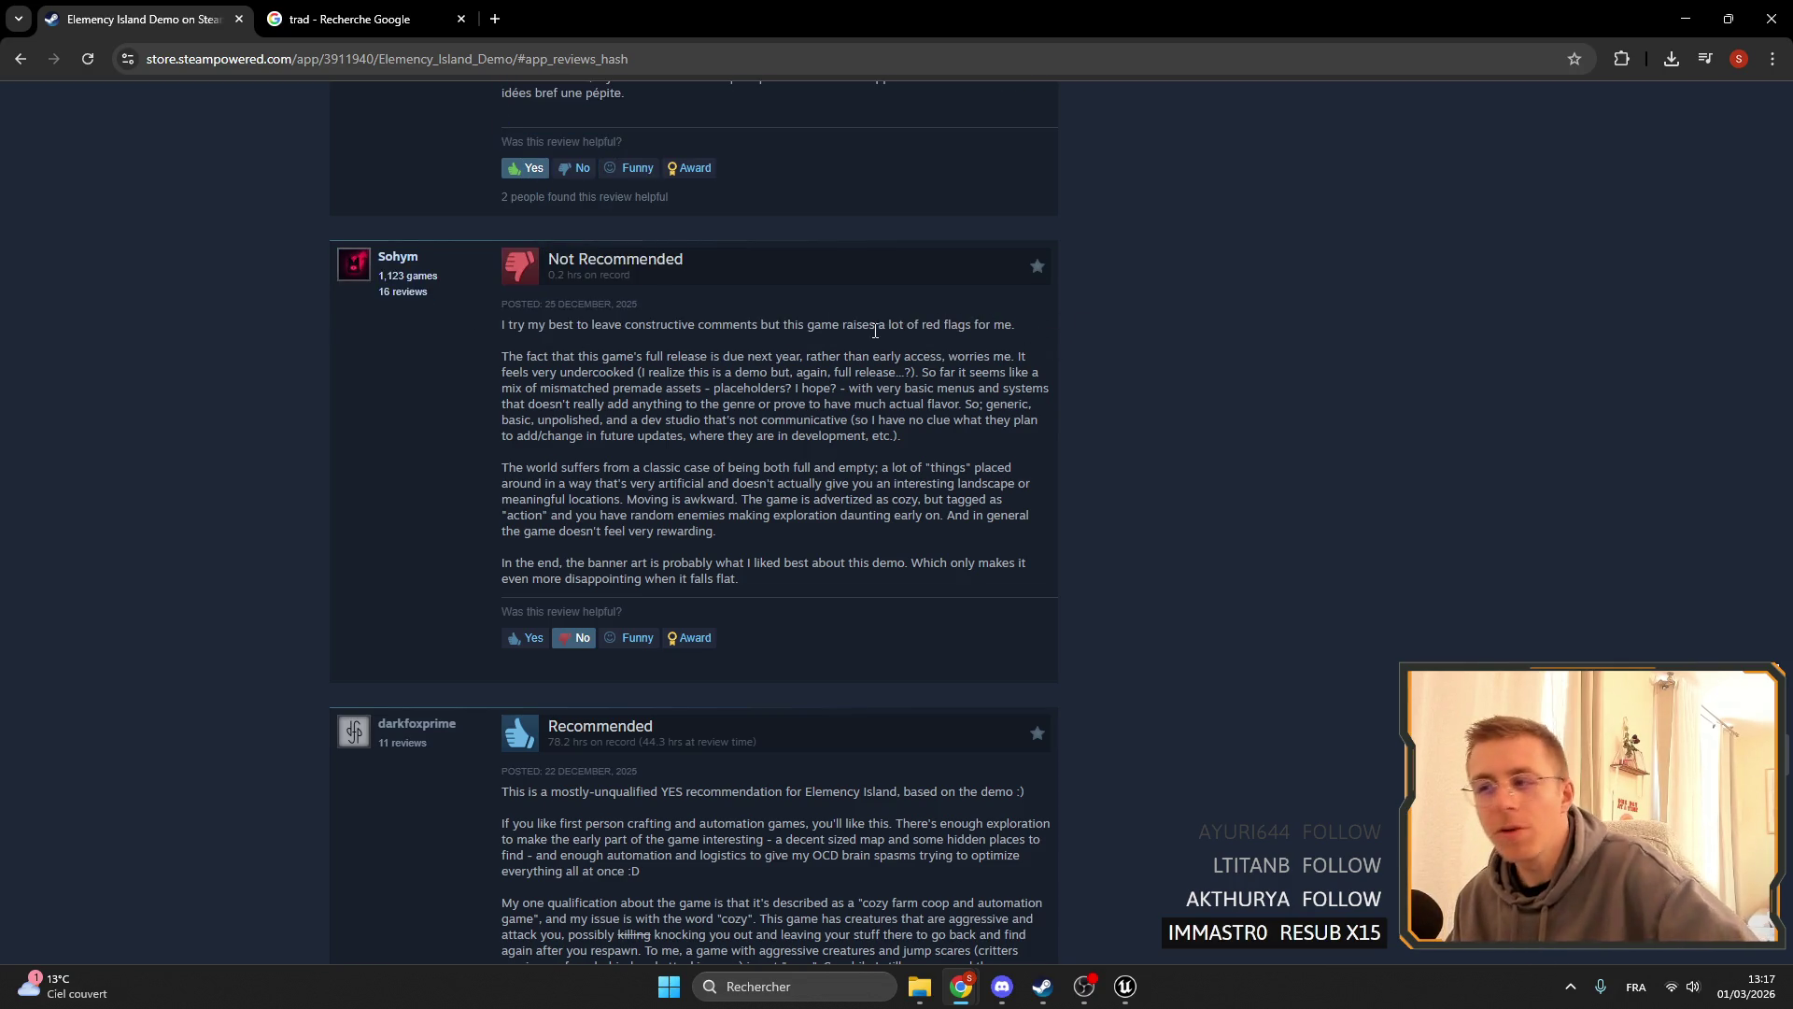
left_click_drag(871, 324, 1018, 326)
left_click(1275, 322)
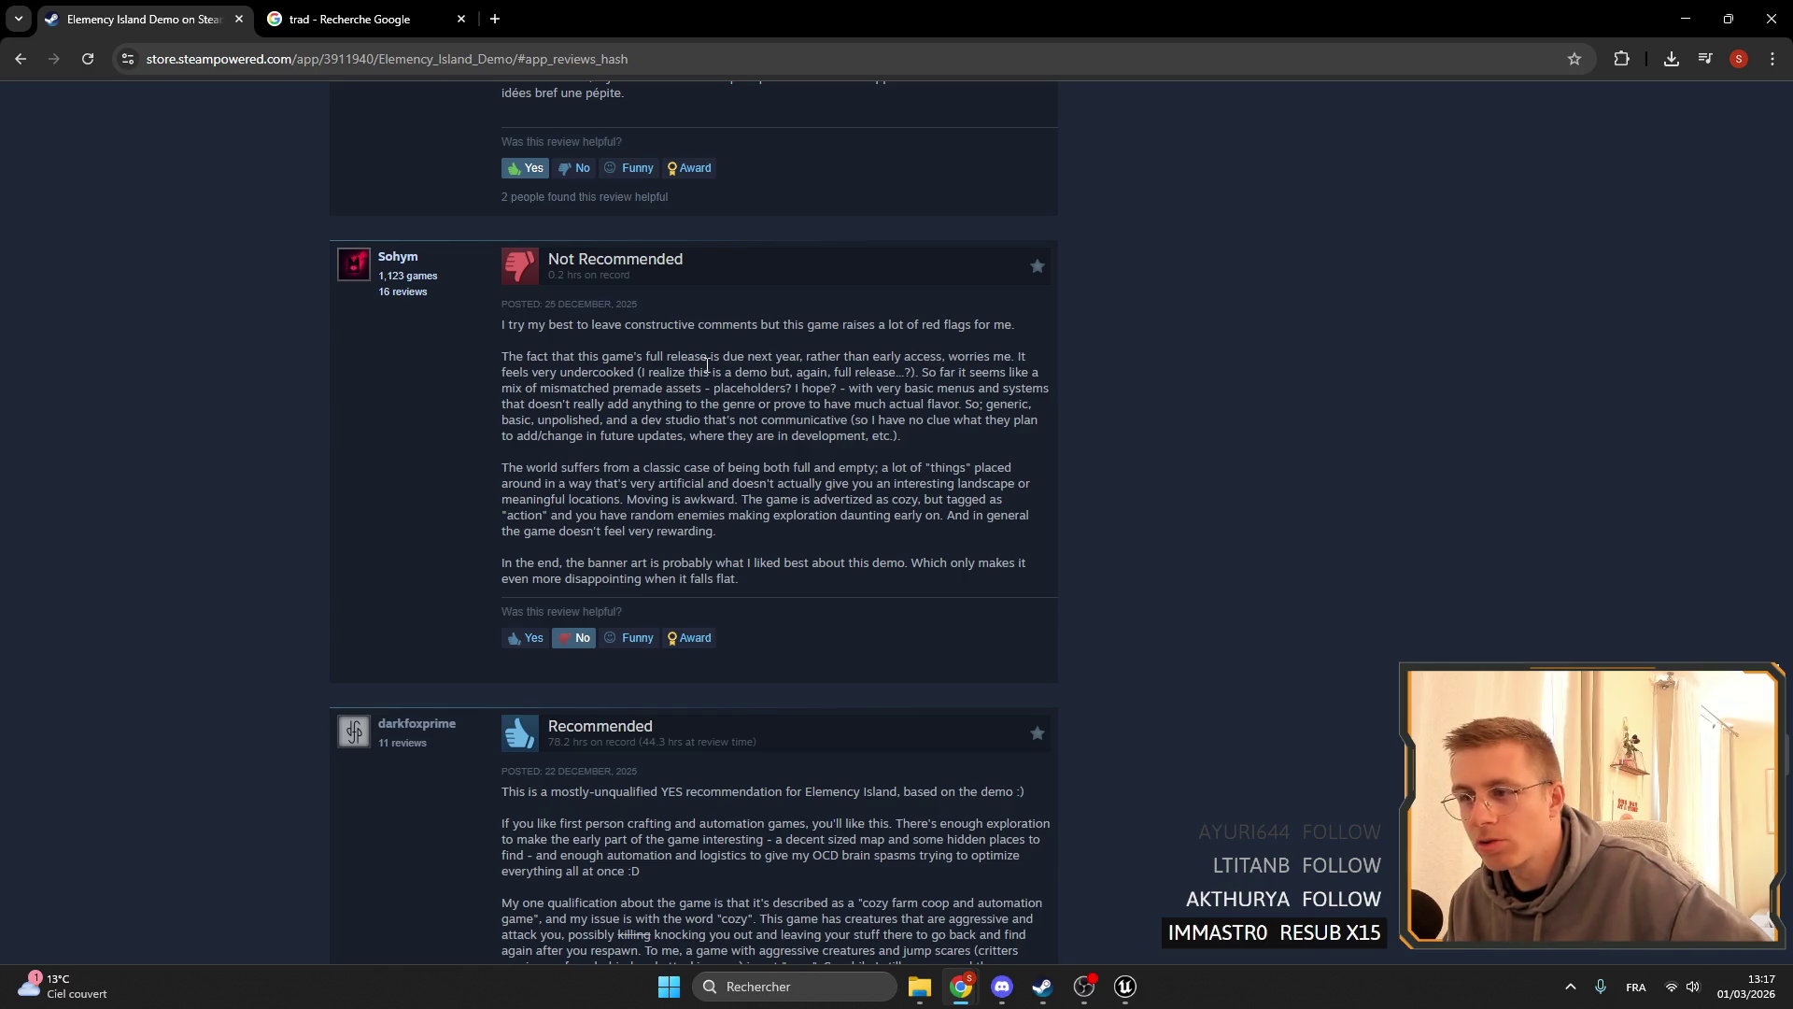
mouse_move(710, 360)
left_mouse_down()
mouse_move(813, 373)
mouse_move(787, 356)
left_mouse_up()
left_click(903, 356)
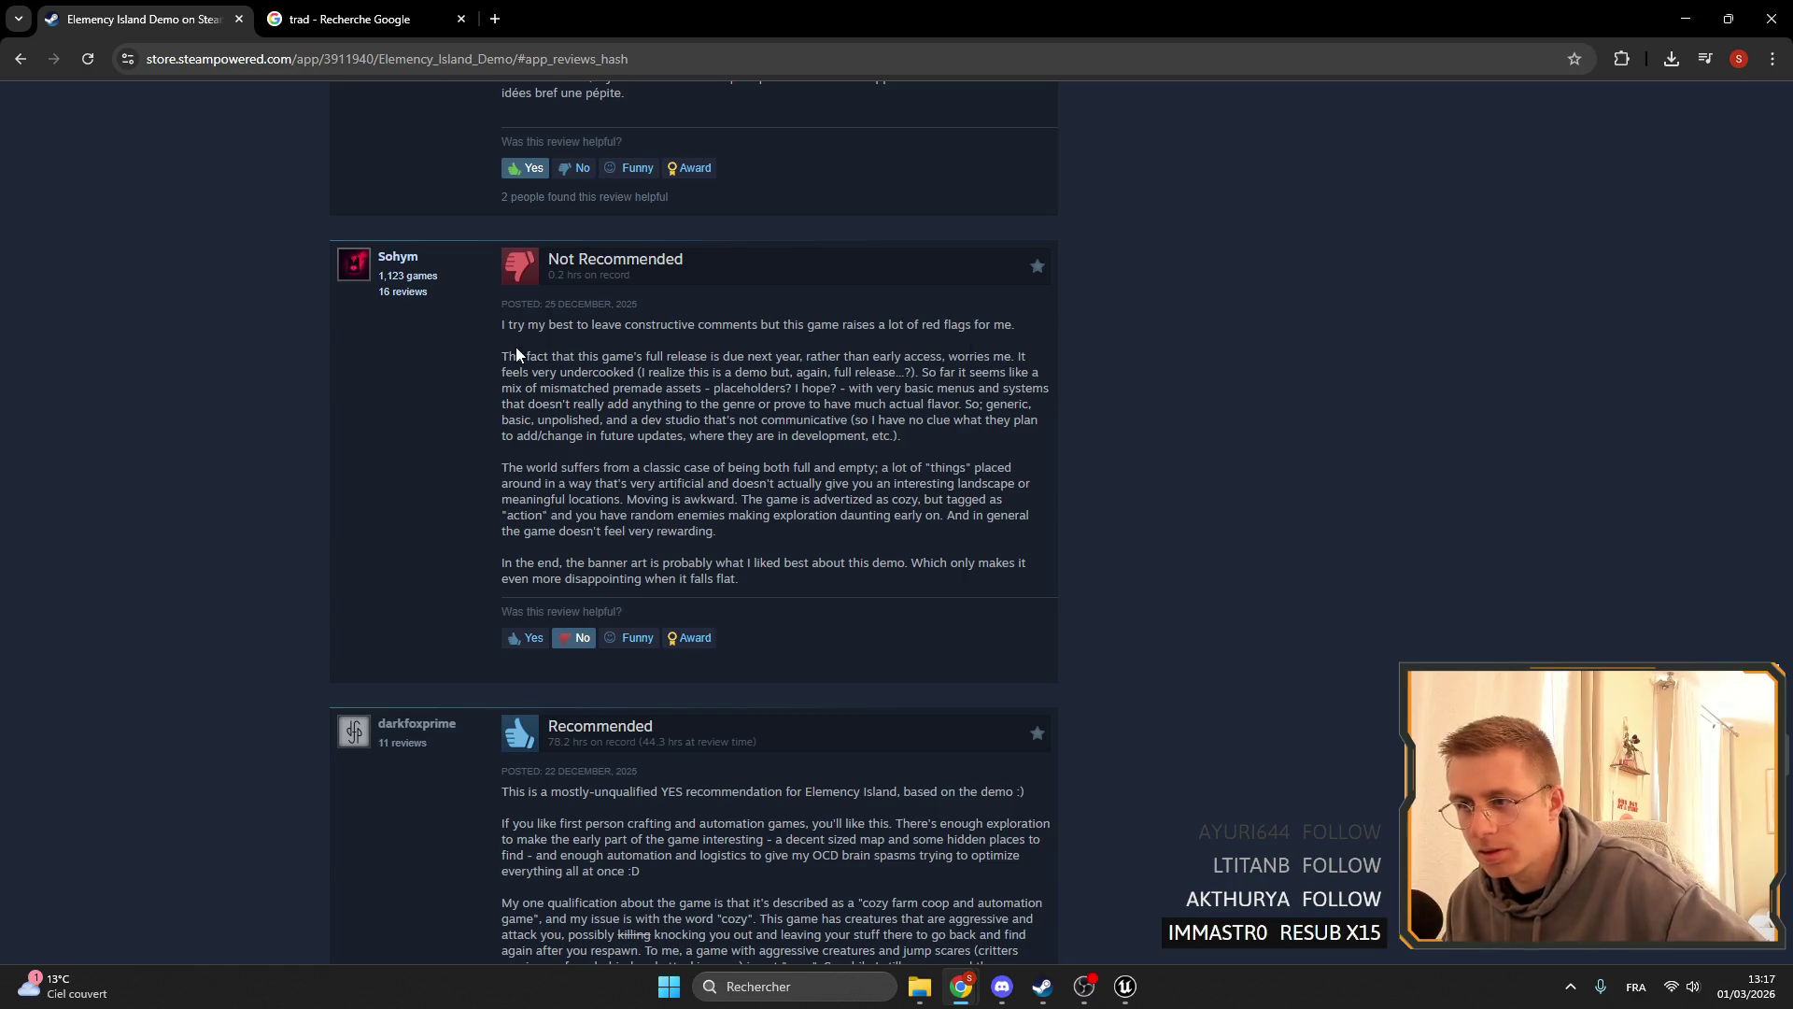
mouse_move(985, 364)
left_mouse_down()
mouse_move(934, 396)
mouse_move(895, 386)
left_mouse_up()
left_click(902, 412)
left_click(894, 387)
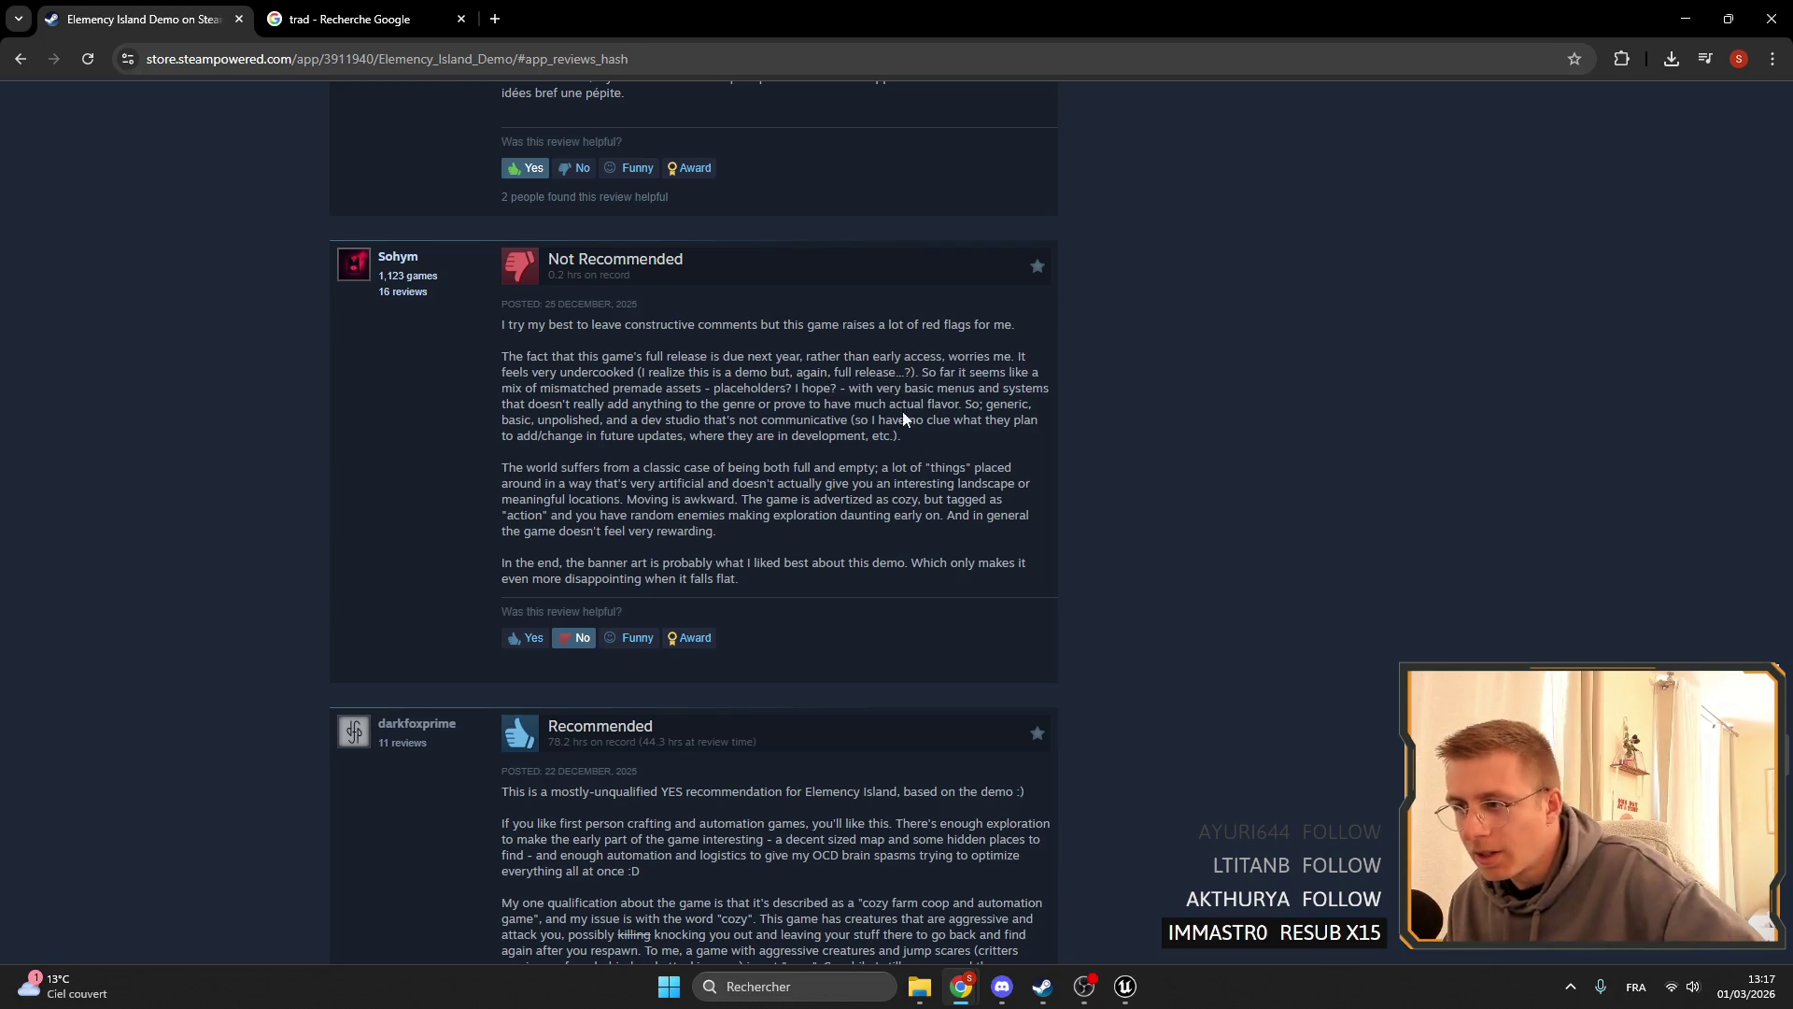
left_click_drag(985, 403, 580, 373)
left_click(579, 390)
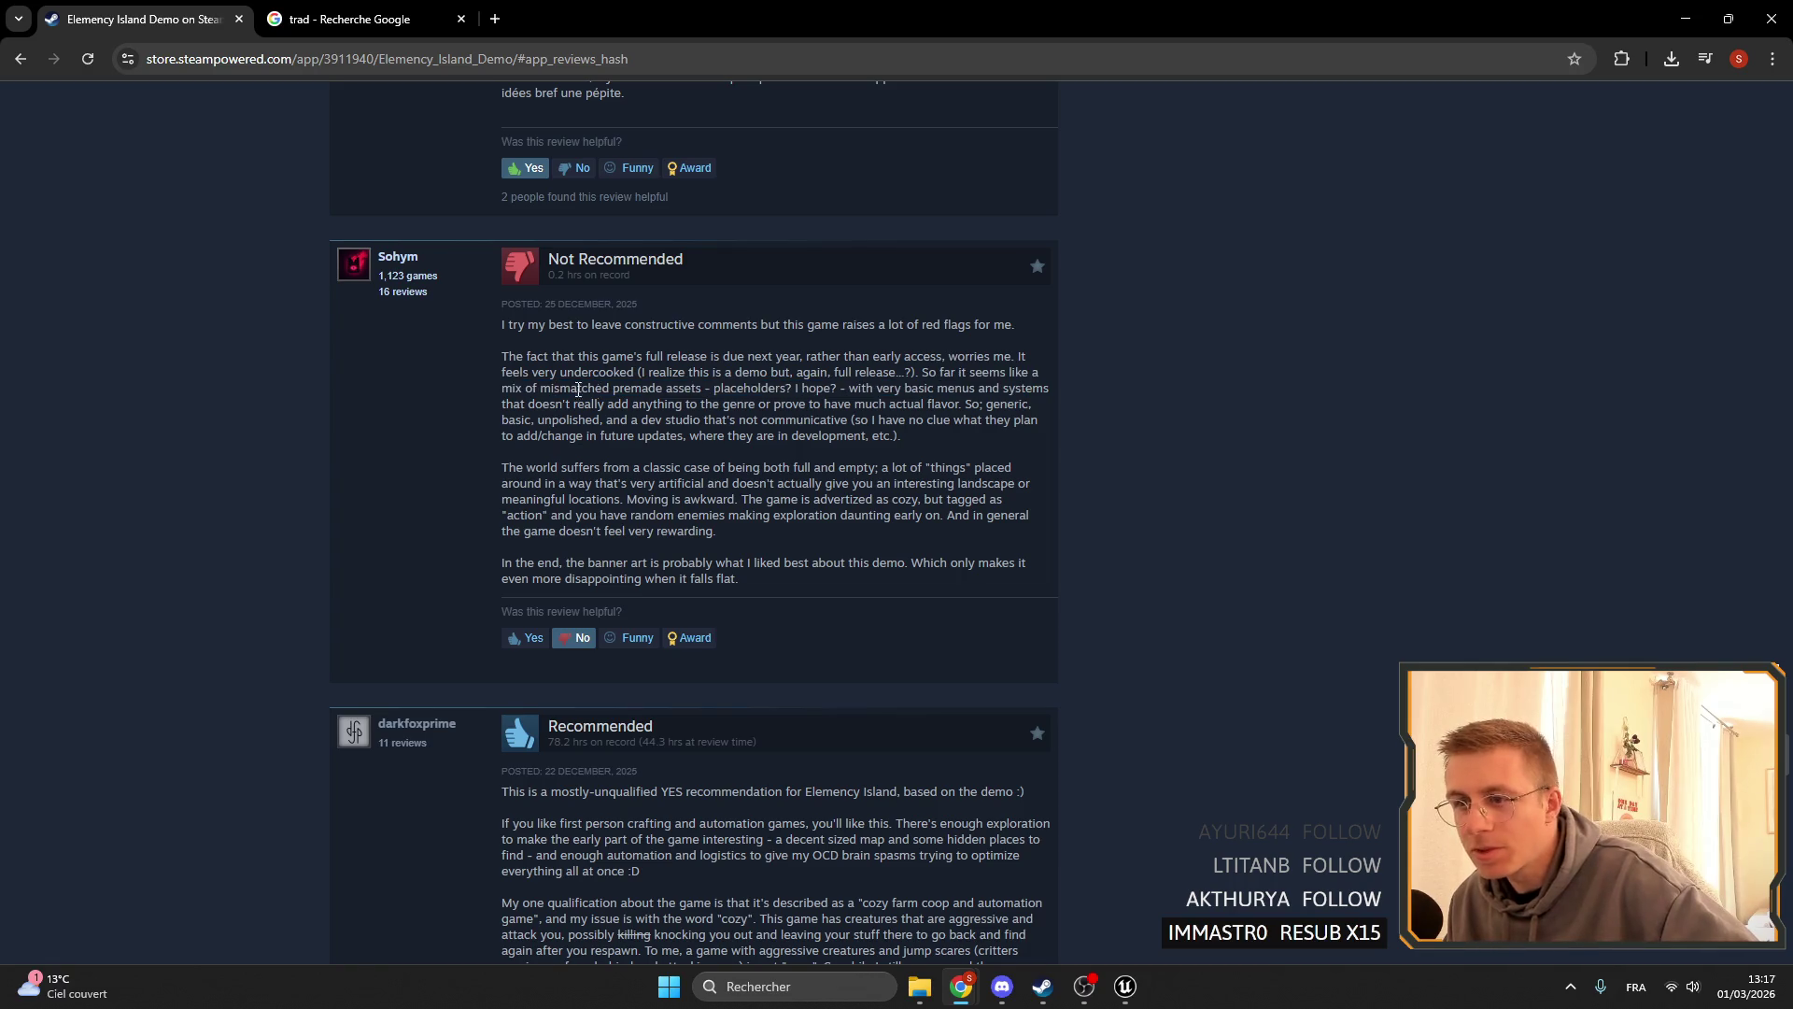
- Highlight the placeholder assets, 'unpolished' and uncommunicative studio phrases while reading
mouse_move(688, 387)
left_mouse_down()
mouse_move(903, 388)
mouse_move(978, 409)
left_mouse_up()
left_click(978, 416)
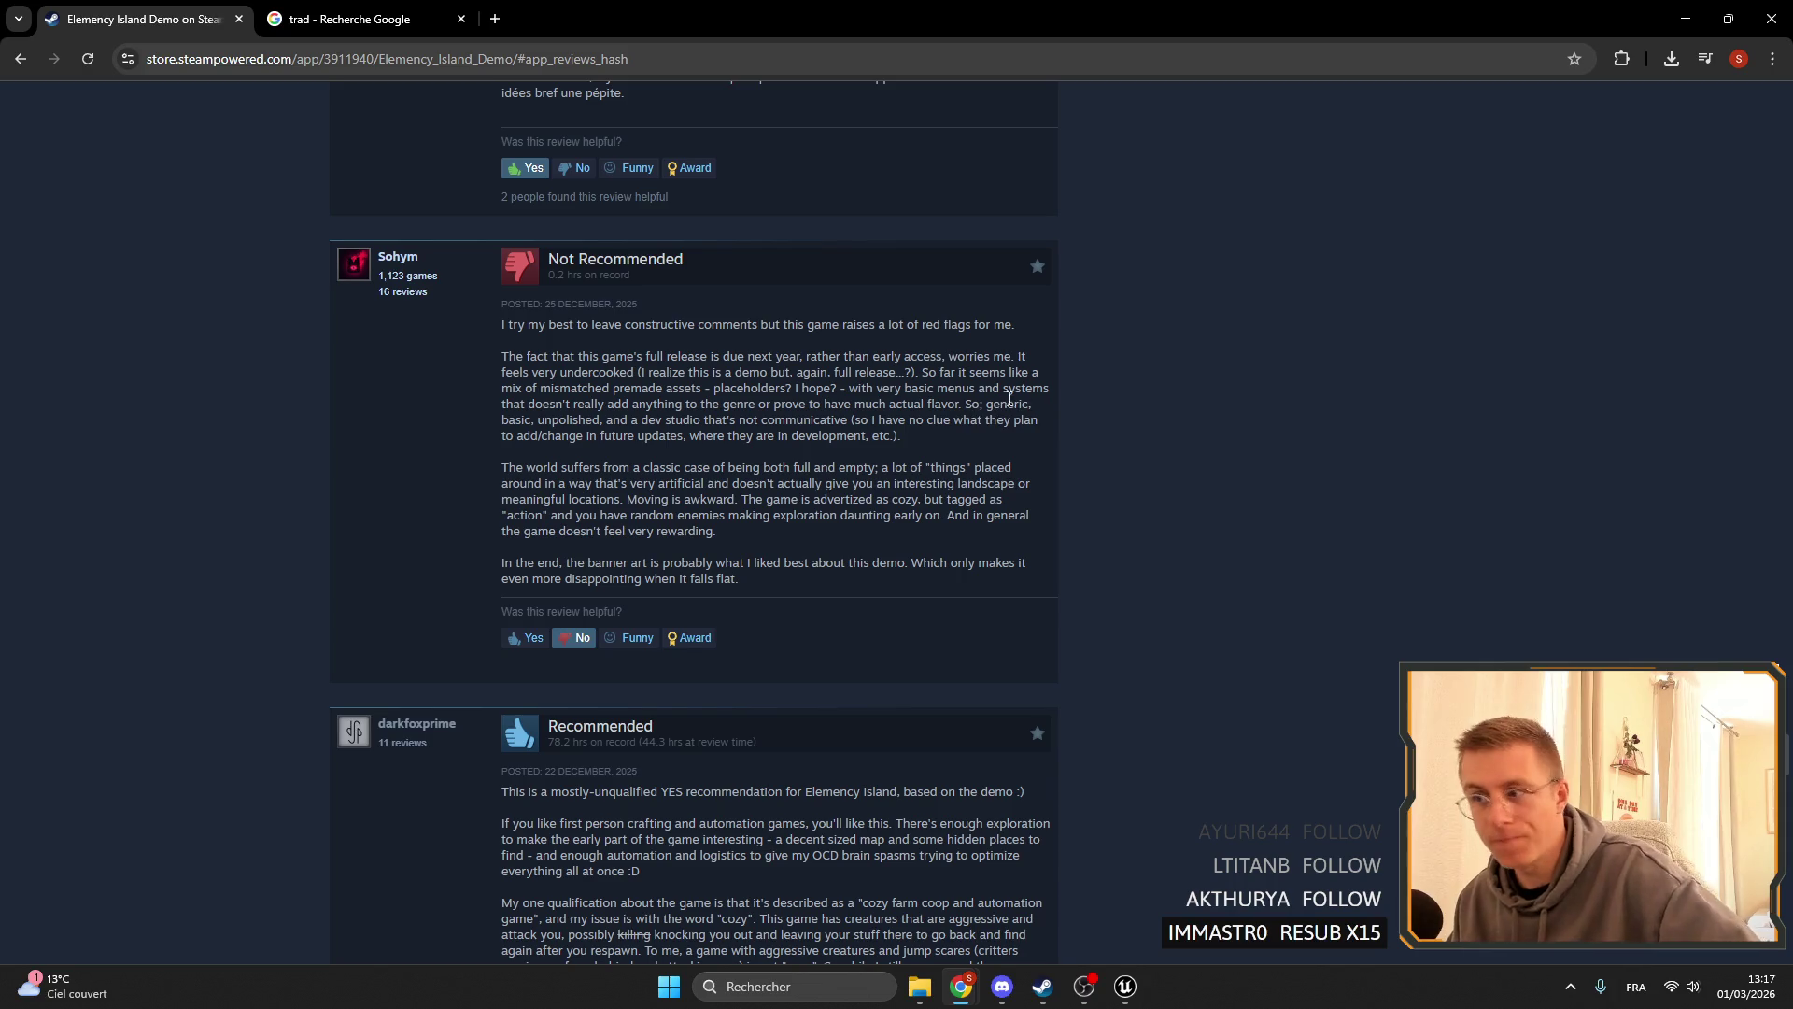
mouse_move(965, 404)
left_mouse_down()
mouse_move(1062, 417)
mouse_move(477, 420)
left_mouse_up()
left_click(525, 419)
double_click(579, 419)
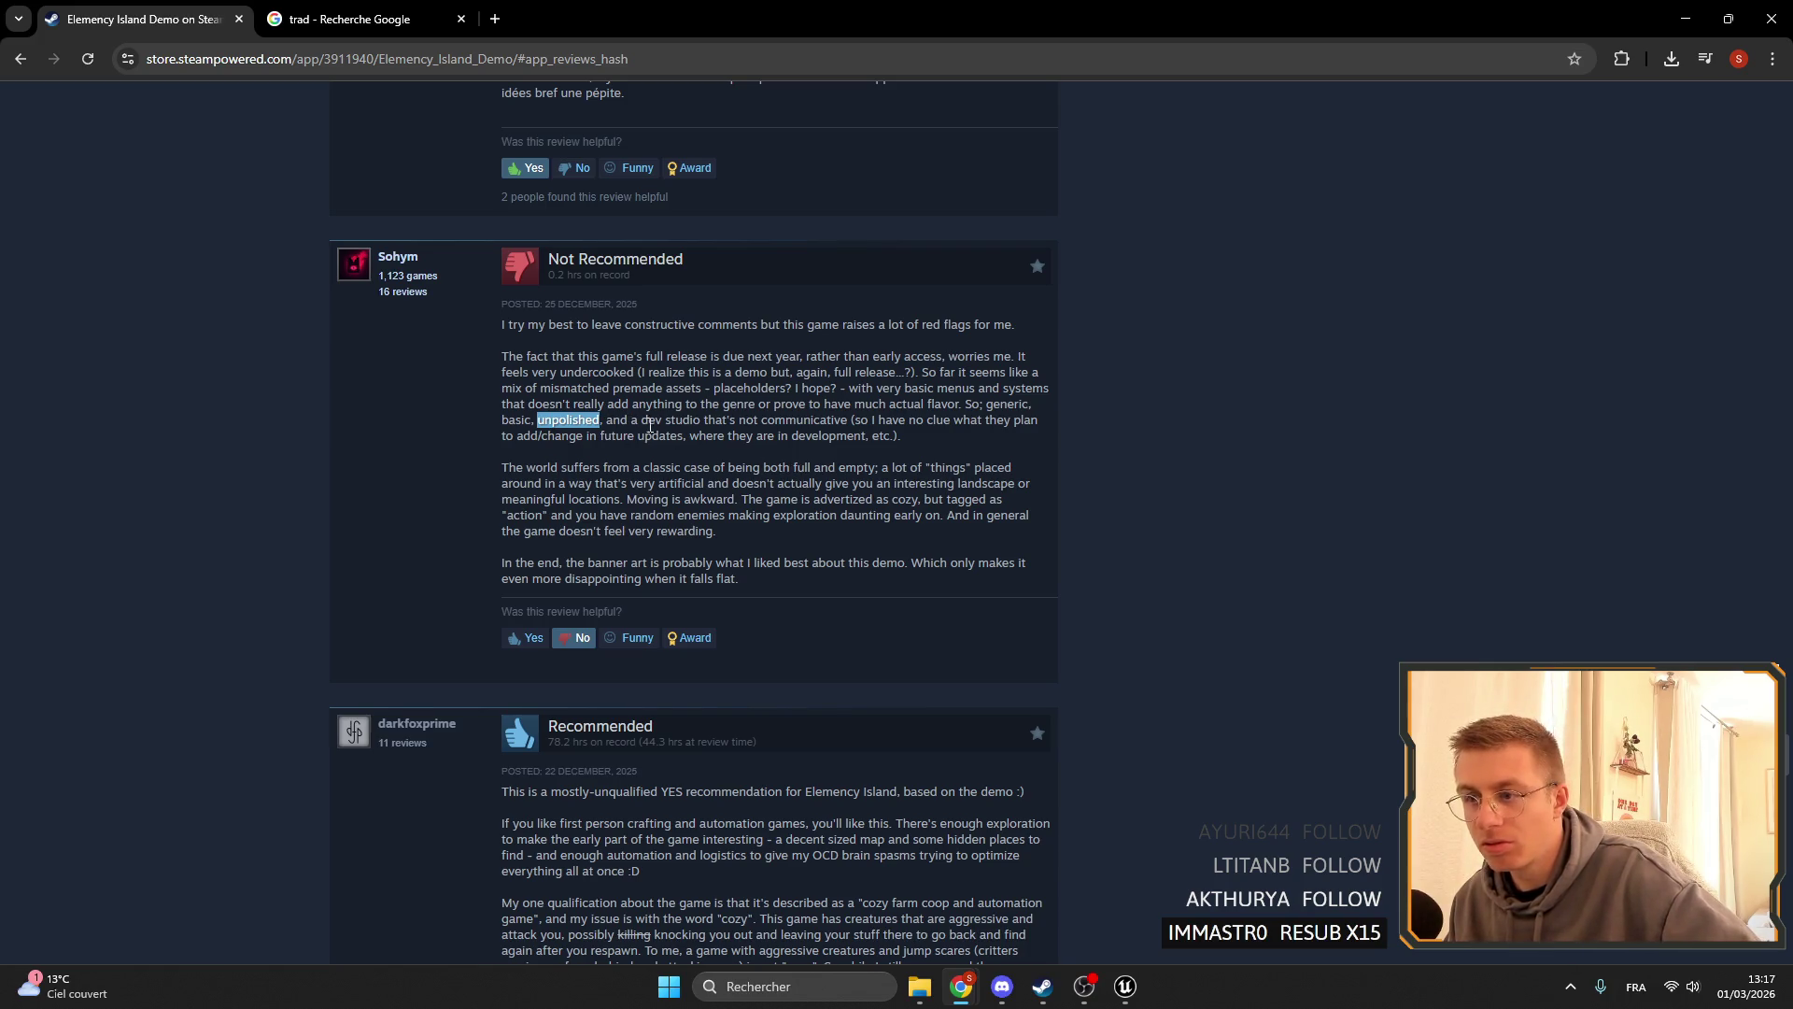
left_click_drag(670, 419, 863, 422)
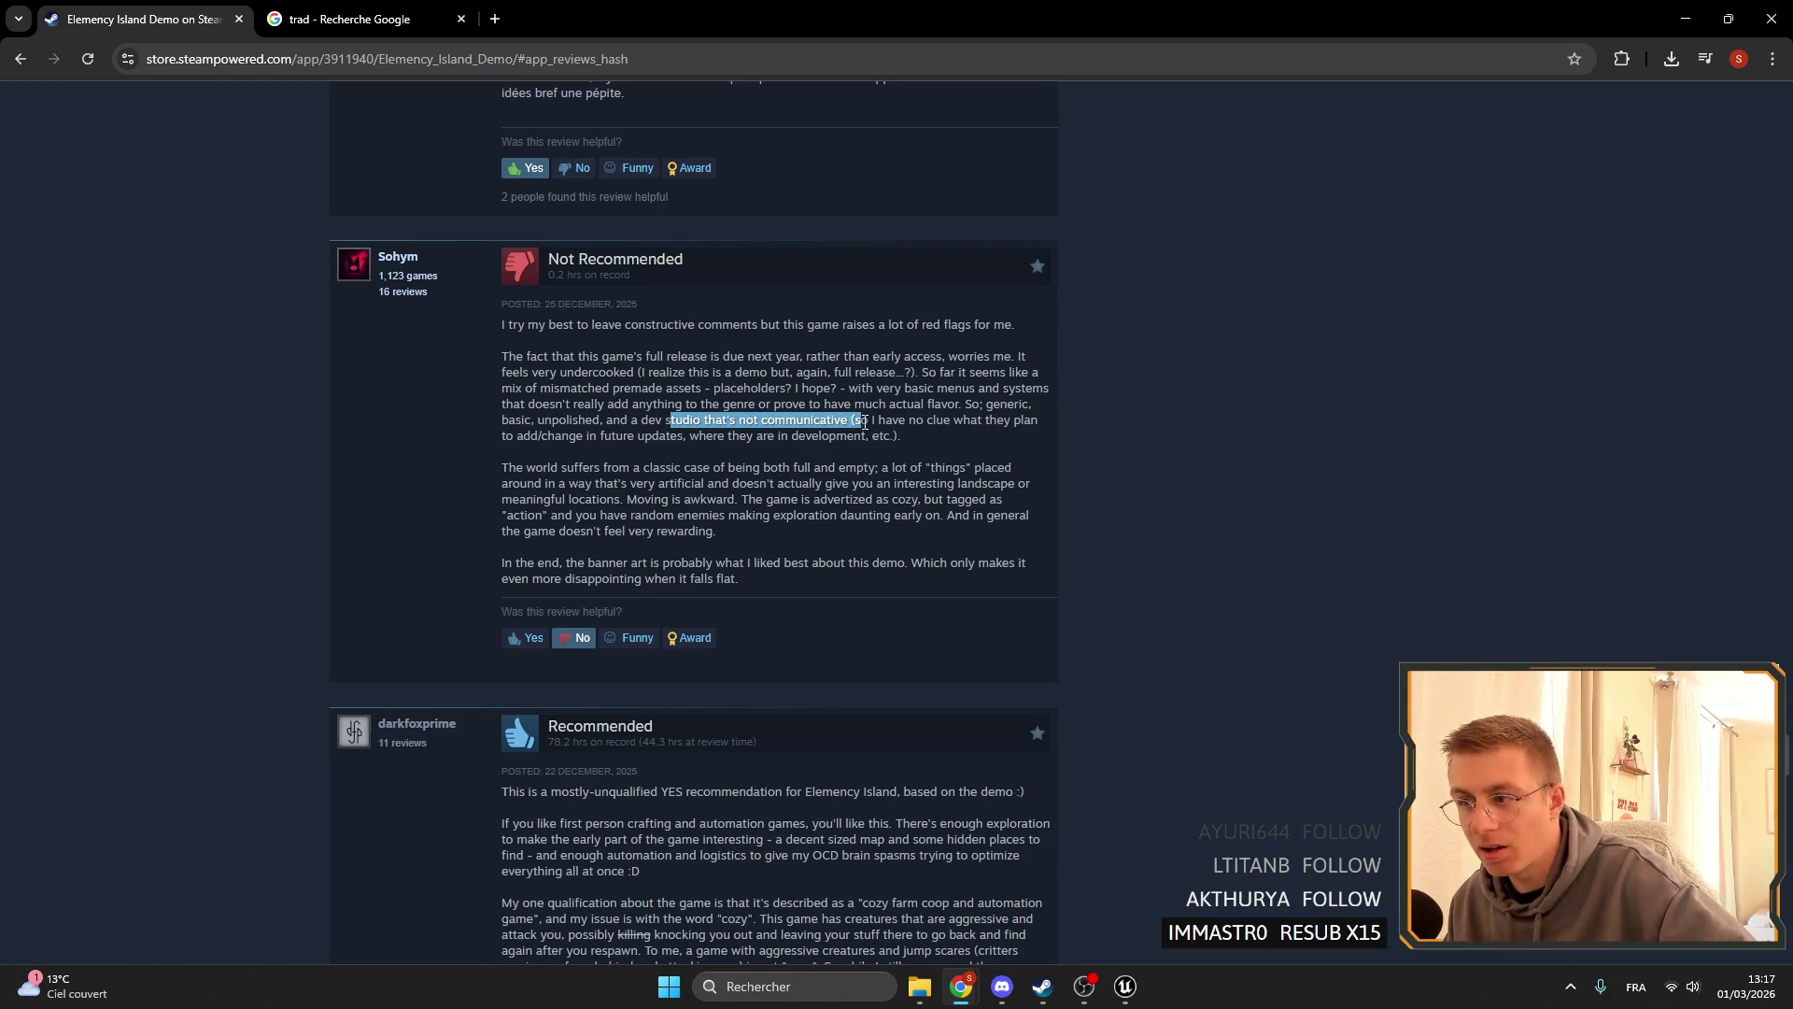
left_click(401, 355)
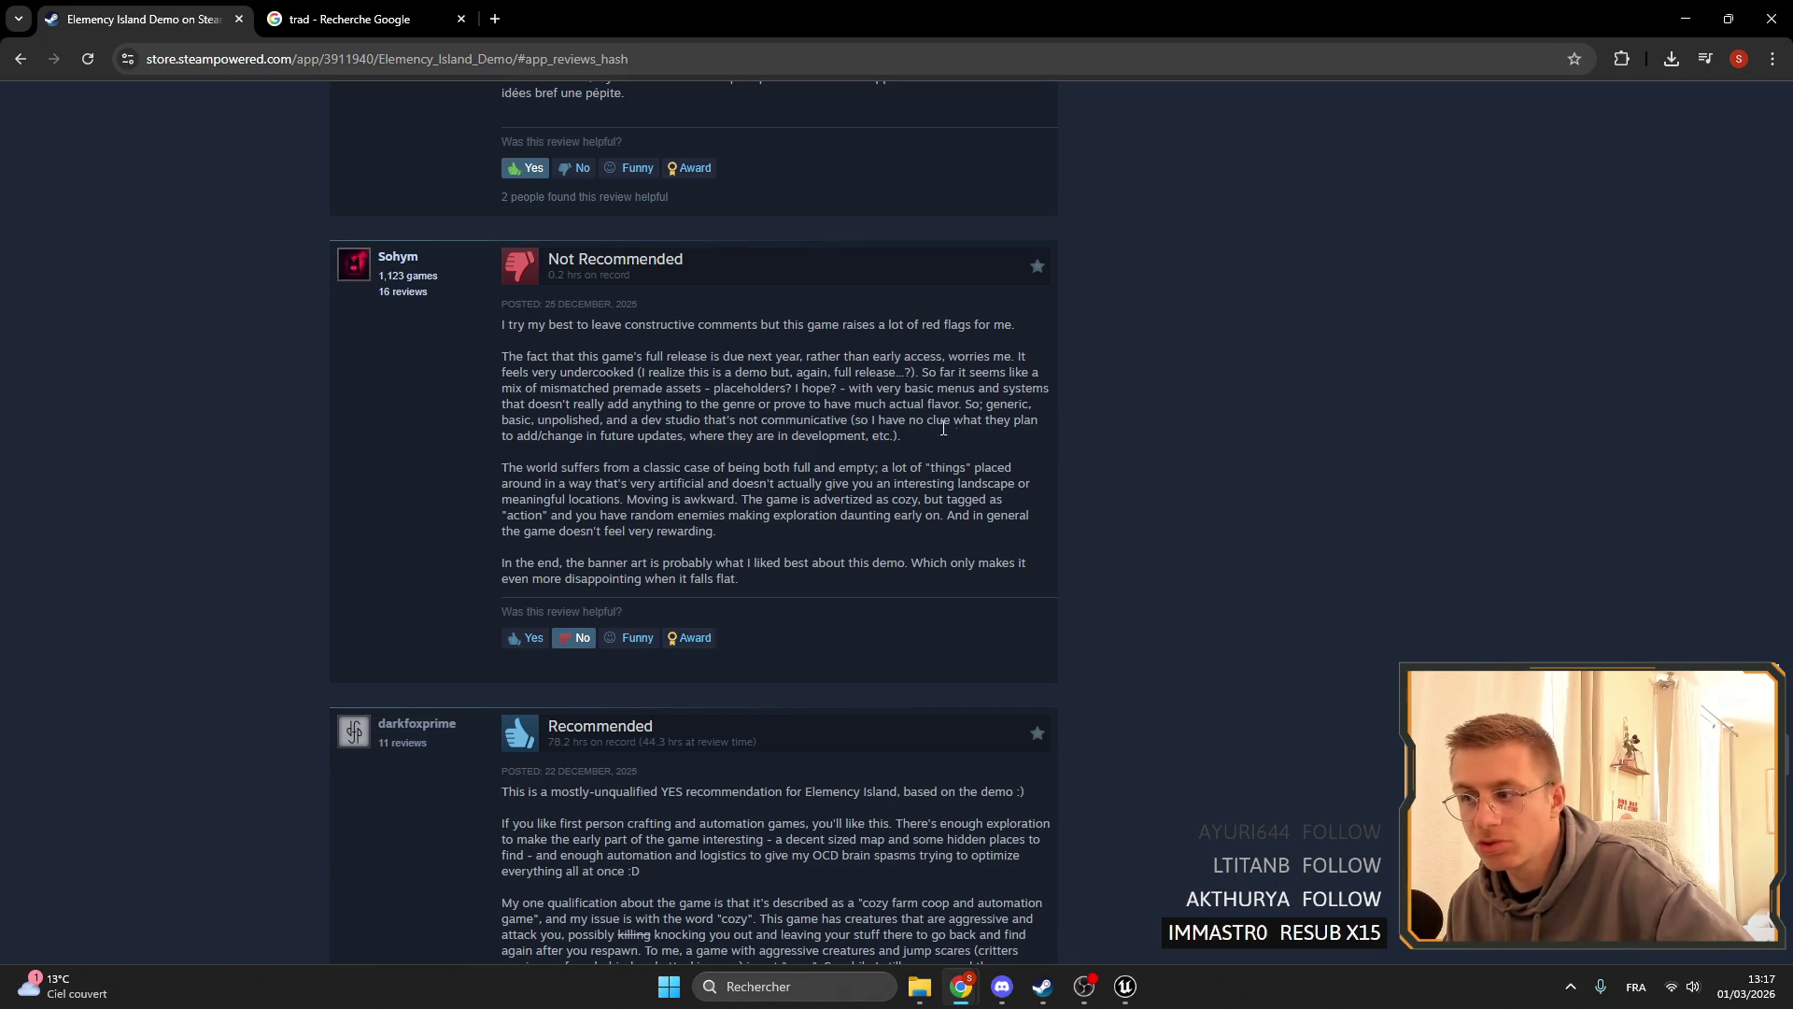
- Jump back to the top of the Elemency Island Demo page and return to Unreal Editor
left_click(1002, 986)
left_click(1010, 998)
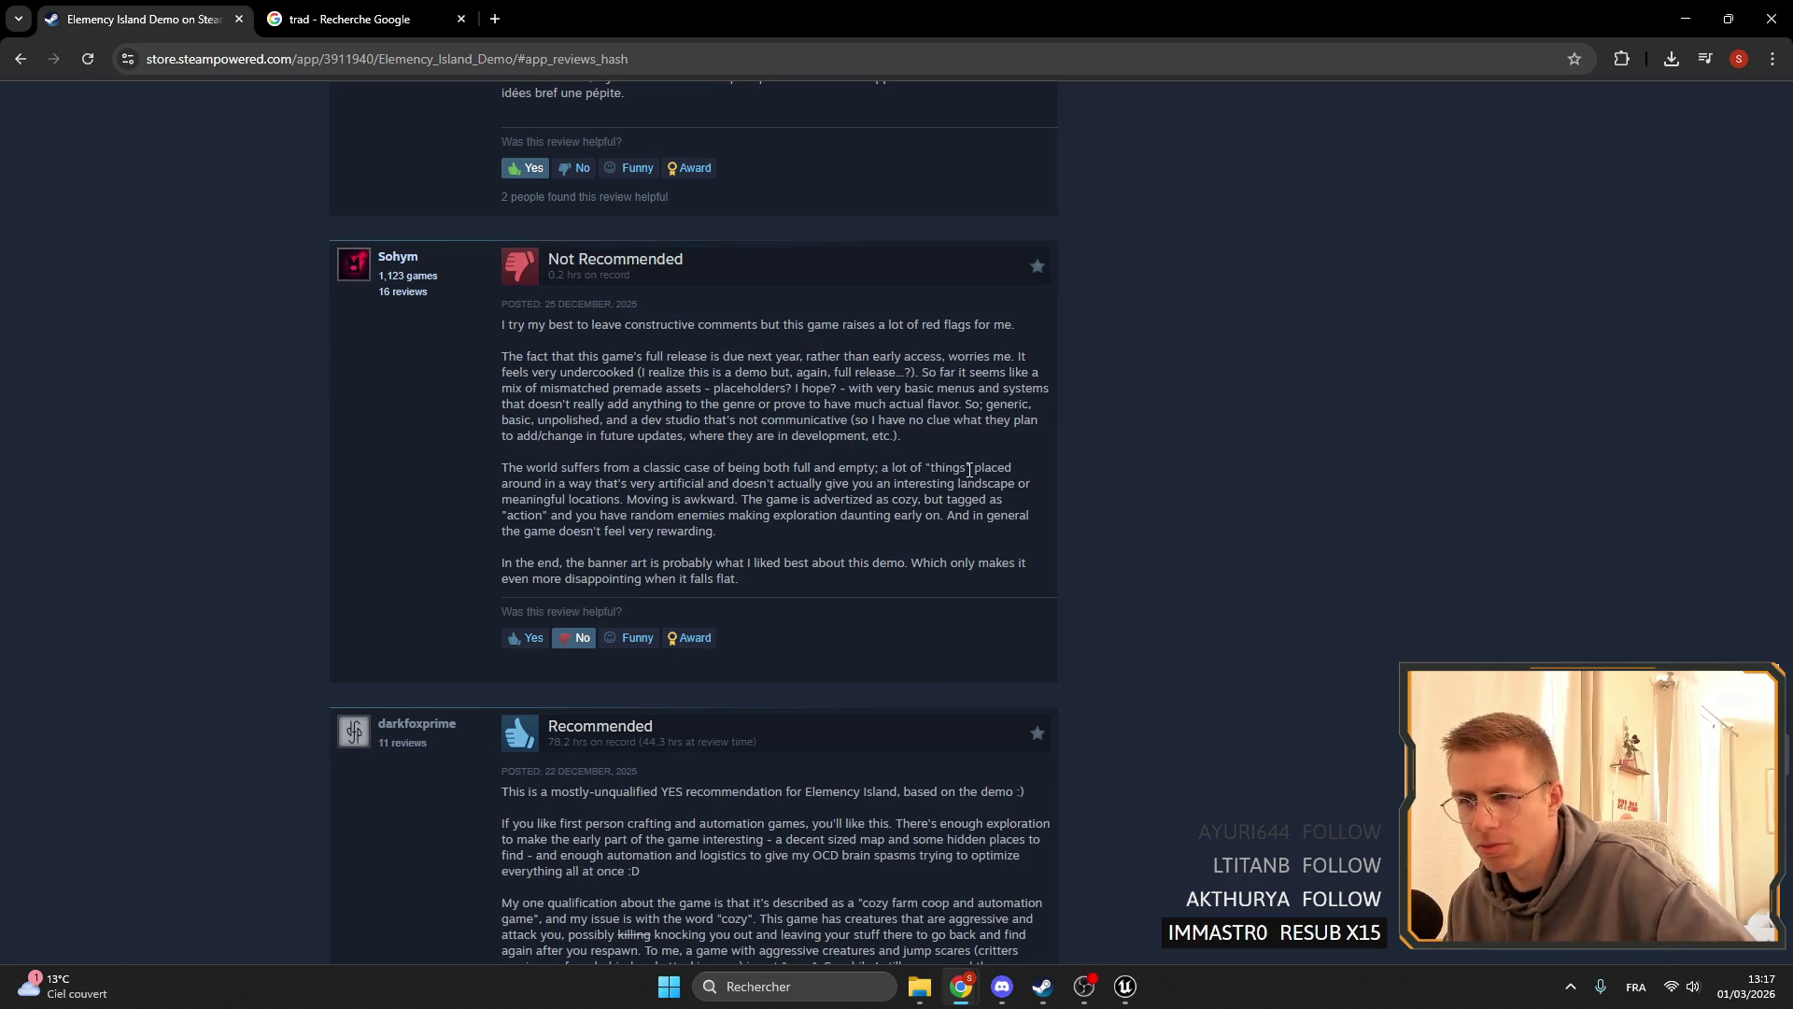
scroll(693, 374, "down", 2)
scroll(747, 345, "up", 7)
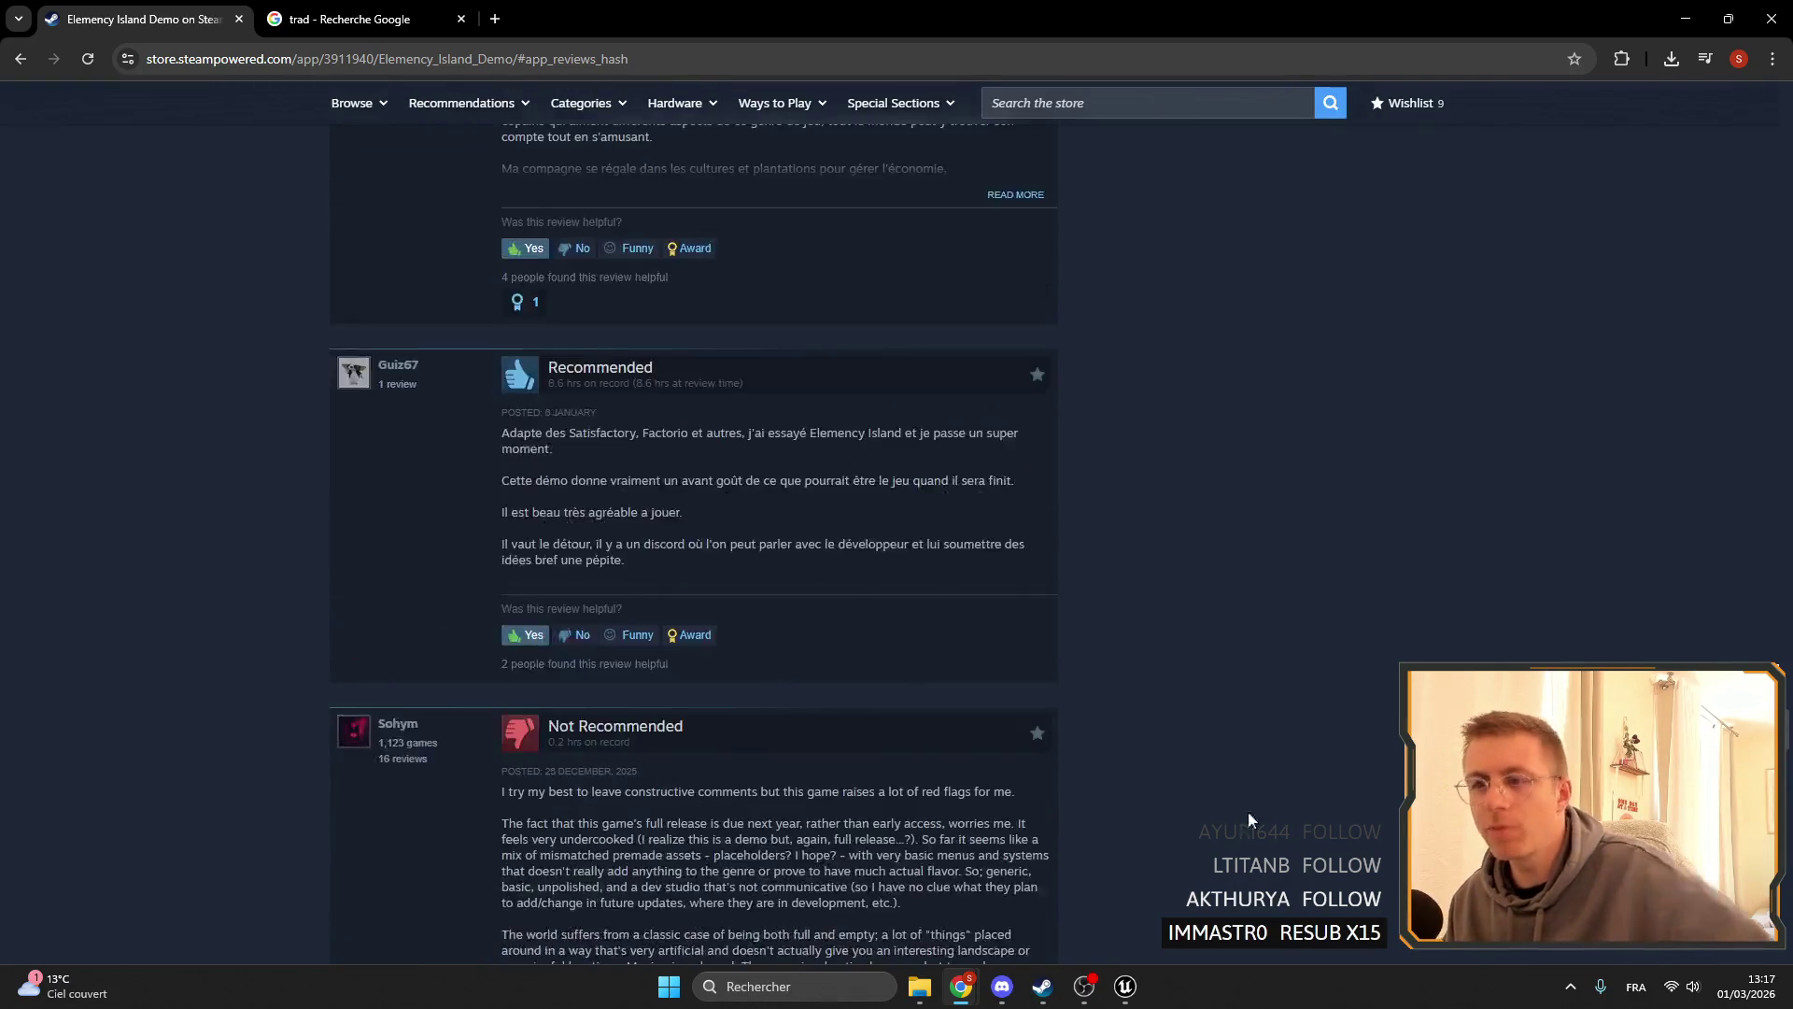
scroll(1050, 689, "down", 12)
scroll(1052, 654, "down", 20)
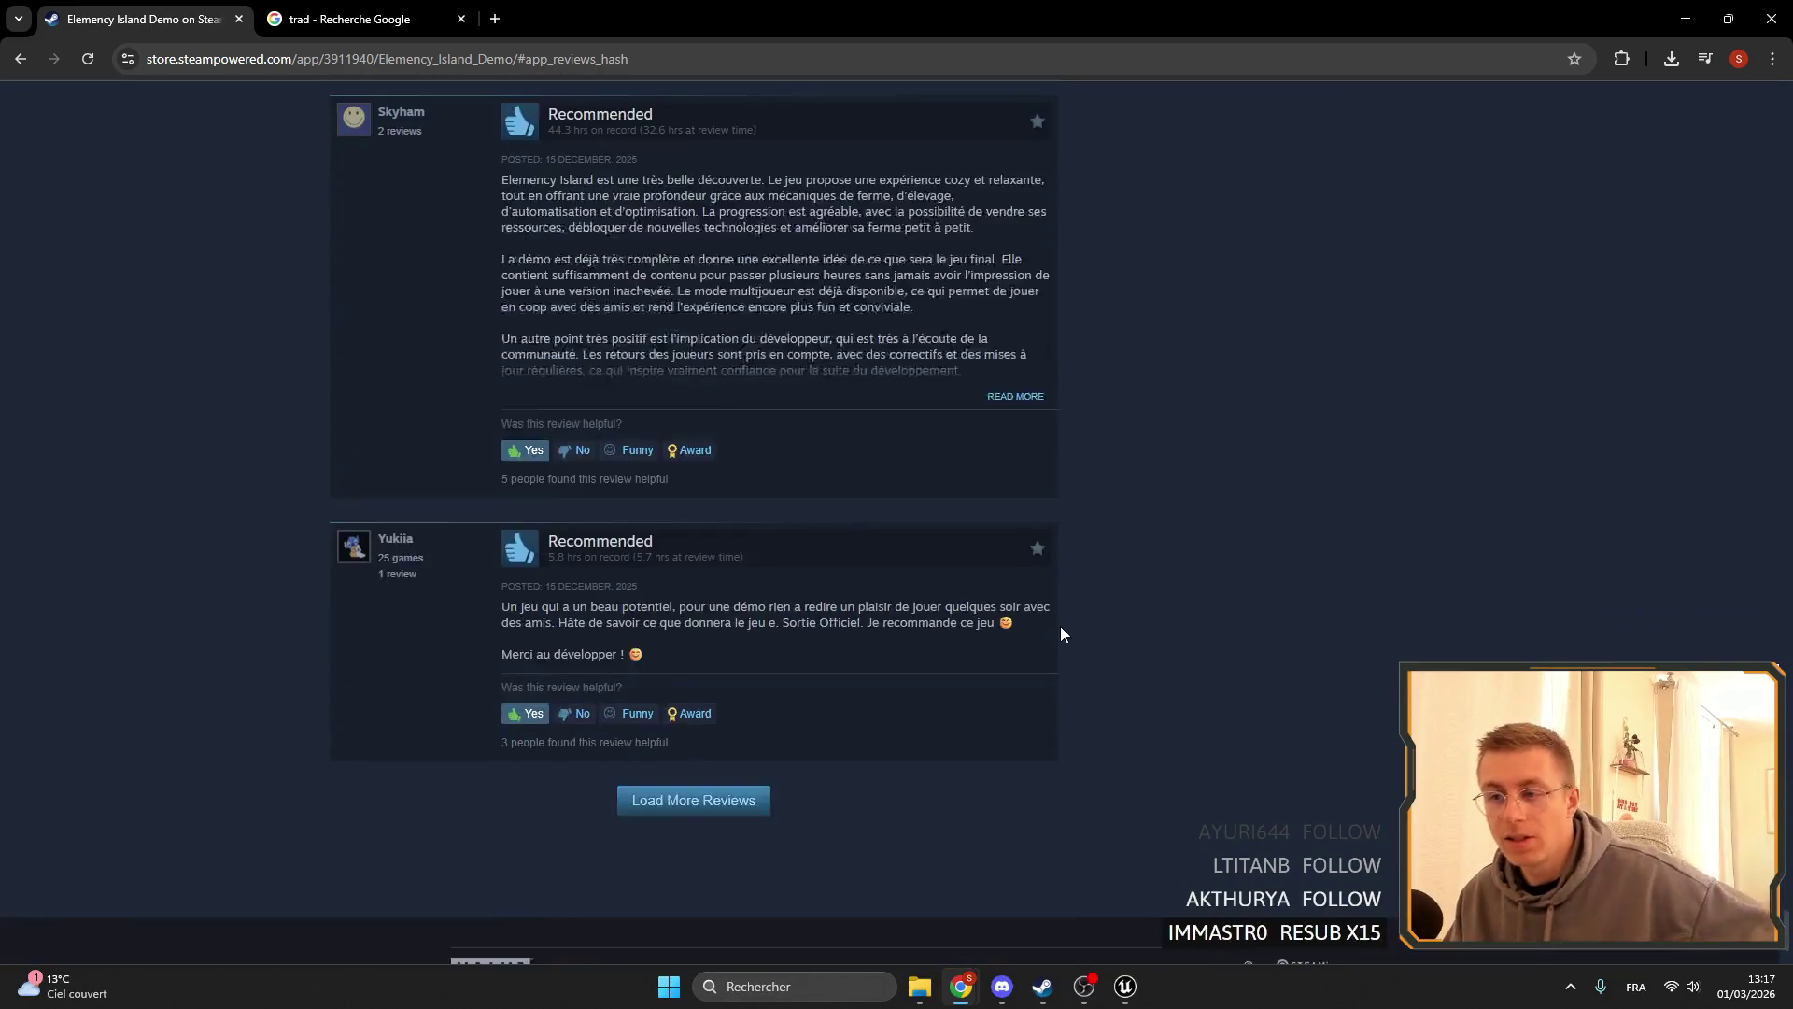
key("Home")
scroll(225, 383, "down", 3)
scroll(225, 383, "up", 3)
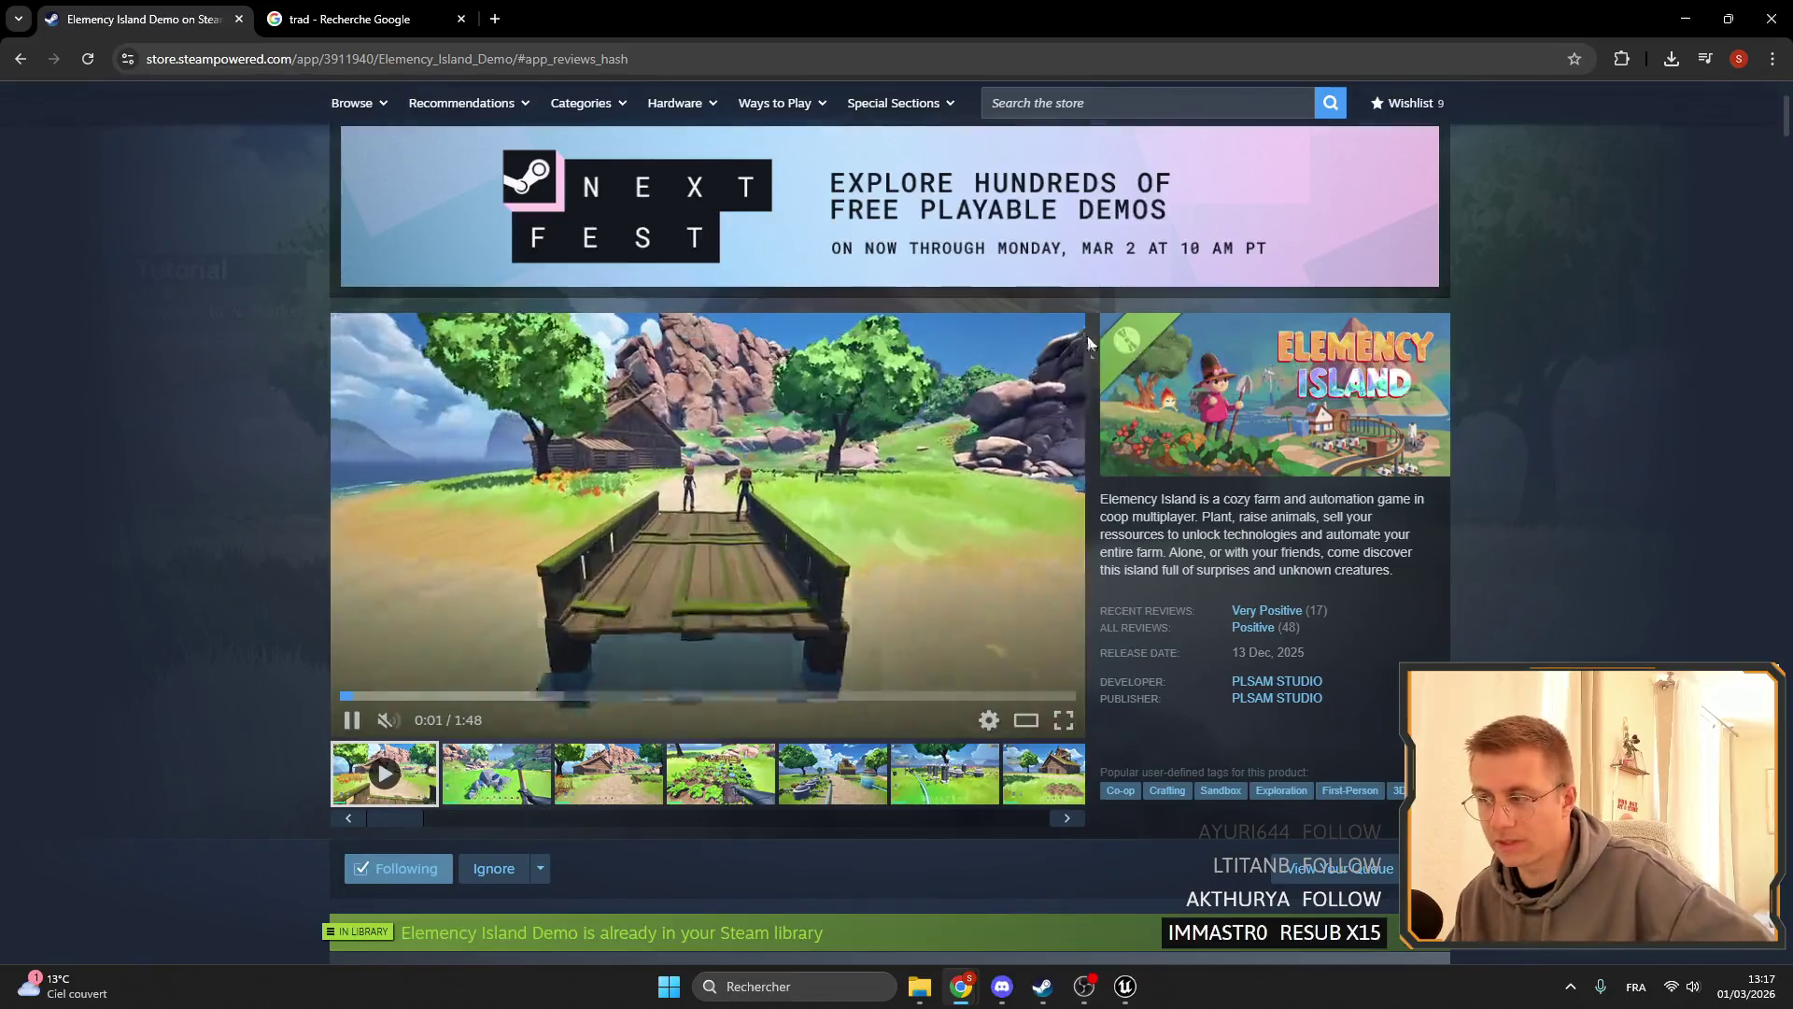
key("alt+Tab")
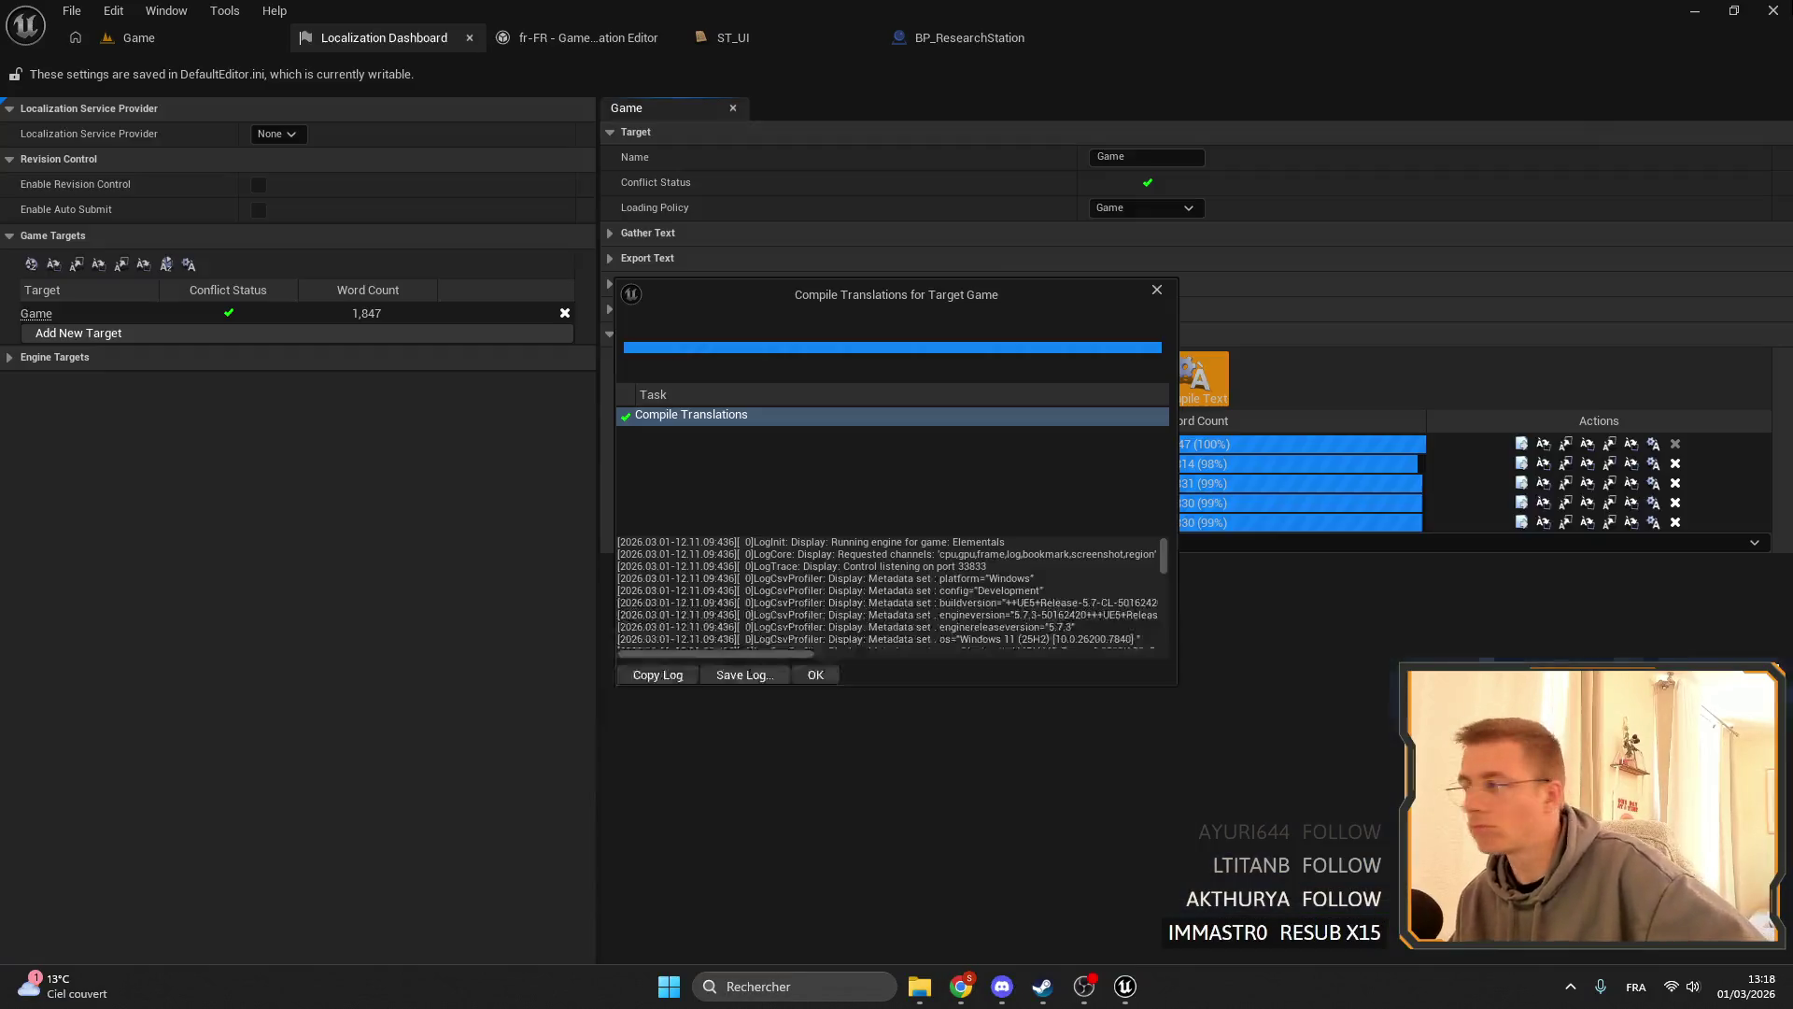
- Close the compile report and search the French (France) translations for 'un'
left_click(816, 677)
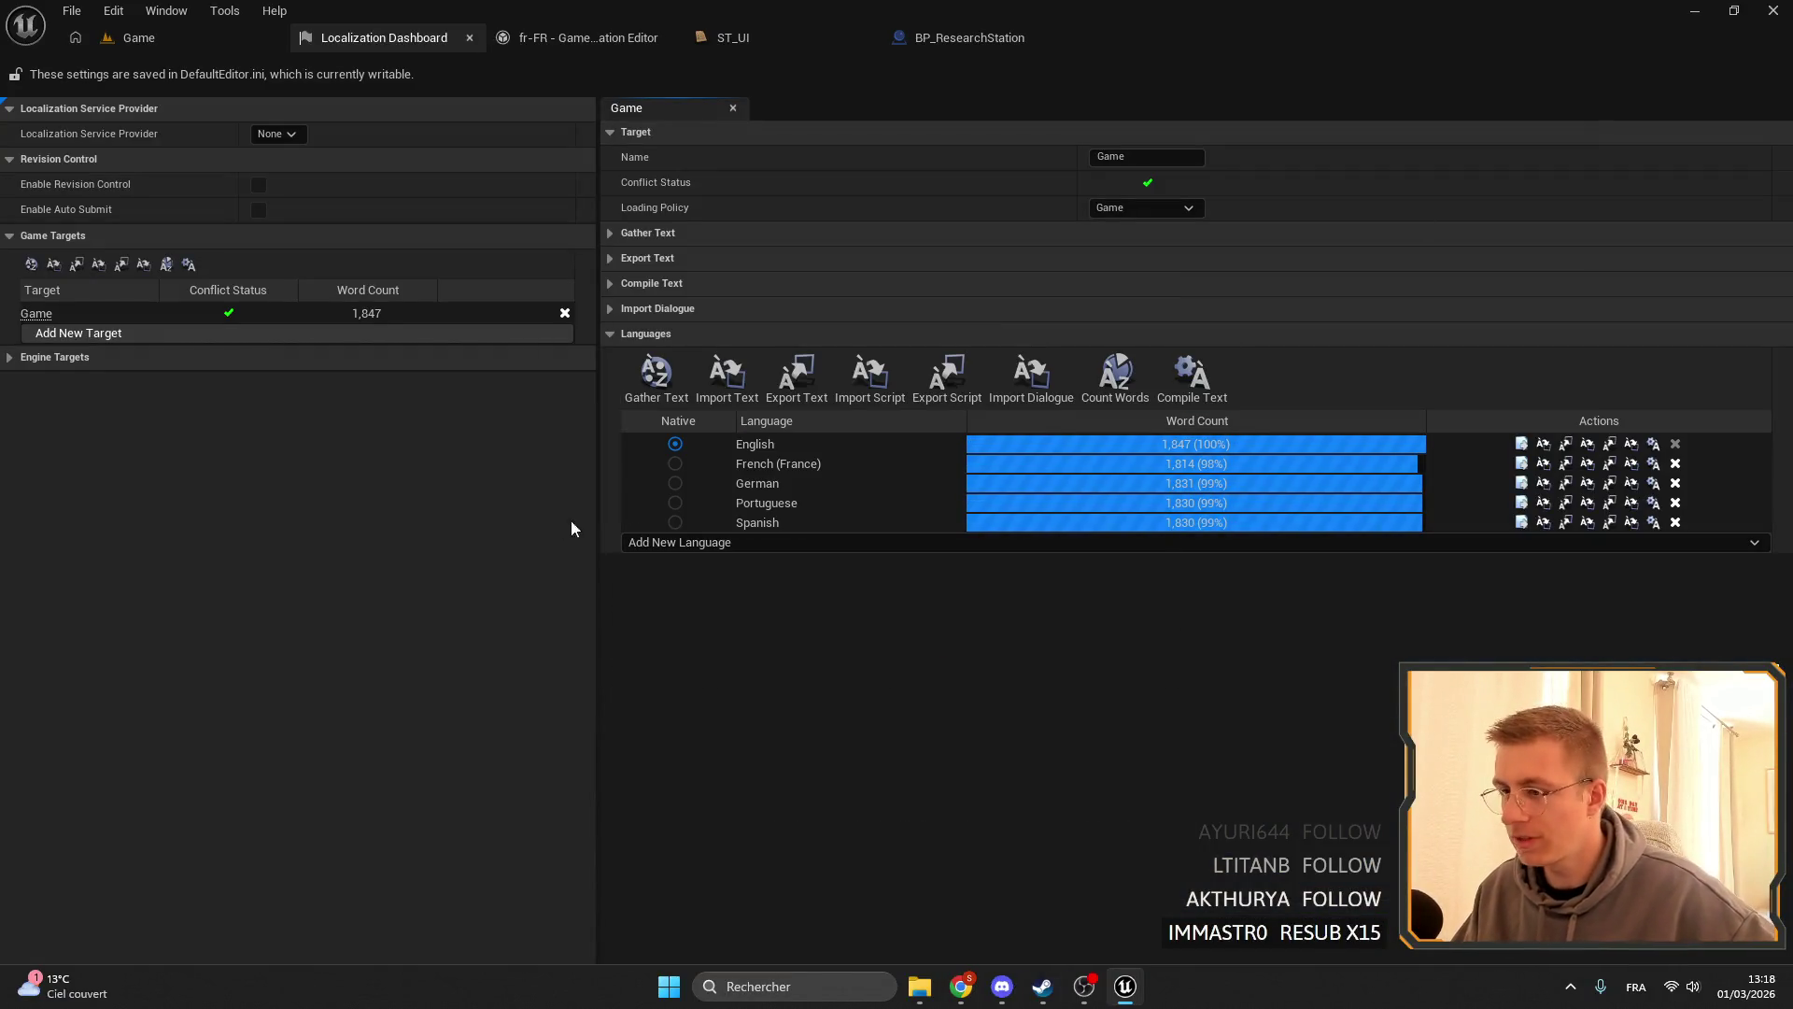
left_click(1523, 470)
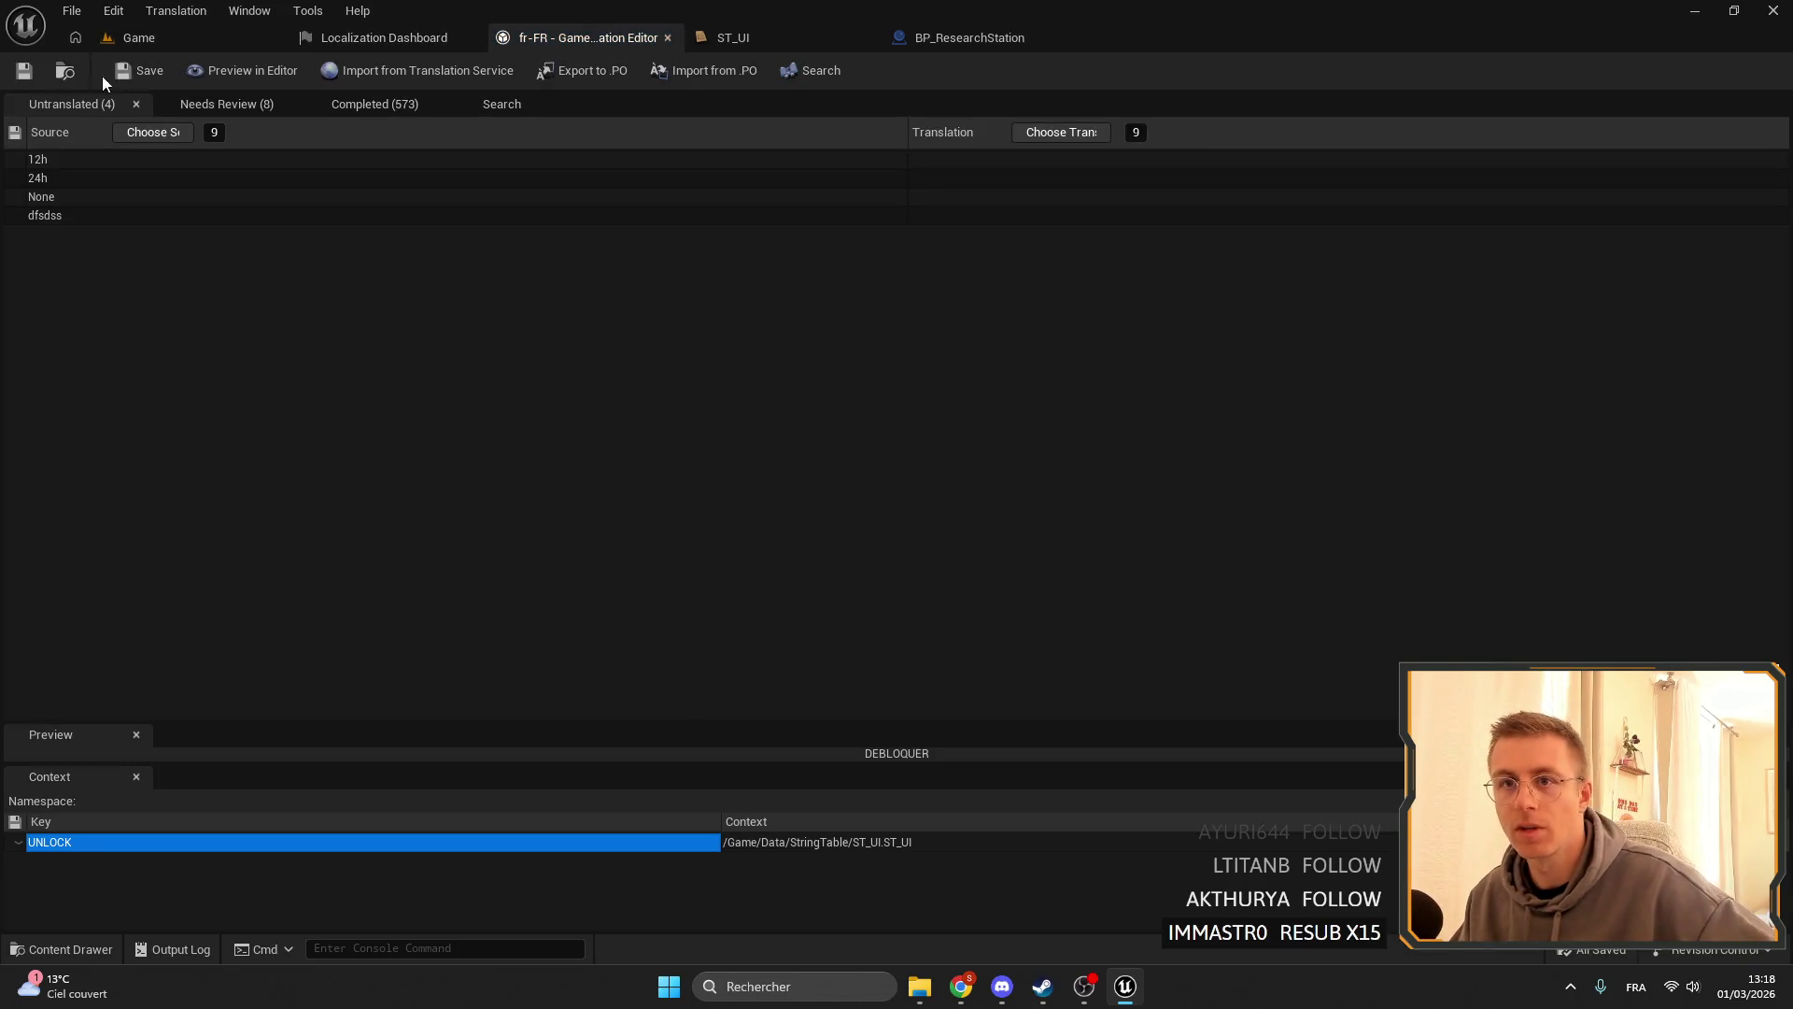
left_click(224, 104)
left_click(576, 110)
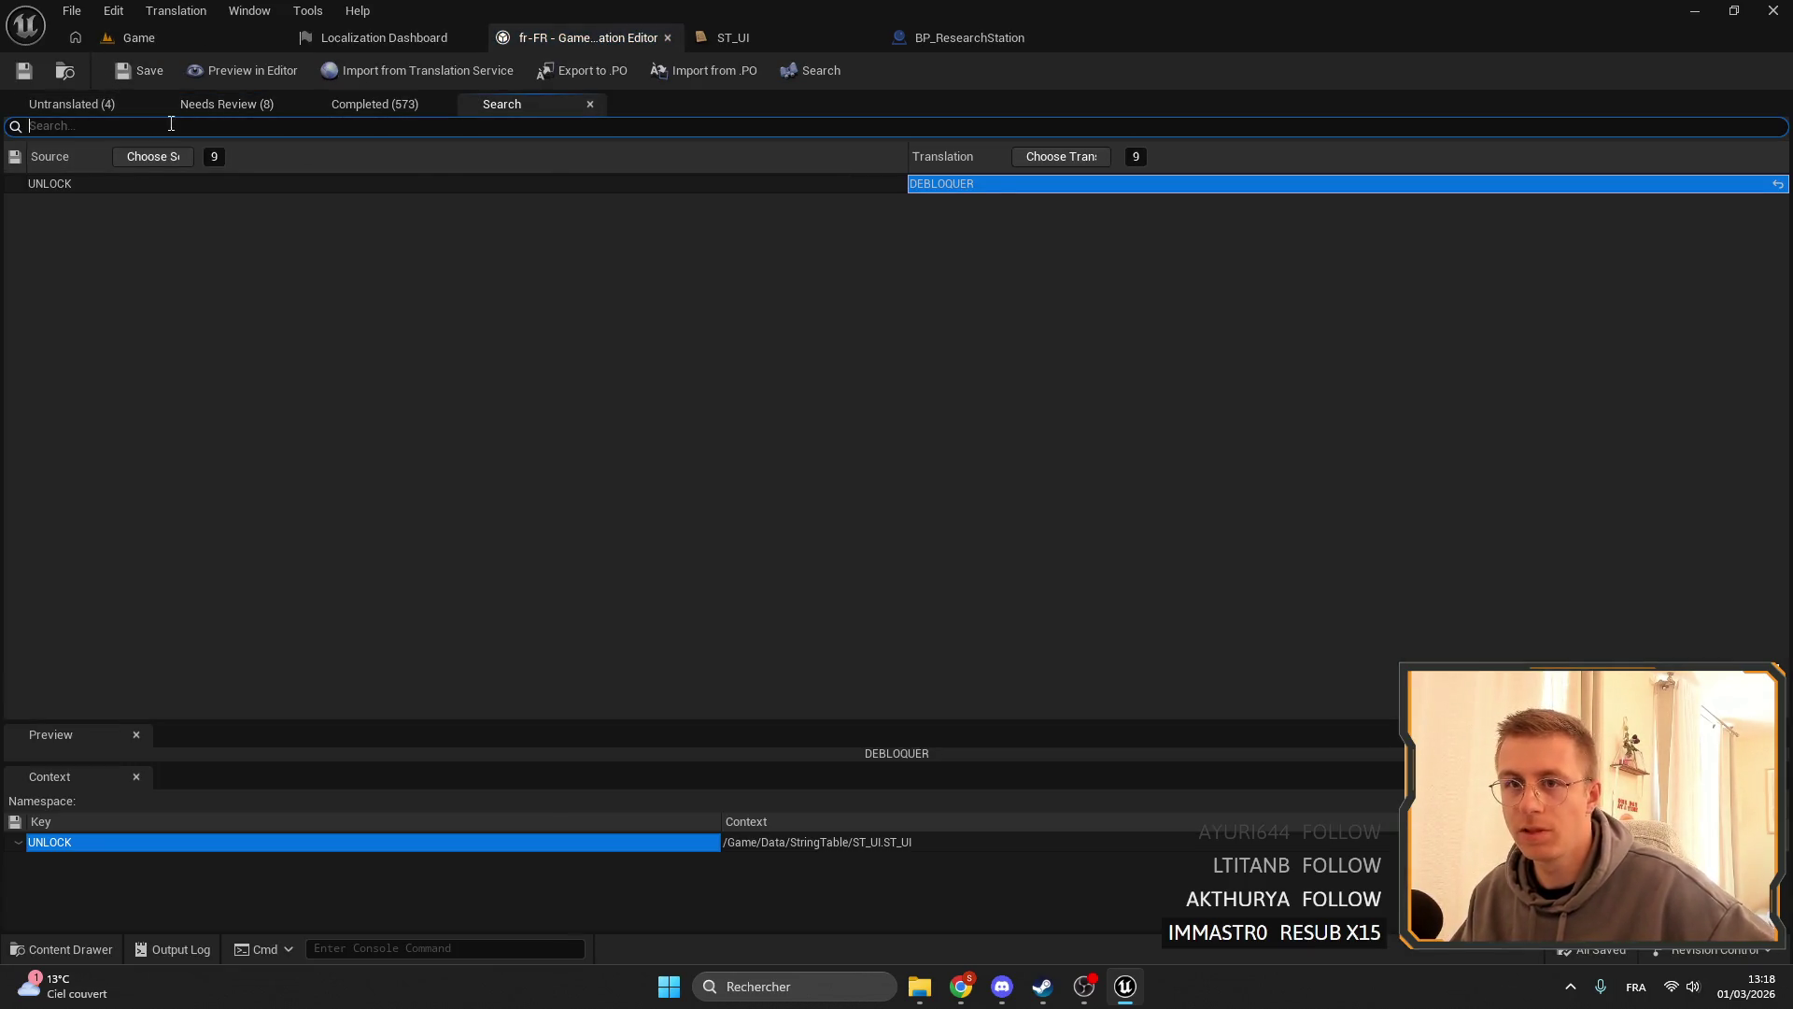
type("unlock")
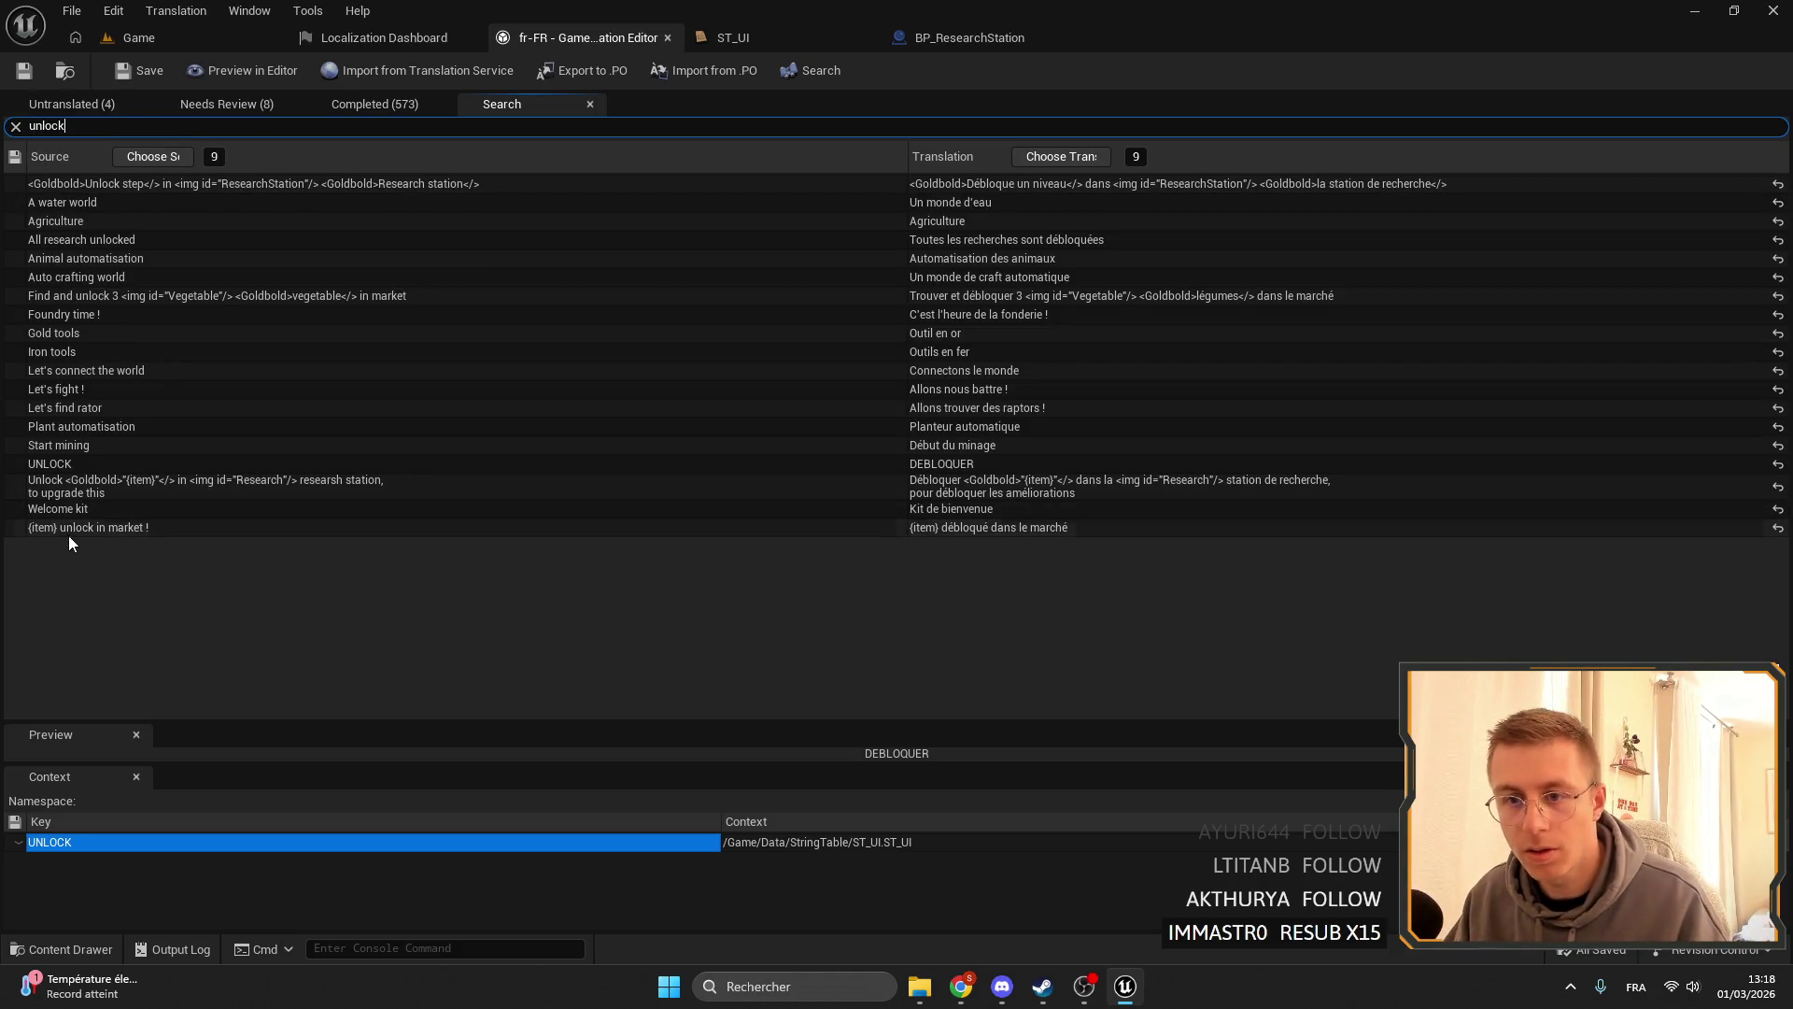
- Inspect '{item} unlock in market !' and open BP_ResearchStation's Format Text localization options
left_click(69, 529)
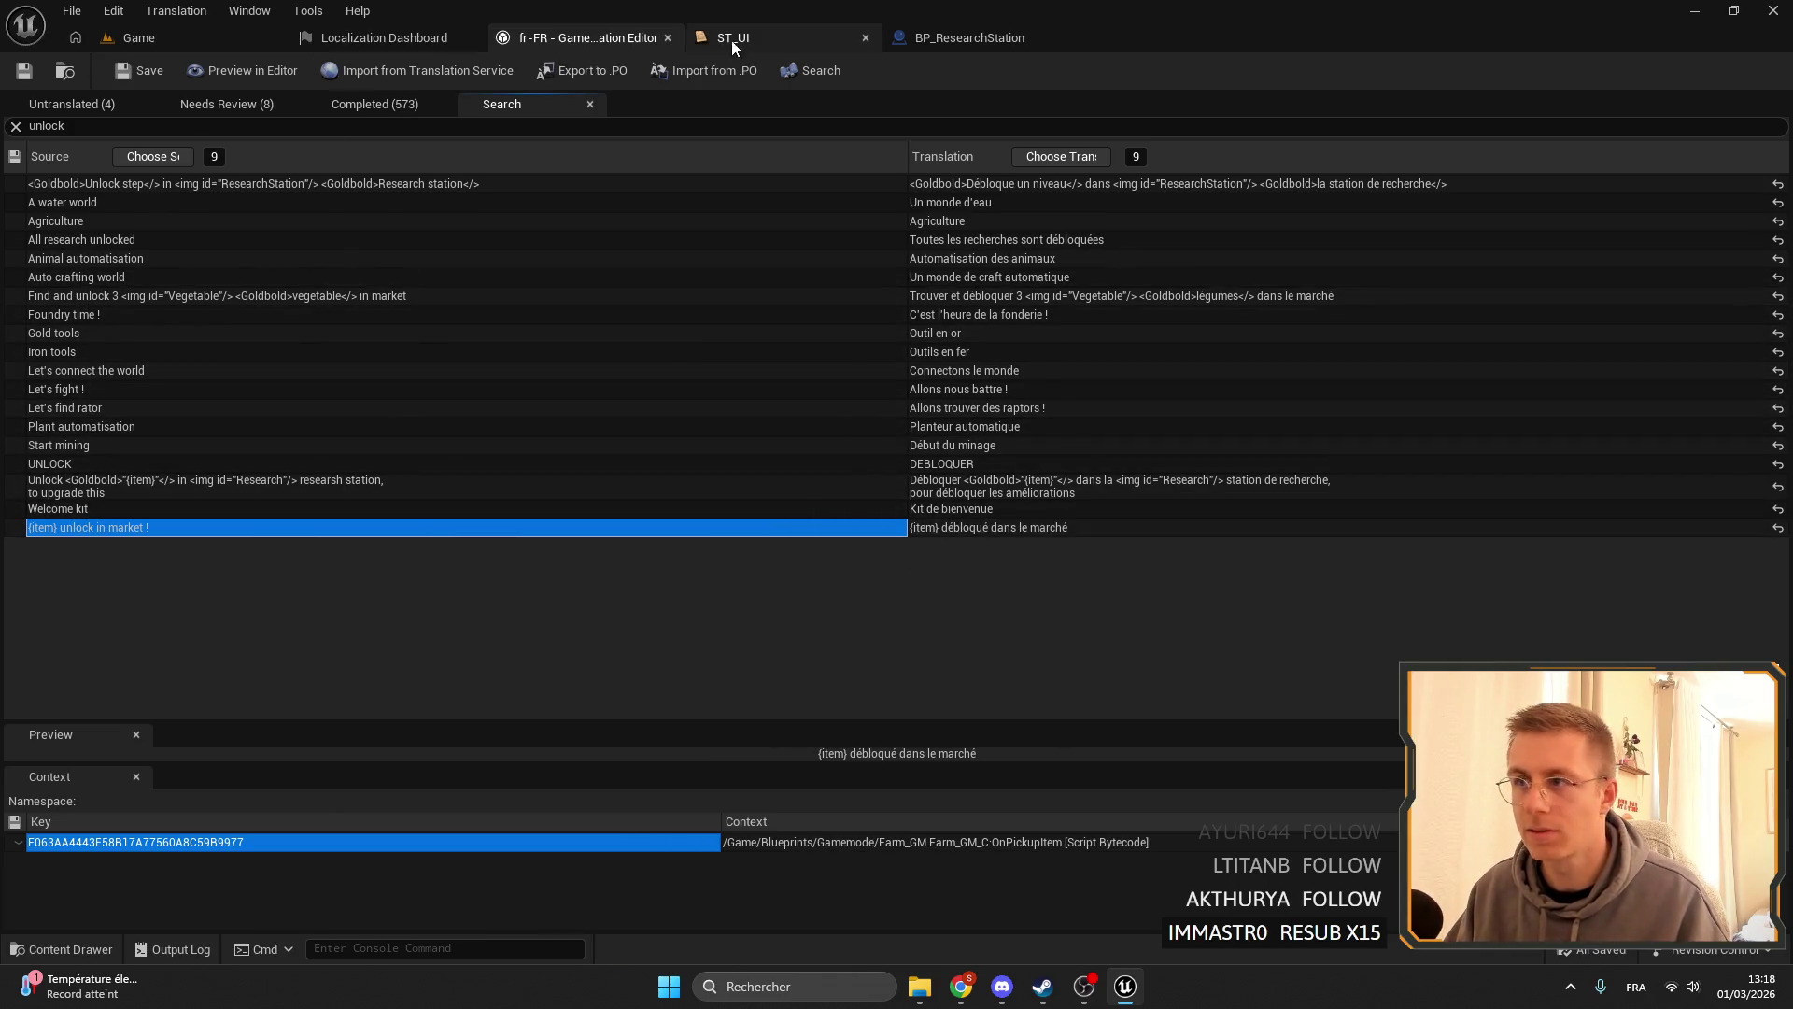
left_click(969, 37)
left_click(949, 392)
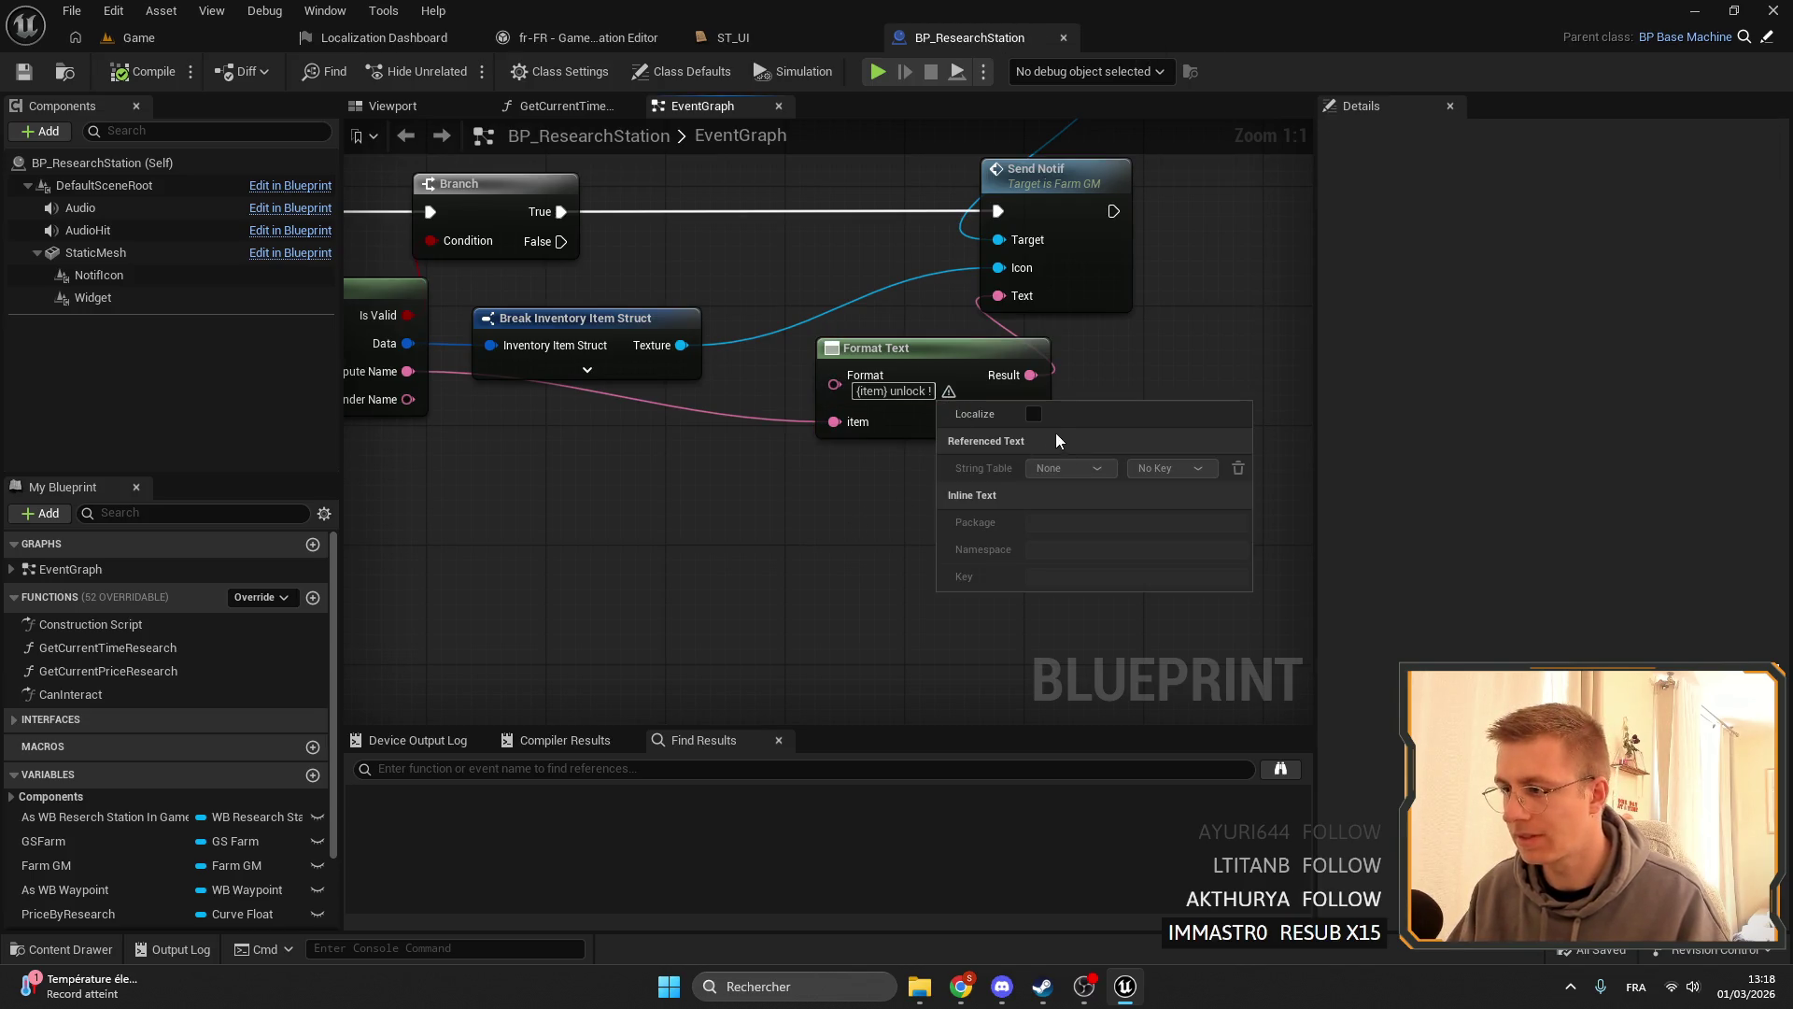
- Save BP_ResearchStation and rerun Gather Text, bringing the Game target to 1,849 English words
key("Escape")
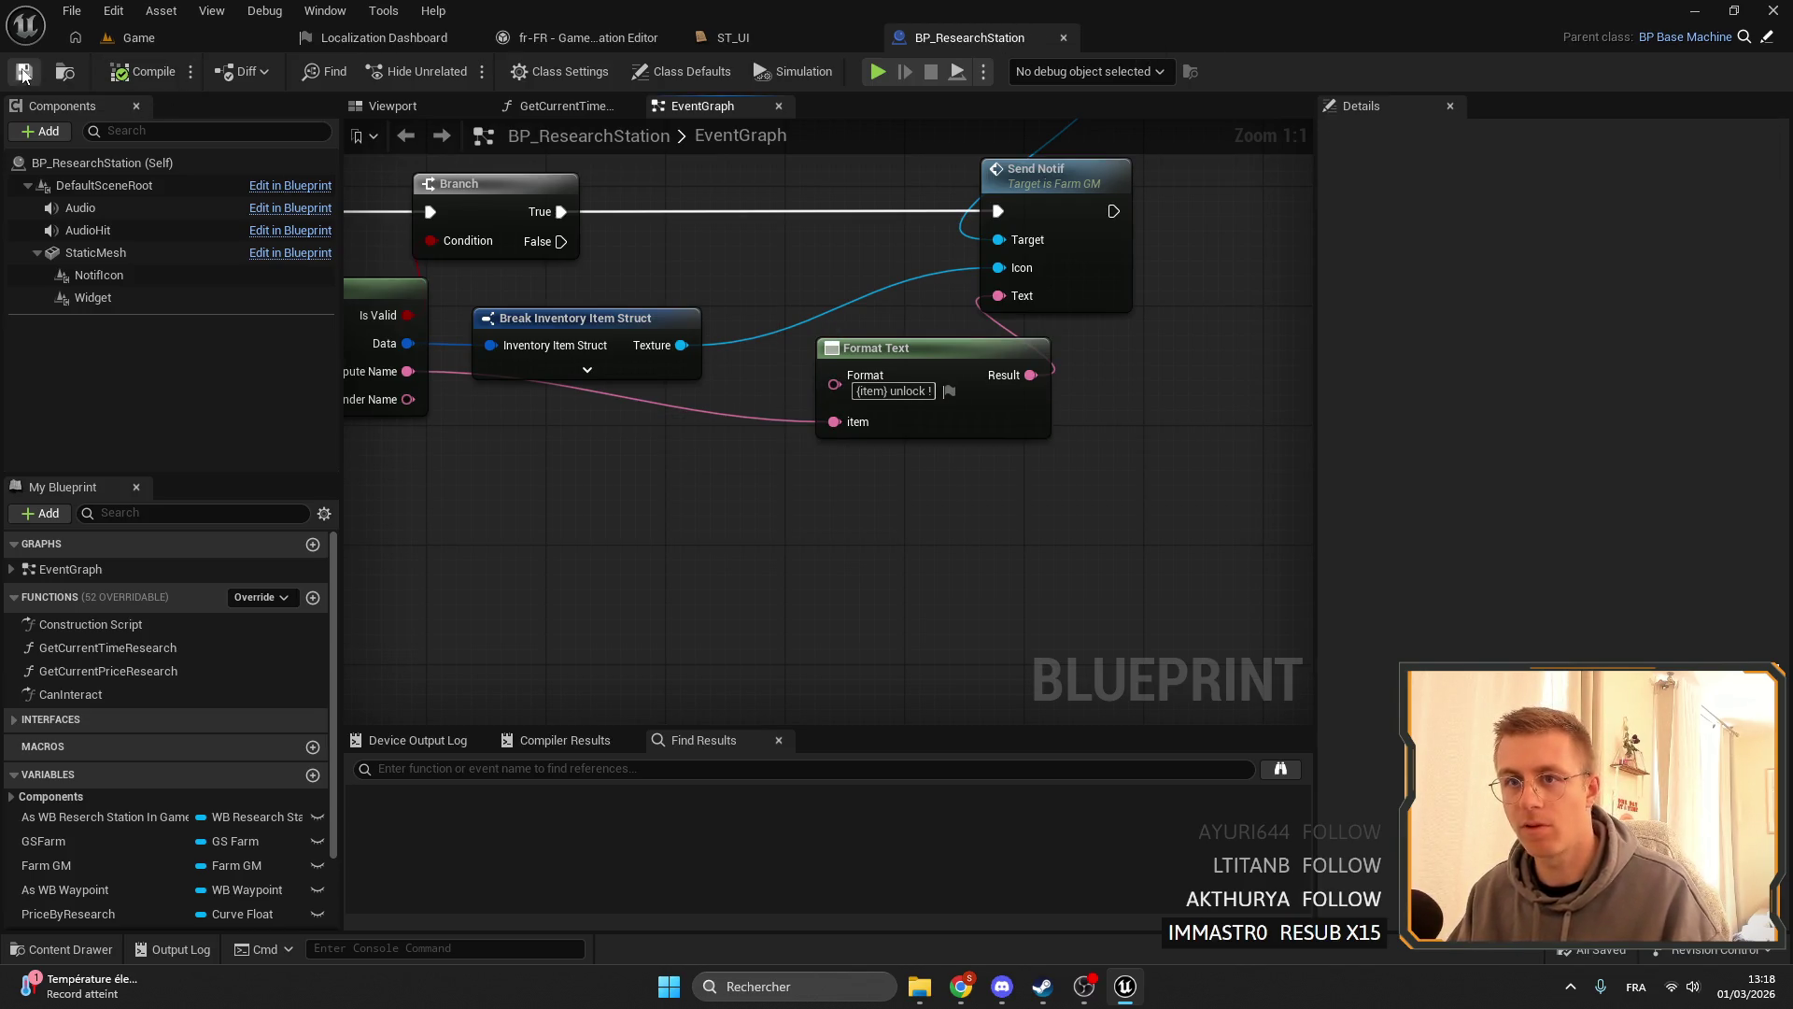
left_click(22, 72)
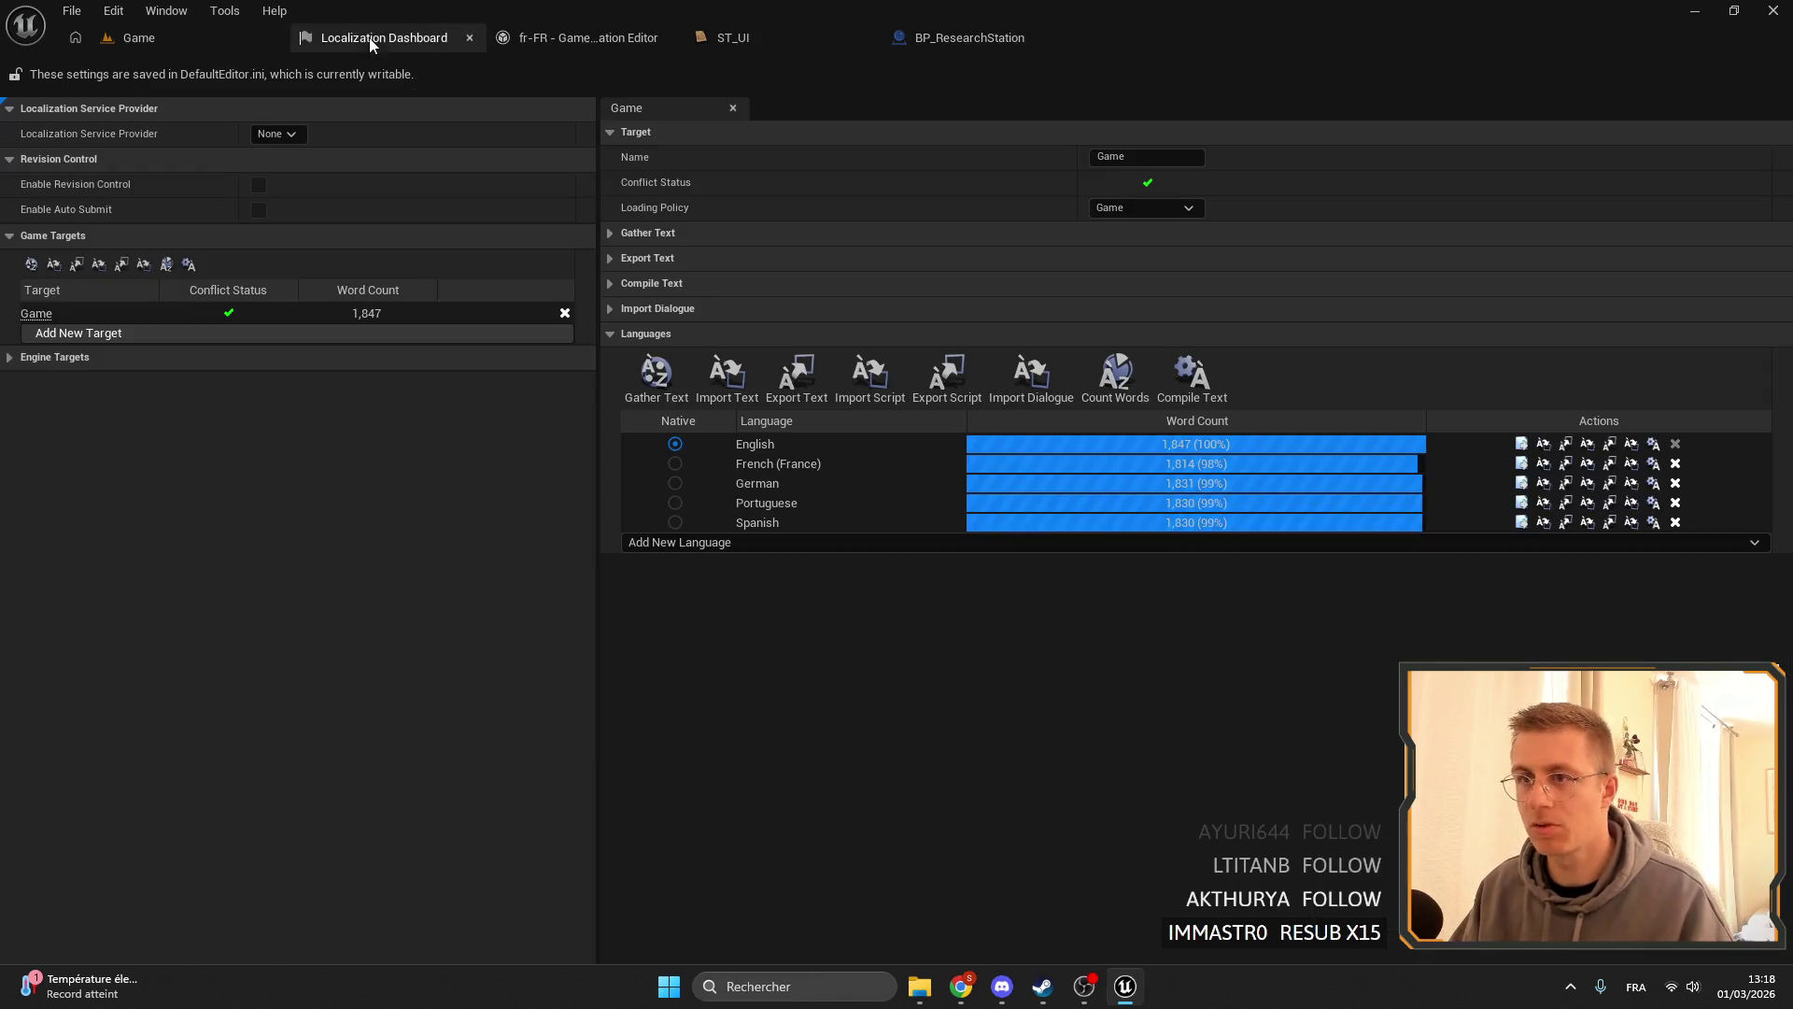
left_click(373, 37)
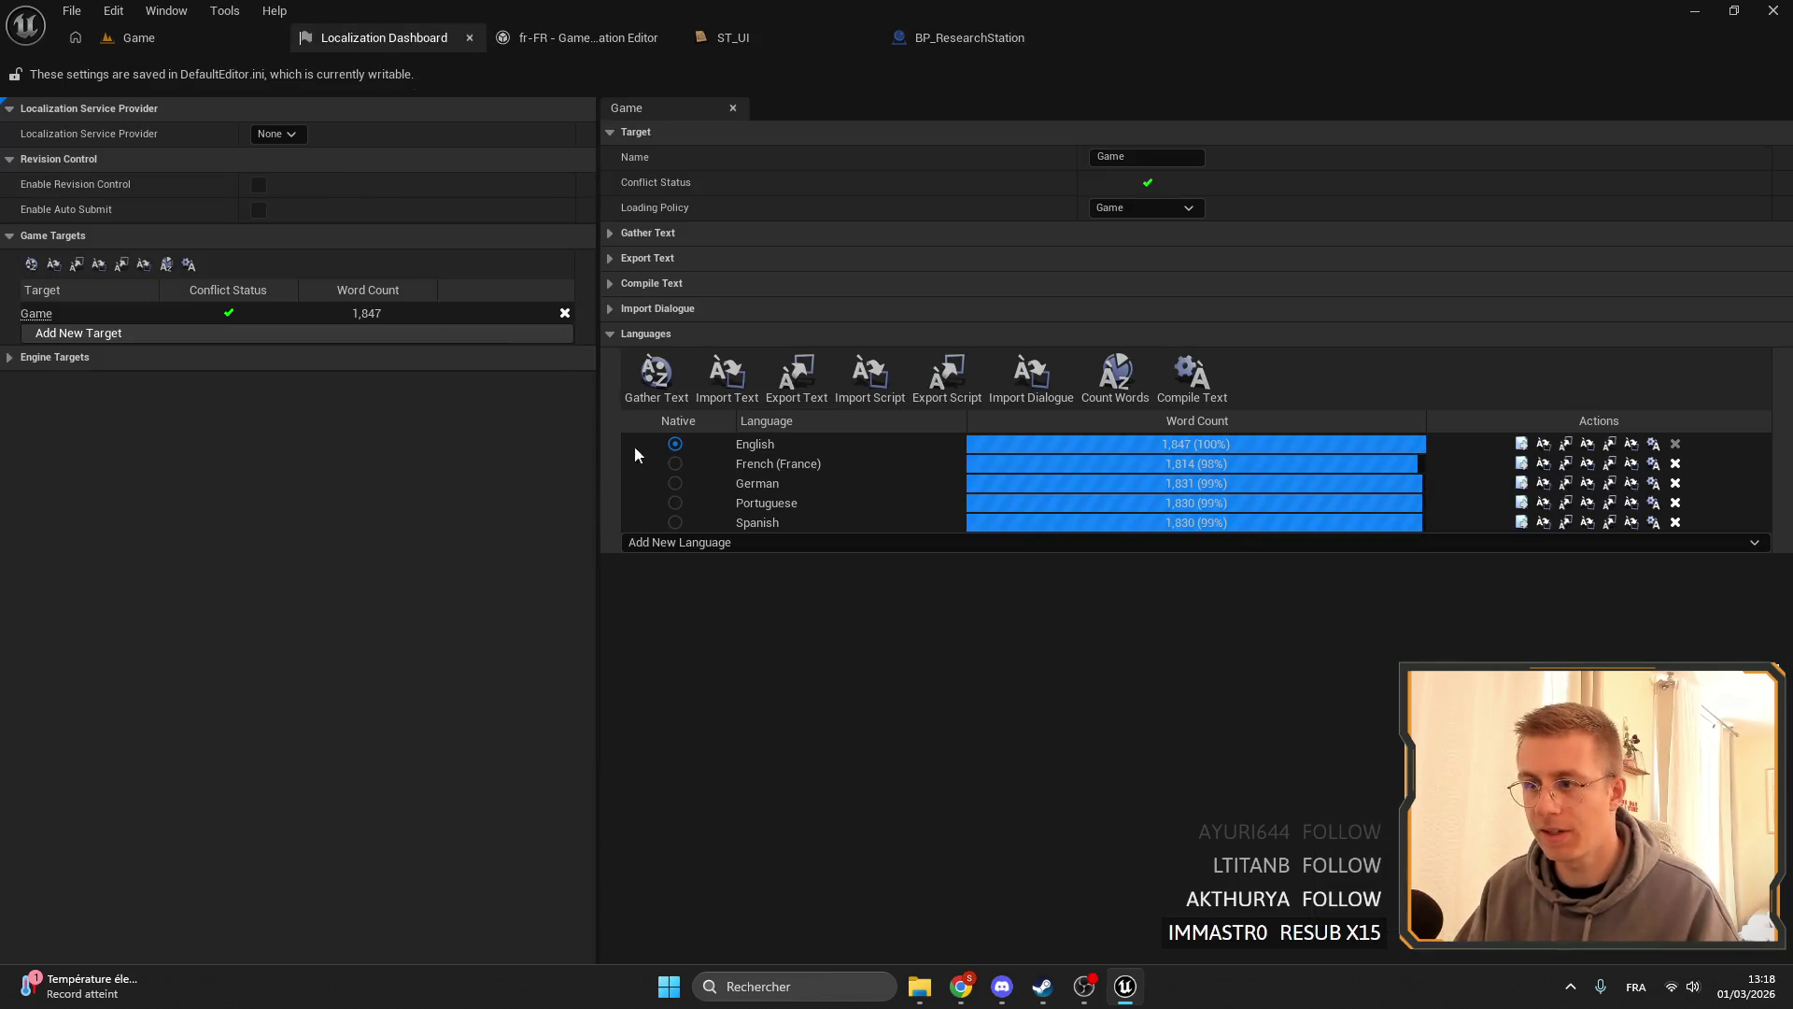
left_click(655, 374)
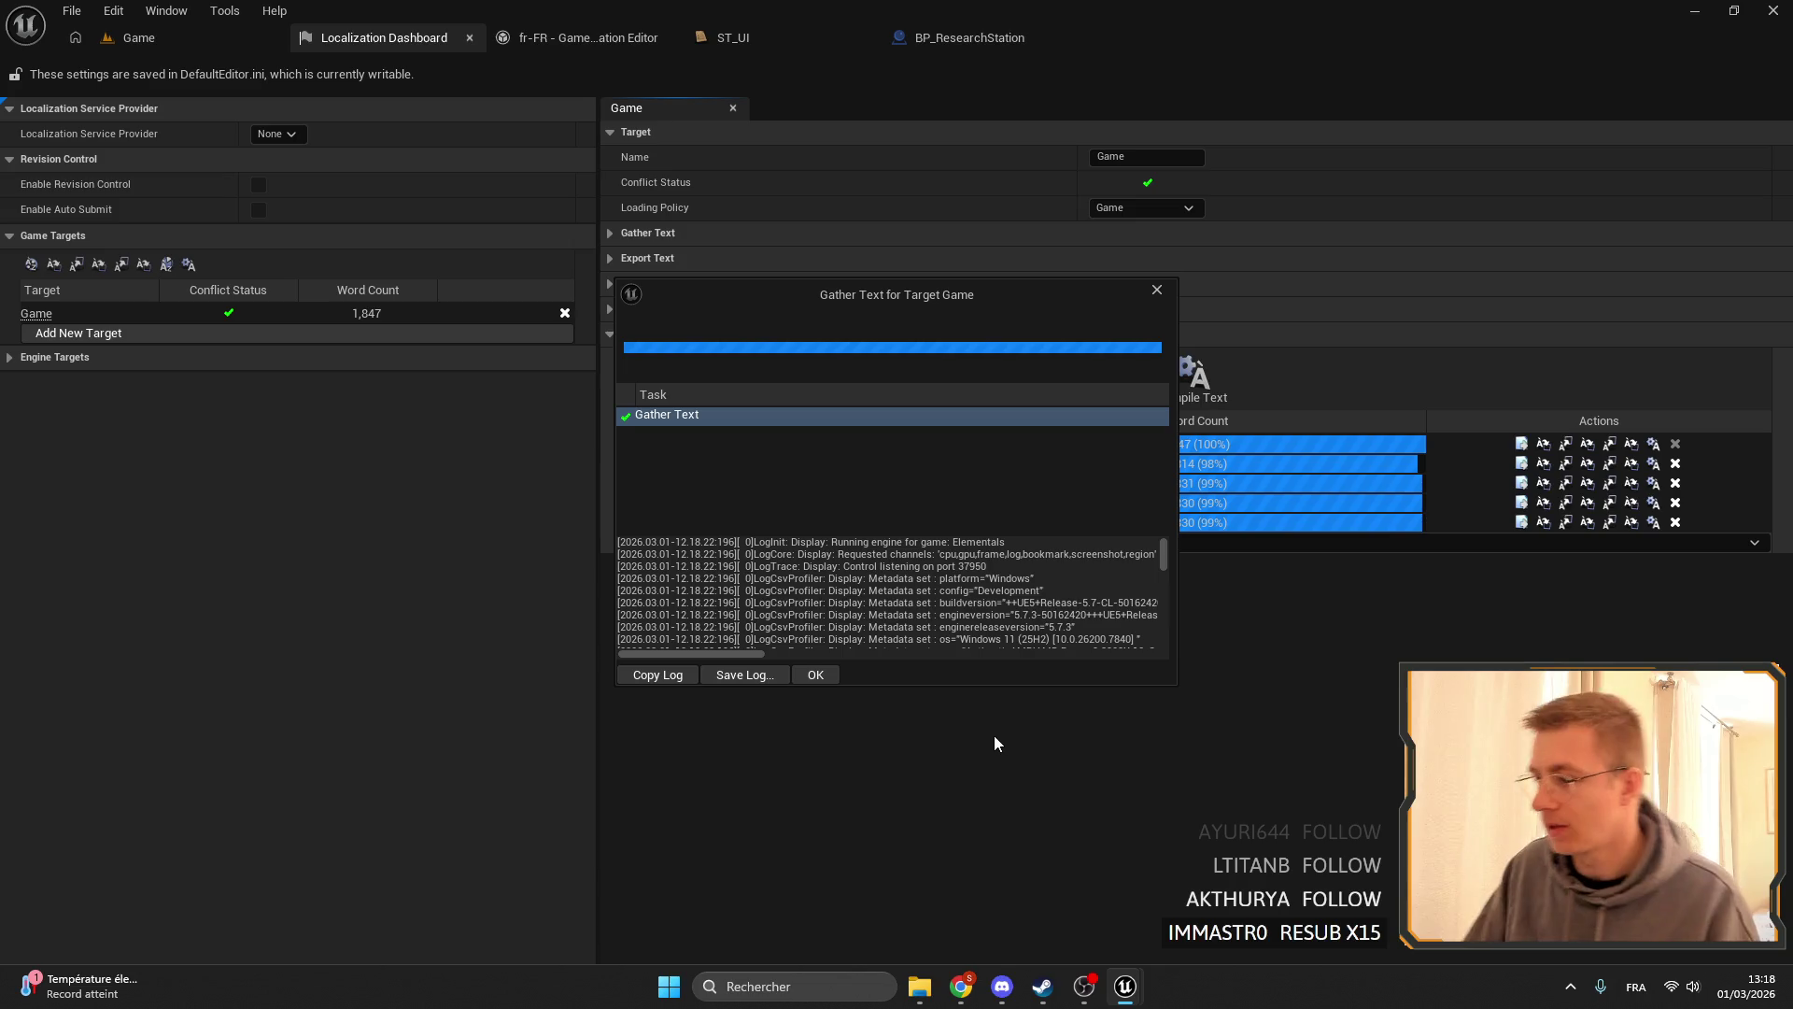
left_click(815, 674)
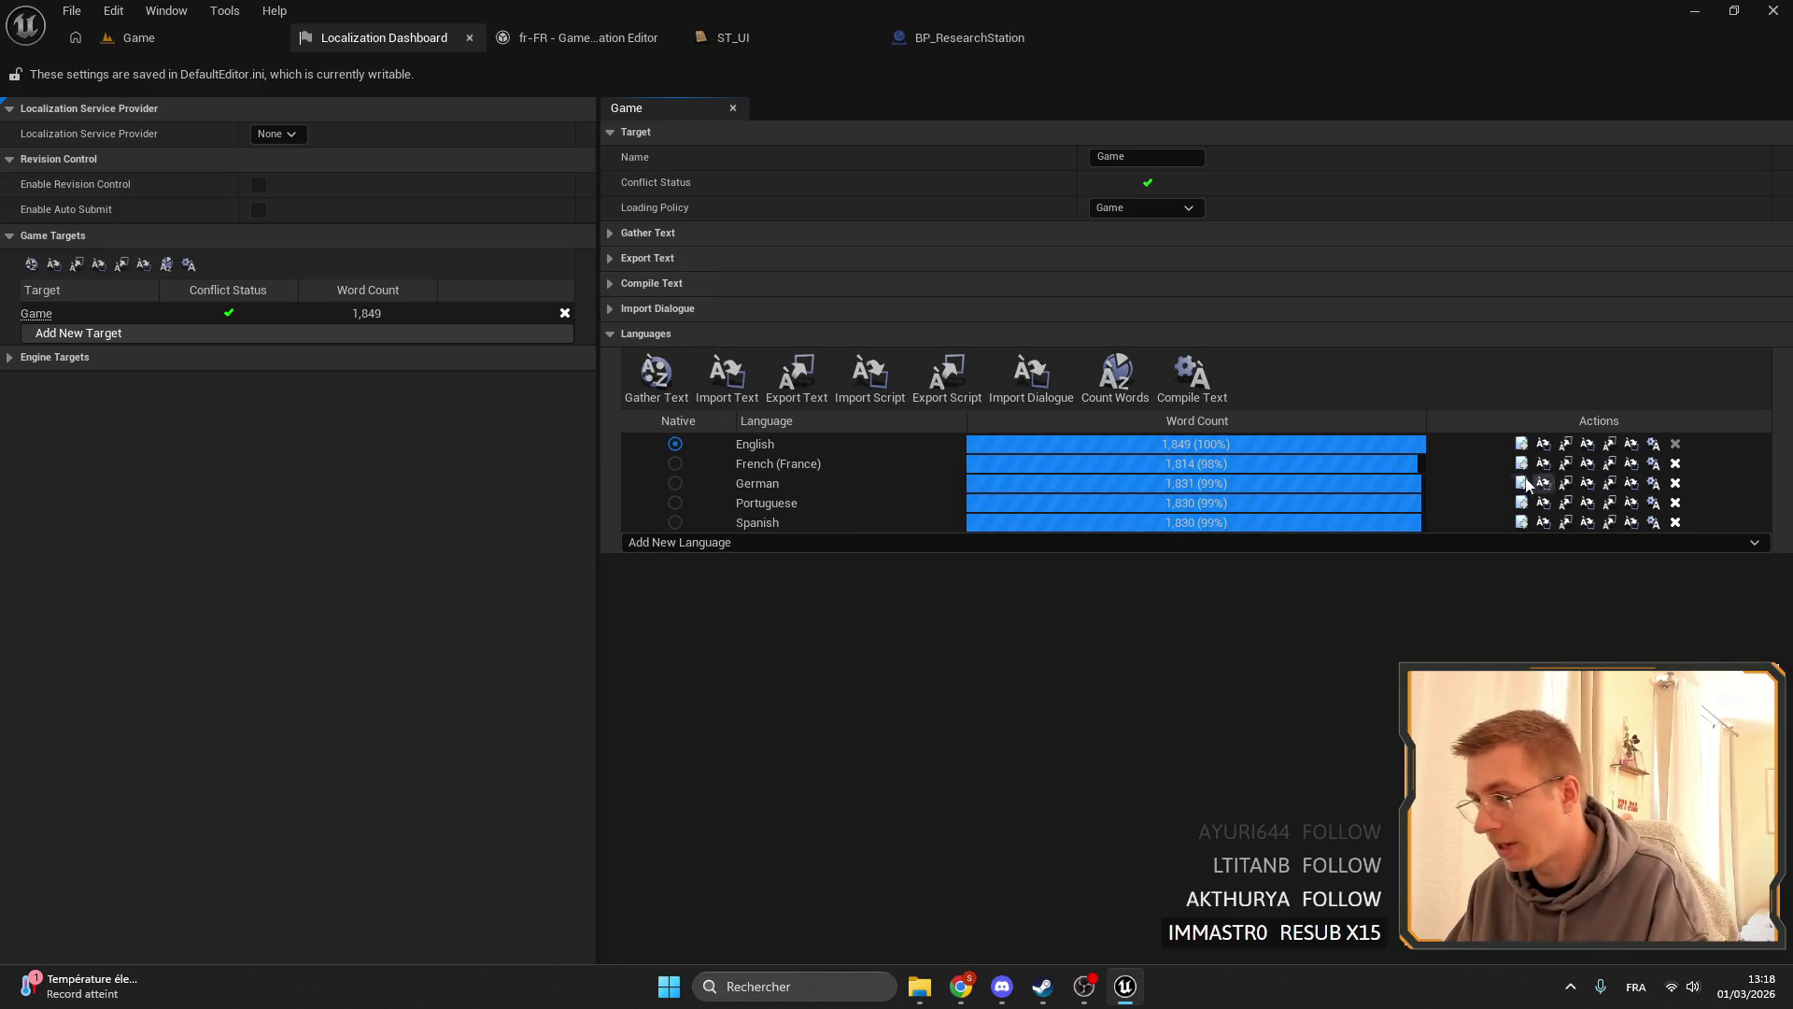
left_click(1522, 463)
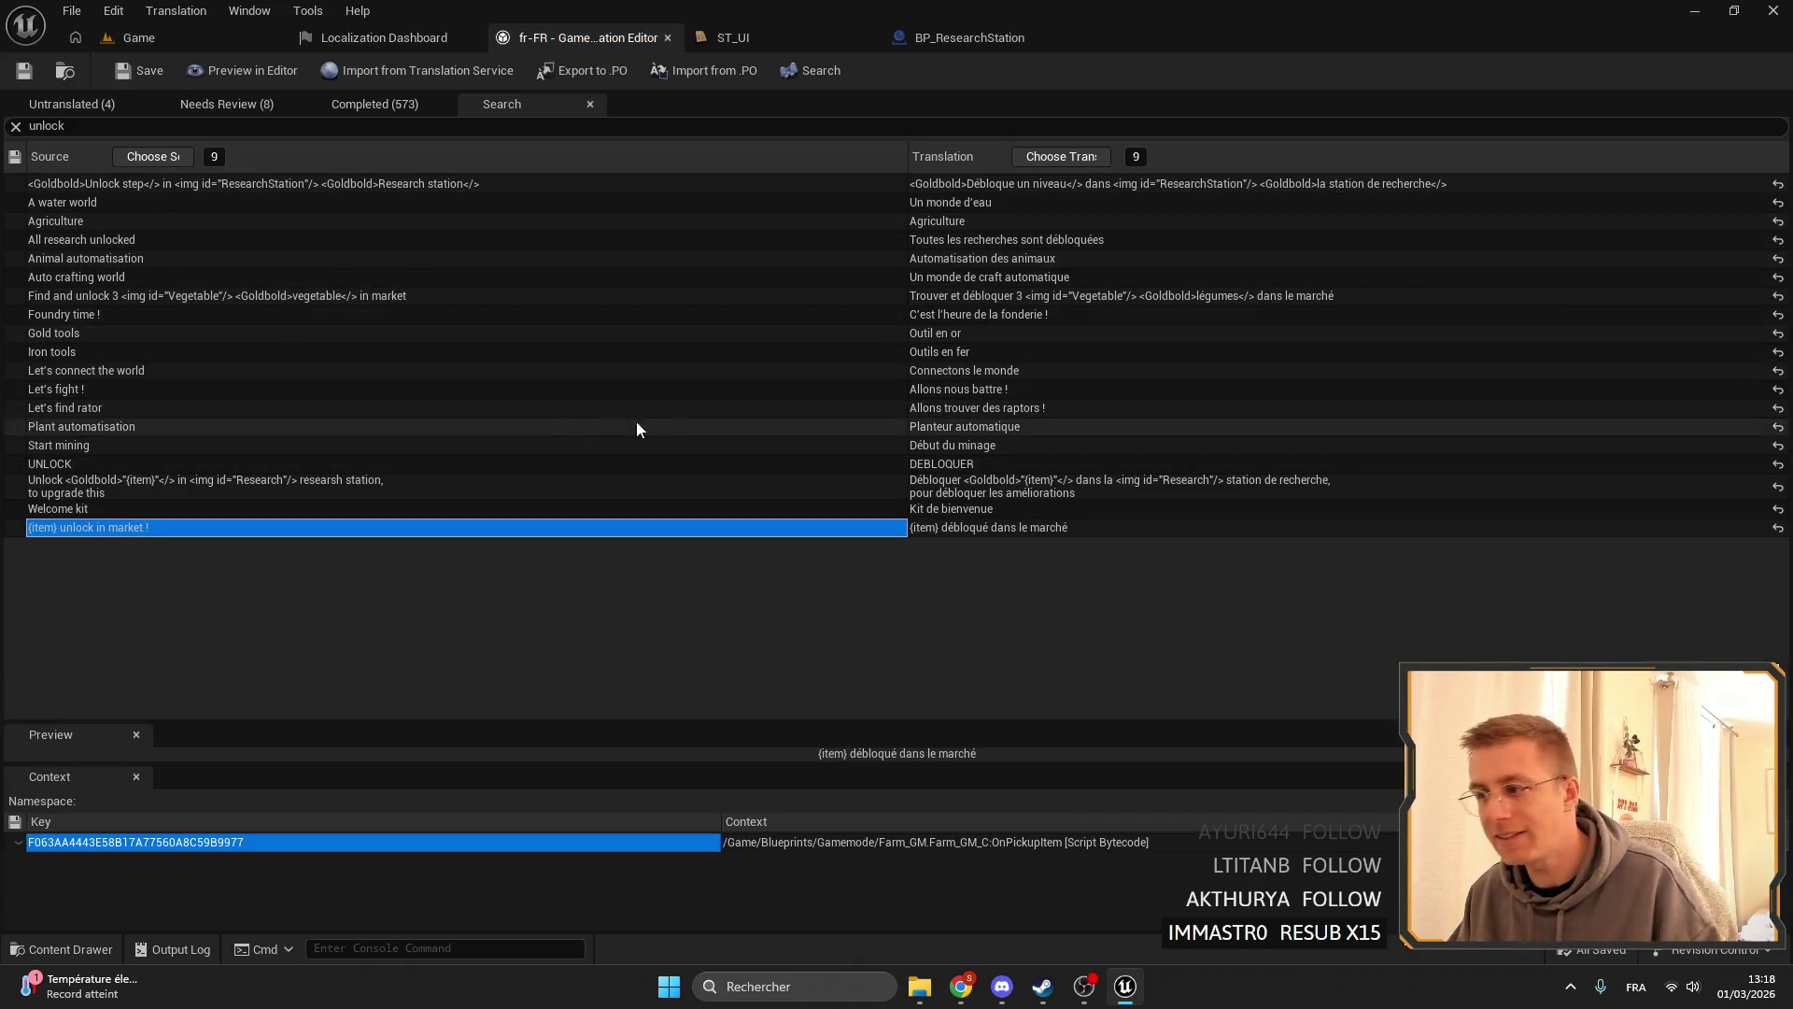
left_click(84, 99)
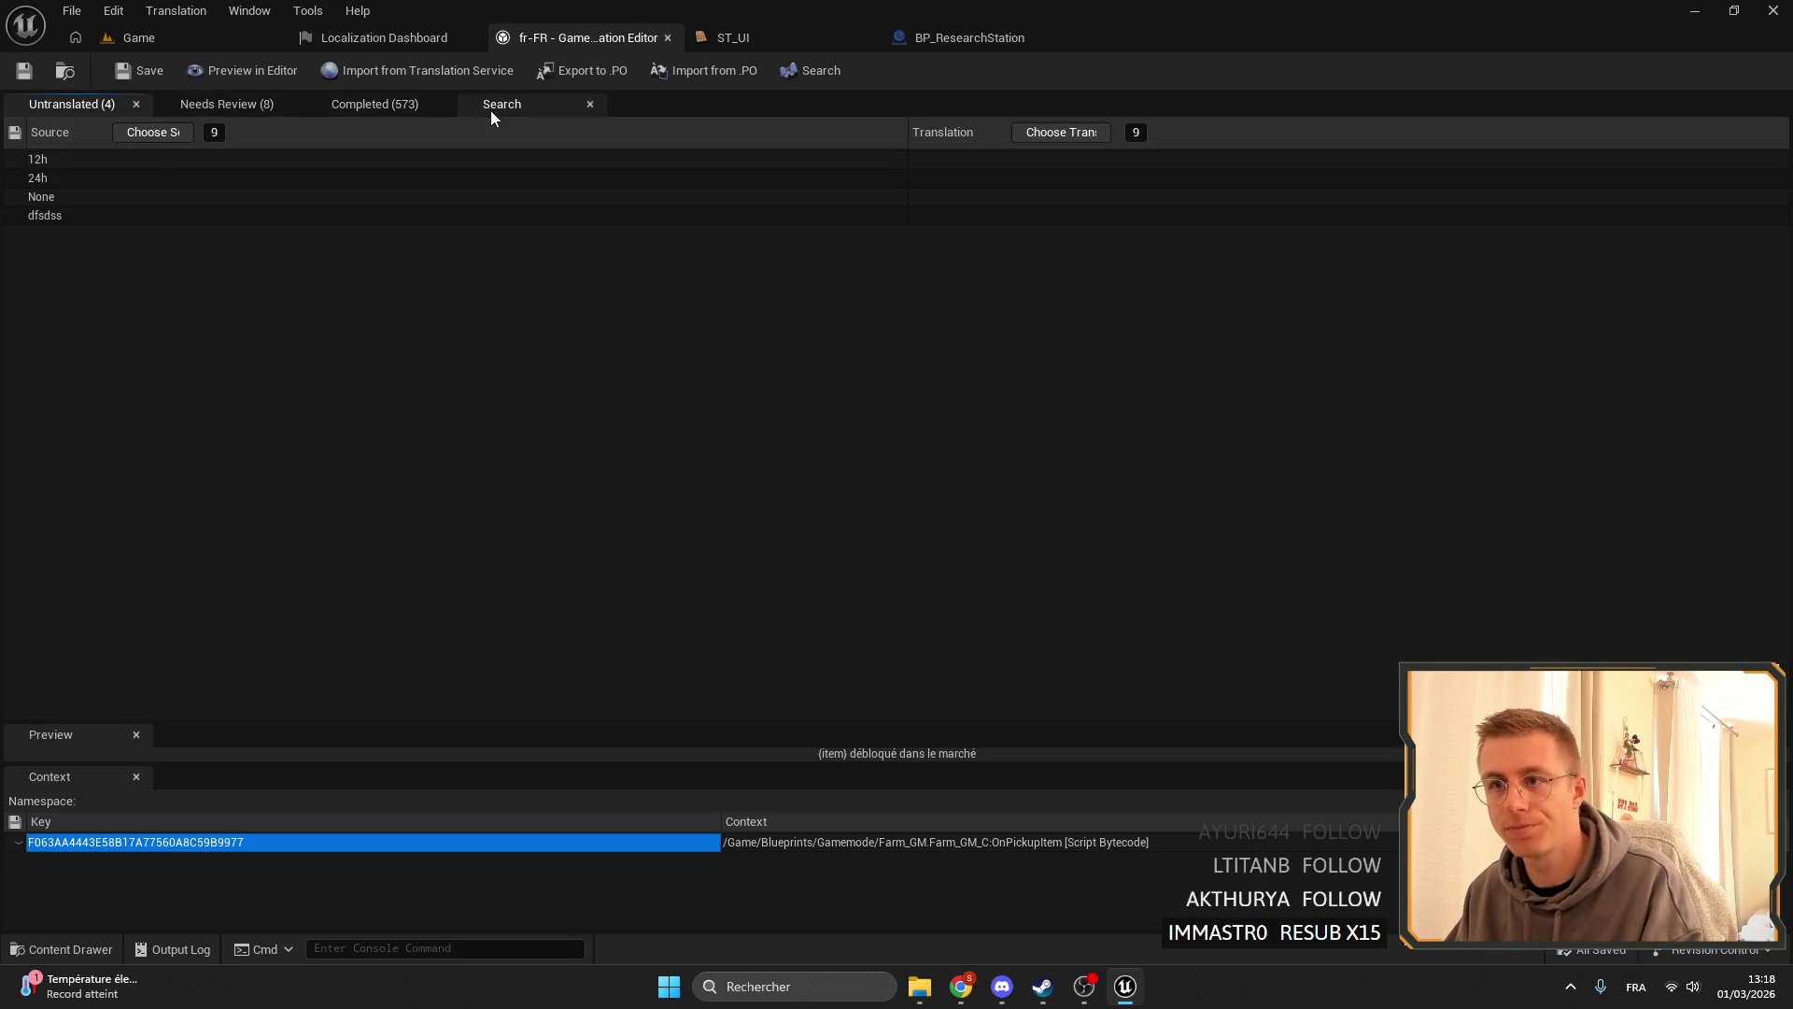
left_click(493, 105)
left_click(123, 125)
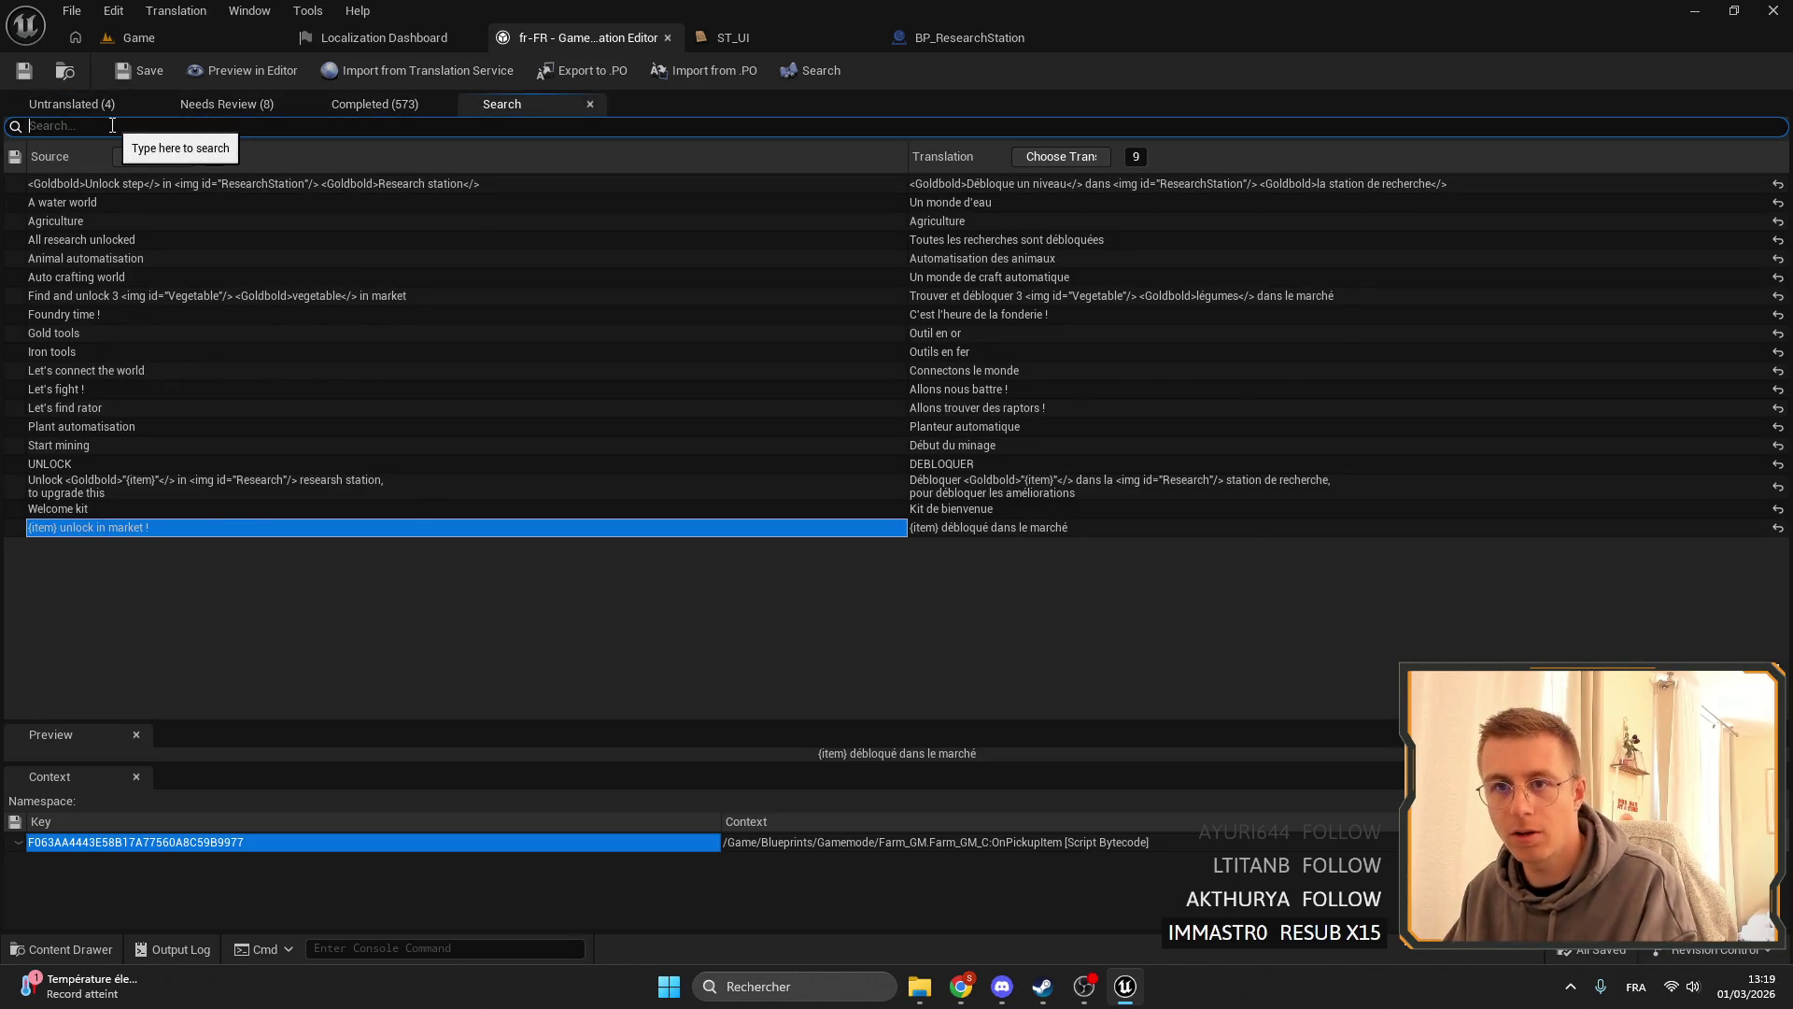
key("BackSpace")
type("unlock")
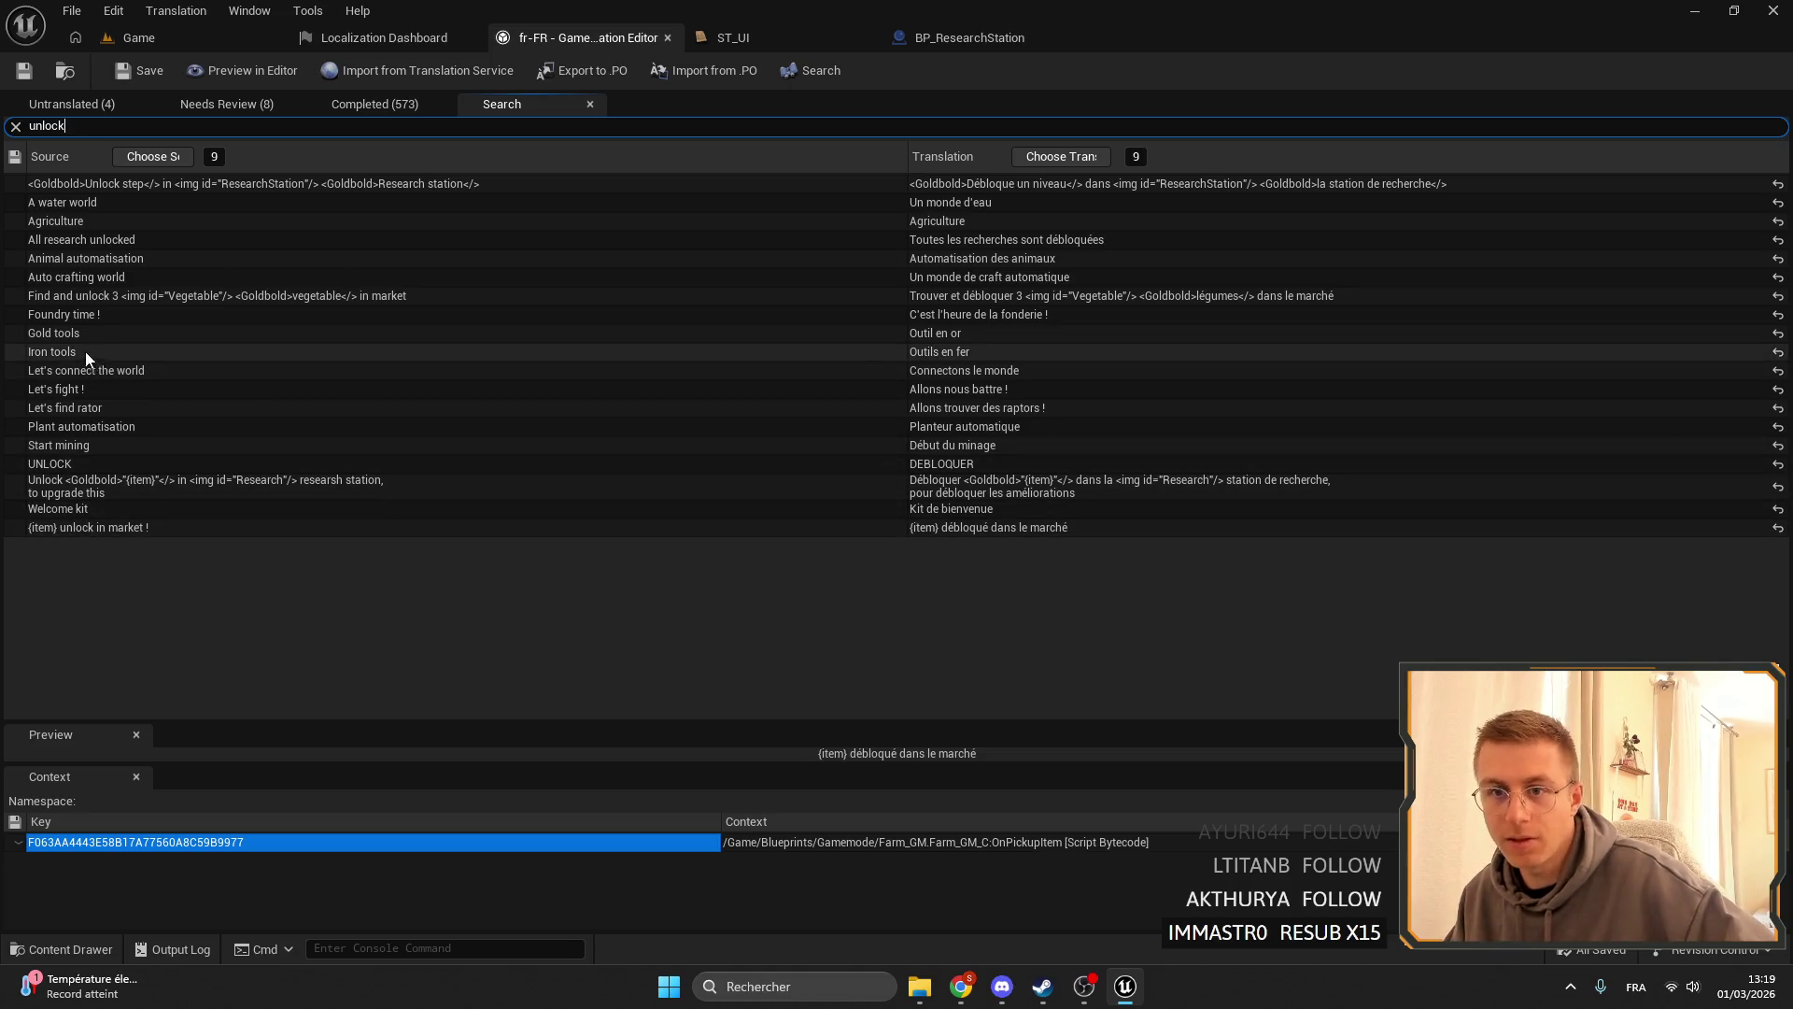
left_click(955, 37)
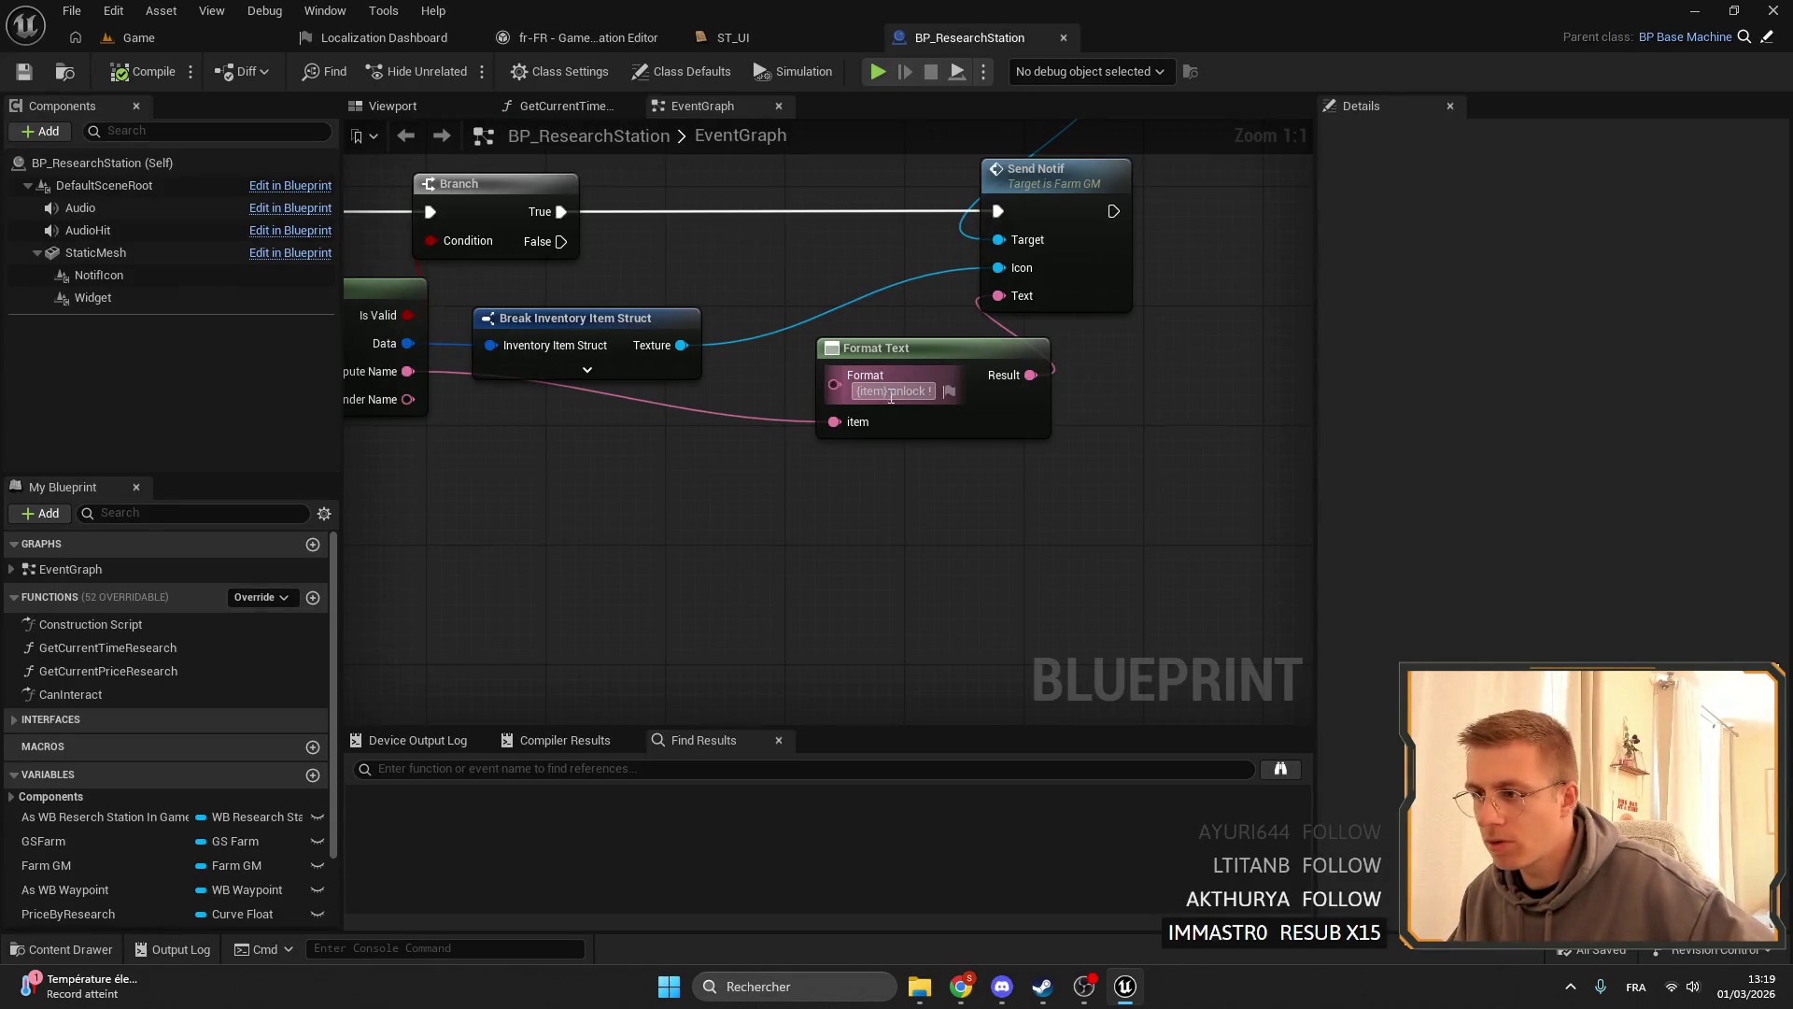
left_click(733, 38)
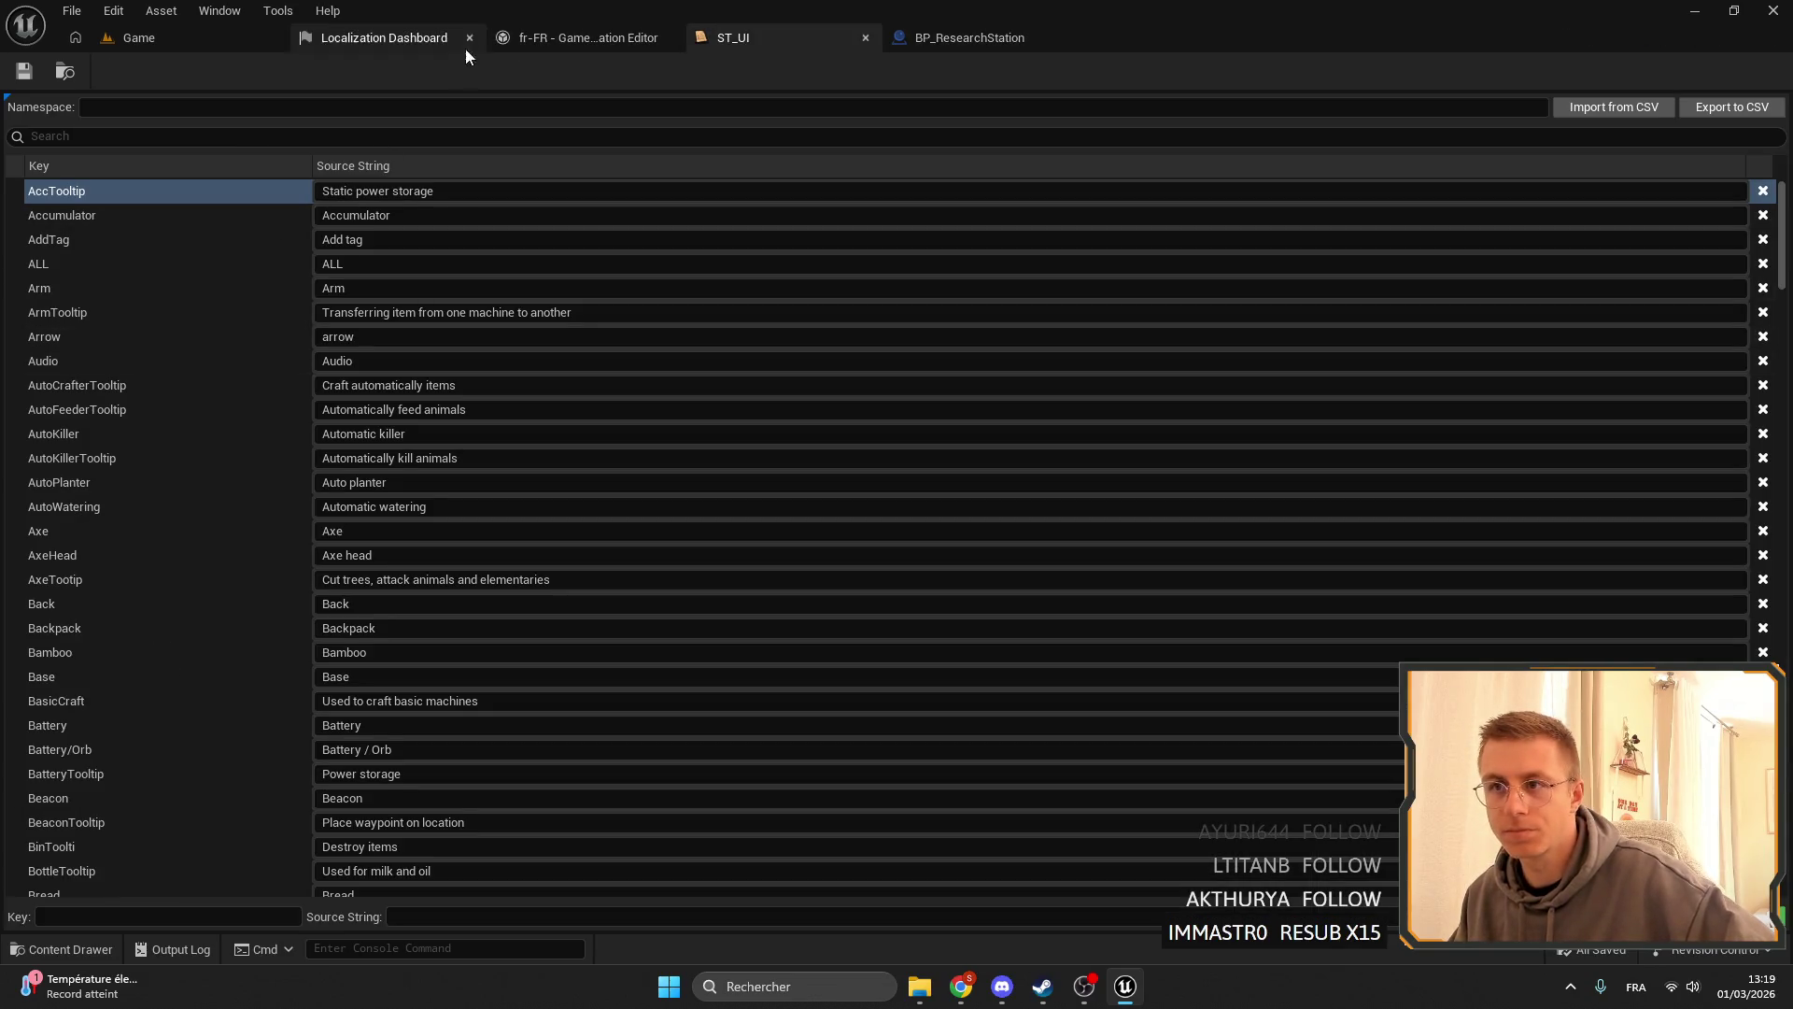
left_click(589, 36)
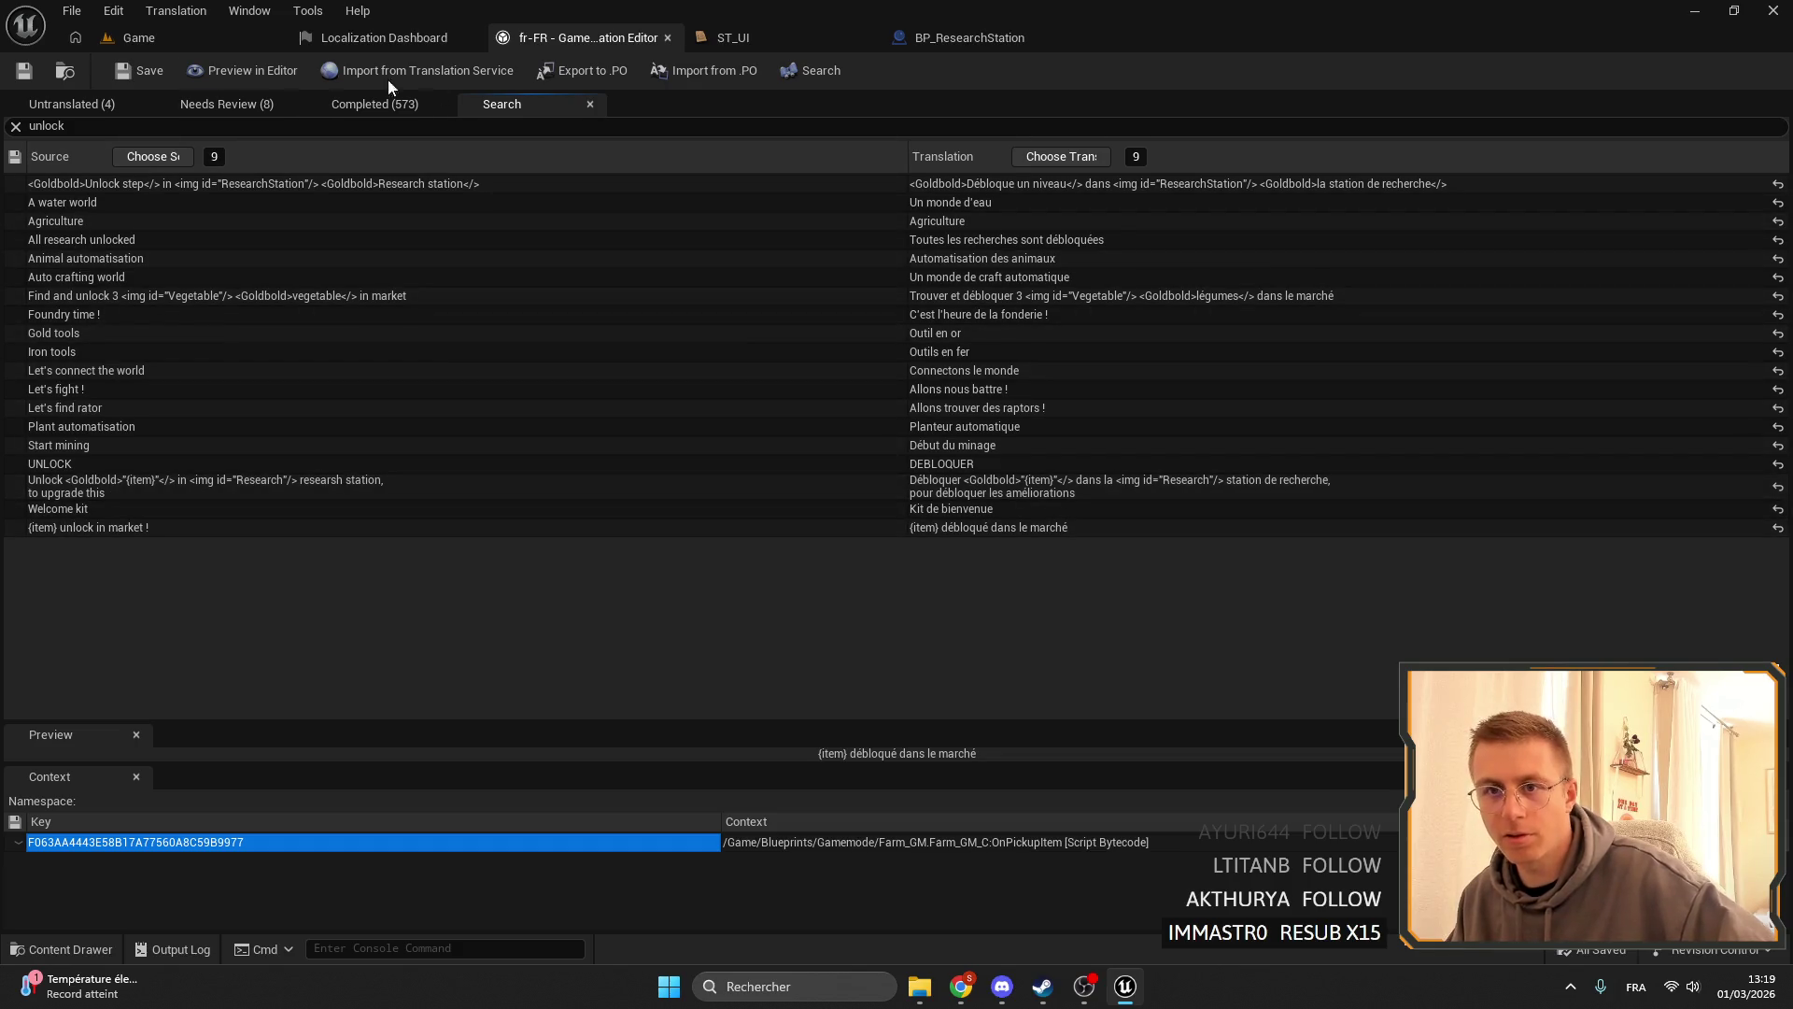
left_click(962, 37)
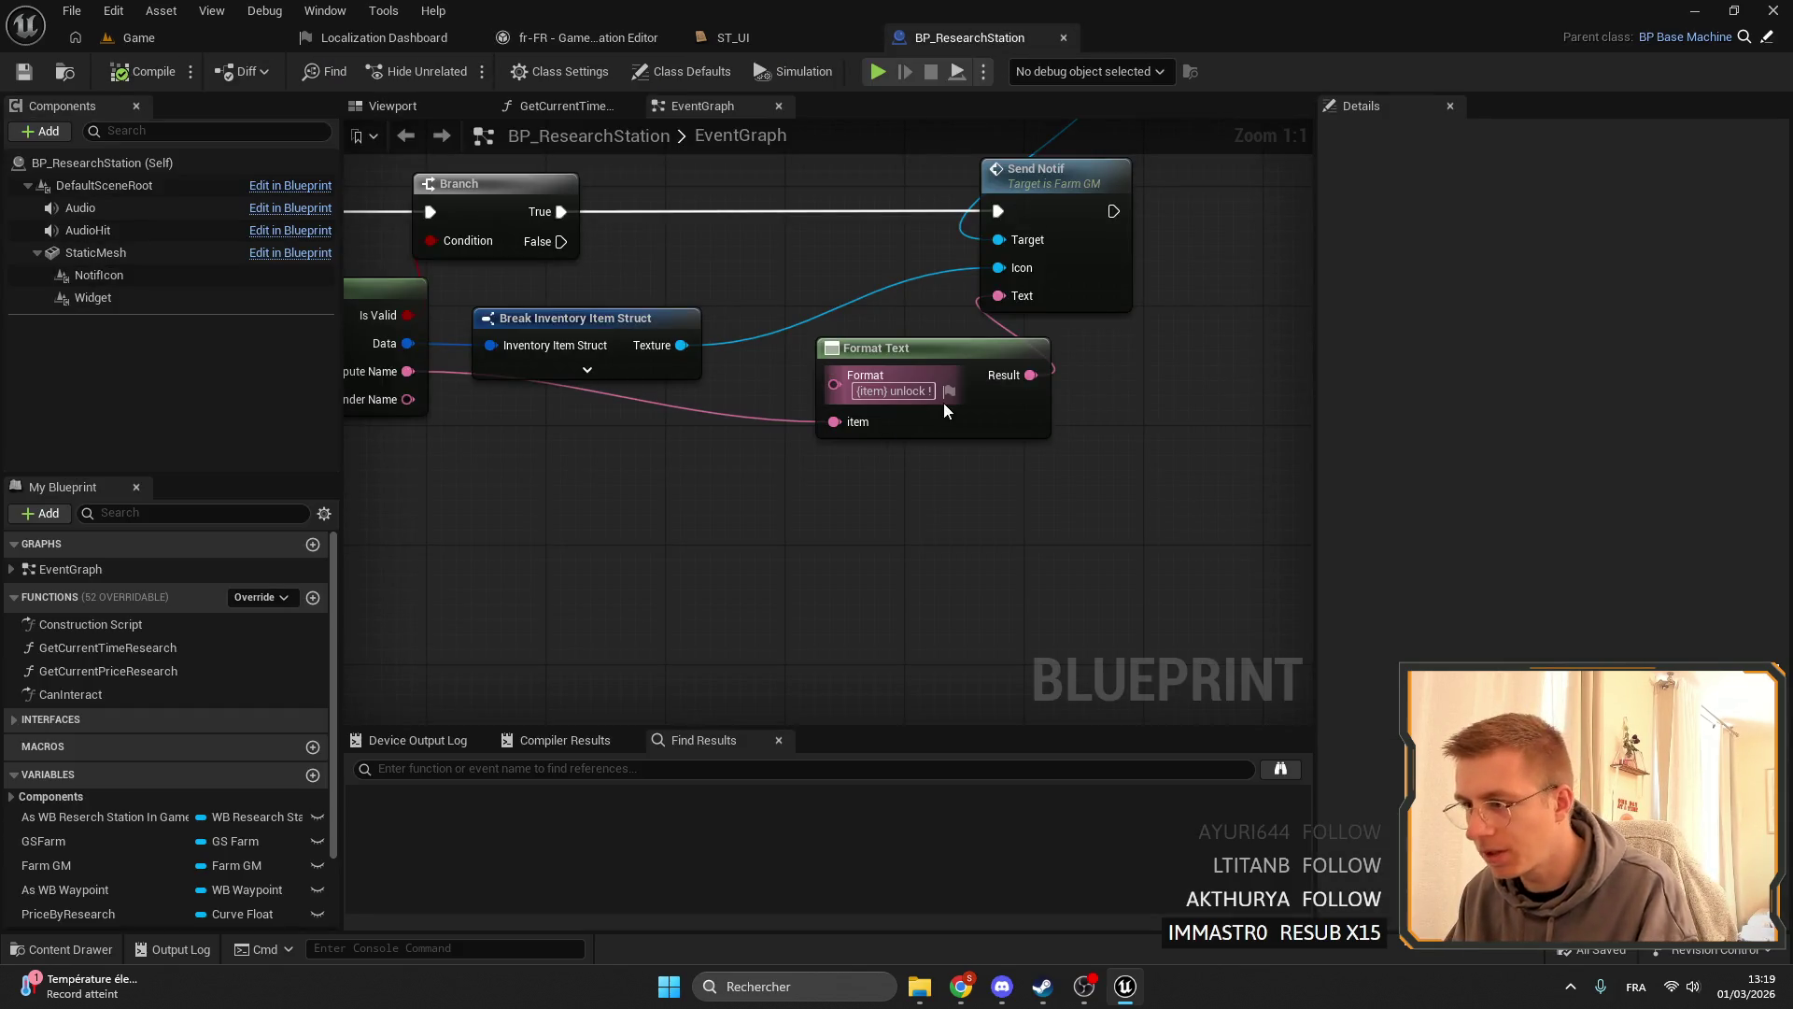
left_click(732, 39)
left_click(581, 37)
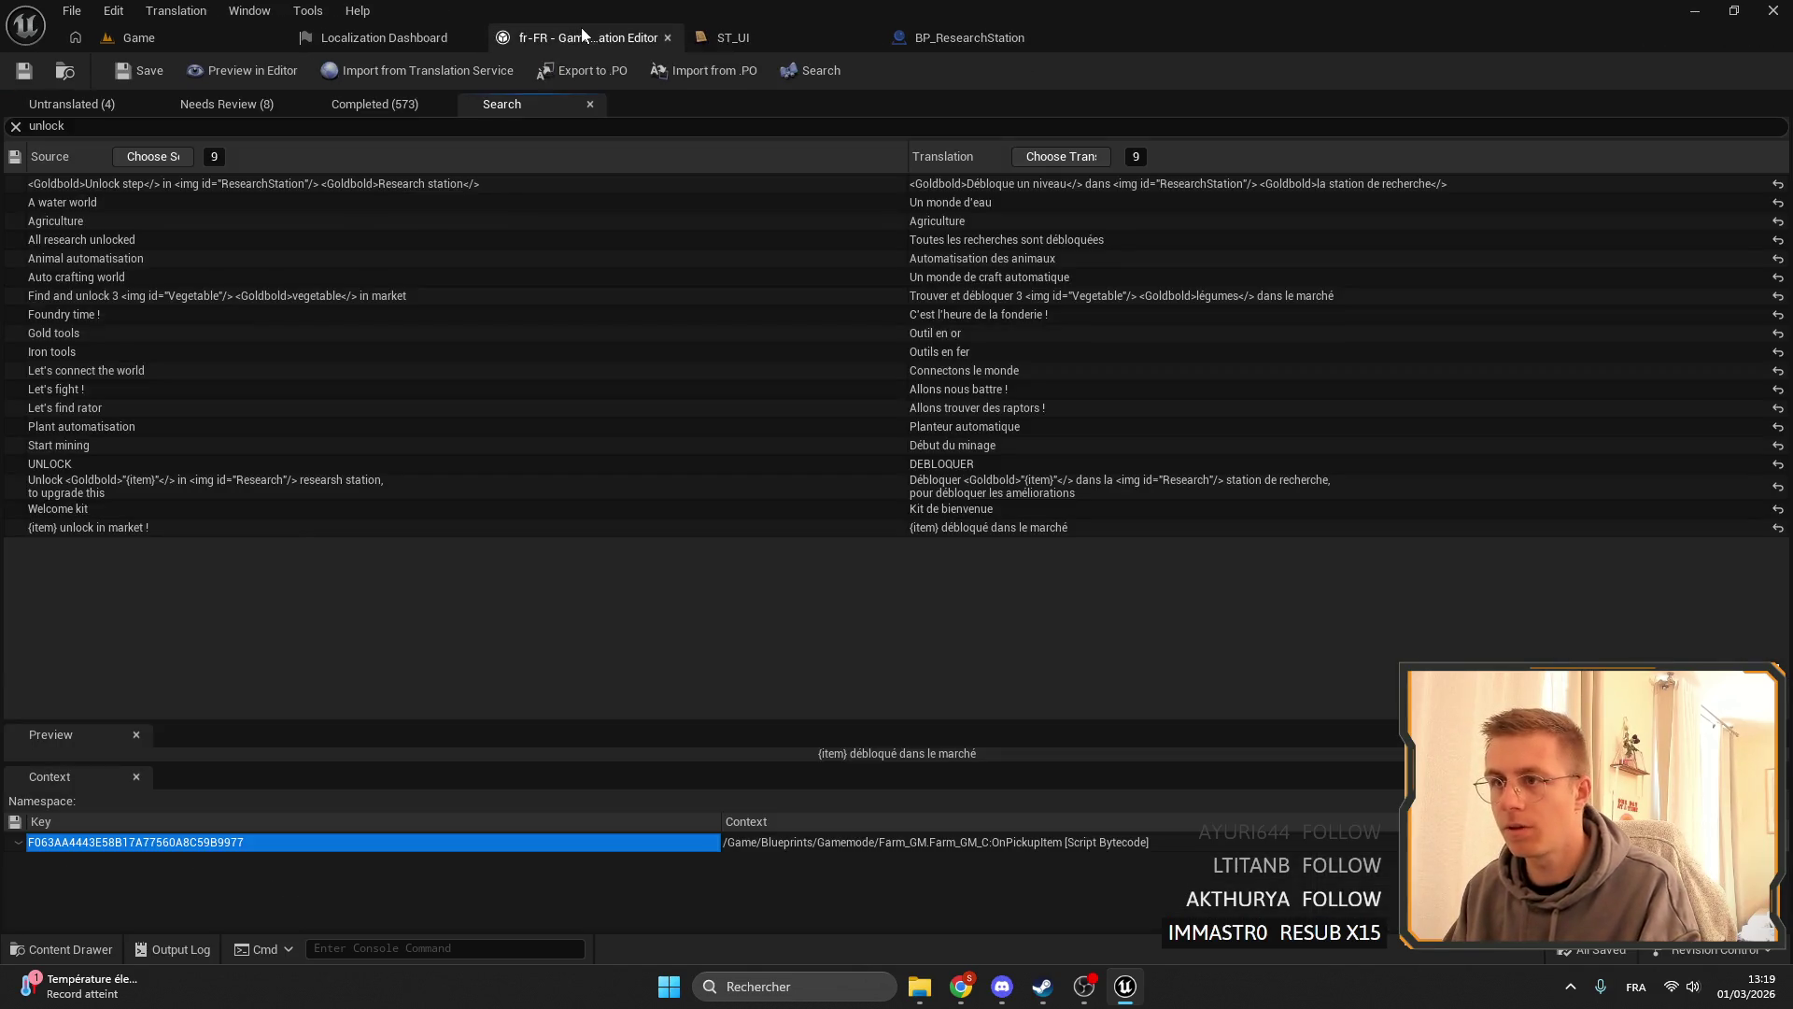
left_click(360, 39)
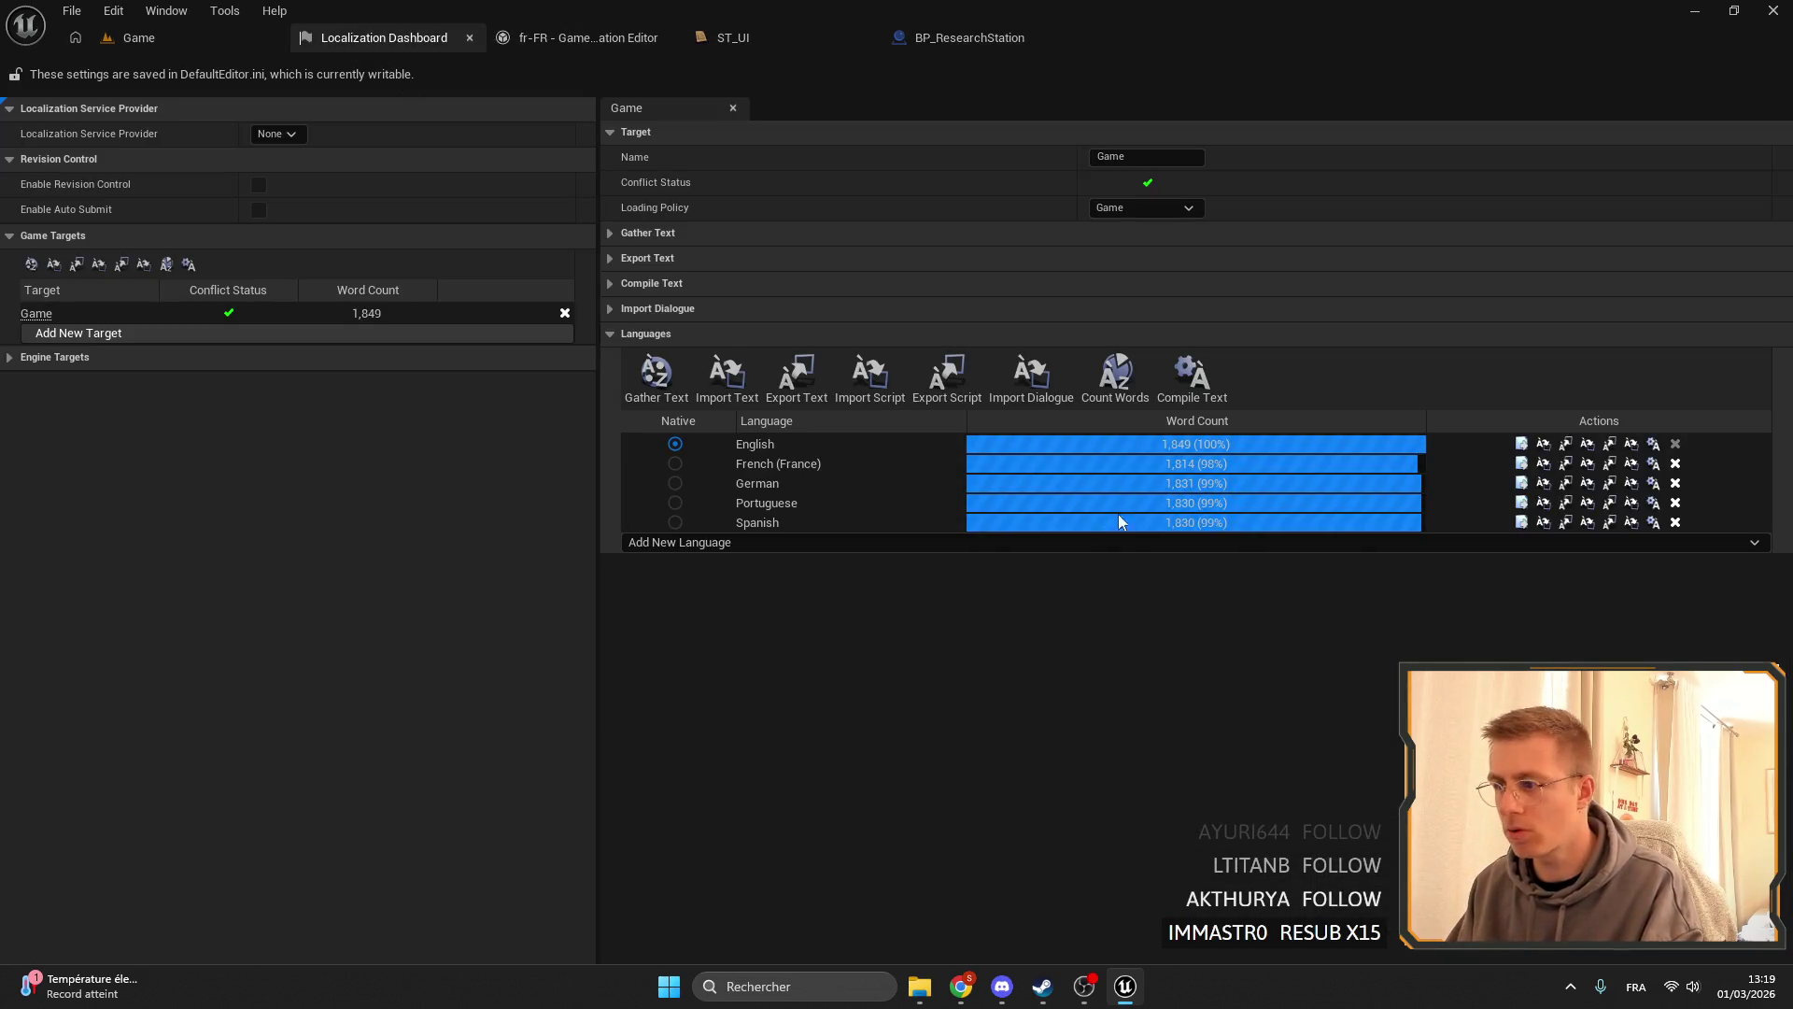
- Compile the Game target's translations and reopen the French (France) translation editor
left_click(1205, 381)
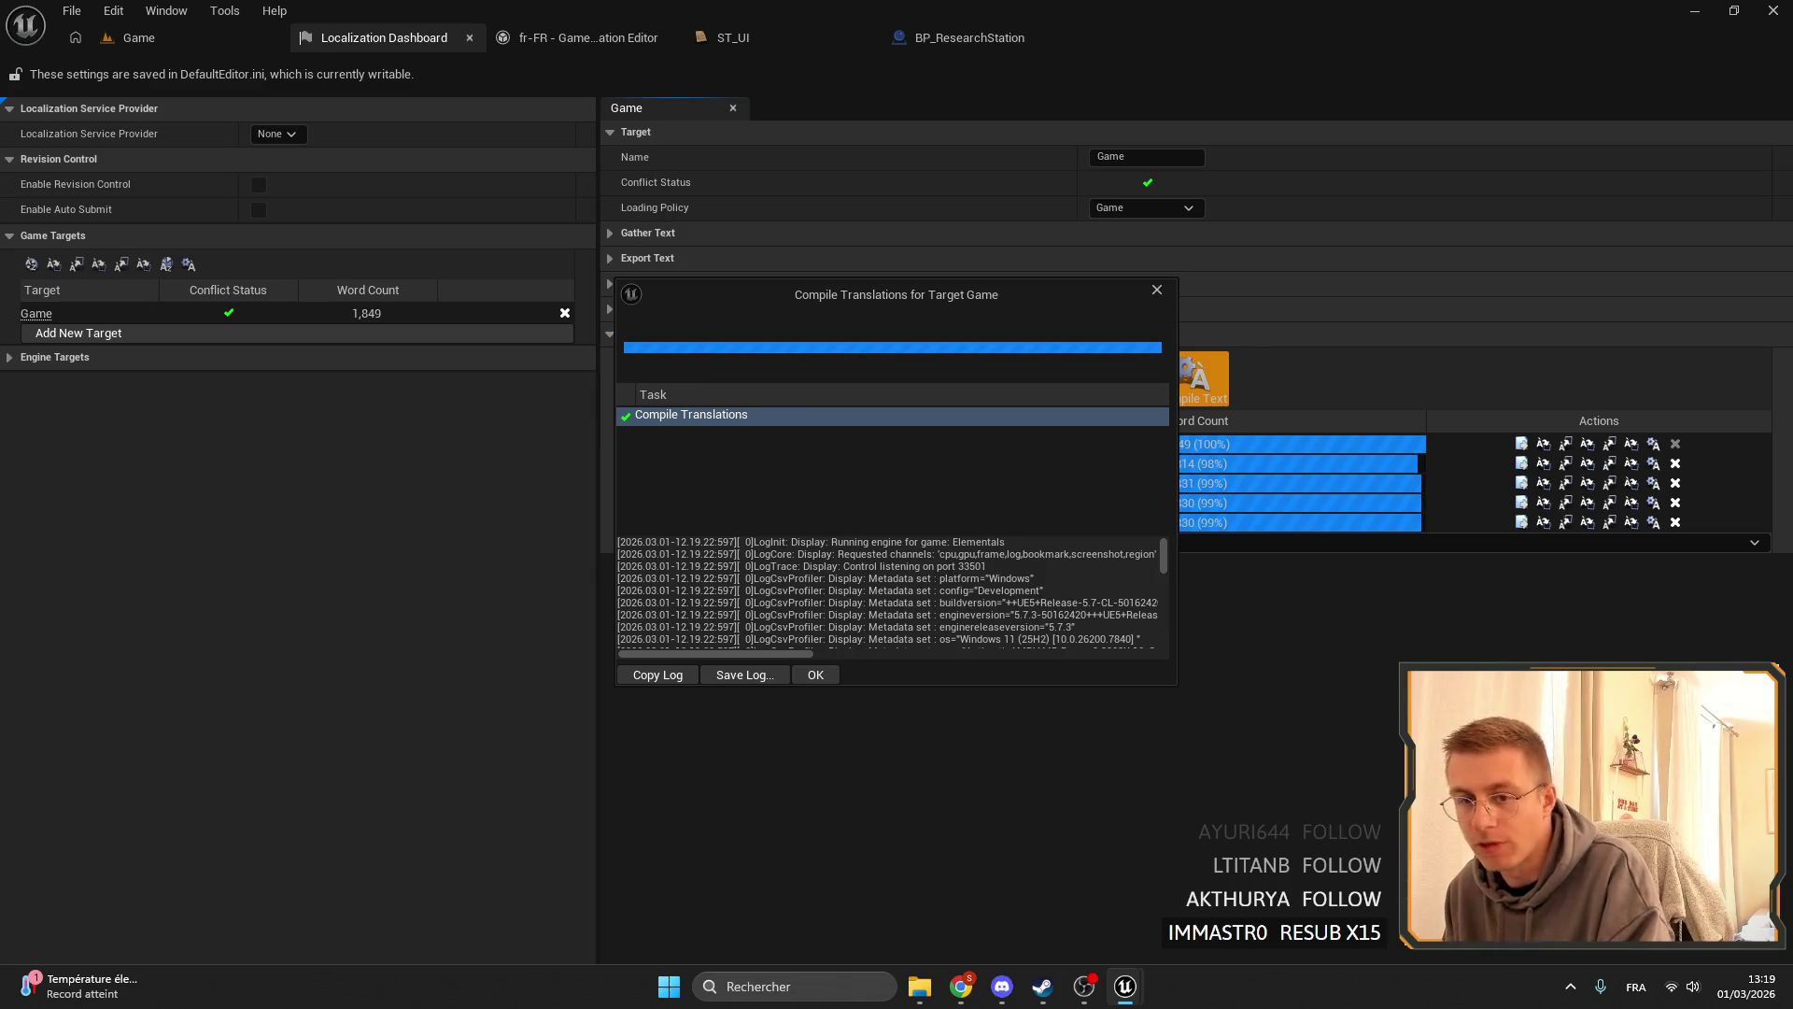
left_click(825, 674)
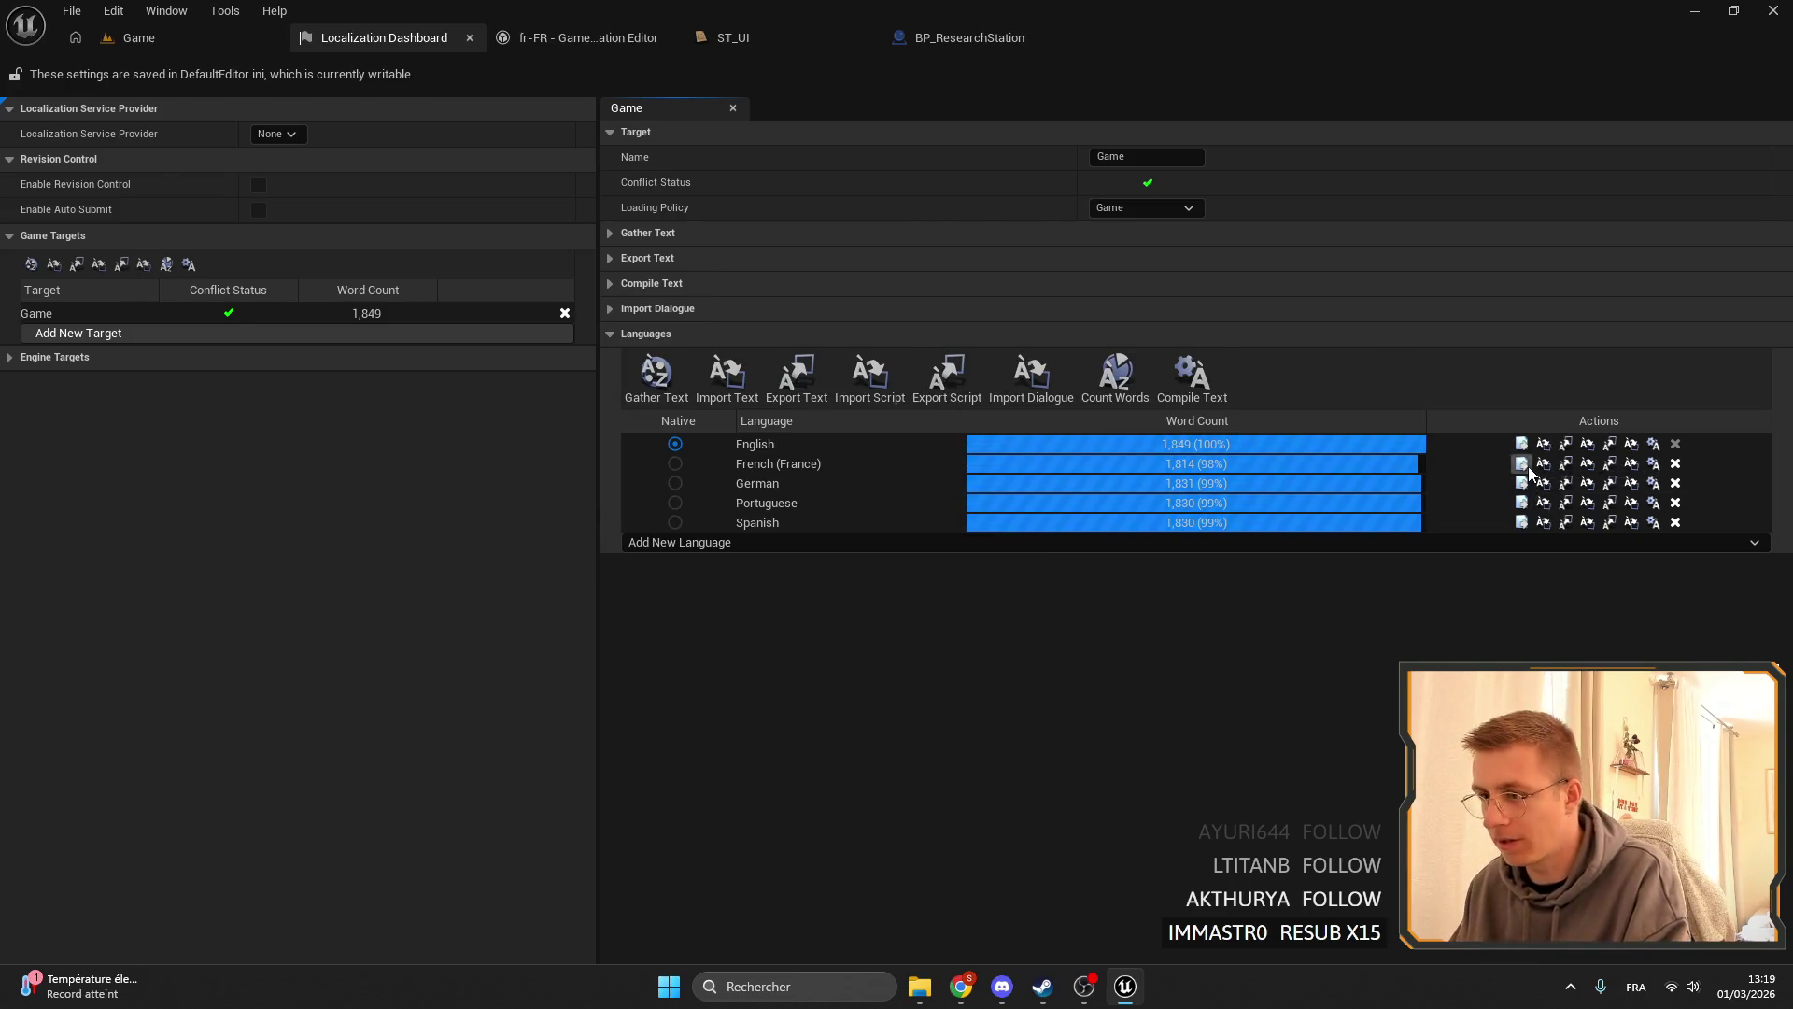
left_click(1524, 465)
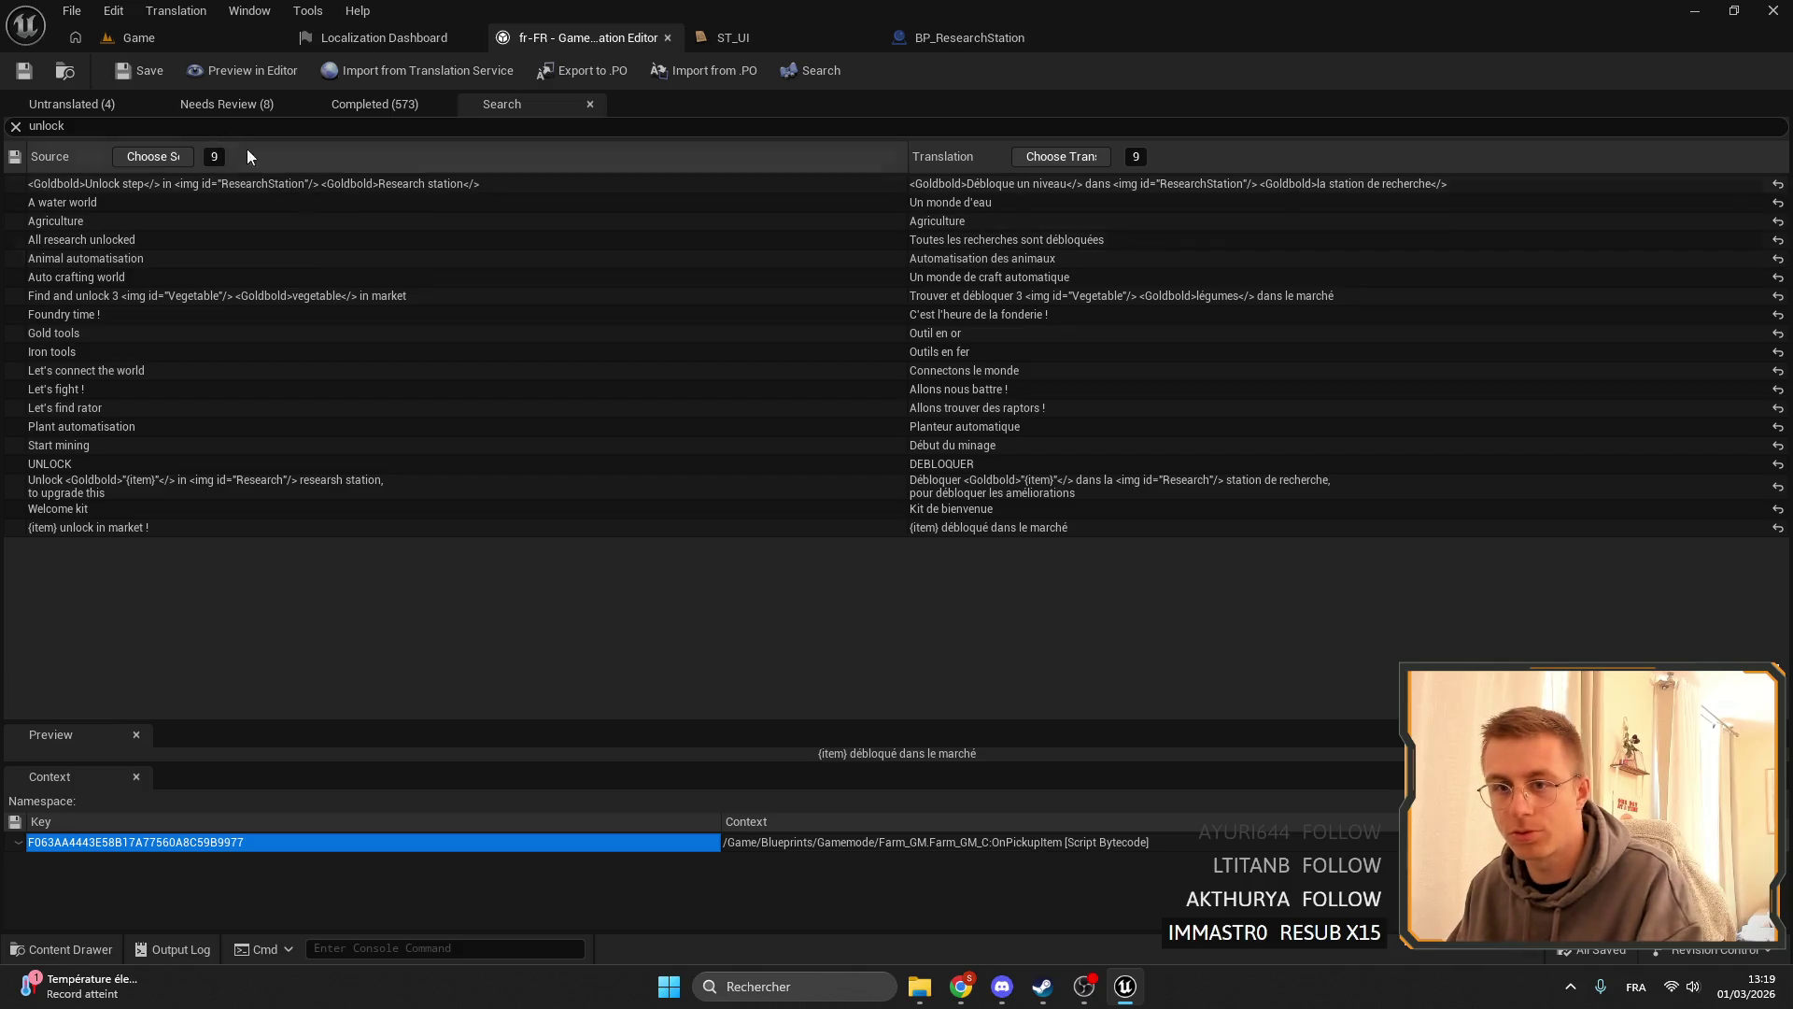
- Redo the 'un' search in the fr-FR editor, check the Untranslated tab, then switch to Chrome
left_click(104, 127)
key("BackSpace")
key("BackSpace")
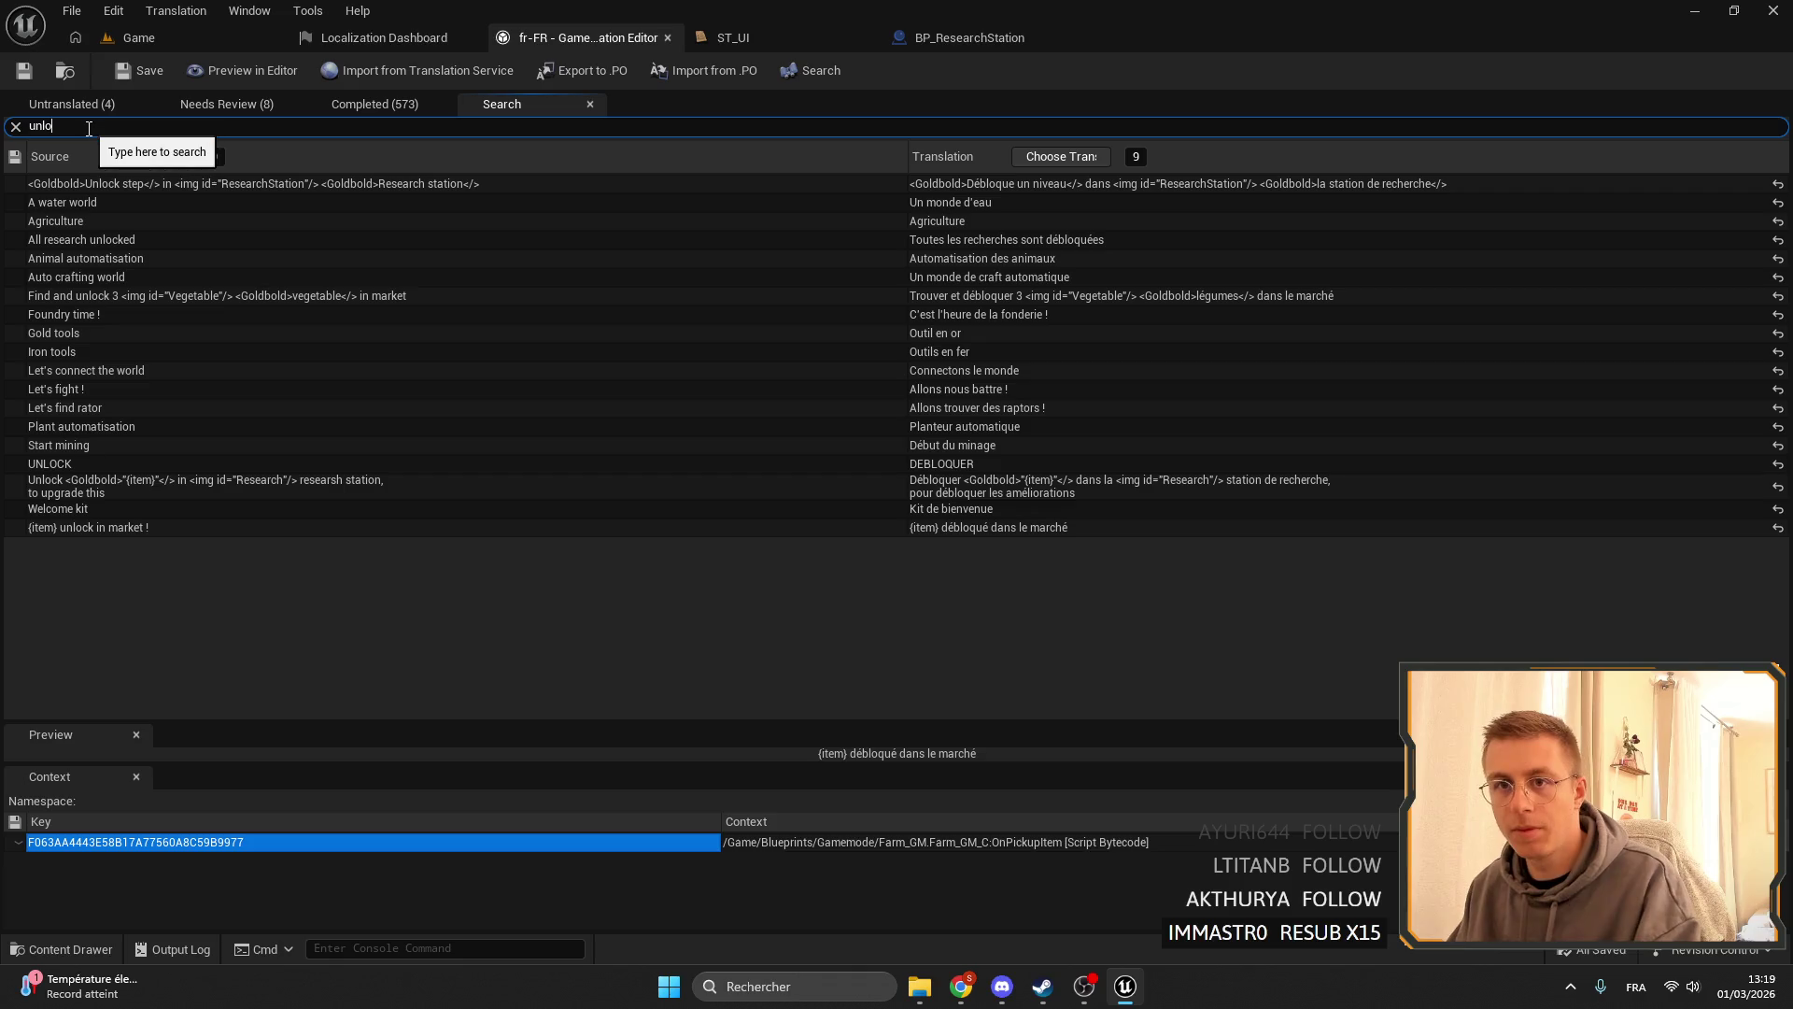
key("BackSpace")
key("BackSpace")
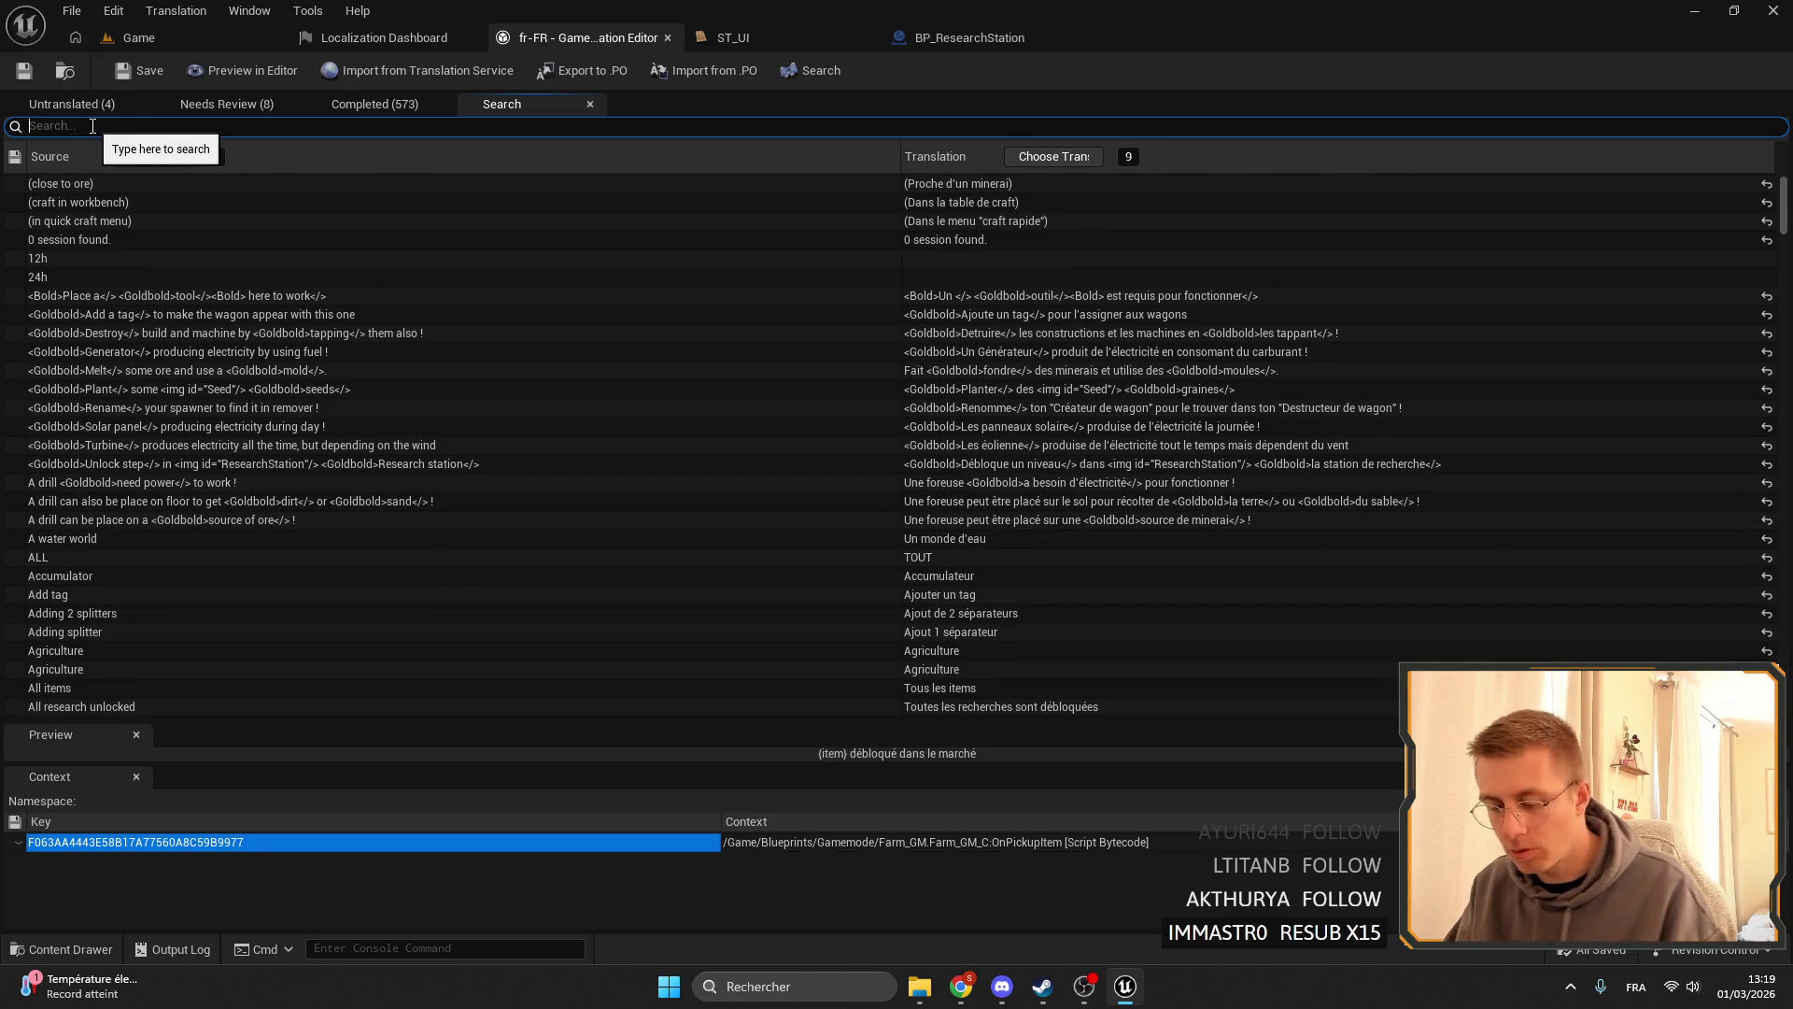
type("un")
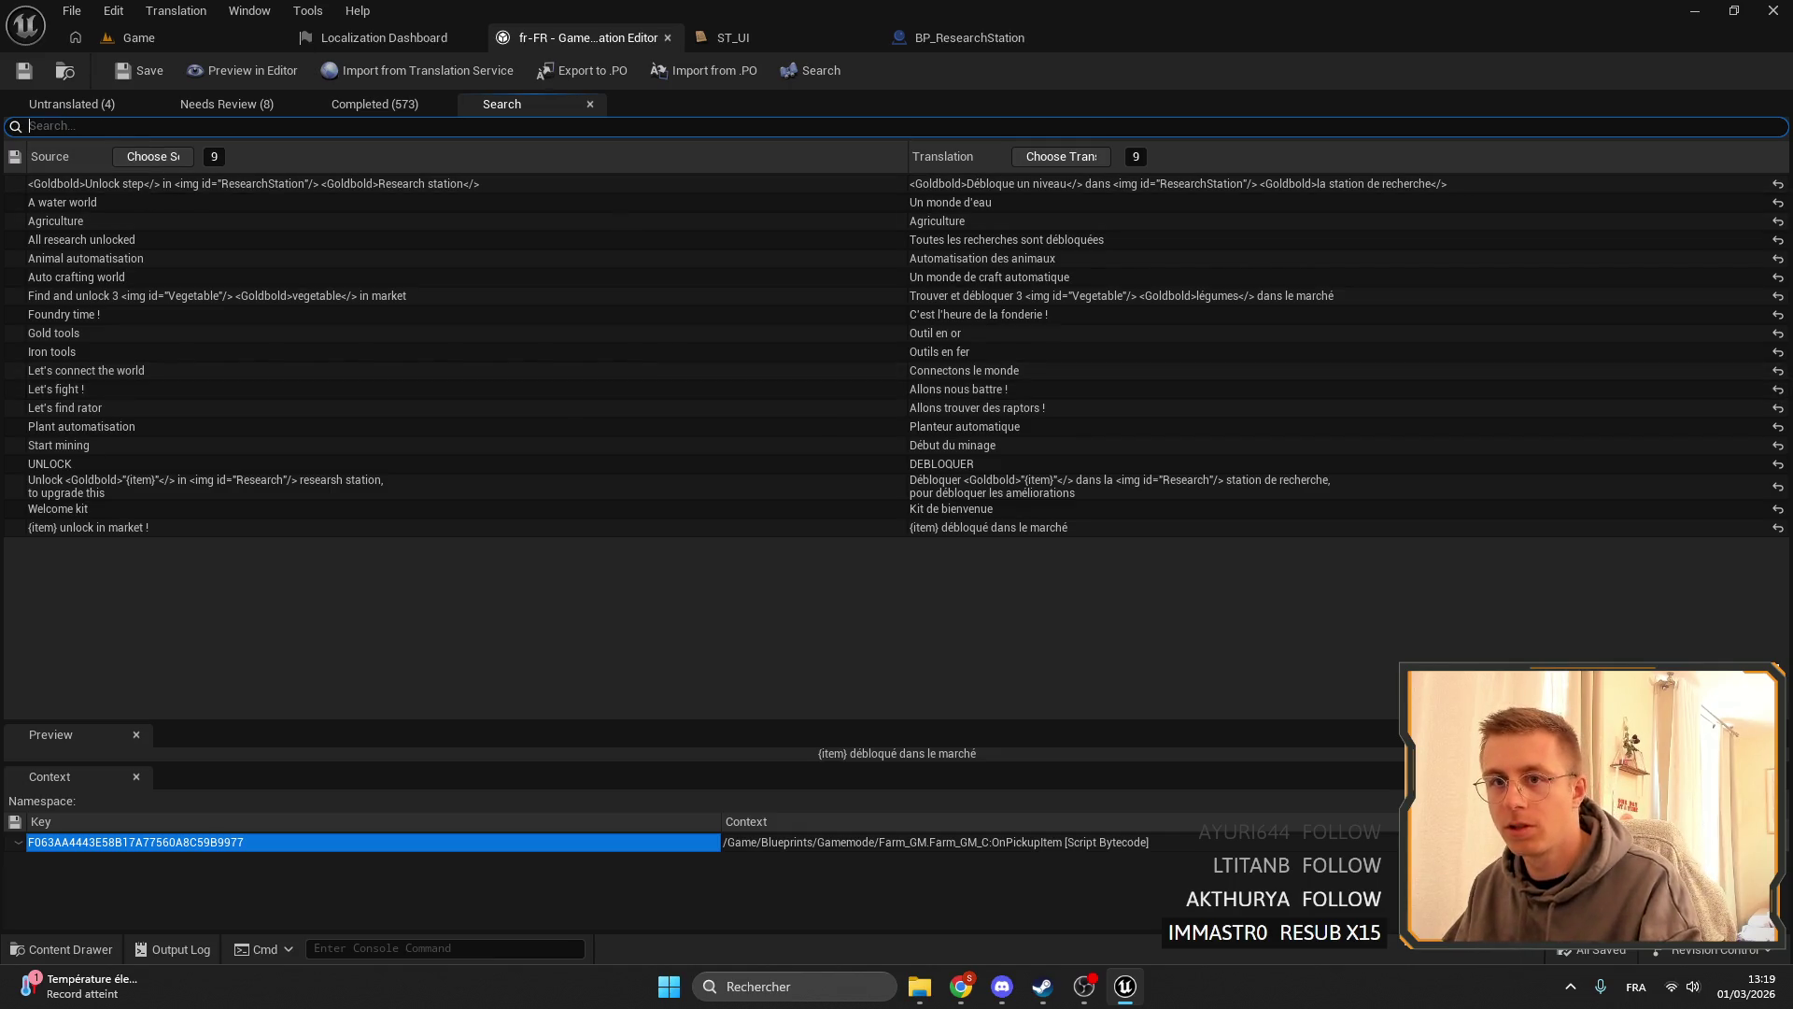
left_click(77, 108)
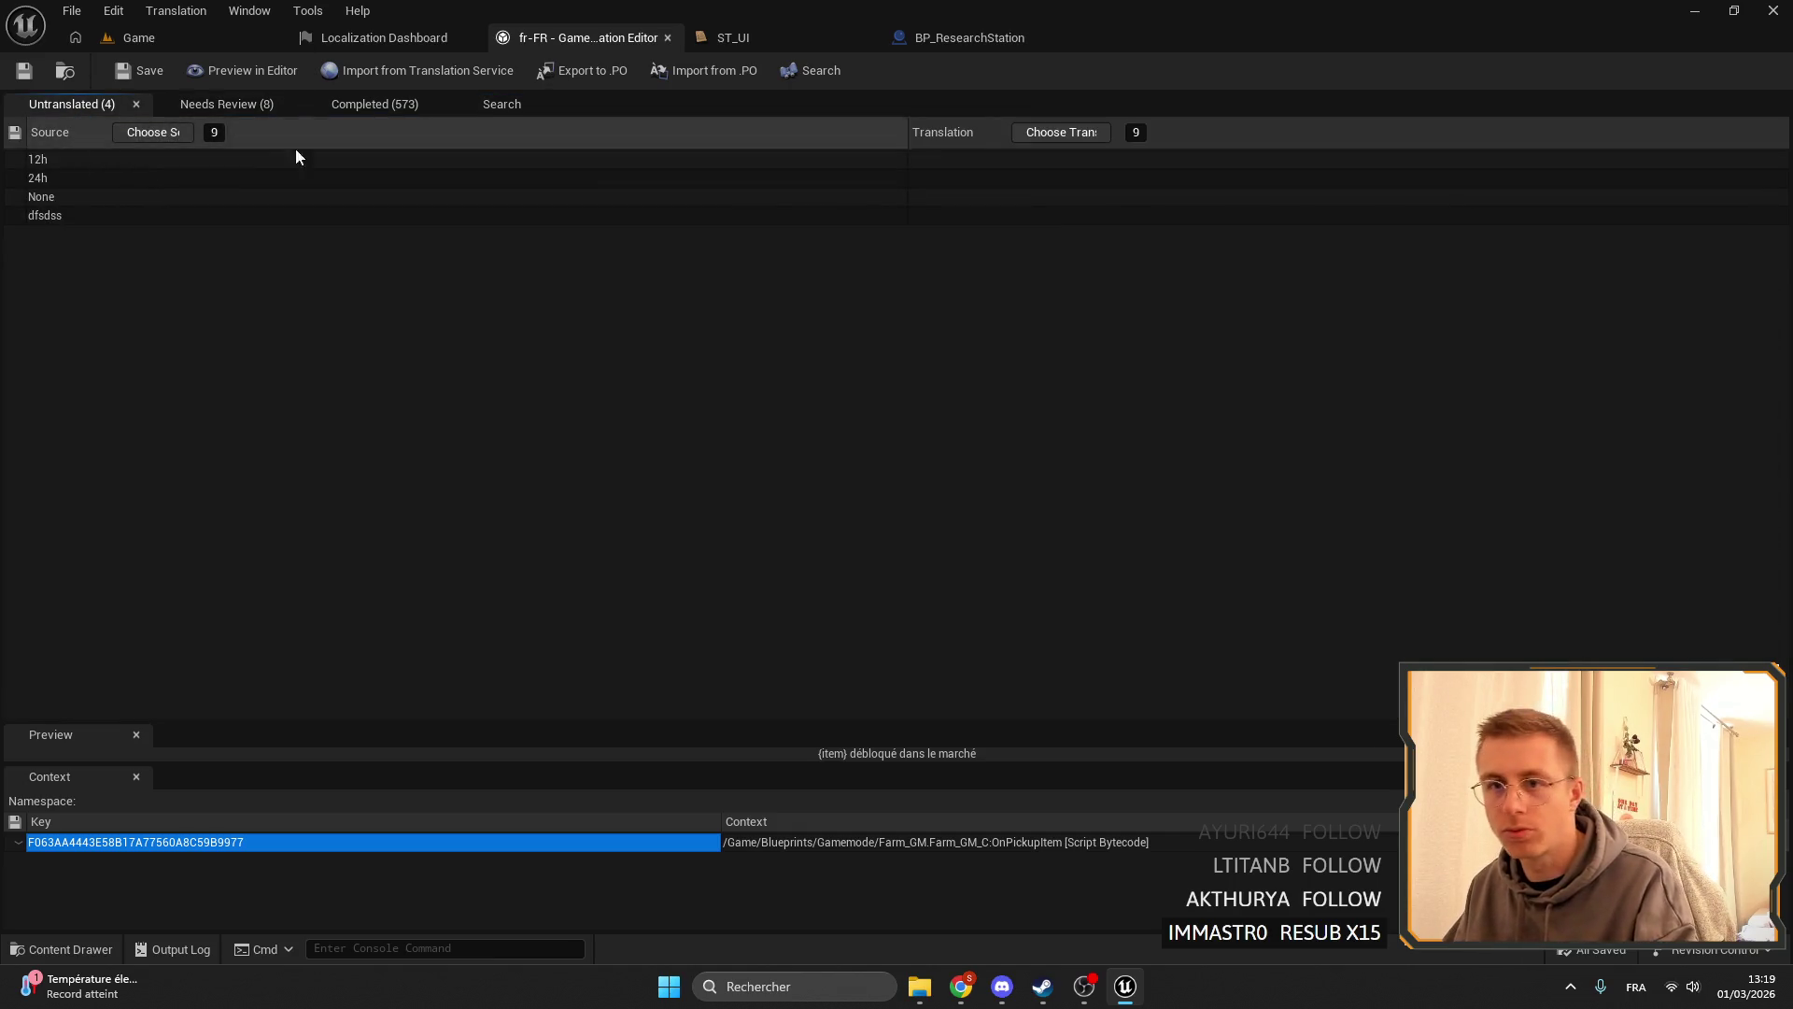
left_click(486, 106)
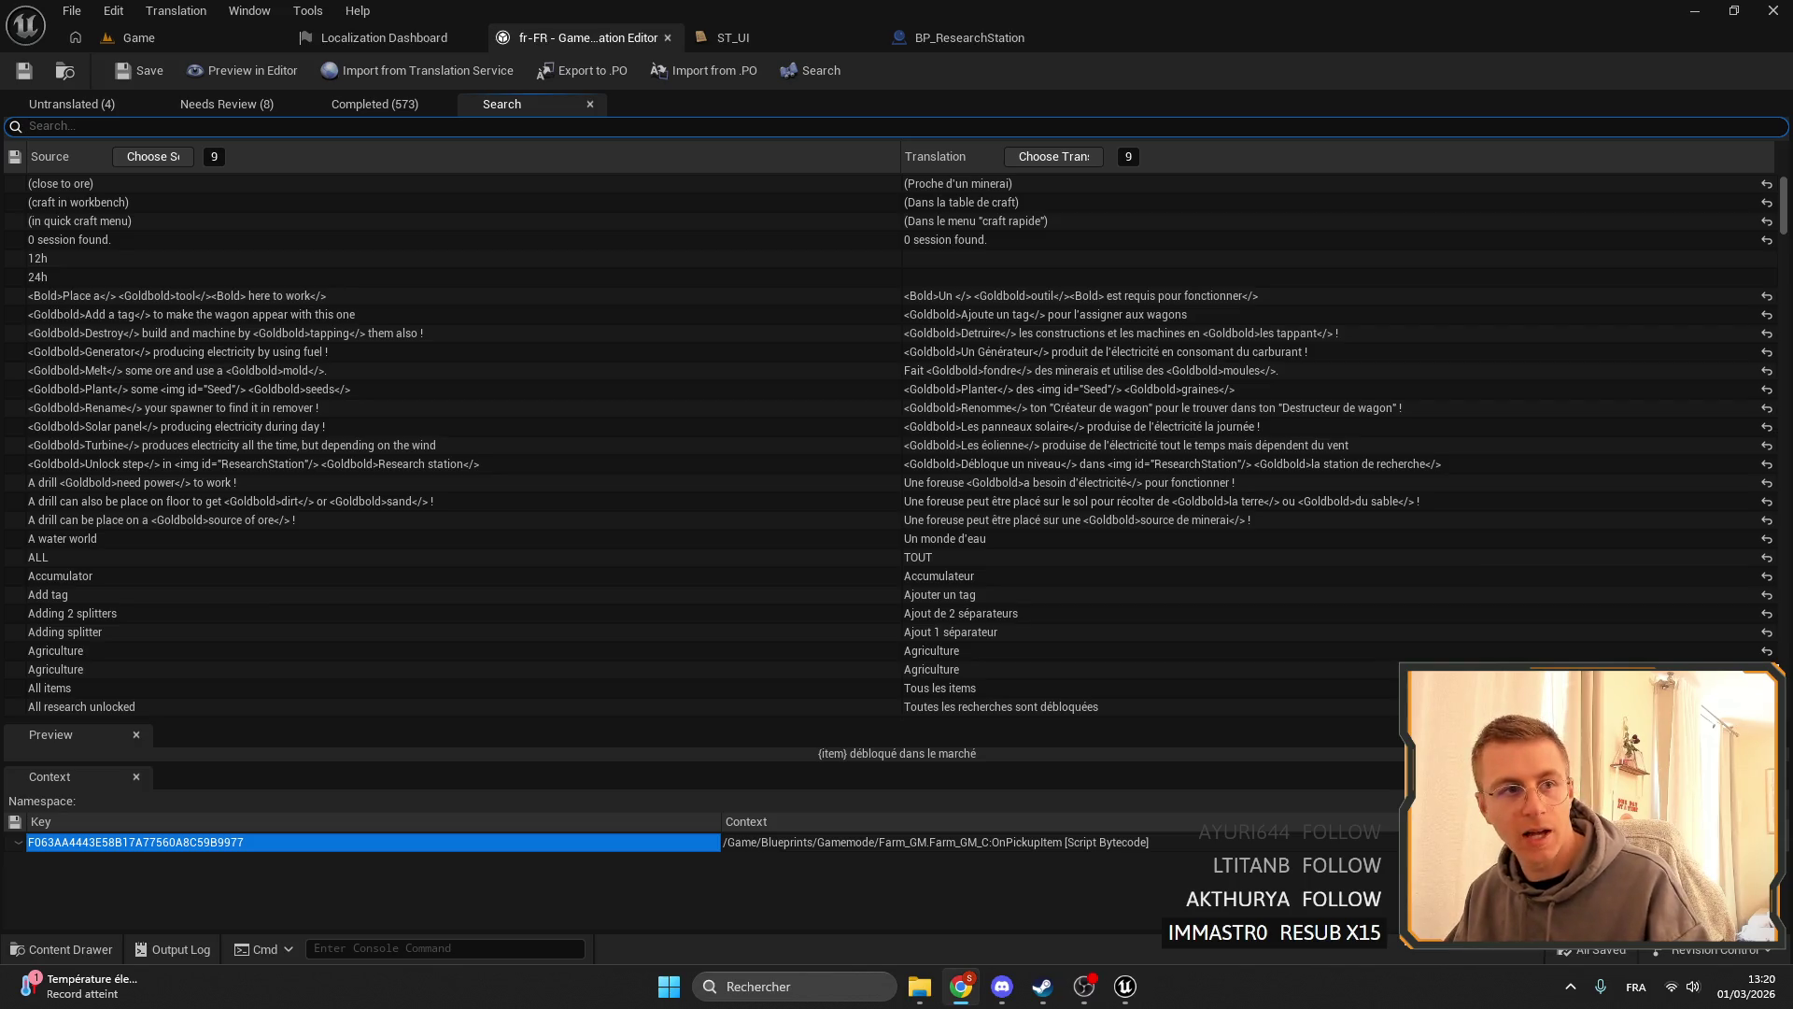
key("alt+Tab")
- Open the Elemency Island Demo store page and jump to its customer reviews
scroll(1024, 420, "down", 4)
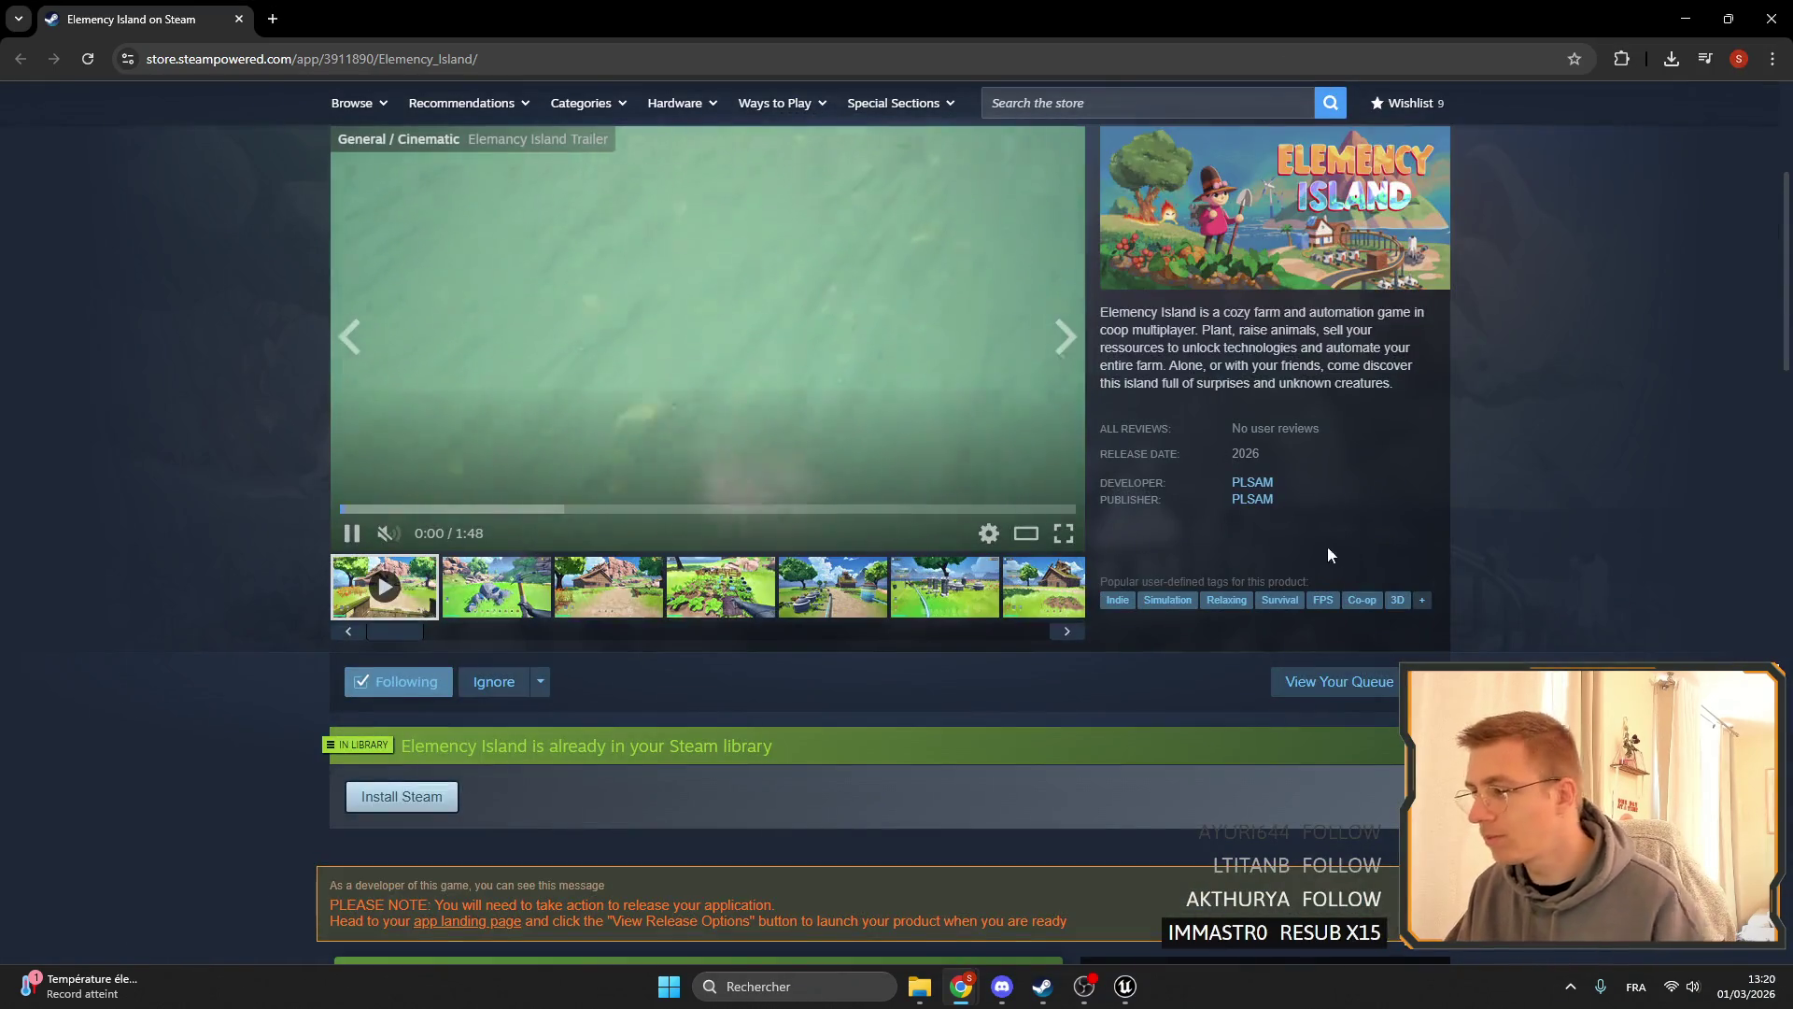
scroll(892, 652, "down", 5)
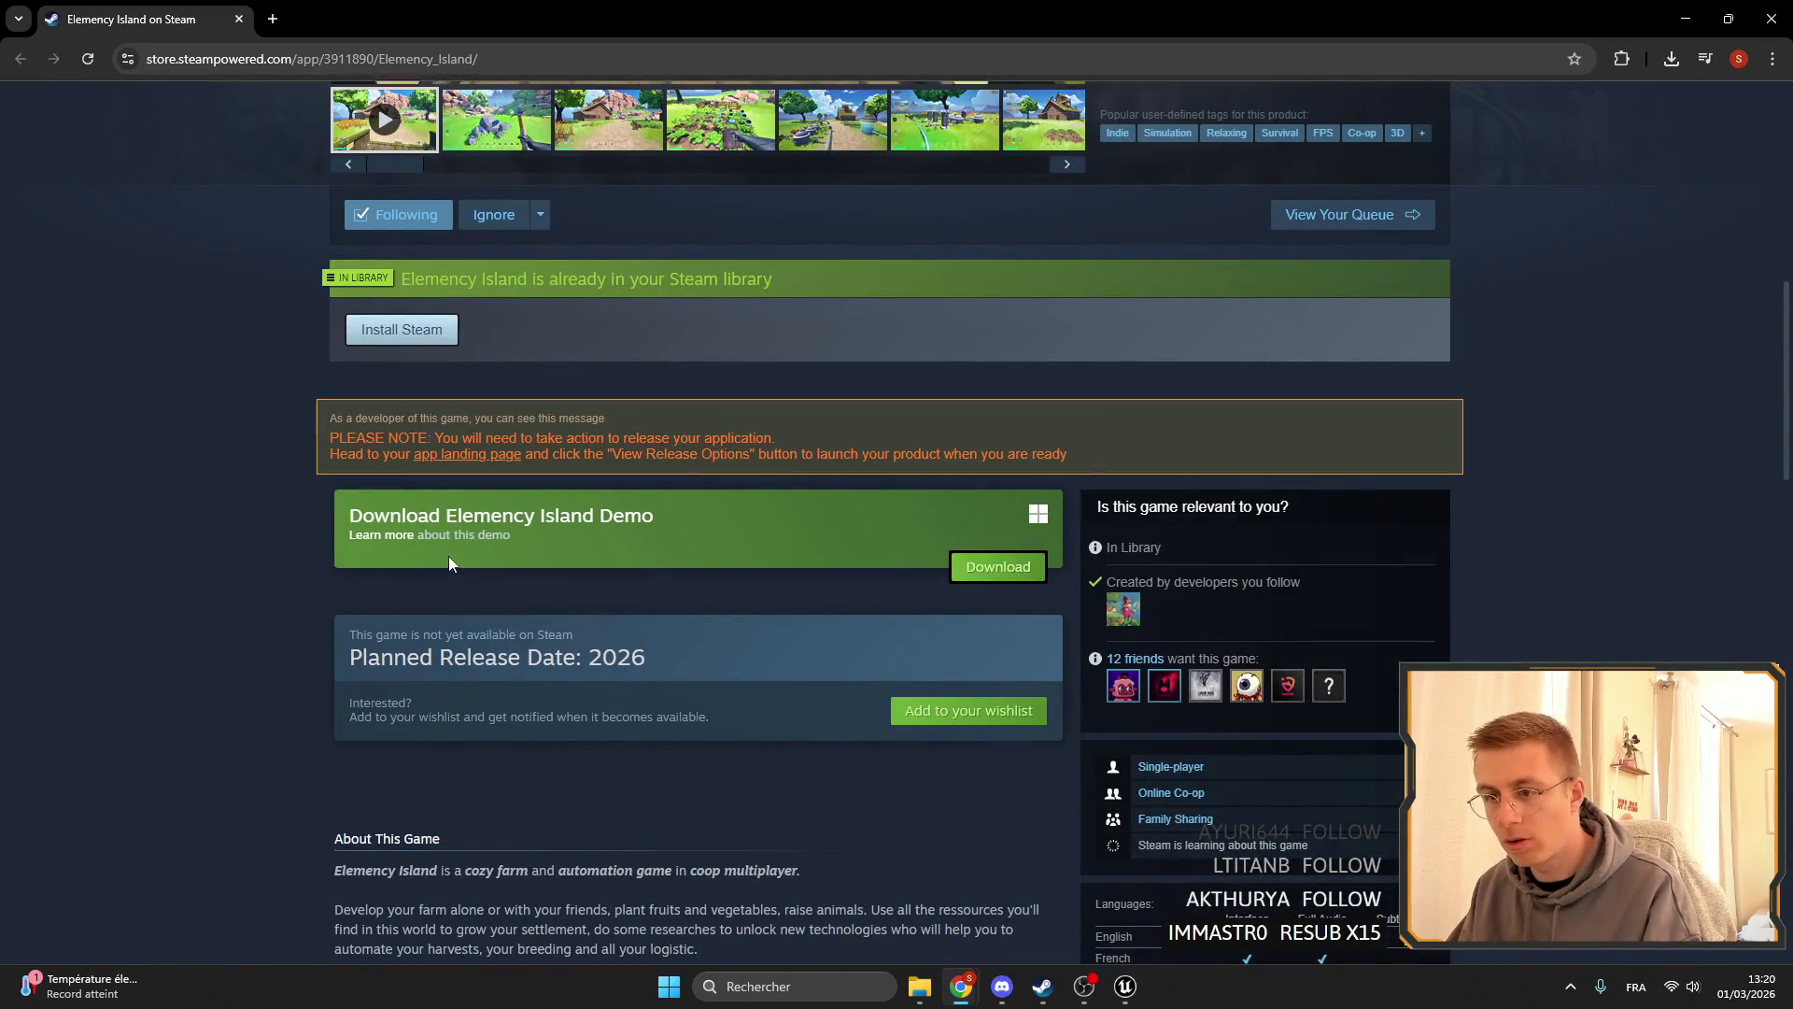
left_click(934, 518)
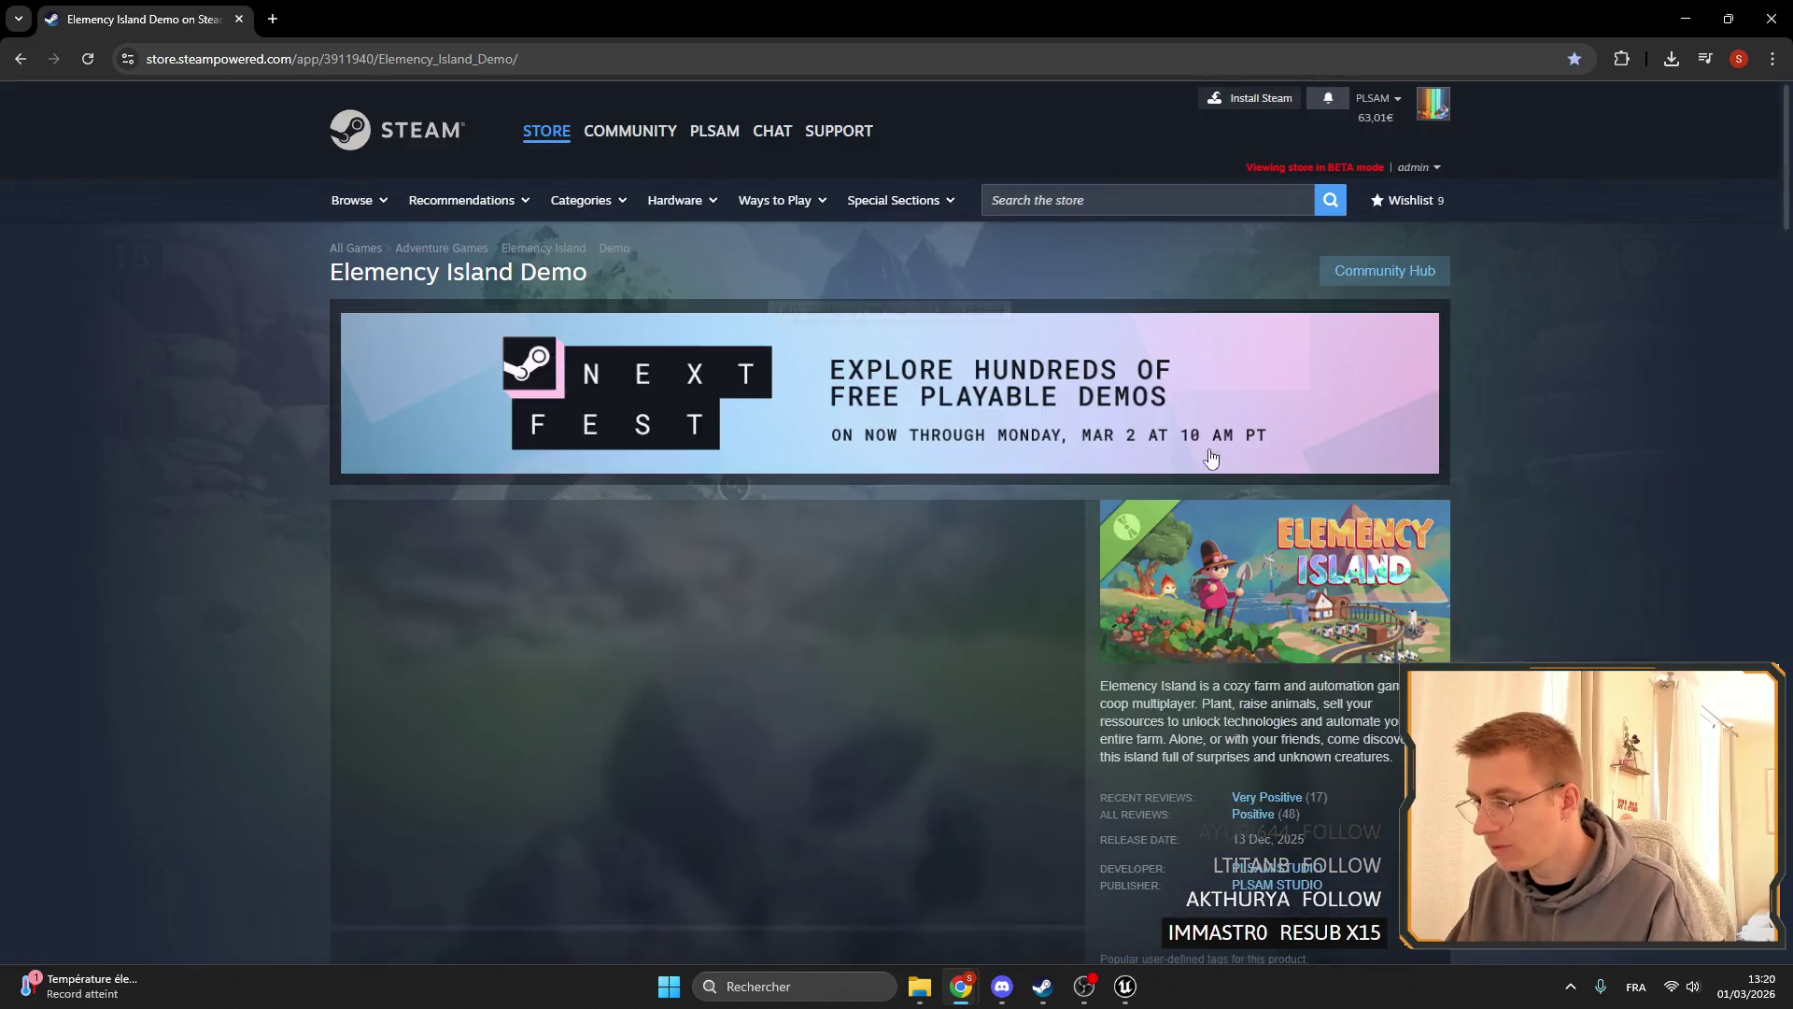
scroll(1349, 464, "down", 5)
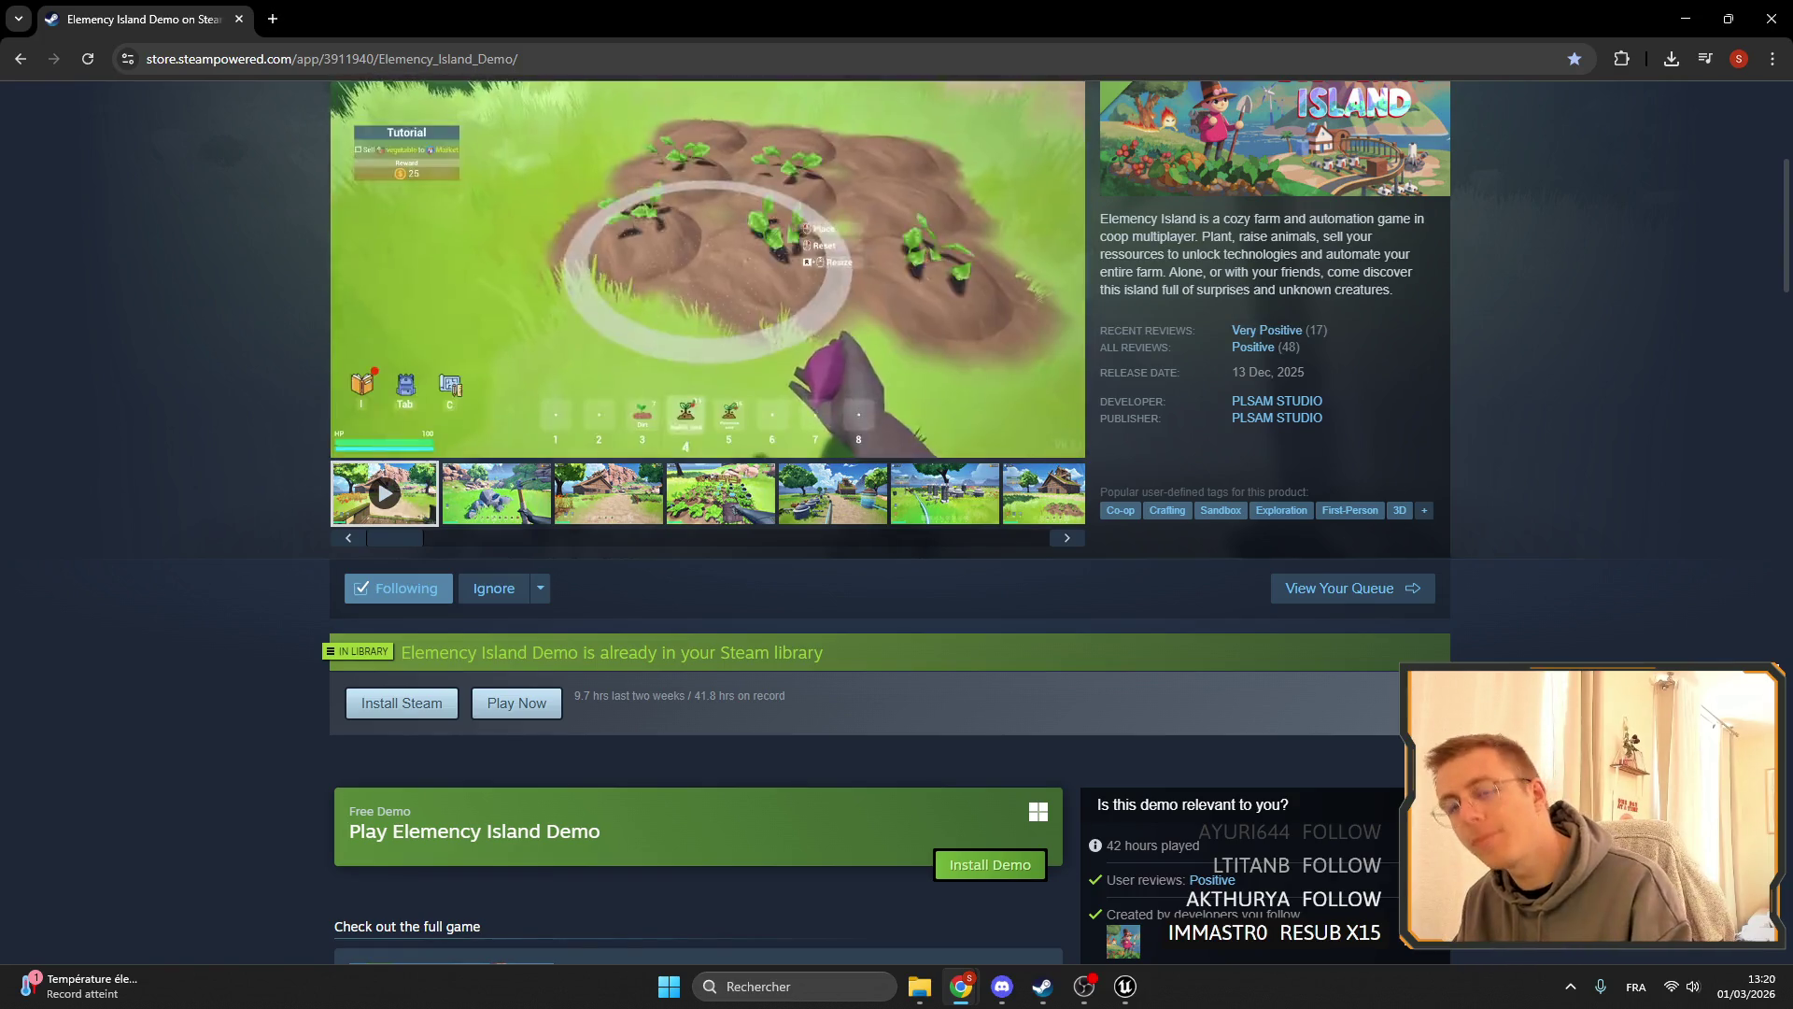
scroll(1464, 479, "up", 1)
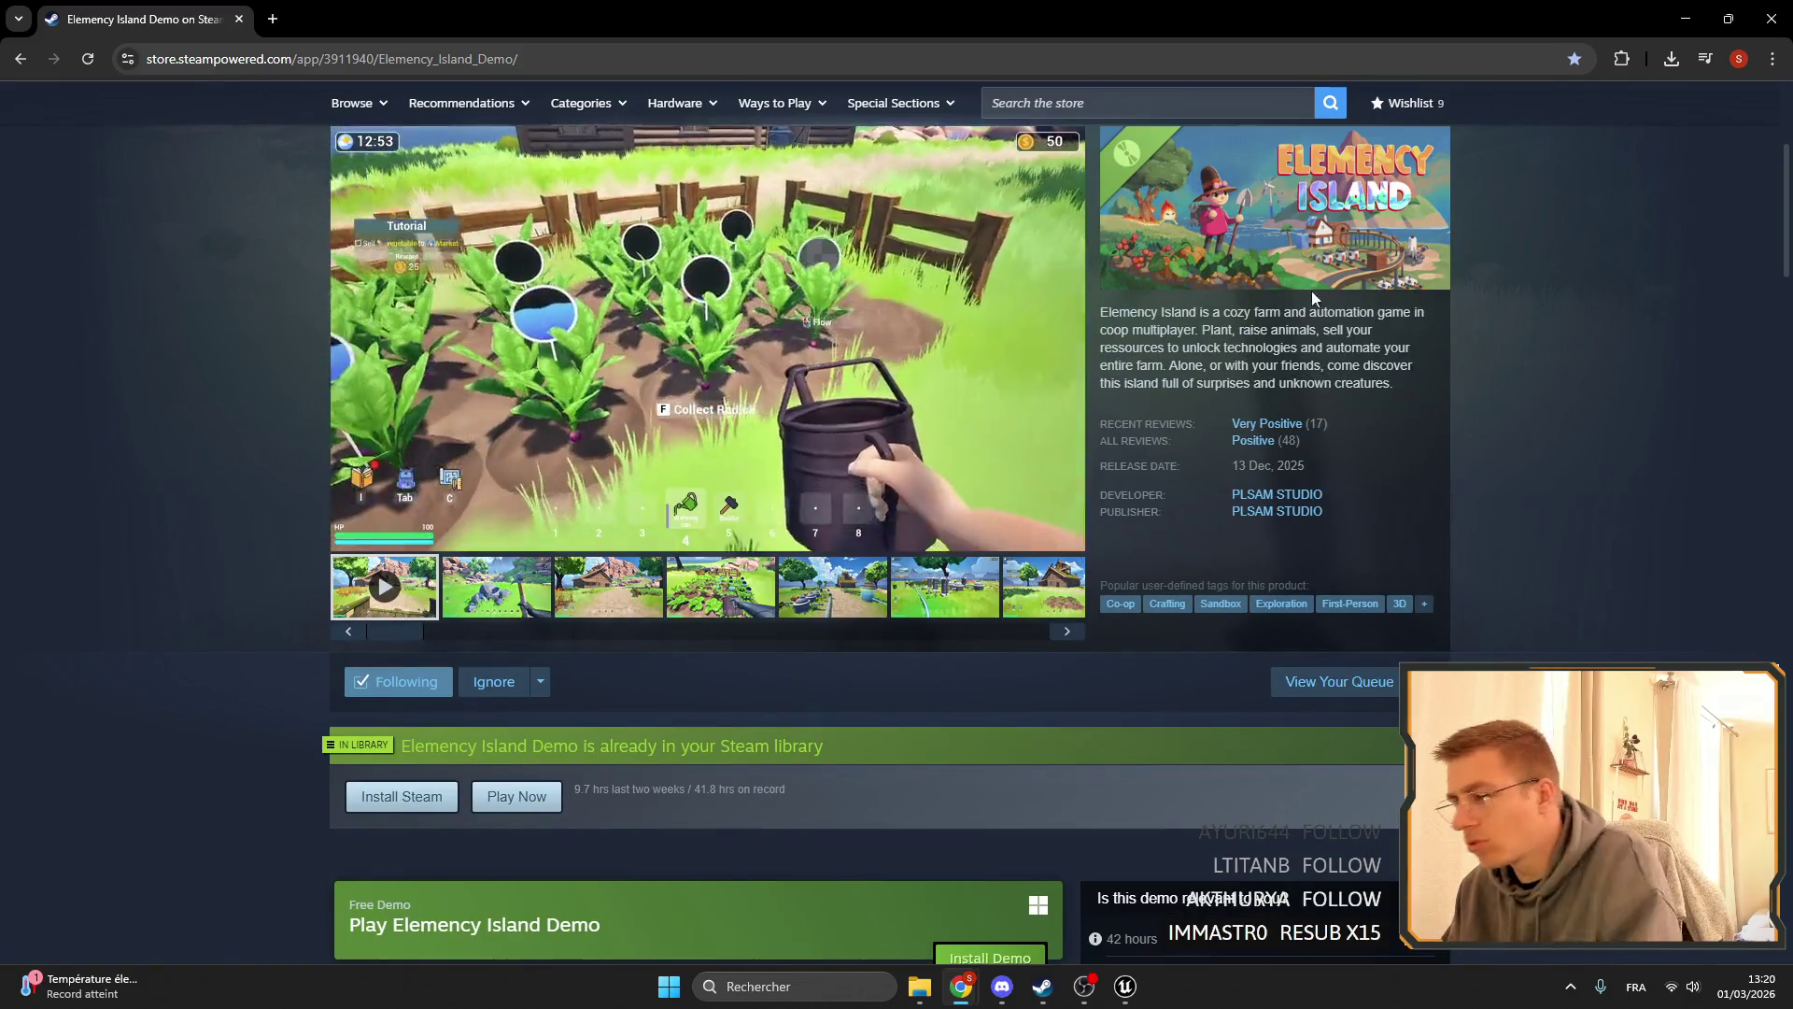
left_click(1263, 441)
scroll(509, 417, "down", 5)
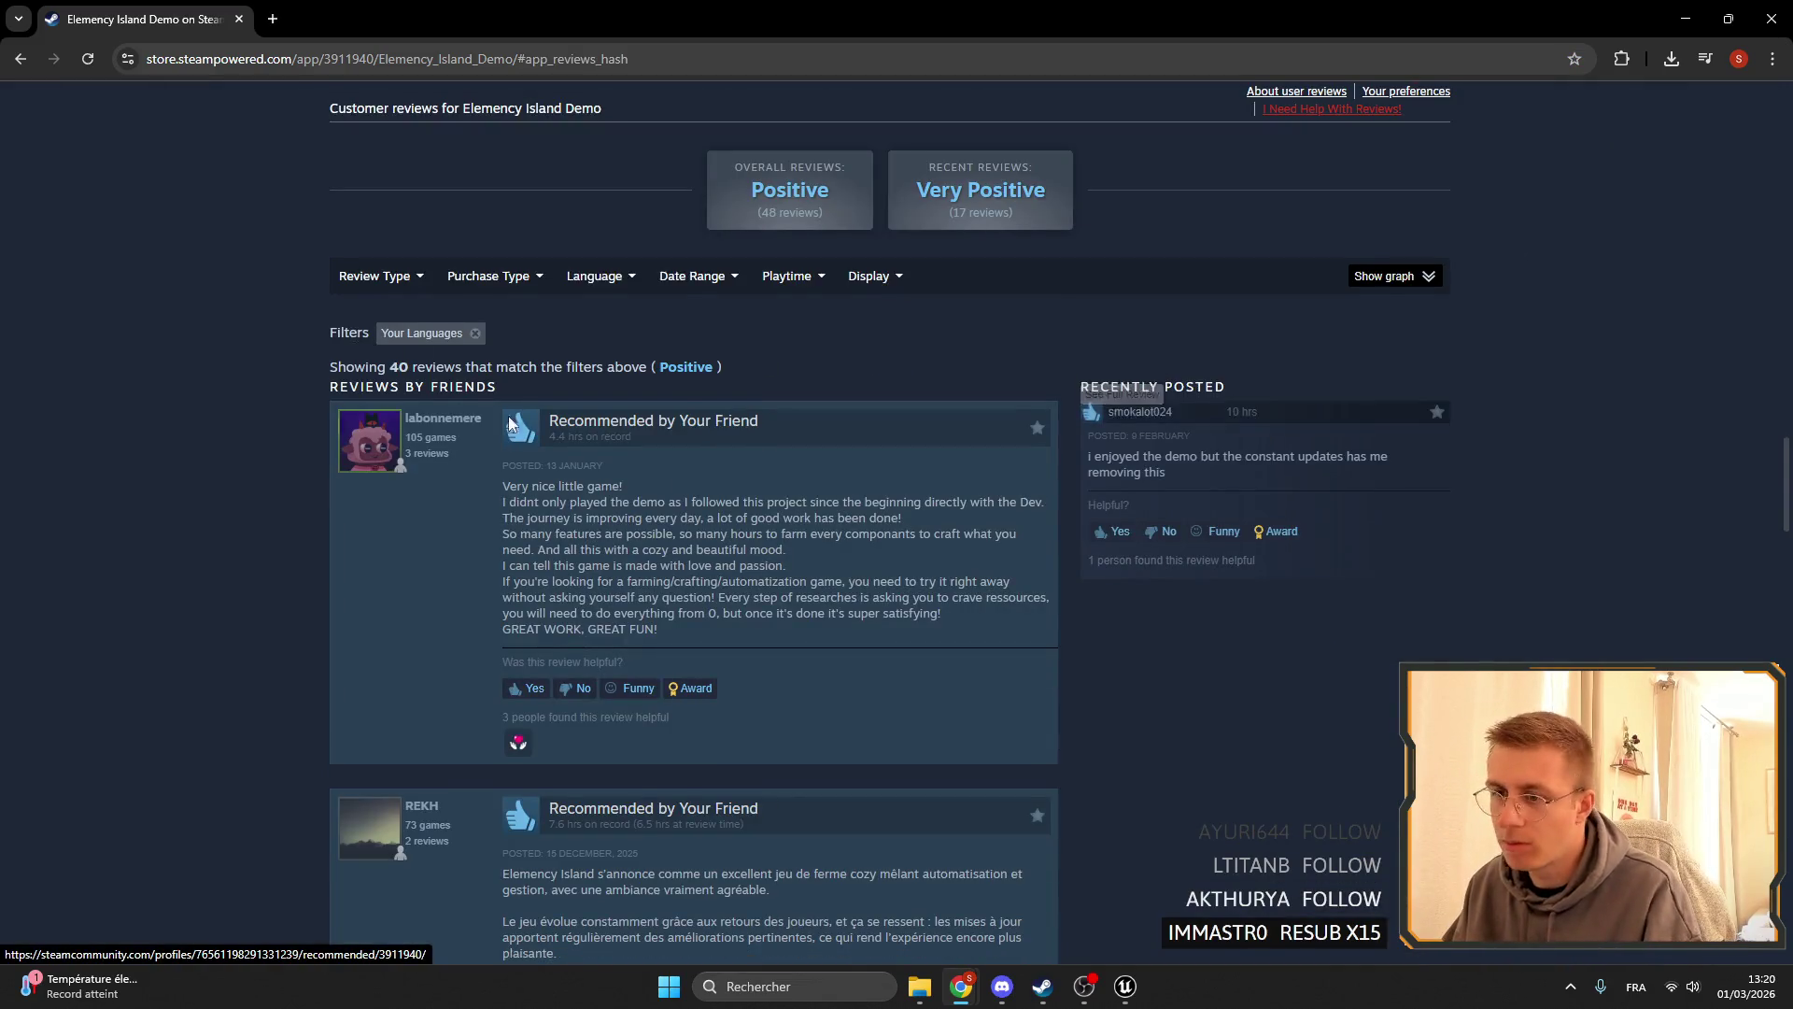
scroll(206, 211, "up", 7)
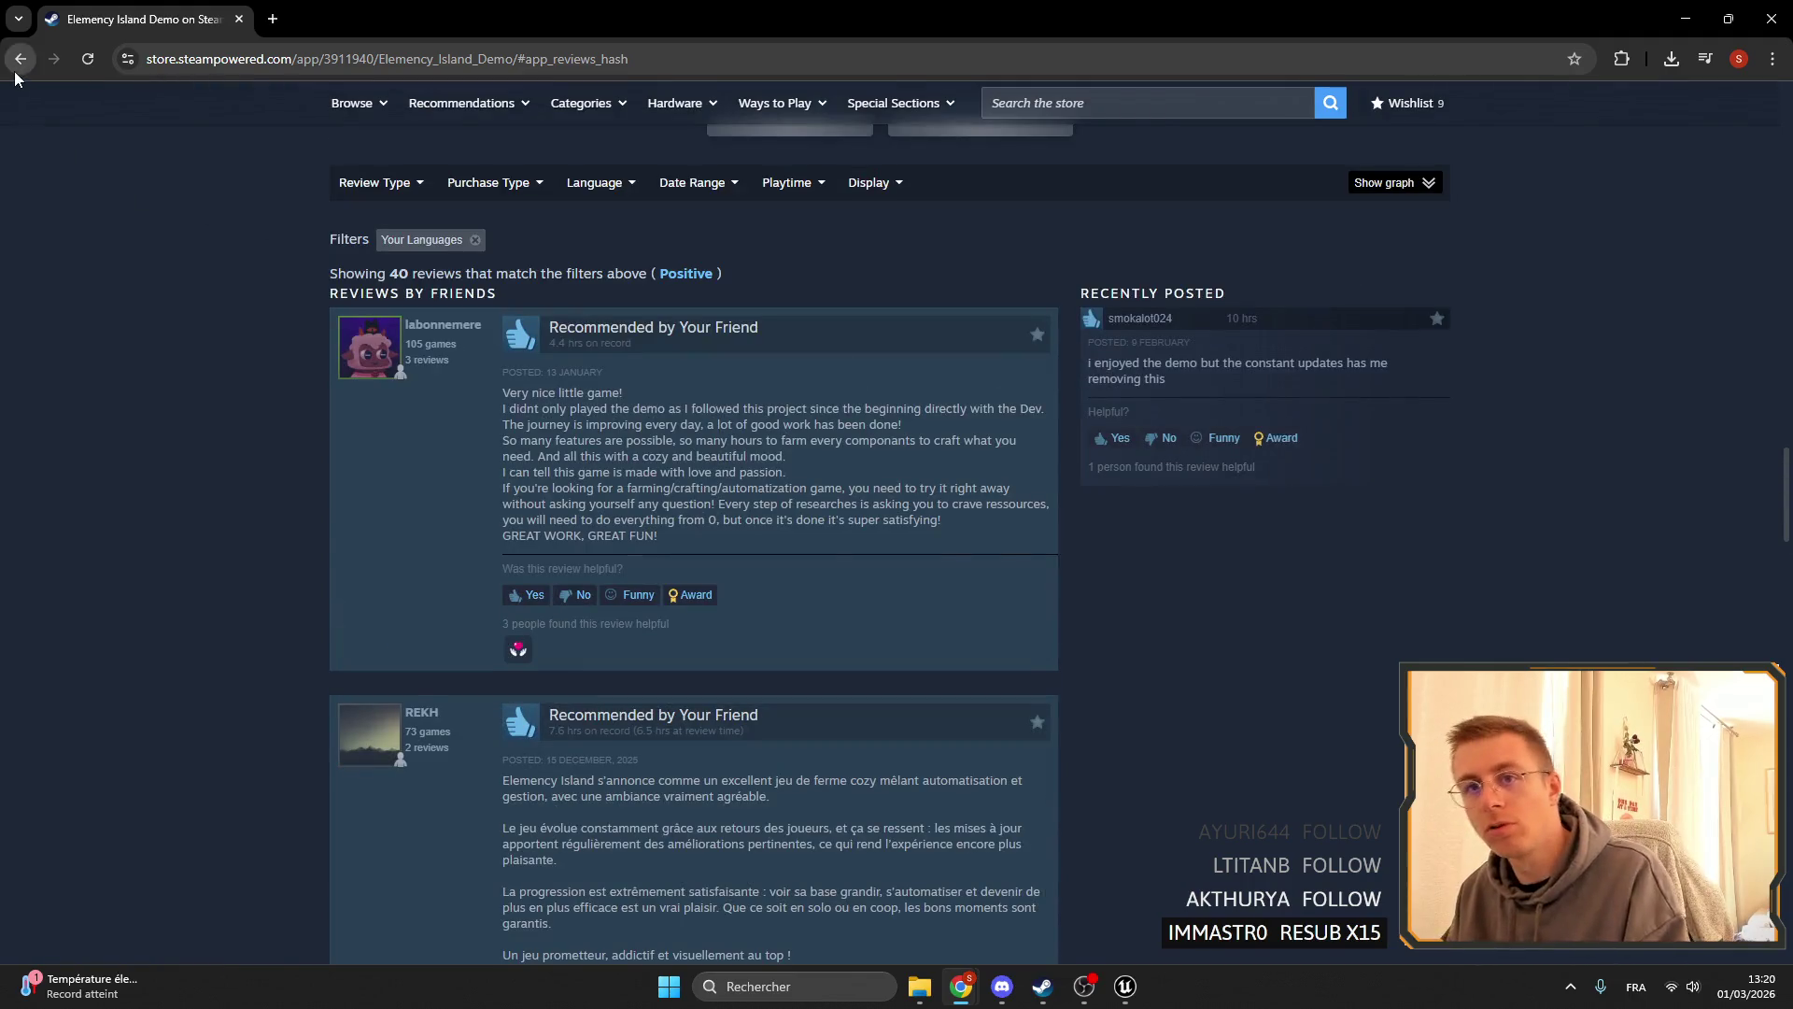
left_click(20, 59)
left_click(53, 59)
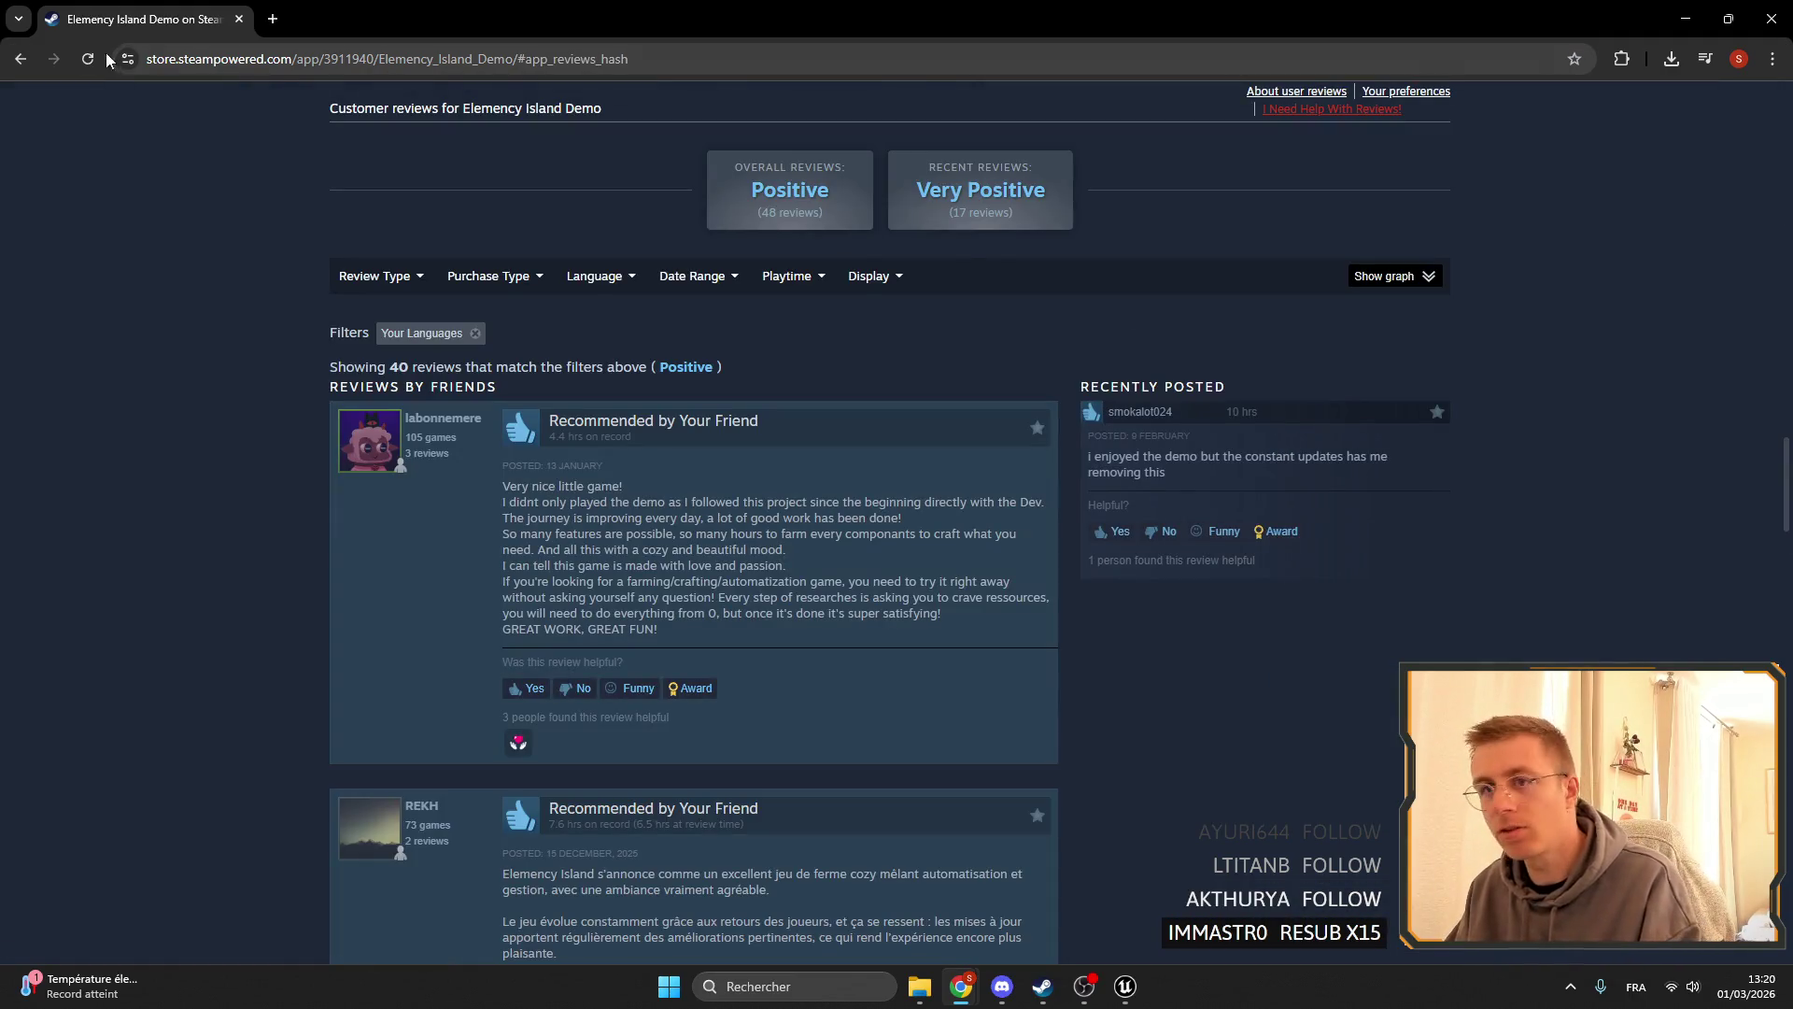
left_click(33, 60)
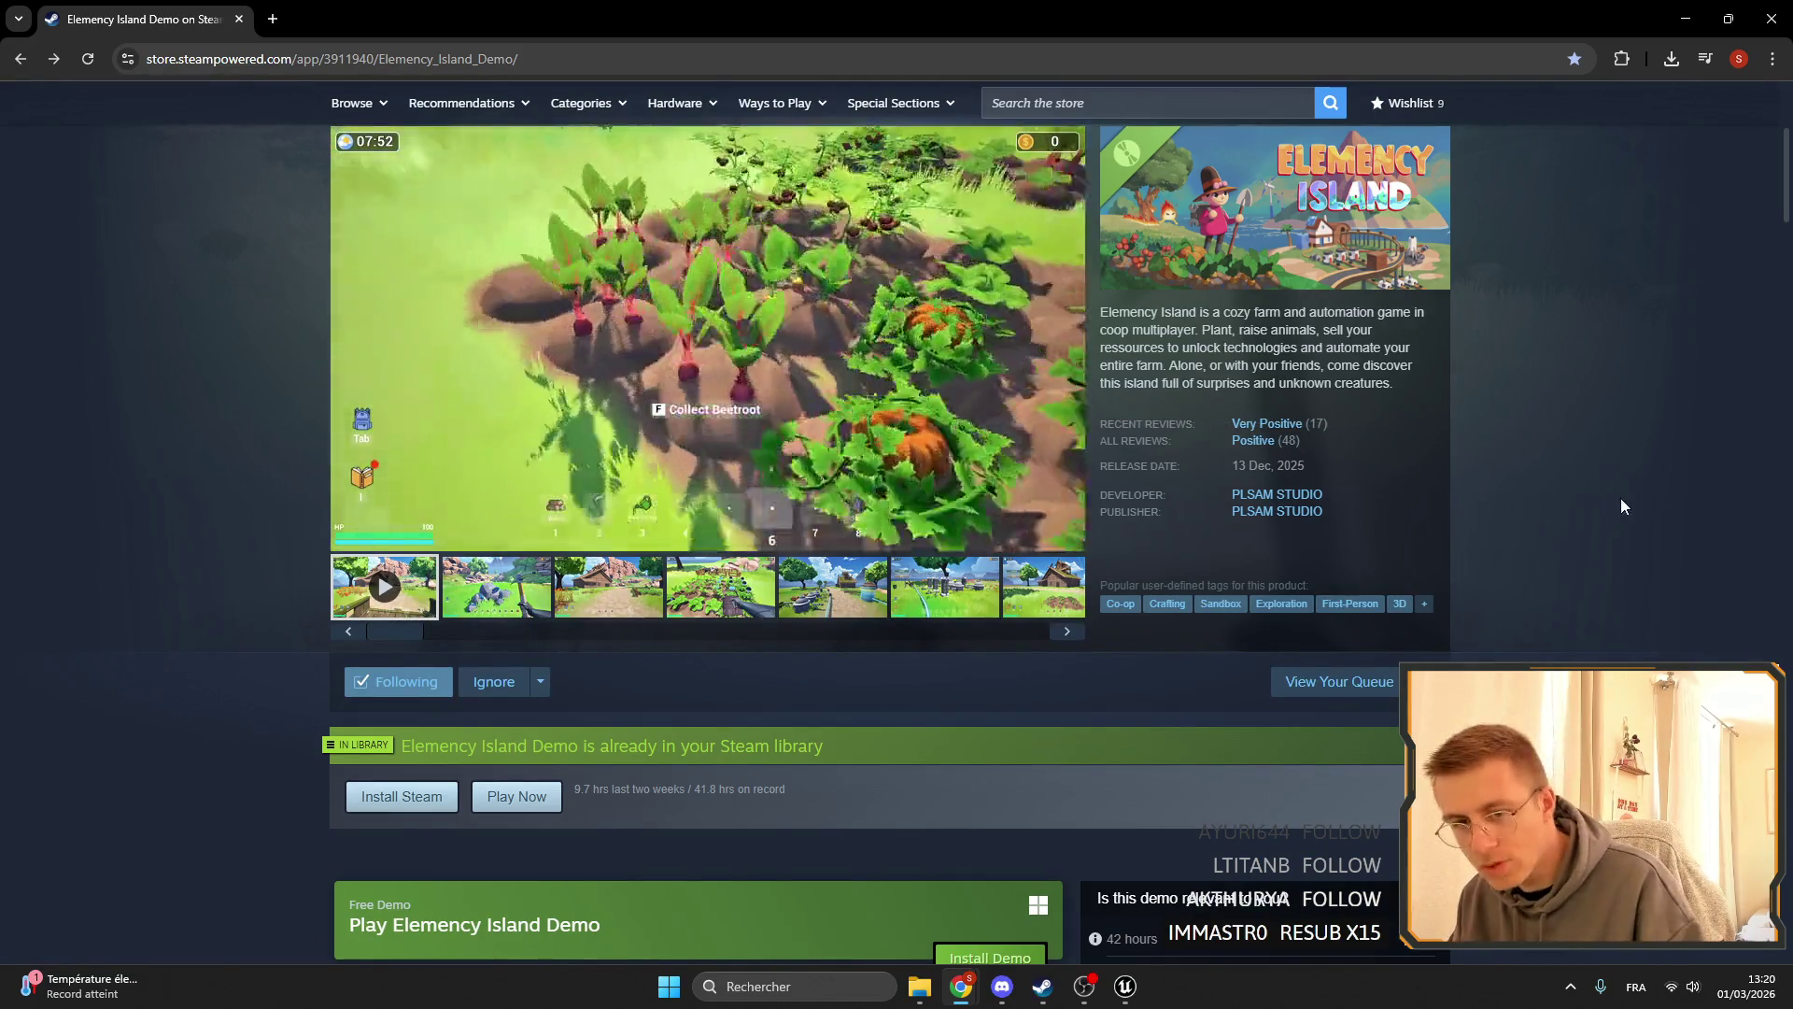
- Unfollow the recommending curator from their reviews page and return to Unreal Editor
left_click_drag(1297, 451, 1260, 446)
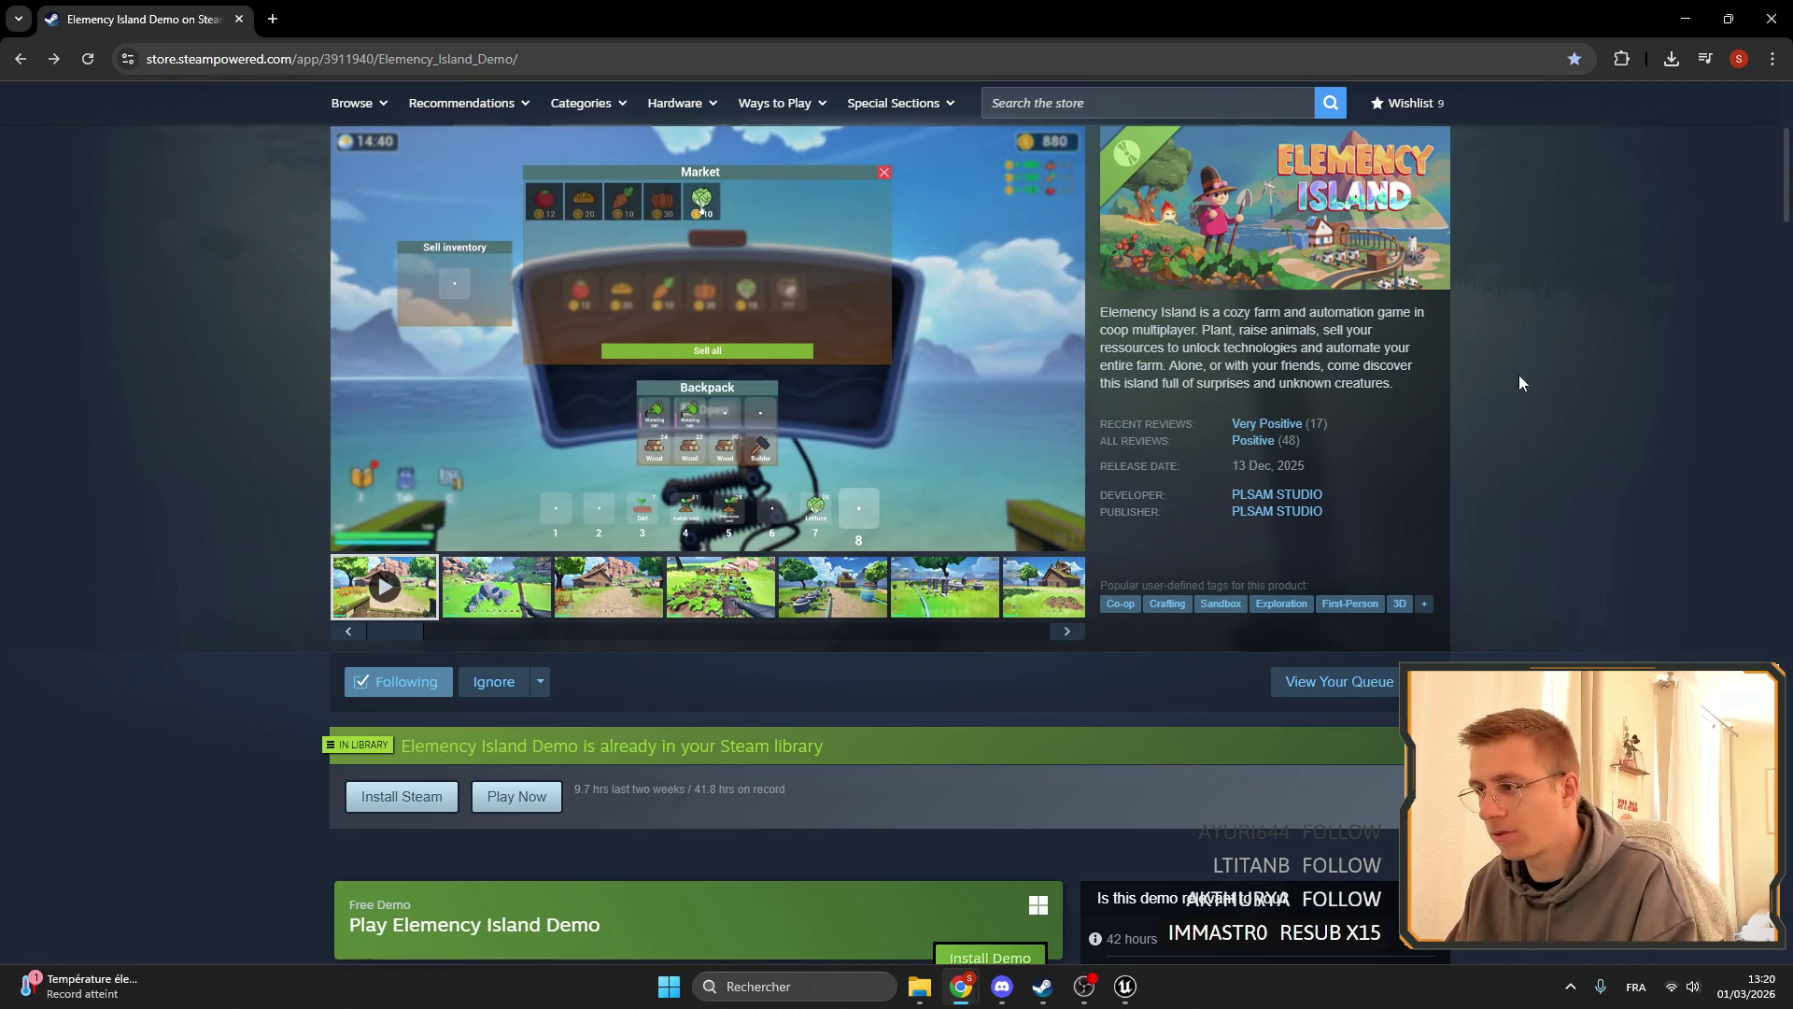
left_click(1742, 987)
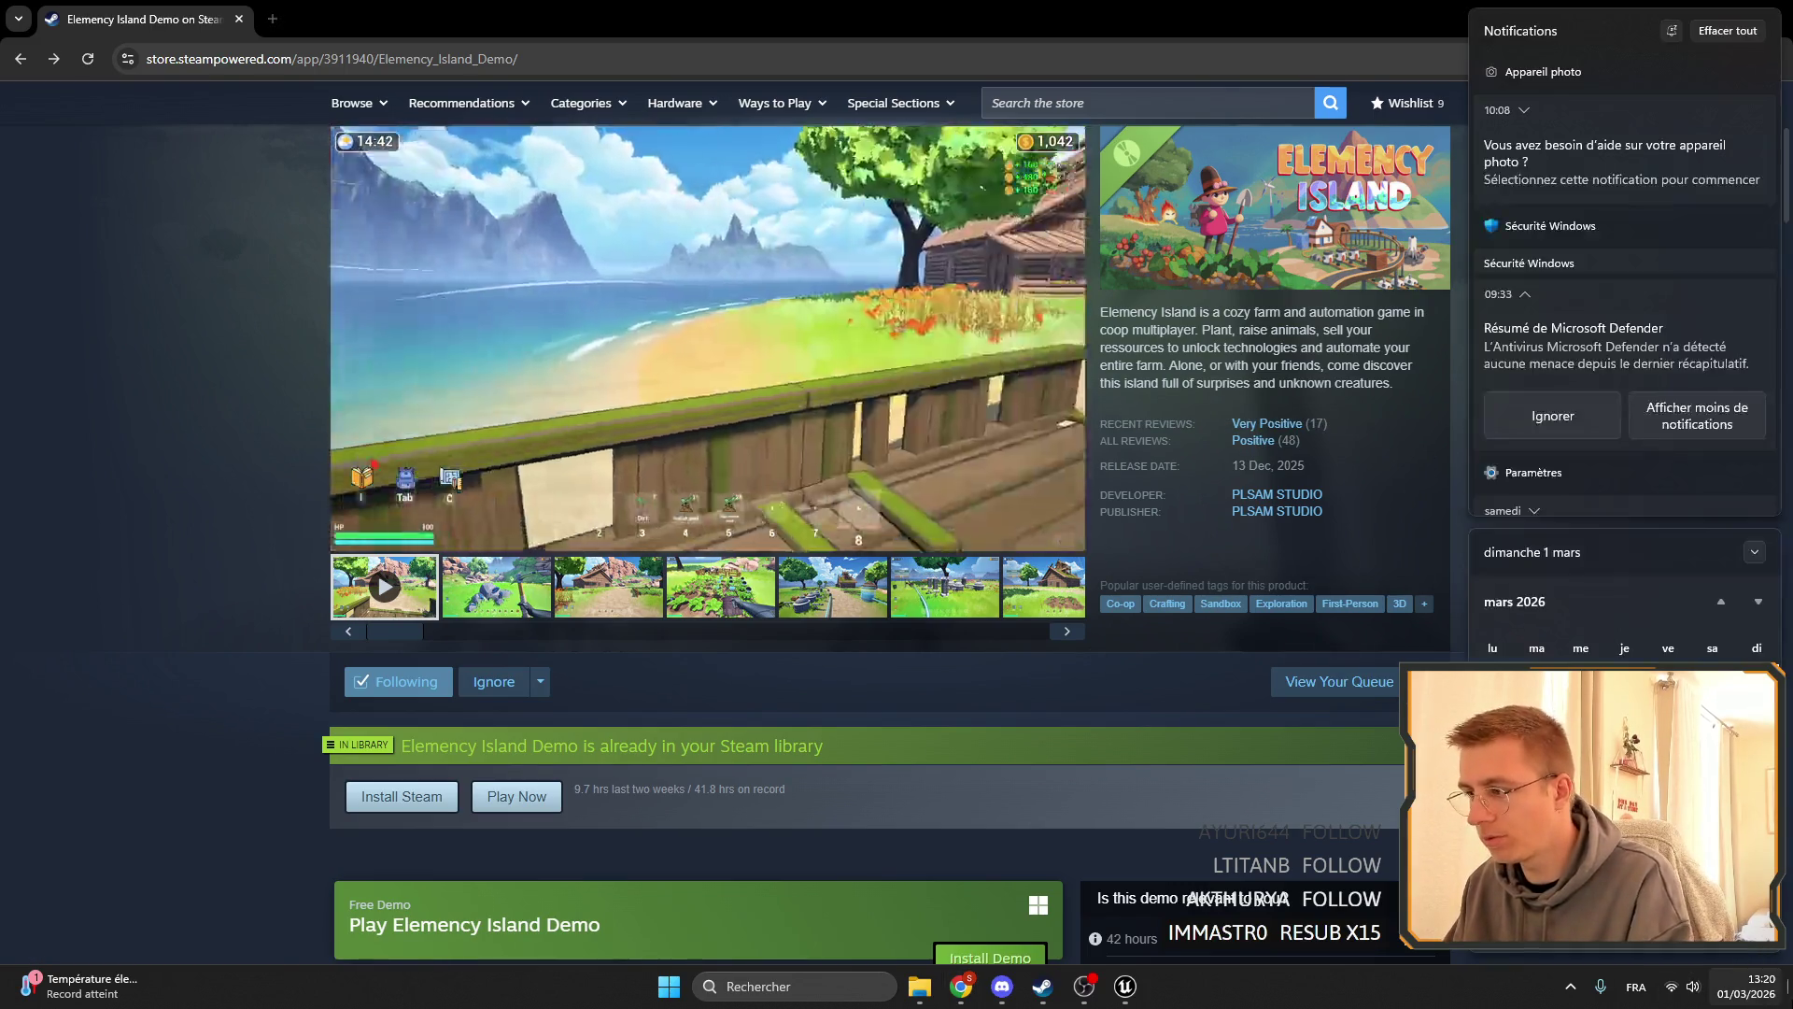
left_click(1382, 512)
scroll(1382, 506, "down", 5)
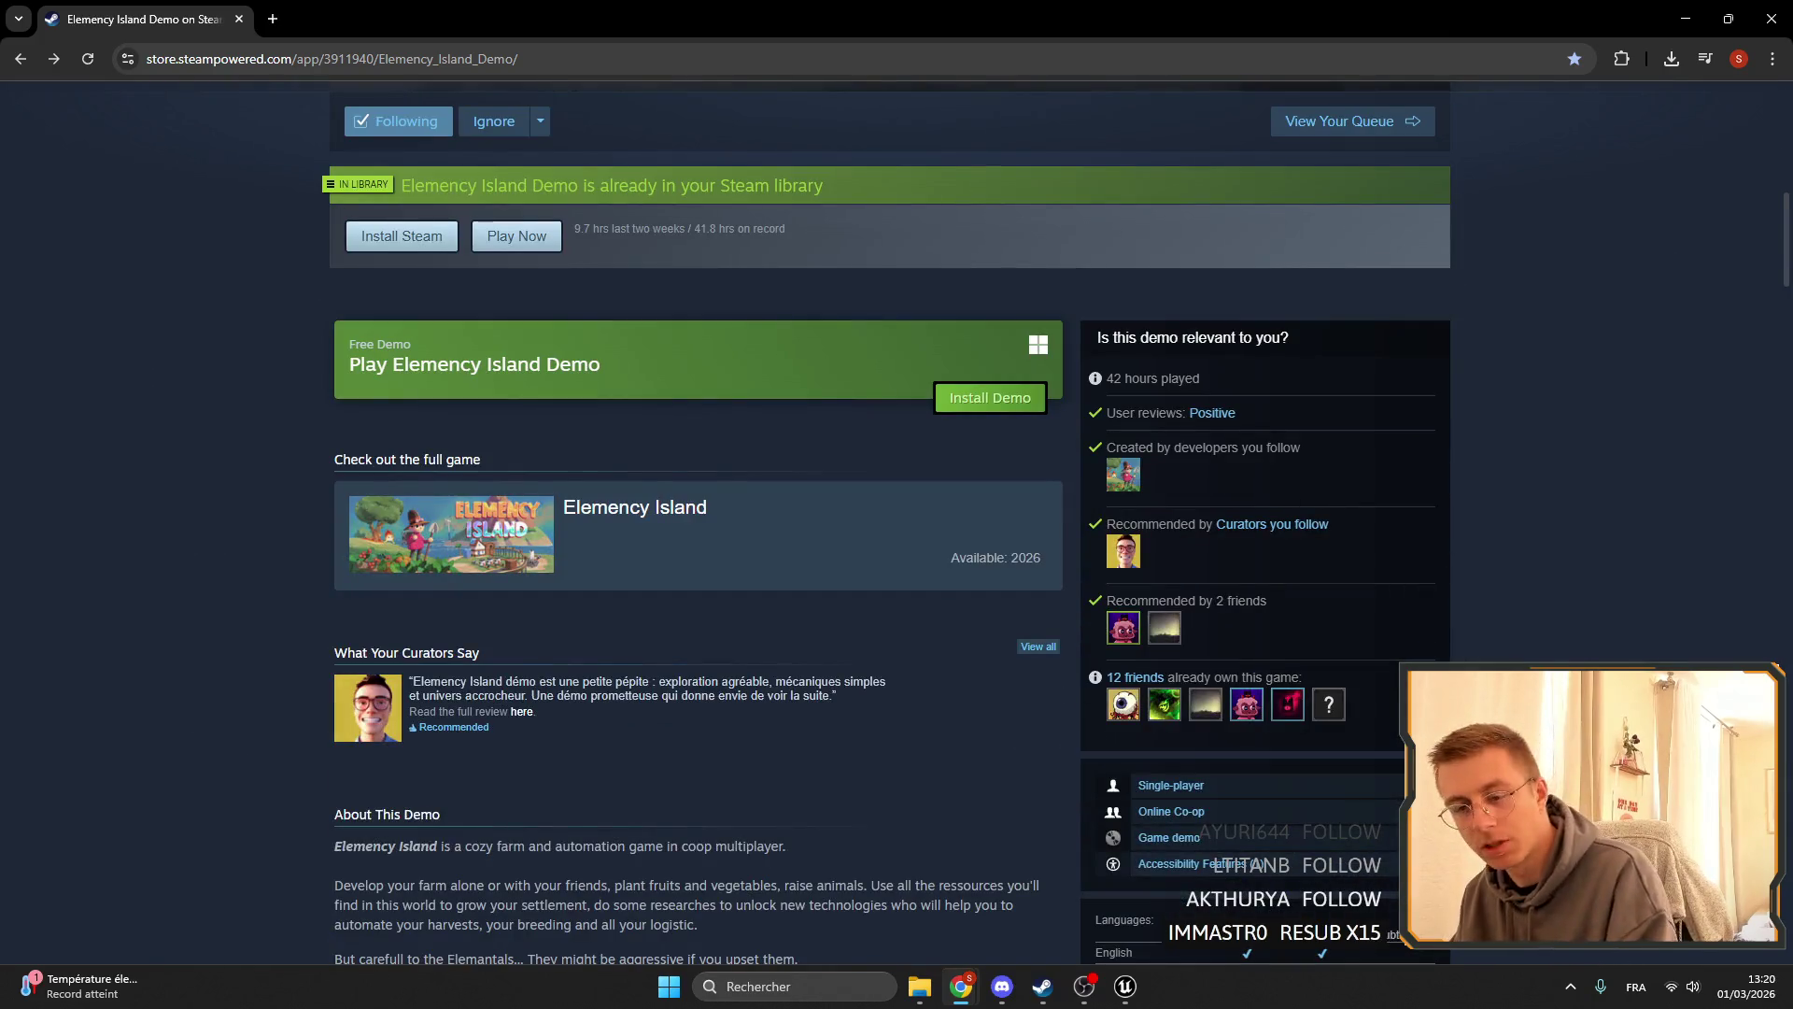
scroll(199, 497, "down", 5)
scroll(280, 509, "up", 3)
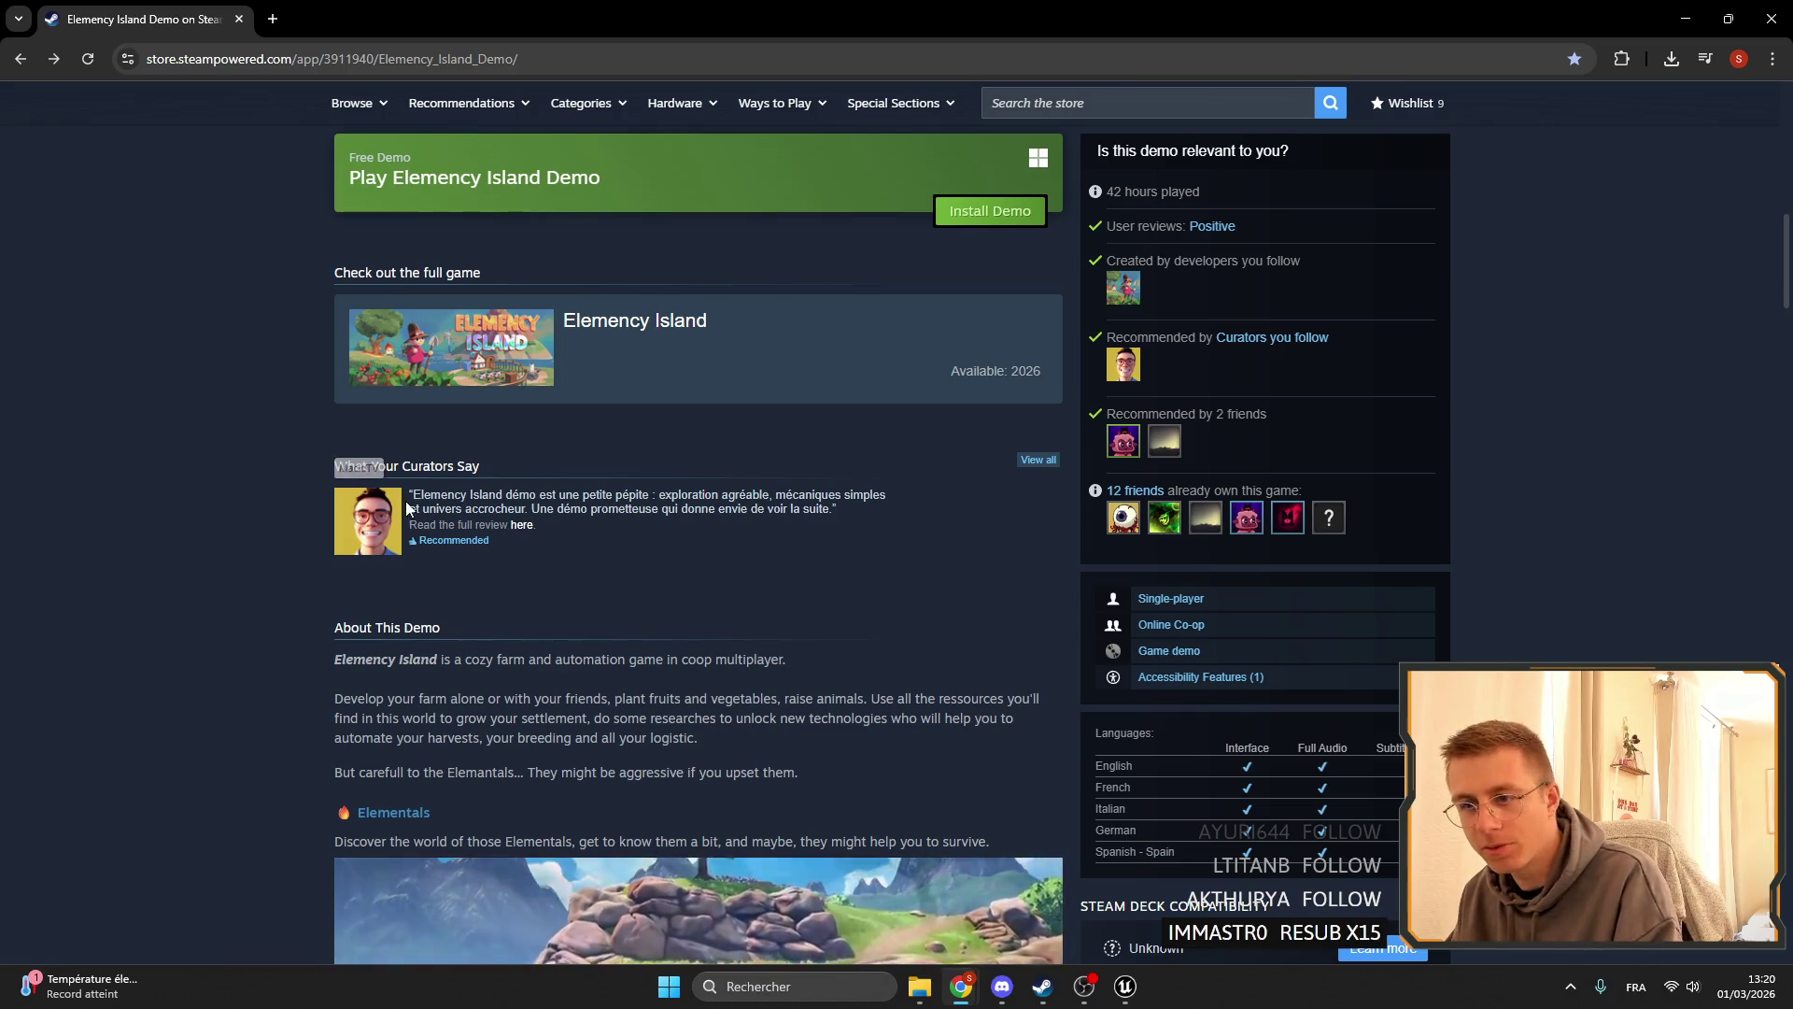
left_click(1031, 458)
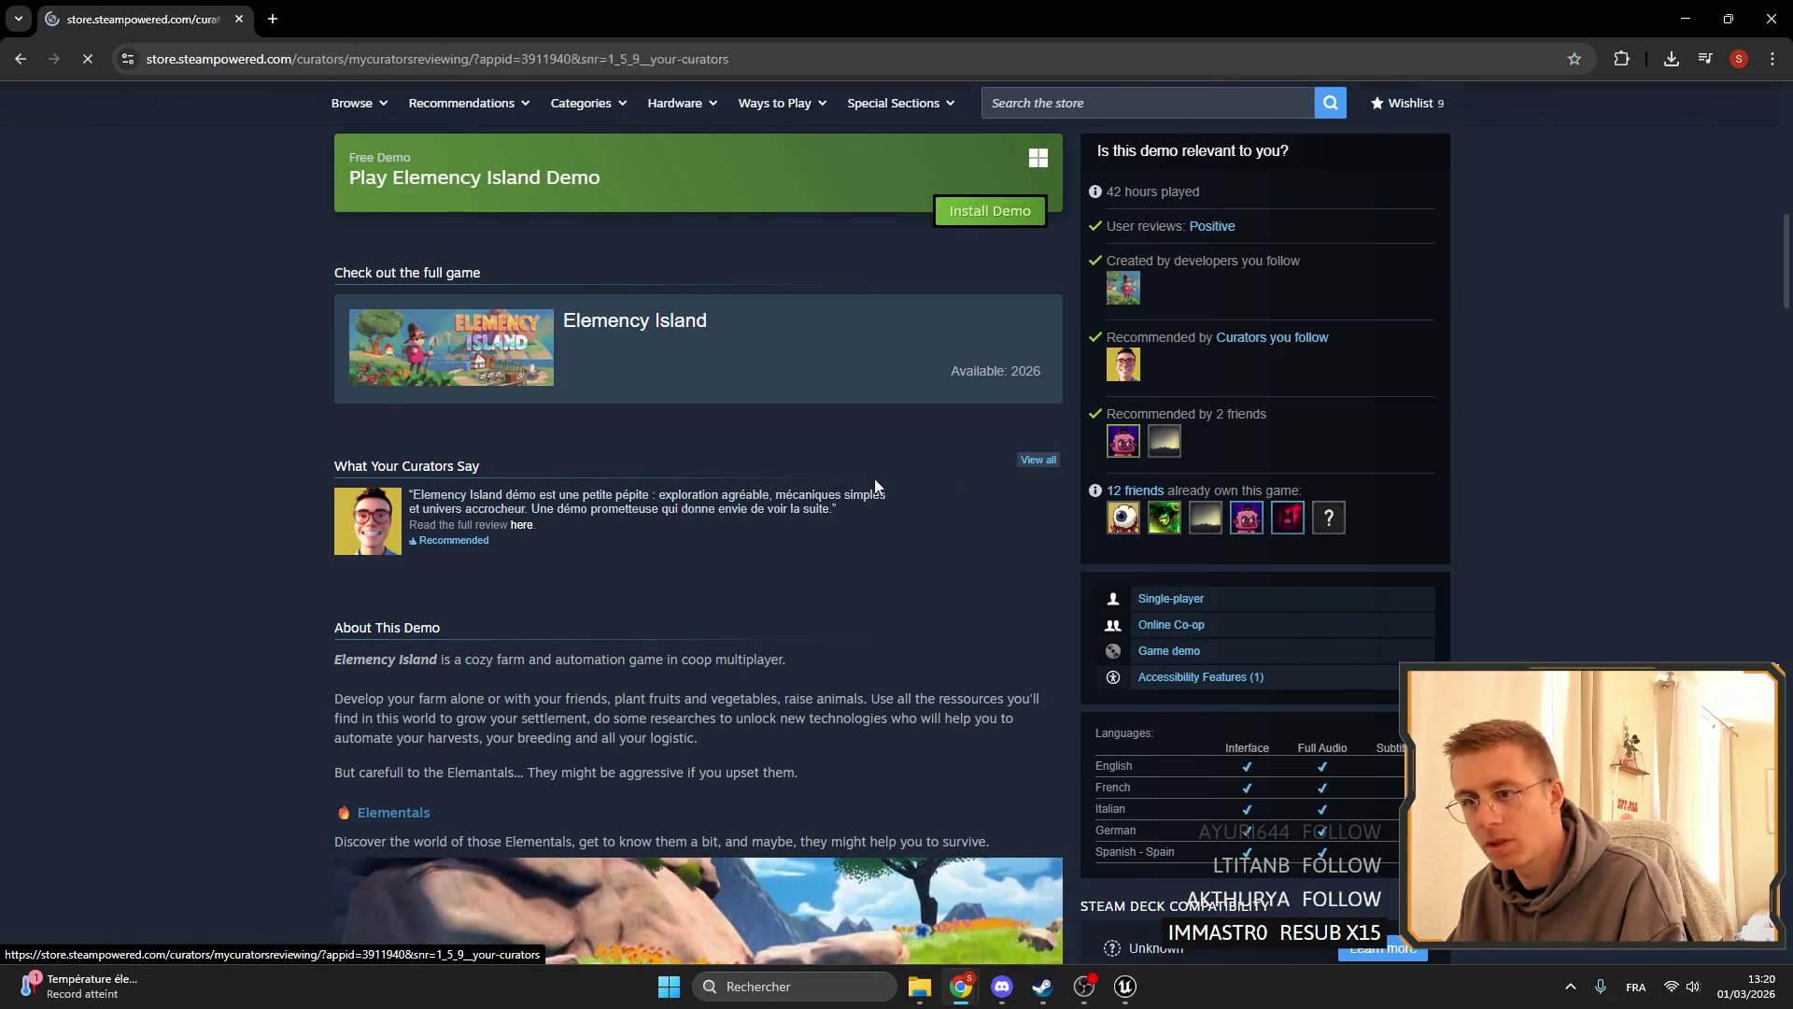
scroll(770, 501, "down", 3)
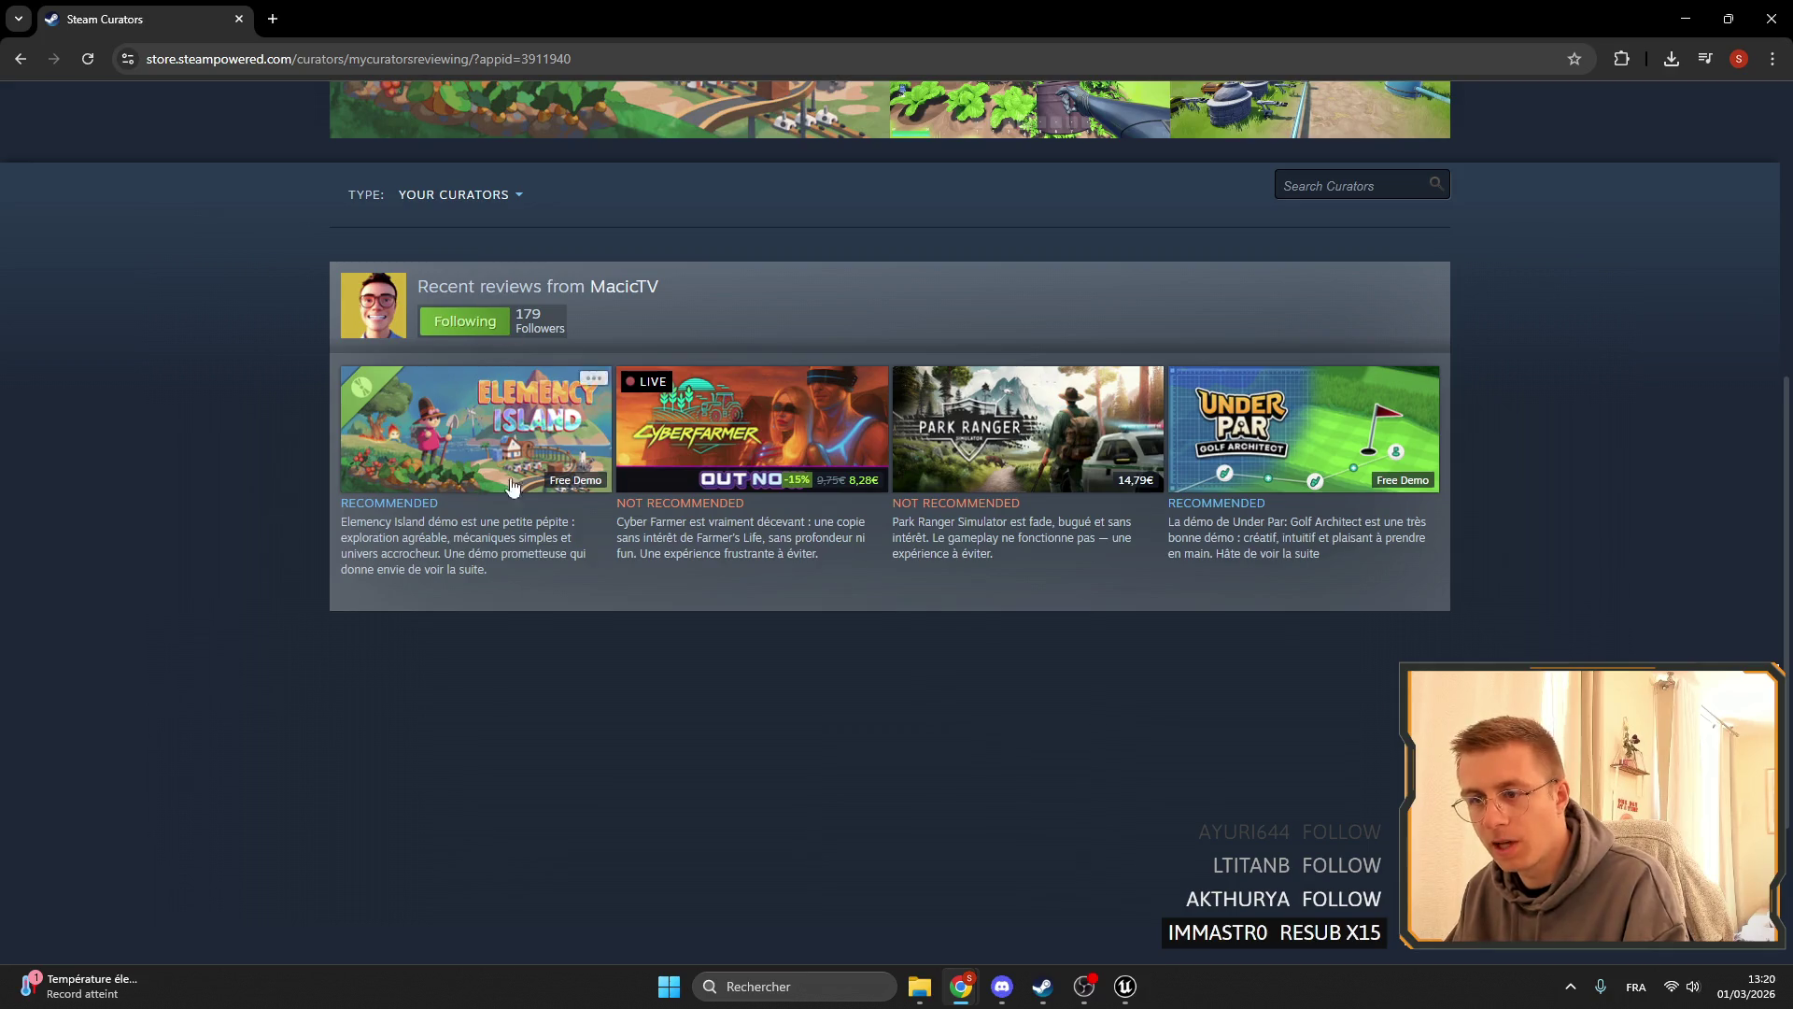
left_click(464, 320)
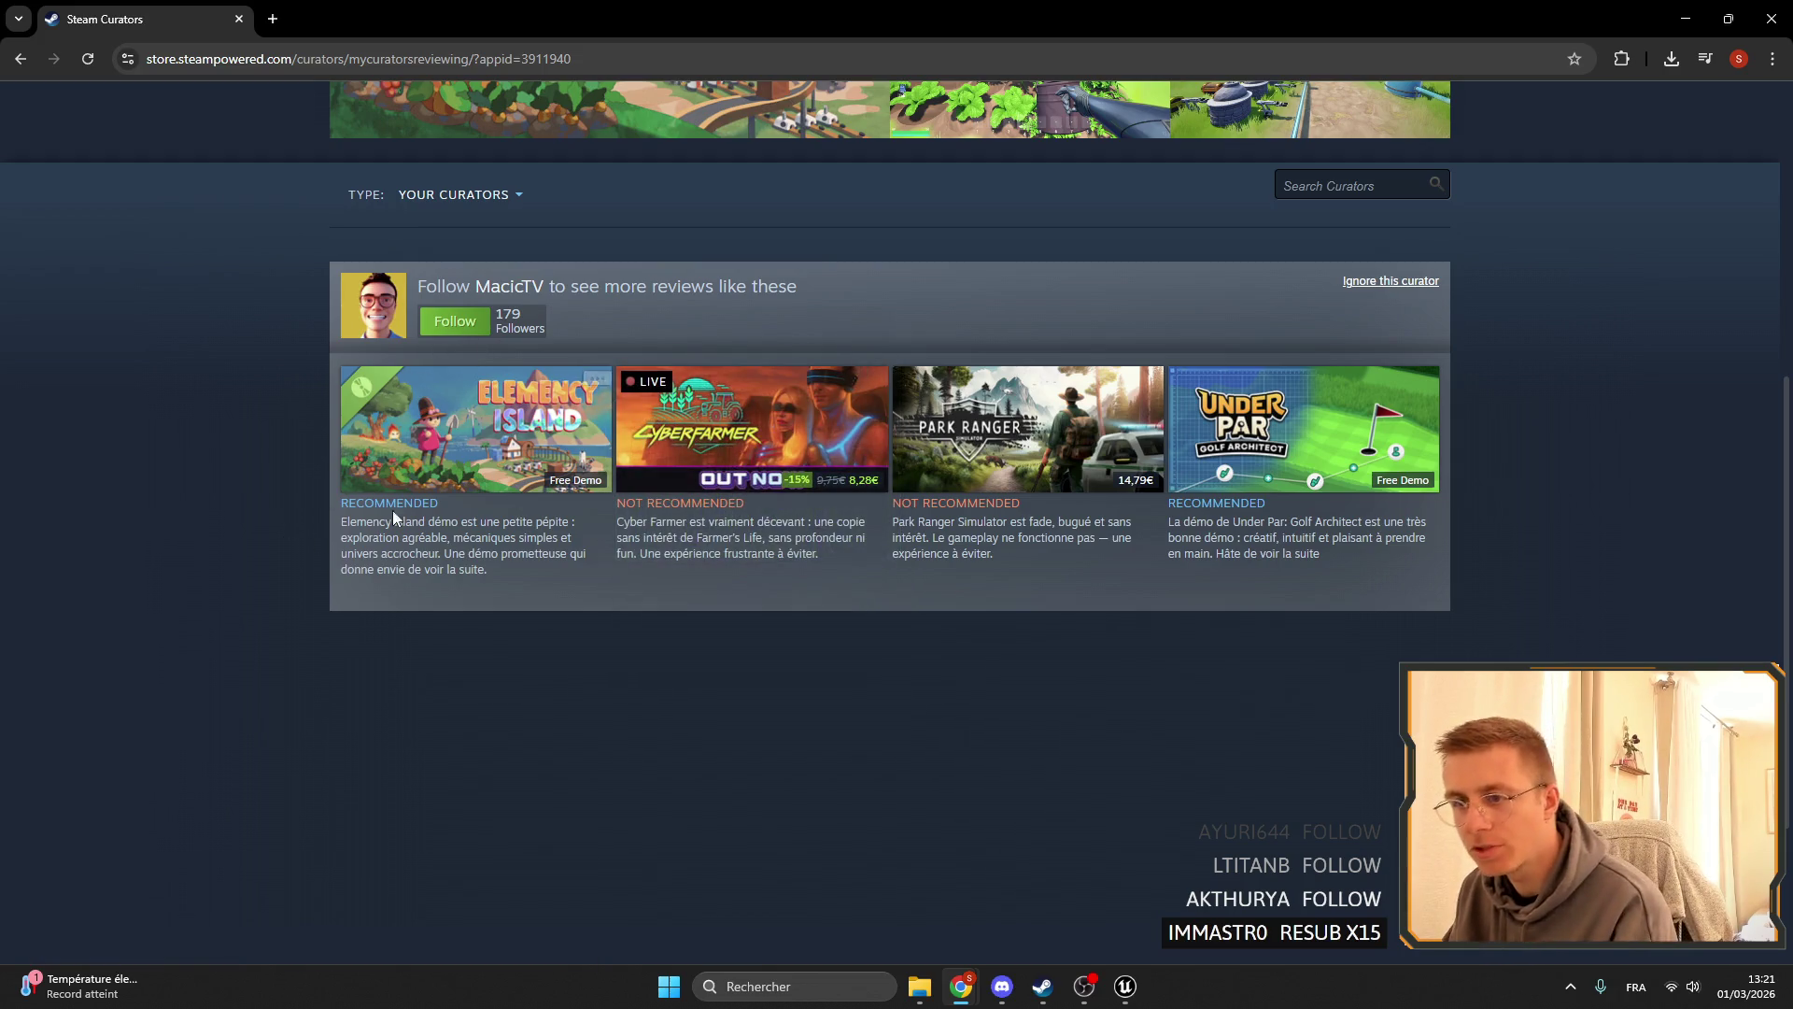
scroll(942, 494, "up", 6)
key("alt+Tab")
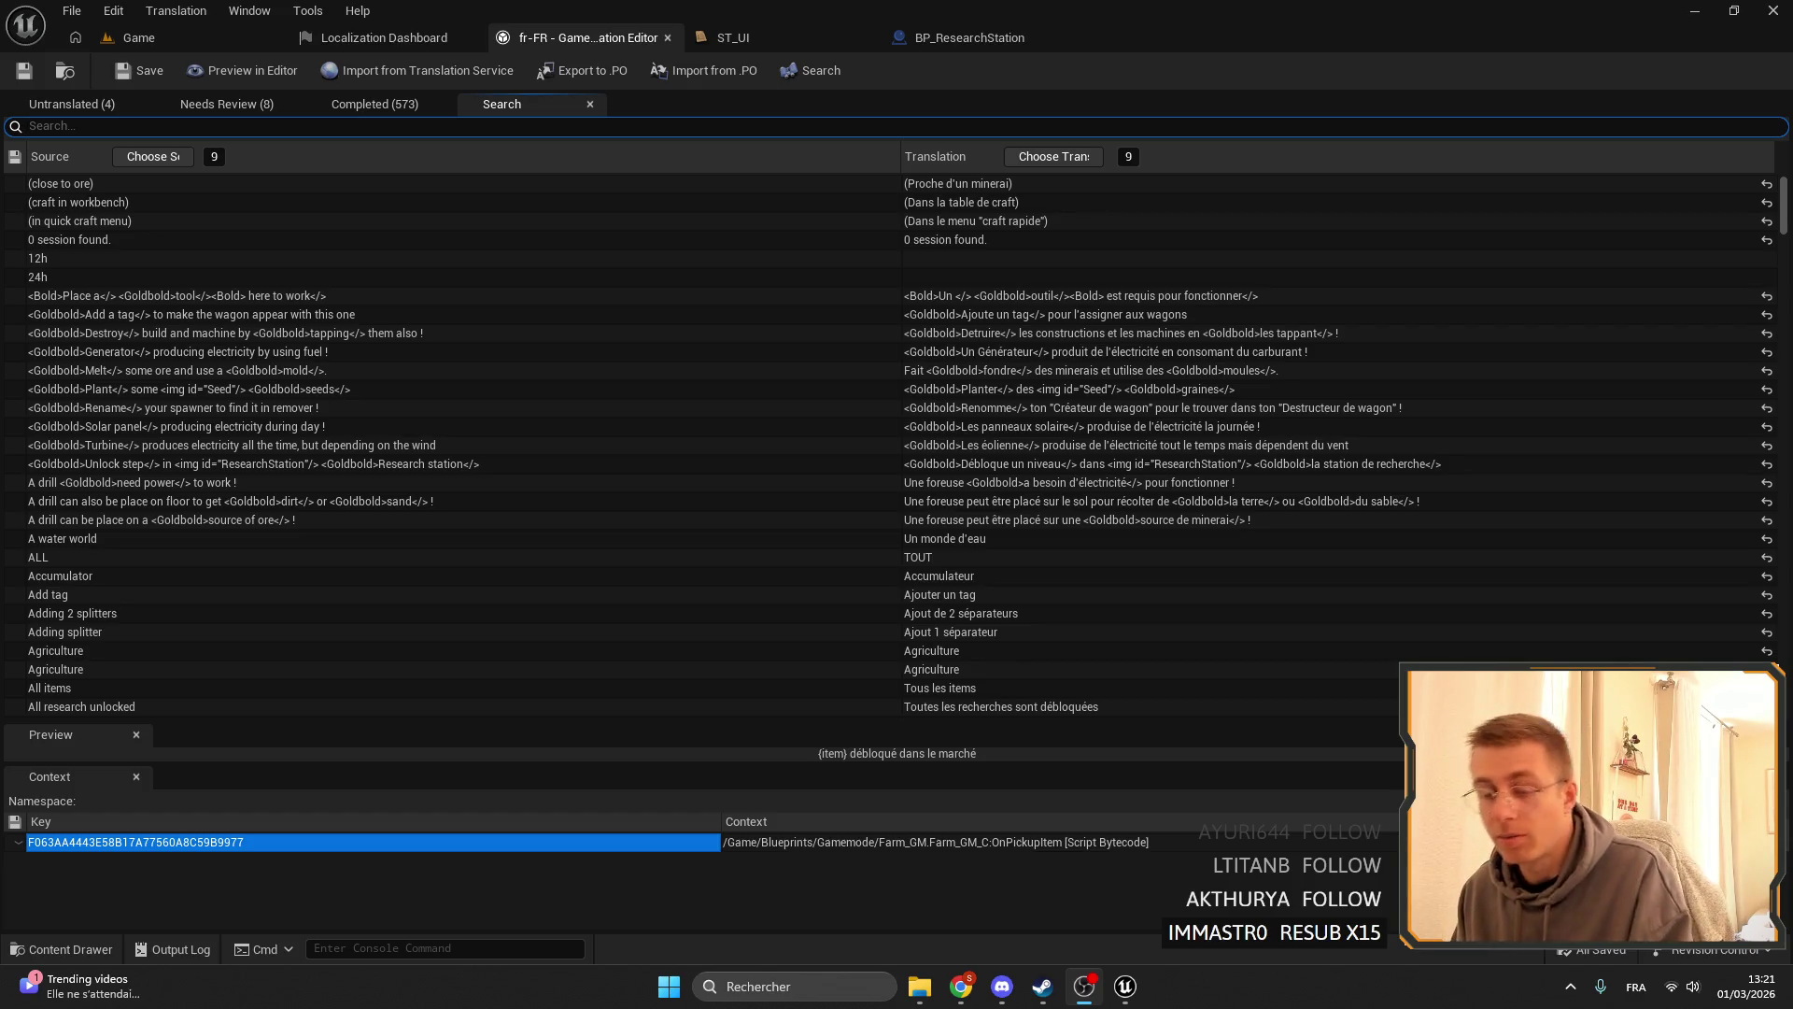
- Reopen the French translation editor from the dashboard, dock it, and select '{item} unlock !'
left_click(70, 104)
left_click(668, 38)
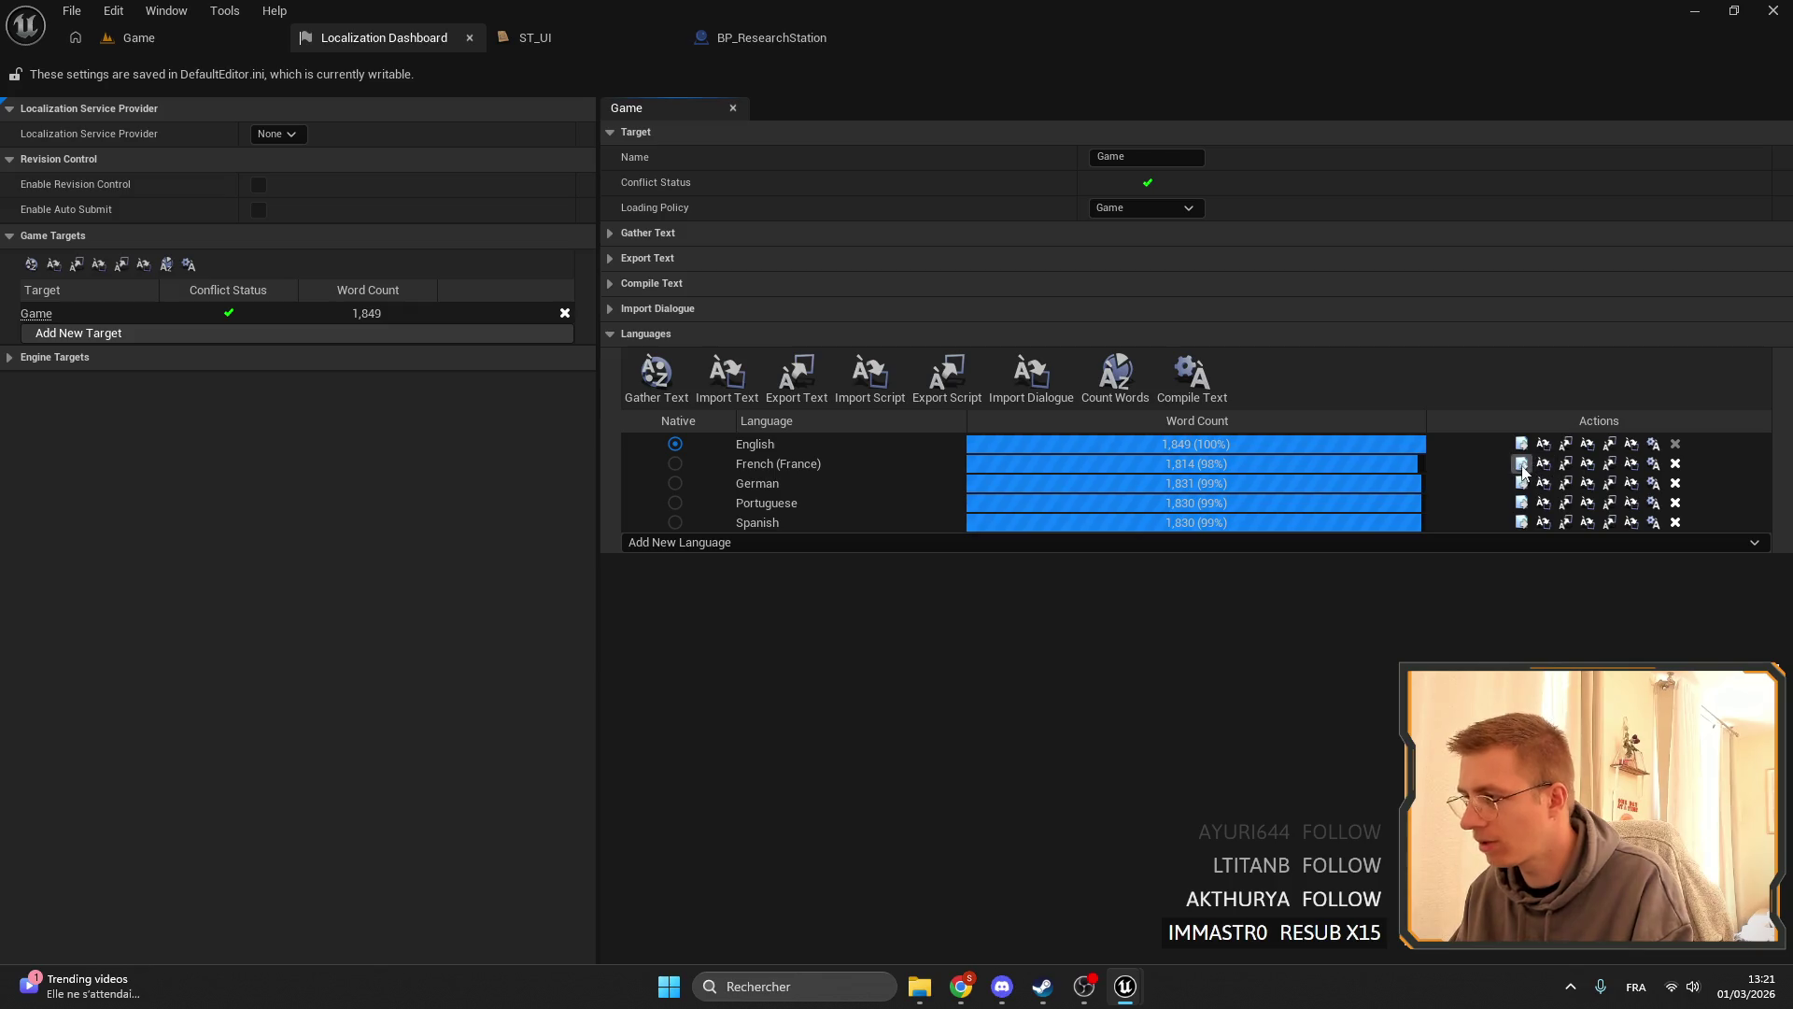
left_click(1521, 465)
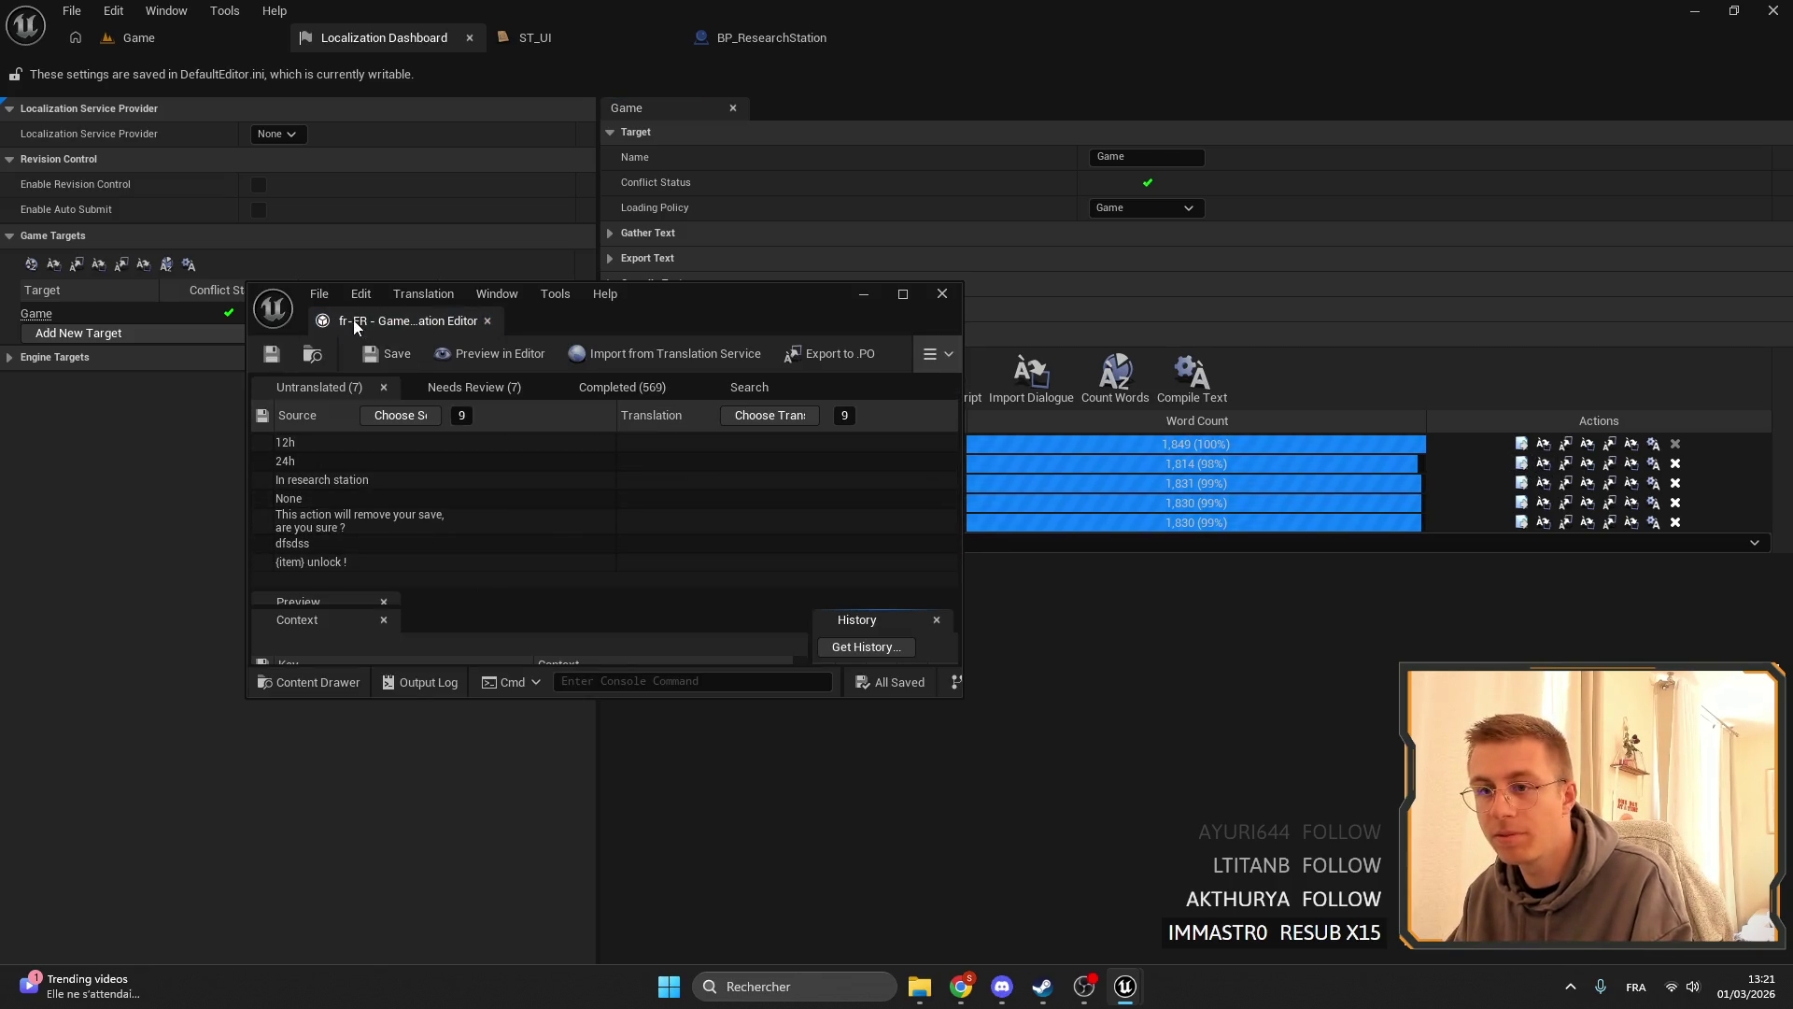
left_click_drag(354, 322, 524, 43)
left_click(125, 279)
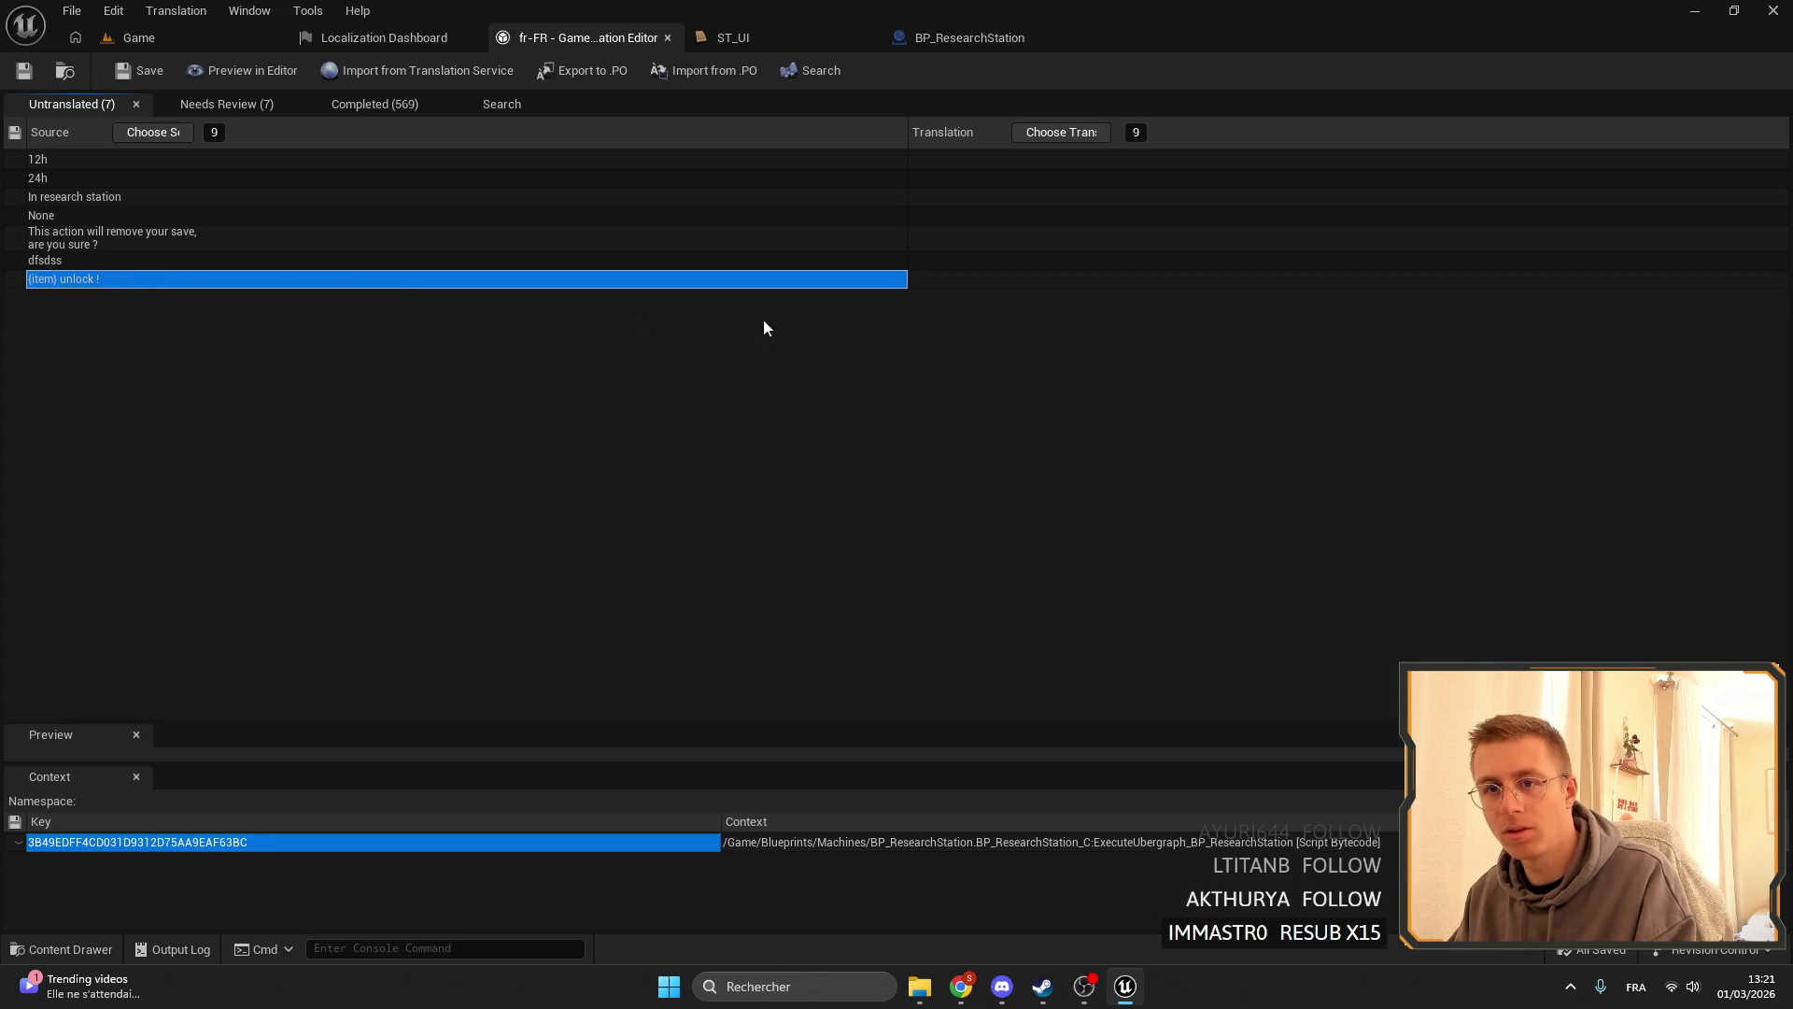
- Translate '{item} unlock !' as '{item} débloqué !' by editing the copied source text
left_click(932, 279)
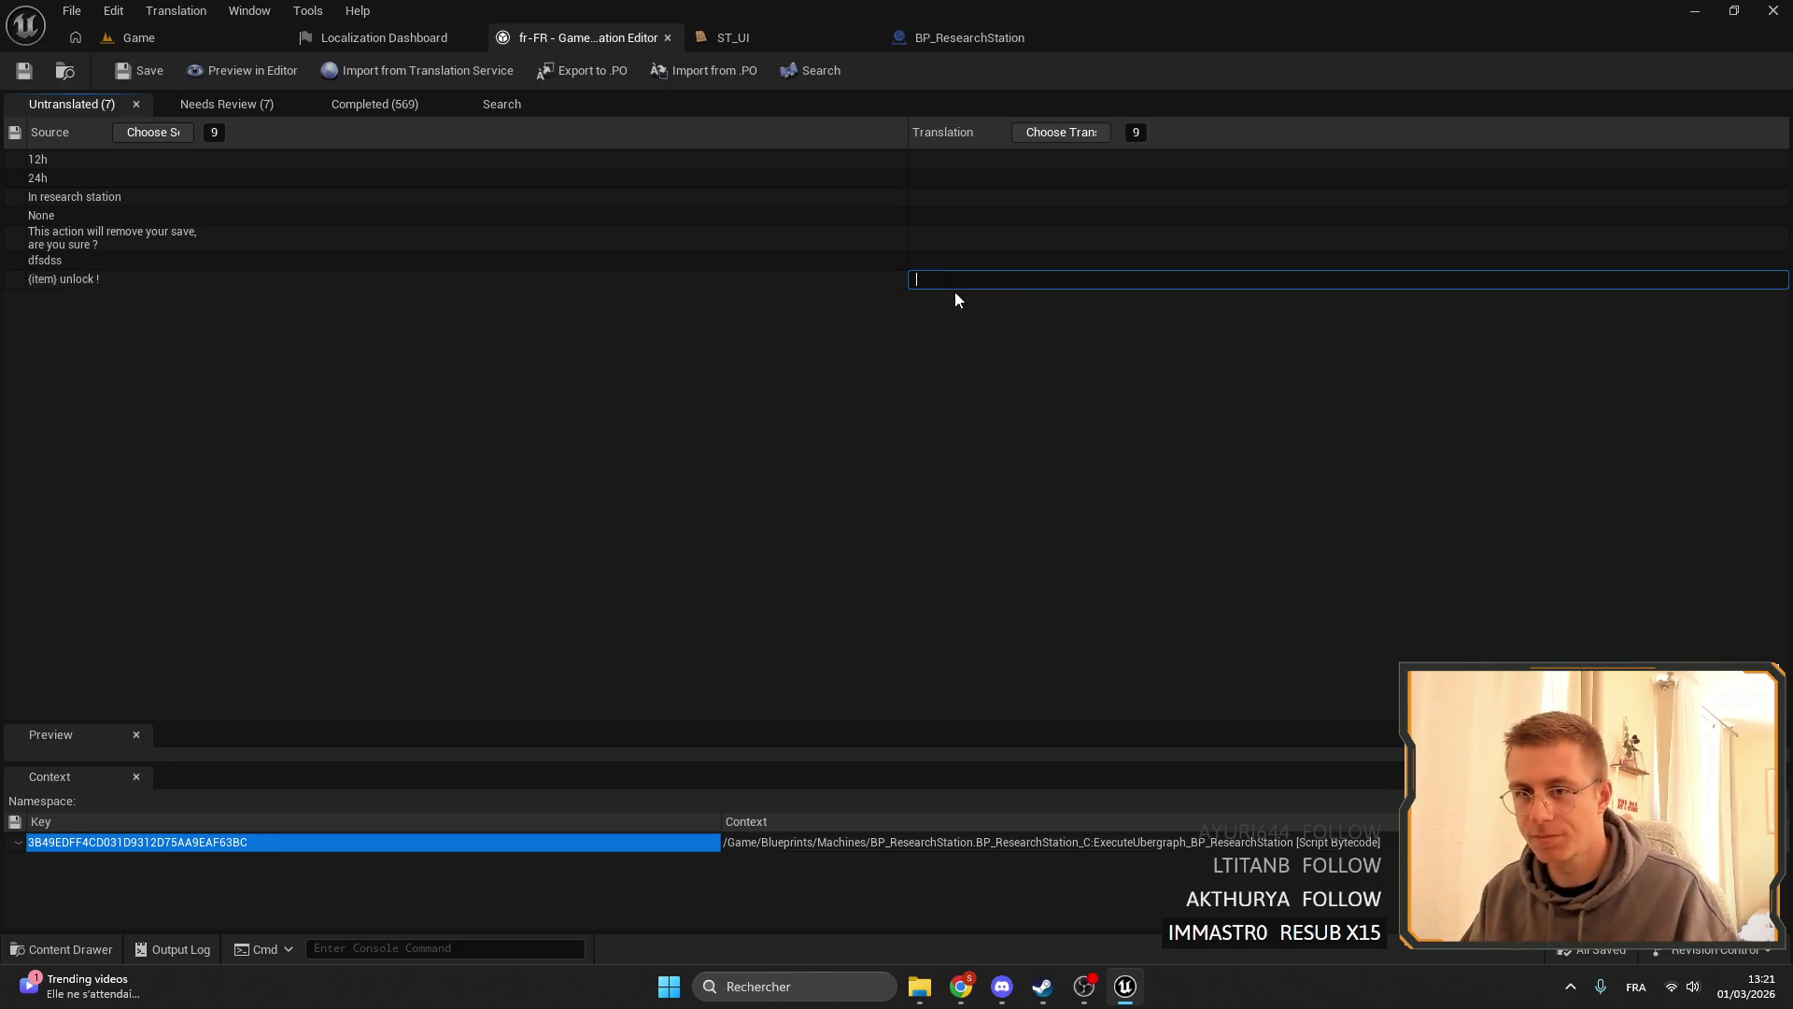
left_click(89, 282)
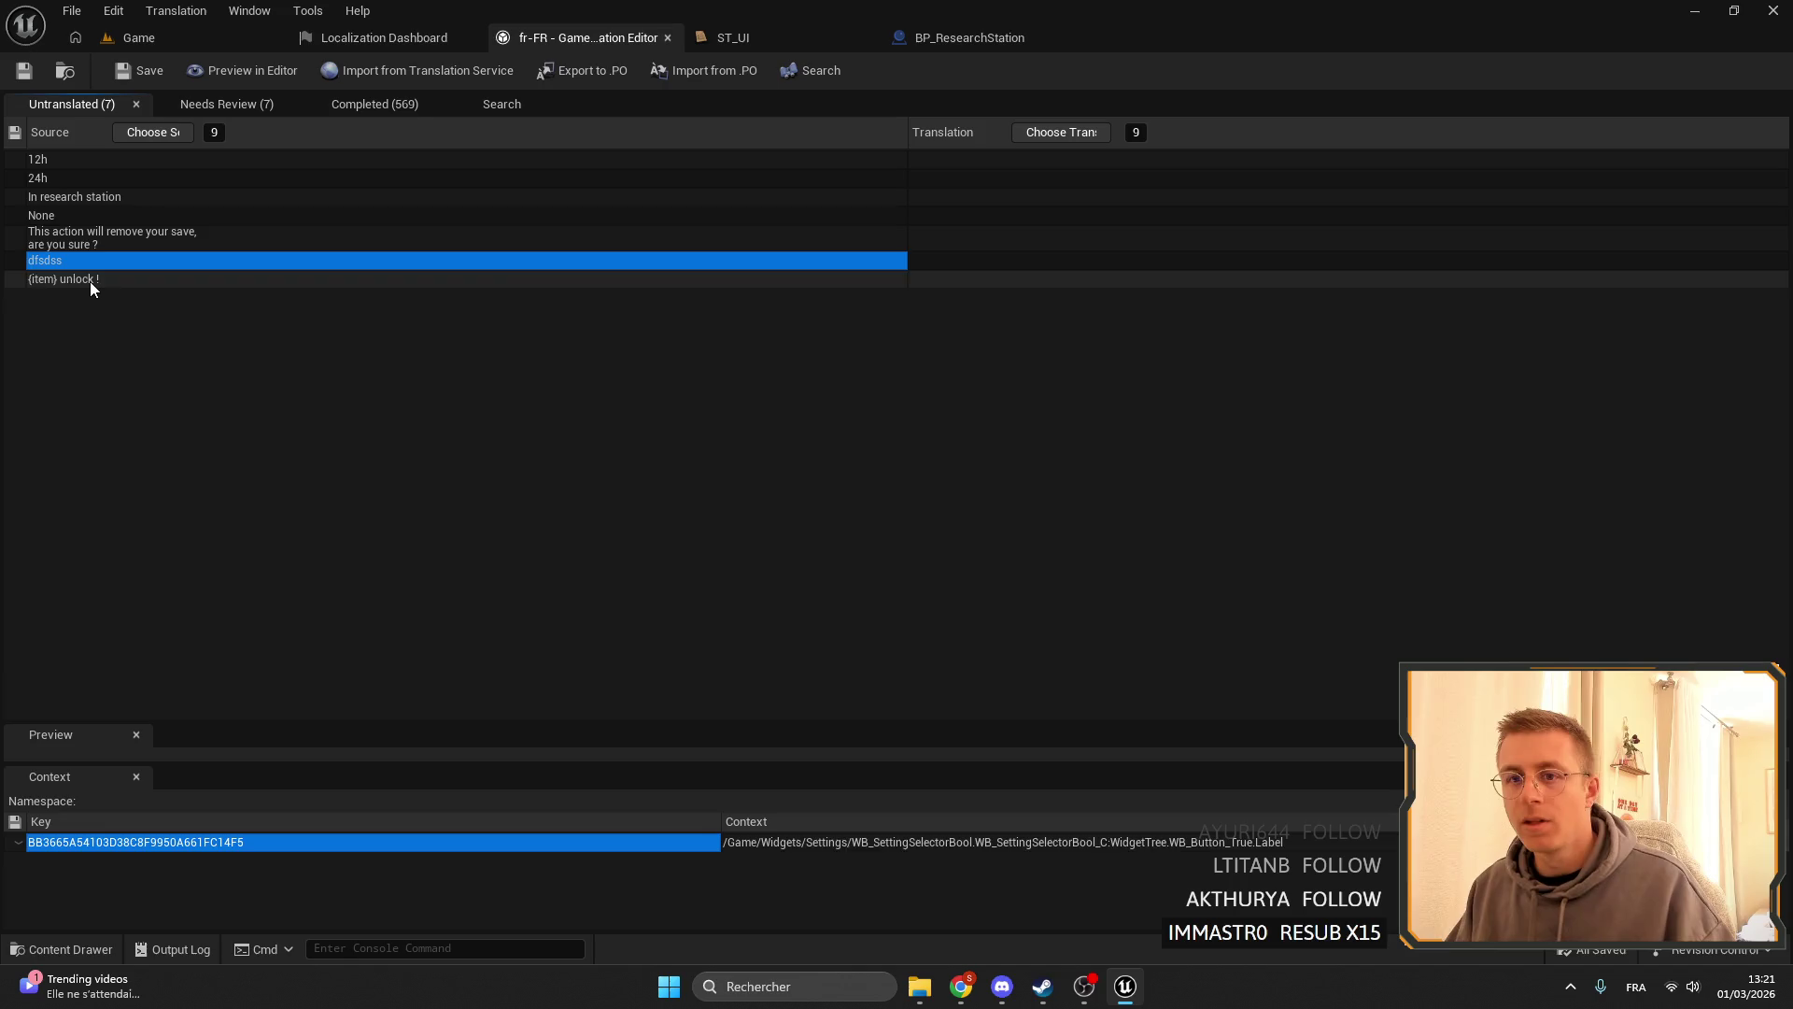
key("ctrl+c")
left_click(1034, 280)
key("ctrl+v")
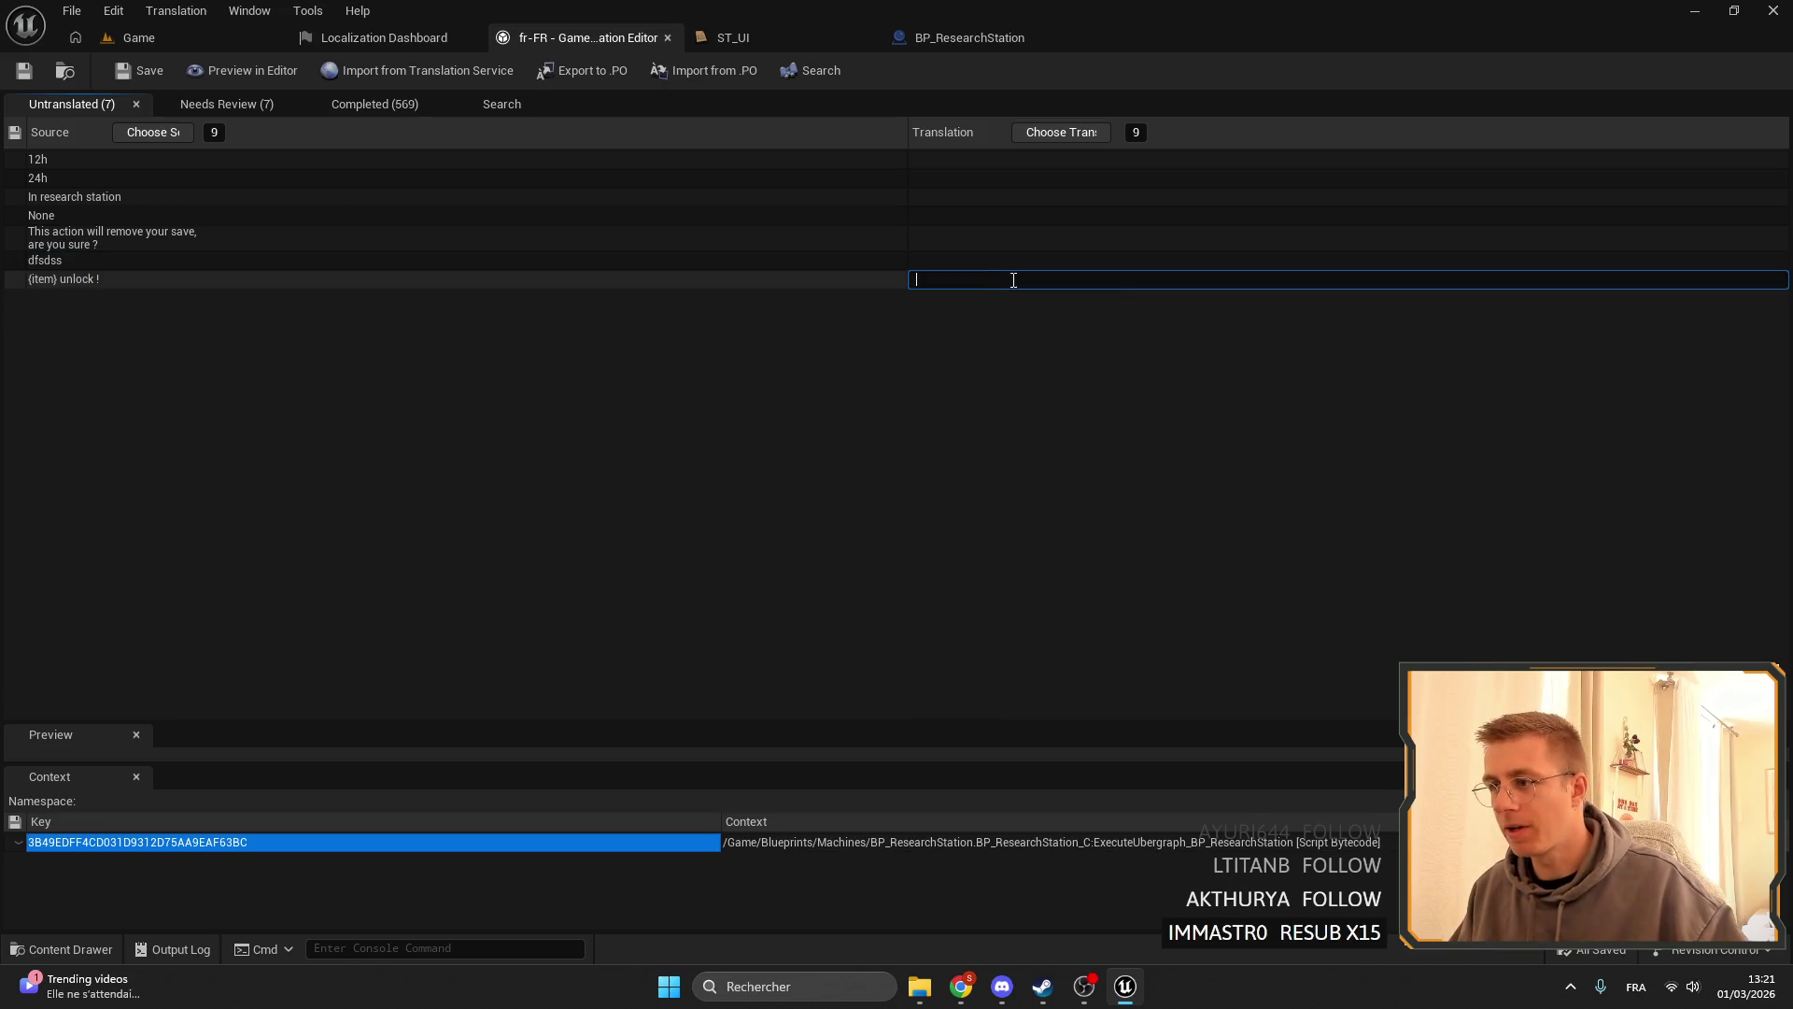
double_click(967, 278)
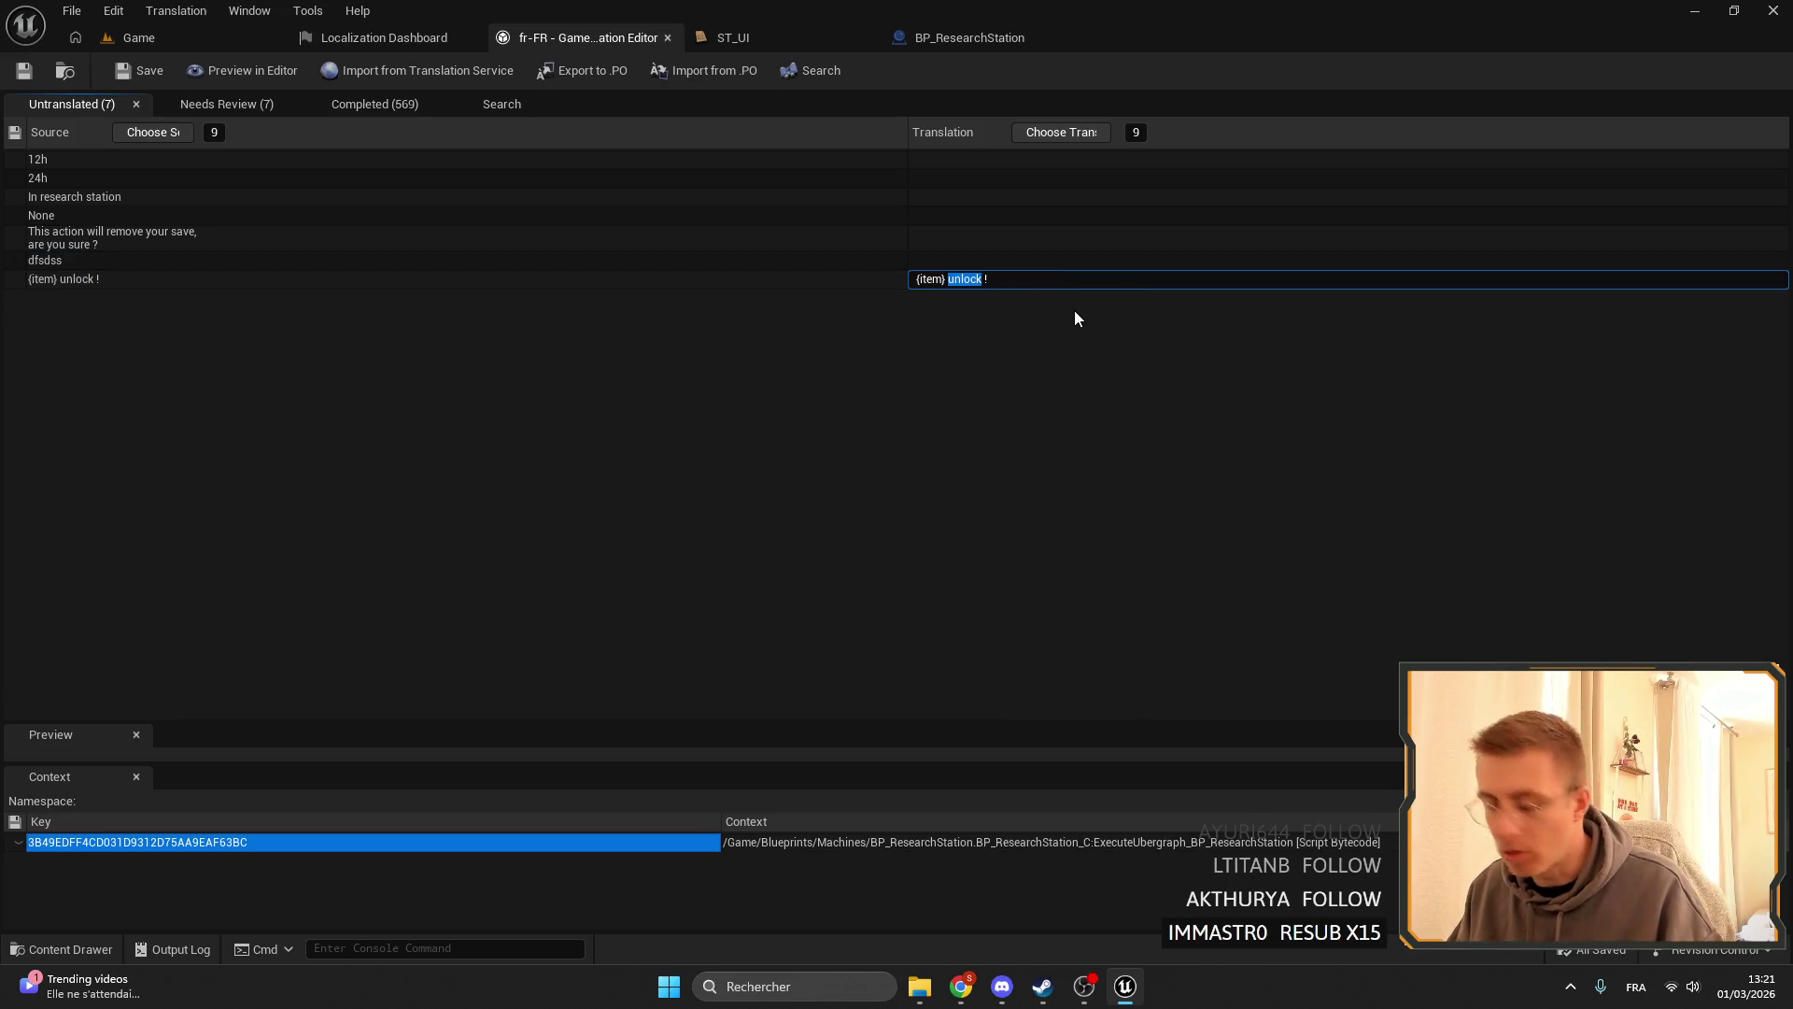
type("déb")
type("loc")
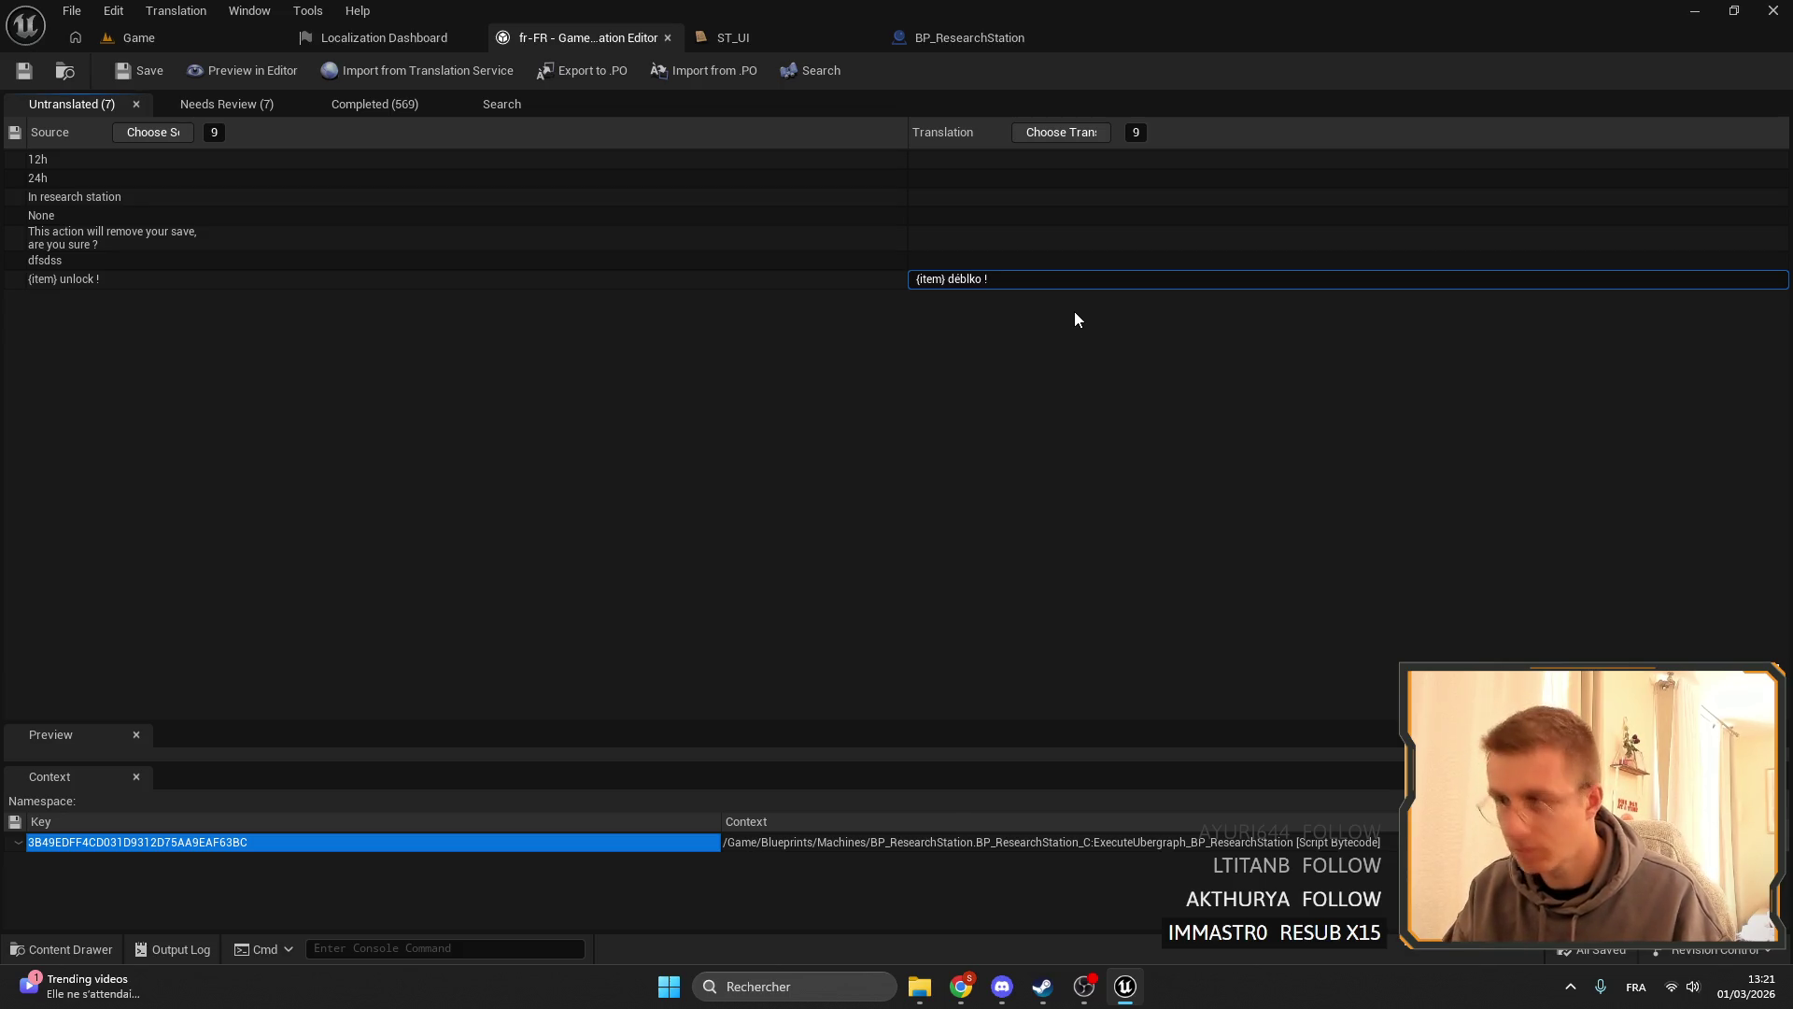
key("BackSpace")
key("BackSpace")
key("BackSpace")
type("loqué")
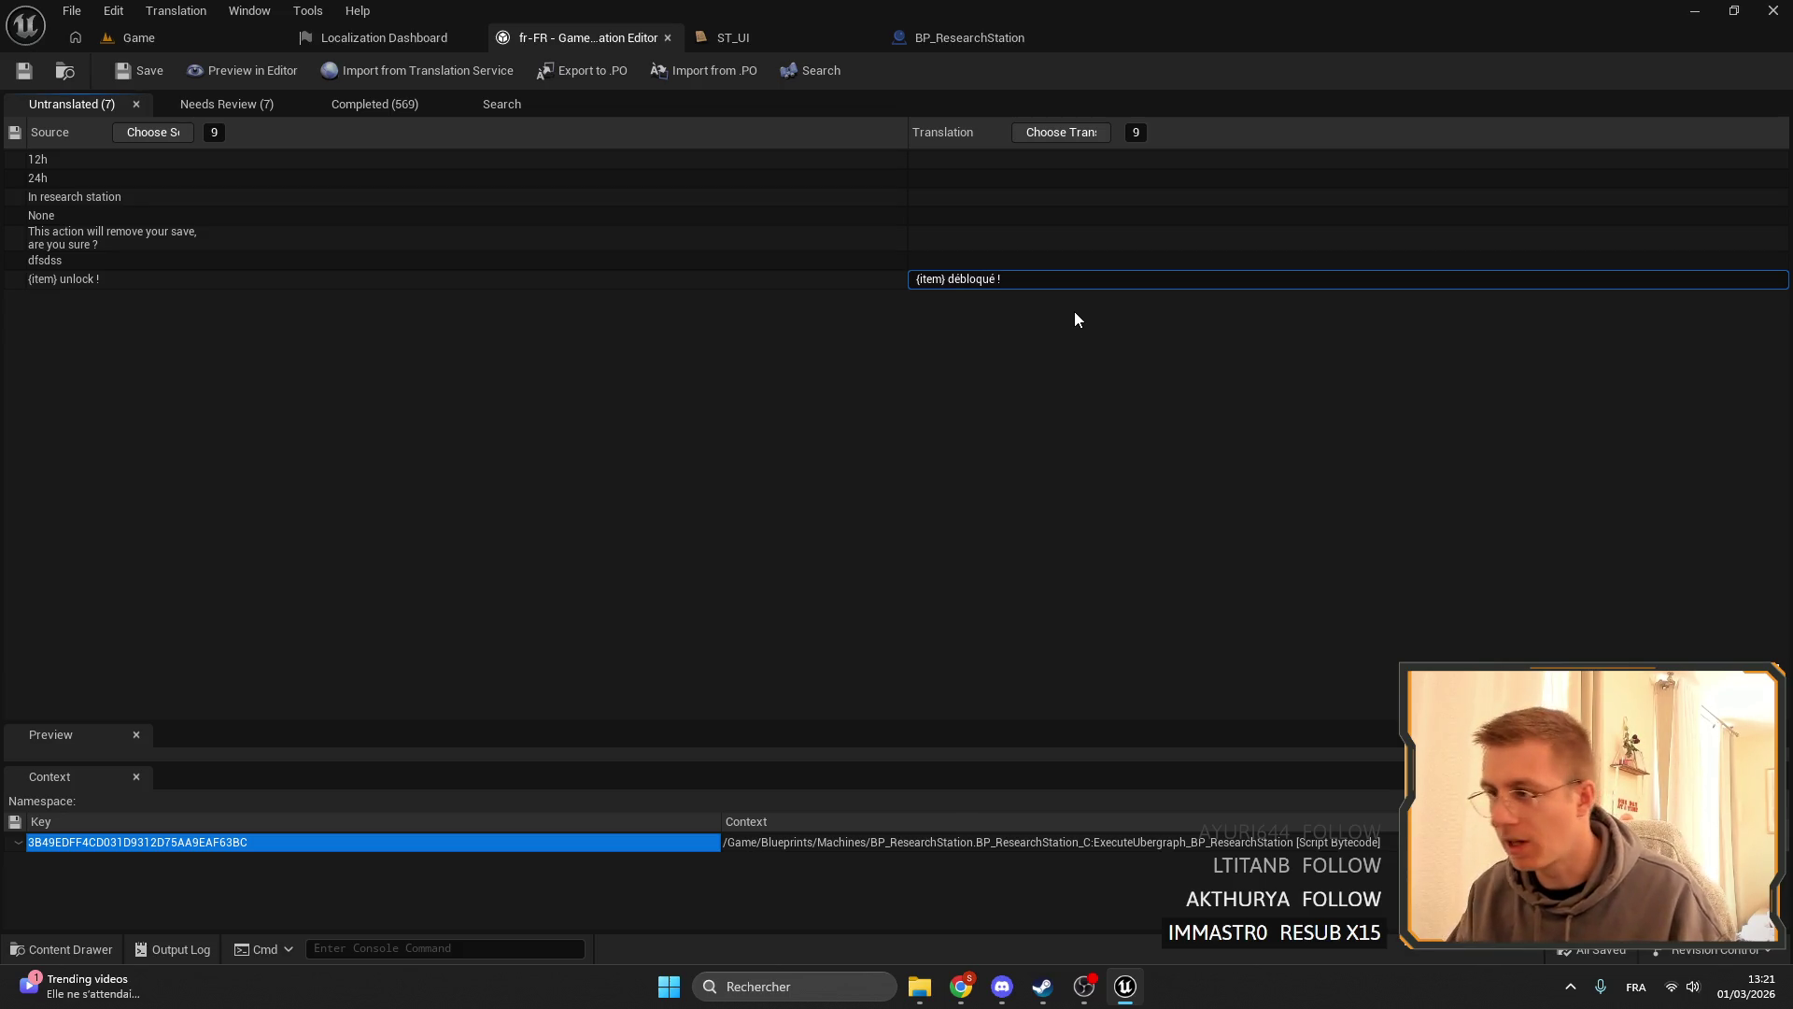
key("Return")
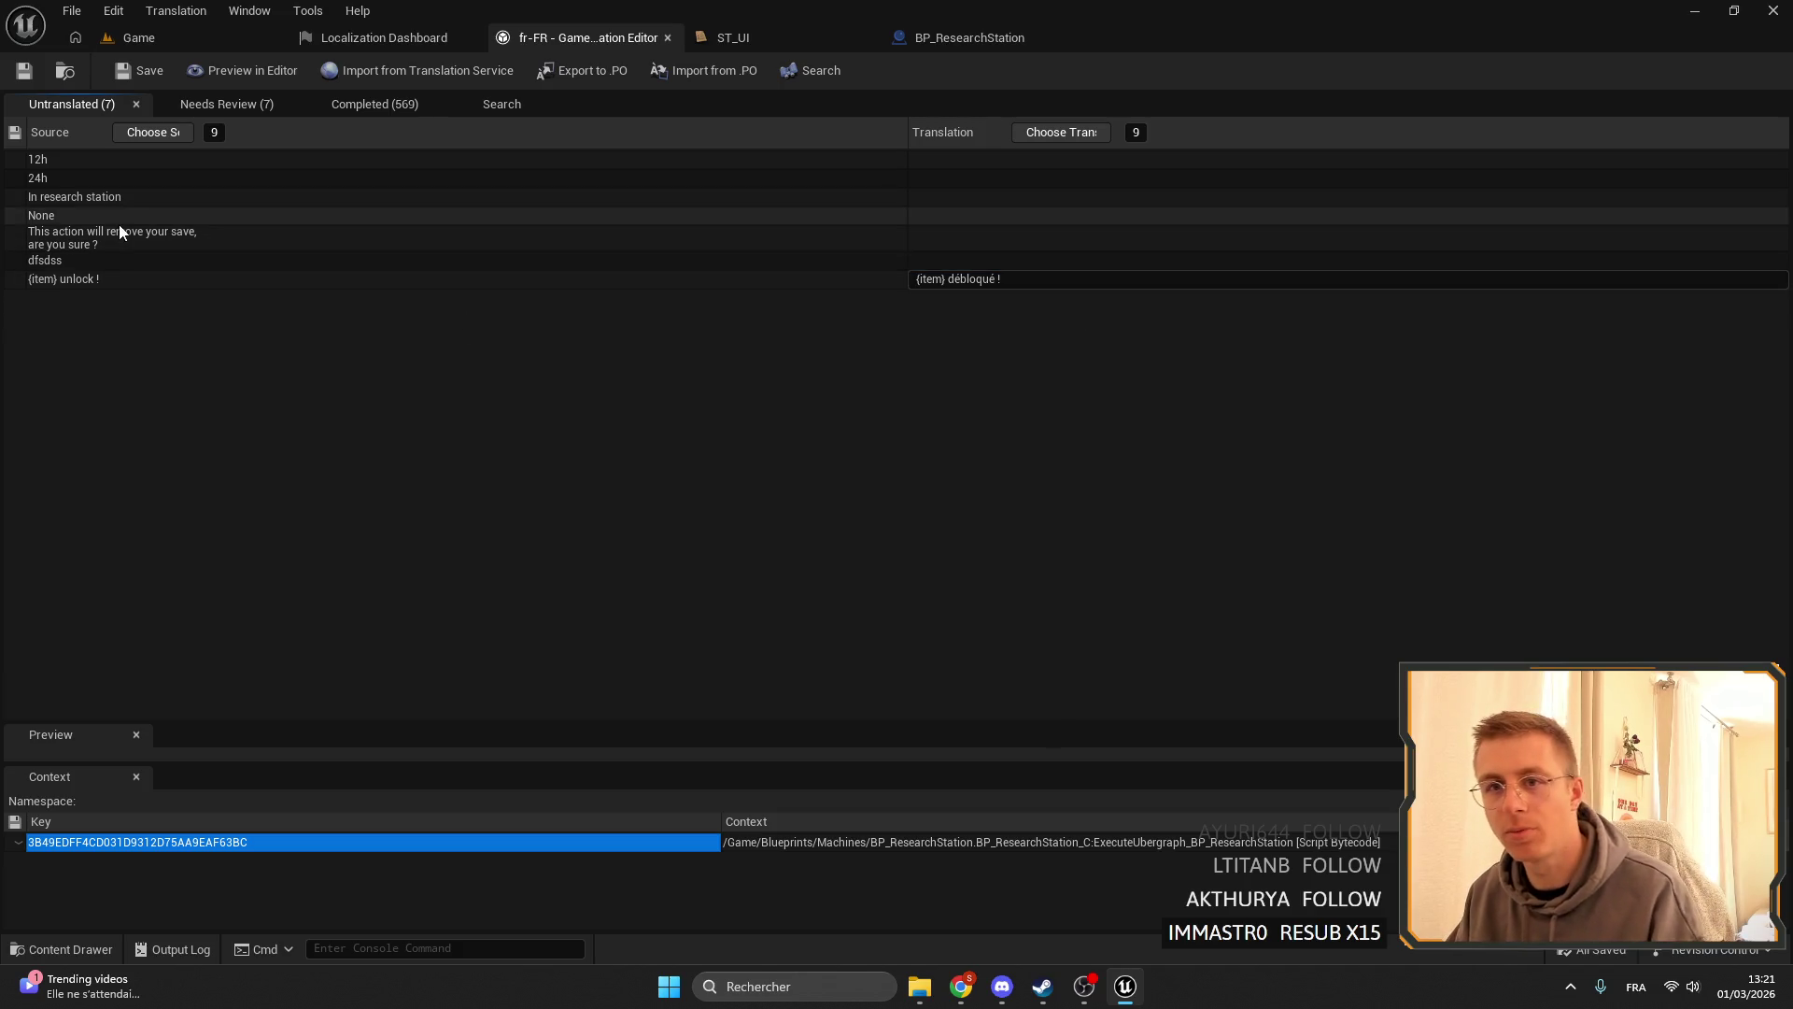
- Enter 'Dans la station de recherche' for 'In research station' and return to the Localization Dashboard
left_click(78, 196)
left_click(917, 198)
type("Dans la station de recherche")
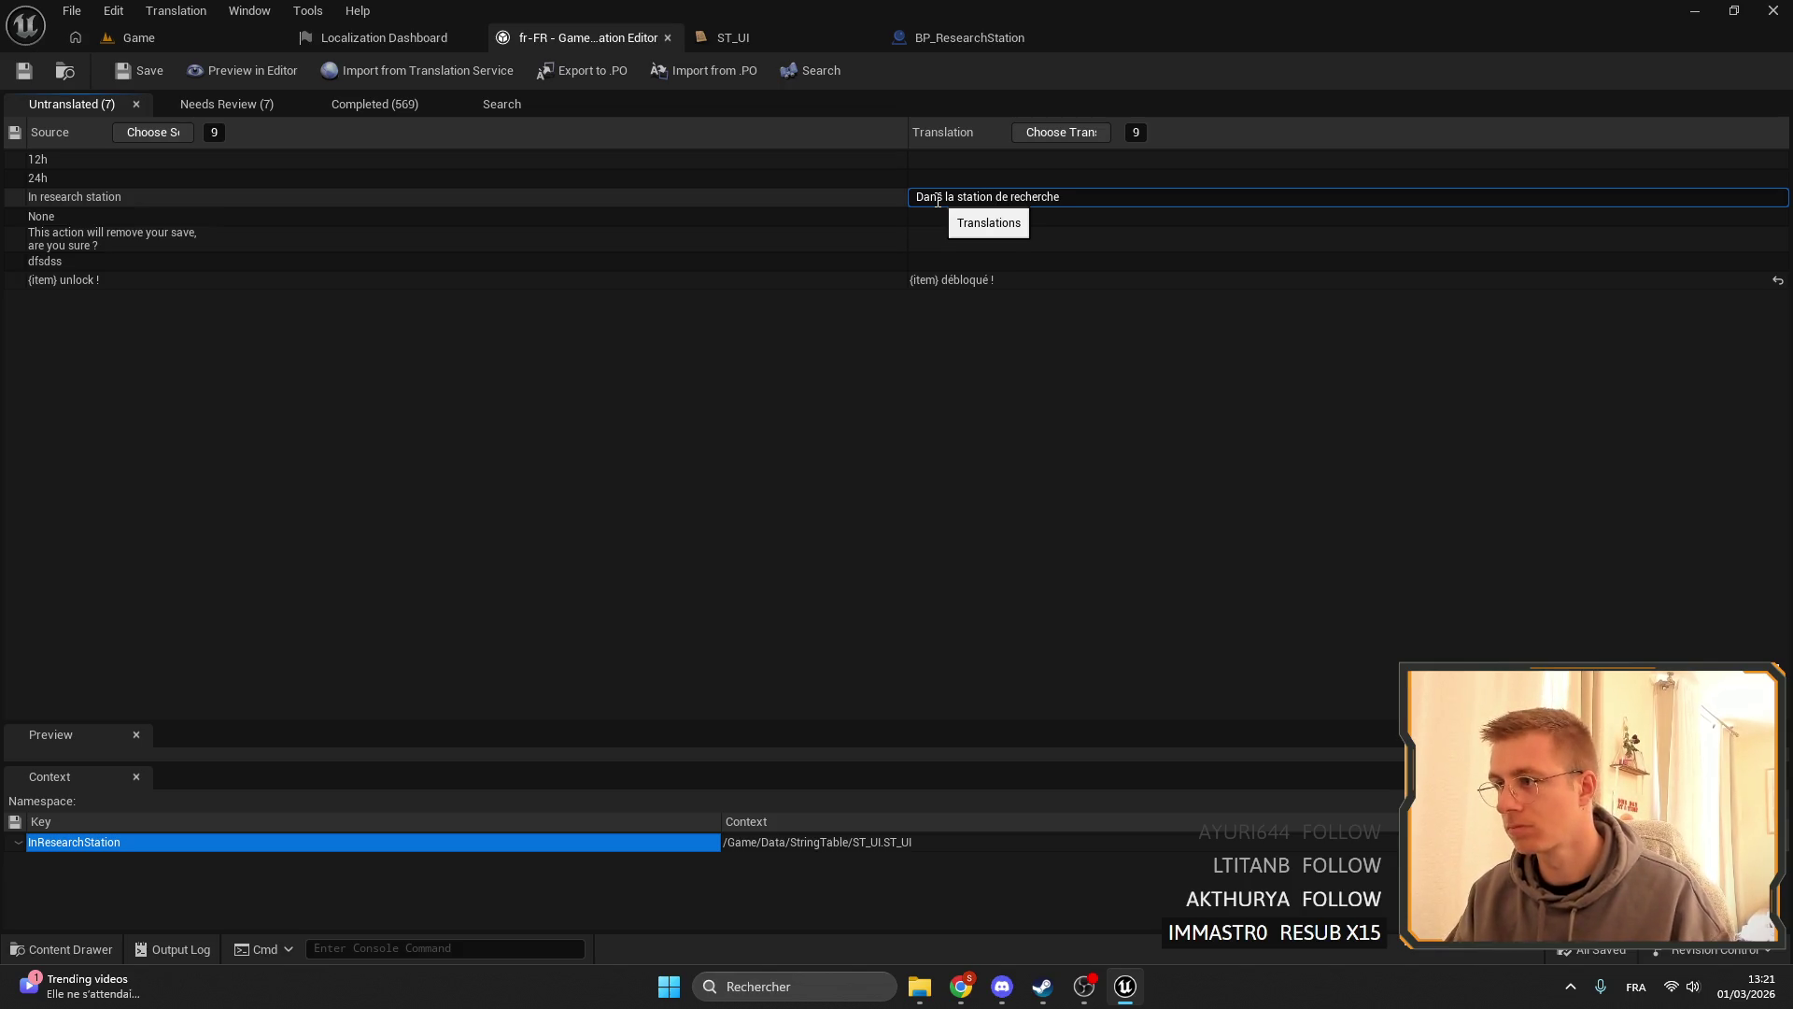
left_click(928, 217)
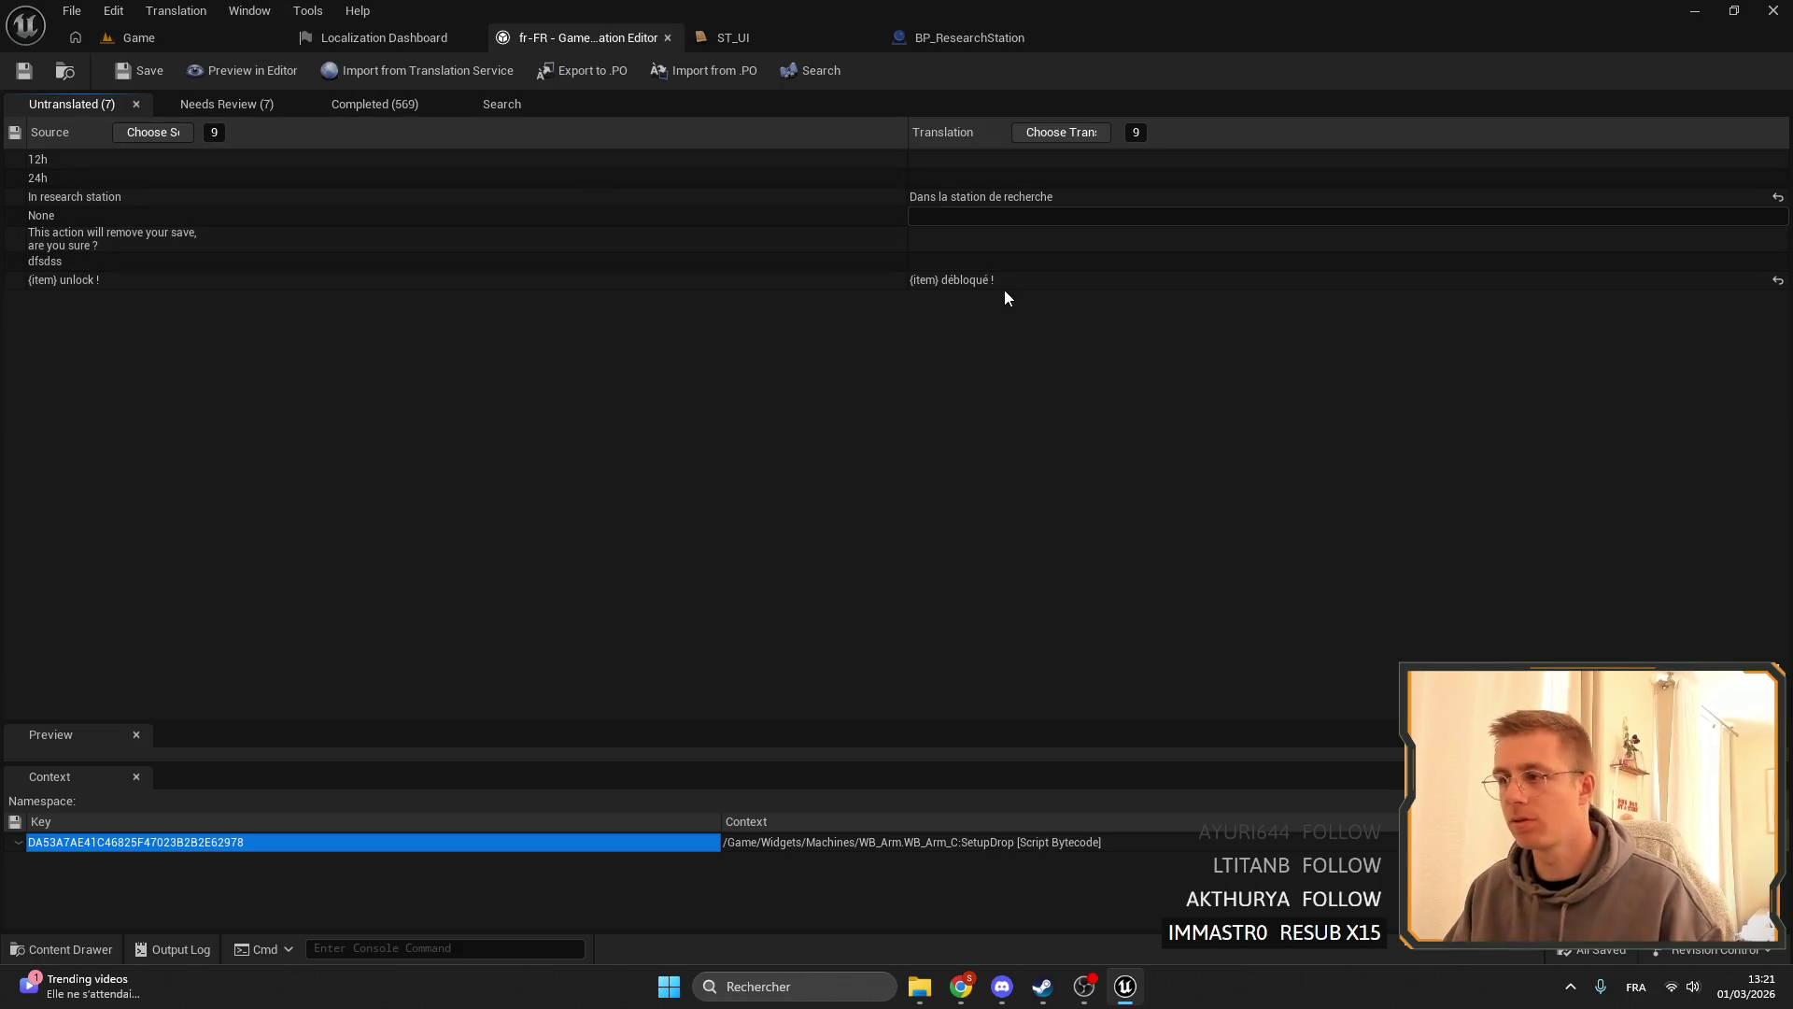
left_click(383, 38)
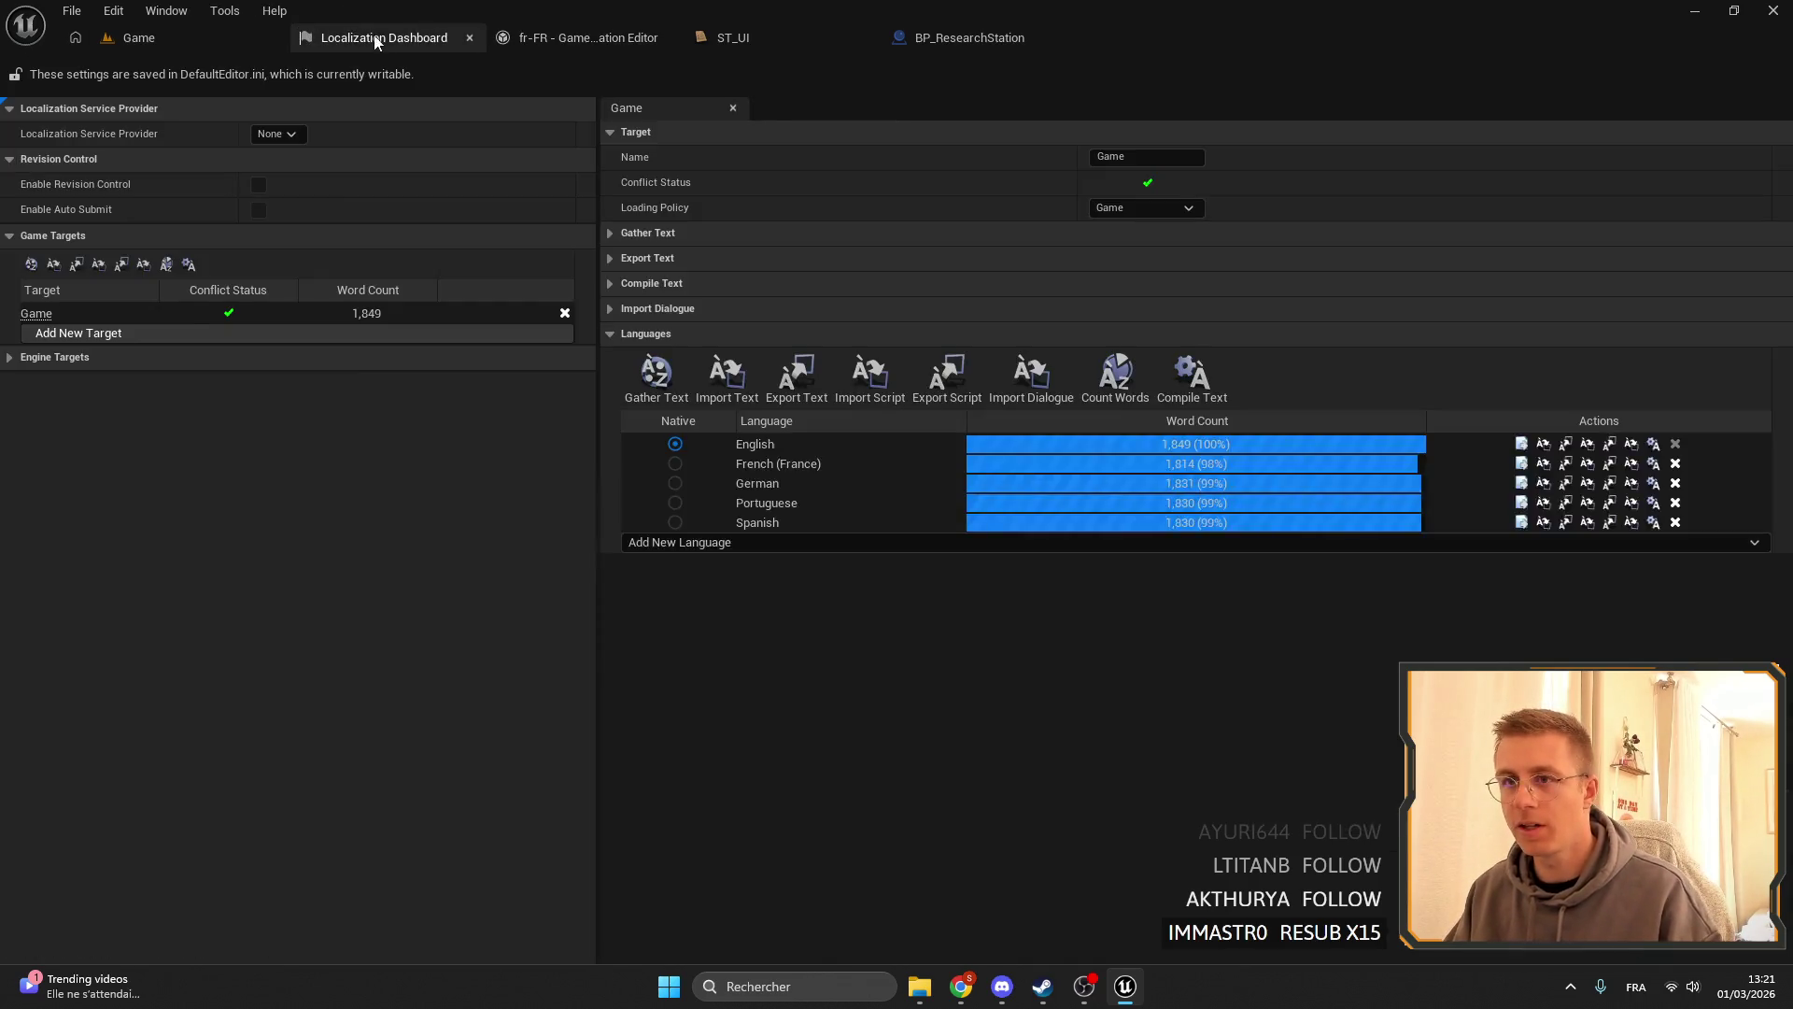
- Search the Content Browser for 'furnace' and drop BP_FurnaceElectric beside the stone furnace
left_click(215, 41)
right_click(215, 41)
left_click(480, 195)
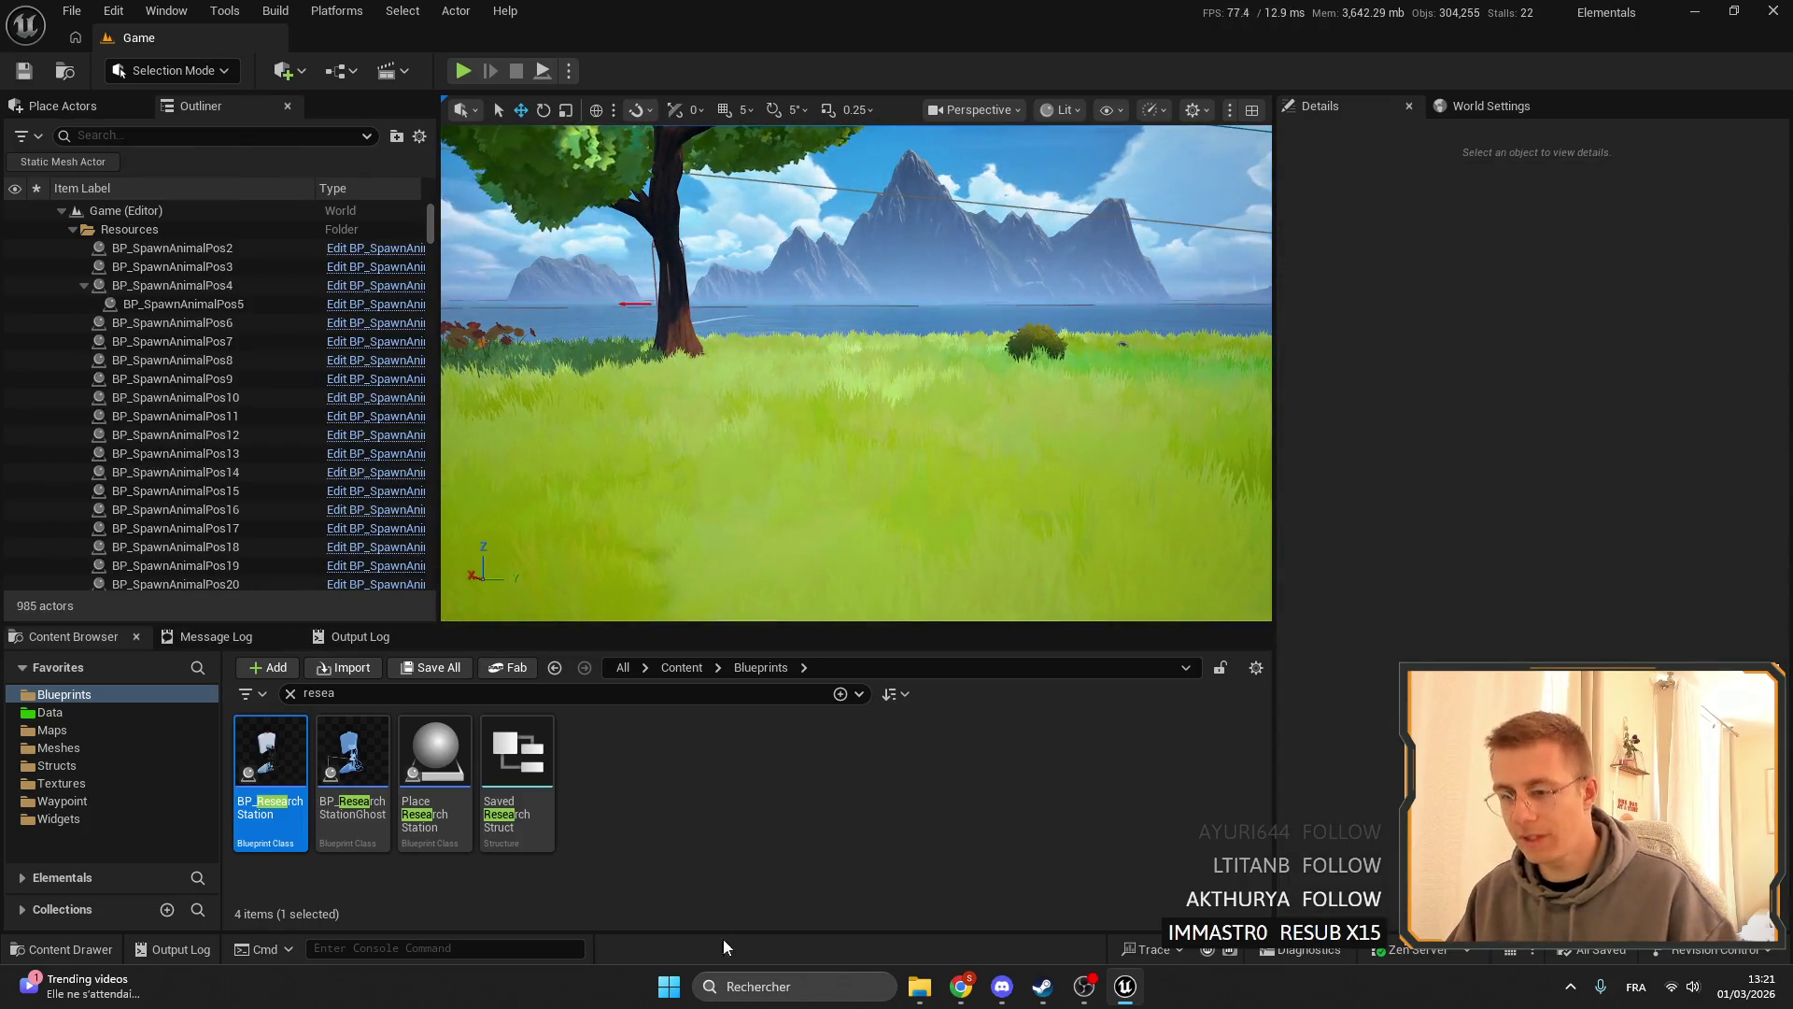
left_click(284, 696)
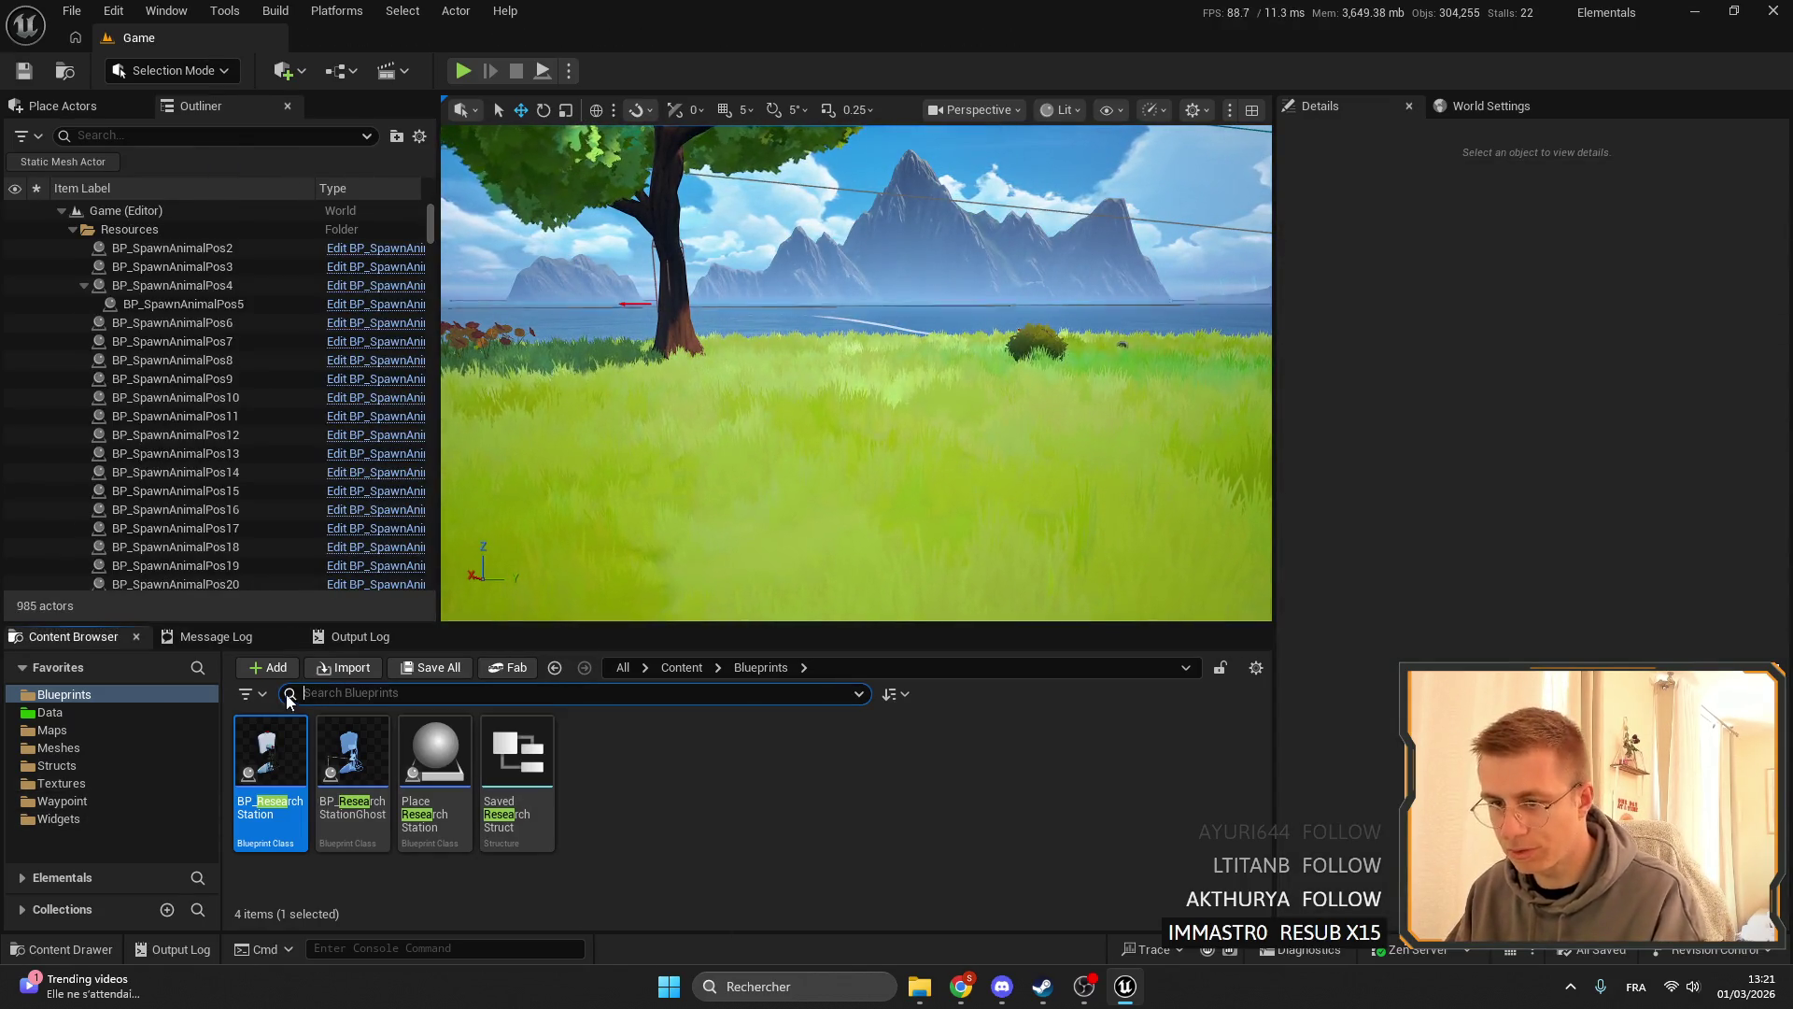
type("furnace")
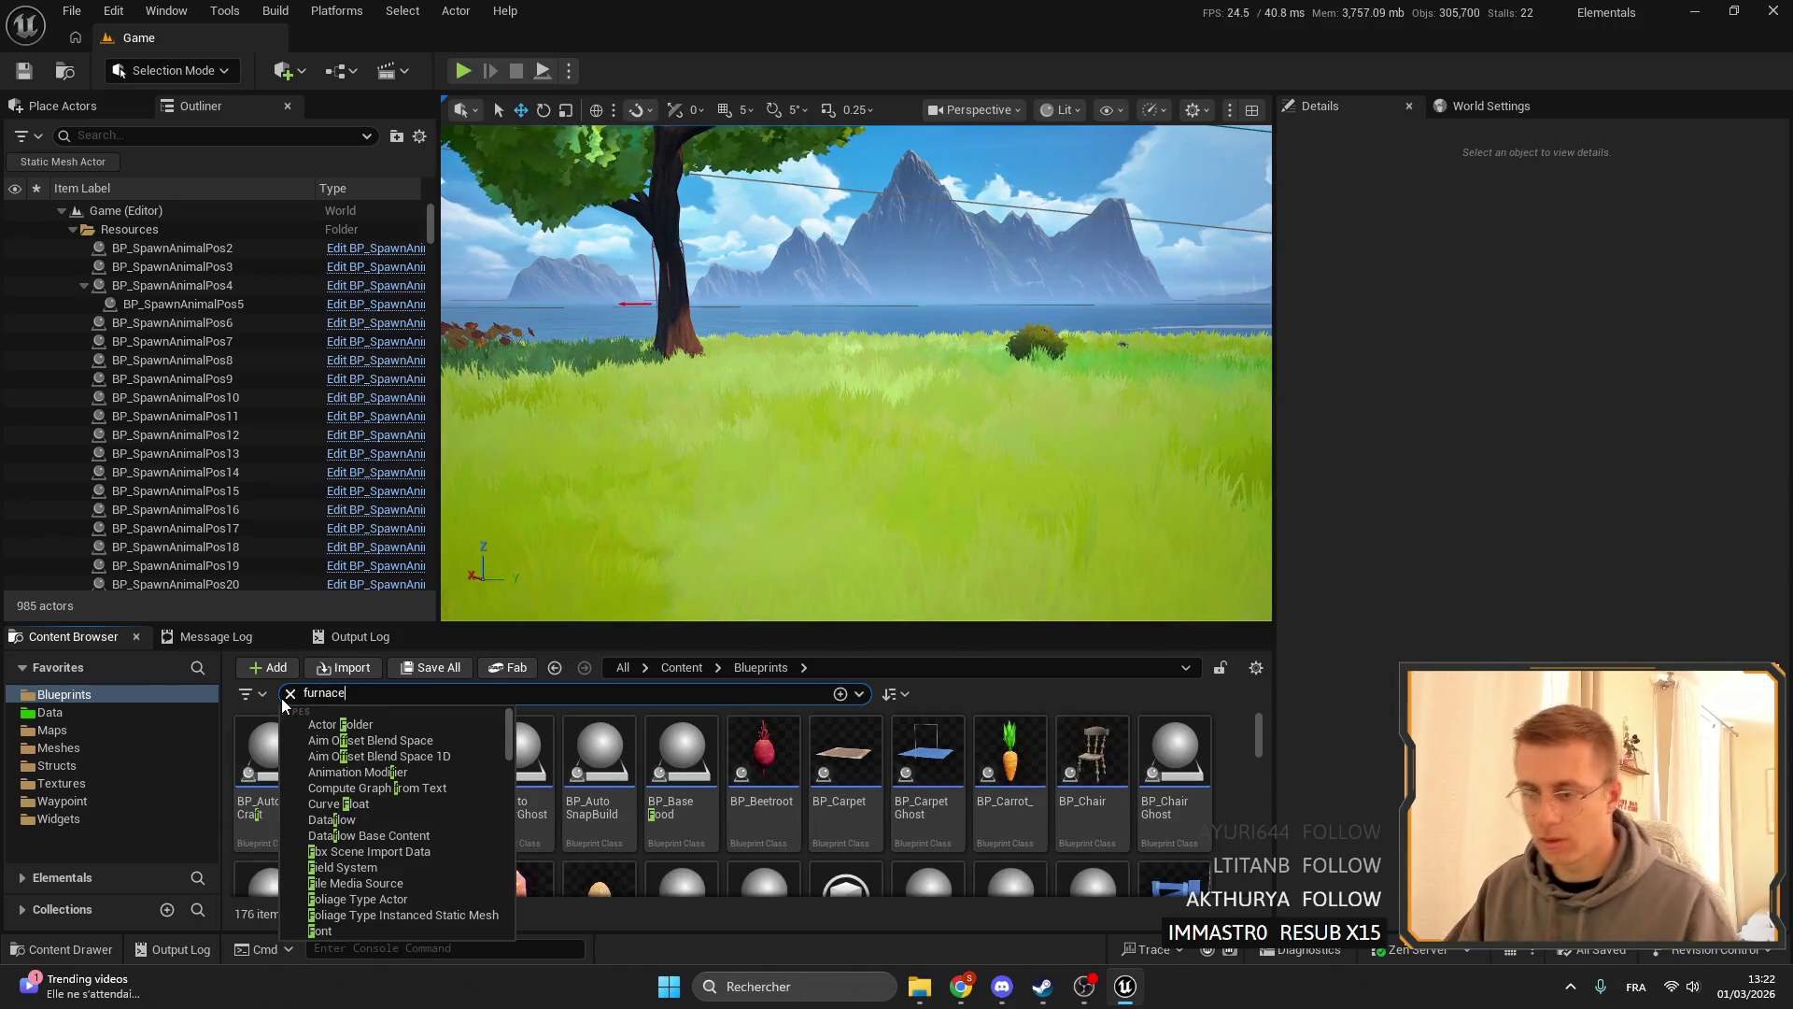
left_click(270, 756)
left_click_drag(270, 756, 824, 507)
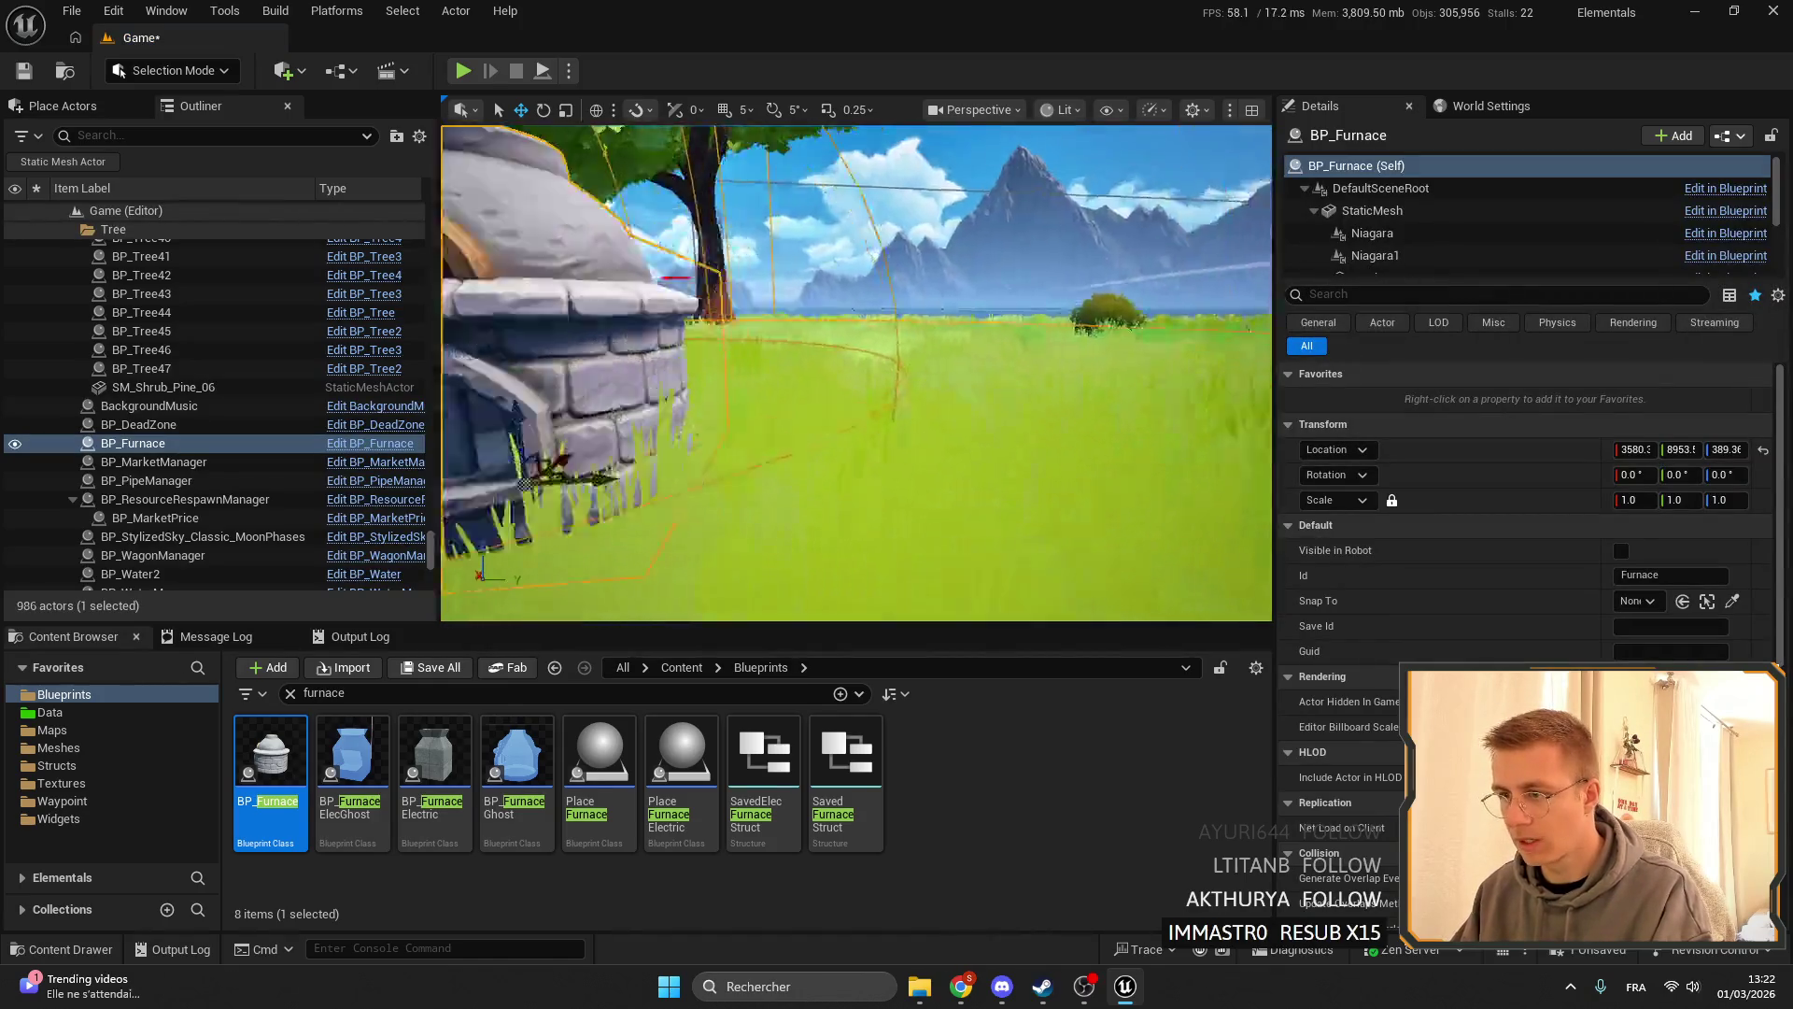
left_click_drag(434, 757, 965, 336)
key("f")
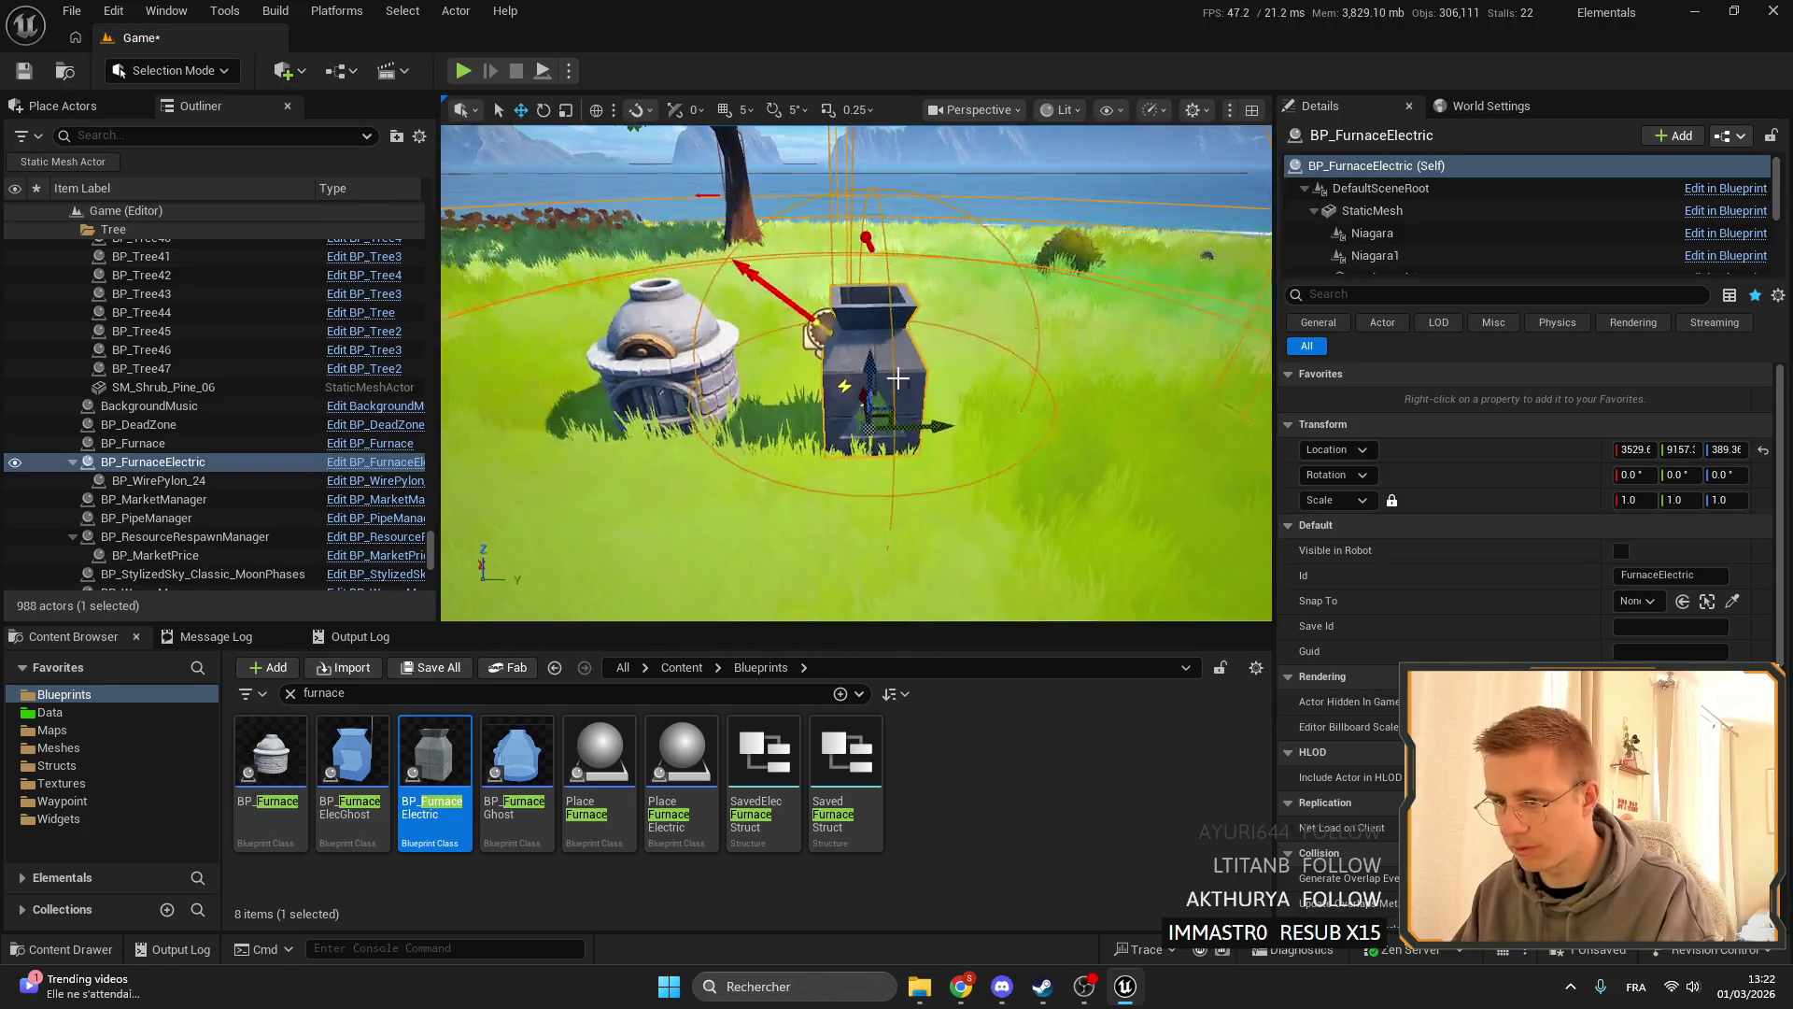
- Inspect the BP_FurnaceElectric Blueprint's StaticMesh component, then go back to the Game level
double_click(435, 775)
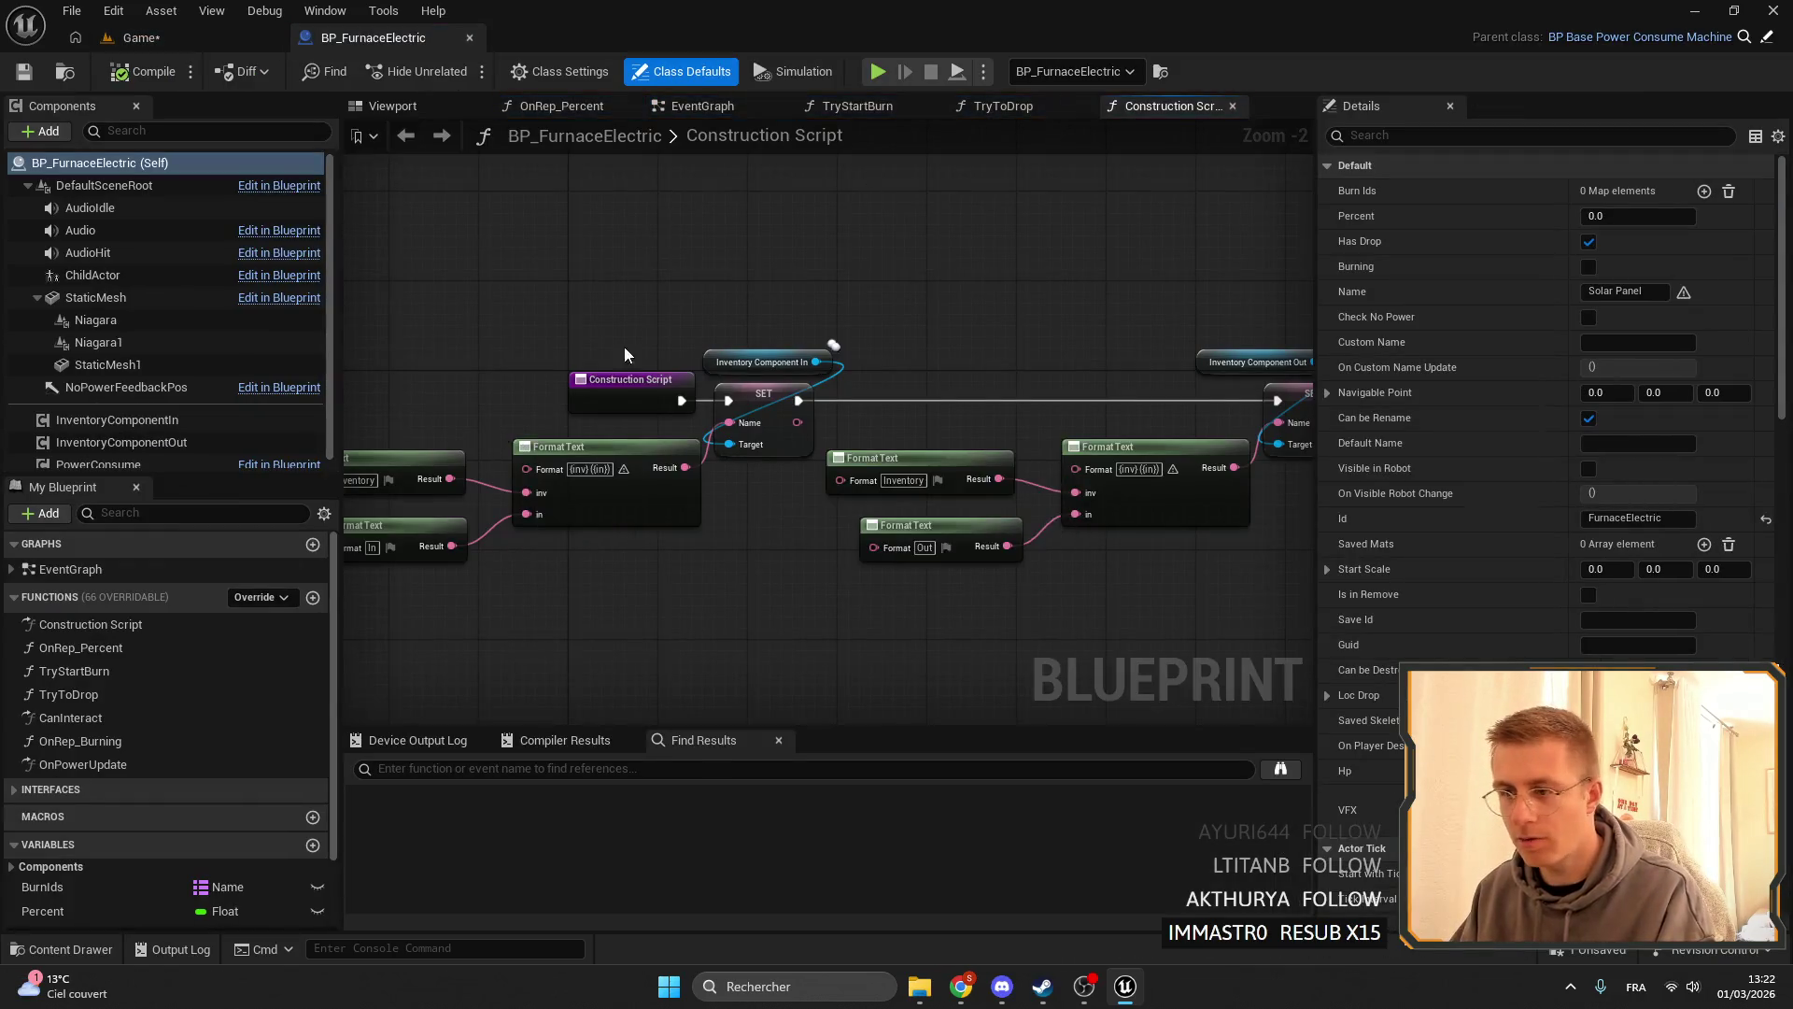
left_click(95, 297)
mouse_move(822, 429)
left_mouse_down()
mouse_move(887, 411)
mouse_move(901, 443)
left_mouse_up()
right_click(1603, 507)
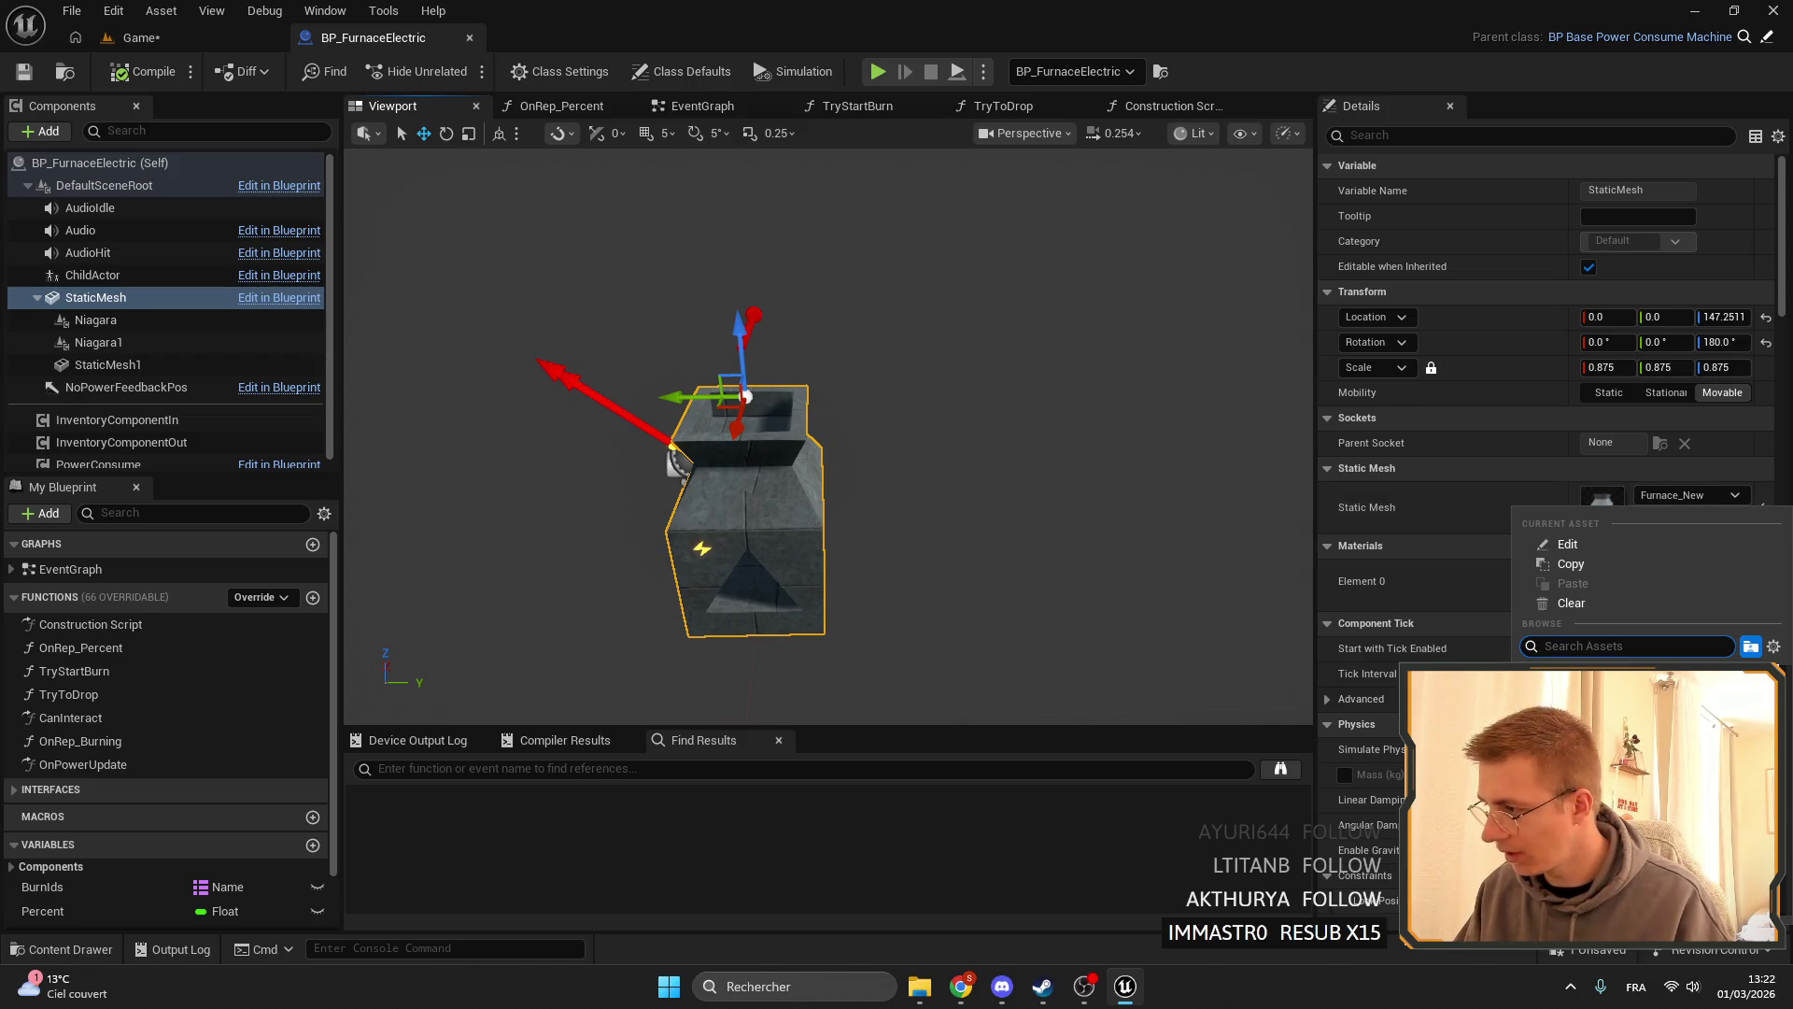
left_click(135, 37)
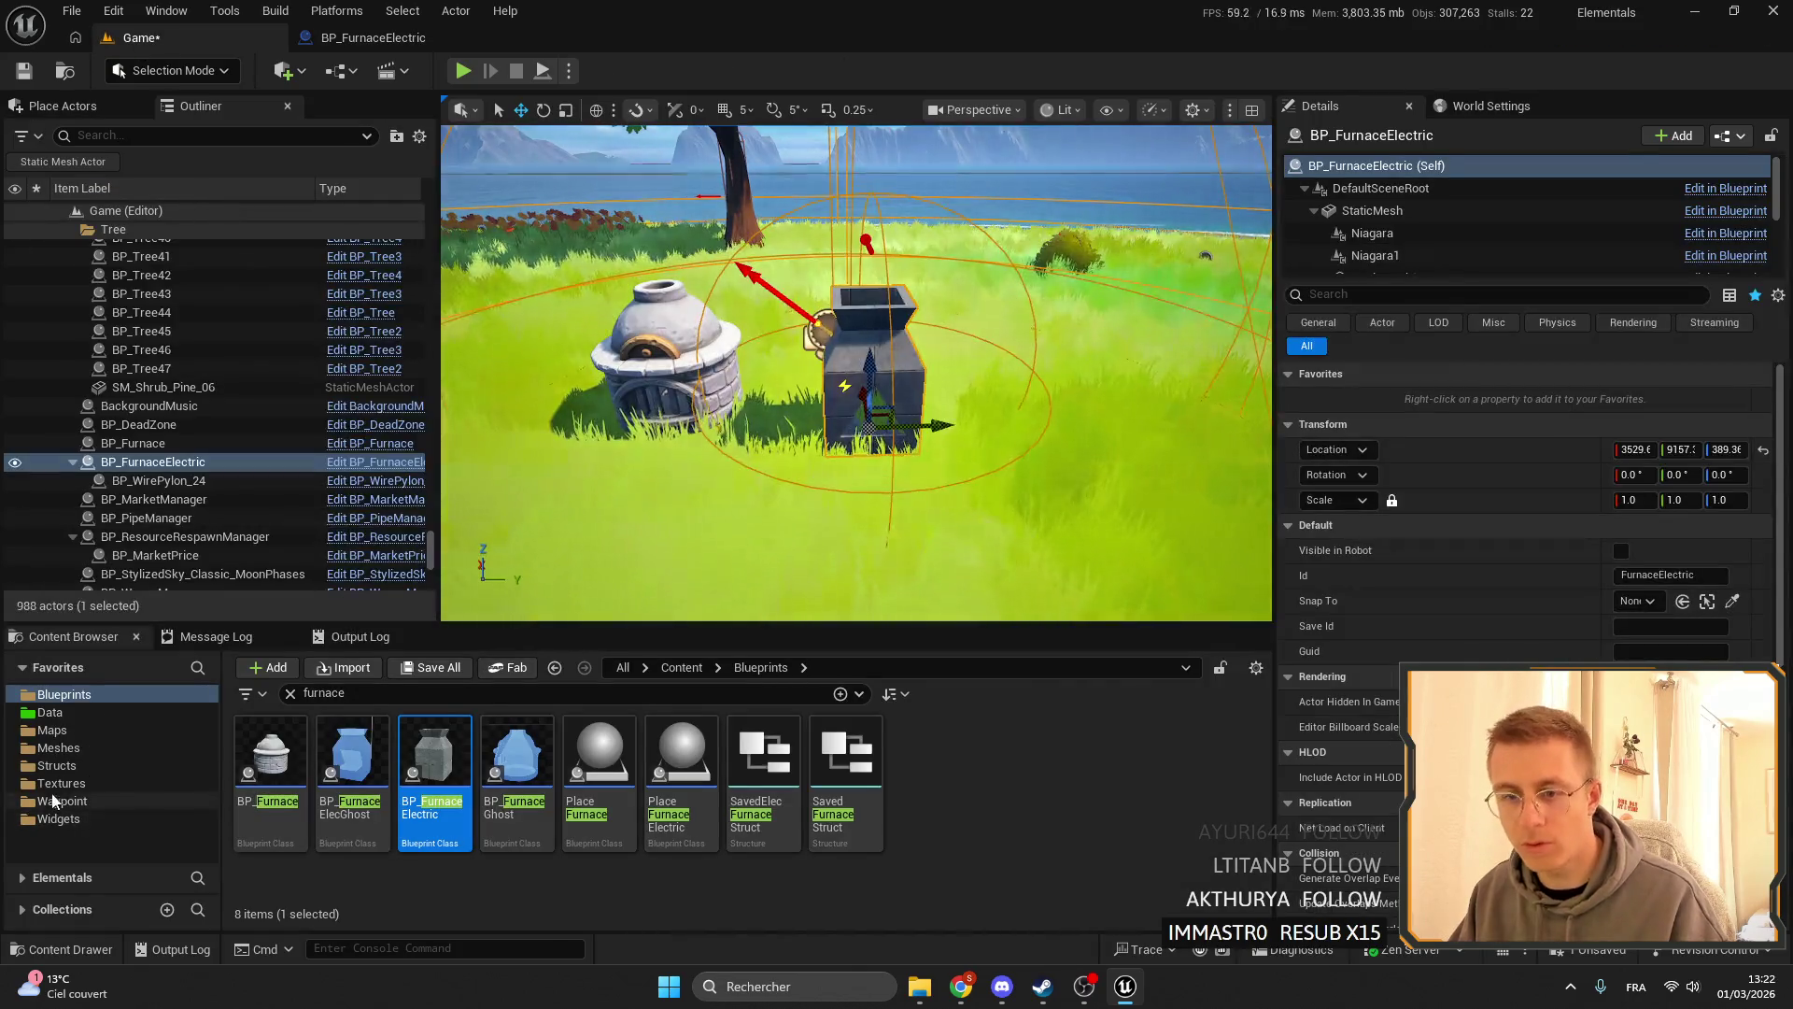
- Clear the search and rename the mesh in Meshes/ElectricFurnace to 'ElectricFurnace', then open it
left_click(58, 747)
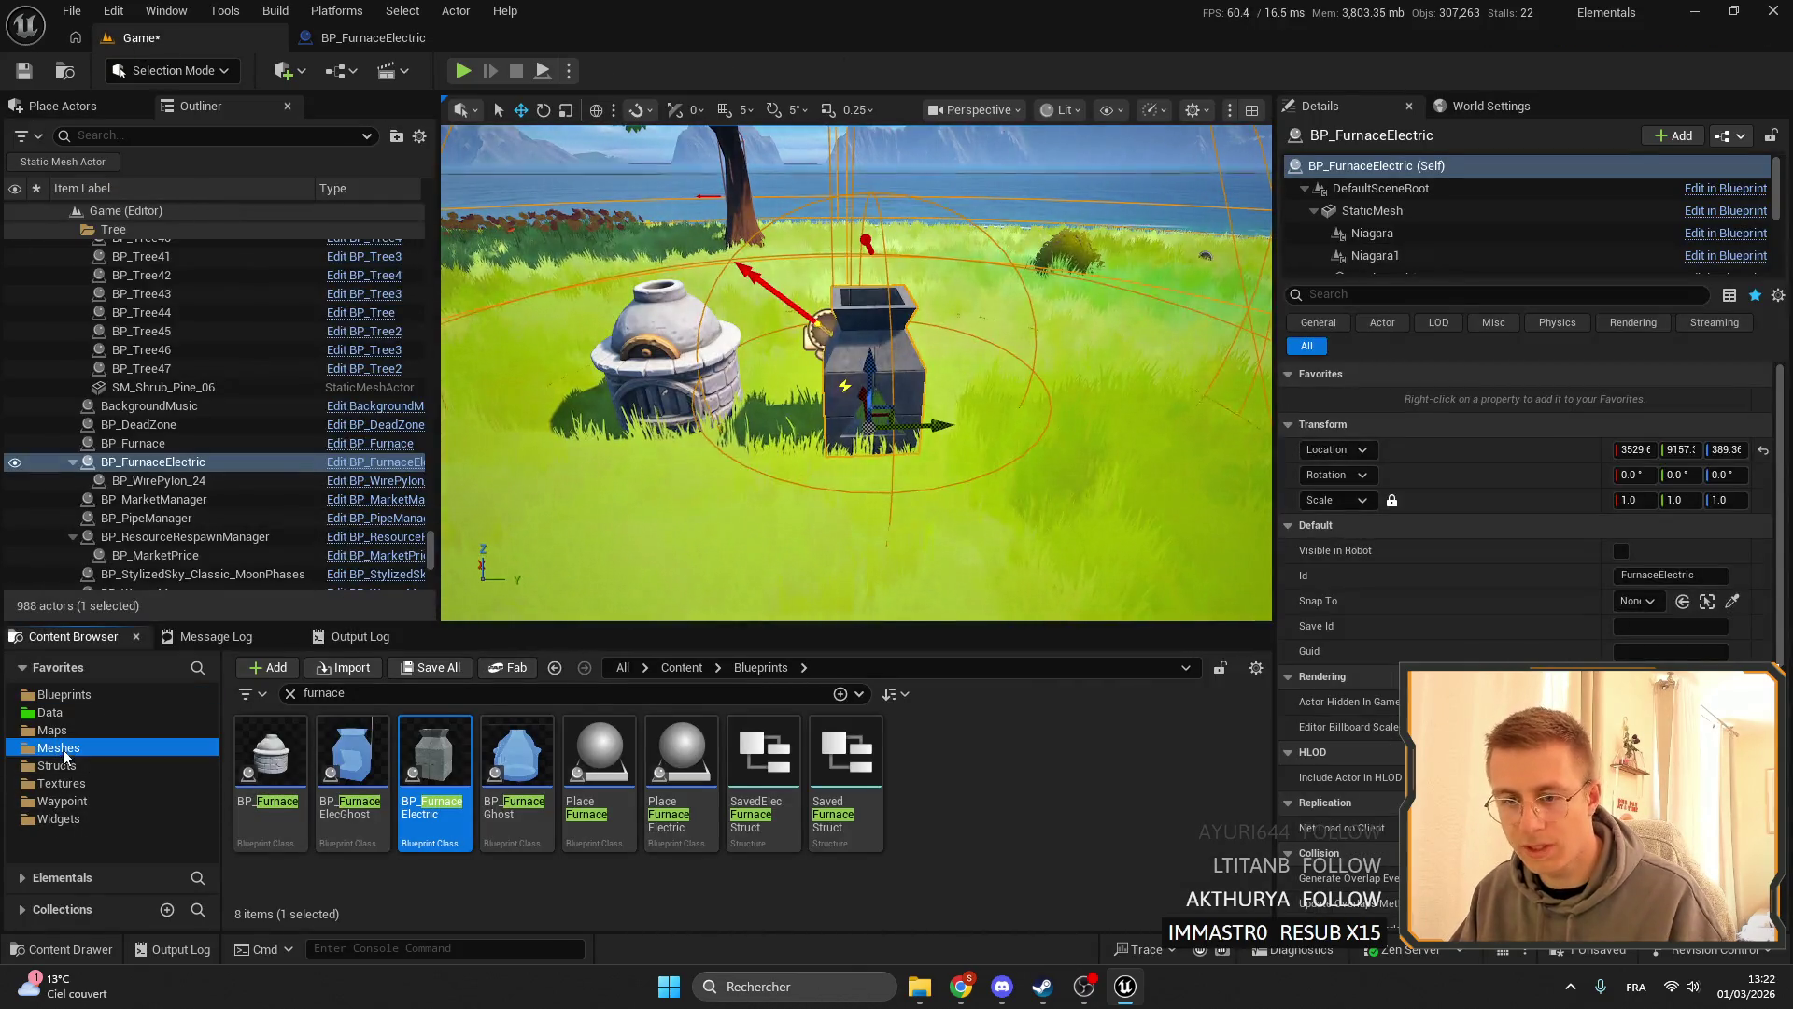
left_click(290, 693)
double_click(517, 775)
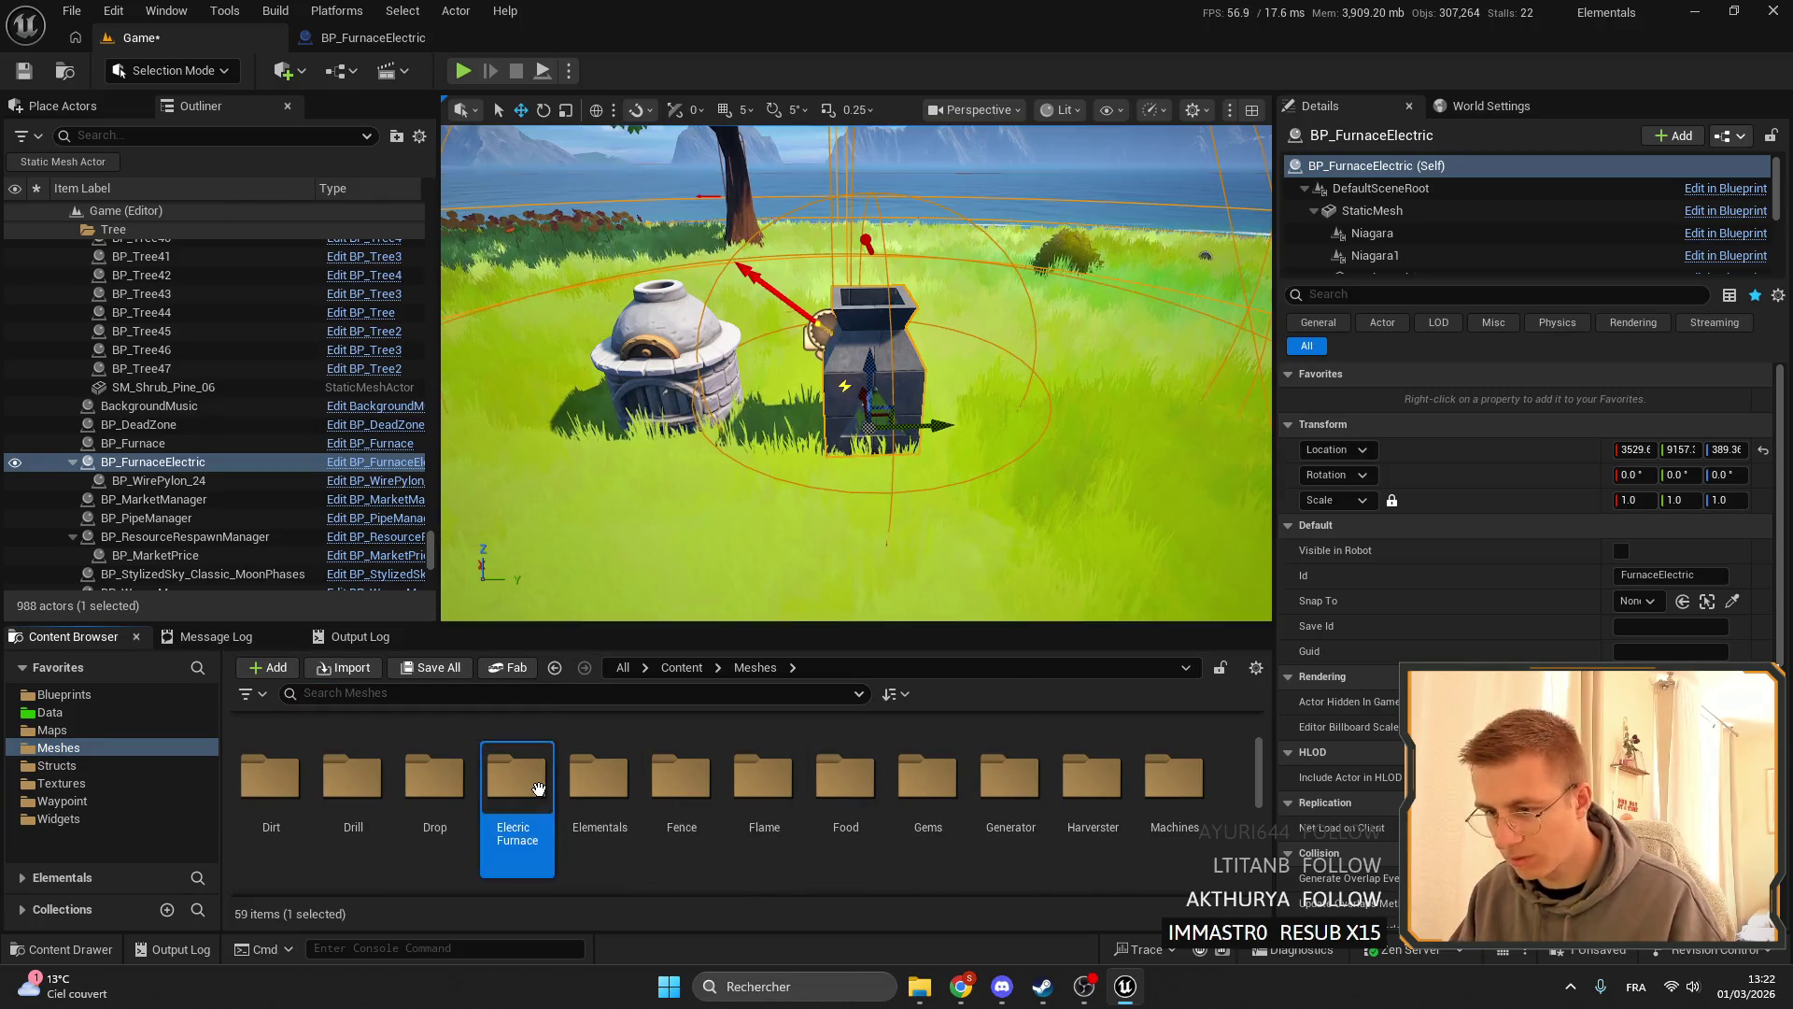
left_click(262, 775)
left_click(271, 803)
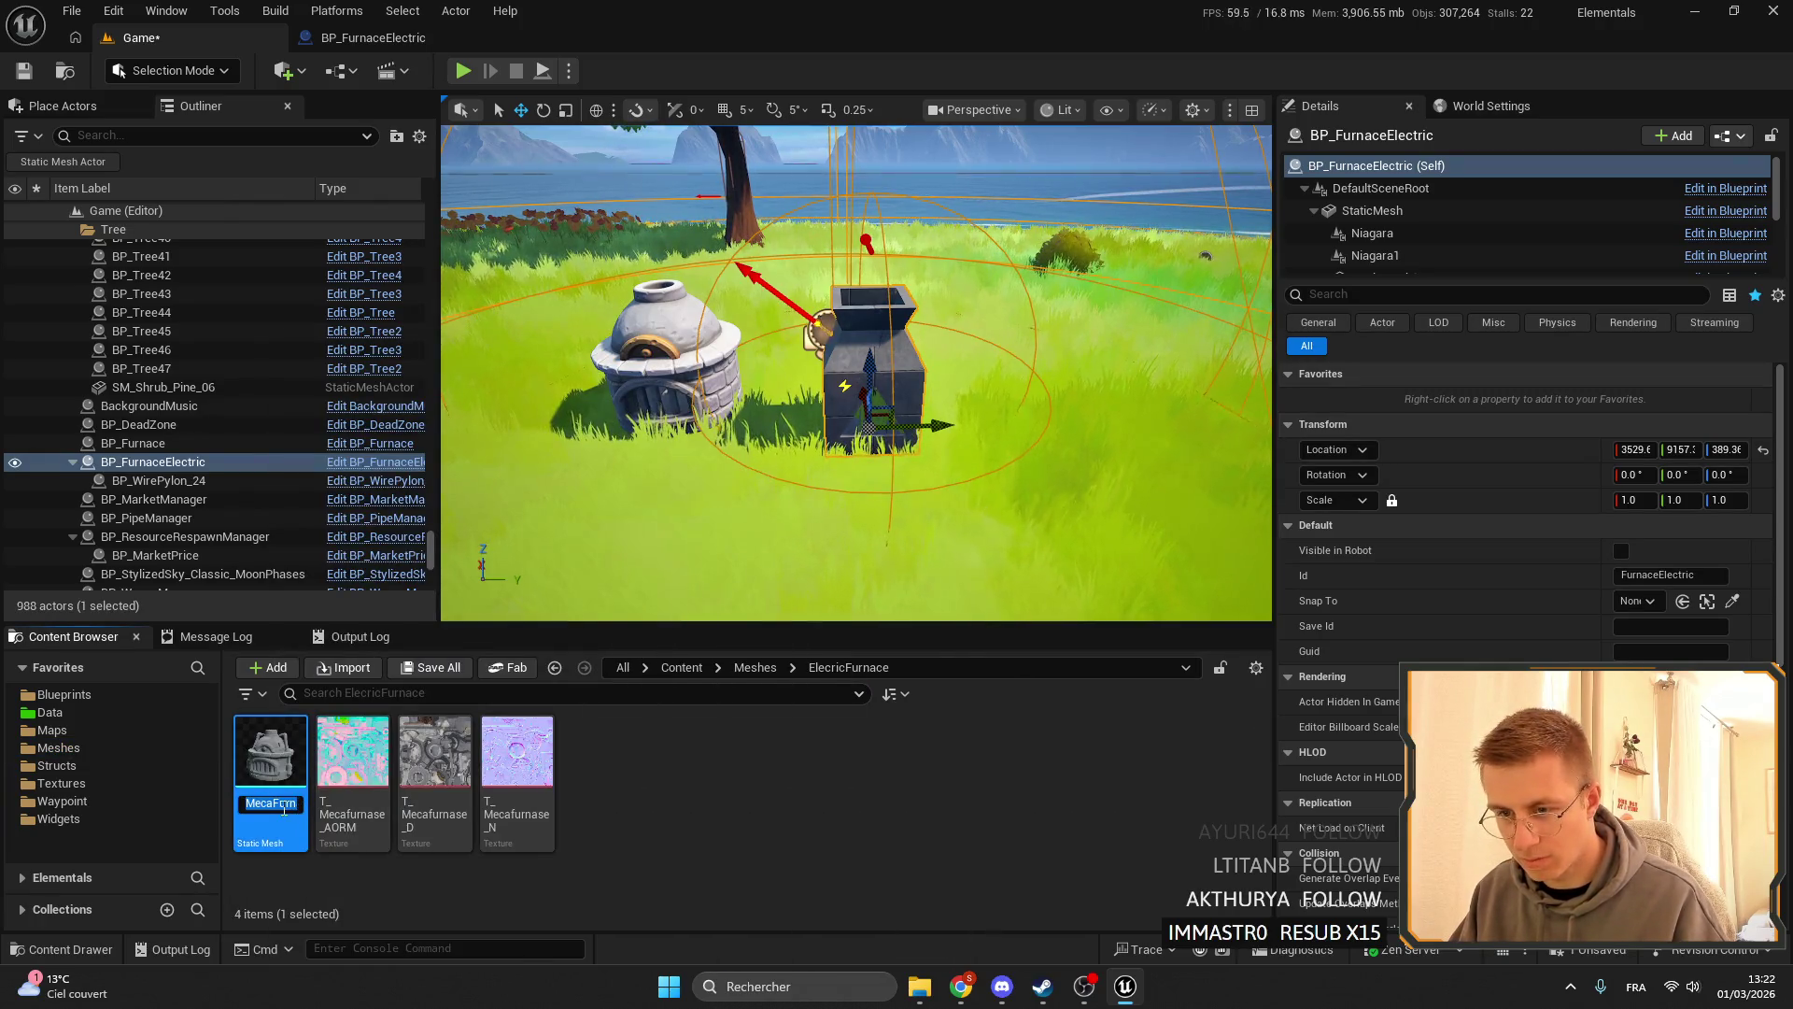
type("ER")
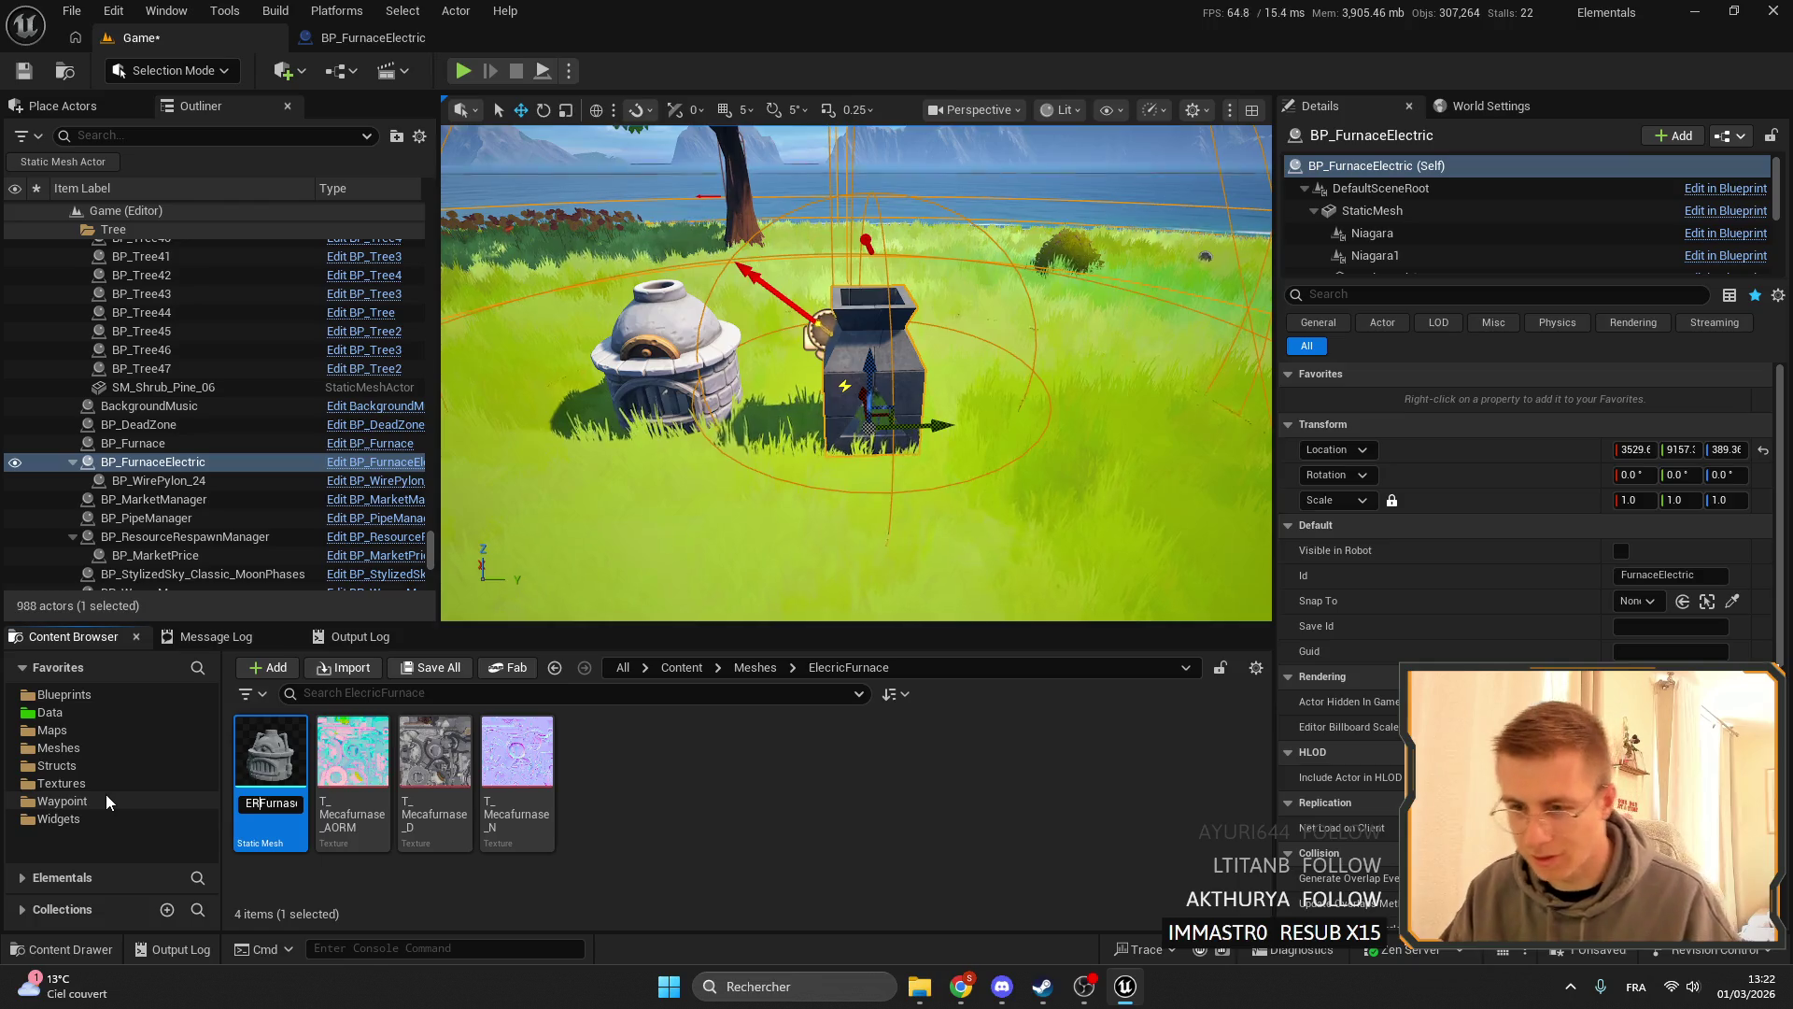
type("lectr")
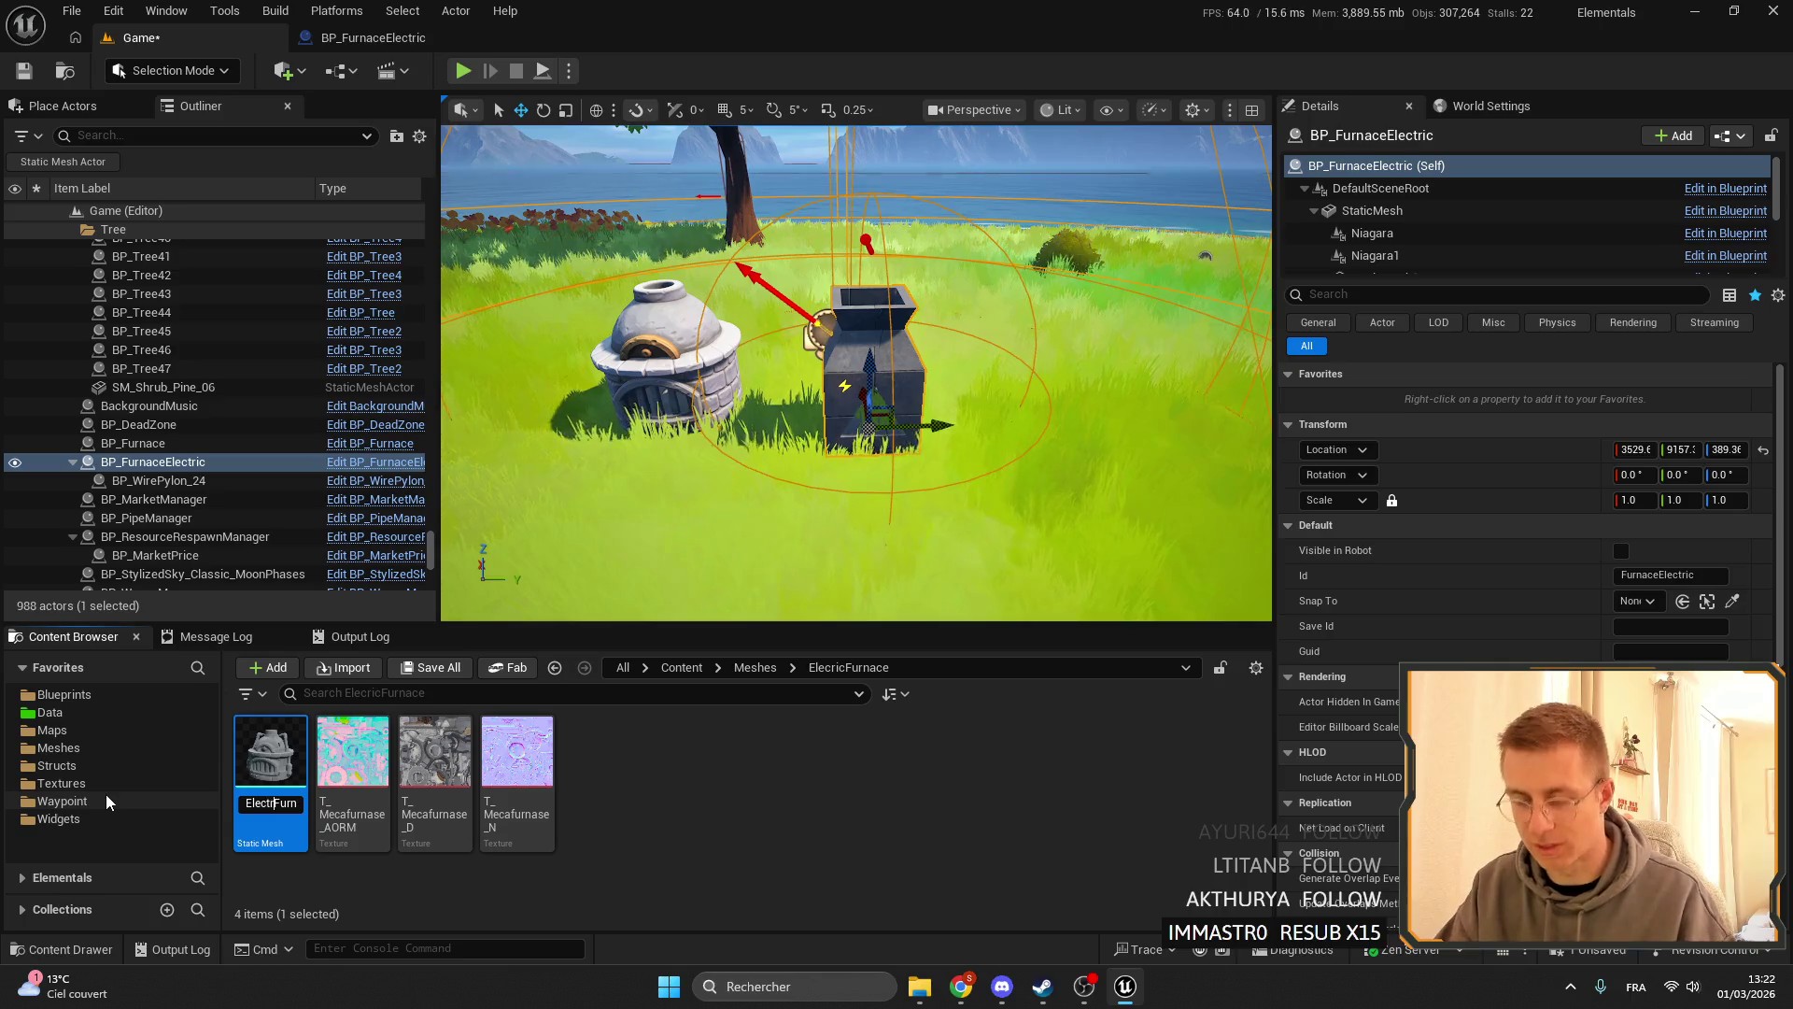
key("End")
key("BackSpace")
key("BackSpace")
key("BackSpace")
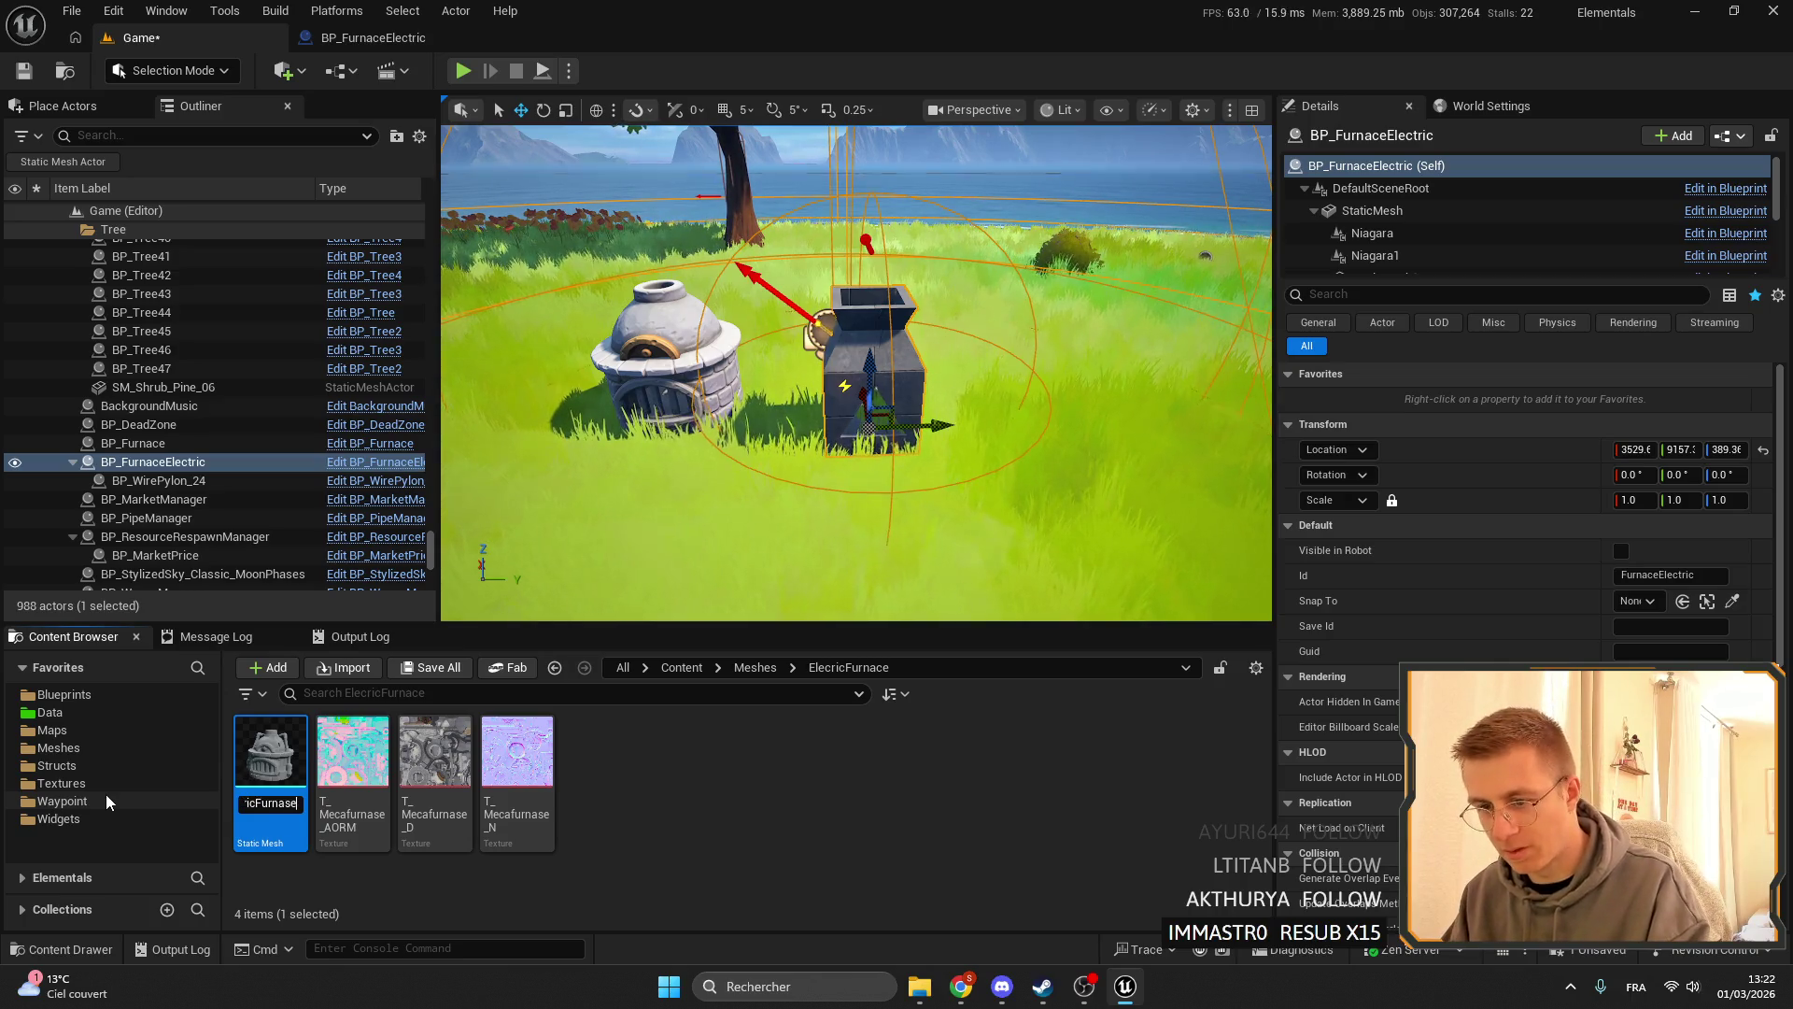
key("BackSpace")
key("BackSpace")
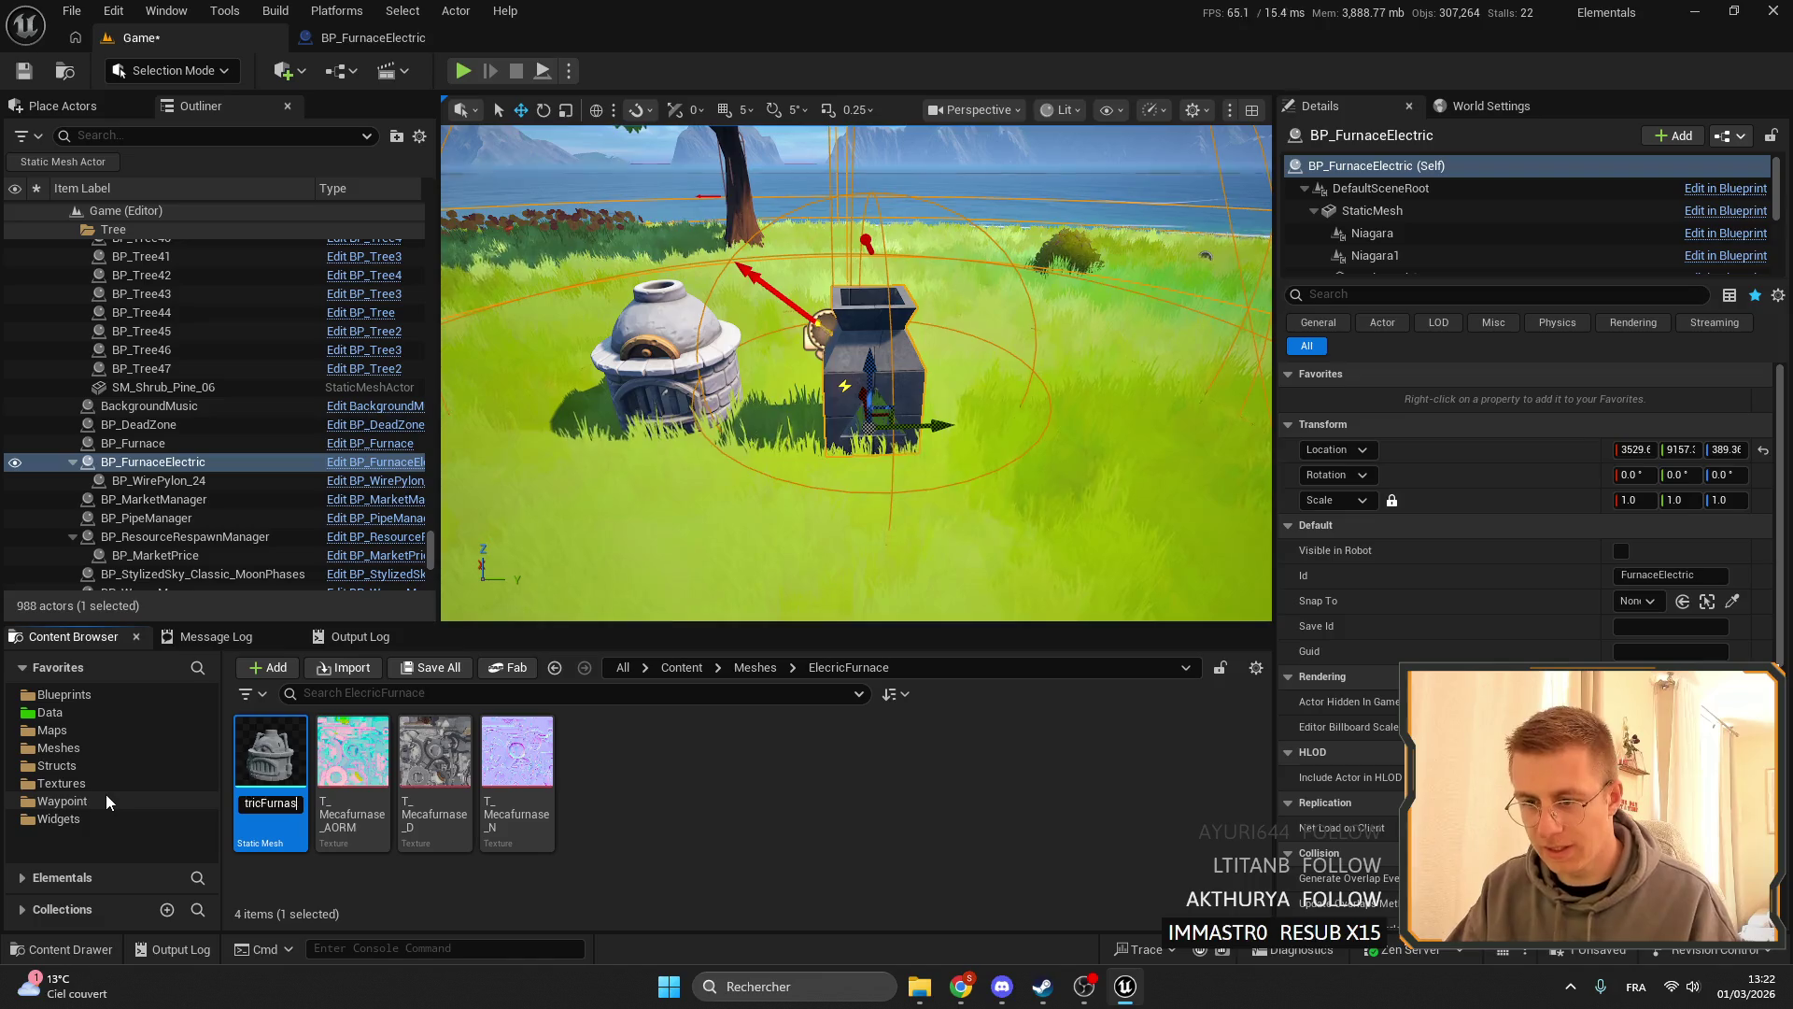
type("ce")
key("Return")
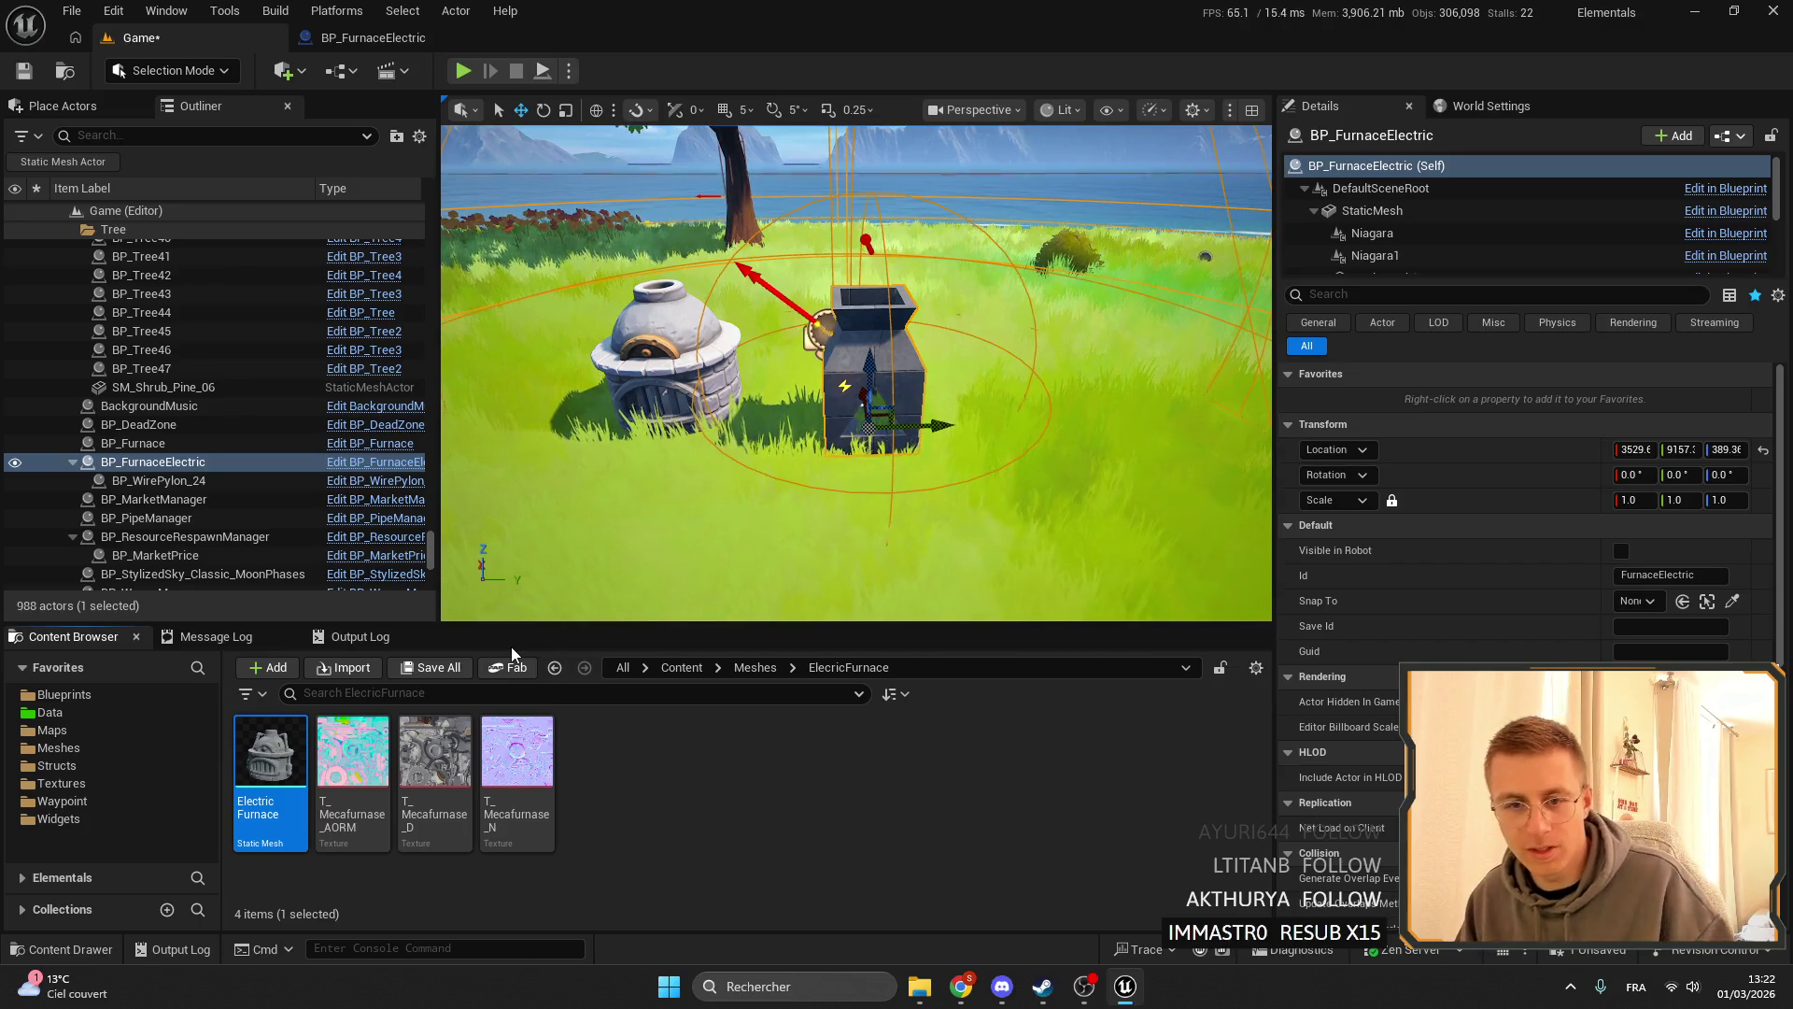
double_click(305, 742)
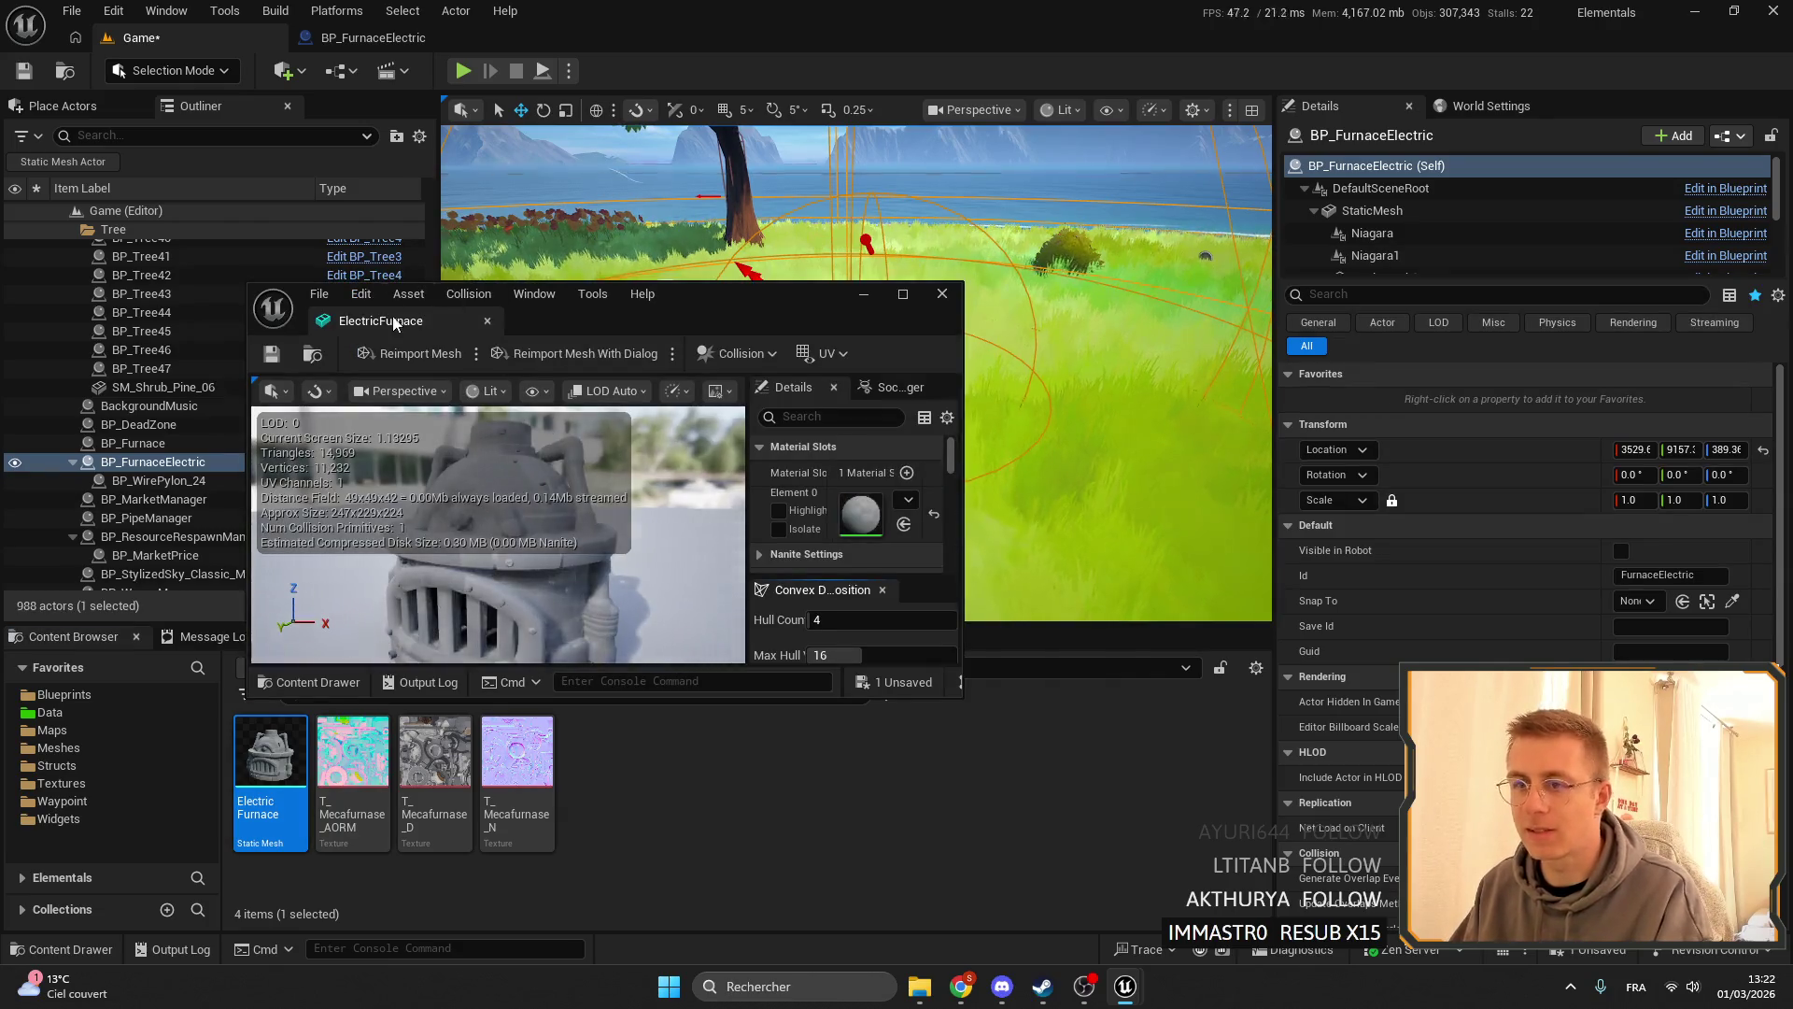
- Dock the mesh editor, then create 'M_ElectricFurnace' from T_Mecafurnase_D and open it
mouse_move(310, 292)
left_mouse_down()
mouse_move(675, 78)
mouse_move(645, 39)
left_mouse_up()
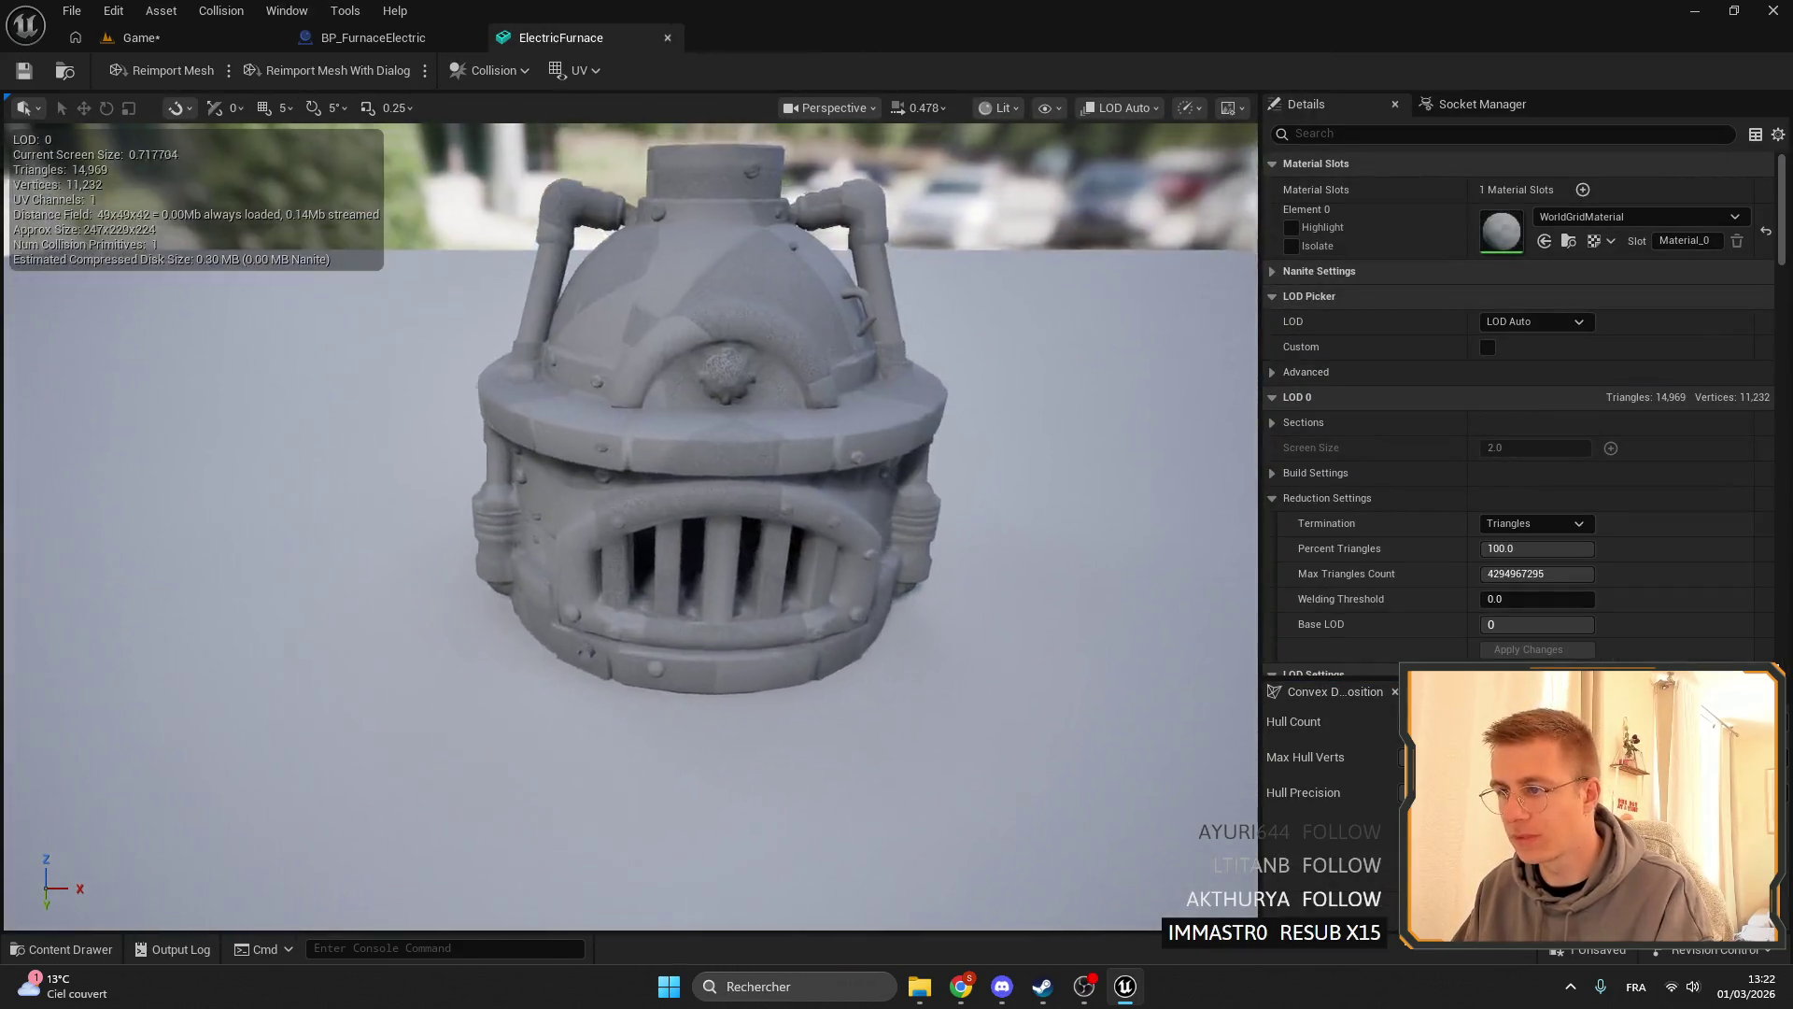
left_click(140, 37)
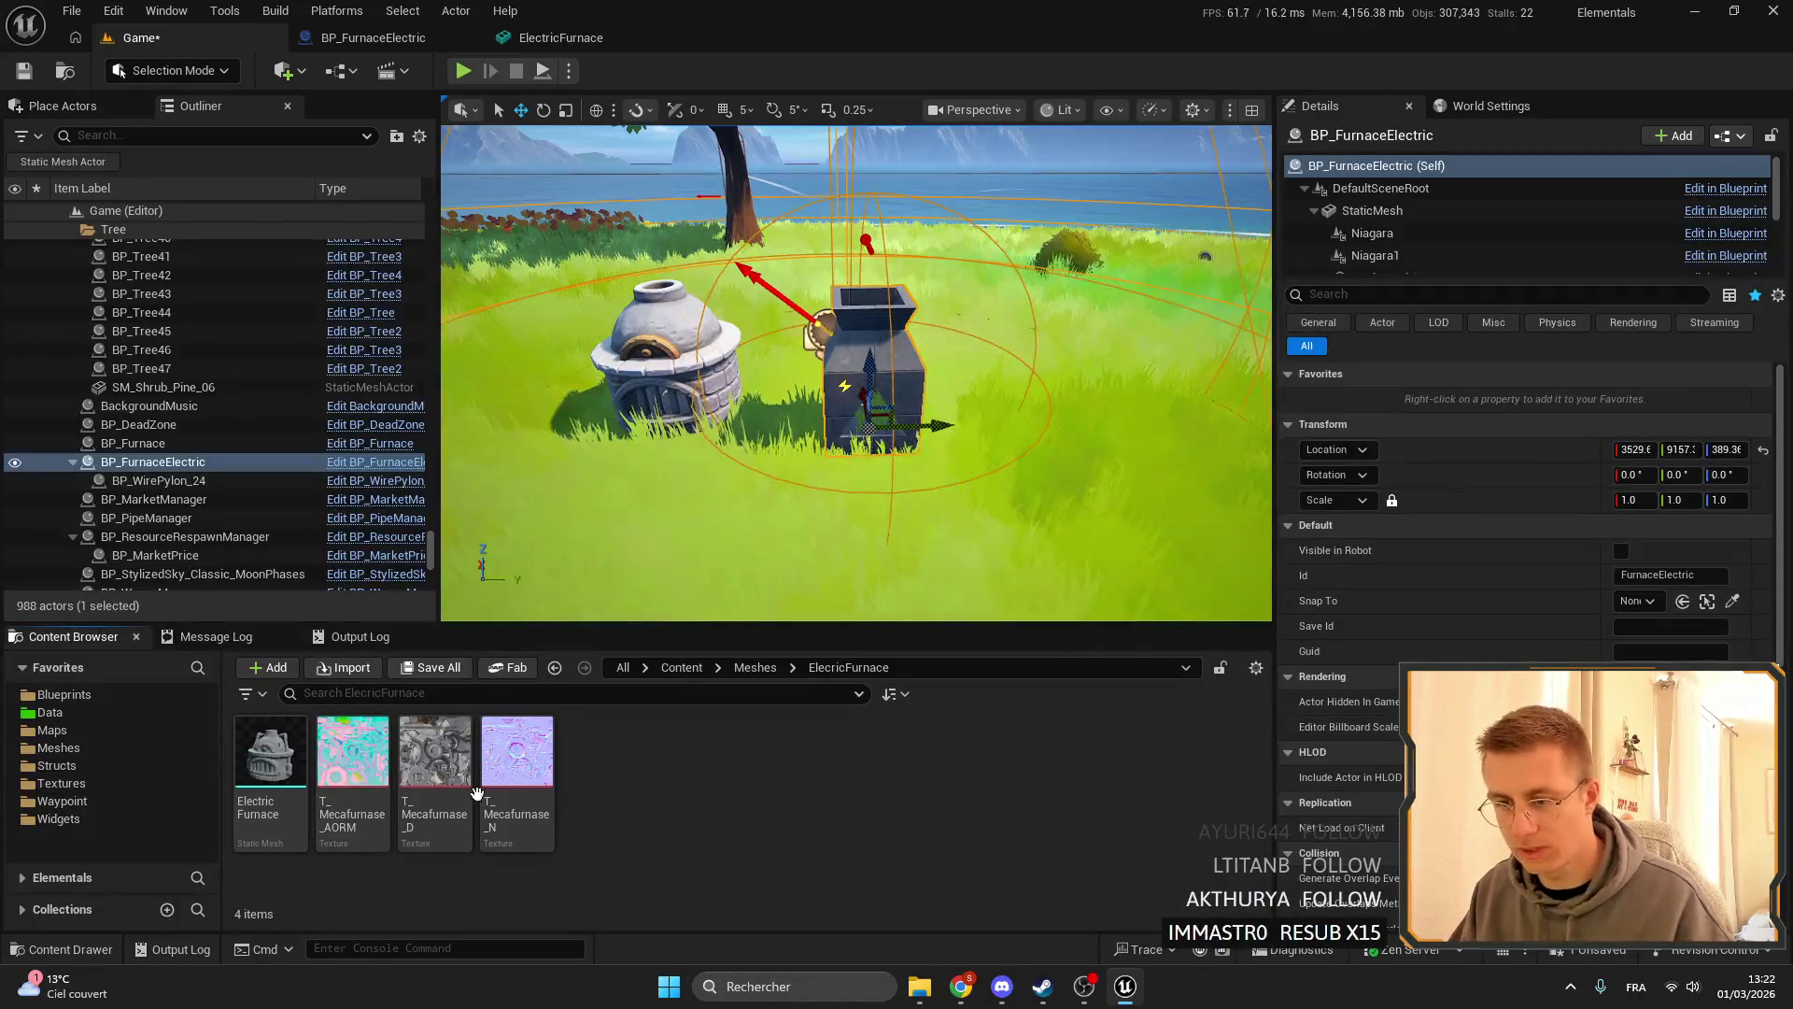
right_click(458, 739)
left_click(504, 234)
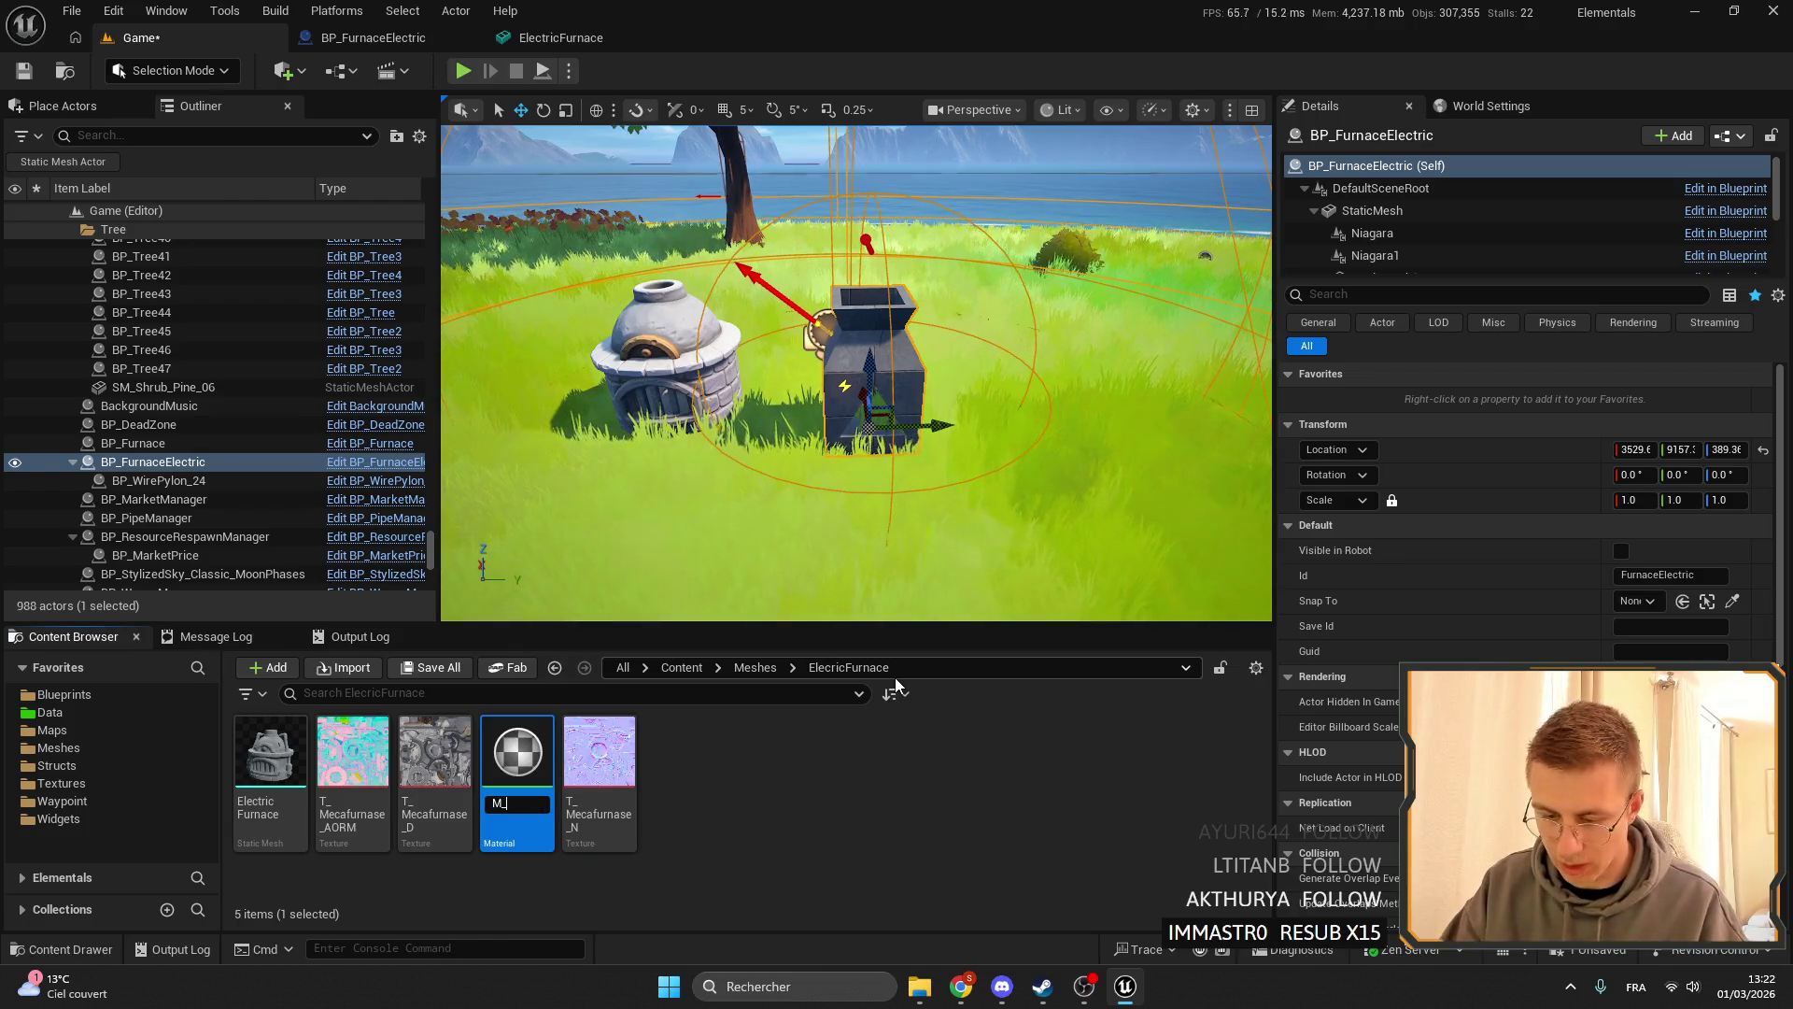
type("M_Electr")
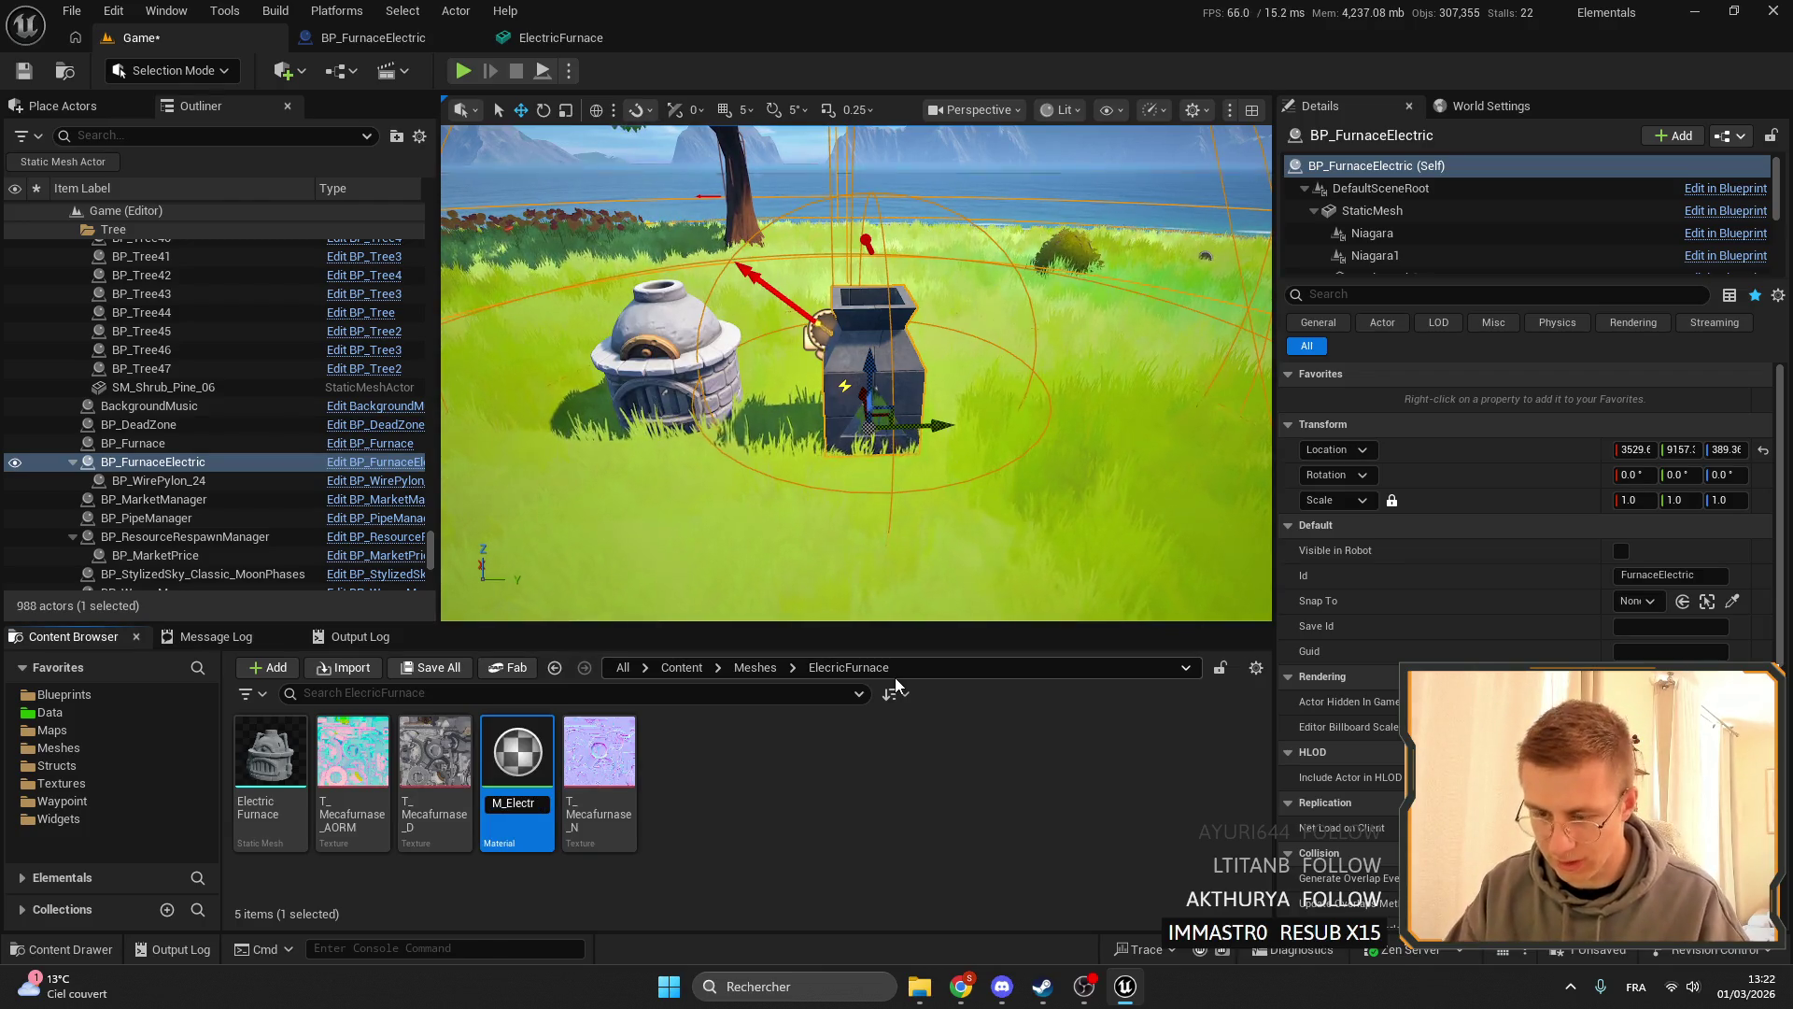
type("icFurbnc")
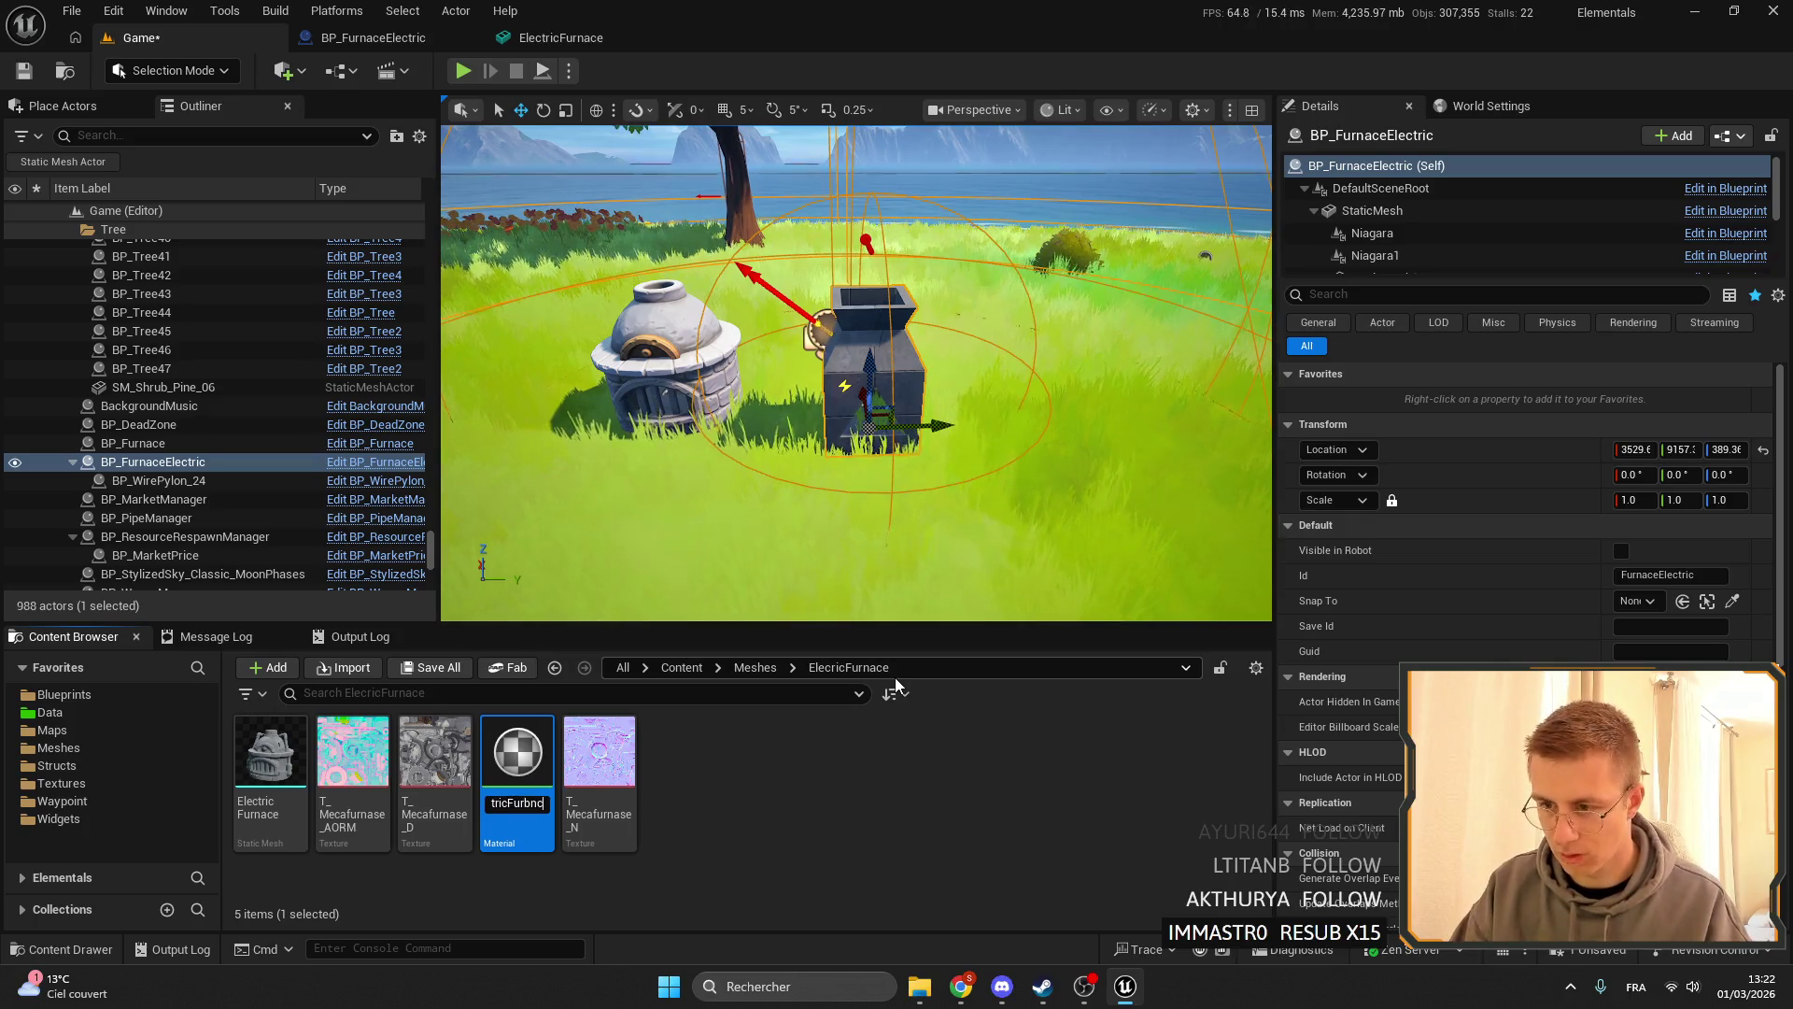
key("BackSpace")
key("BackSpace")
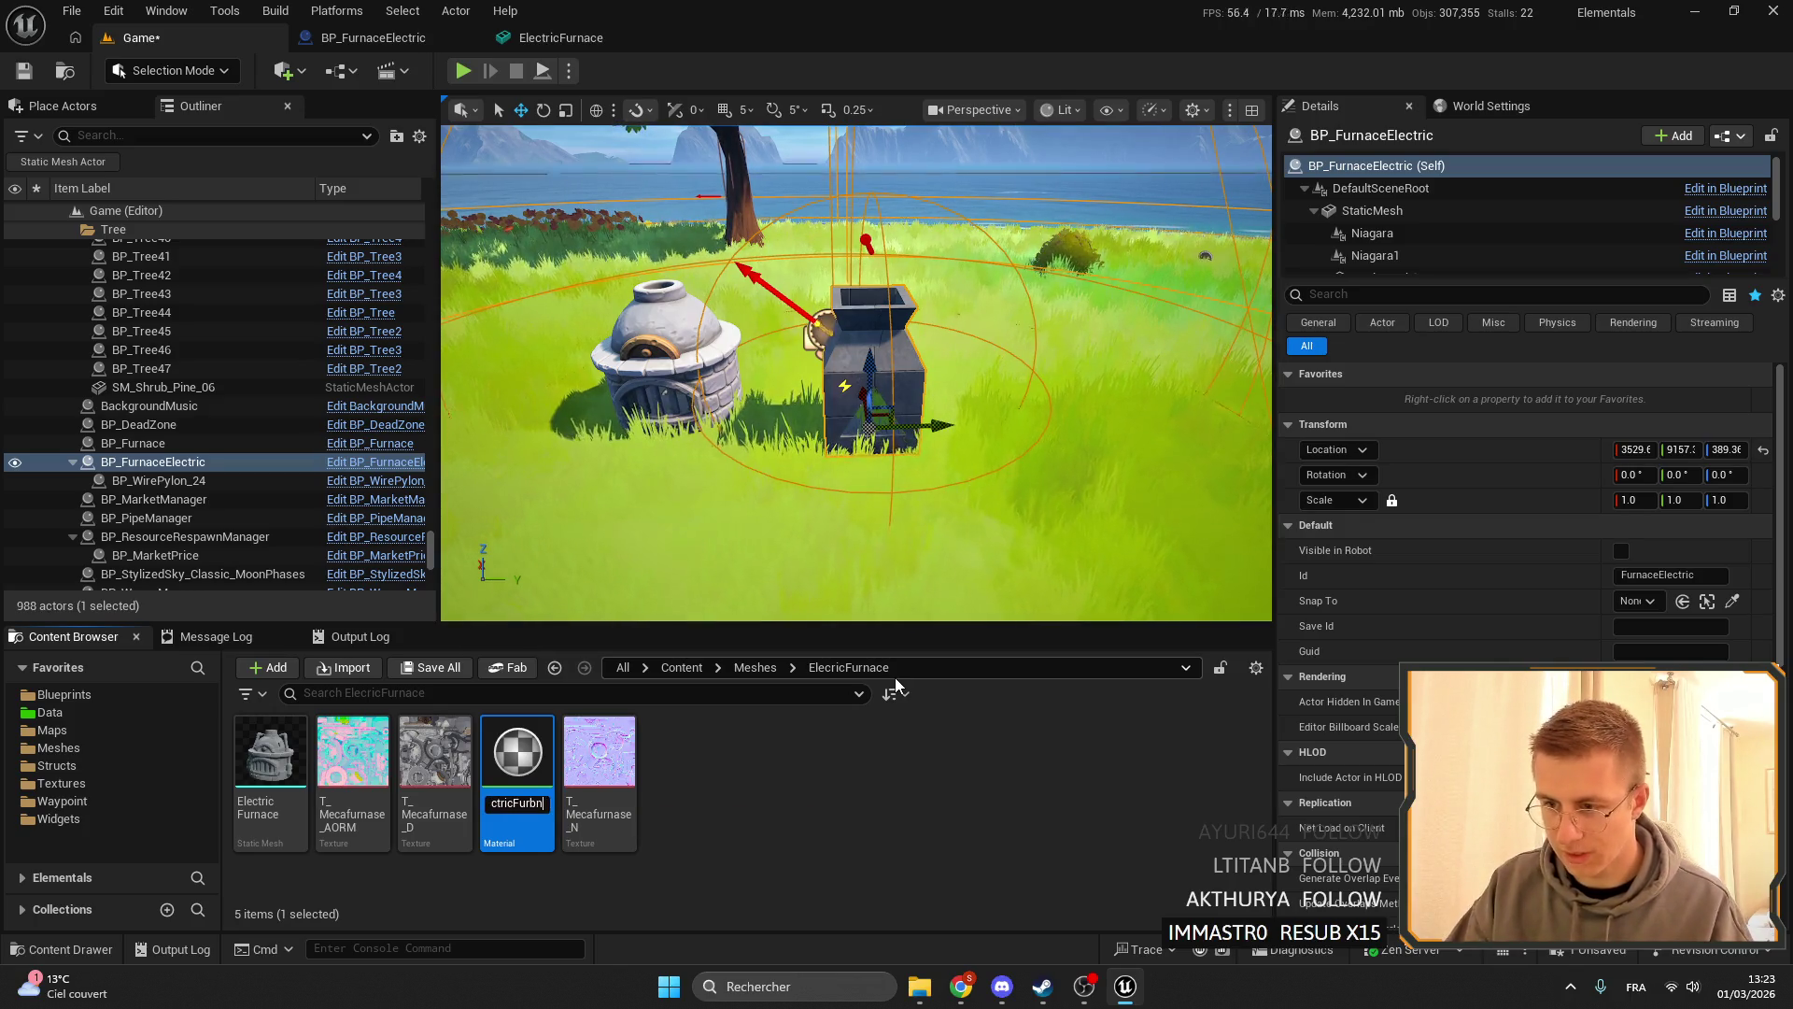
type("nace")
key("Return")
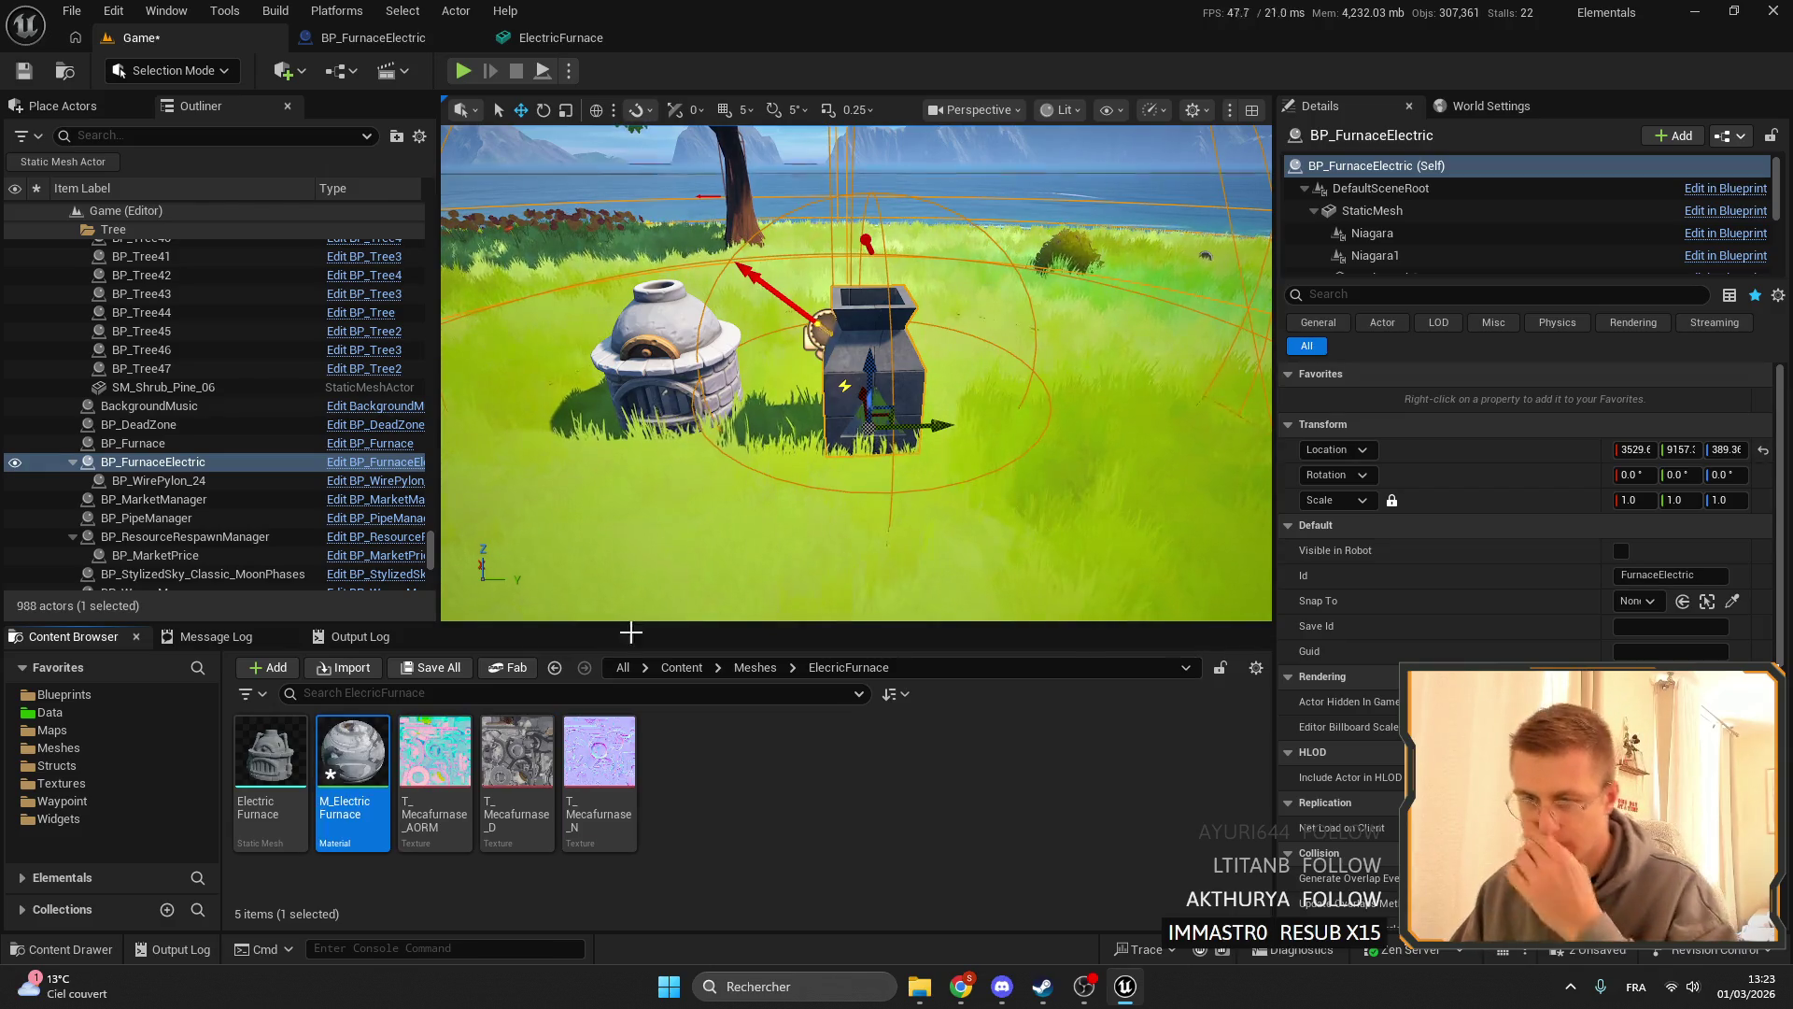
double_click(333, 768)
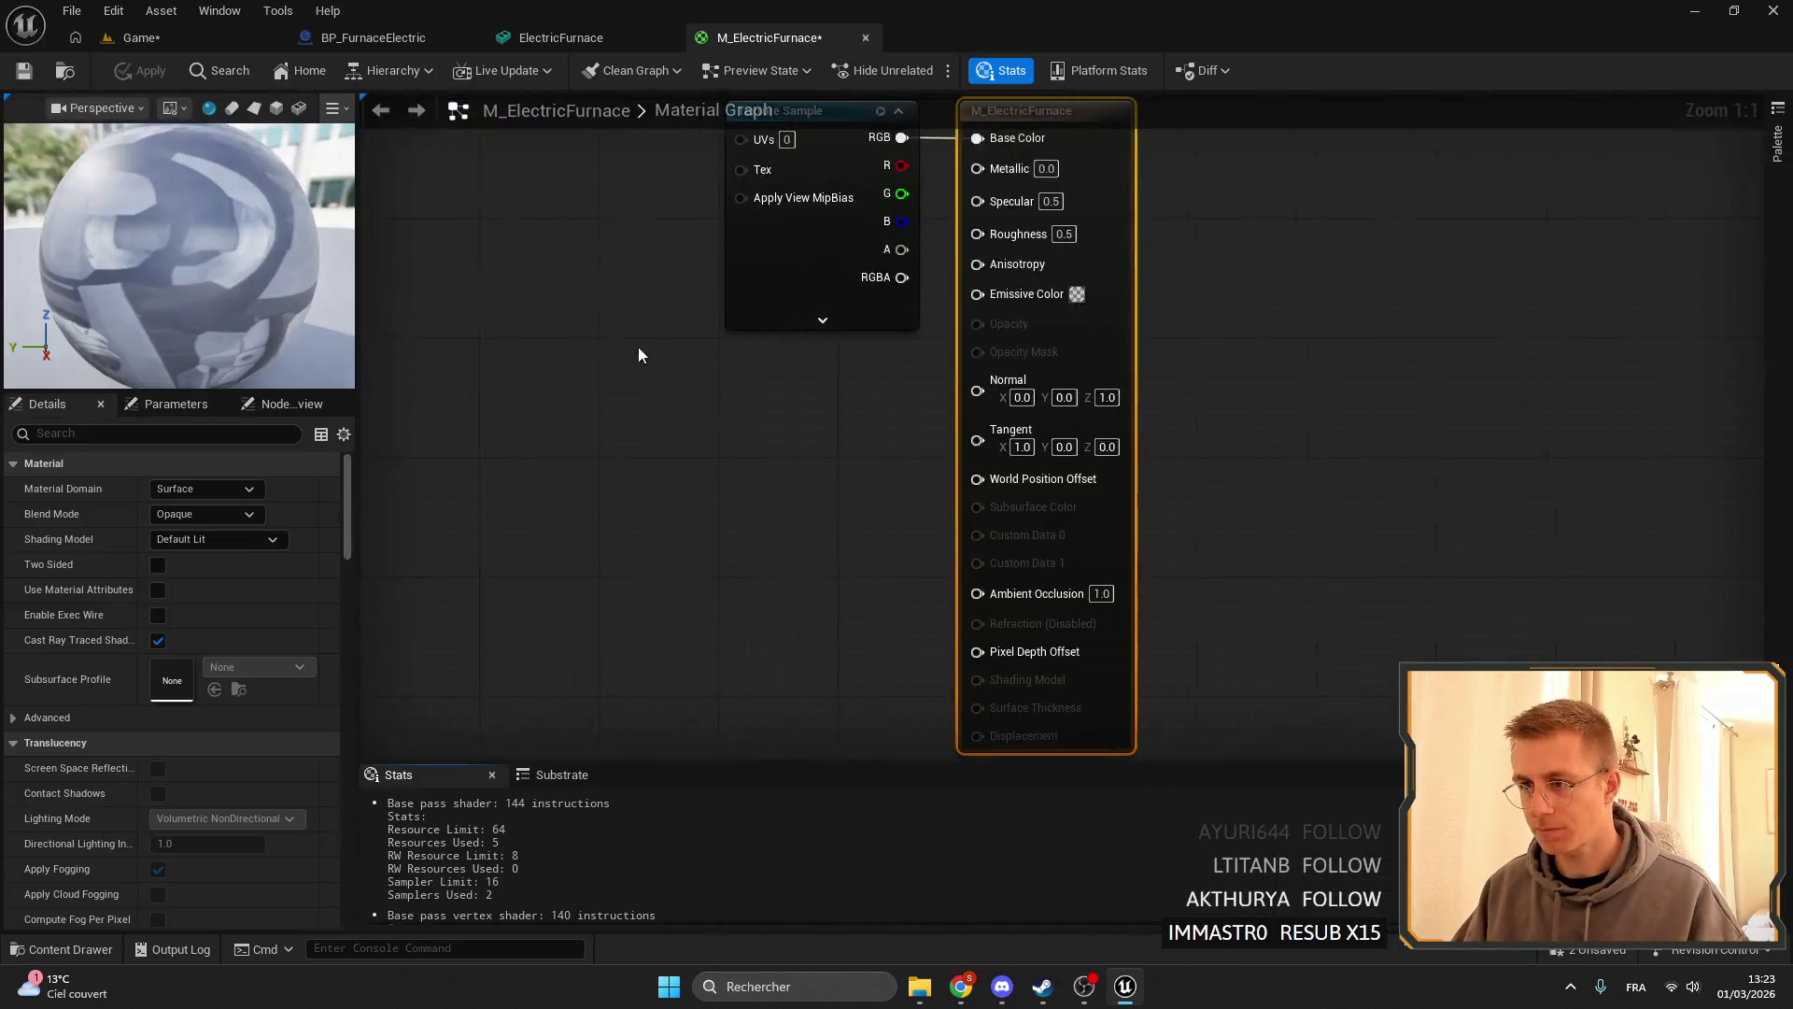
- Duplicate the Texture Sample twice and wire T_Mecafurnase_AORM into Specular
left_click_drag(876, 423, 692, 344)
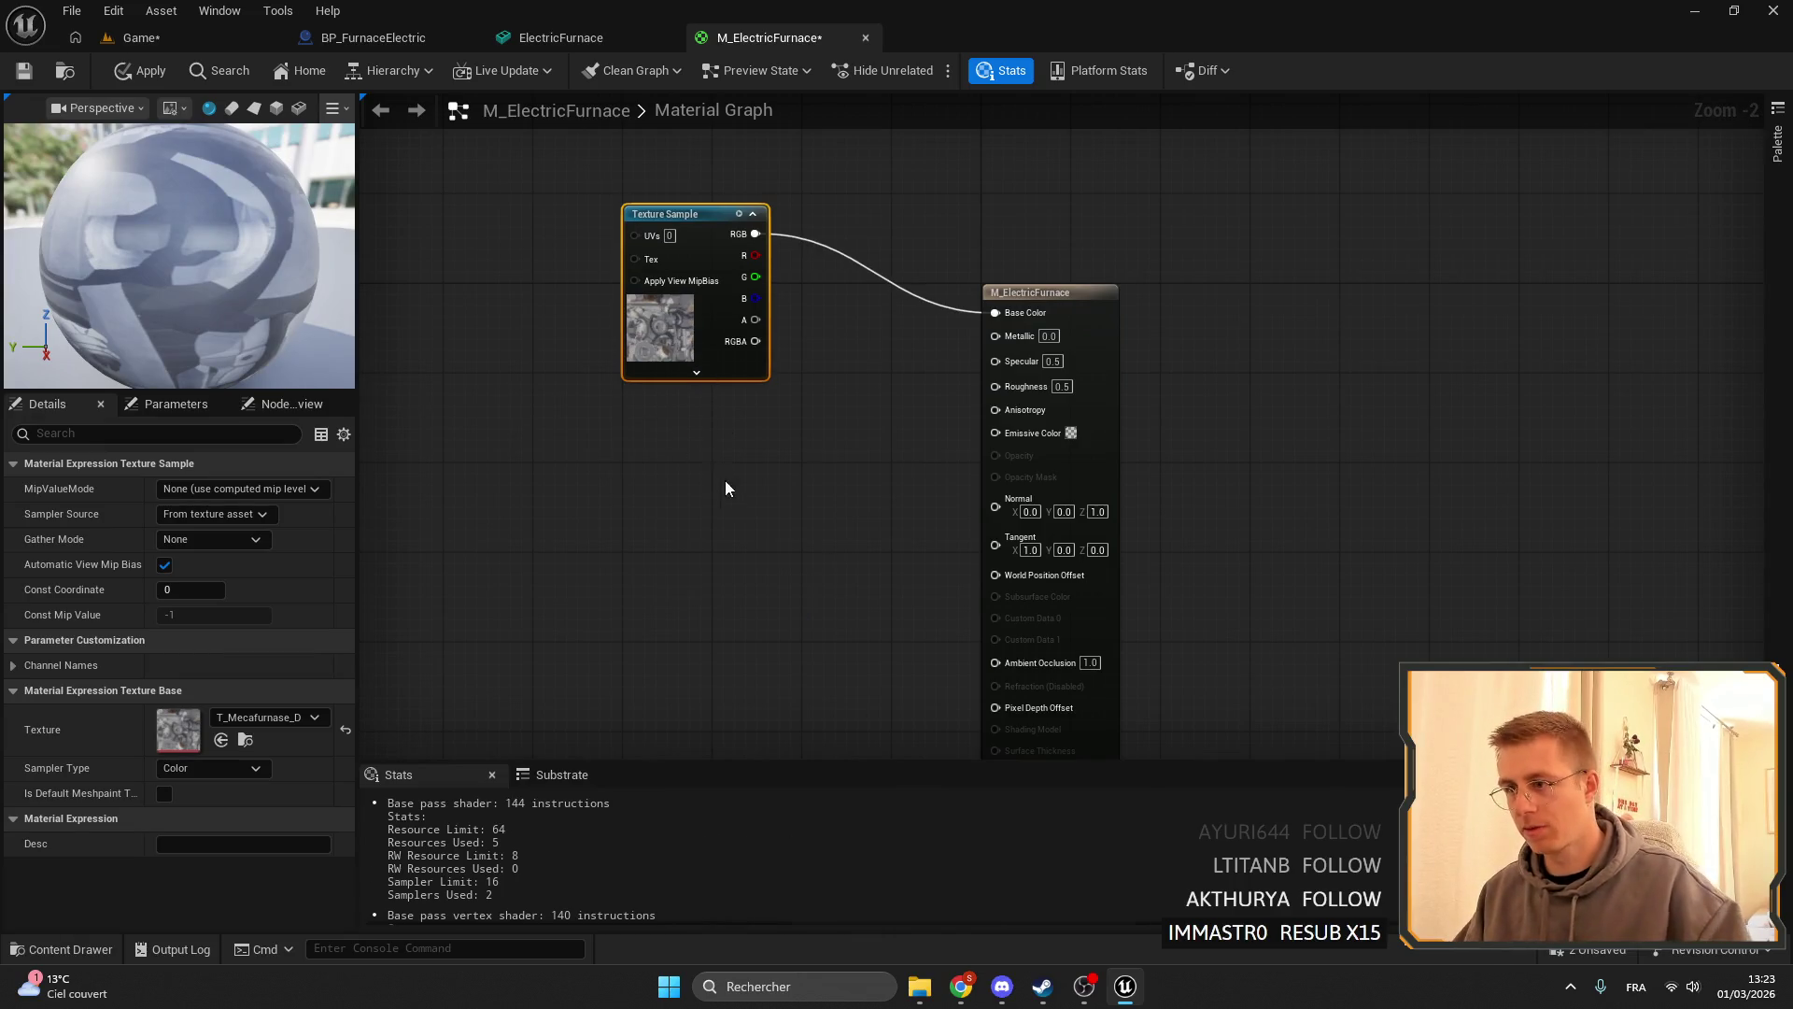
key("ctrl+d")
key("ctrl+d")
left_click_drag(775, 472, 717, 420)
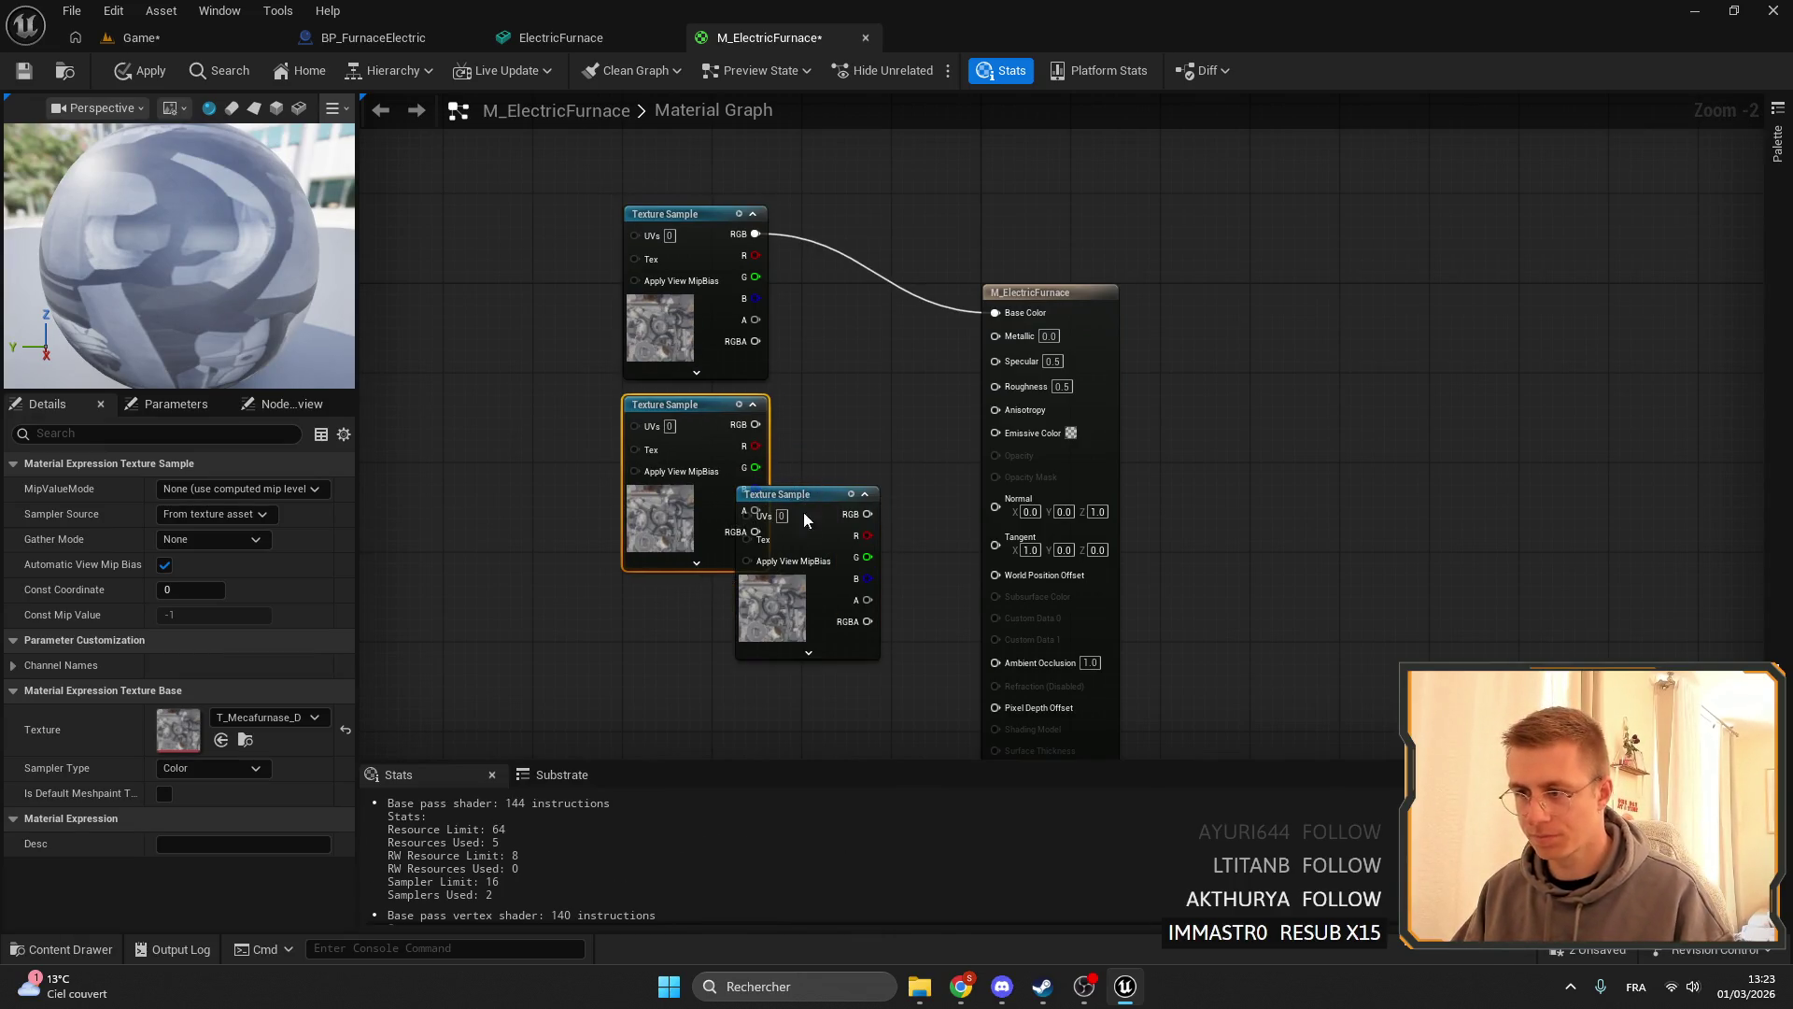
left_click_drag(803, 512, 691, 609)
left_click(696, 411)
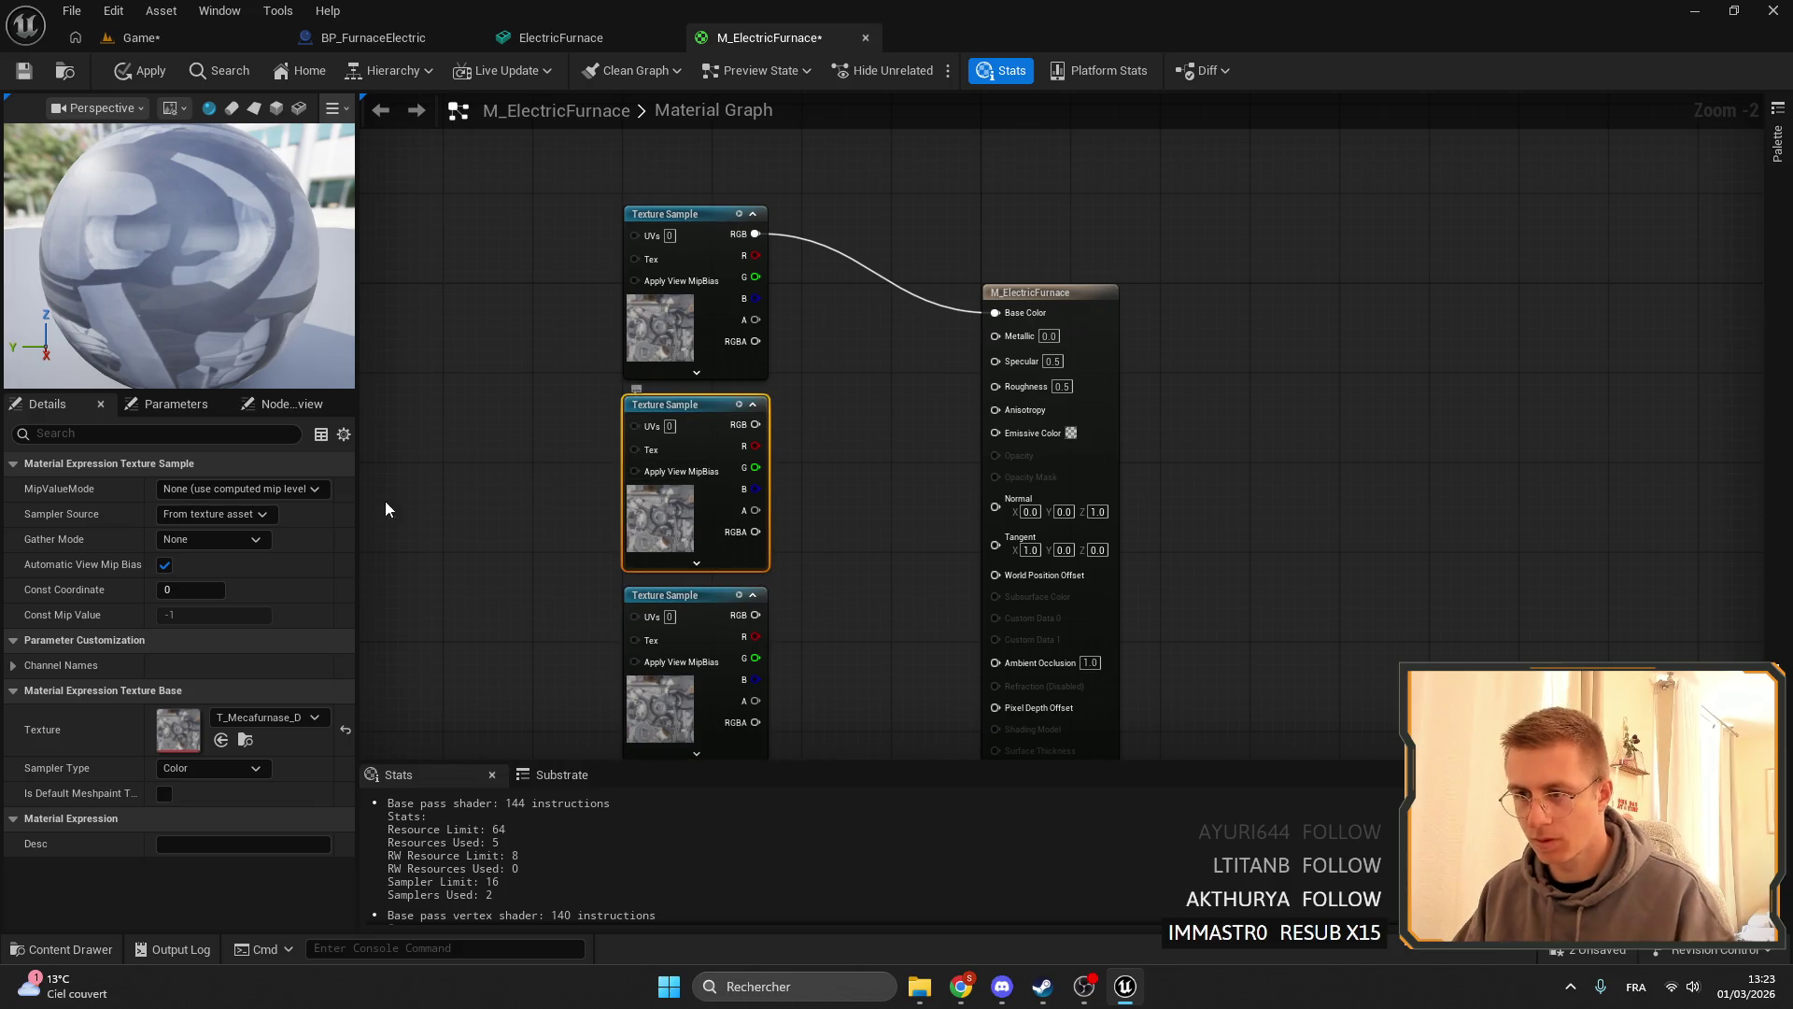
left_click(267, 716)
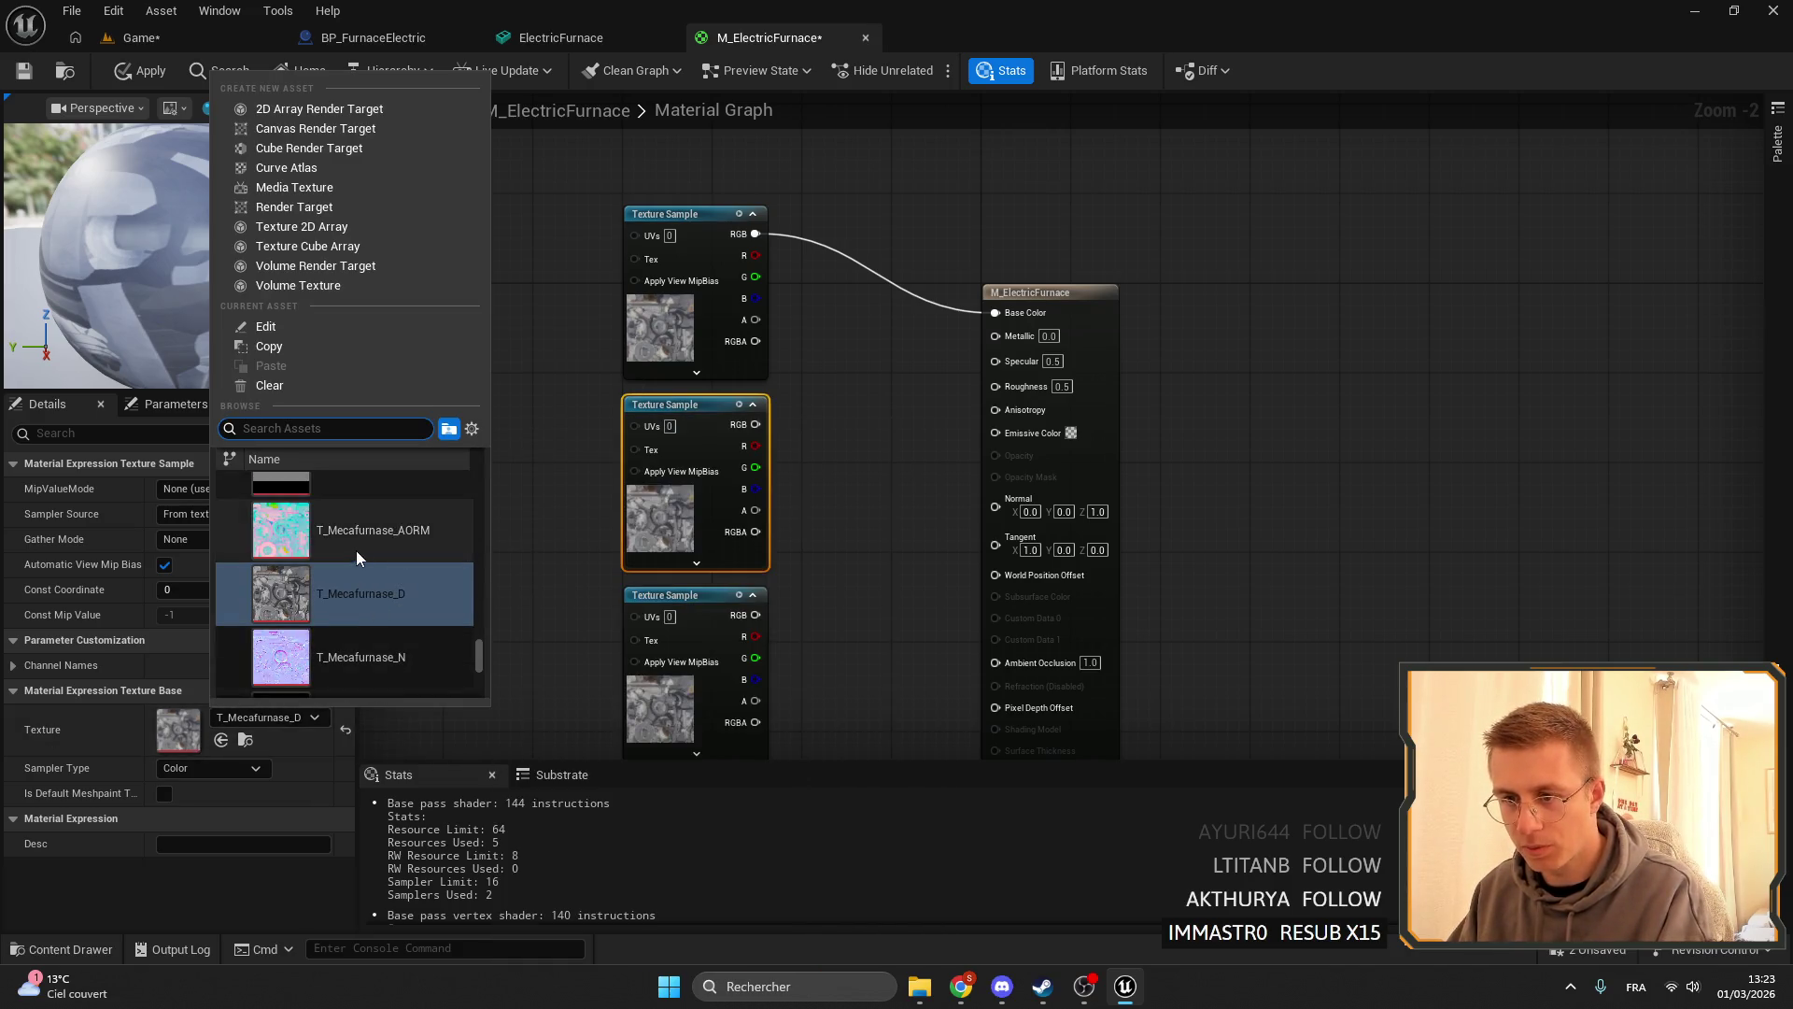
left_click(357, 546)
left_click_drag(1022, 355, 1022, 359)
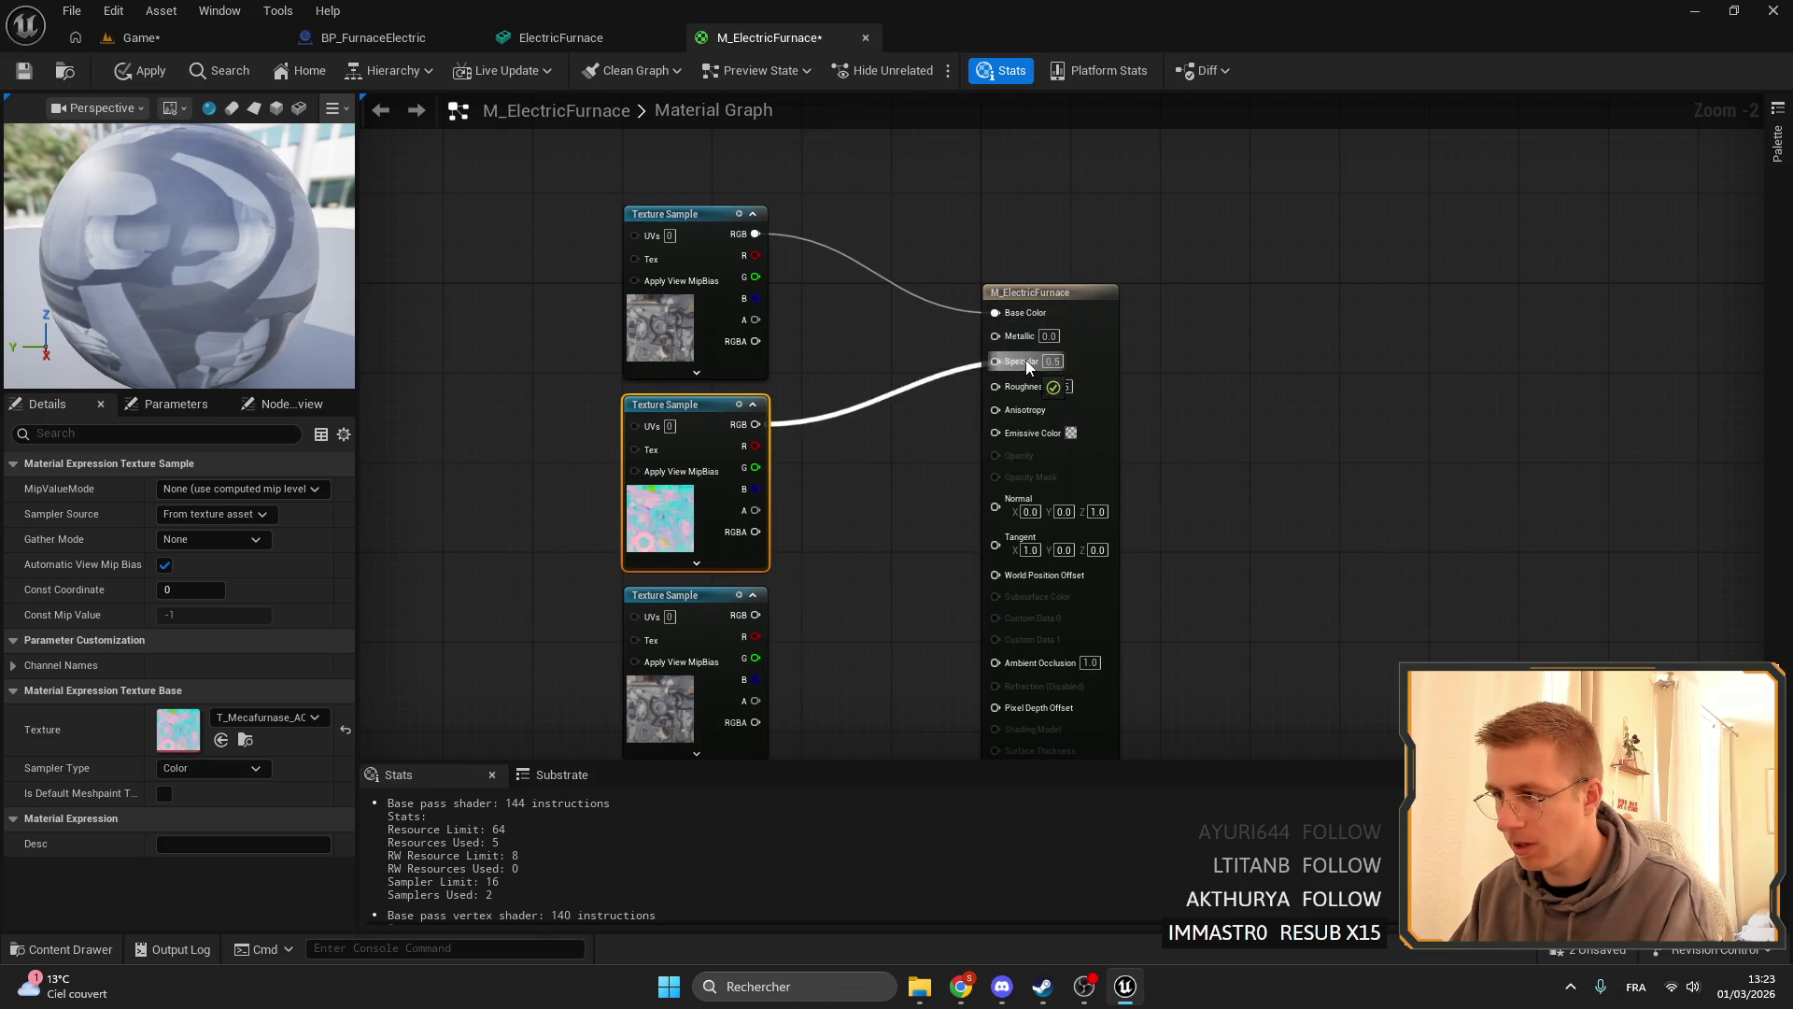
- Set the third node to T_Mecafurnase_N, connect it to Normal, and apply the material
left_click(690, 621)
left_click(314, 717)
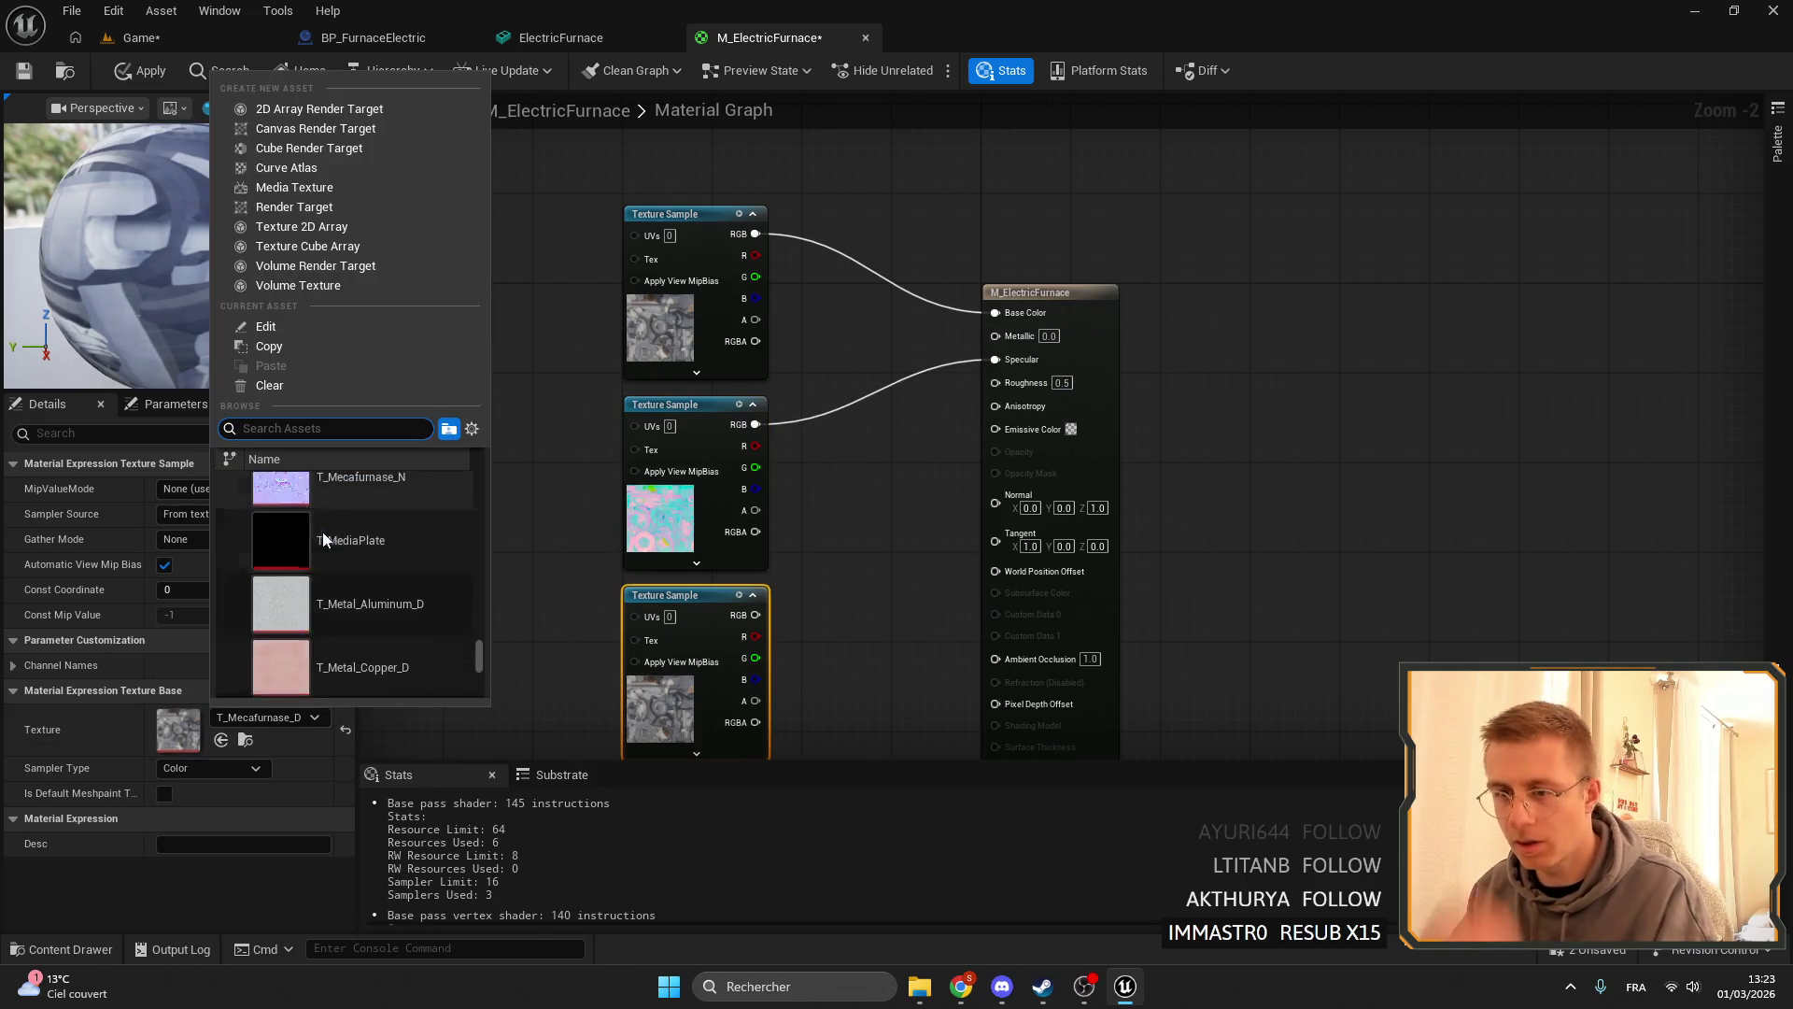
left_click(327, 504)
left_click_drag(747, 576, 997, 481)
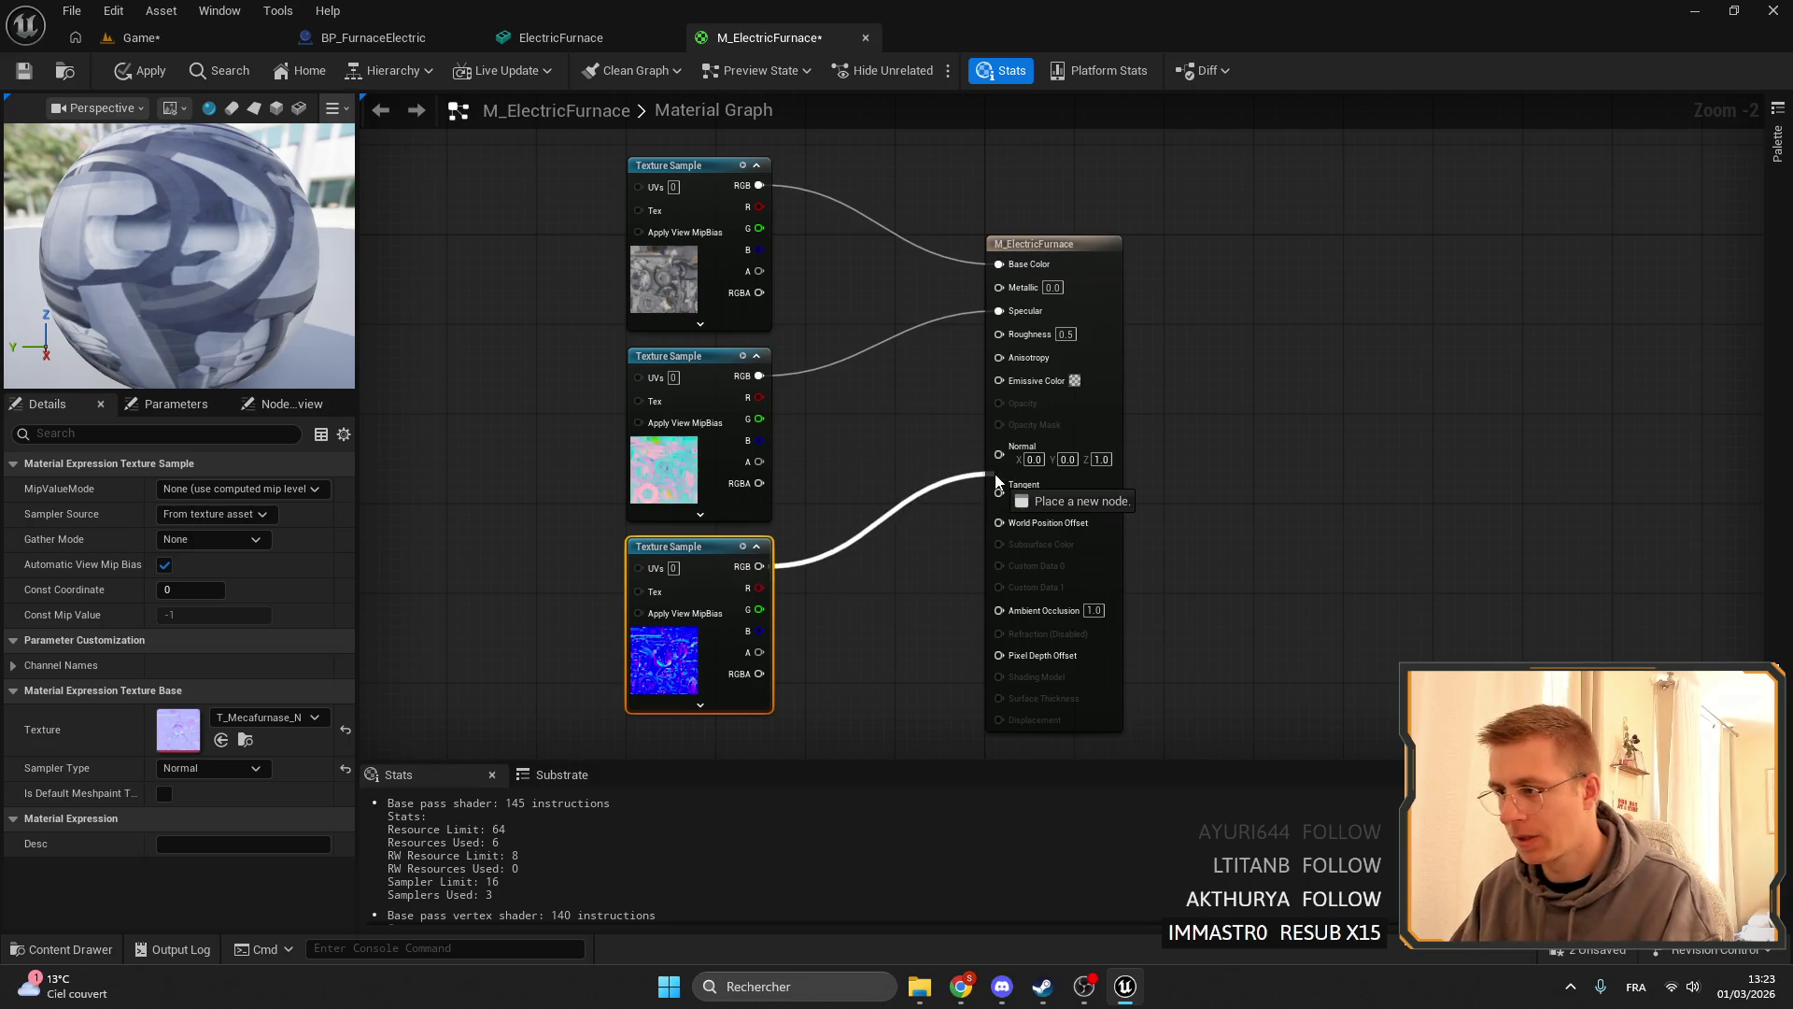
left_click_drag(774, 572, 1050, 456)
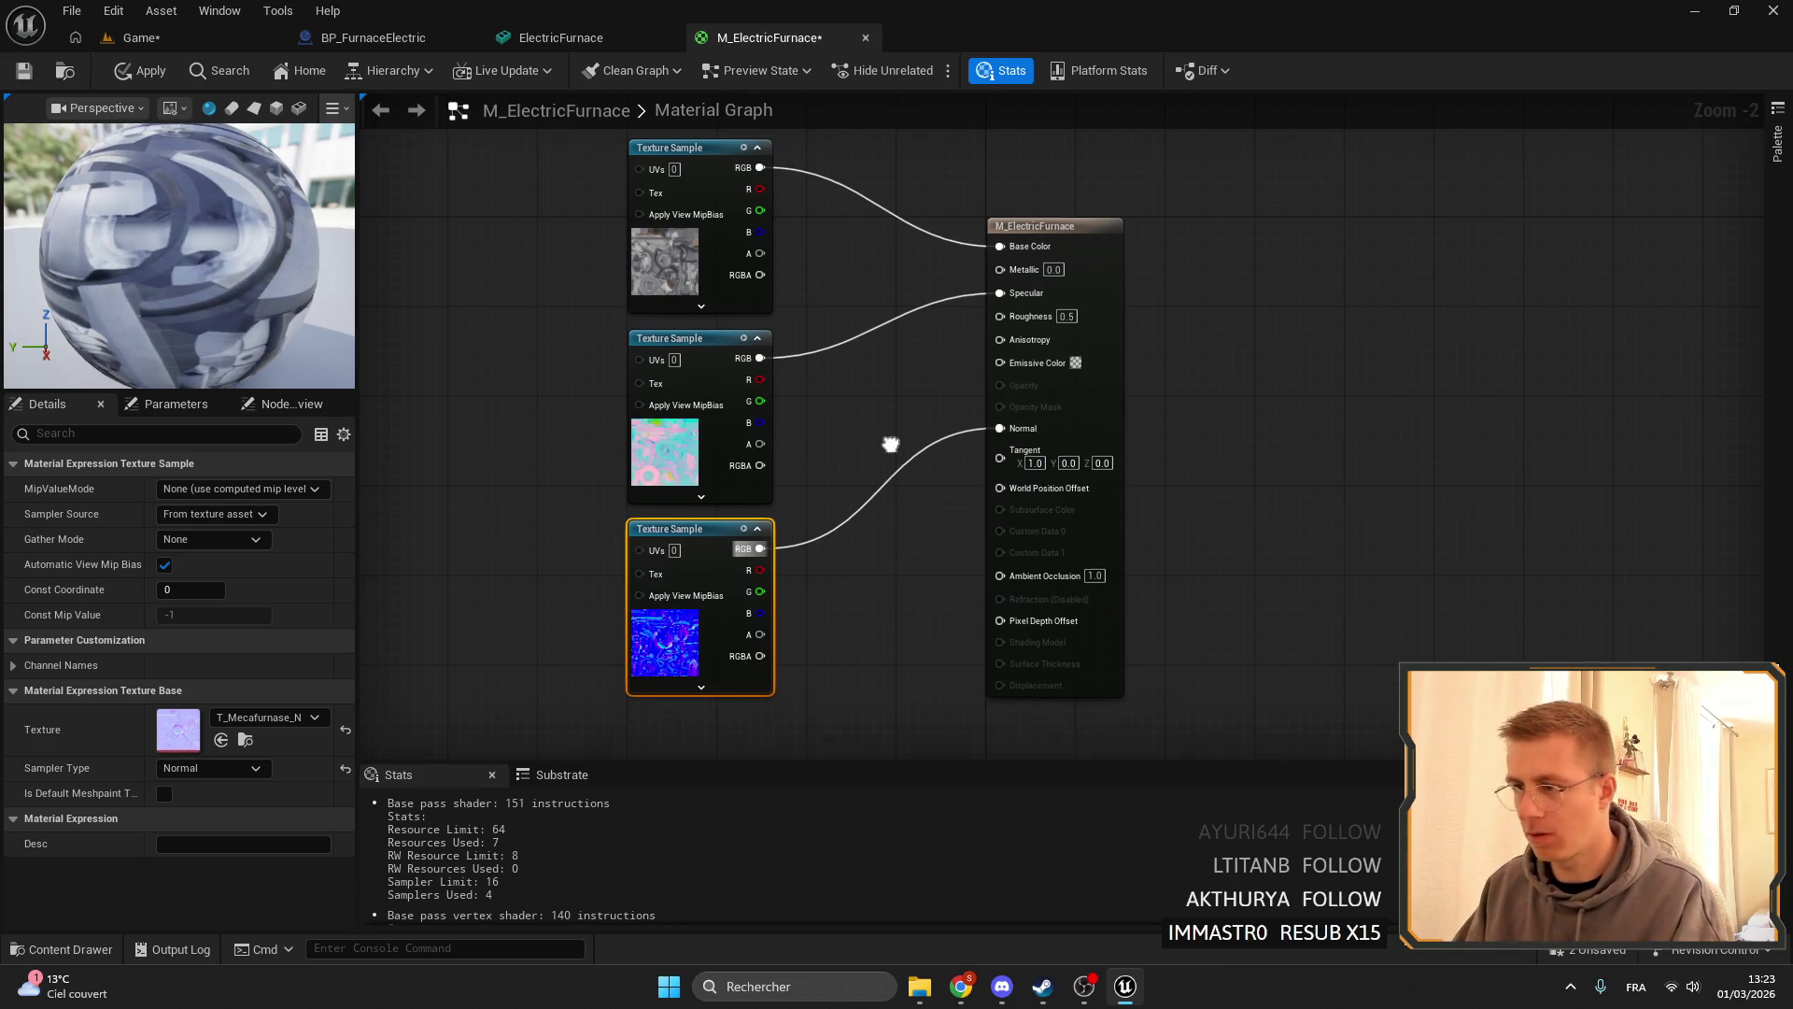
key("ctrl+s")
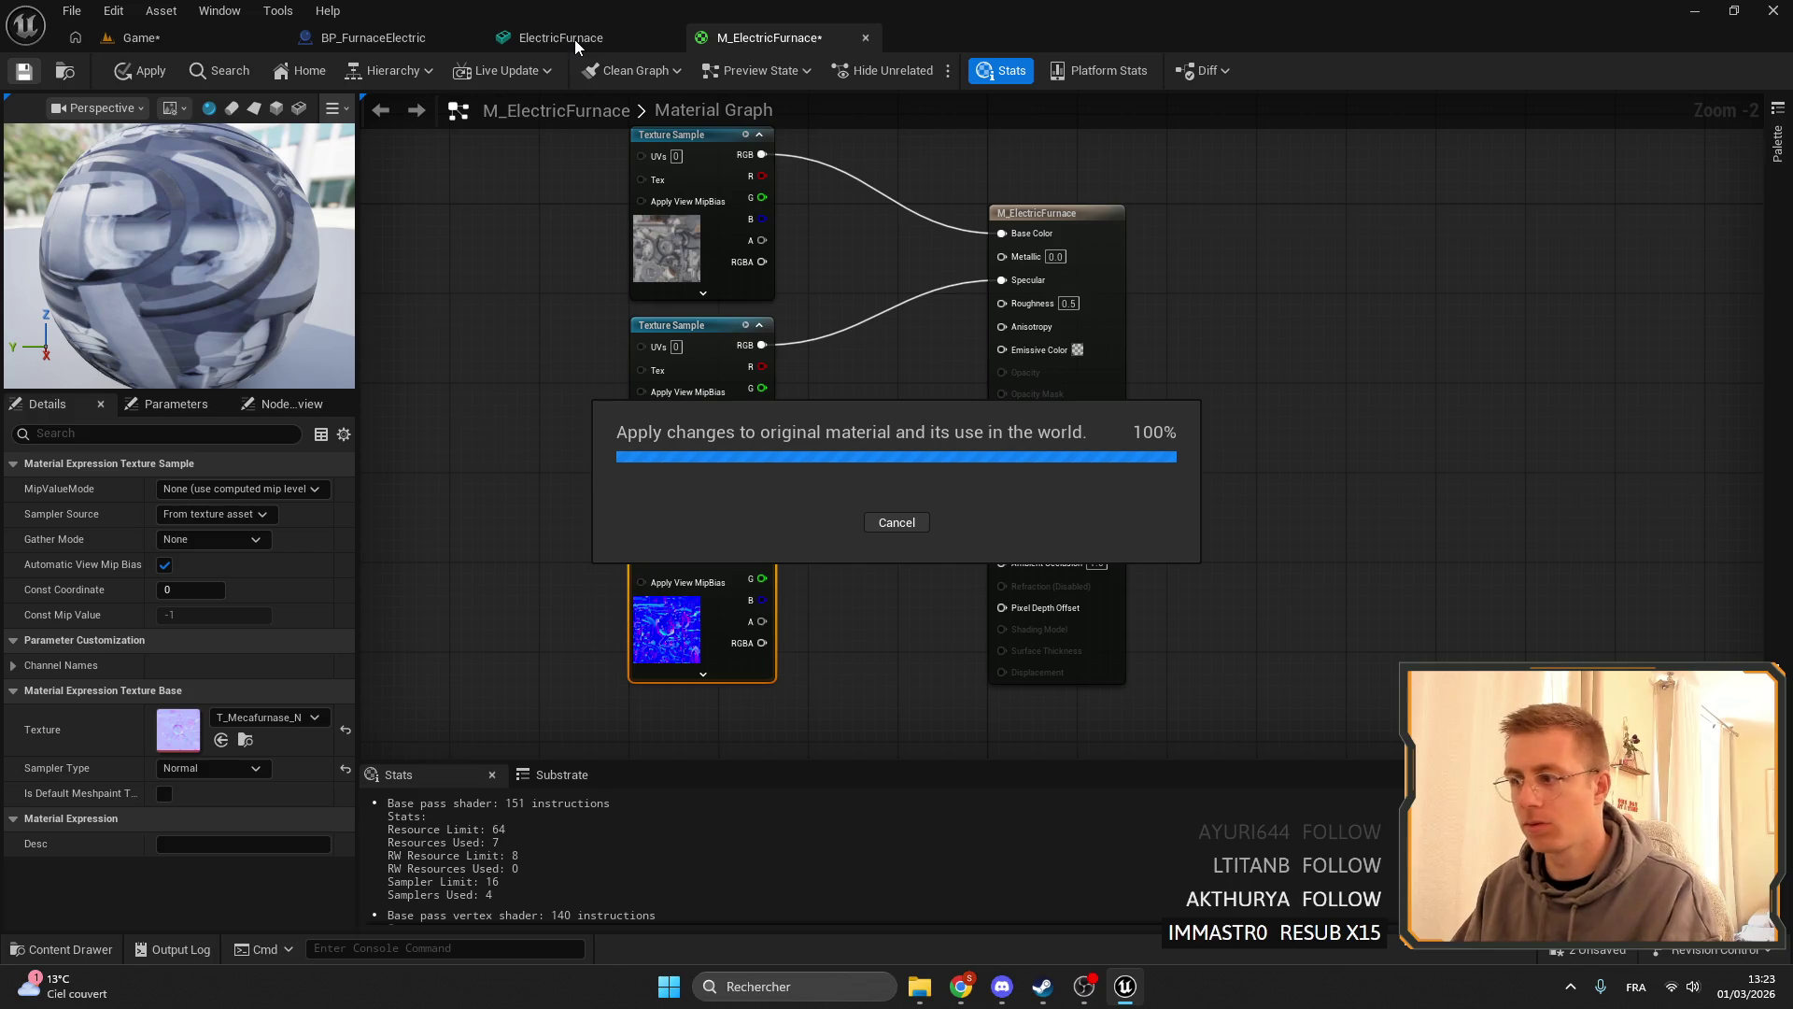
left_click(575, 40)
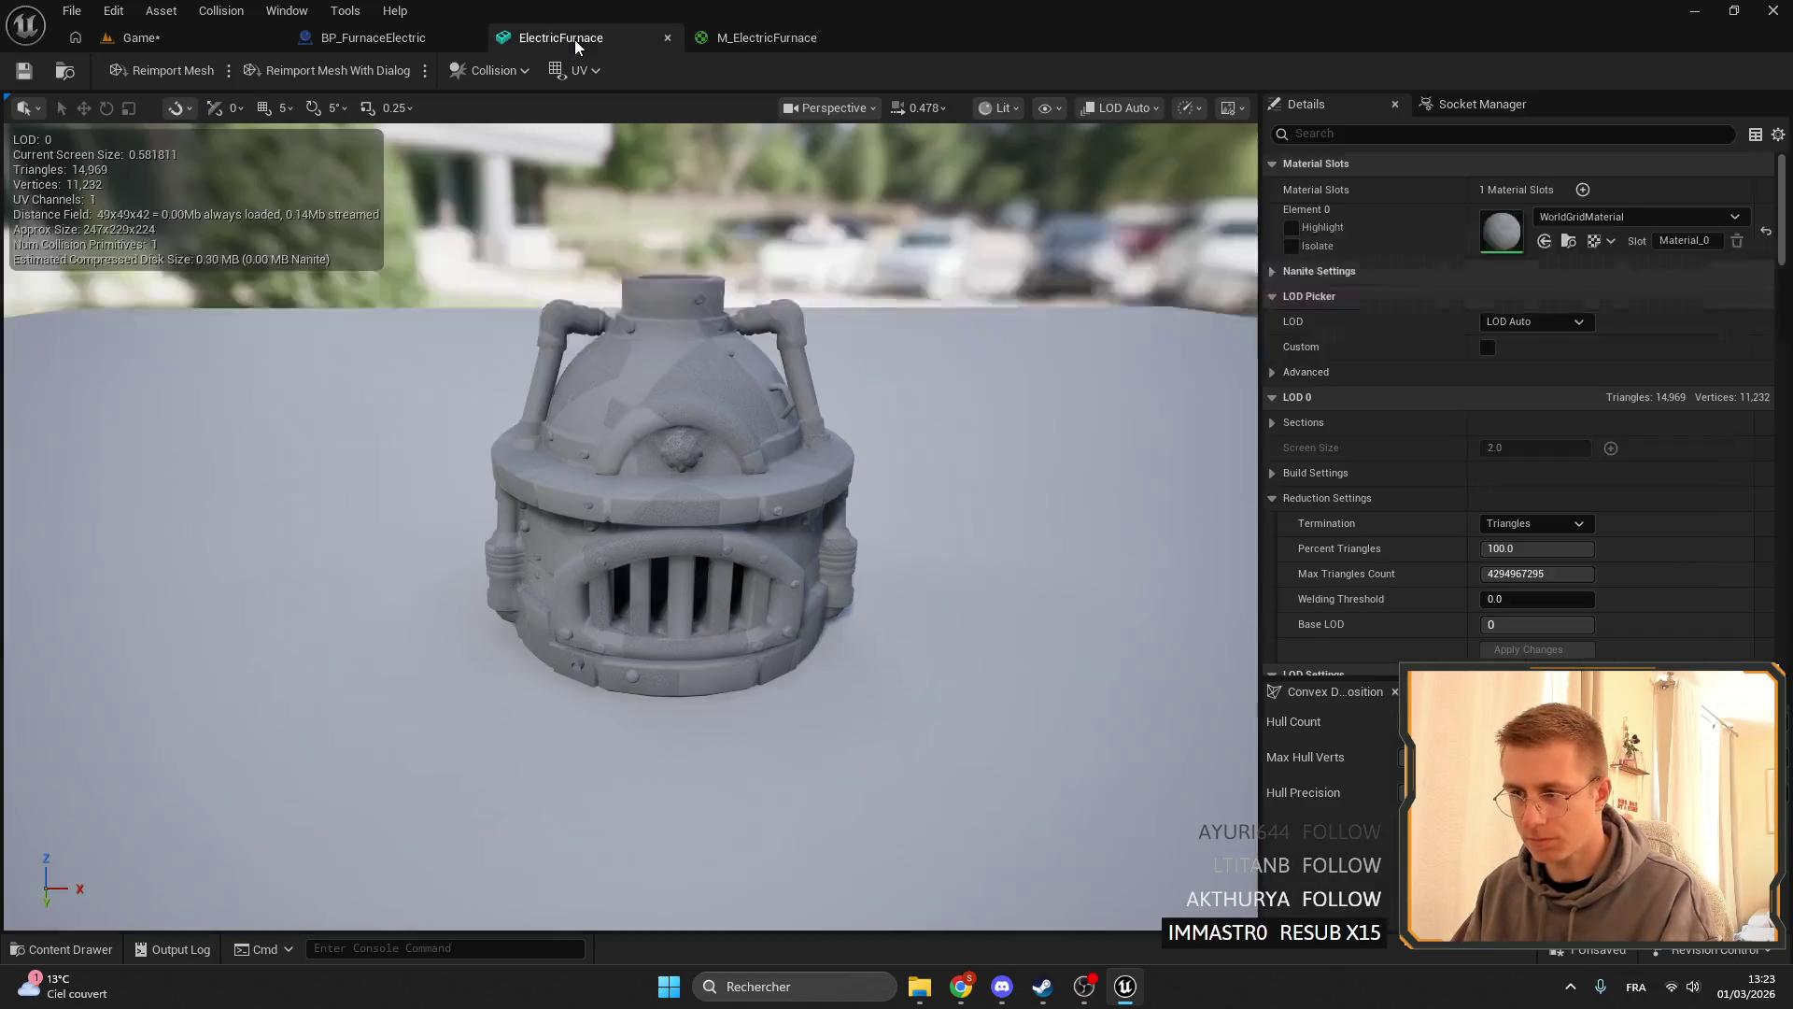
- Assign M_ElectricFurnace to material slot Element 0 and orbit to inspect the textured furnace
left_click(1599, 218)
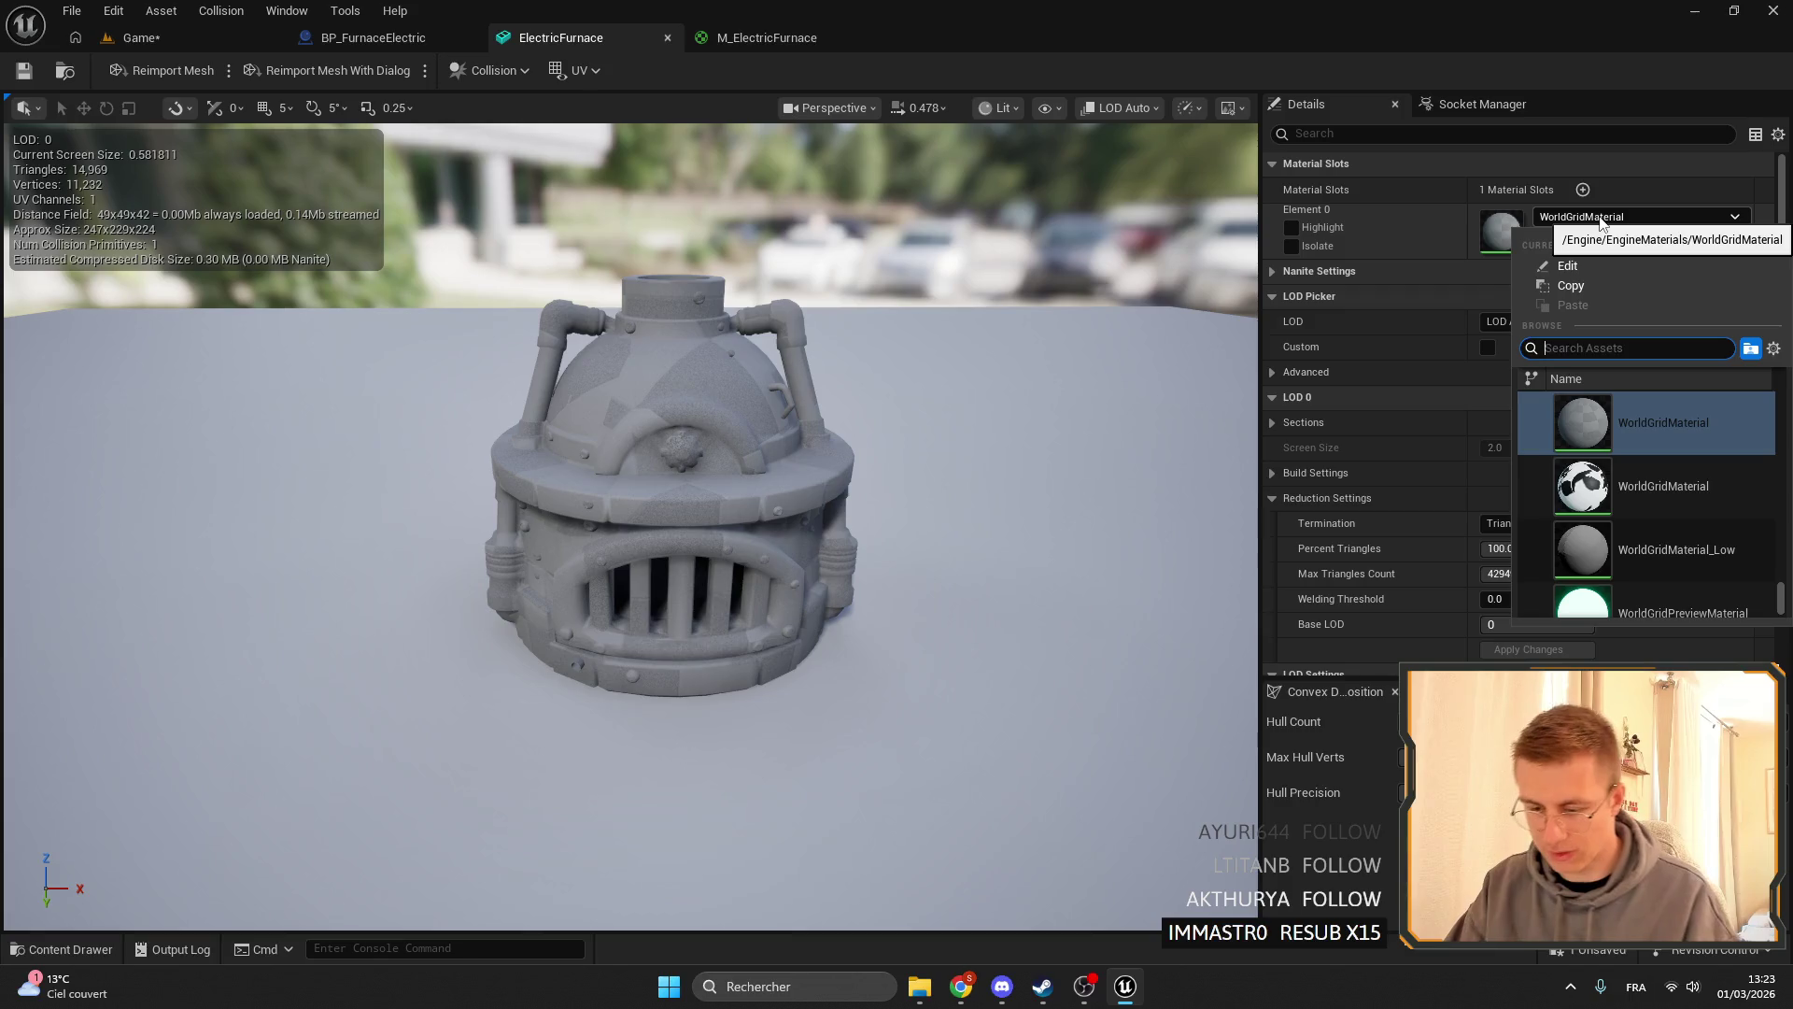
type("furnace")
scroll(1674, 540, "down", 2)
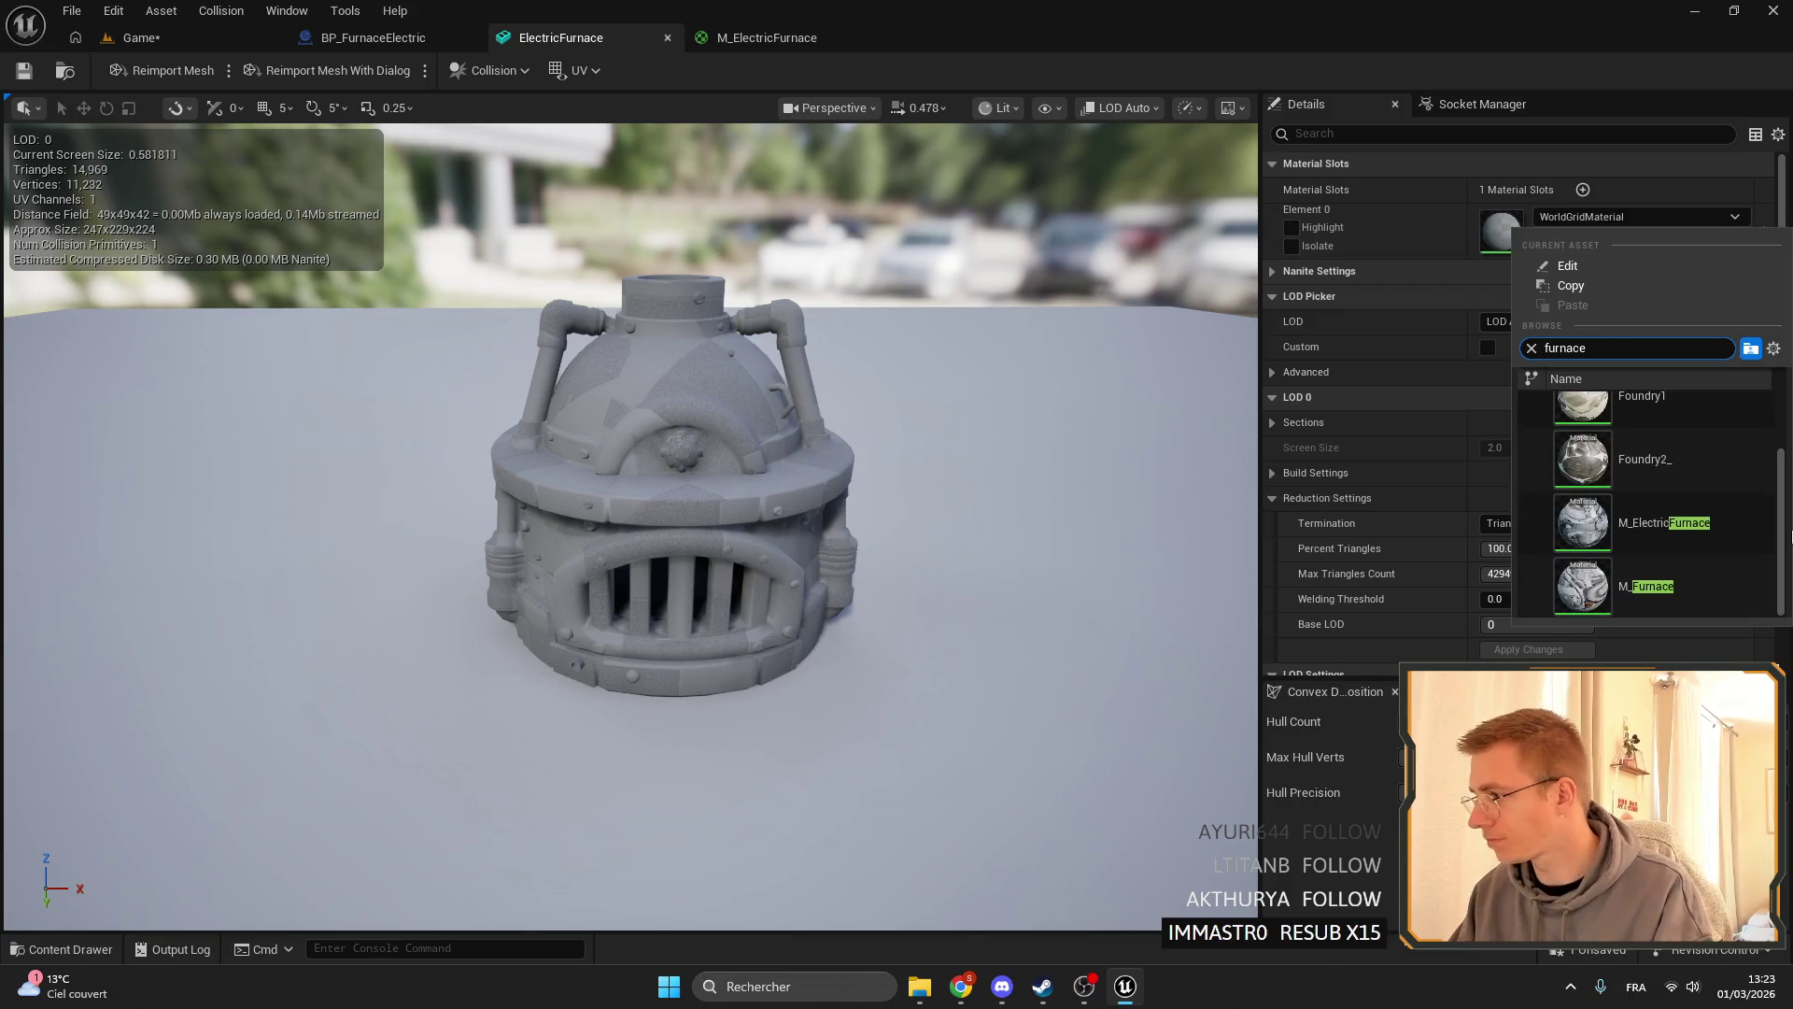
left_click(1674, 540)
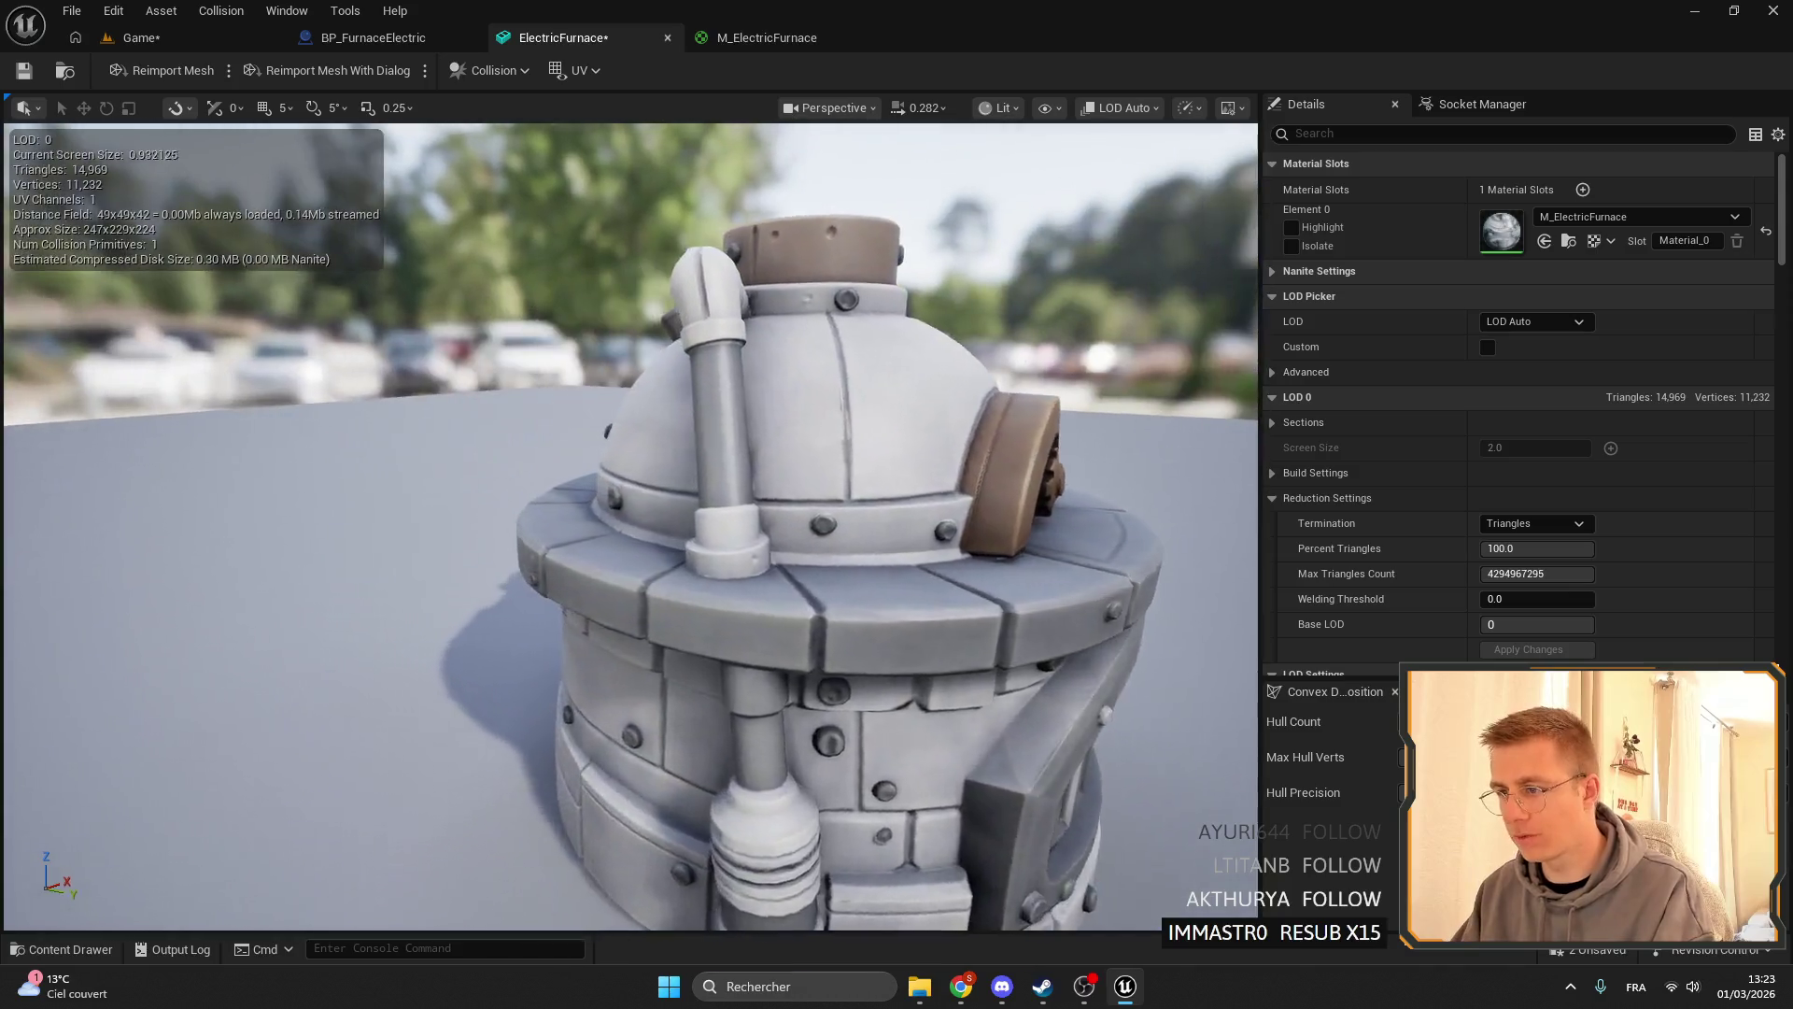
mouse_move(631, 523)
left_mouse_down()
mouse_move(514, 523)
mouse_move(560, 523)
left_mouse_up()
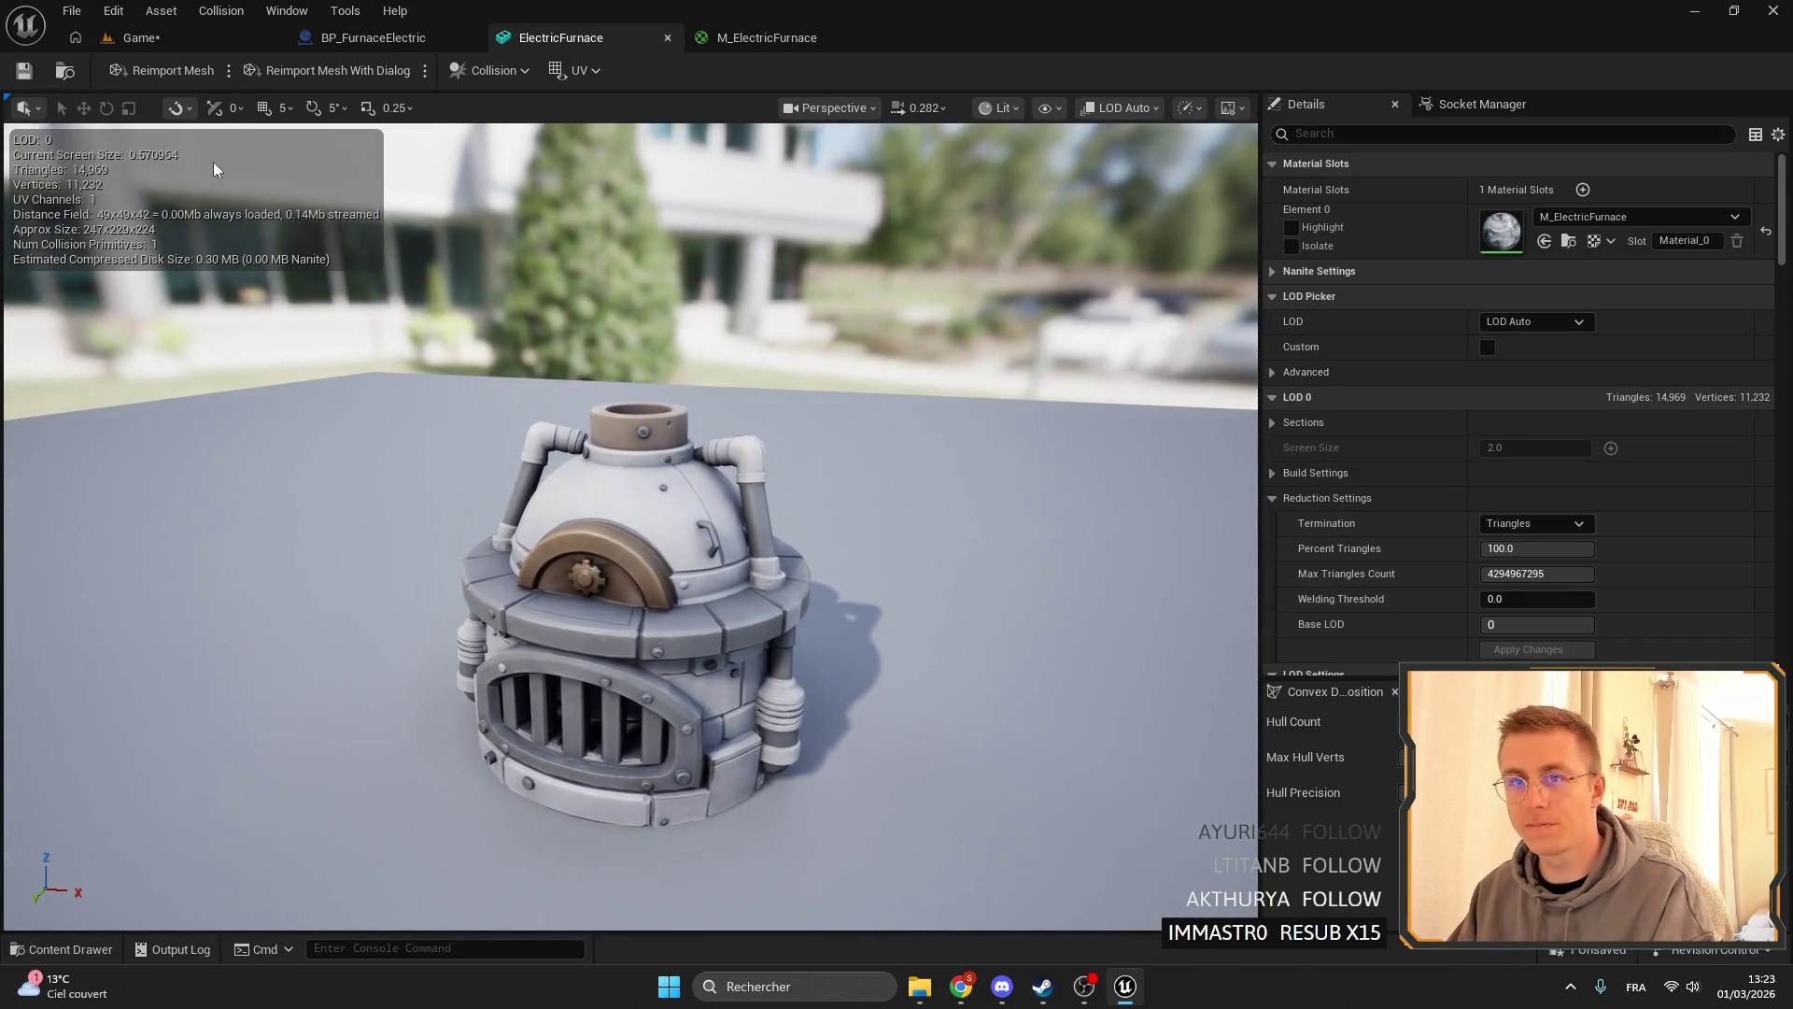
scroll(277, 210, "up", 5)
scroll(215, 182, "down", 3)
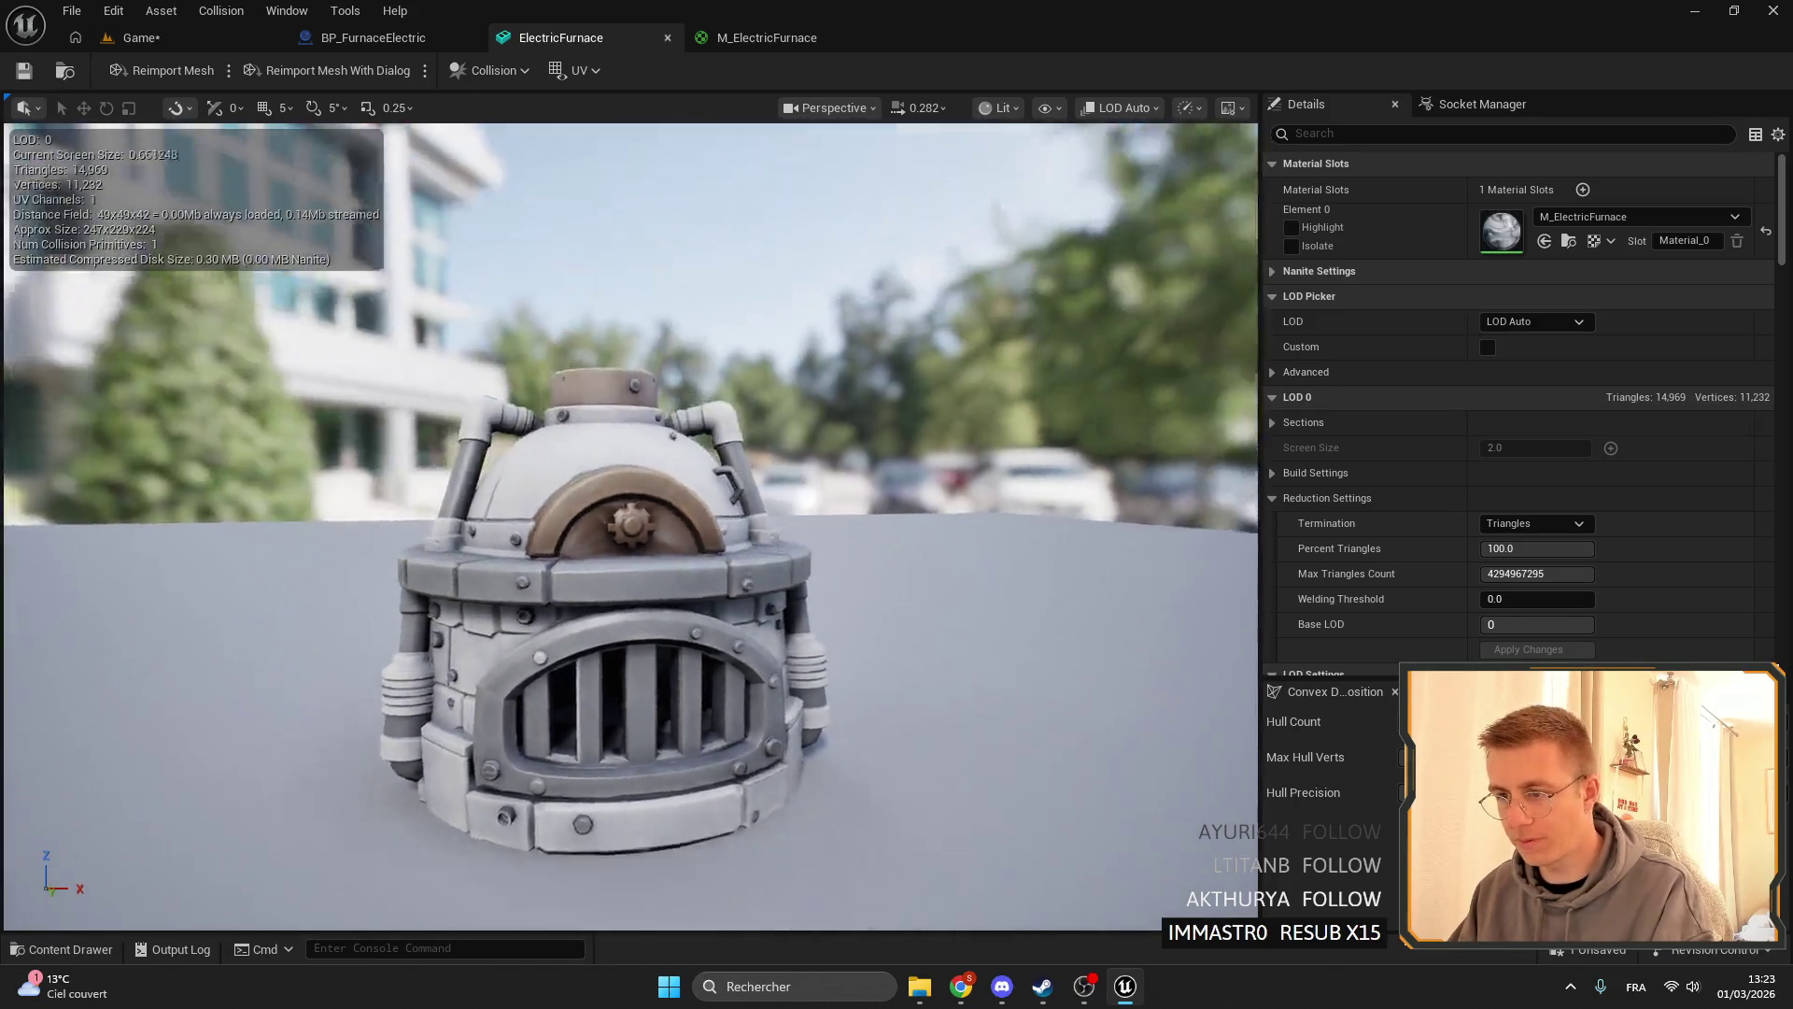
scroll(150, 154, "up", 4)
mouse_move(323, 358)
left_mouse_down()
mouse_move(411, 421)
mouse_move(322, 358)
mouse_move(267, 366)
left_mouse_up()
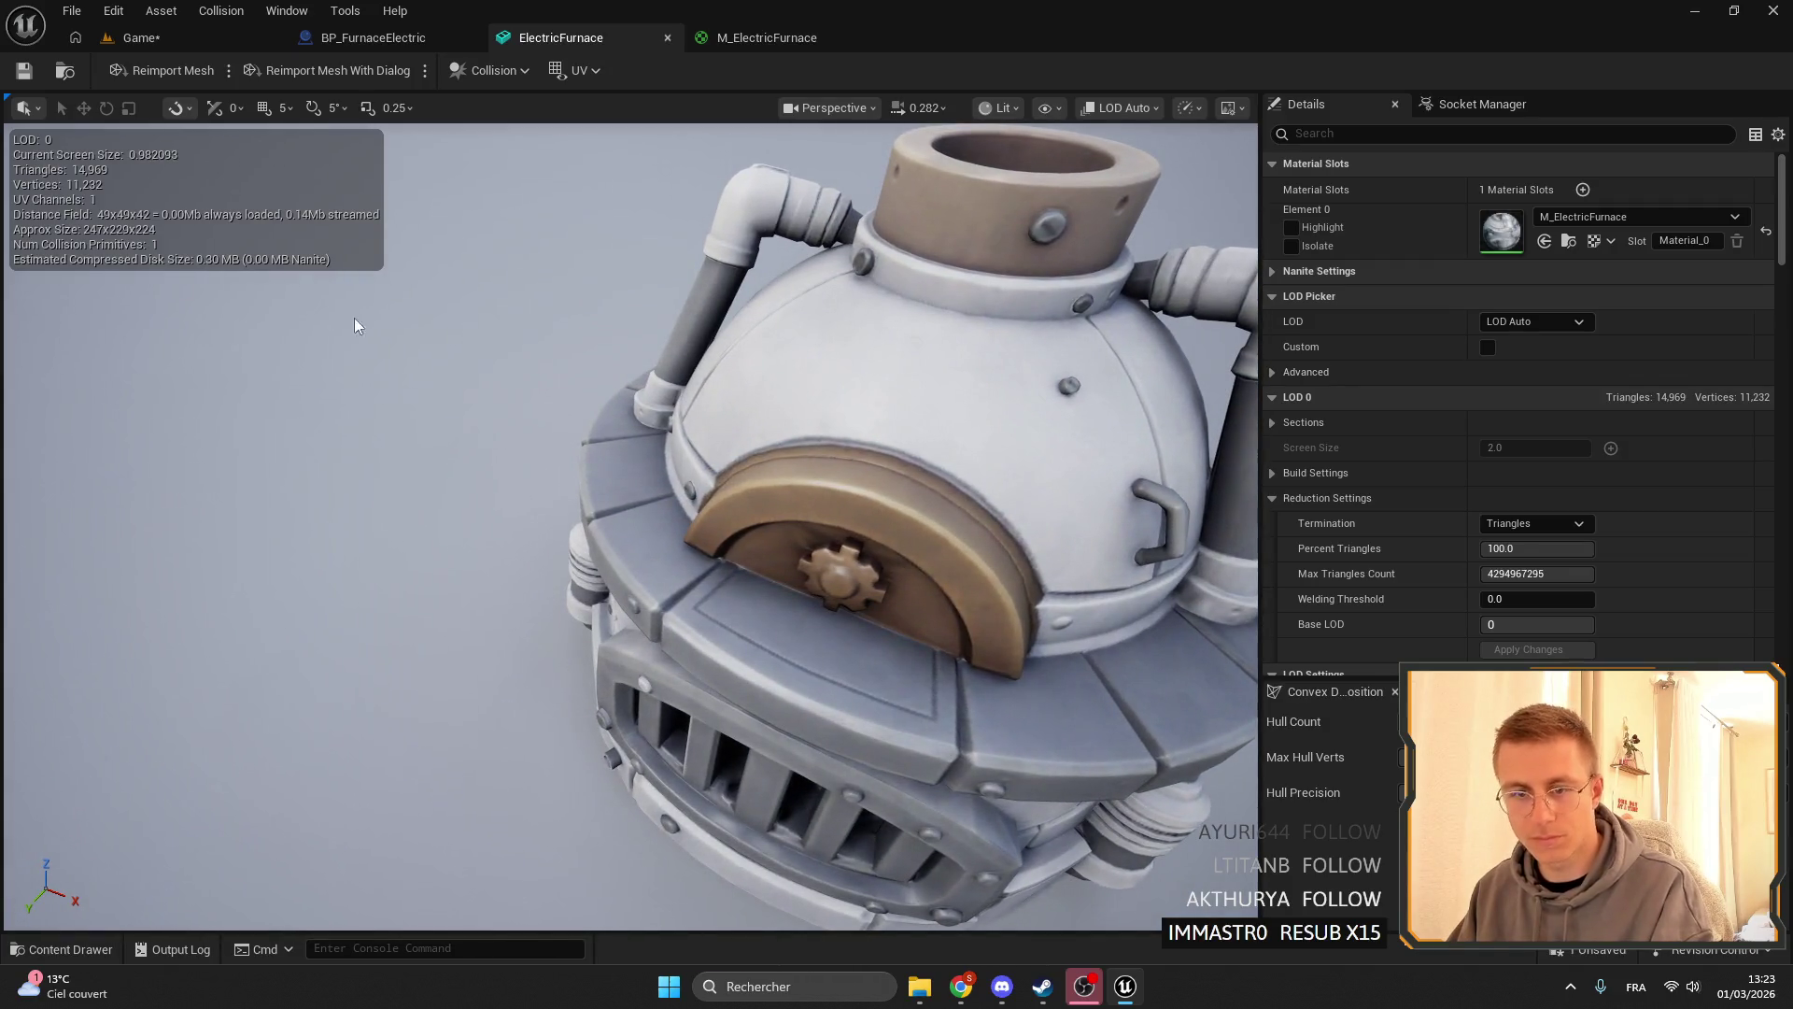
mouse_move(157, 426)
left_mouse_down()
mouse_move(541, 383)
mouse_move(537, 317)
mouse_move(509, 485)
left_mouse_up()
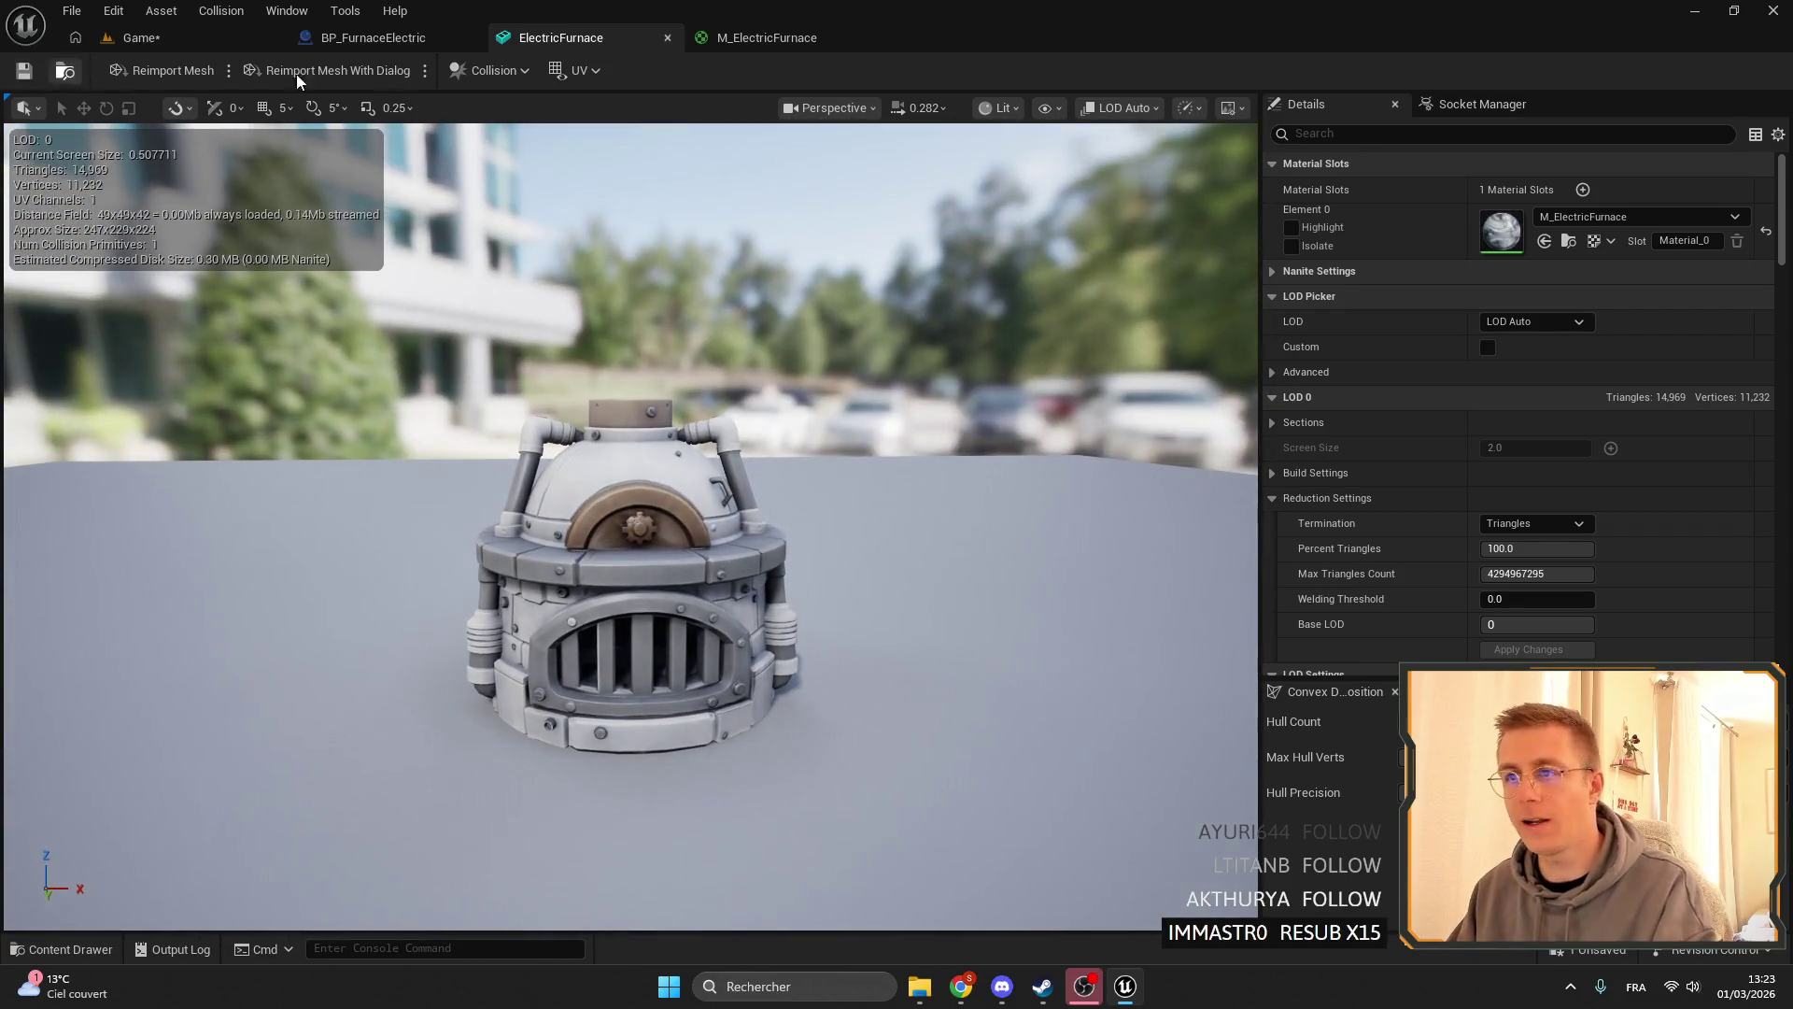
left_click(373, 37)
- Enable Custom LOD settings and set the mesh's Number of LODs to 3
left_click(597, 37)
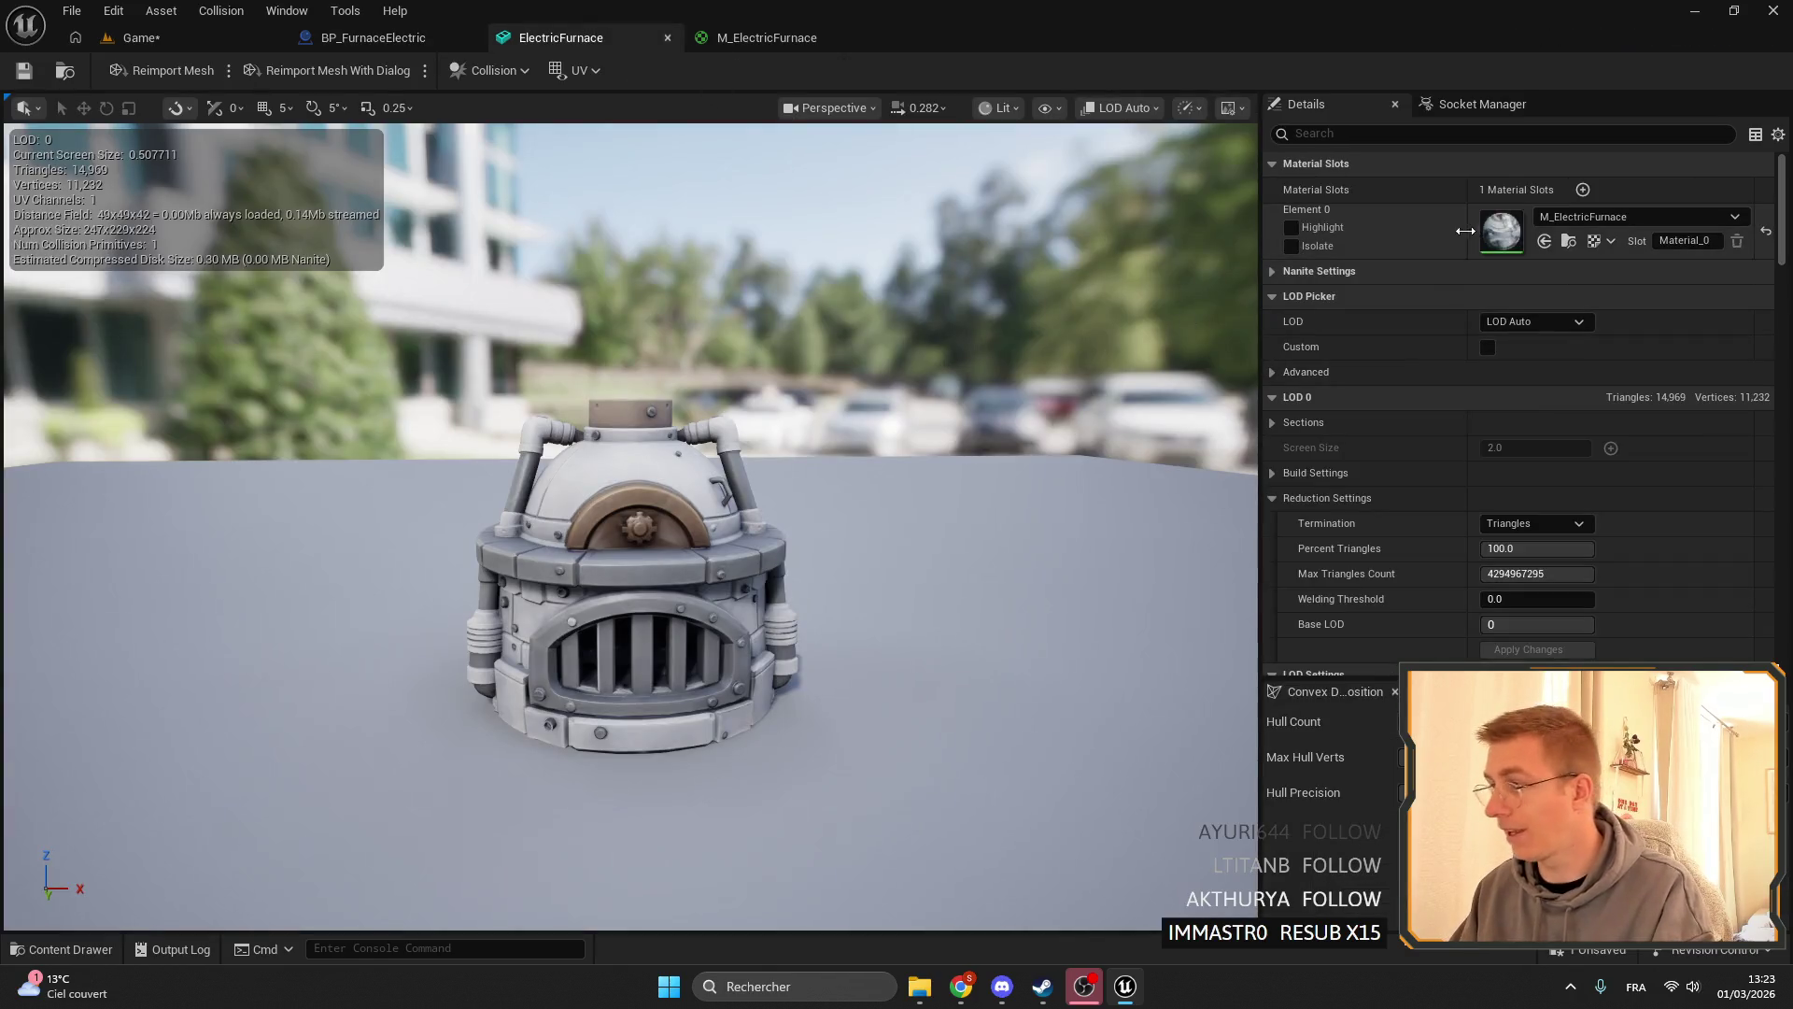
left_click(1488, 347)
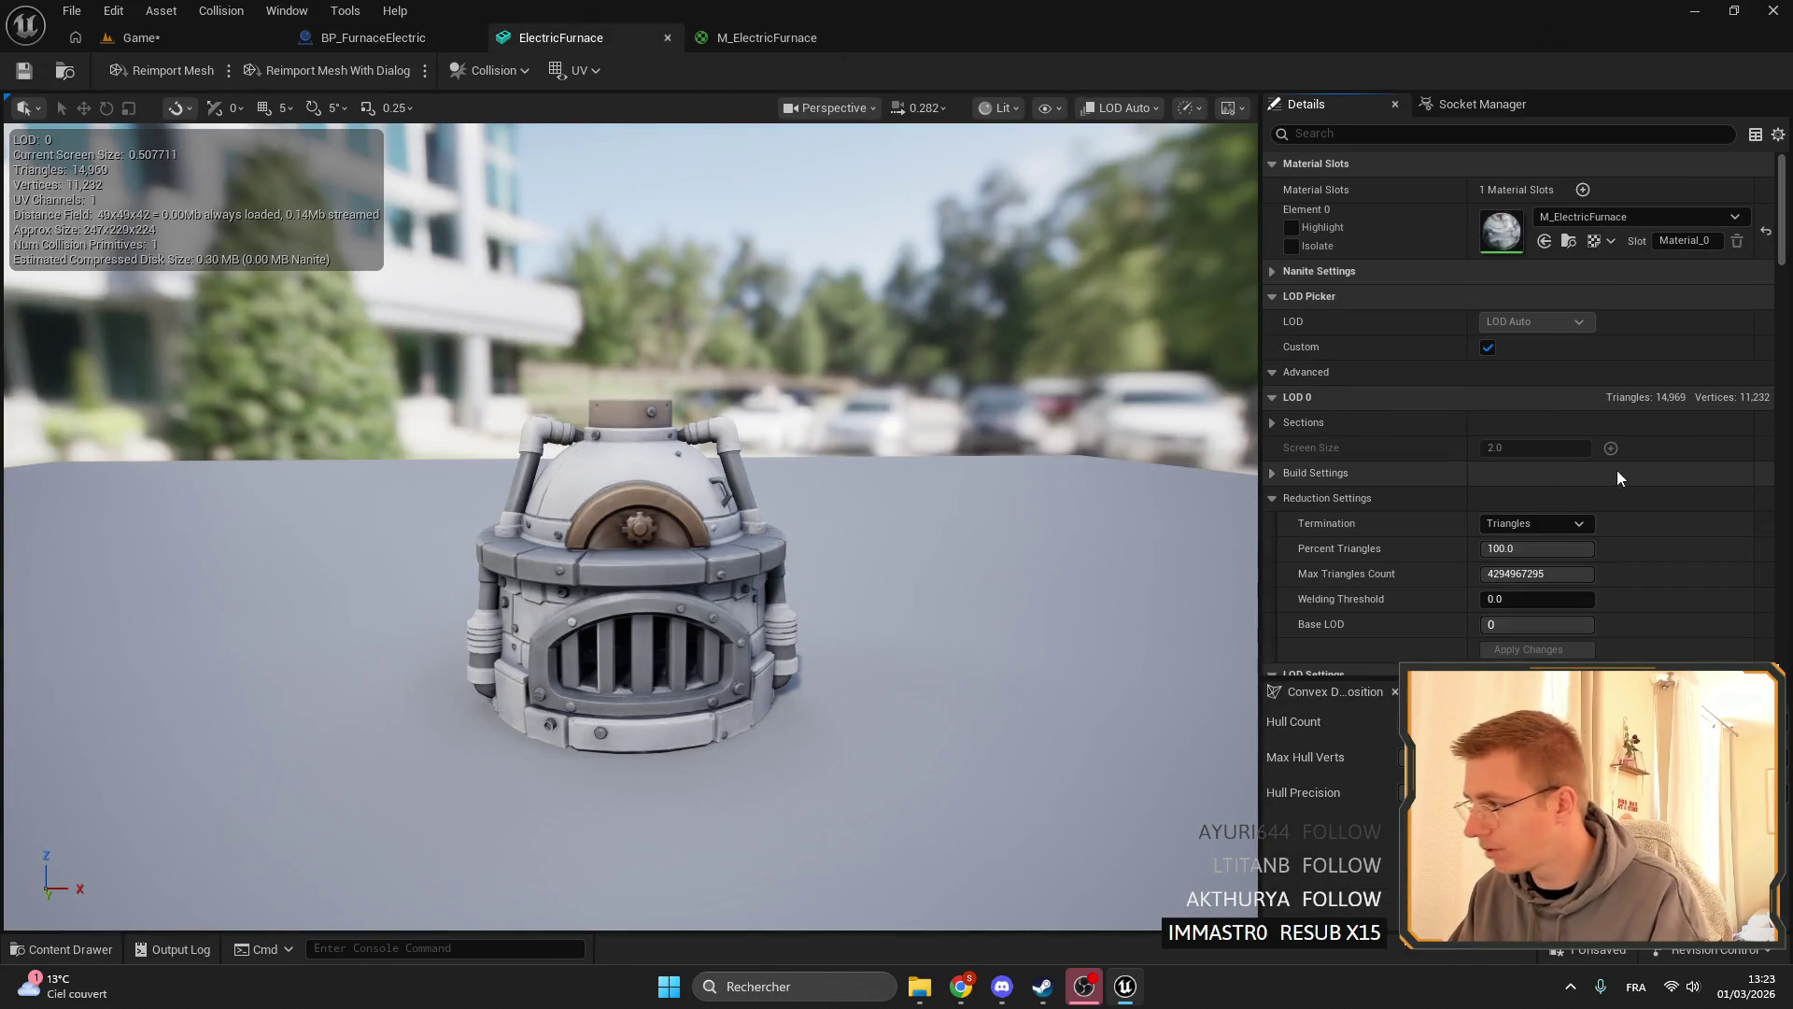
scroll(1617, 469, "down", 2)
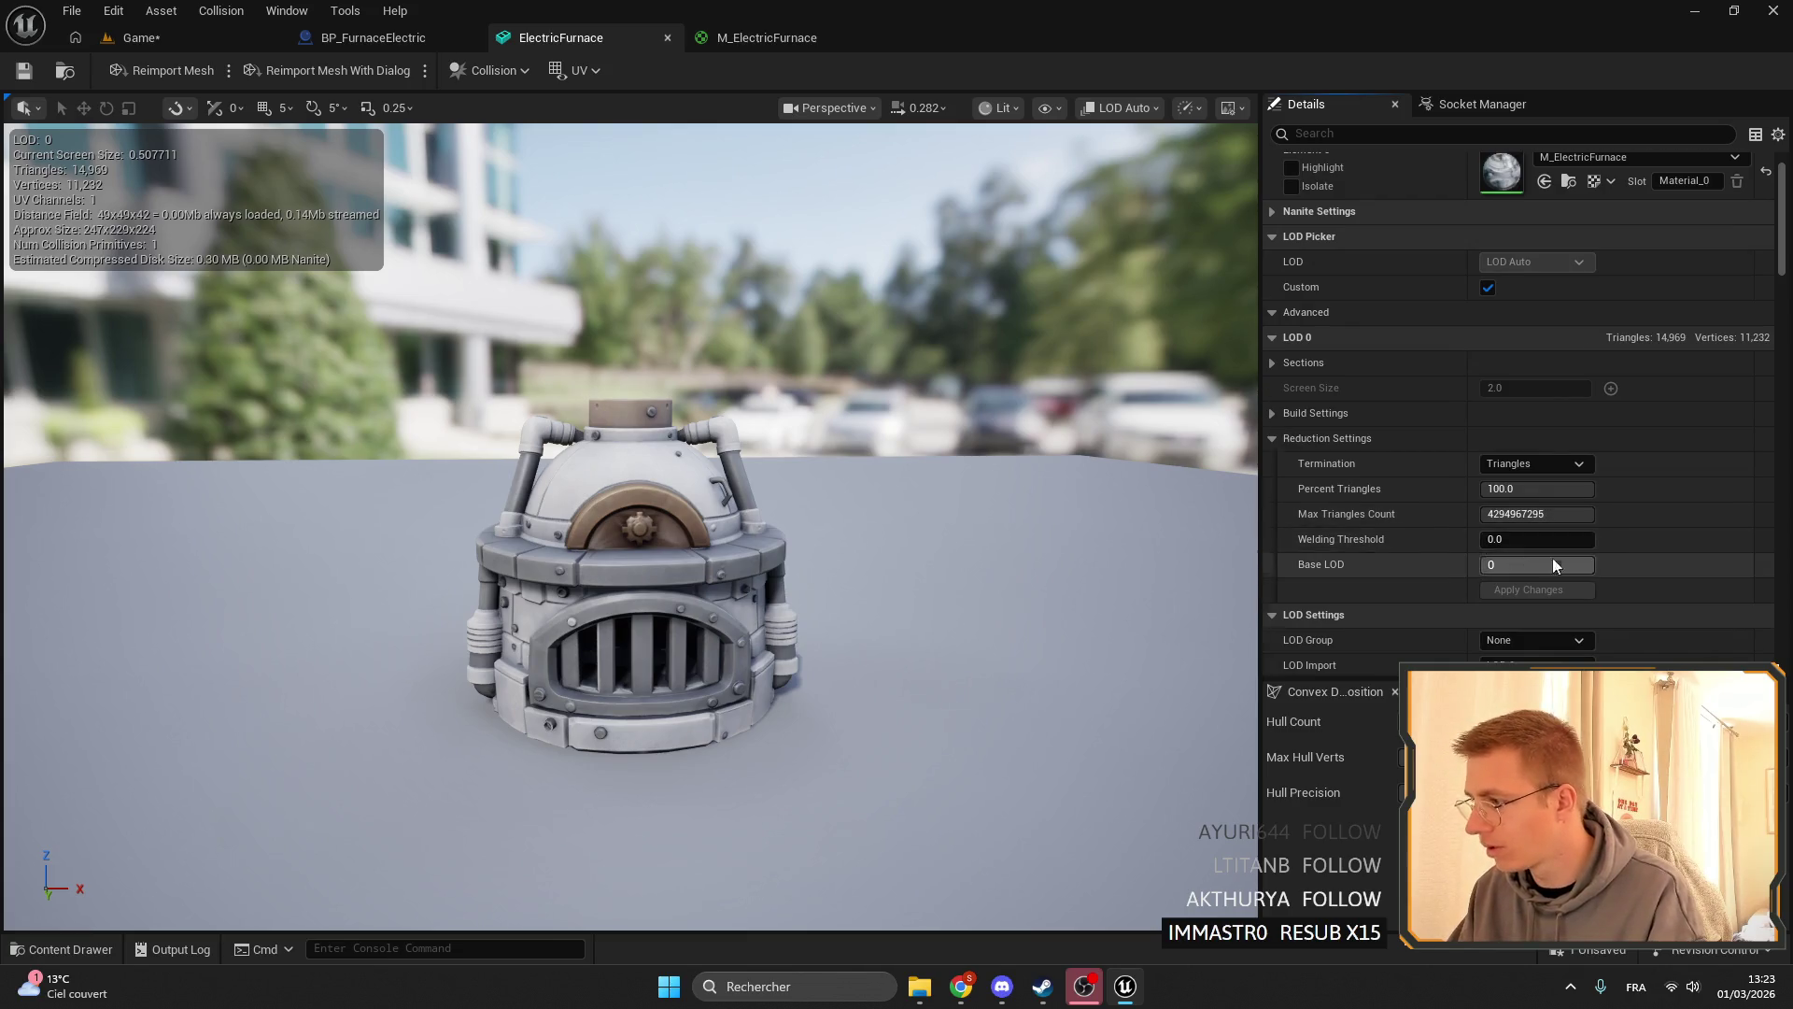
scroll(1552, 558, "down", 5)
left_click(1522, 596)
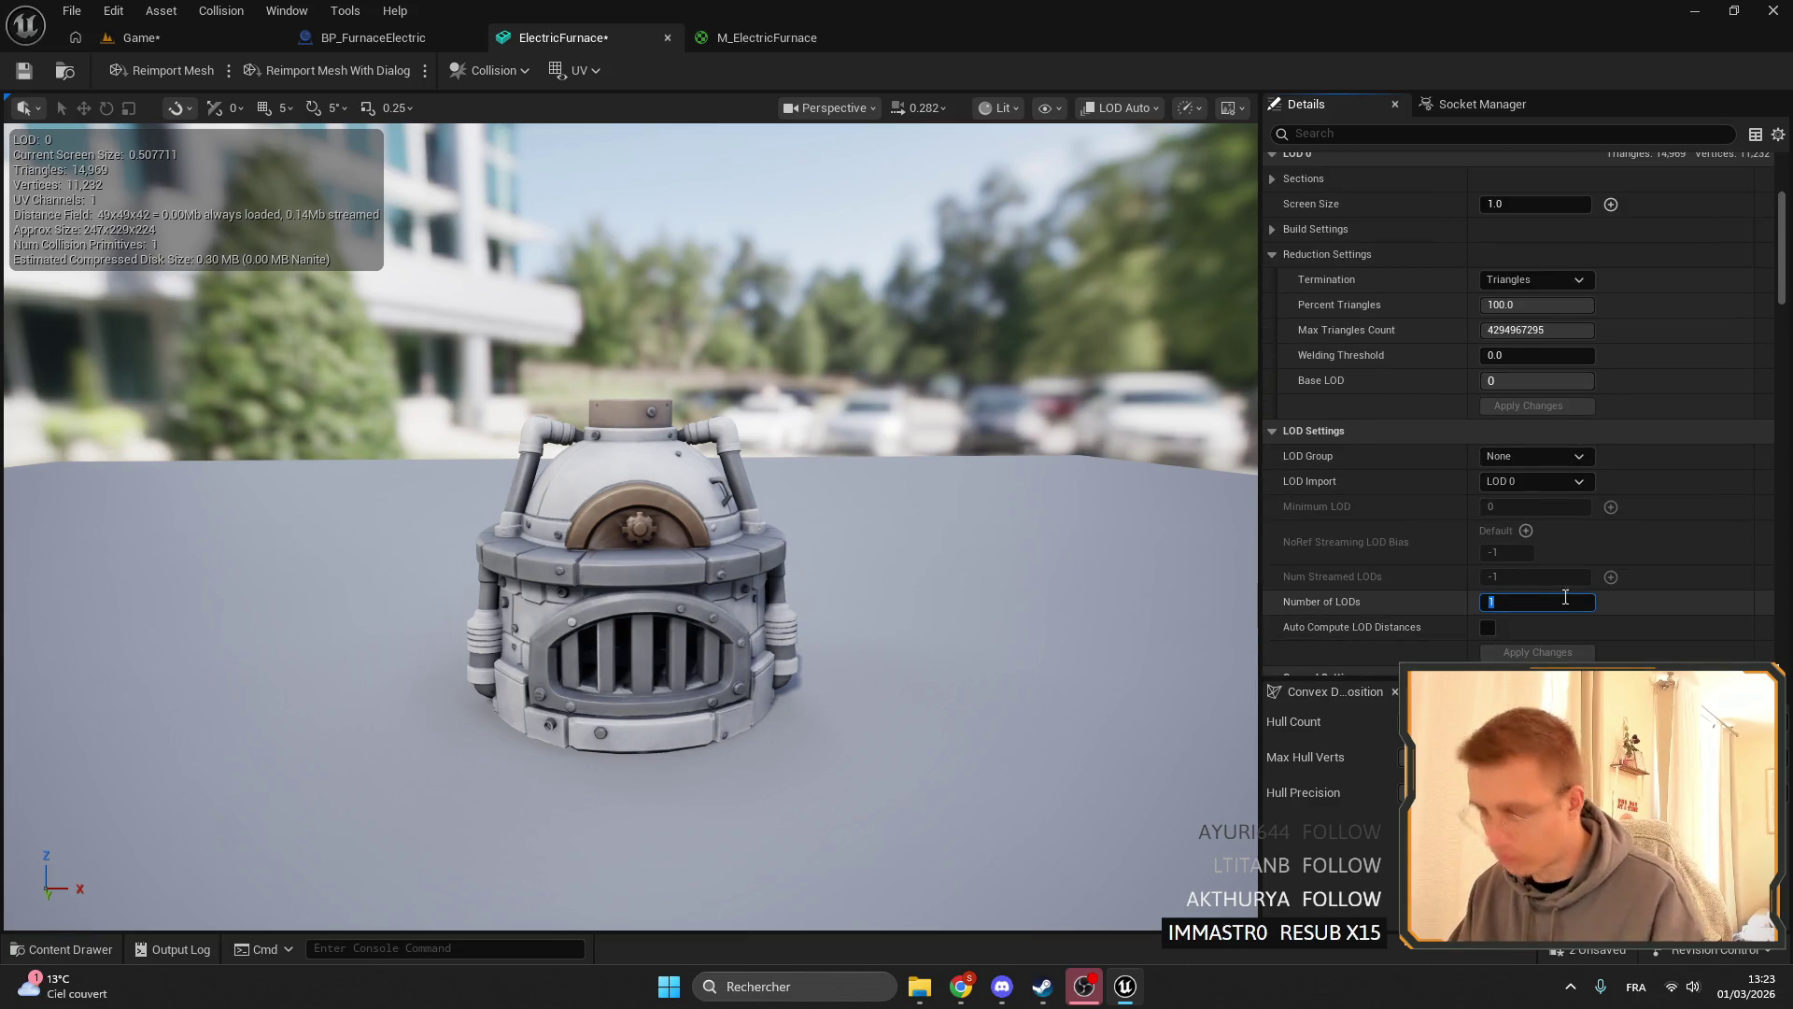
key("Return")
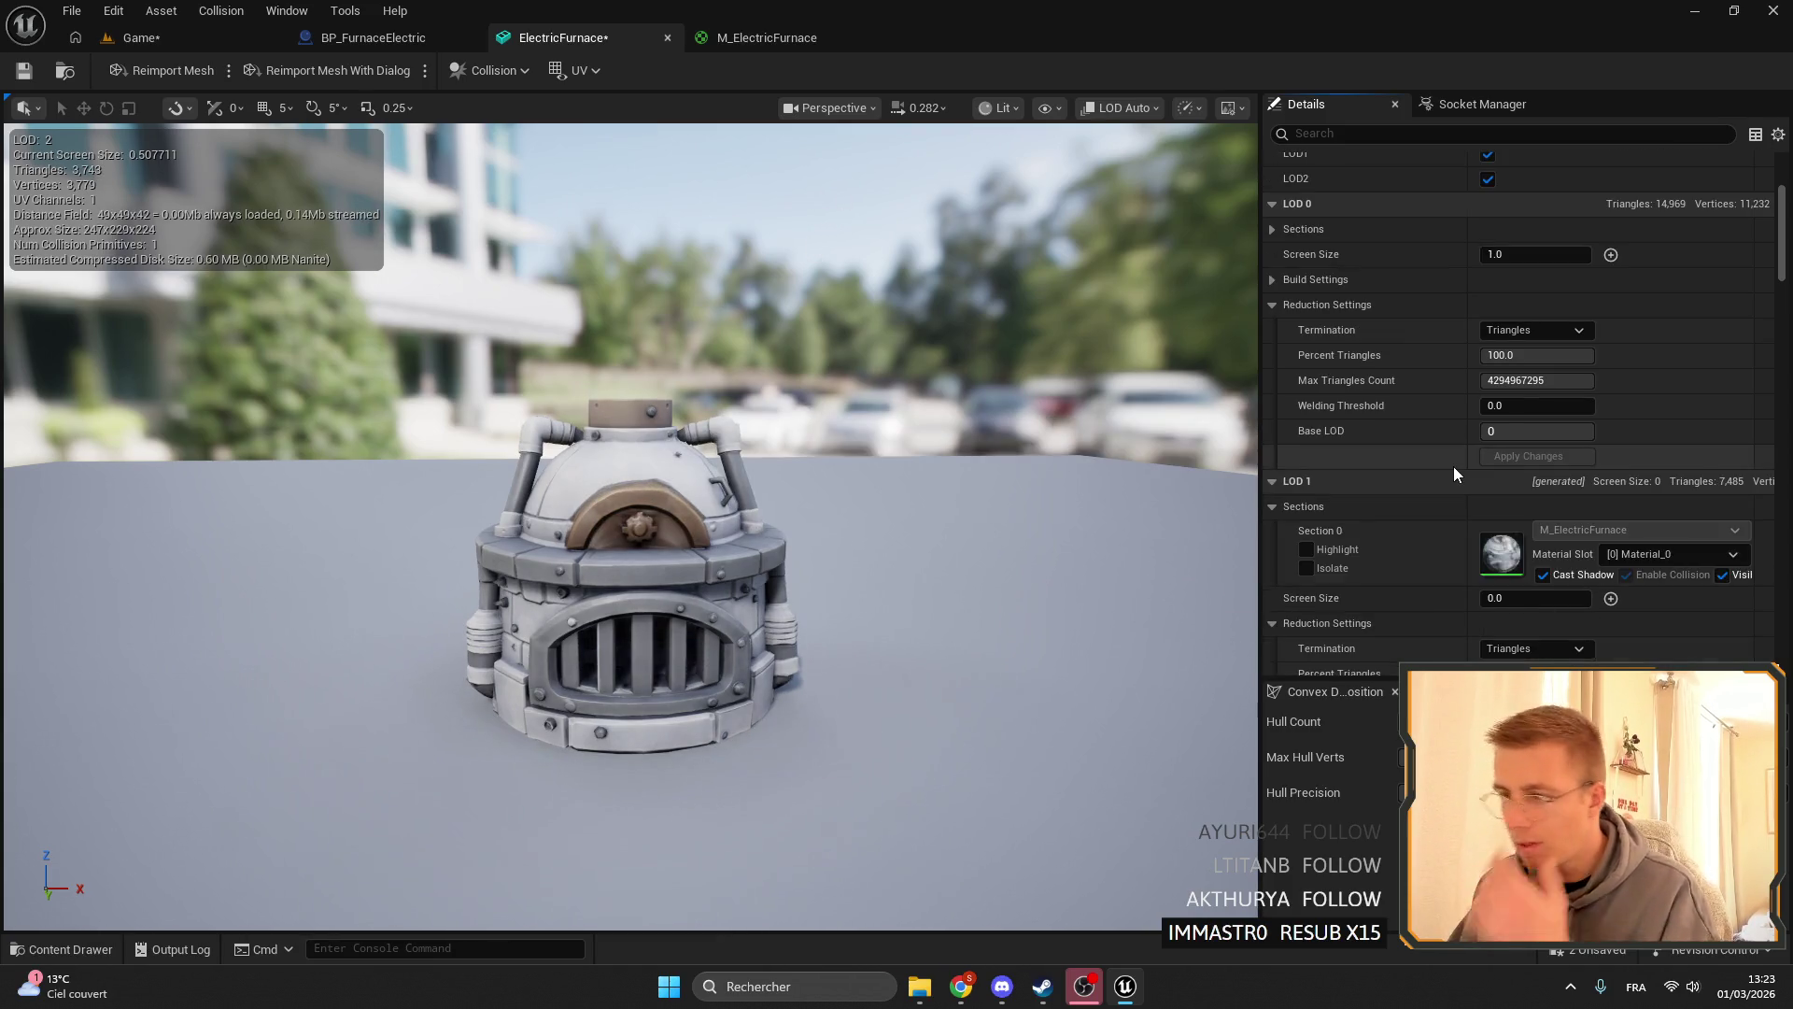
- Set LOD 1 Screen Size to 0.1
scroll(1542, 510, "down", 2)
mouse_move(997, 380)
left_mouse_down()
mouse_move(962, 369)
mouse_move(997, 381)
left_mouse_up()
scroll(1698, 400, "down", 10)
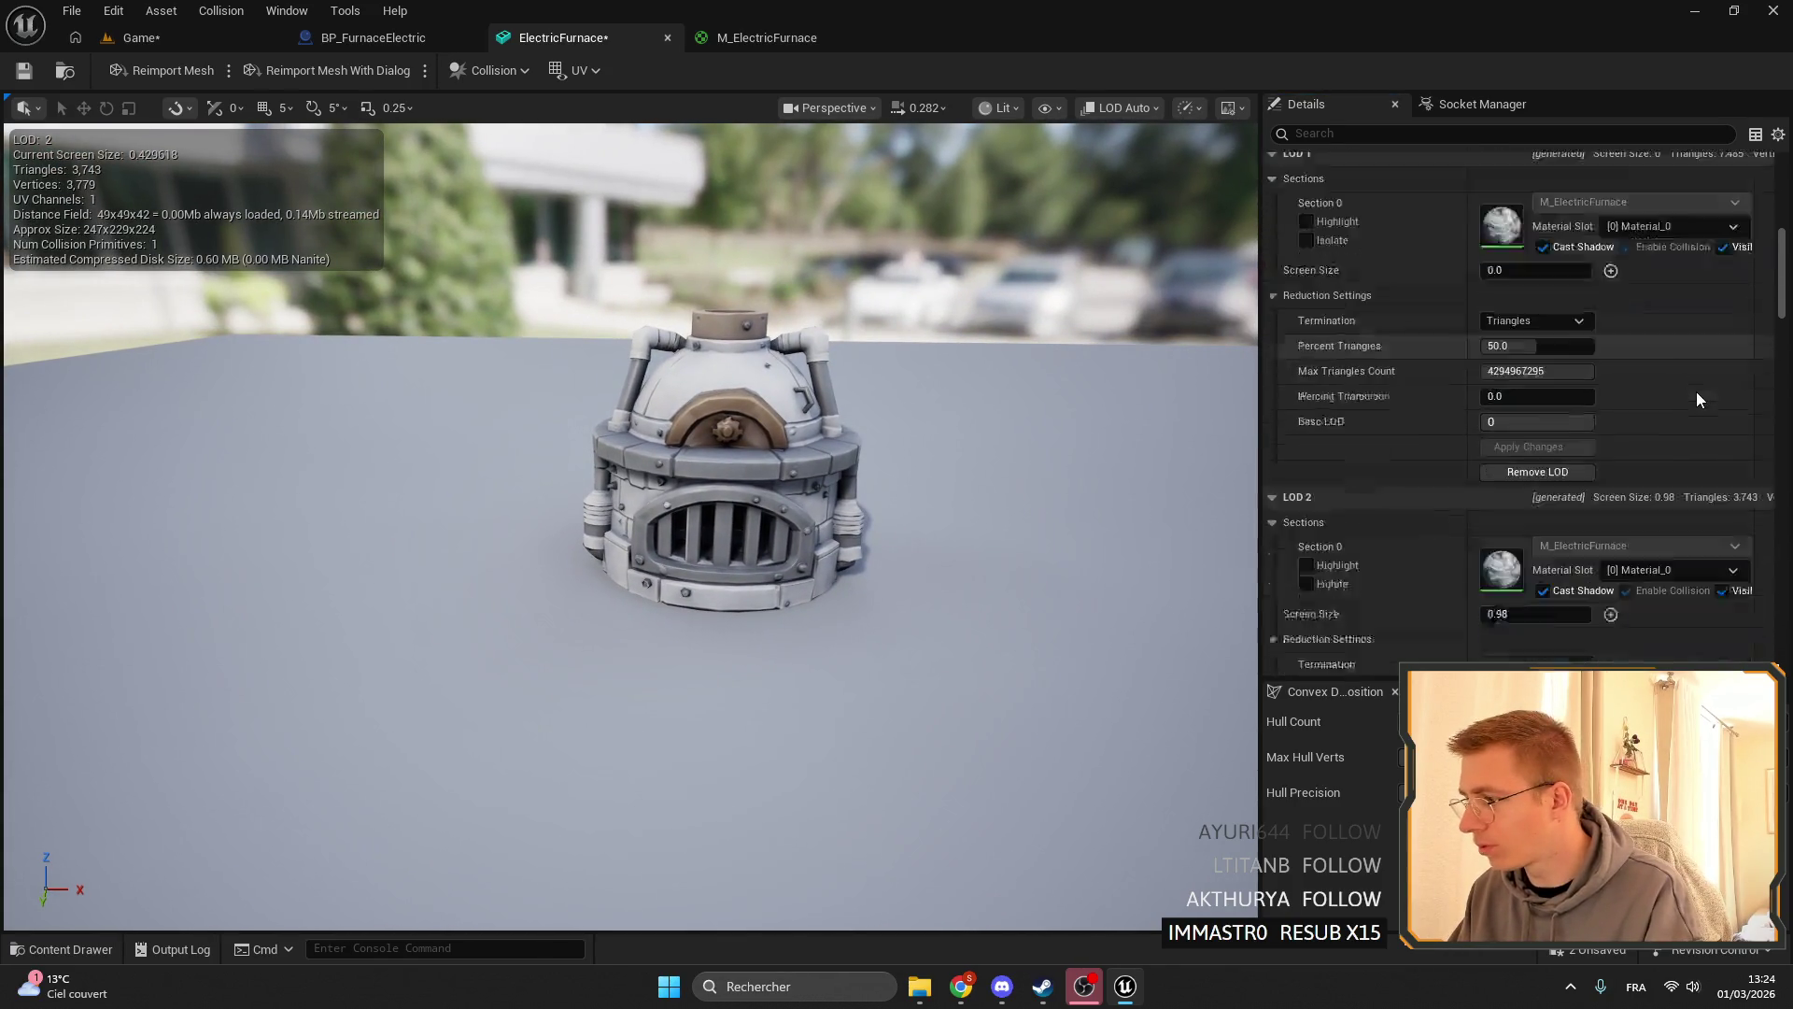
scroll(1464, 437, "down", 2)
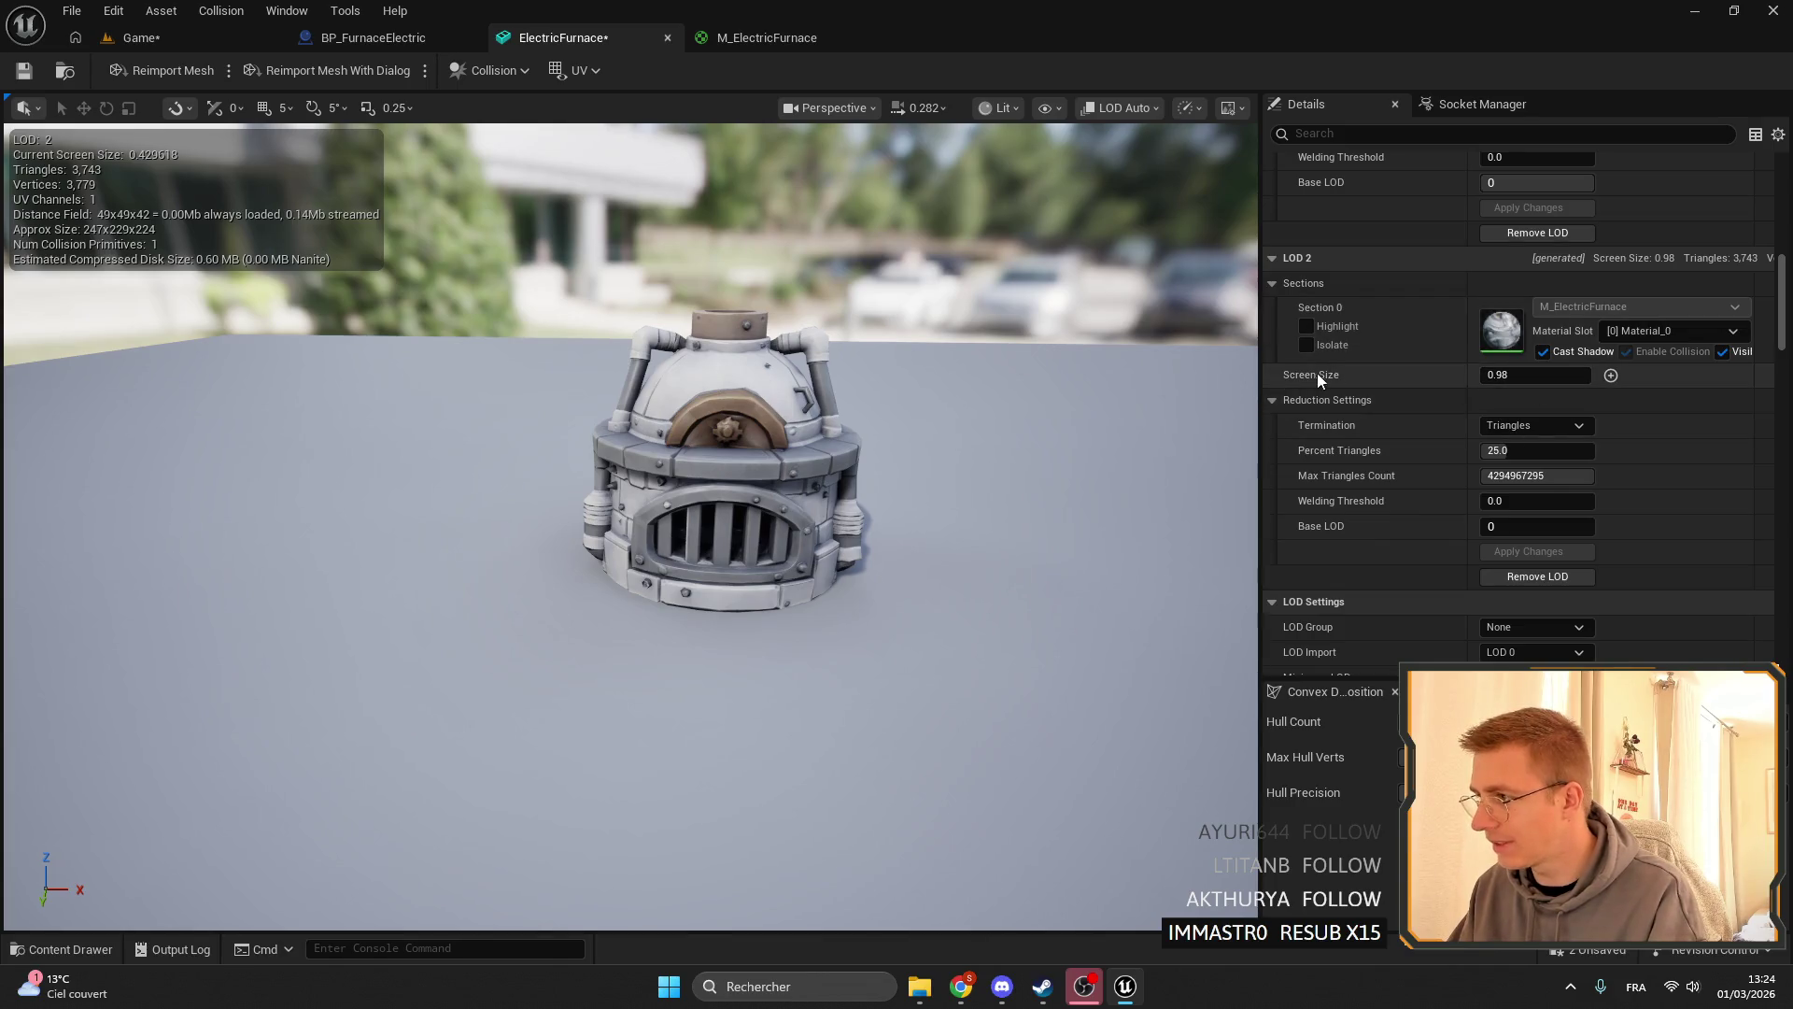
scroll(1416, 405, "up", 12)
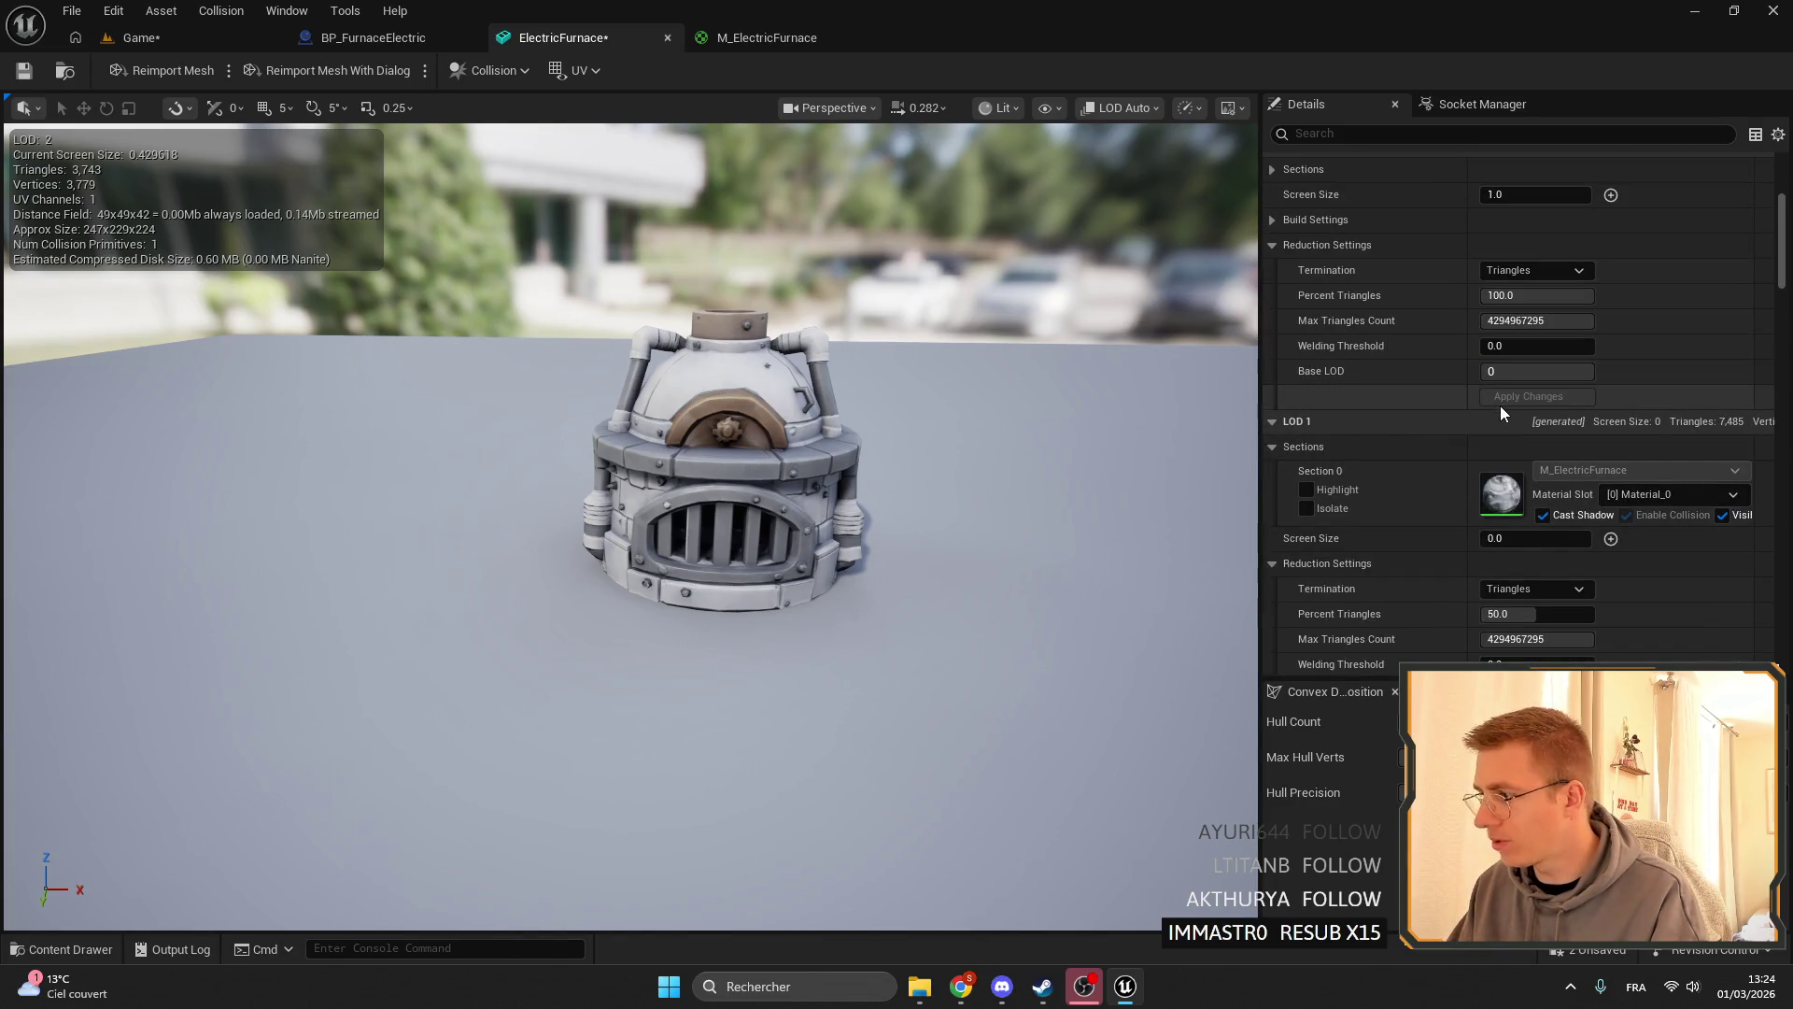
scroll(1520, 449, "down", 3)
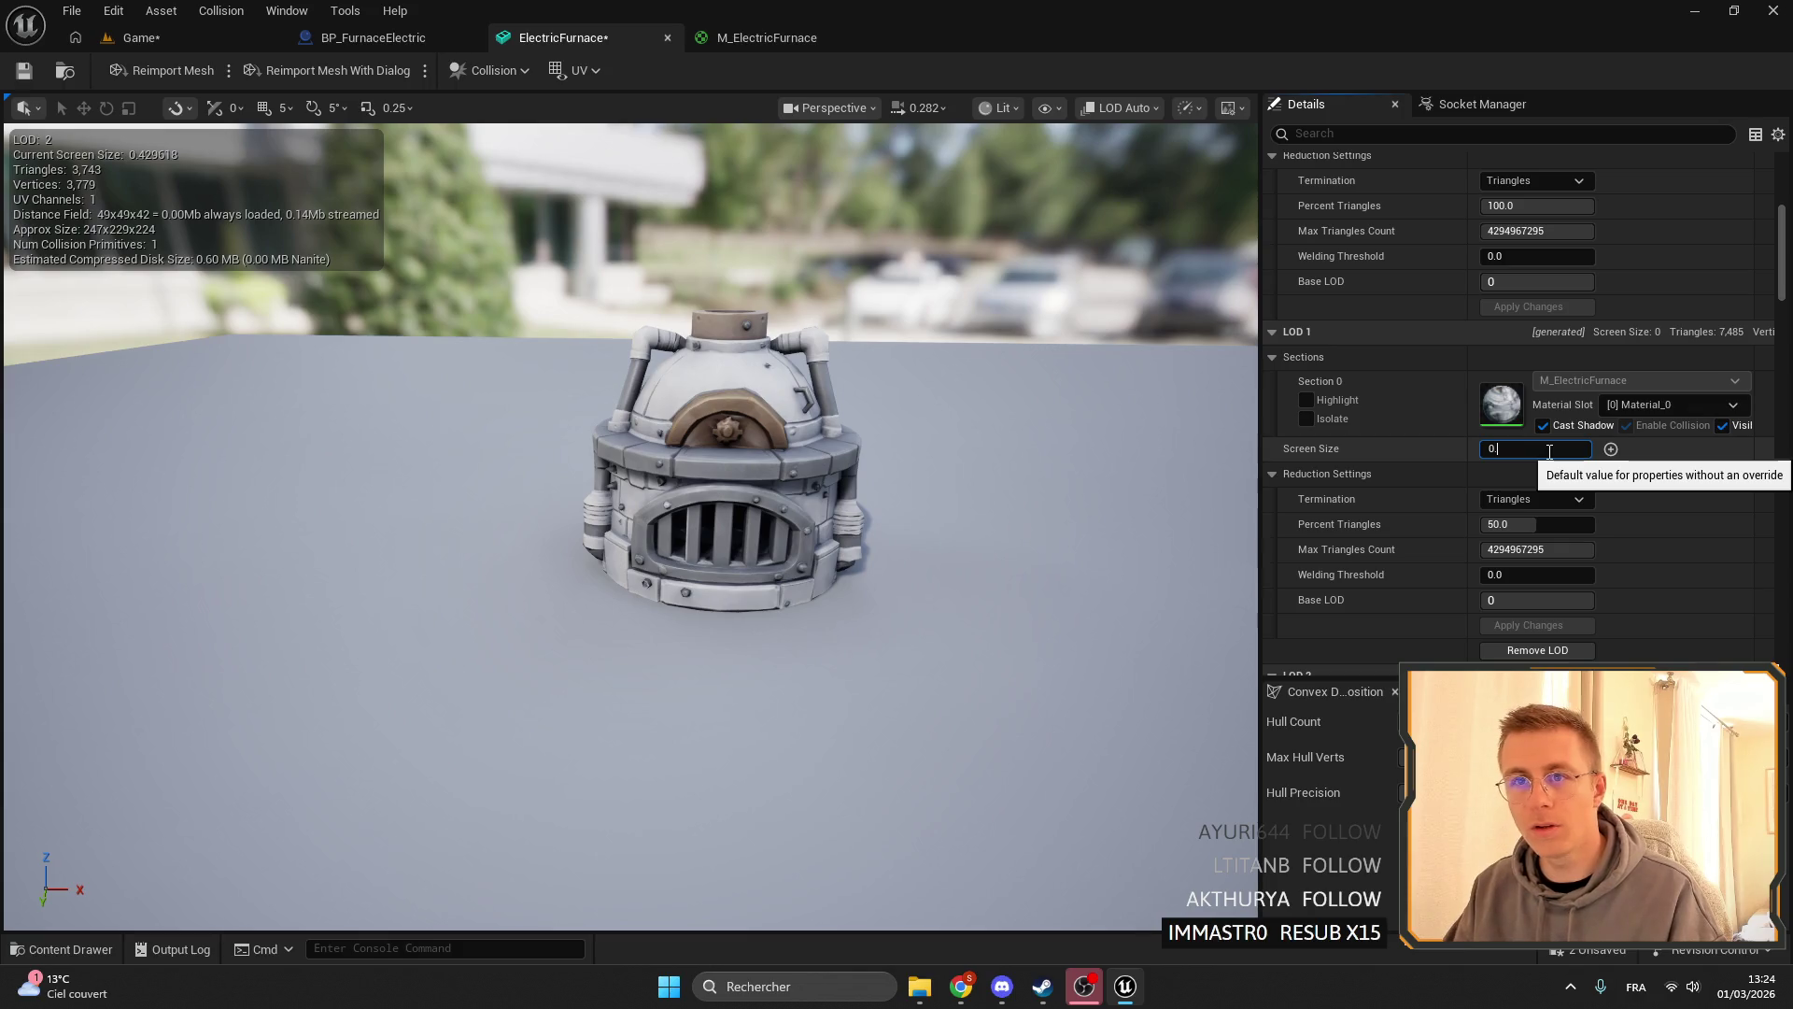
type("1")
key("Return")
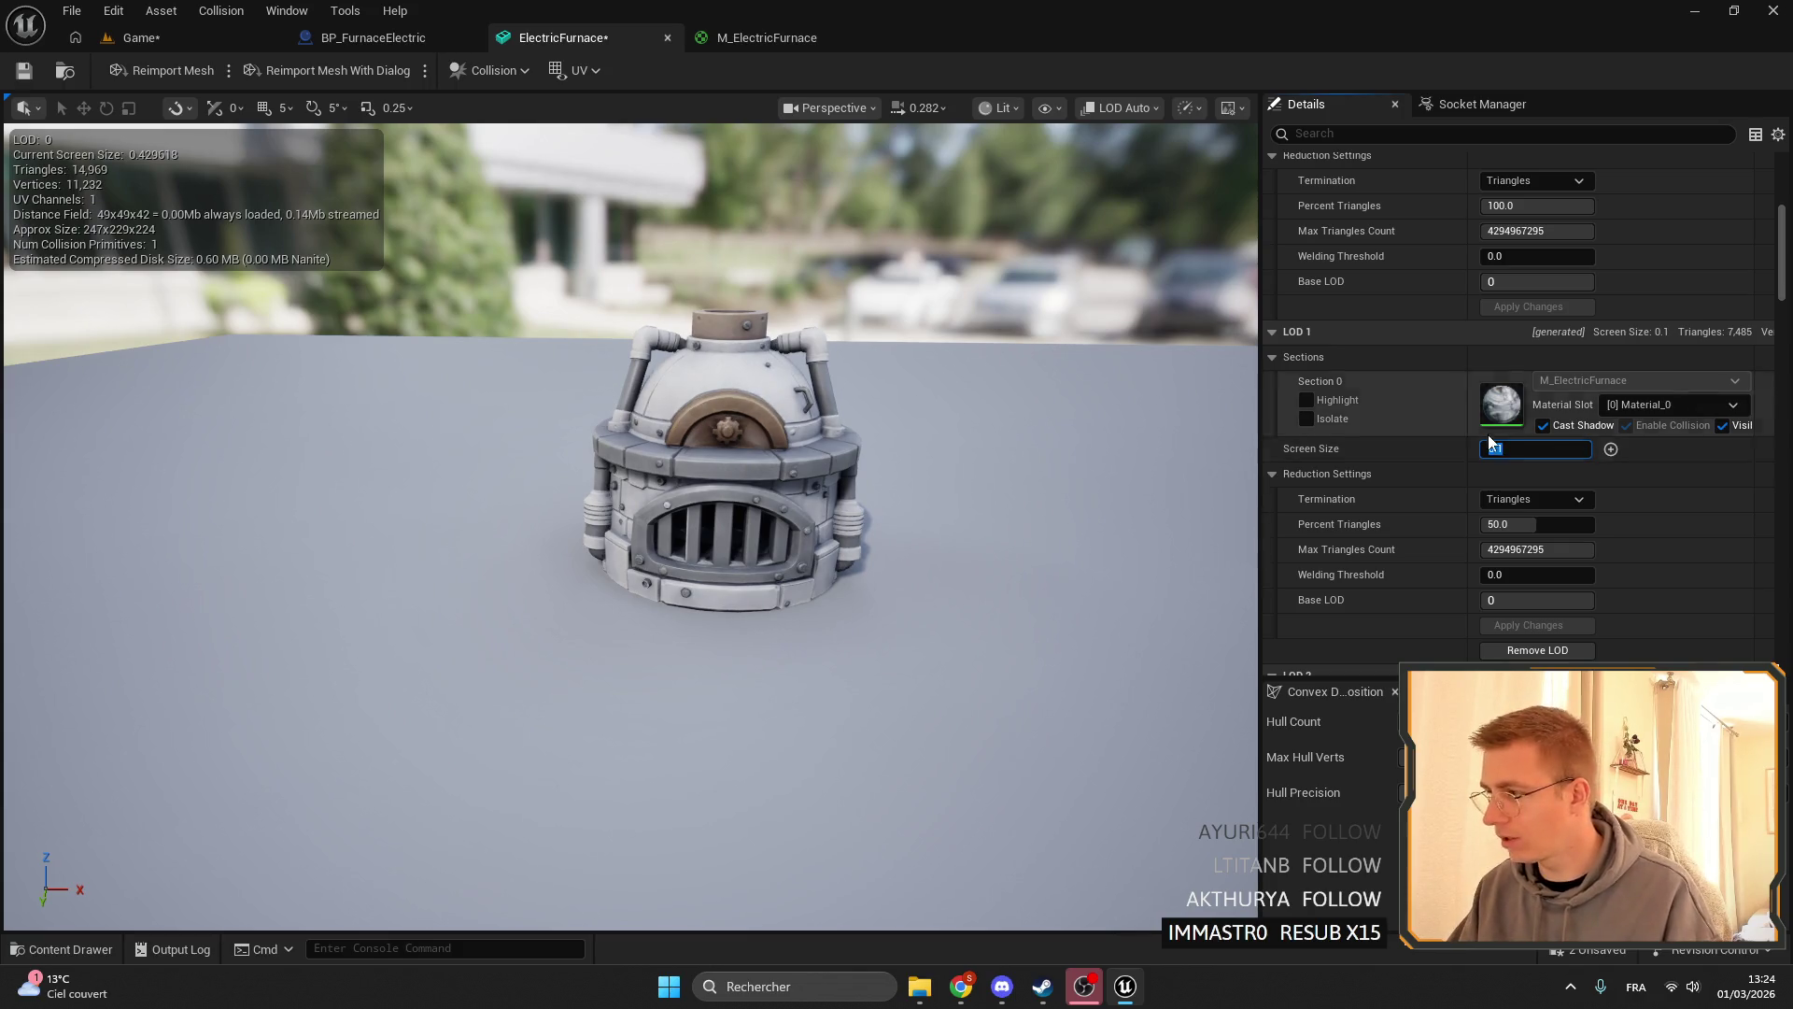
- Set LOD 2 Screen Size to 0.05 and Percent Triangles to 7.4, then apply changes
scroll(1668, 518, "down", 8)
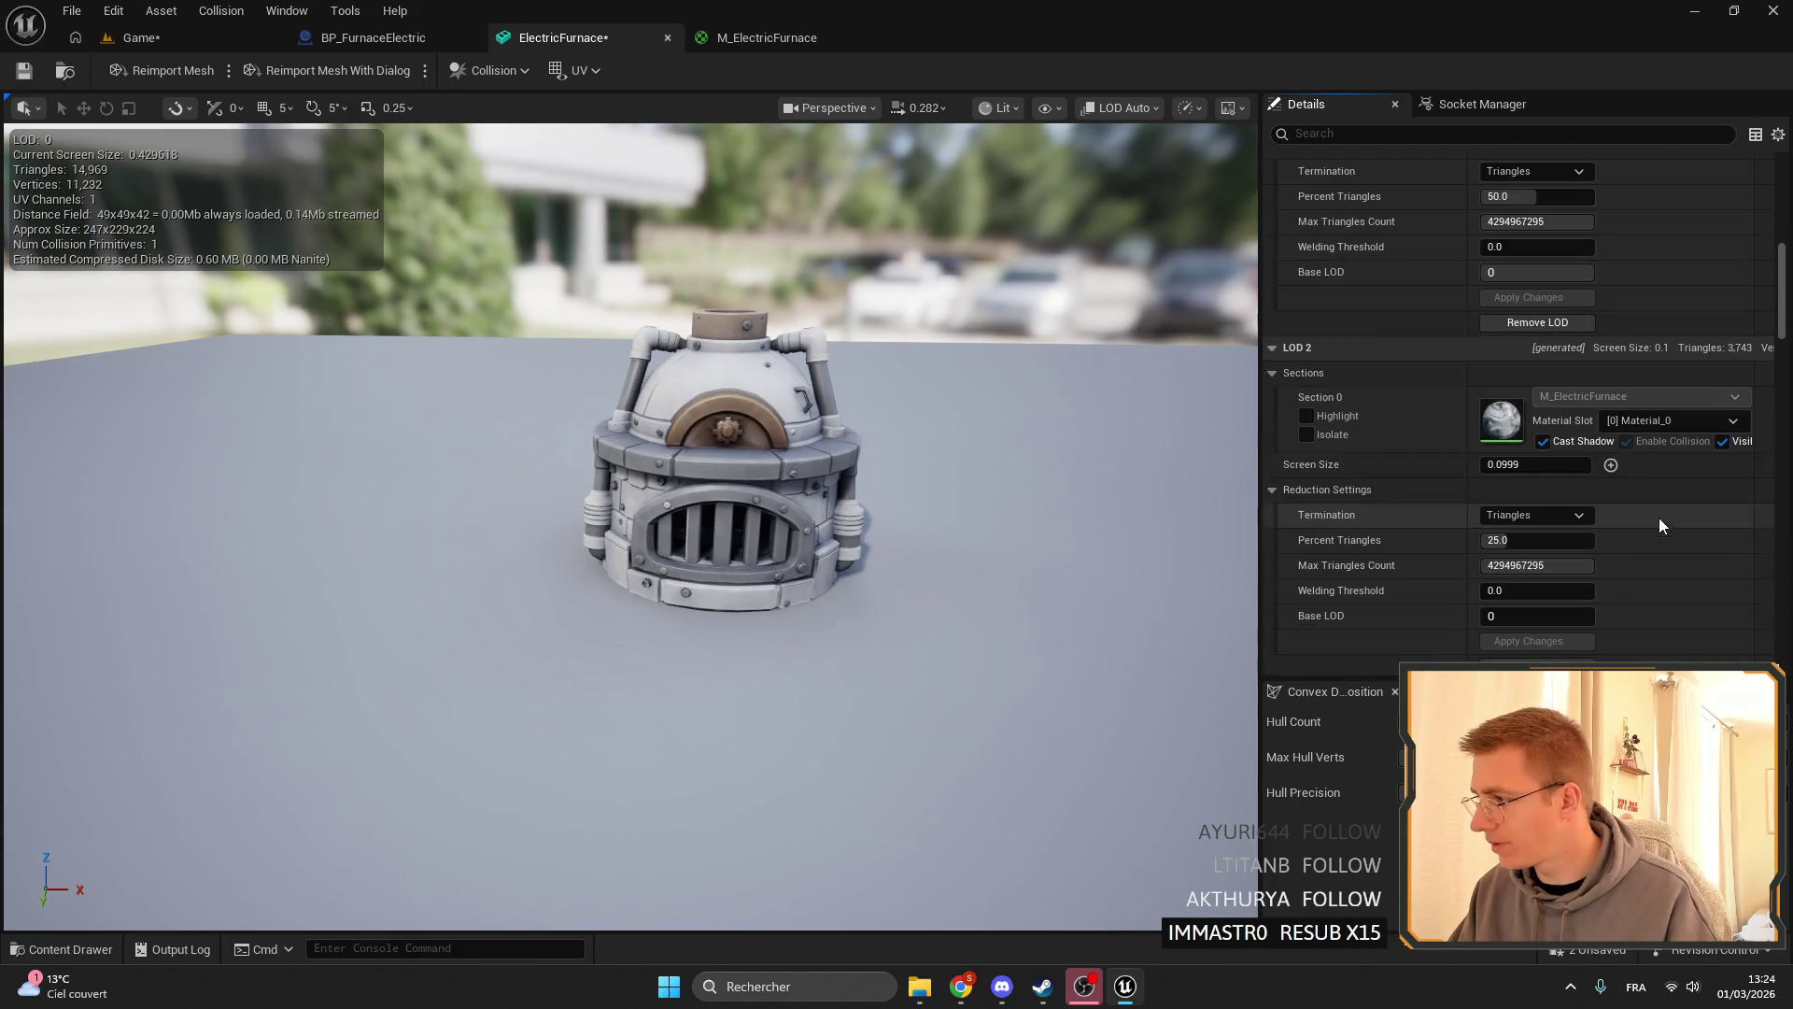
left_click(1510, 466)
type("5")
key("Return")
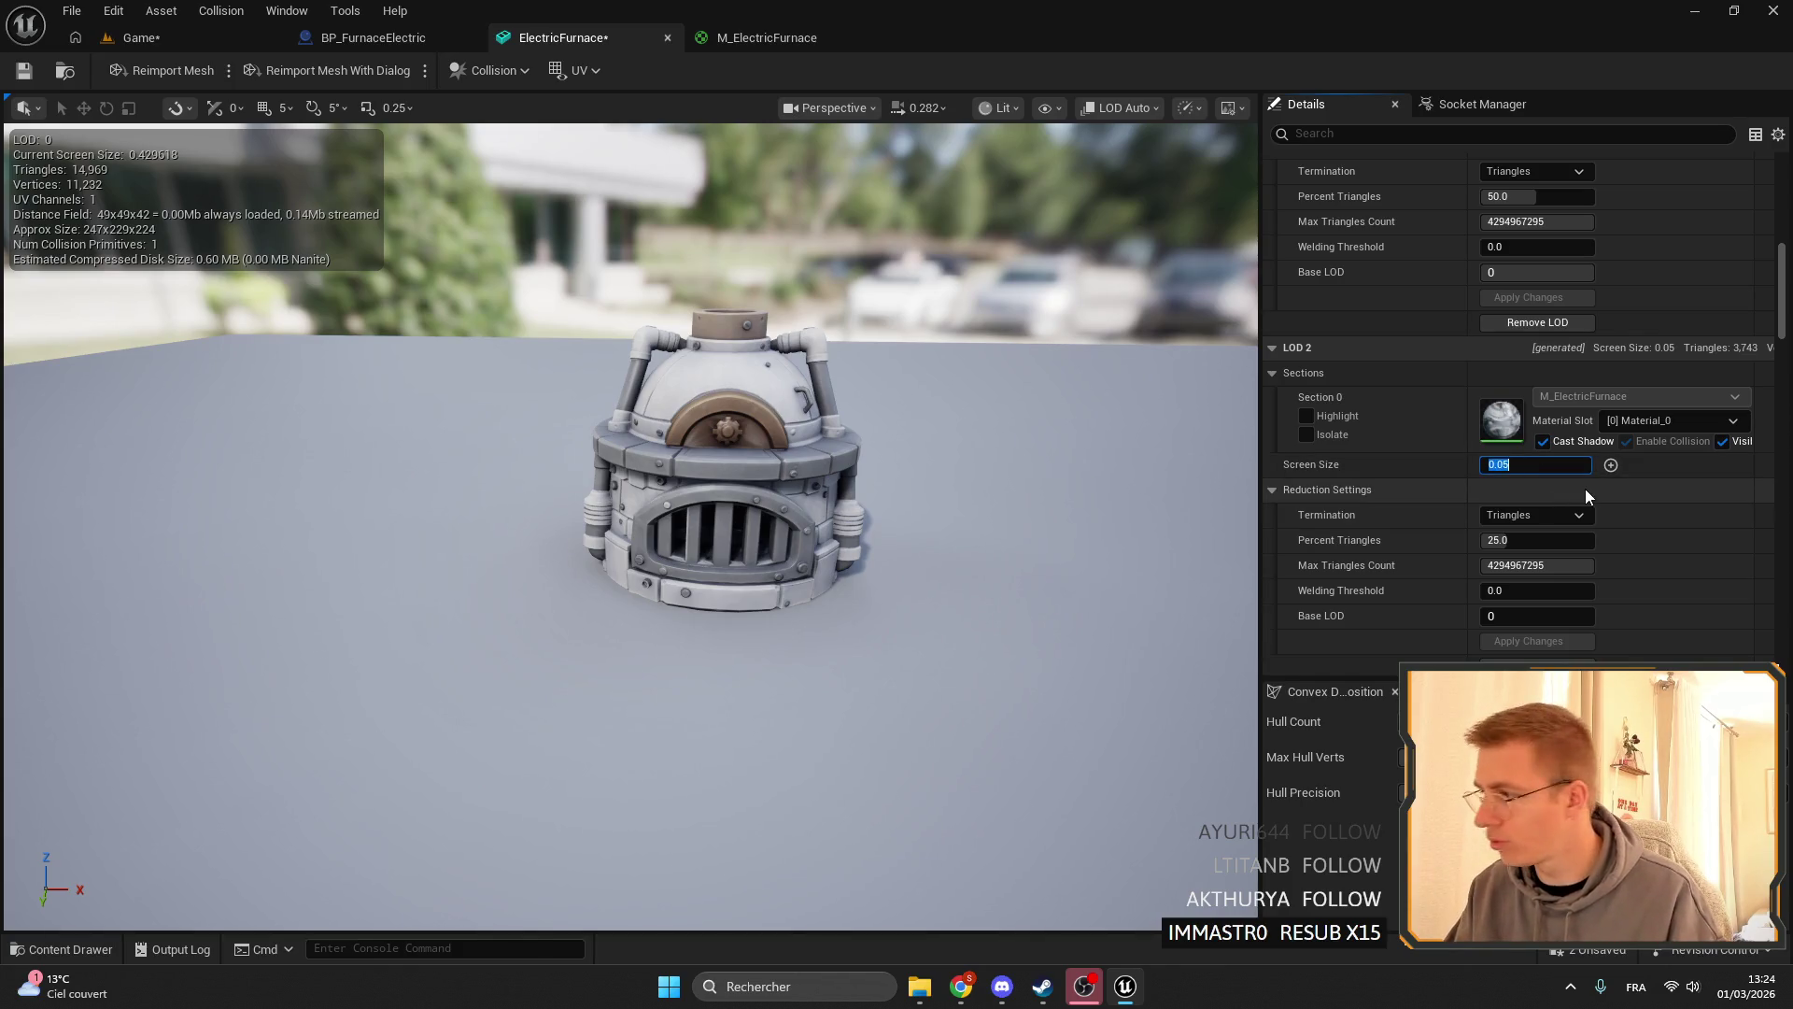
left_click(1537, 540)
type("7.4")
key("Return")
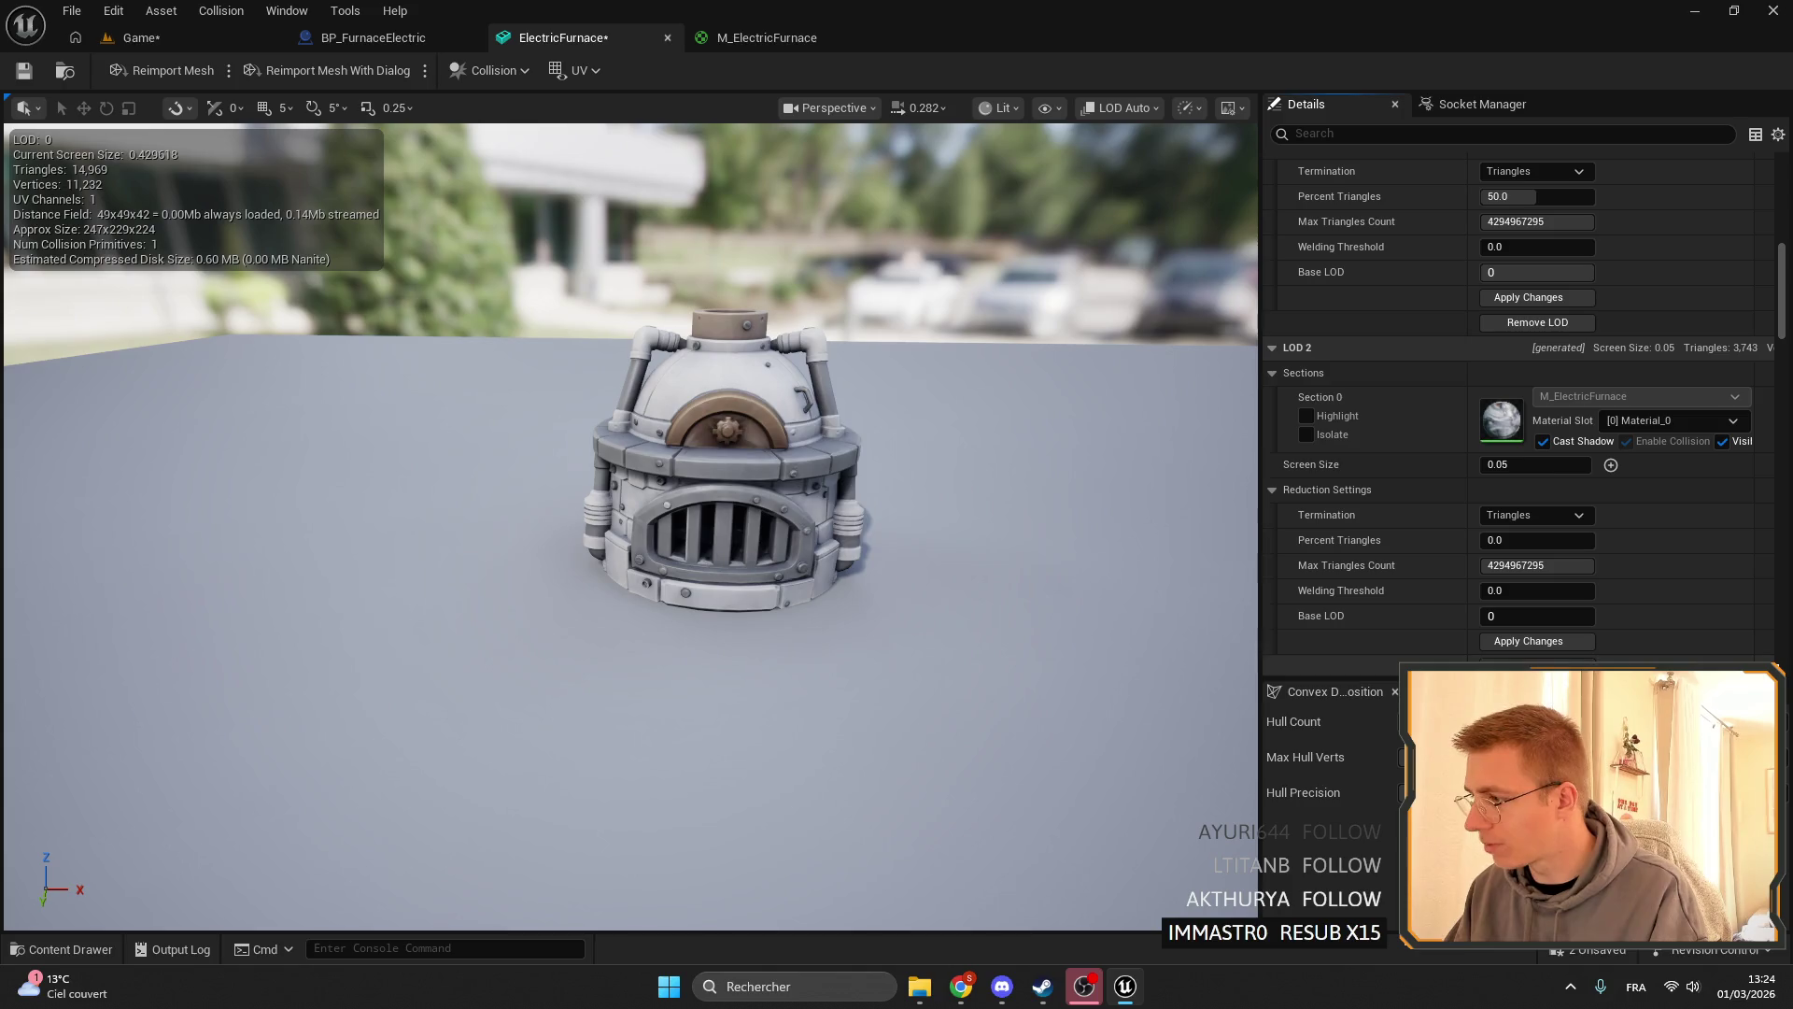
left_click(1537, 665)
left_click(1038, 519)
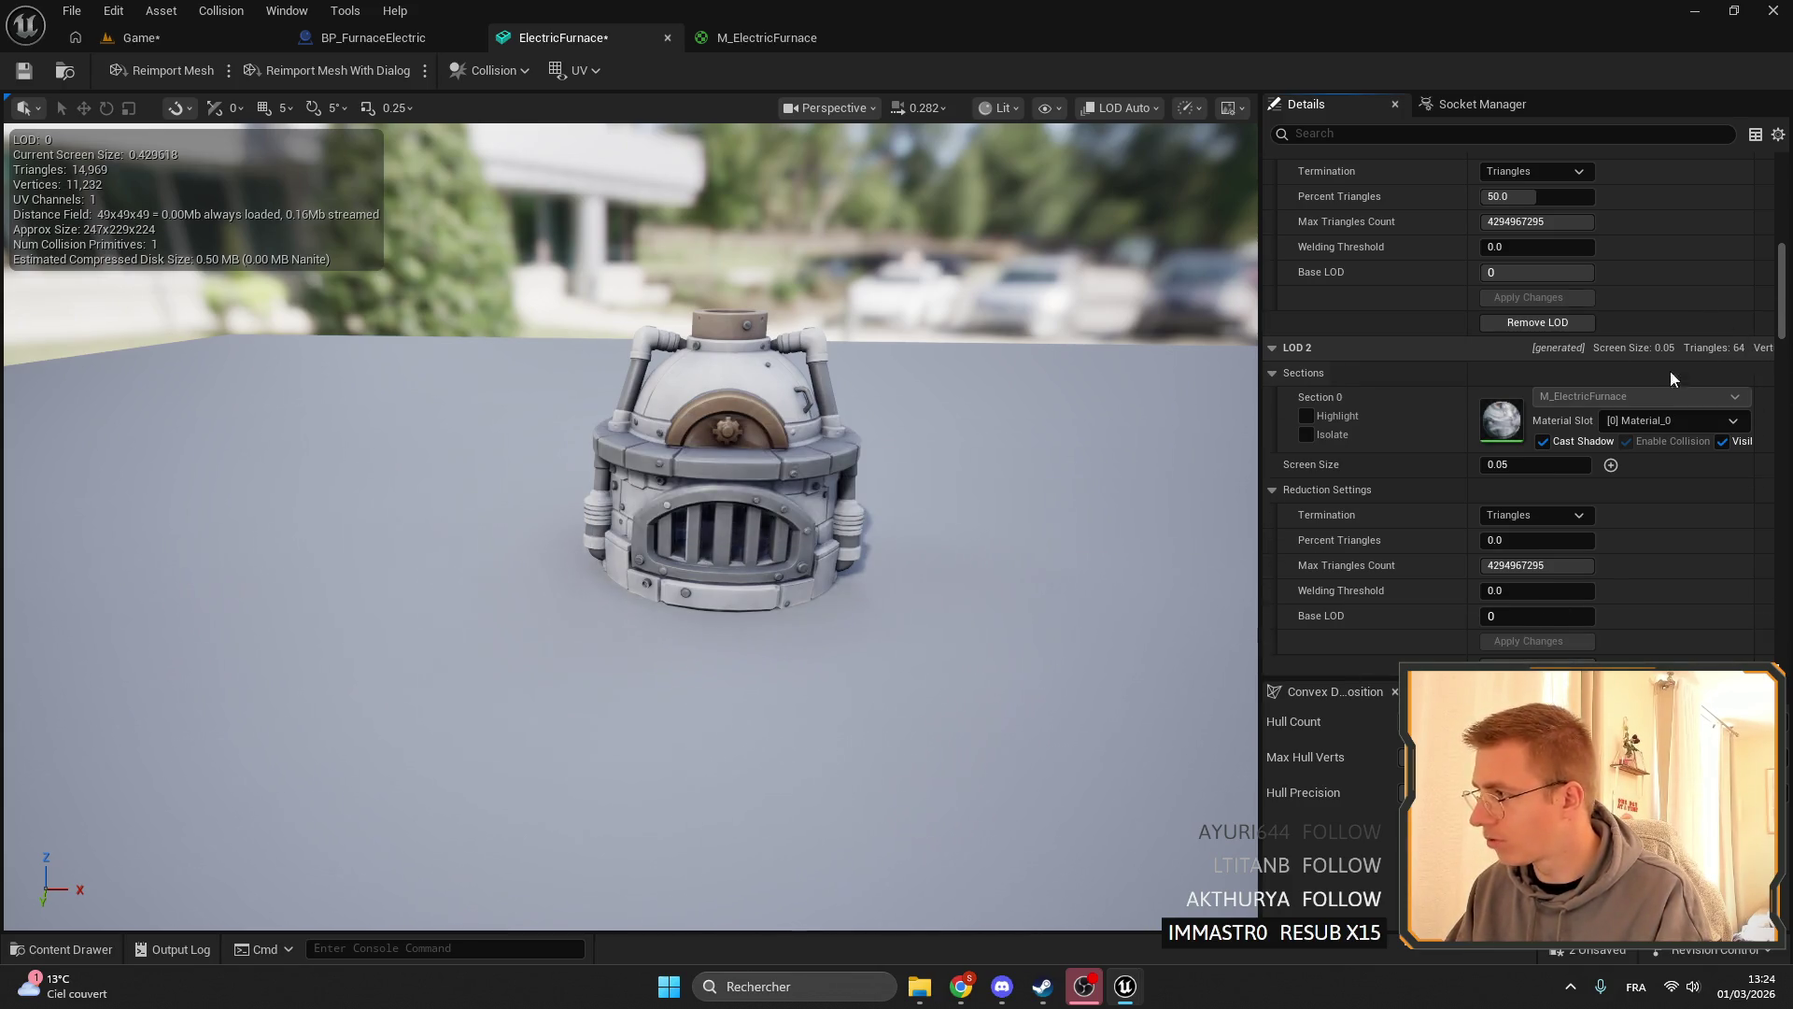
- Retune screen sizes: LOD 2 to 0.0999, LOD 1 to 0.9999, then LOD 2 to 0.7
scroll(691, 495, "down", 5)
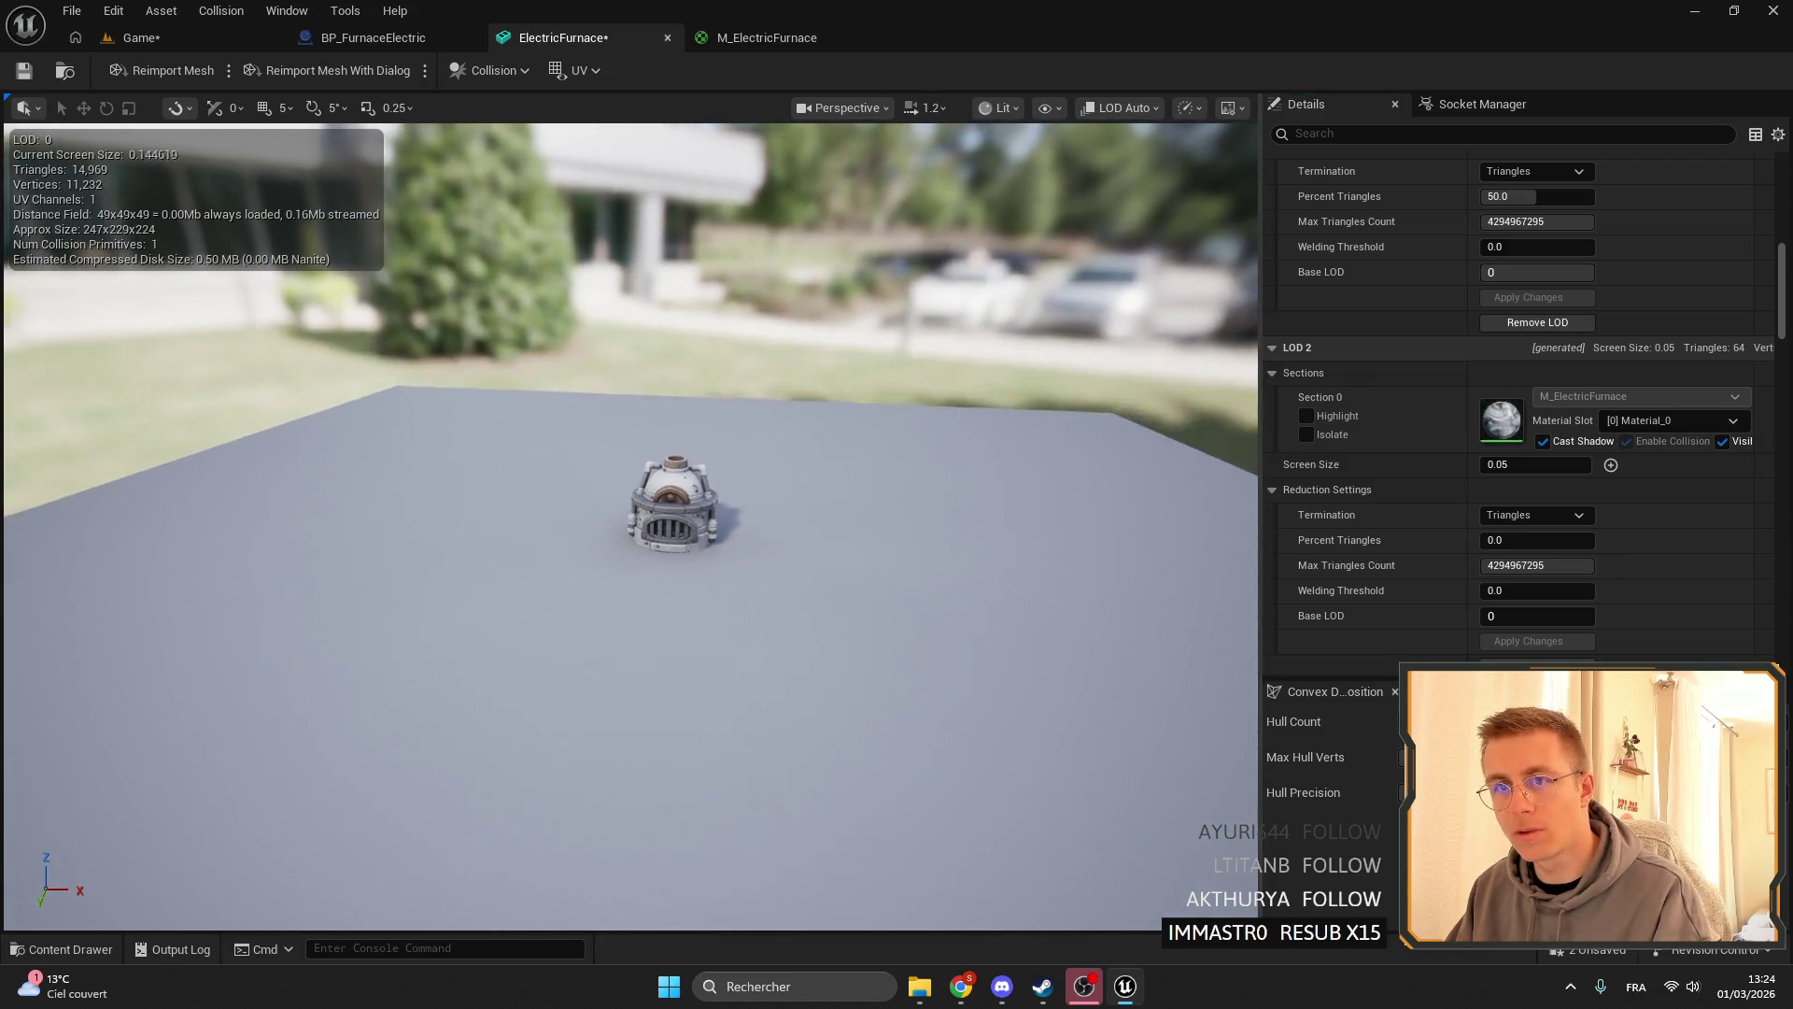
key("f")
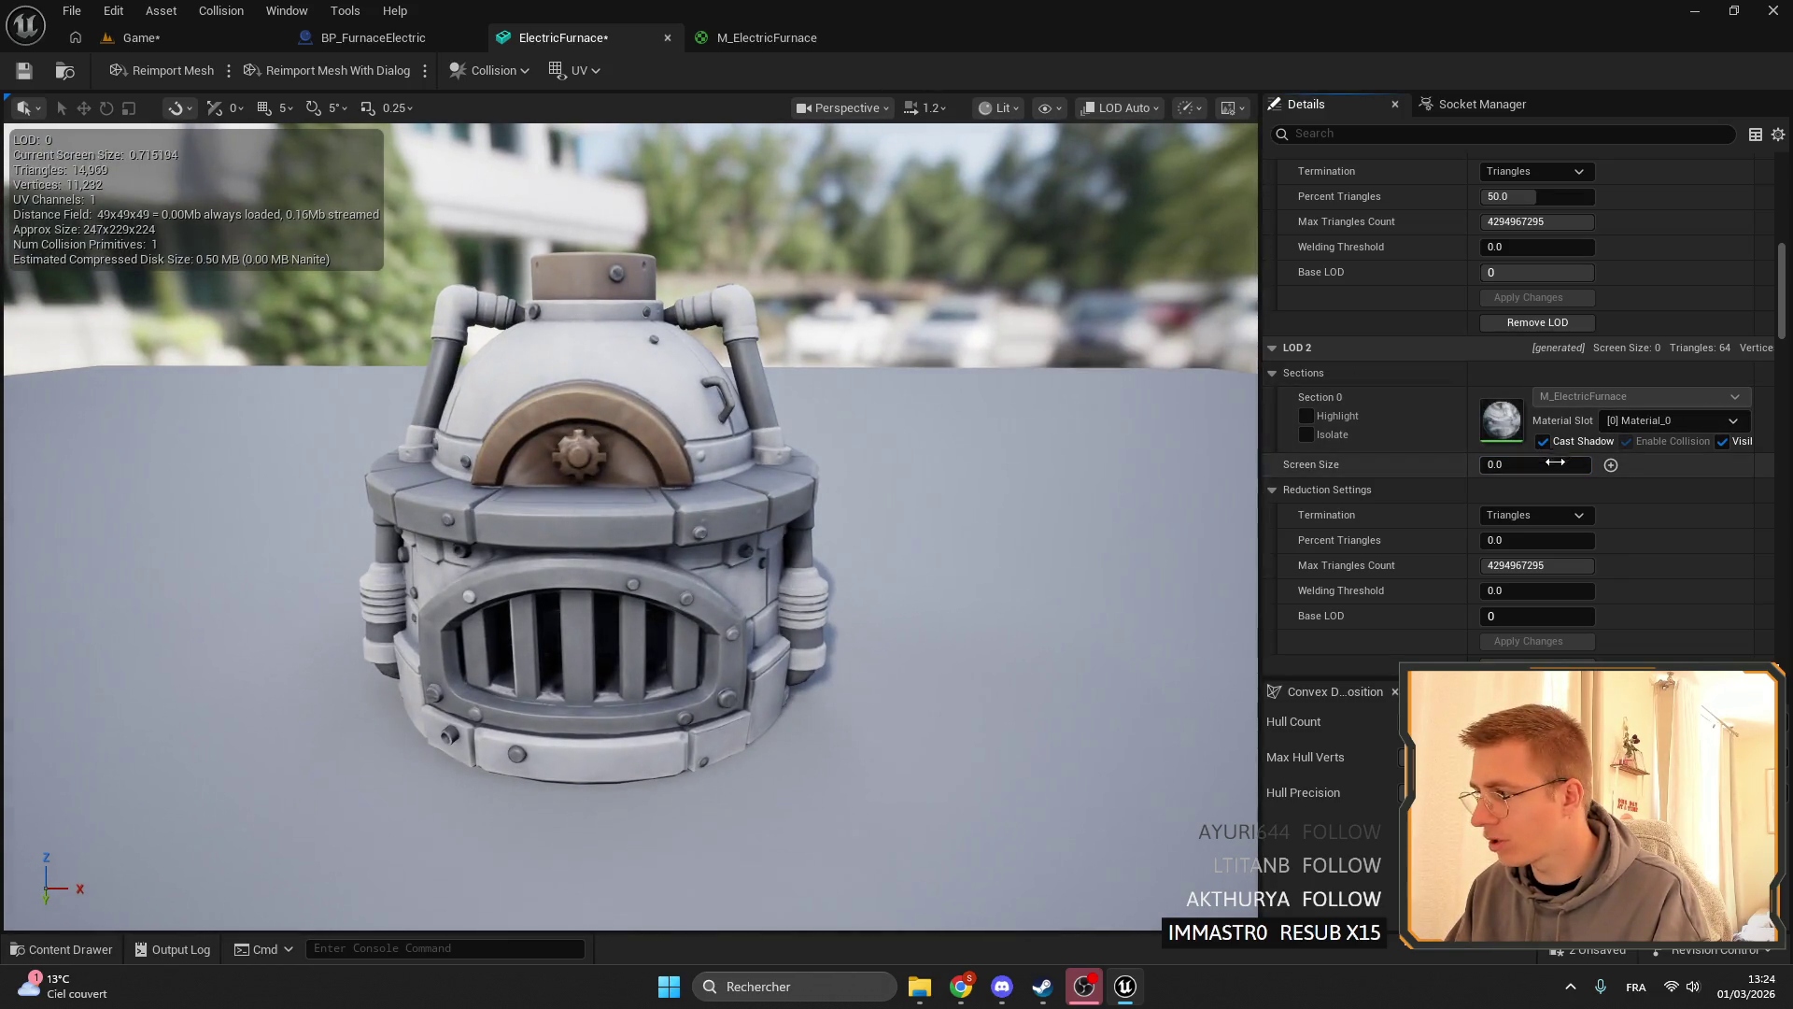
left_click_drag(1555, 461, 1579, 462)
left_click(1547, 463)
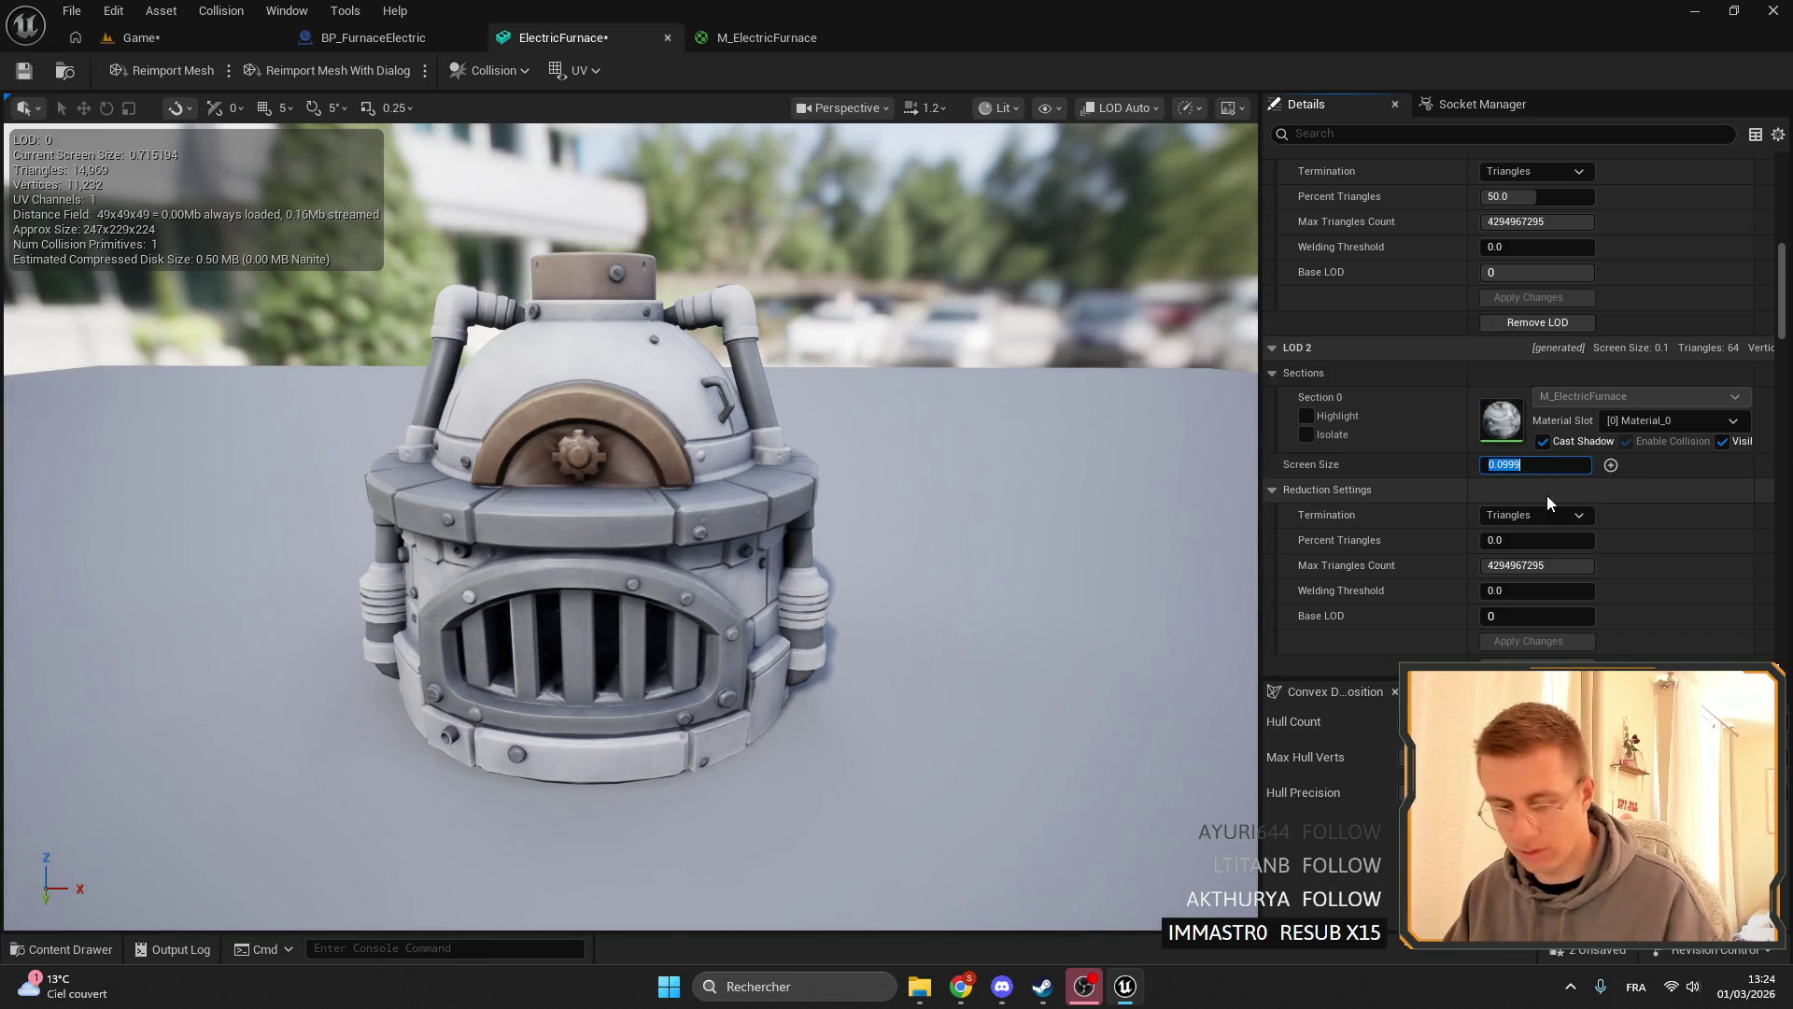
key("Return")
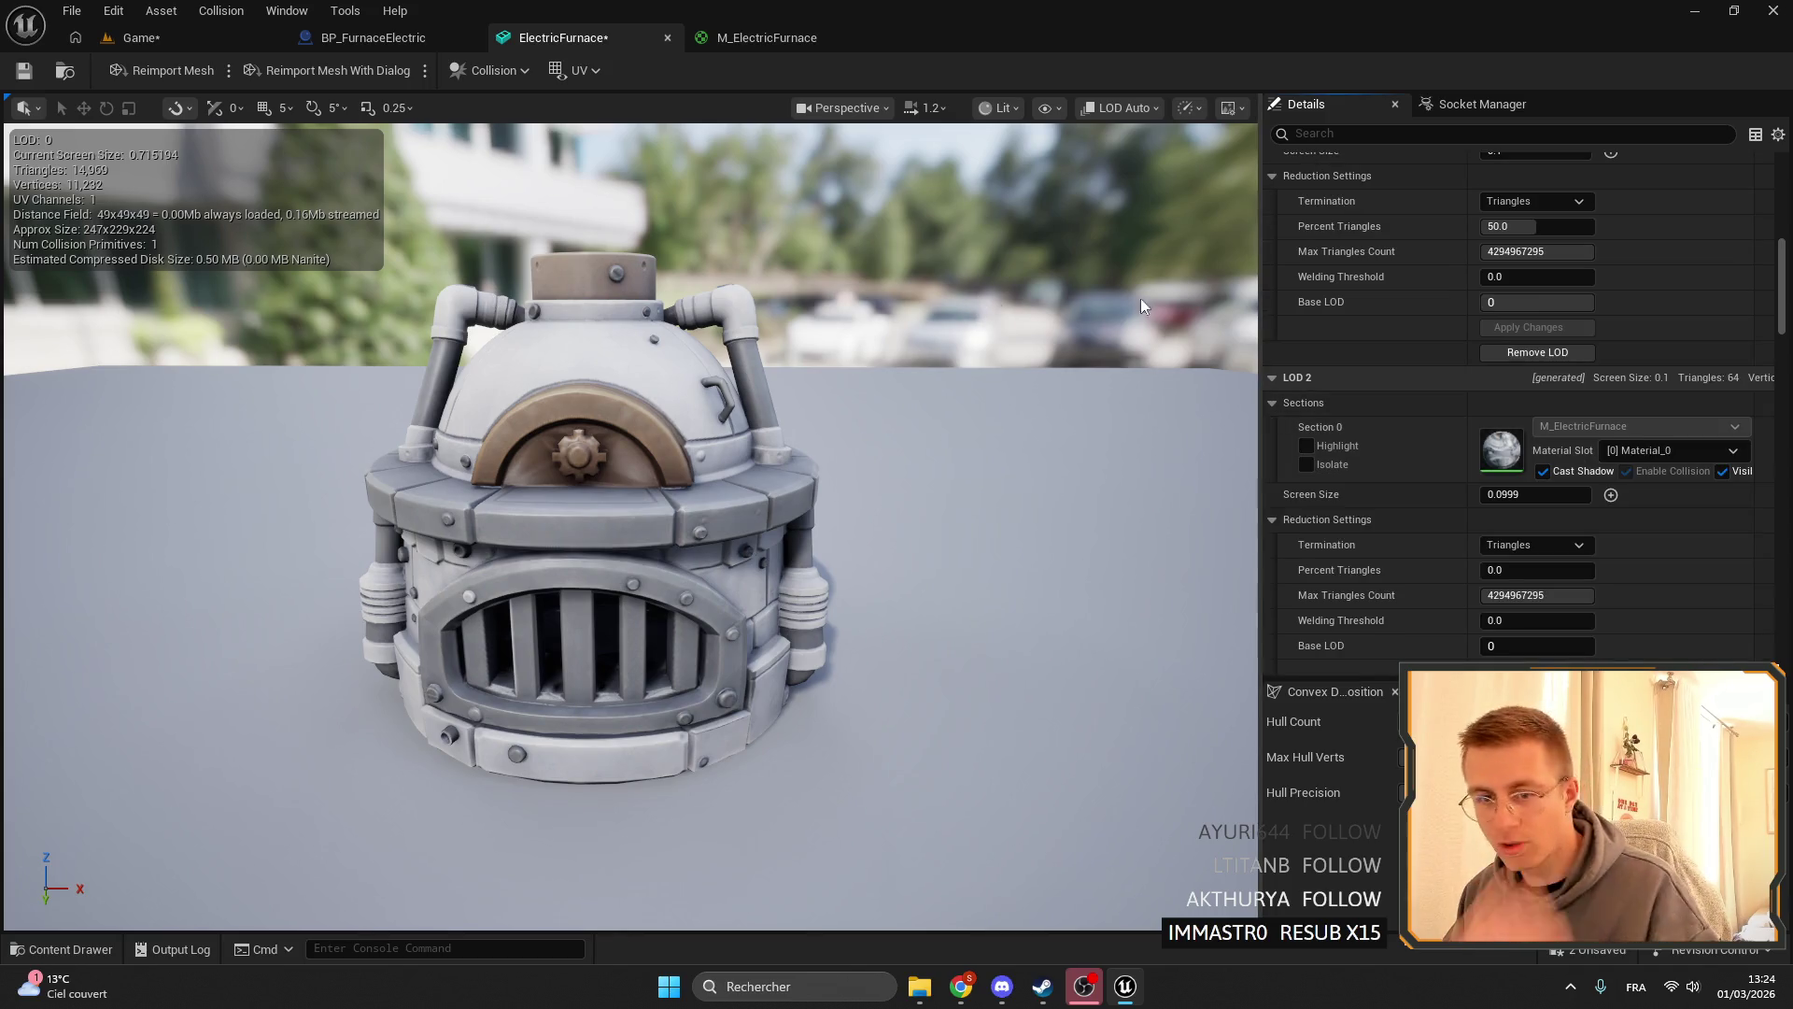
scroll(1527, 391, "up", 5)
left_click(1542, 358)
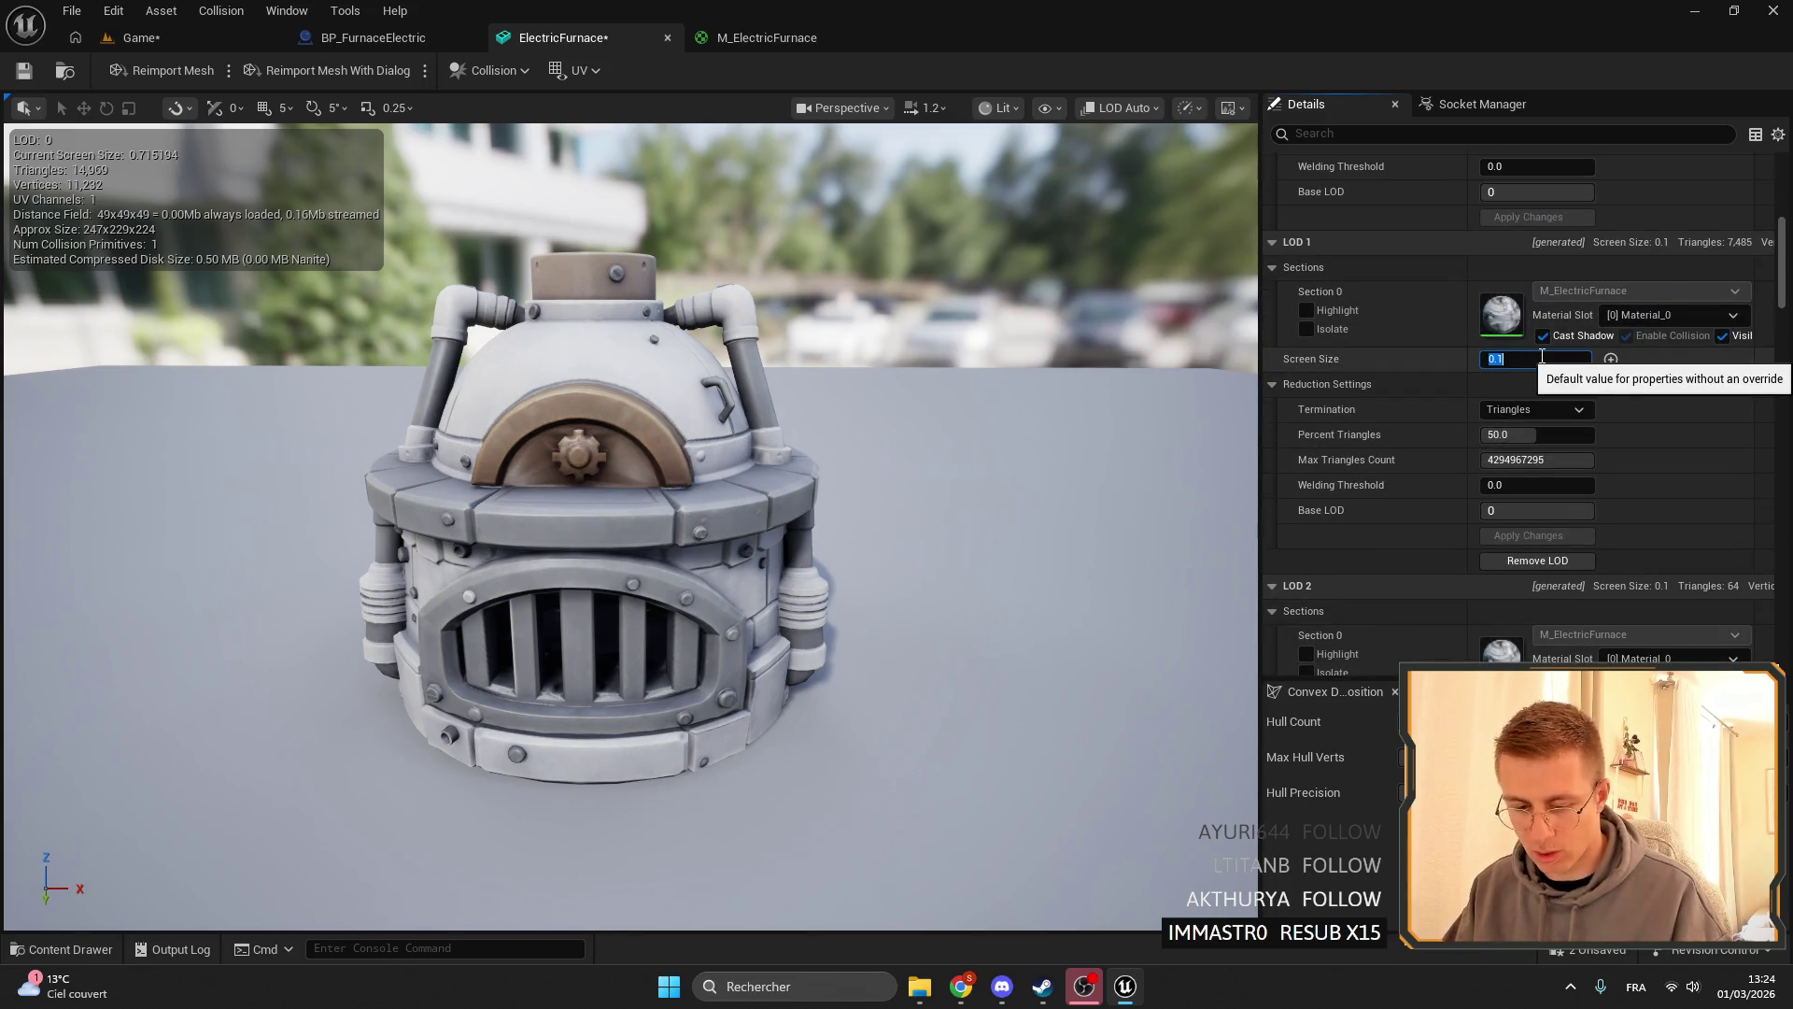
key("Return")
scroll(1533, 488, "down", 5)
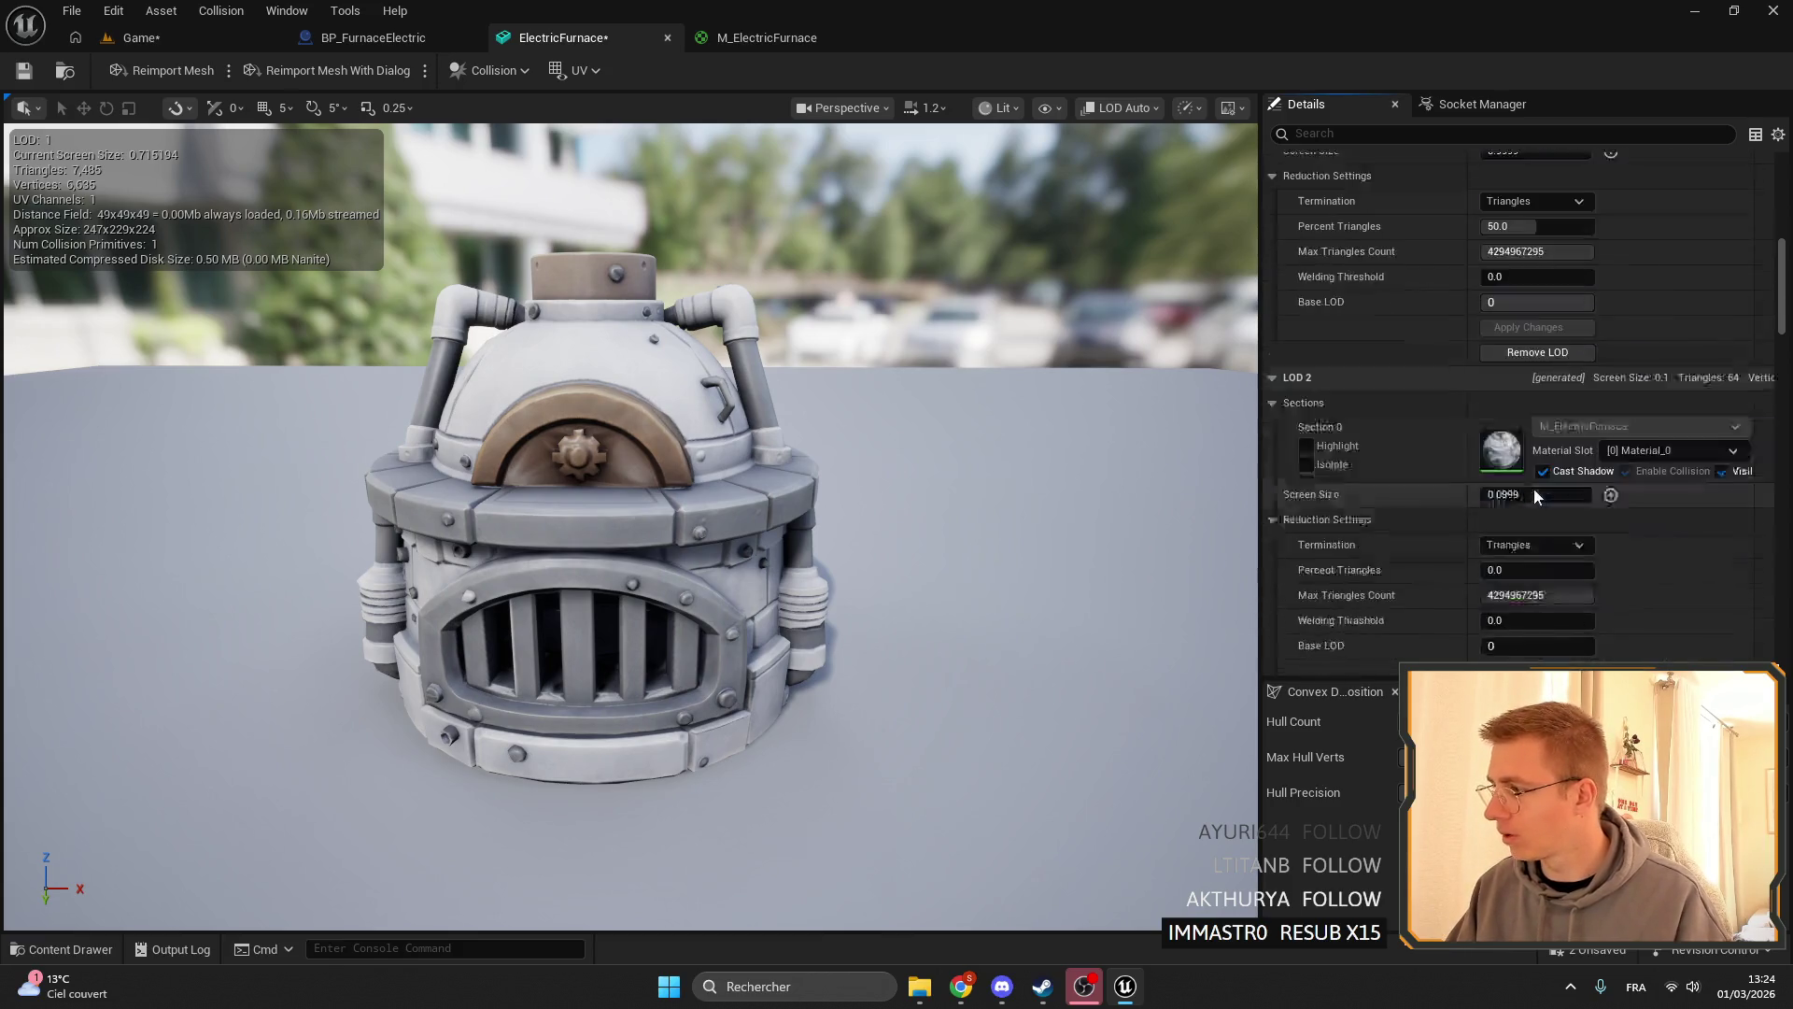
left_click(1558, 464)
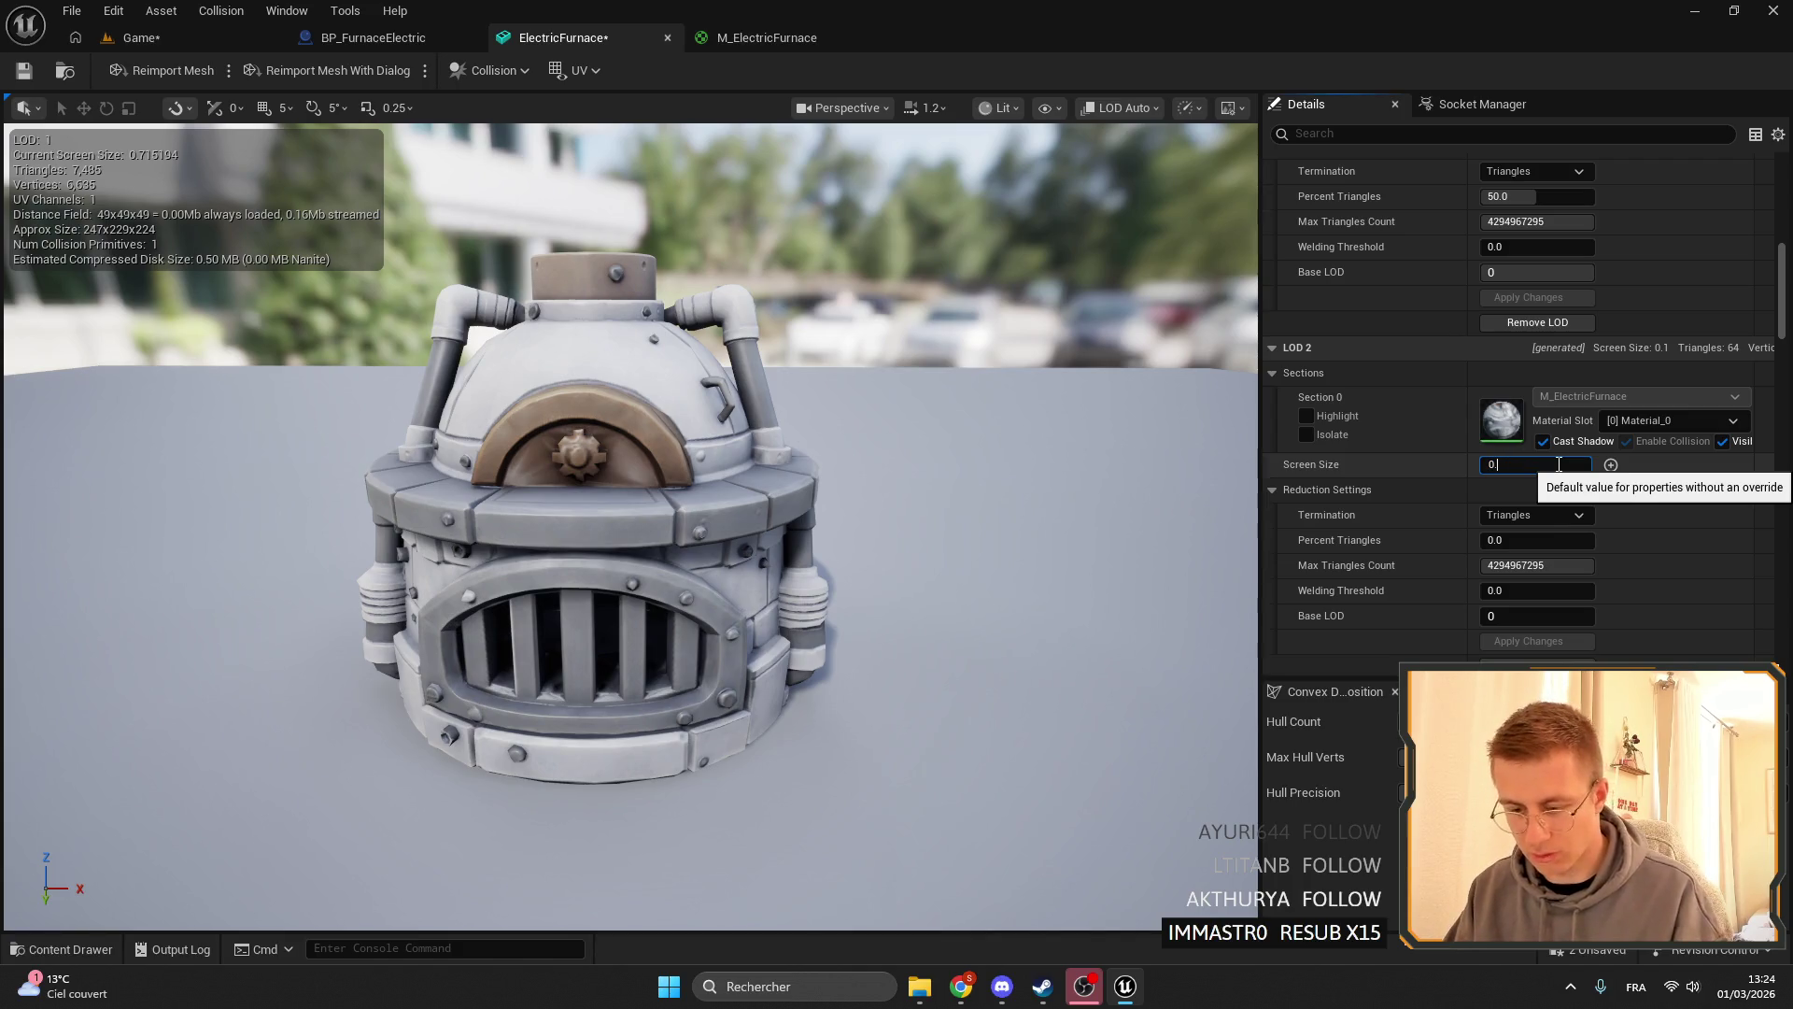
type("7")
key("Return")
scroll(631, 509, "down", 5)
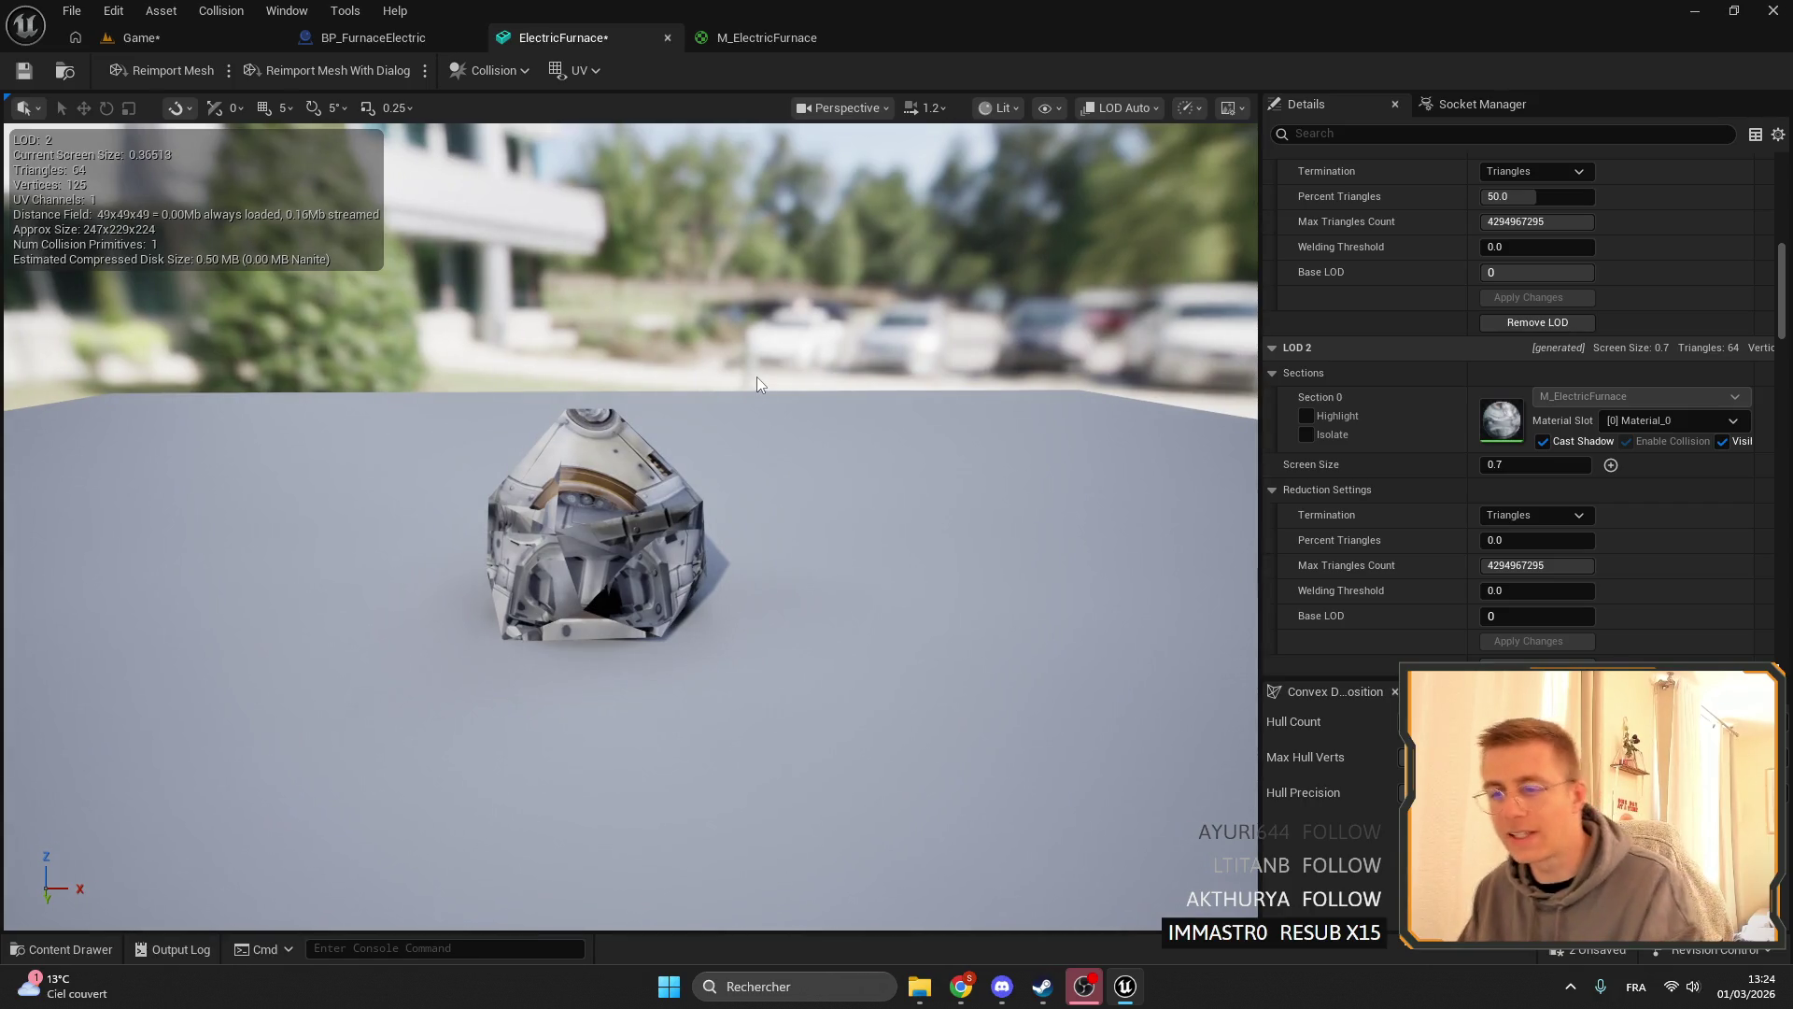
- Set LOD 2 Screen Size back to 0.05
scroll(757, 378, "up", 5)
scroll(757, 377, "down", 5)
scroll(756, 377, "up", 5)
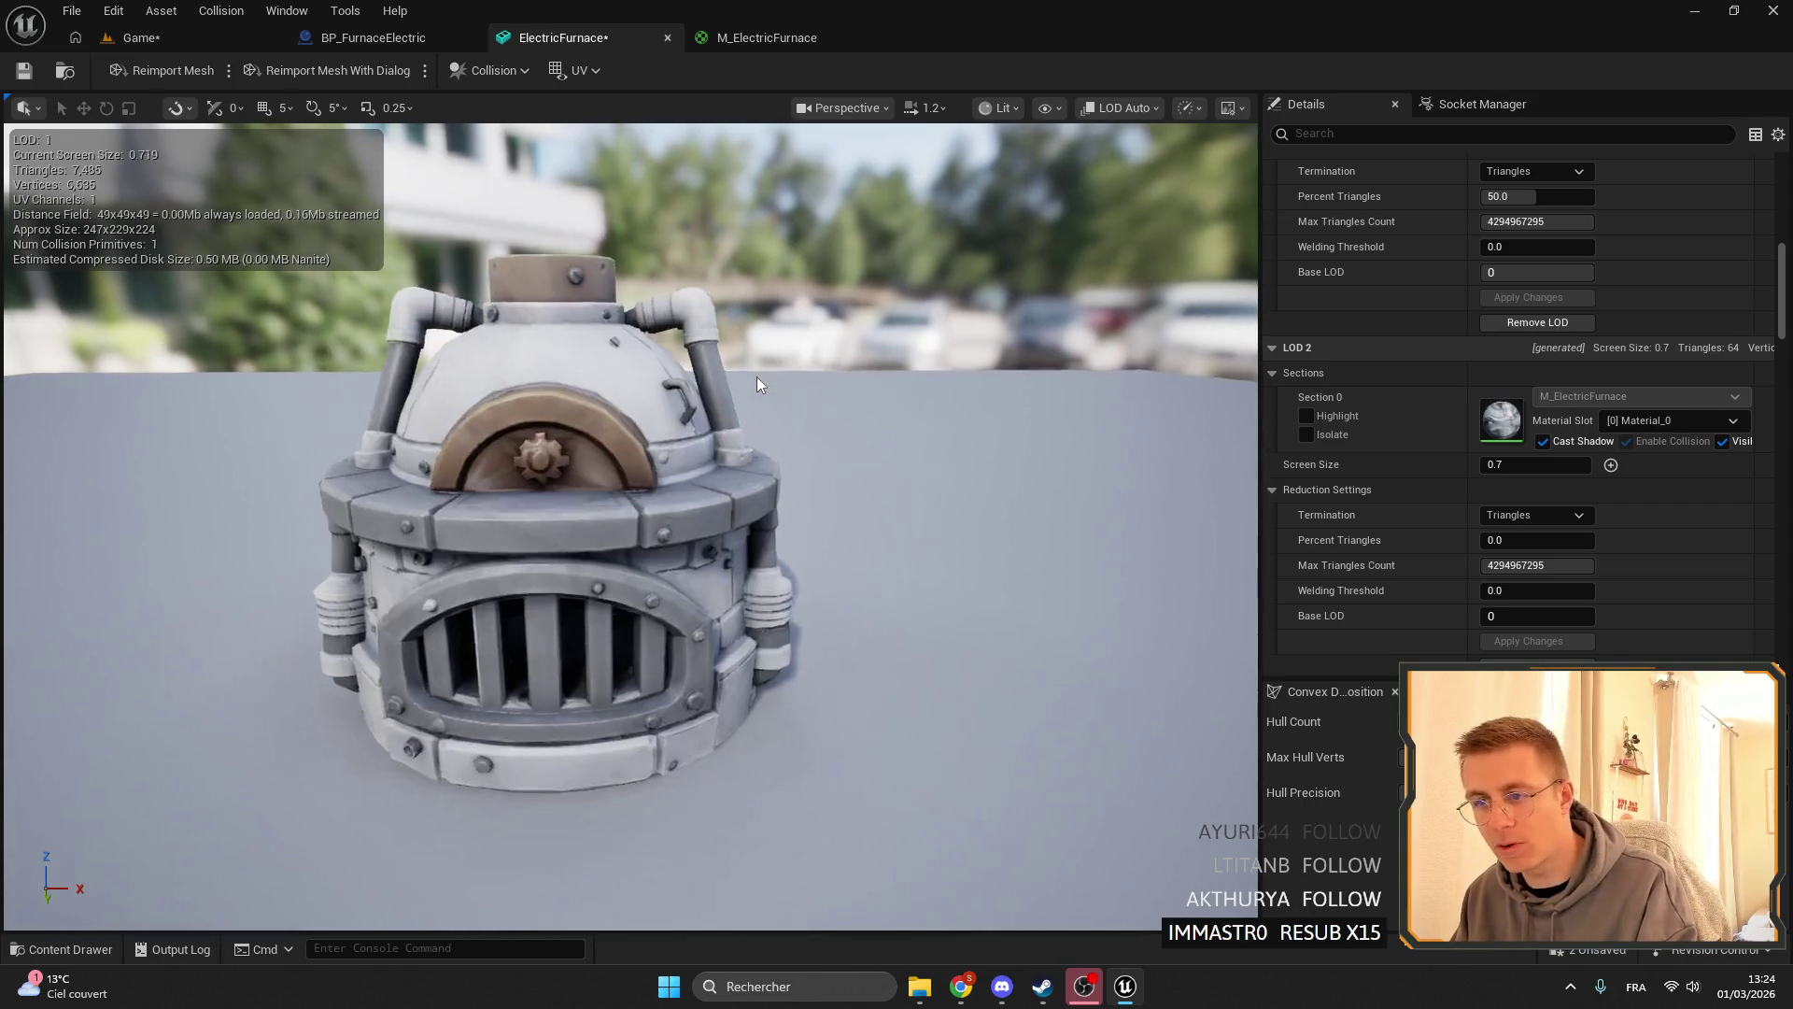
scroll(756, 377, "up", 3)
scroll(757, 377, "down", 5)
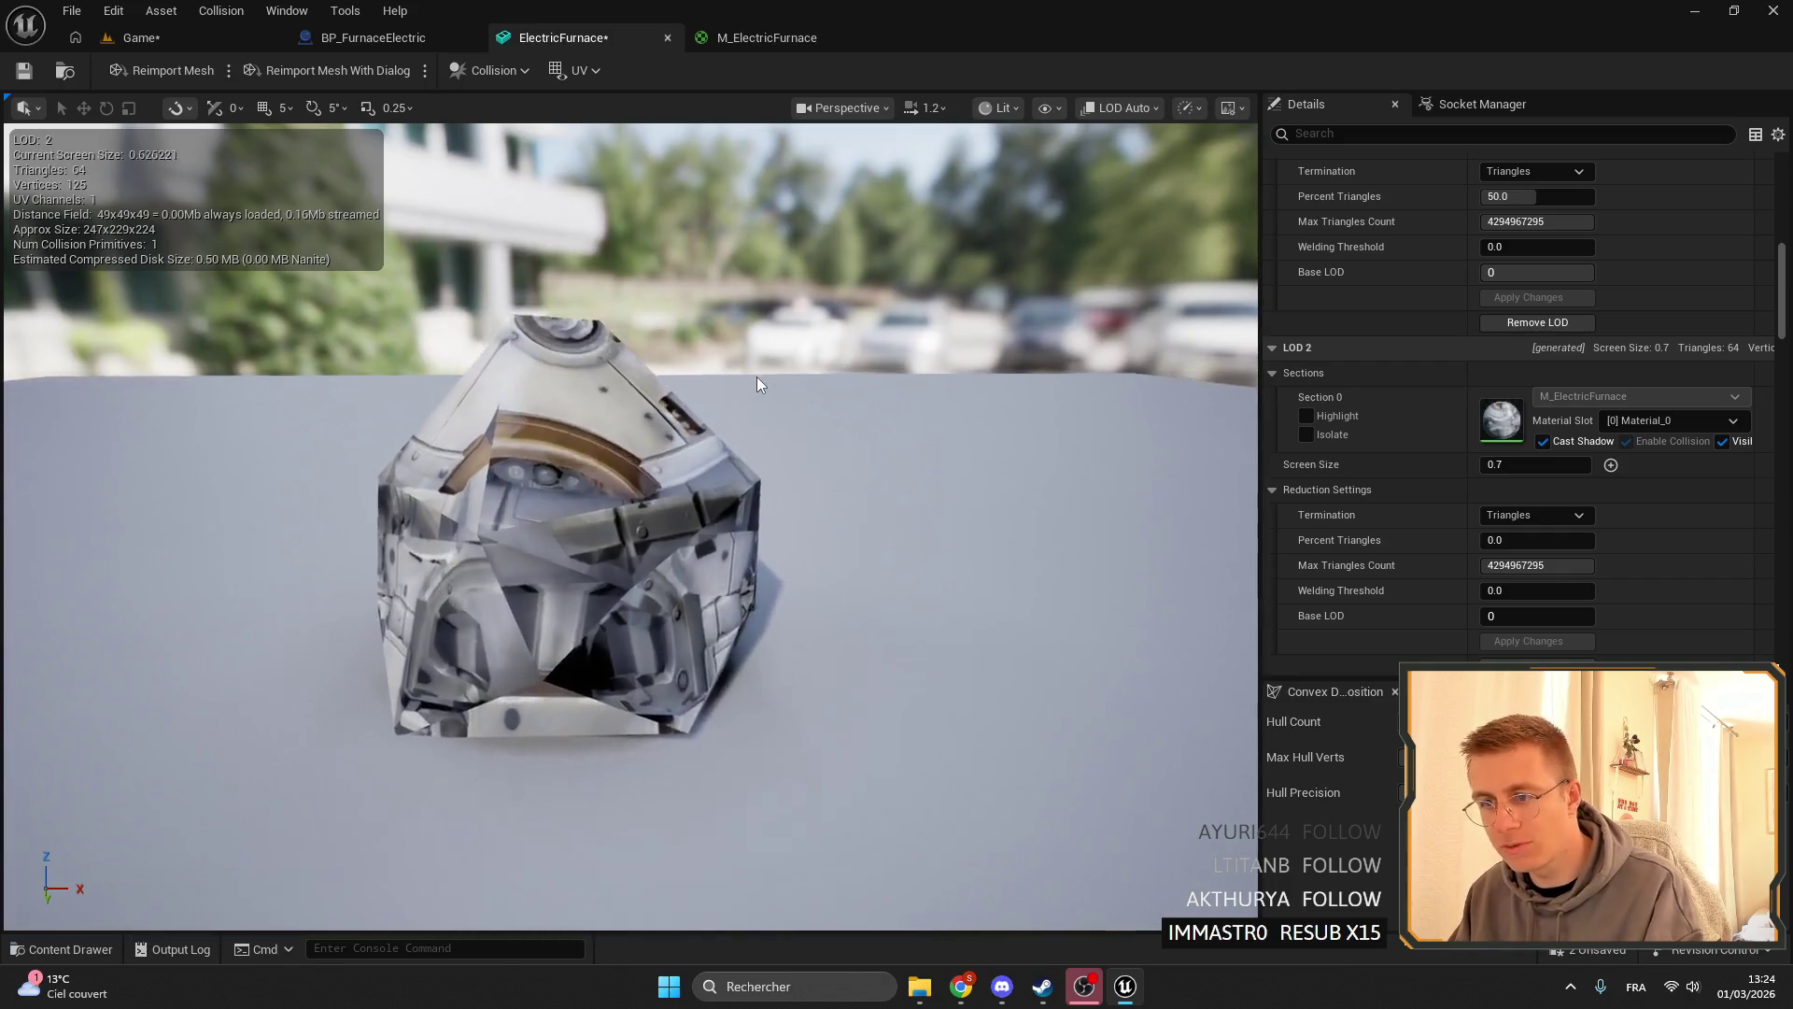
scroll(756, 377, "up", 4)
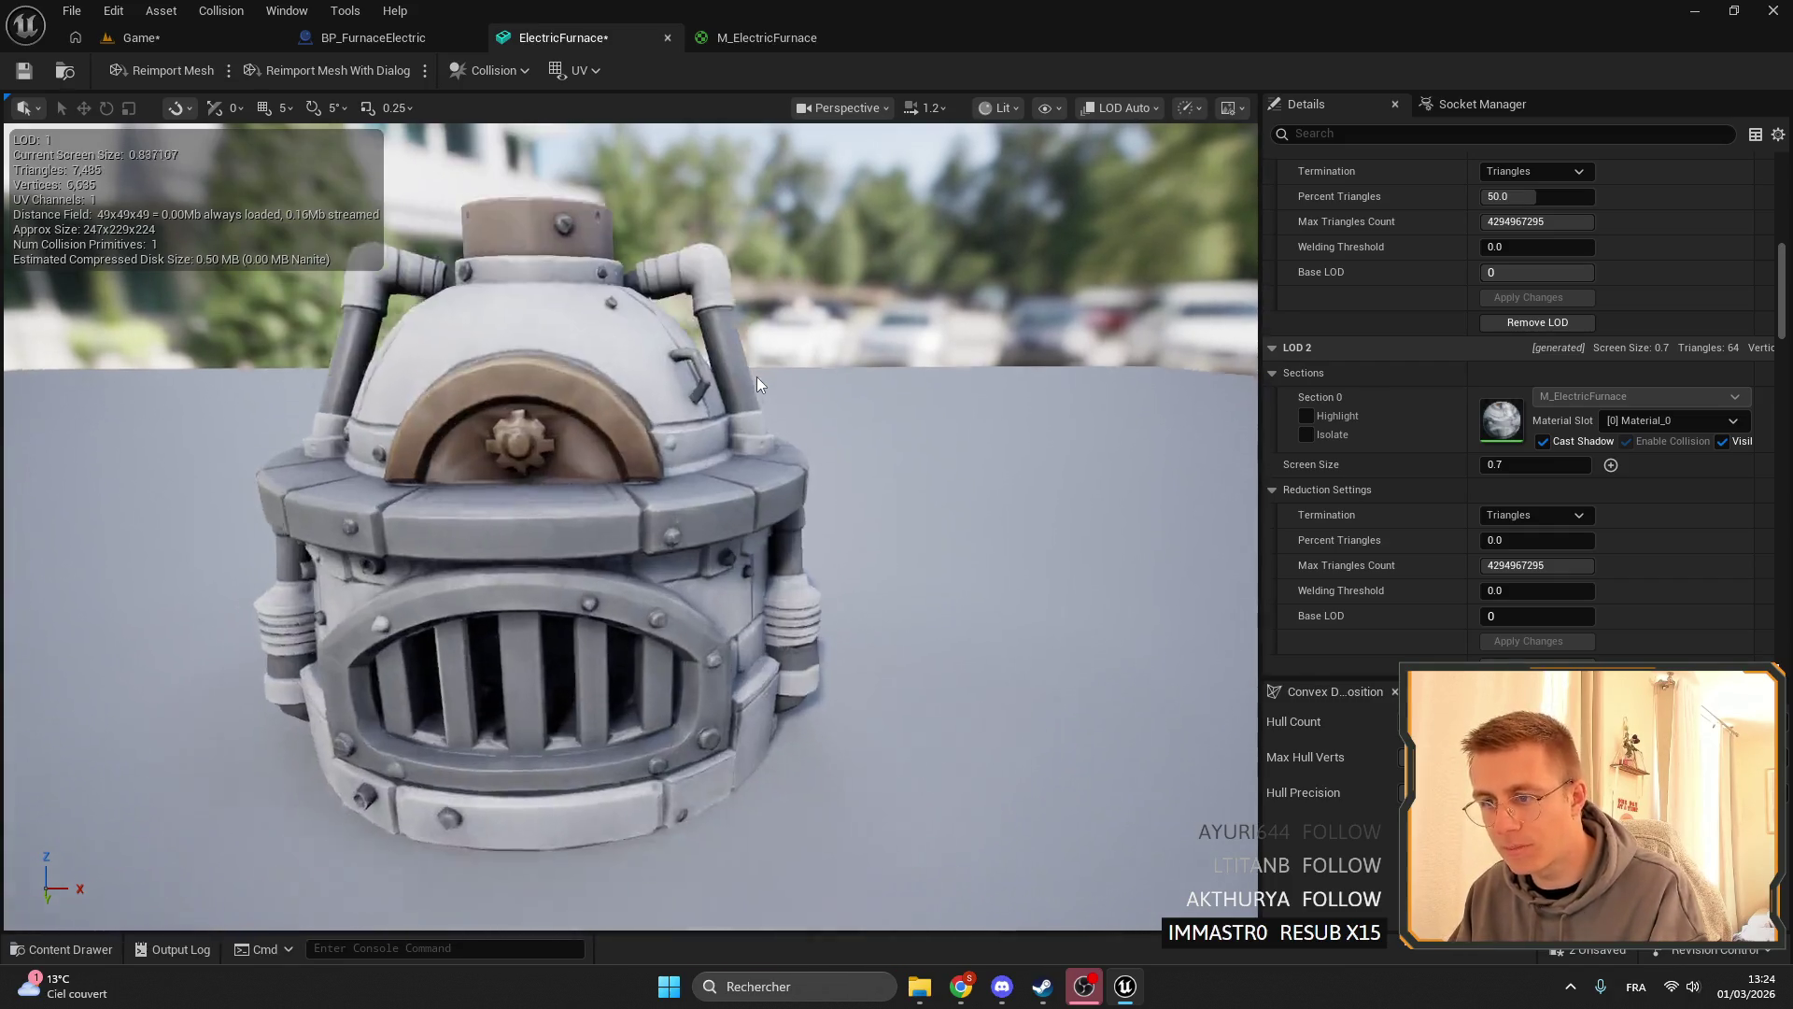
scroll(757, 378, "down", 2)
scroll(757, 377, "up", 1)
scroll(756, 377, "down", 1)
scroll(756, 377, "up", 1)
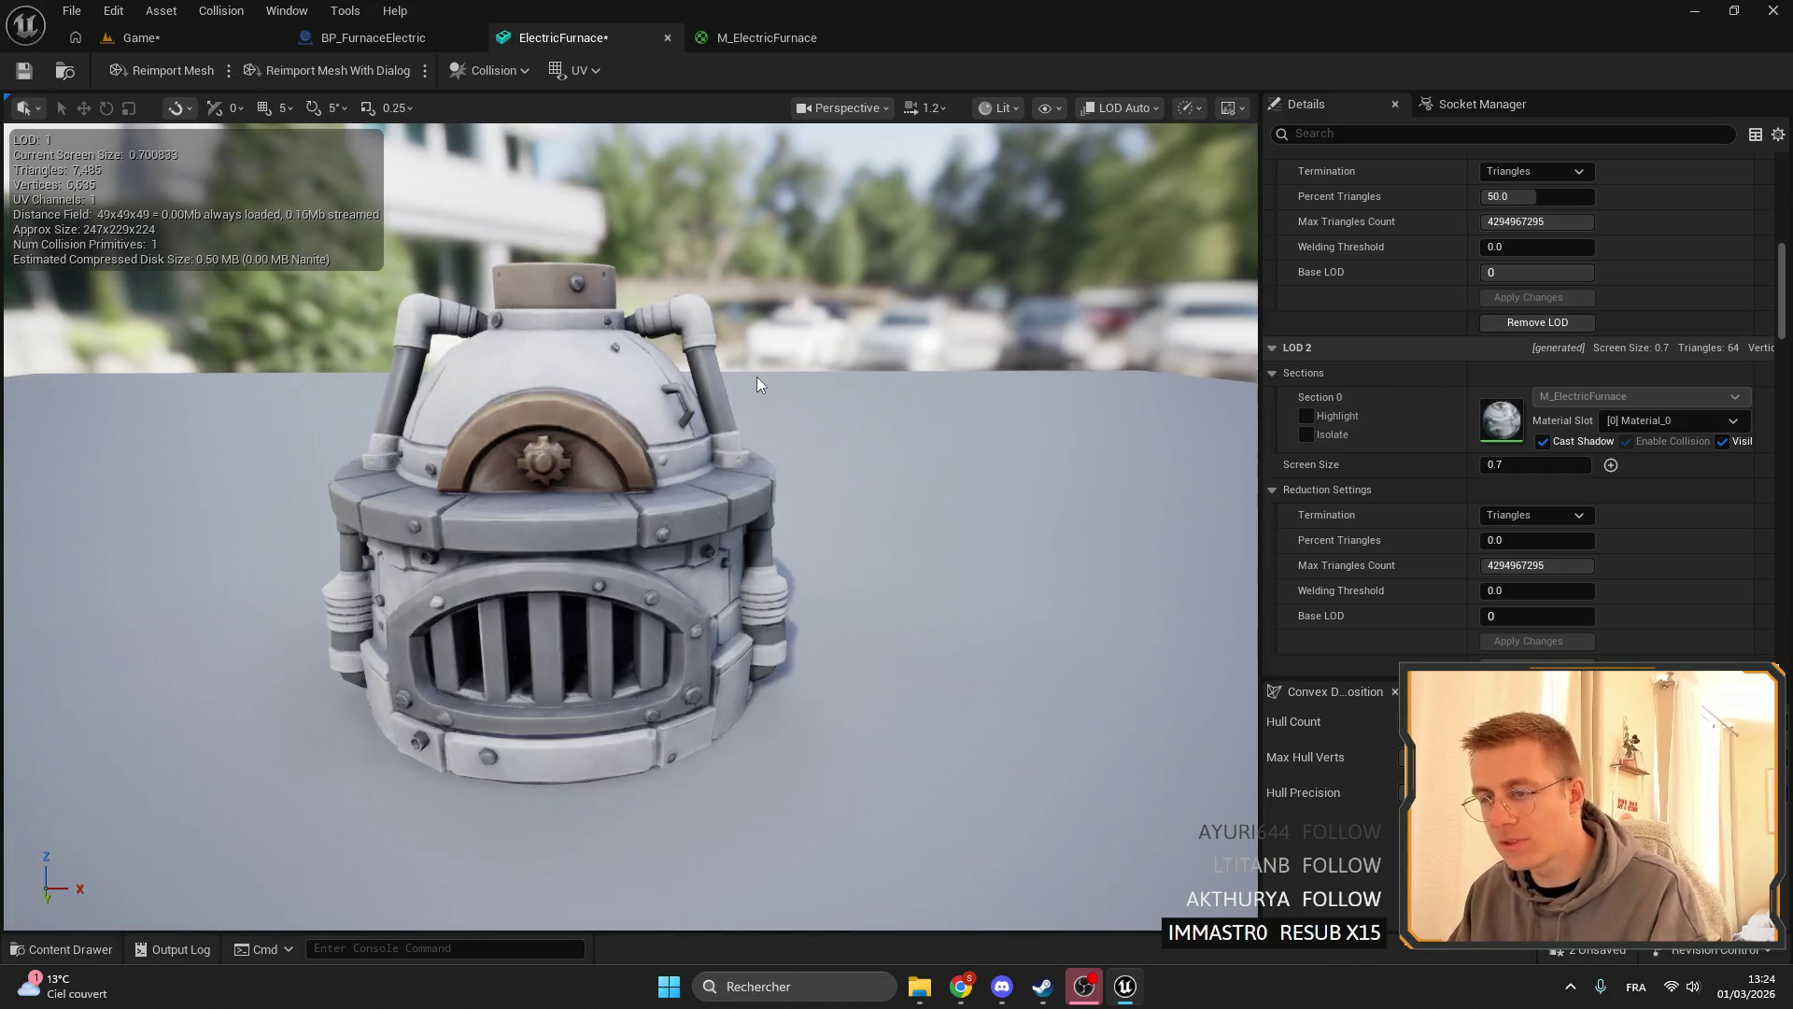
scroll(756, 377, "down", 1)
scroll(757, 377, "up", 1)
scroll(756, 377, "down", 1)
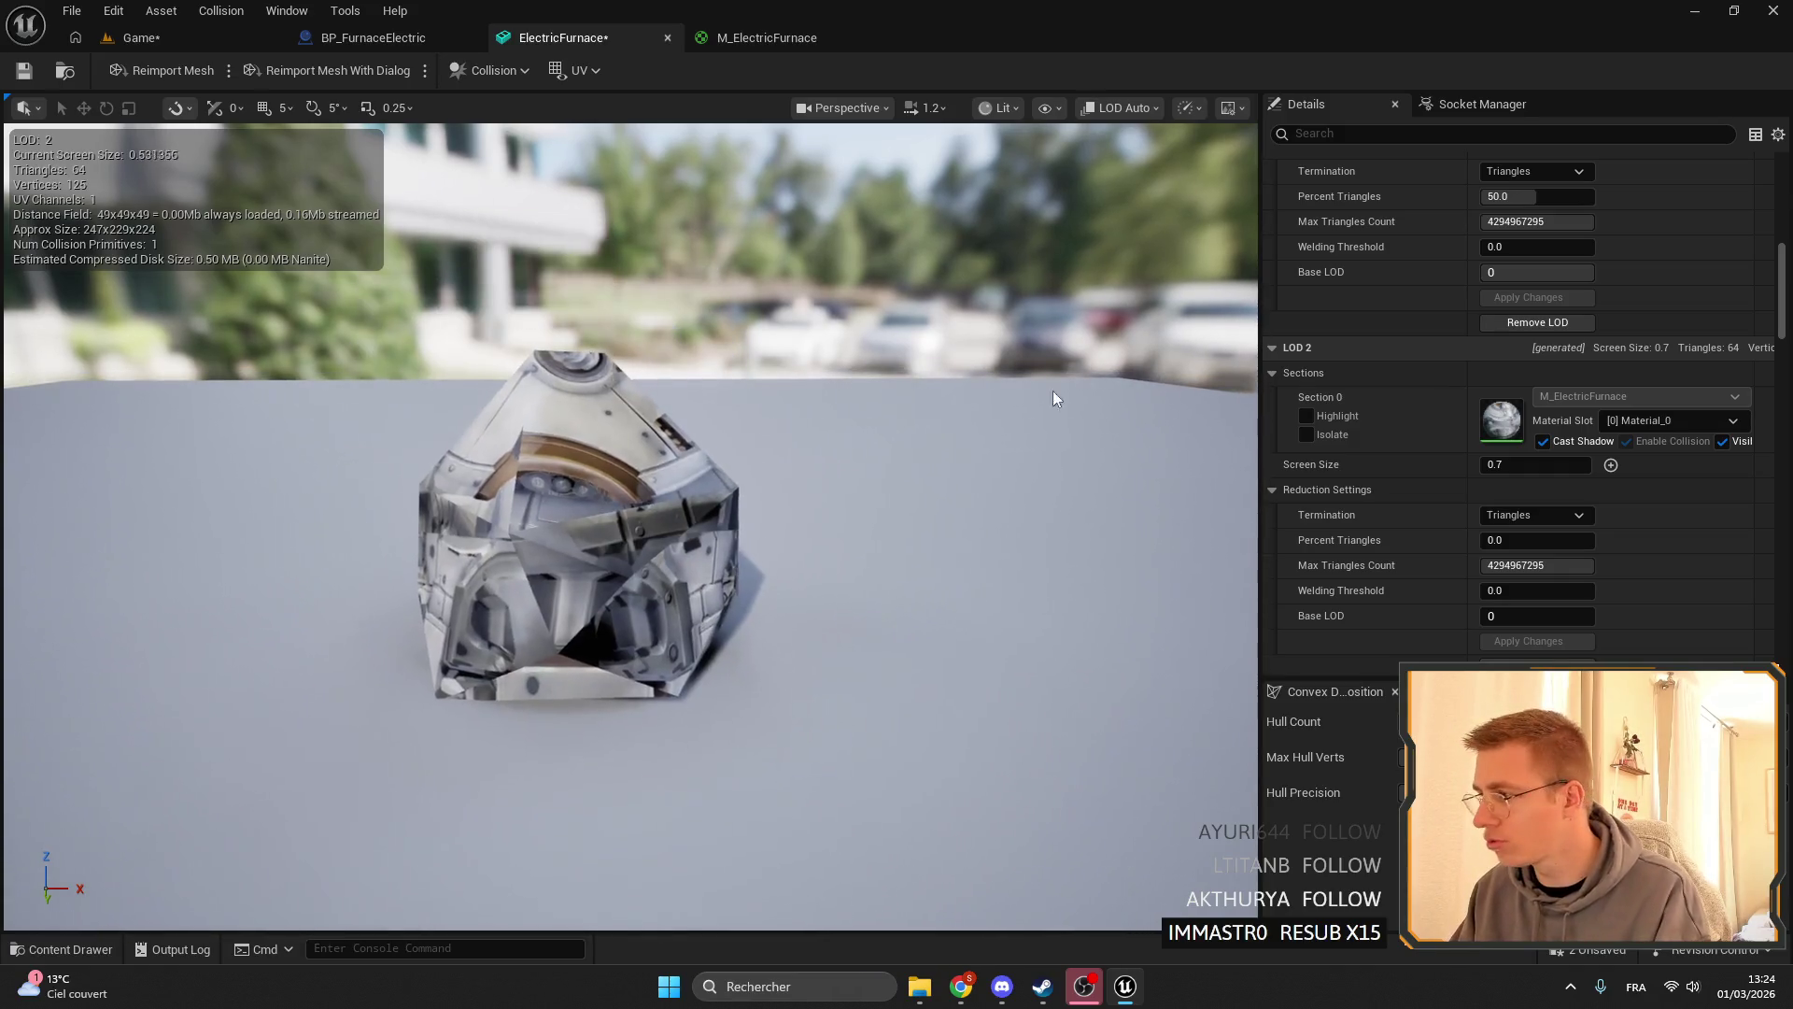
left_click(1551, 465)
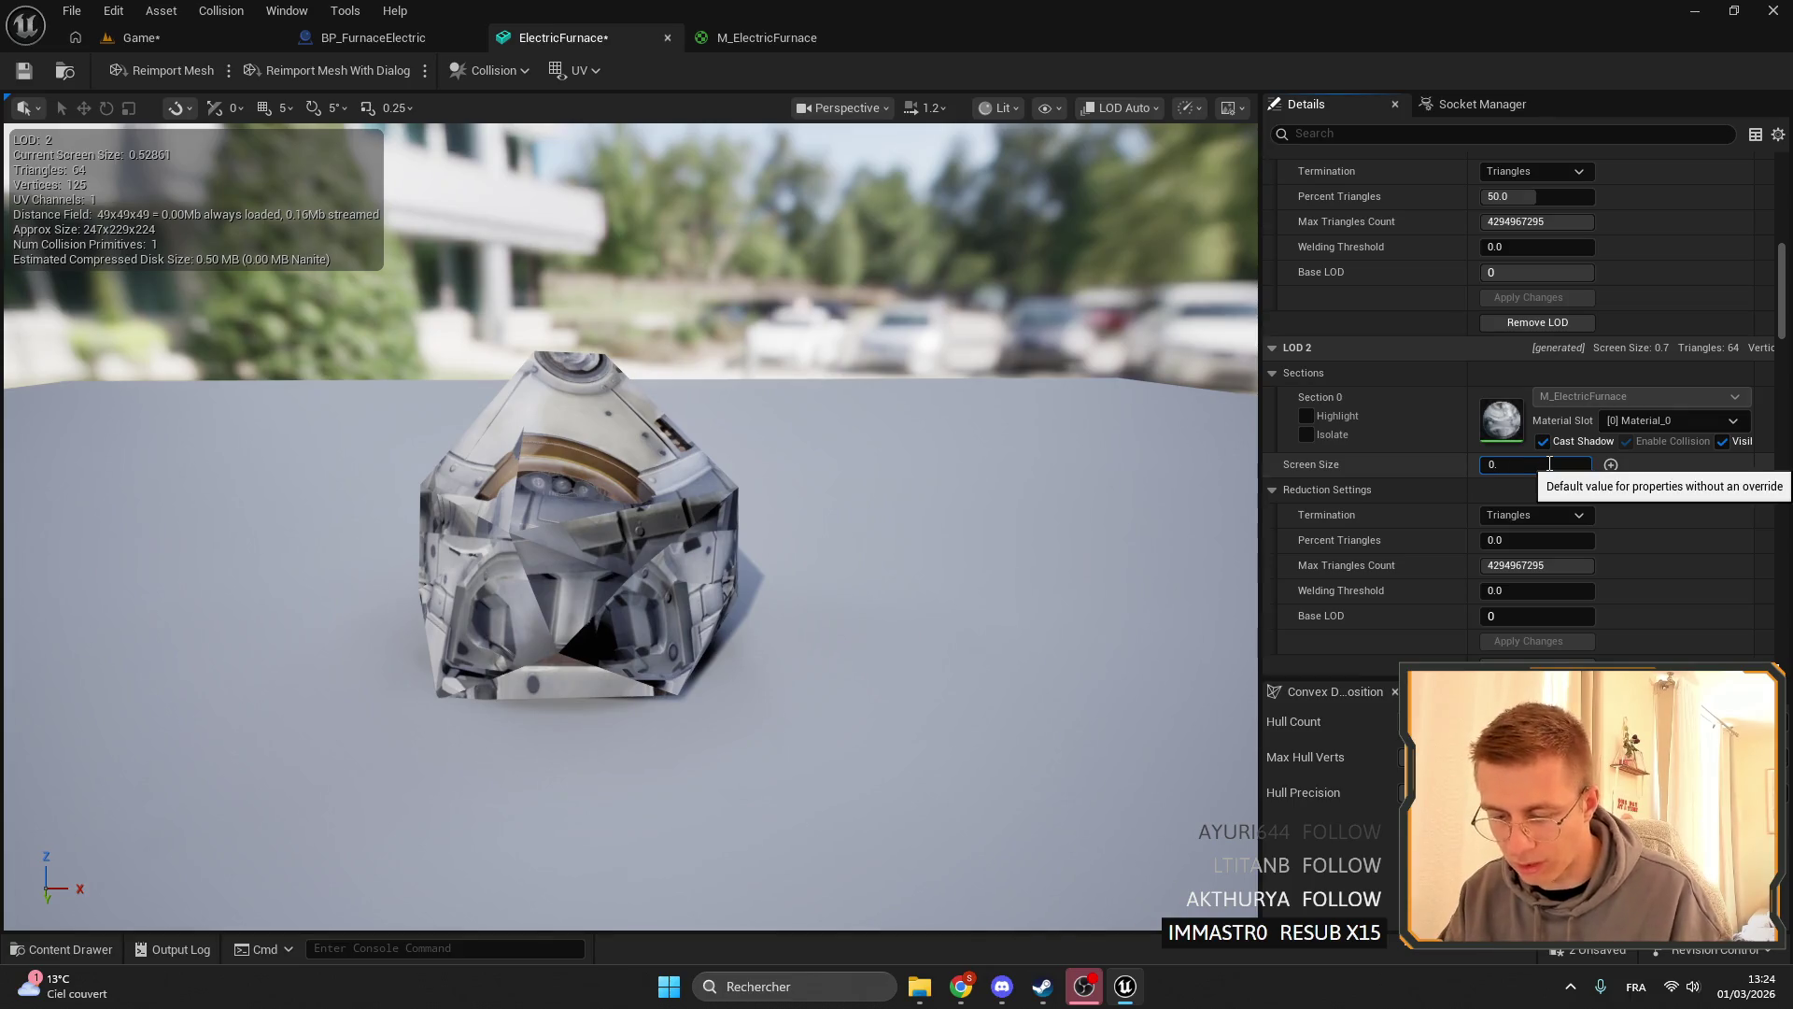
type("05")
key("Return")
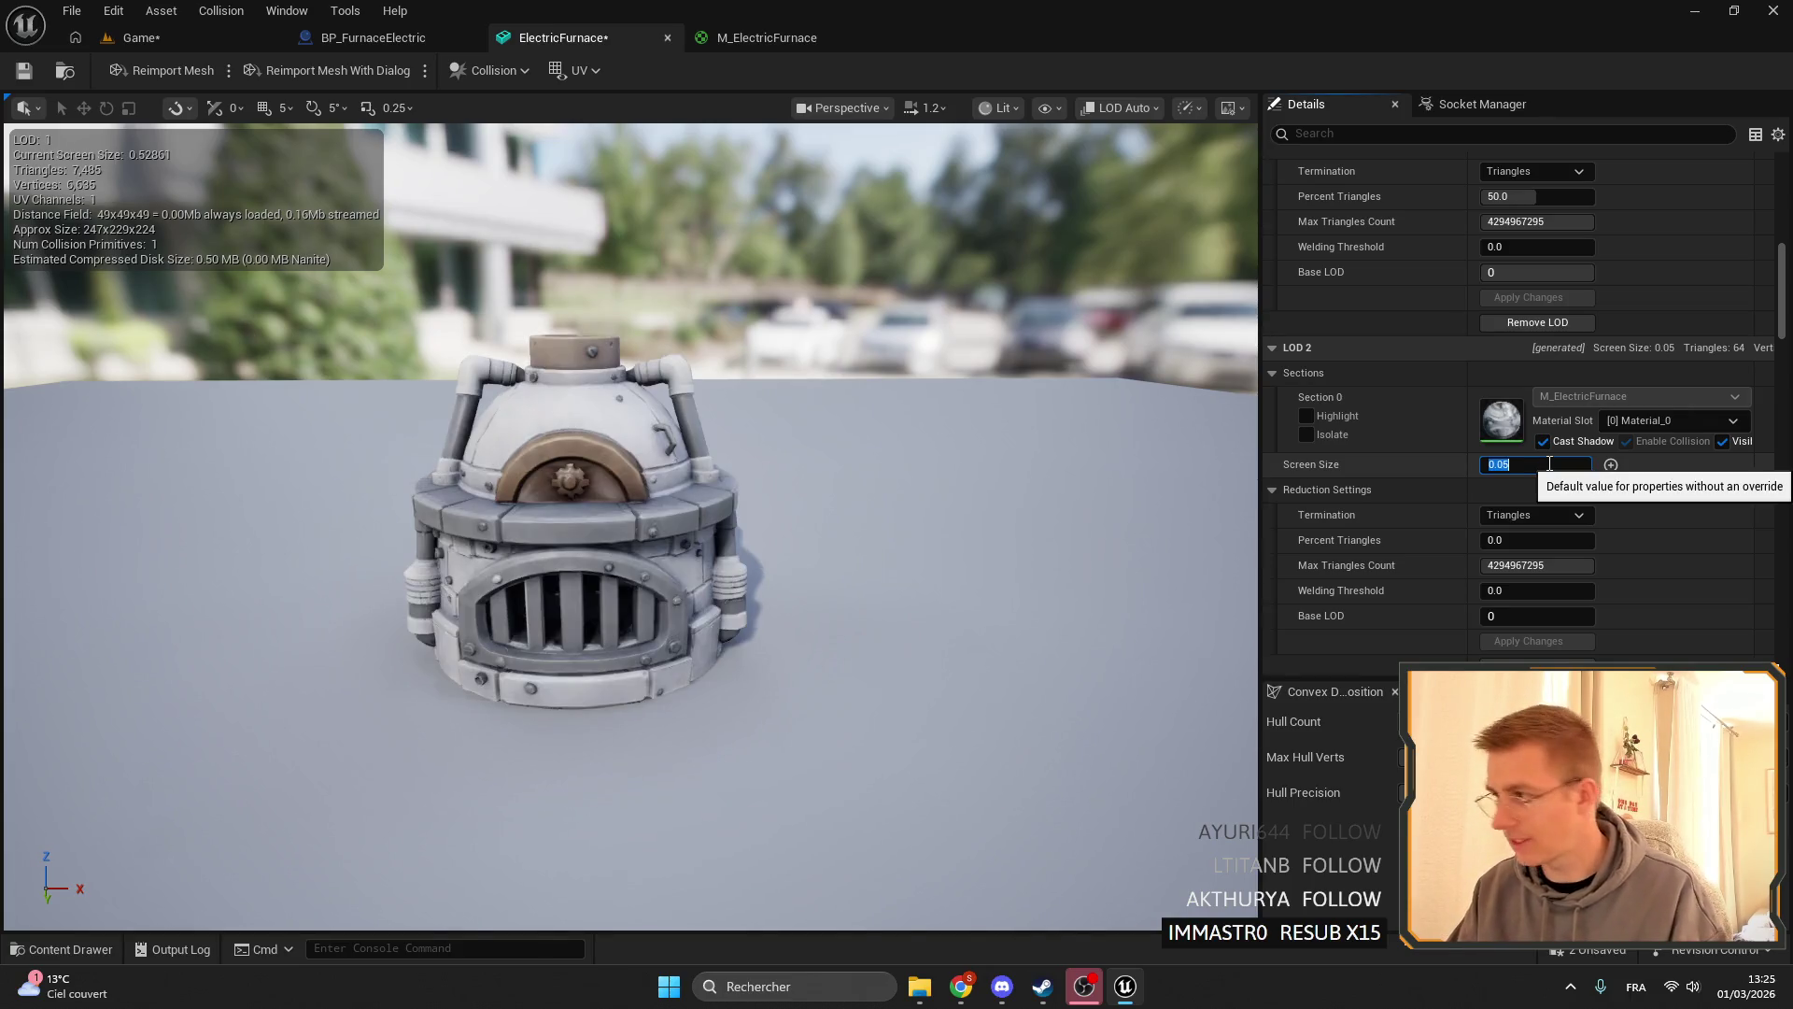
- Set LOD 1 Screen Size to 0.1
scroll(1588, 486, "up", 3)
left_click(1551, 390)
type("0.9")
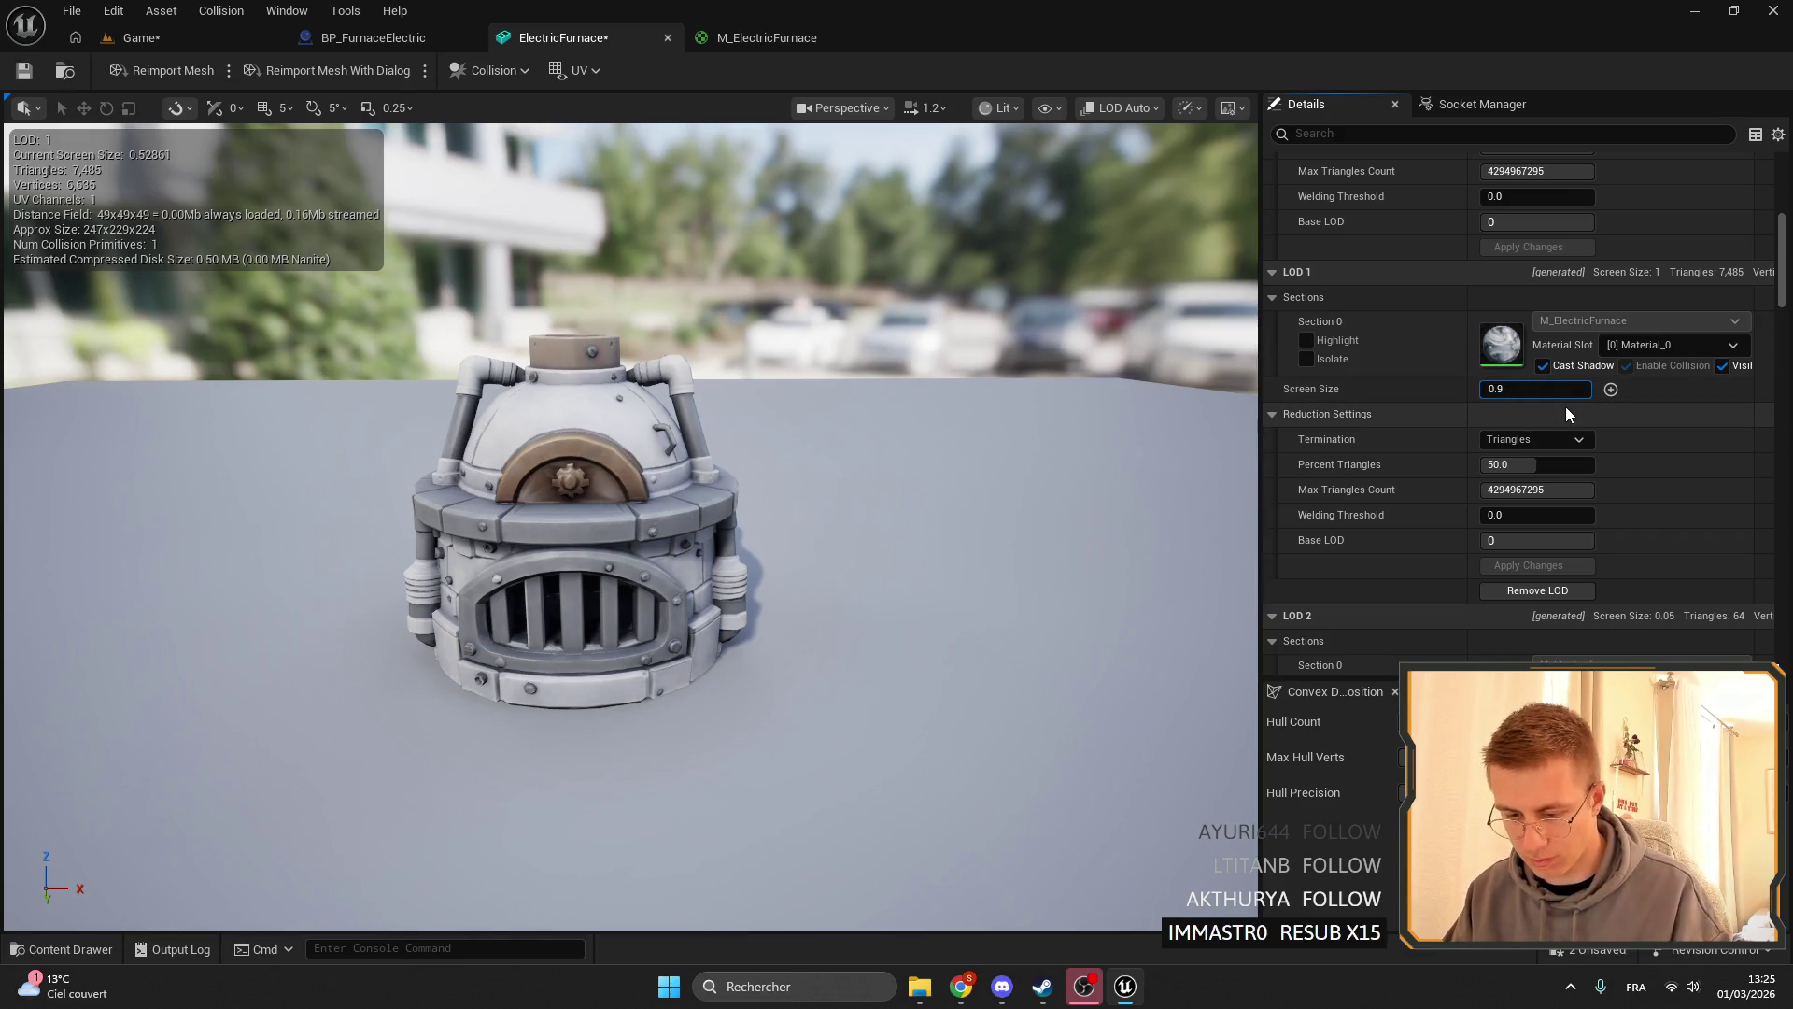
key("BackSpace")
type("1")
key("Return")
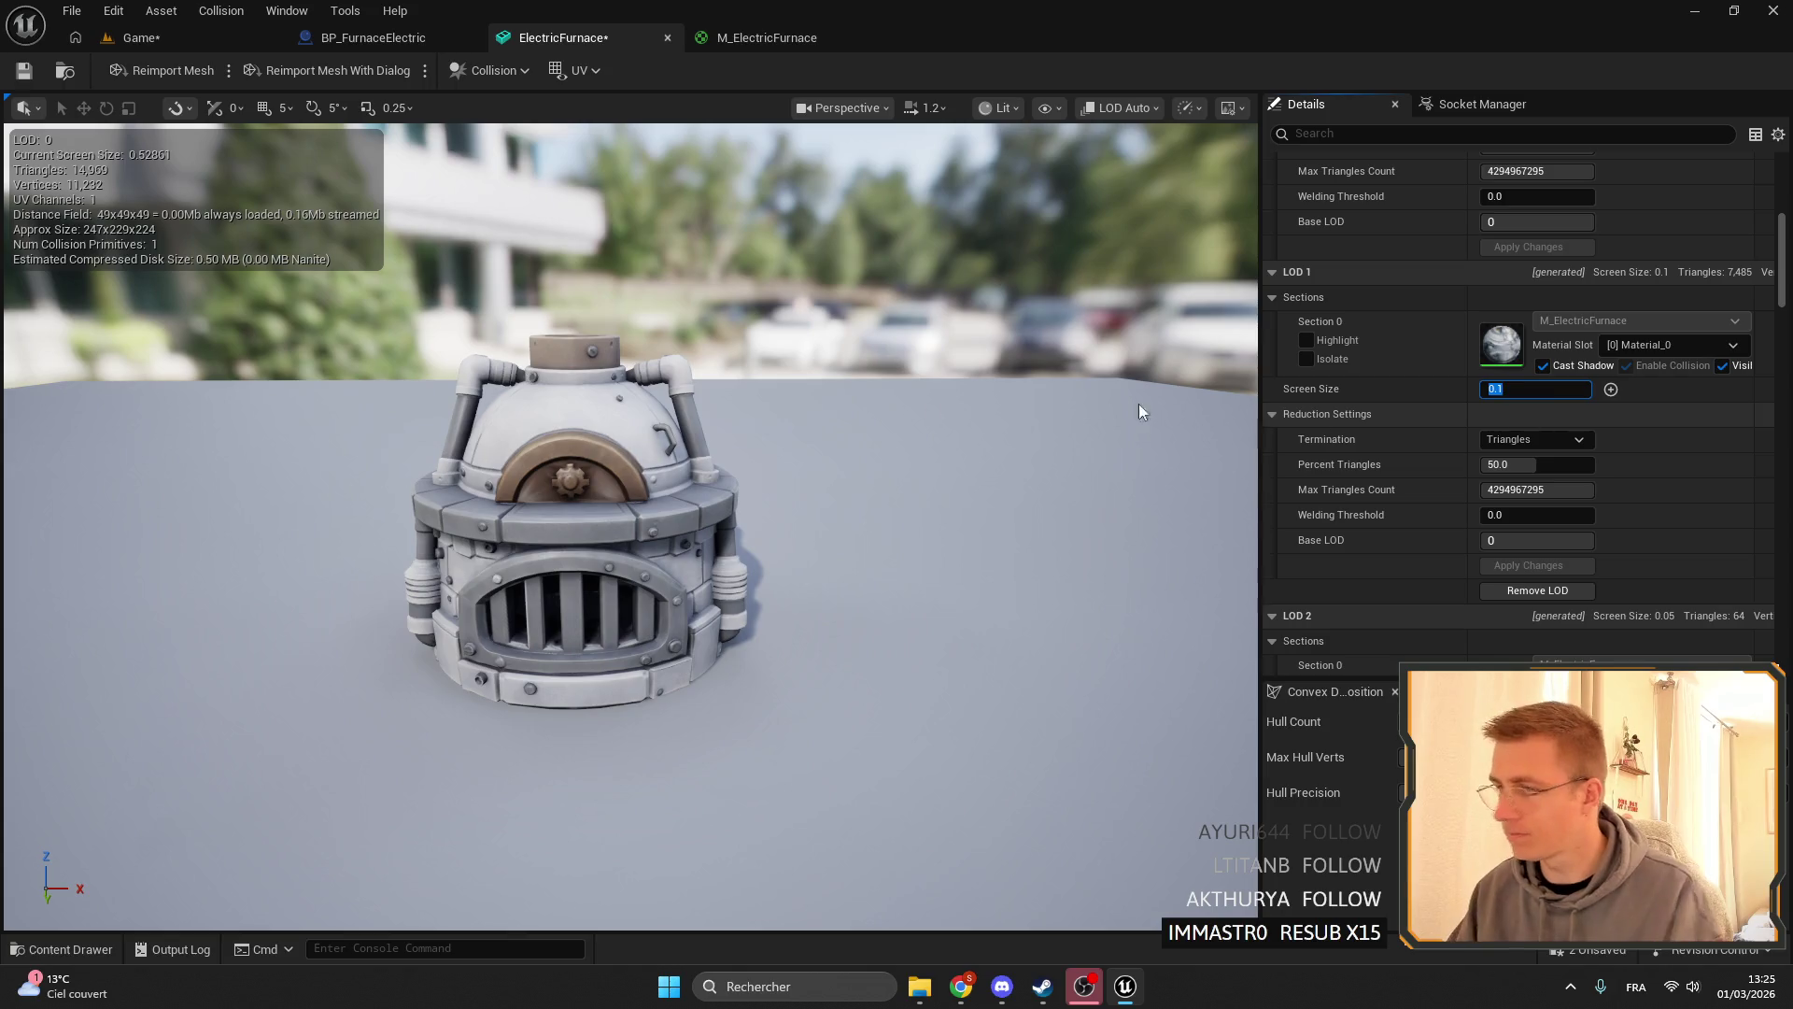
scroll(1140, 407, "up", 3)
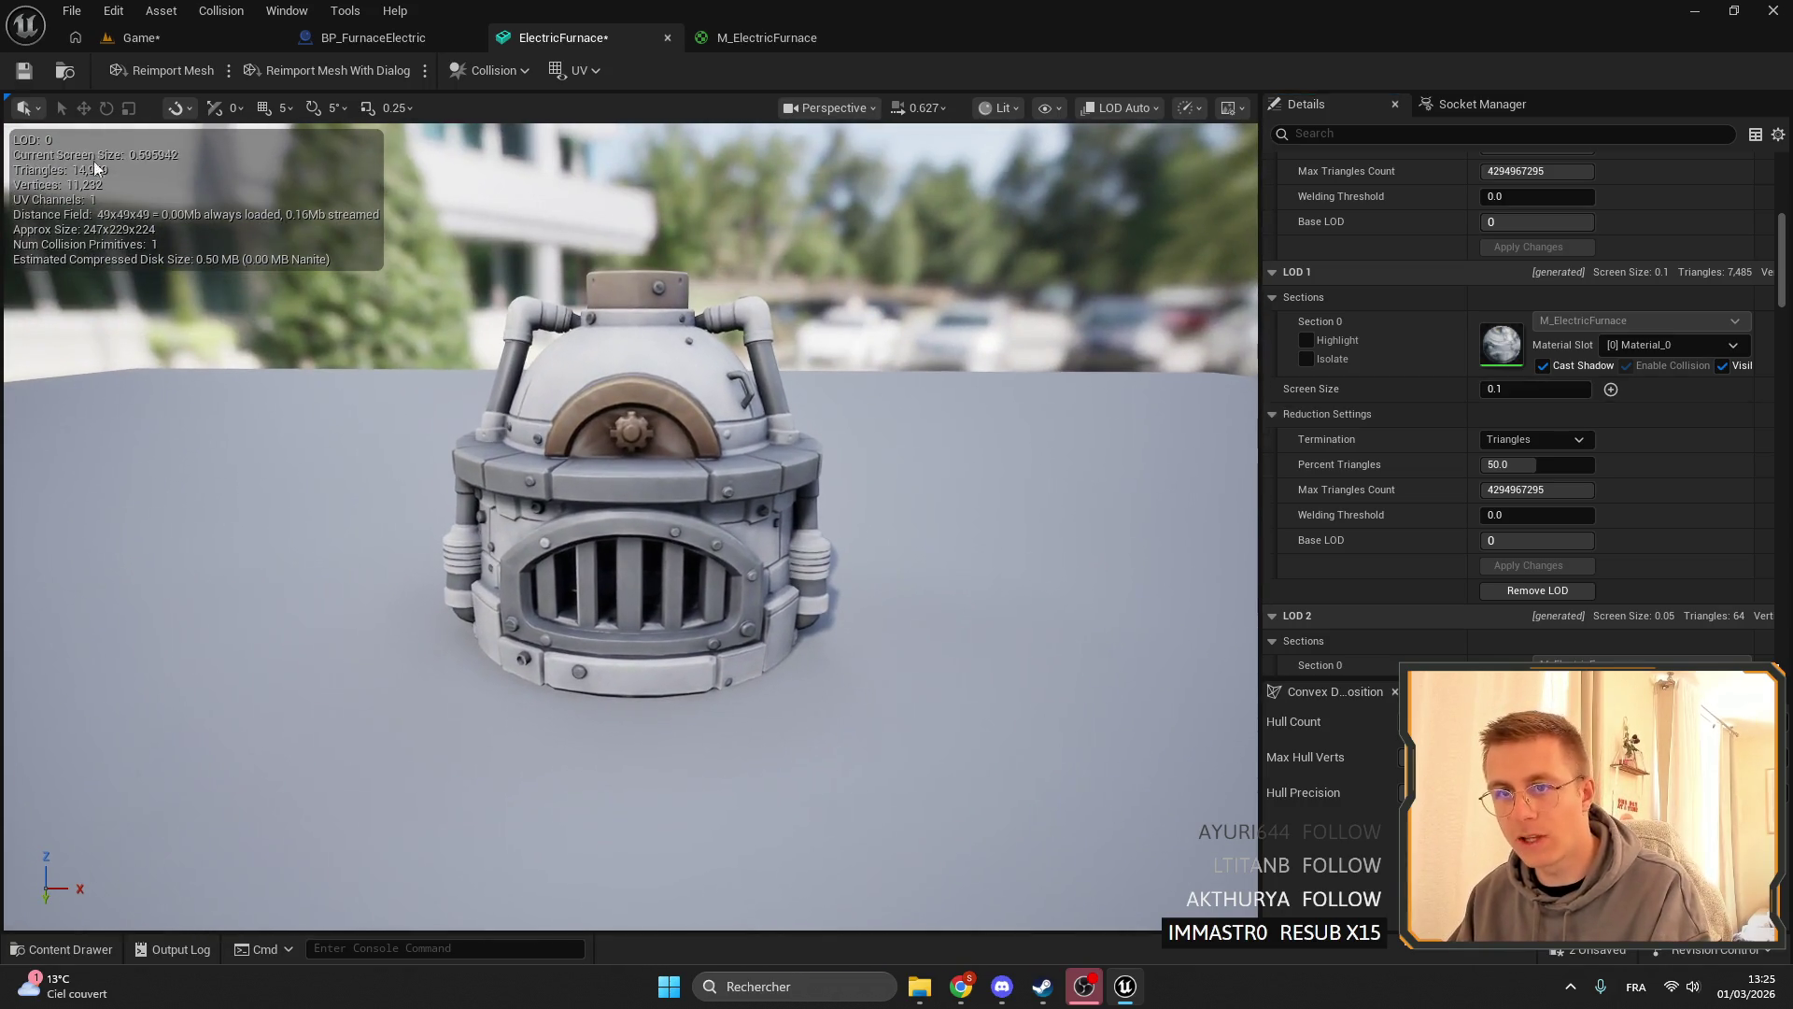
- Set the ElectricFurnace mesh's Number of LODs to 4 and save the asset
scroll(1411, 373, "up", 3)
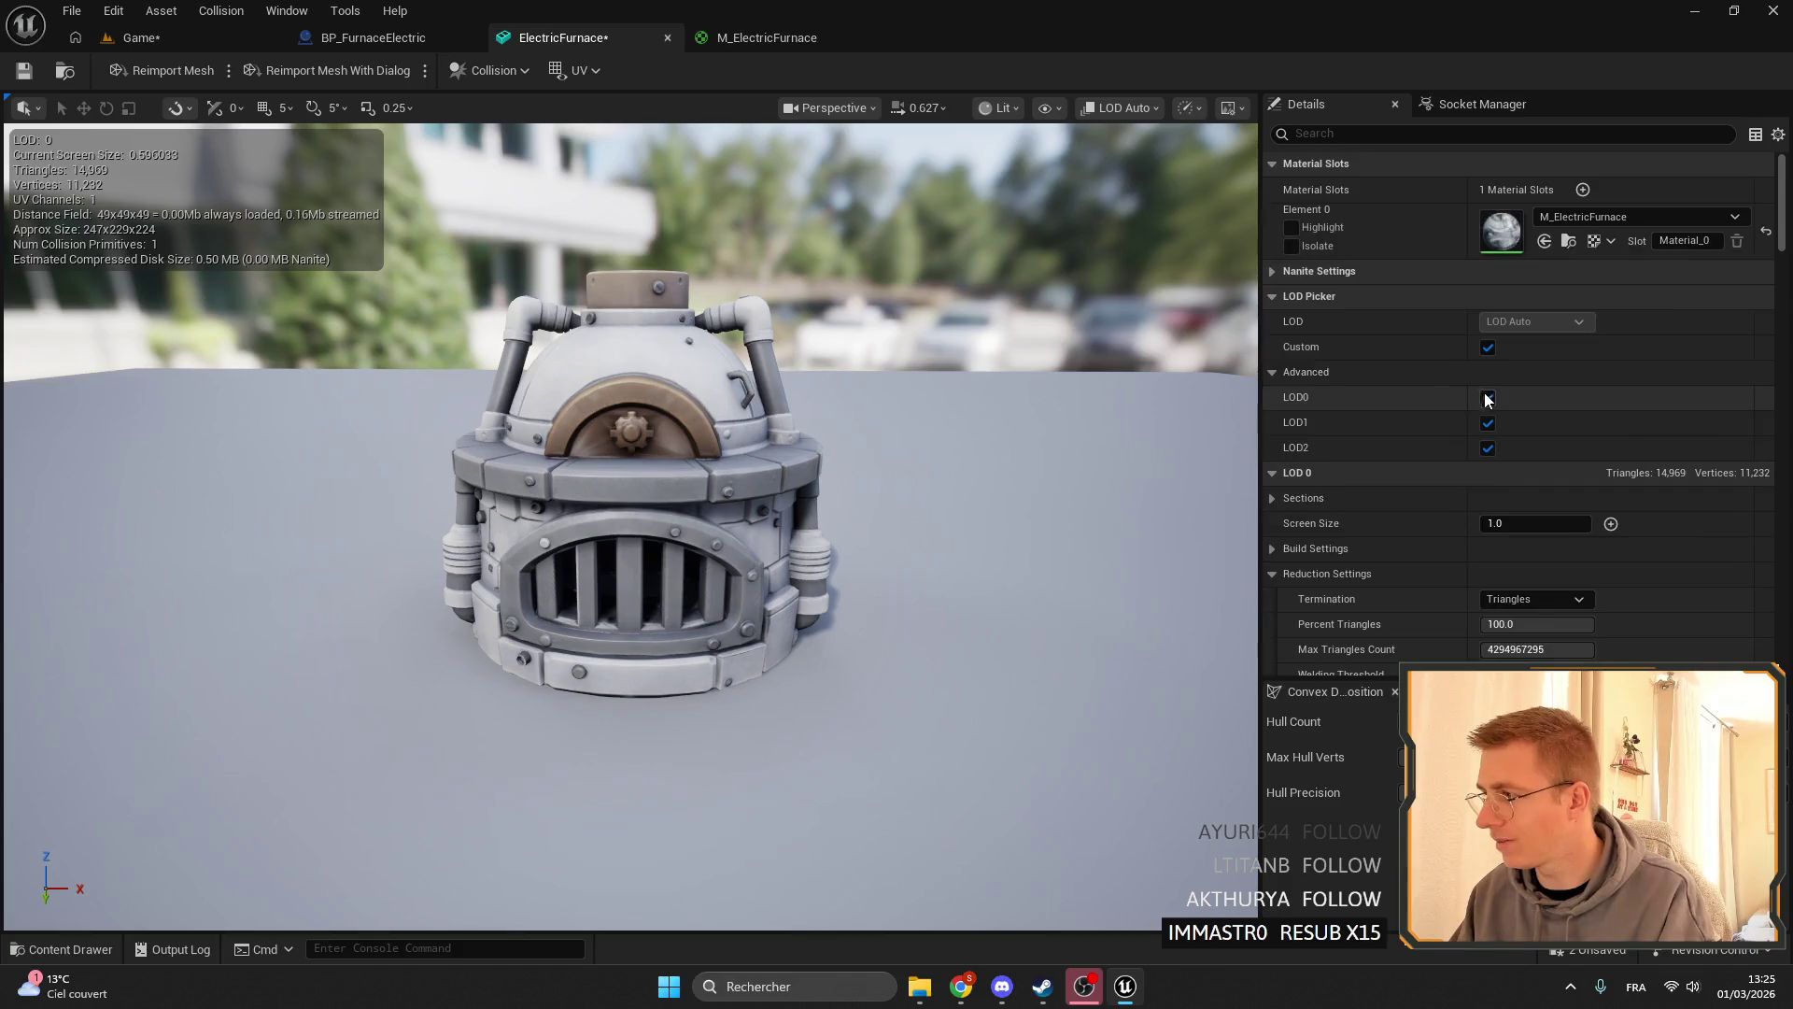
scroll(1607, 373, "down", 6)
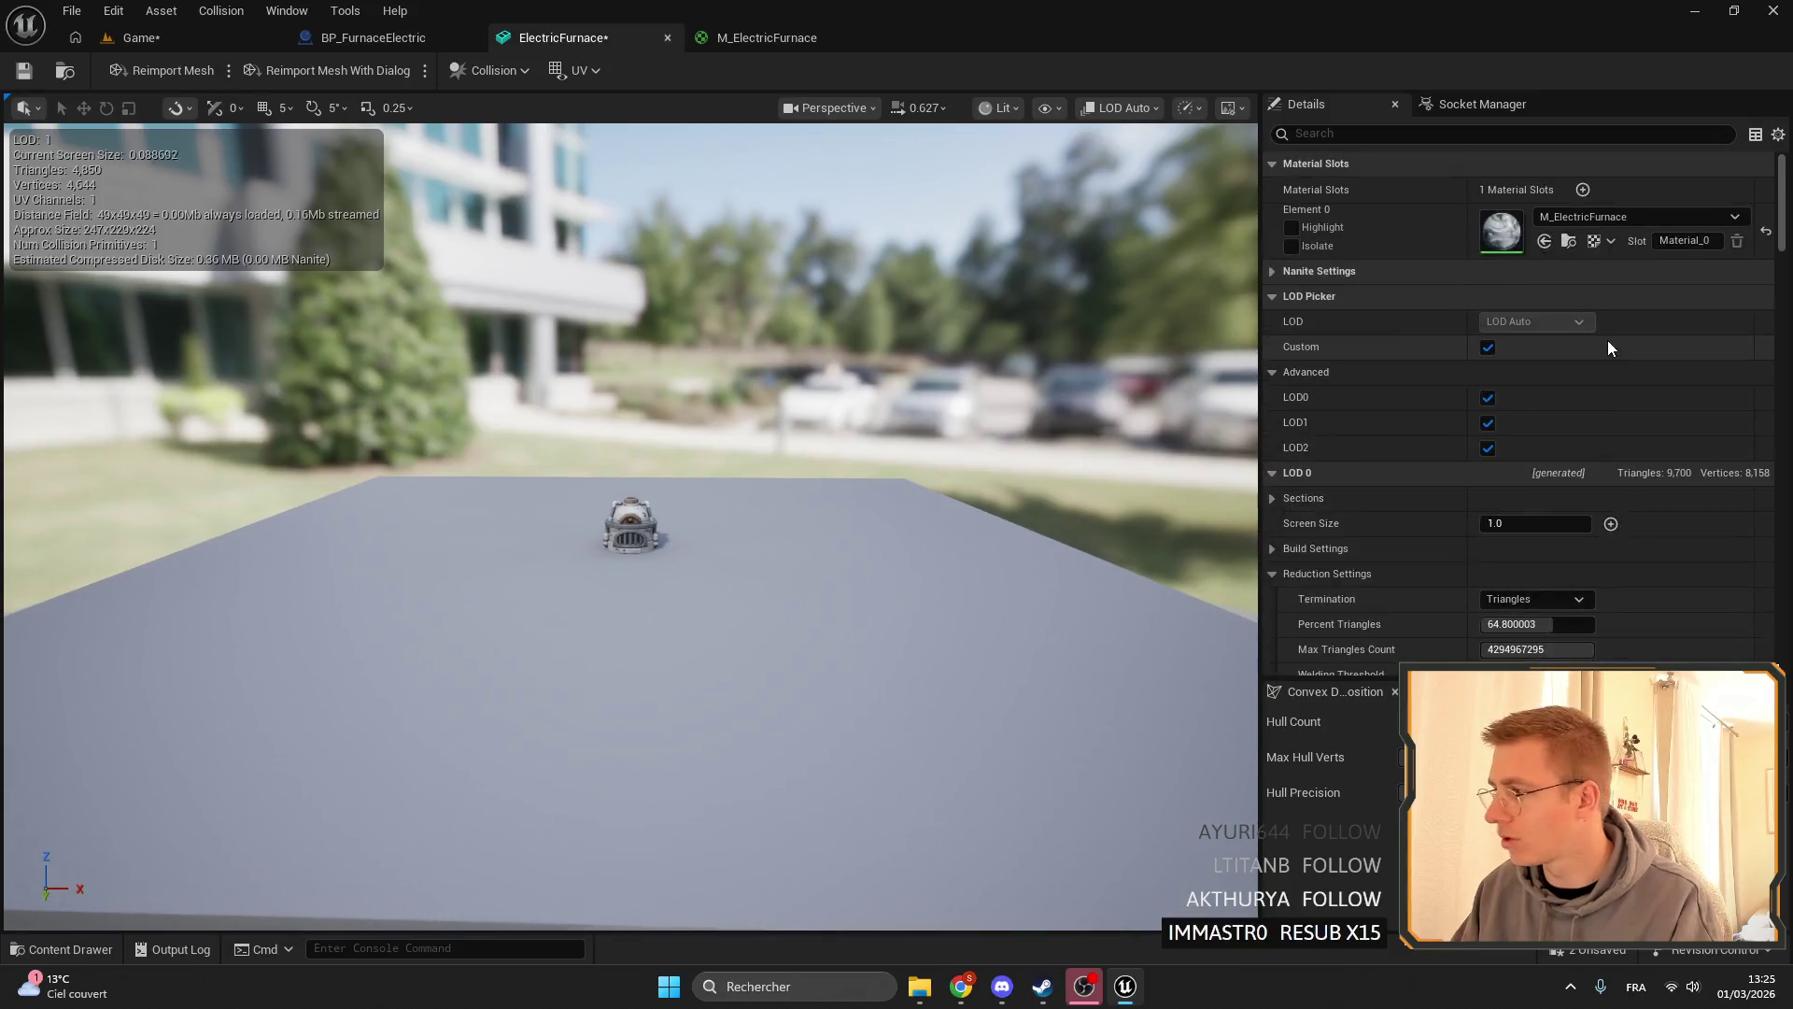
scroll(1583, 457, "down", 12)
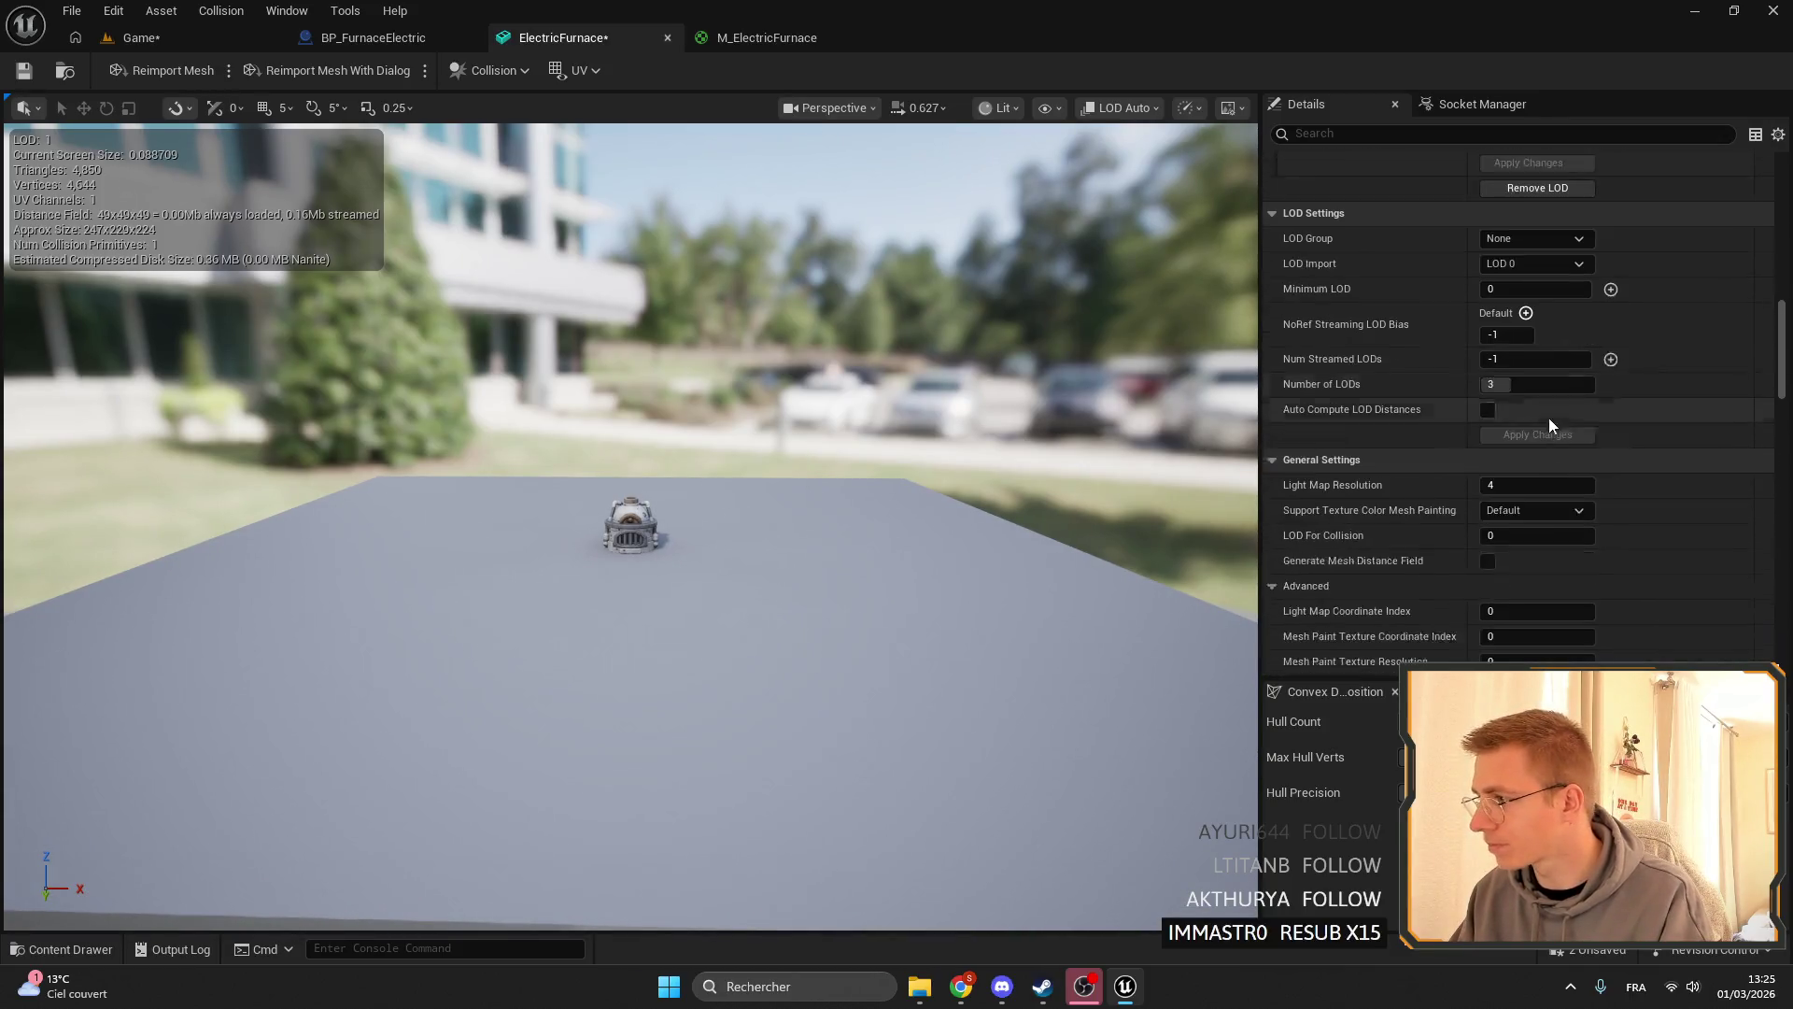
left_click(1550, 356)
type("4")
key("Return")
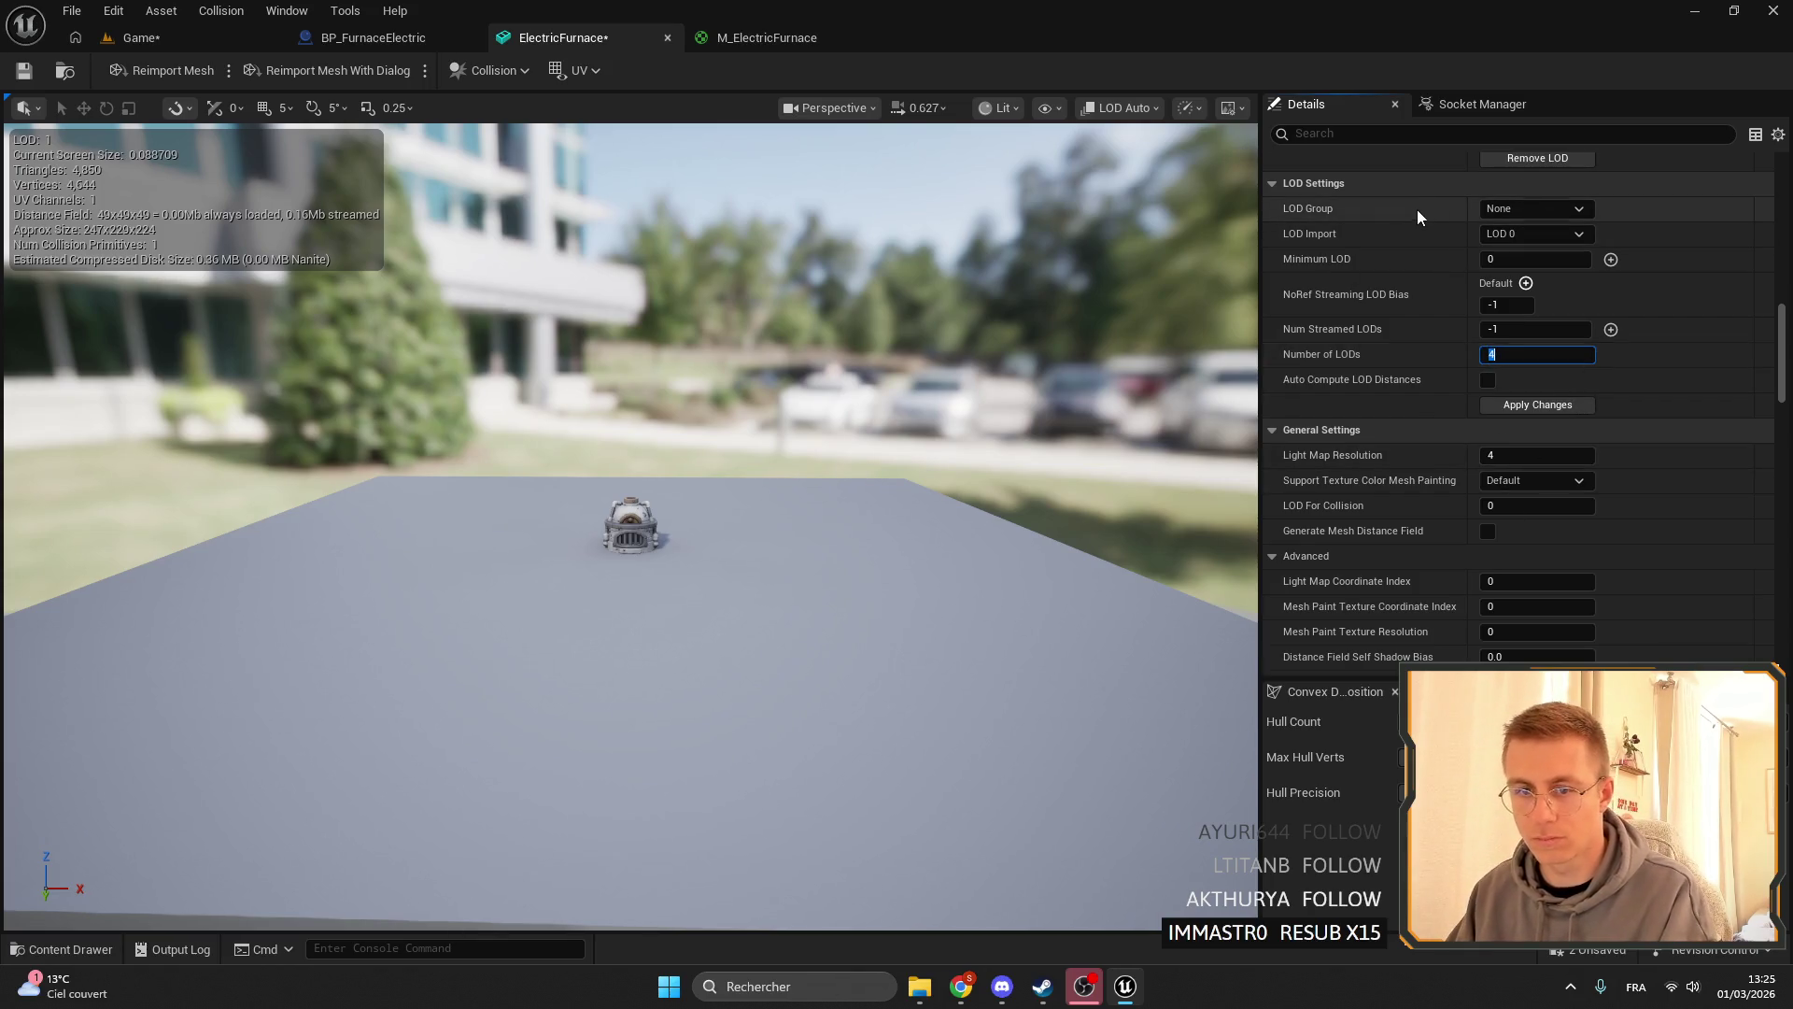
left_click(22, 72)
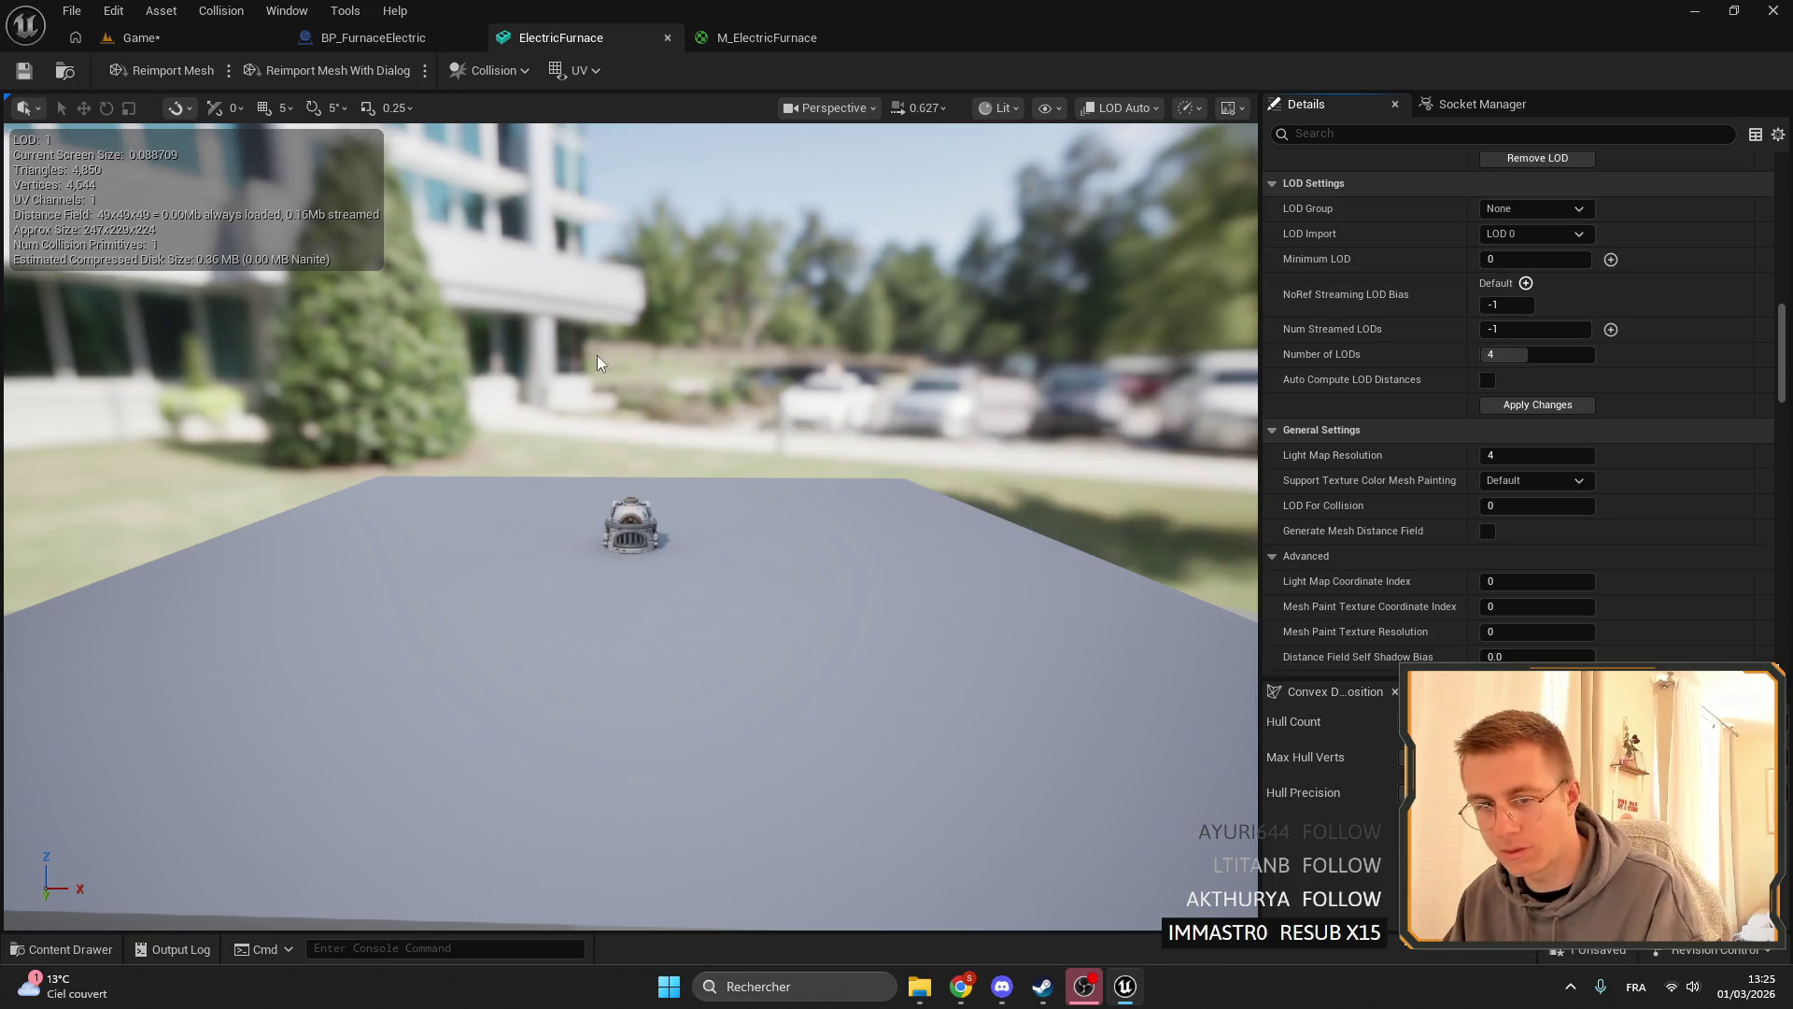
- Move the camera in and out to preview LOD switching, dropping to LOD 1 at 4,850 triangles
left_click_drag(669, 368, 659, 318)
scroll(105, 151, "up", 2)
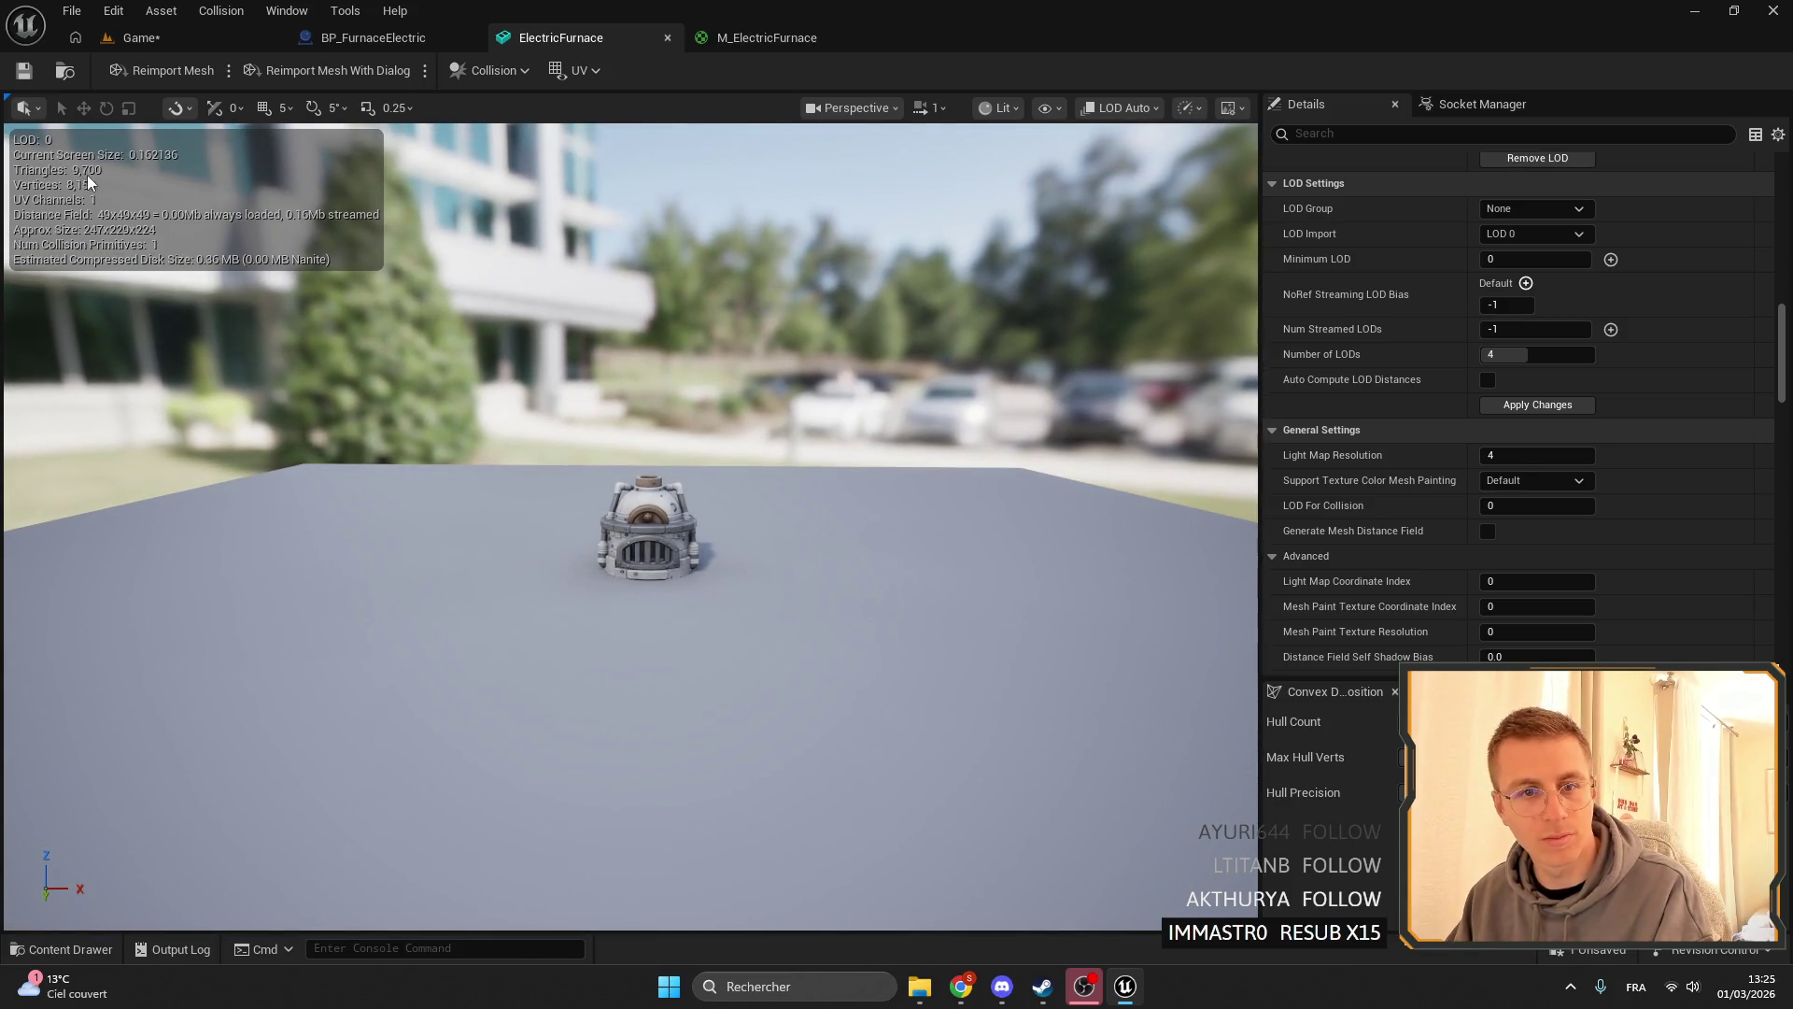
left_click_drag(116, 174, 90, 159)
scroll(53, 163, "down", 1)
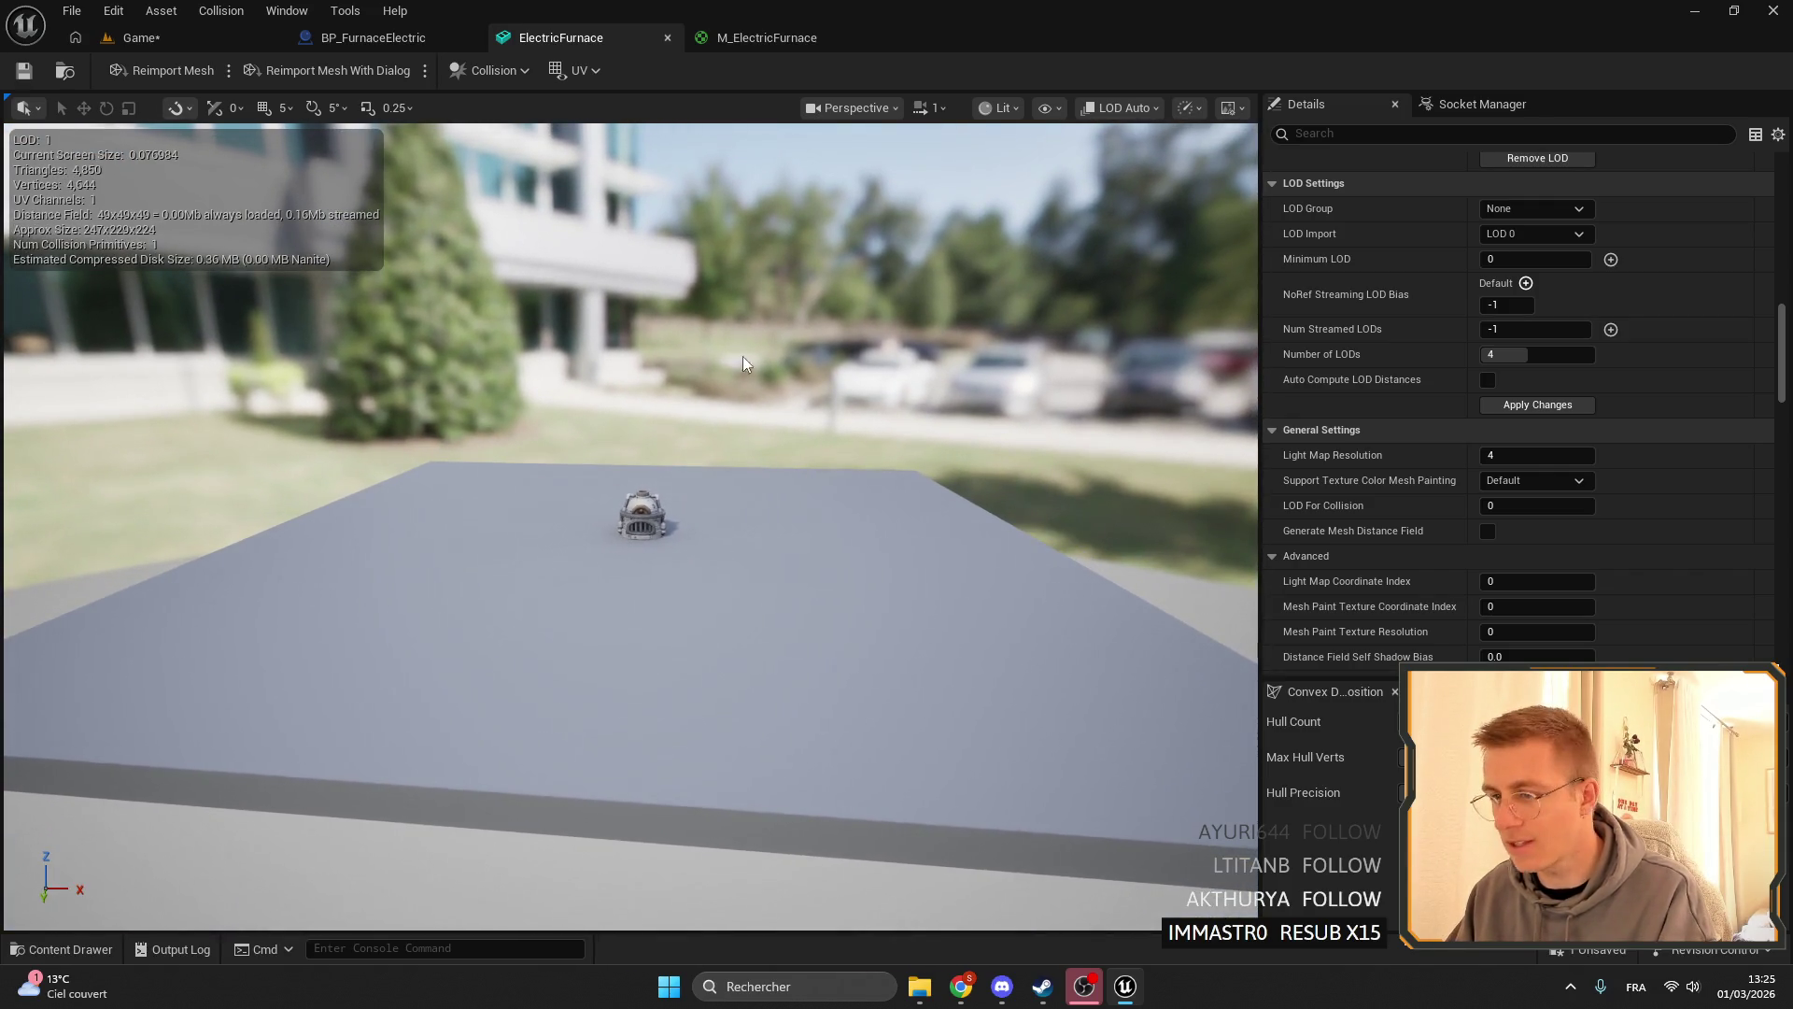
scroll(1614, 362, "up", 15)
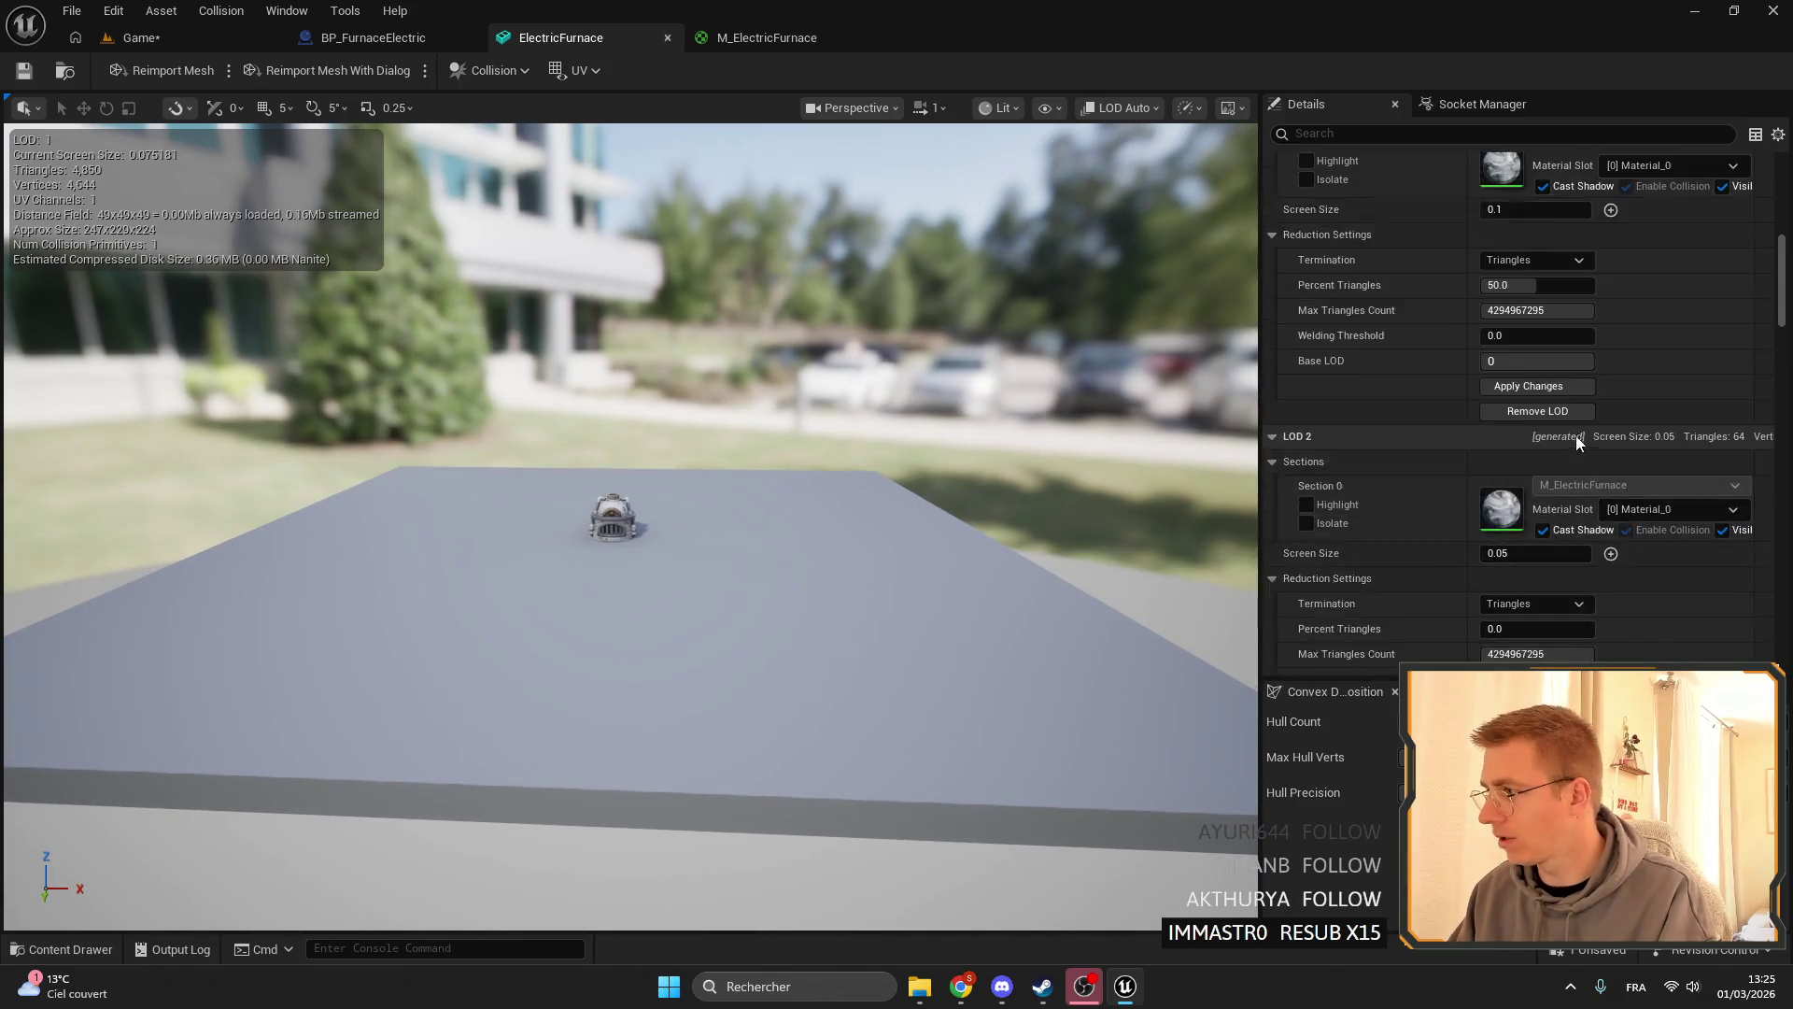
scroll(1576, 436, "down", 12)
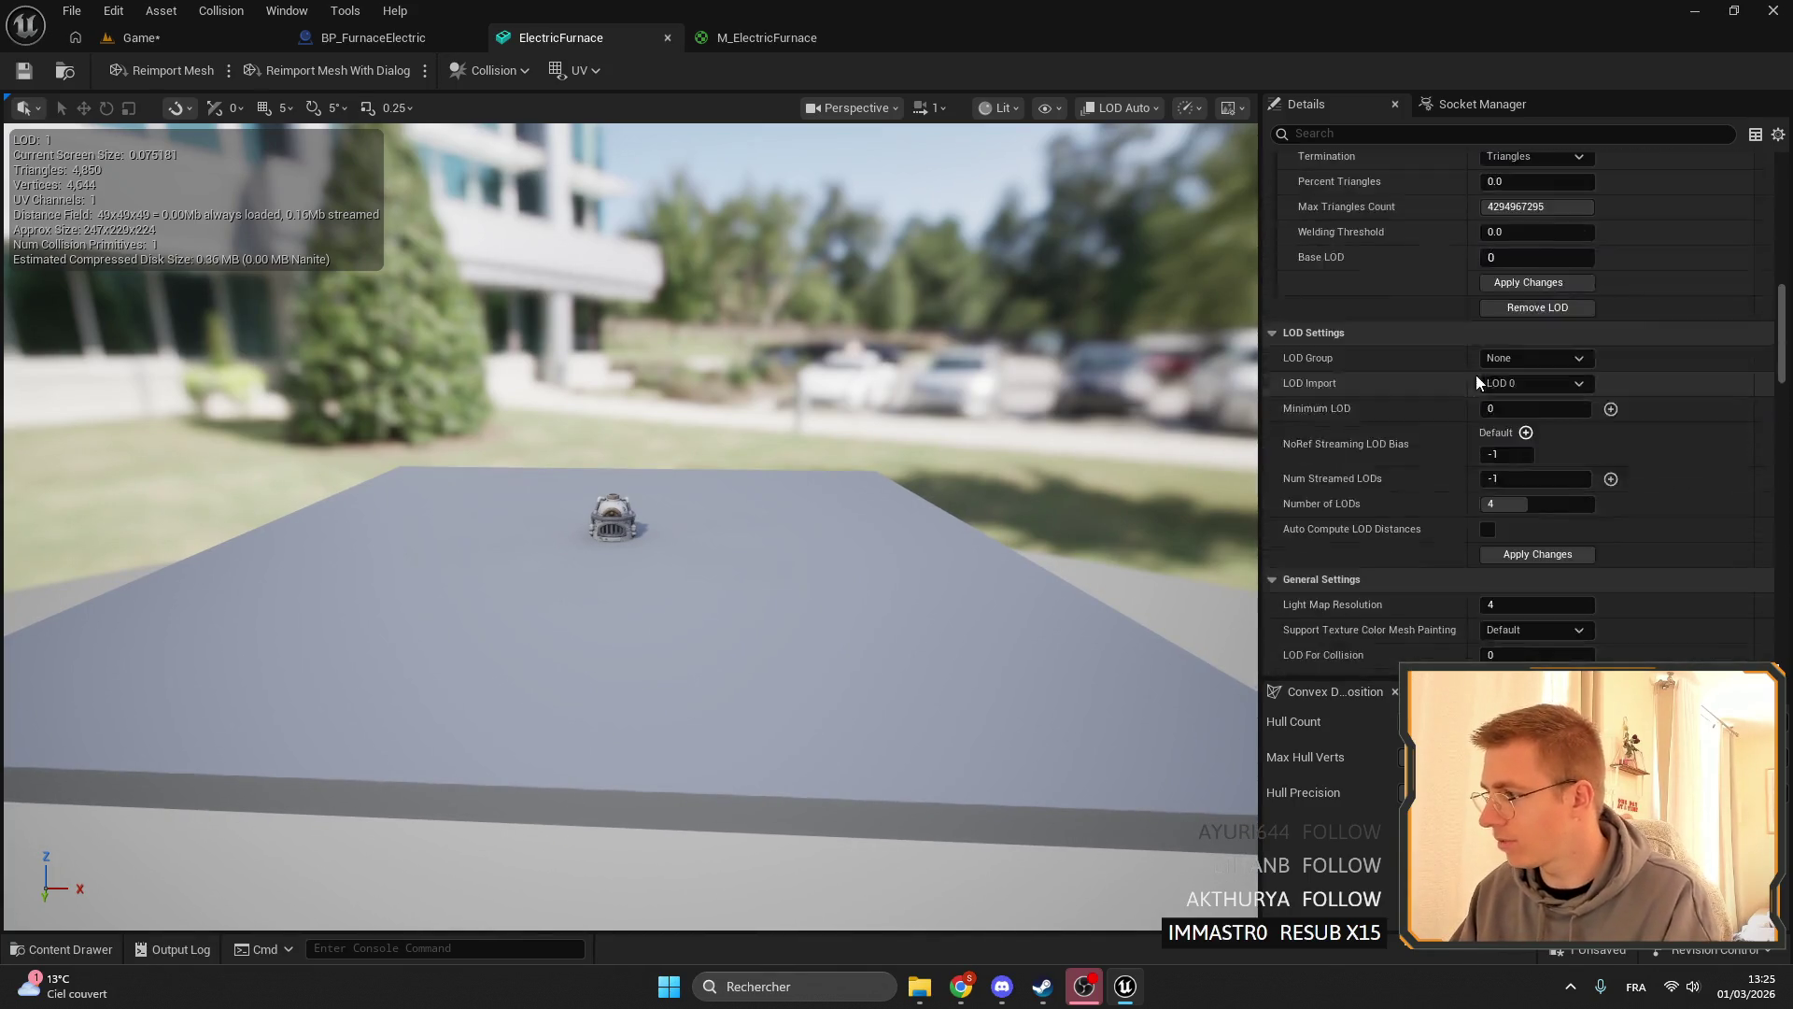
scroll(1477, 373, "up", 5)
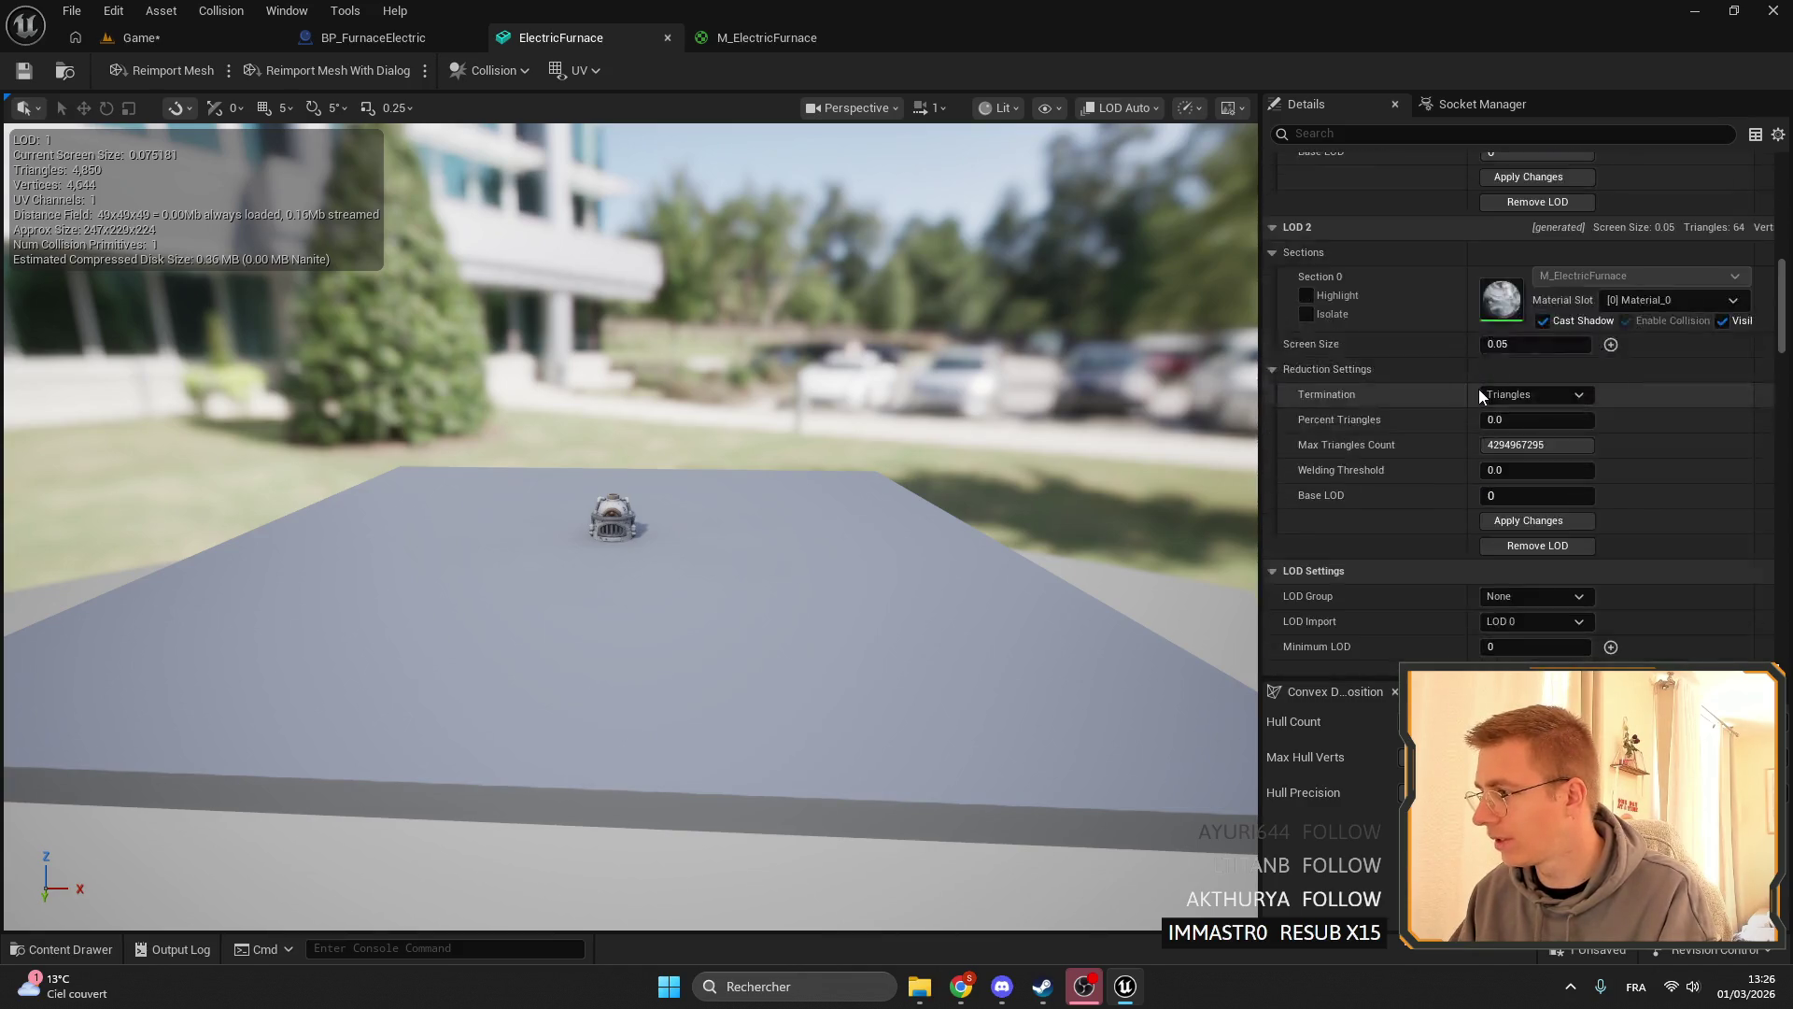
scroll(1480, 393, "up", 10)
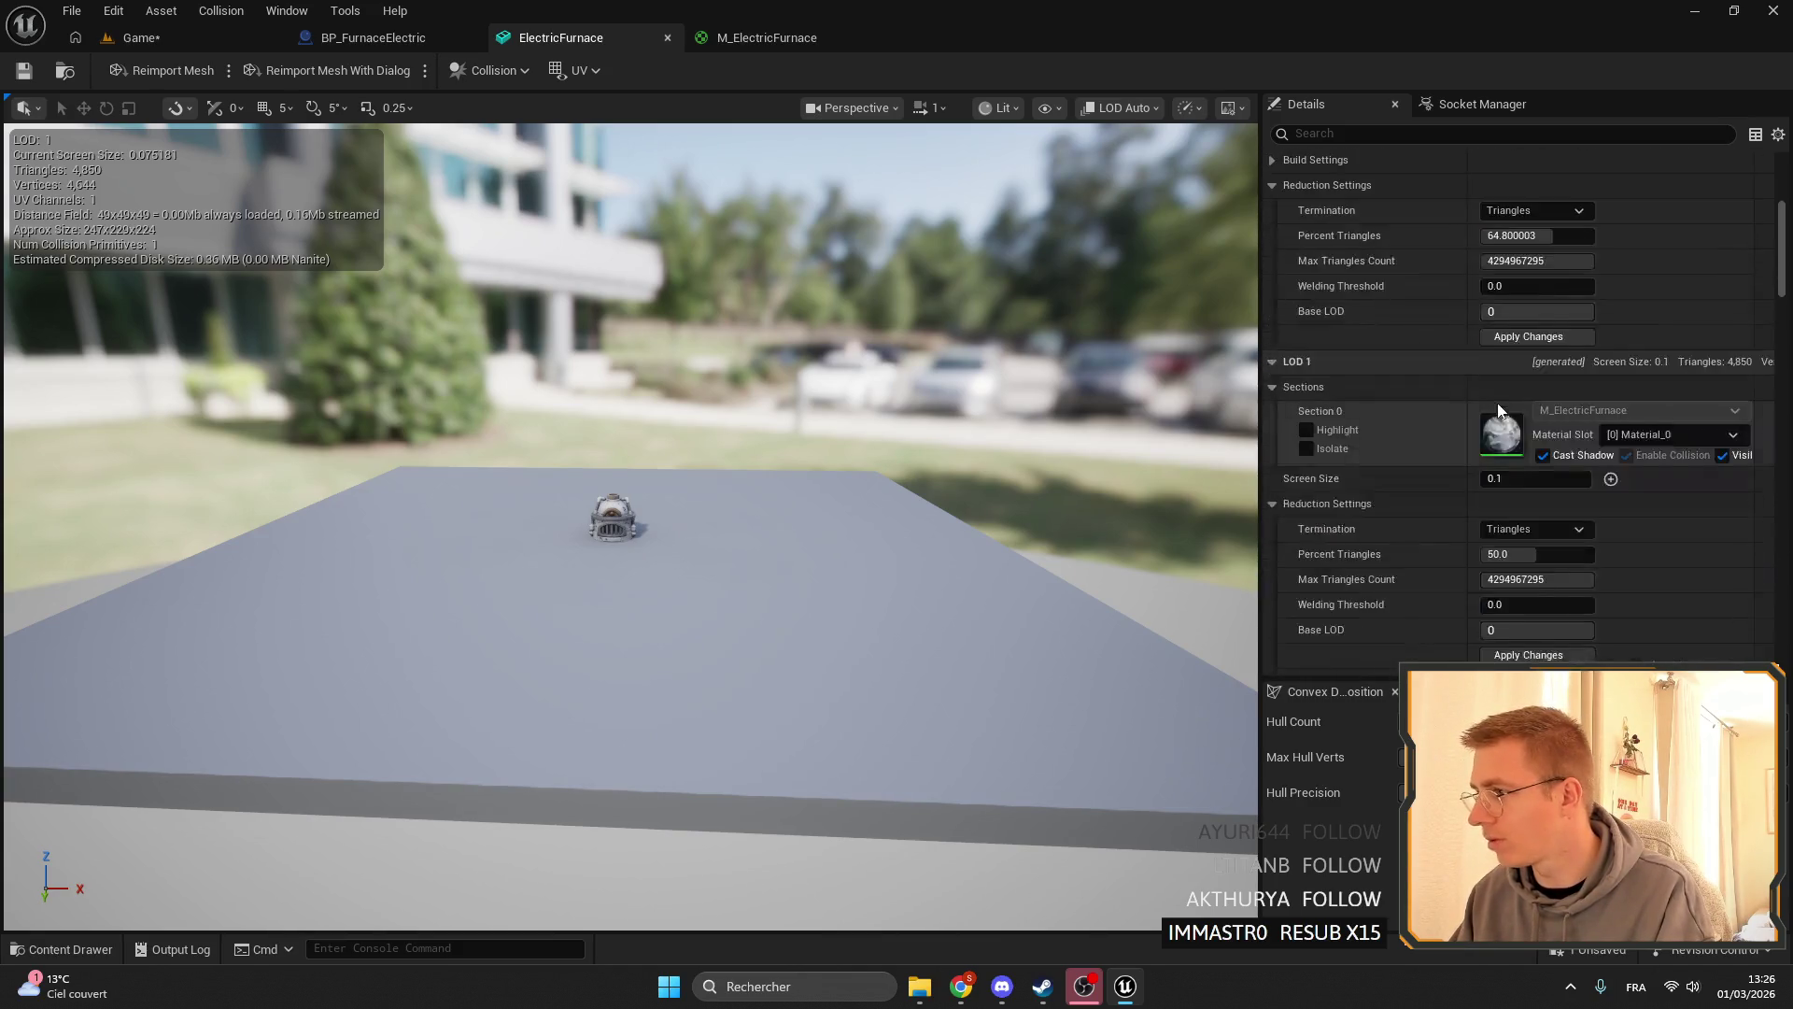
scroll(1498, 411, "down", 12)
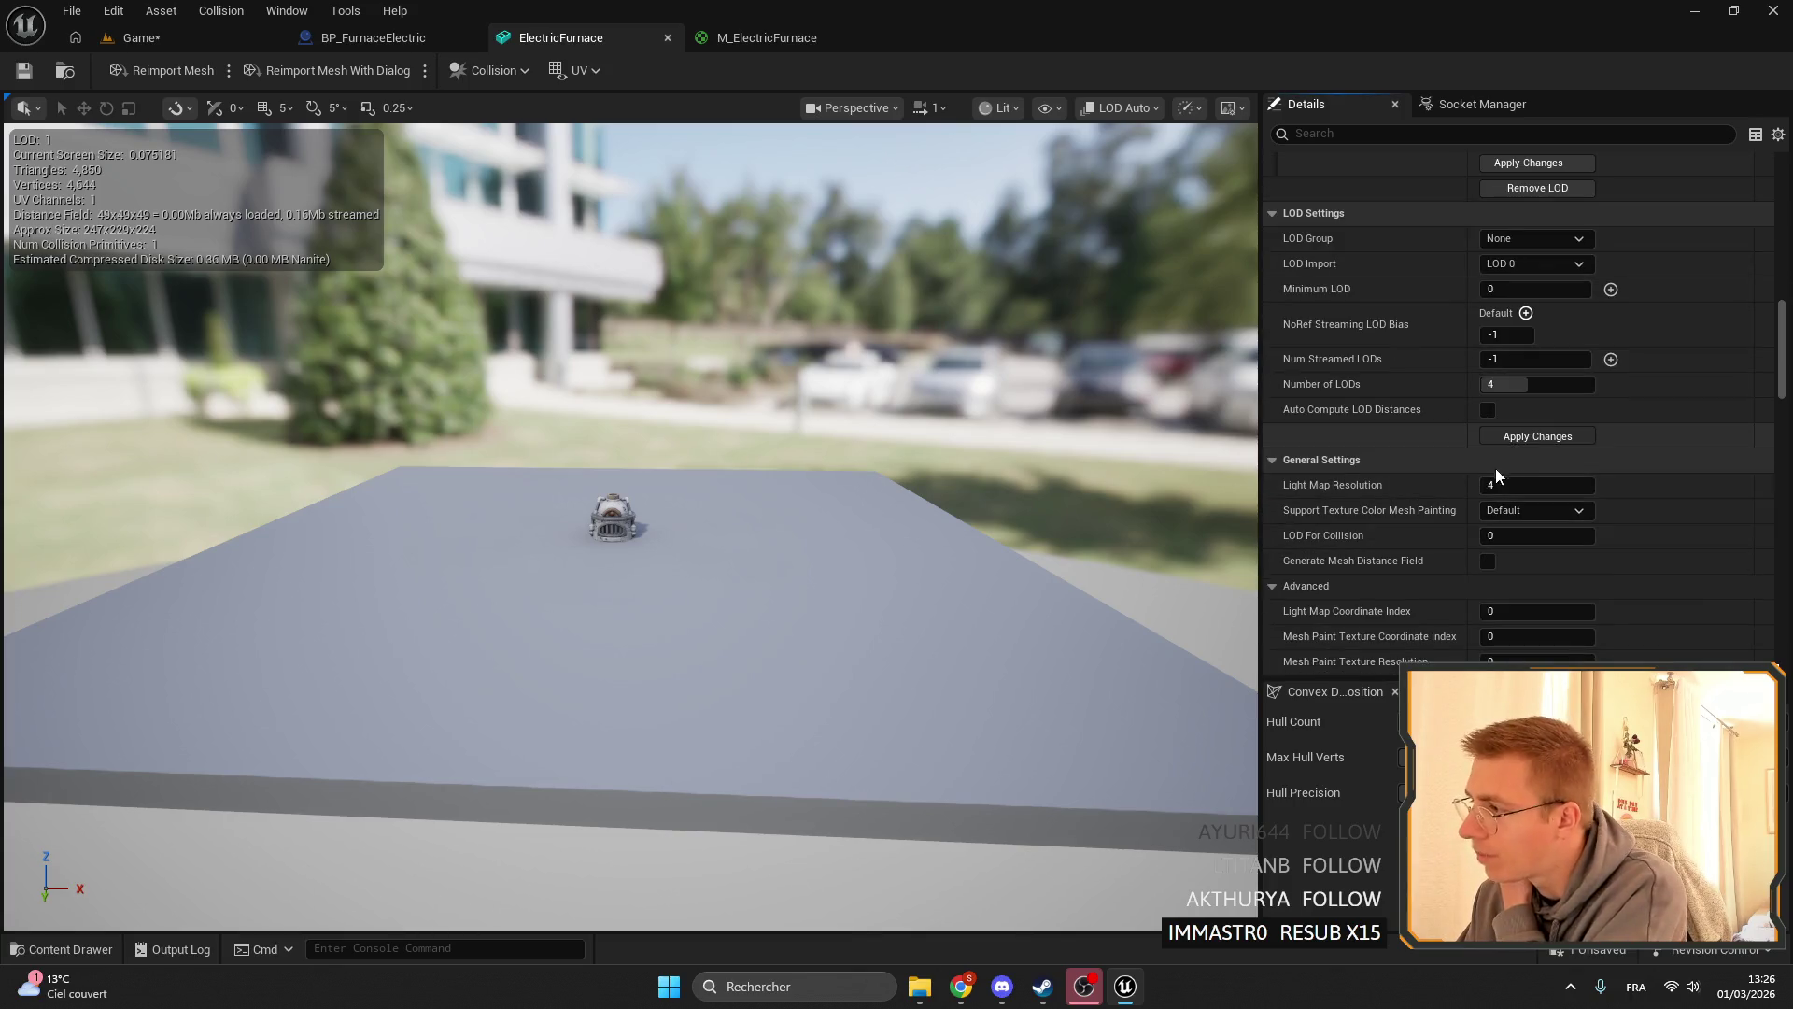
- Apply the new LOD count to generate LOD 3, and set its Screen Size to 0.03
key("Return")
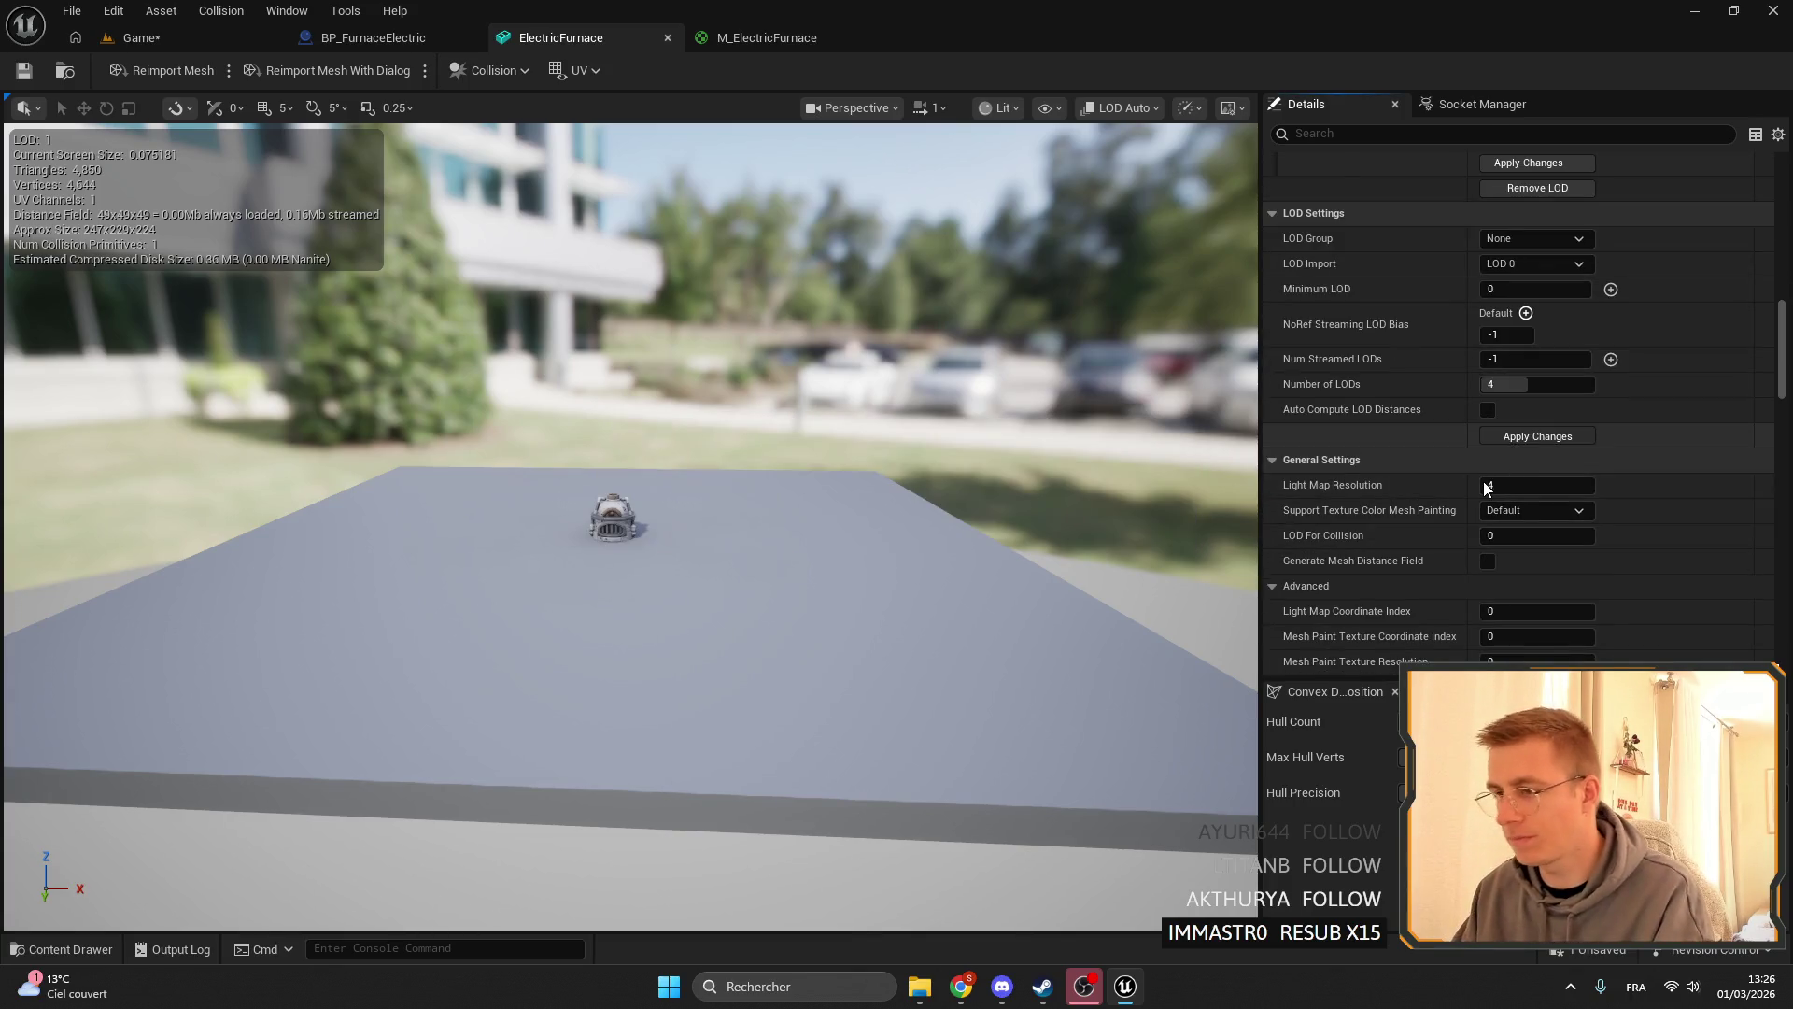
scroll(1539, 395, "down", 2)
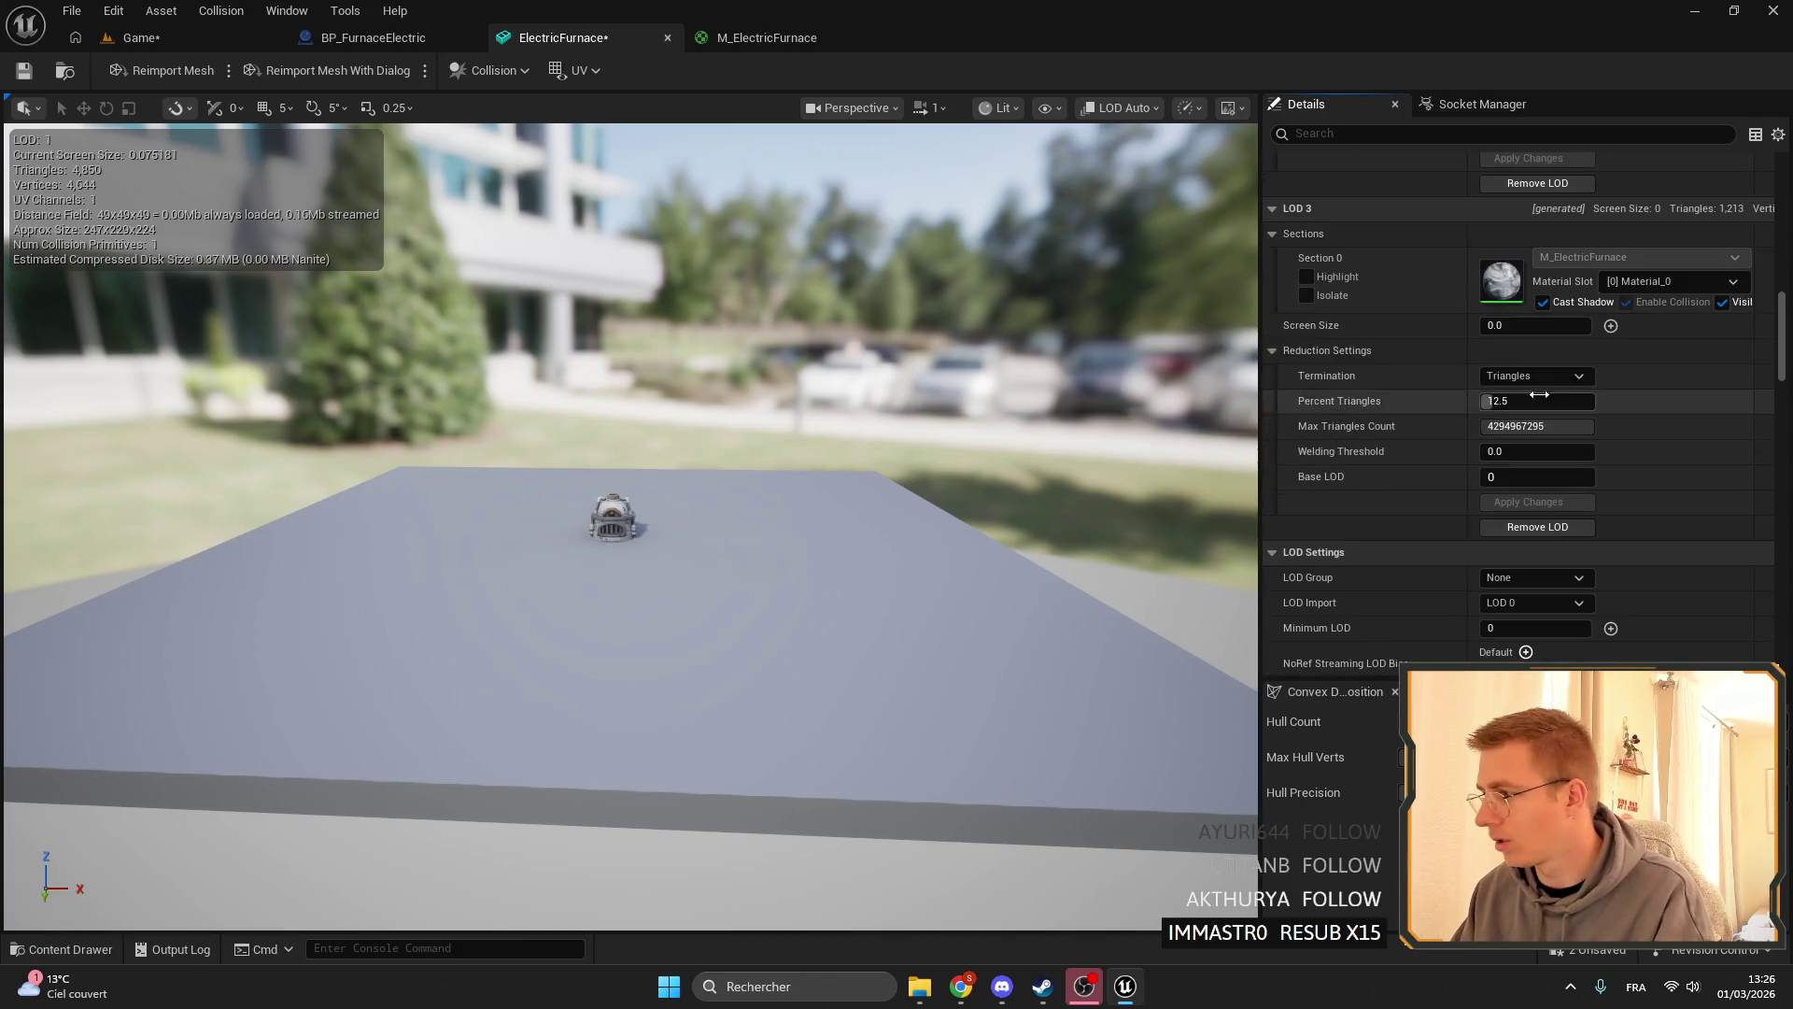
left_click(1542, 328)
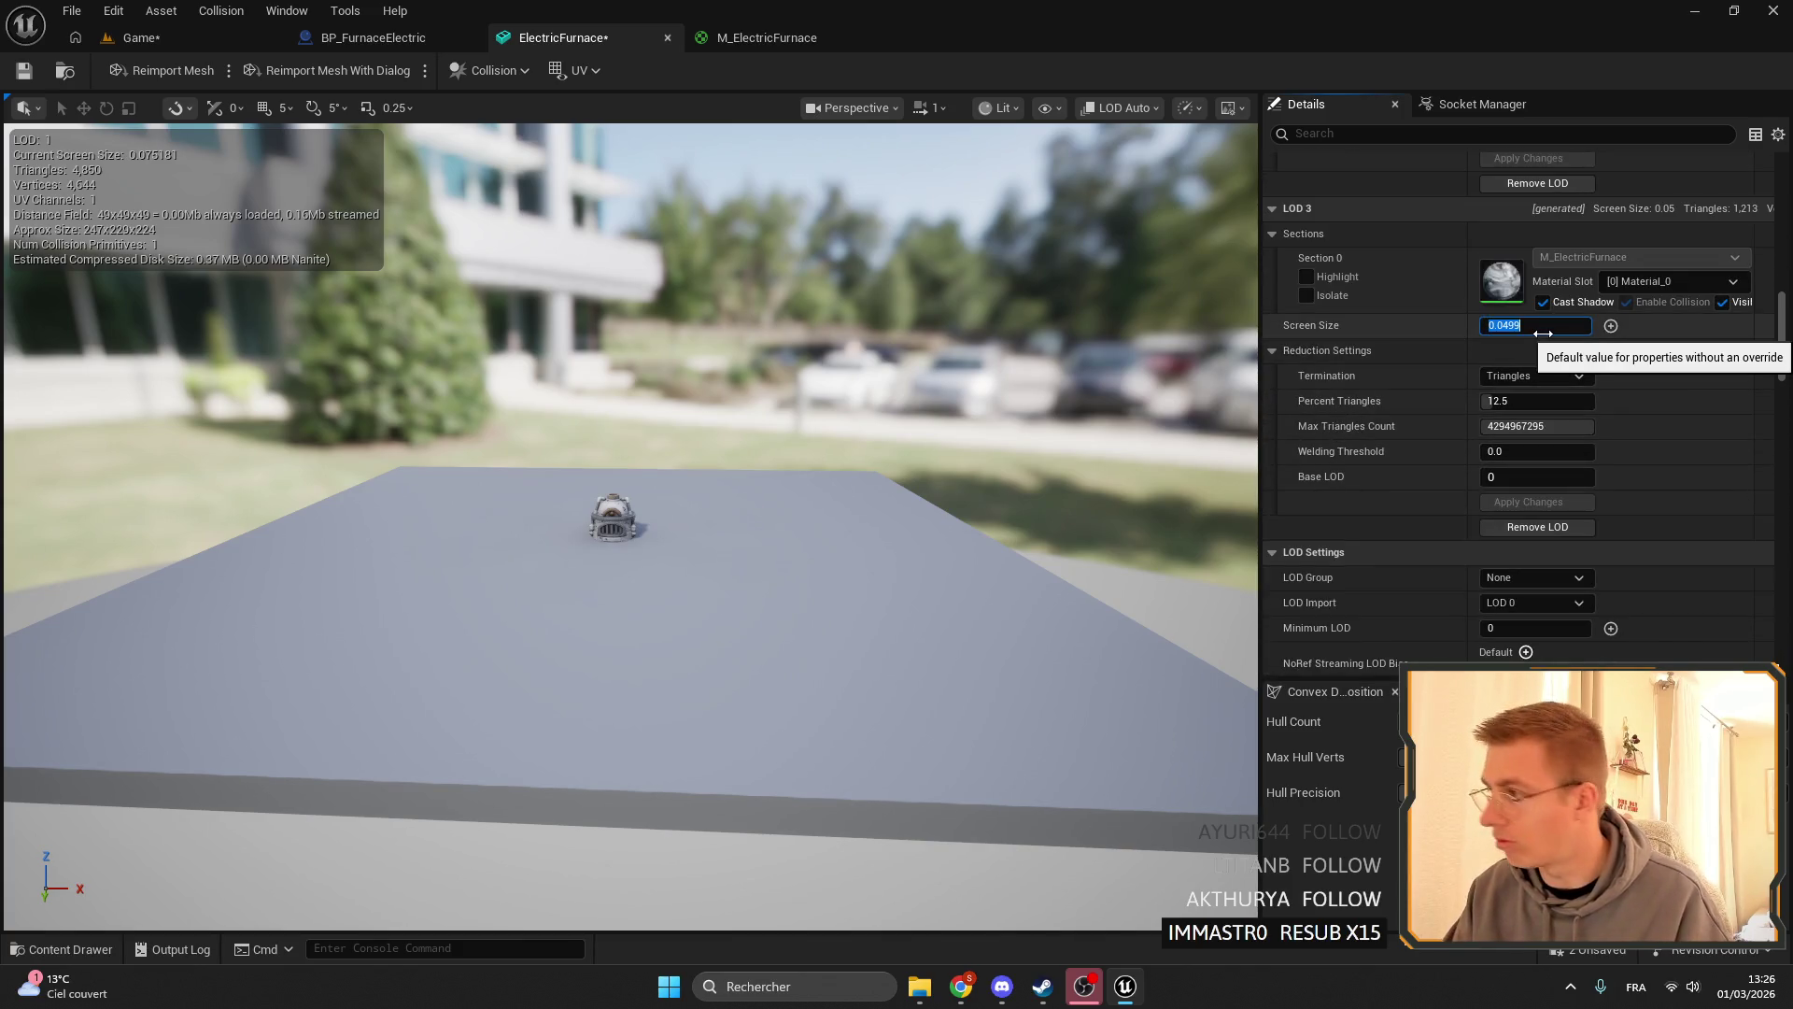
key("BackSpace")
key("BackSpace")
key("BackSpace")
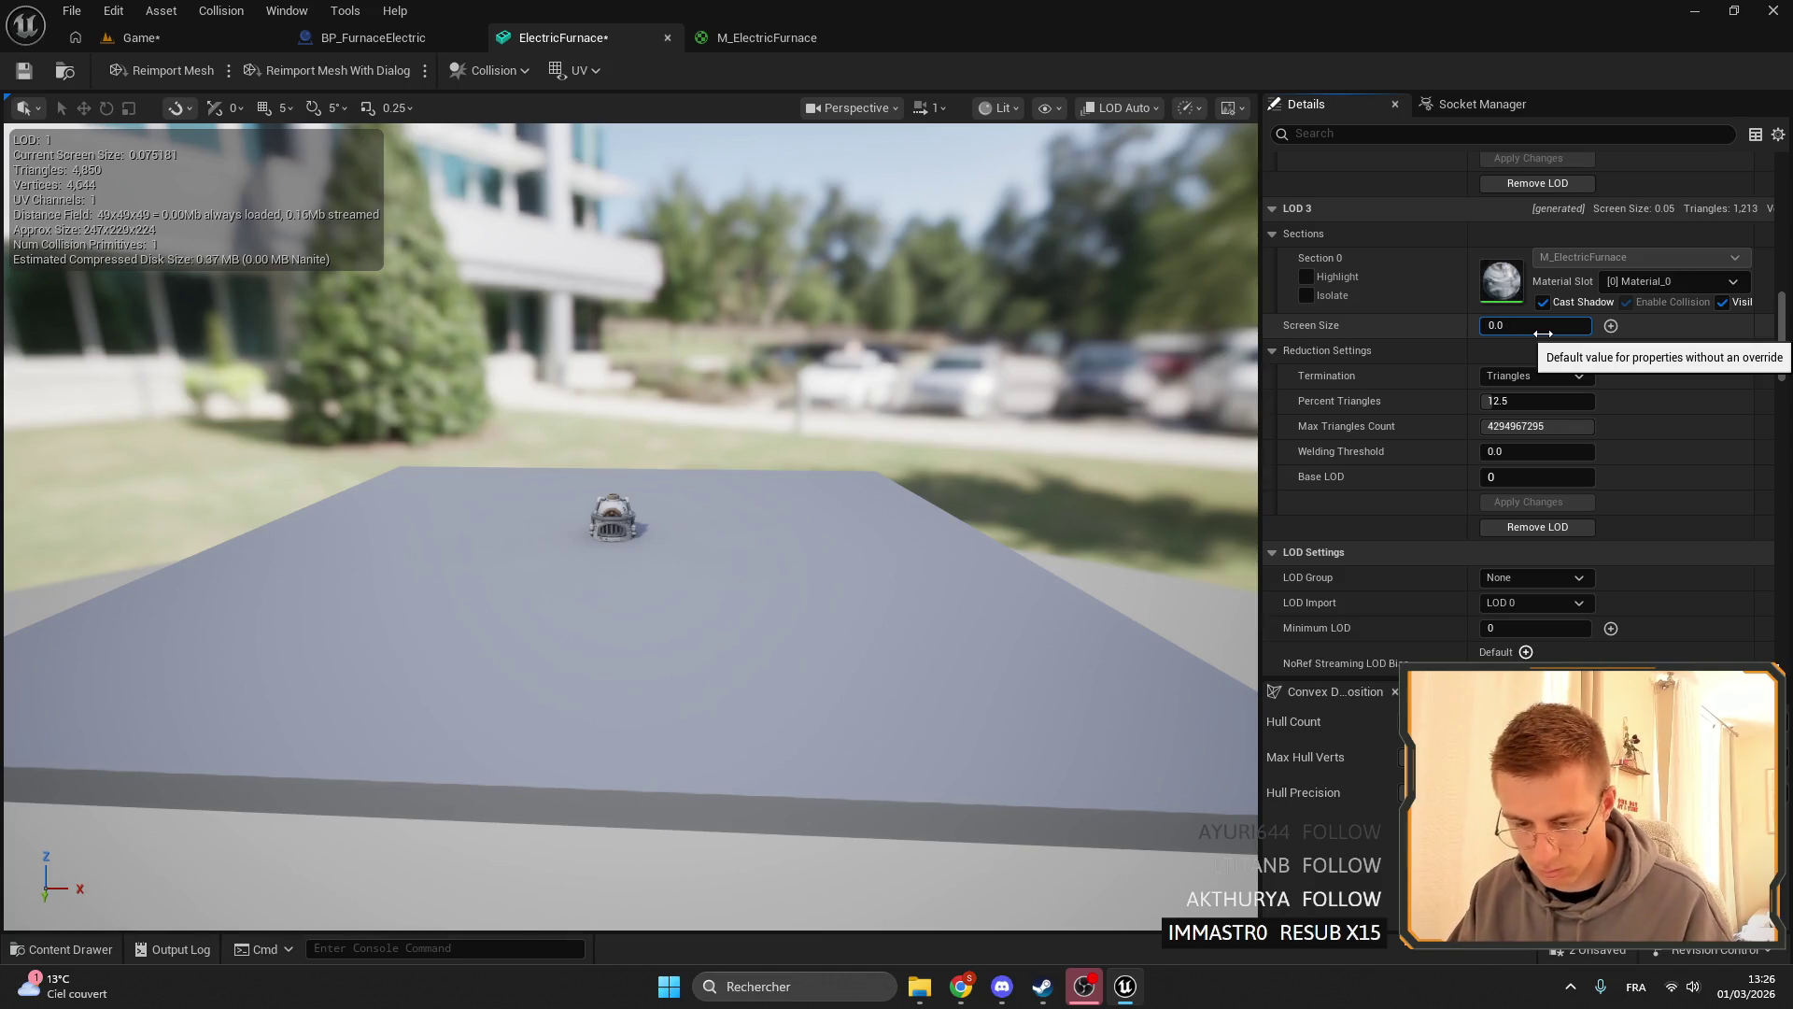
type("3")
key("Return")
- Set LOD 2 Percent Triangles to 17.6, reducing it to 1,708 triangles
scroll(1535, 378, "up", 2)
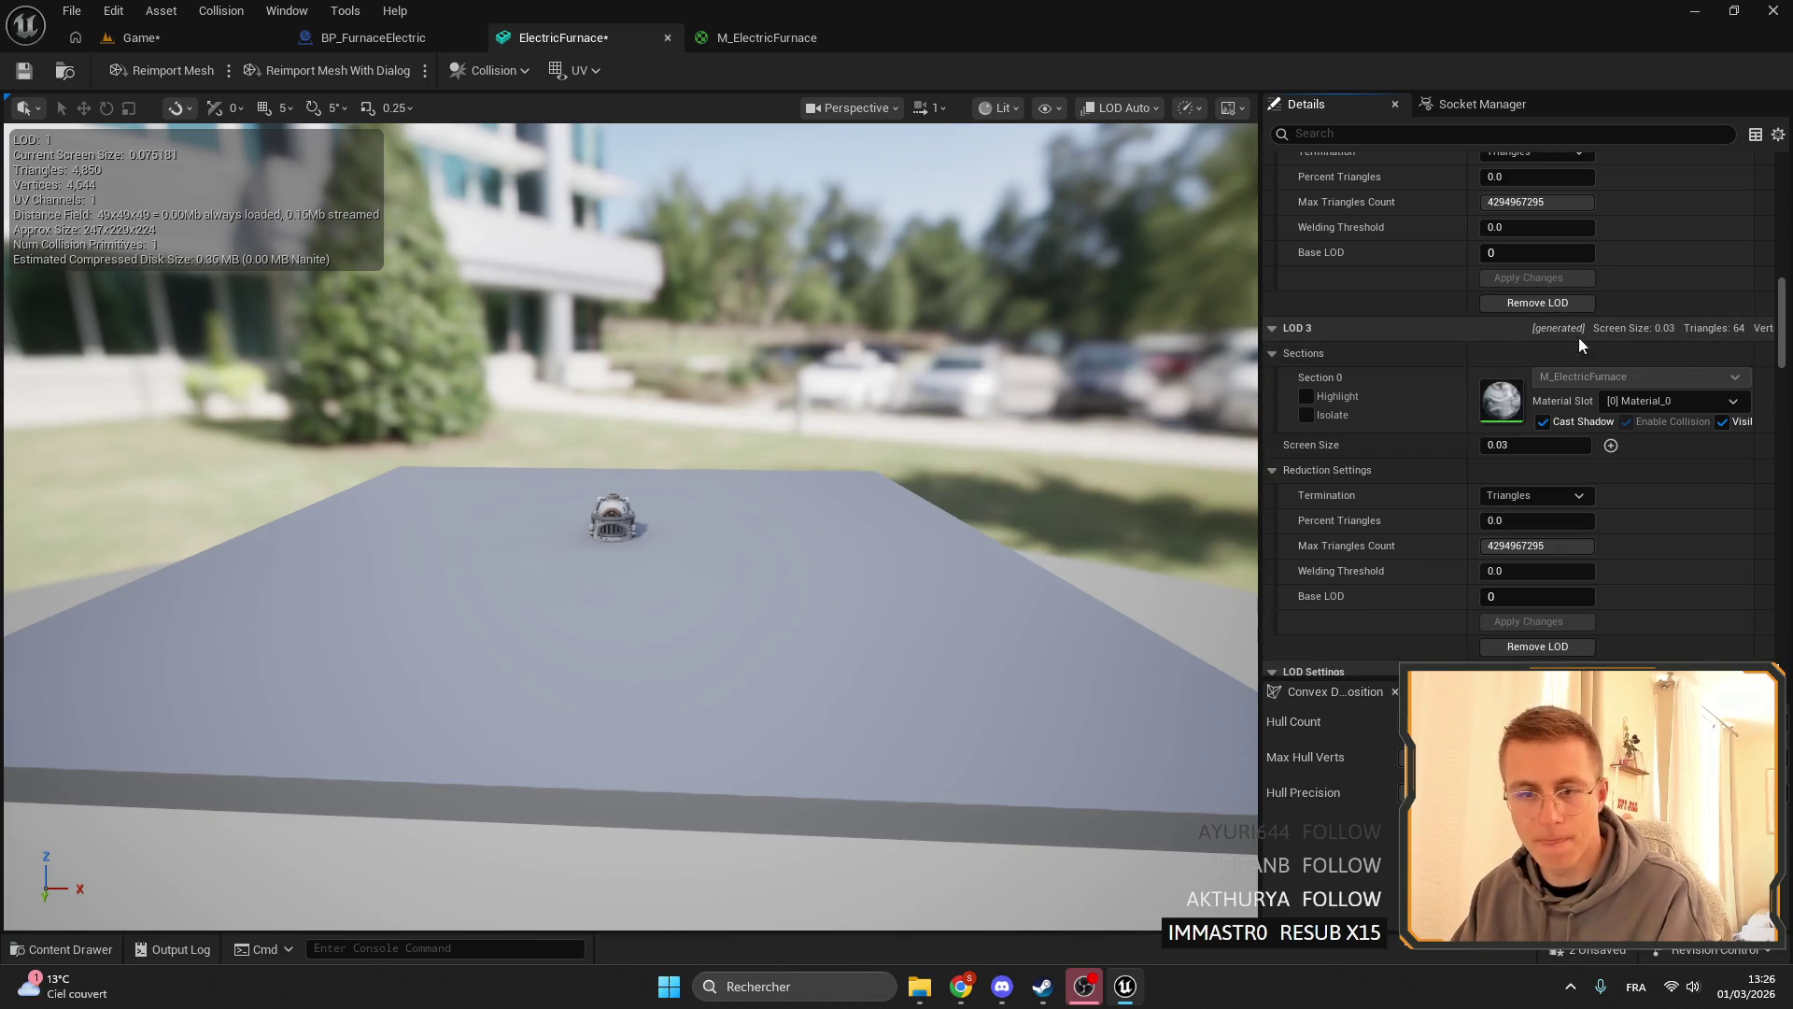
scroll(1607, 429, "up", 5)
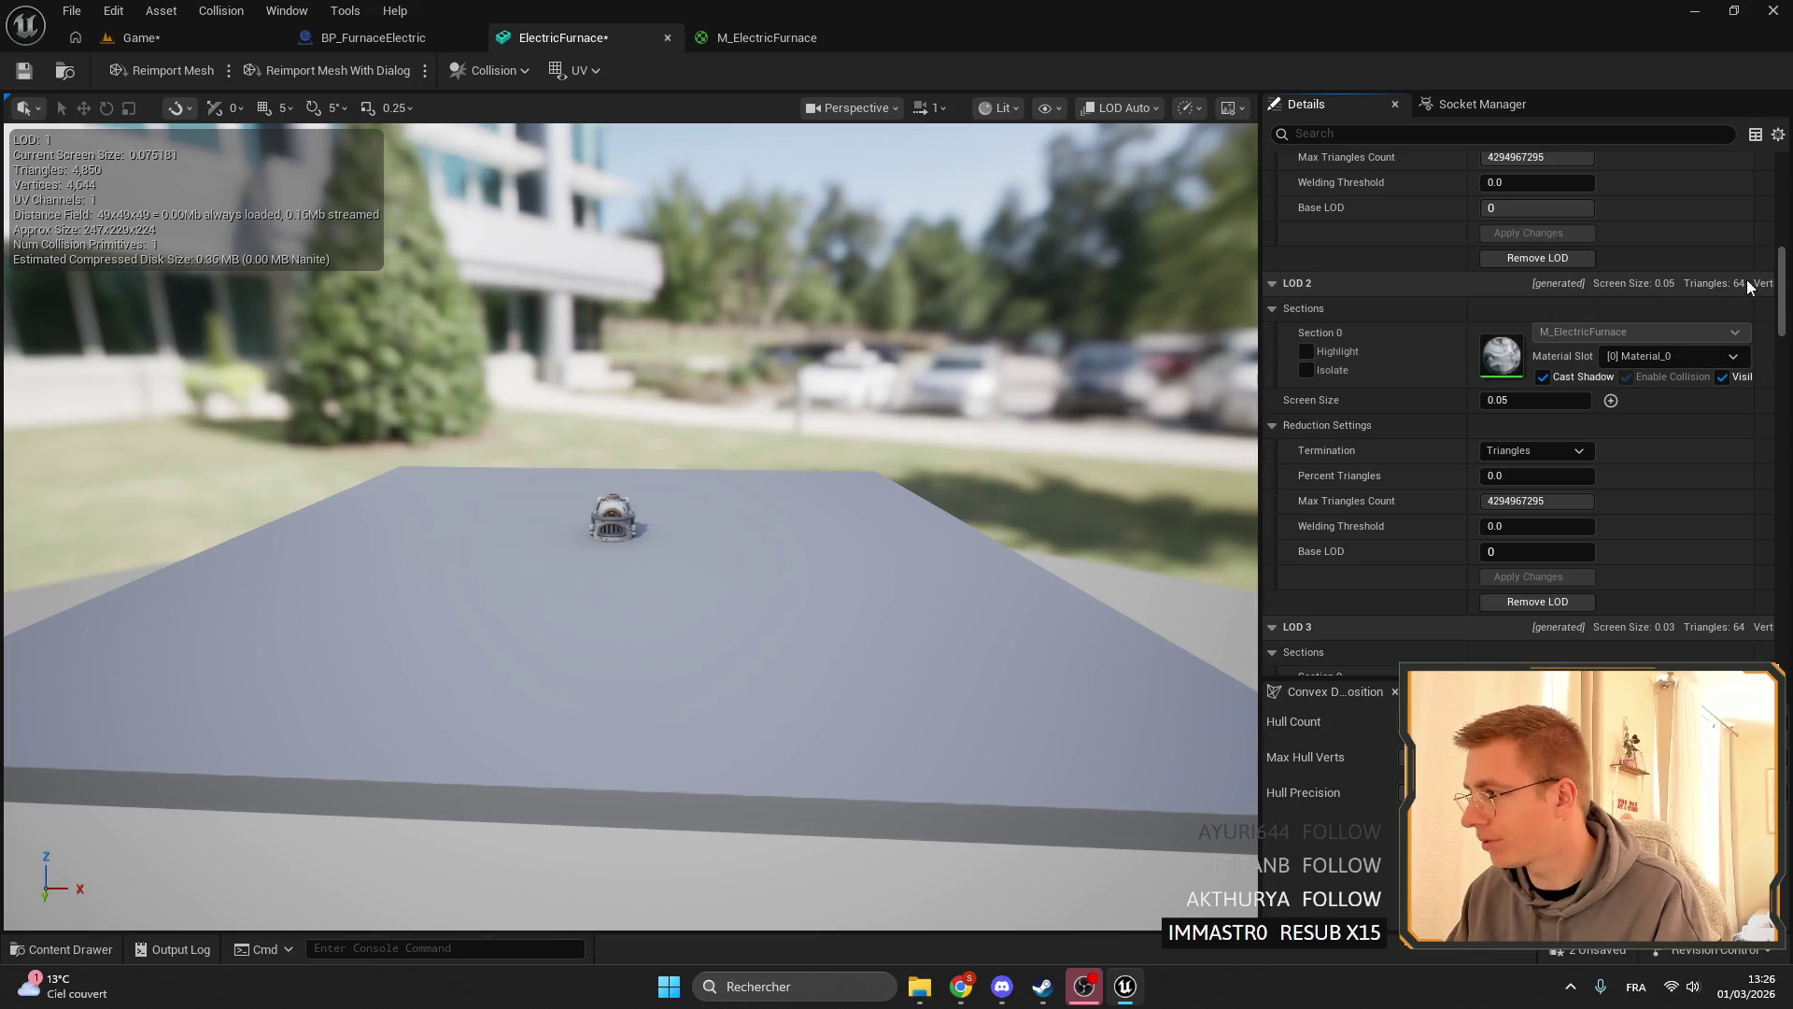
mouse_move(1494, 475)
left_mouse_down()
mouse_move(1547, 475)
mouse_move(1522, 475)
left_mouse_up()
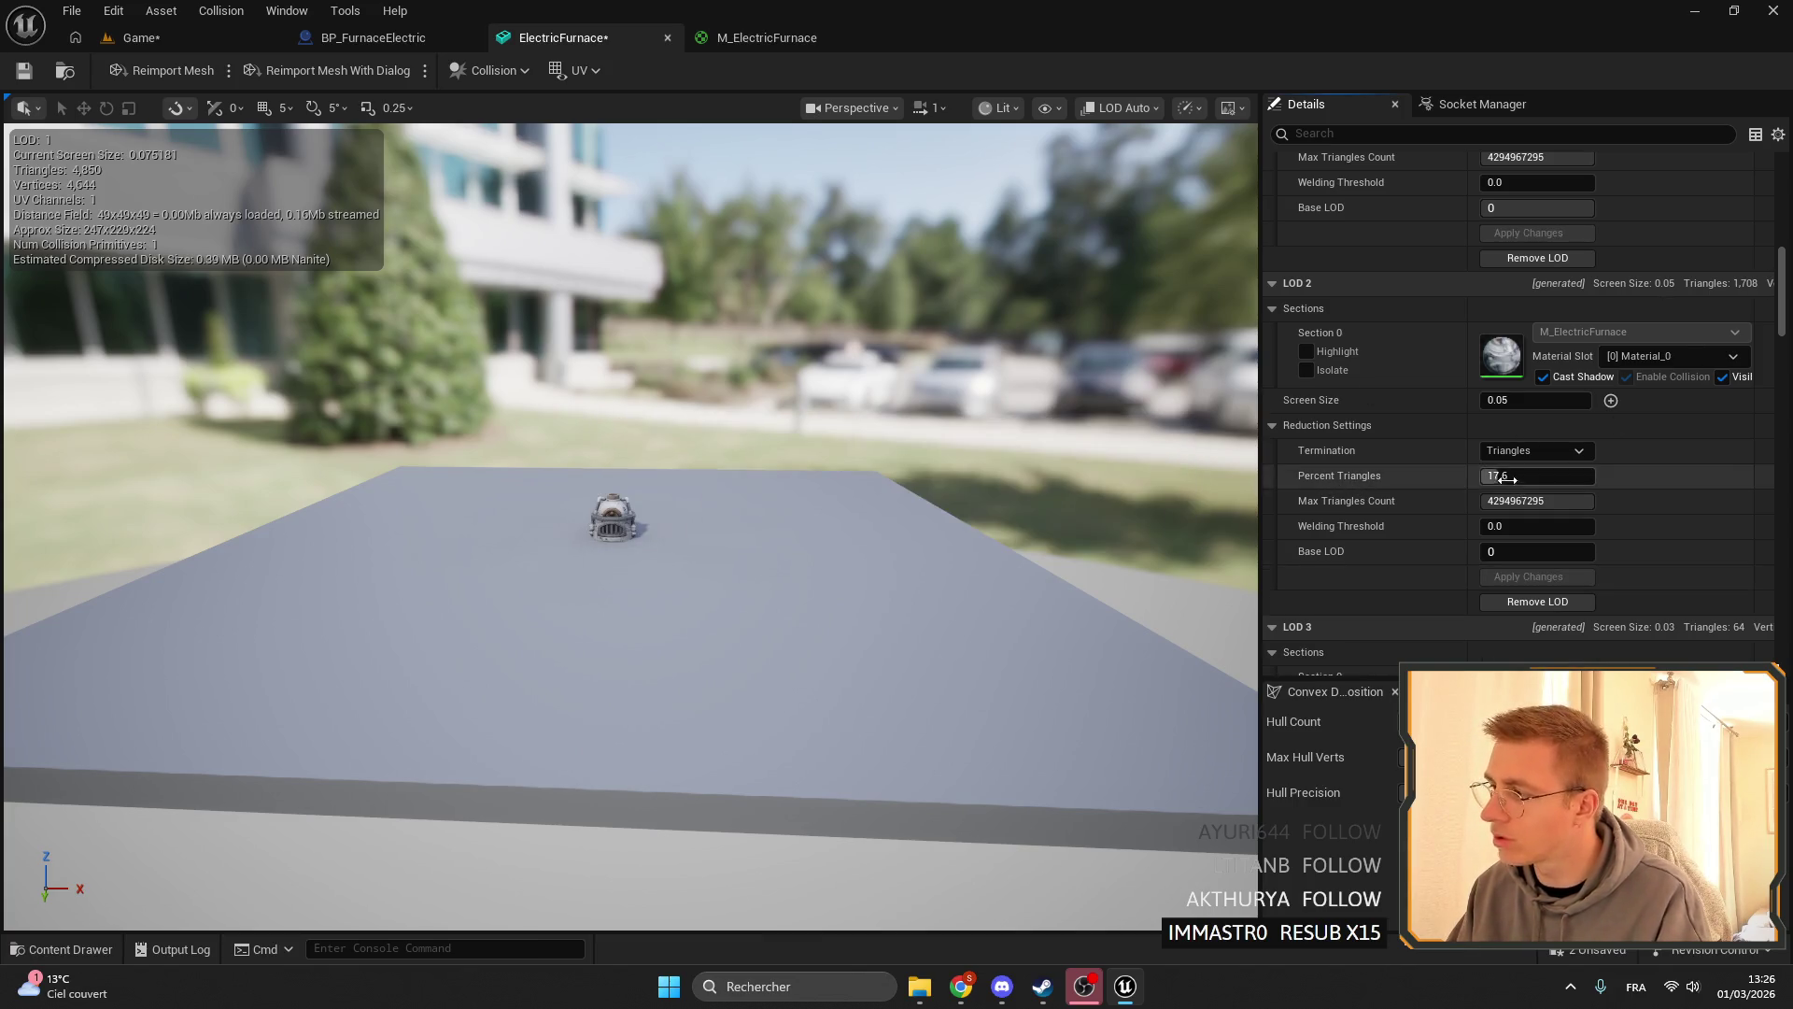
scroll(1117, 367, "down", 6)
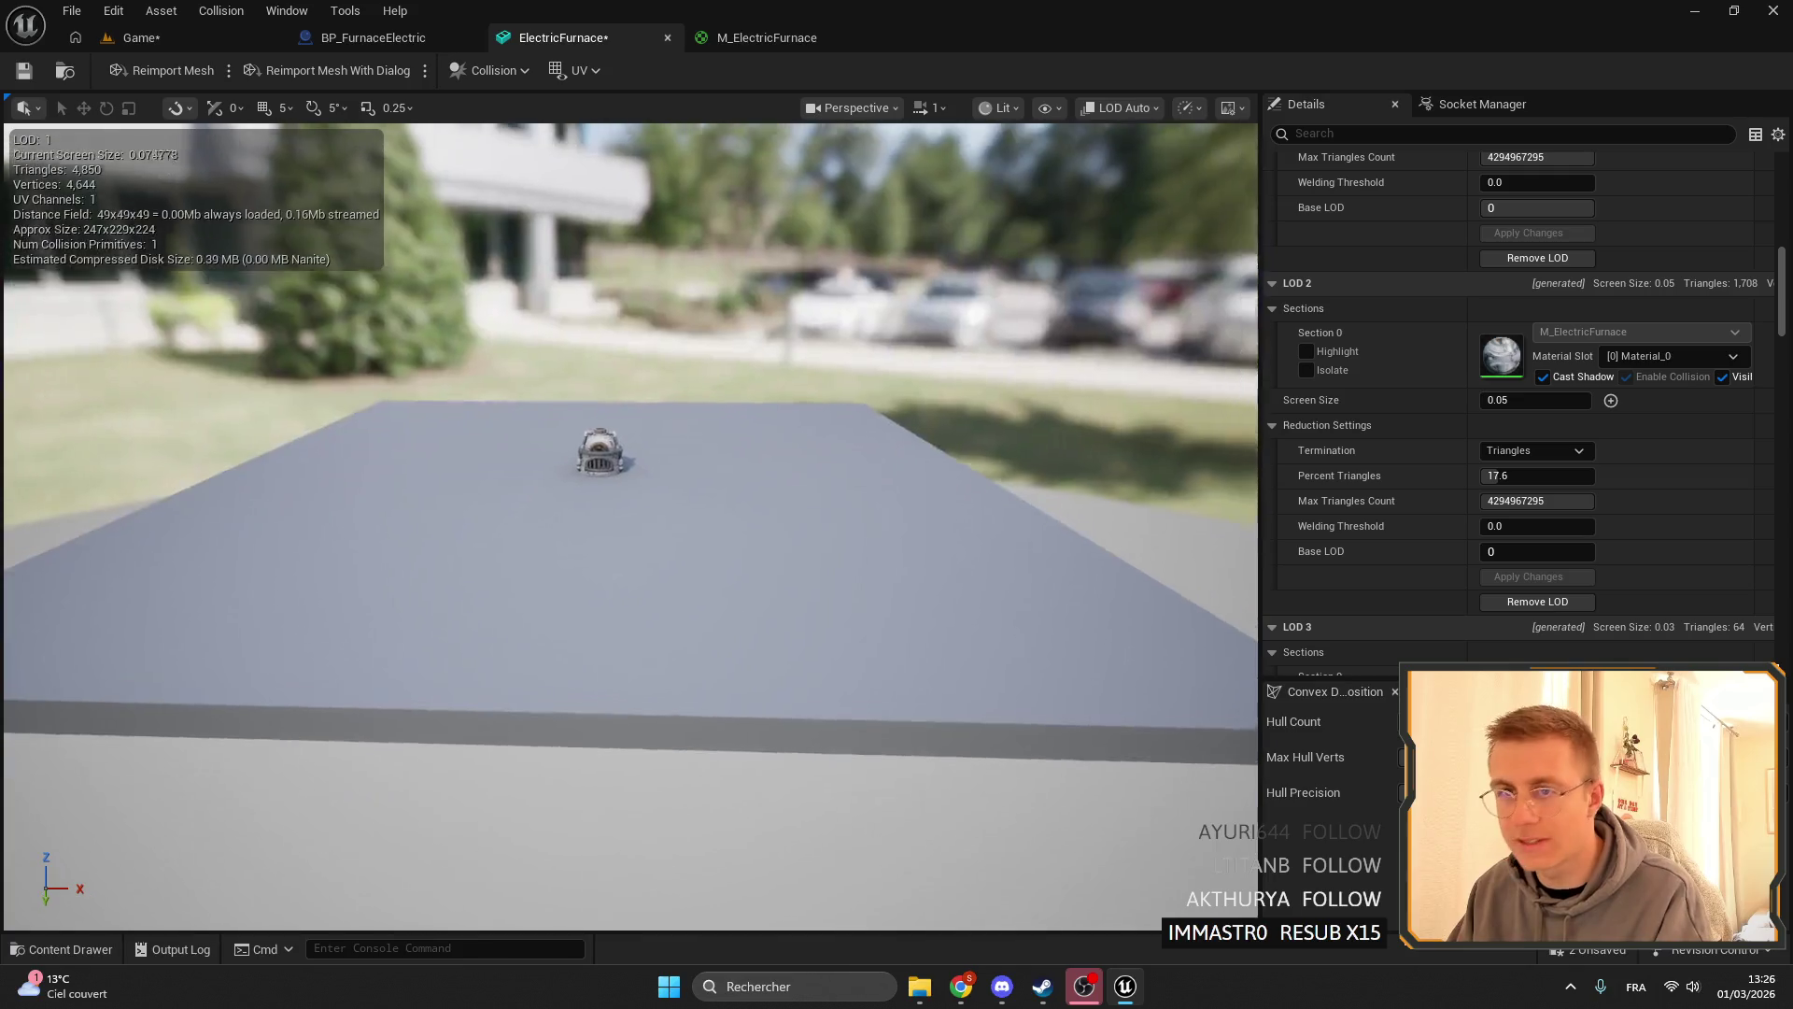
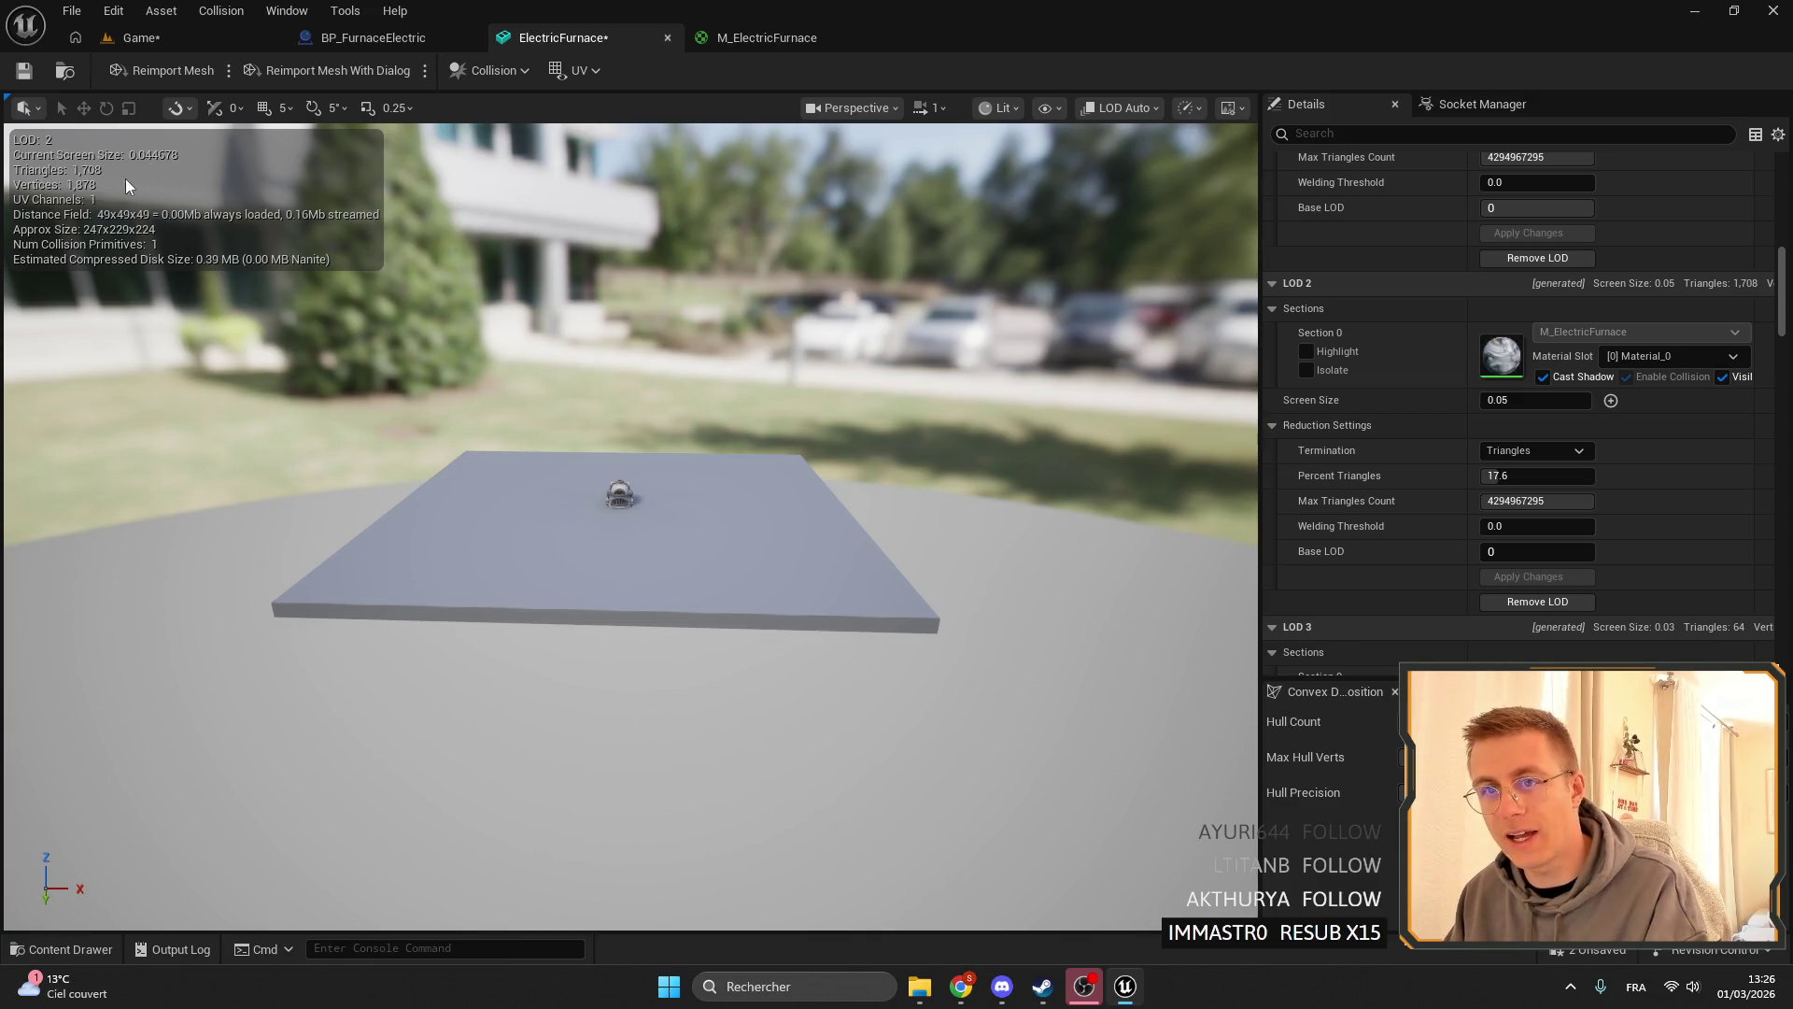
- Move toward and away from the furnace preview to watch it switch between LOD 2 and LOD 3
scroll(90, 175, "up", 5)
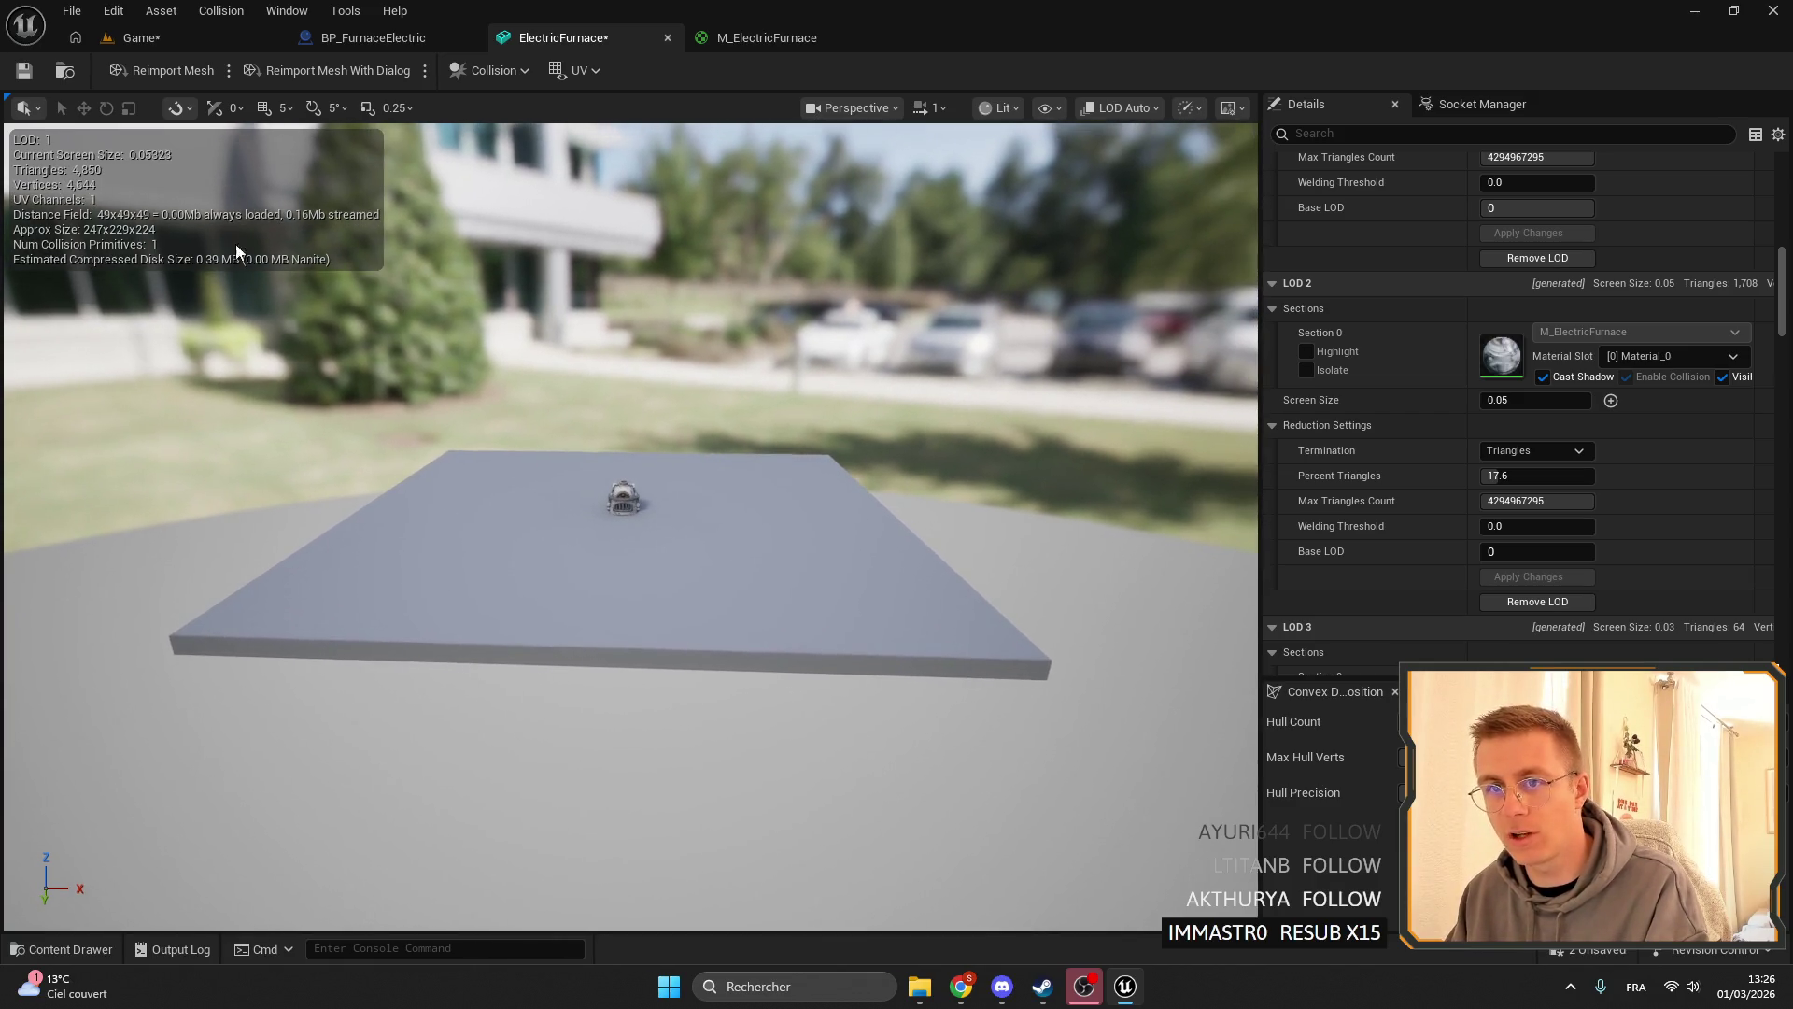
scroll(699, 450, "down", 5)
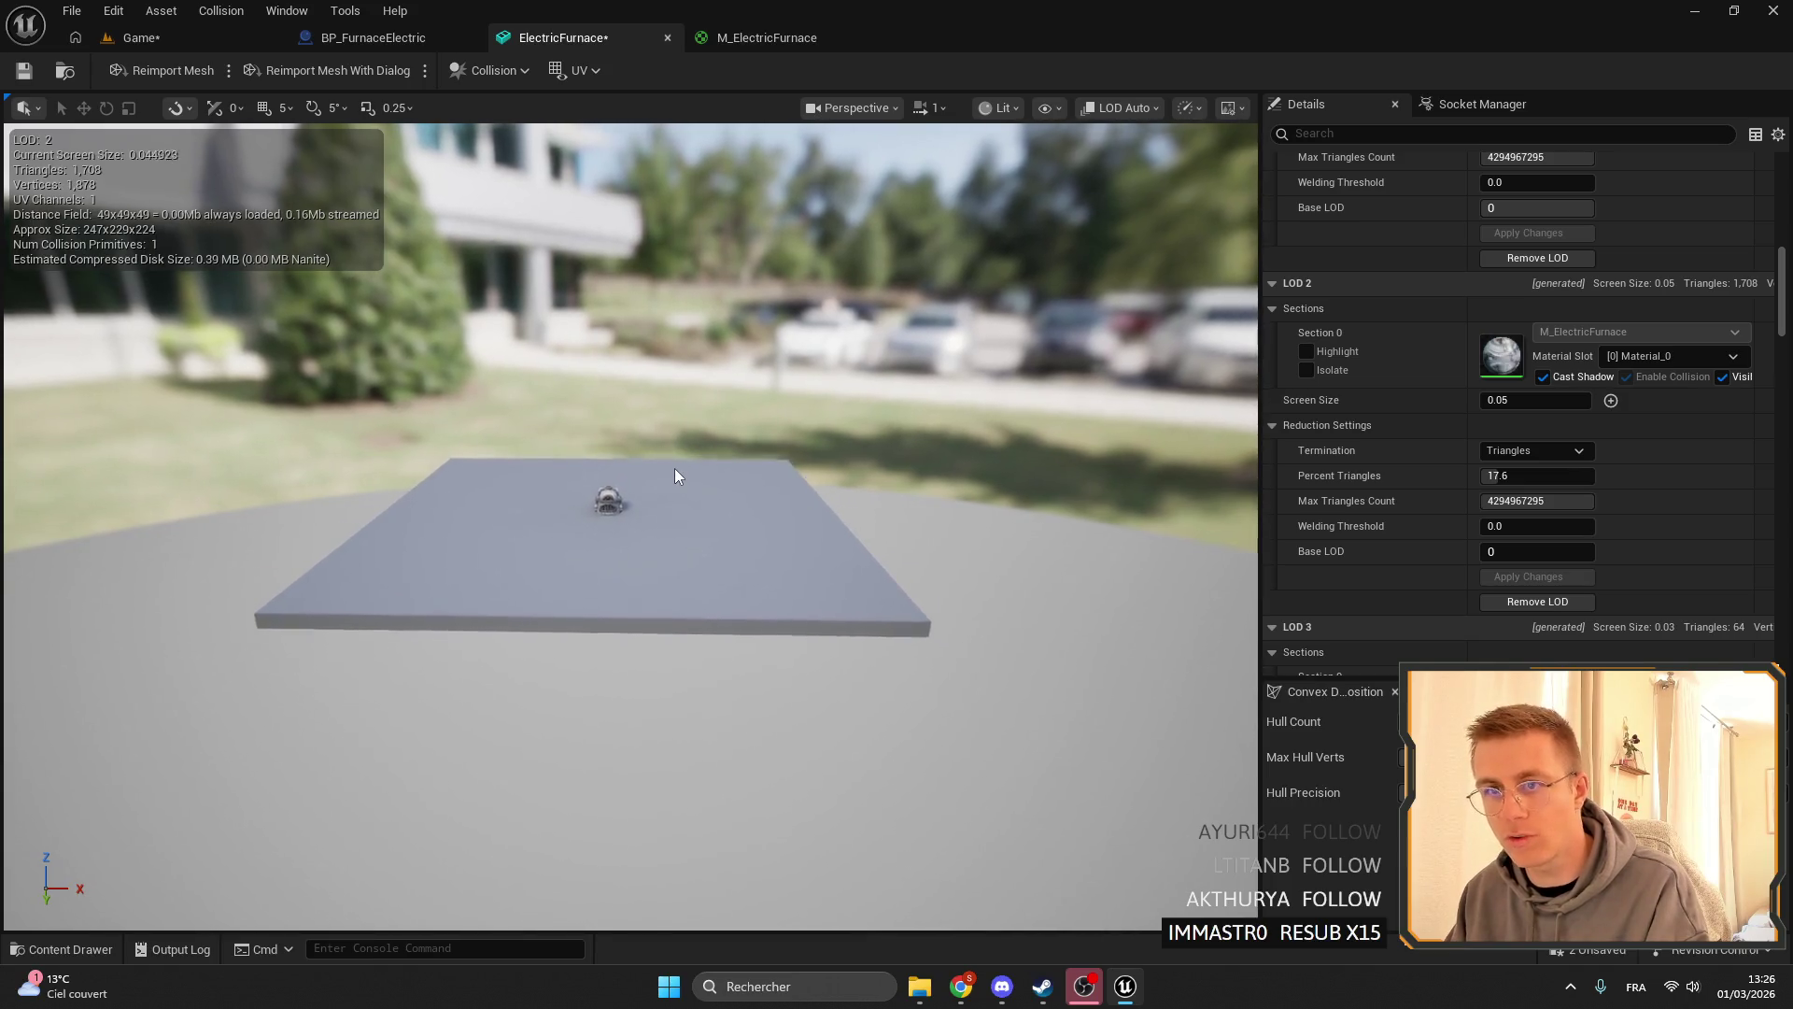
scroll(630, 523, "up", 3)
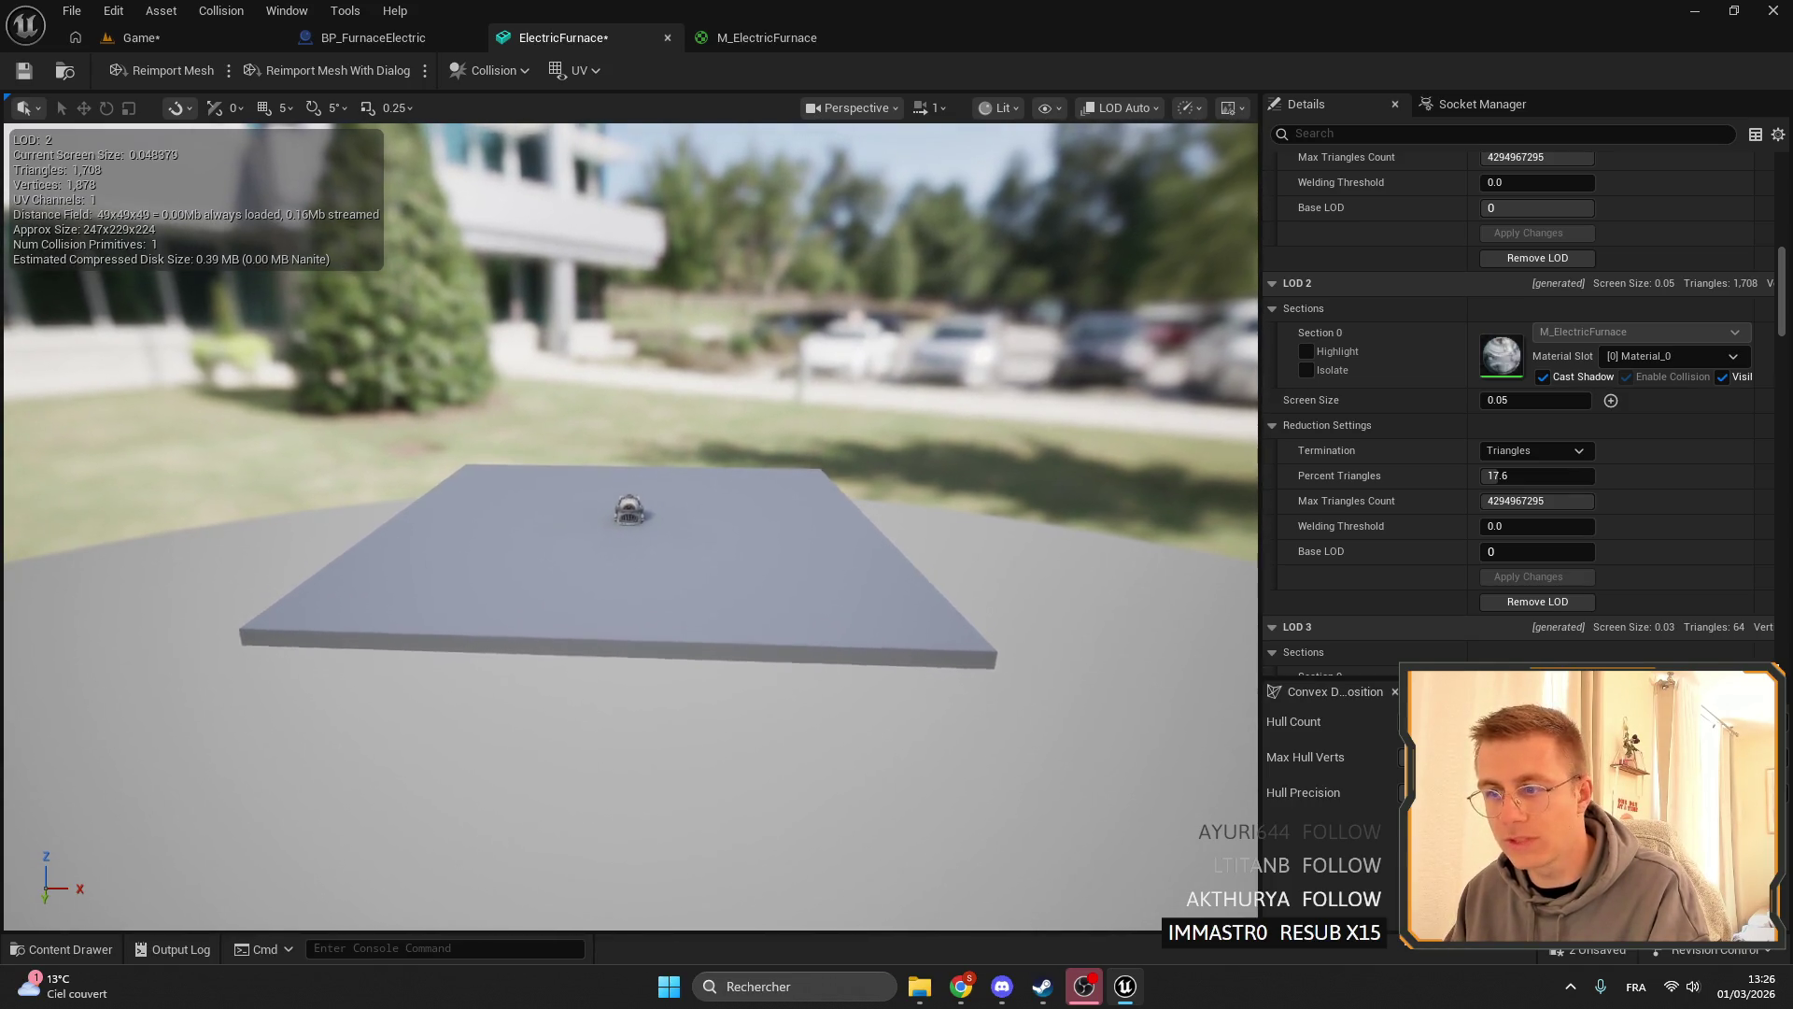
scroll(619, 579, "down", 2)
left_click_drag(750, 463, 743, 463)
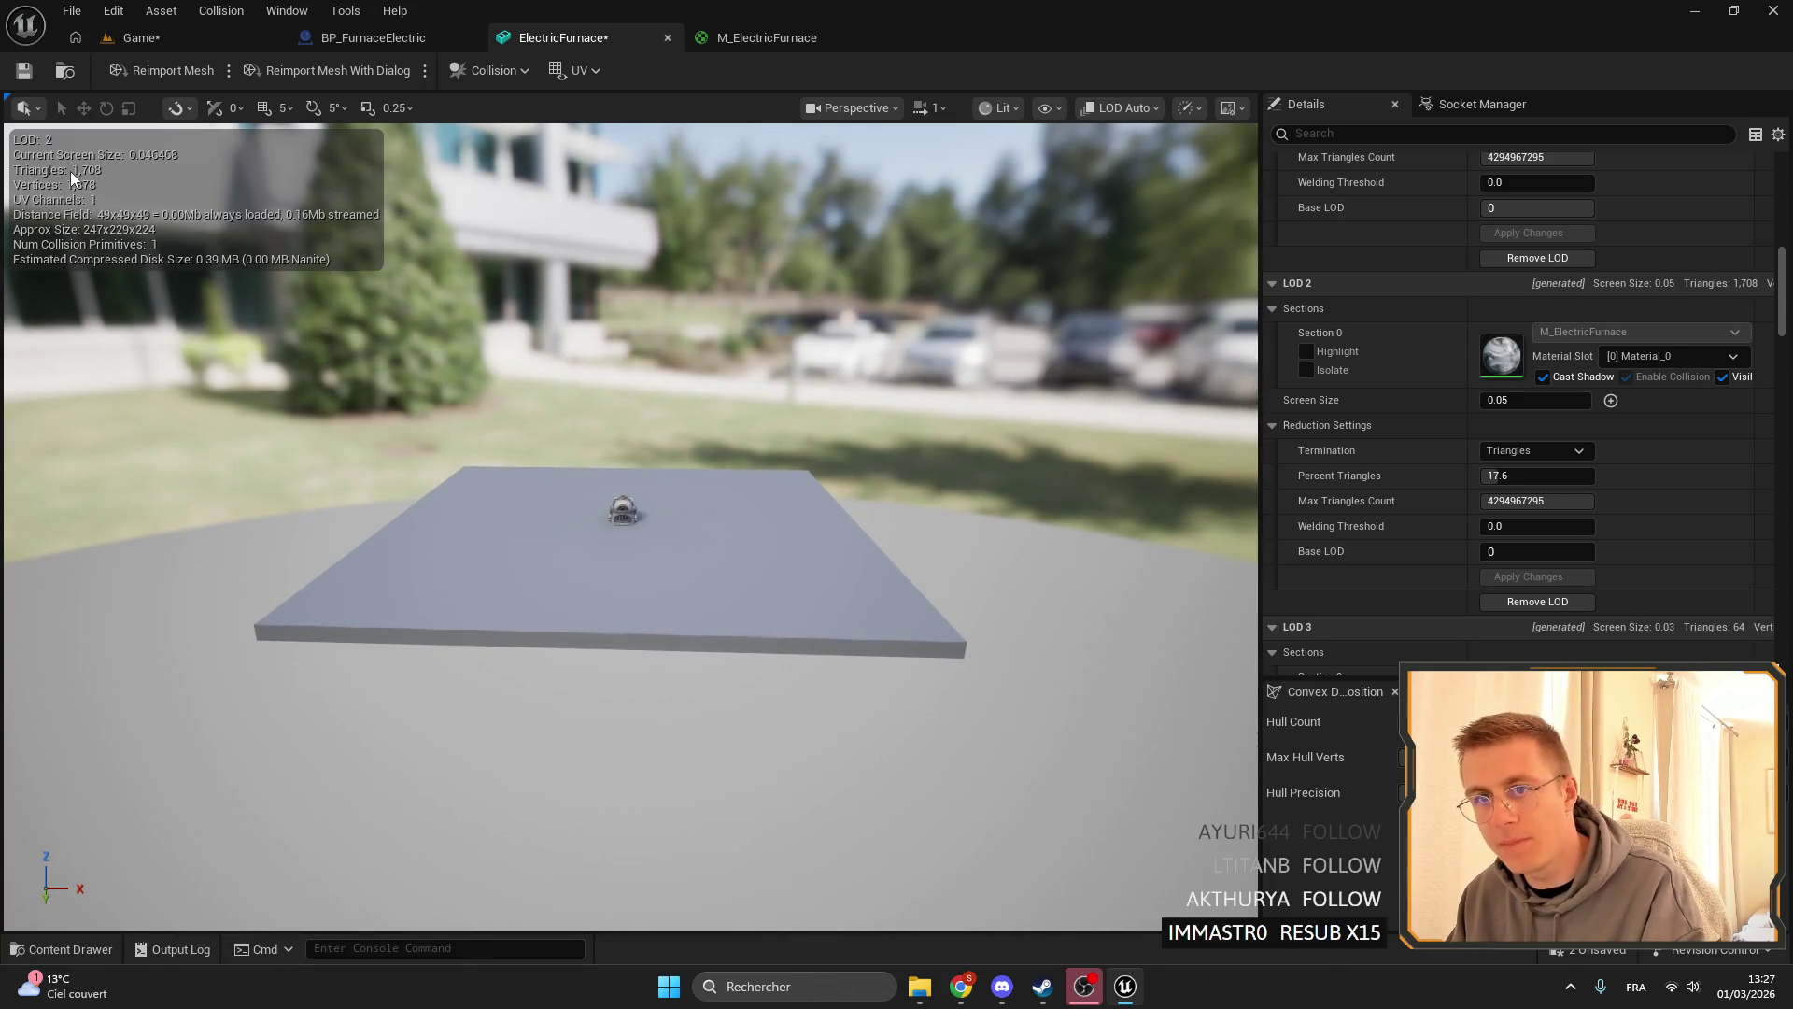
scroll(581, 385, "up", 3)
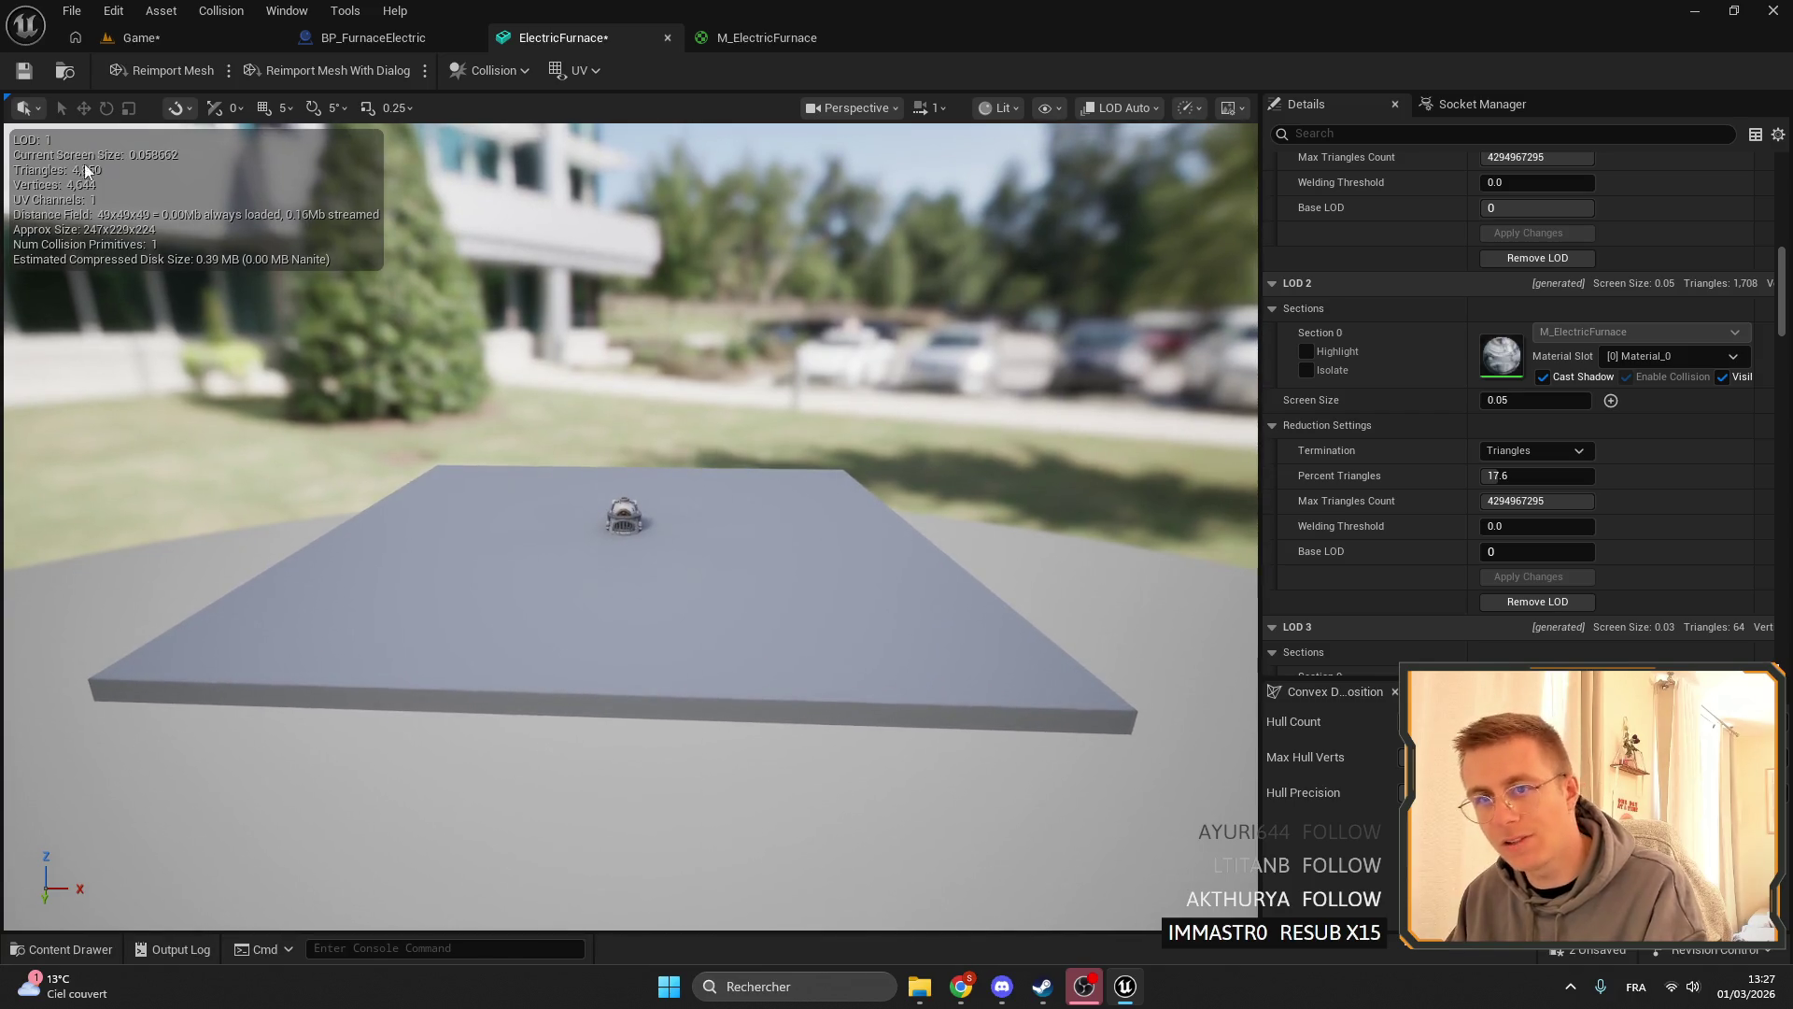
scroll(378, 316, "up", 5)
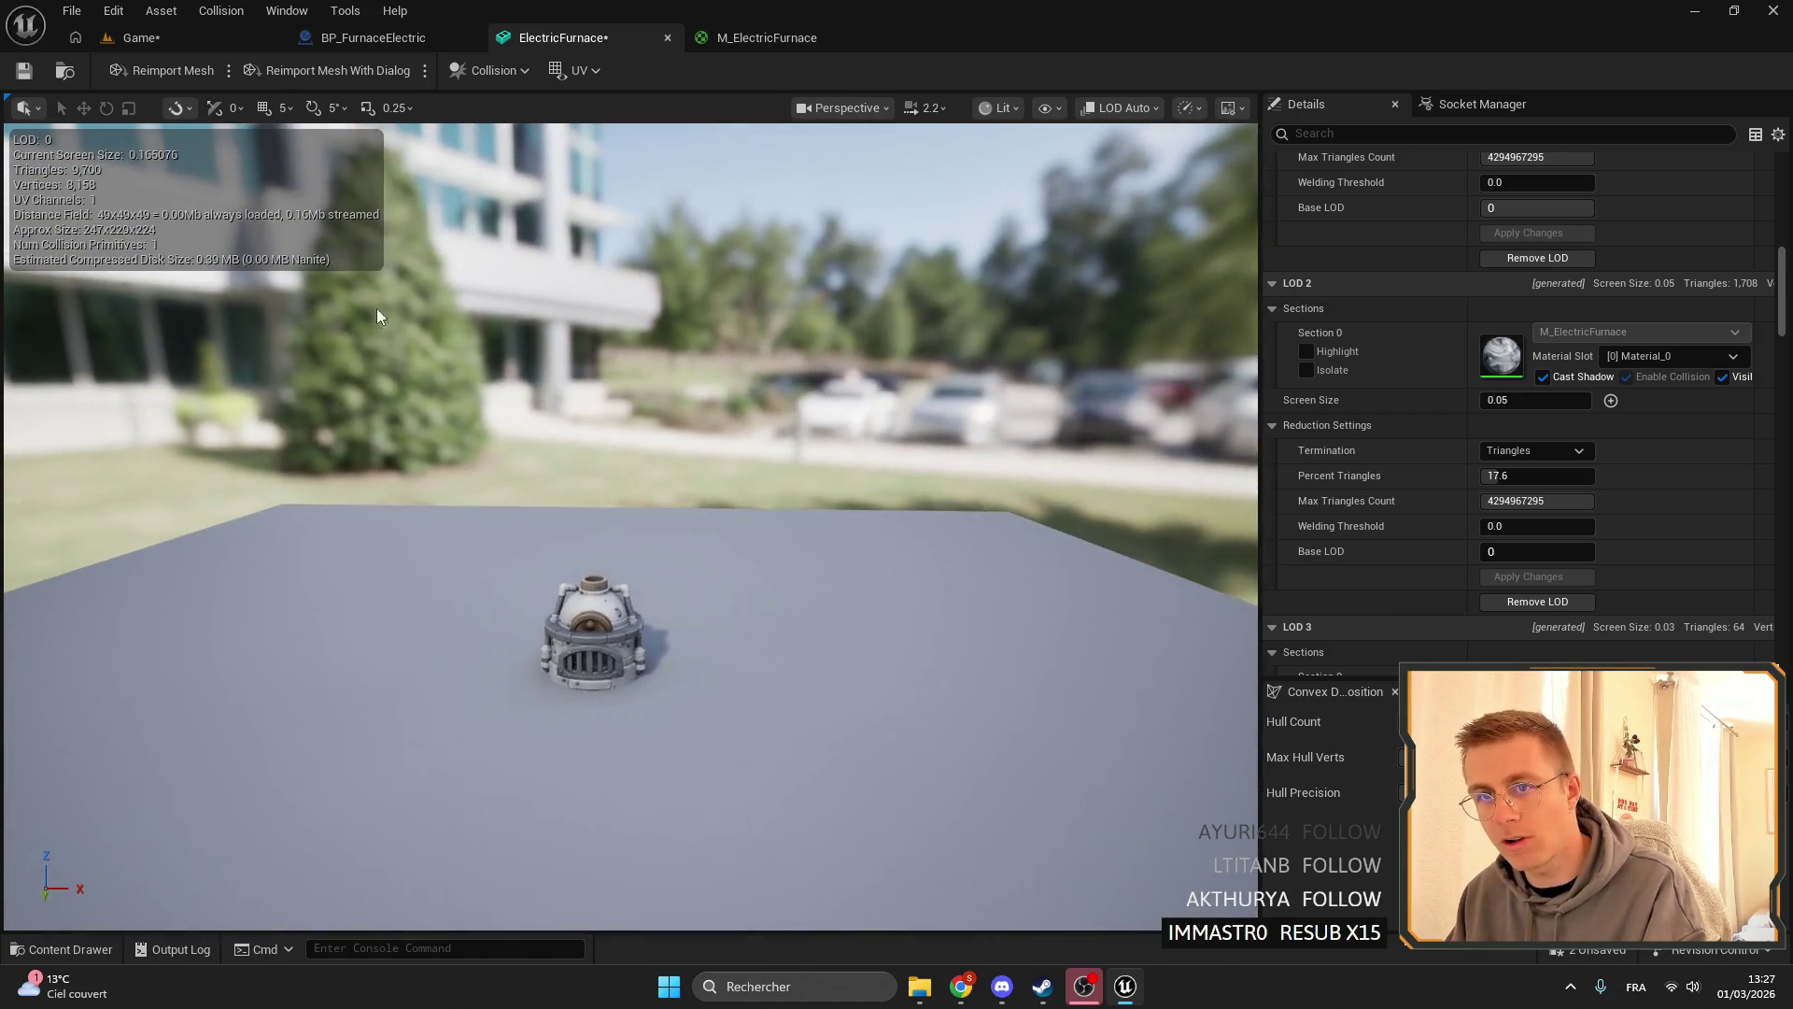
key("f")
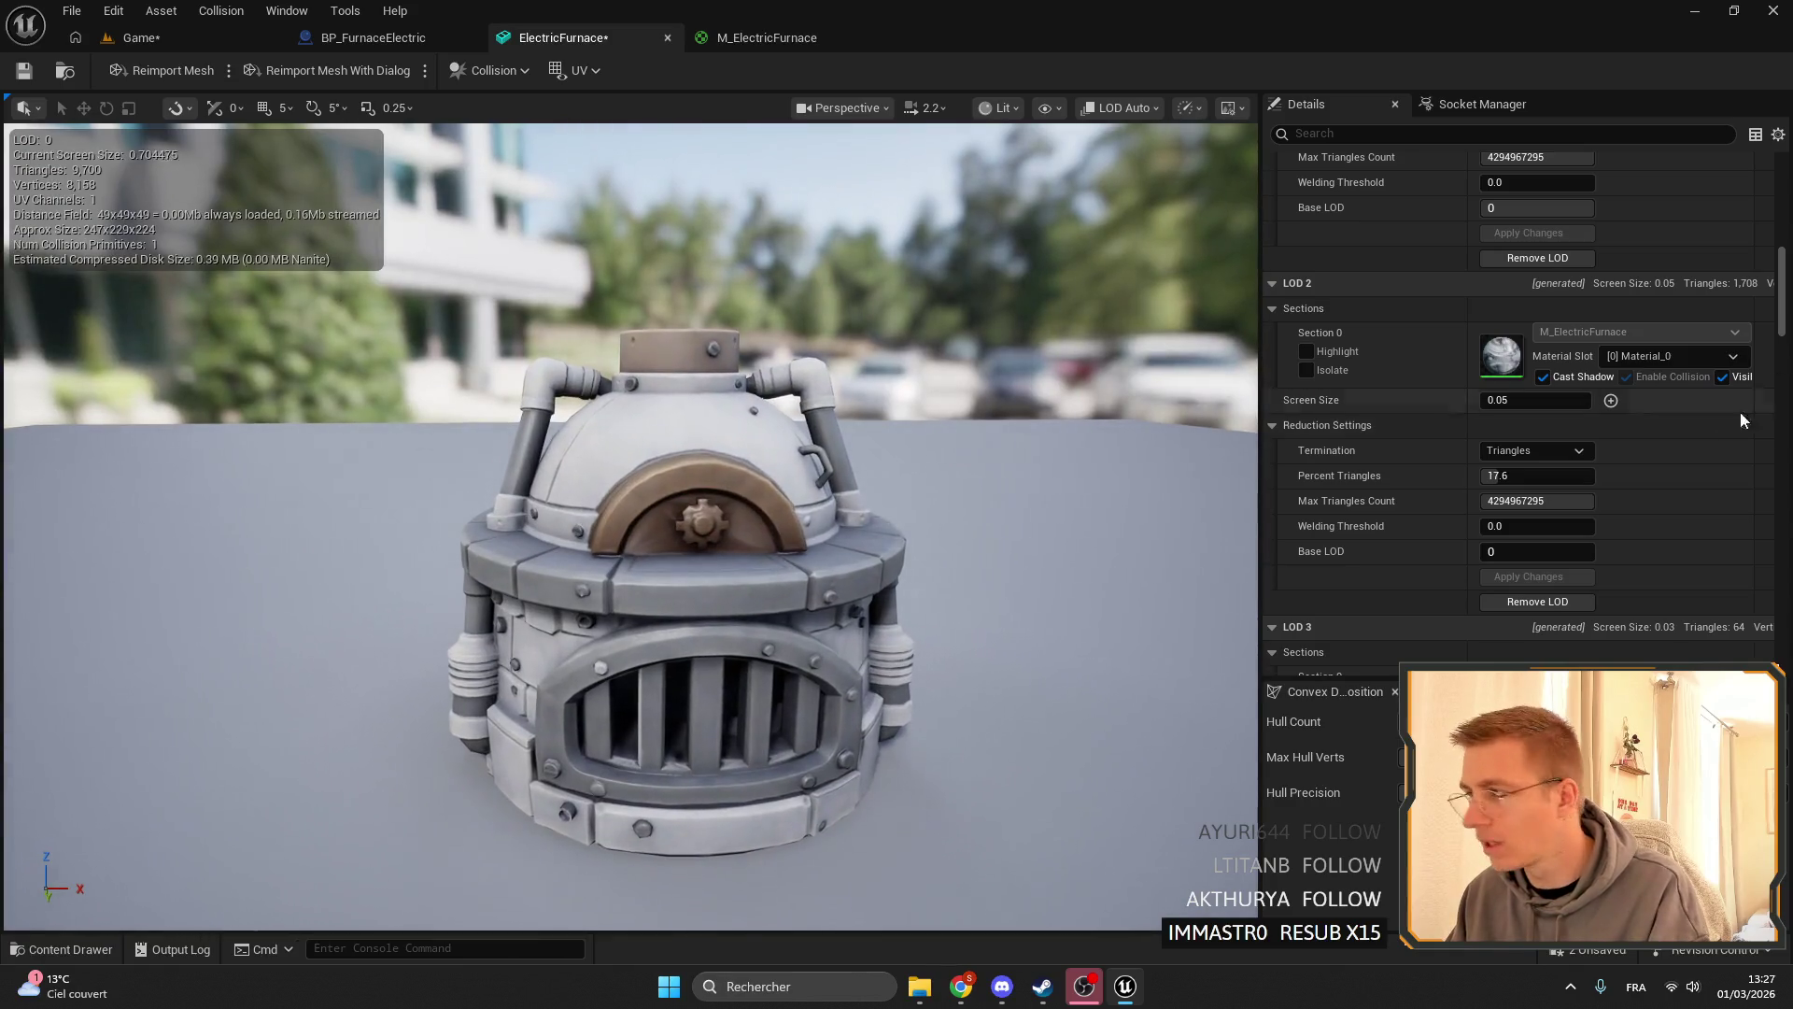
scroll(630, 523, "down", 10)
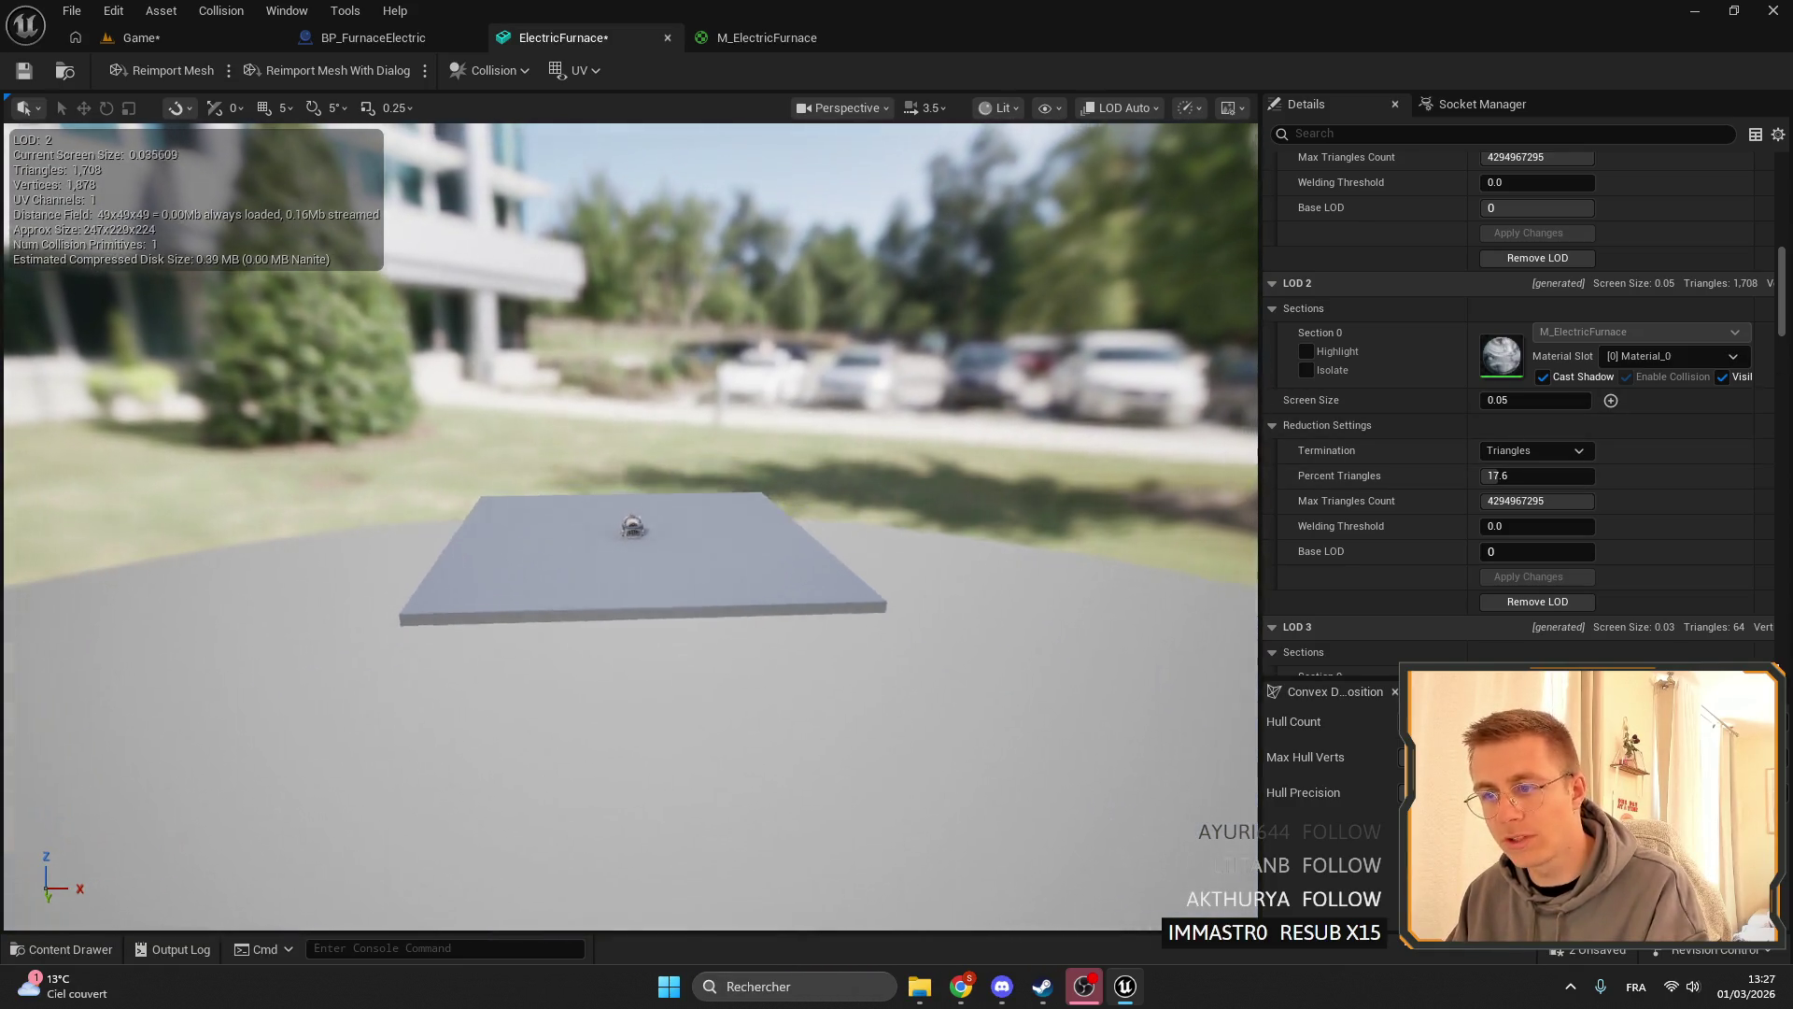
key("s")
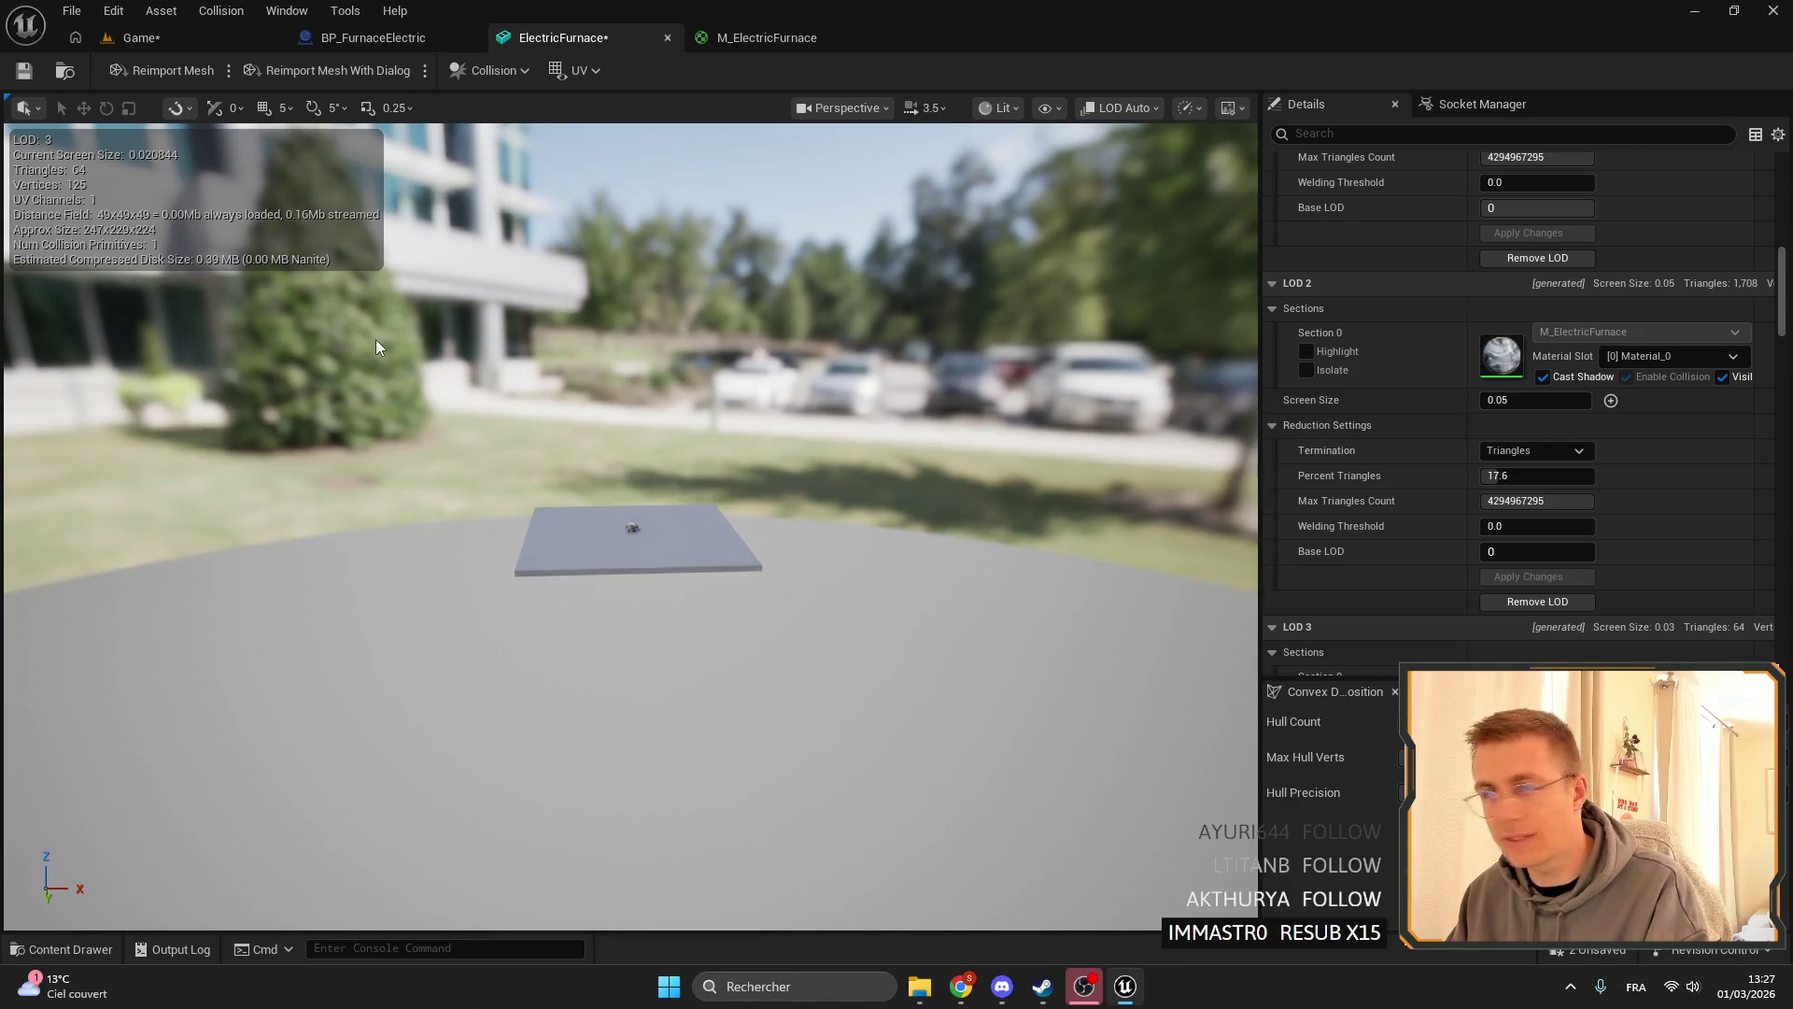
left_click_drag(371, 344, 375, 355)
left_click_drag(641, 504, 641, 482)
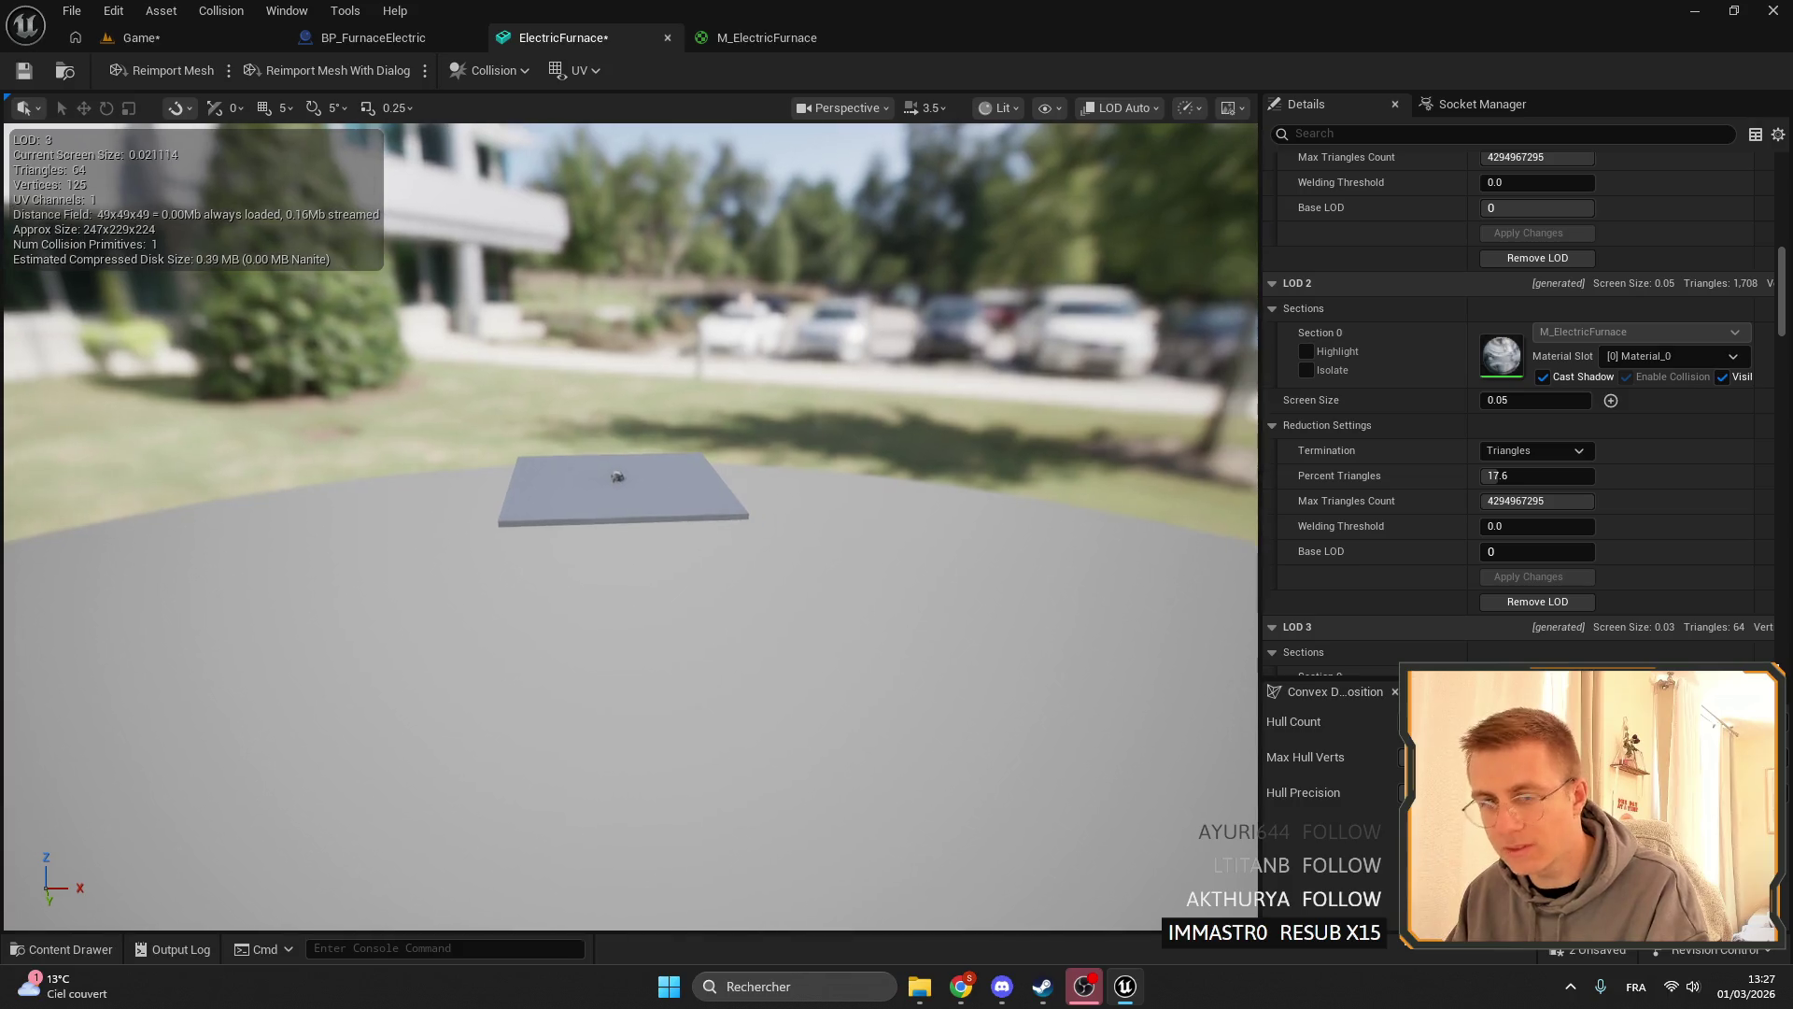
key("w")
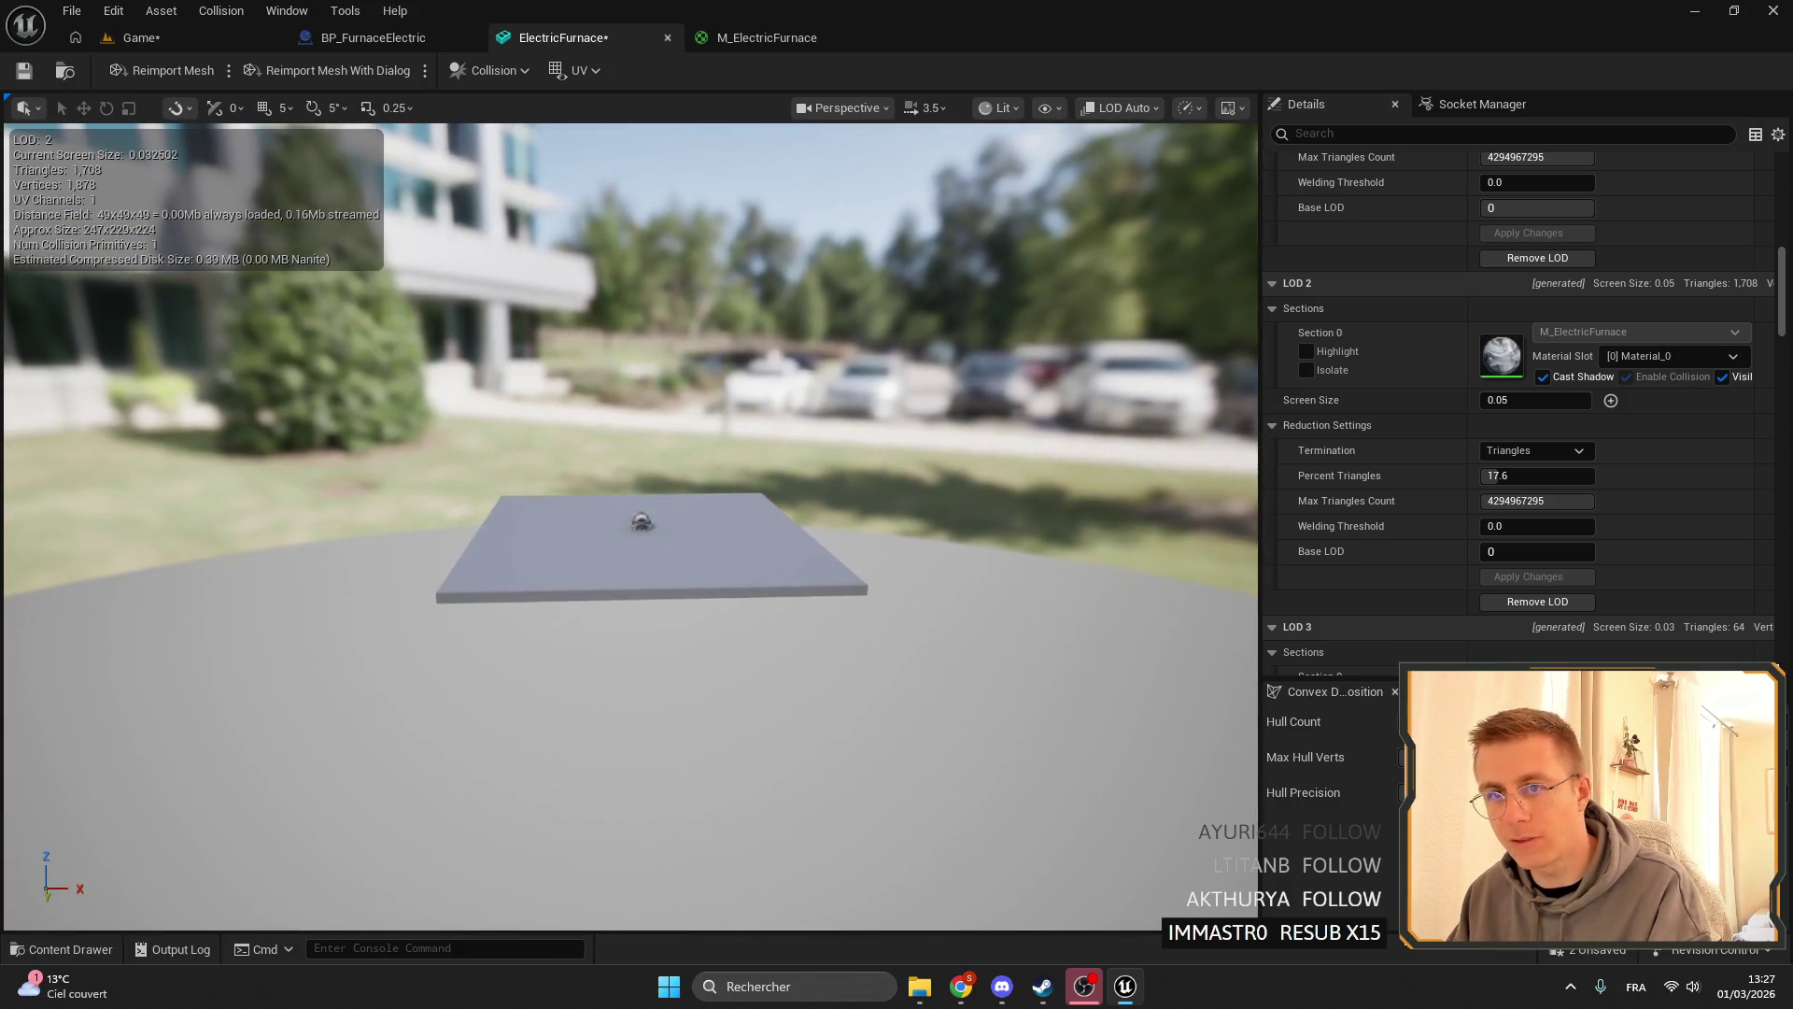
key("w")
key("s")
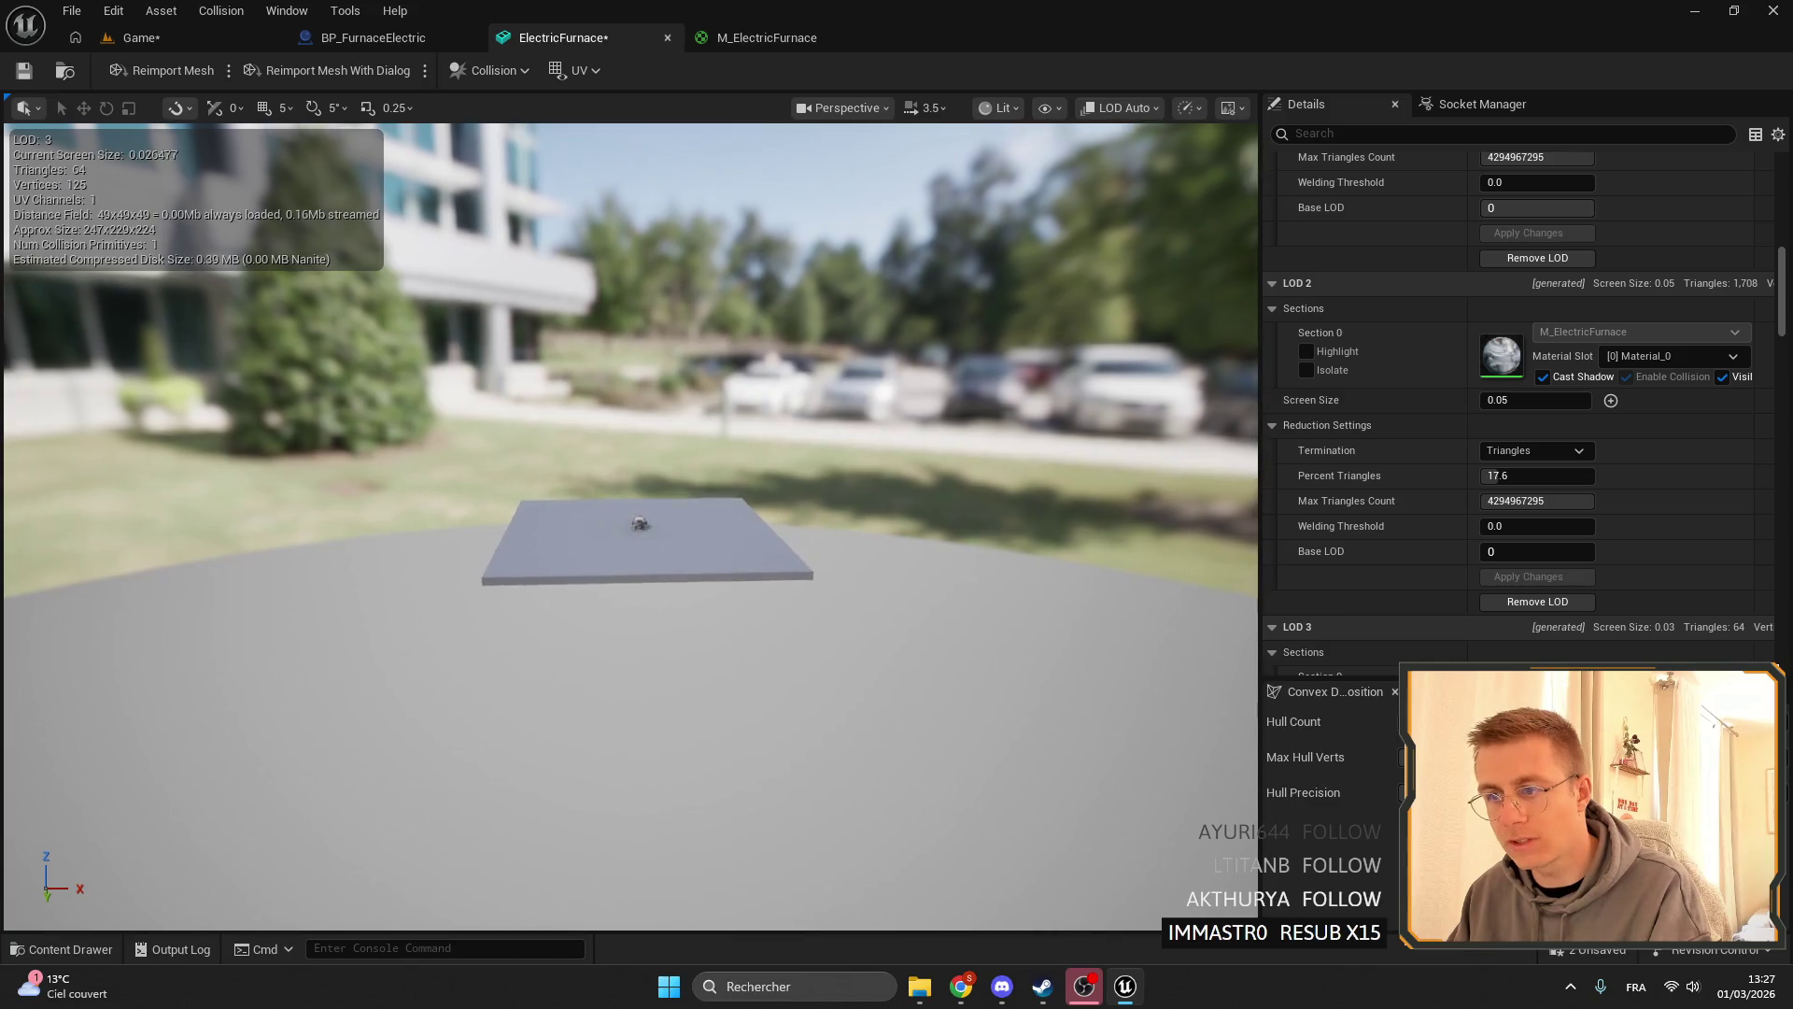
key("w")
key("s")
key("w")
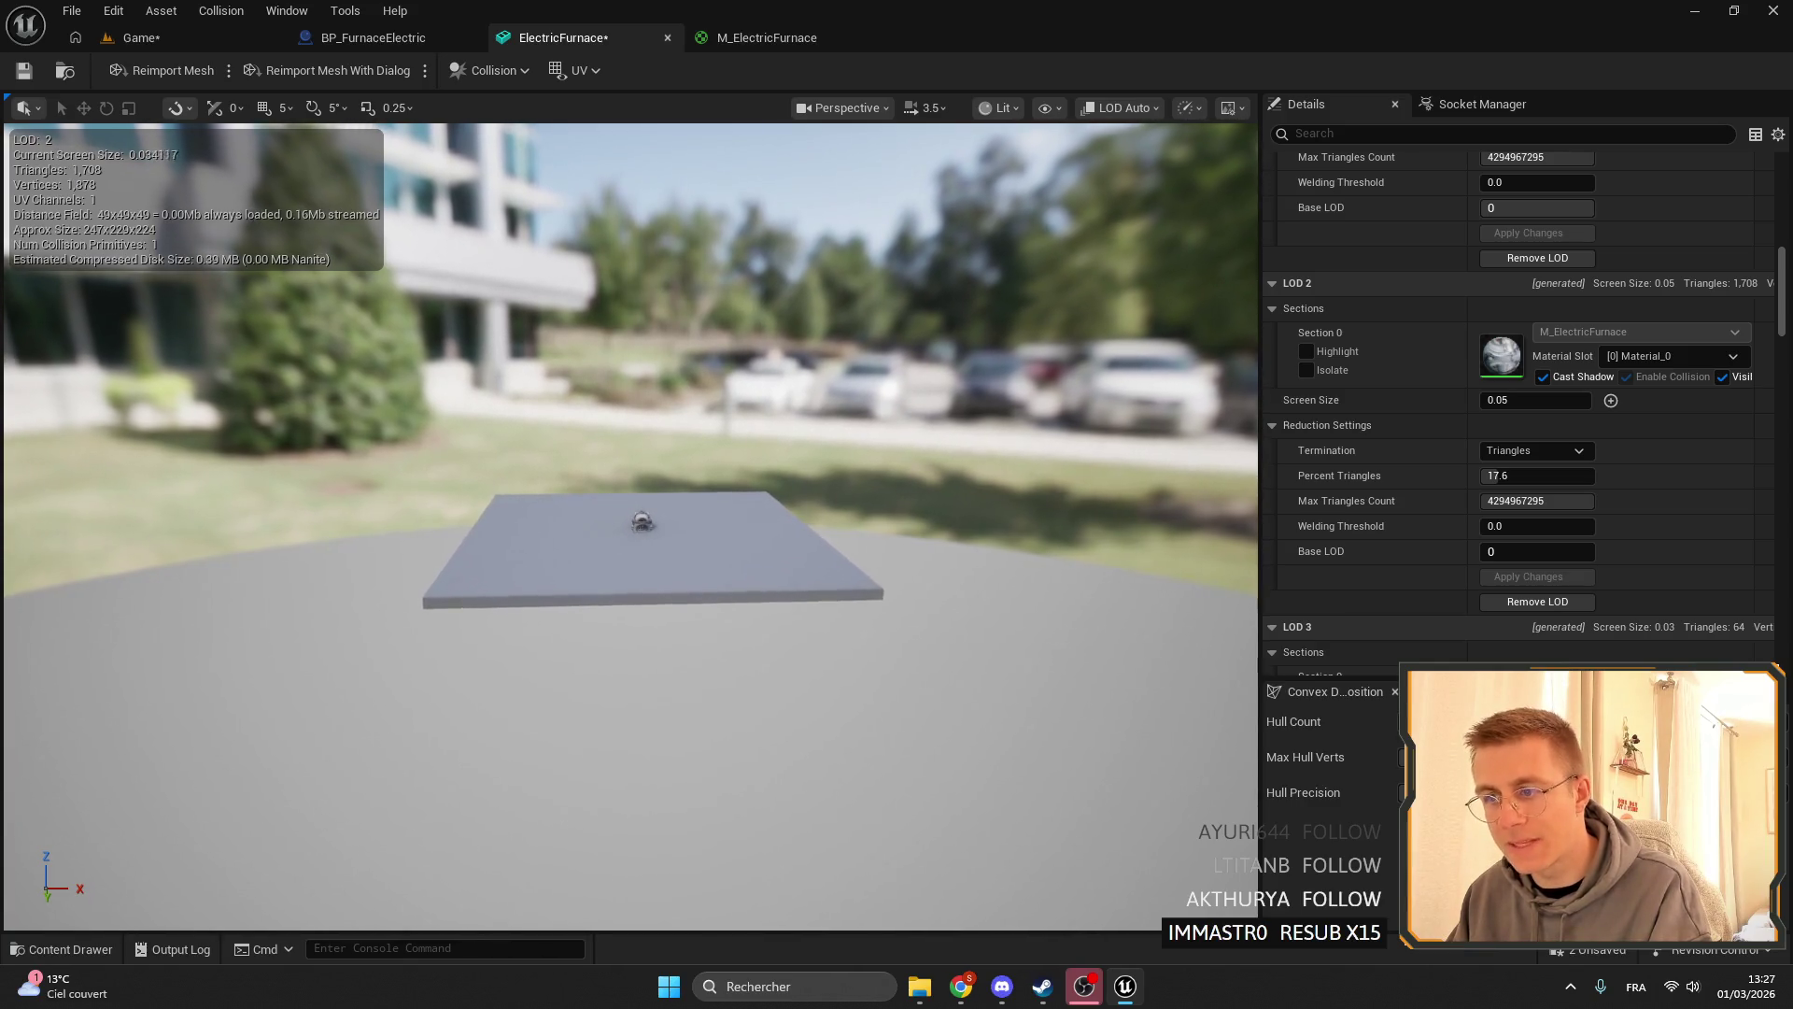
key("s")
key("w")
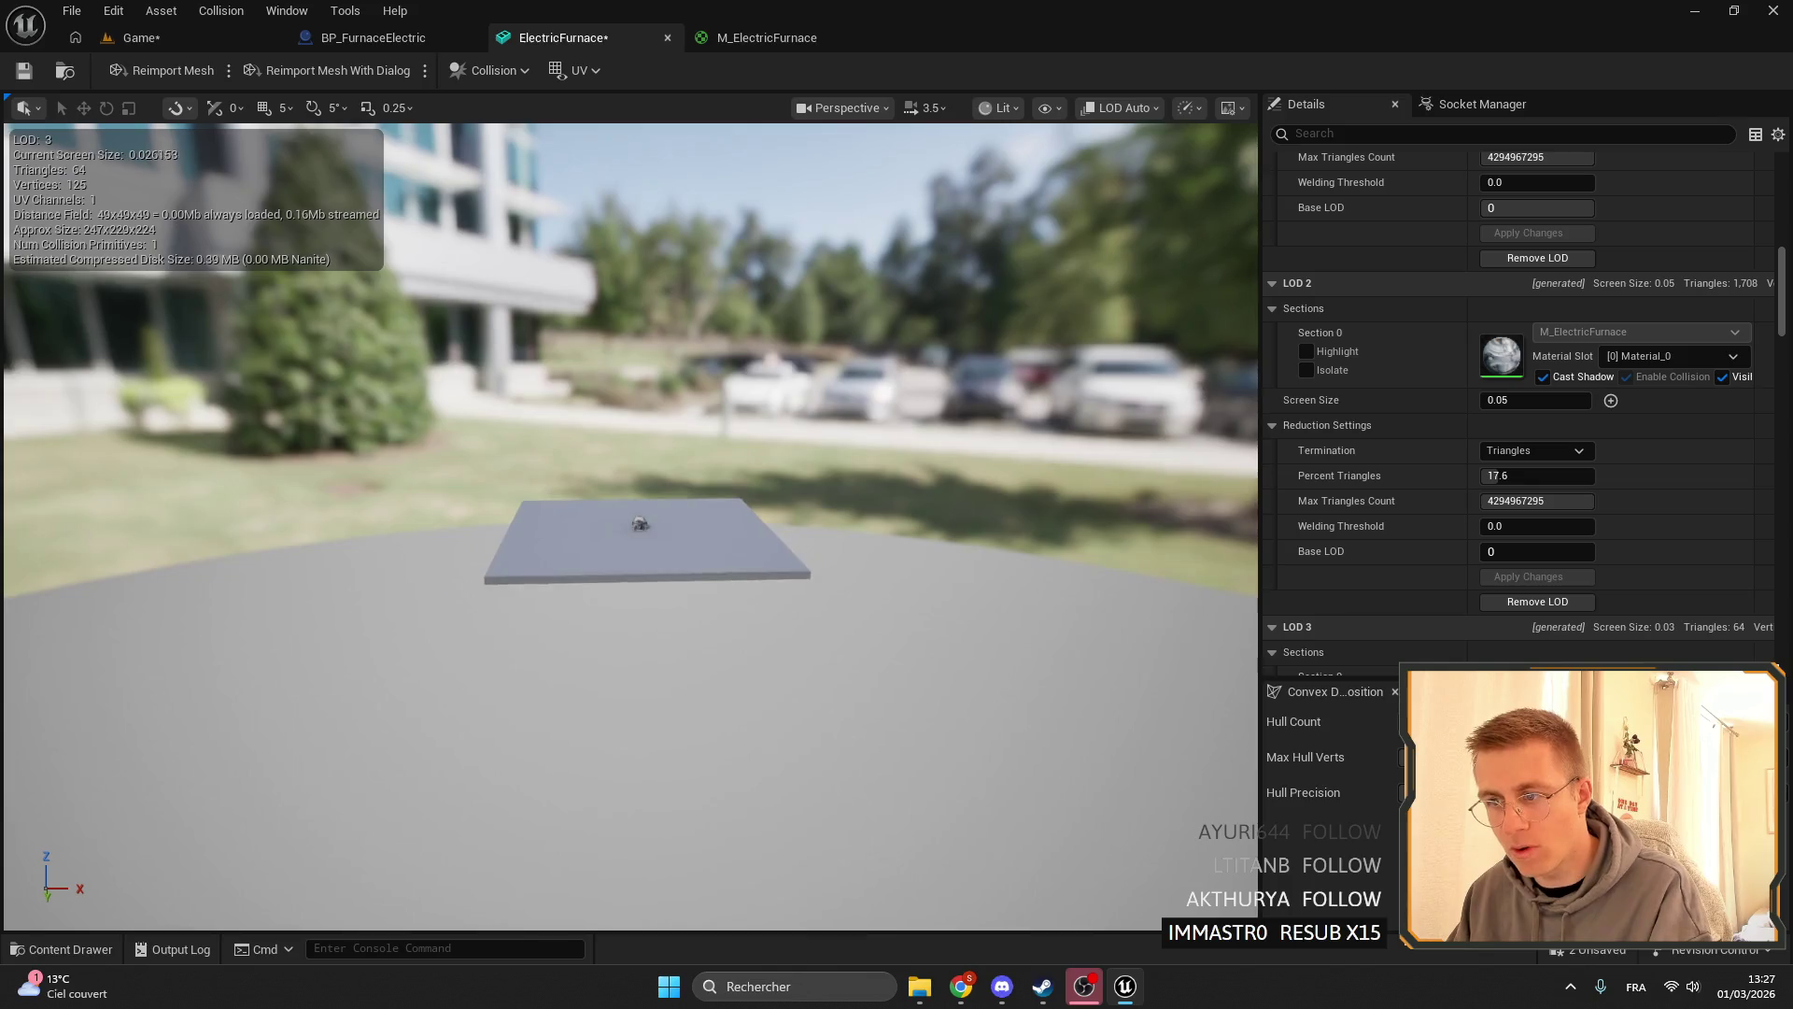
key("s")
key("w")
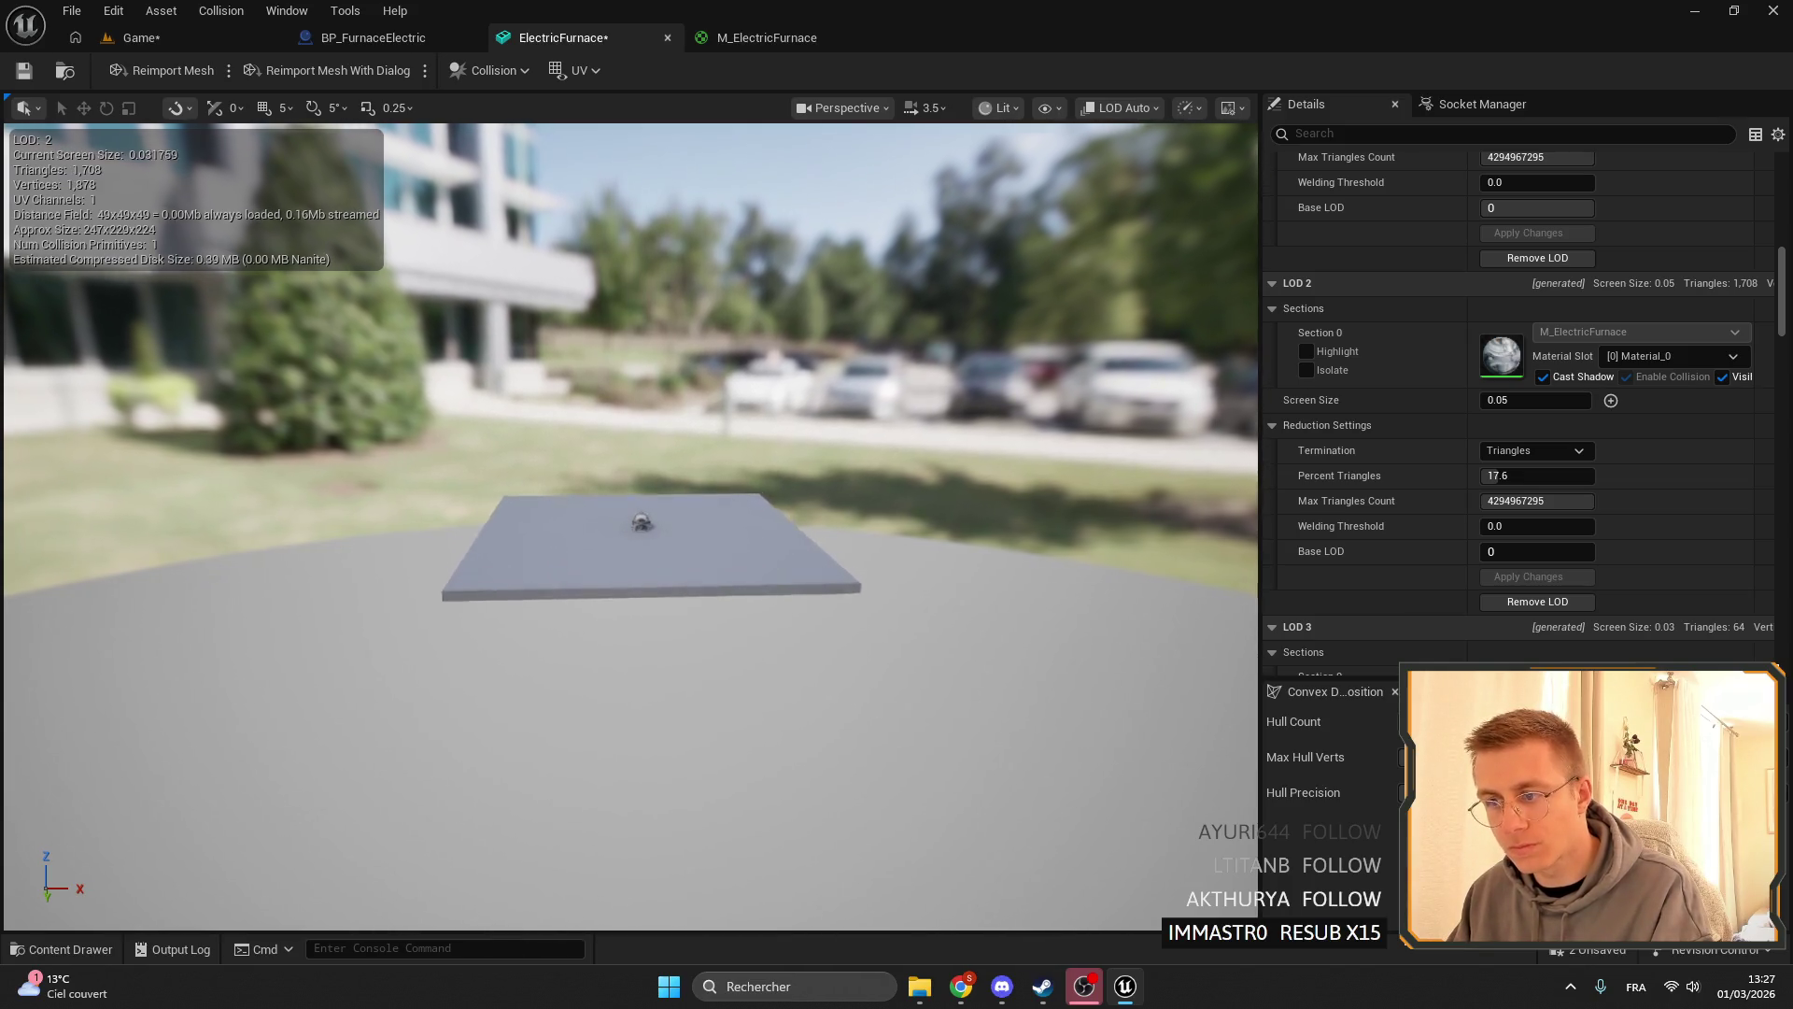
key("s")
key("w")
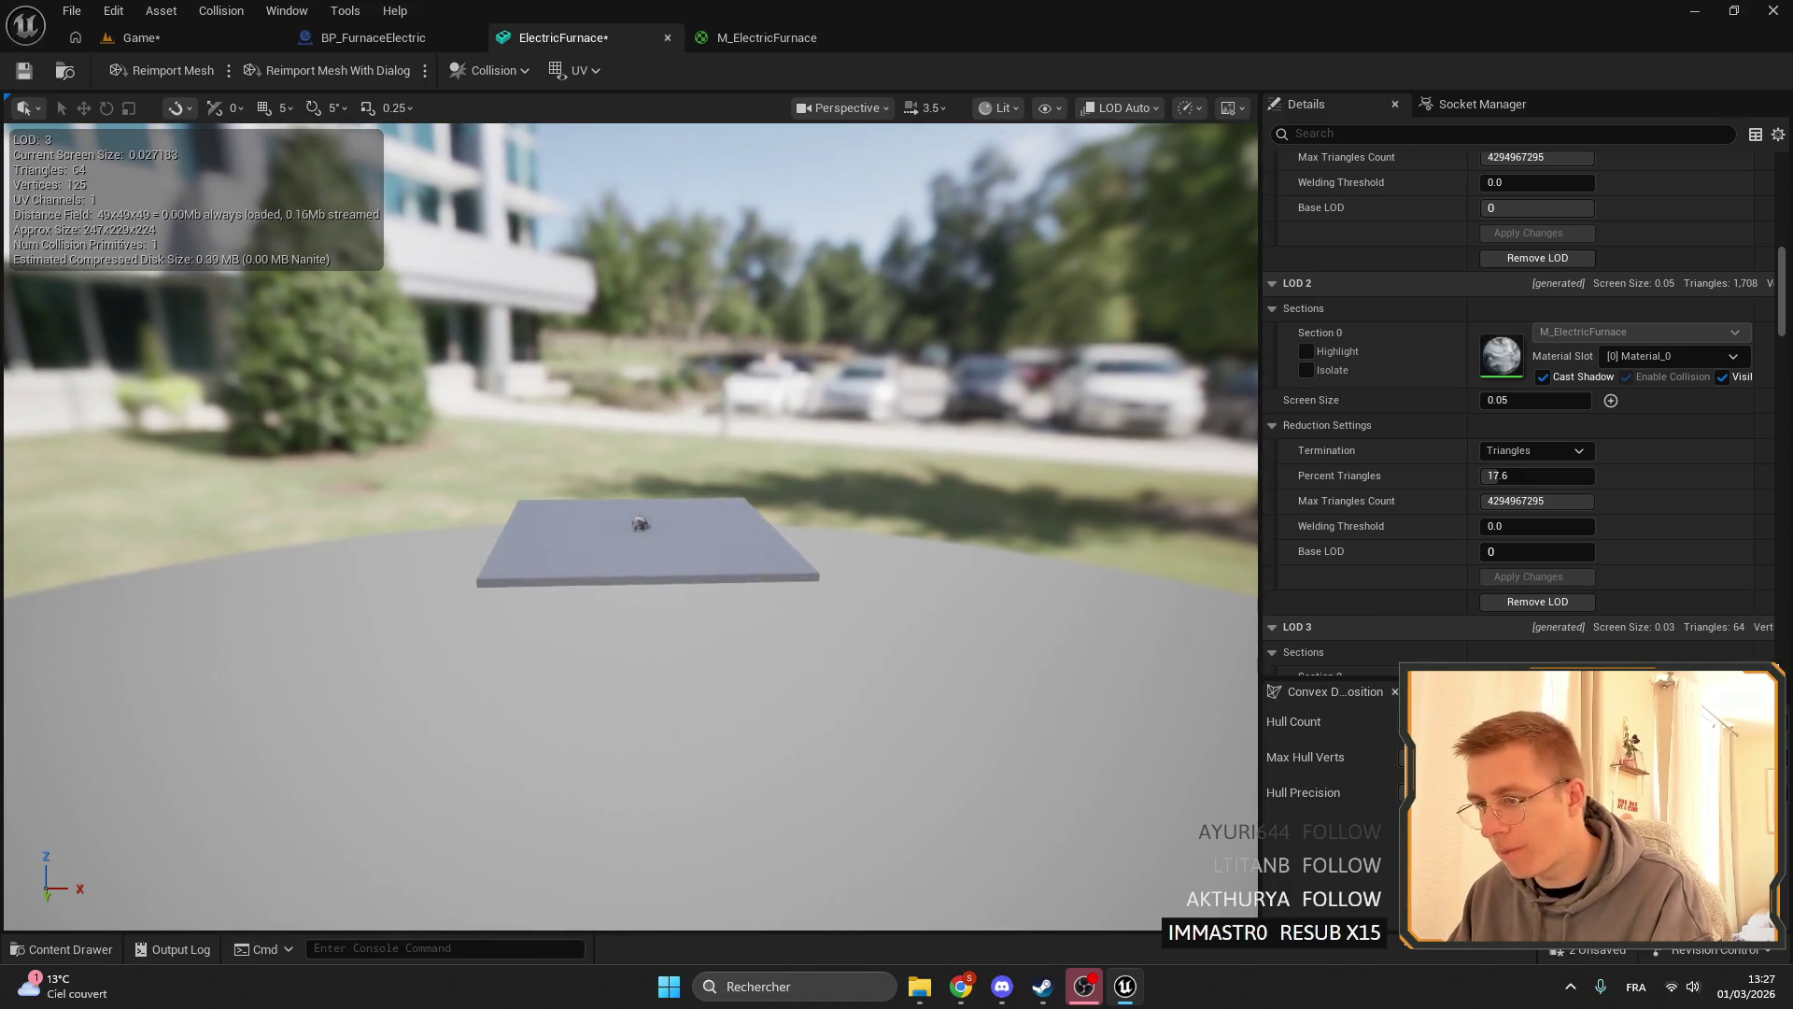
key("w")
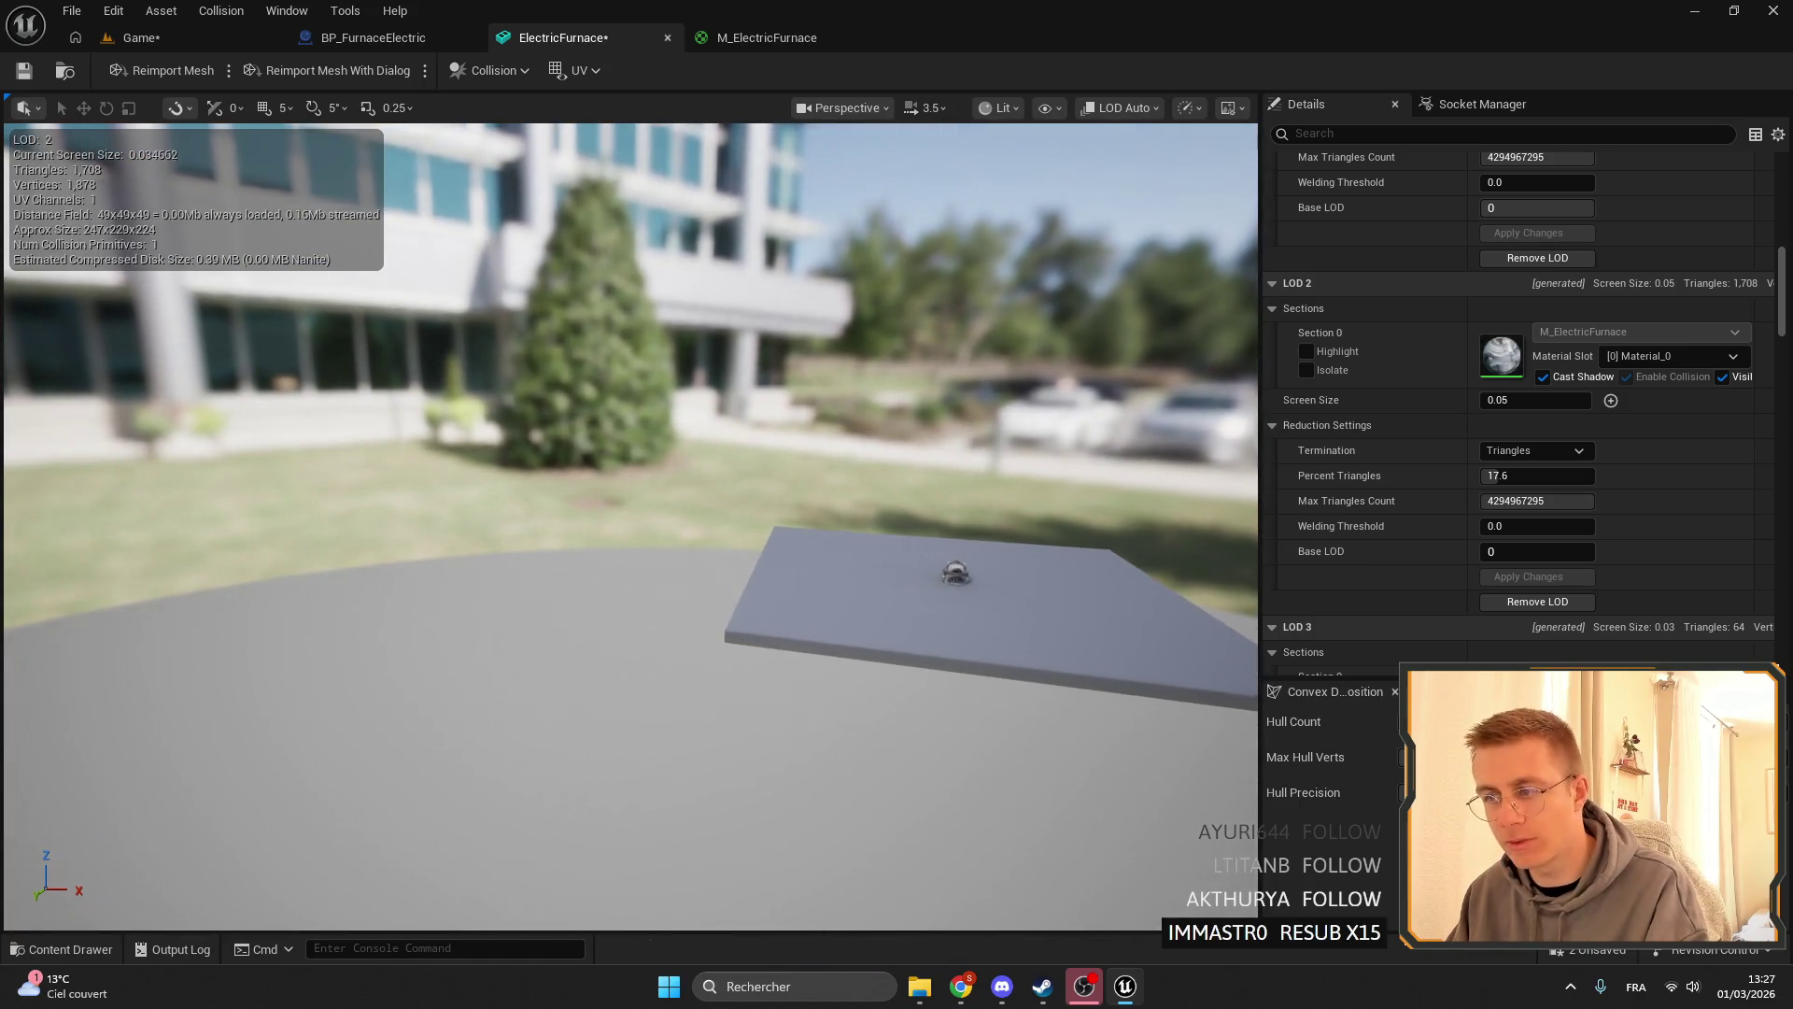
key("s")
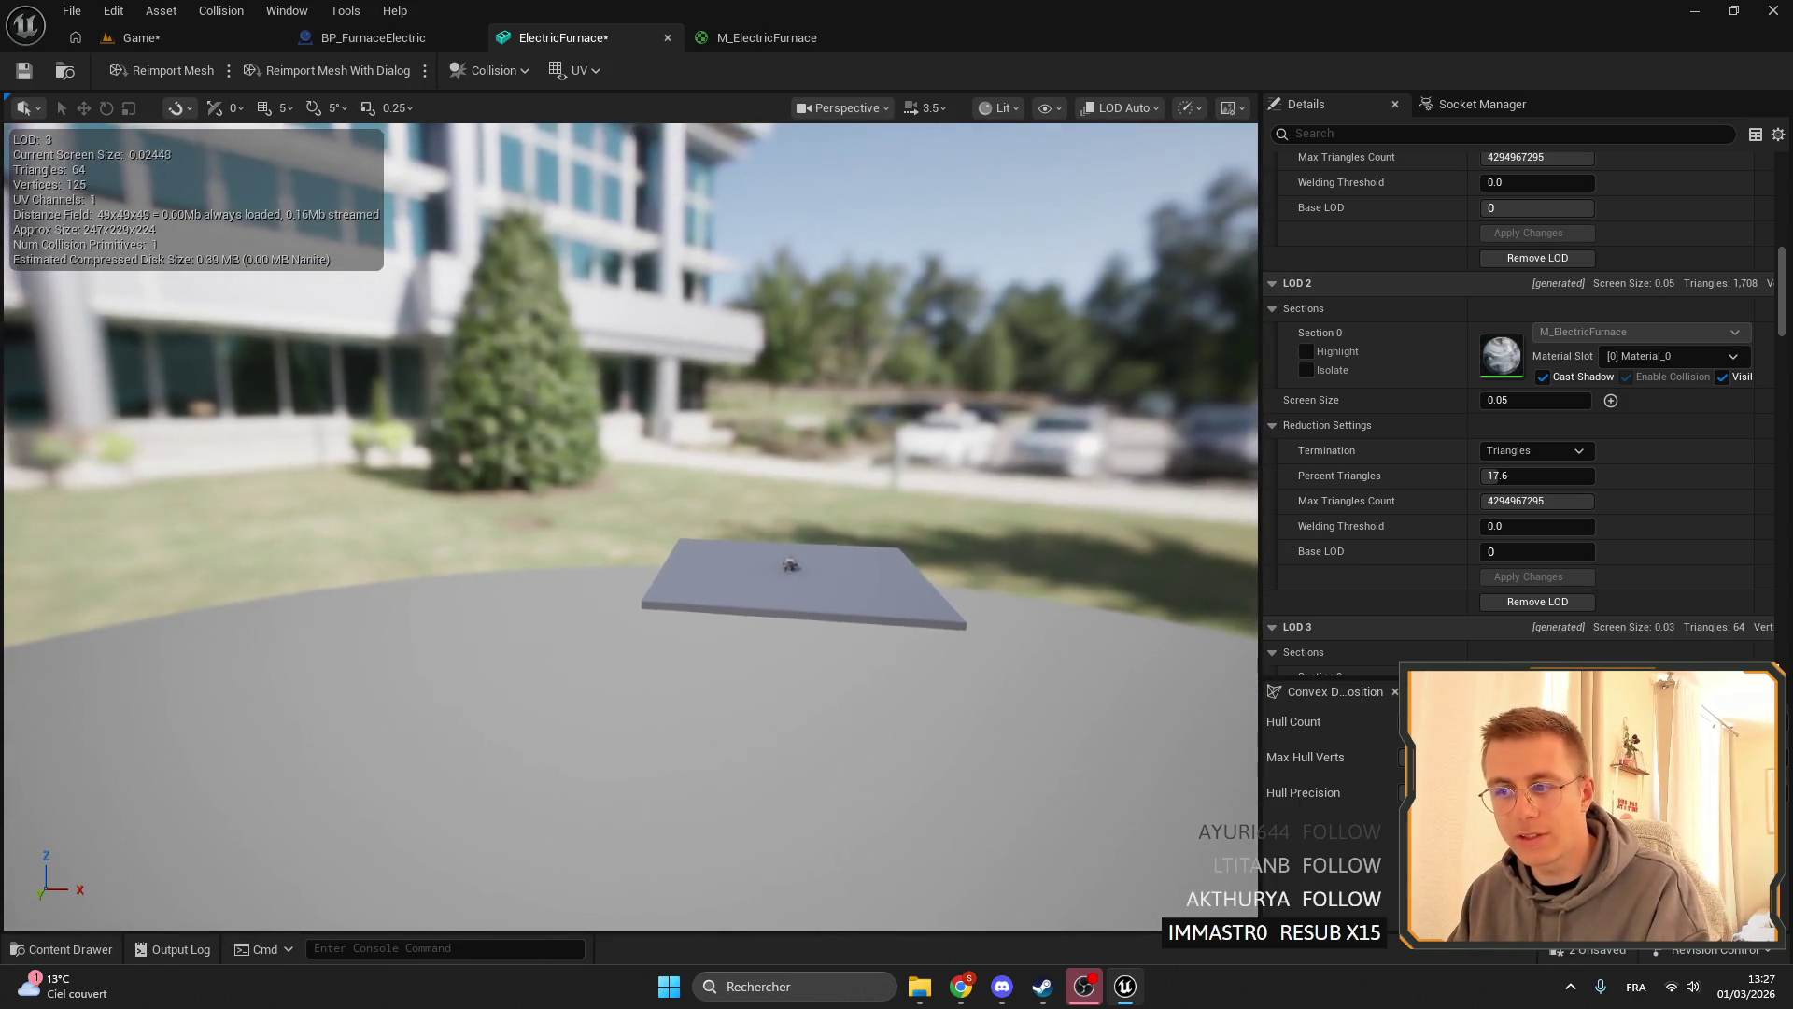
- Switch to the Game level in full-screen and fly past the island's tree, rocks and dirt path
left_click(175, 40)
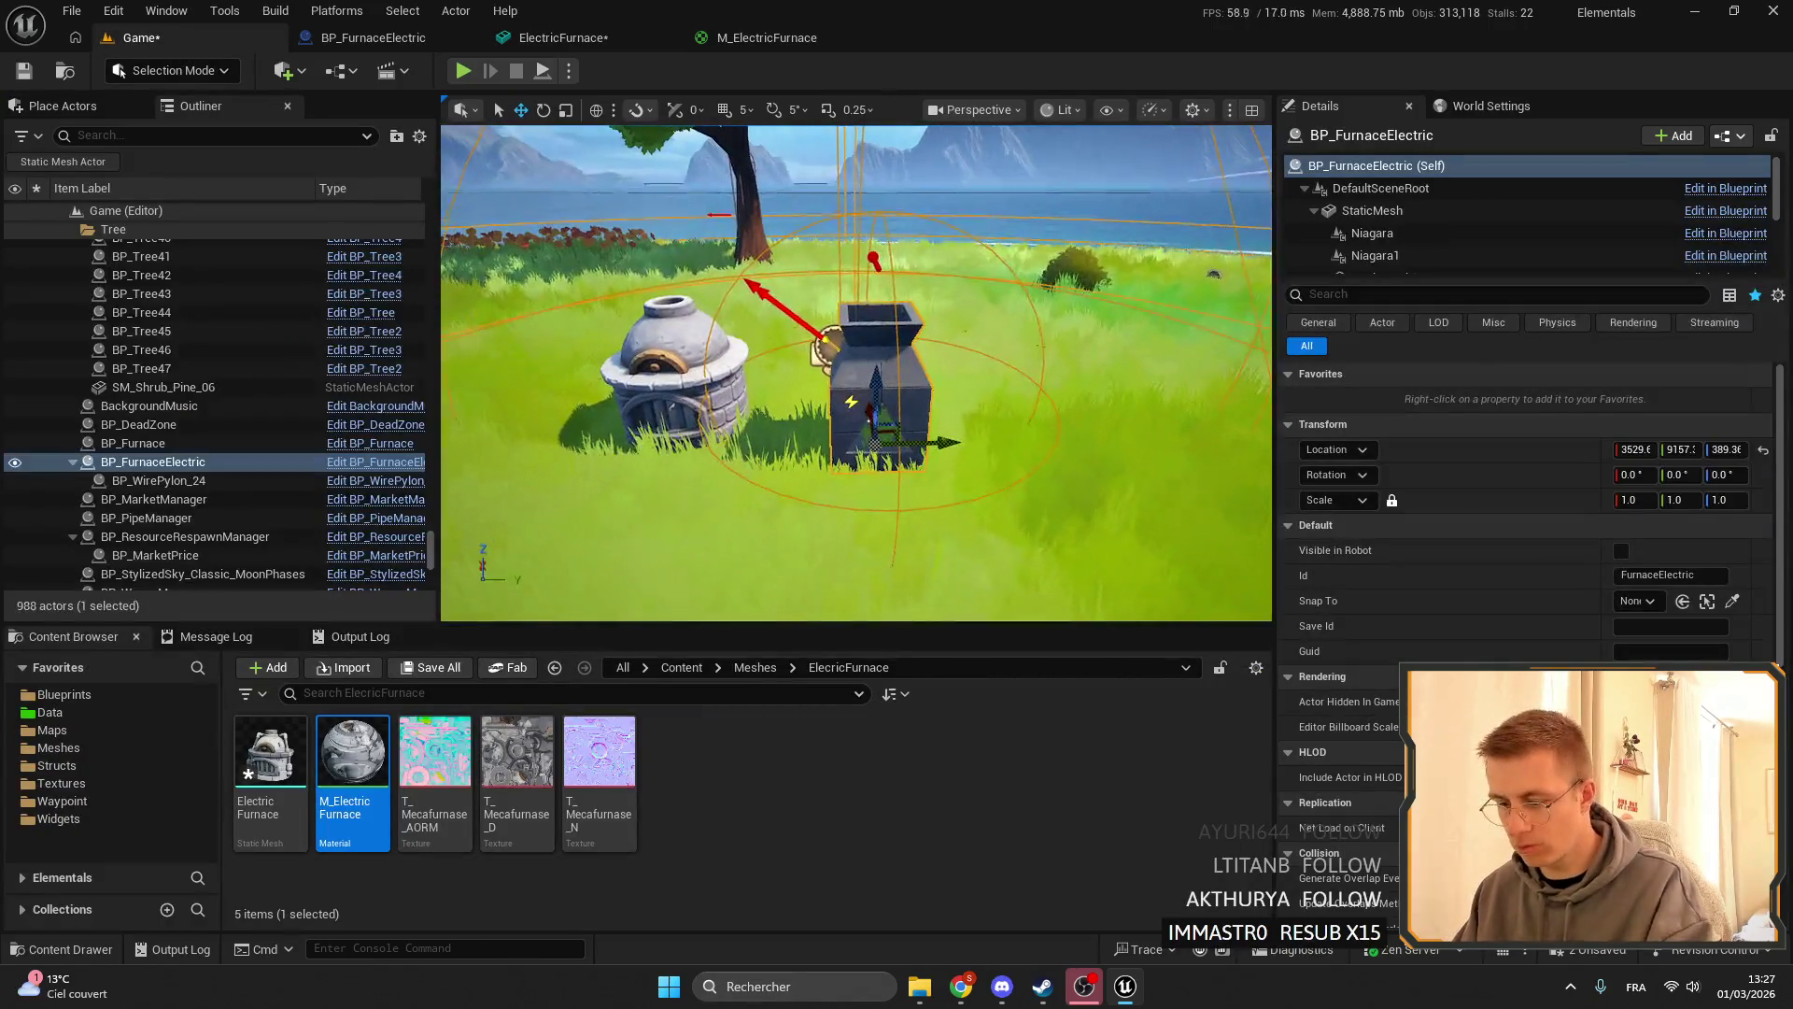
key("F11")
key("s")
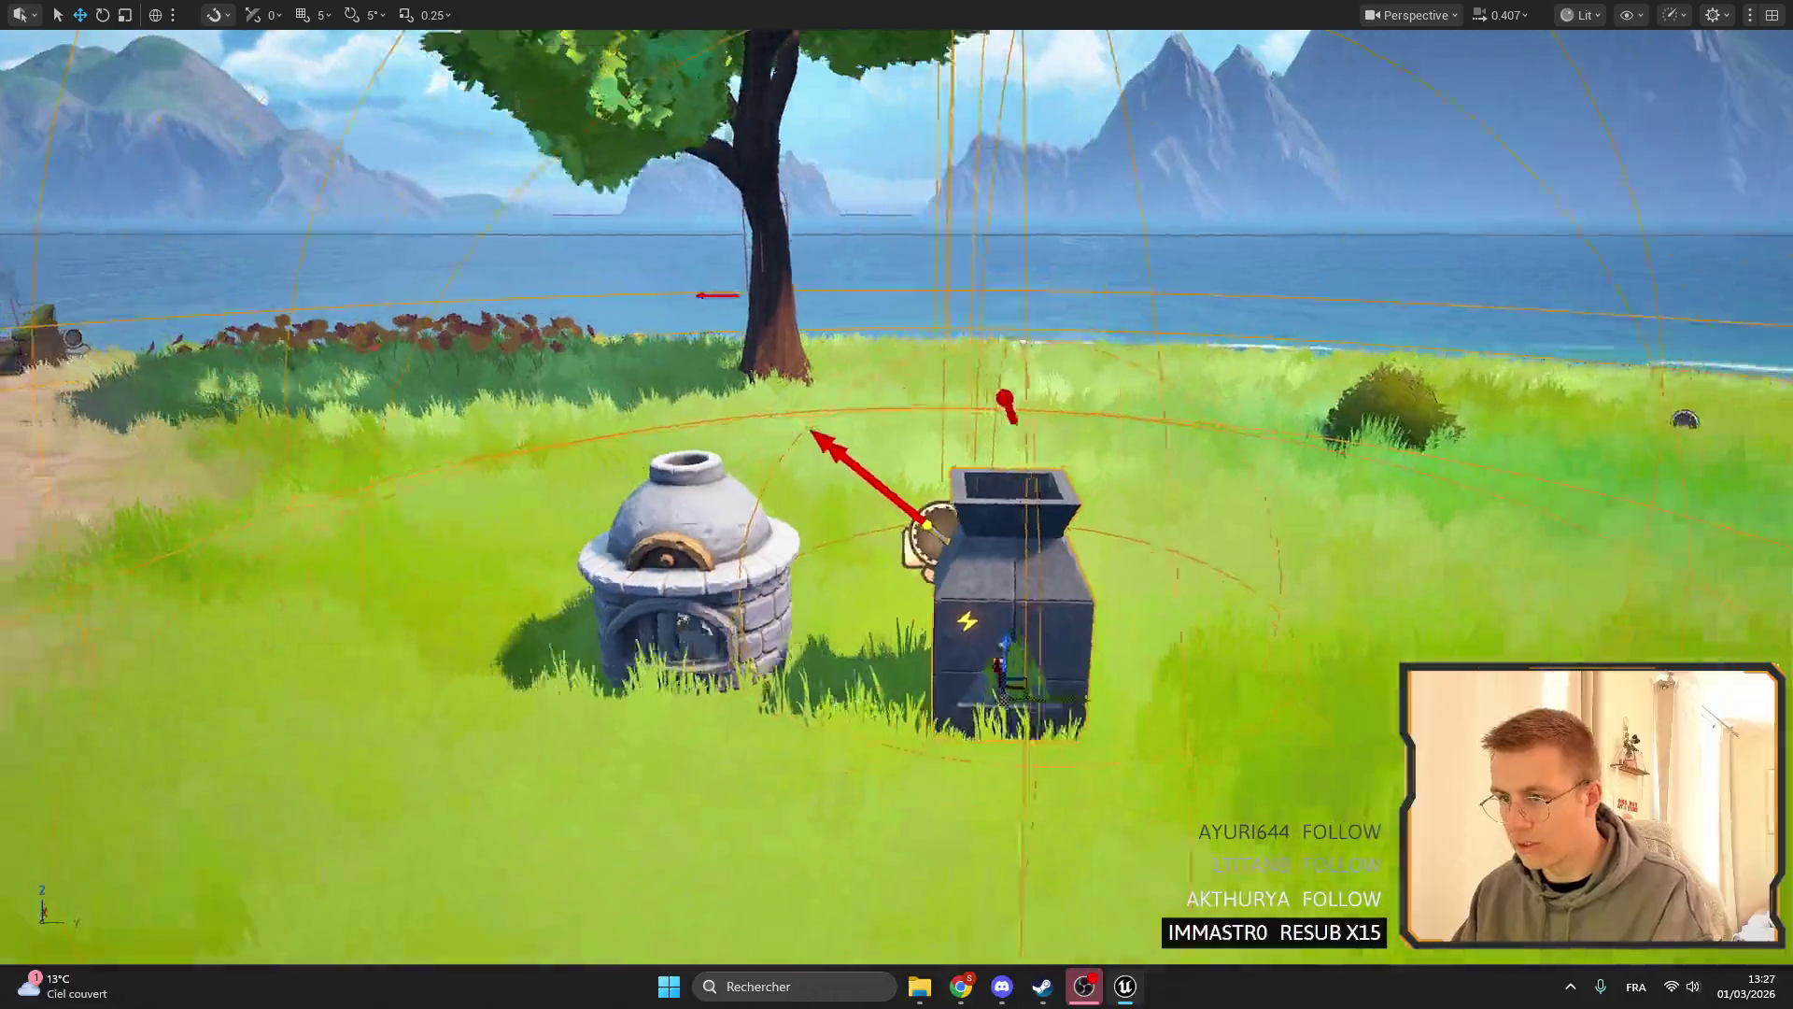
key("s")
scroll(897, 504, "up", 2)
key("w")
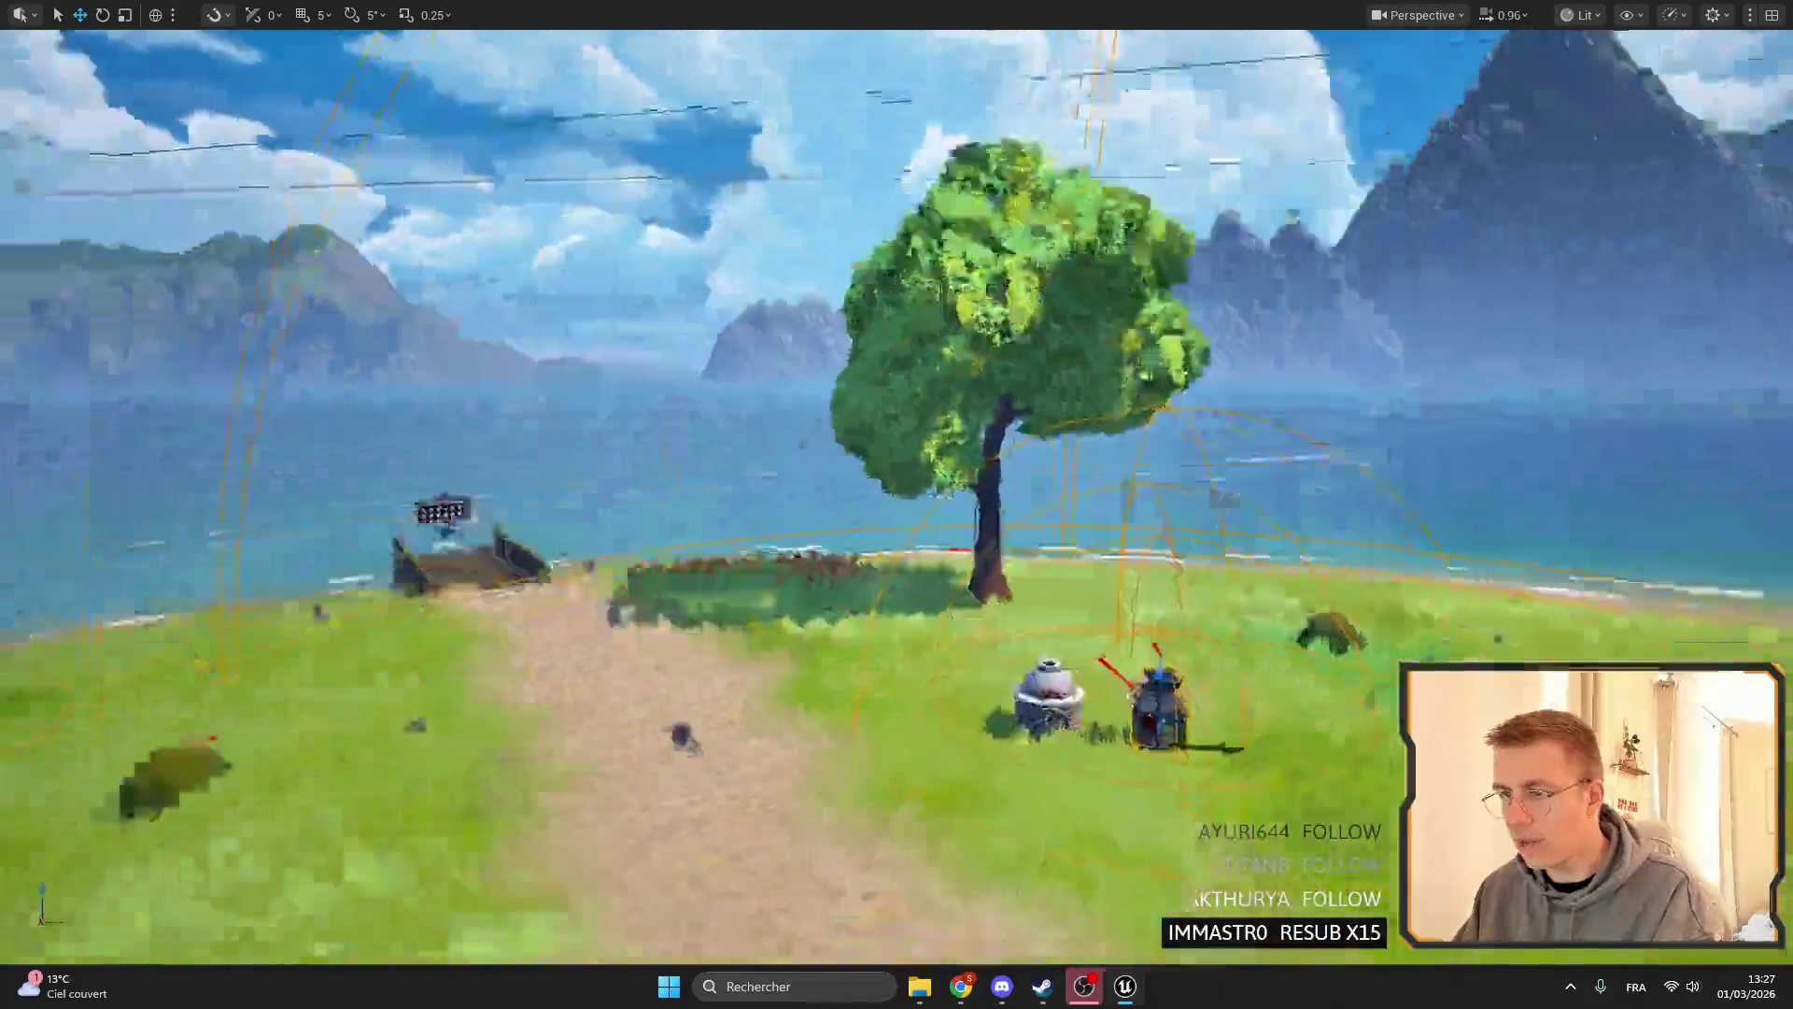
key("s")
scroll(897, 505, "up", 2)
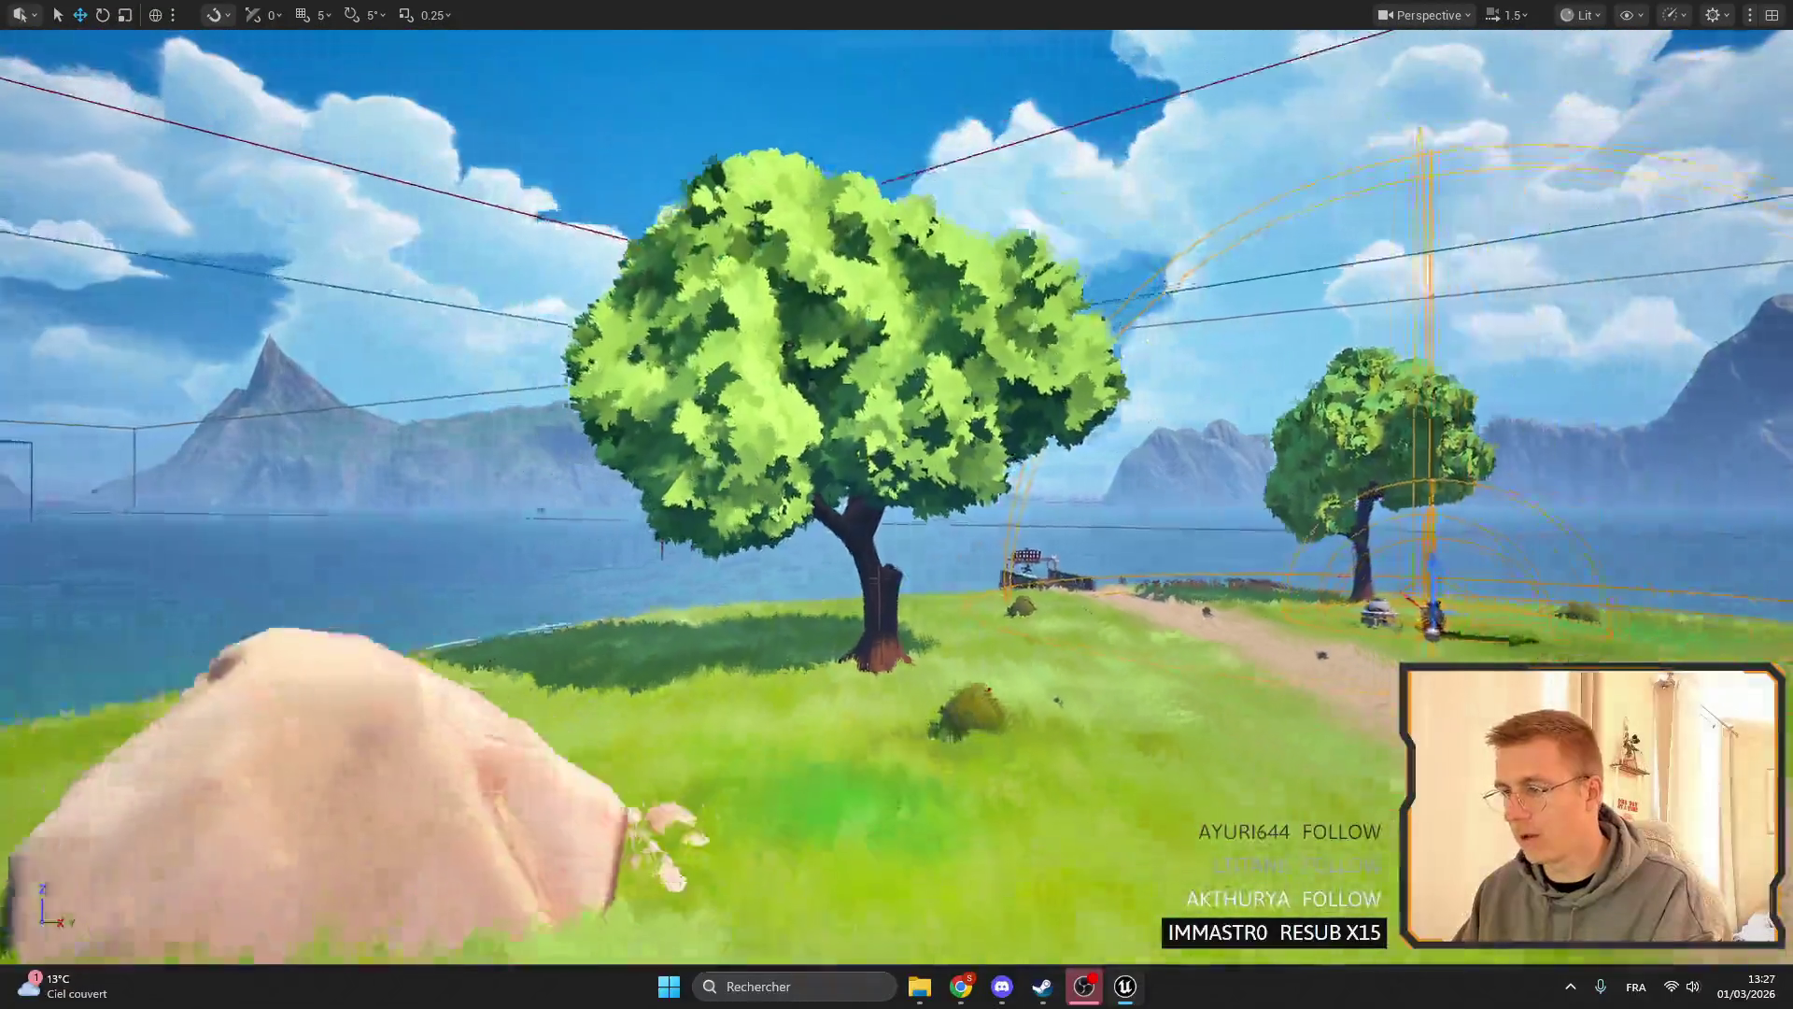
key("s")
key("w")
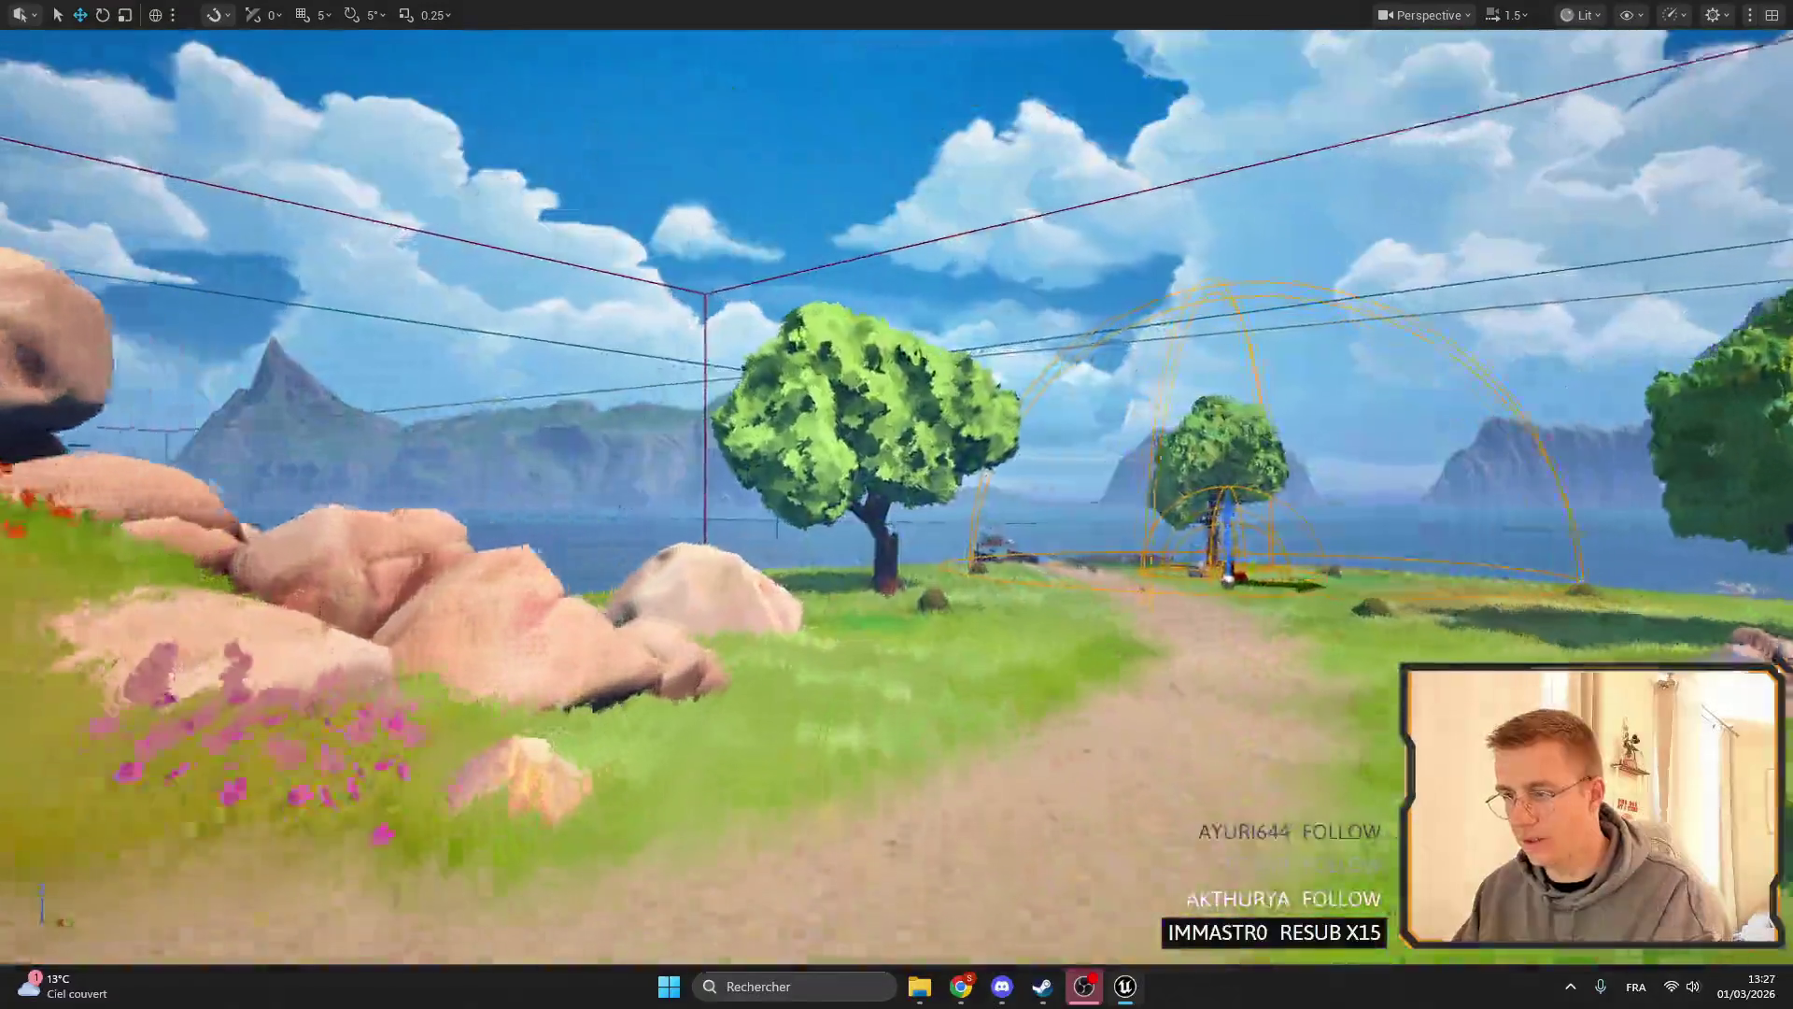
key("s")
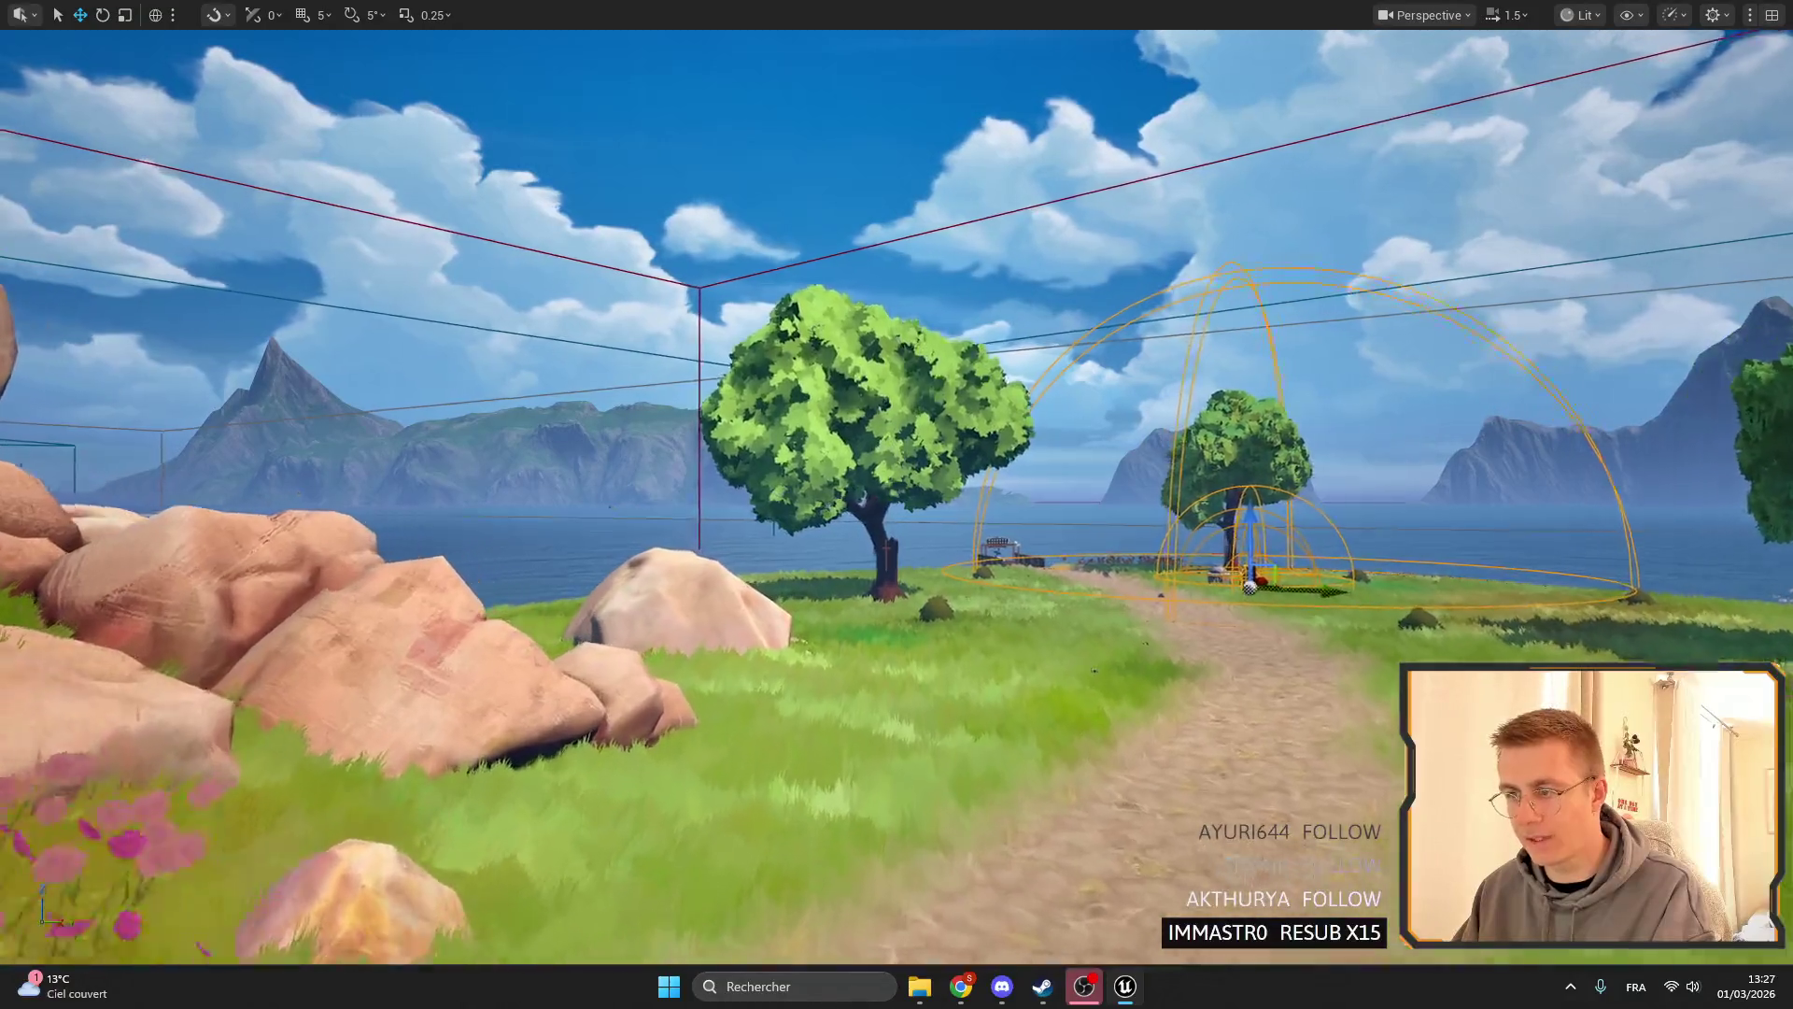
key("w")
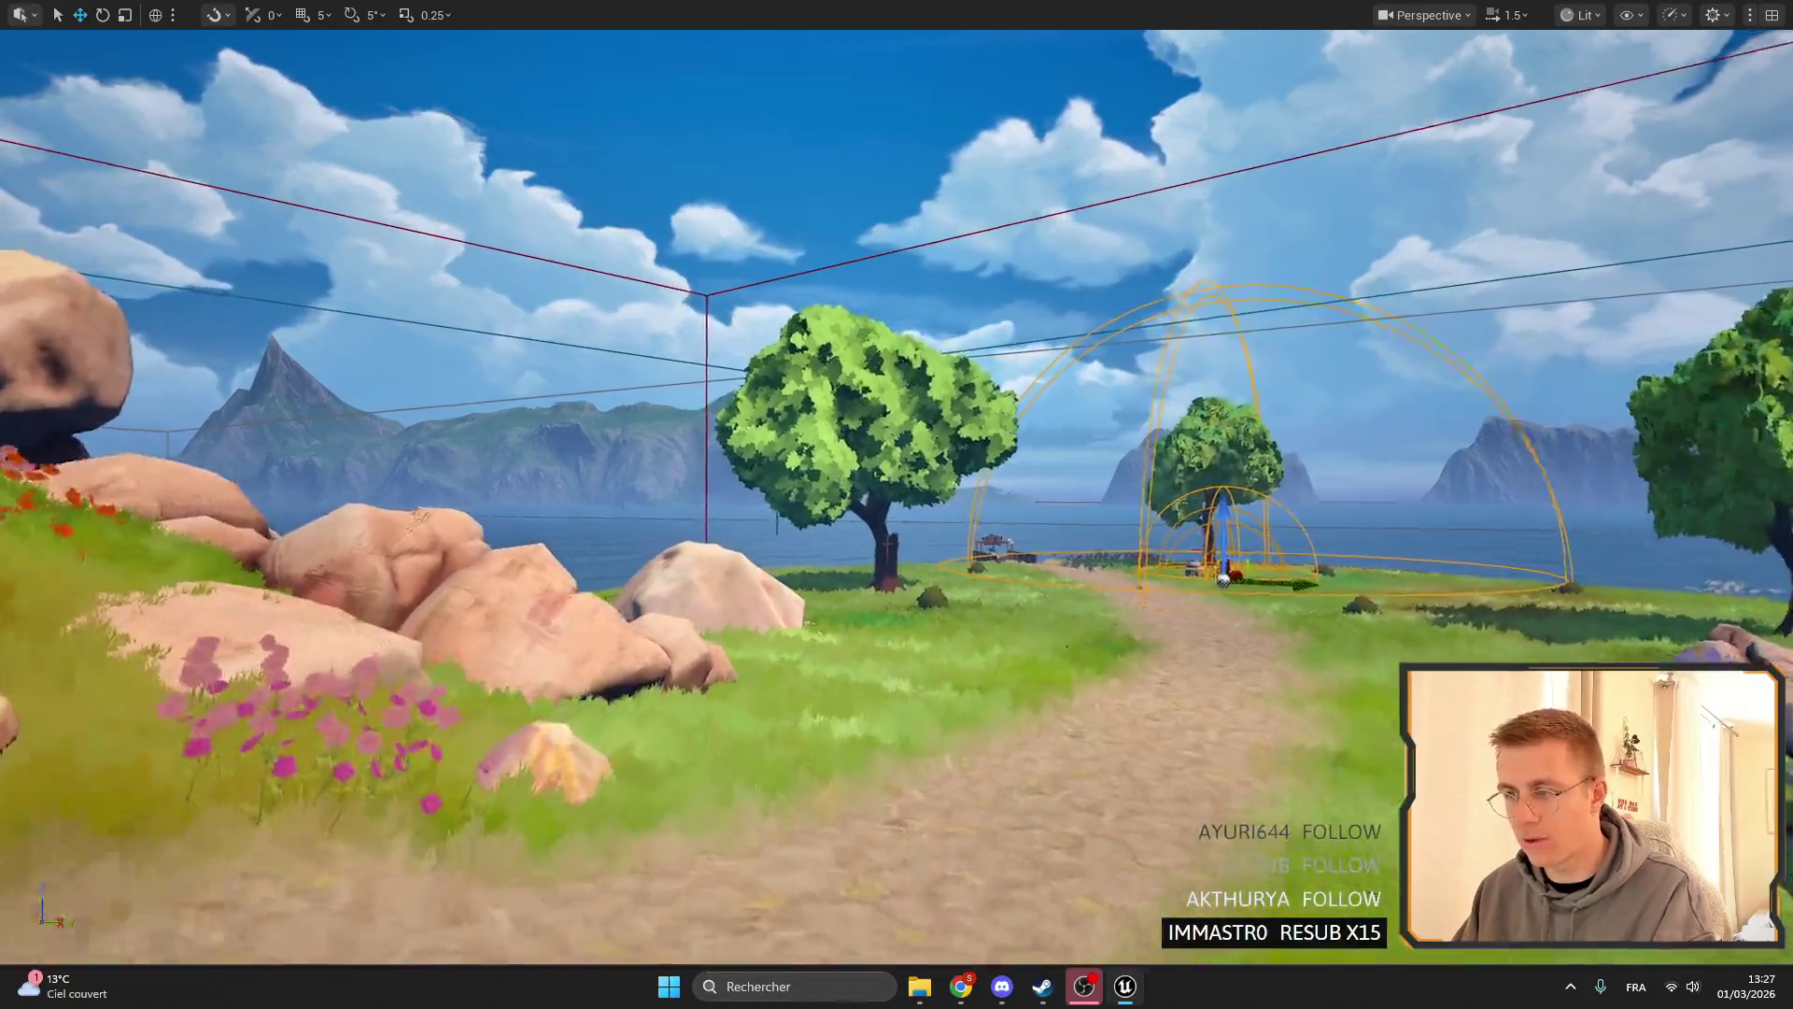
key("s")
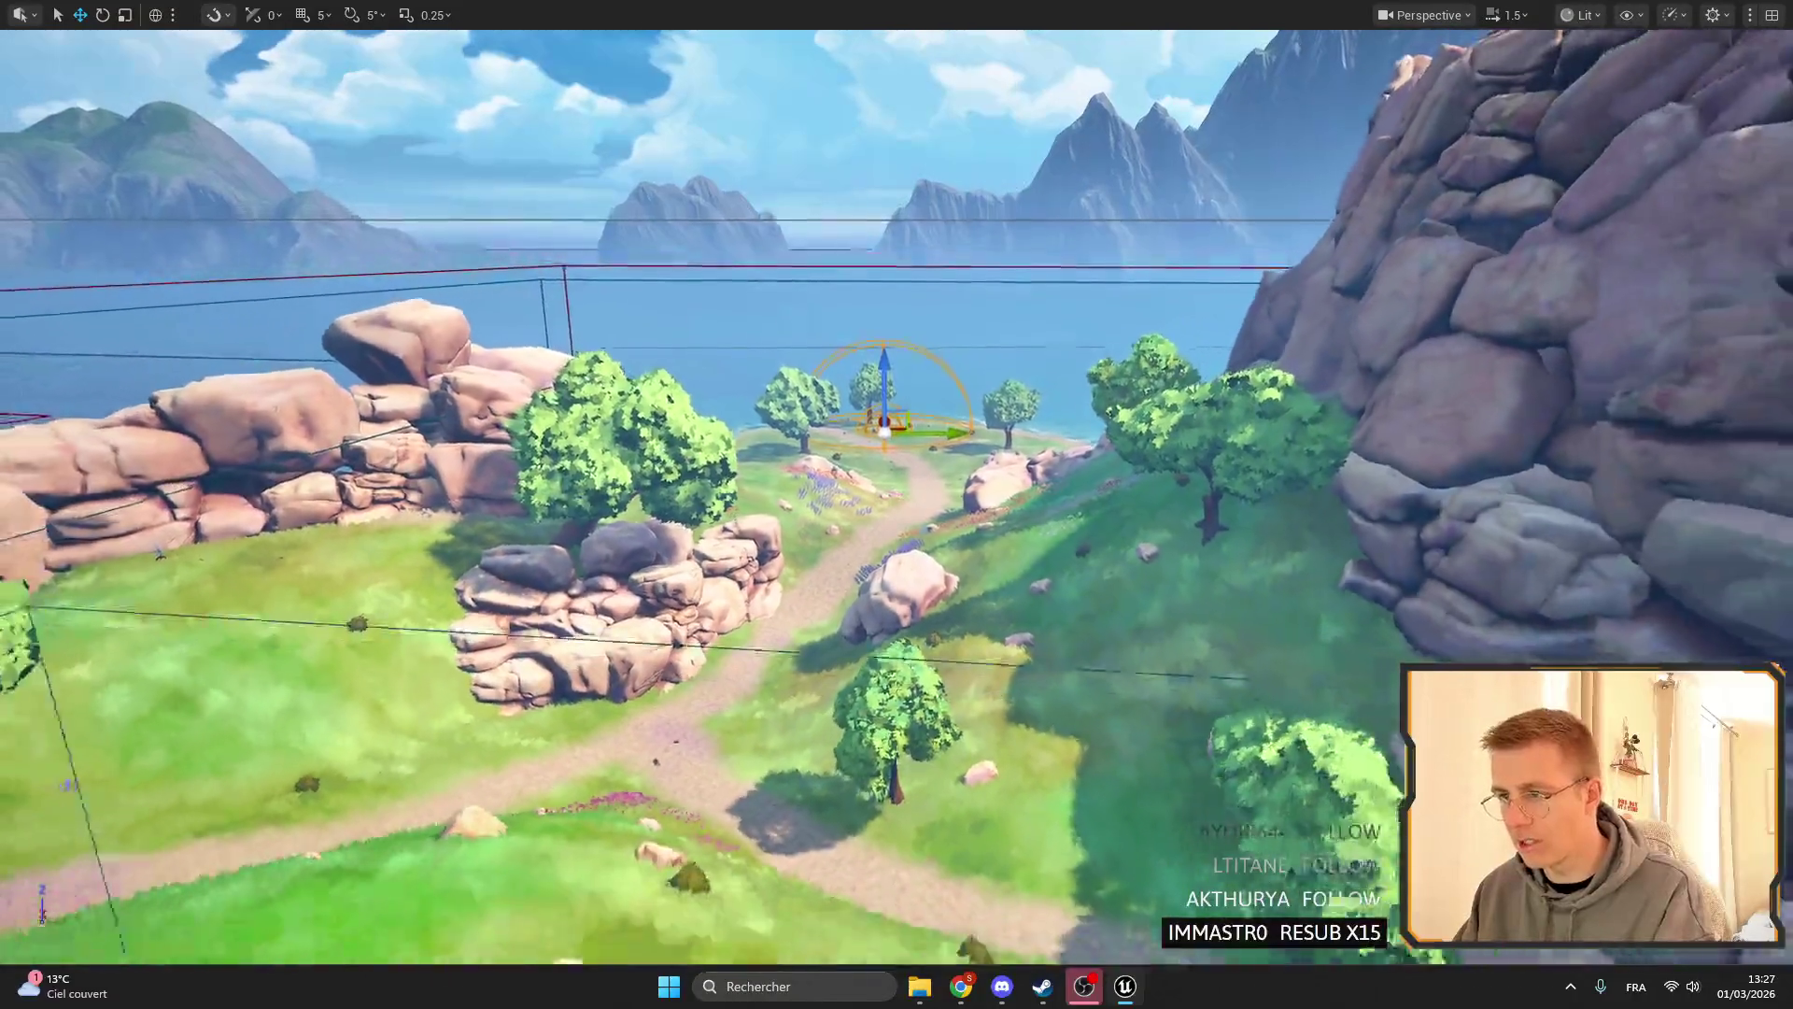
key("w")
scroll(897, 495, "up", 4)
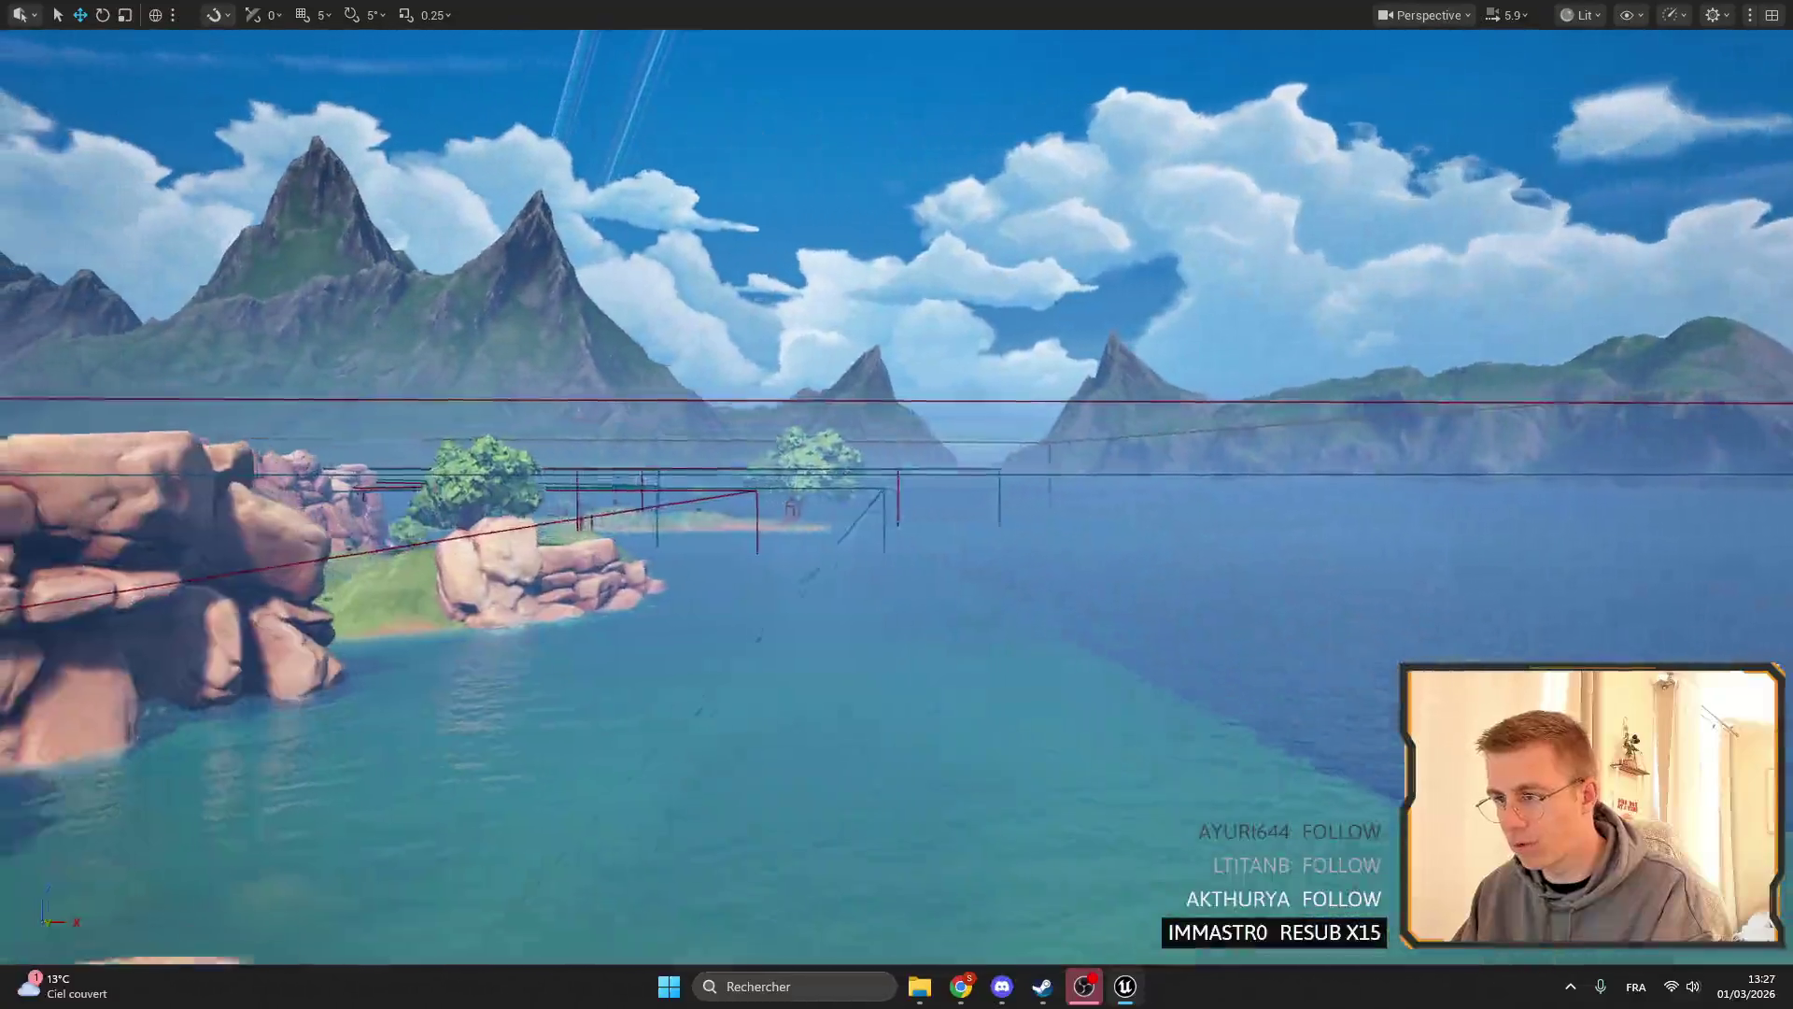
- Hide helper lines, fly to a high overview of the islands, then restore the editor and list view modes
key("g")
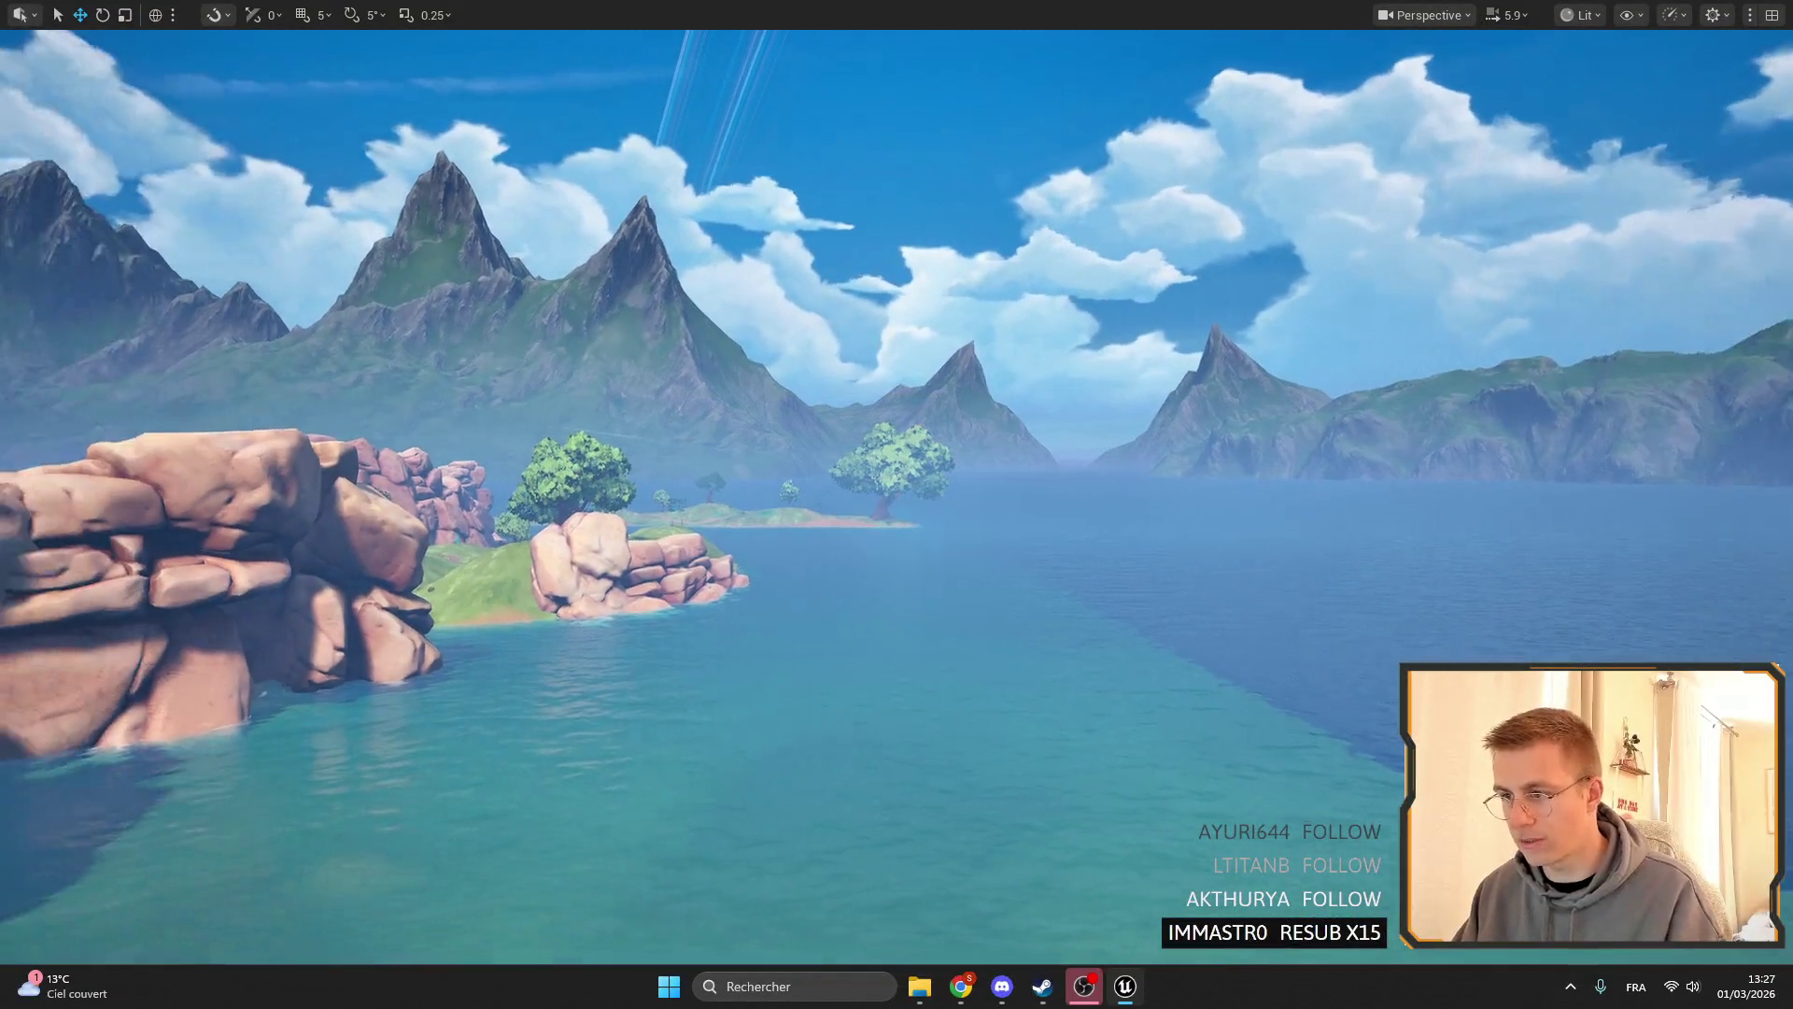
scroll(897, 495, "down", 4)
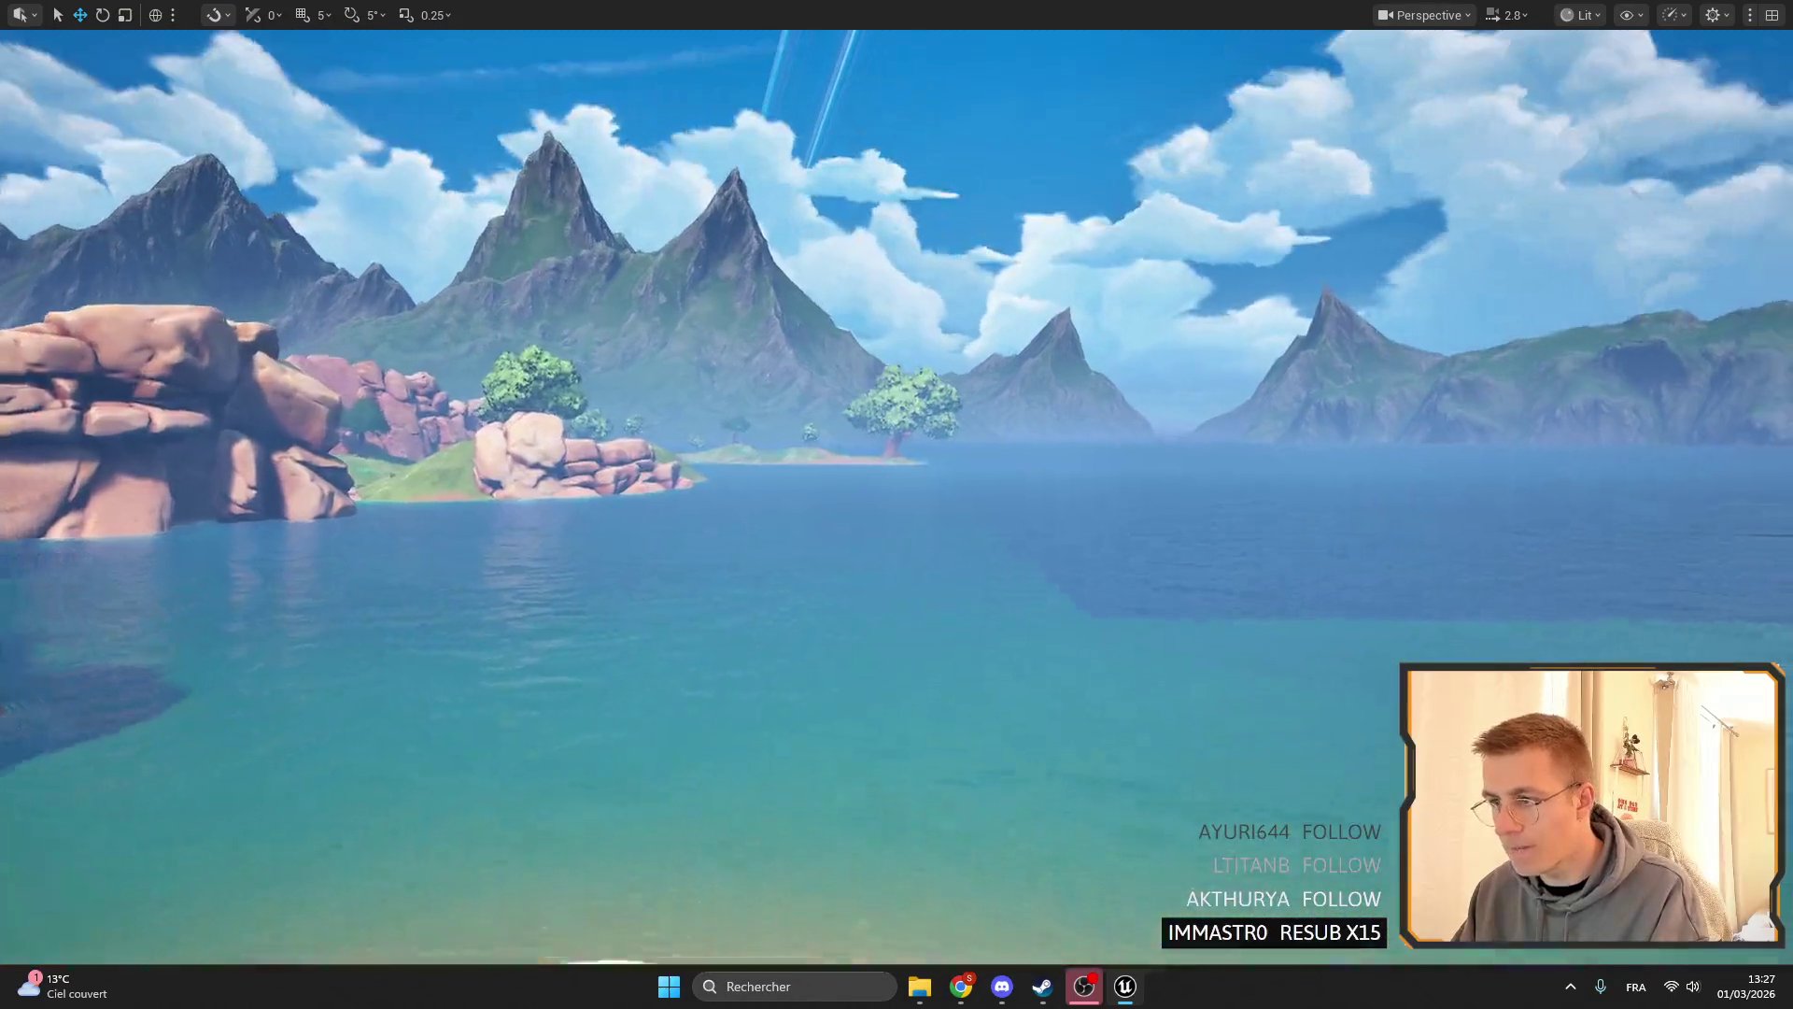
scroll(897, 495, "up", 2)
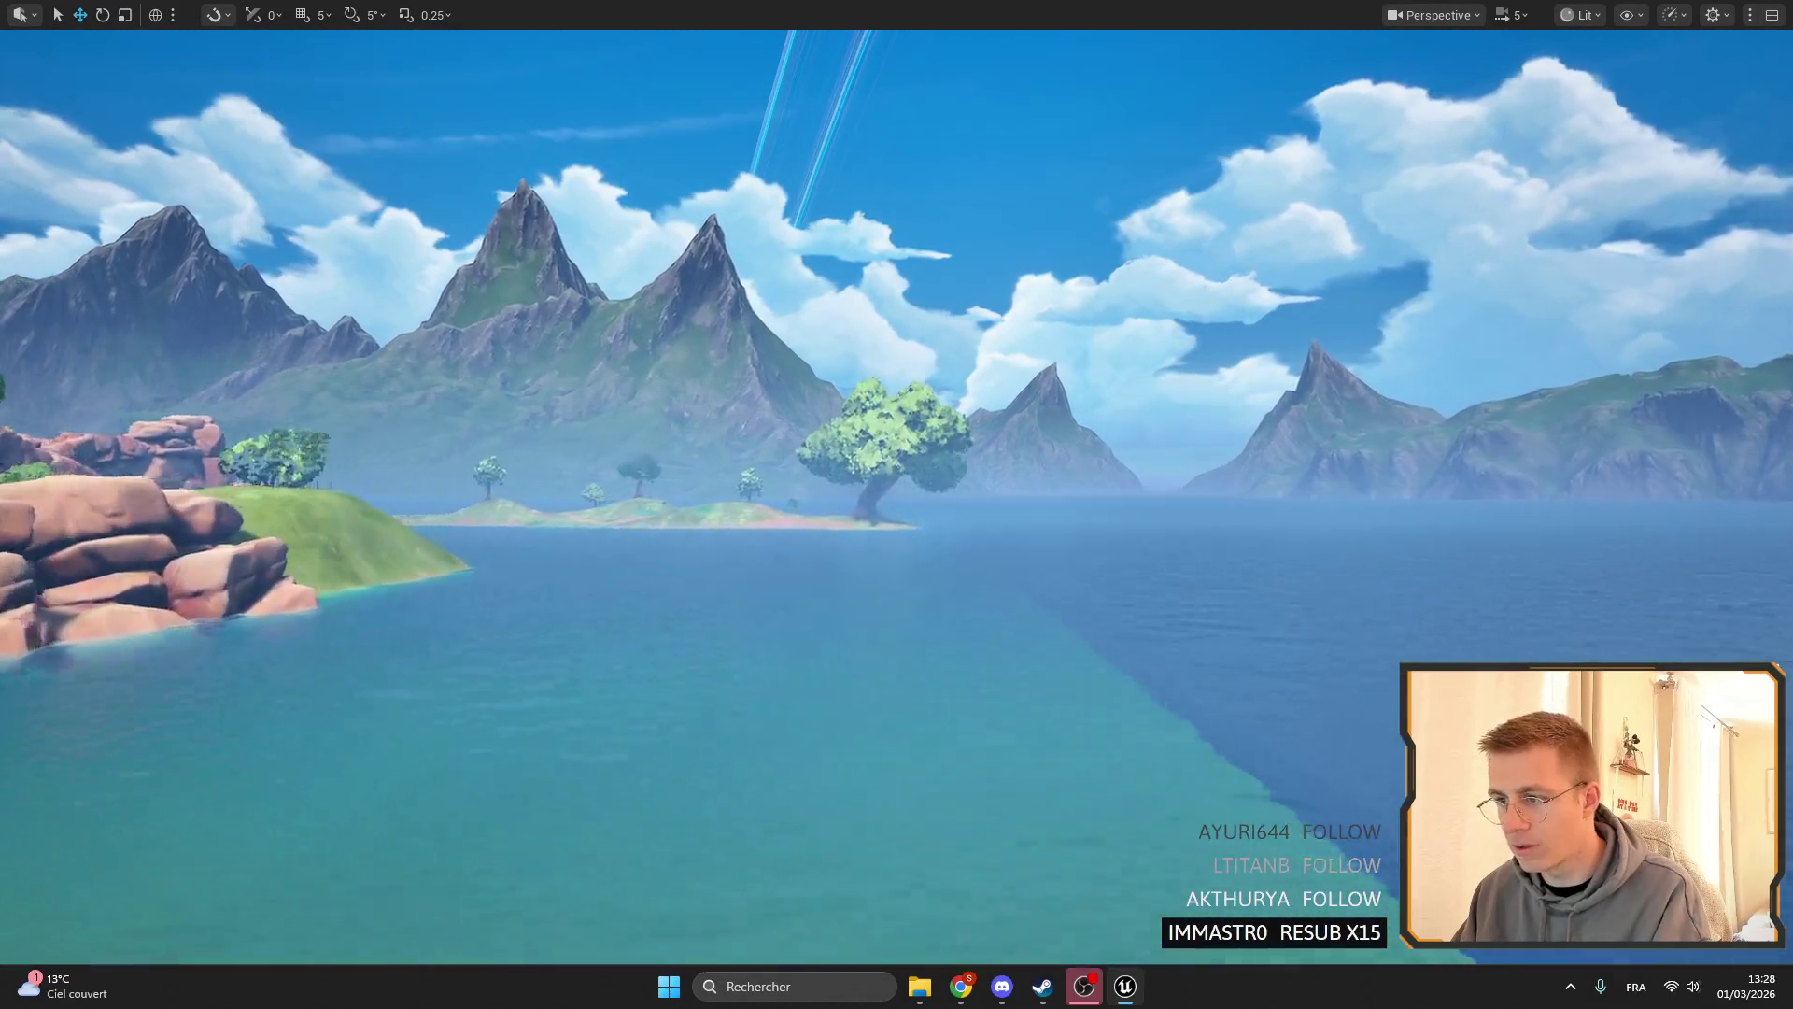
key("w")
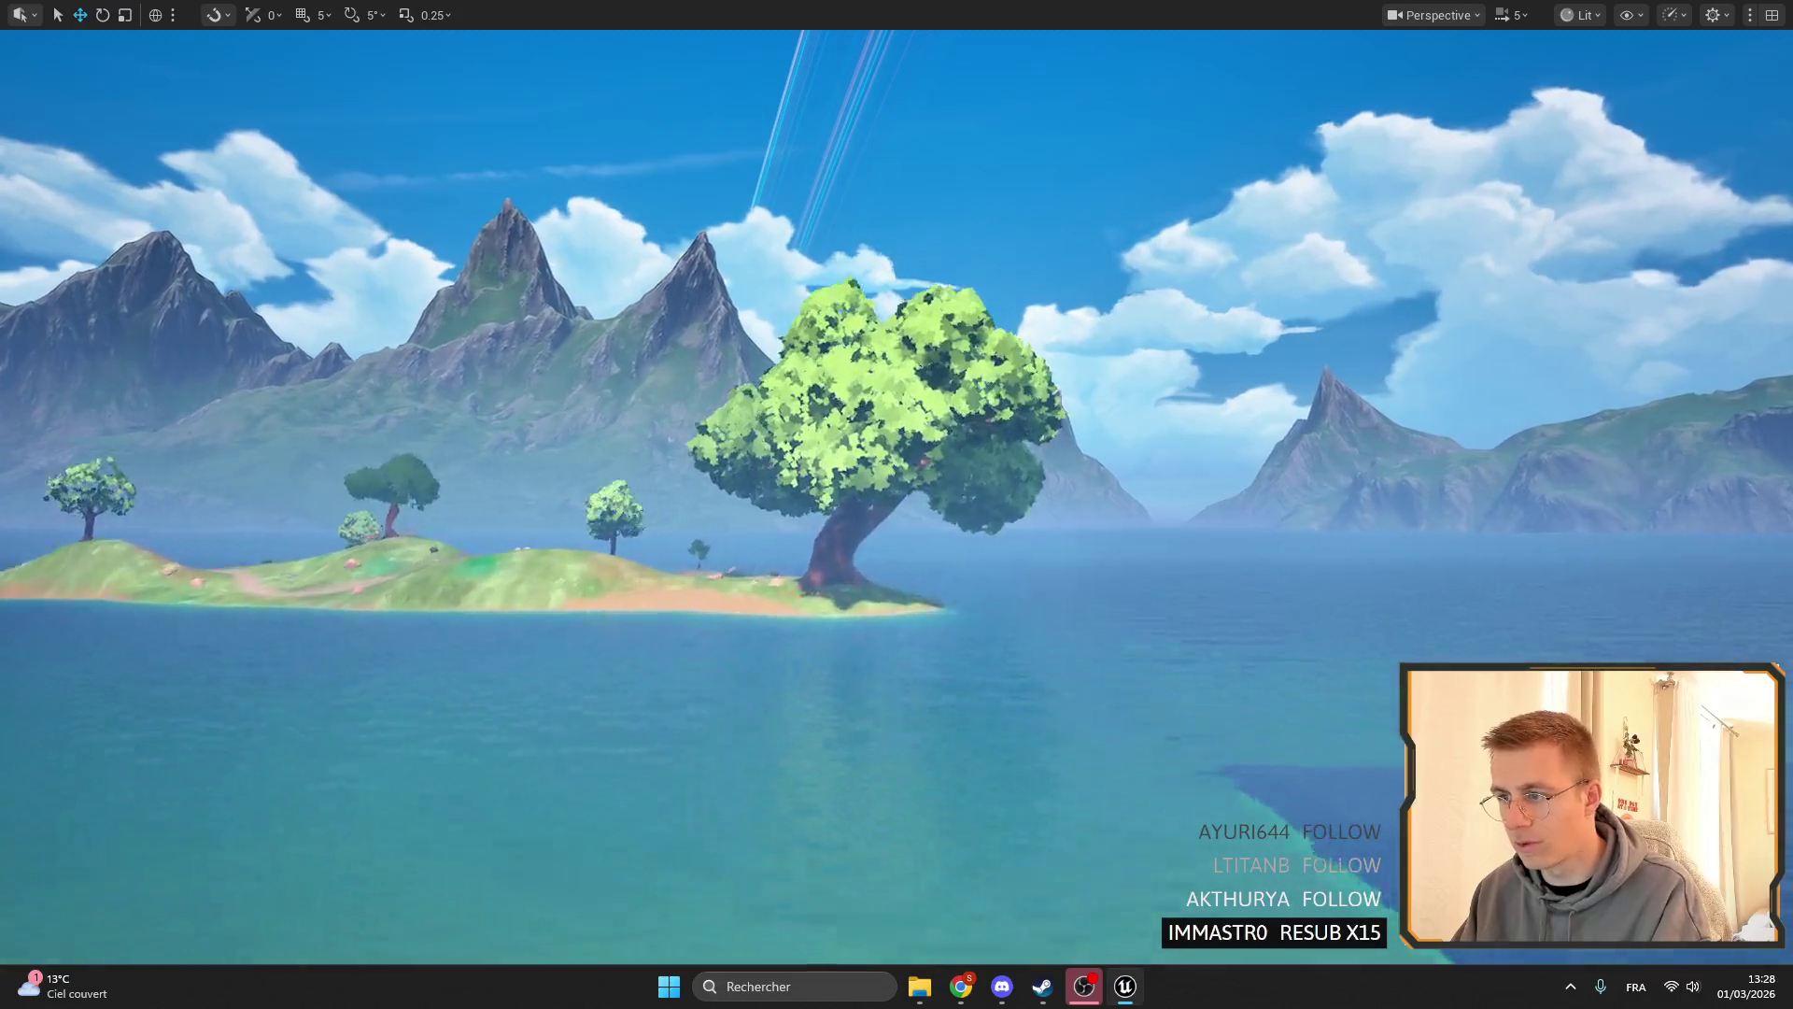
key("s")
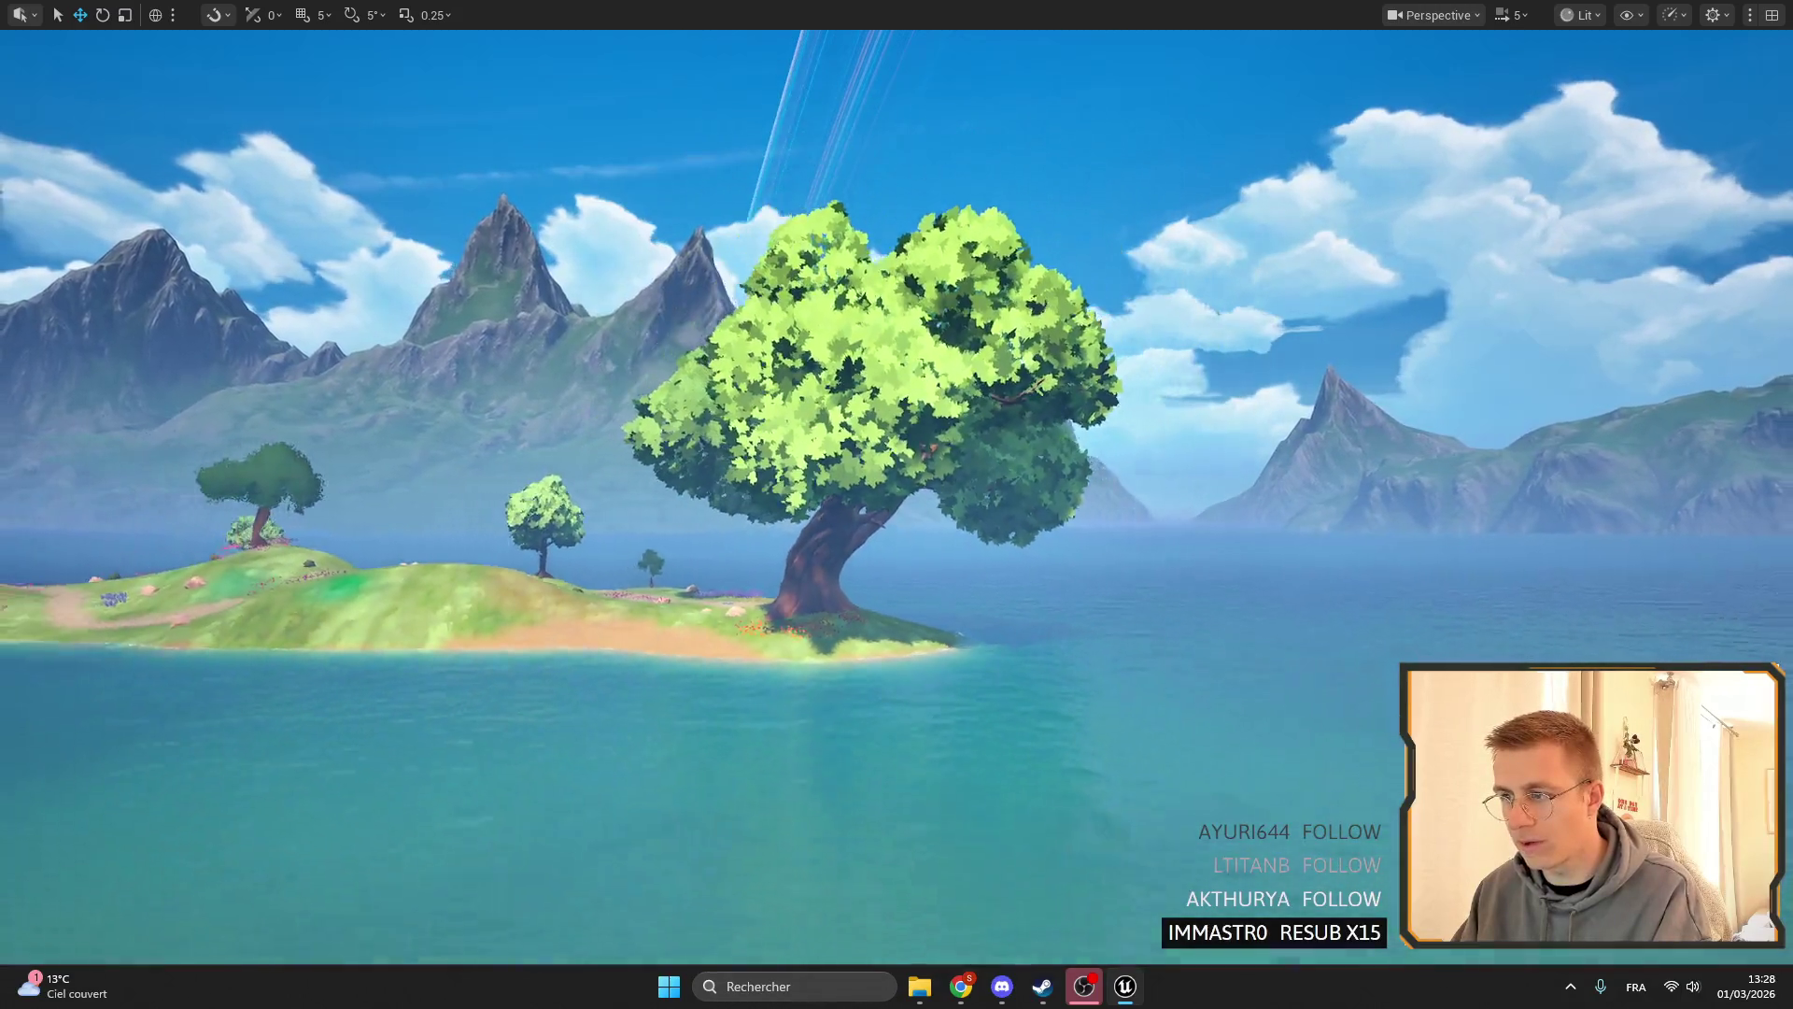
key("w")
key("s")
key("w")
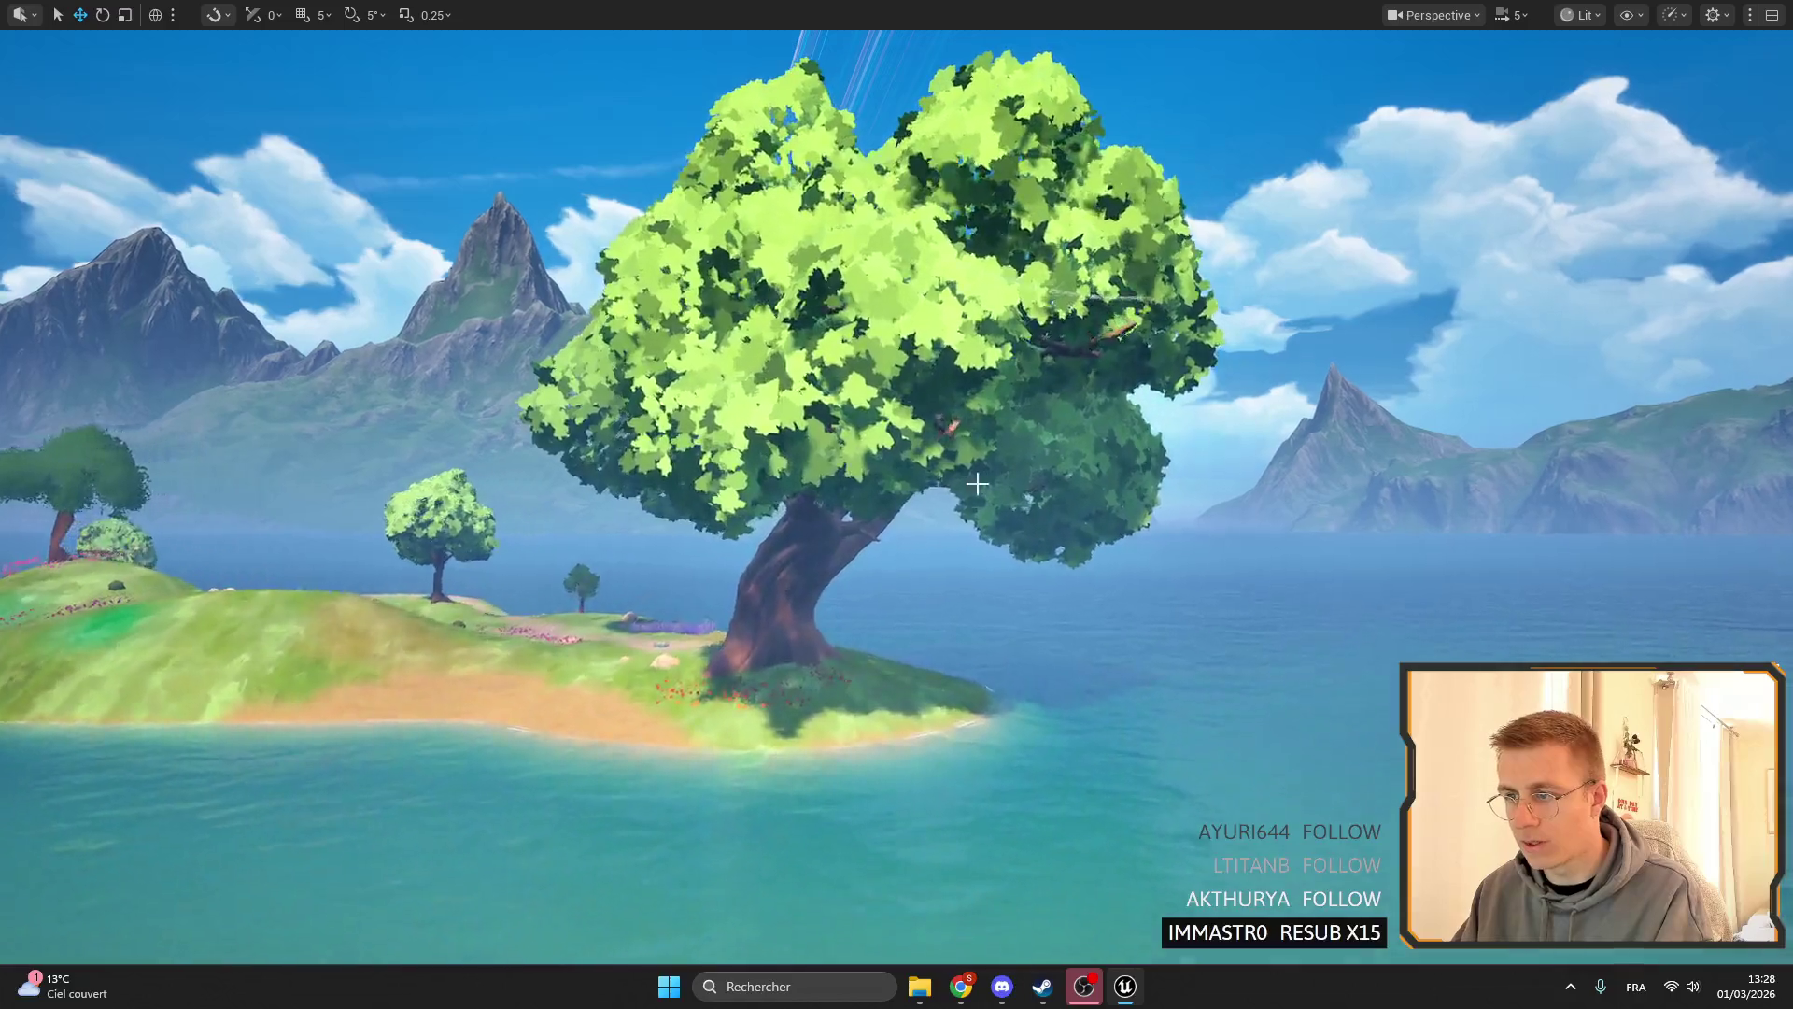
key("s")
key("s")
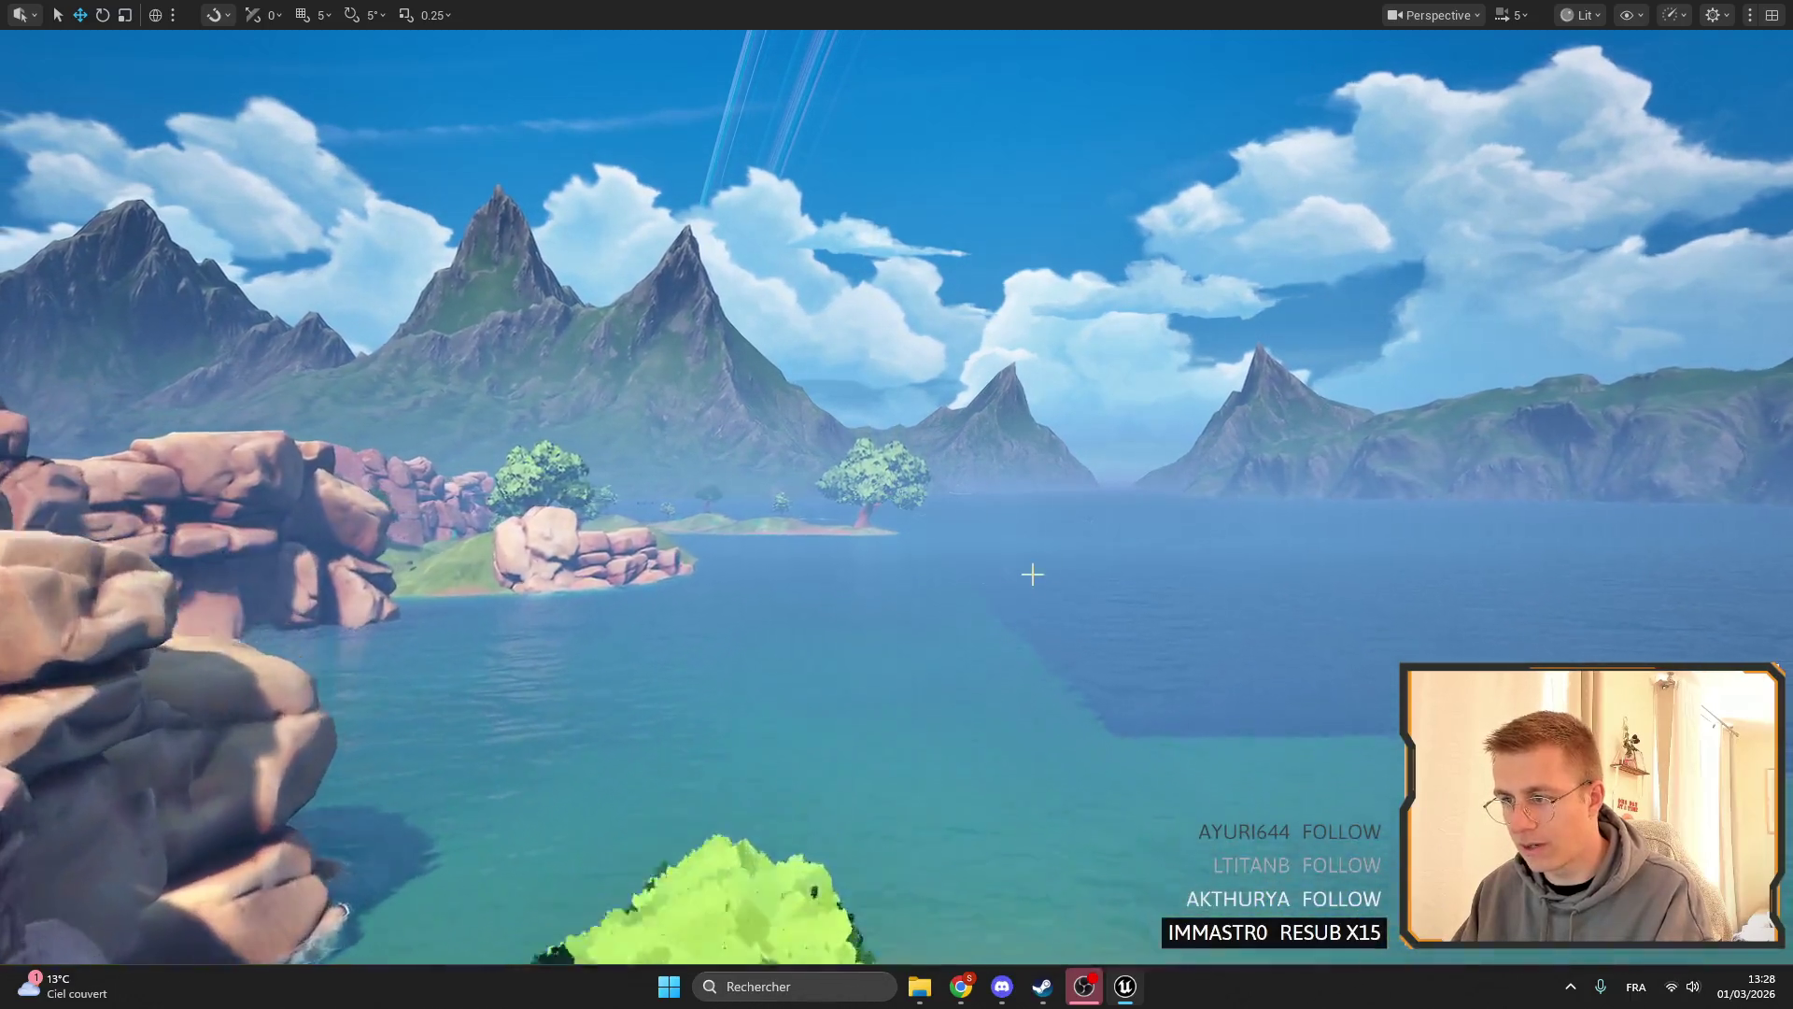
key("w")
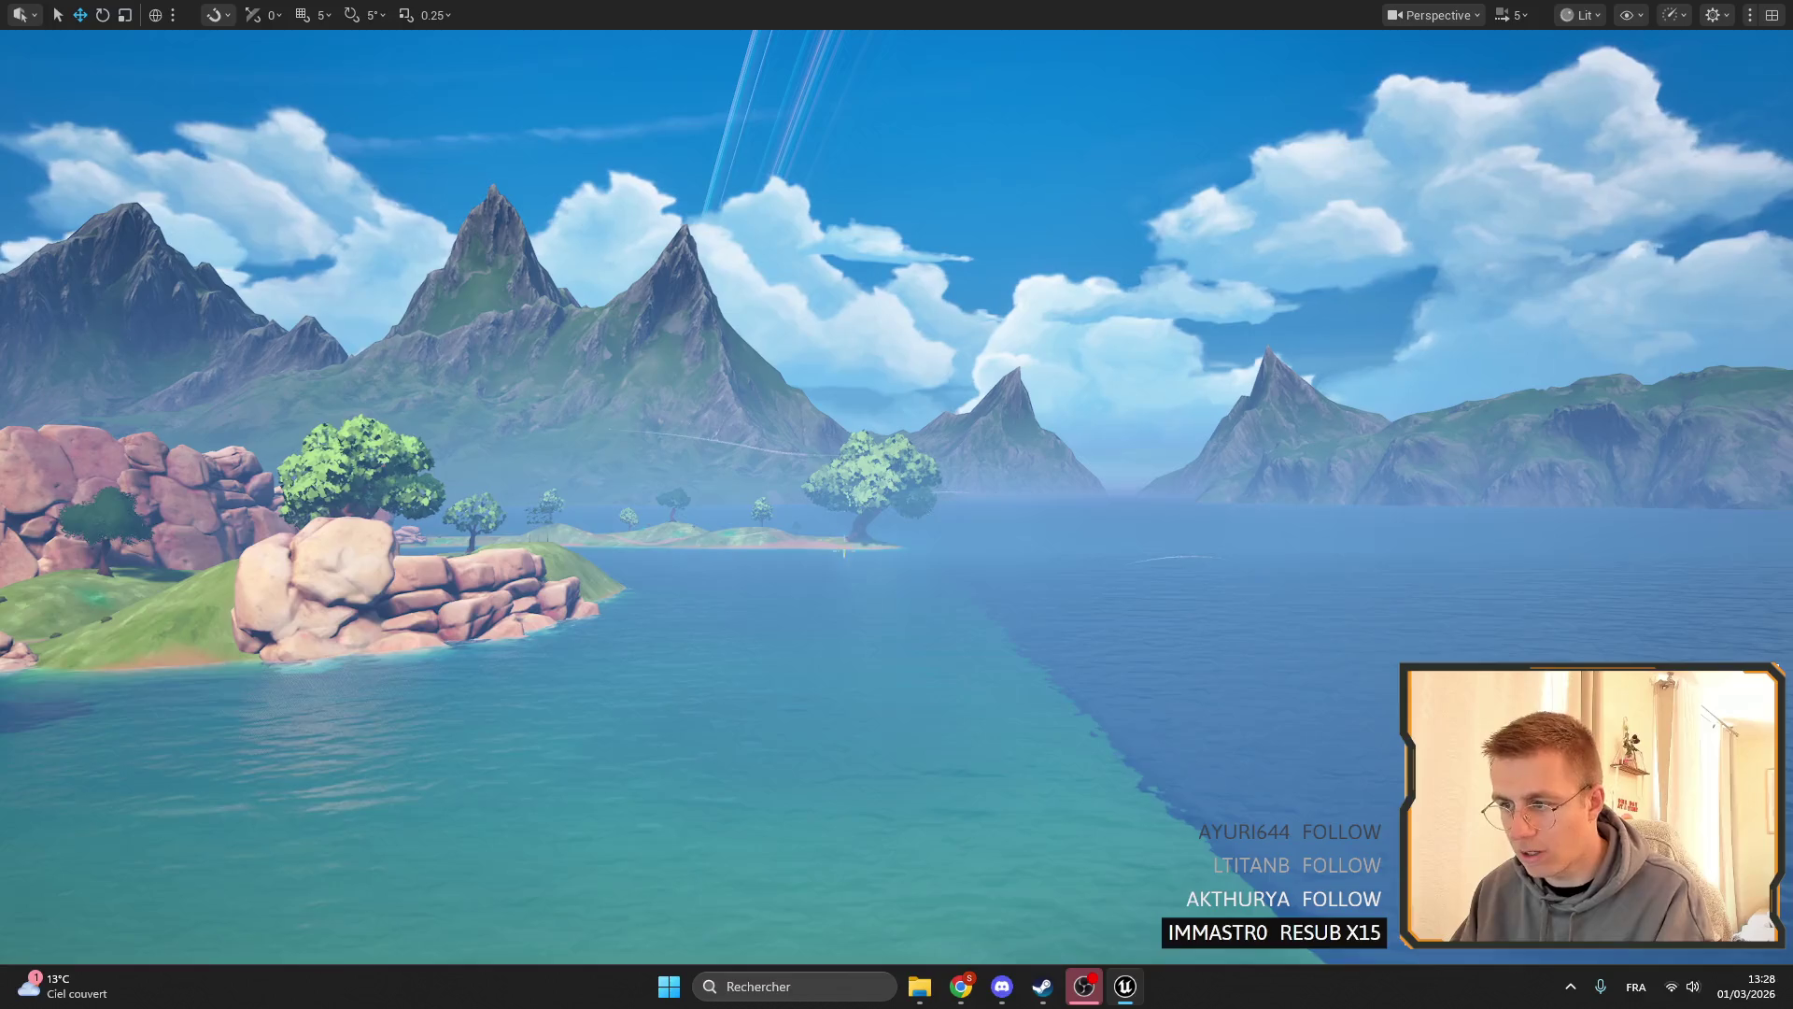
key("a")
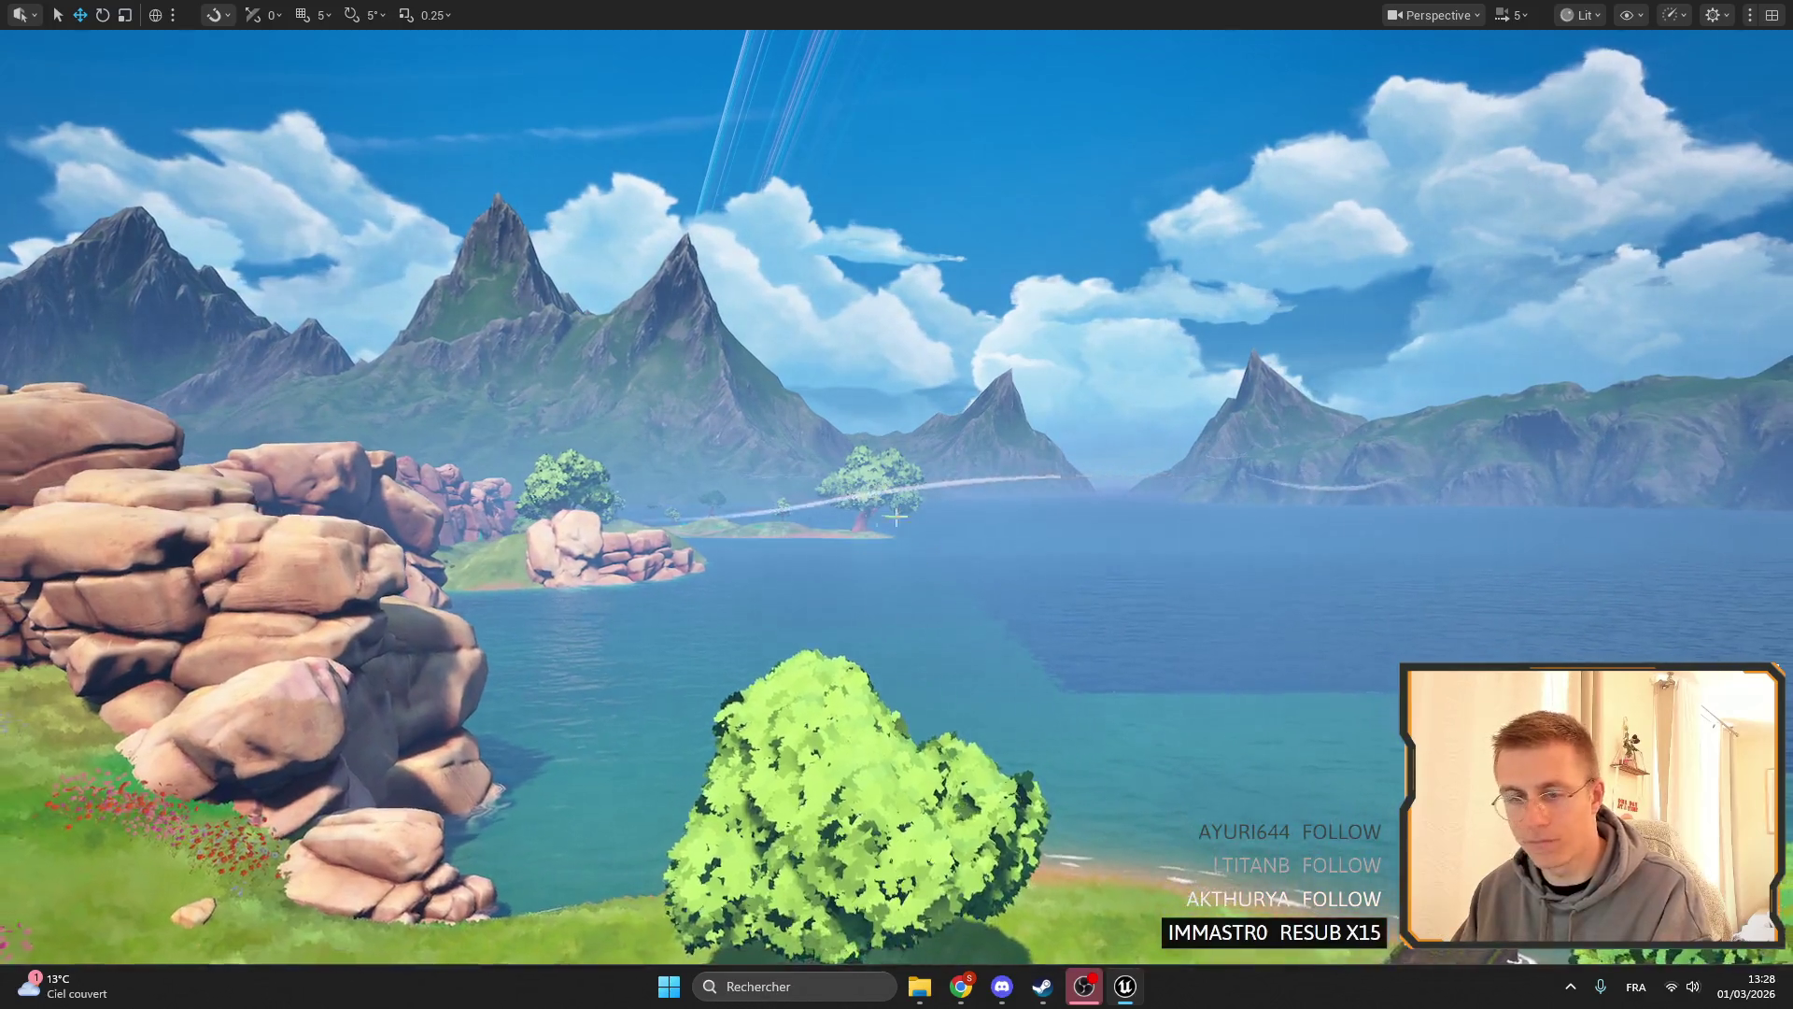
key("w")
scroll(896, 504, "down", 1)
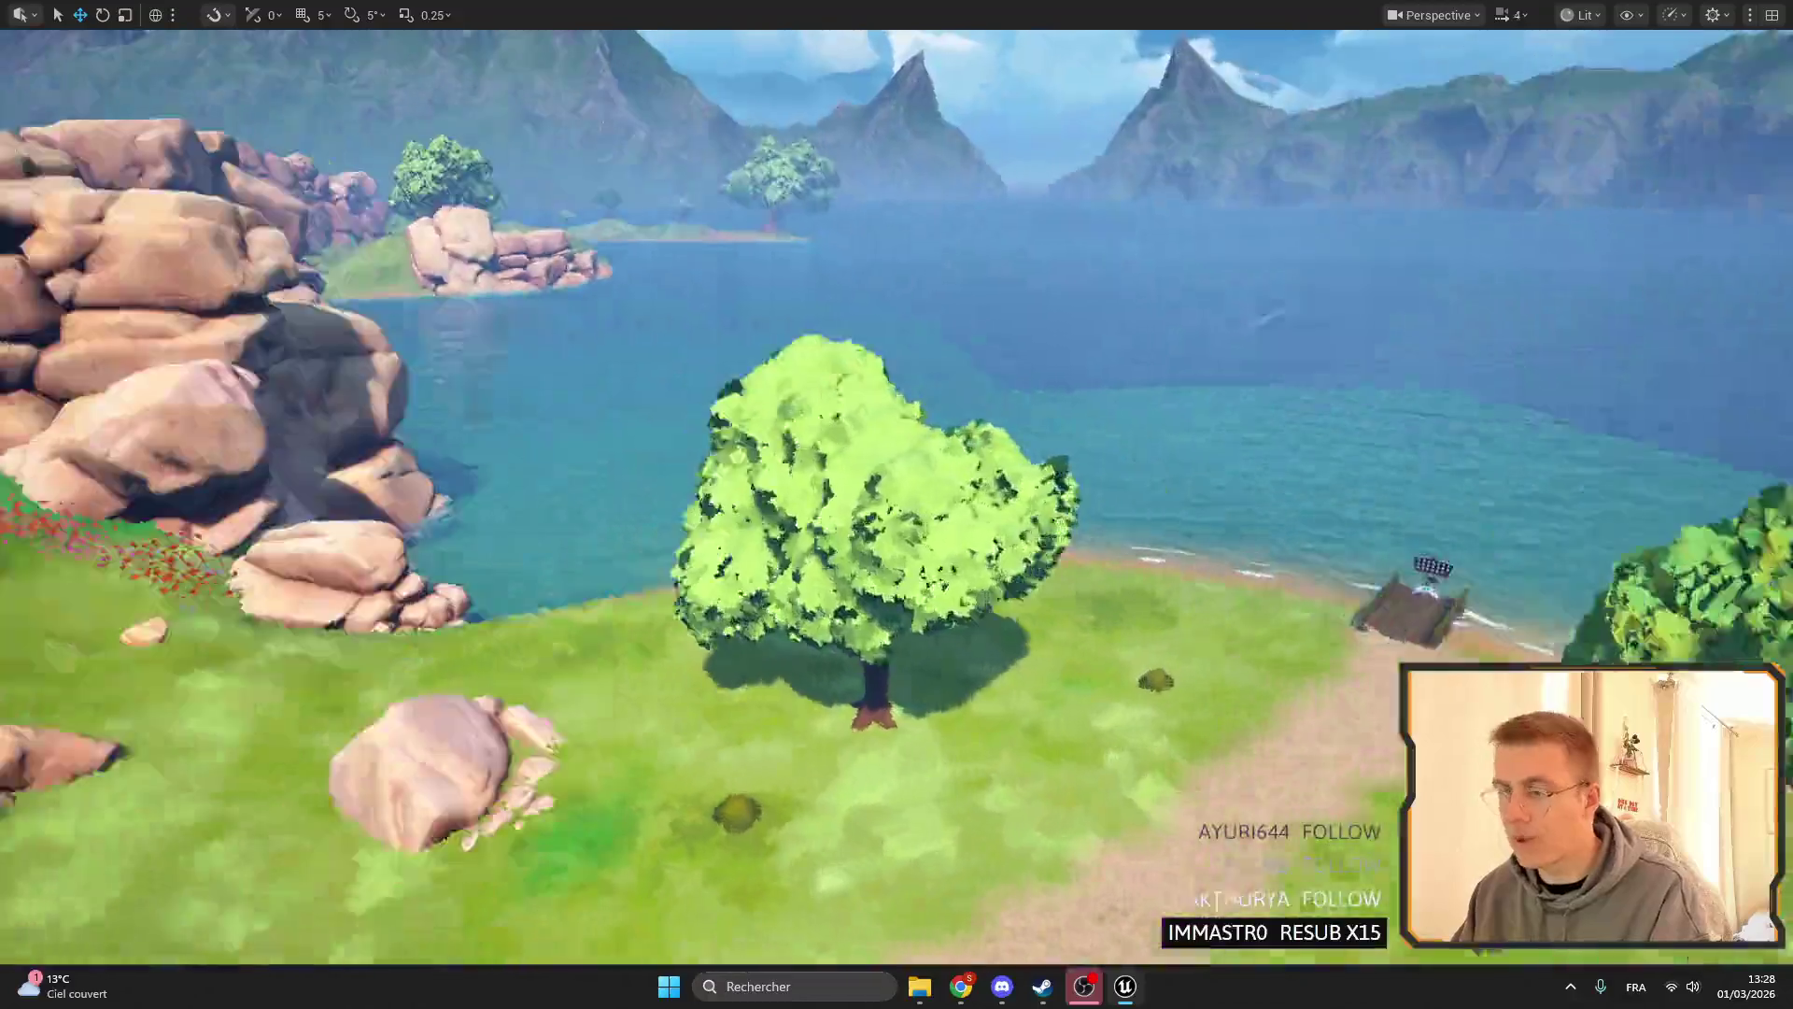
key("d")
scroll(897, 504, "down", 1)
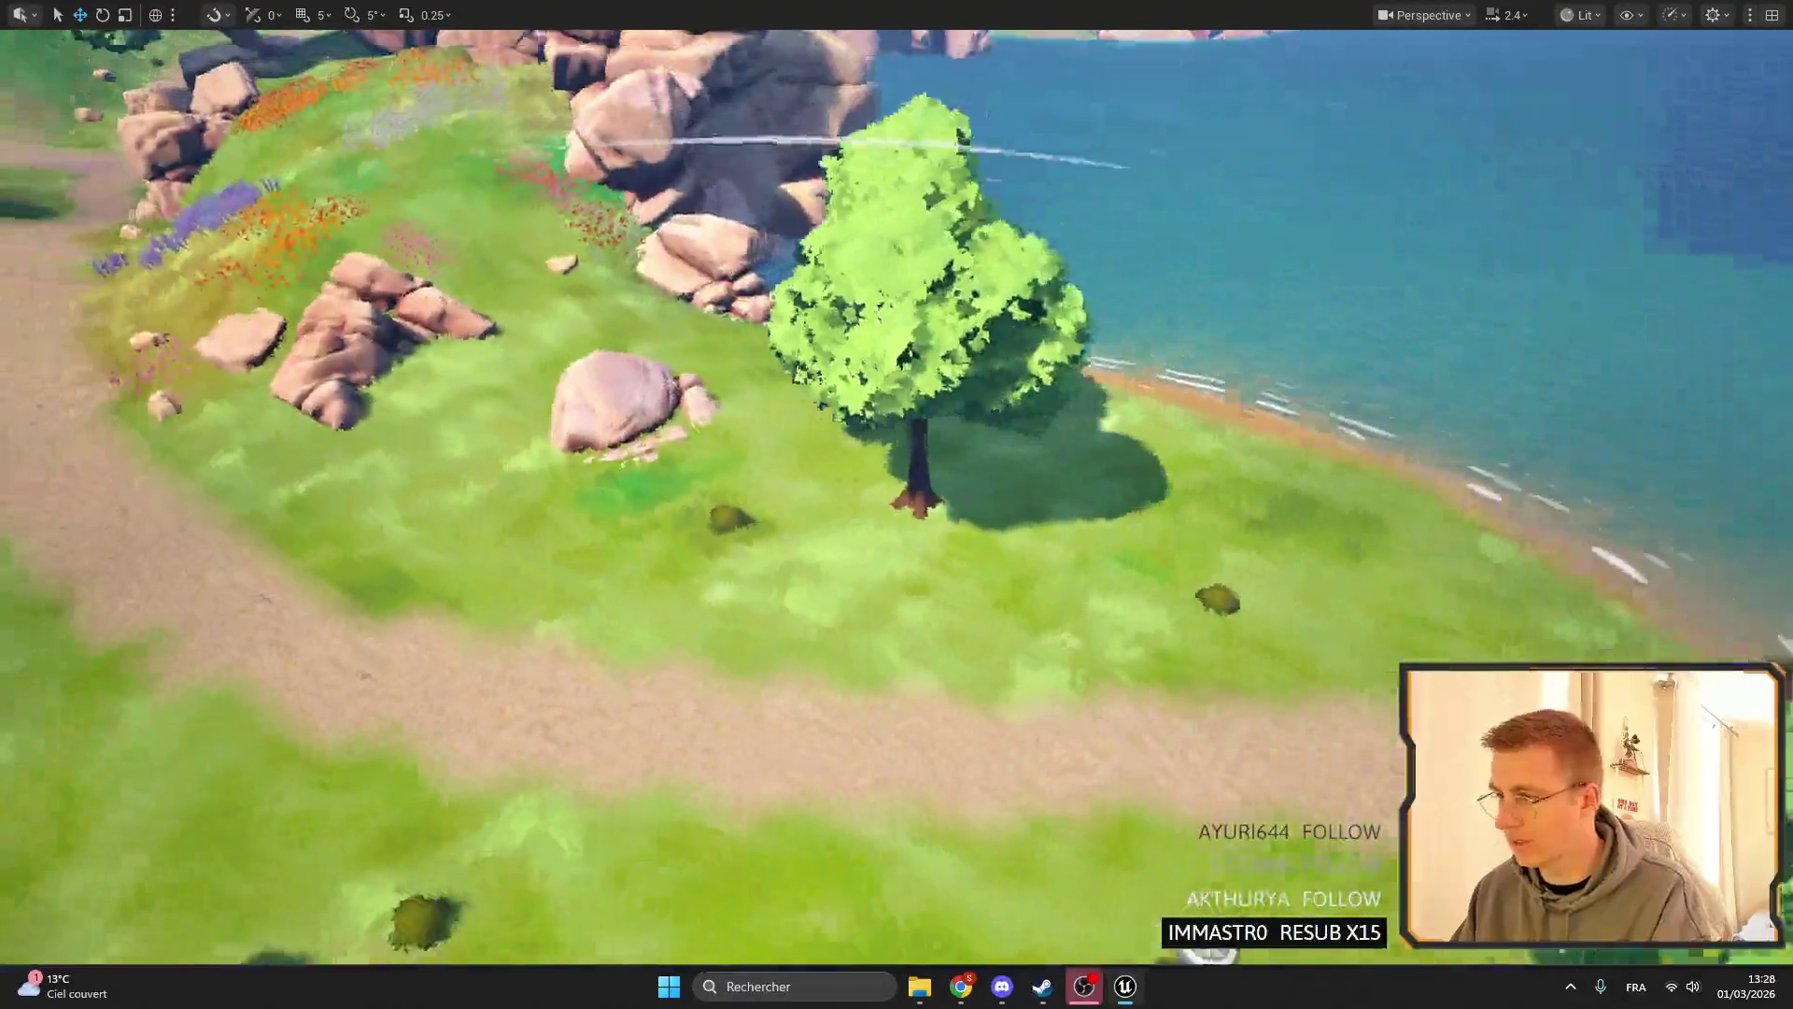
scroll(897, 504, "up", 3)
key("s")
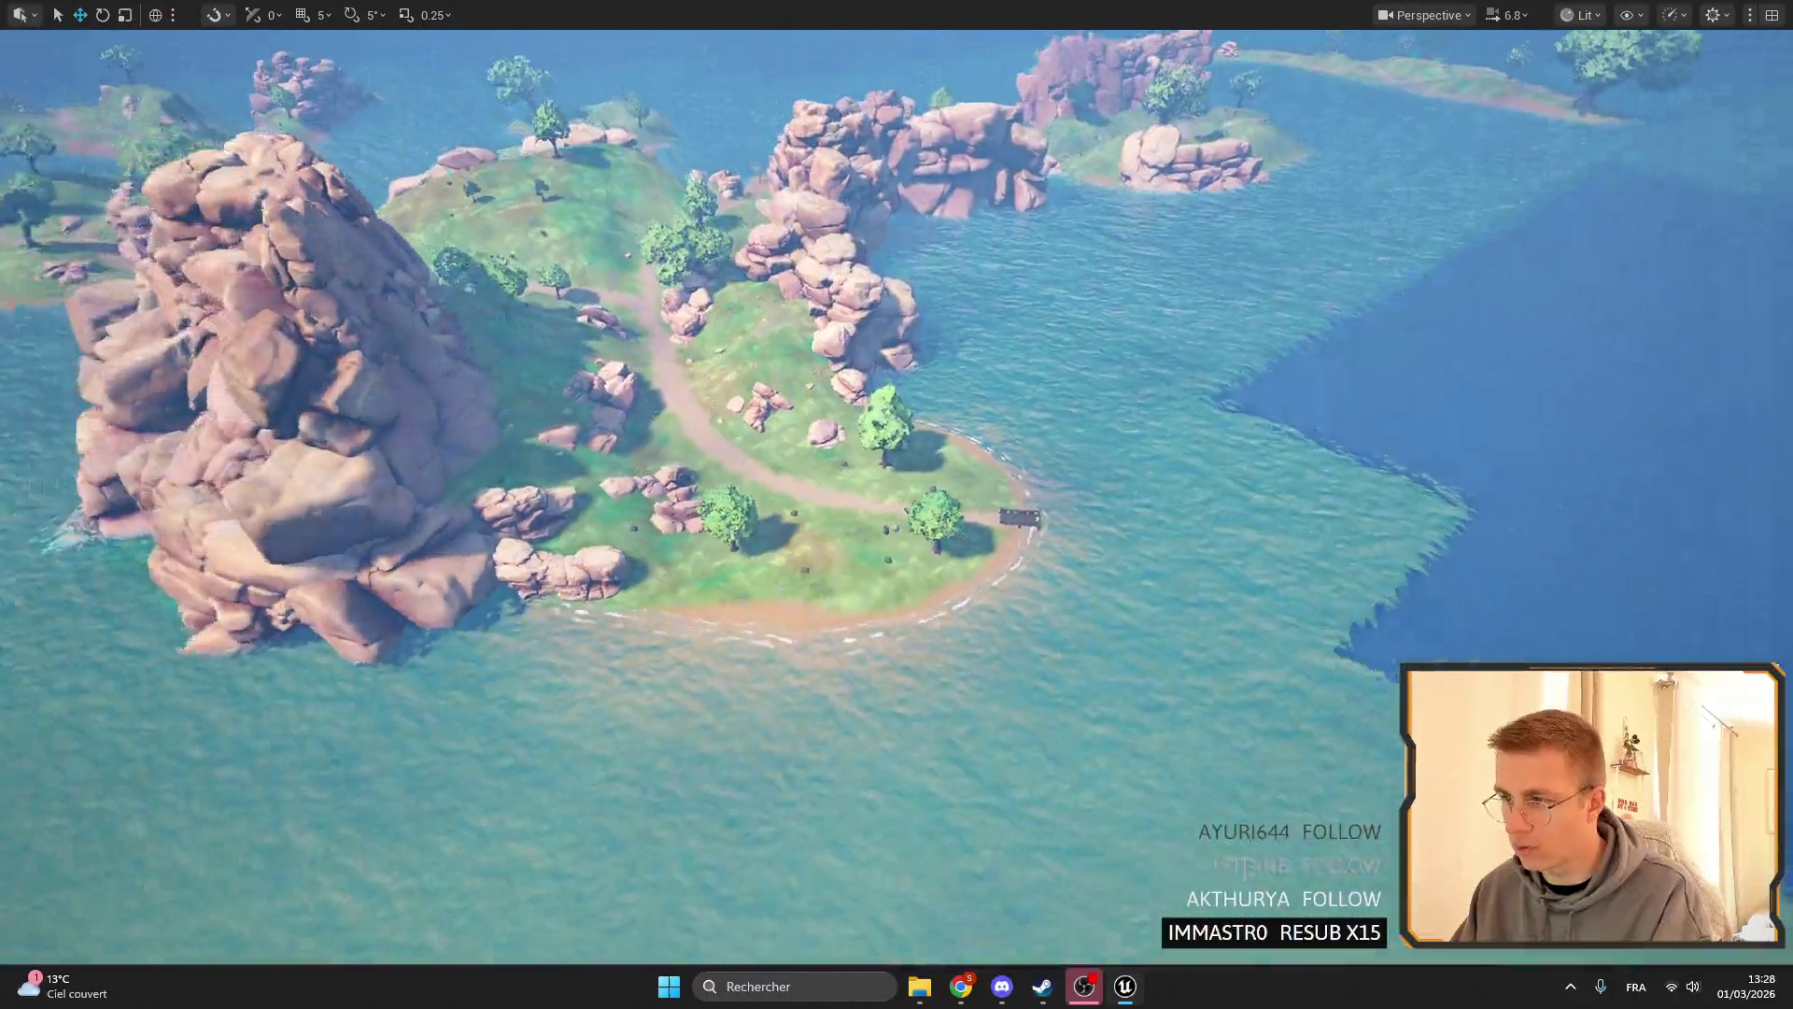
key("s")
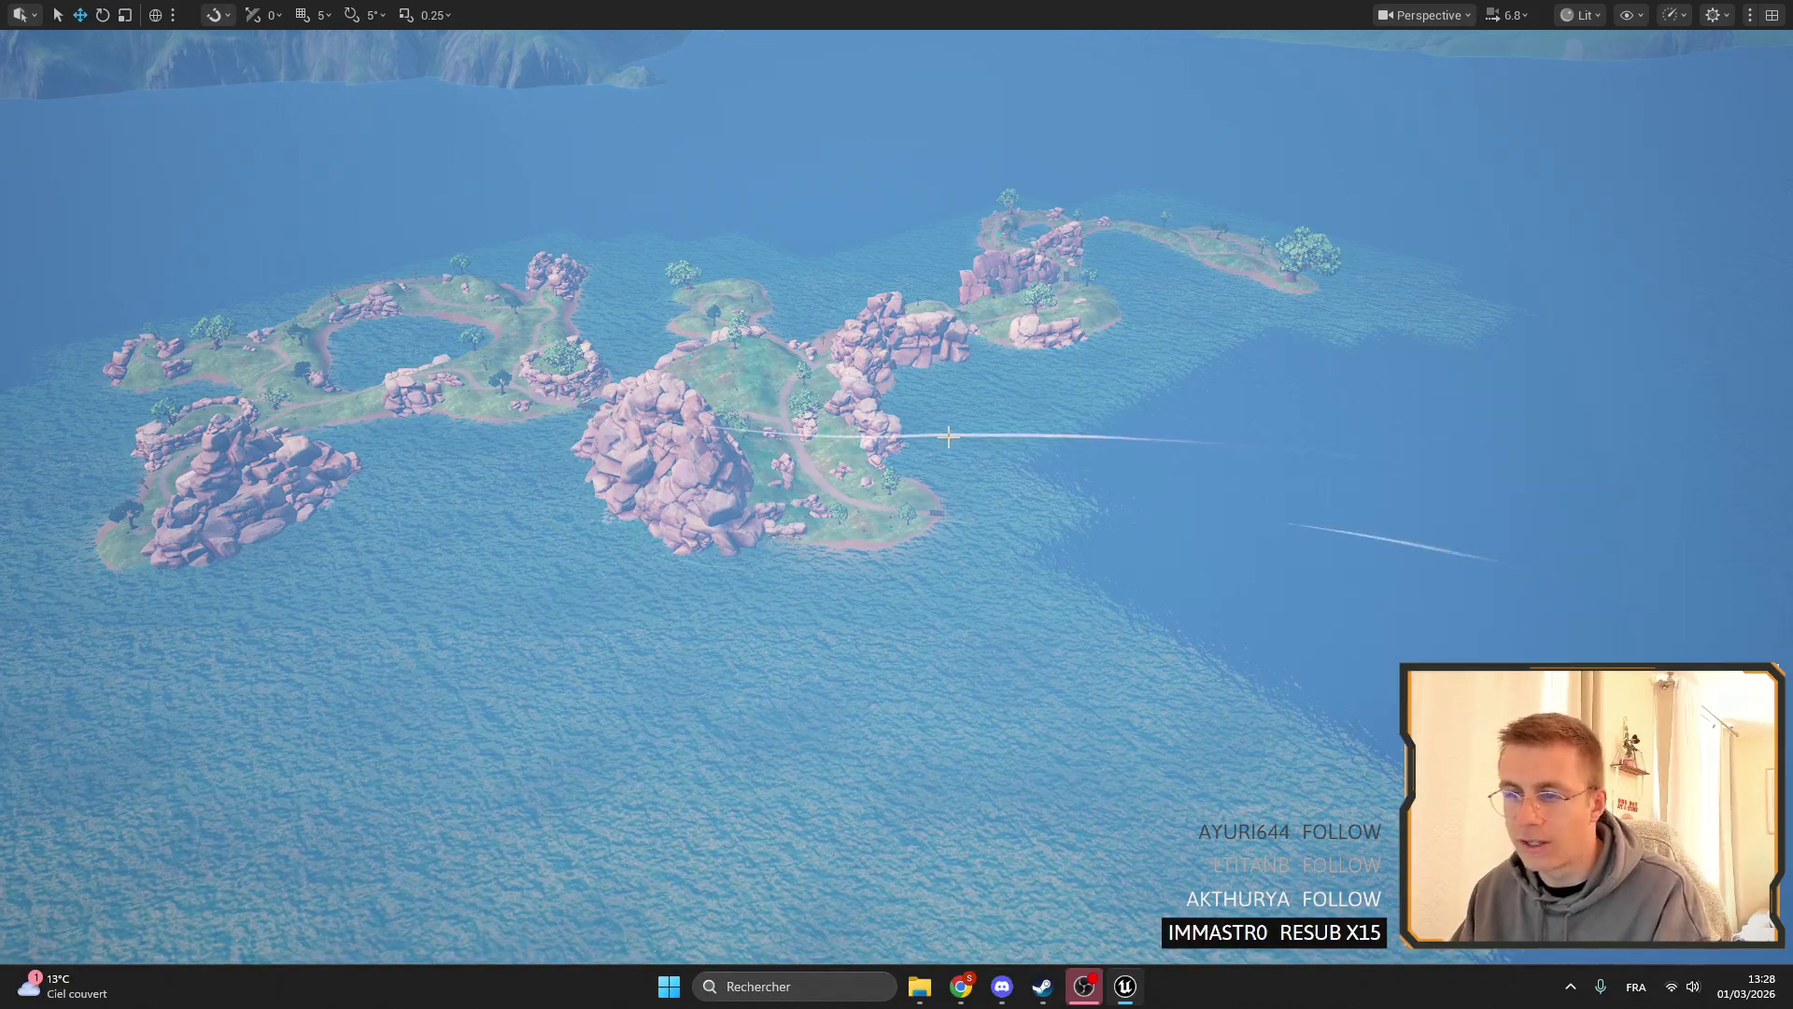
scroll(897, 504, "up", 2)
key("w")
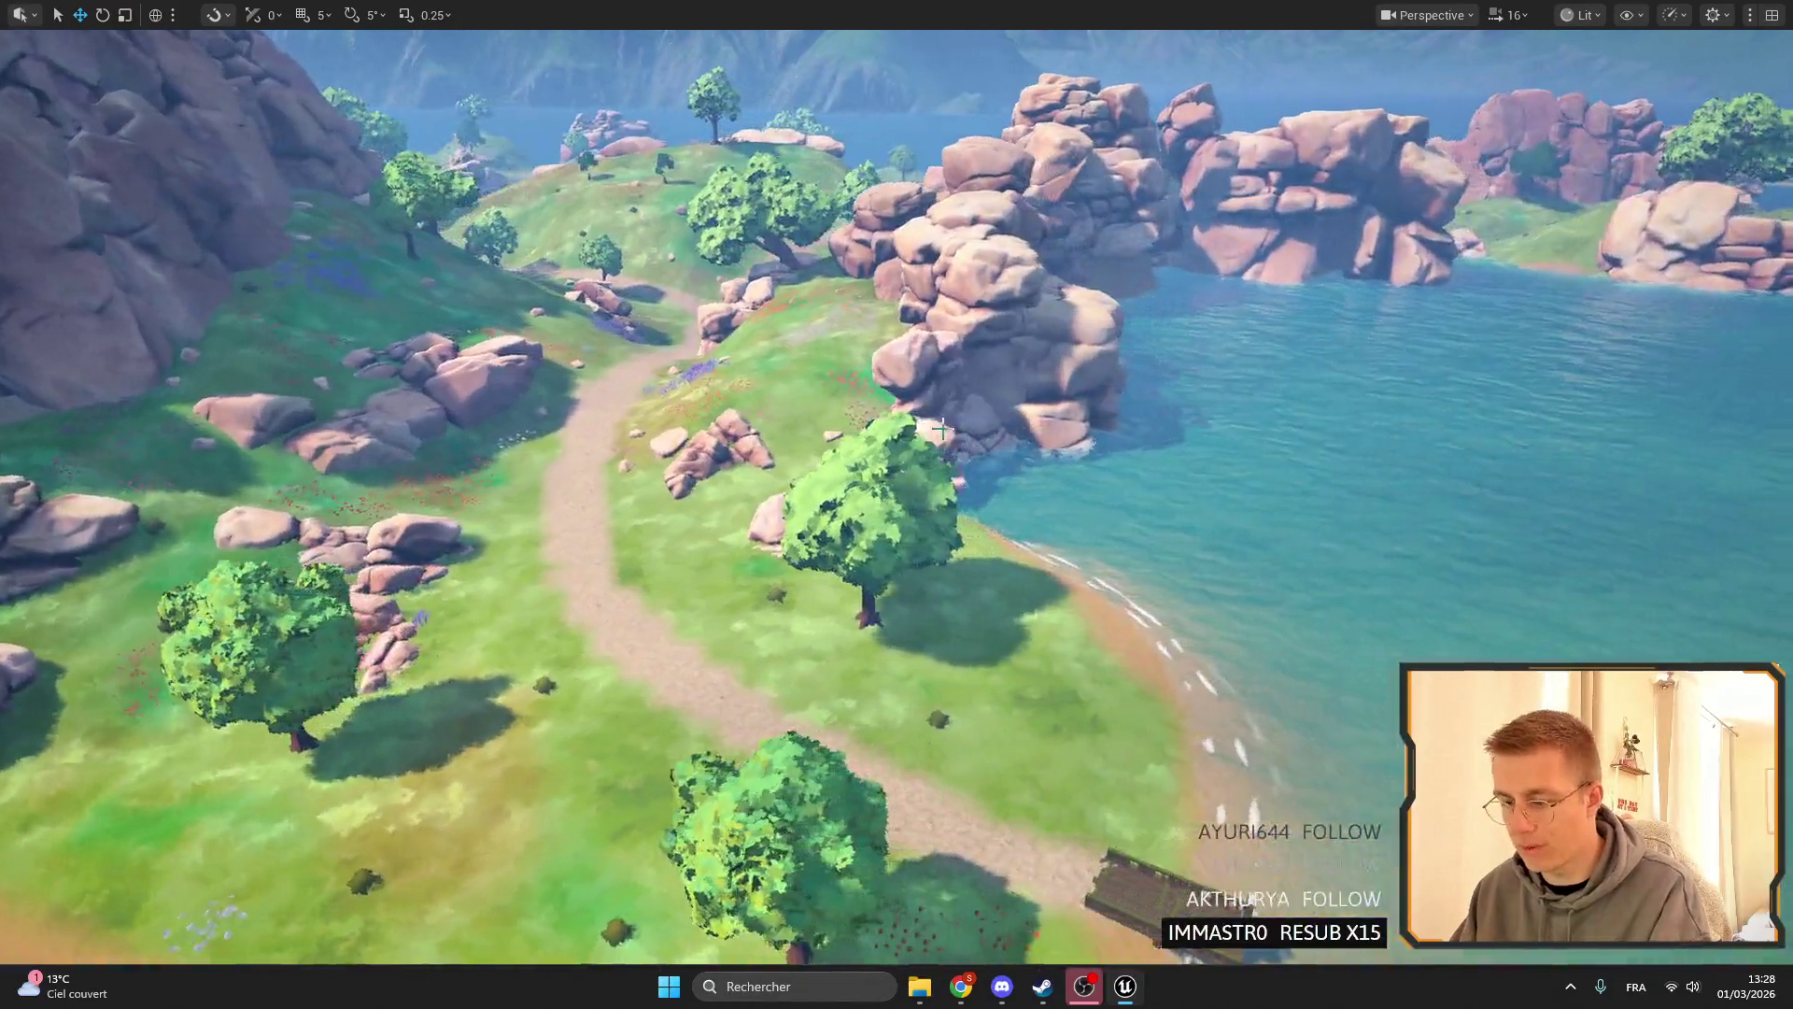
key("F11")
left_click(1062, 110)
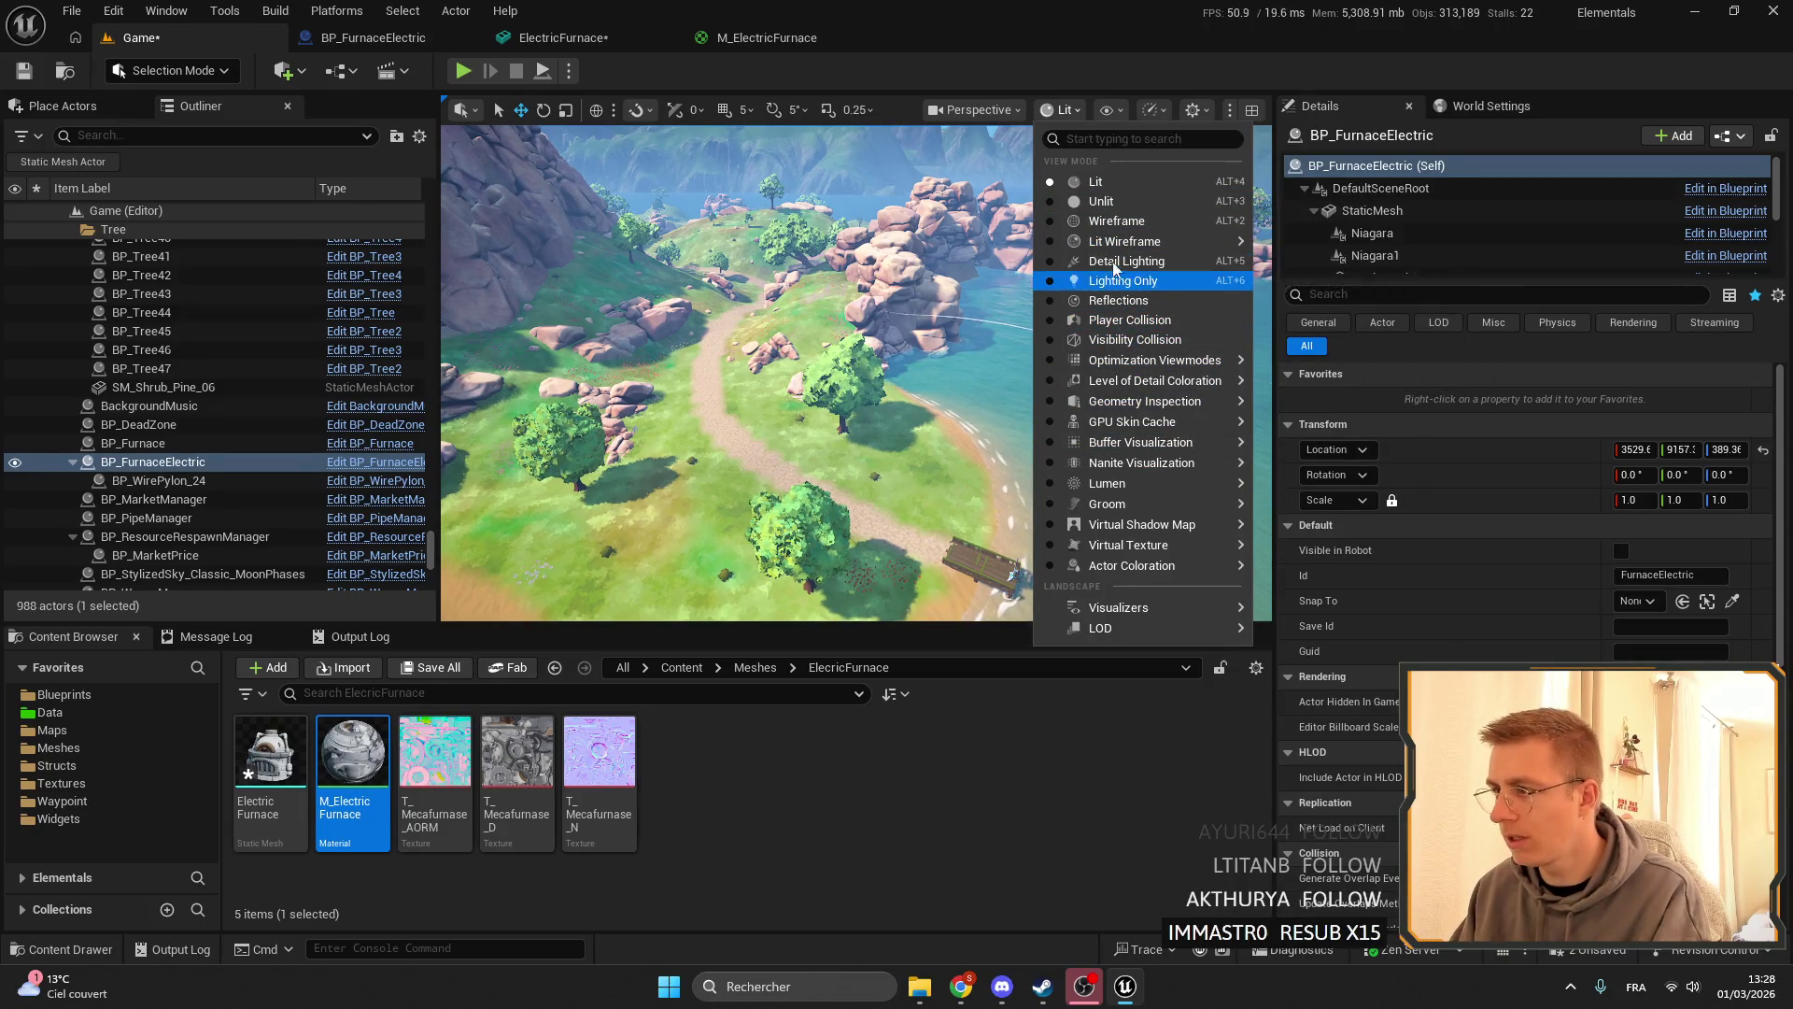
mouse_move(1149, 565)
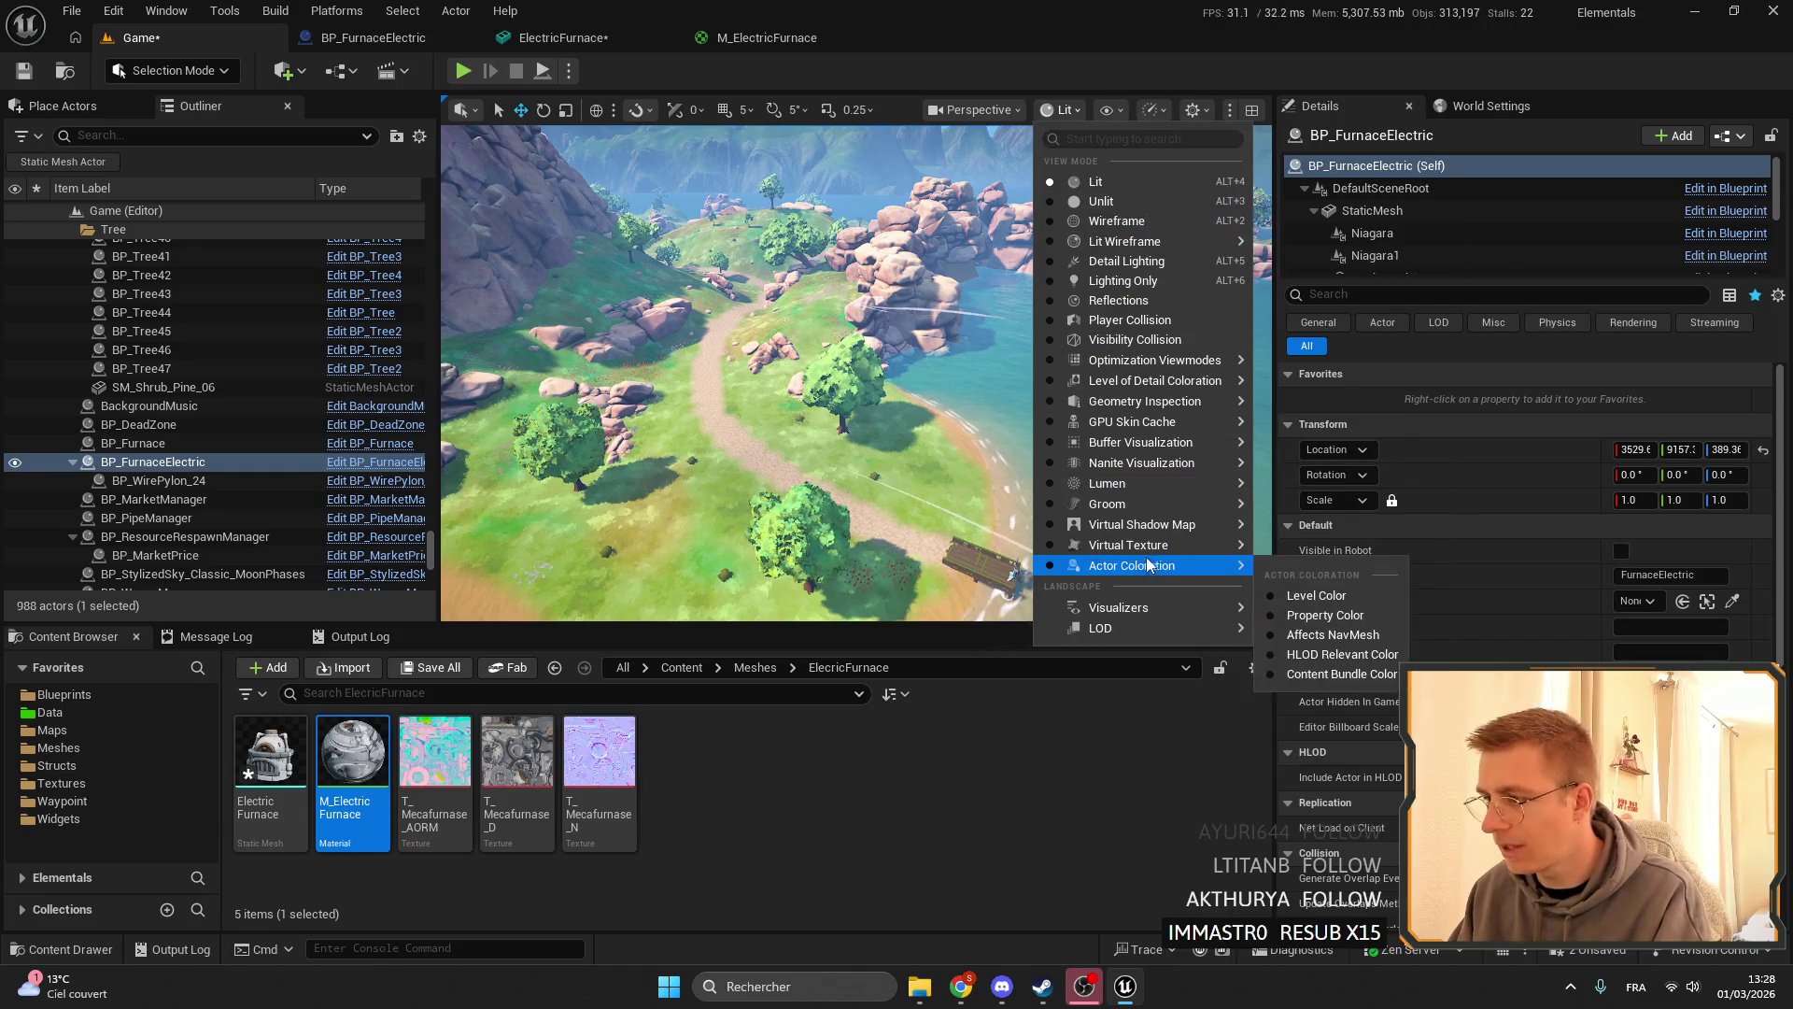
mouse_move(1099, 633)
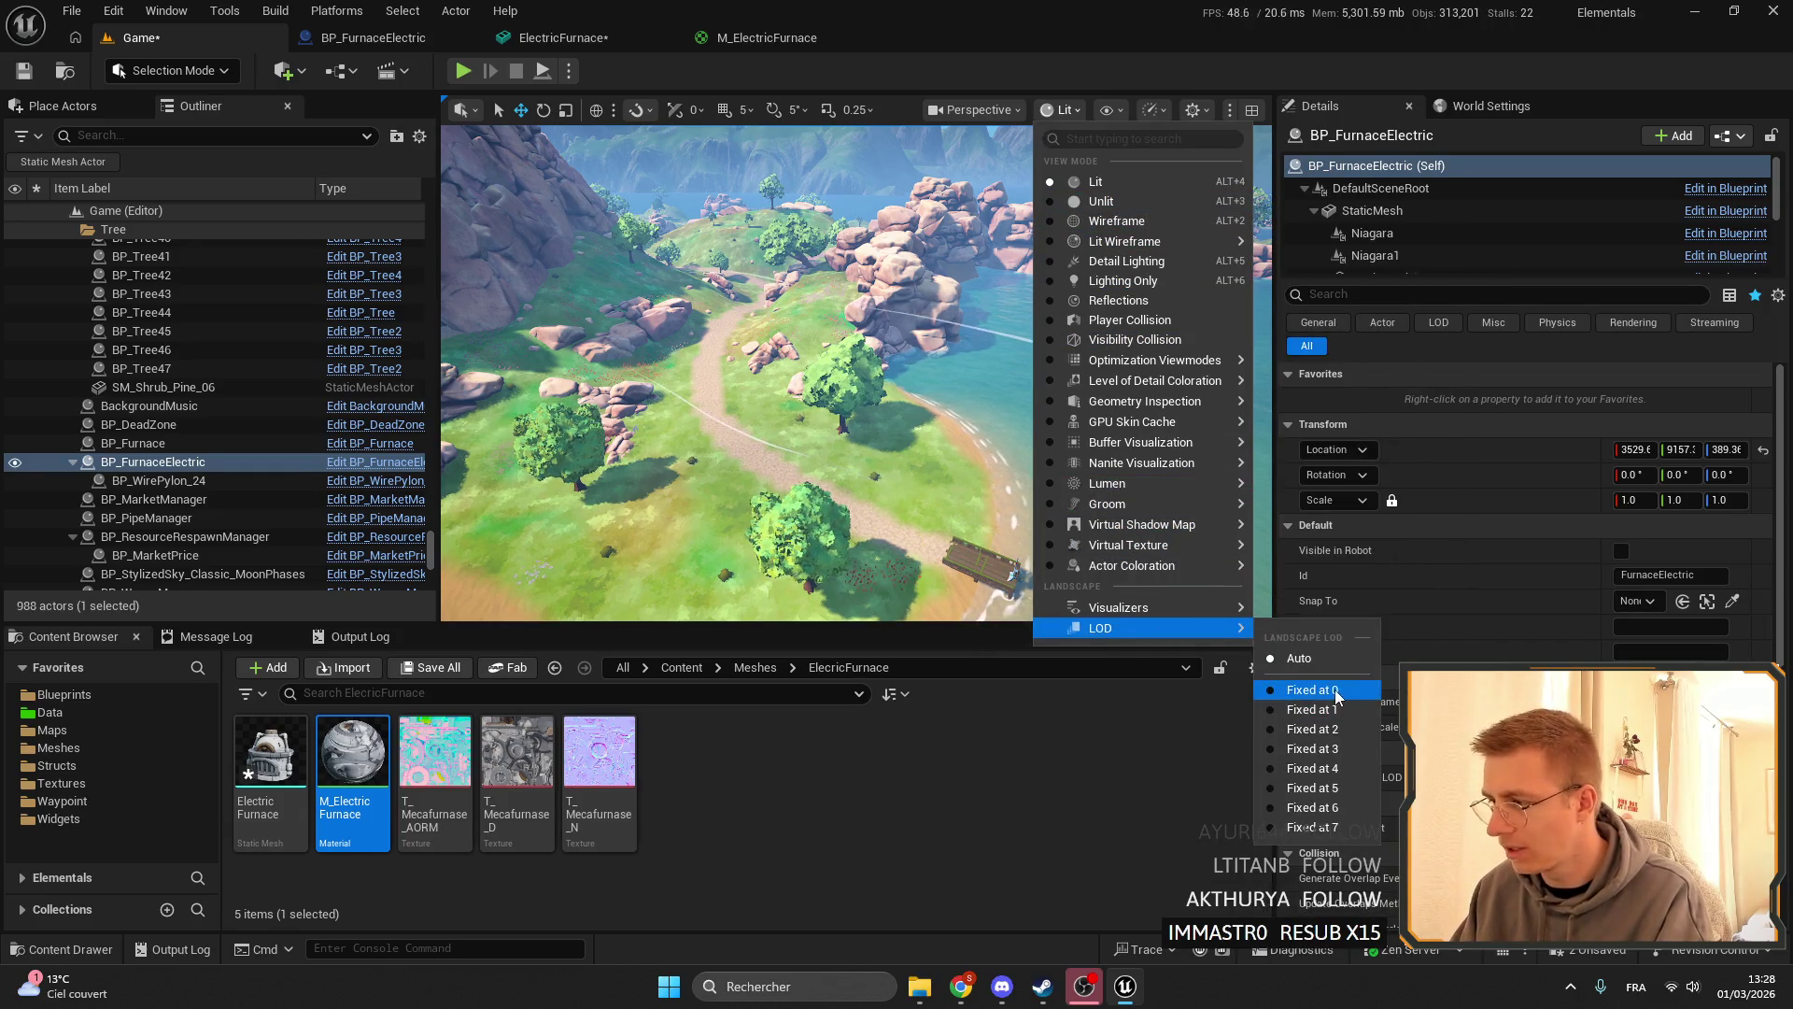
left_click(1074, 110)
left_click(1081, 109)
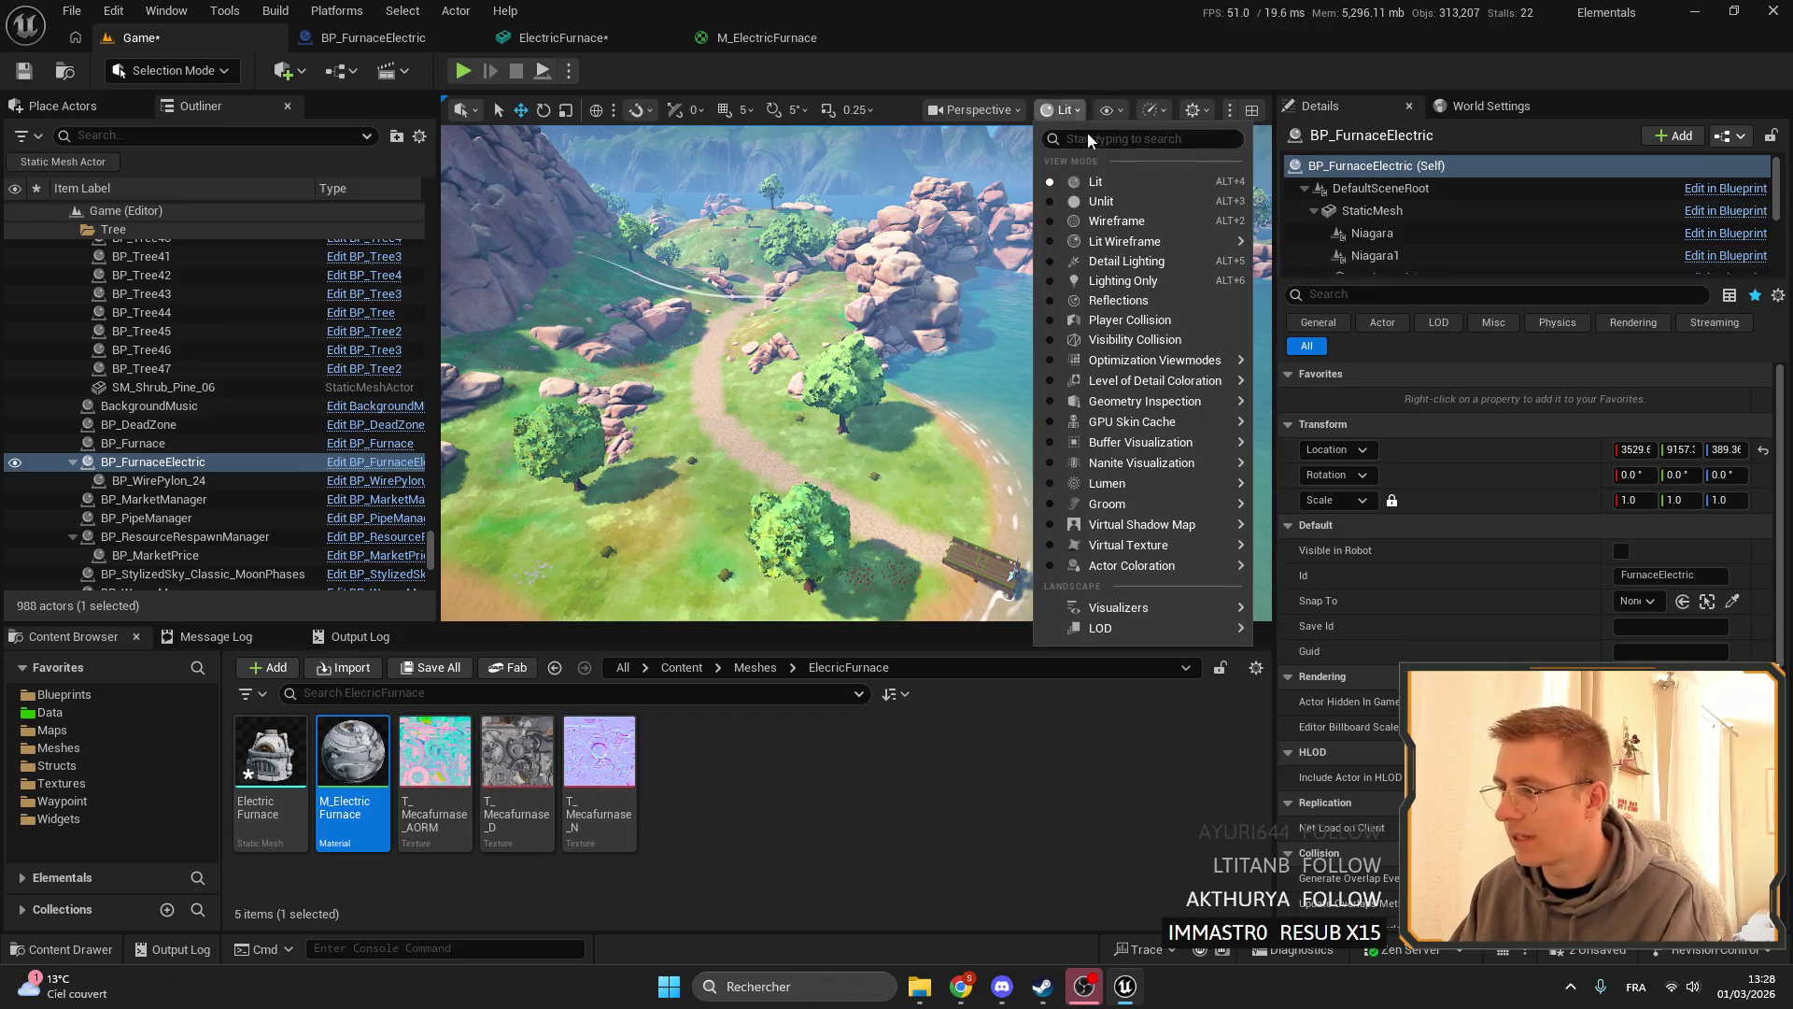
mouse_move(1155, 428)
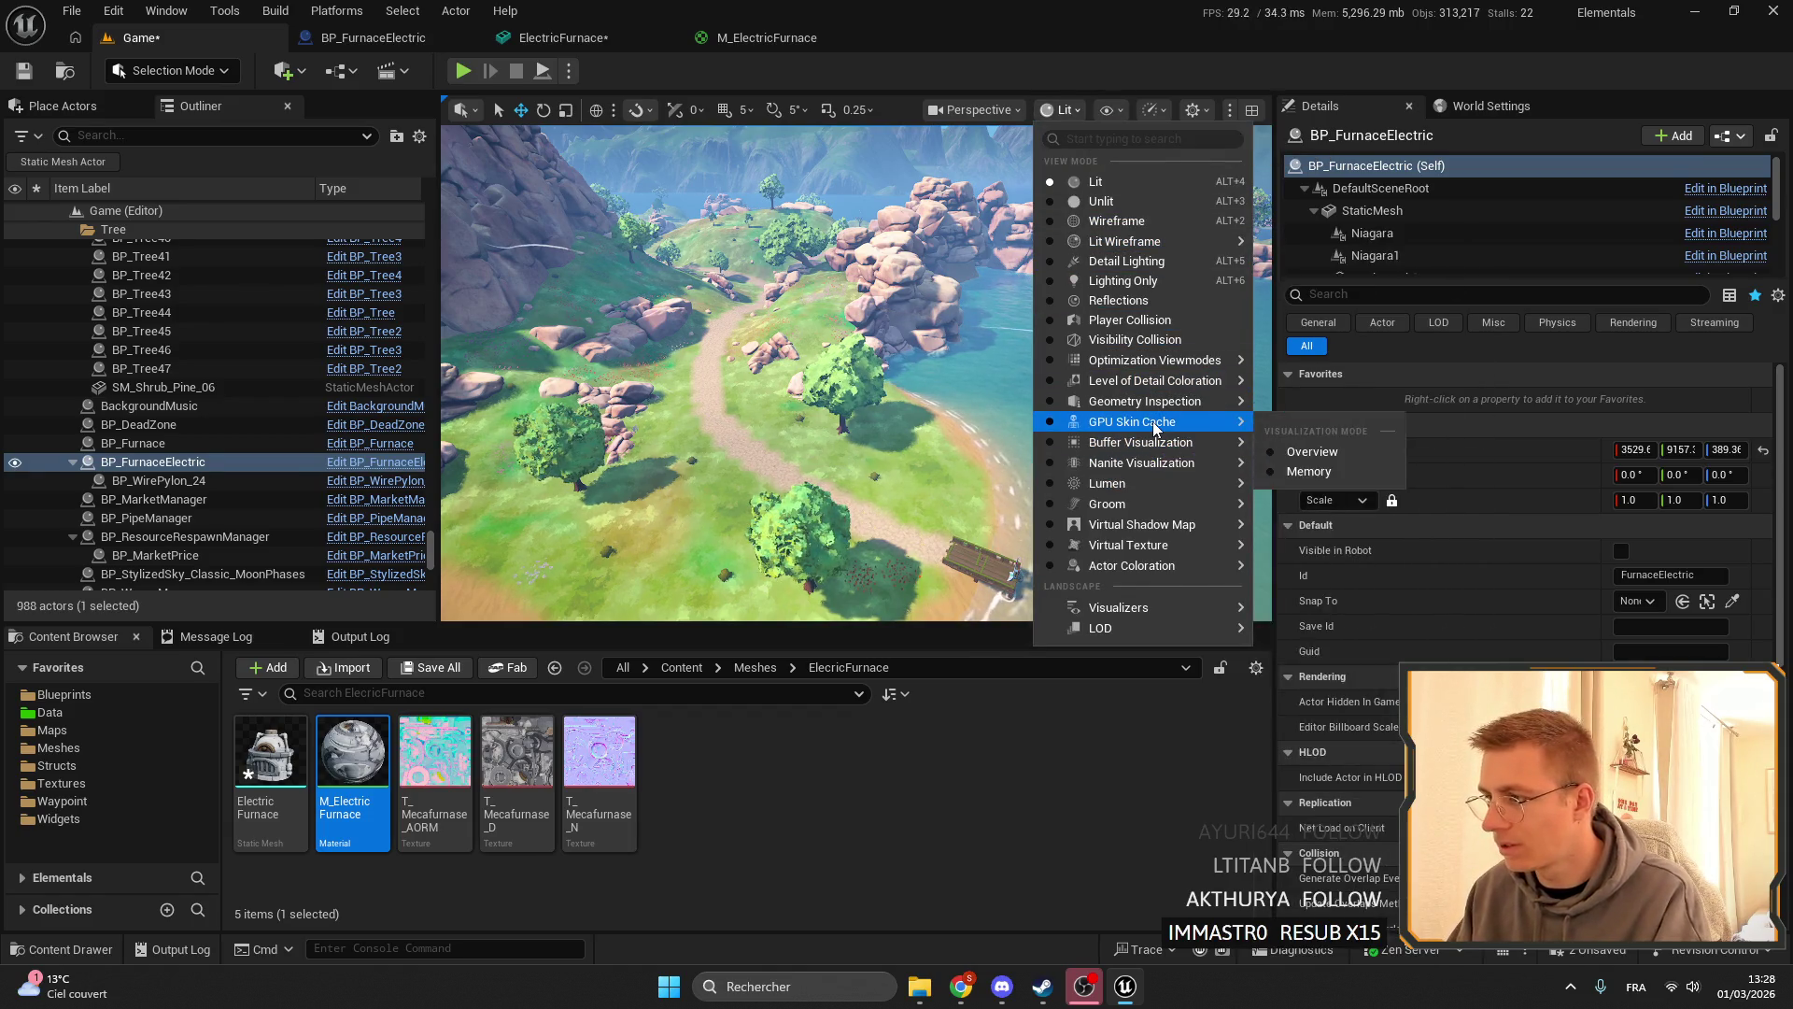
mouse_move(1133, 550)
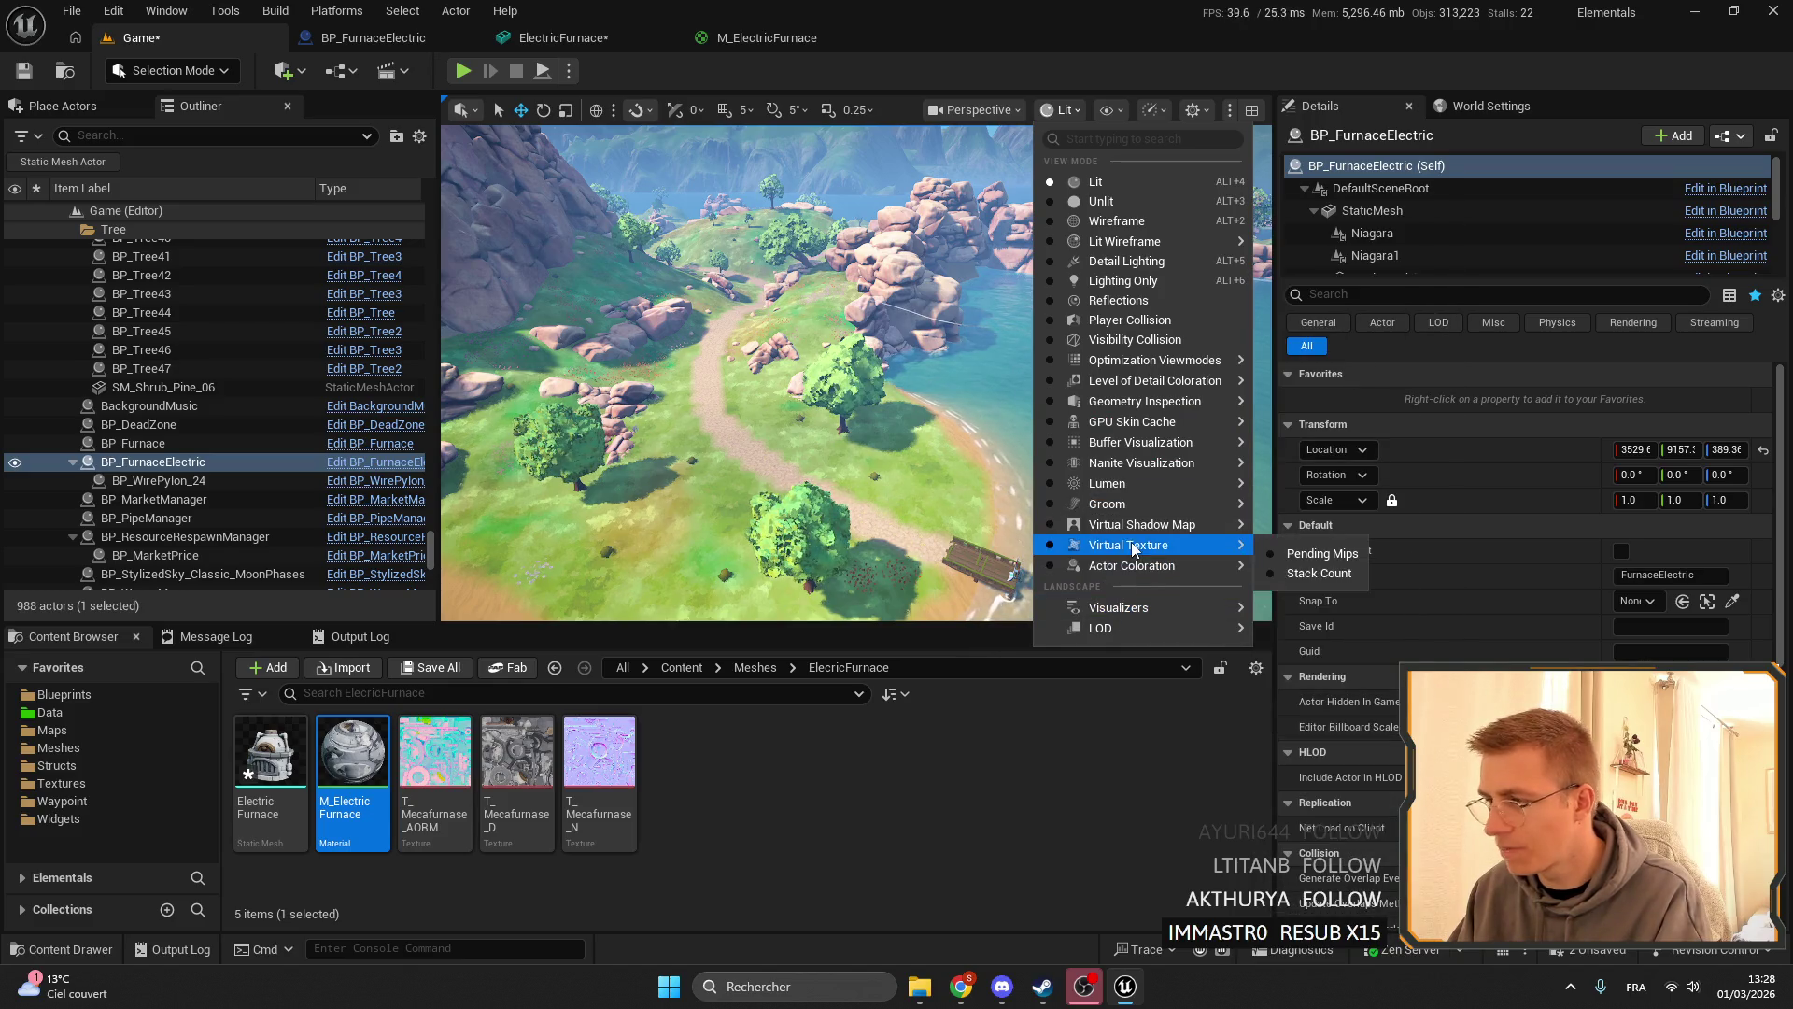
mouse_move(1130, 507)
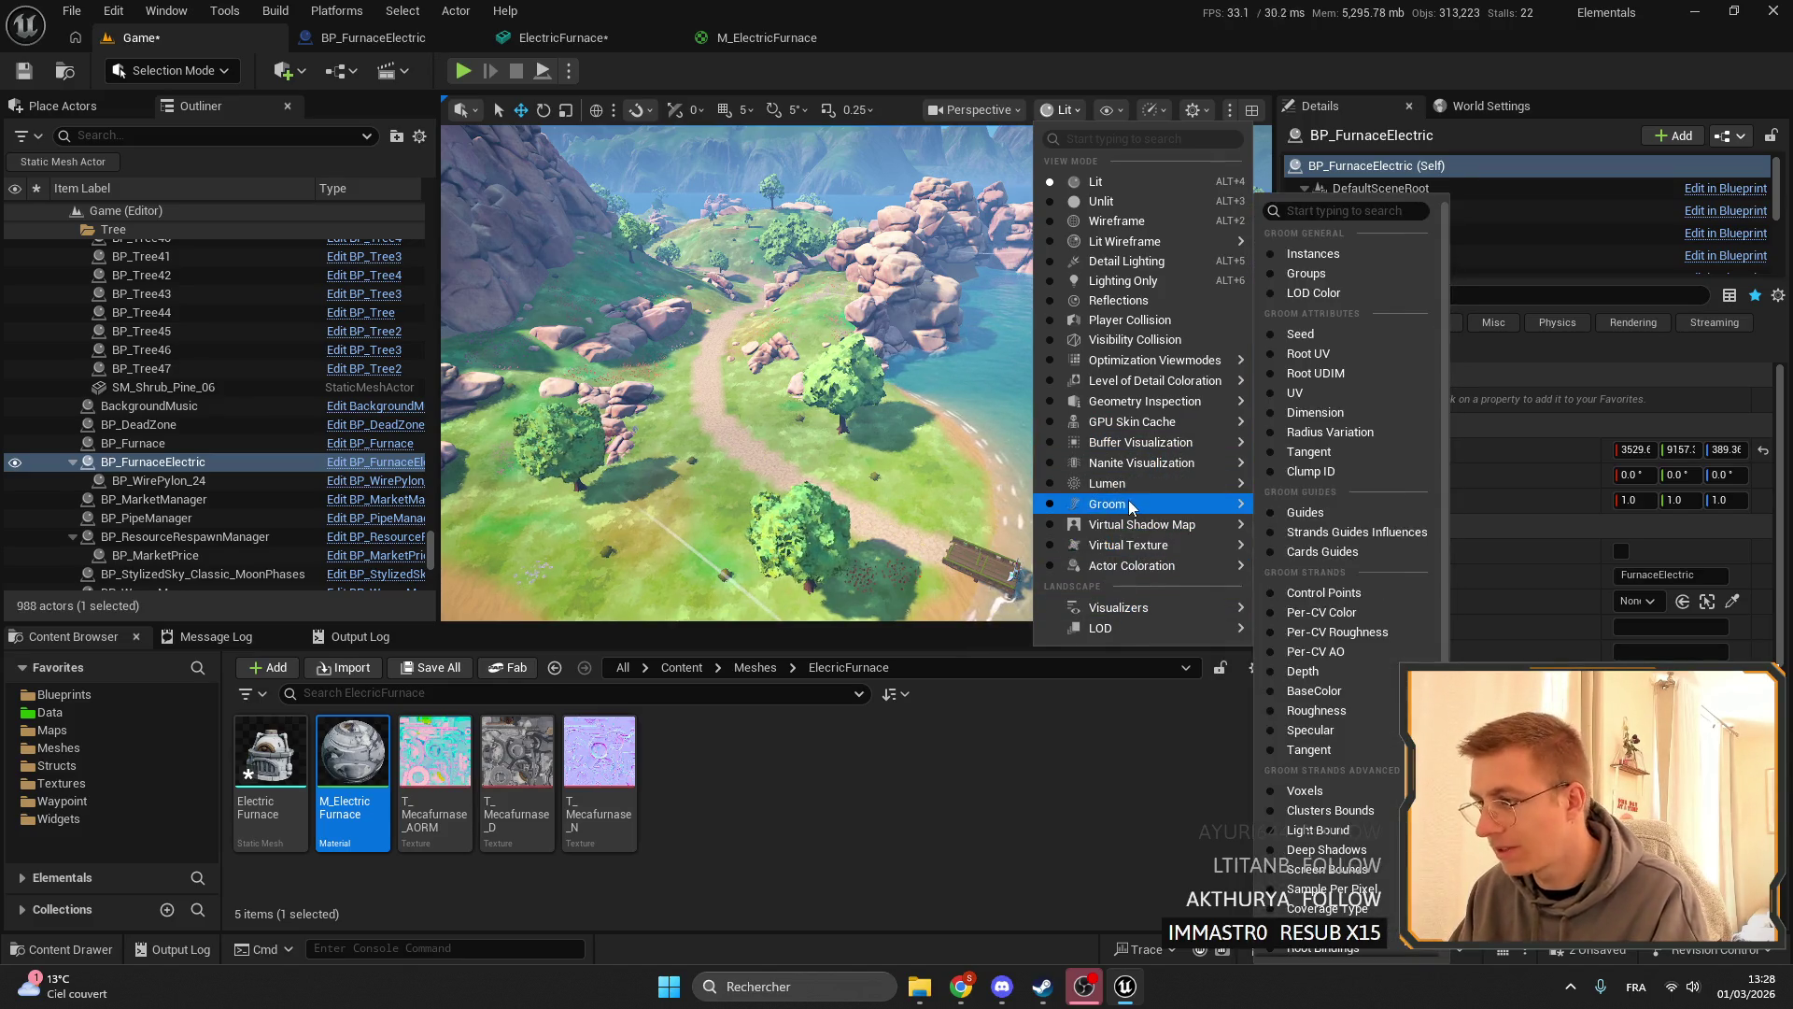
mouse_move(1116, 364)
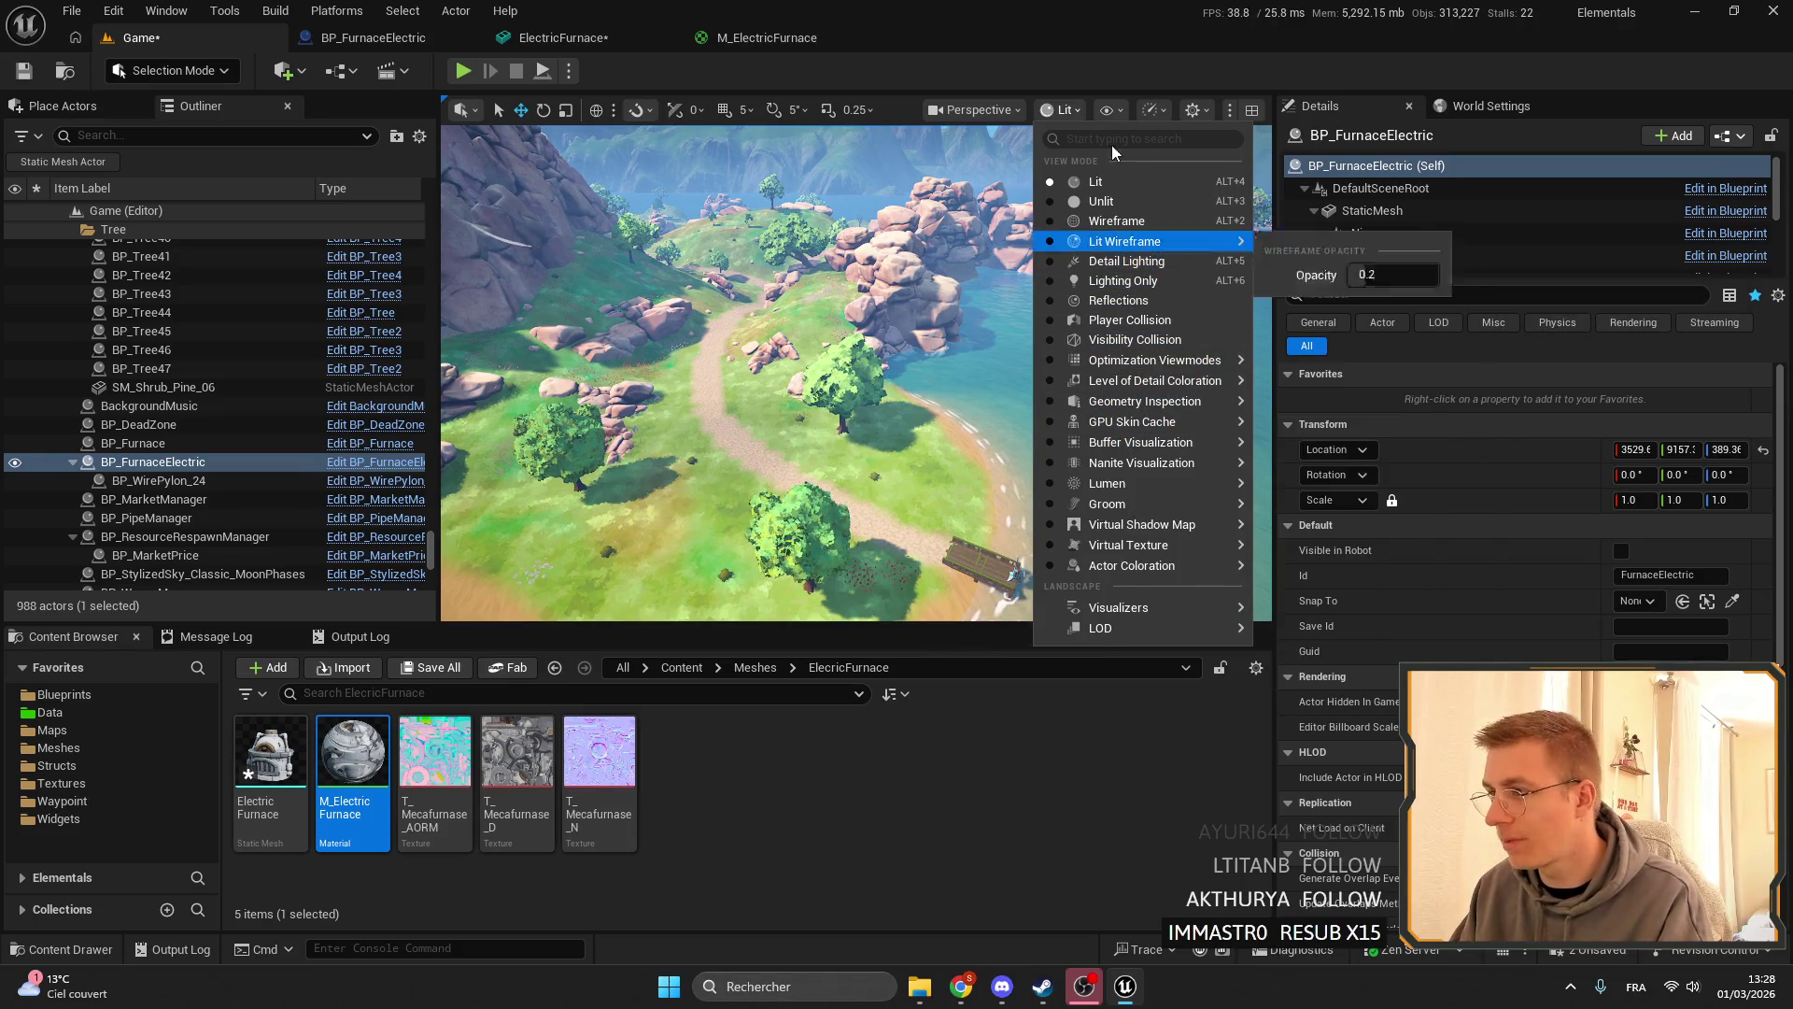
left_click(1135, 223)
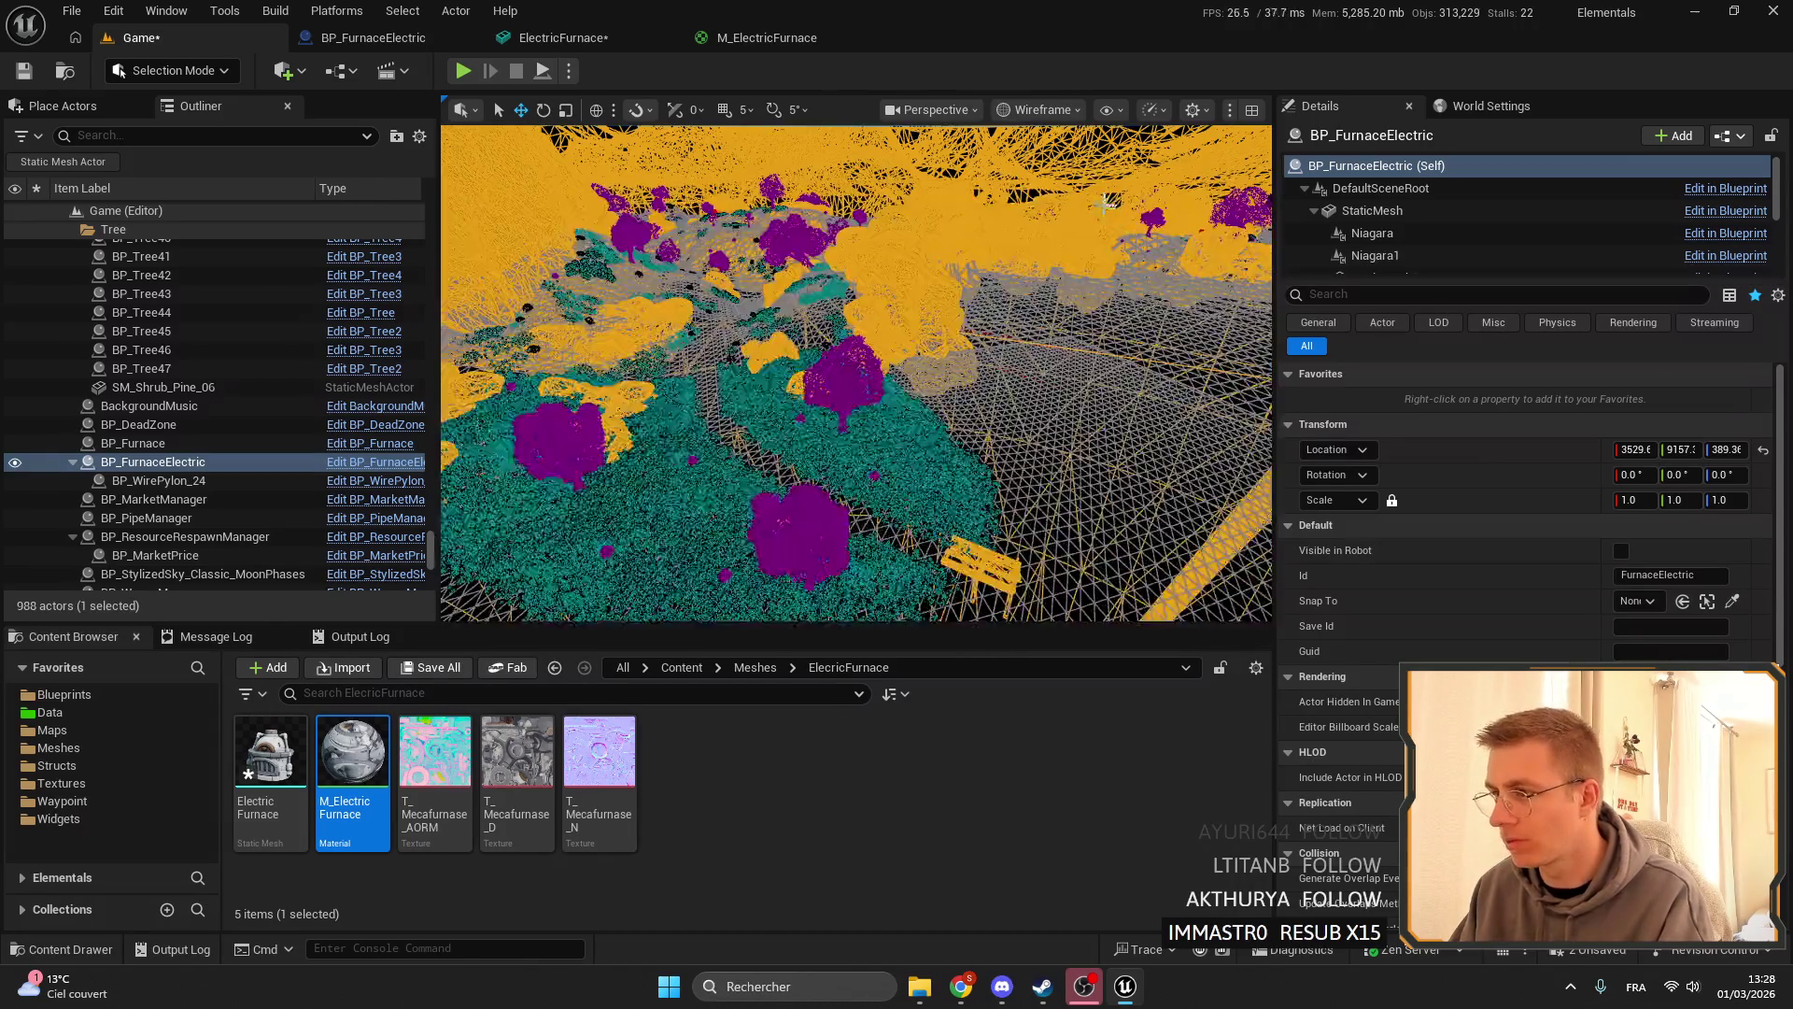
left_click(1079, 110)
left_click(1055, 263)
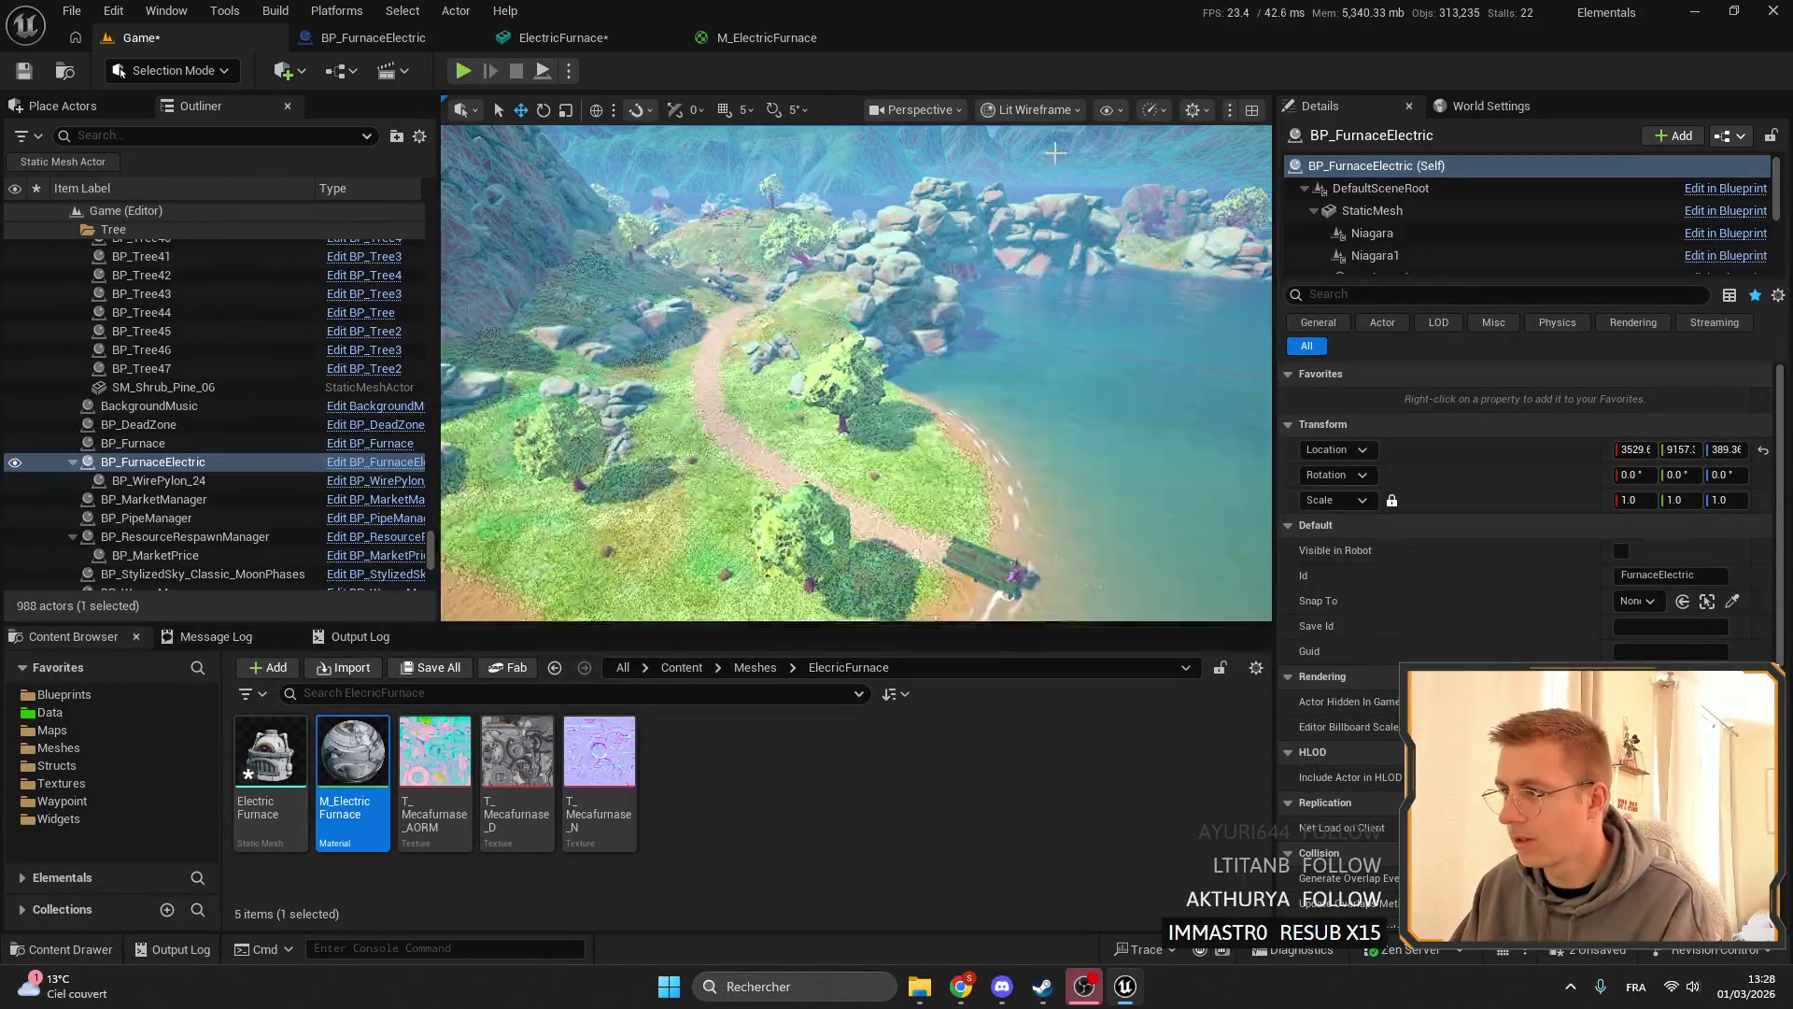
left_click(1016, 110)
left_click(1042, 181)
left_click(1064, 110)
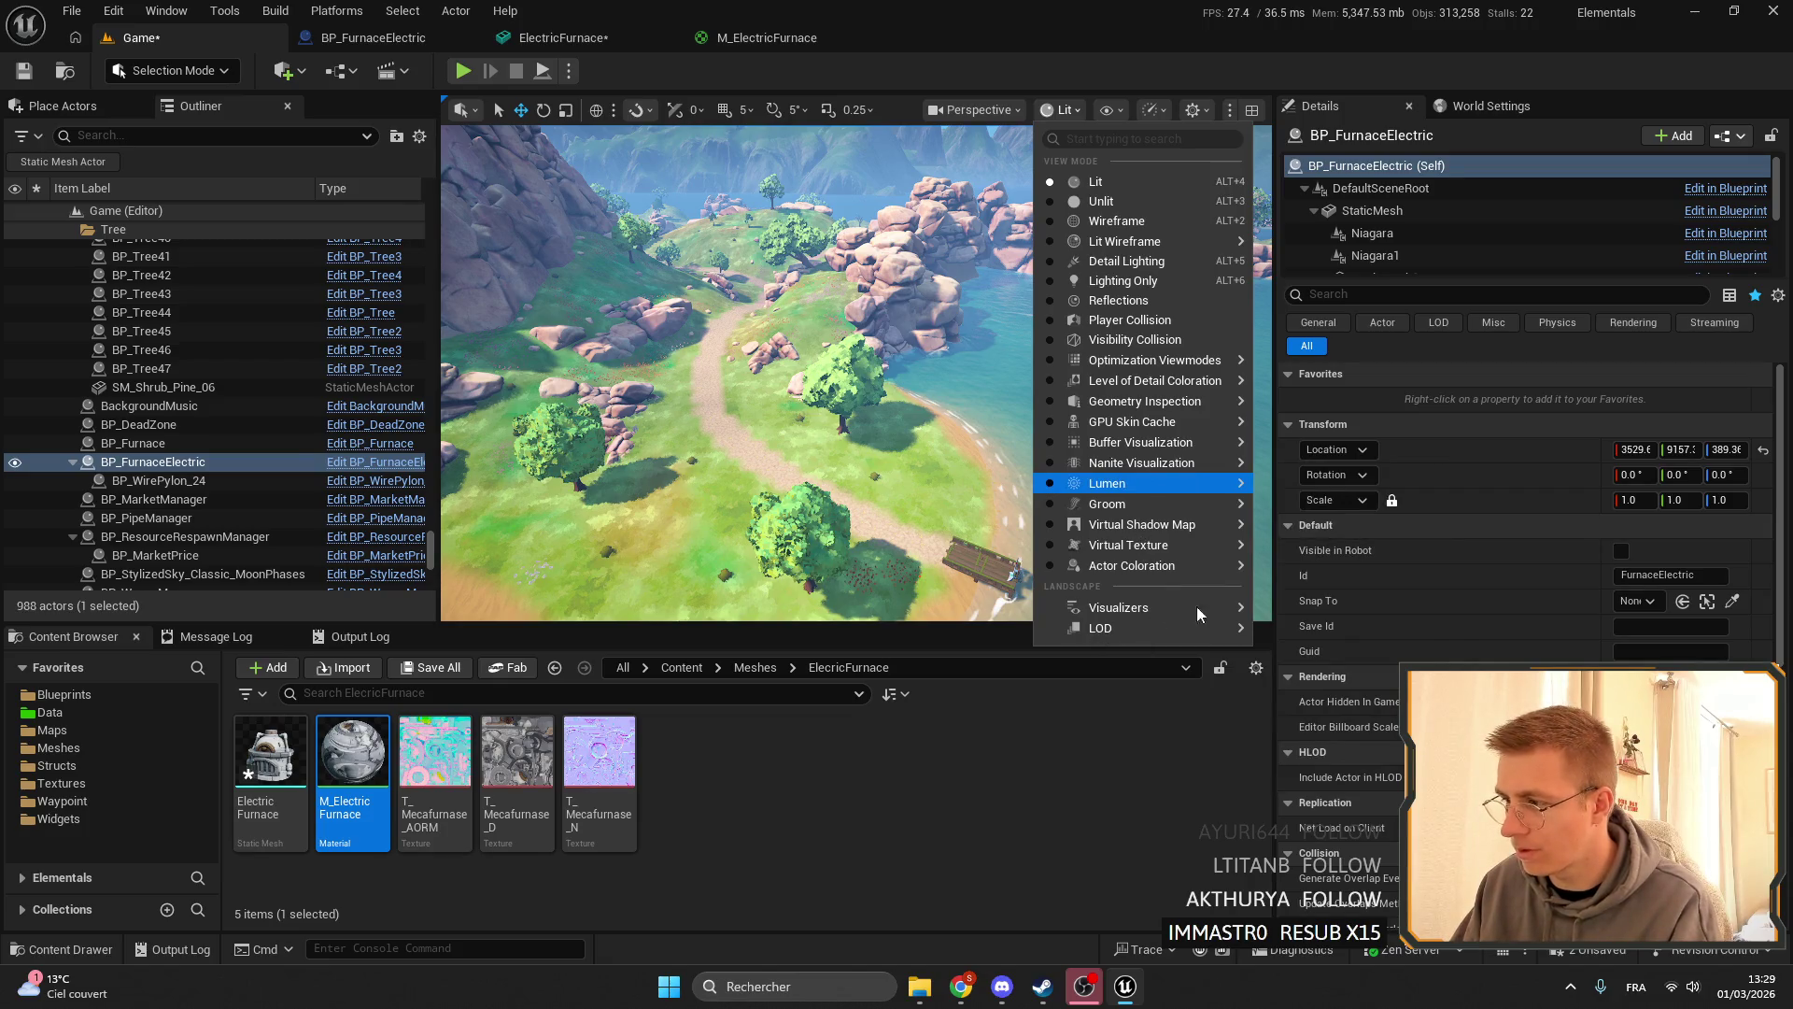
mouse_move(1214, 502)
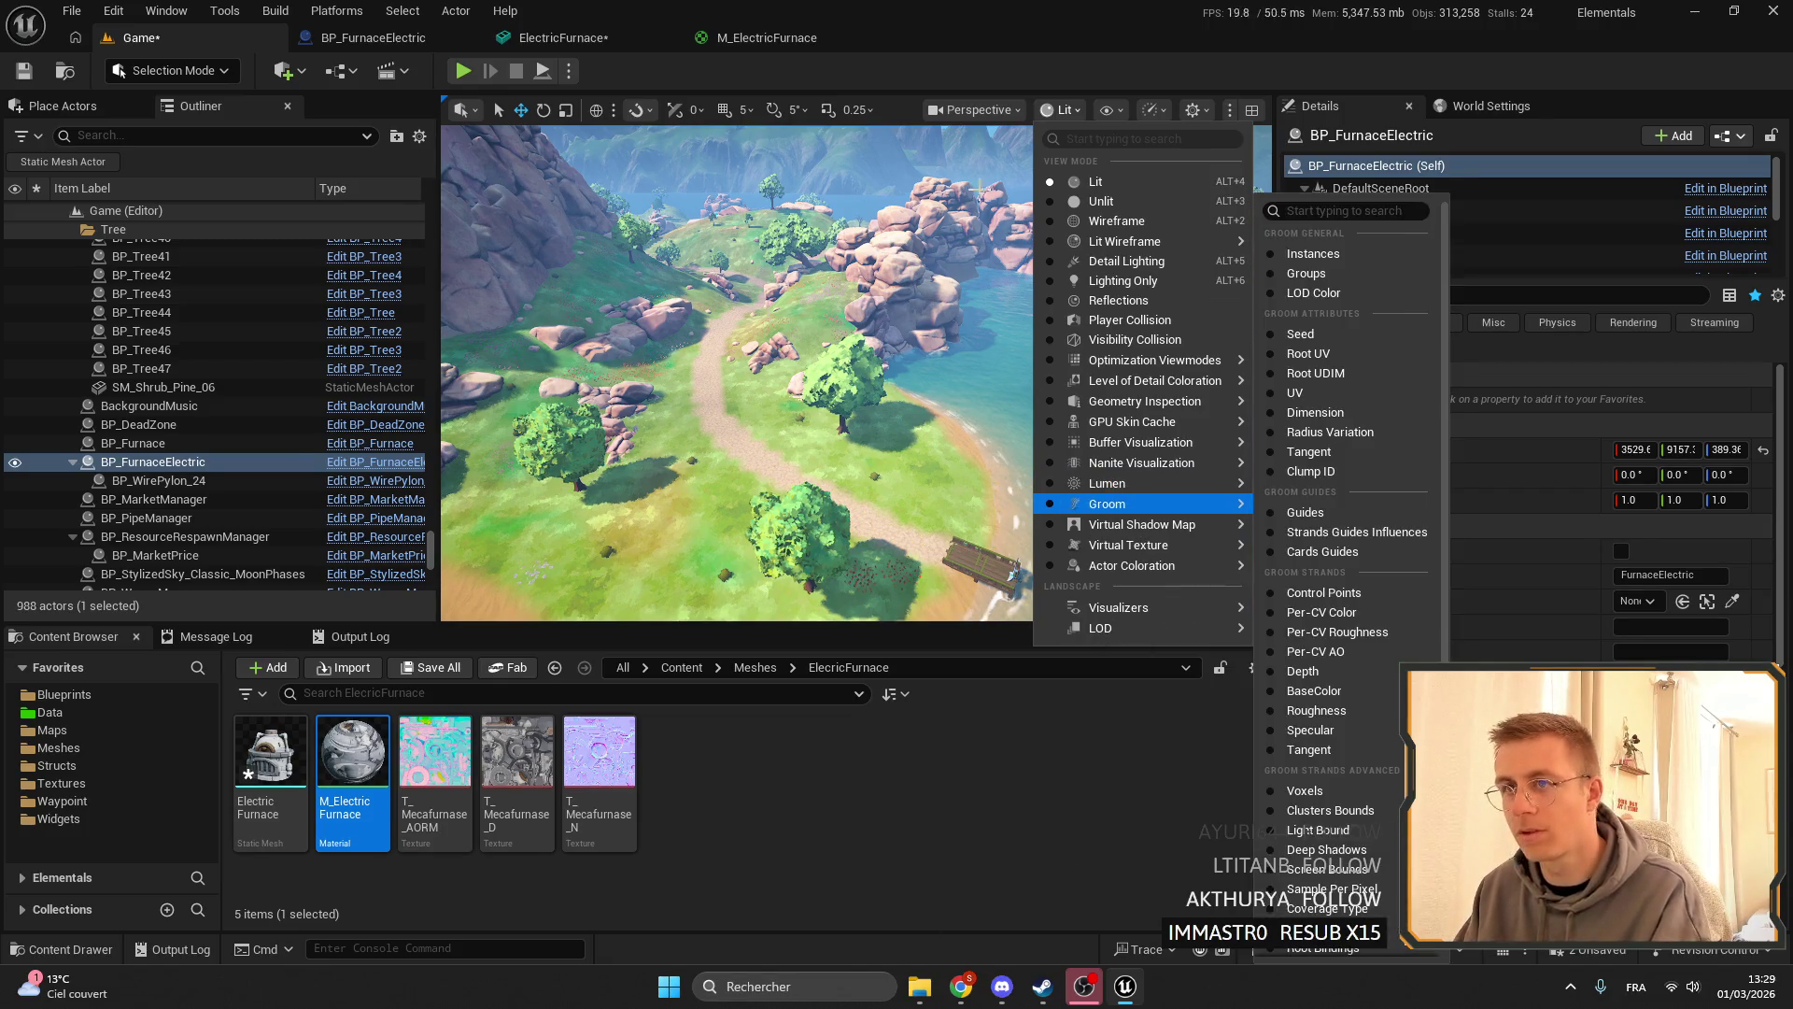
mouse_move(1134, 609)
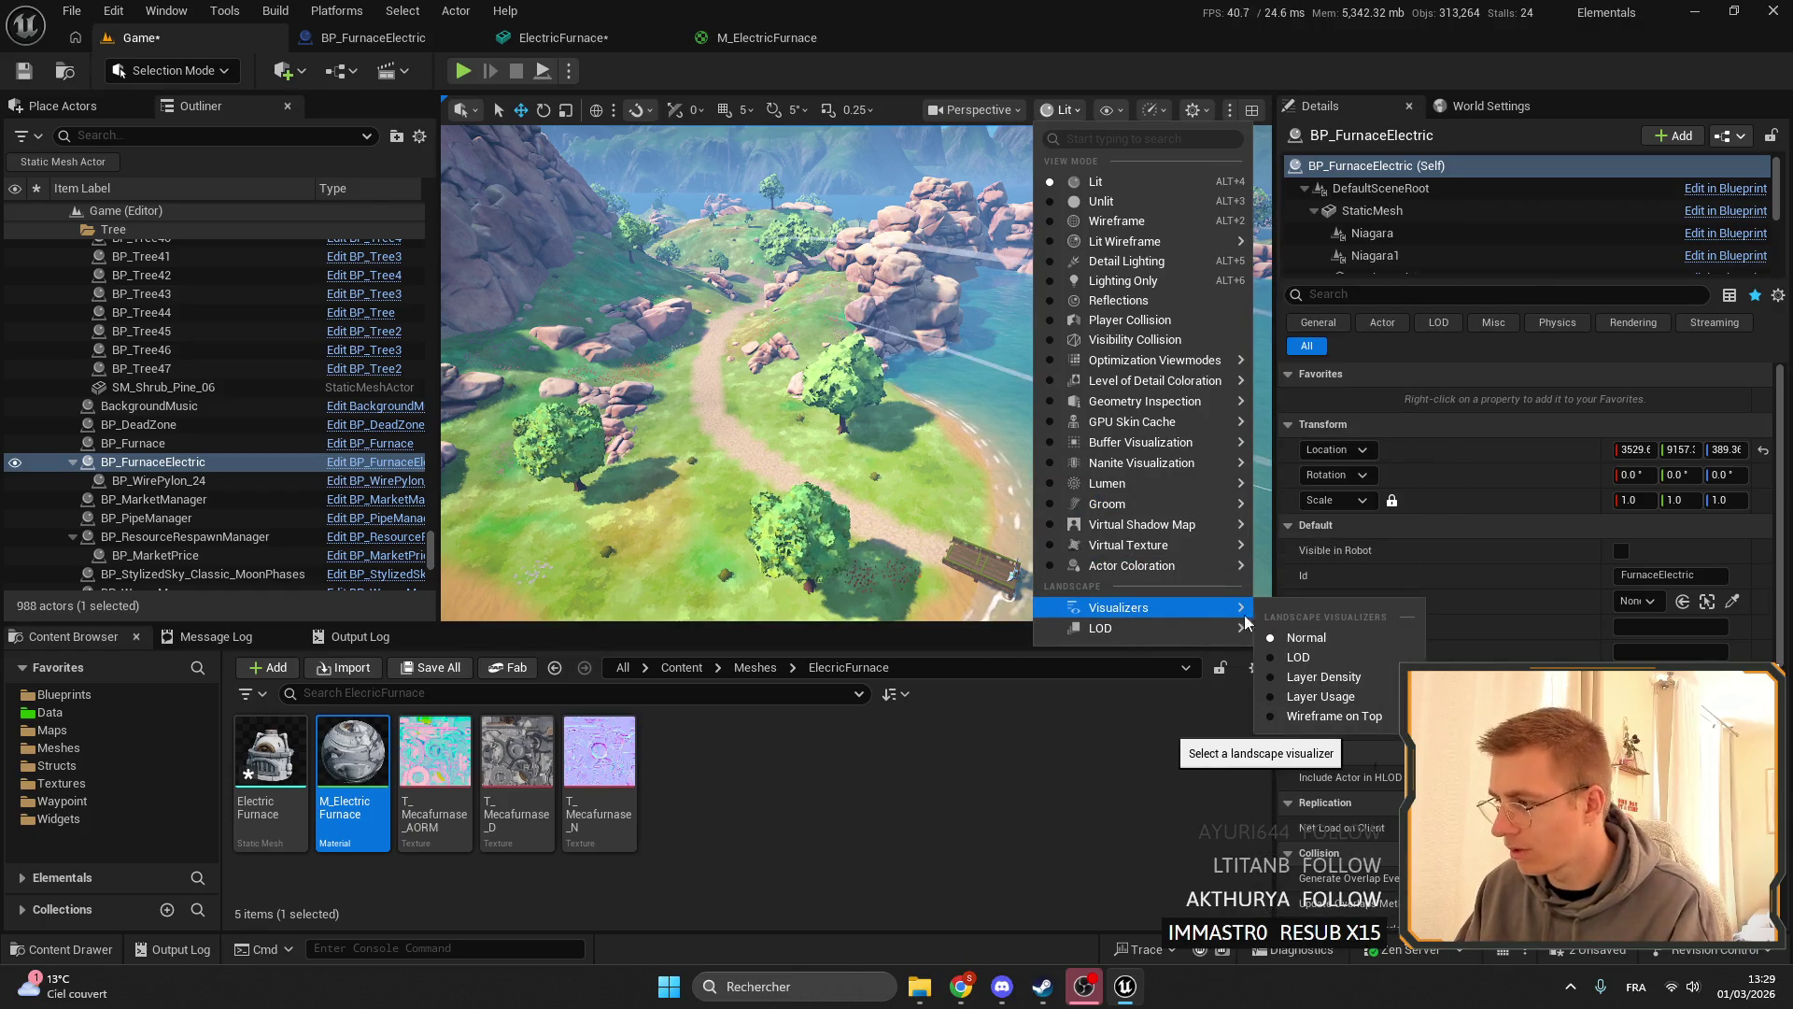
left_click(934, 420)
mouse_move(934, 420)
left_mouse_down()
mouse_move(934, 280)
mouse_move(934, 393)
mouse_move(934, 374)
left_mouse_up()
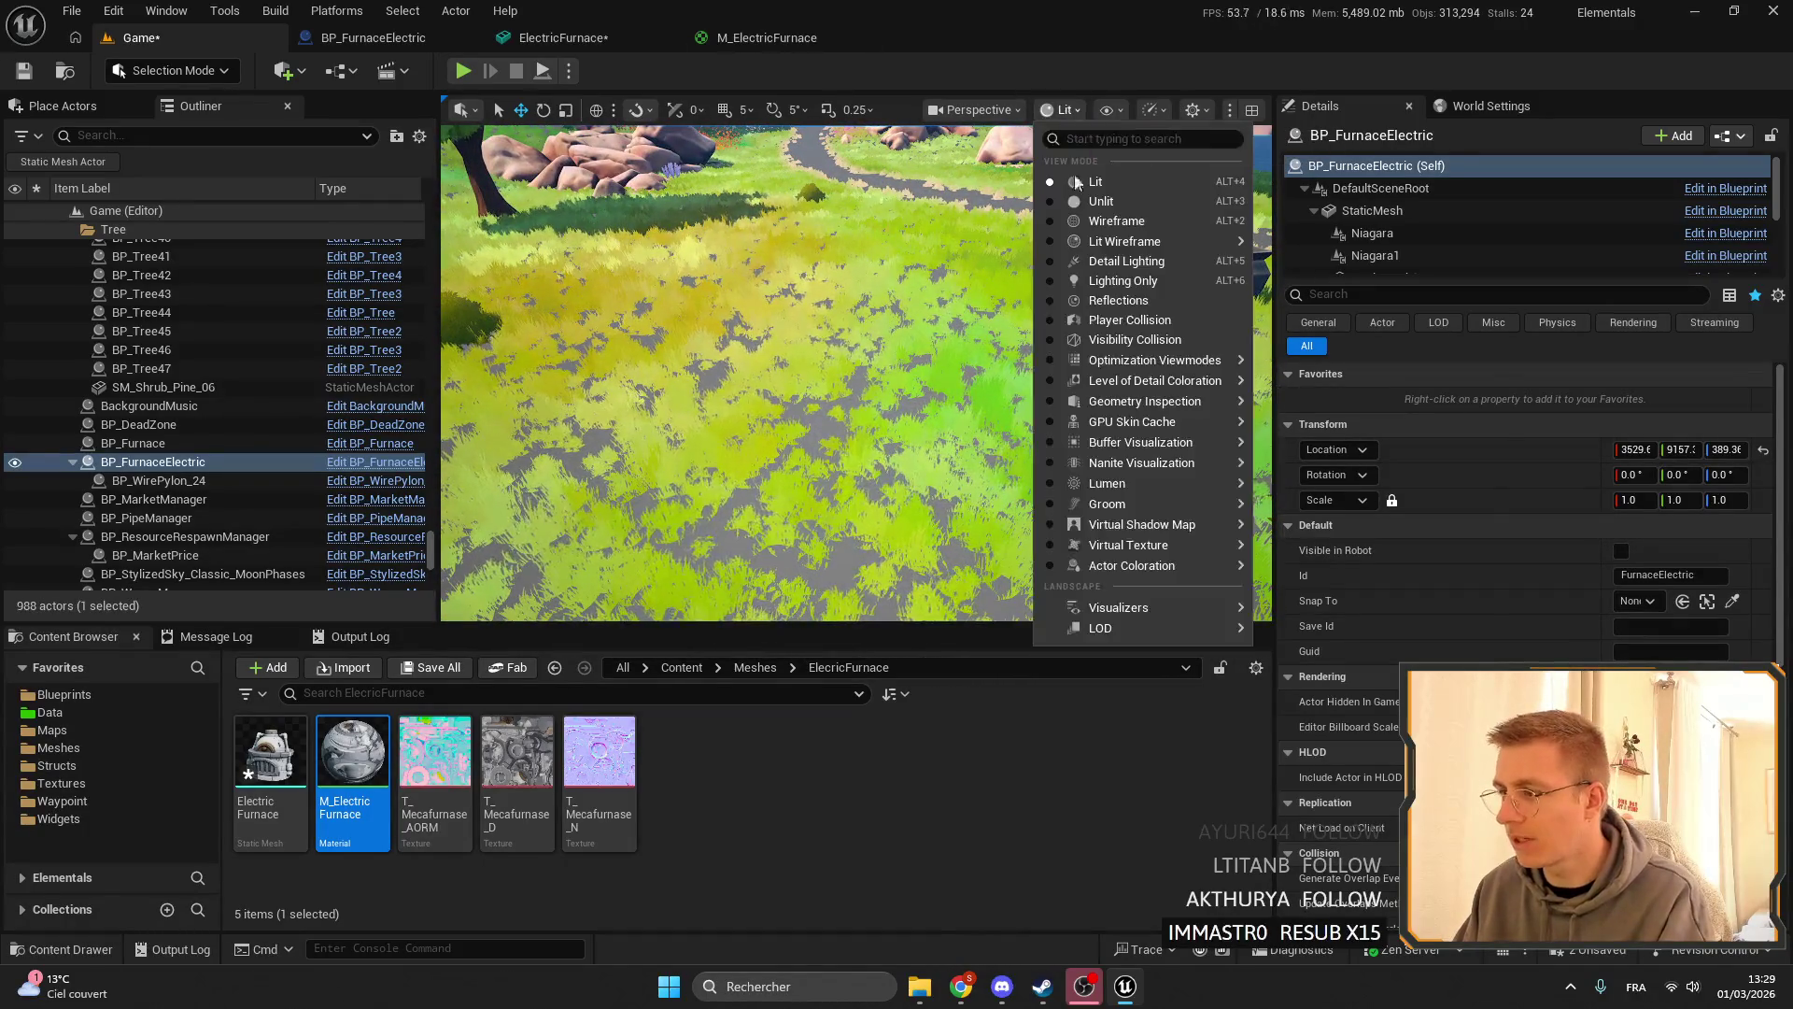
- Switch the viewport to the GPU Skin Cache Overview visualization
mouse_move(1149, 628)
mouse_move(1202, 617)
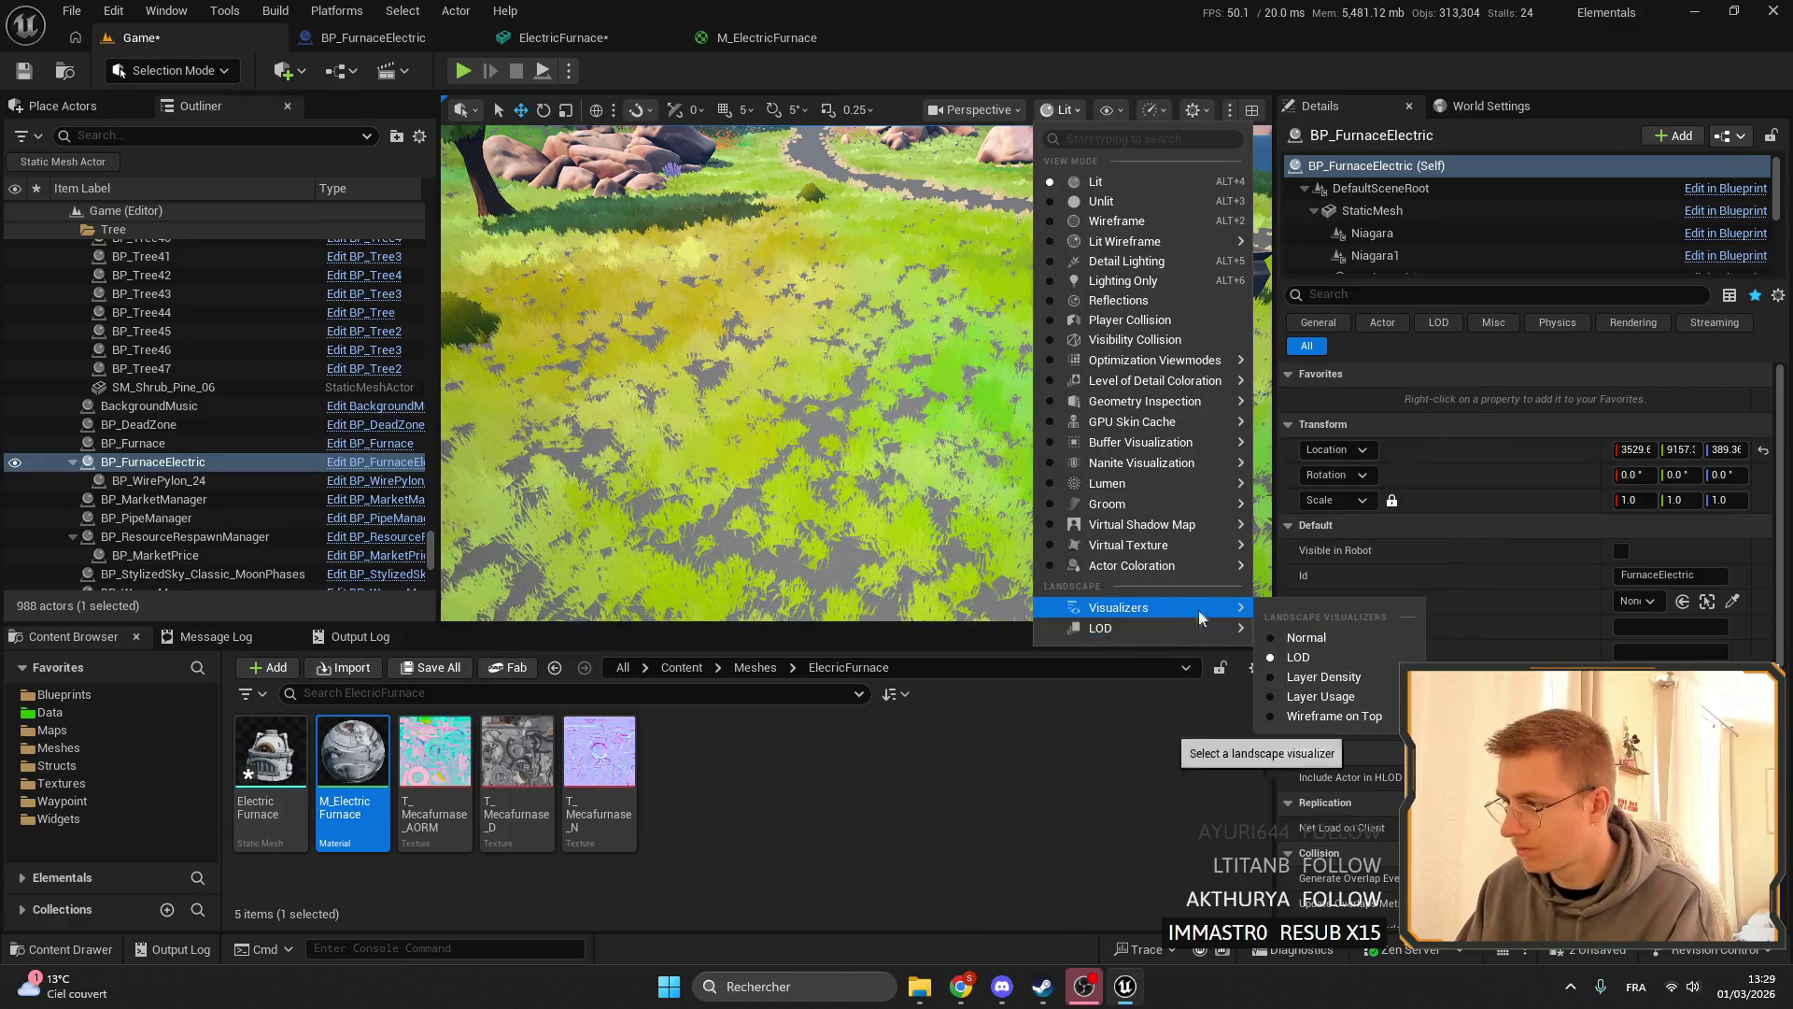
left_click(1326, 663)
left_click(971, 110)
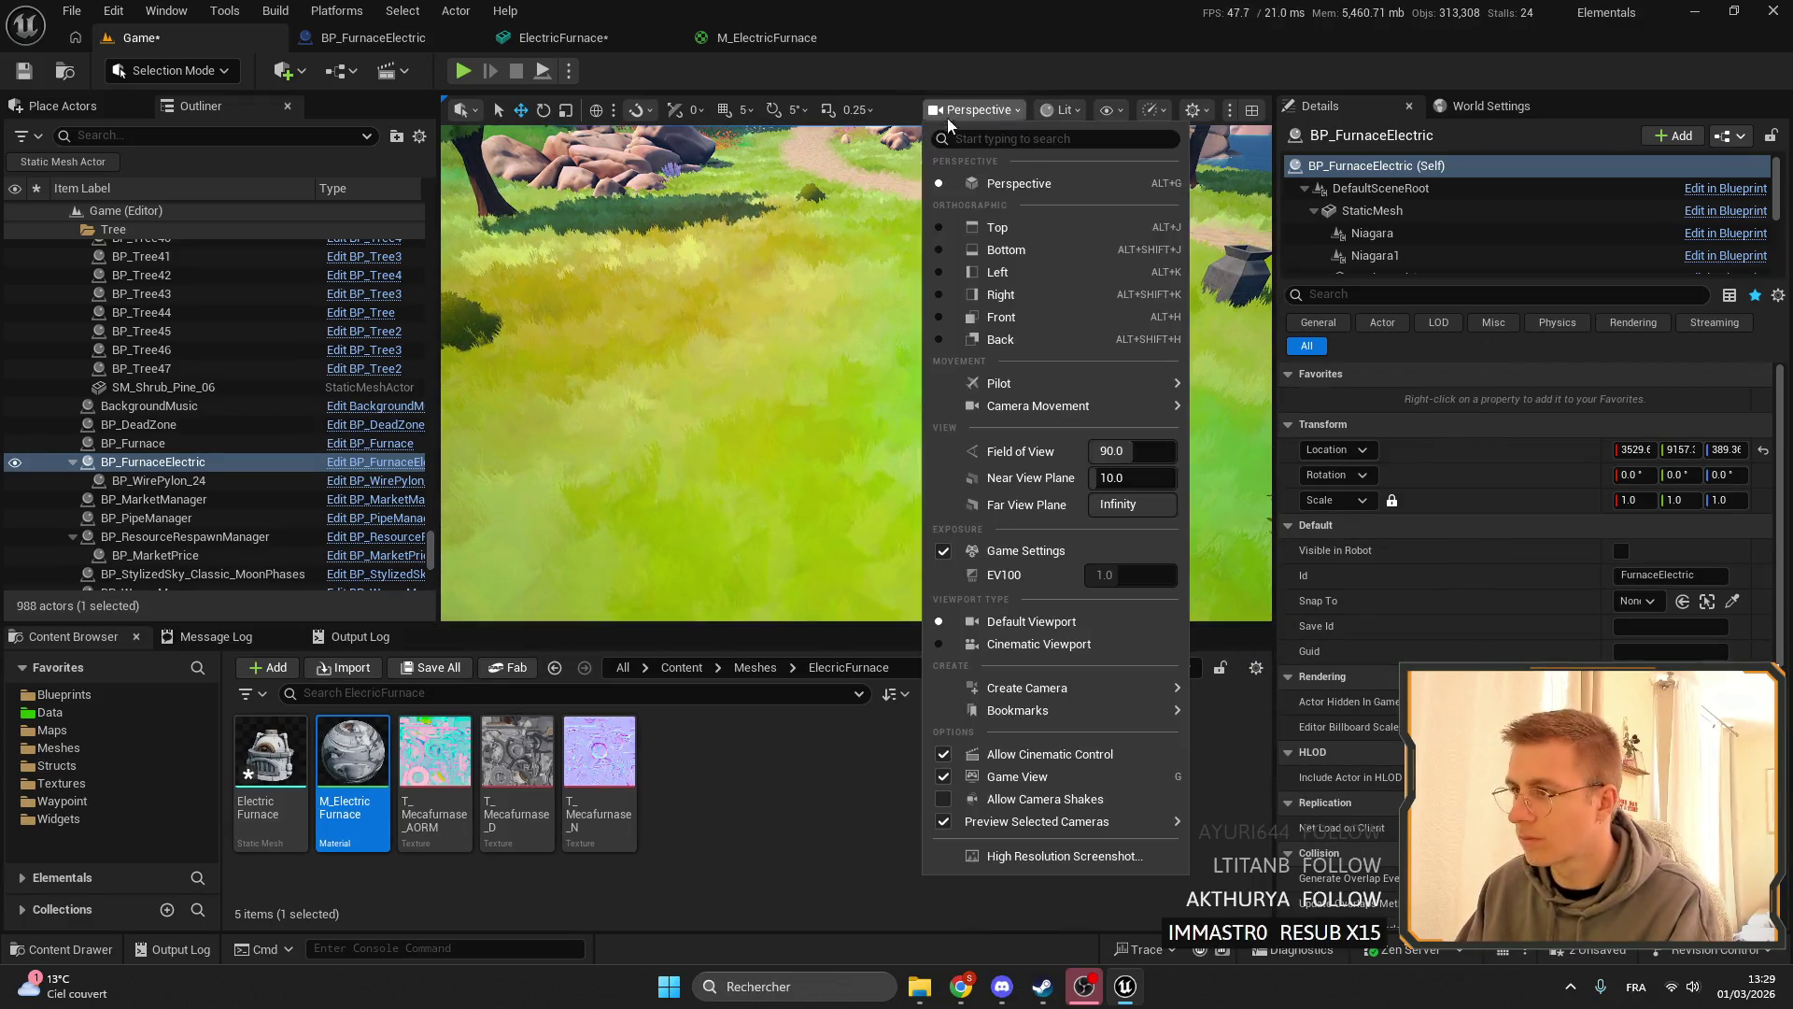
left_click(1077, 114)
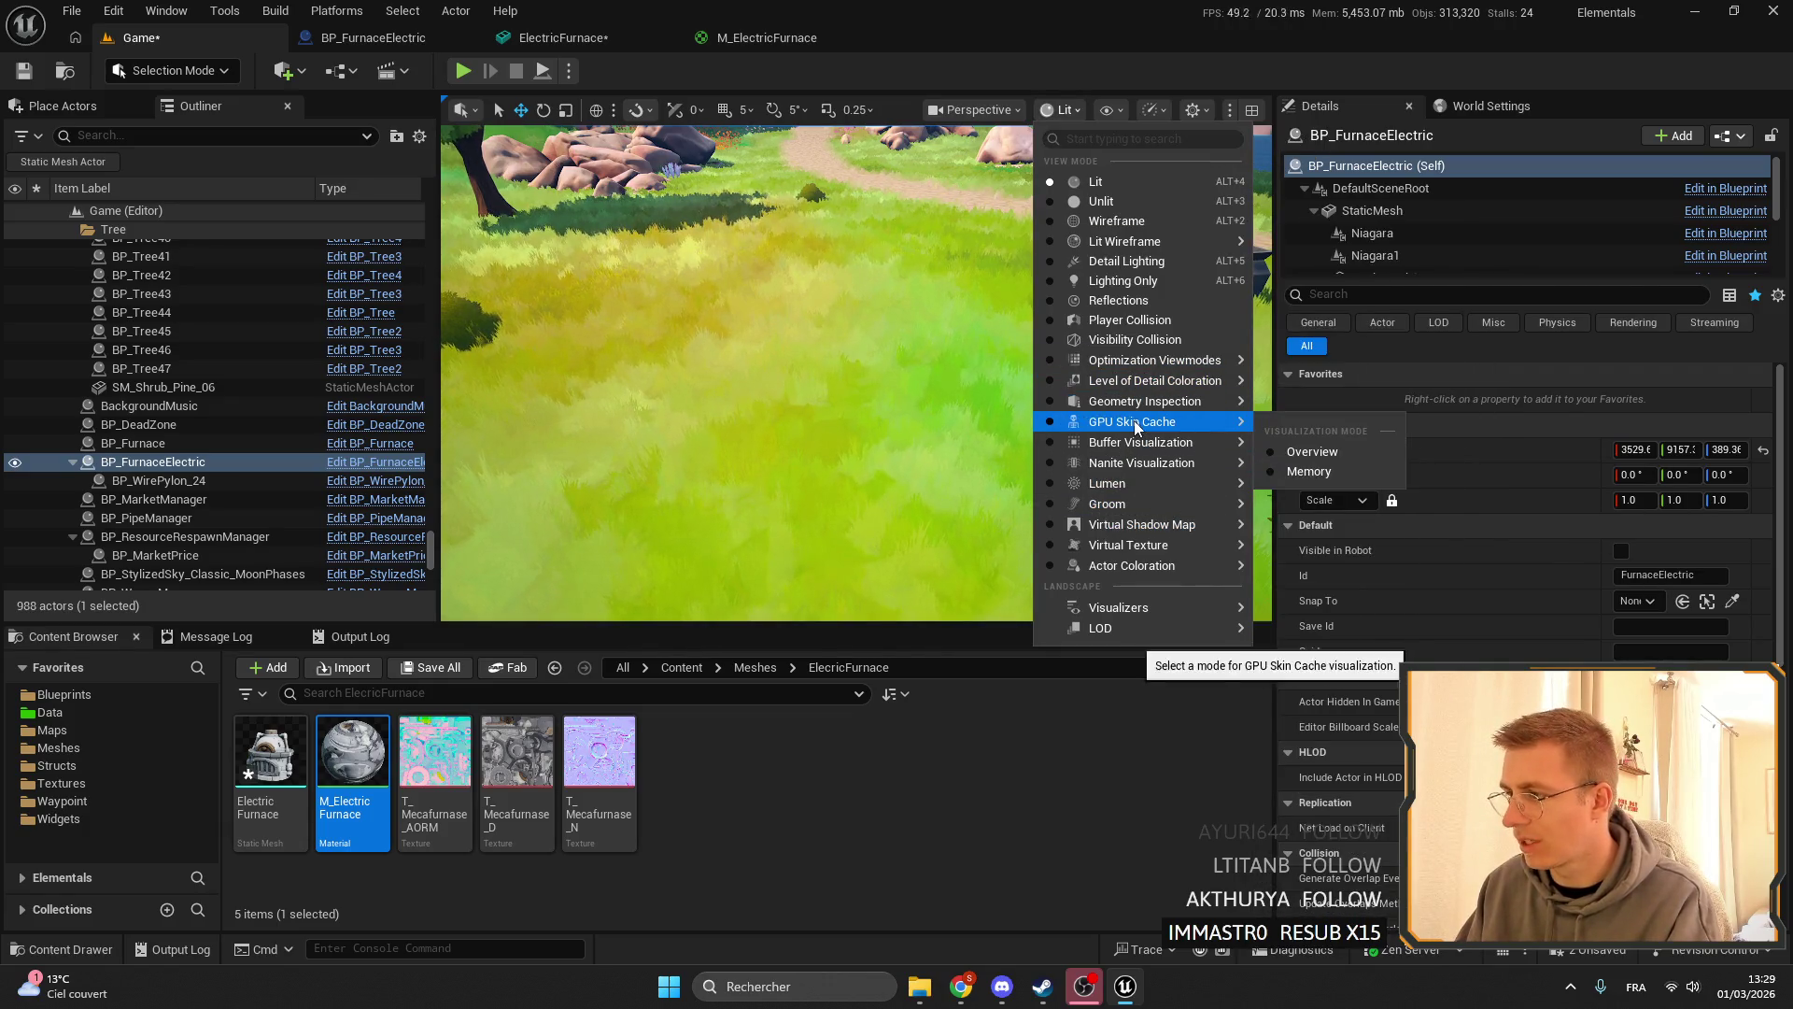
left_click(1309, 454)
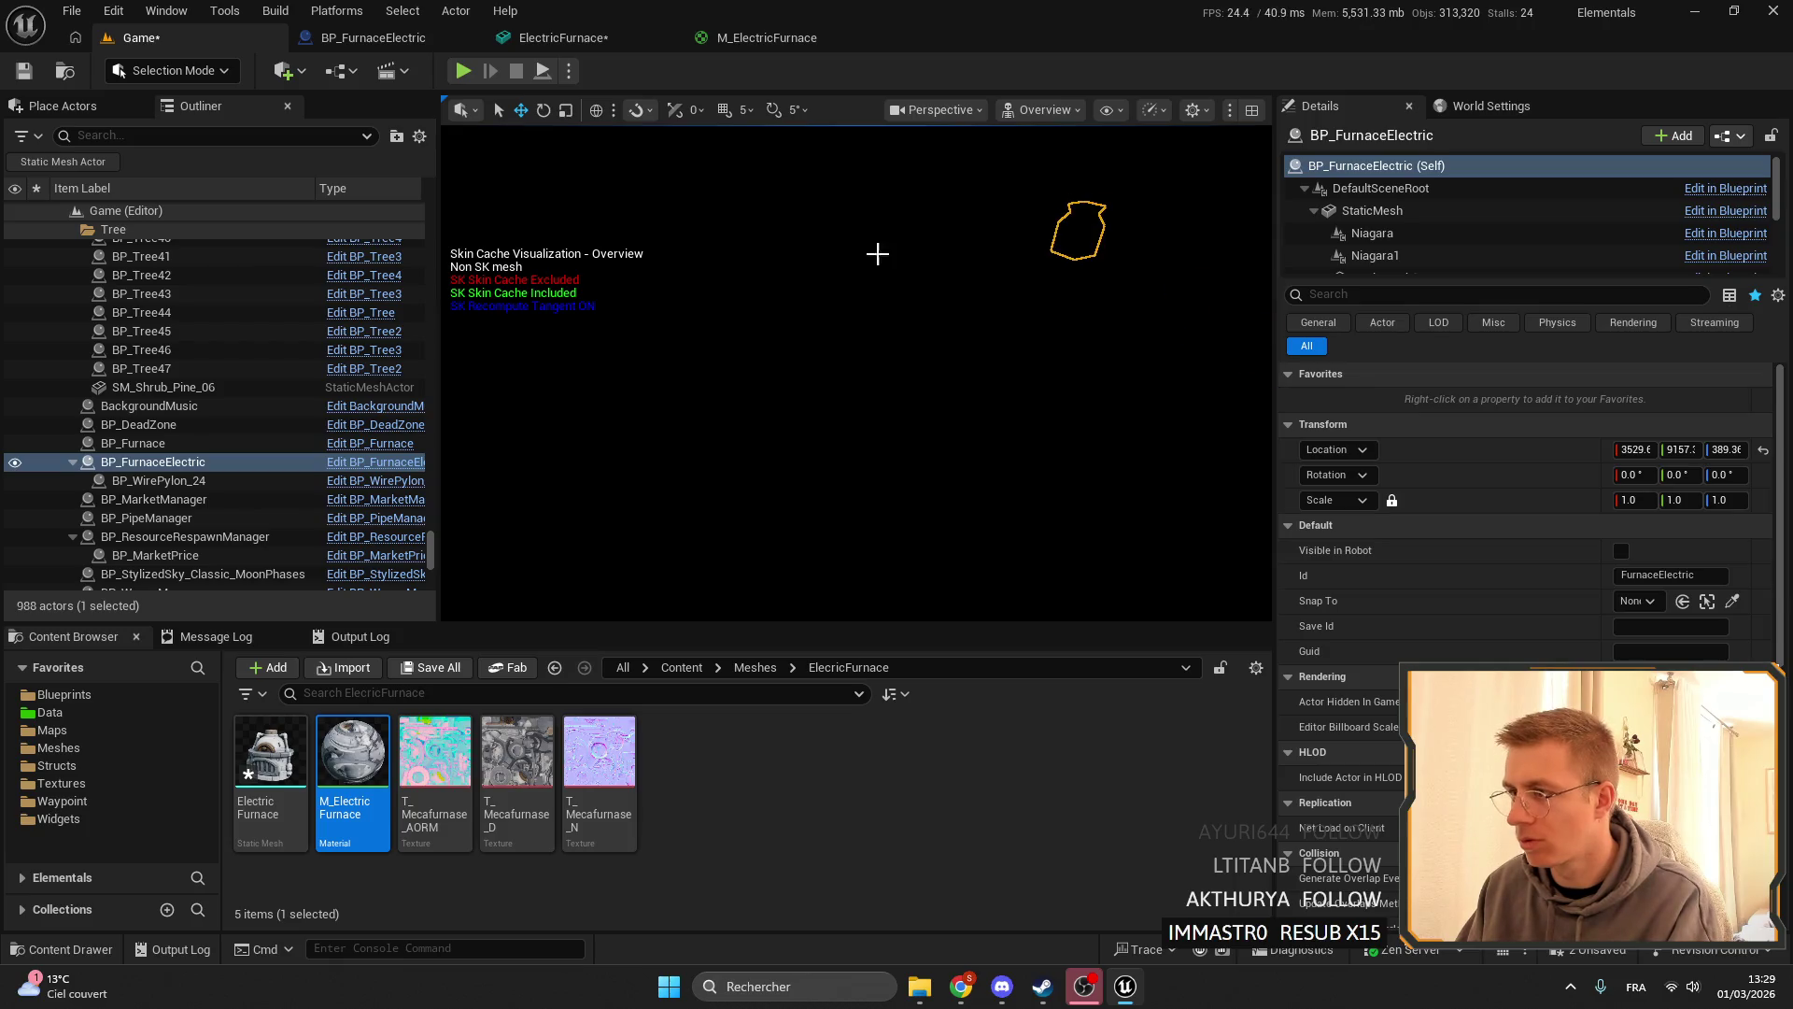
- Set the view mode back to Lit and frame the selected furnace
left_click(1002, 114)
left_click(1091, 187)
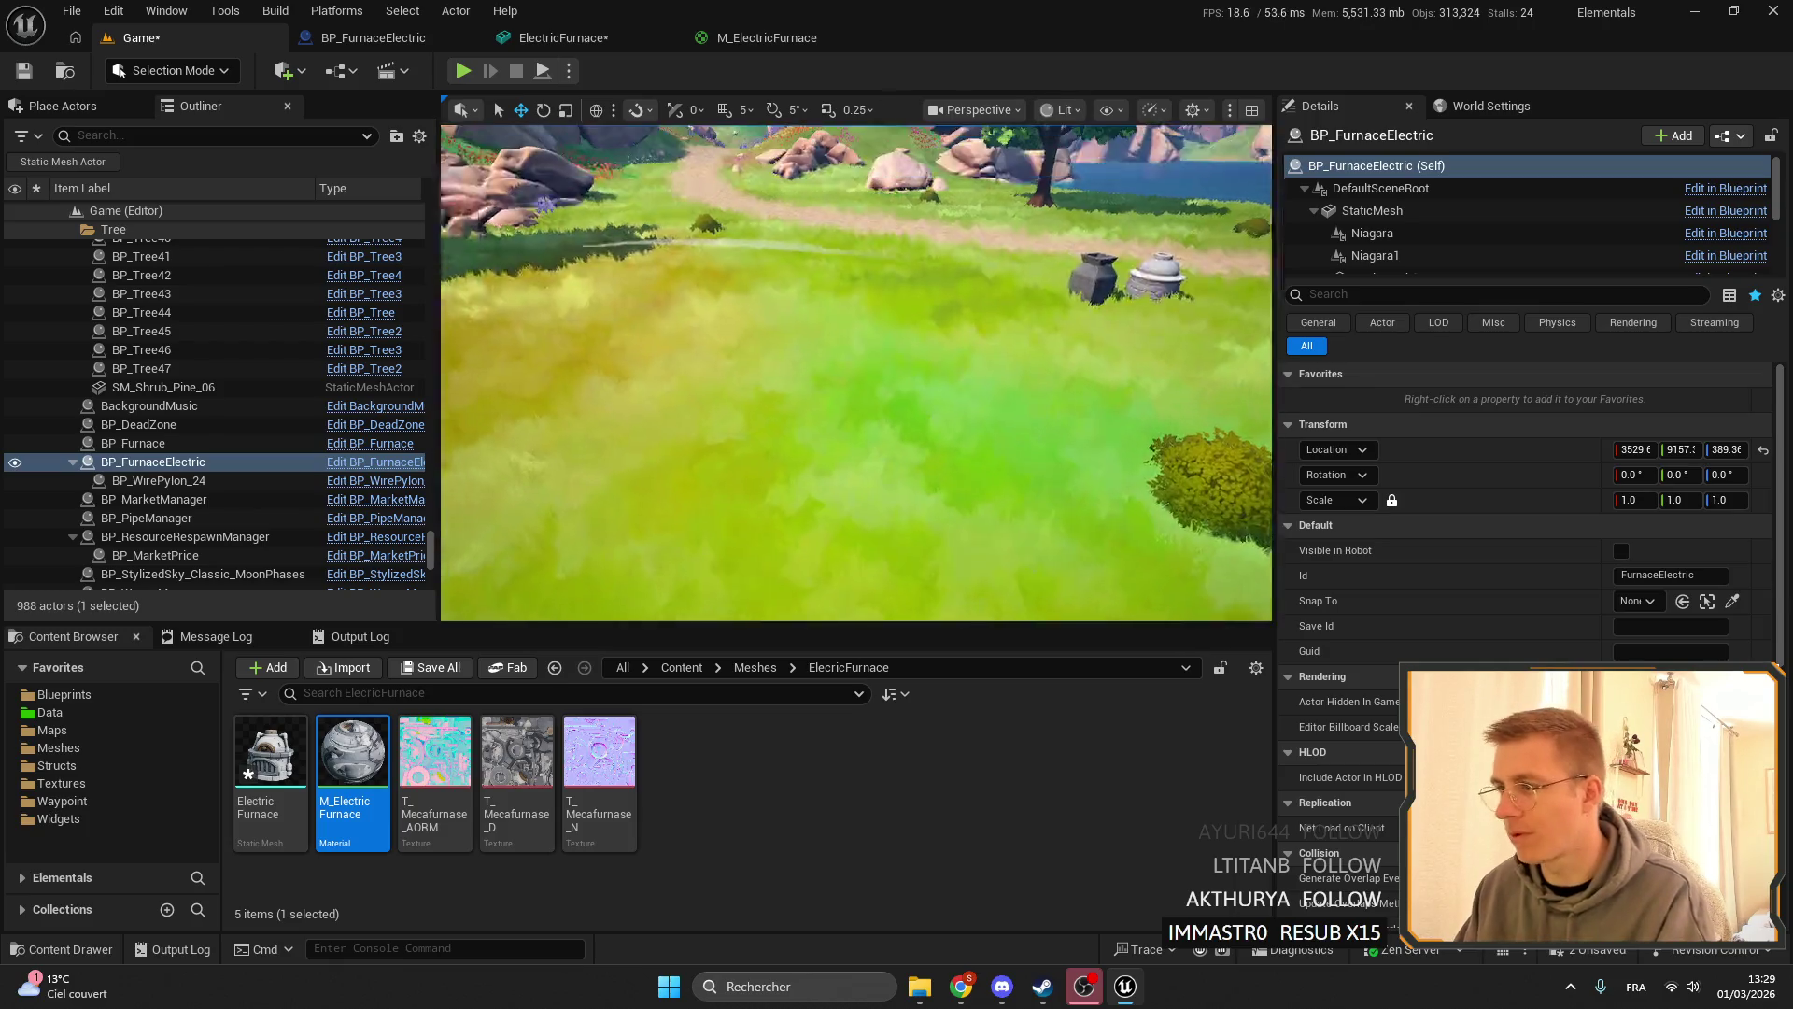
key("f")
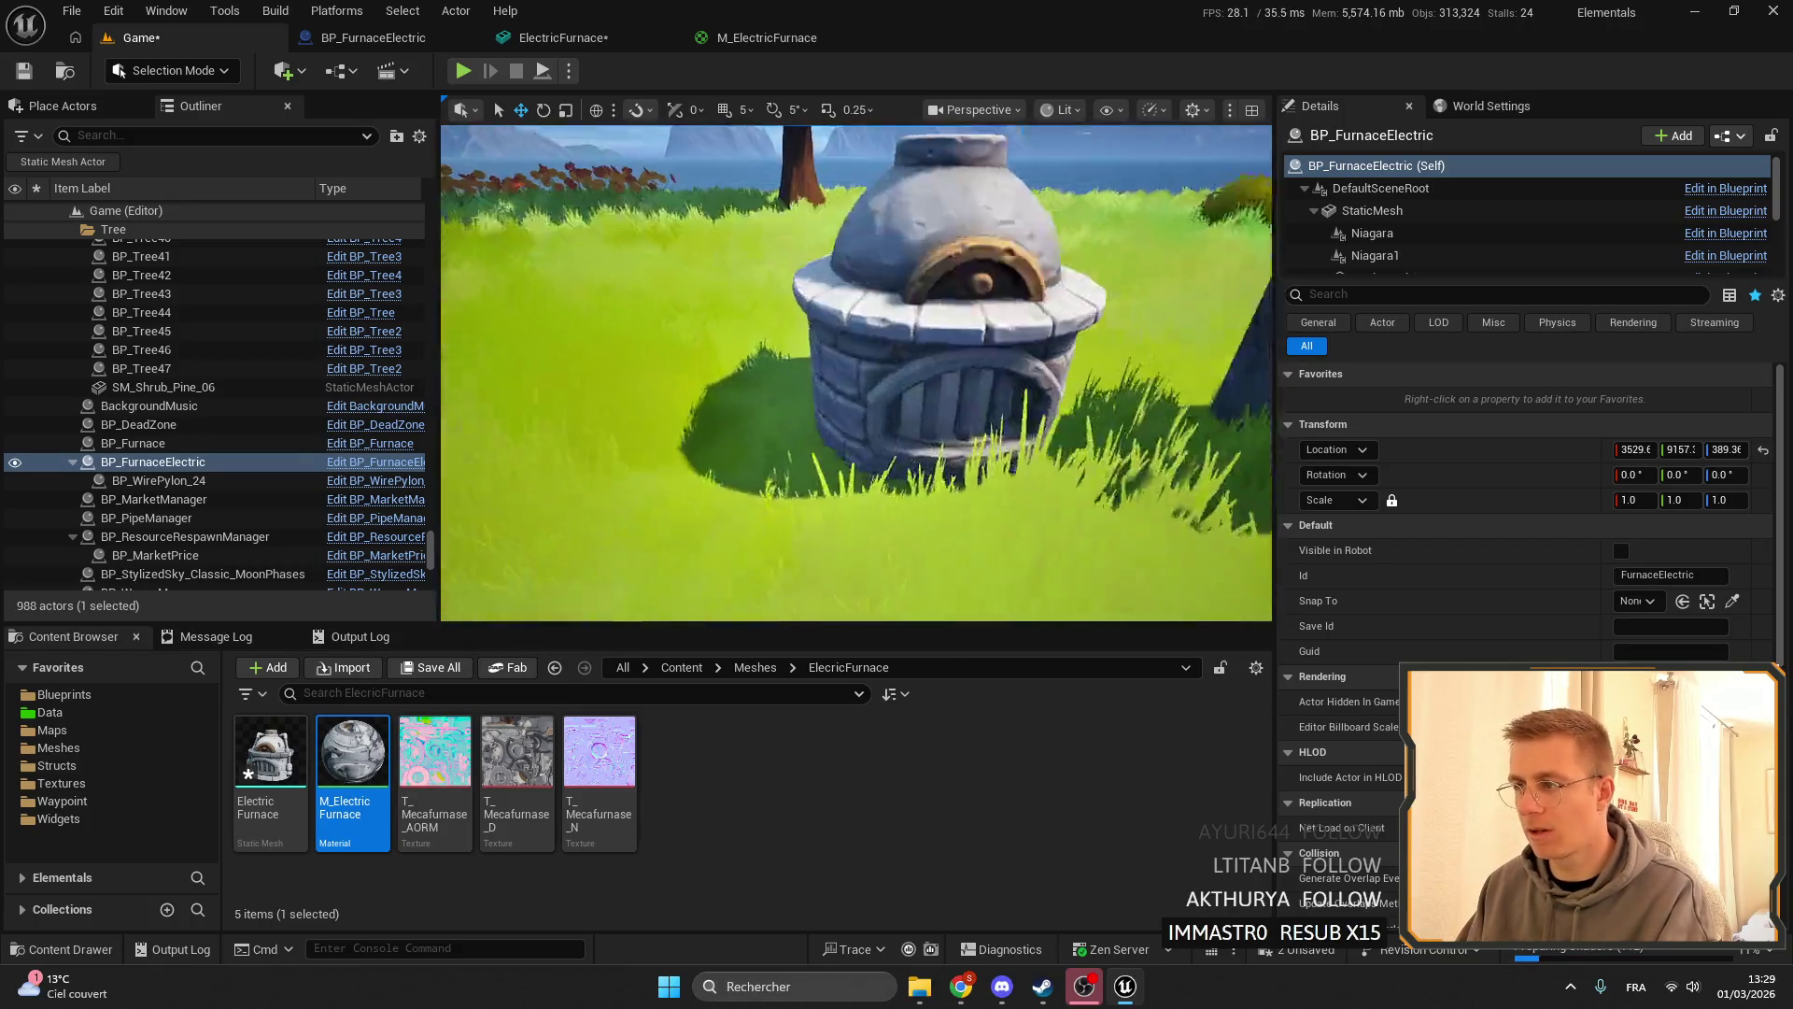
- Swap BP_FurnaceElectric's StaticMesh from Furnace_New to ElectricFurnace and go back to the Game level
left_click(564, 38)
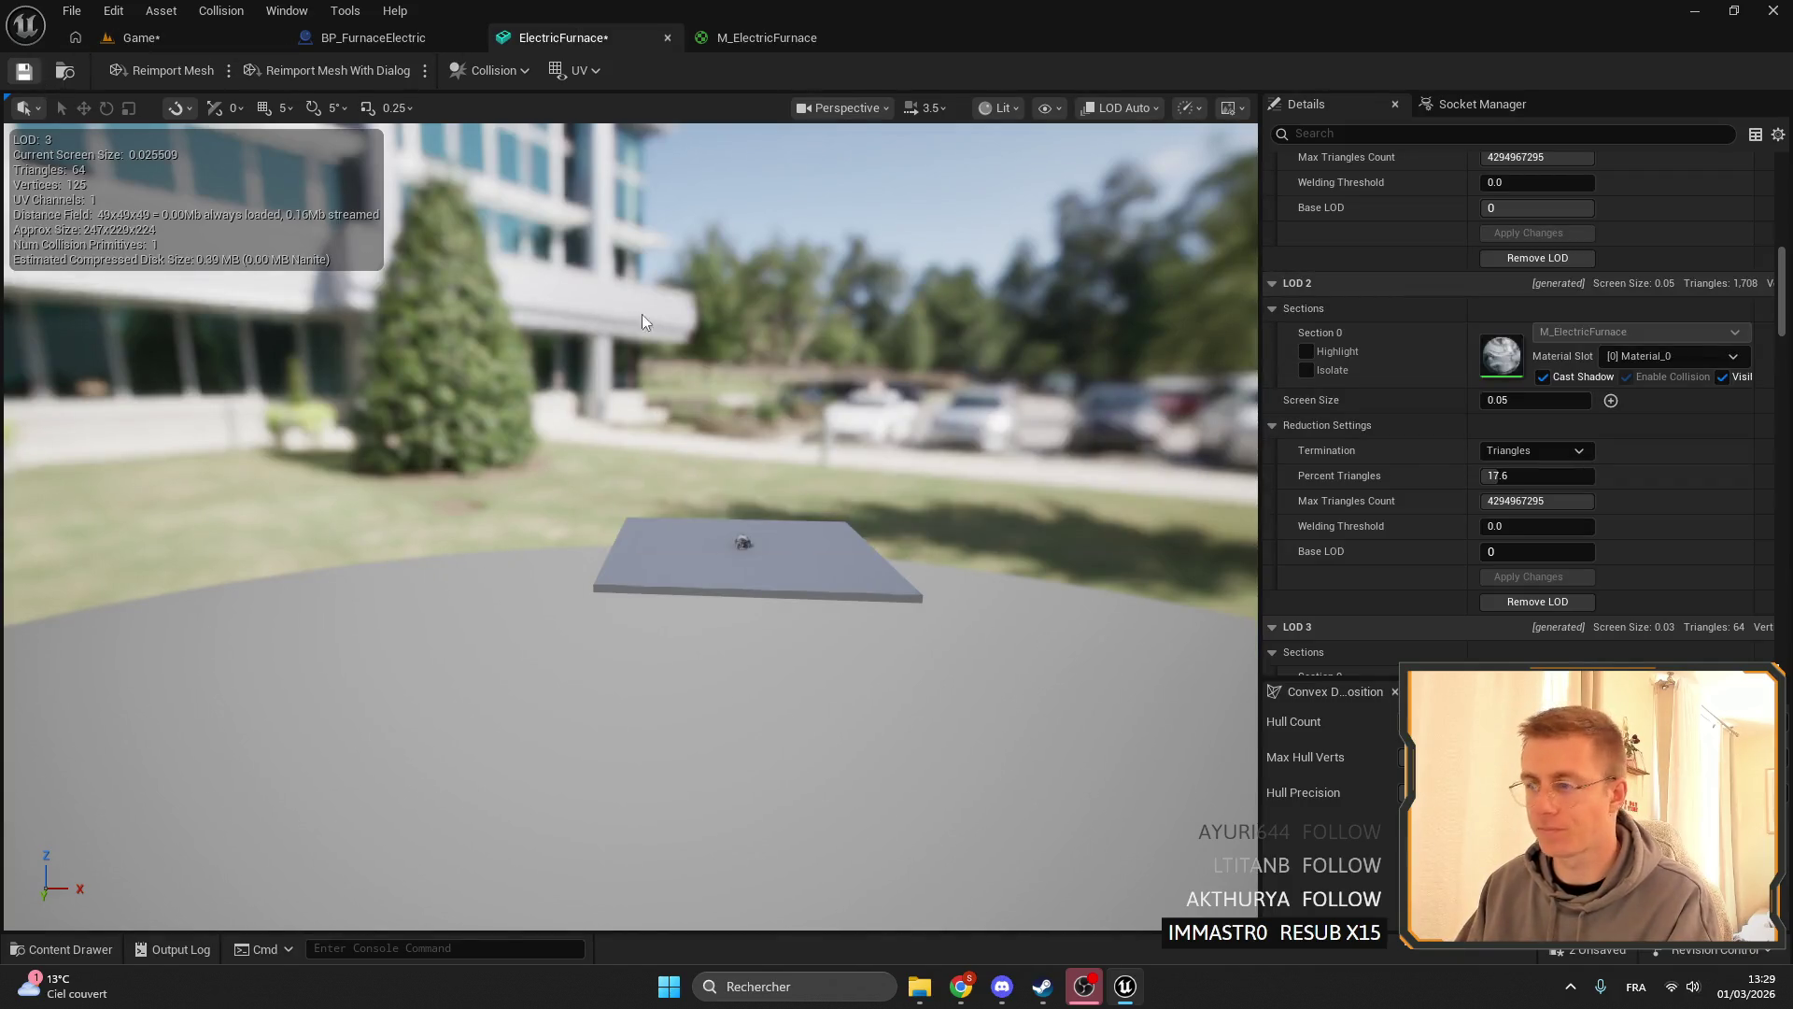
left_click(379, 38)
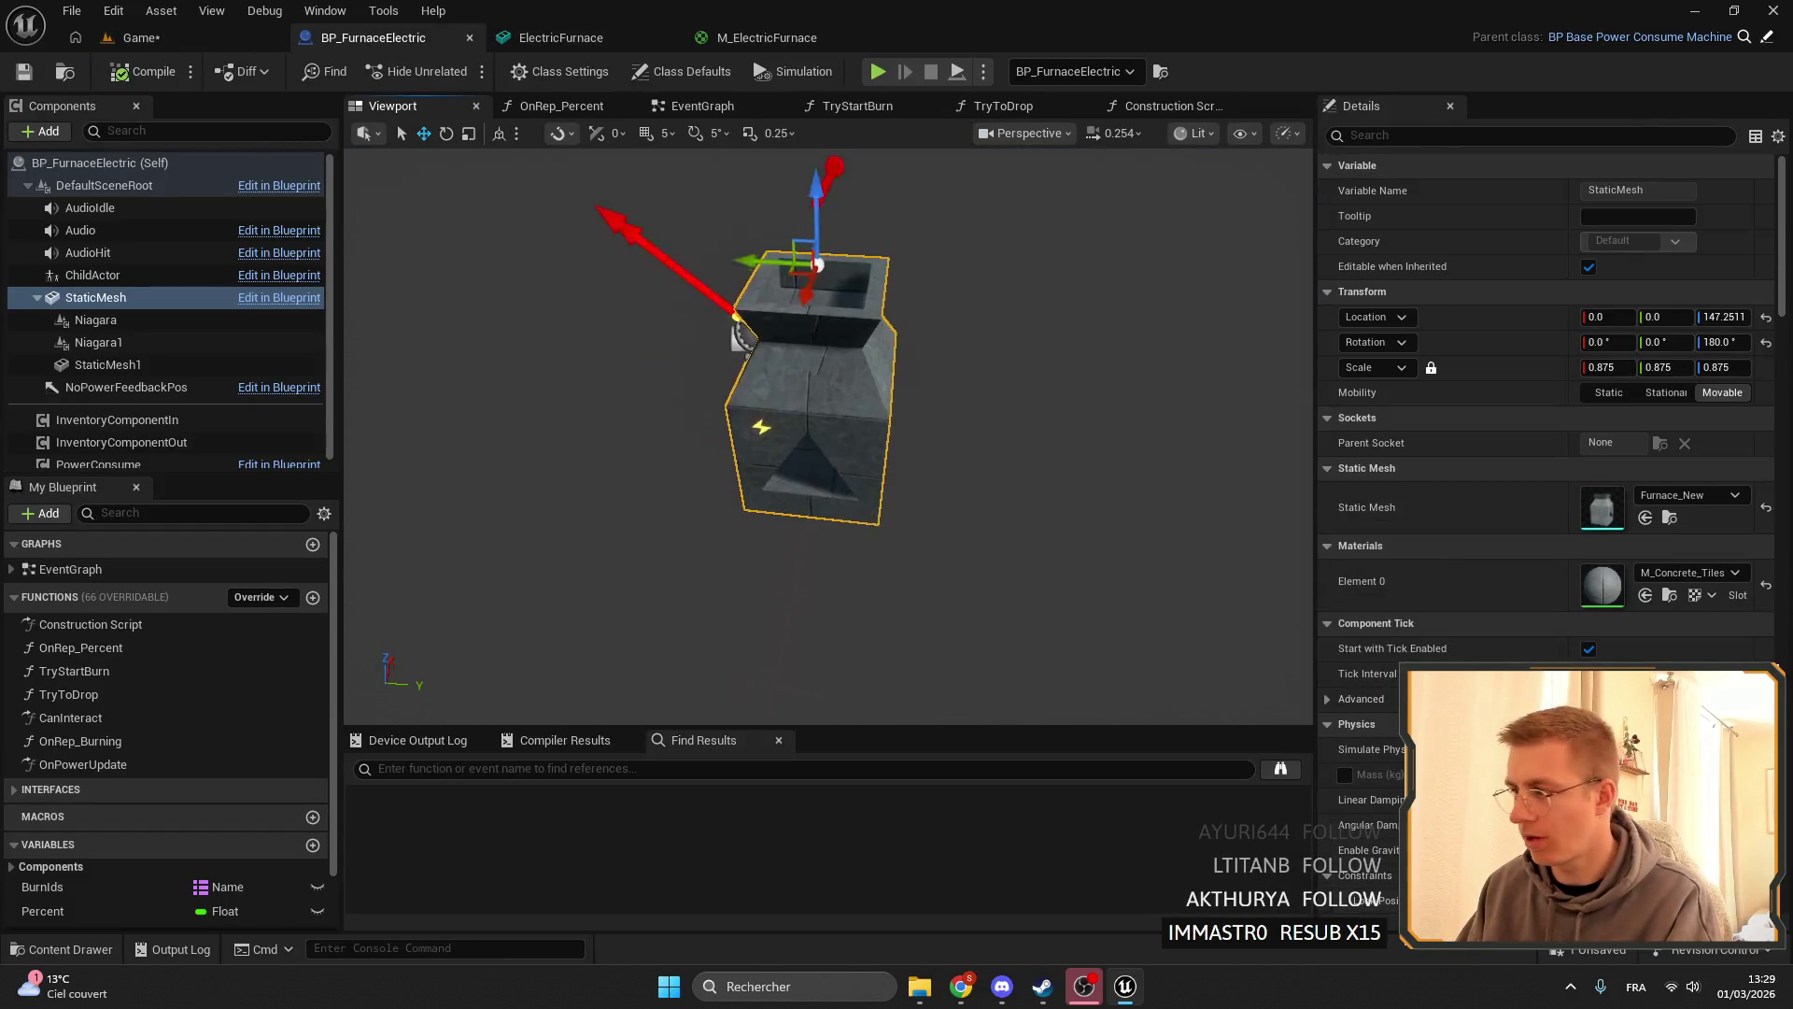
left_click(1689, 495)
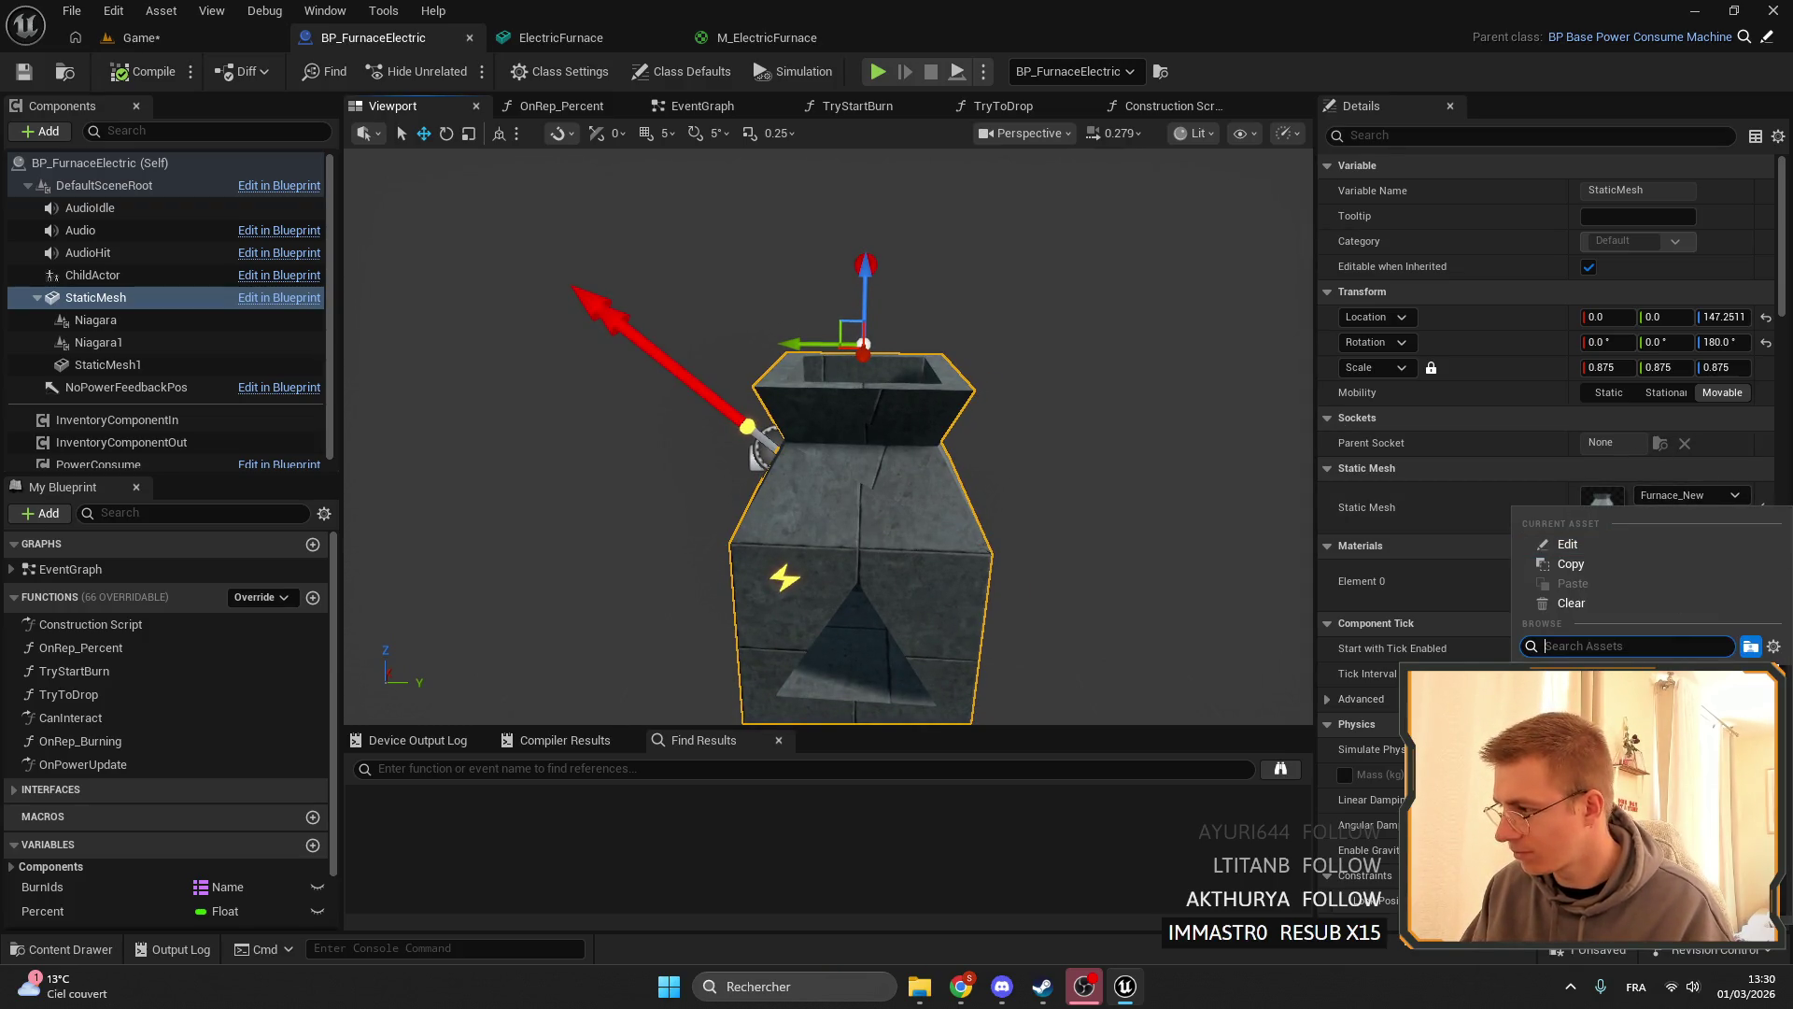
left_click(727, 35)
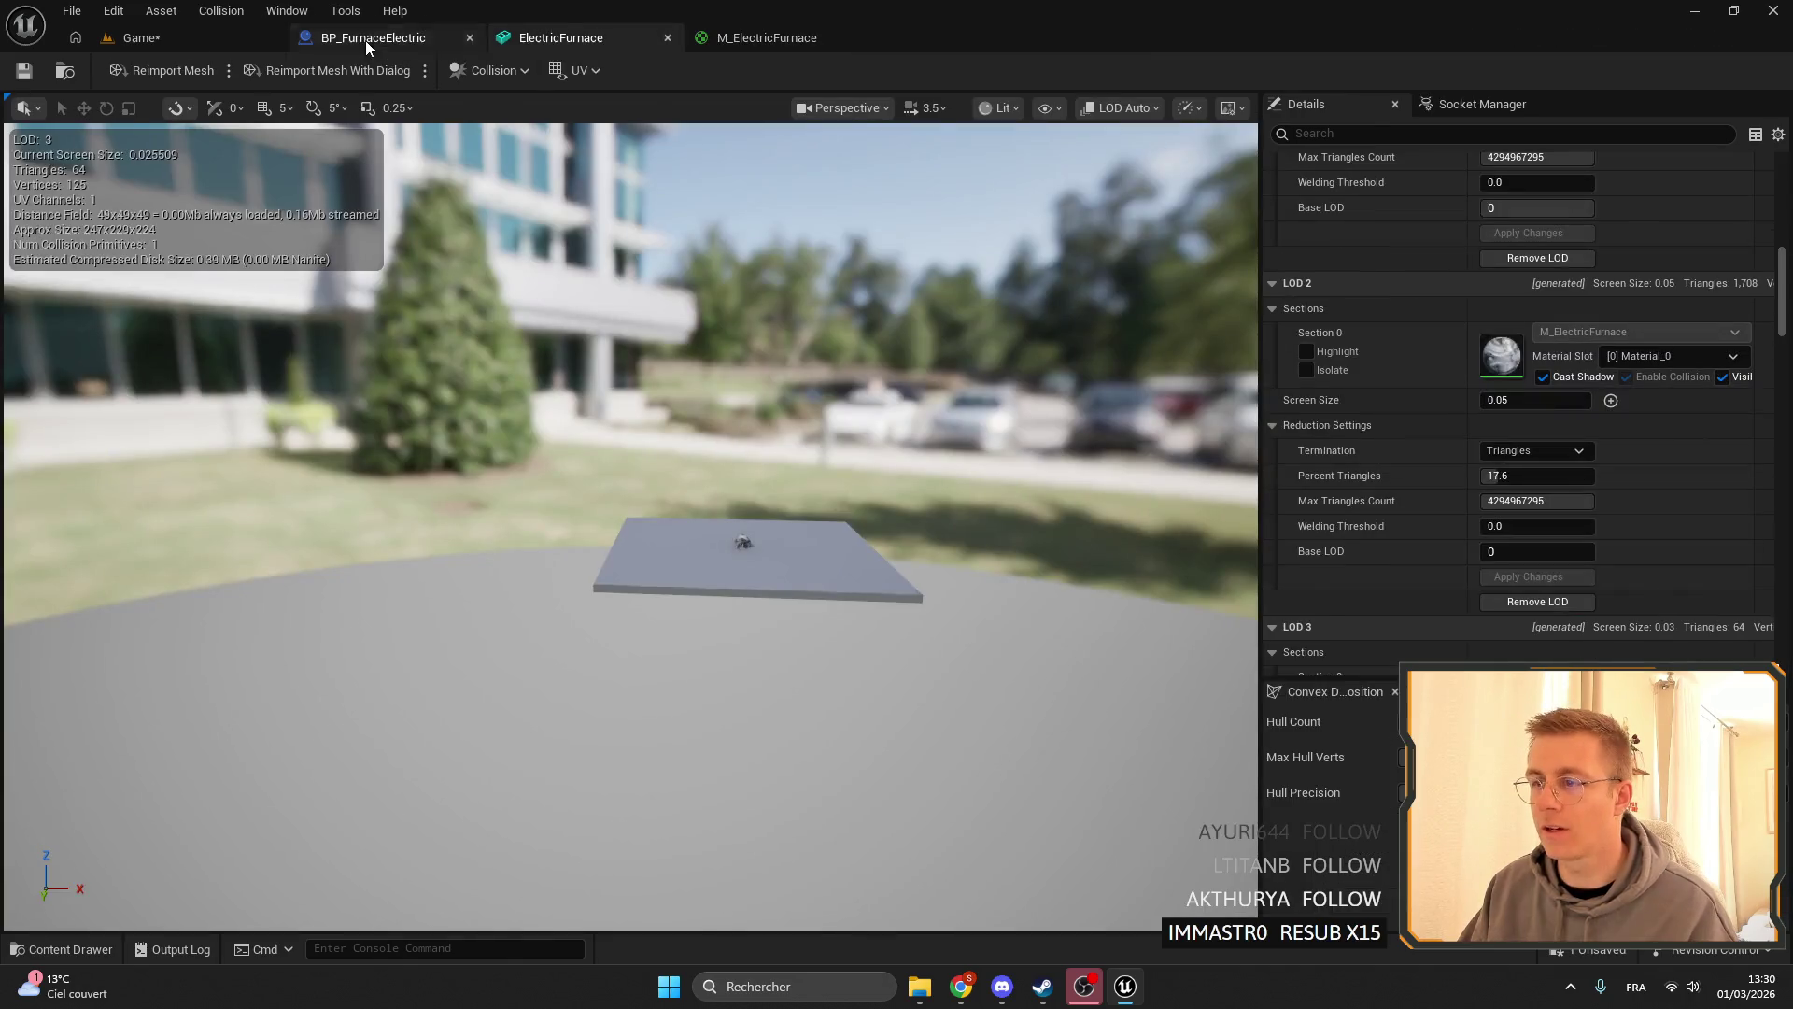
left_click(374, 37)
left_click(1681, 496)
type("ELEC")
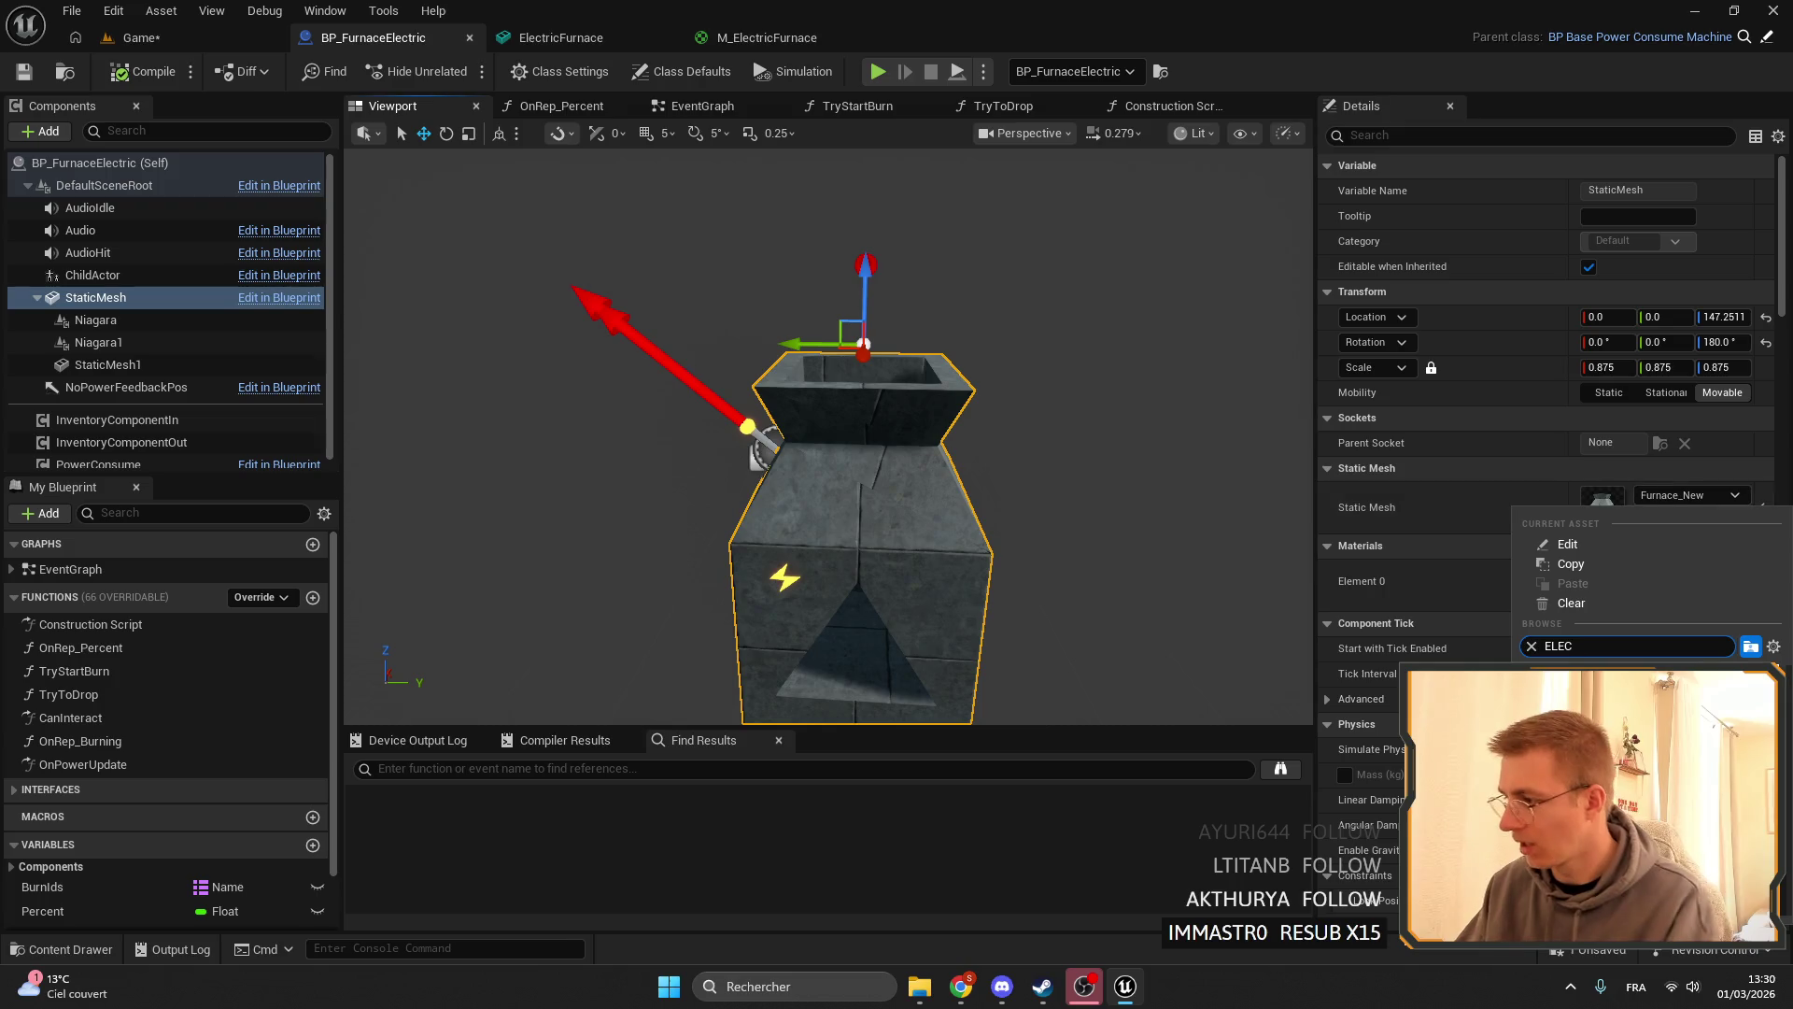
key("Return")
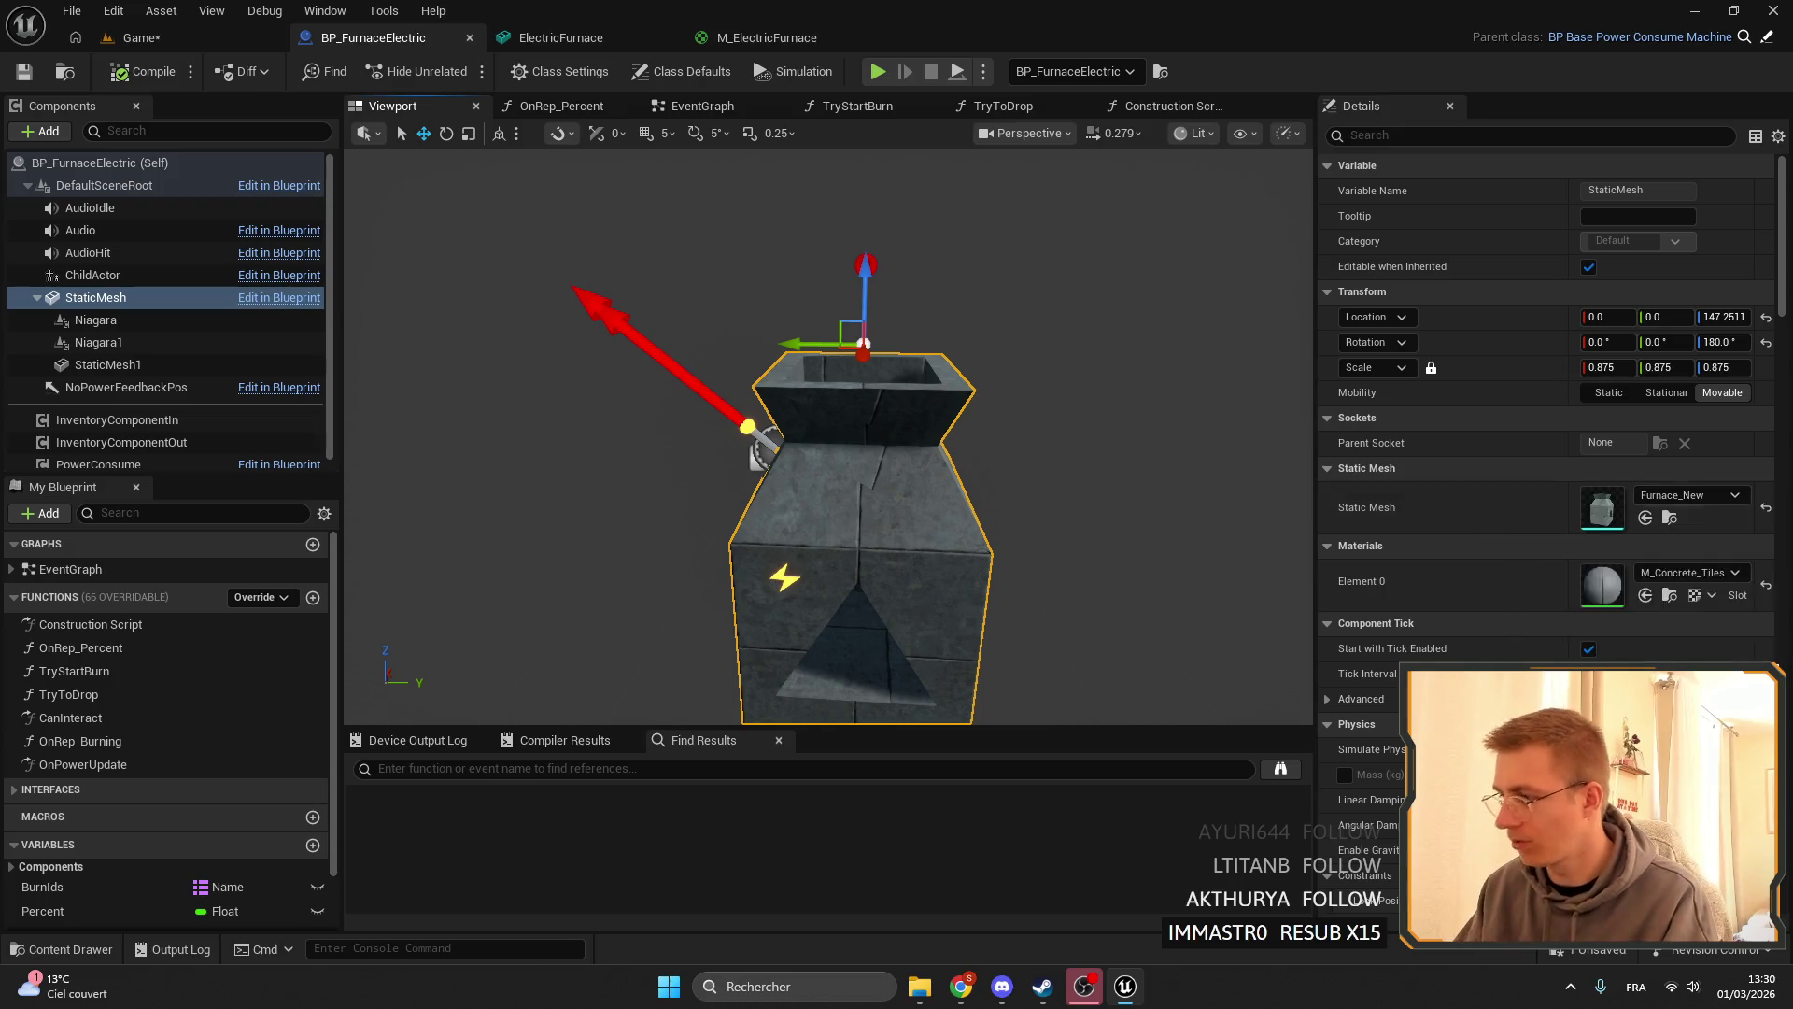
scroll(972, 460, "down", 2)
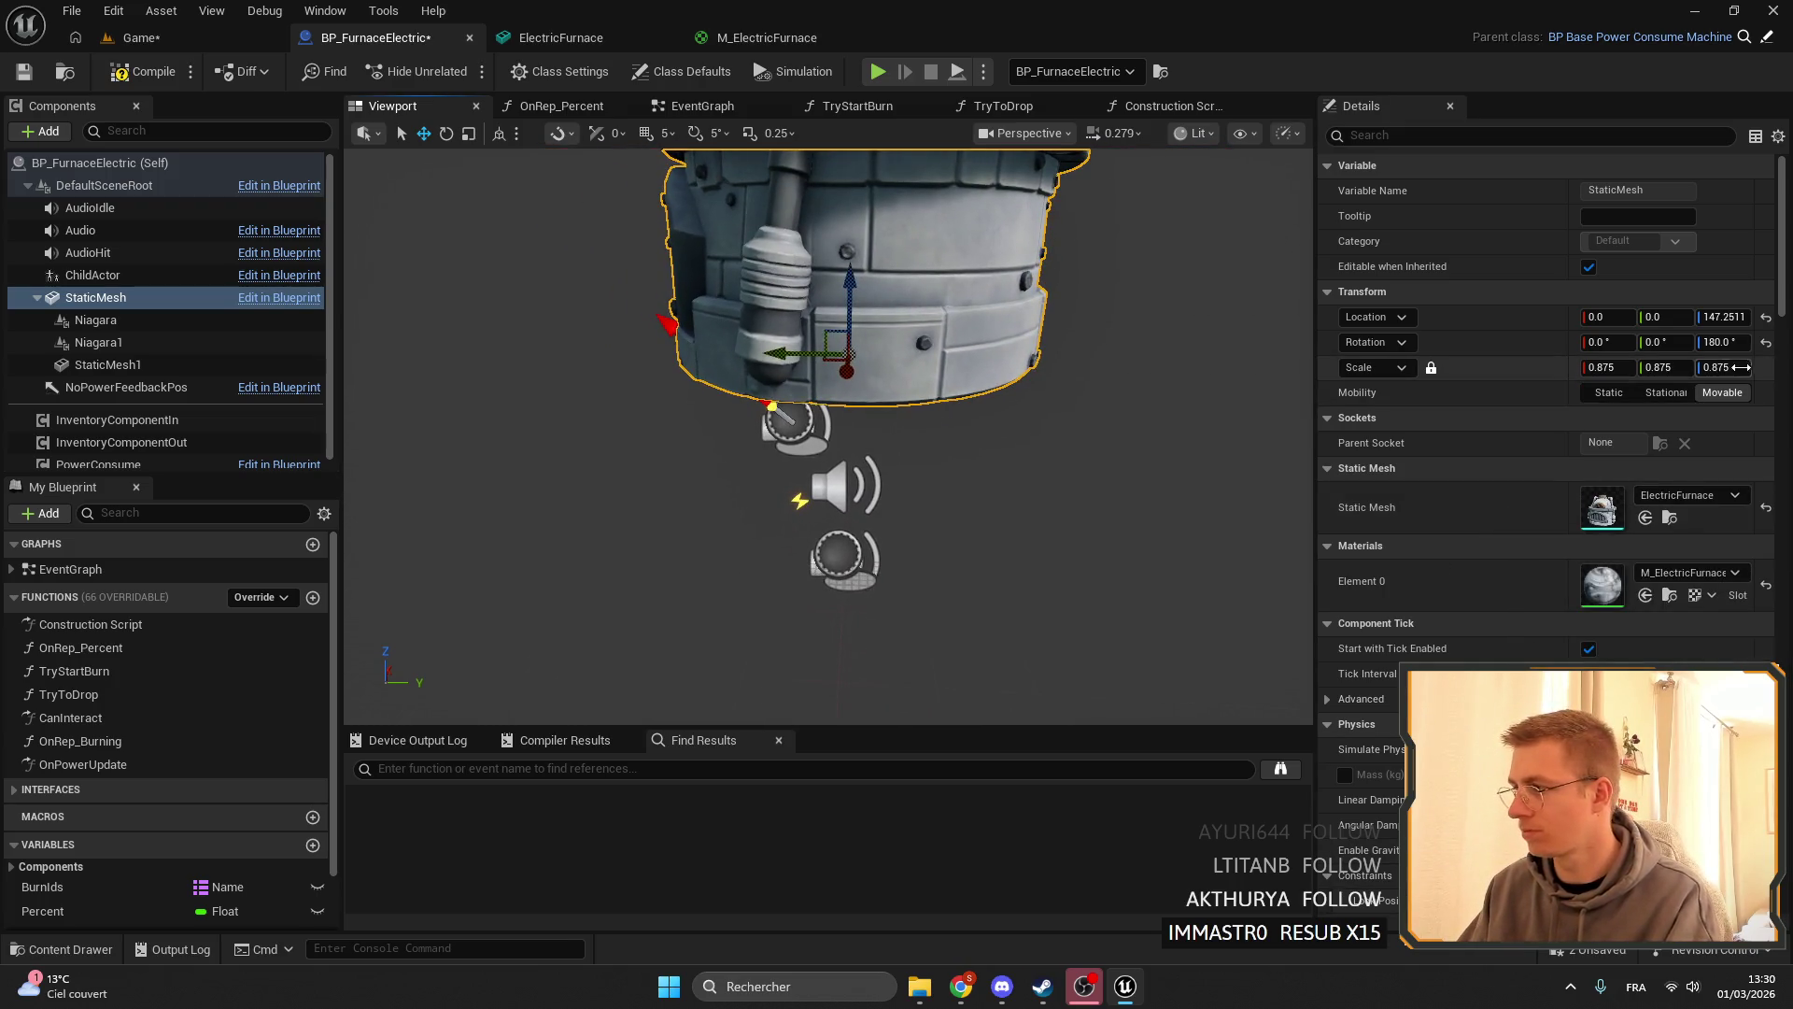
left_click(195, 37)
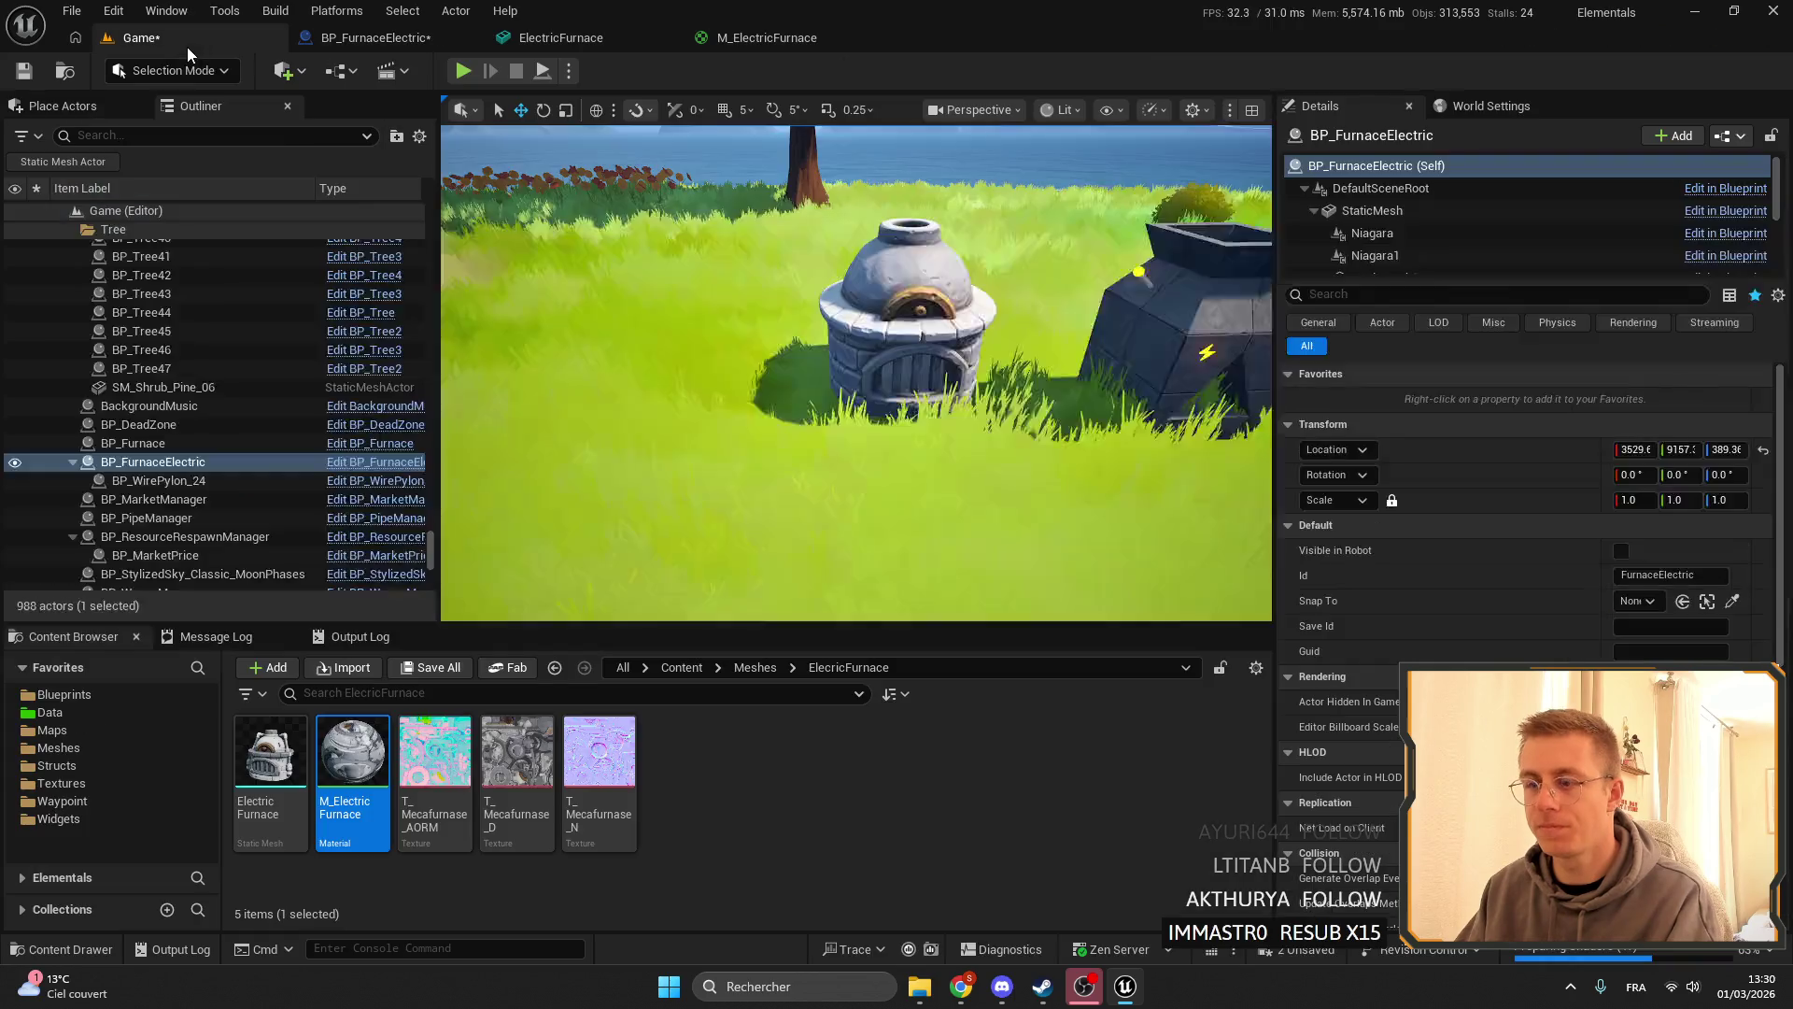
- Drop the ElectricFurnace mesh into the level and compare it with the regular furnace's mesh
mouse_move(271, 752)
left_mouse_down()
mouse_move(710, 373)
mouse_move(588, 364)
left_mouse_up()
left_click(1372, 211)
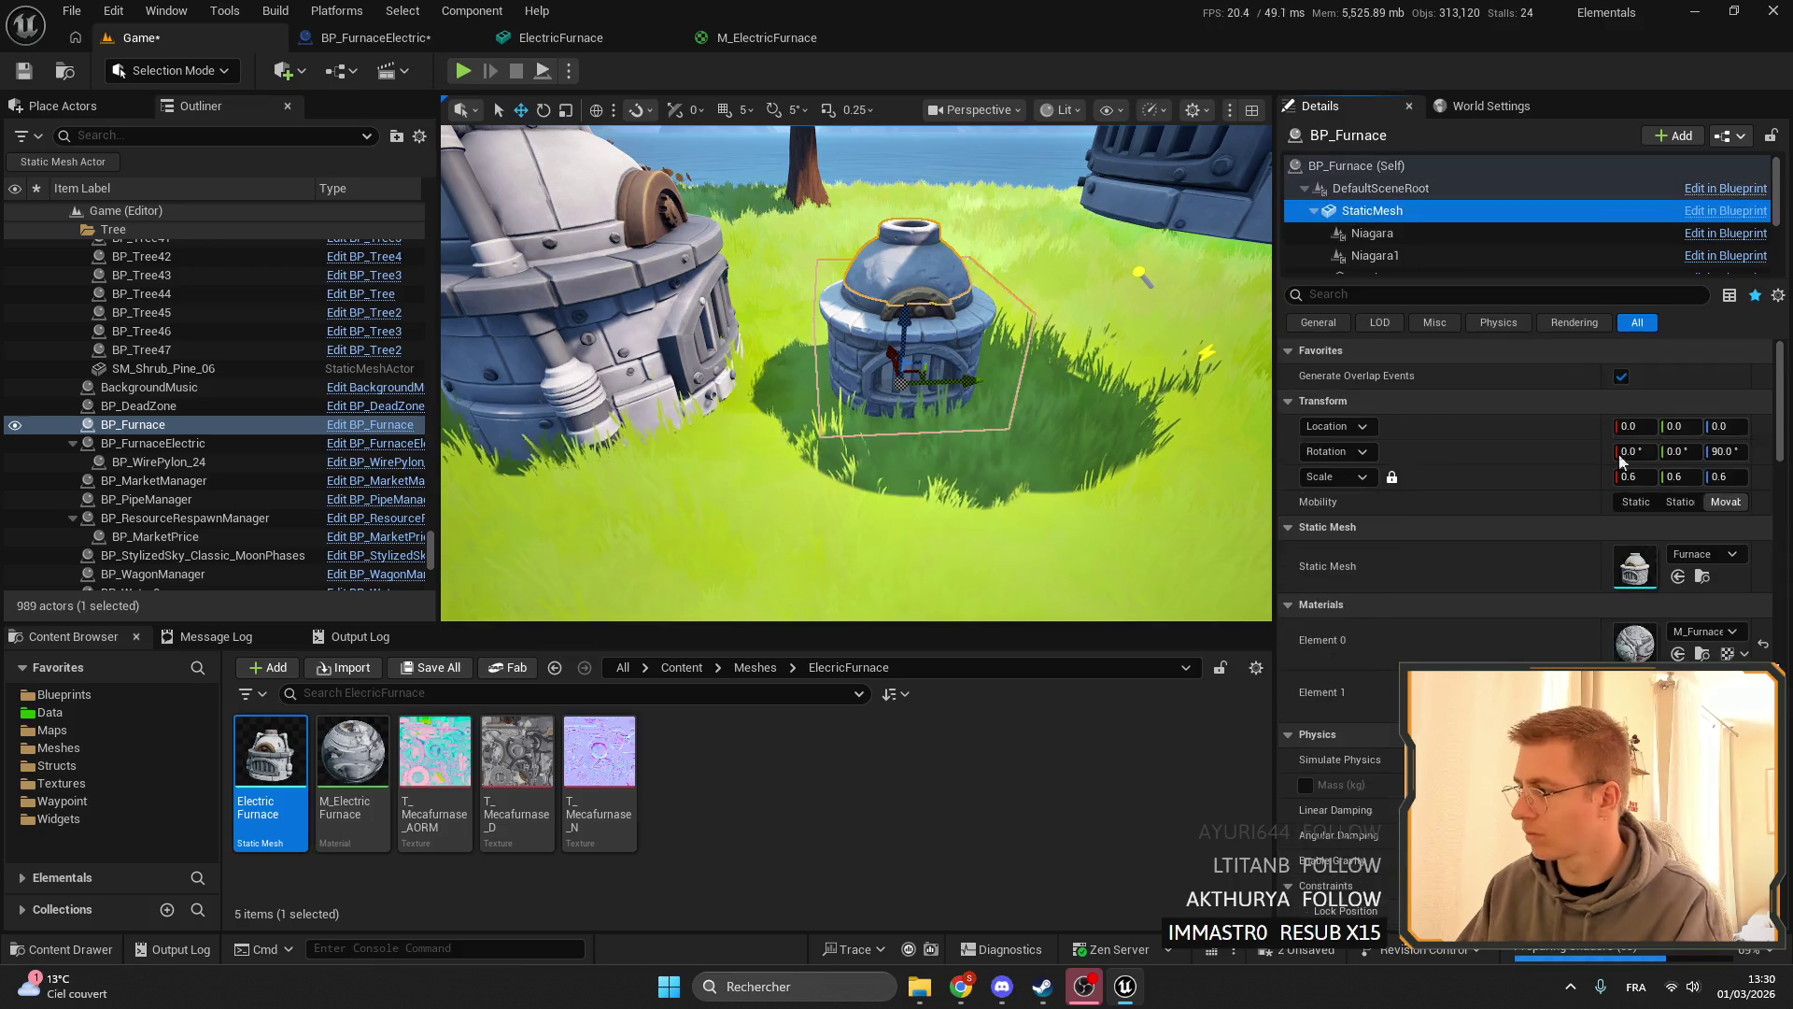
left_click(1703, 576)
scroll(857, 374, "down", 5)
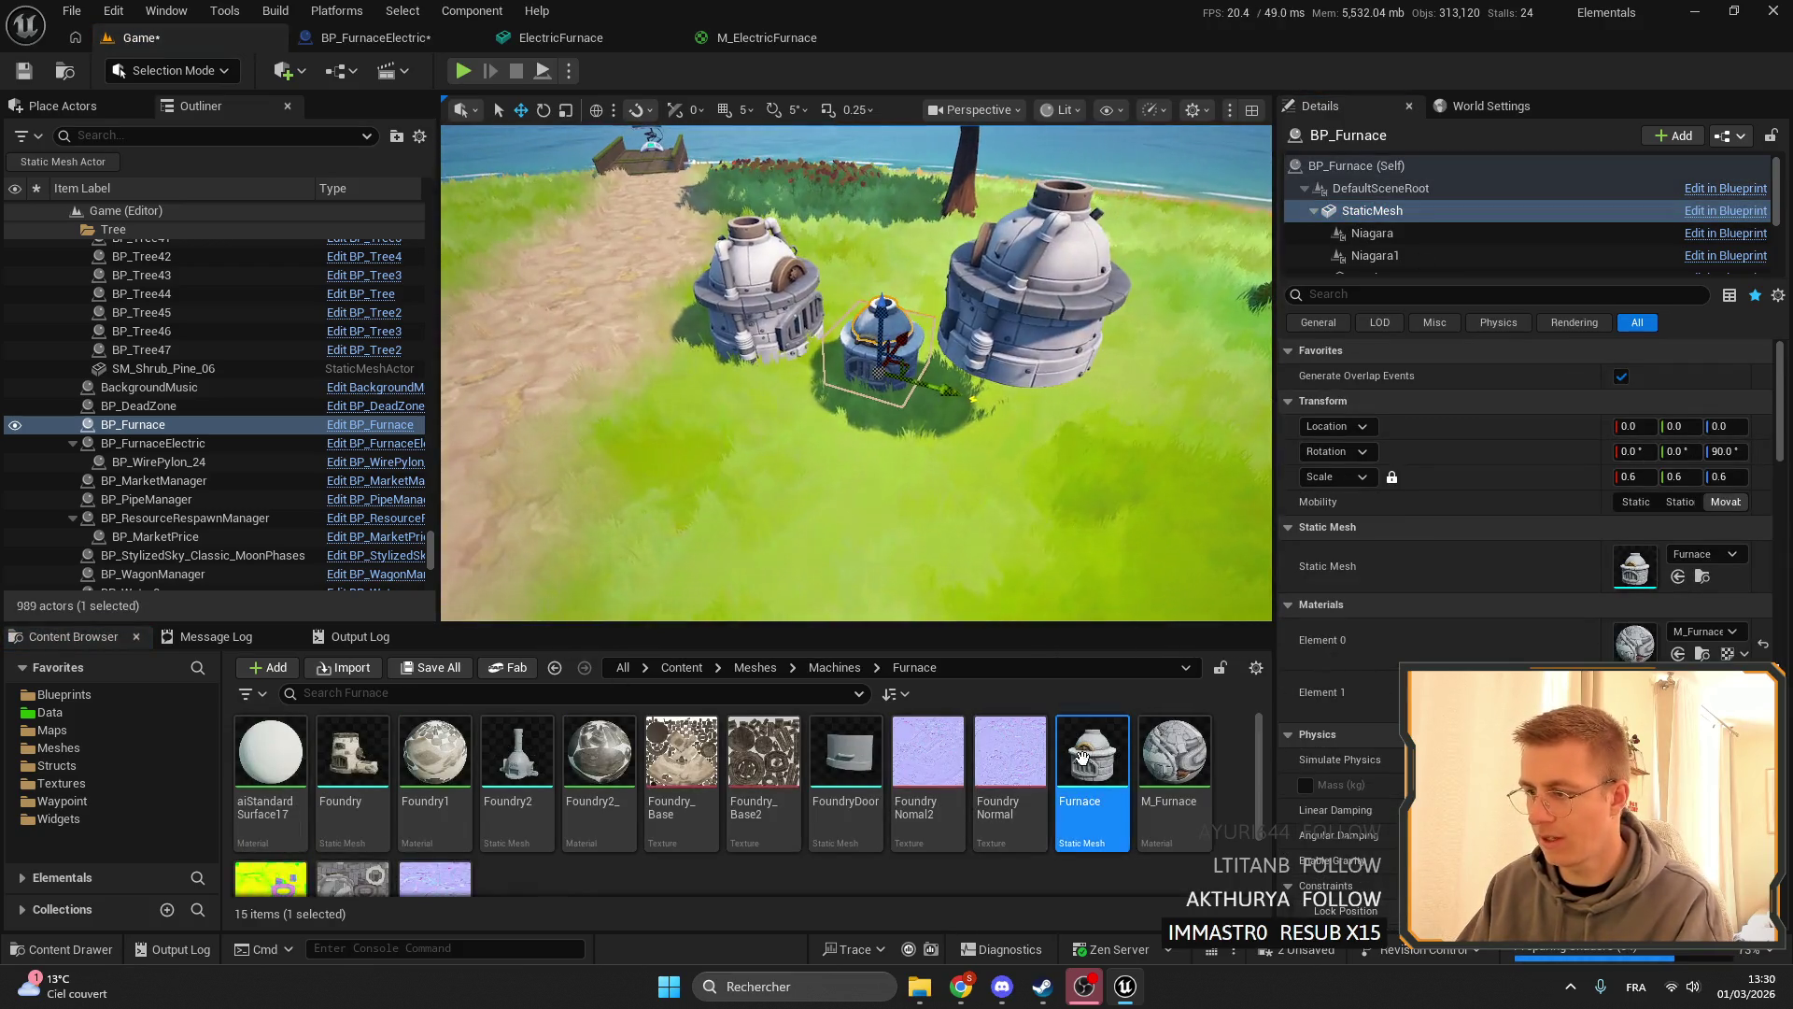
left_click_drag(1092, 752, 653, 362)
left_click_drag(1034, 426, 1034, 426)
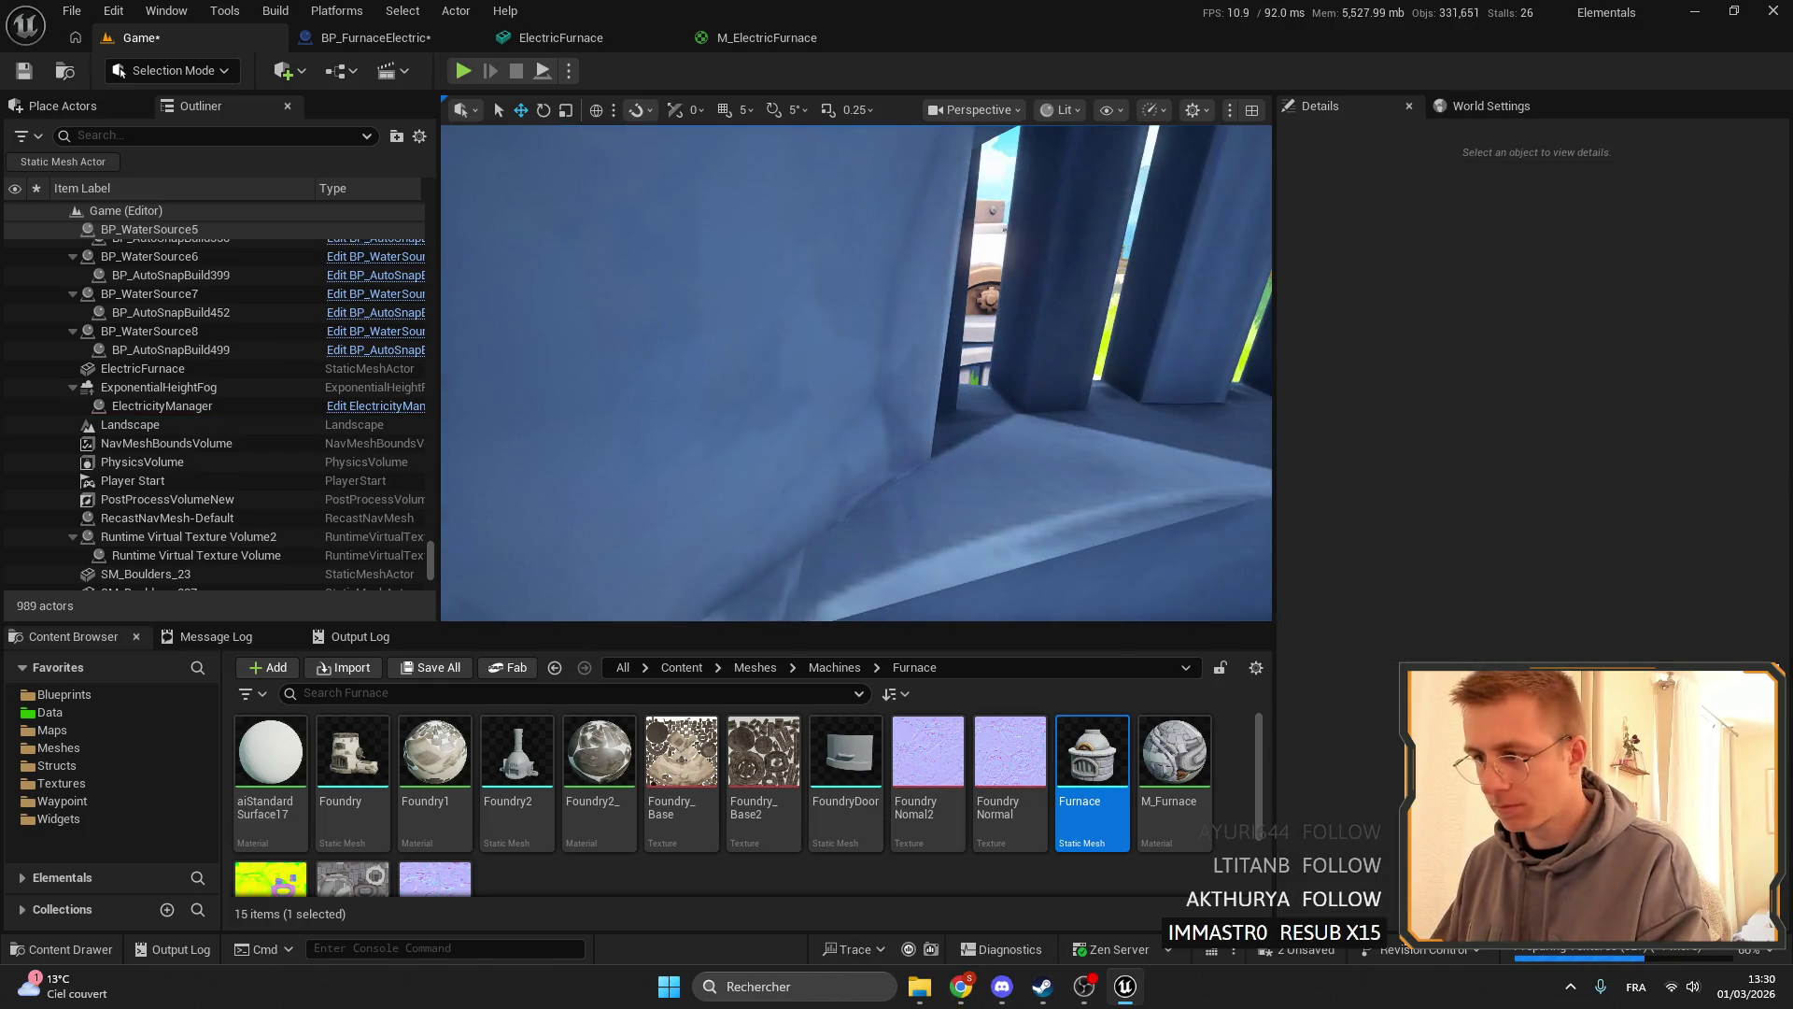
scroll(967, 386, "down", 10)
scroll(968, 386, "up", 6)
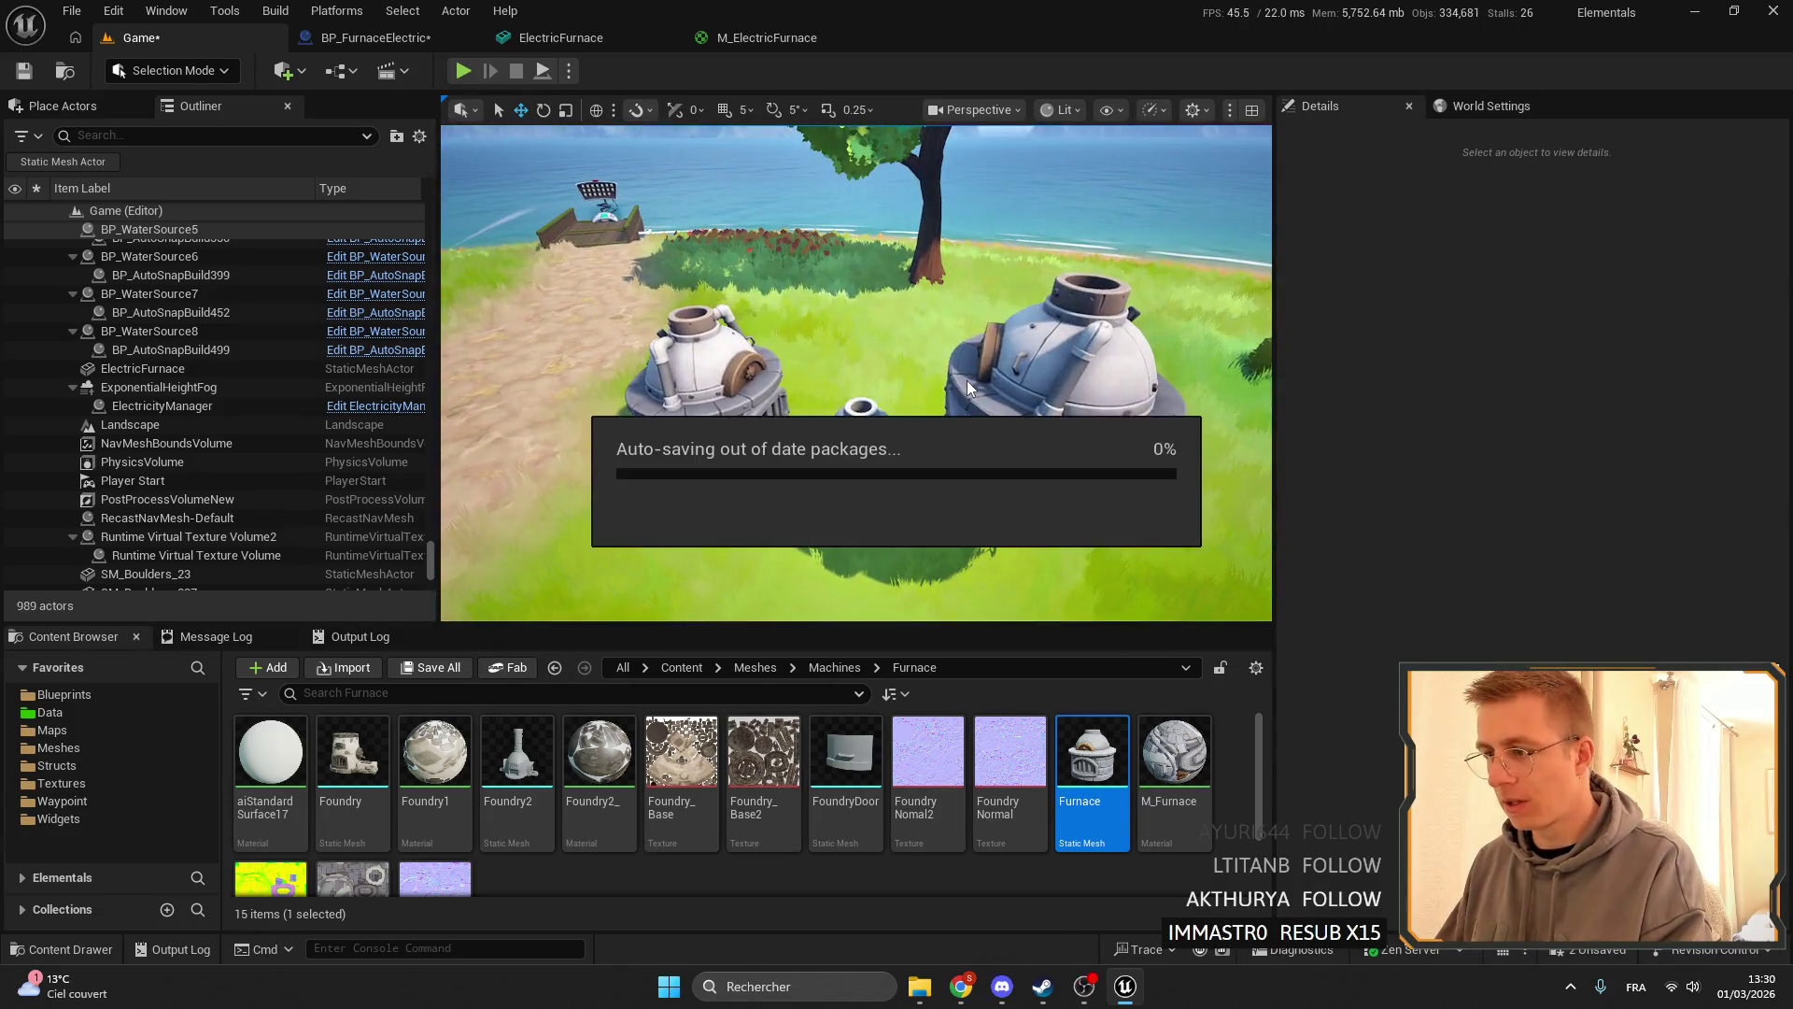
- Delete the large test furnace and the ElectricFurnace mesh actor from the level
left_click(1046, 355)
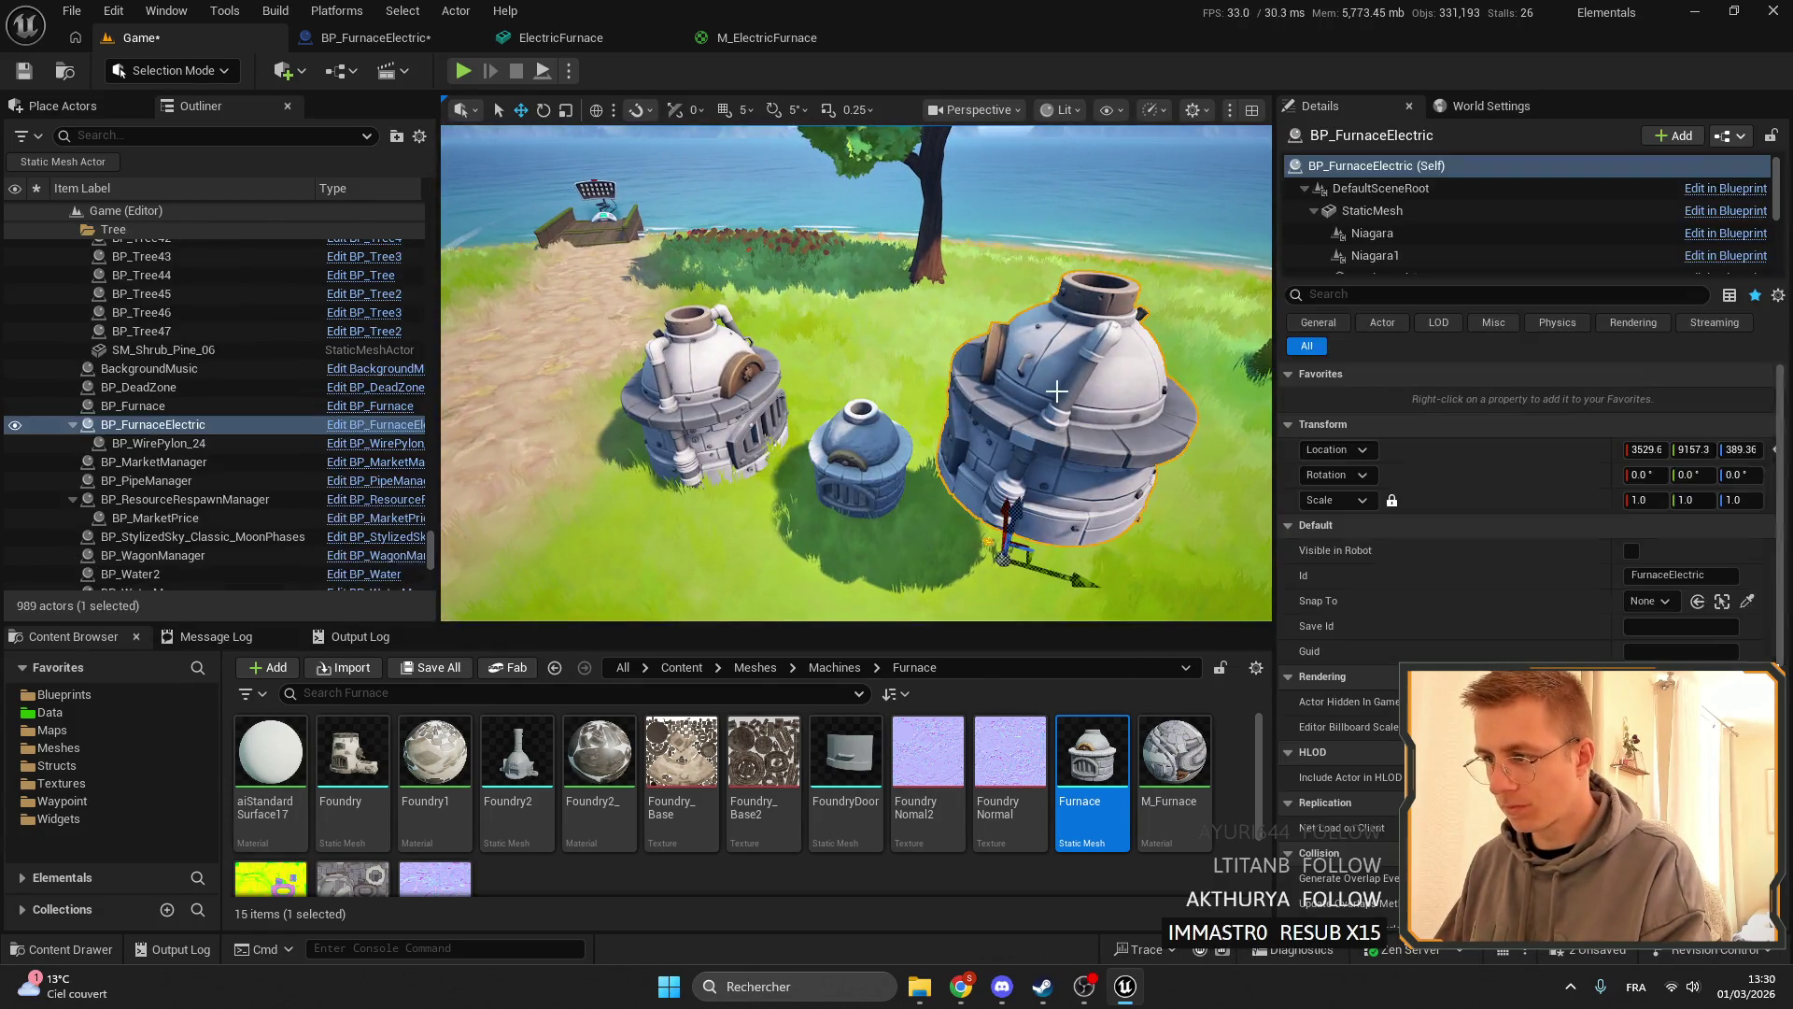
key("Delete")
left_click(719, 395)
key("Delete")
left_click(860, 448)
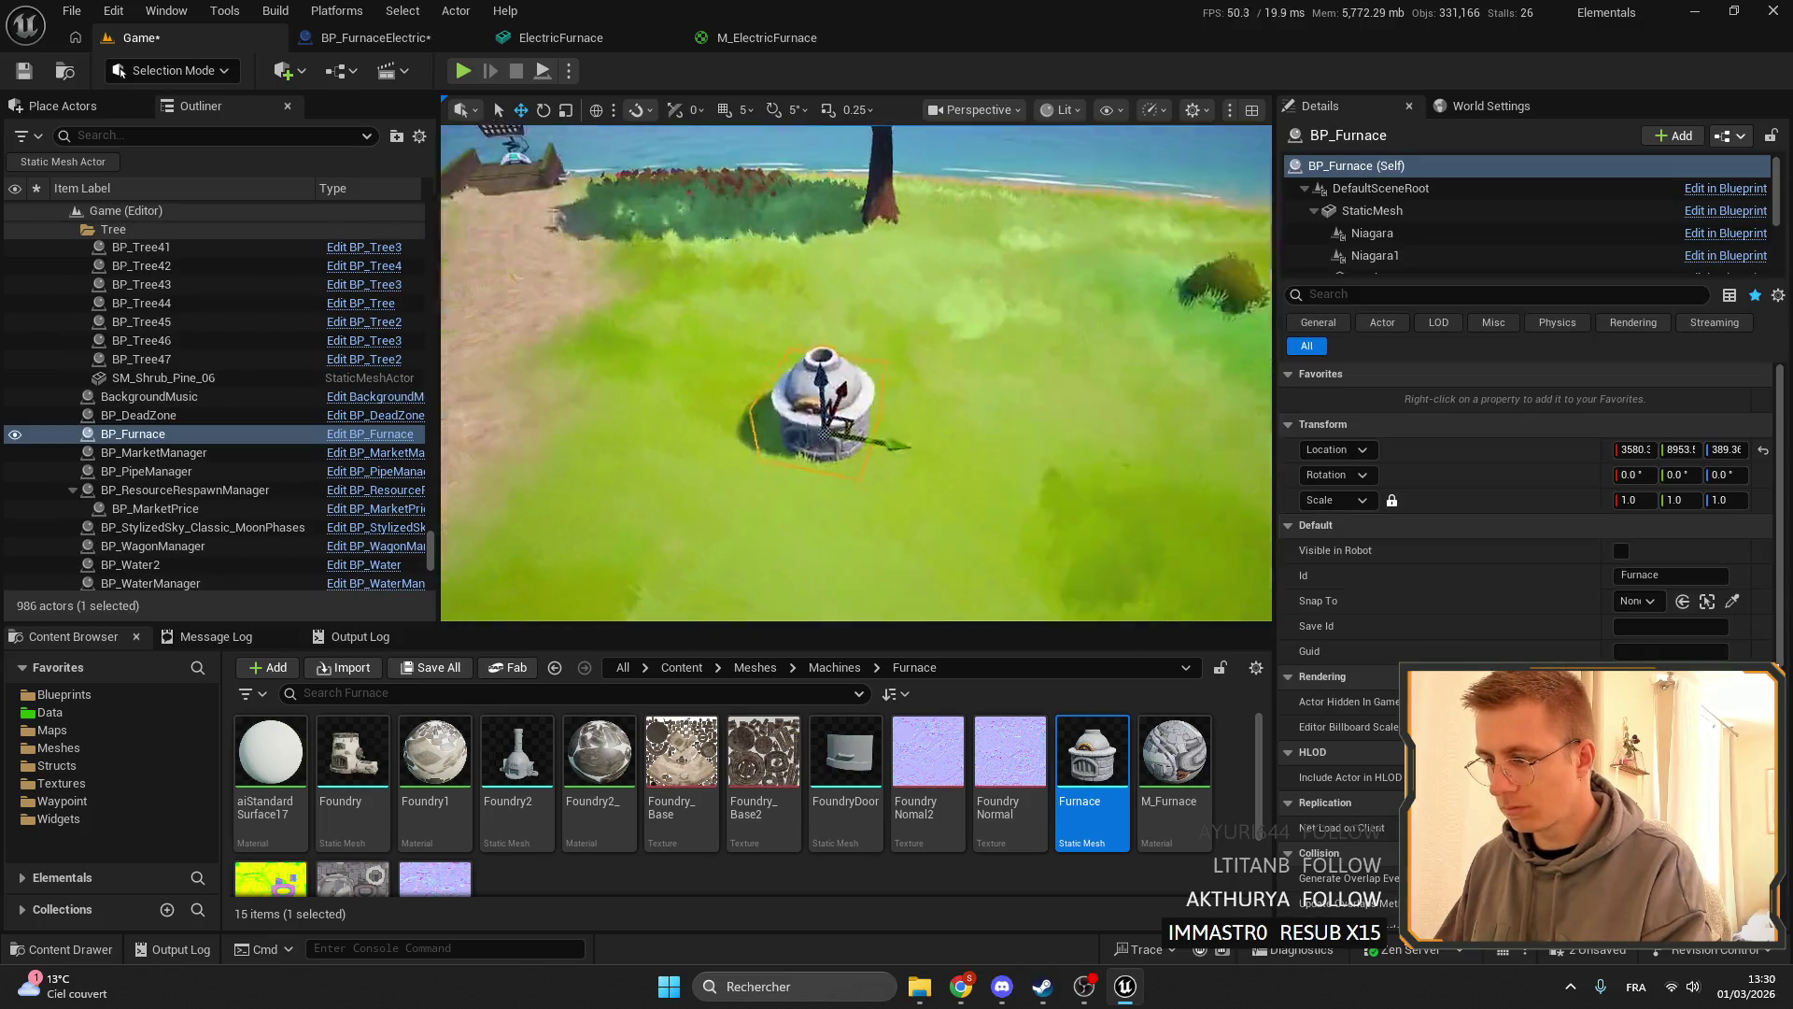
- Place a BP_FurnaceElectric beside the regular furnace and check the regular furnace mesh's 0.6 scale
left_click(341, 37)
left_click(86, 75)
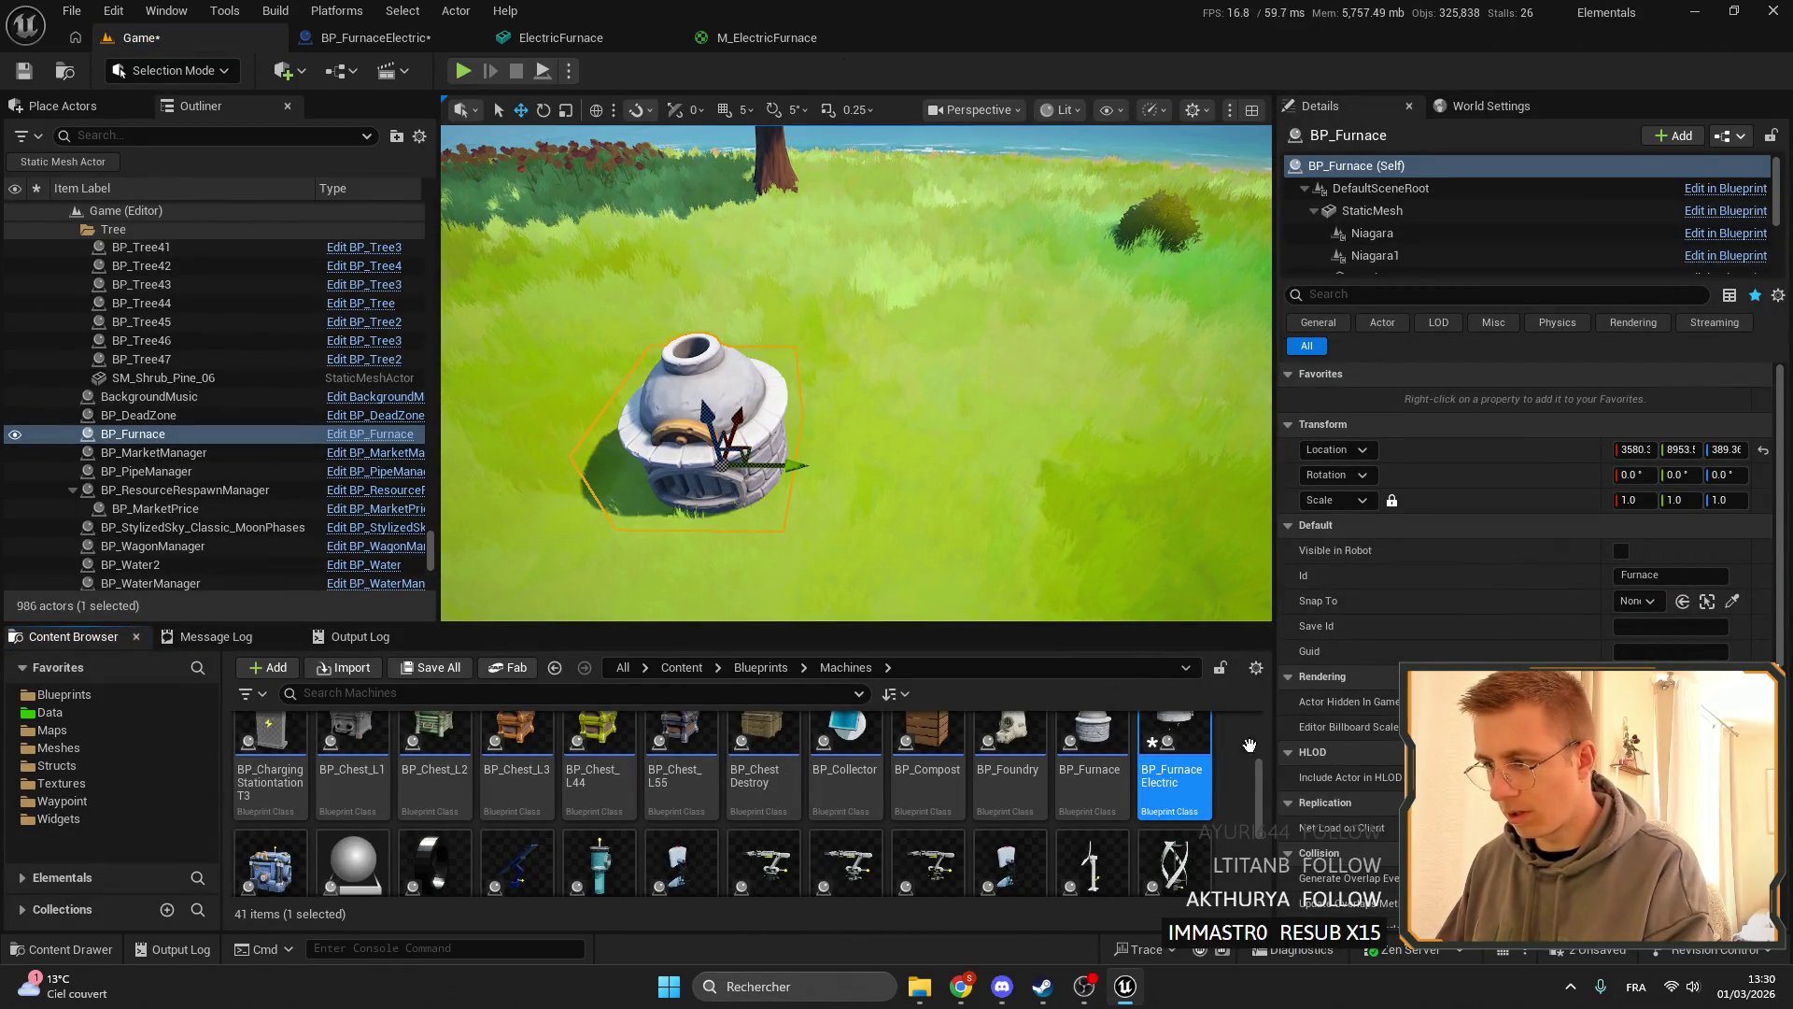
left_click_drag(1175, 747, 937, 385)
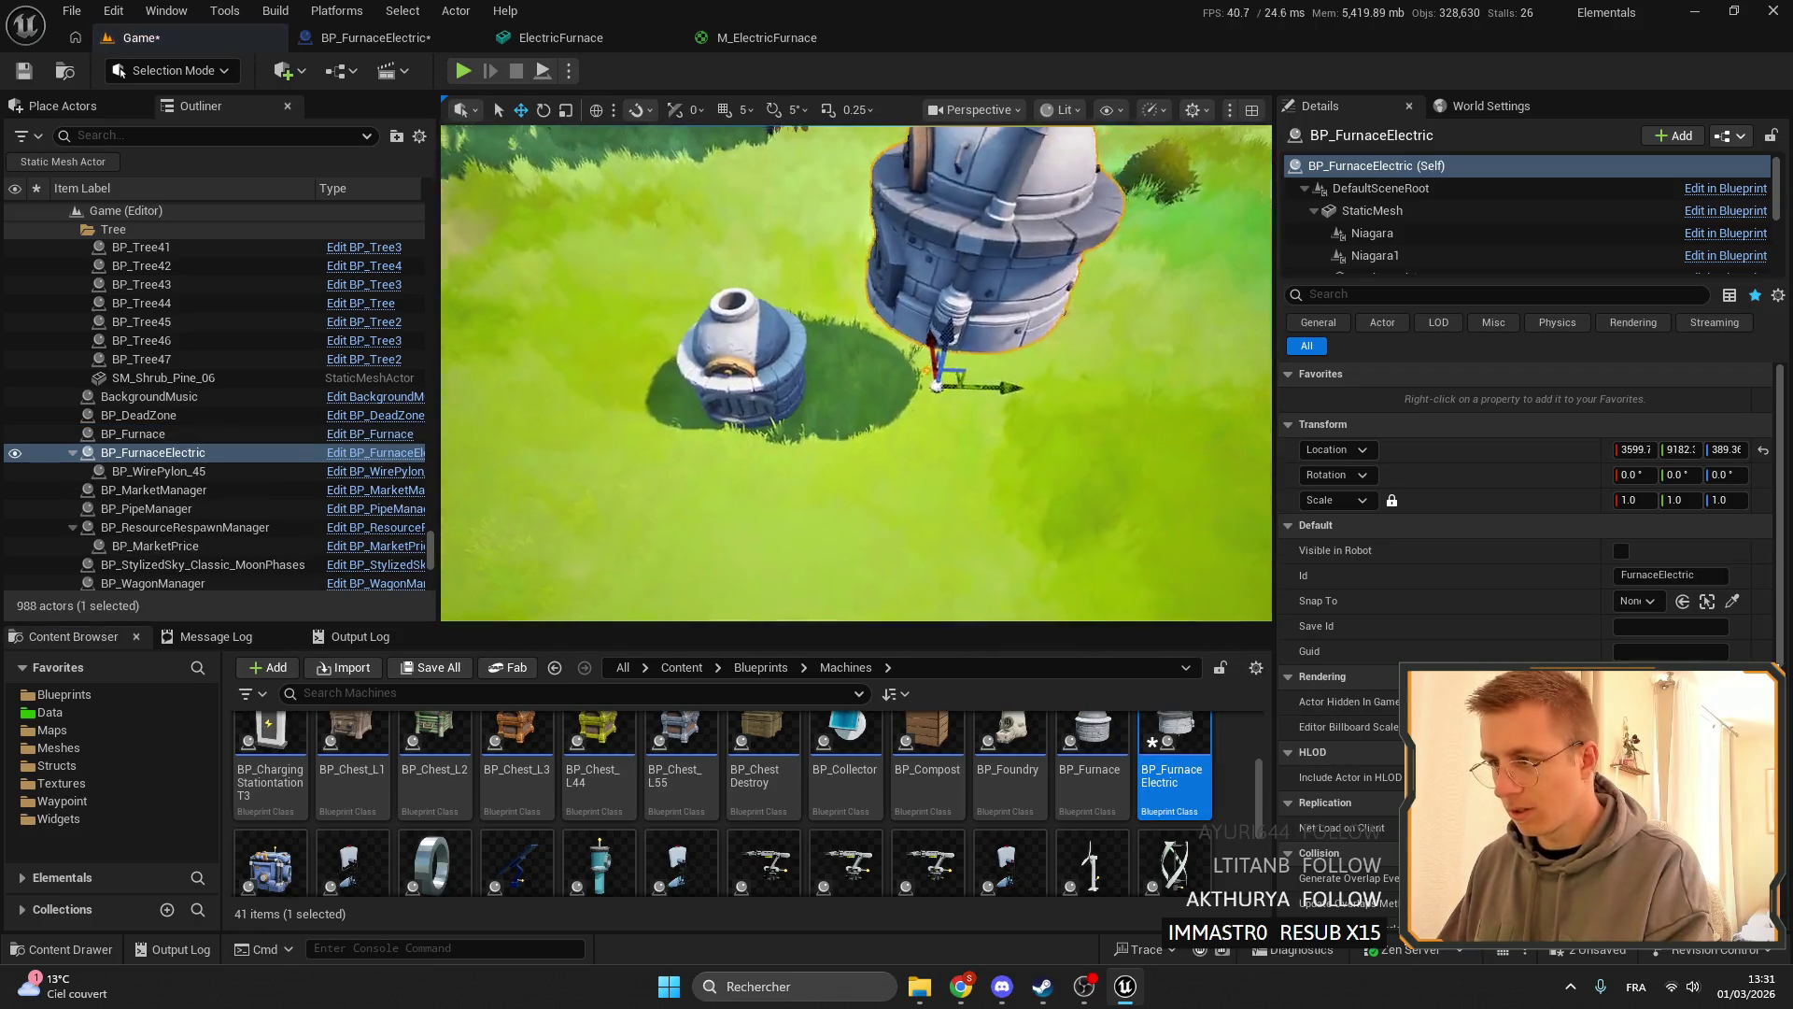
scroll(731, 374, "up", 2)
left_click(719, 369)
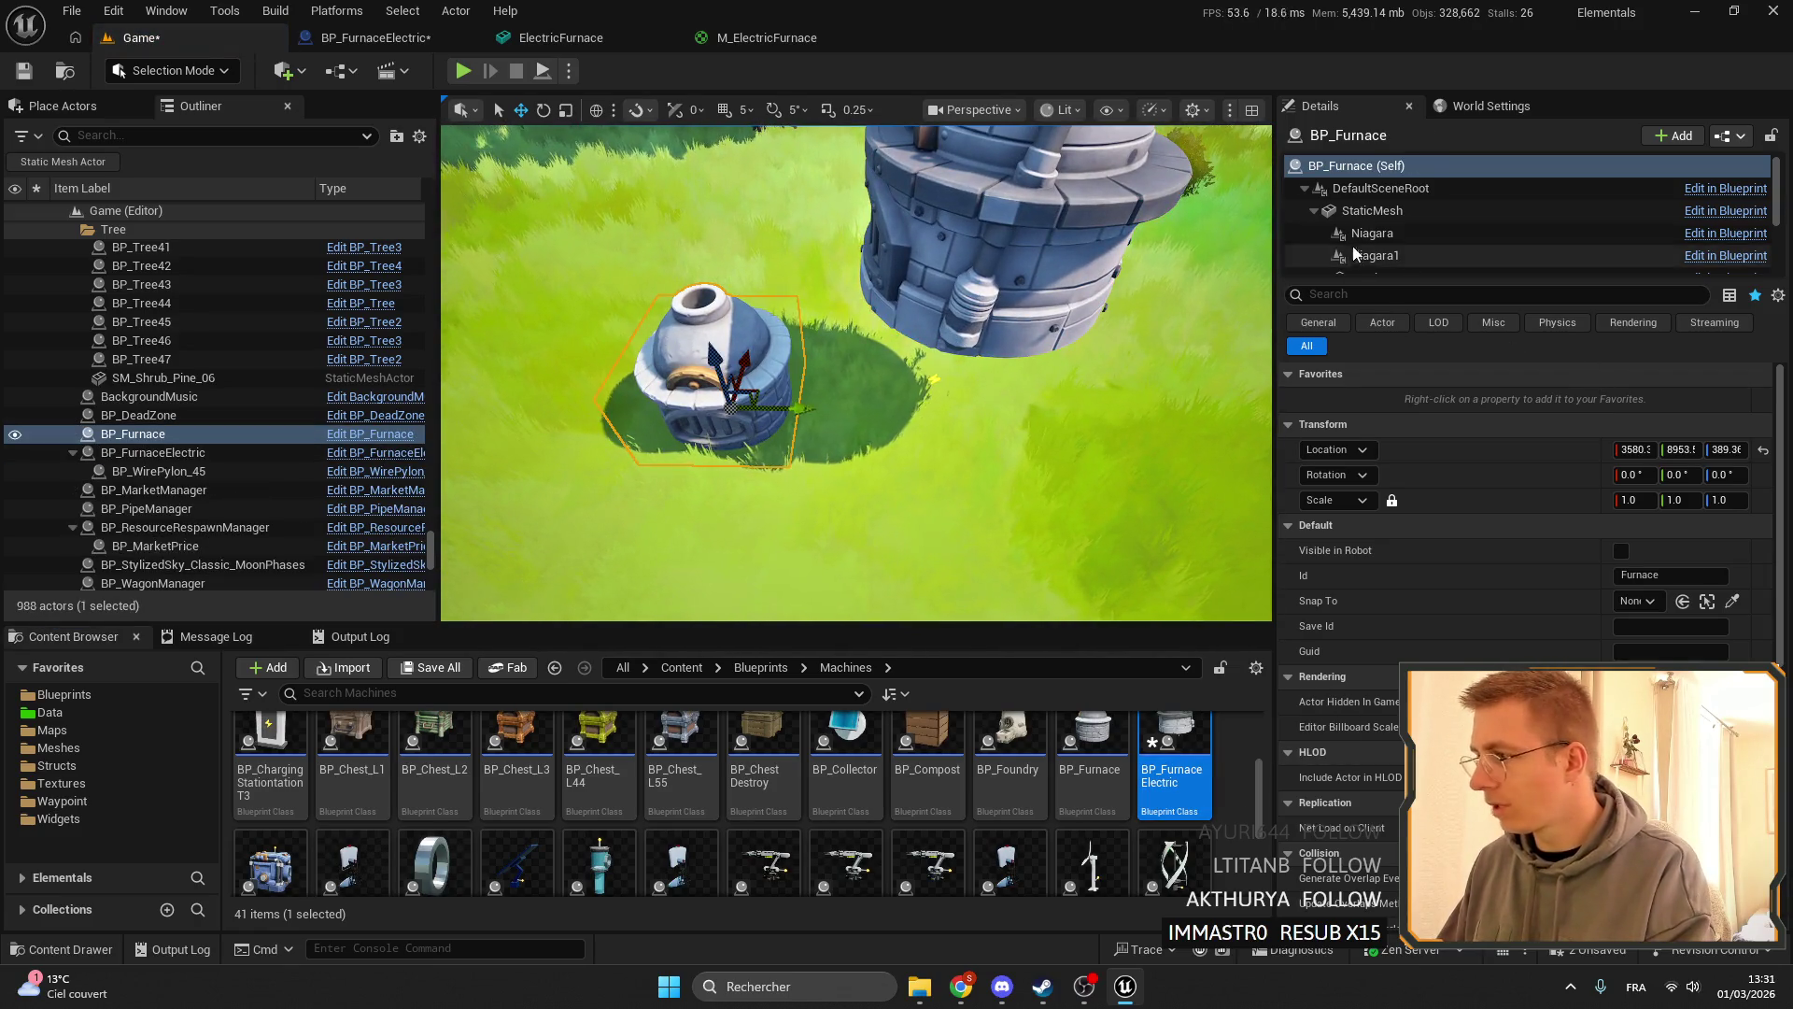
left_click(1372, 210)
left_click(1630, 476)
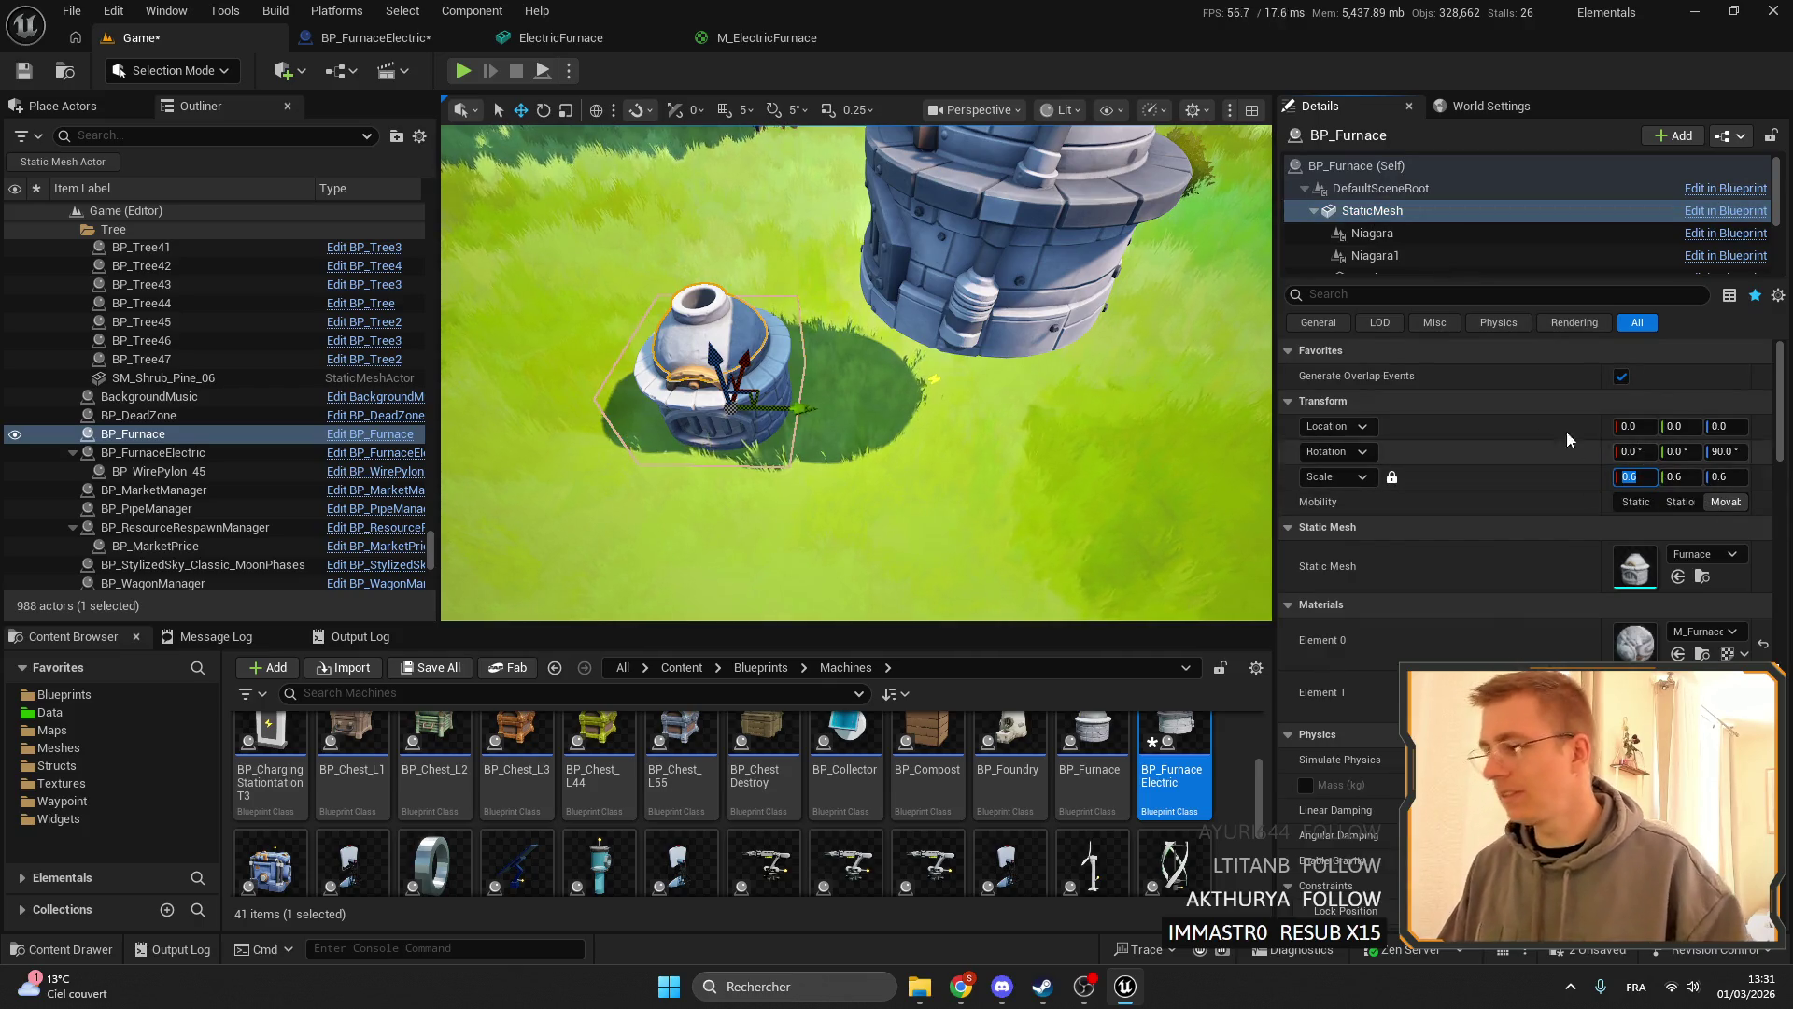
left_click(419, 40)
- Scale the furnace mesh uniformly to 0.6 and set its Y location to 0
left_click(1606, 367)
type("0.6")
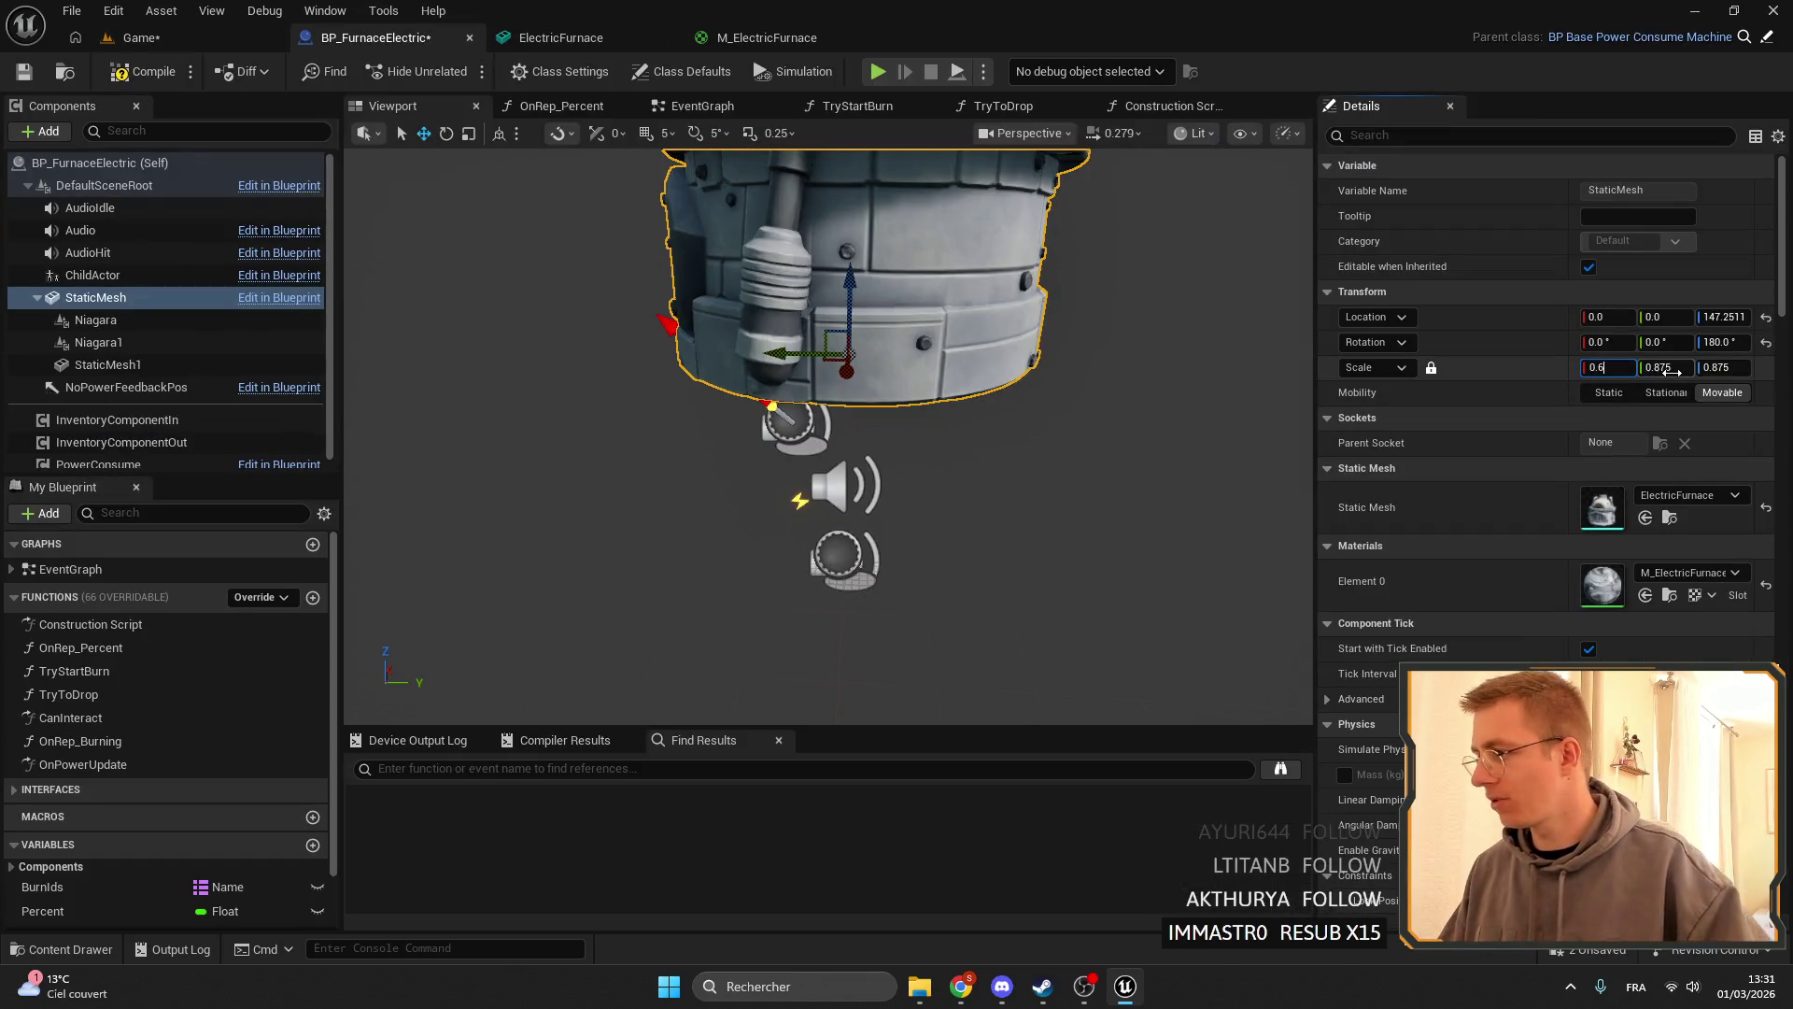
key("Return")
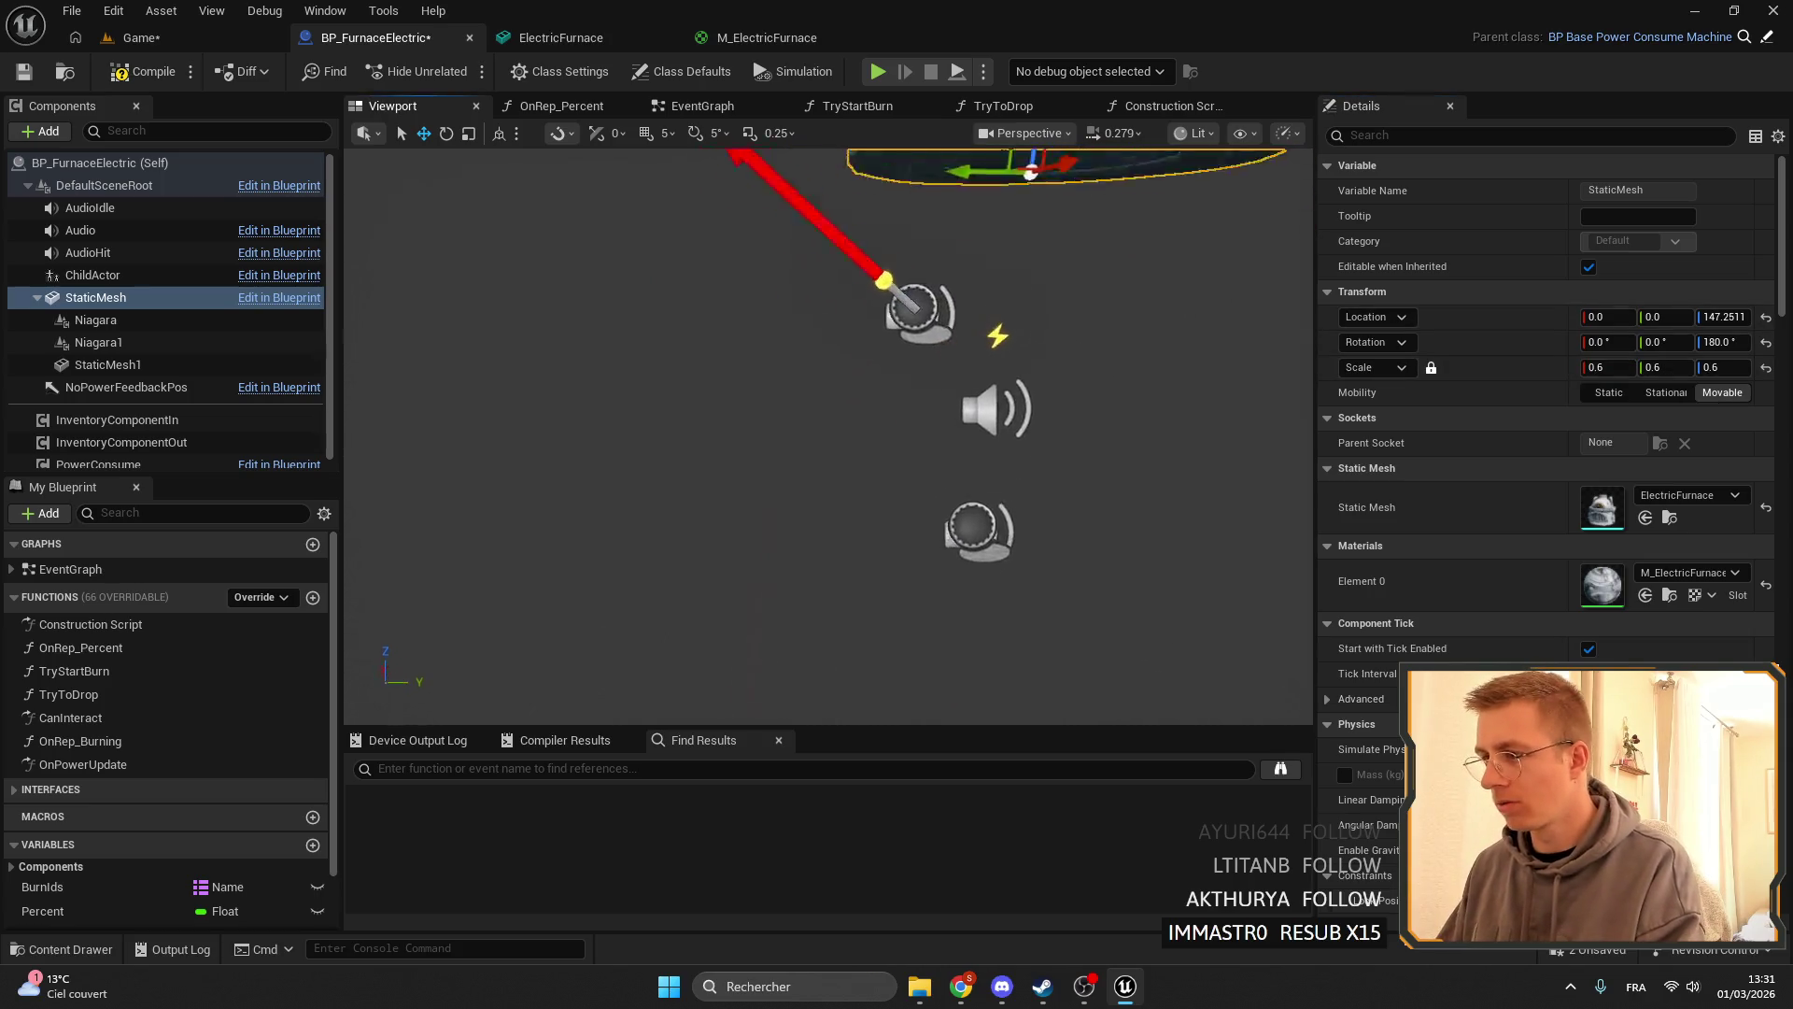
left_click(1766, 316)
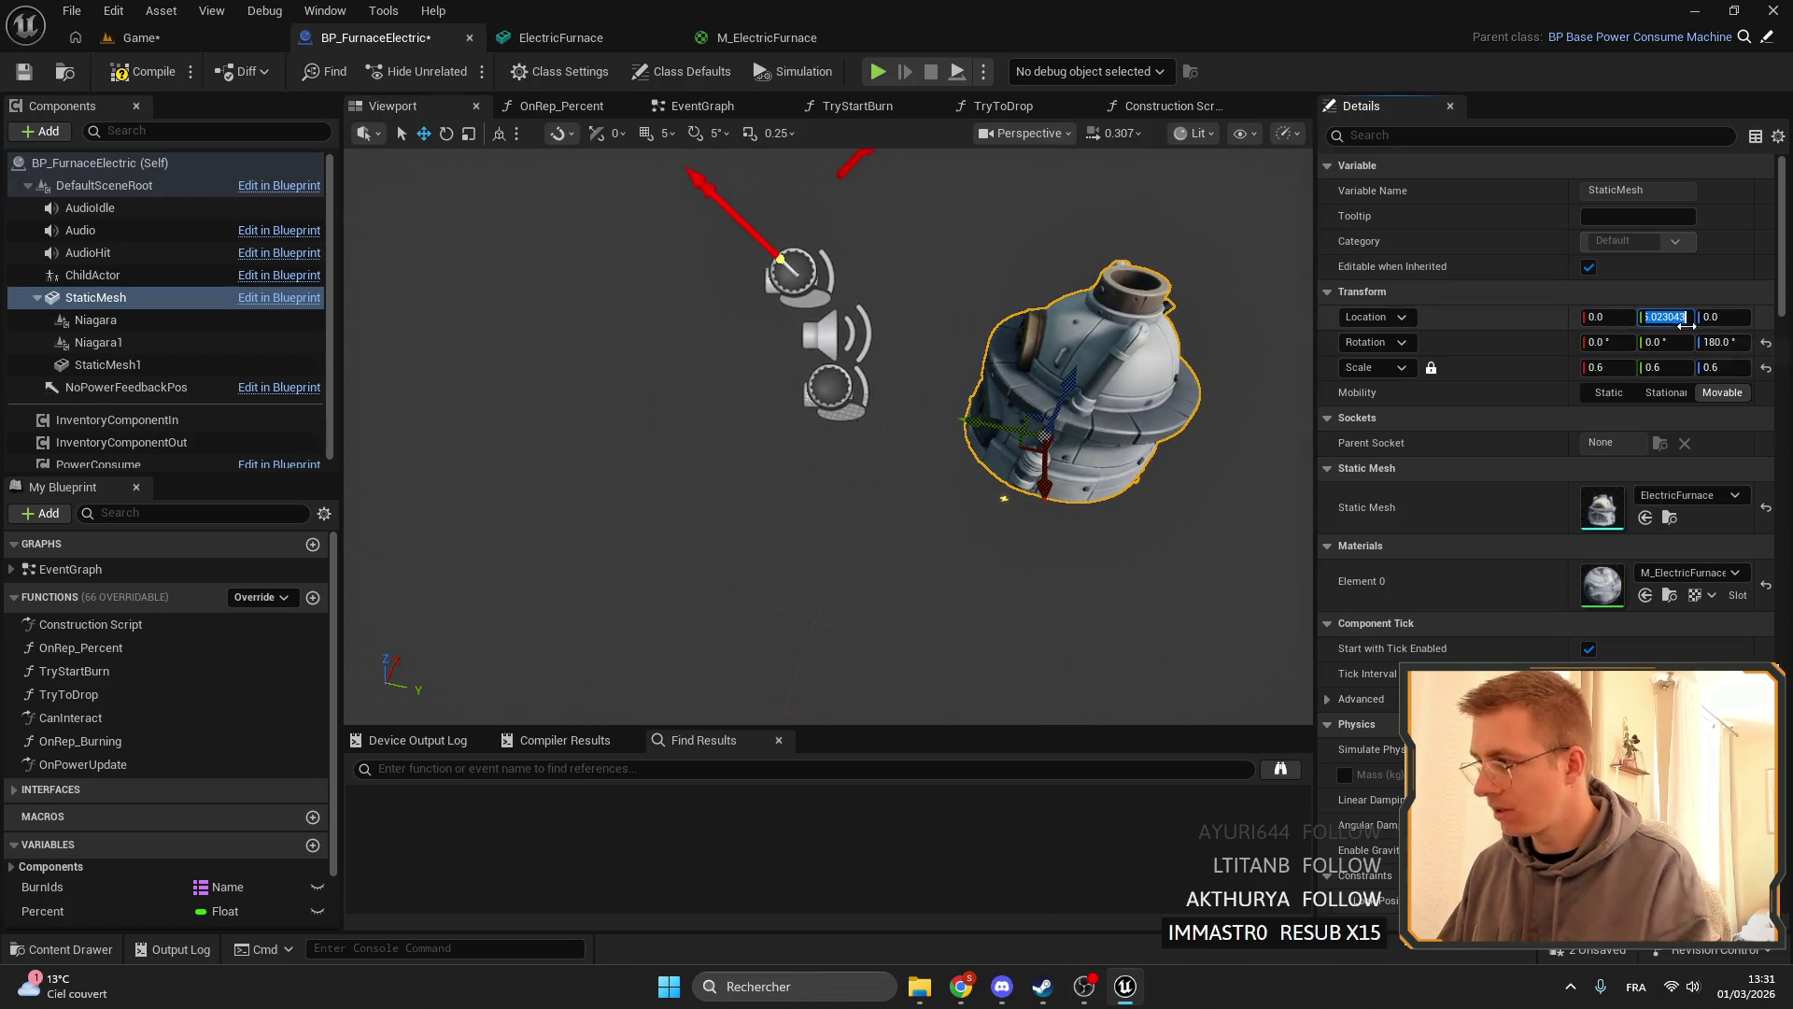
type("0")
key("Return")
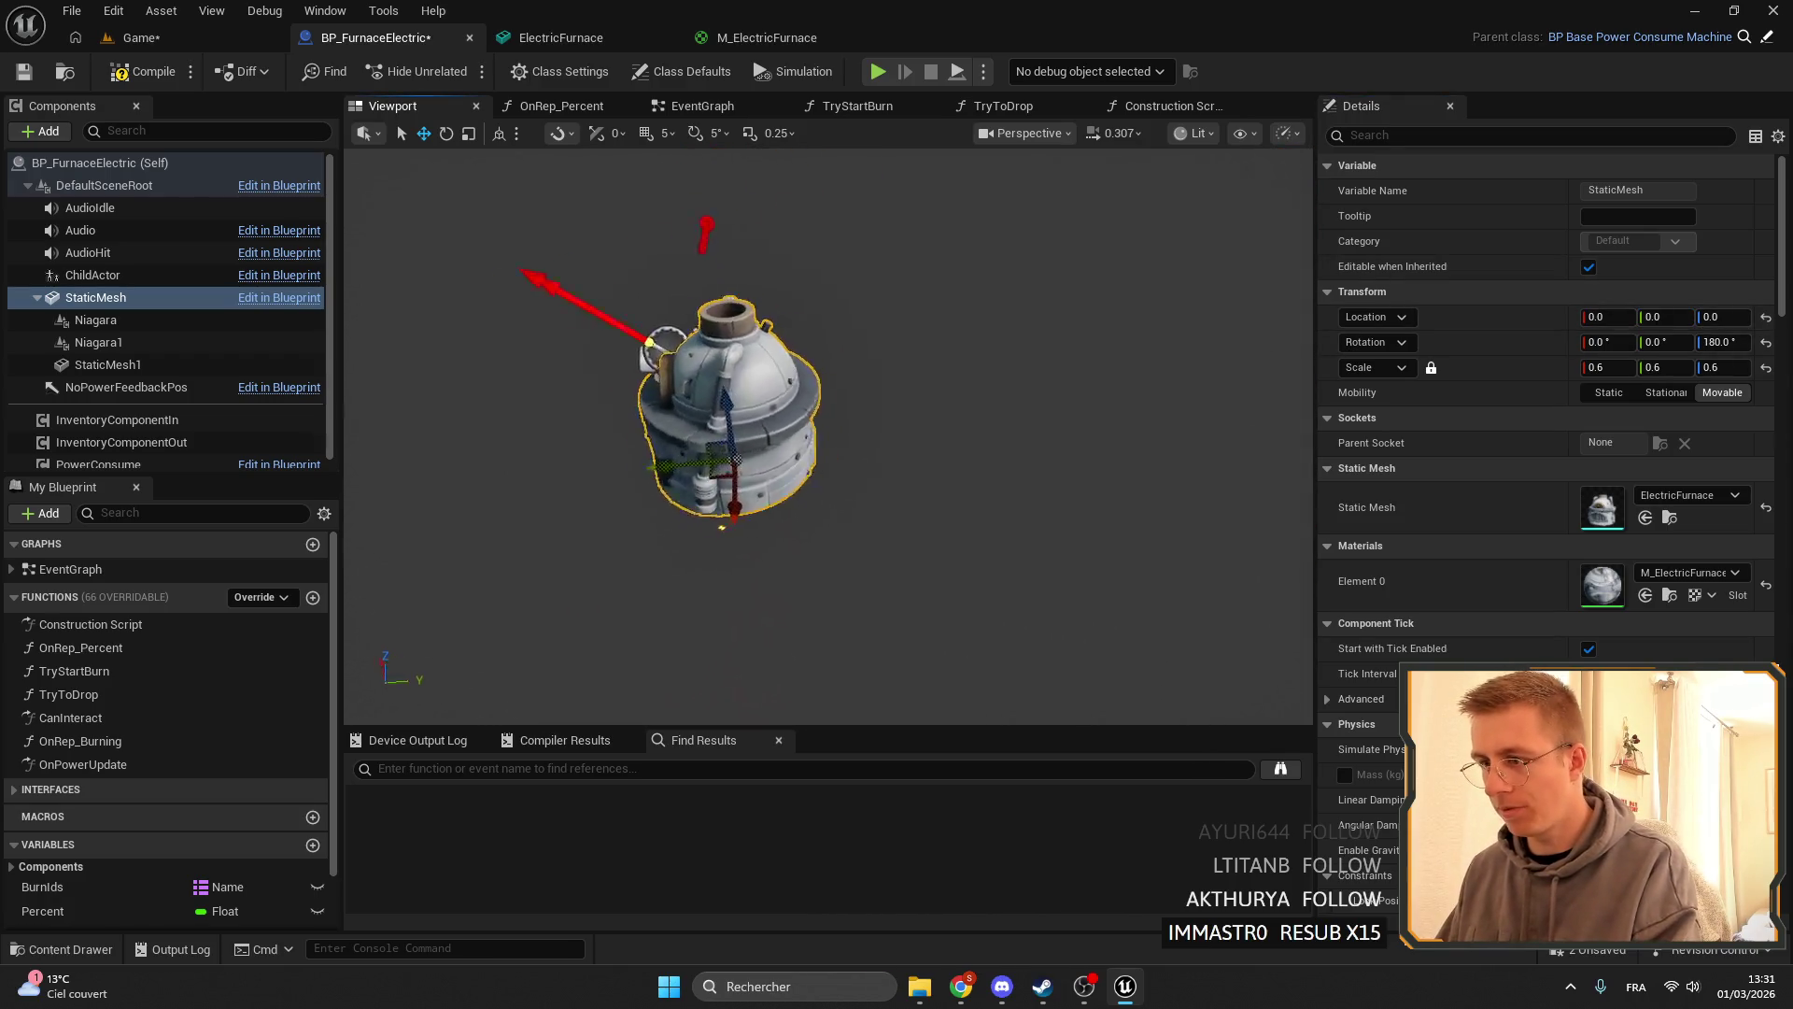
- Move and tilt the ChildActor wire connector toward the furnace's top opening
left_click(93, 275)
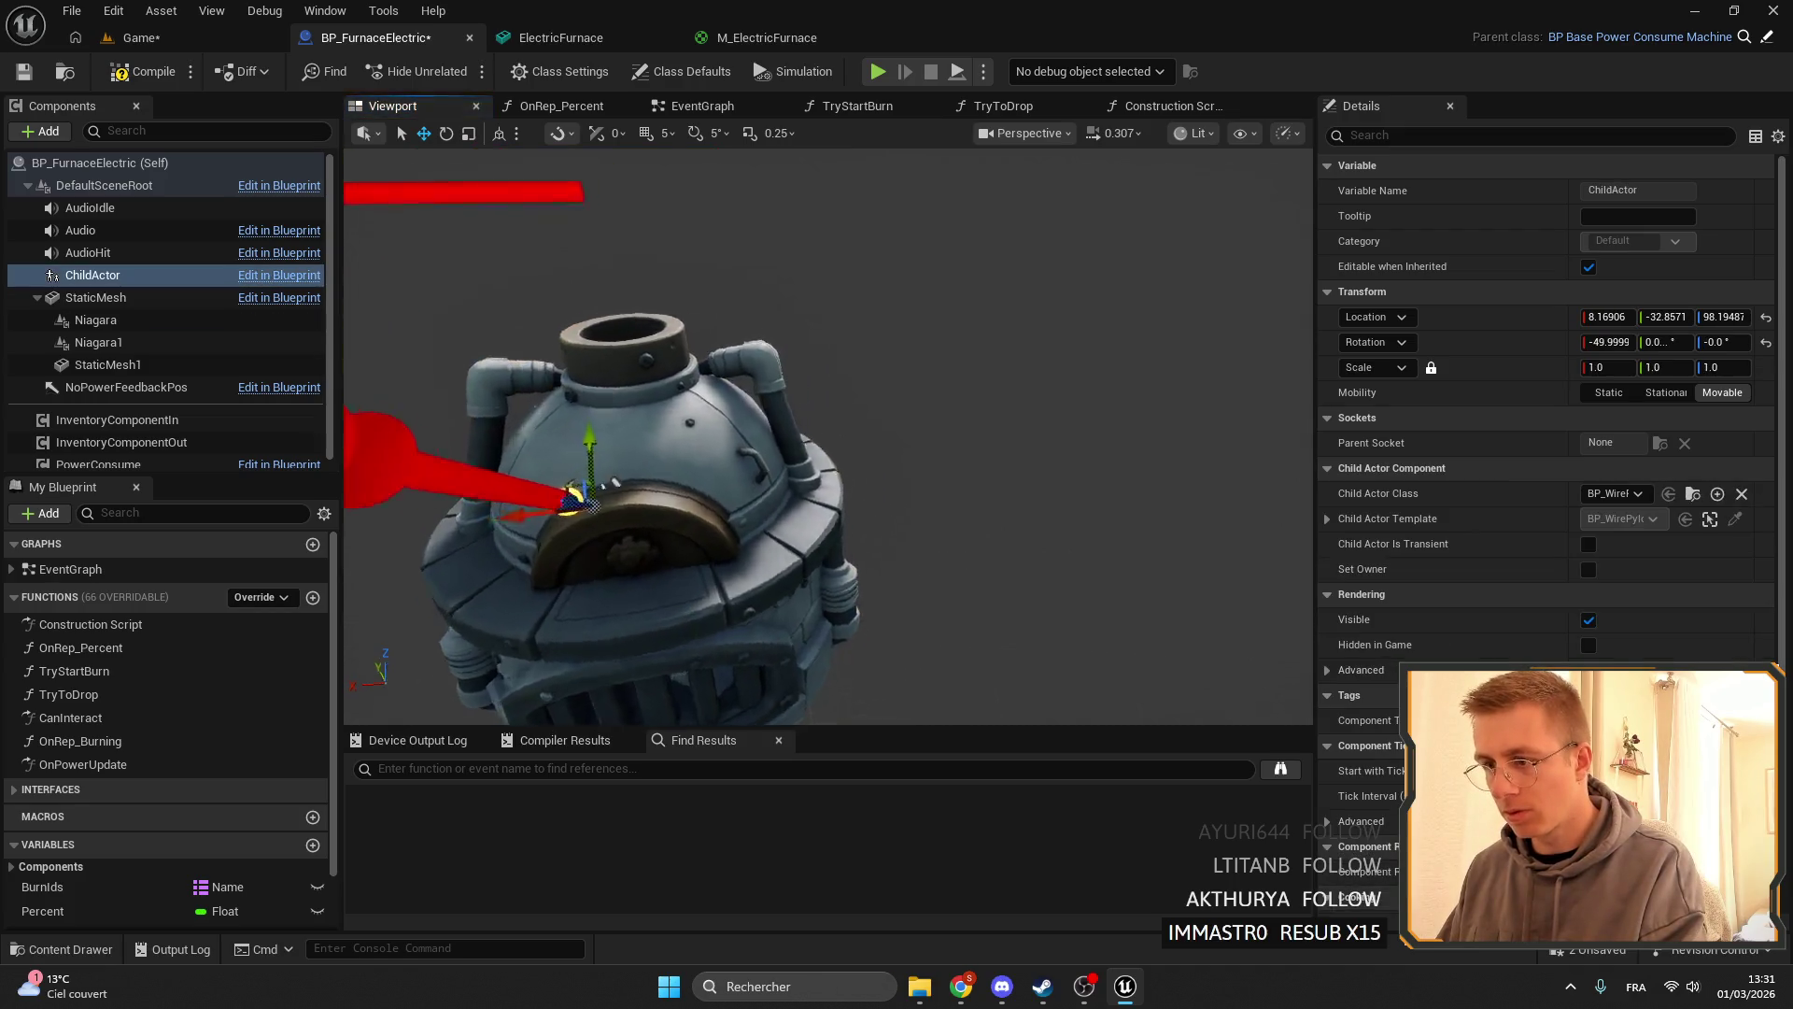
mouse_move(881, 422)
left_mouse_down()
mouse_move(652, 428)
mouse_move(461, 541)
mouse_move(461, 389)
left_mouse_up()
scroll(461, 388, "down", 3)
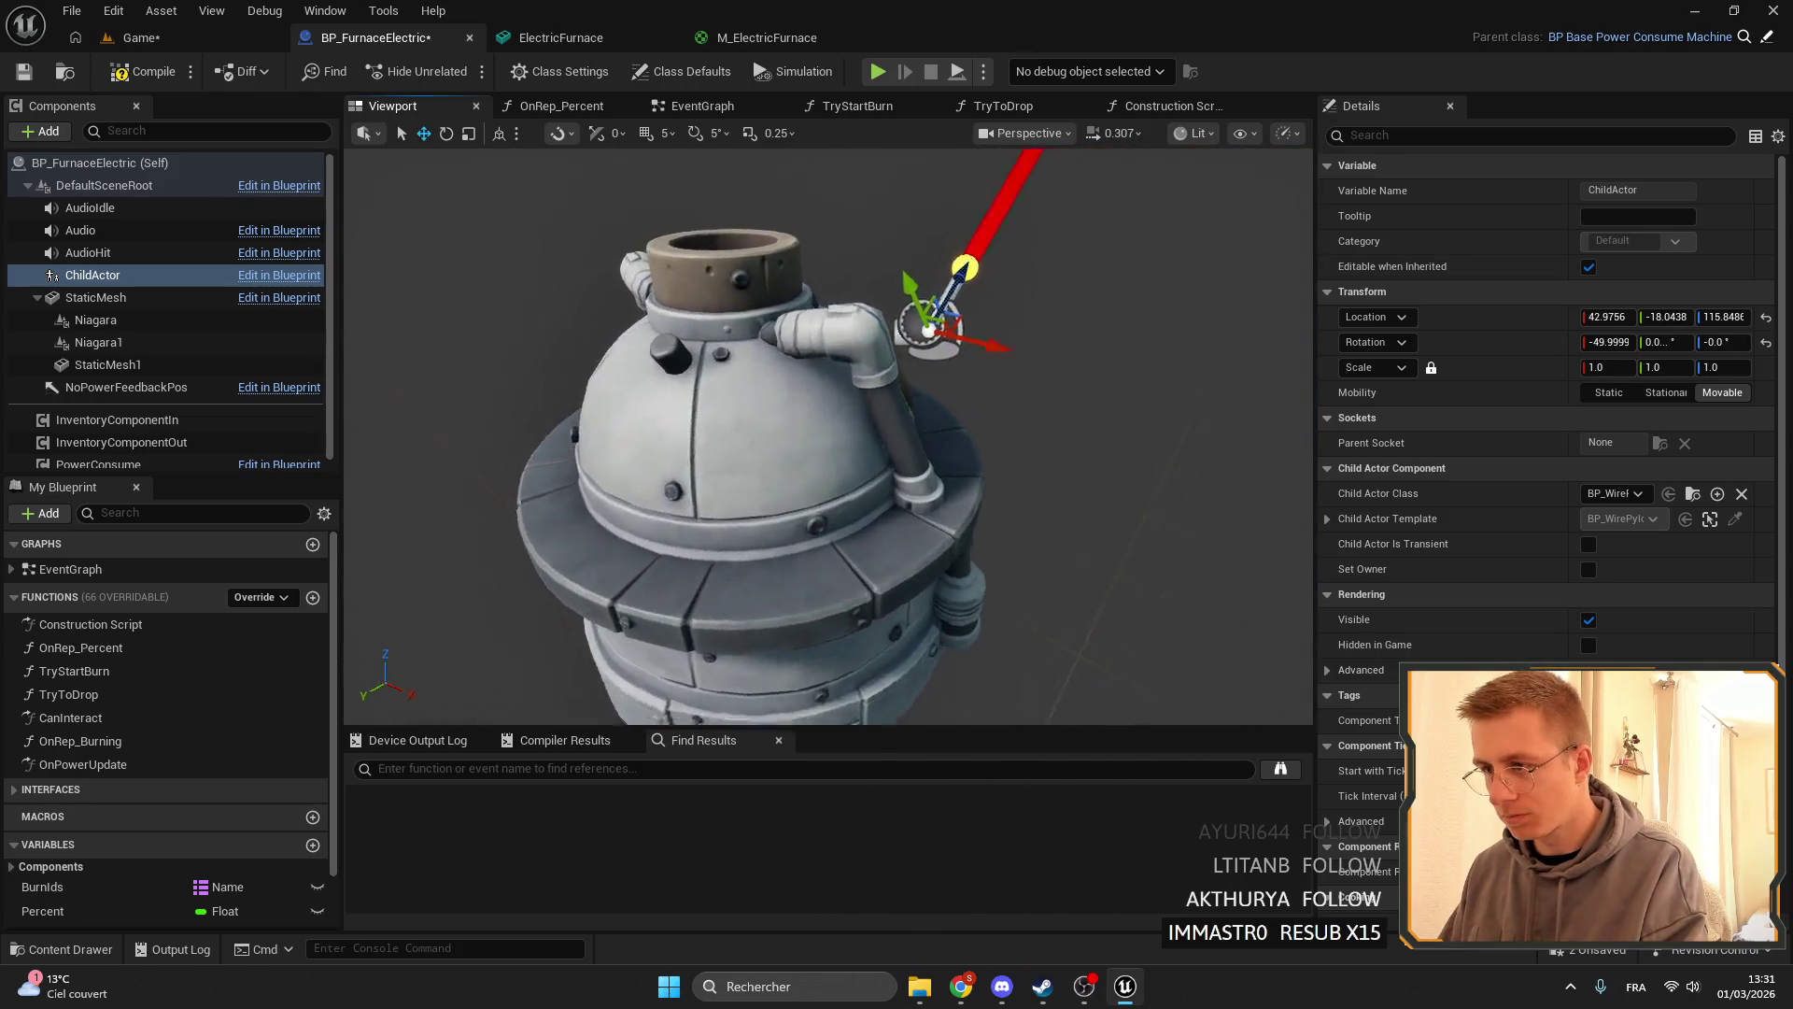
left_click_drag(947, 351, 868, 382)
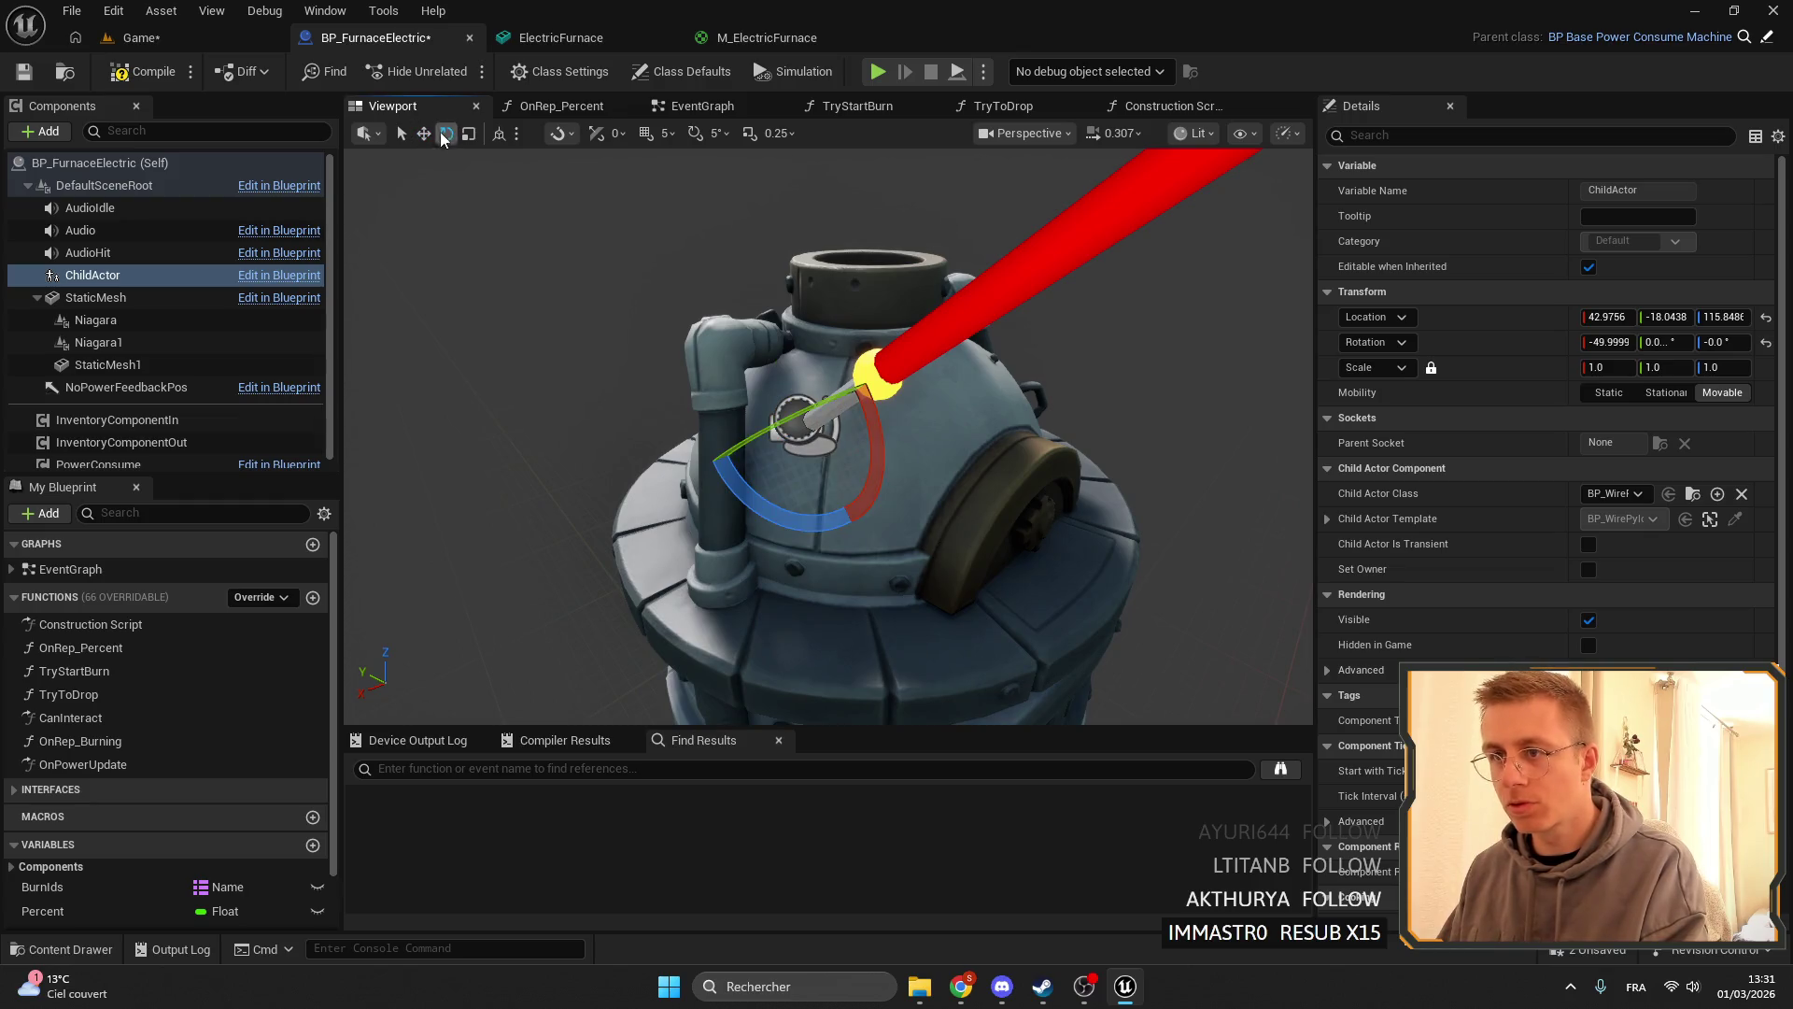
left_click_drag(873, 467, 847, 345)
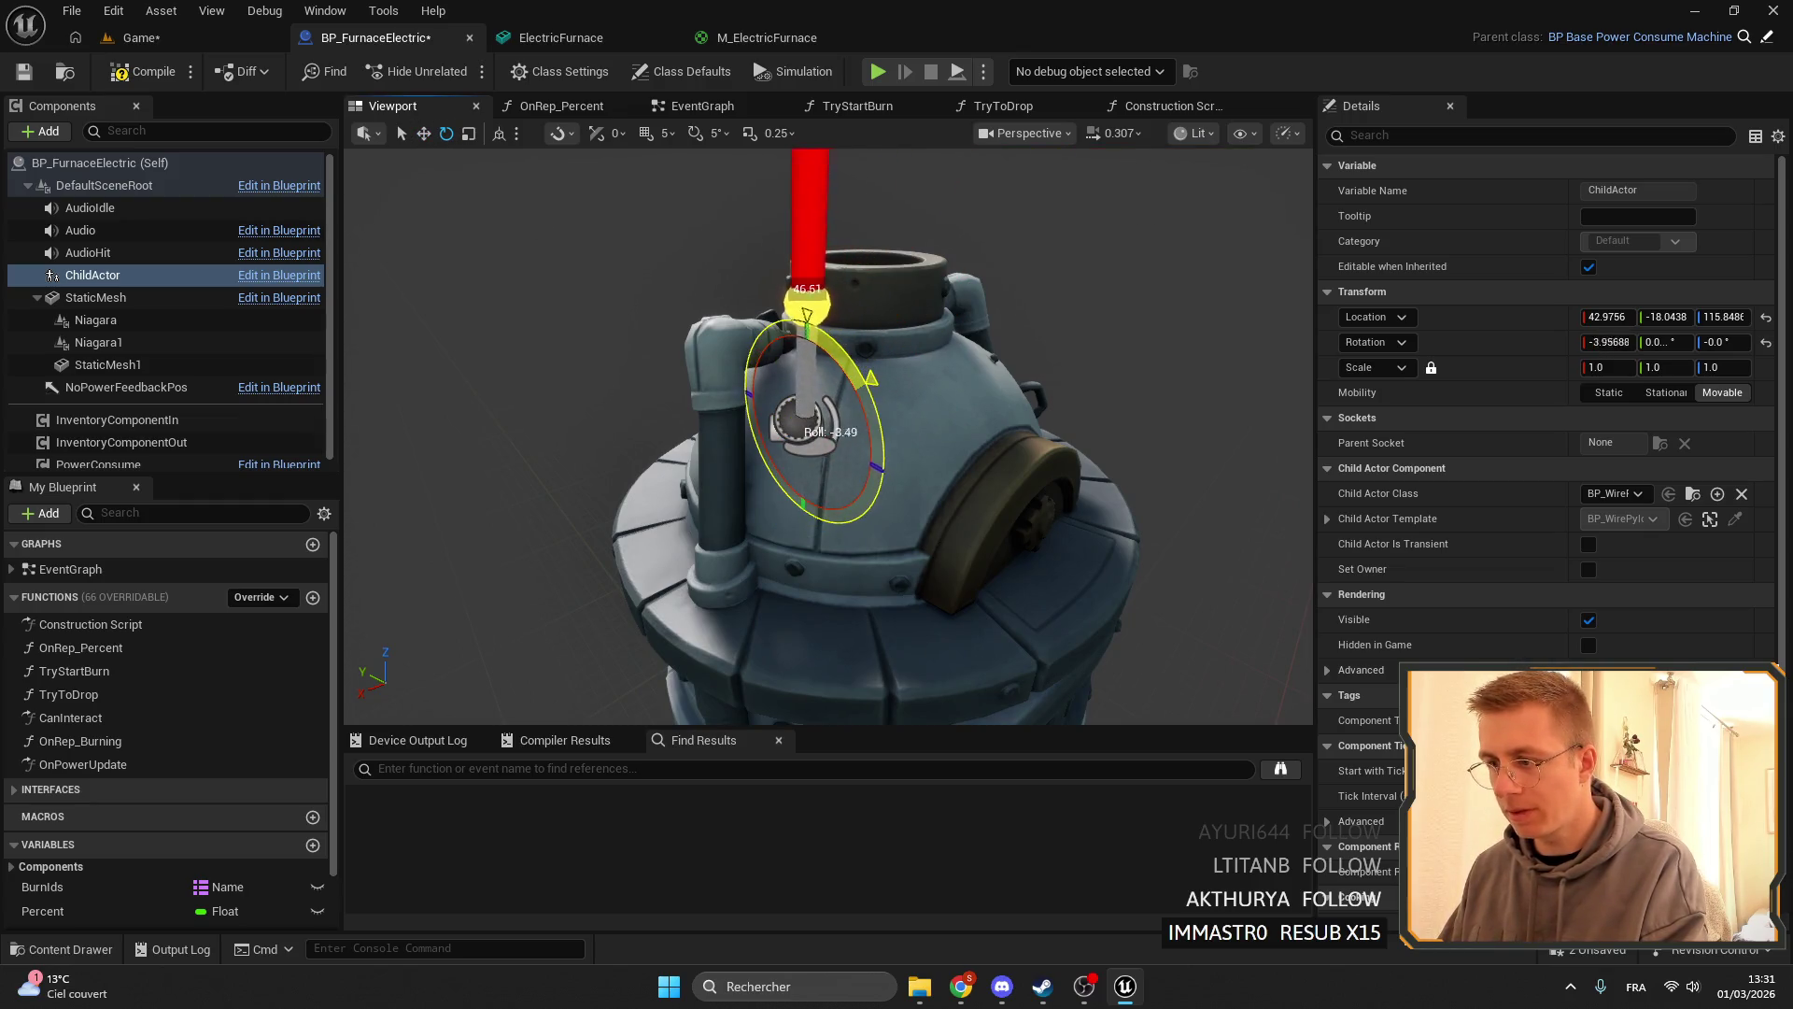
left_click_drag(873, 449, 535, 171)
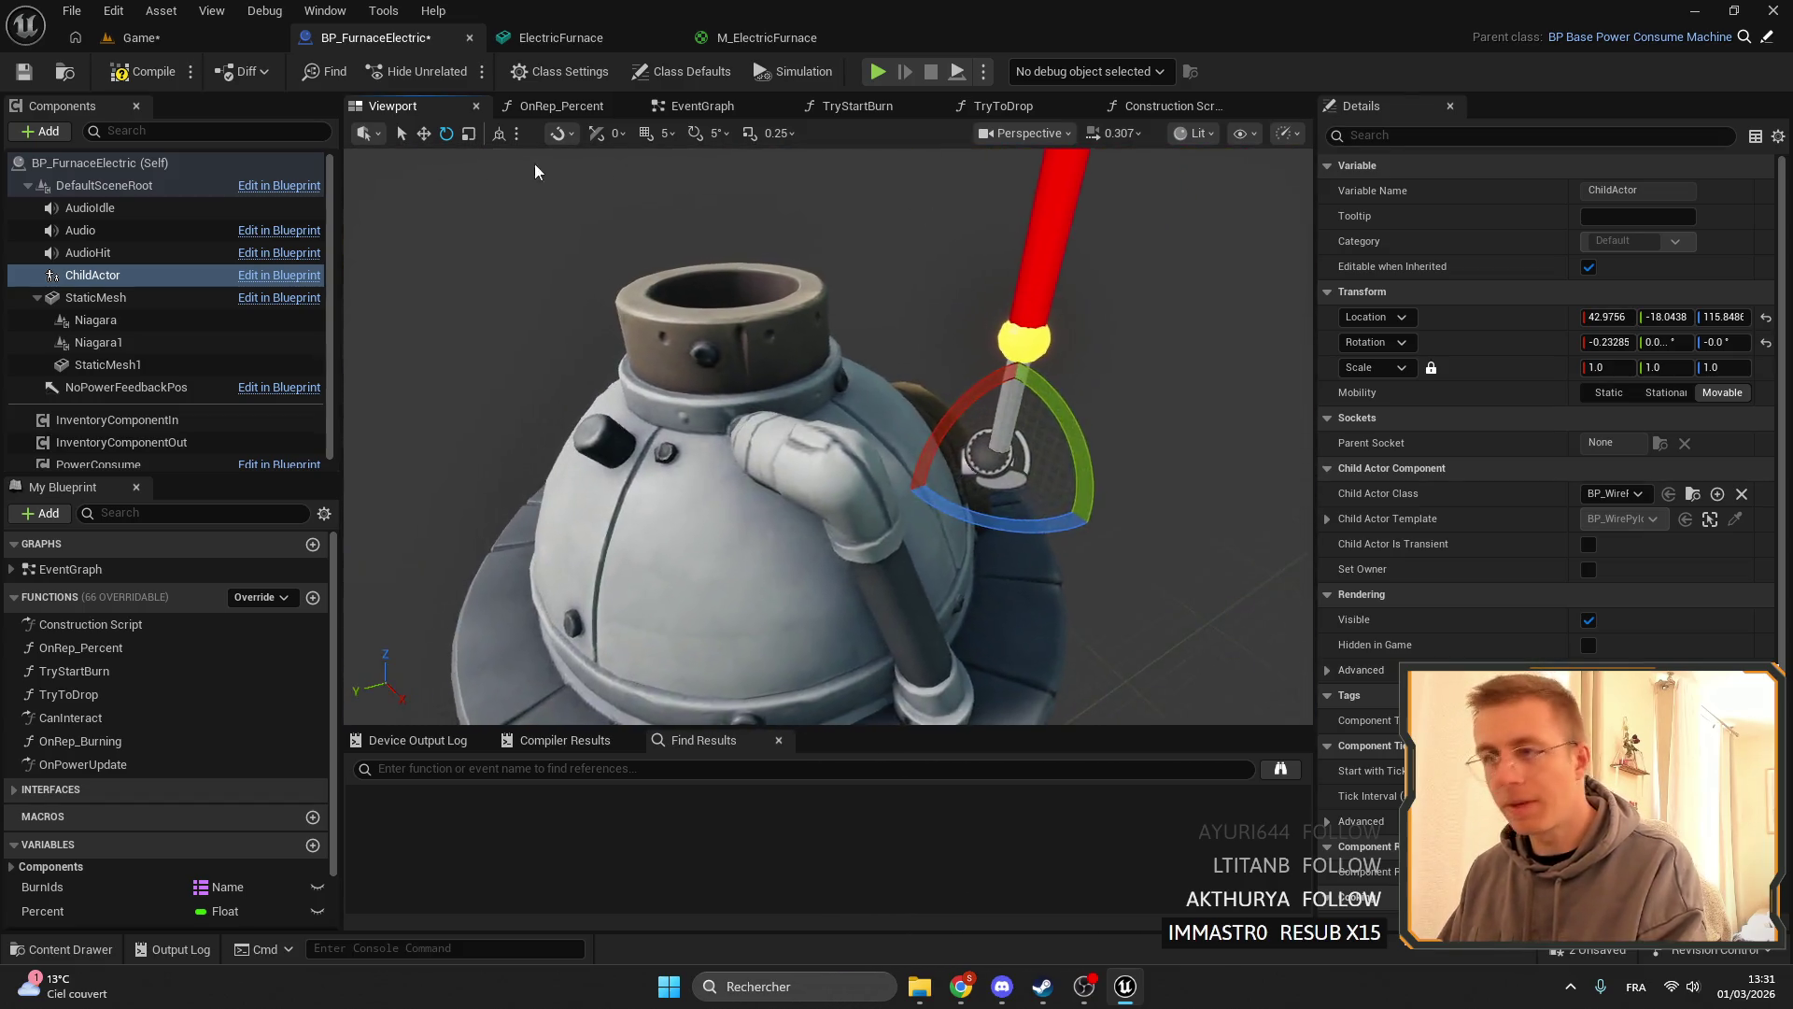
left_click(423, 133)
left_click_drag(998, 458, 731, 370)
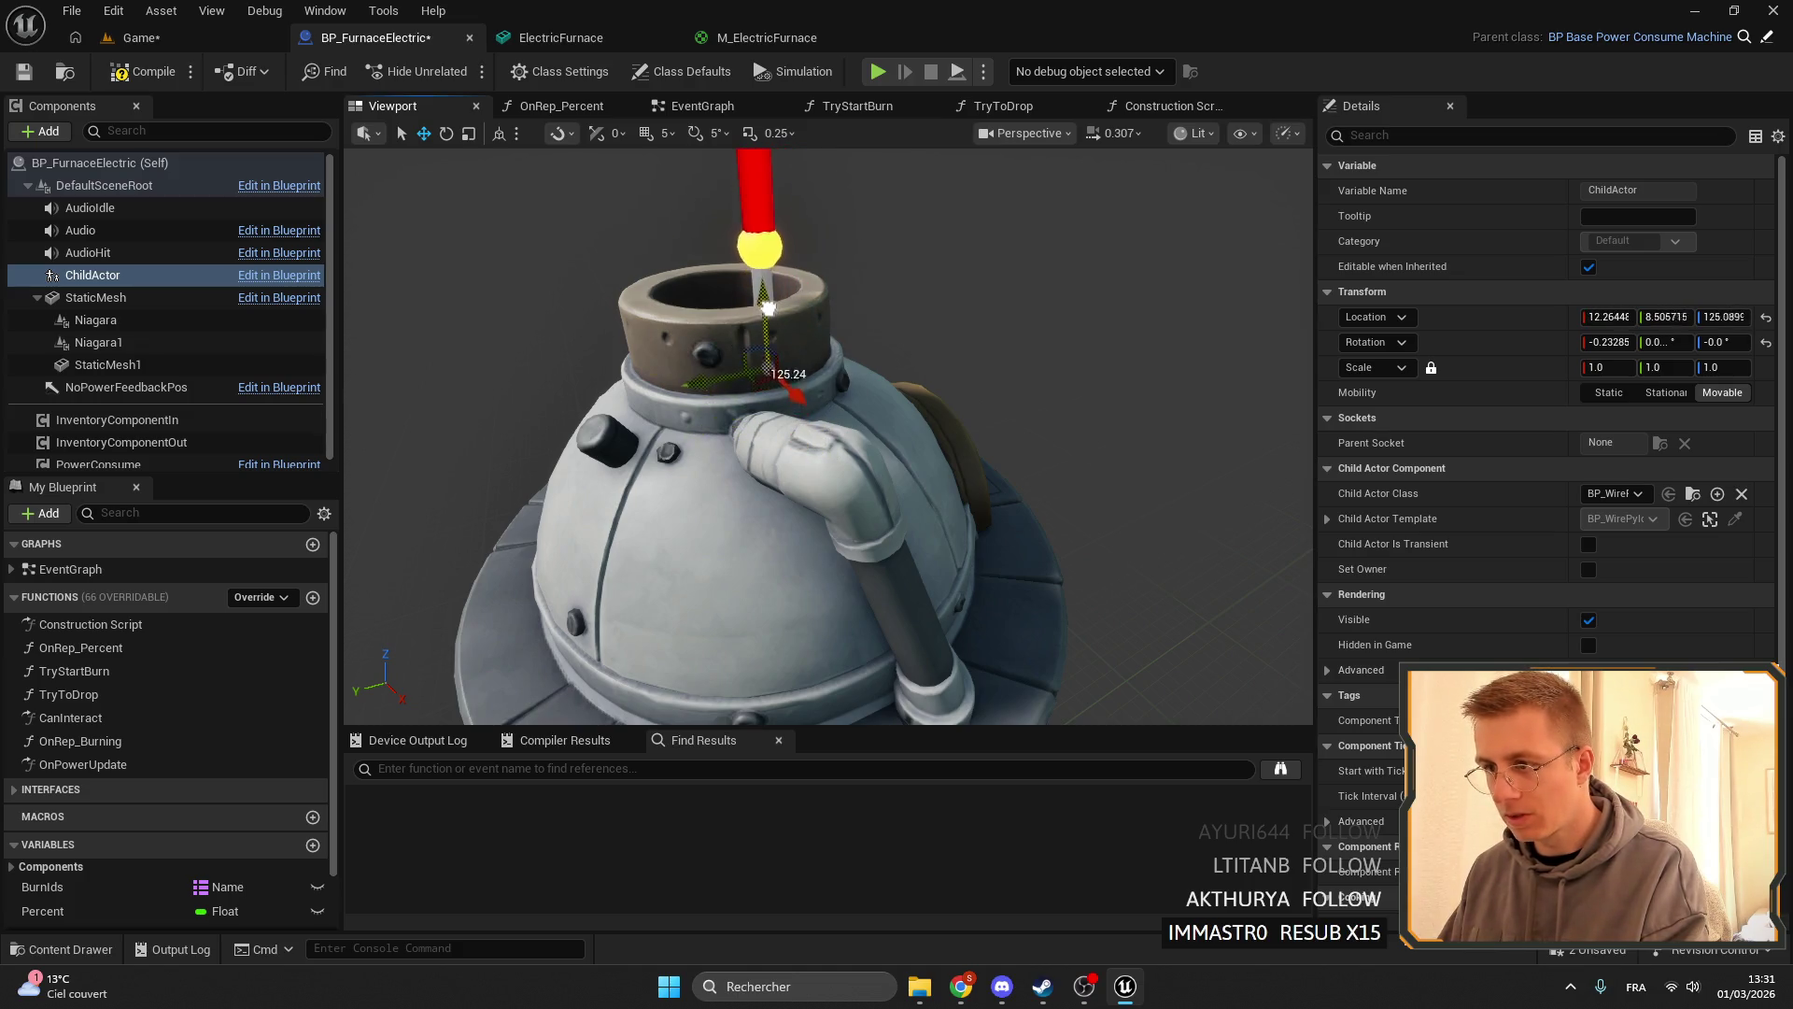
left_click_drag(768, 308, 768, 299)
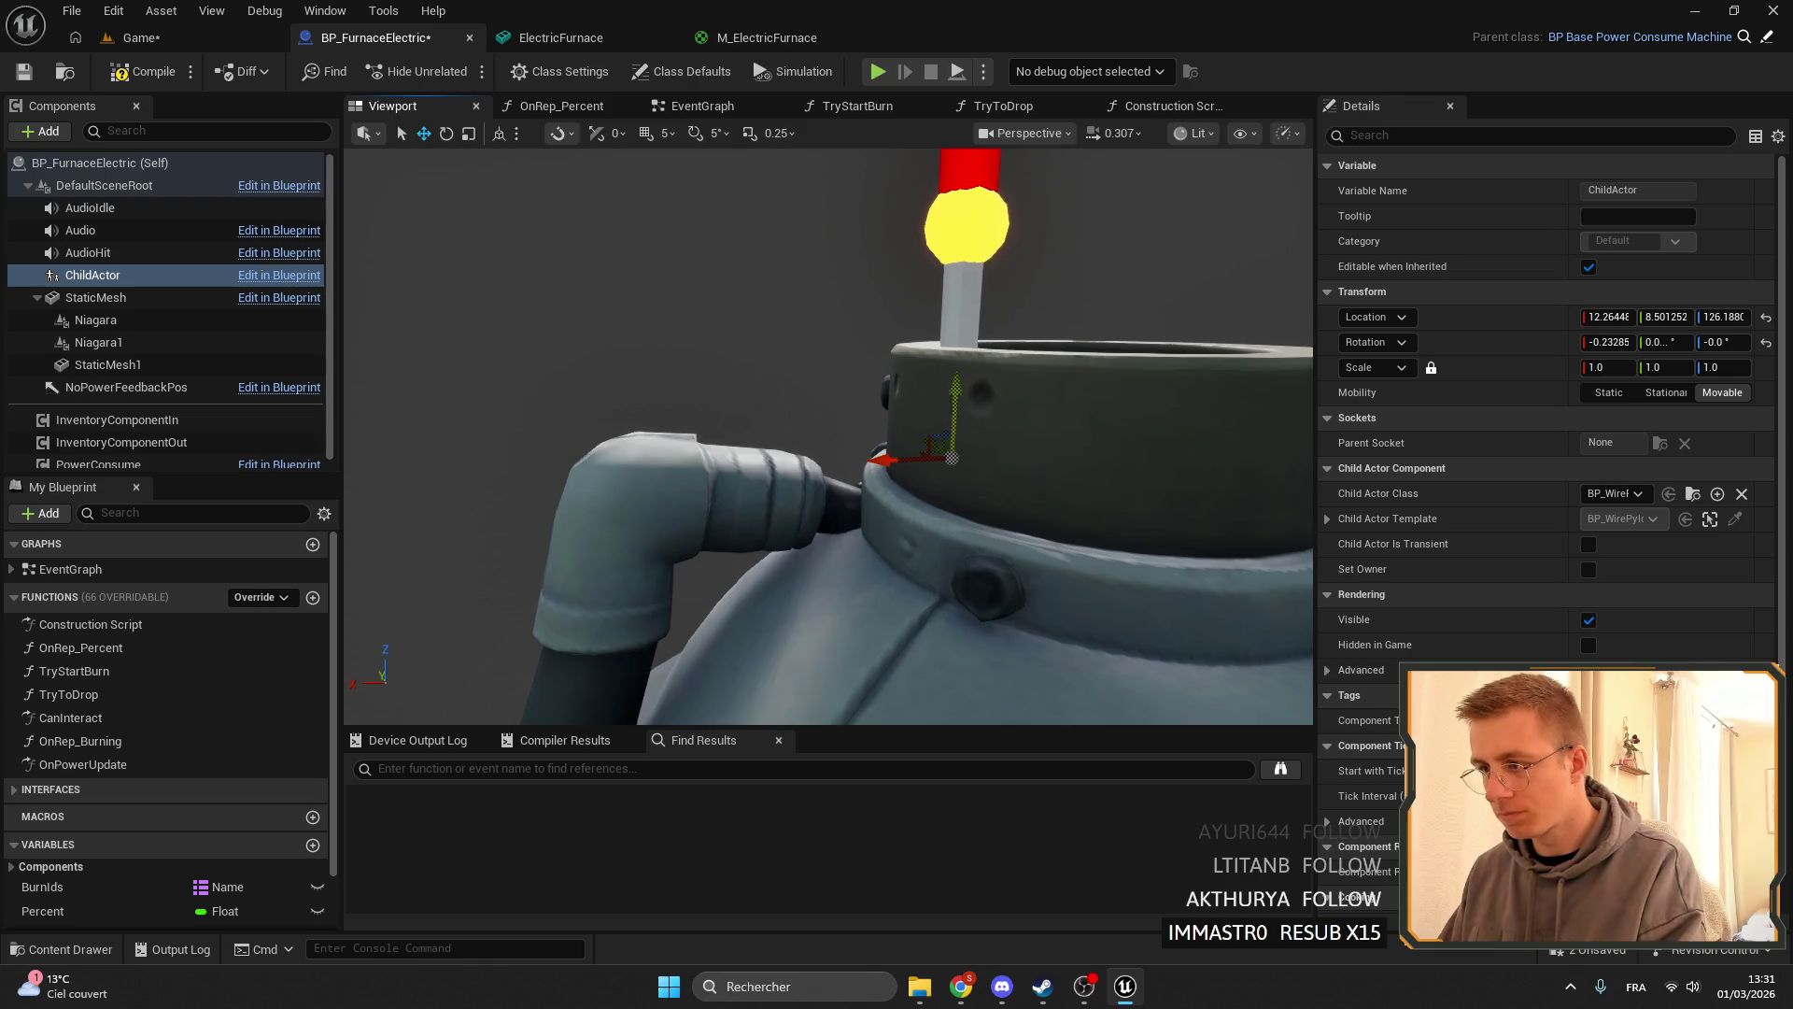
left_click_drag(866, 417, 872, 417)
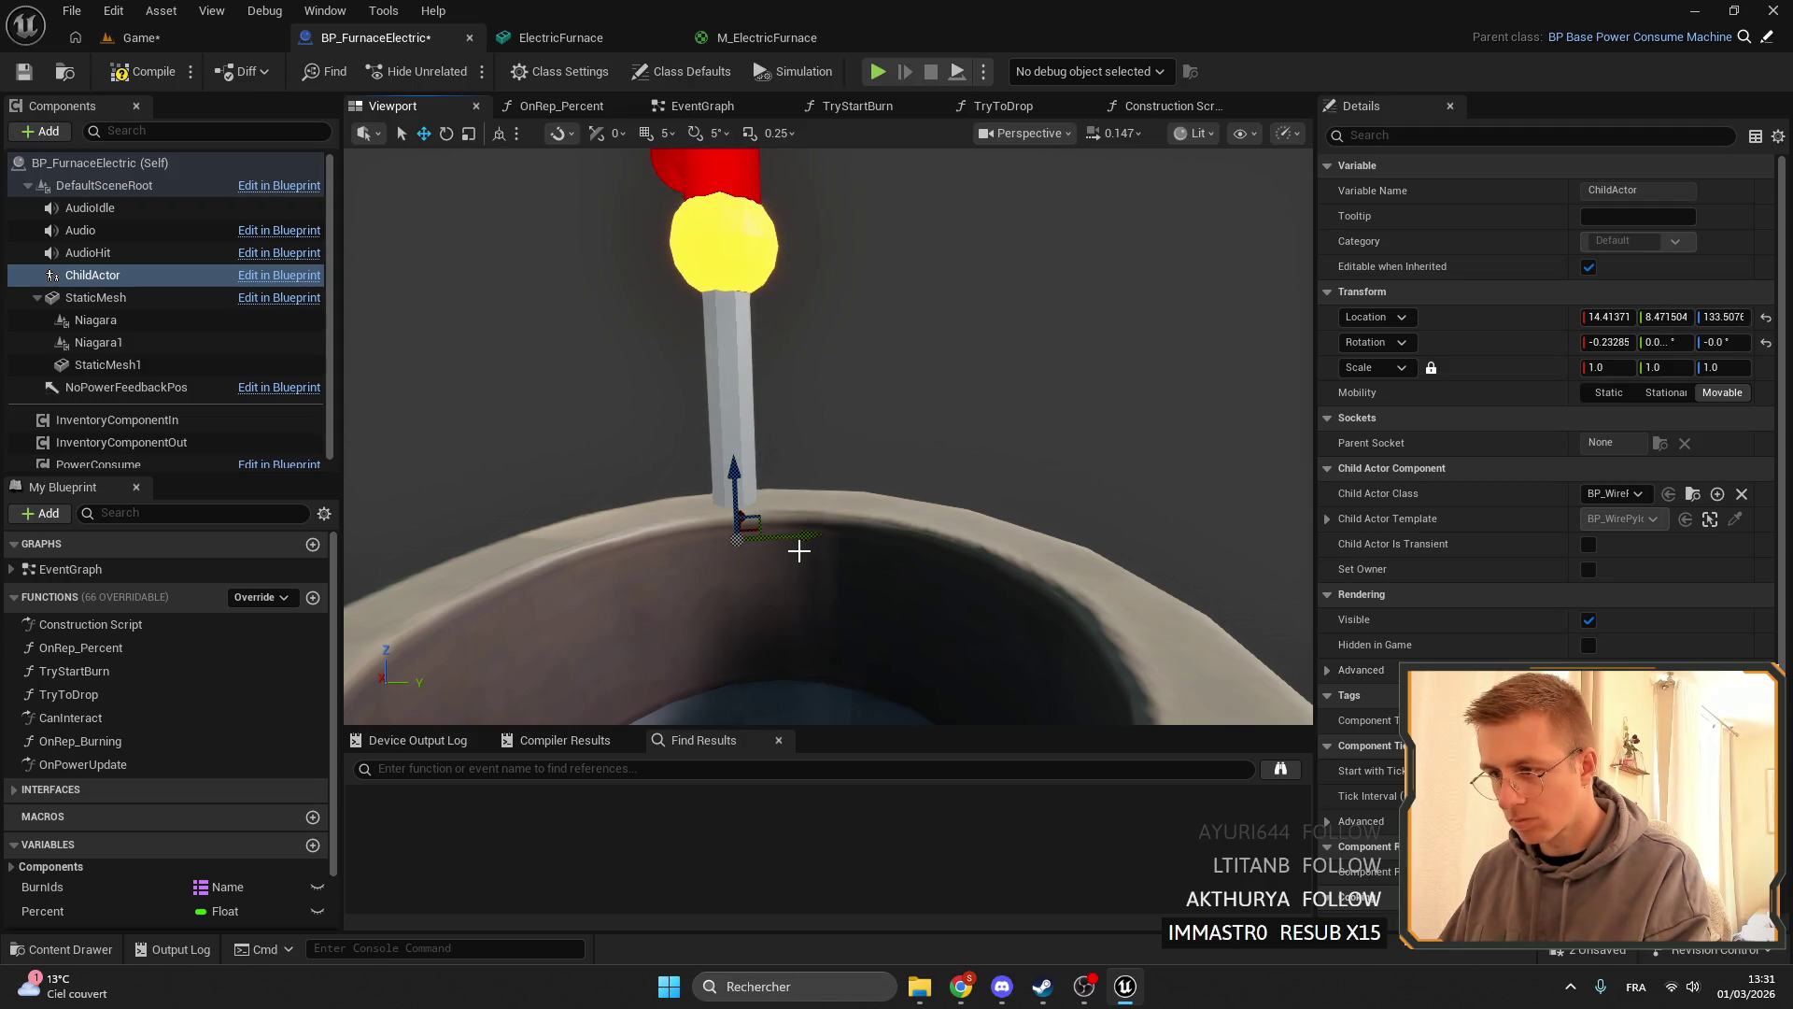
left_click_drag(821, 534, 827, 534)
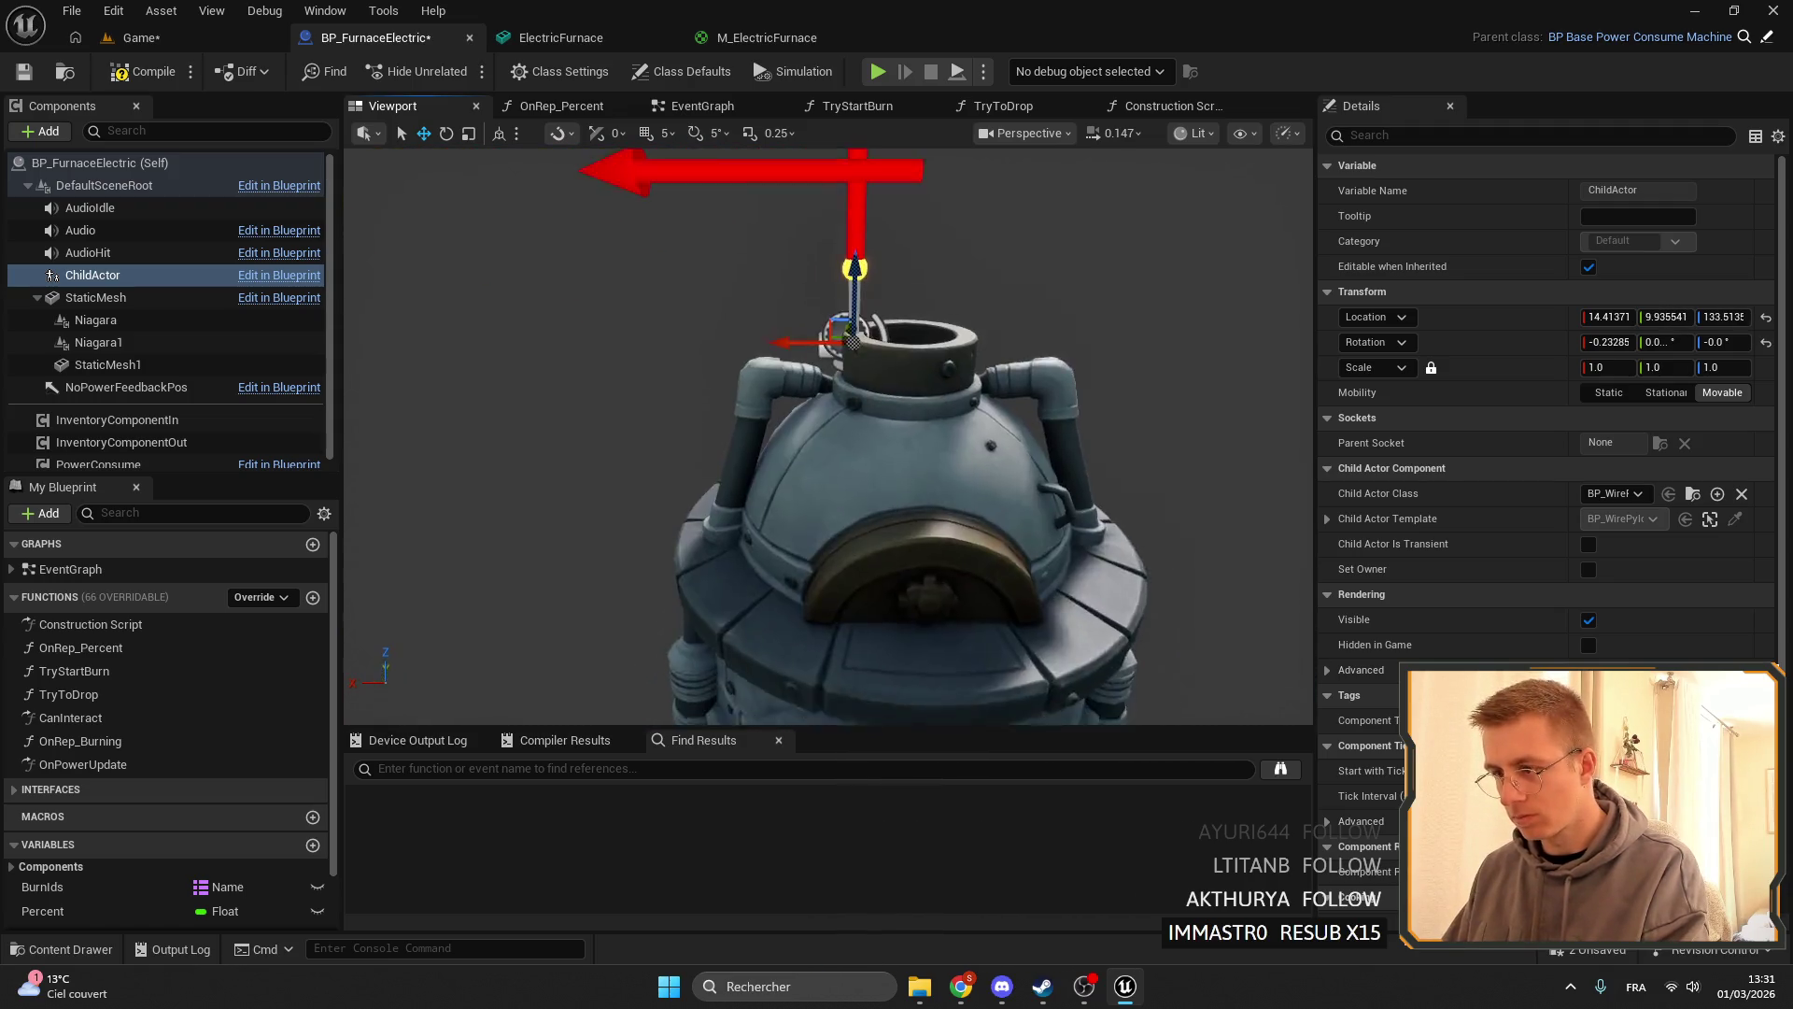
- Move the connector out beside the side pipe and rotate it to fit the furnace surface
mouse_move(834, 320)
left_mouse_down()
mouse_move(785, 308)
mouse_move(834, 319)
left_mouse_up()
mouse_move(794, 385)
left_mouse_down()
mouse_move(753, 560)
mouse_move(784, 383)
left_mouse_up()
scroll(740, 351, "up", 1)
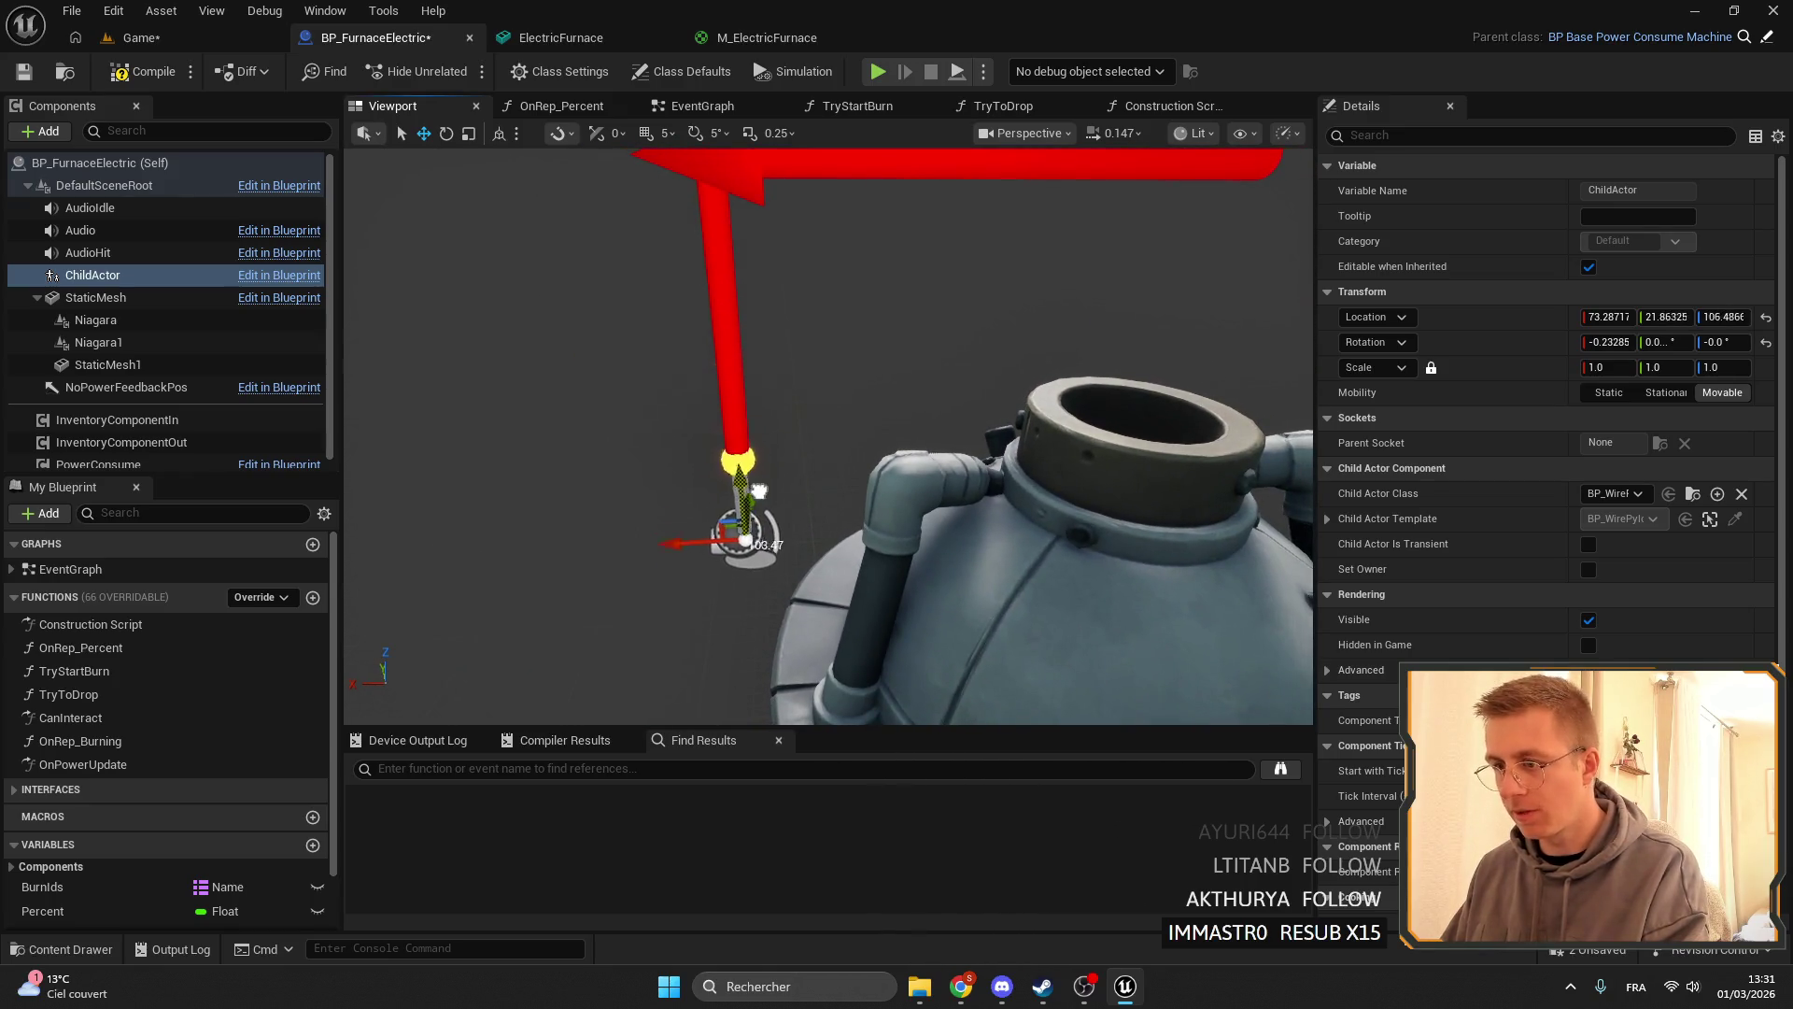
mouse_move(759, 491)
left_mouse_down()
mouse_move(747, 523)
mouse_move(968, 438)
left_mouse_up()
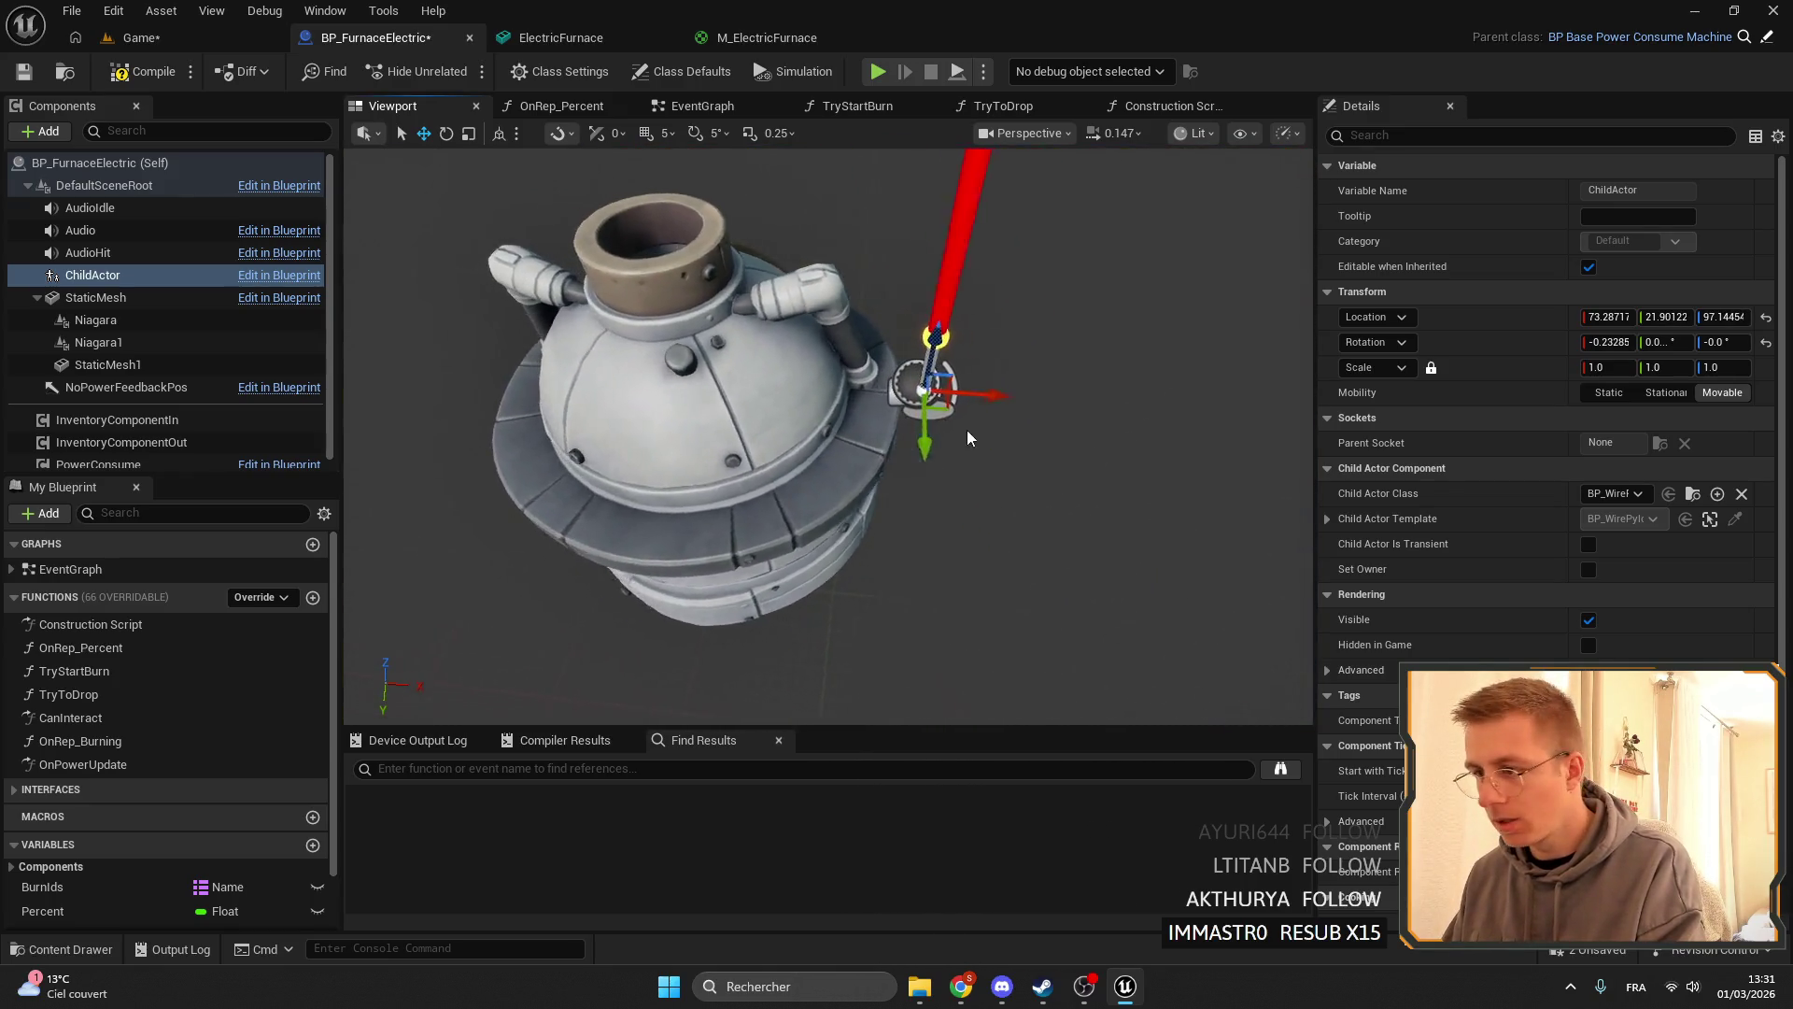
left_click_drag(778, 392, 793, 400)
key("f")
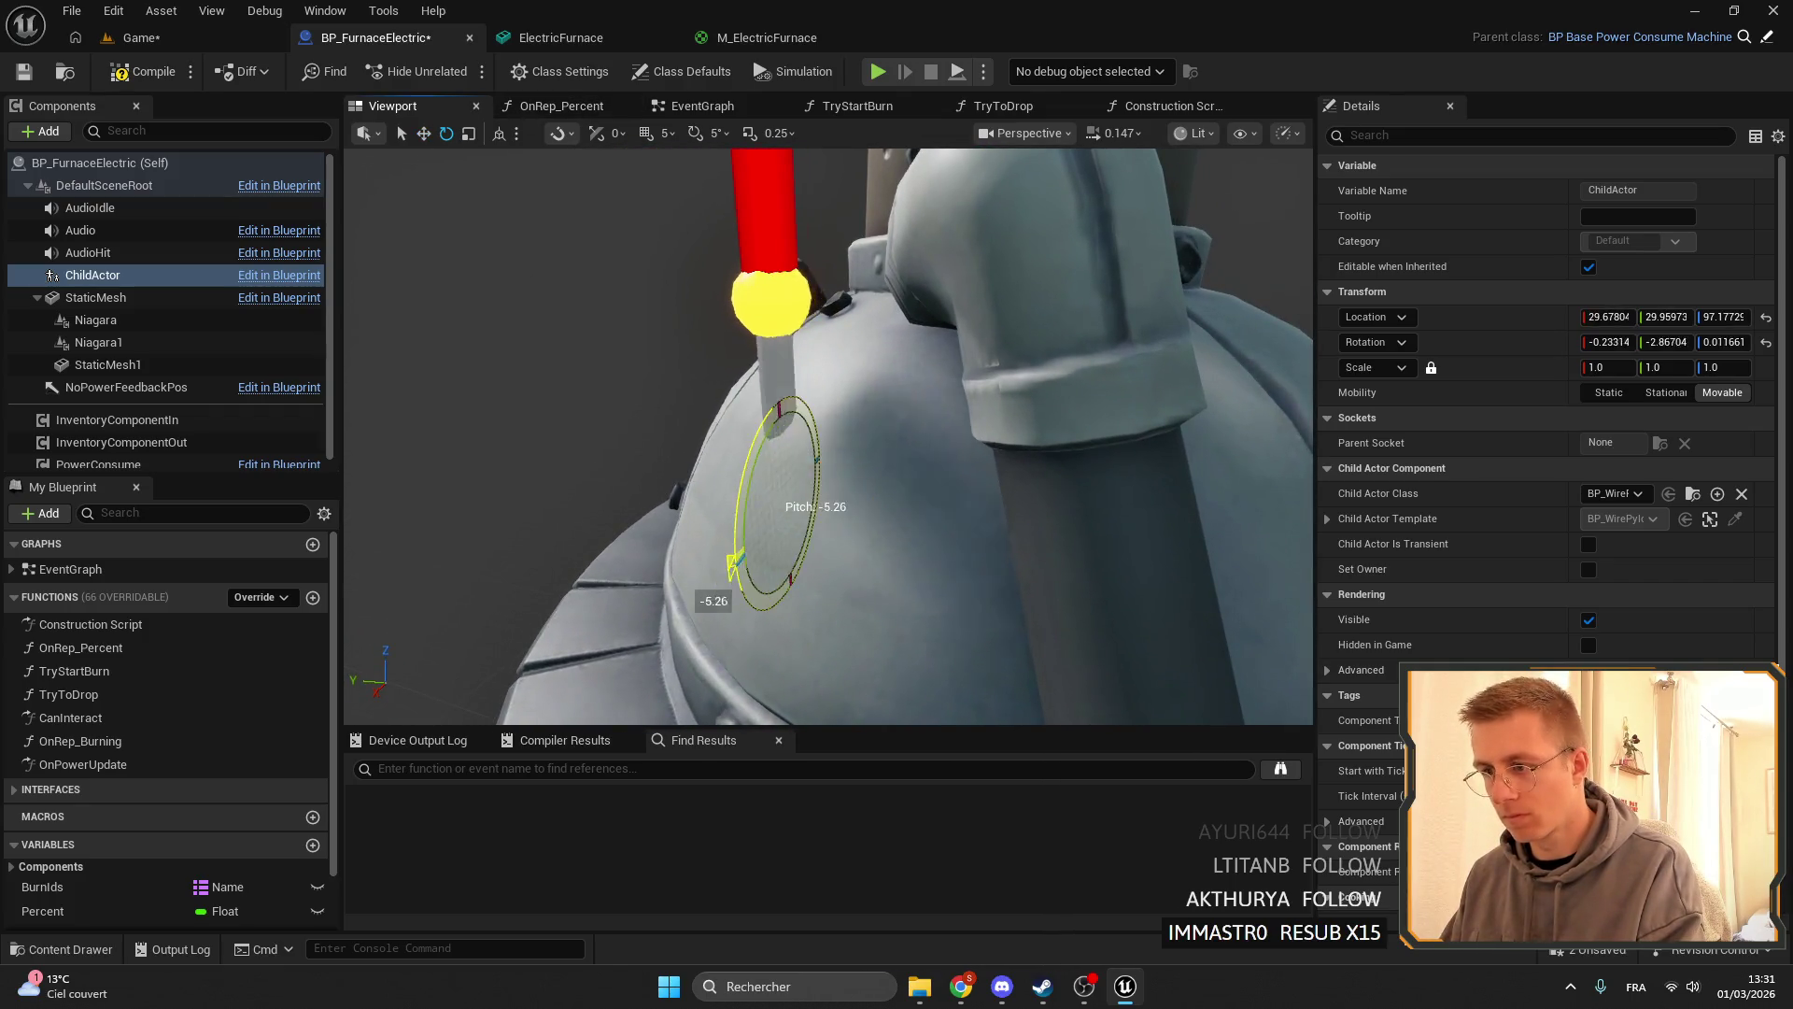
left_click_drag(719, 588, 744, 642)
left_click_drag(747, 450, 865, 508)
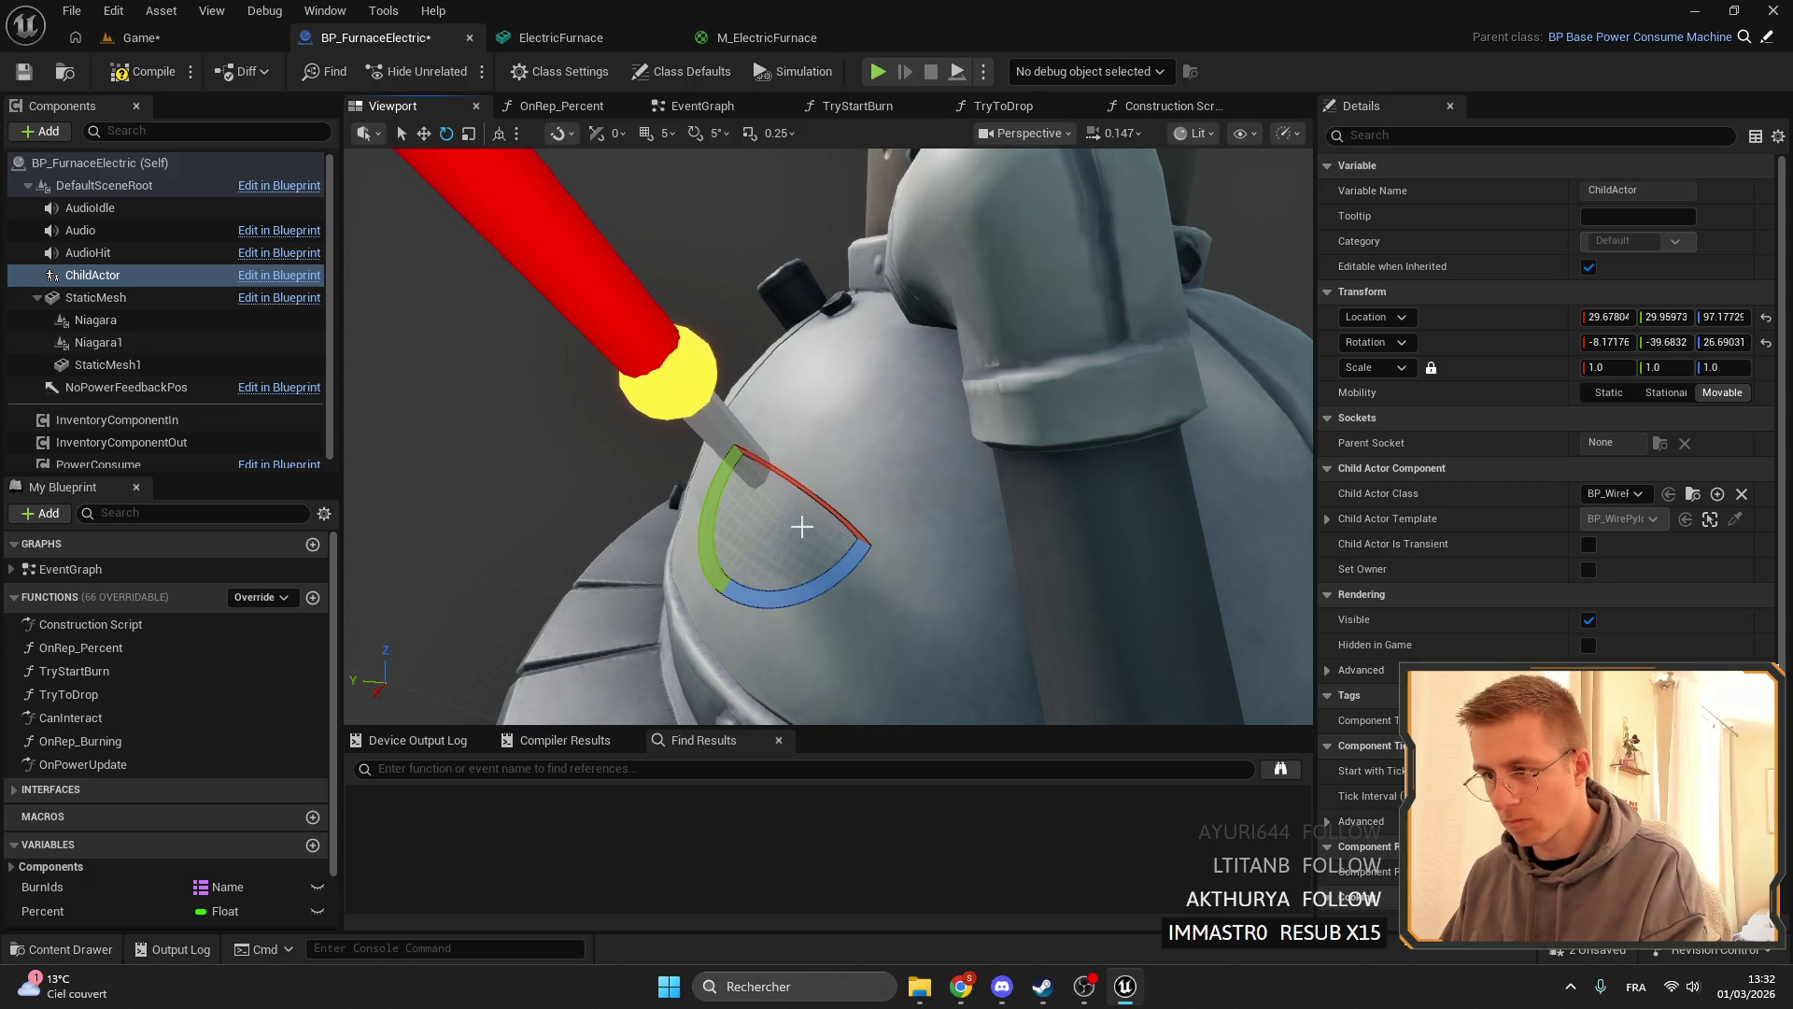
mouse_move(812, 506)
left_mouse_down()
mouse_move(710, 504)
mouse_move(845, 414)
left_mouse_up()
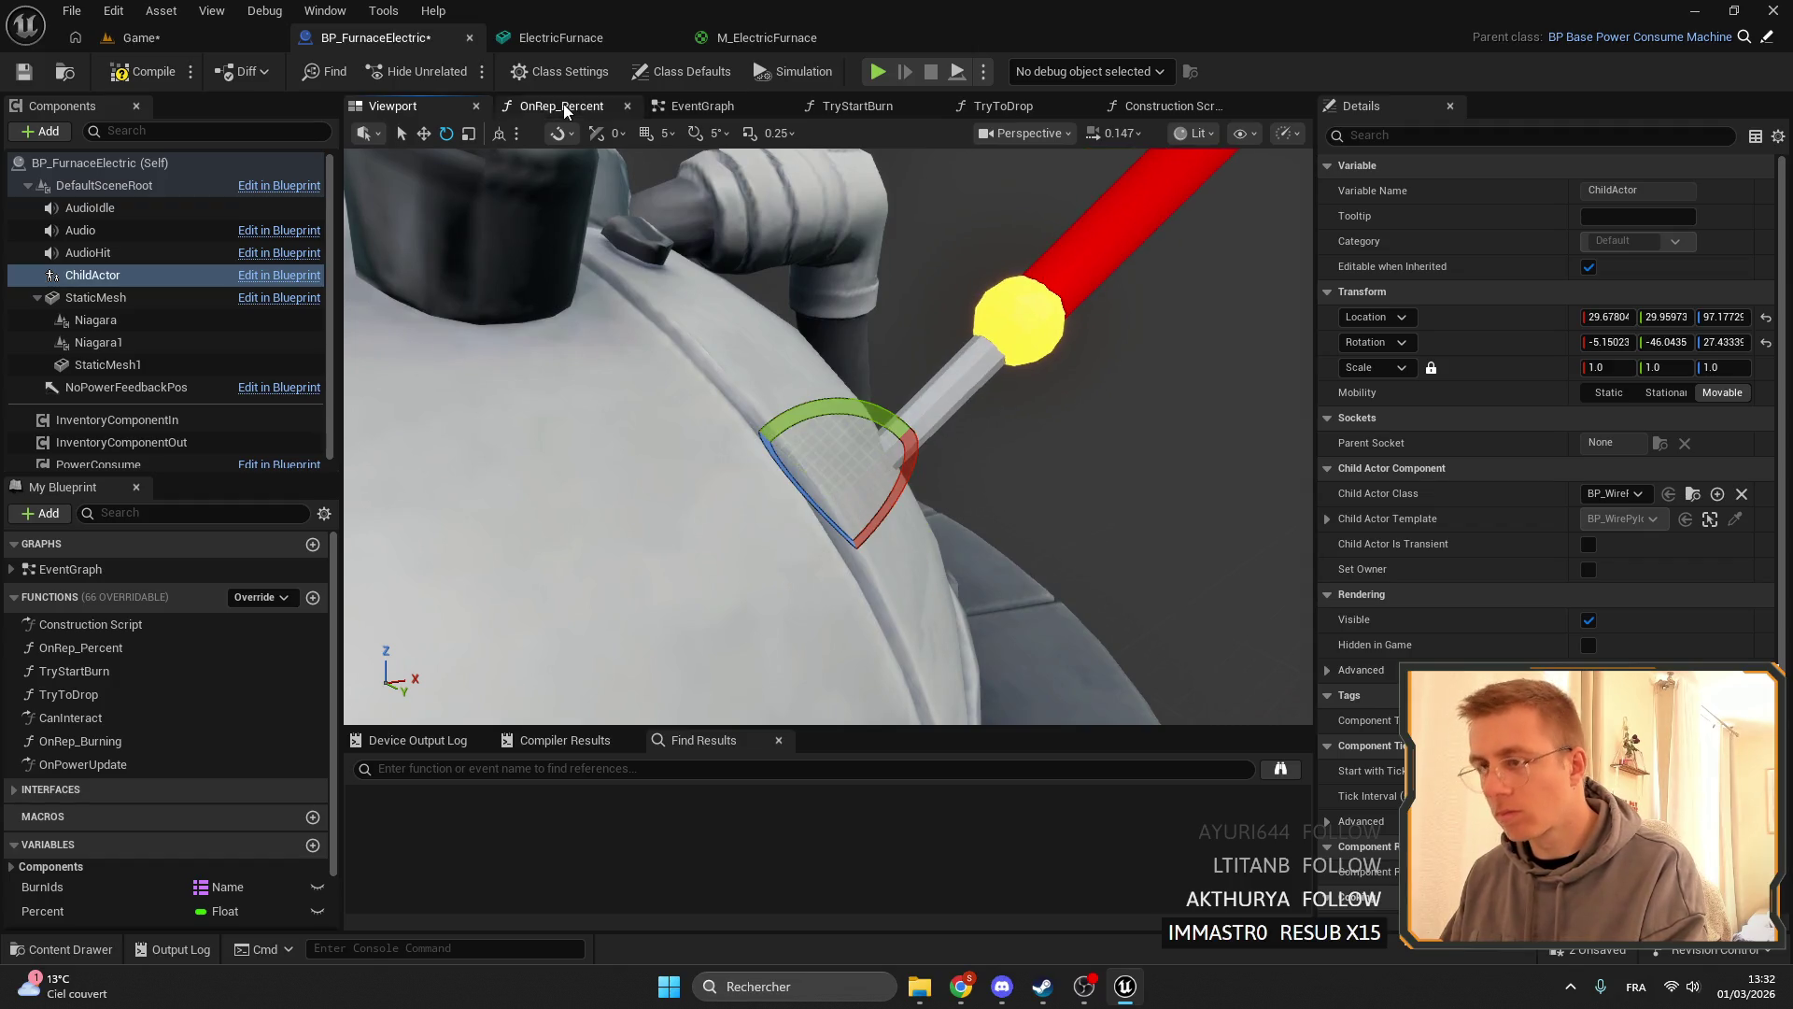
- Reset the ChildActor's rotation, angle it outward, and seat it on the dome at Y 41.18, Z 107.07
left_click(429, 135)
mouse_move(881, 473)
left_mouse_down()
mouse_move(763, 454)
mouse_move(943, 492)
mouse_move(740, 481)
mouse_move(821, 593)
mouse_move(794, 523)
mouse_move(709, 495)
left_mouse_up()
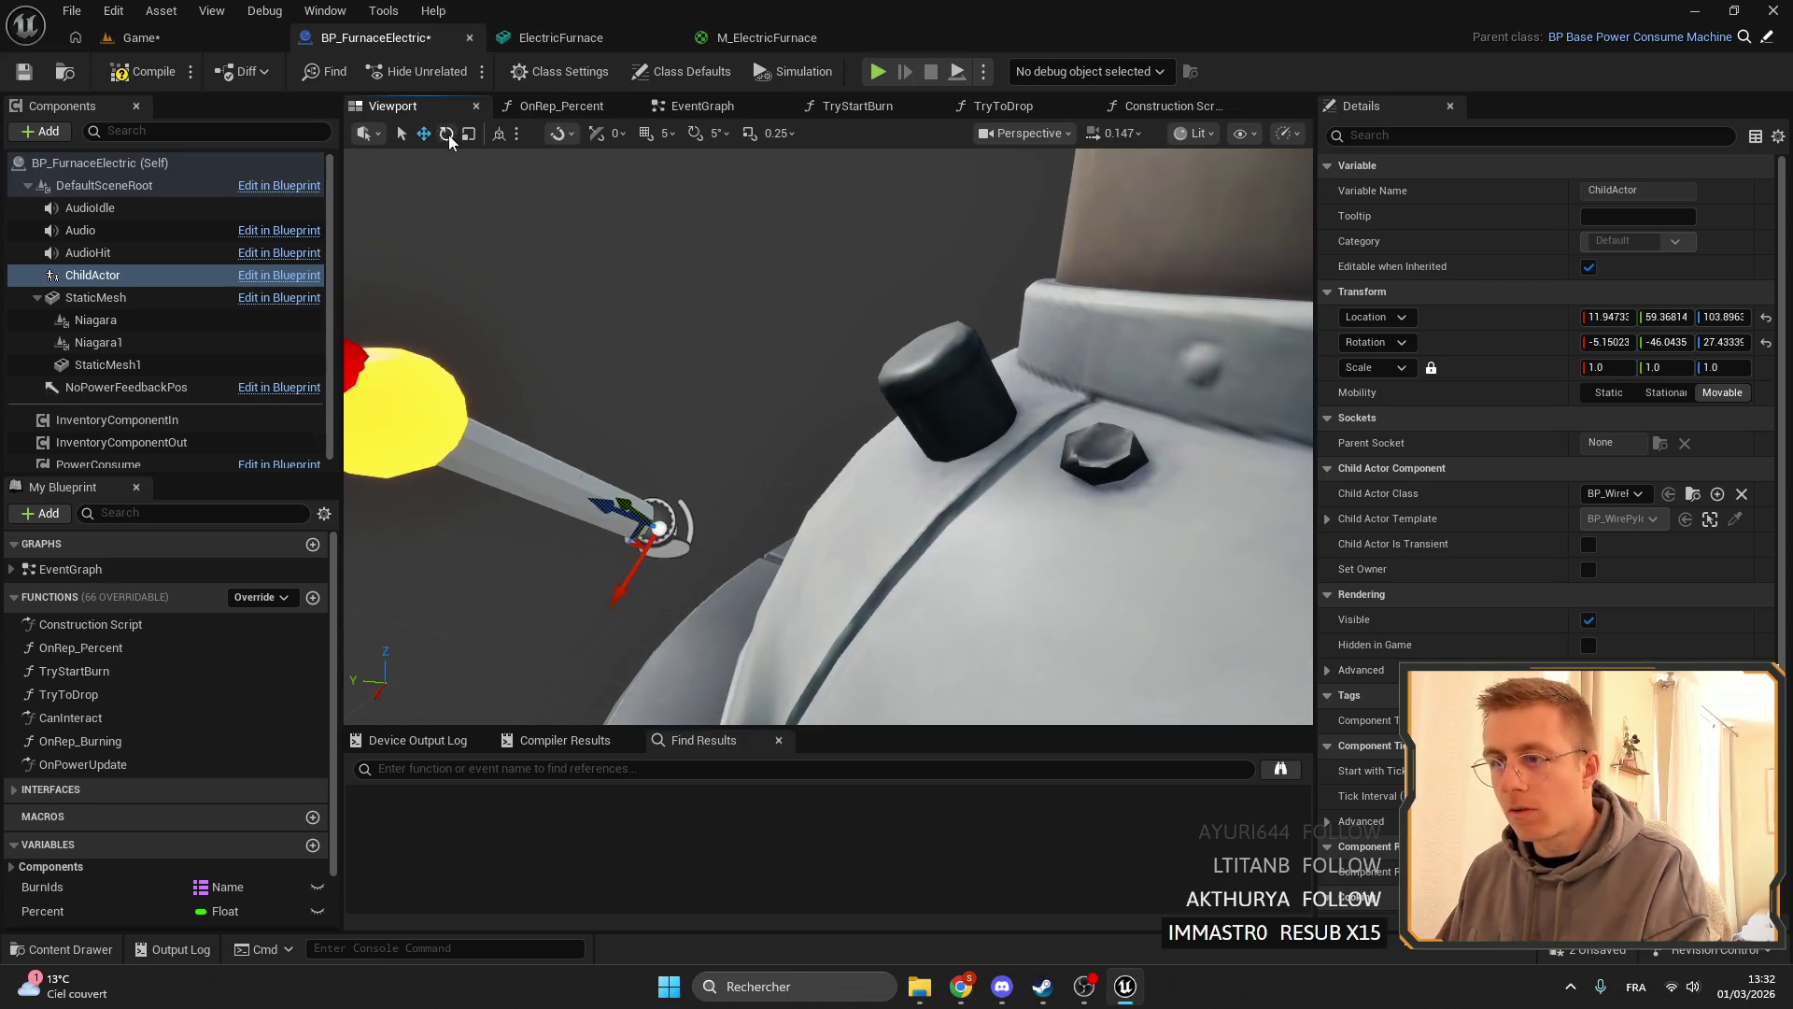
left_click(447, 134)
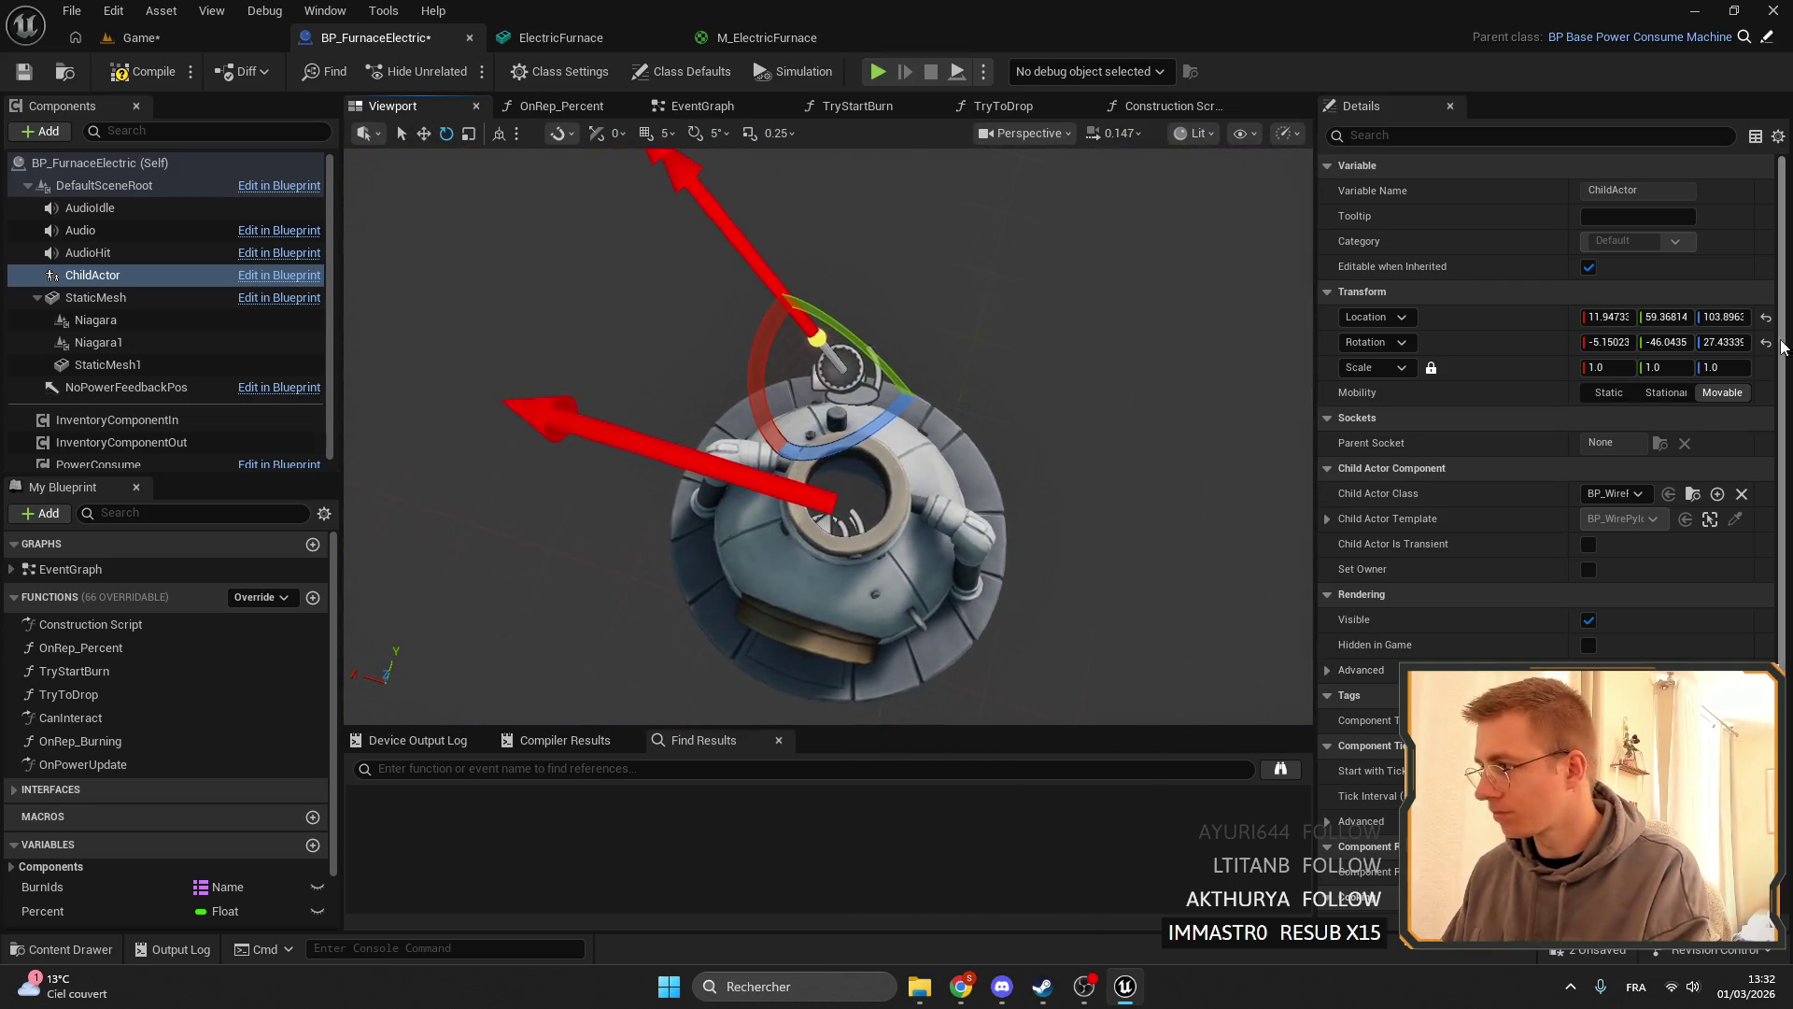
left_click(1765, 343)
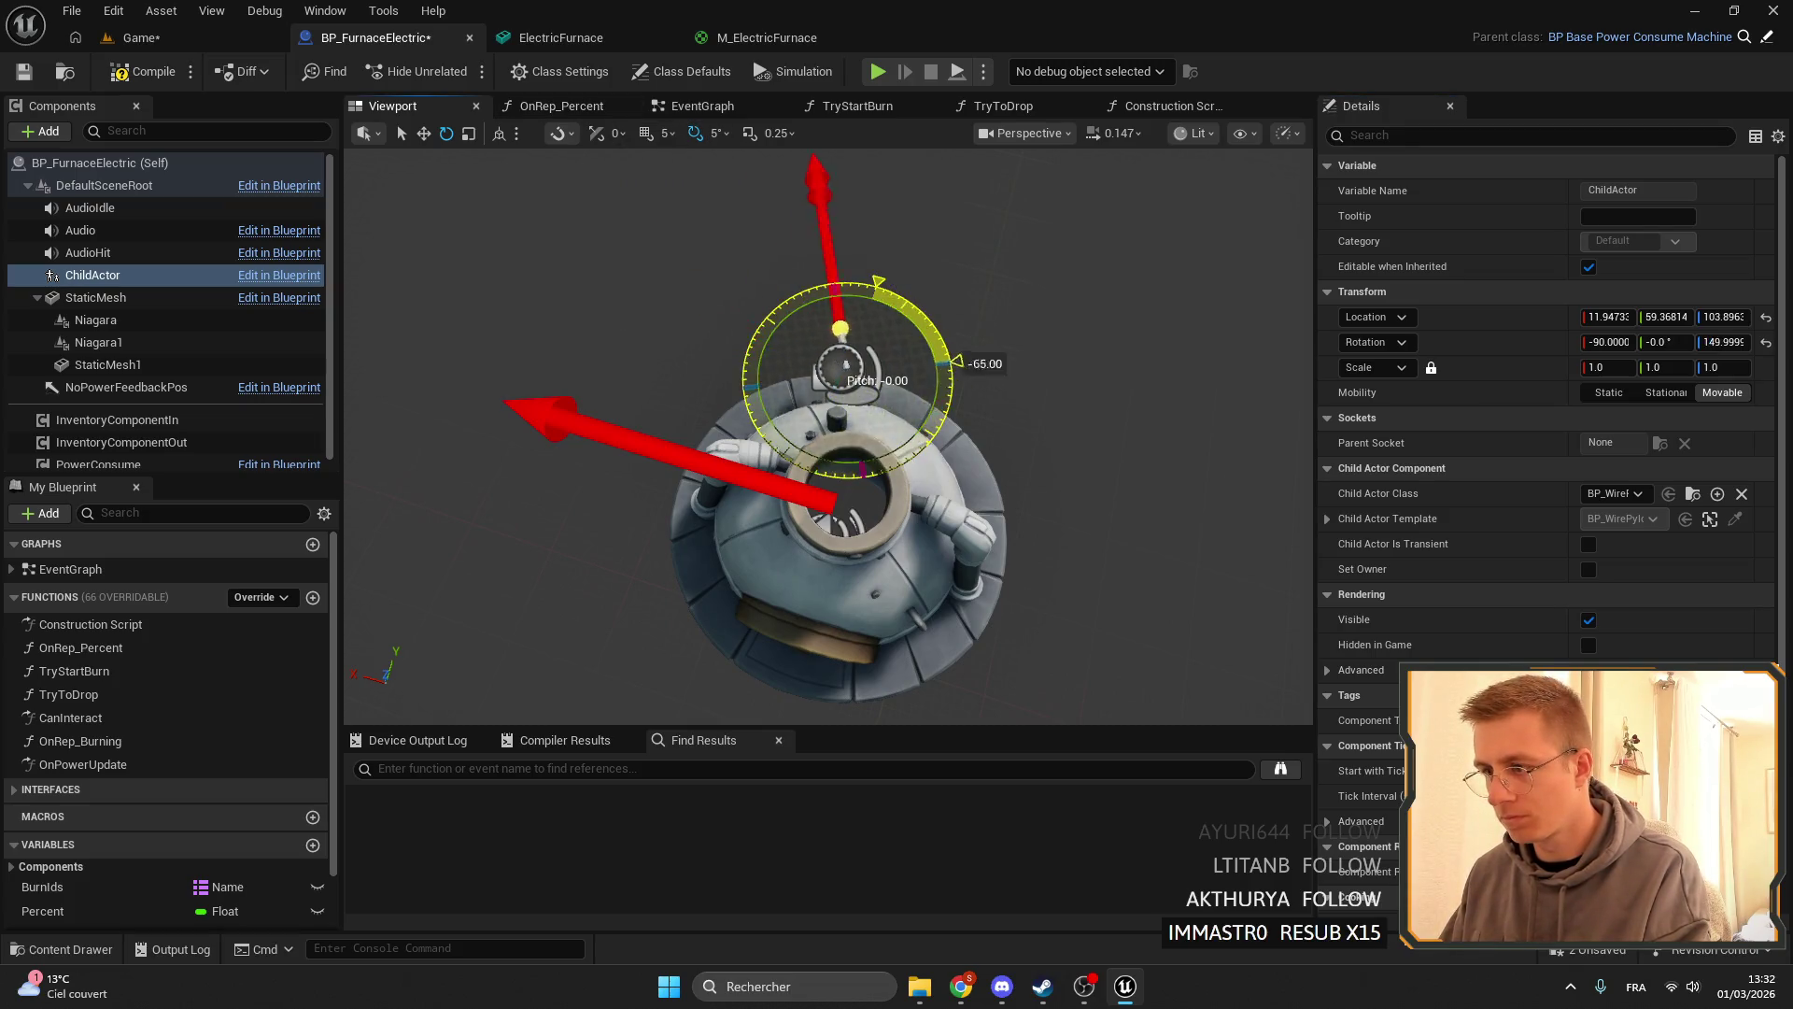
left_click_drag(902, 464, 916, 361)
scroll(916, 361, "up", 5)
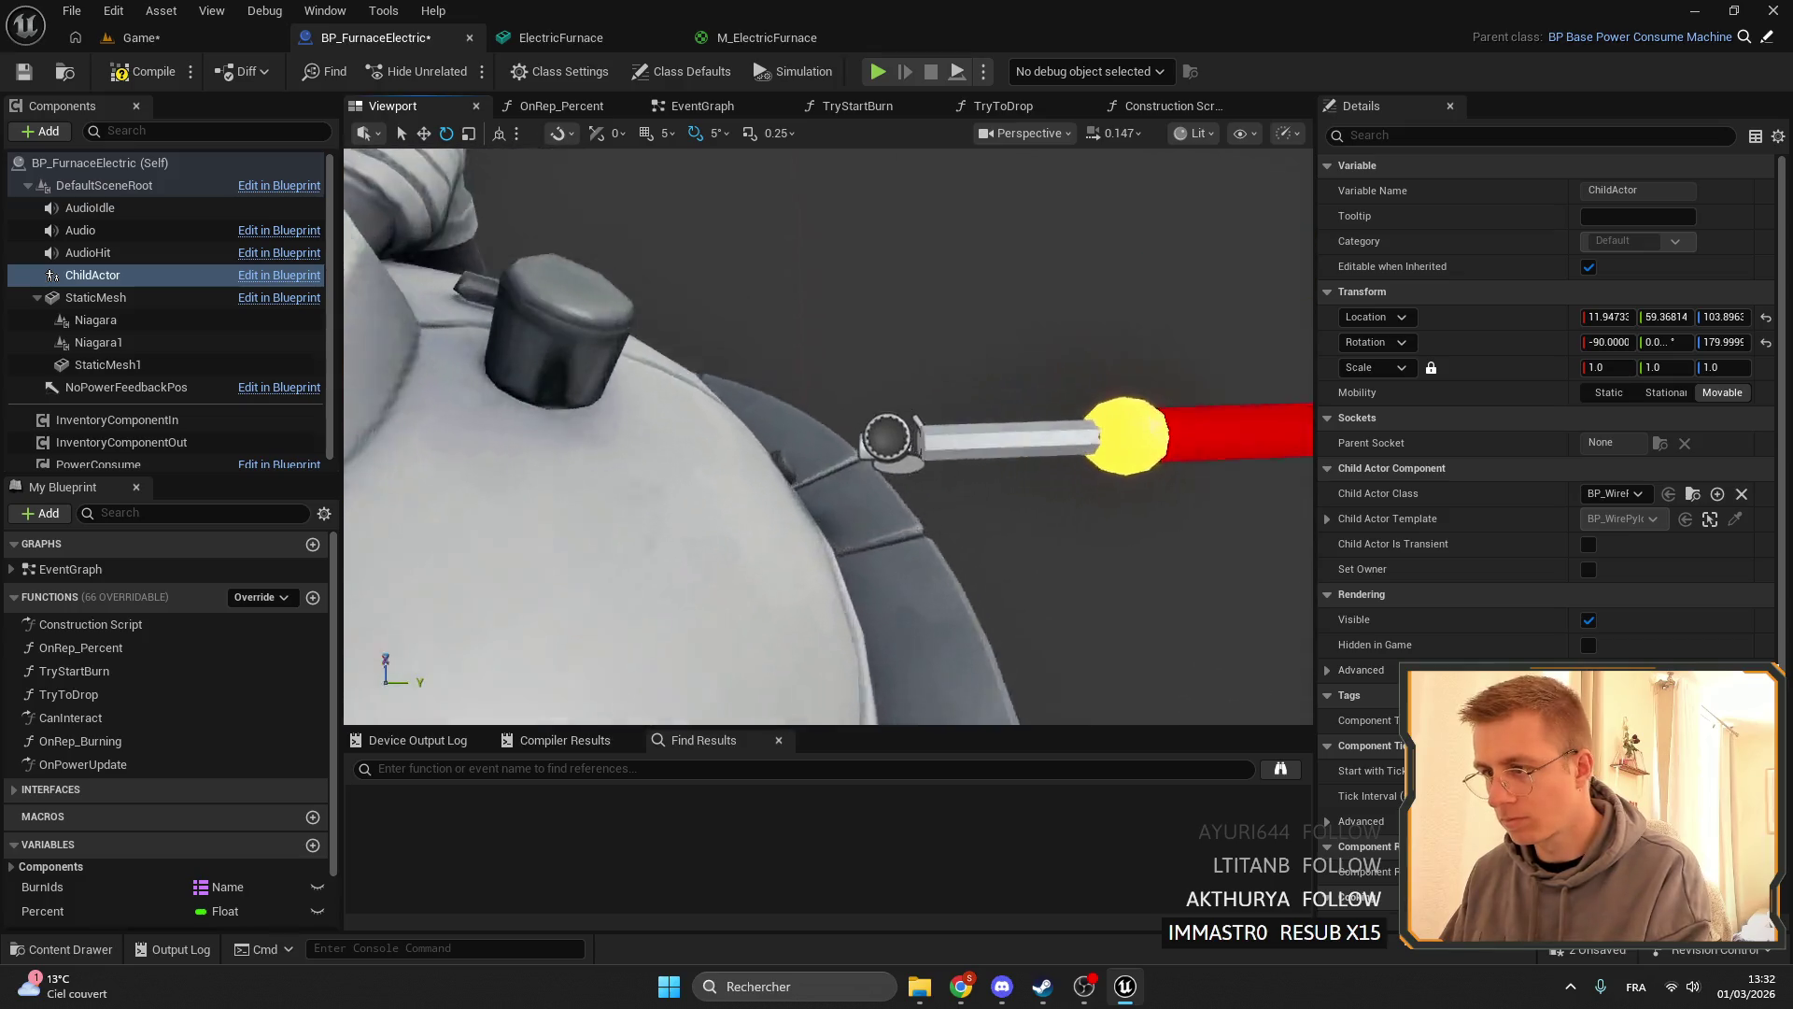
left_click_drag(953, 484, 921, 412)
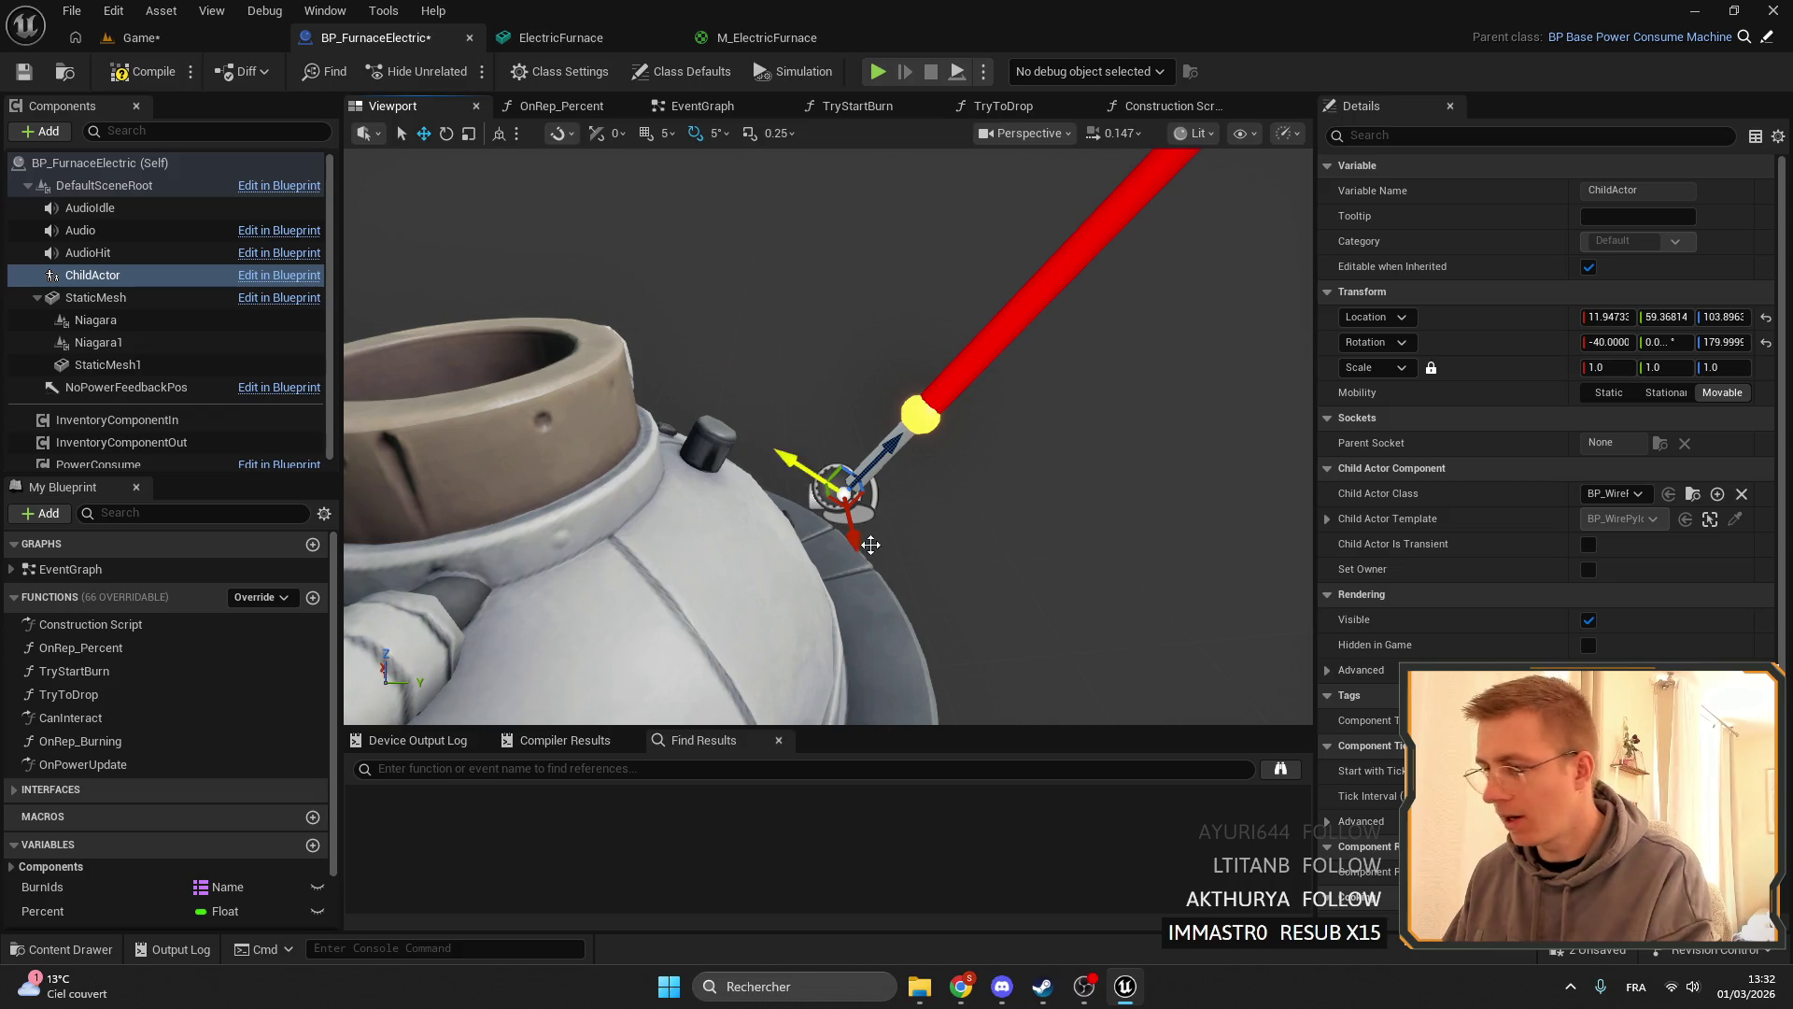
scroll(831, 495, "down", 4)
mouse_move(831, 495)
left_mouse_down()
mouse_move(760, 506)
mouse_move(732, 433)
mouse_move(742, 389)
left_mouse_up()
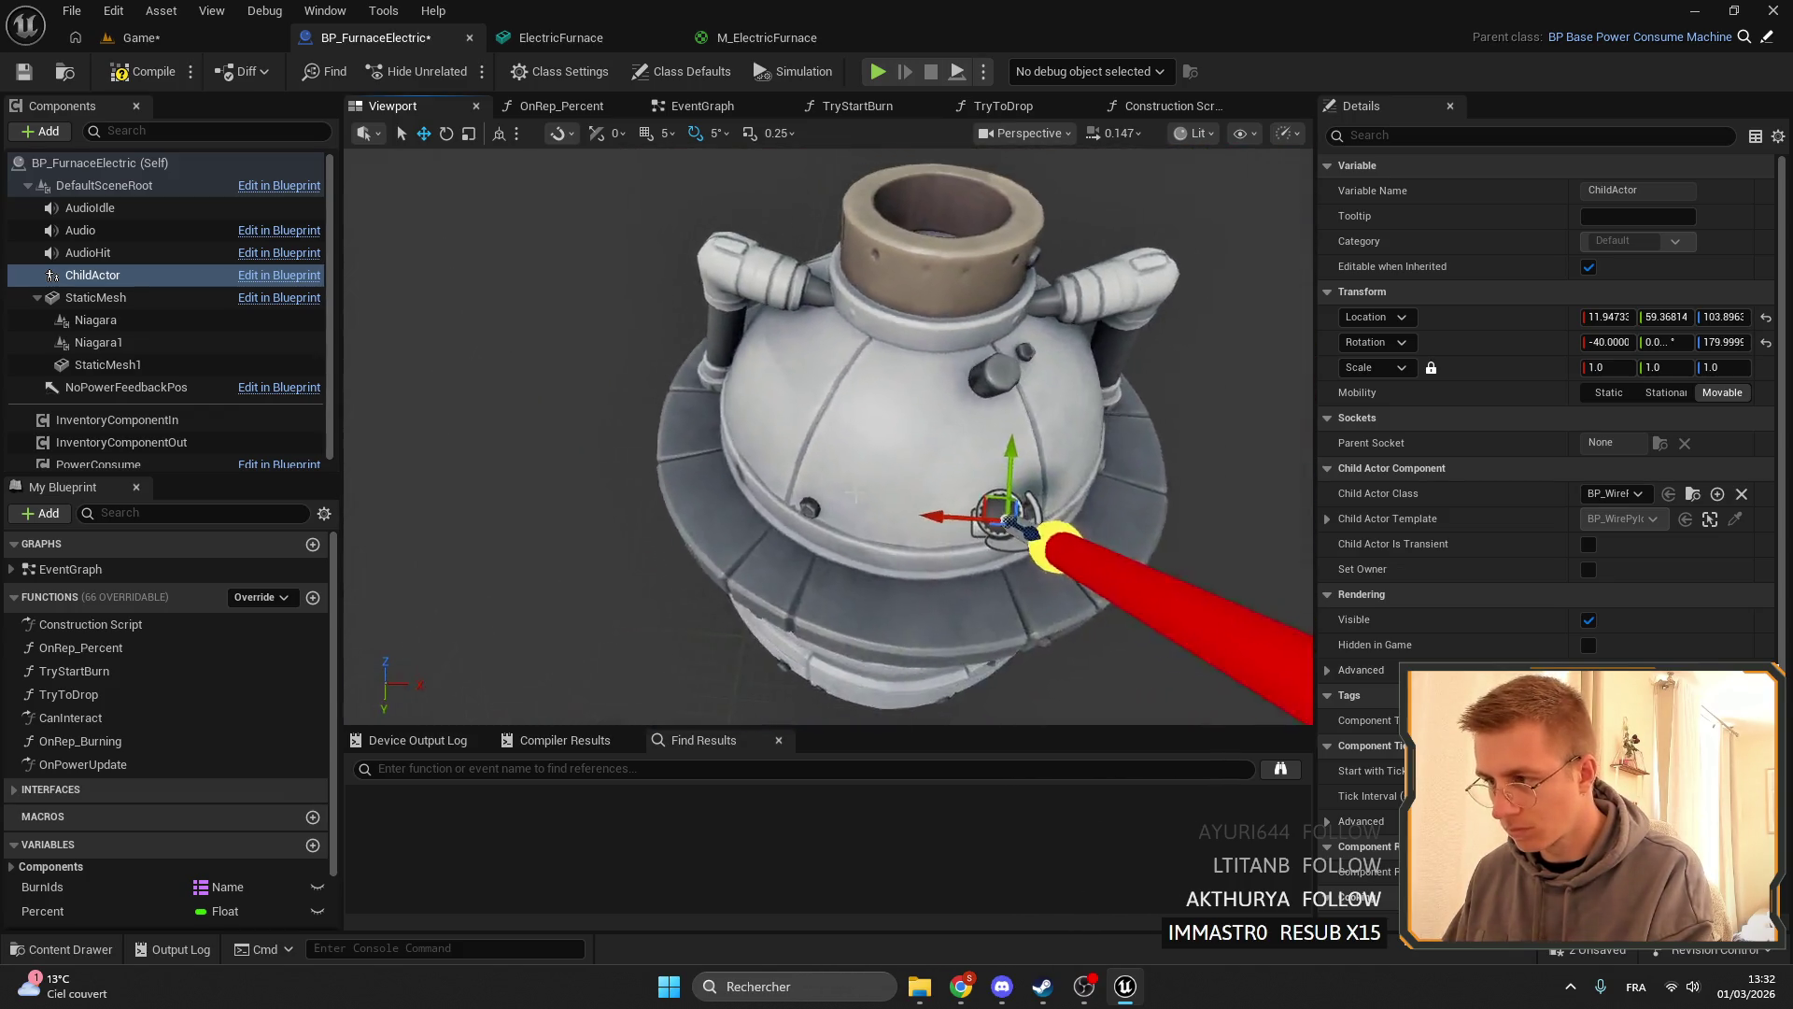
scroll(742, 389, "up", 5)
scroll(710, 402, "down", 3)
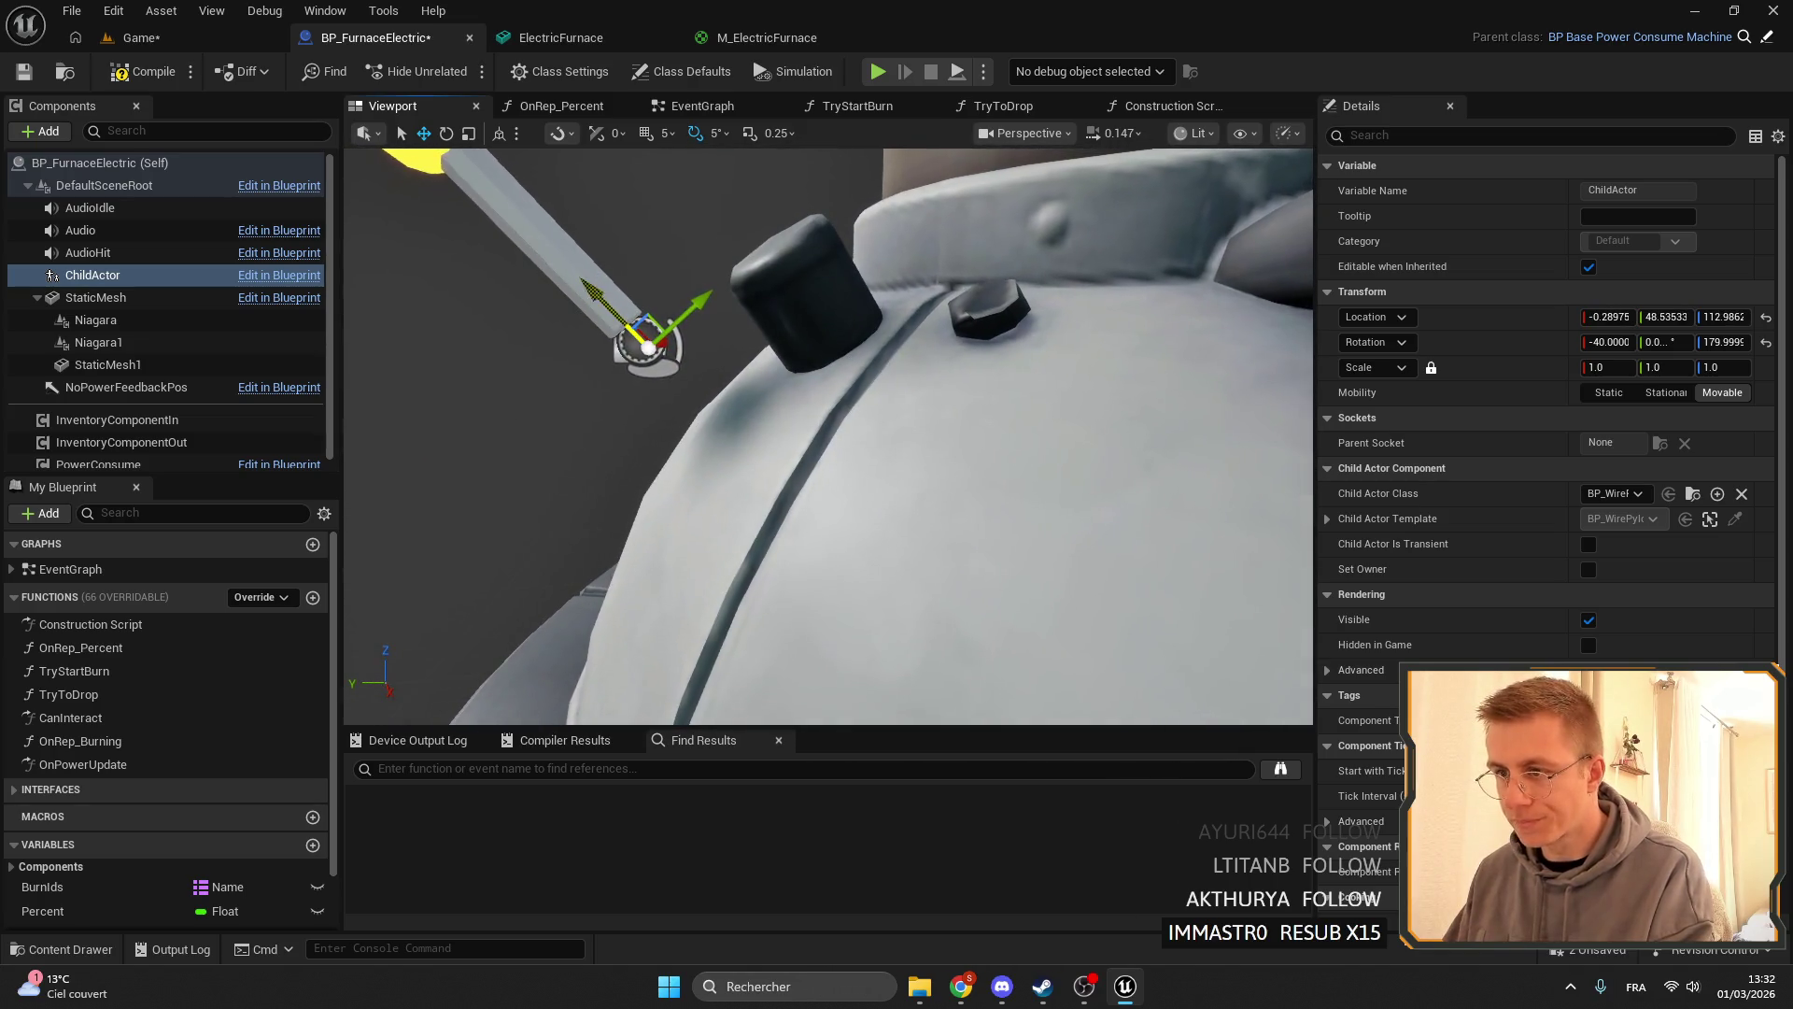
mouse_move(577, 331)
left_mouse_down()
mouse_move(675, 412)
mouse_move(752, 386)
left_mouse_up()
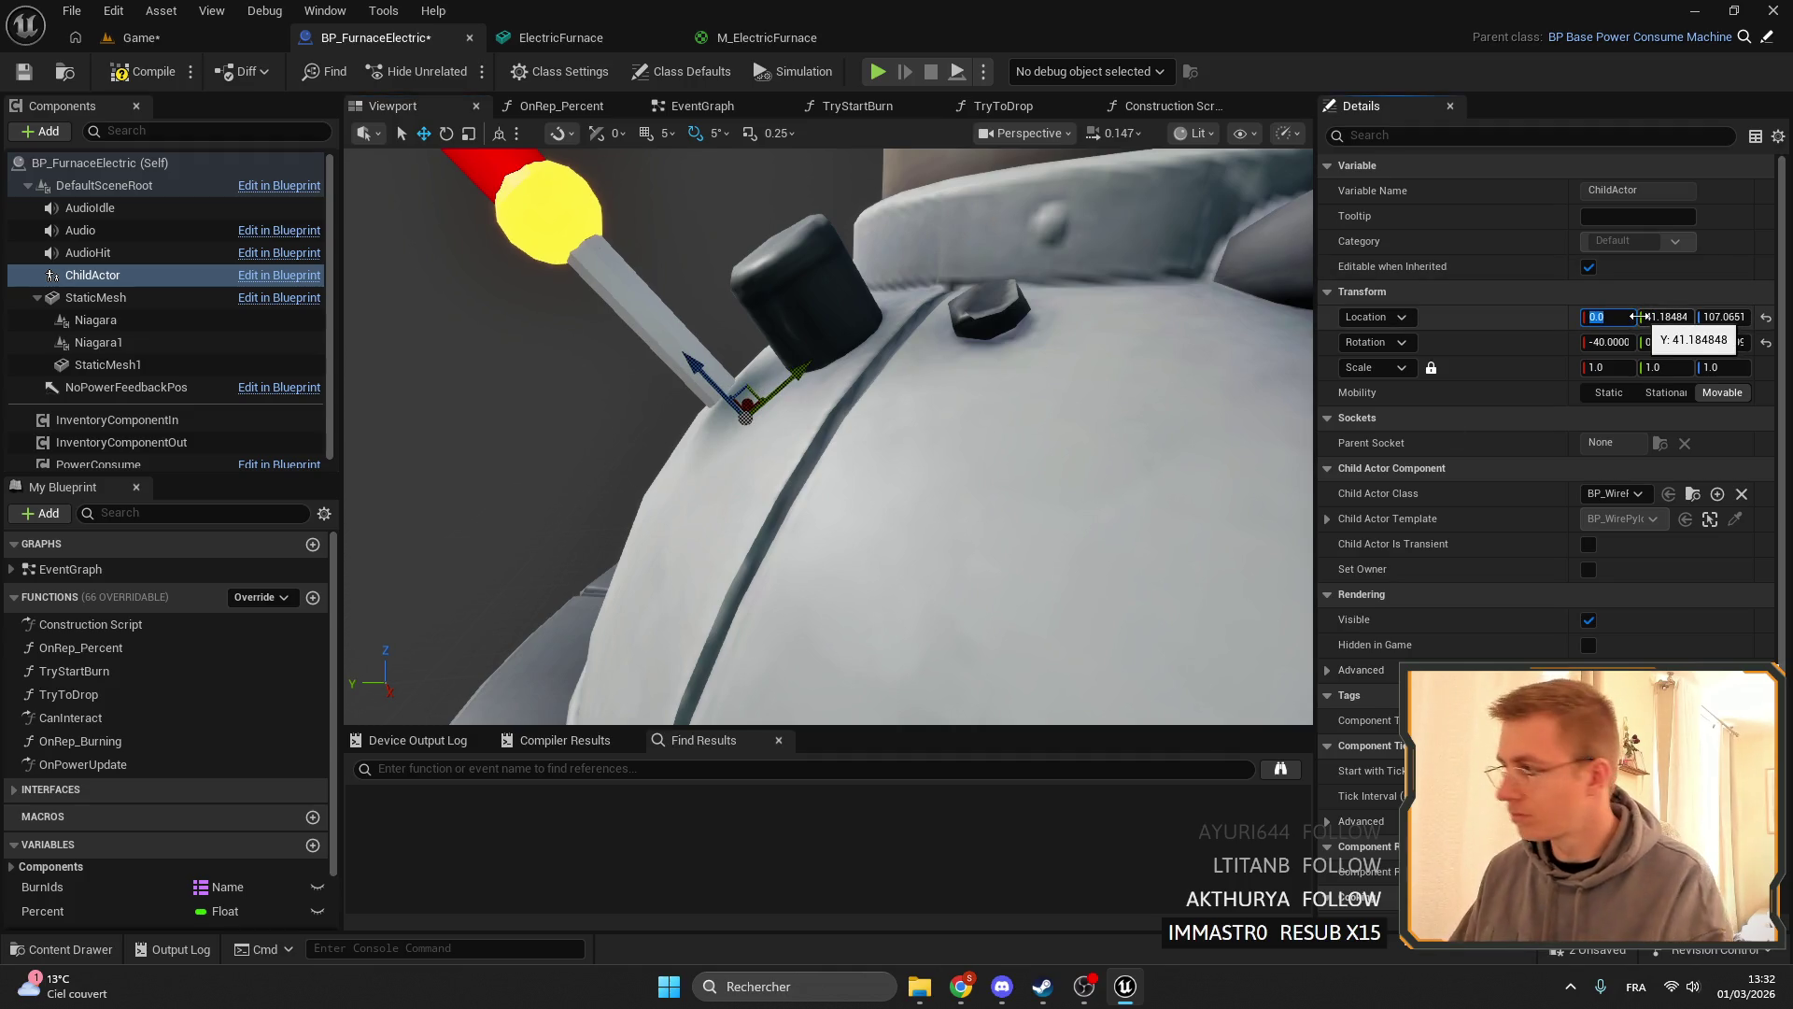
left_click_drag(994, 486, 994, 485)
left_click(993, 486)
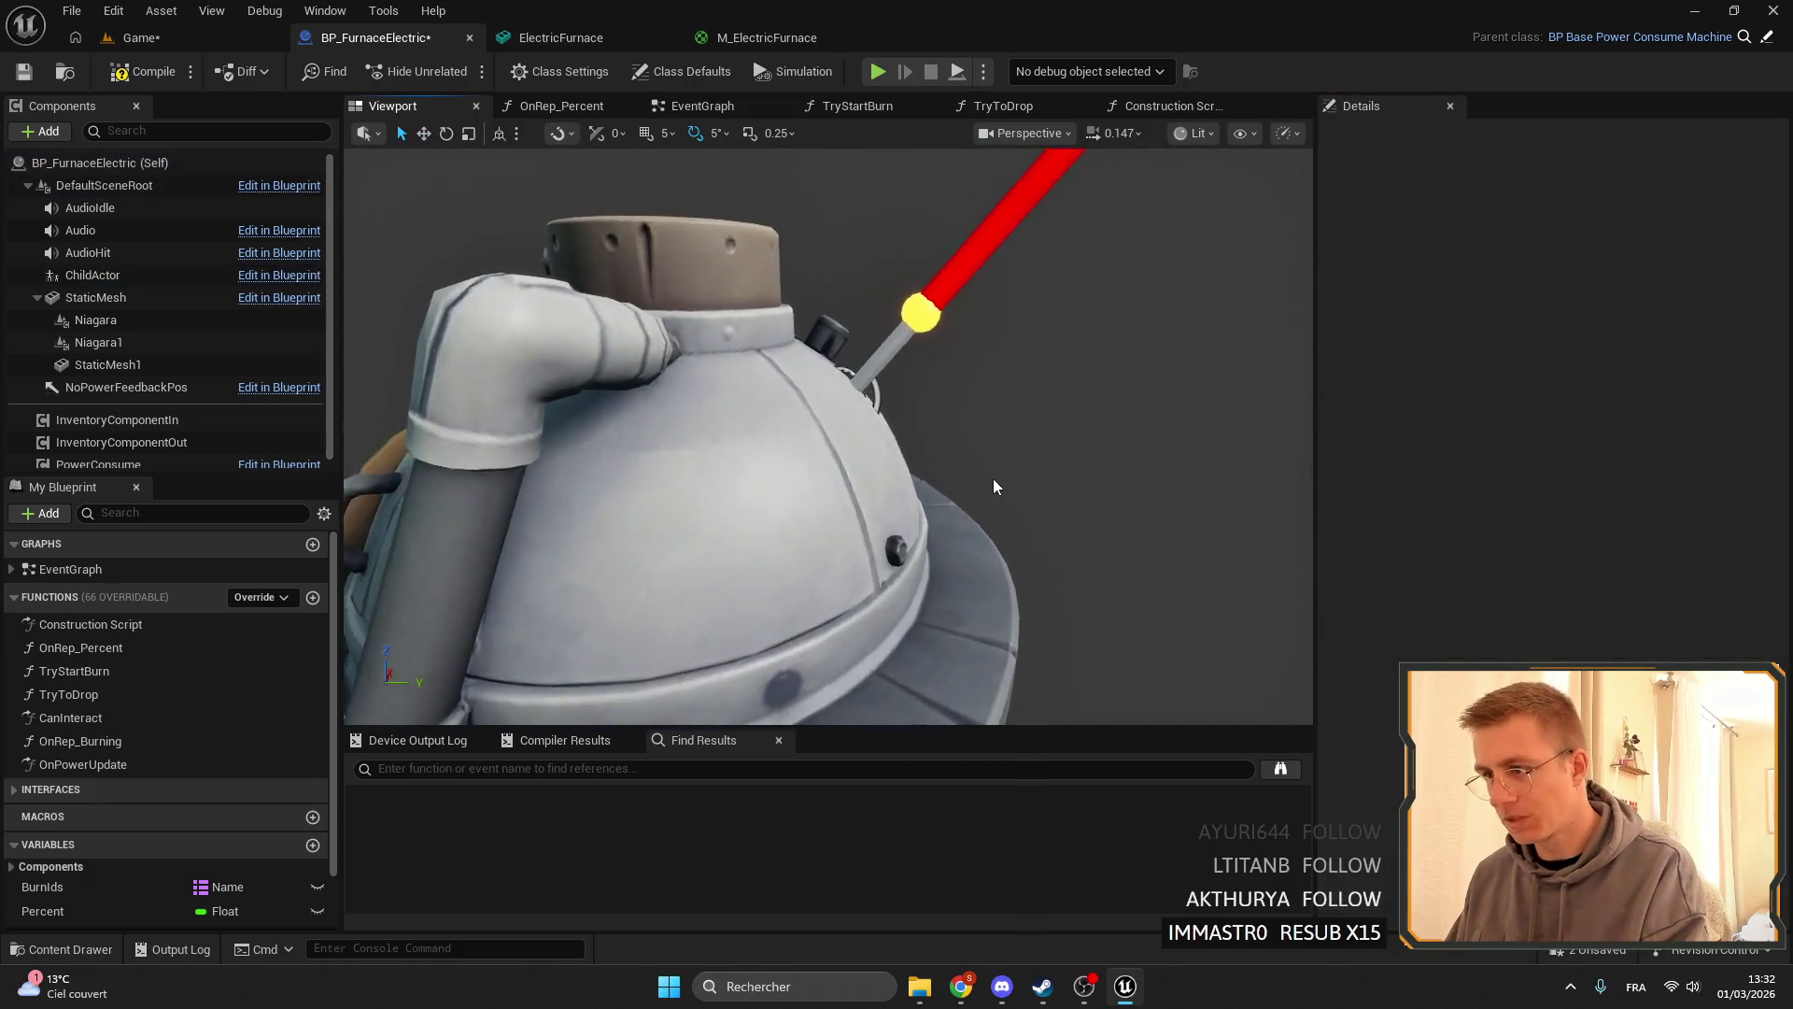
- Save the furnace blueprint, select the Niagara fire, and undo the last component change
key("f")
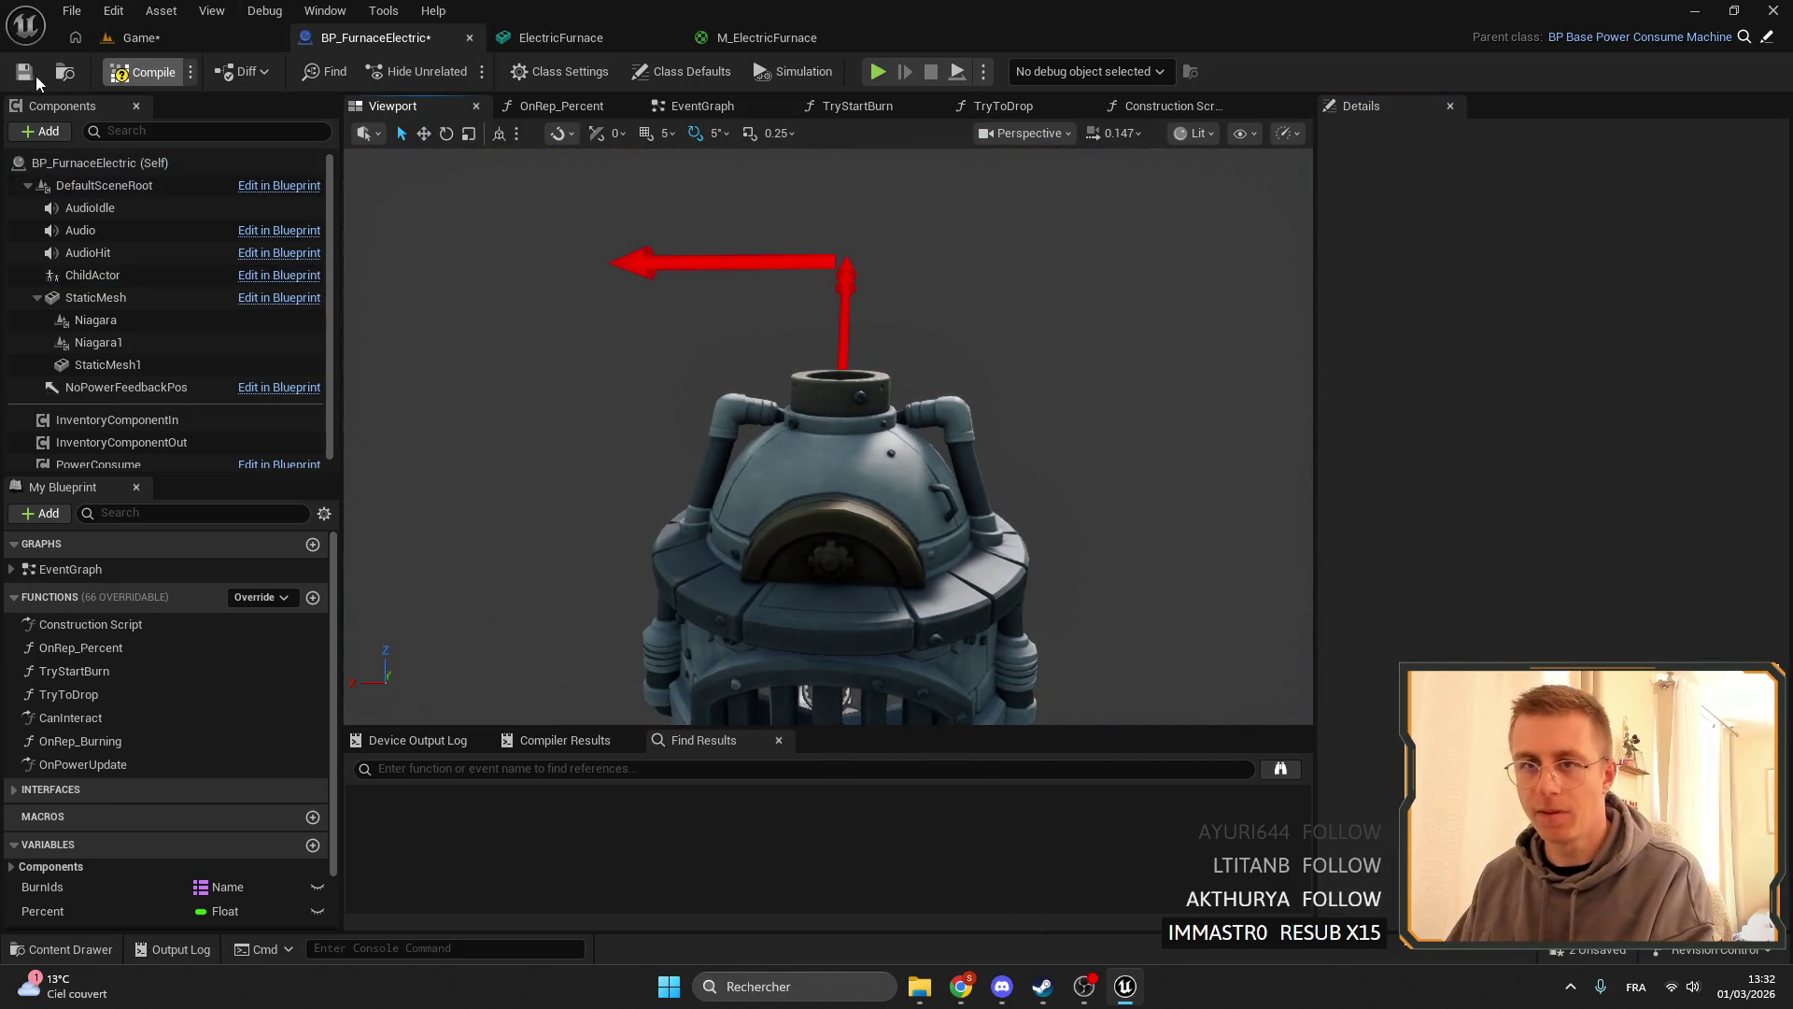
left_click(28, 74)
left_click_drag(464, 324, 464, 324)
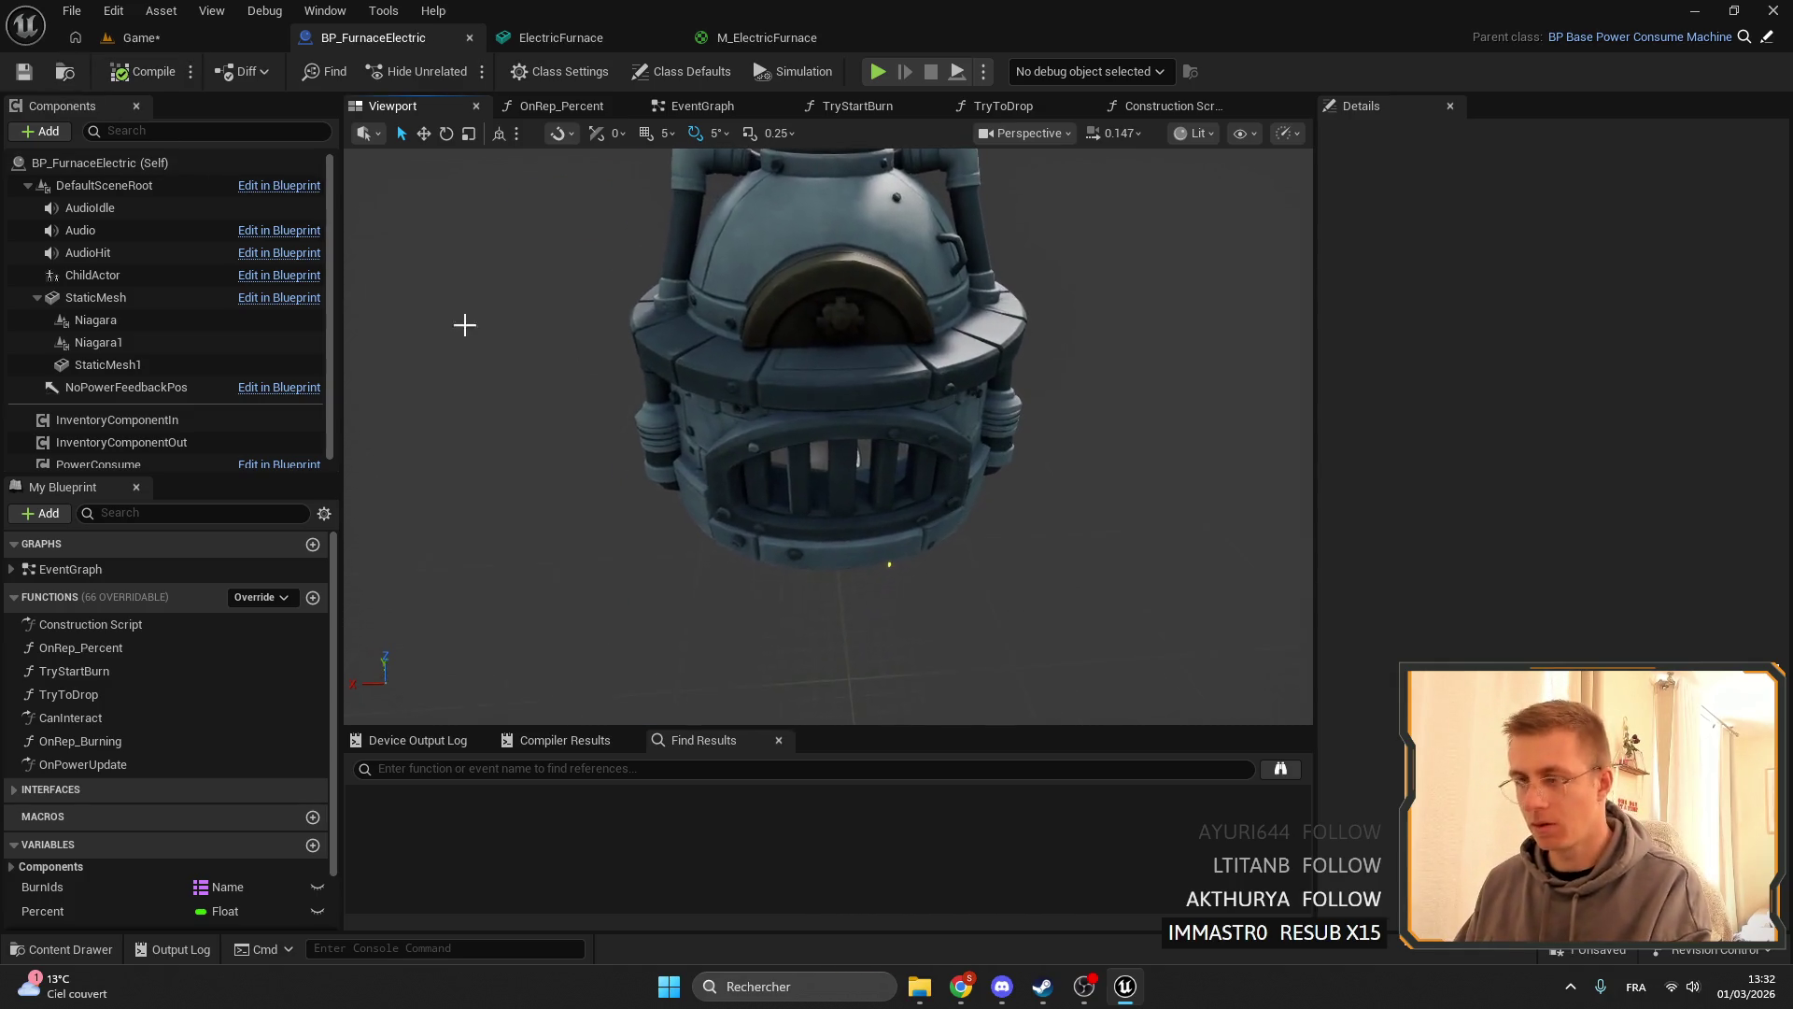
left_click(96, 319)
key("f")
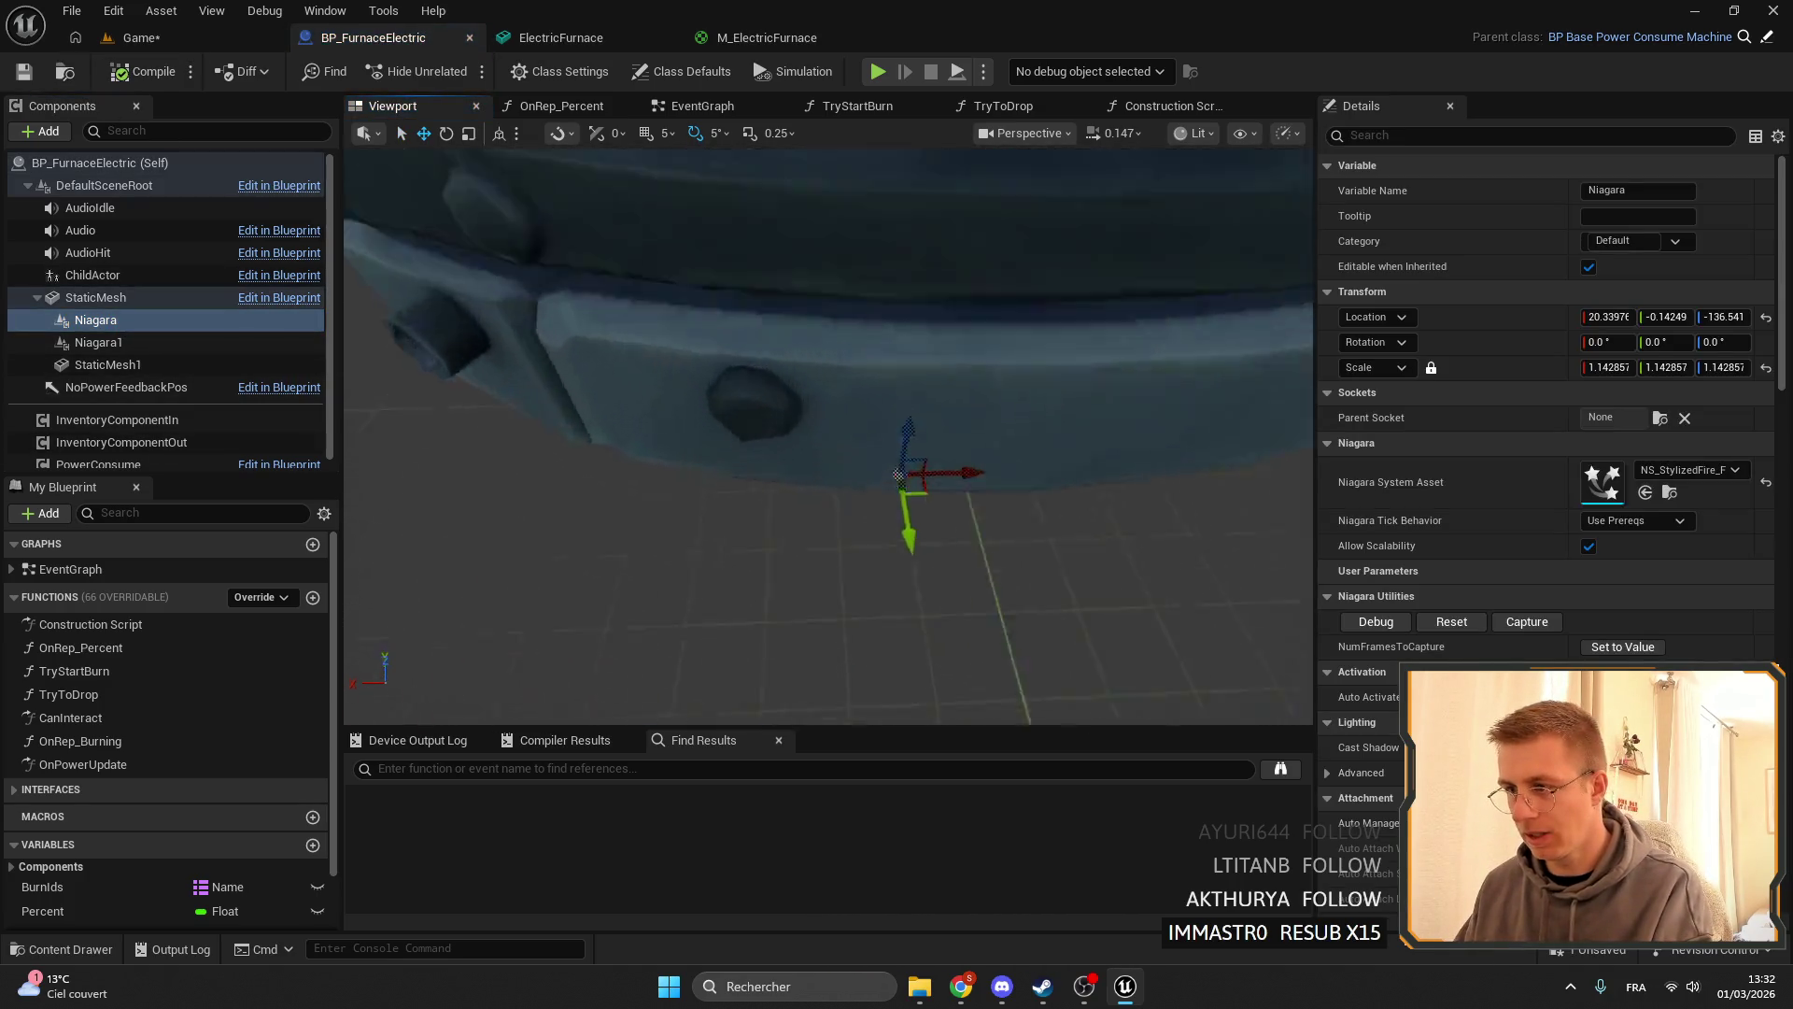
left_click_drag(852, 501, 852, 501)
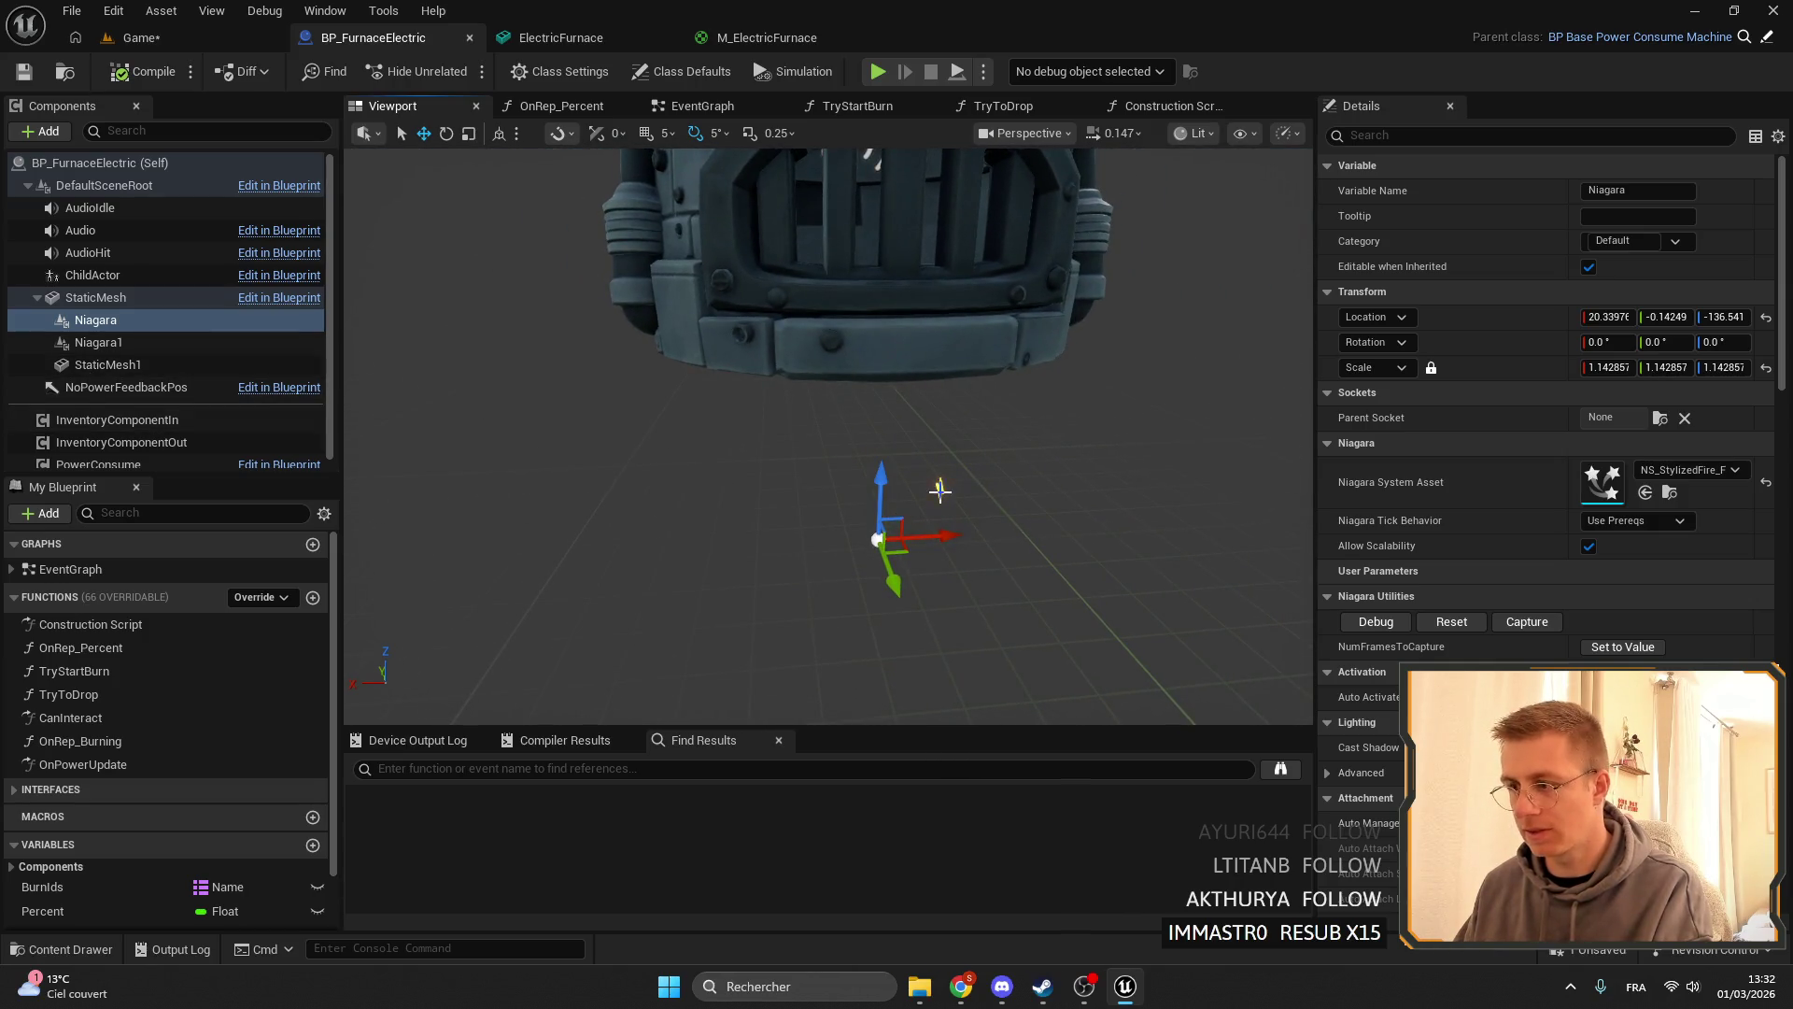
key("ctrl+z")
- Lower the NoPowerFeedbackPos arrow and save the blueprint
left_click(117, 366)
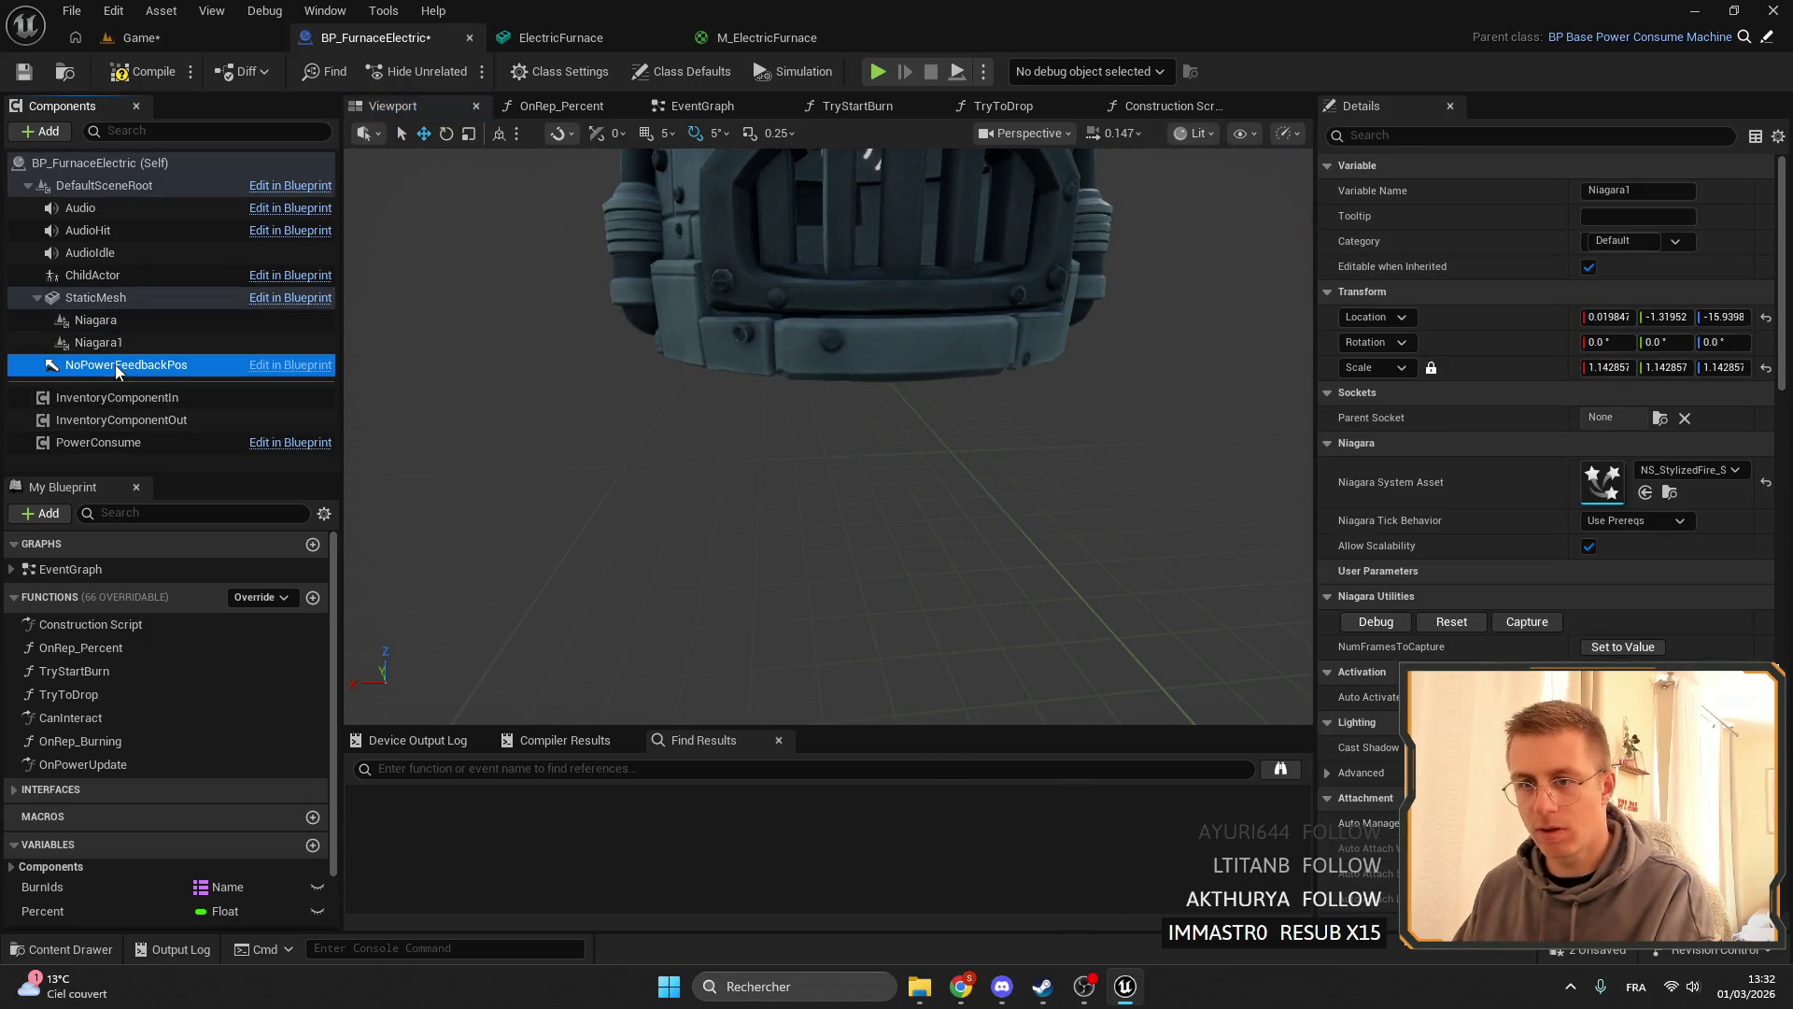
key("f")
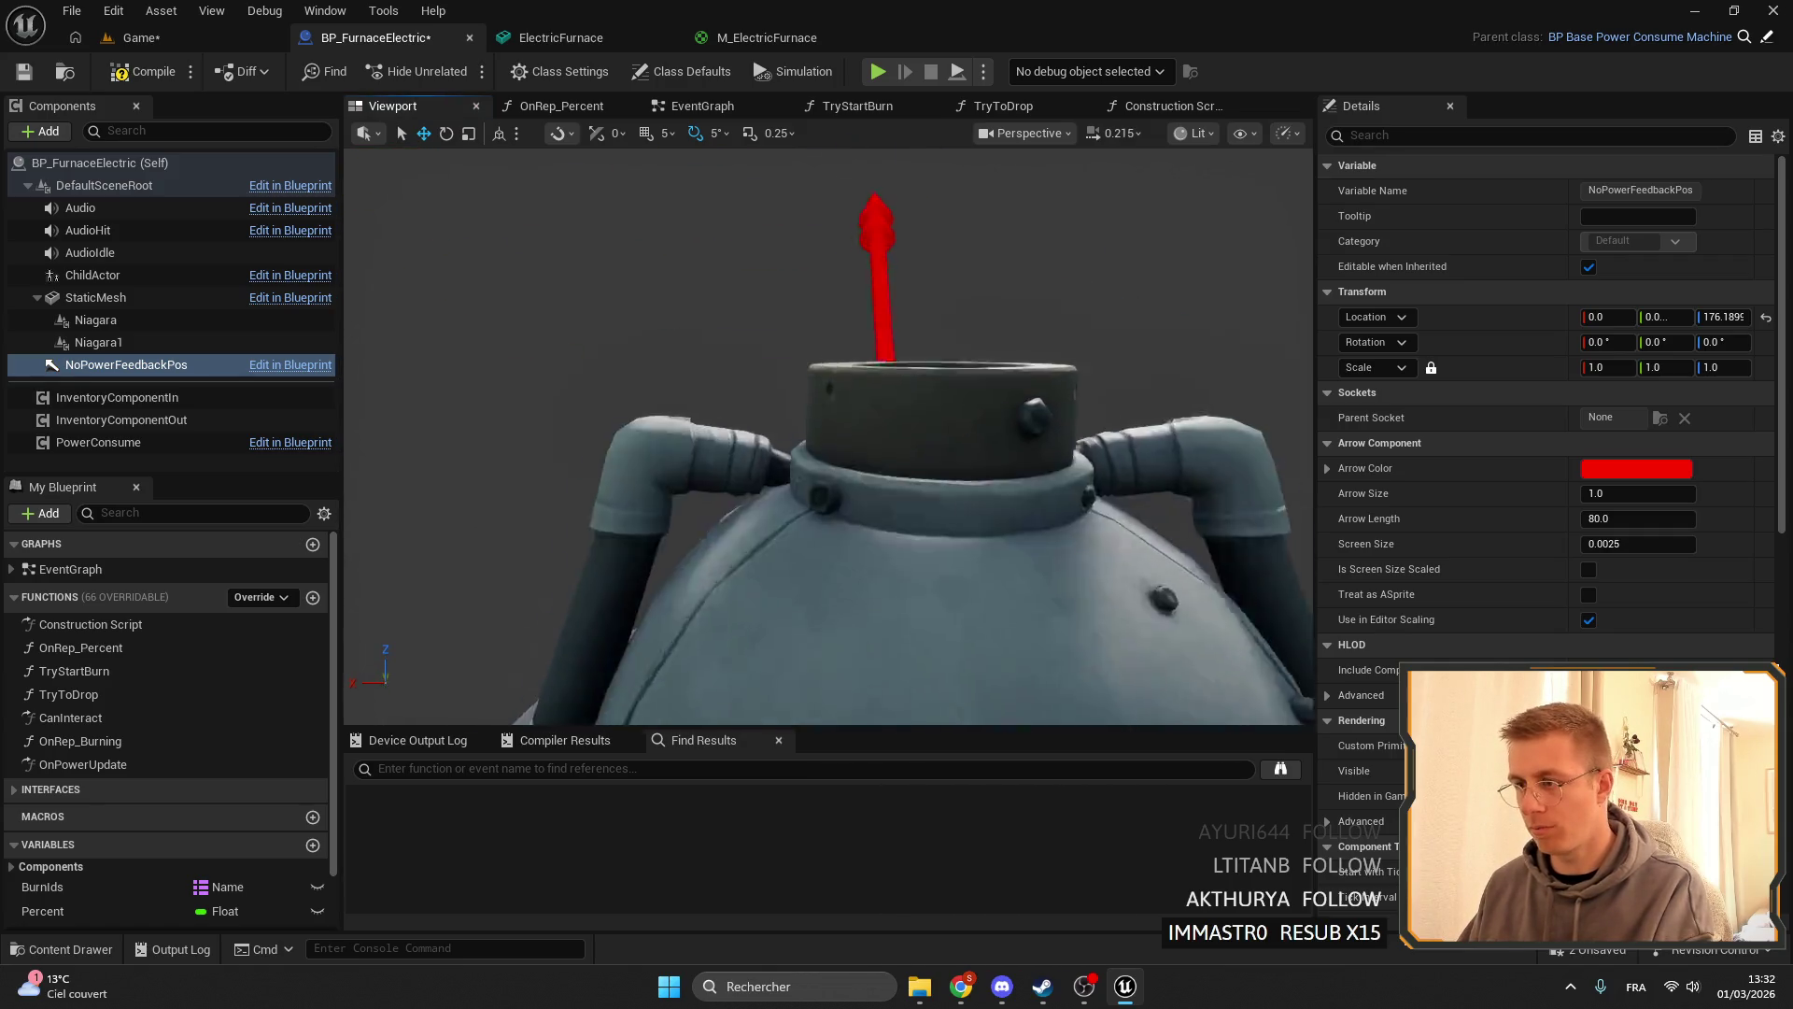
left_click_drag(863, 258, 864, 295)
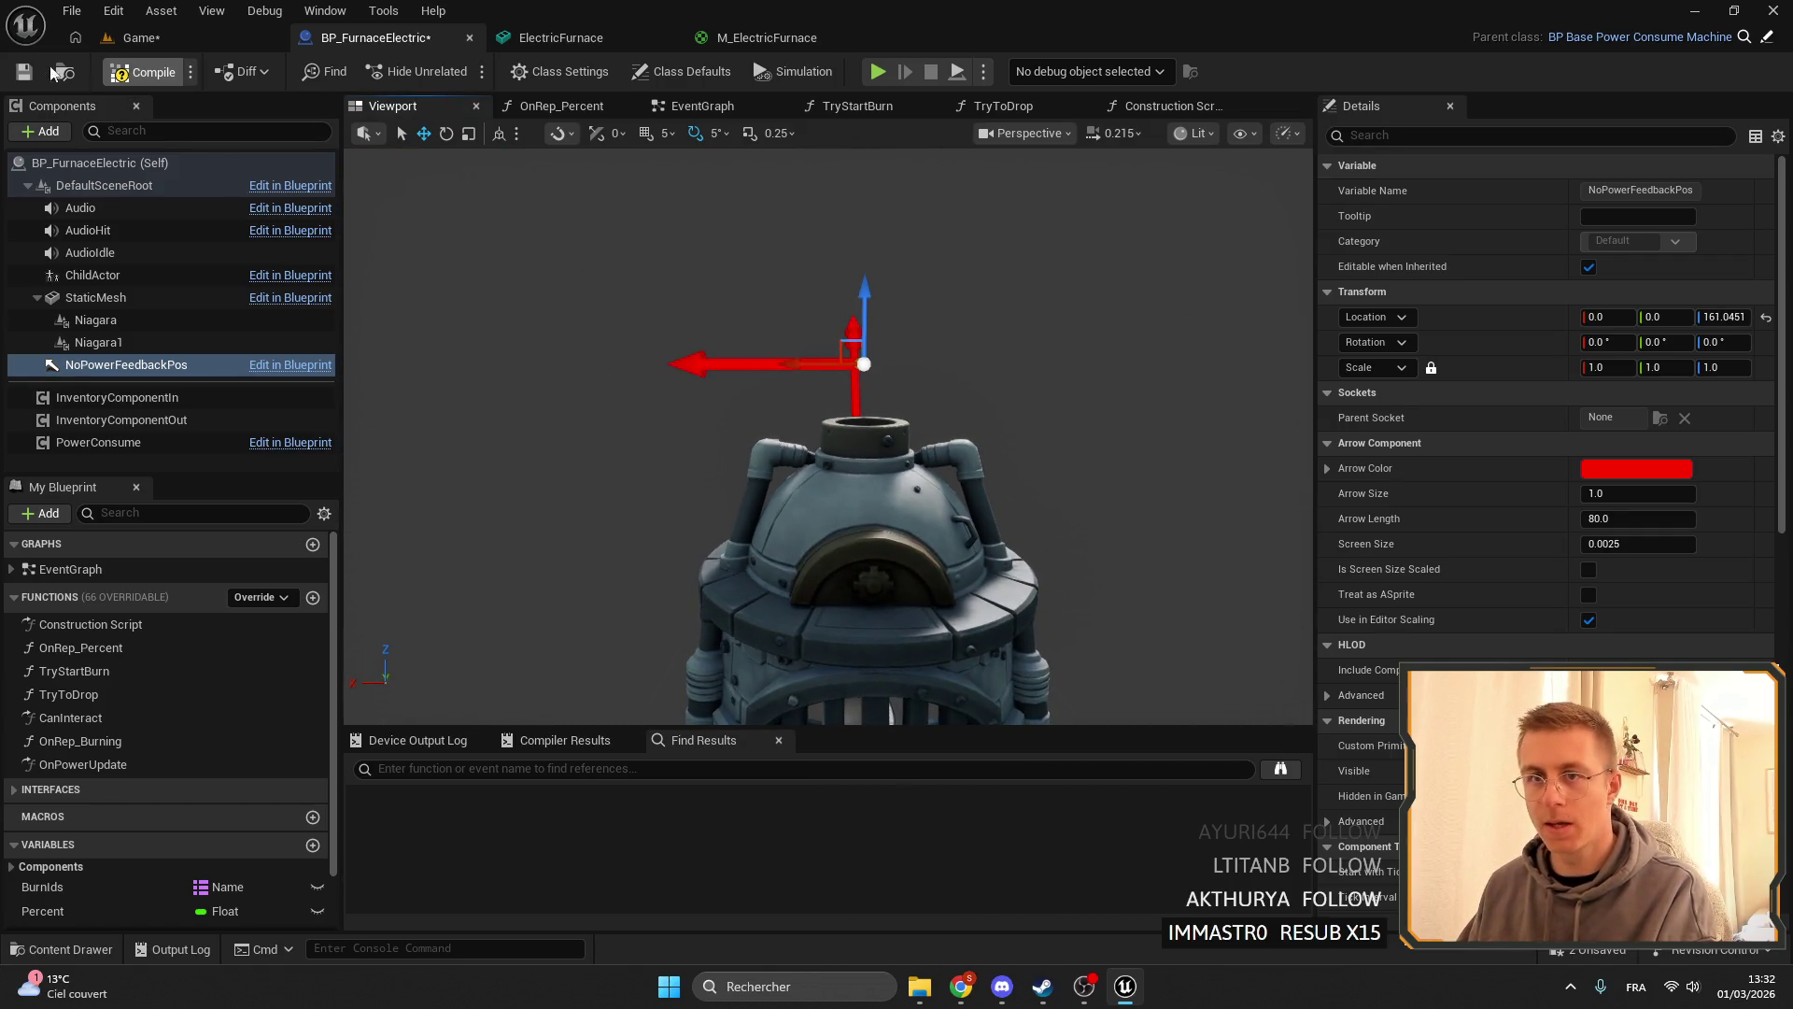
key("ctrl+s")
- Raise the Niagara1 smoke and center it over the chimney opening
left_click(98, 320)
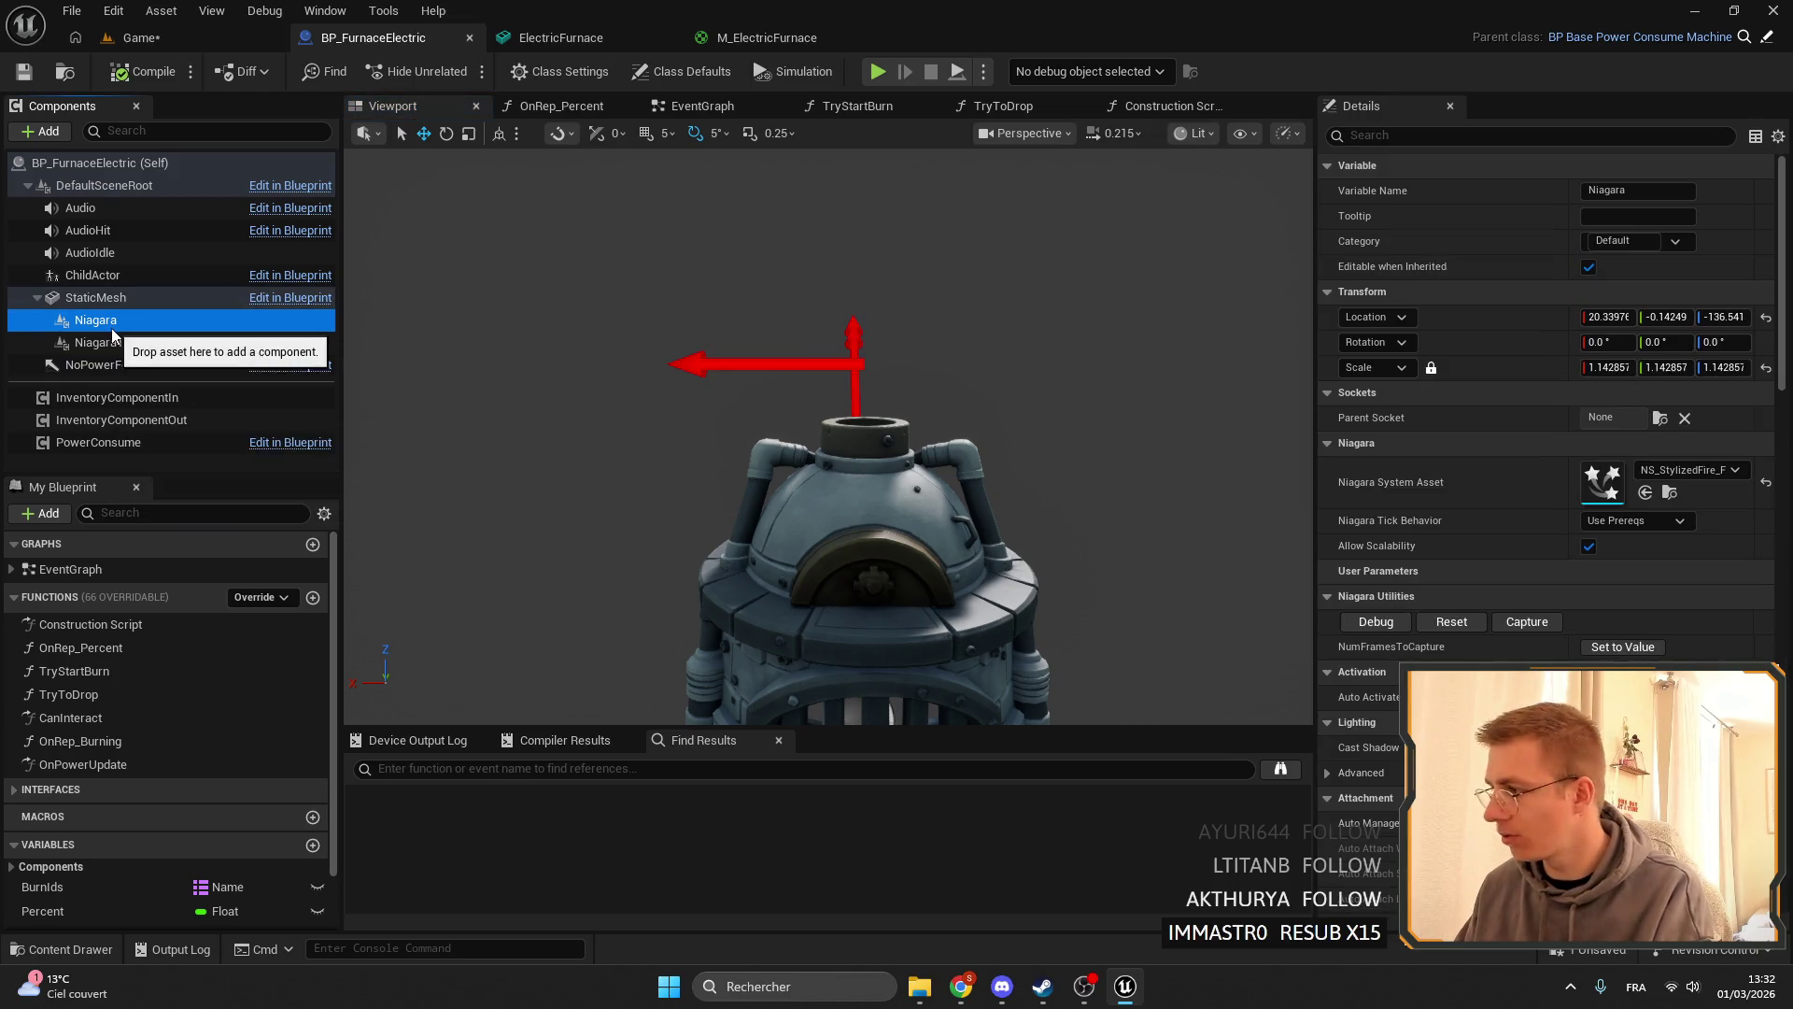
left_click(98, 341)
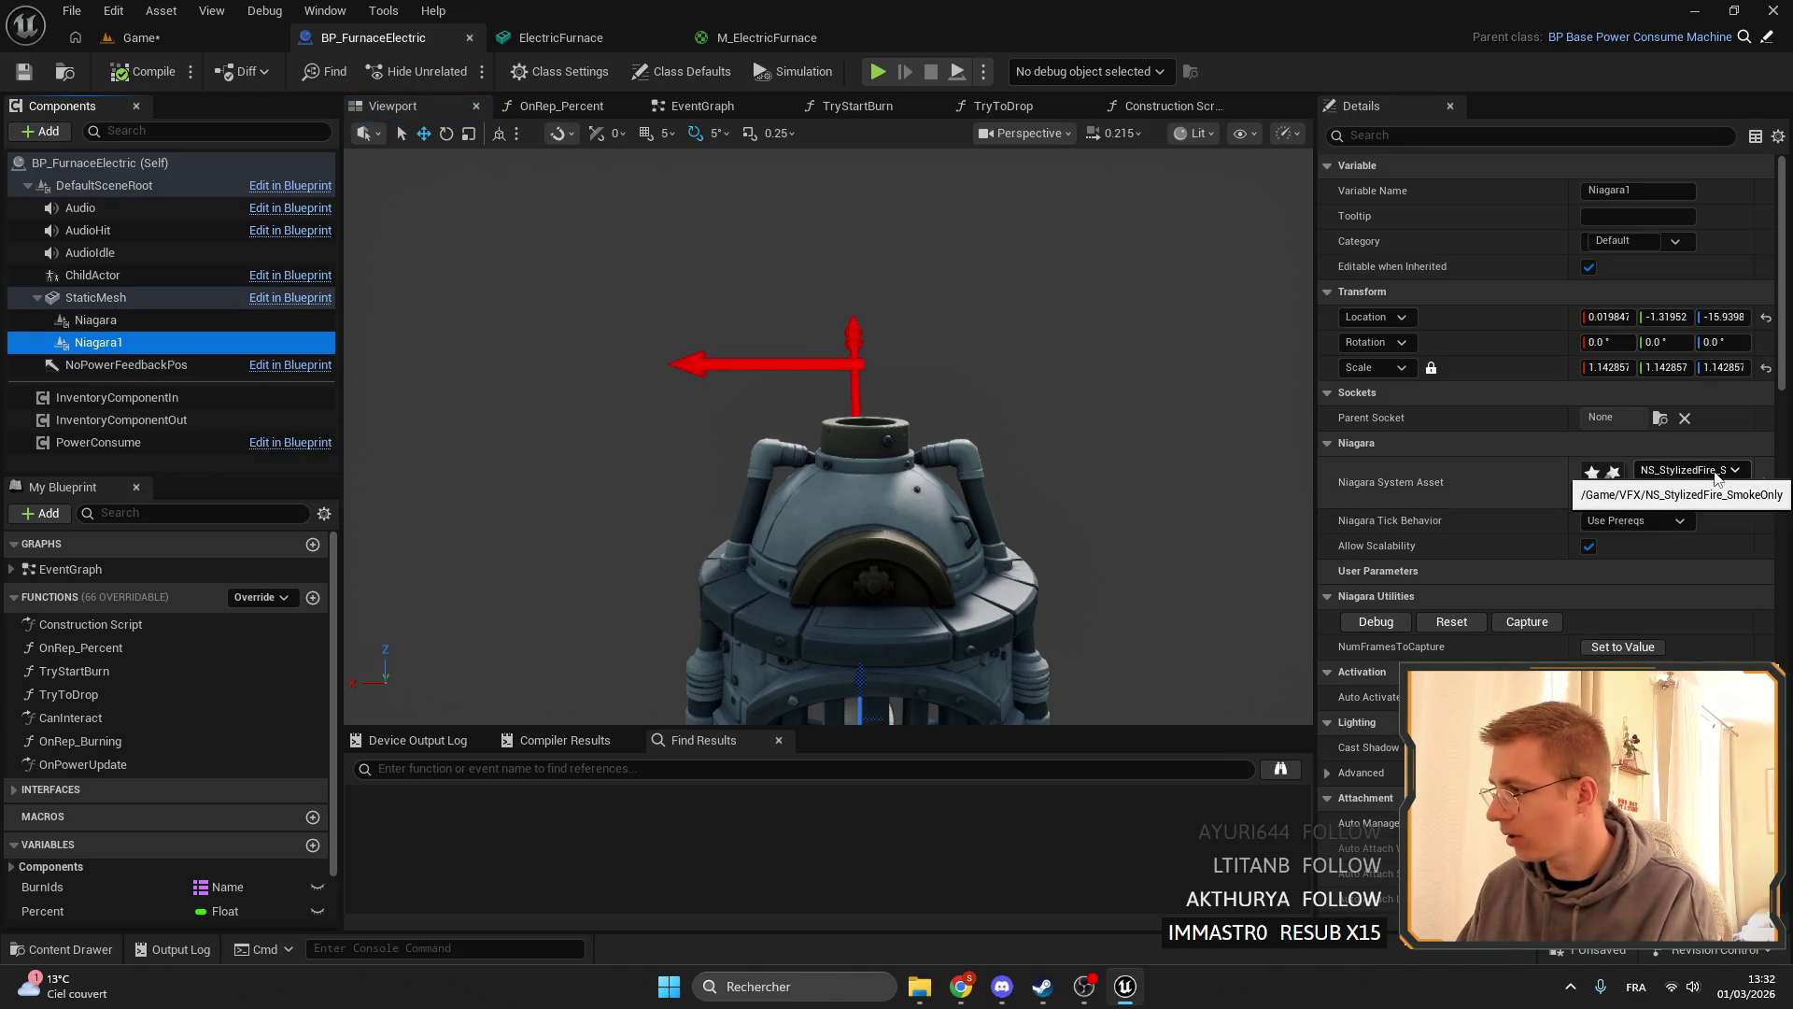
key("f")
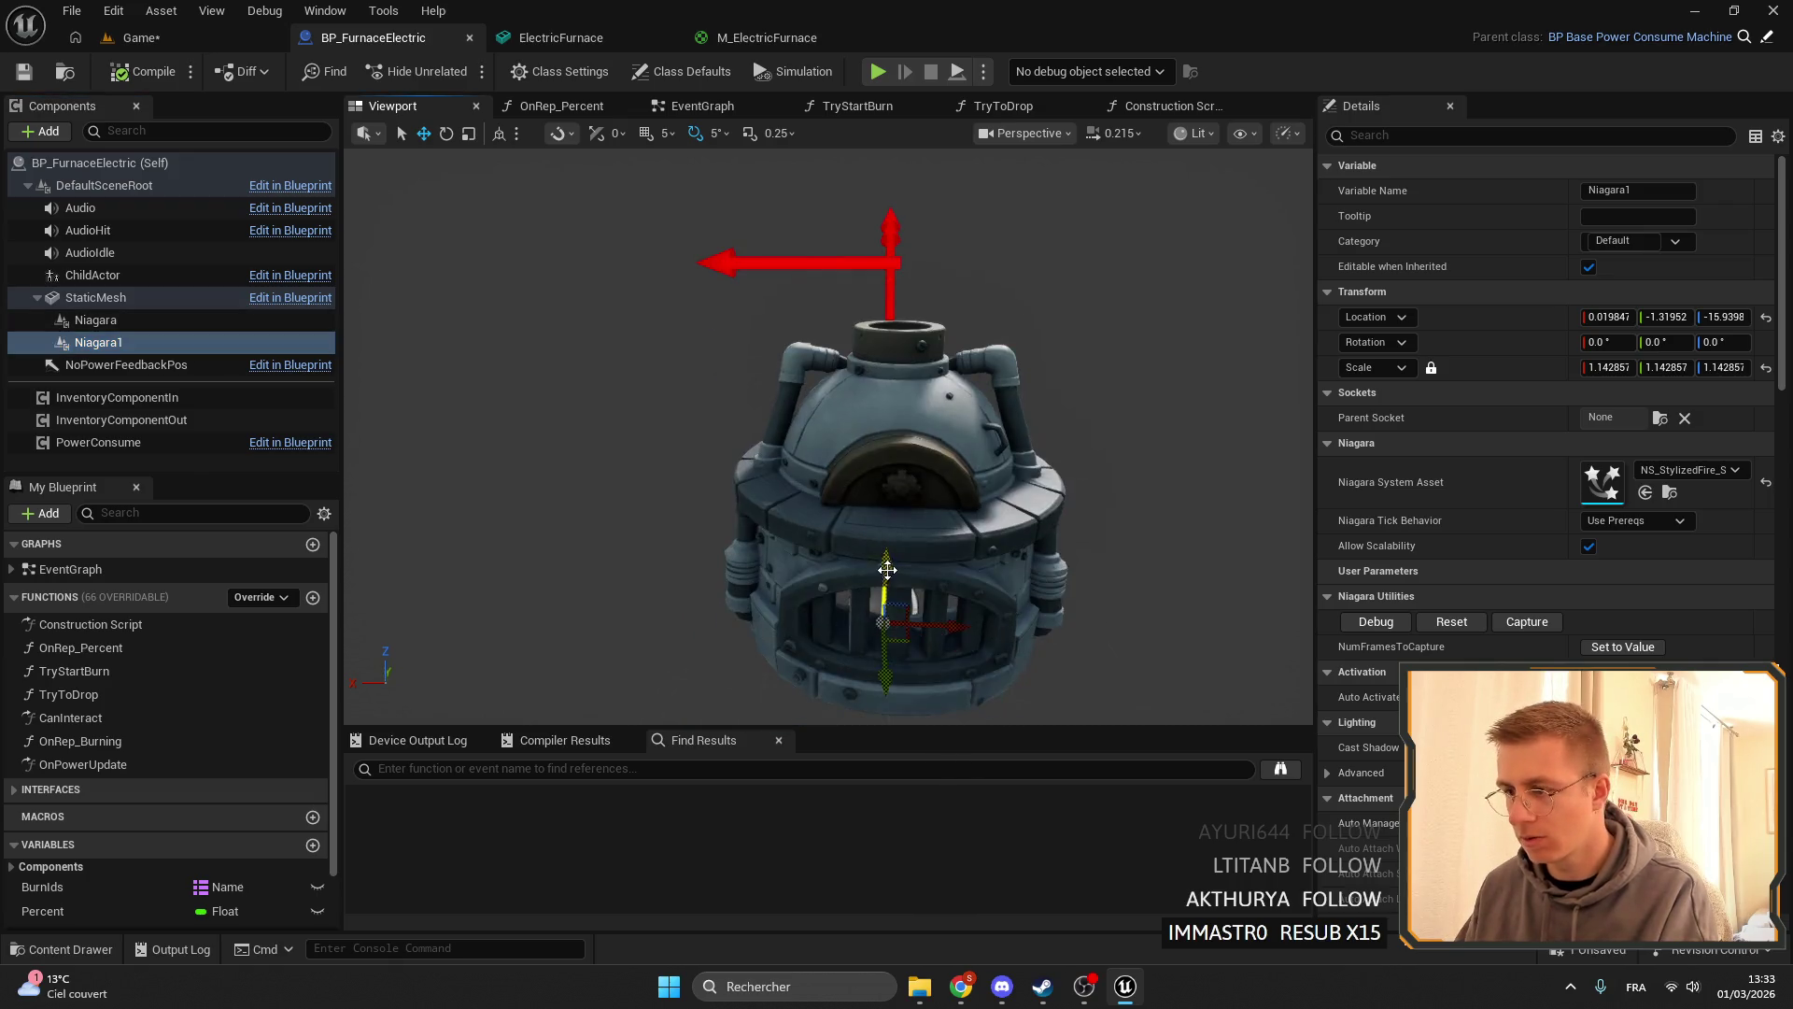
left_click_drag(929, 266, 929, 252)
scroll(849, 321, "up", 5)
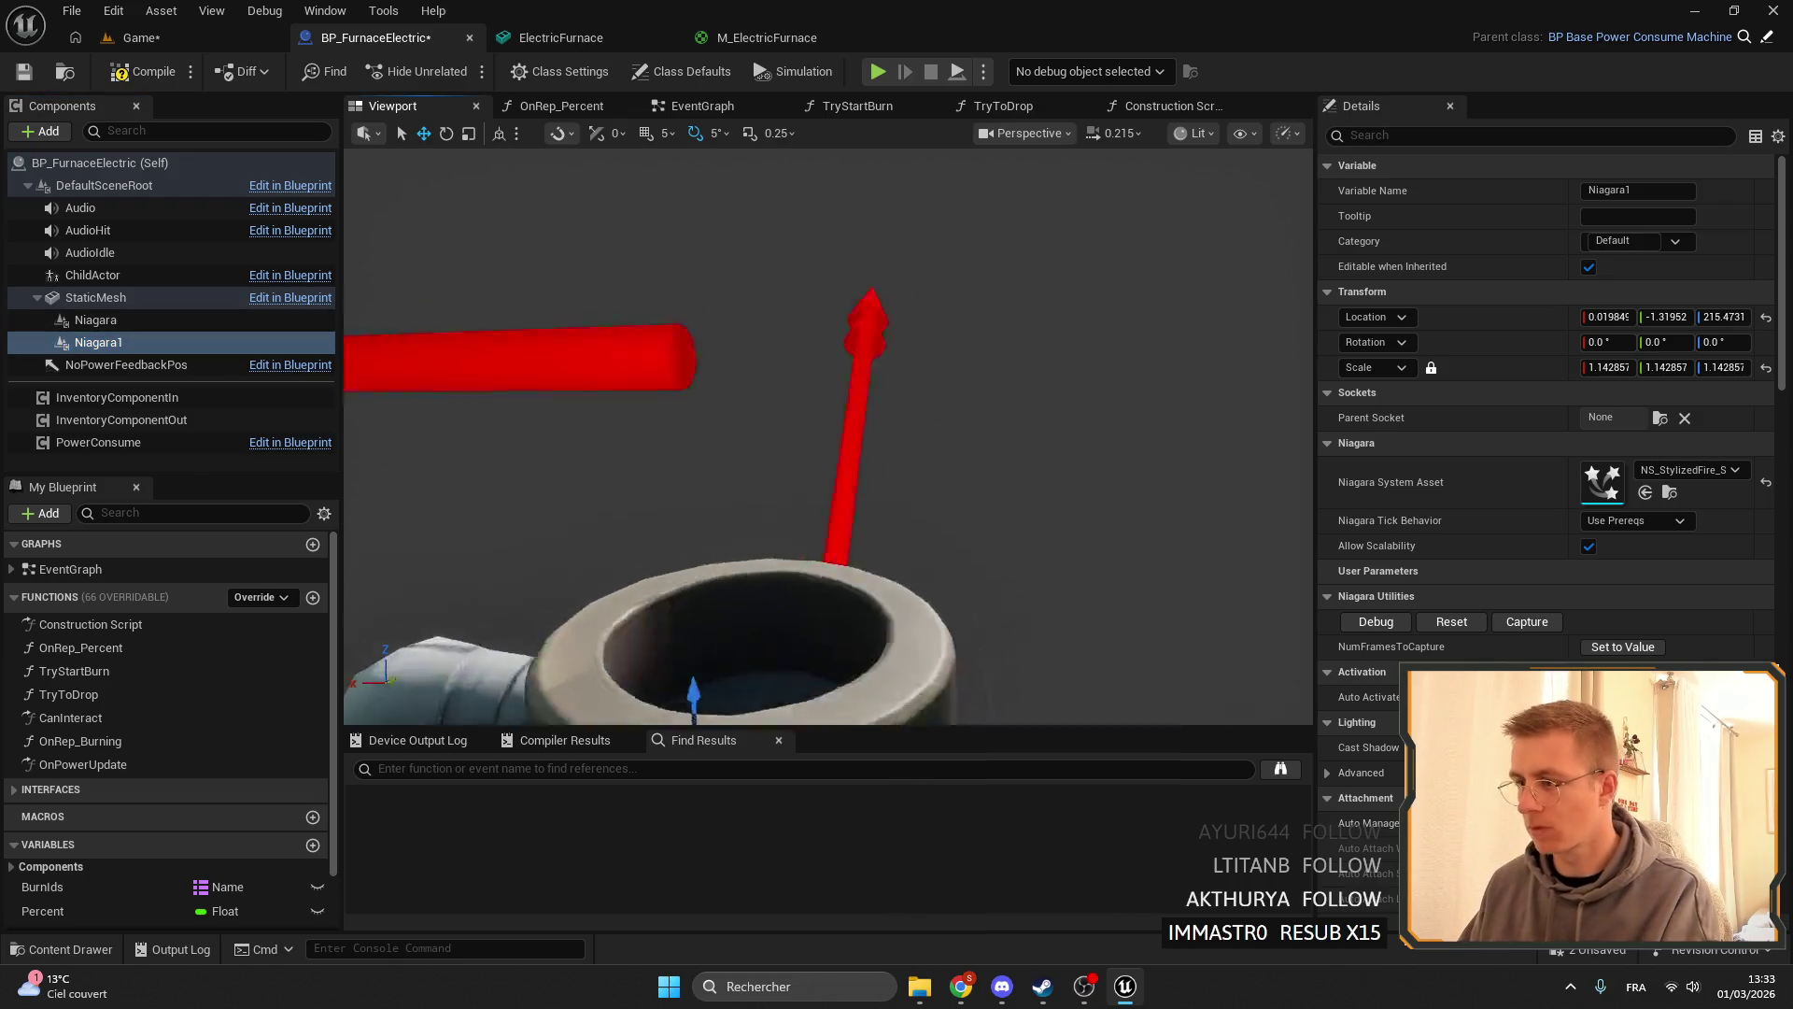
mouse_move(770, 441)
left_mouse_down()
mouse_move(852, 402)
mouse_move(884, 448)
mouse_move(826, 437)
mouse_move(836, 402)
mouse_move(841, 425)
mouse_move(709, 511)
mouse_move(840, 439)
mouse_move(693, 489)
mouse_move(867, 411)
mouse_move(822, 430)
left_mouse_up()
- Reset the Niagara fire's location and move it inside the chamber at Y -7.45, Z 43.06
left_click(95, 320)
scroll(846, 570, "up", 2)
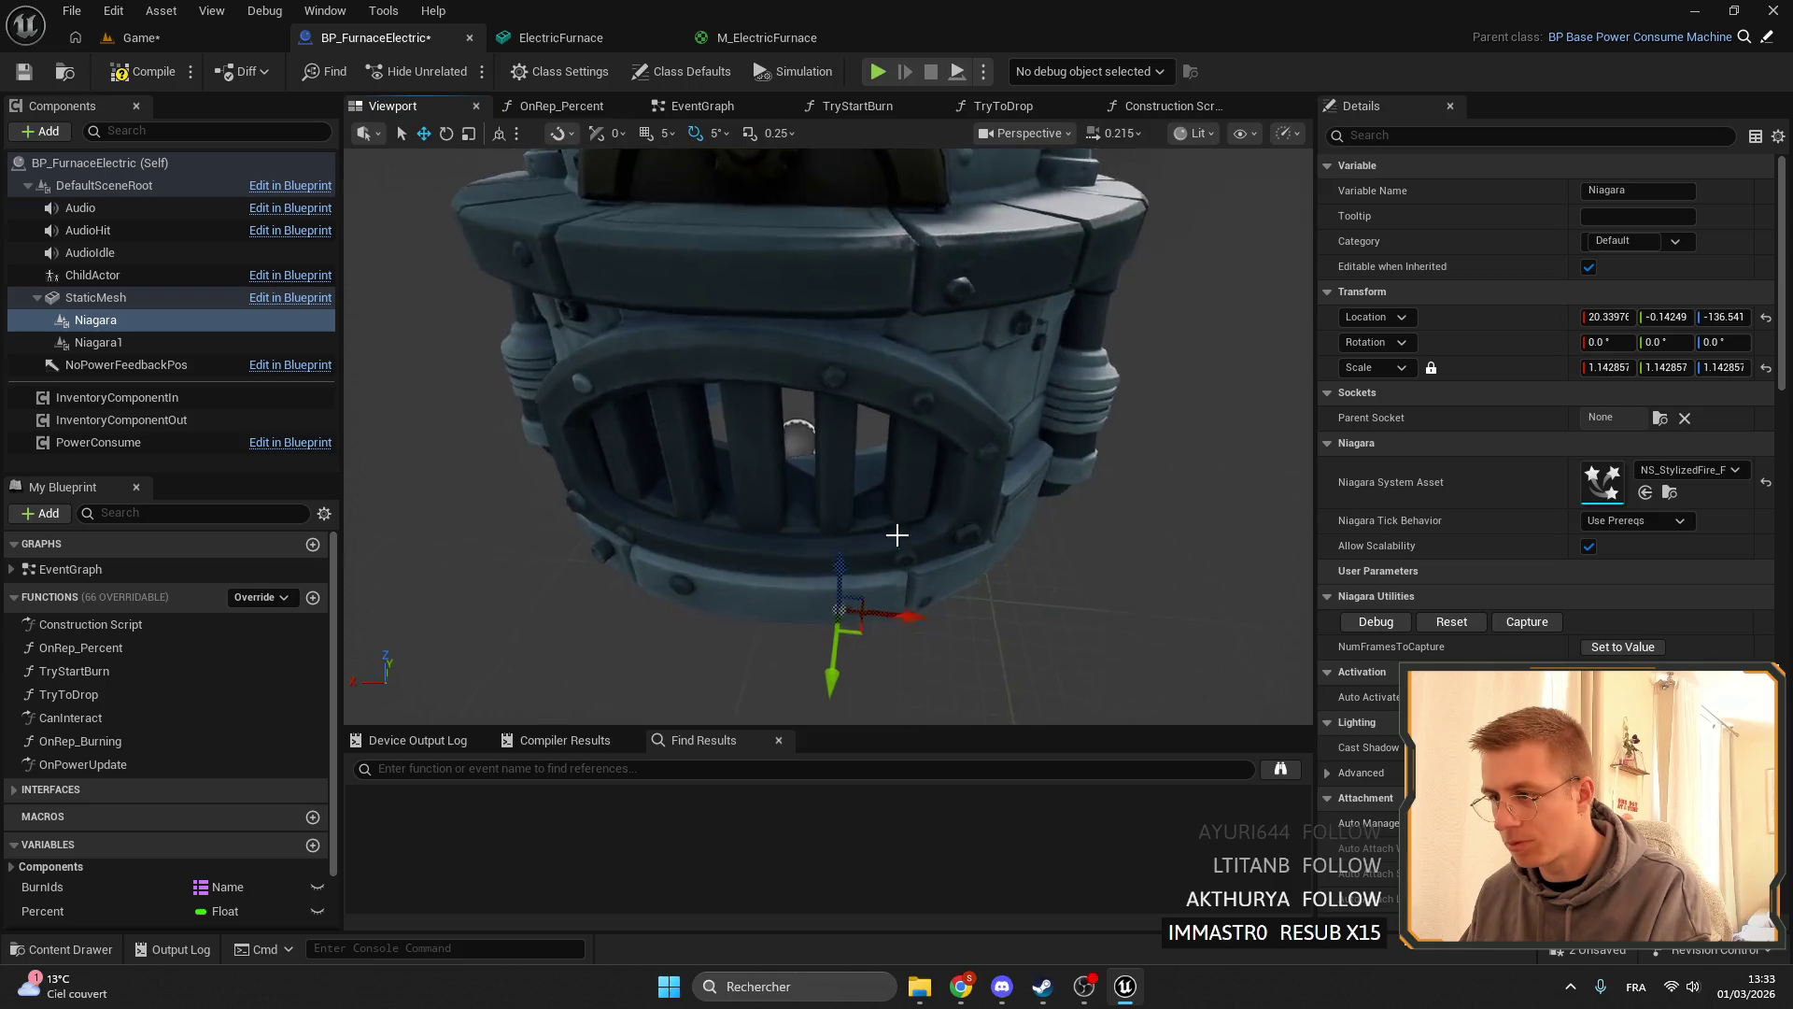
right_click(1351, 328)
left_click(1457, 342)
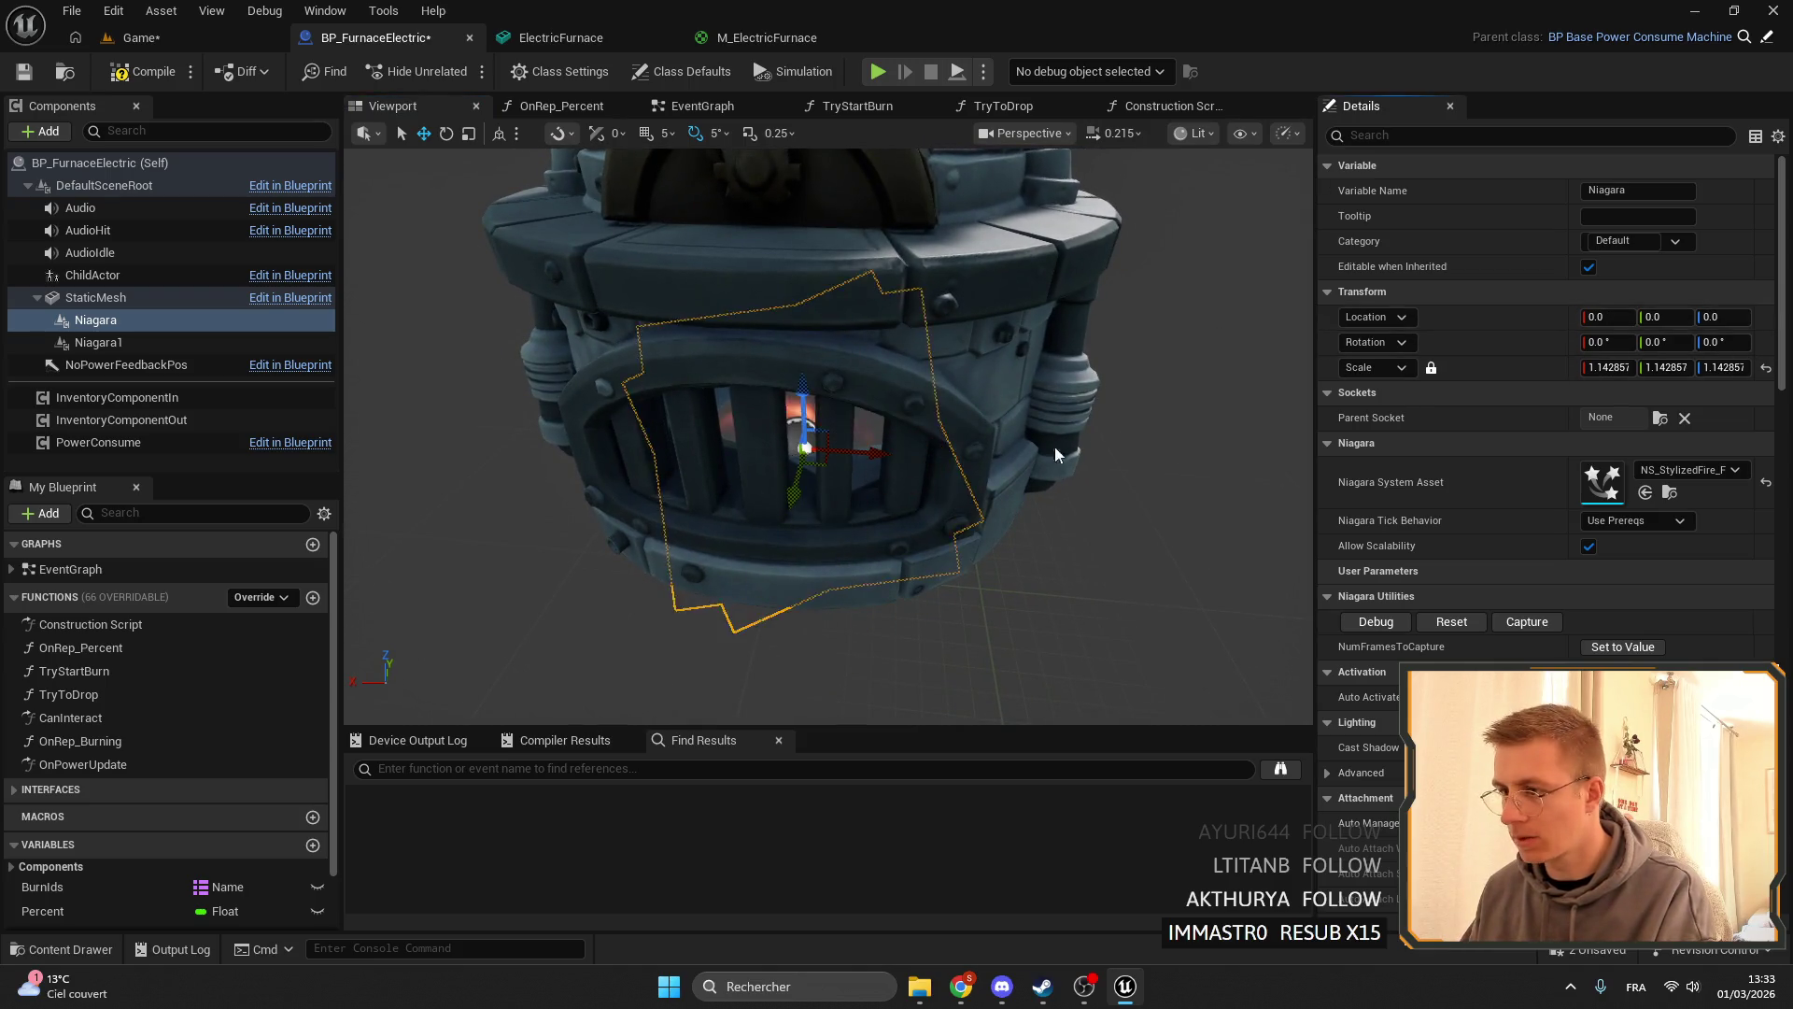
scroll(1141, 464, "up", 5)
mouse_move(1141, 464)
left_mouse_down()
mouse_move(1044, 465)
mouse_move(744, 574)
mouse_move(811, 382)
left_mouse_up()
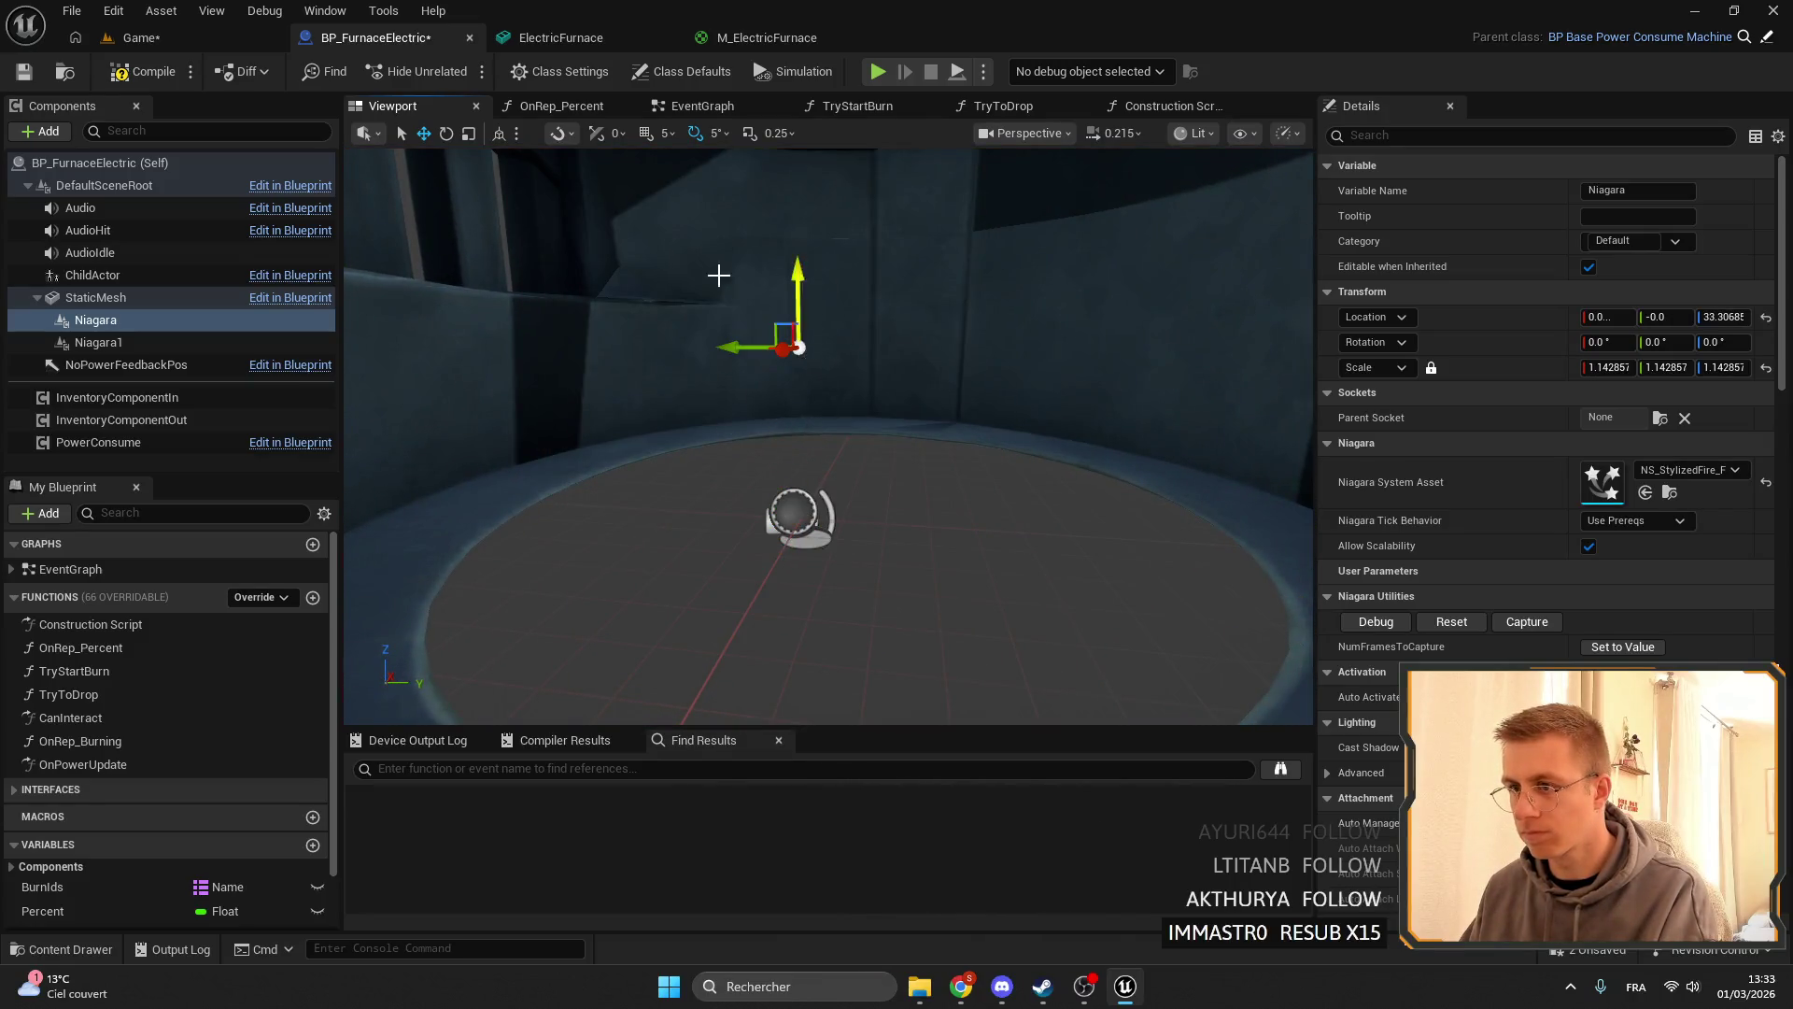
left_click_drag(718, 275, 760, 308)
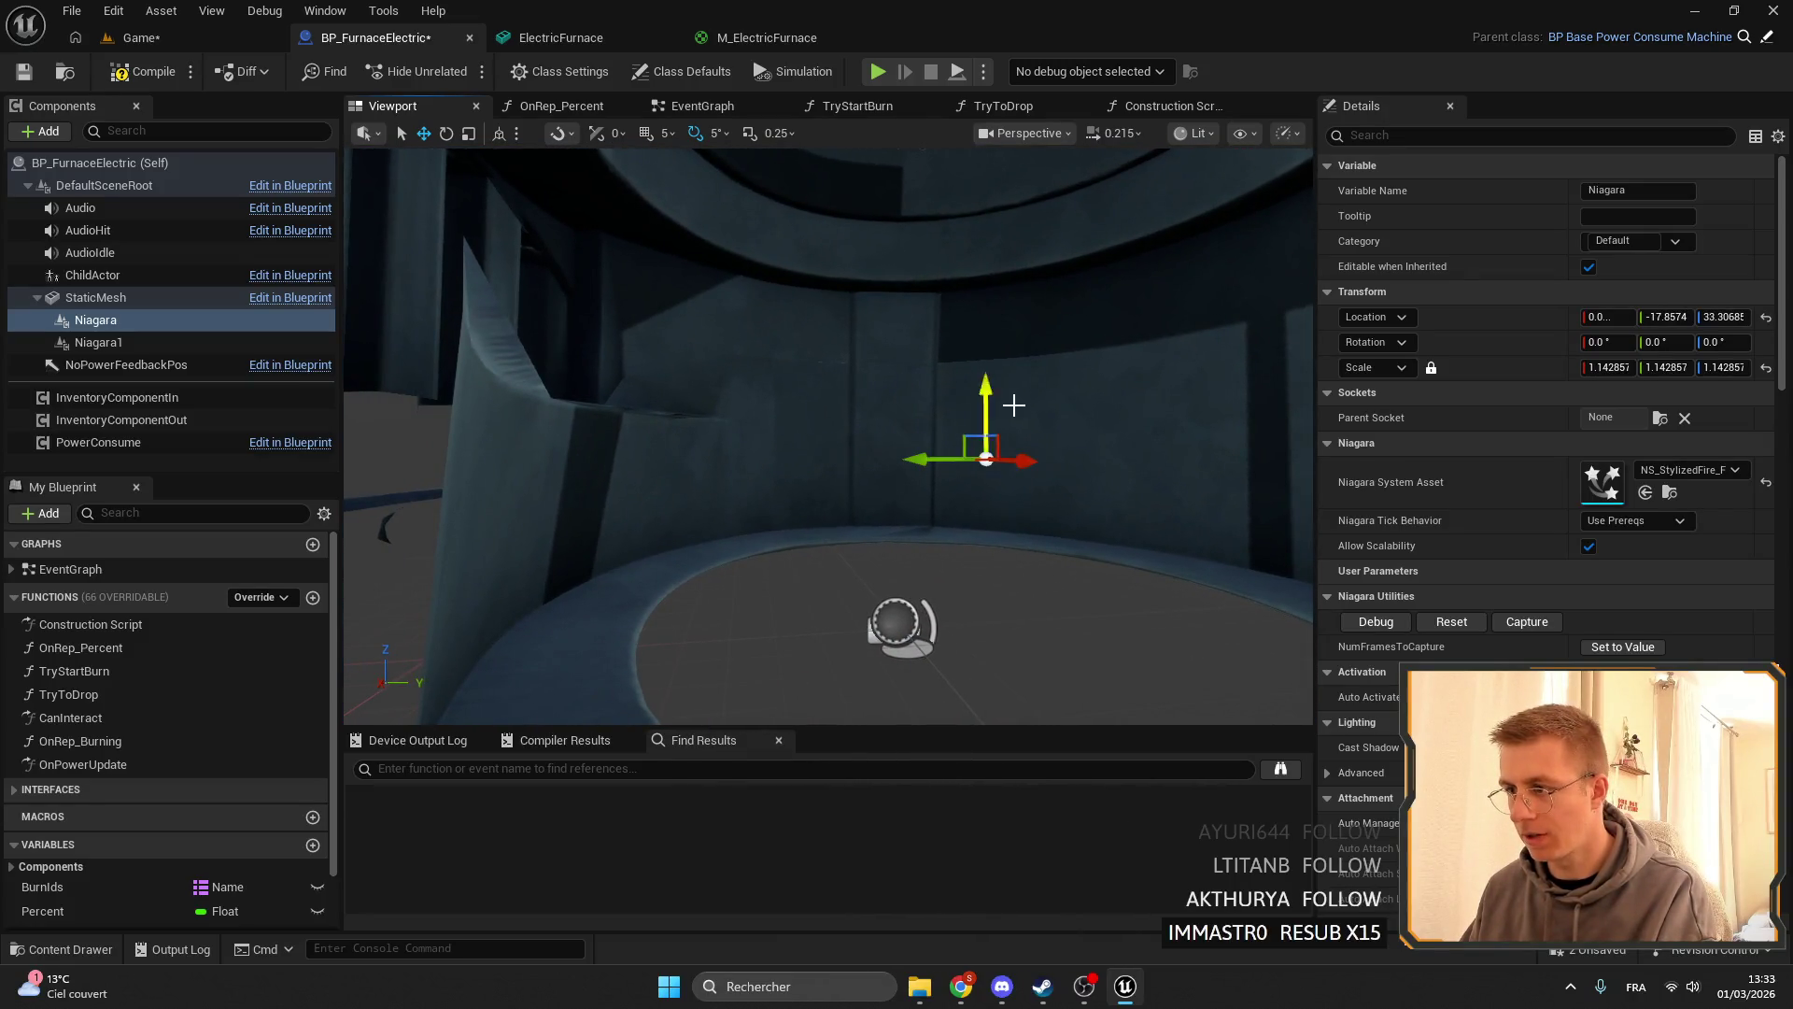
mouse_move(940, 396)
left_mouse_down()
mouse_move(975, 344)
mouse_move(943, 317)
mouse_move(1018, 392)
mouse_move(1027, 439)
mouse_move(720, 265)
left_mouse_up()
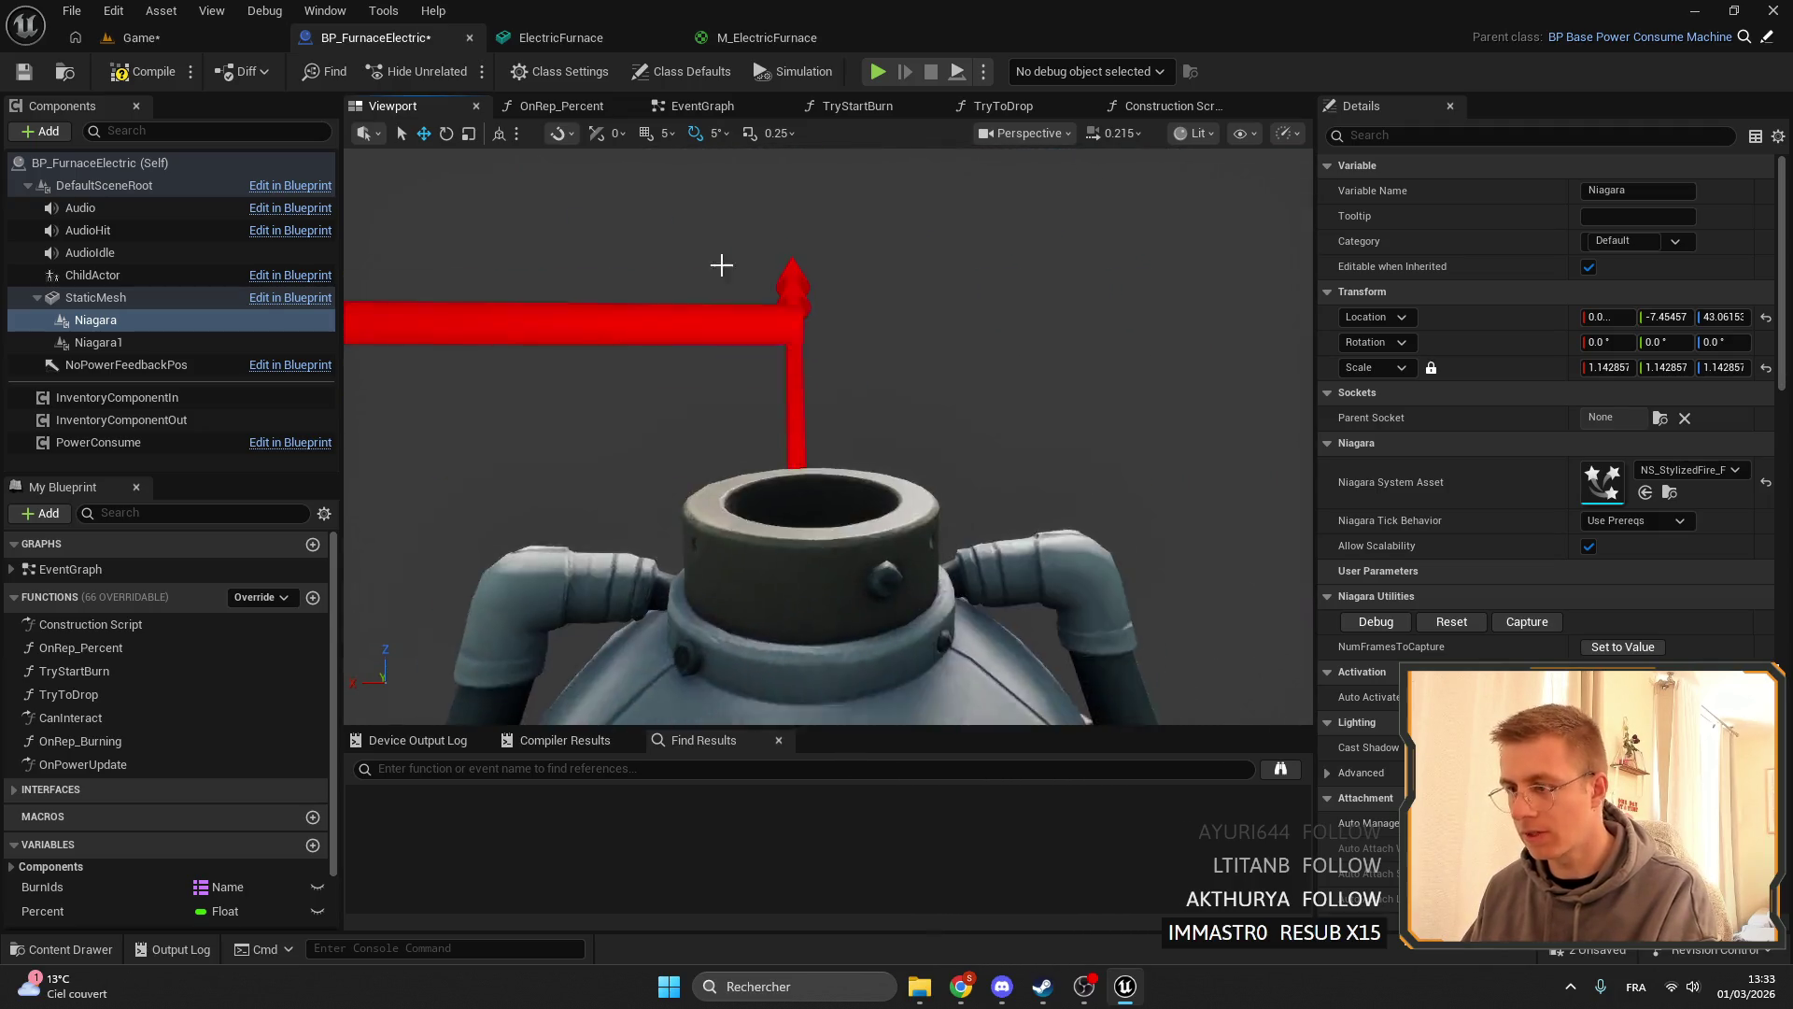
left_click(140, 37)
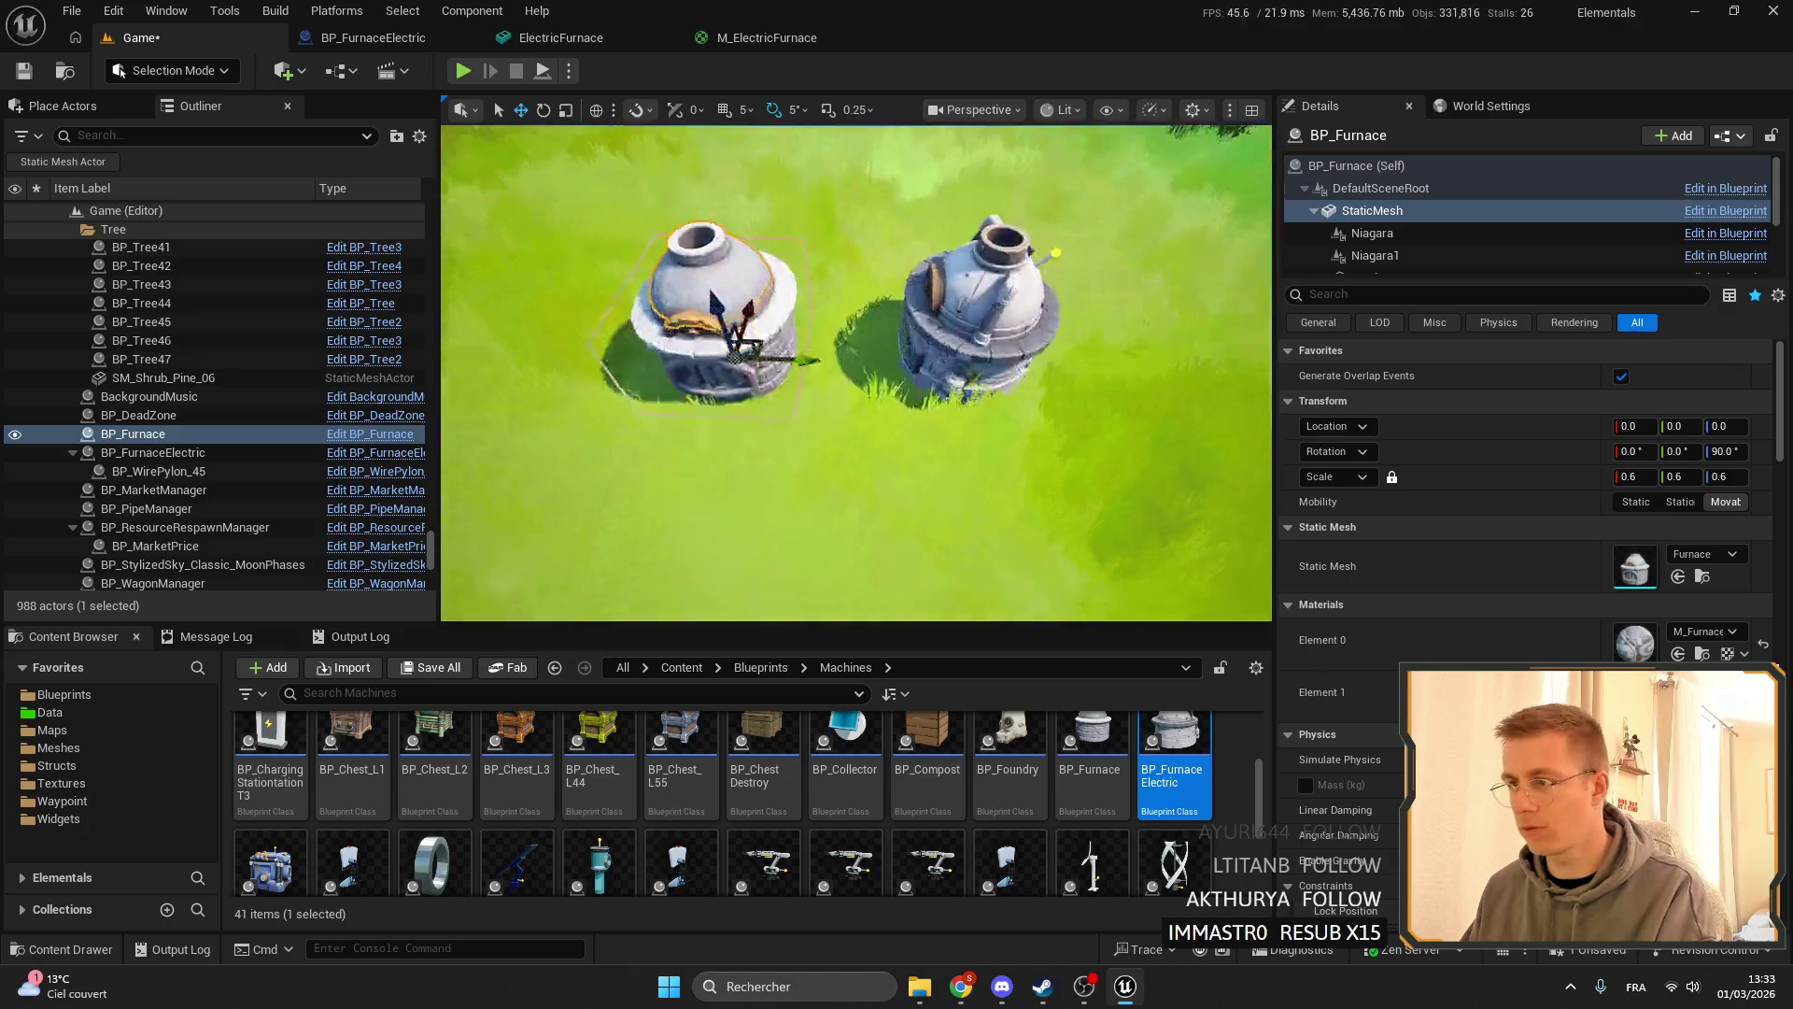
- Check the M_ElectricFurnace and ElectricFurnace tabs, then confirm a 180° yaw on the mesh
scroll(937, 314, "down", 6)
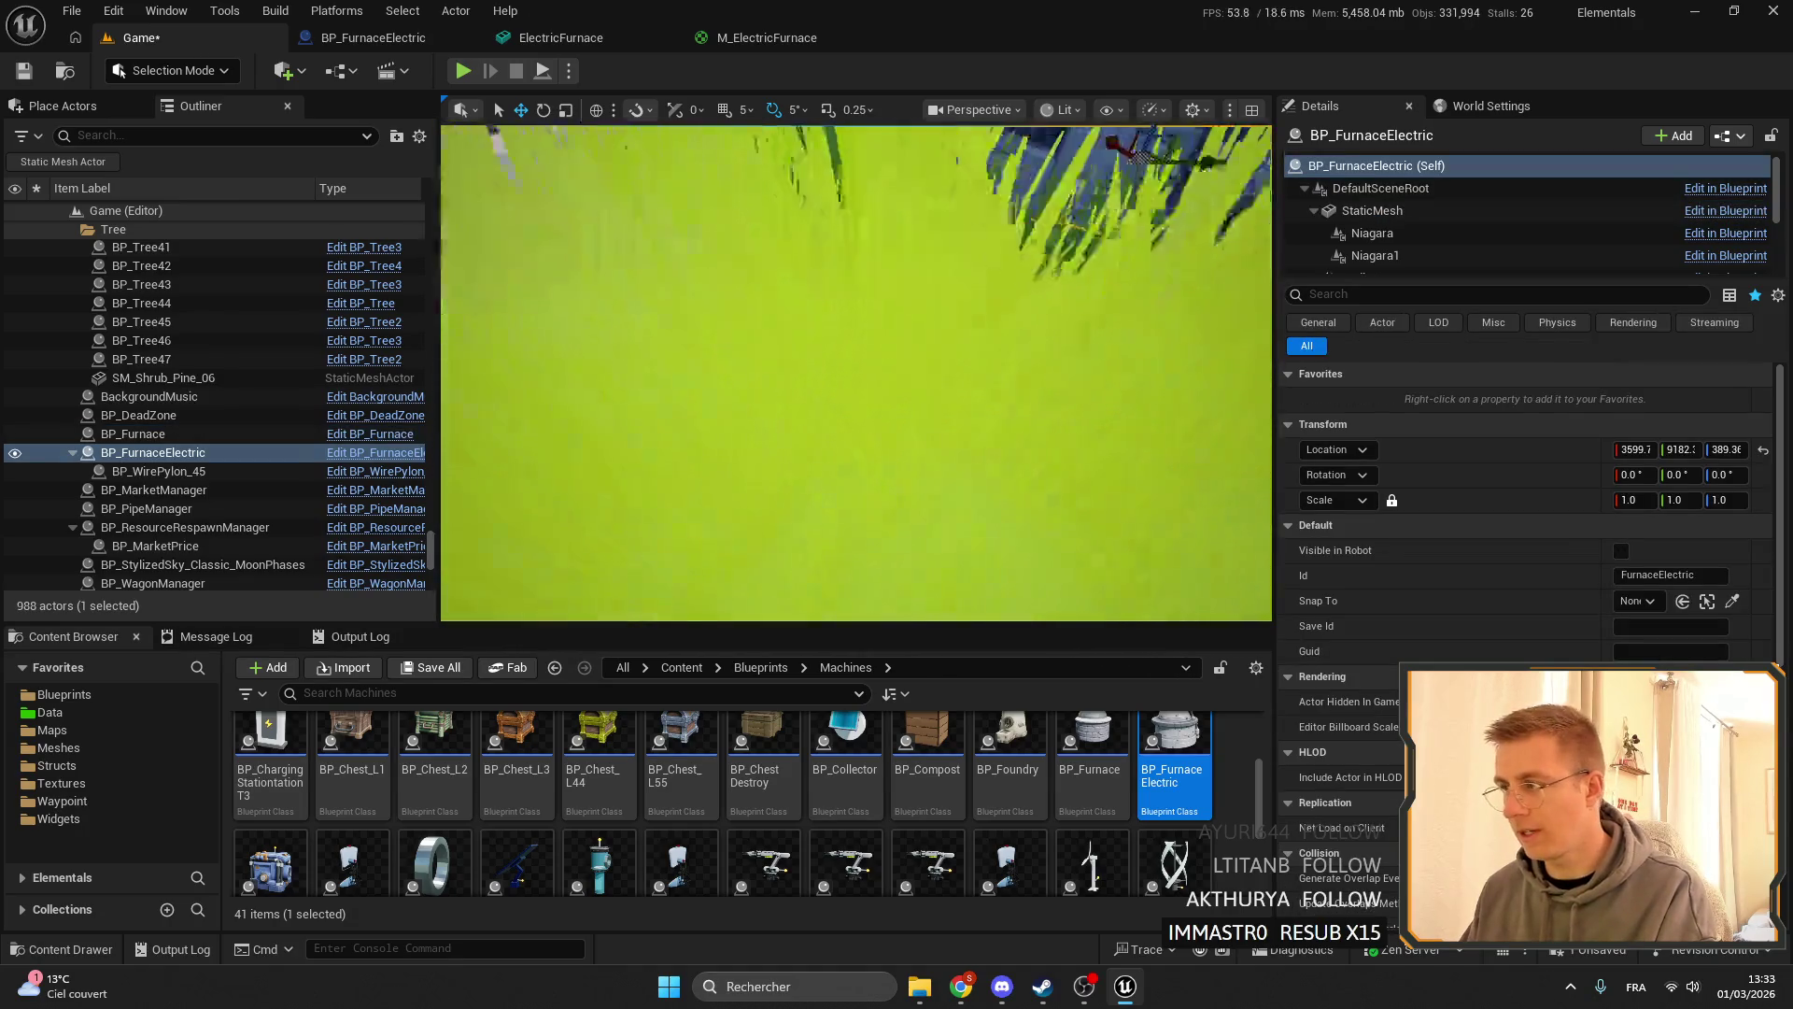
left_click(1385, 214)
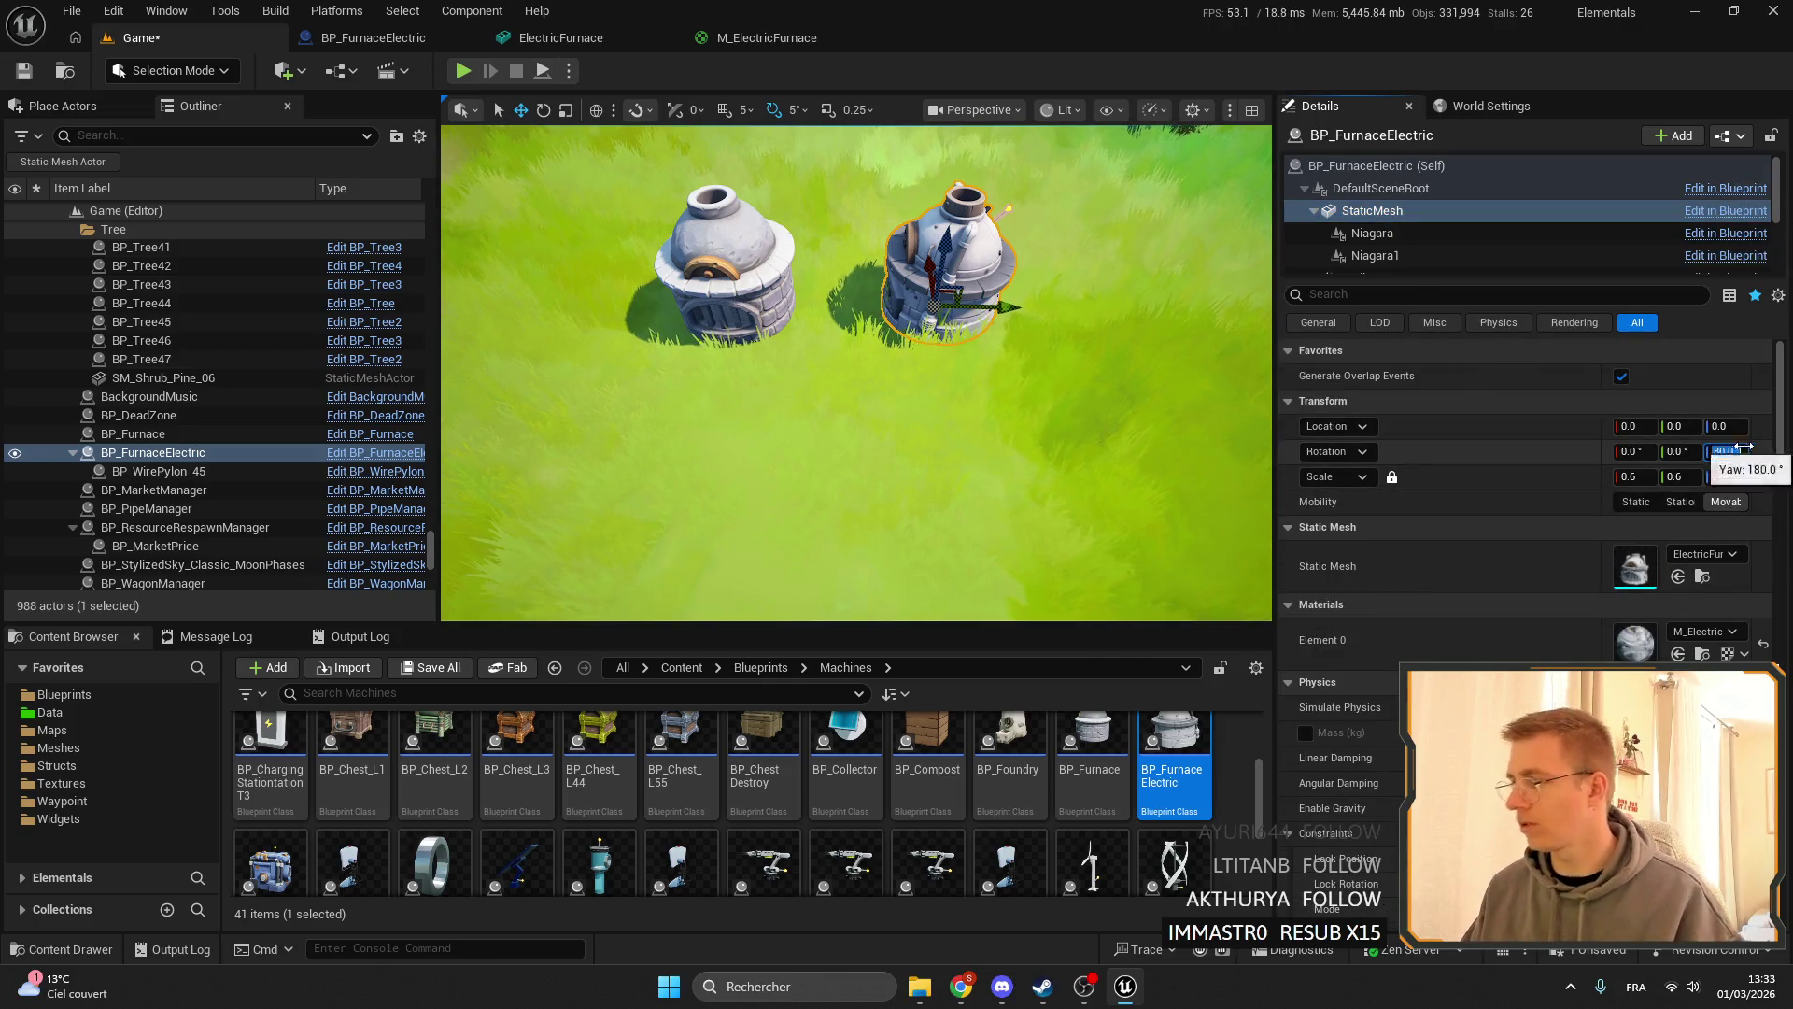
left_click(768, 39)
left_click(564, 39)
left_click(411, 40)
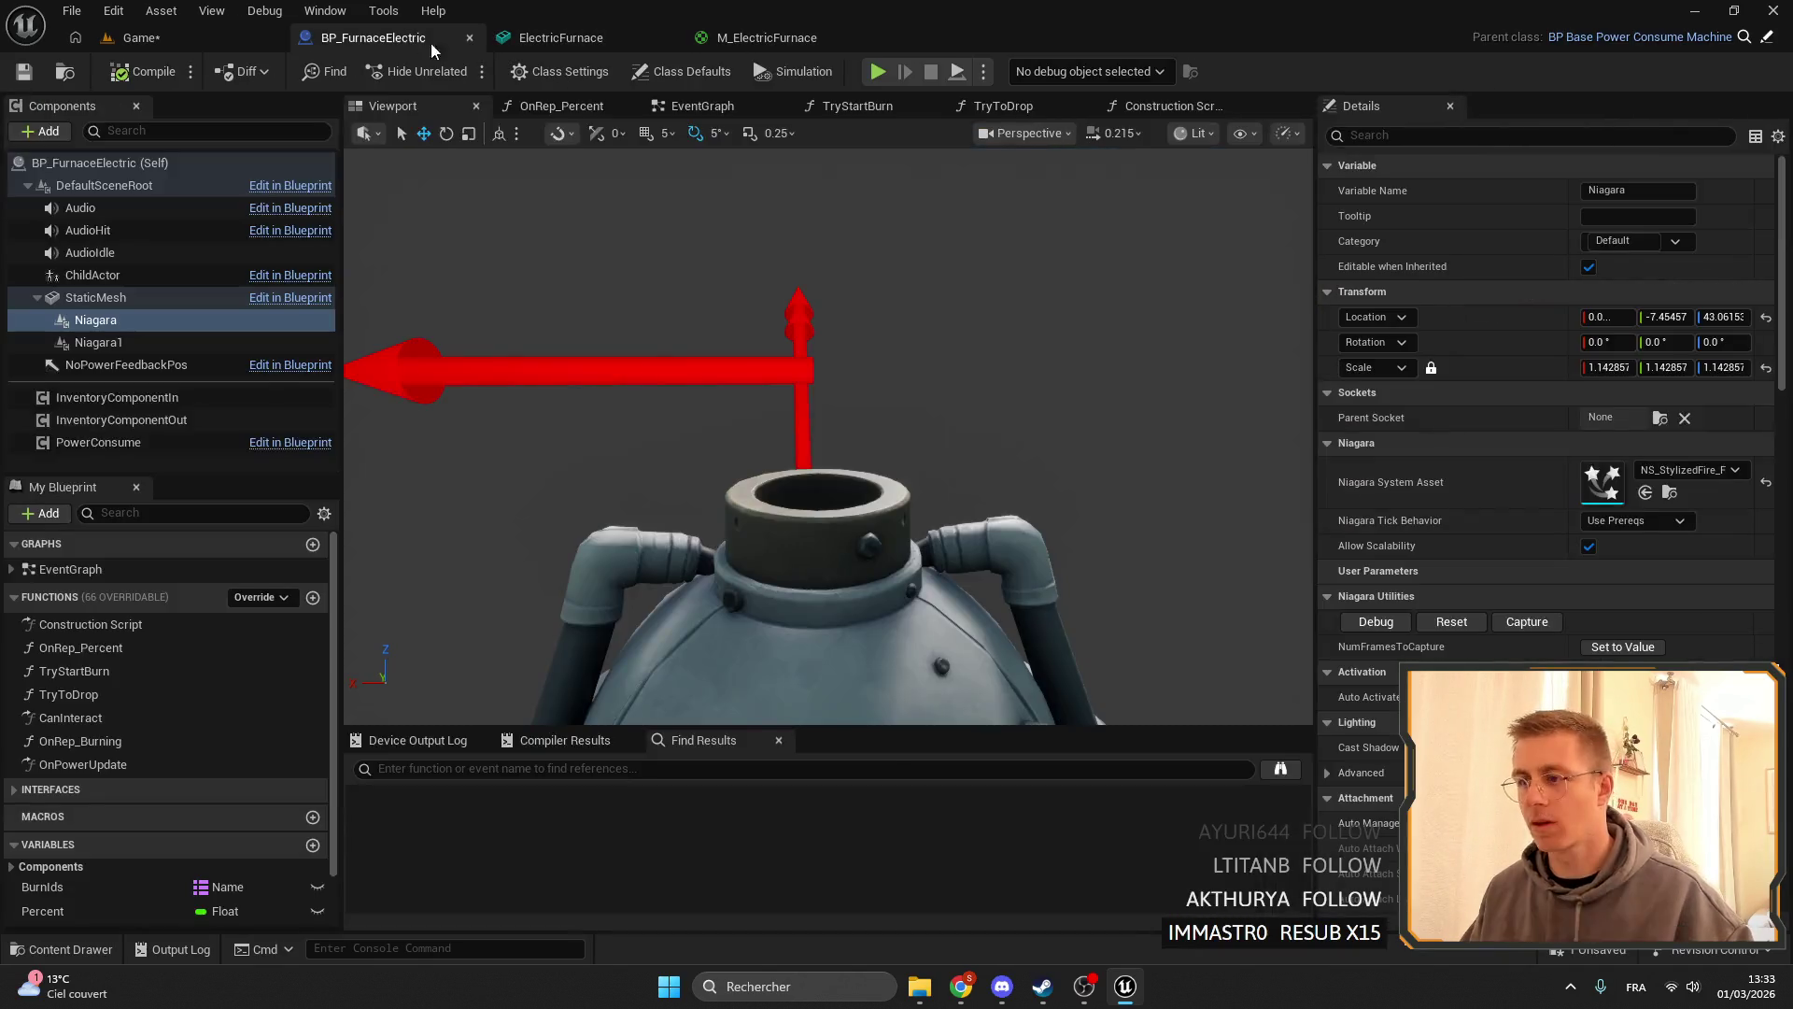
key("Return")
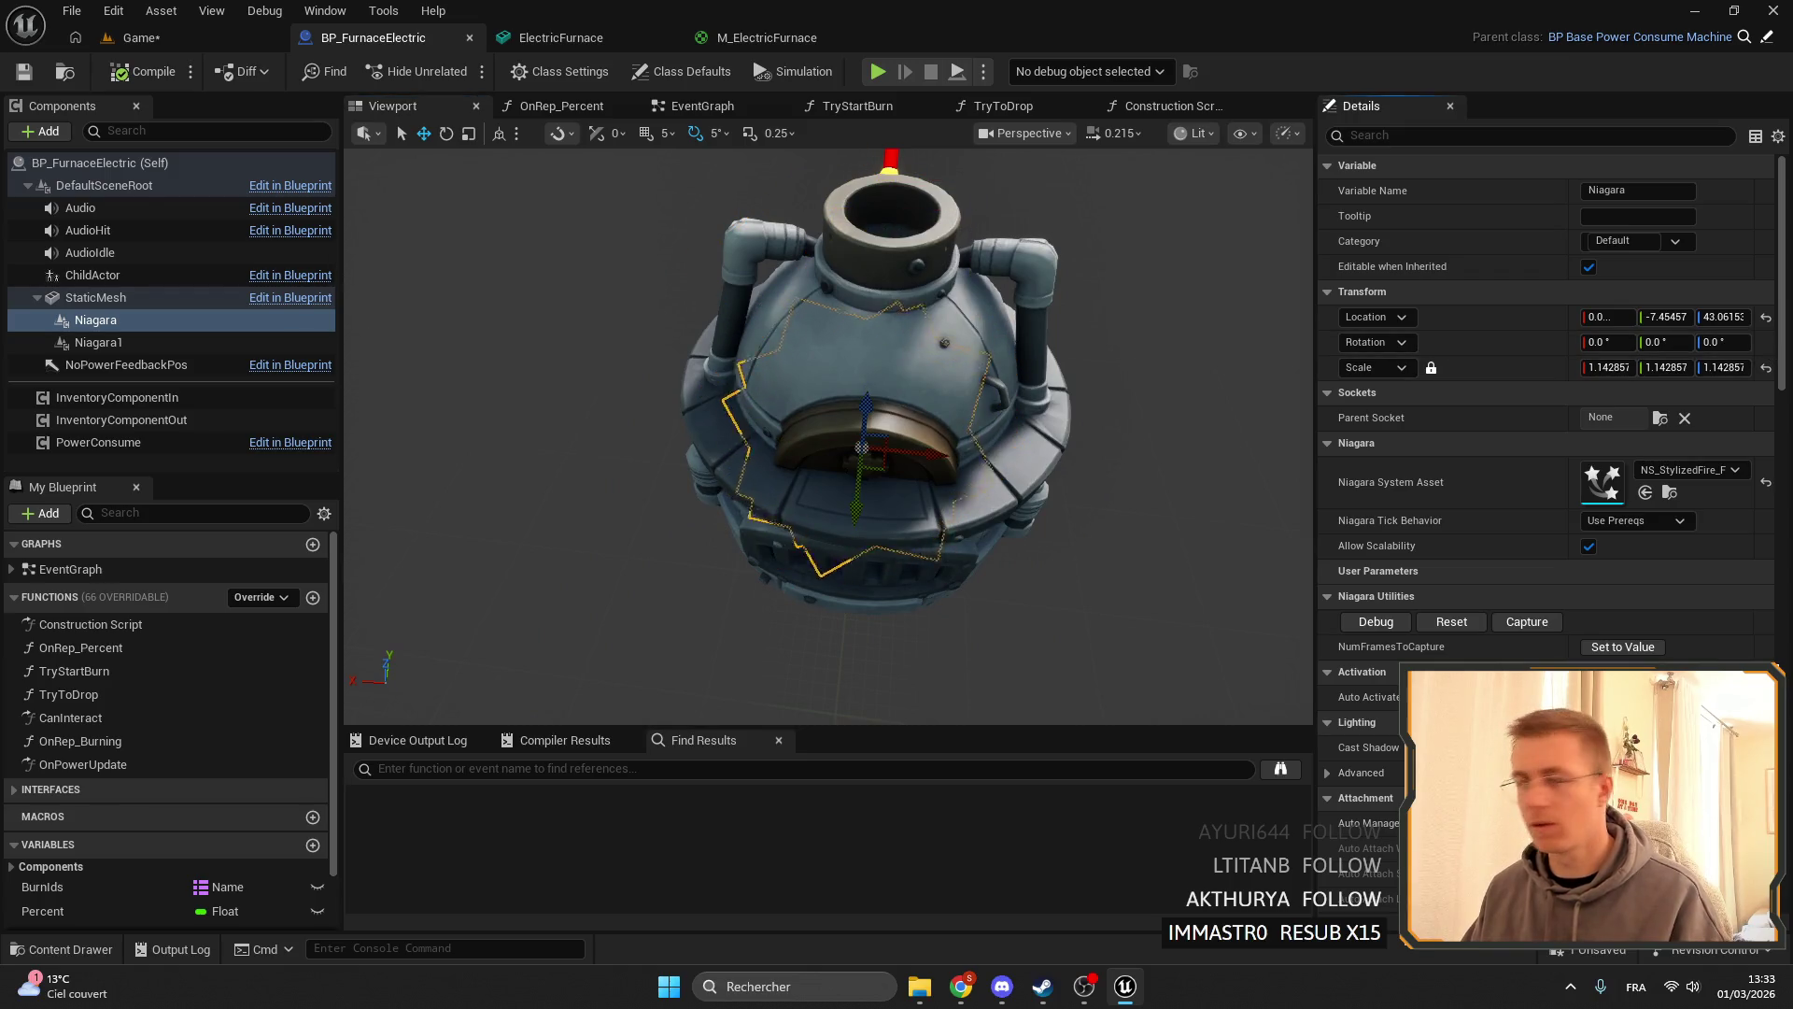
- Reset the furnace StaticMesh rotation to its default (Z about -90°) and compile and save
left_click(97, 297)
left_click(1723, 342)
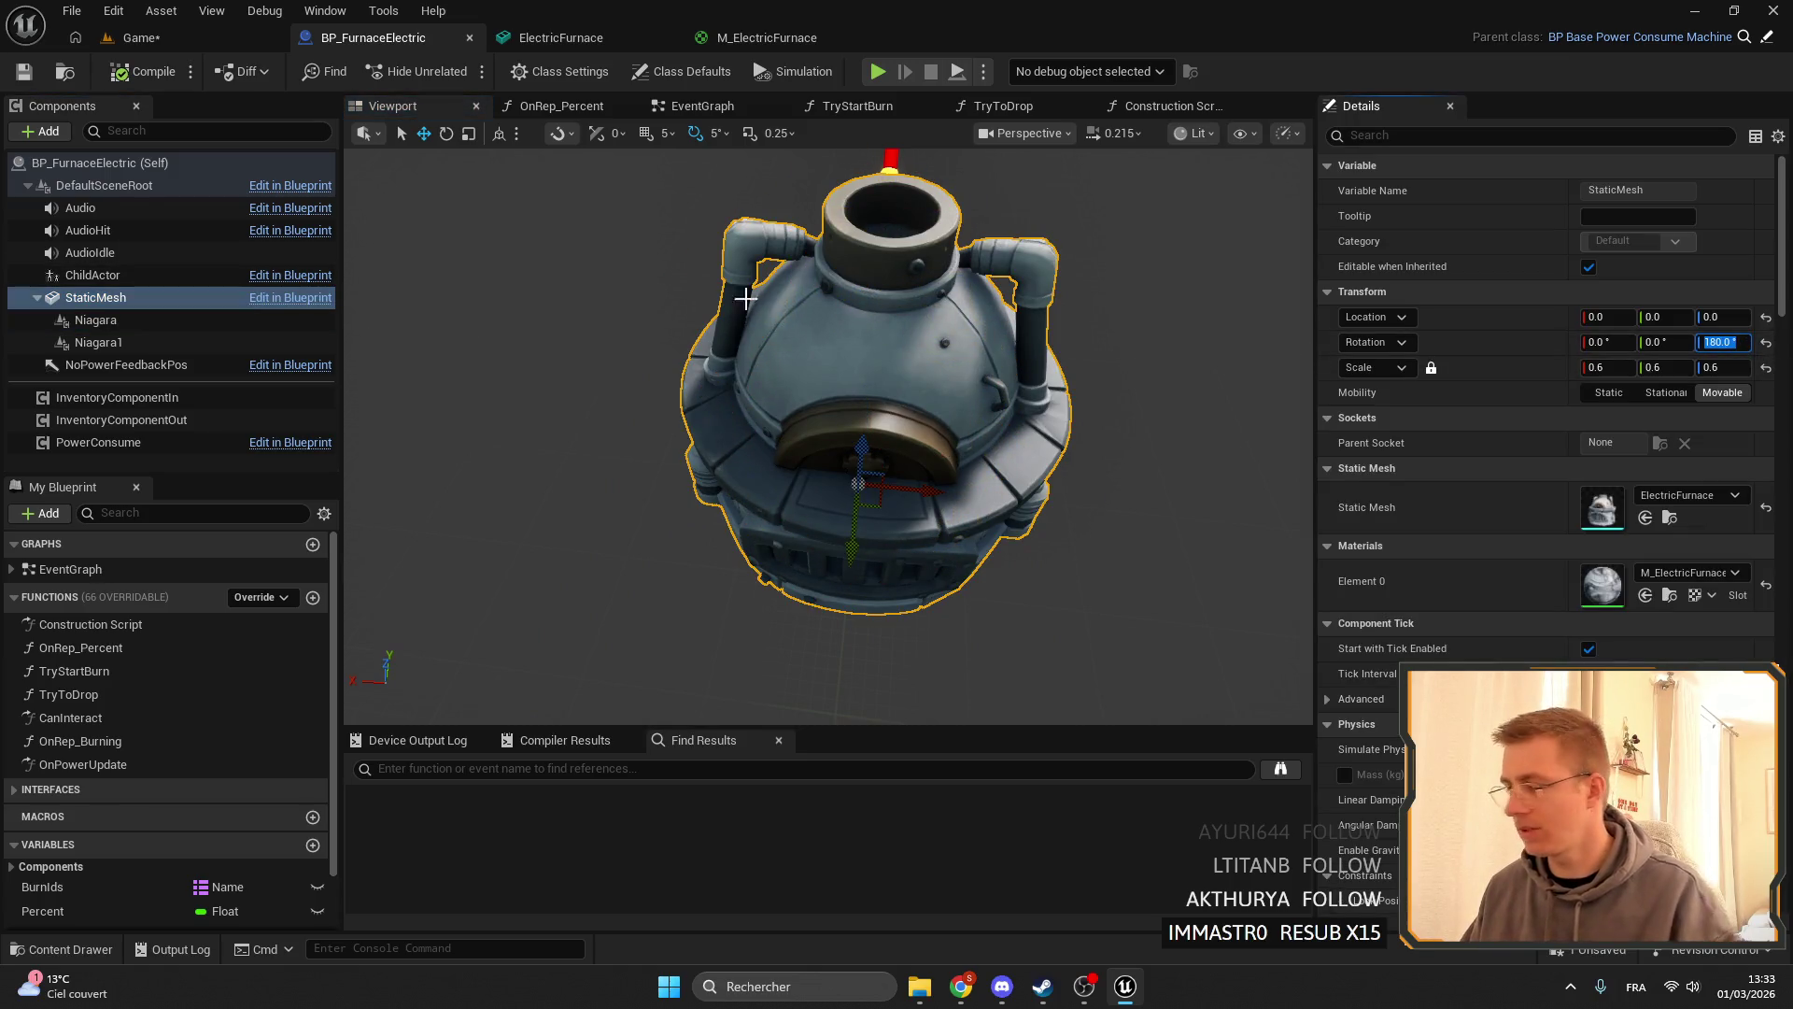
left_click_drag(746, 297, 710, 365)
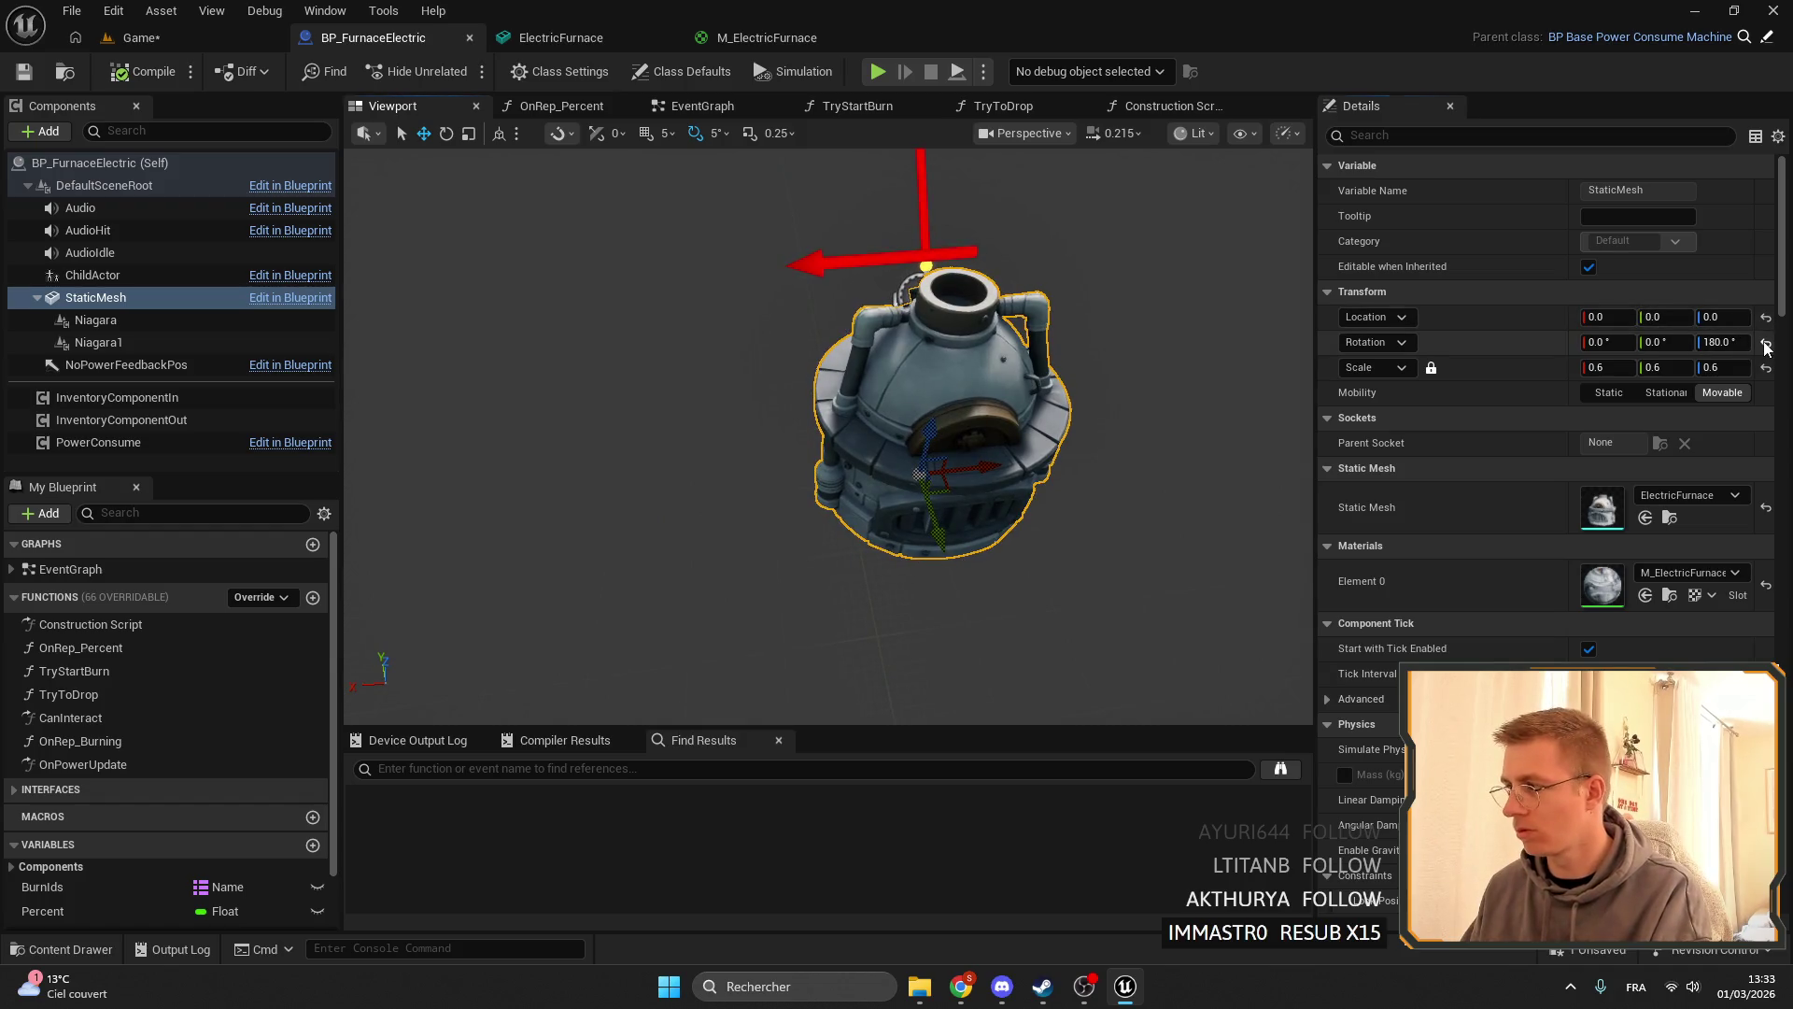
left_click(1765, 344)
left_click(125, 77)
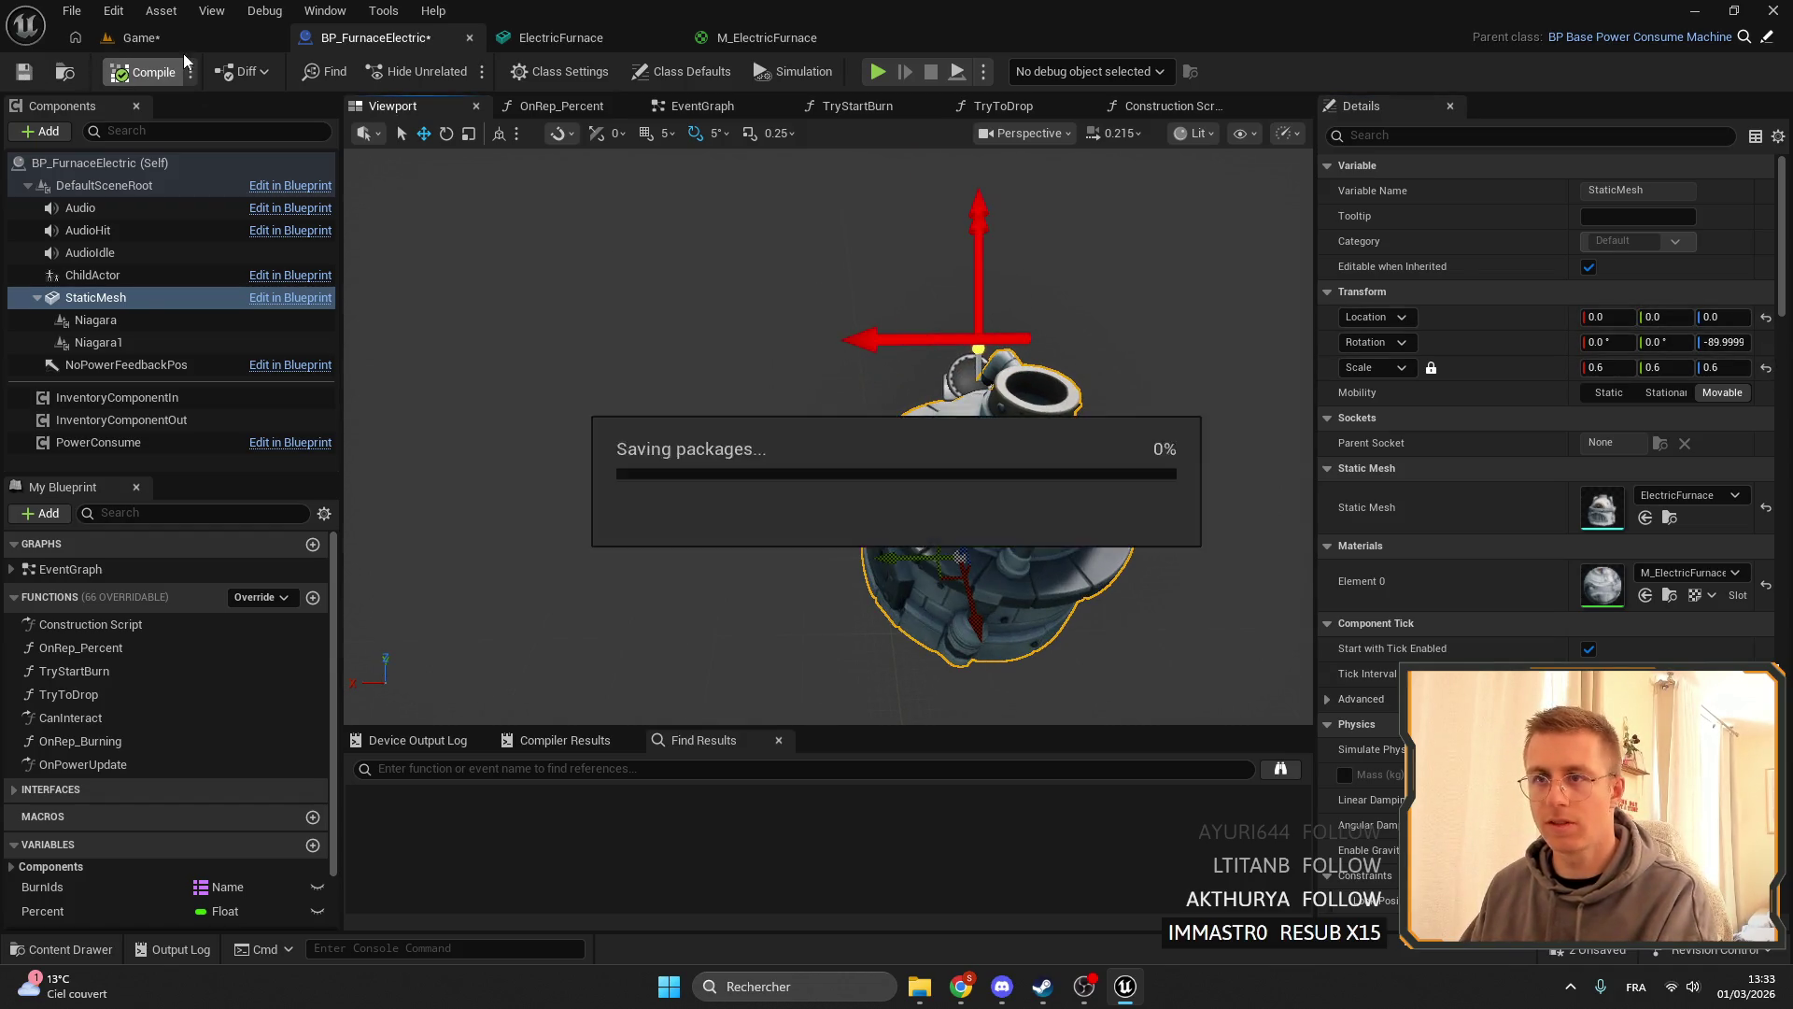
- Compare the electric furnace with BP_Furnace in the Game level and start a play test
left_click(135, 38)
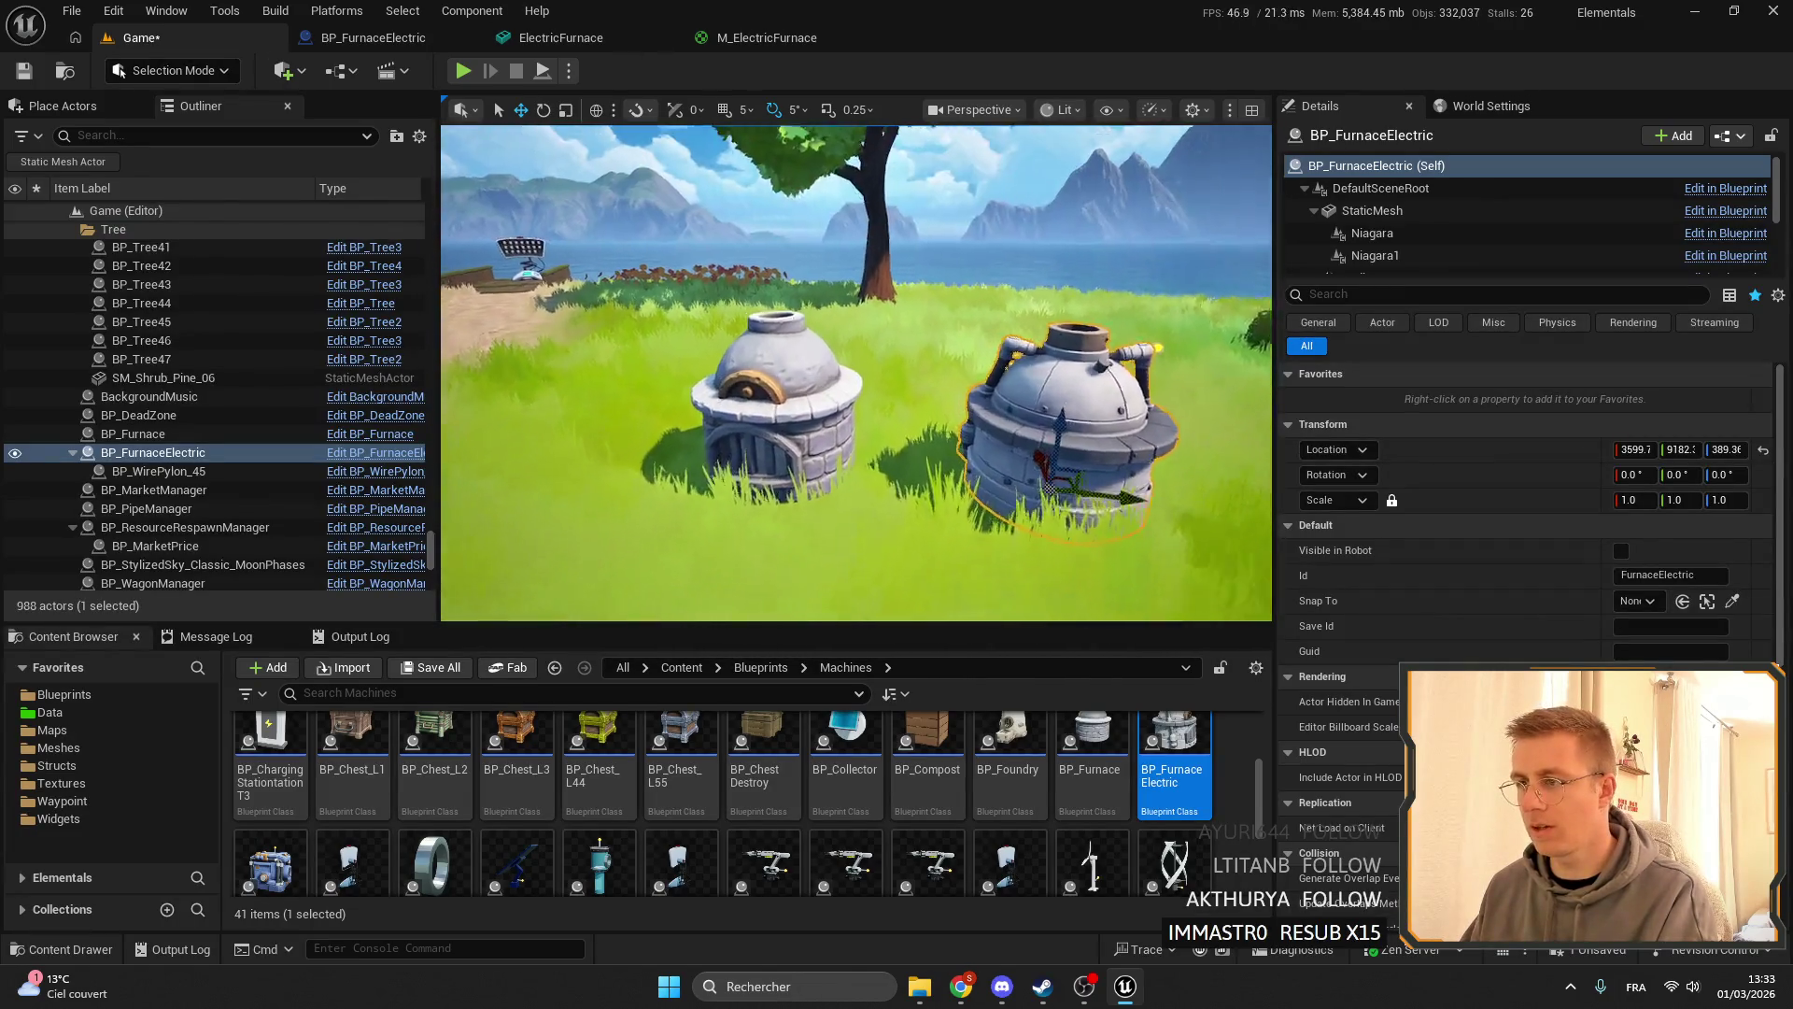
left_click(780, 383)
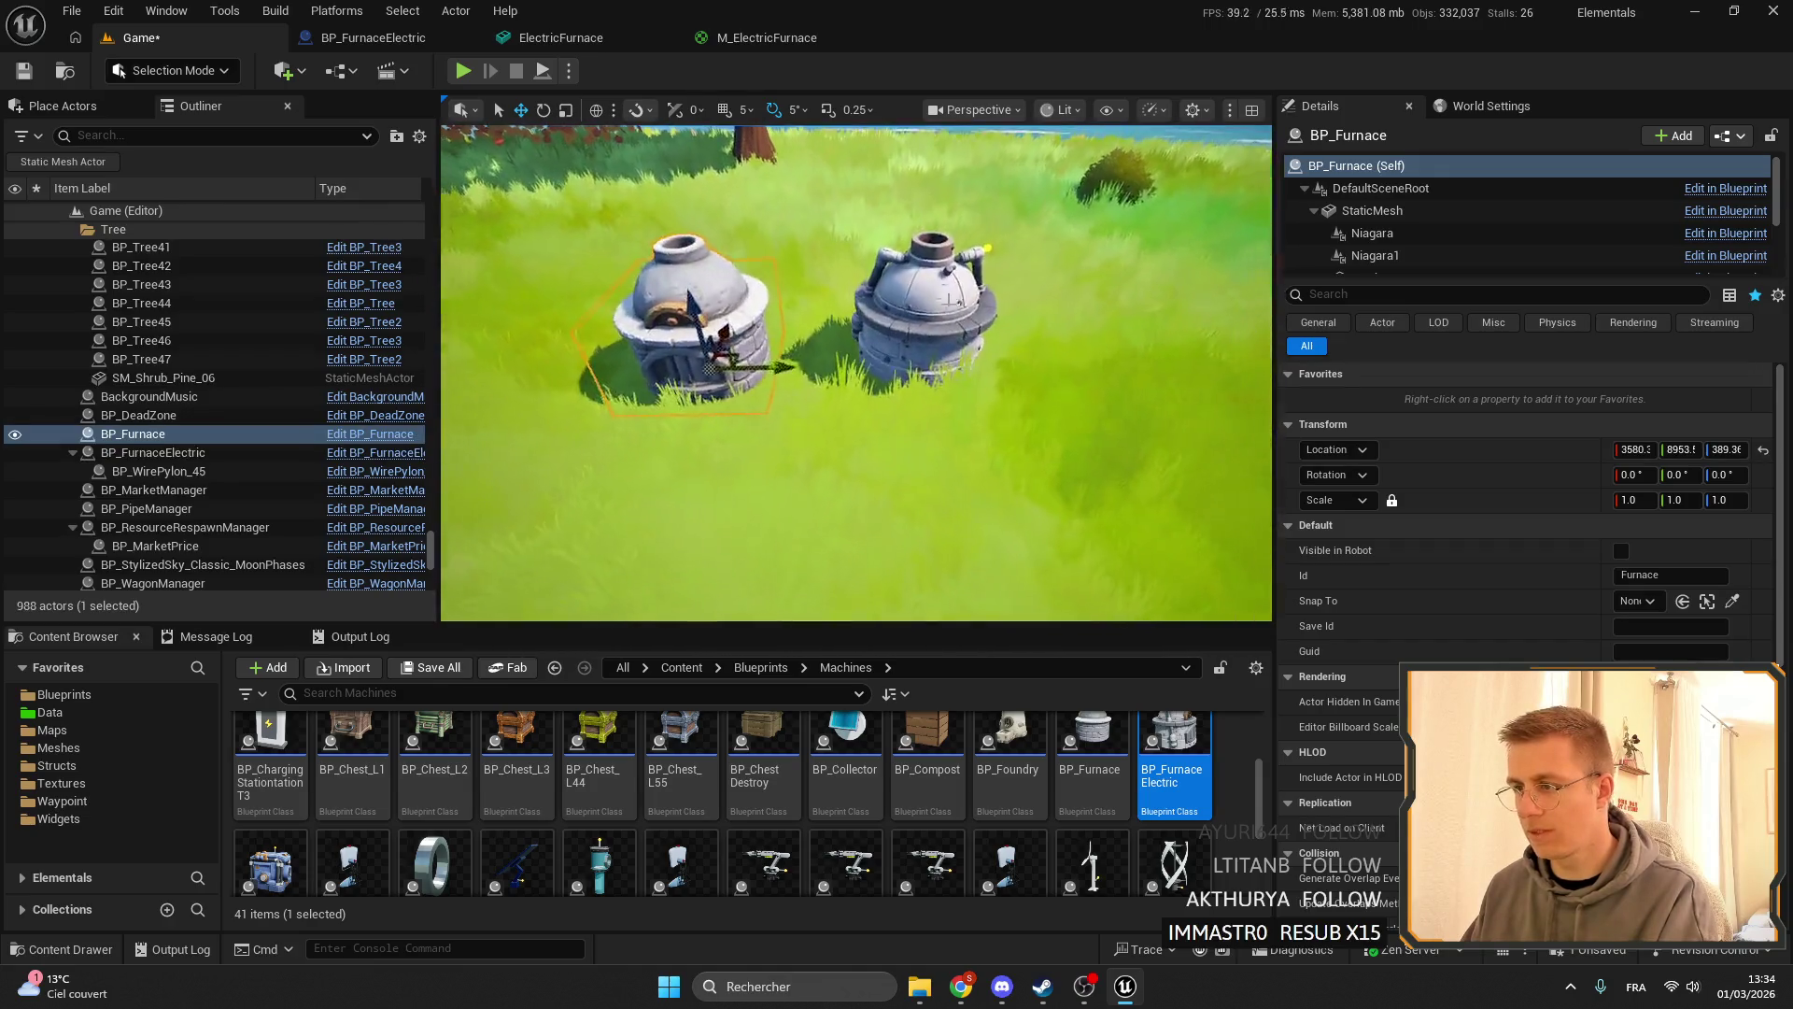
left_click(956, 299)
left_click(366, 42)
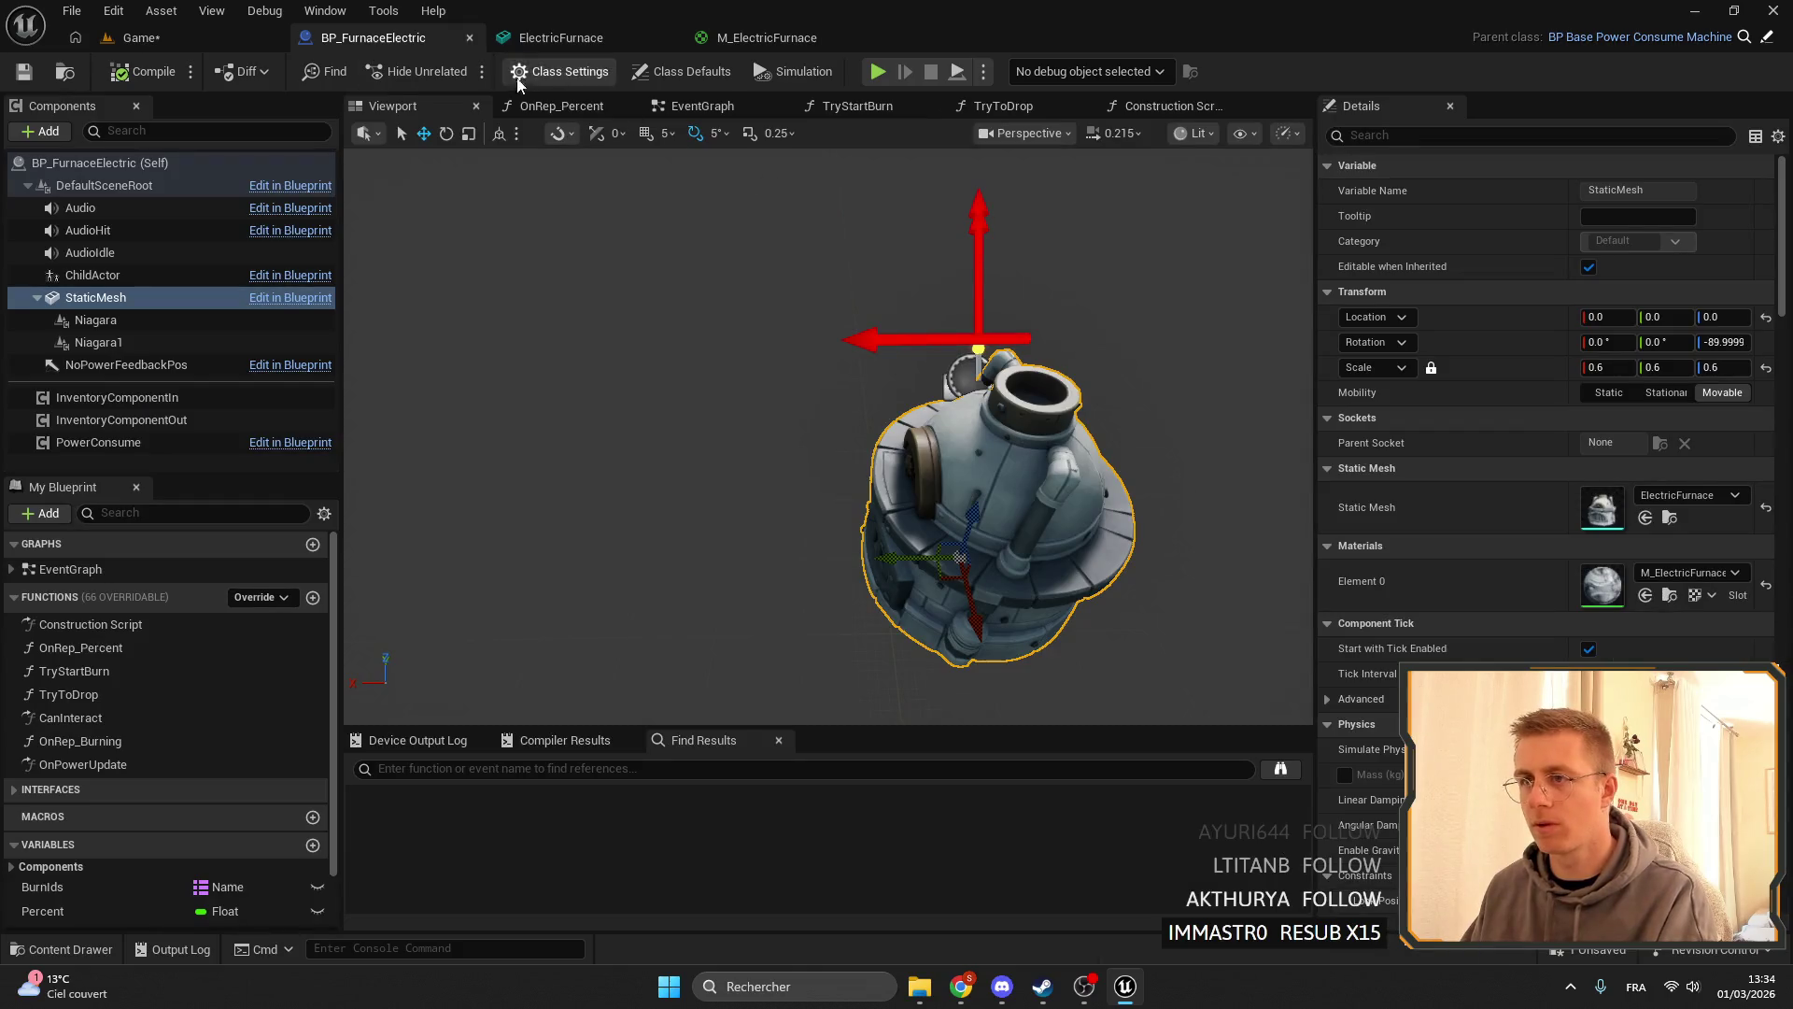
left_click(140, 38)
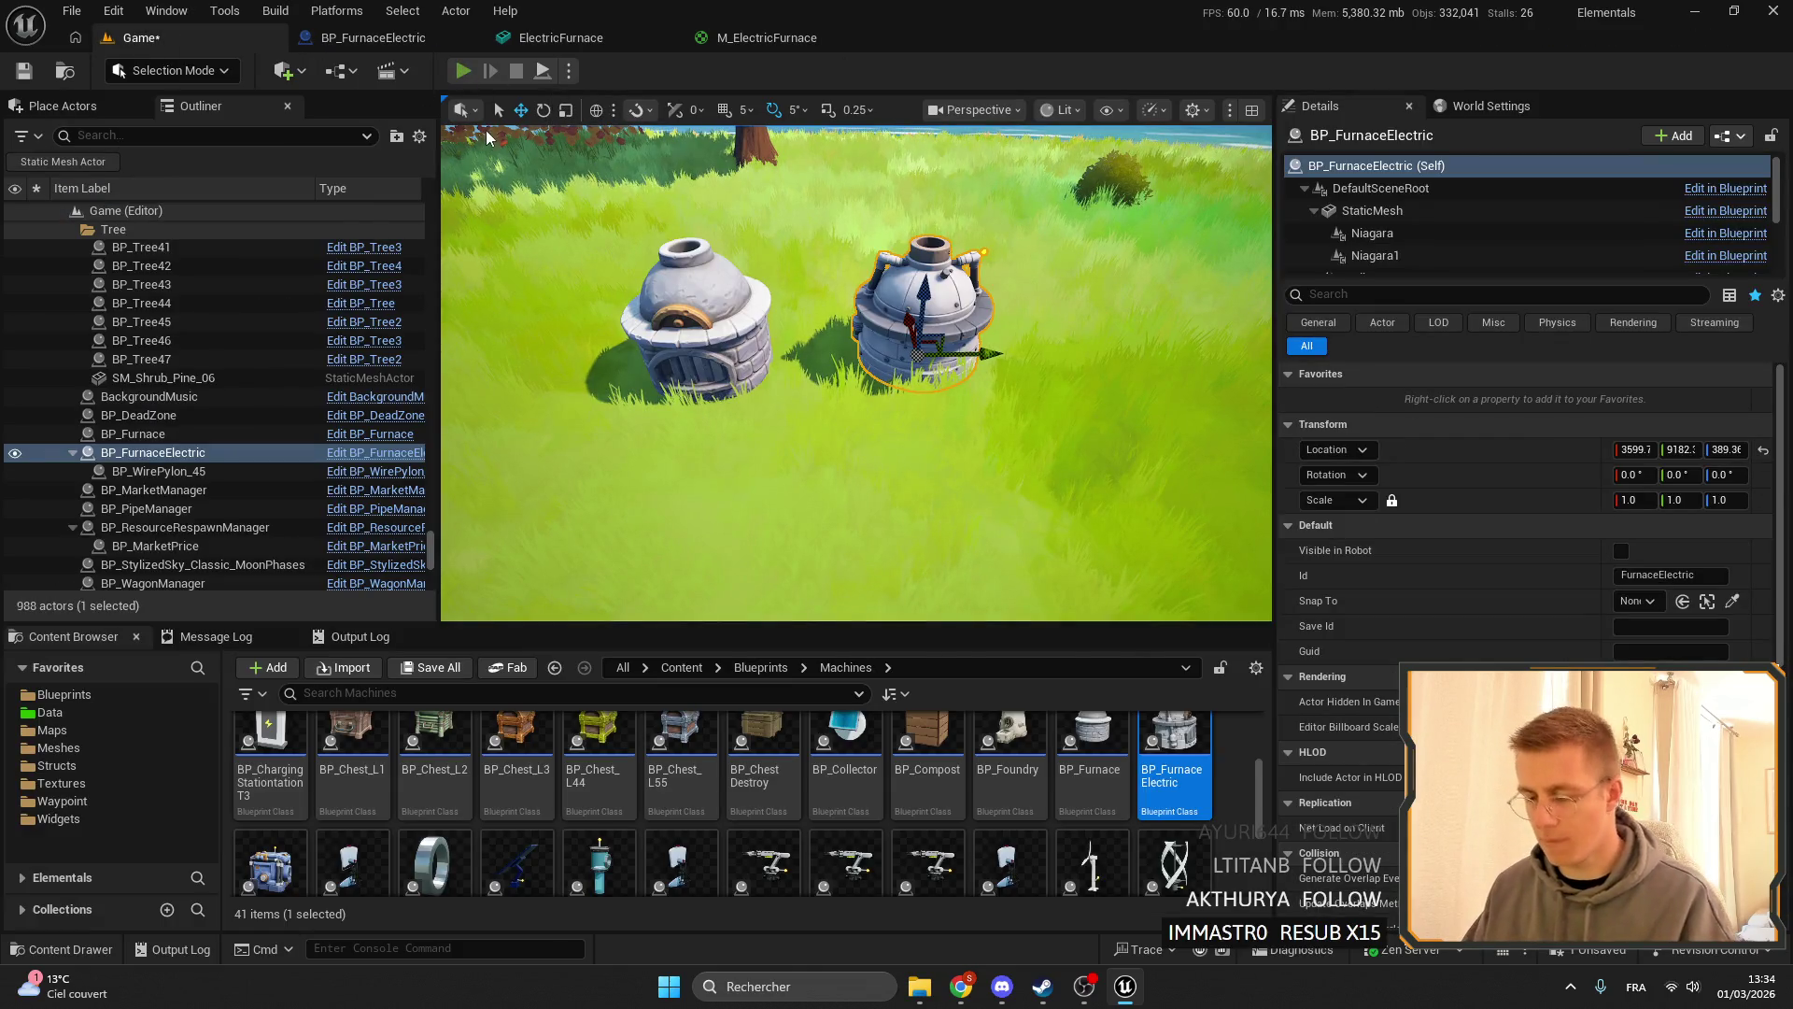
key("alt+p")
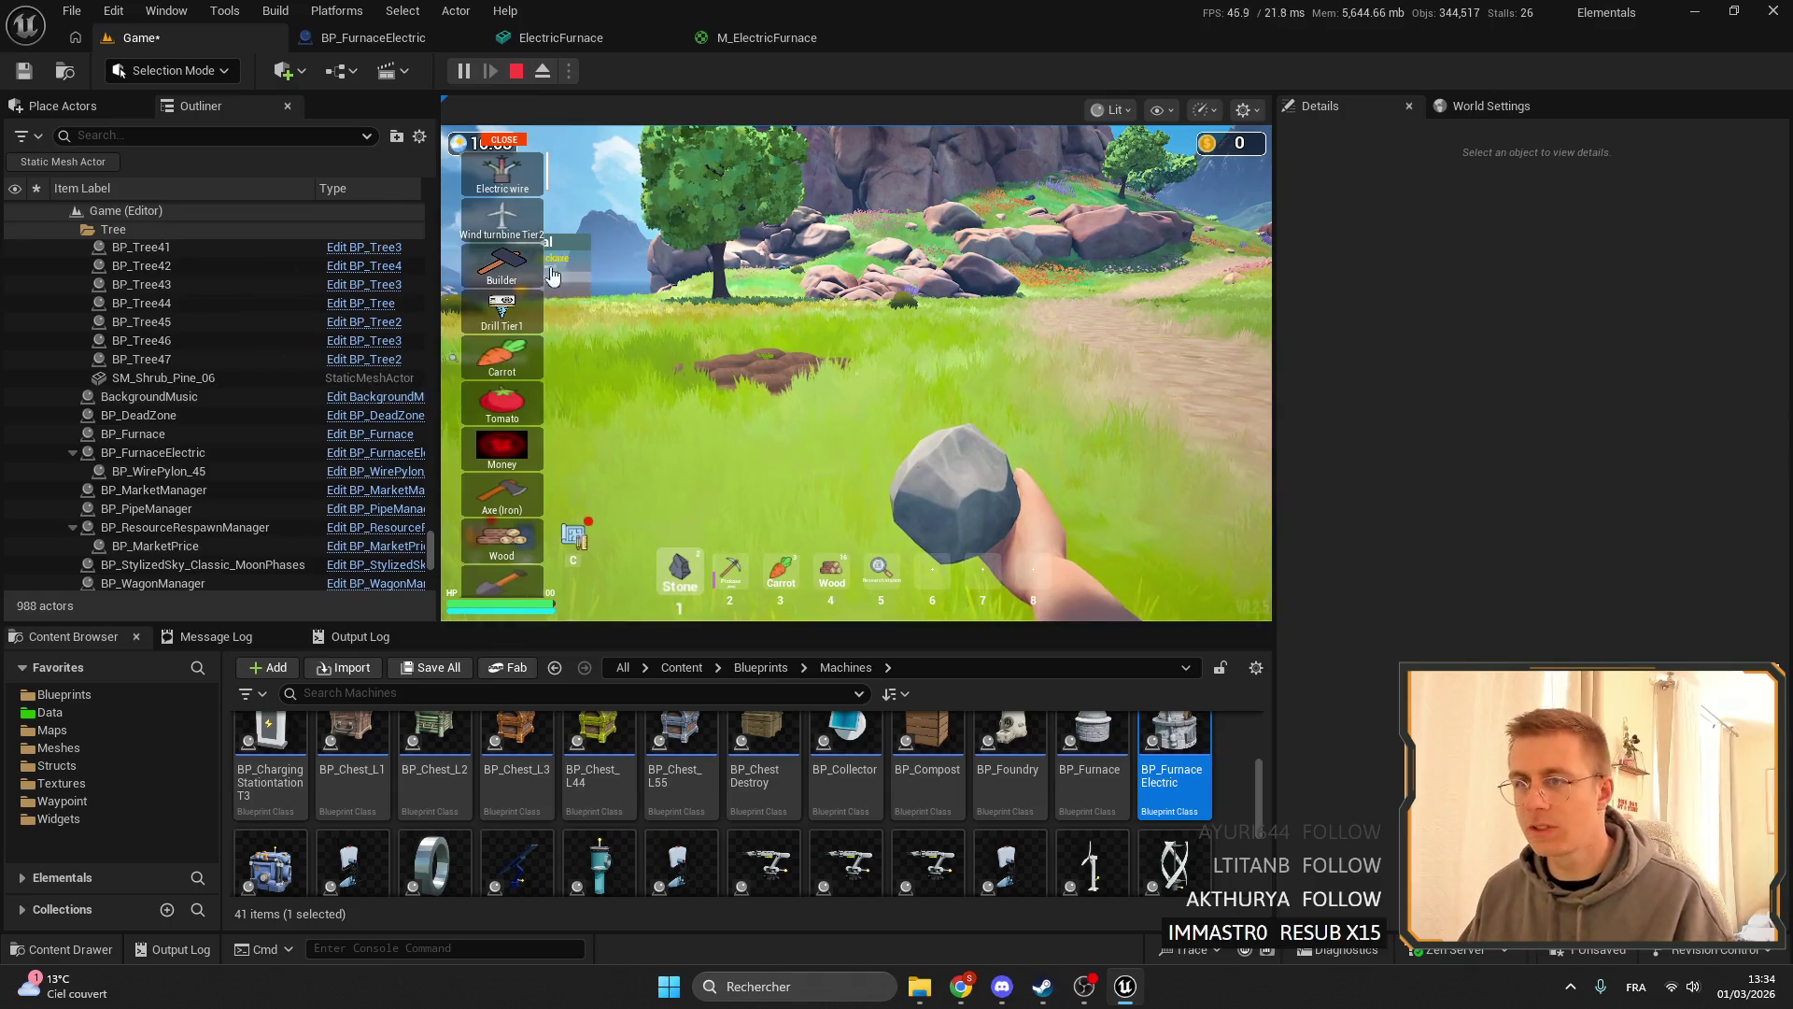
- End the play test and search the Widgets folder for 'CHEAT' to find WB_GiveCheat
mouse_move(563, 164)
left_mouse_down()
mouse_move(574, 473)
mouse_move(592, 316)
left_mouse_up()
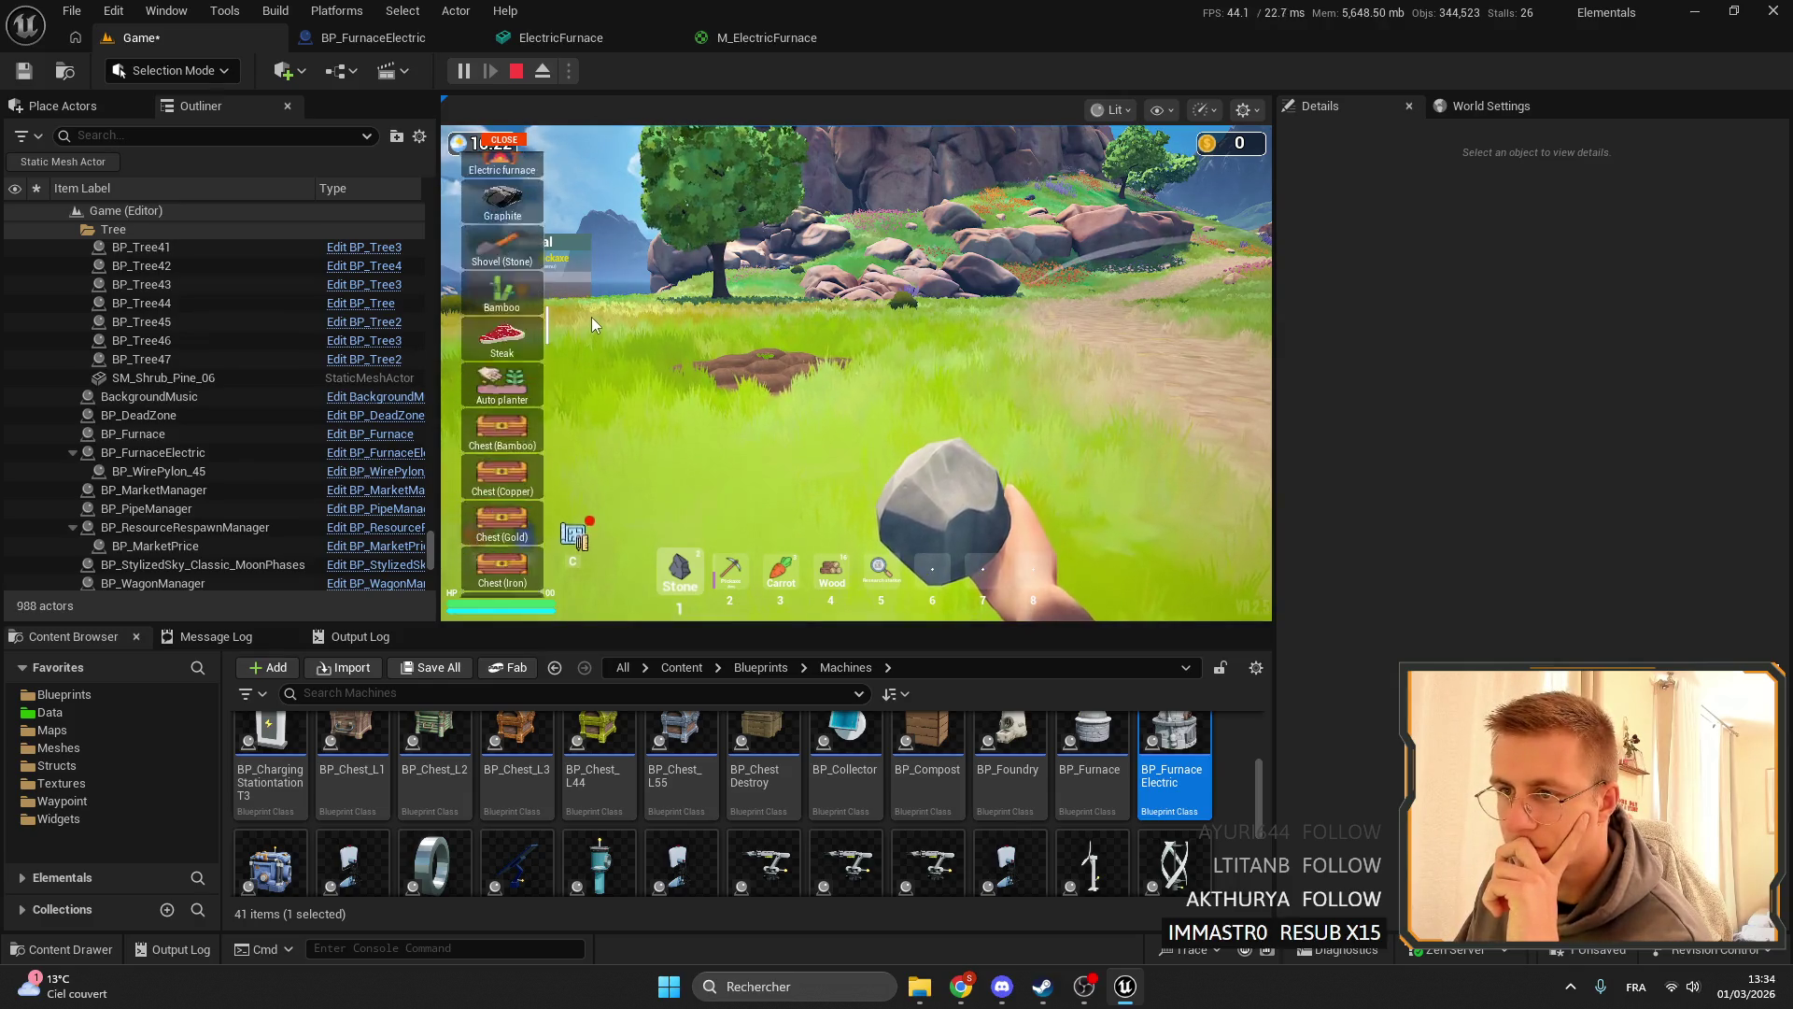
key("Escape")
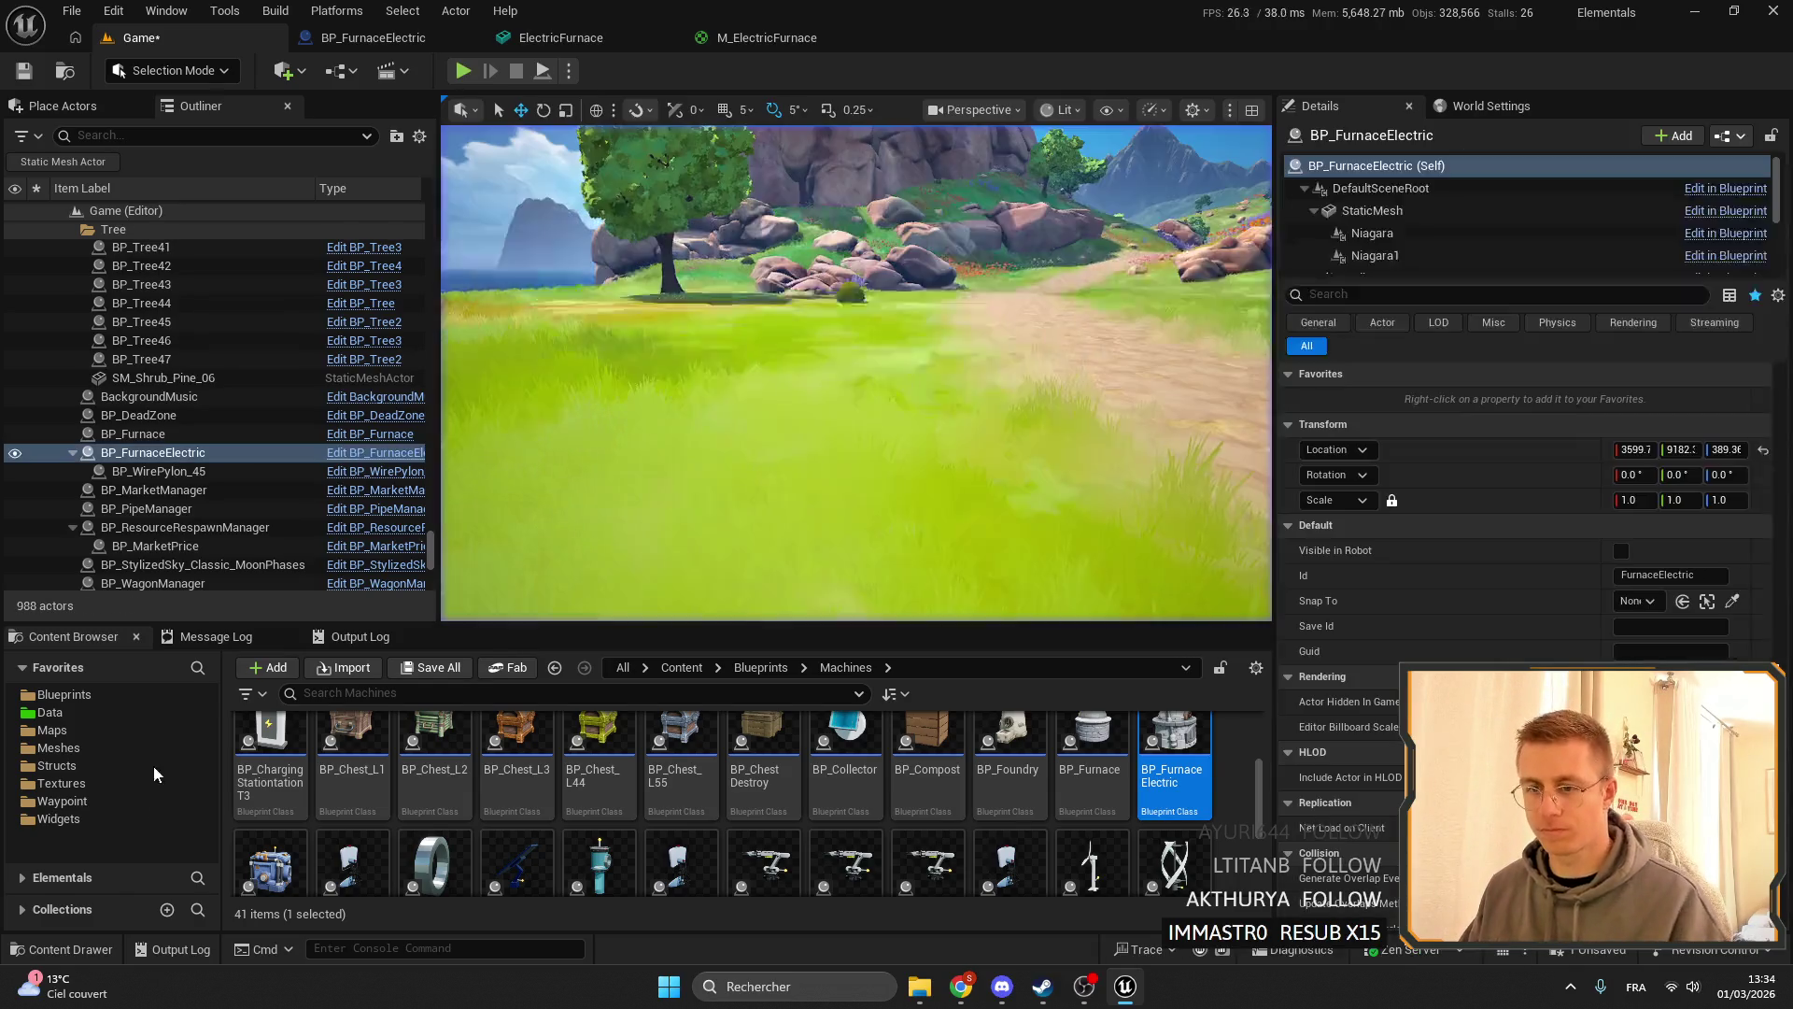
left_click(86, 715)
left_click(110, 802)
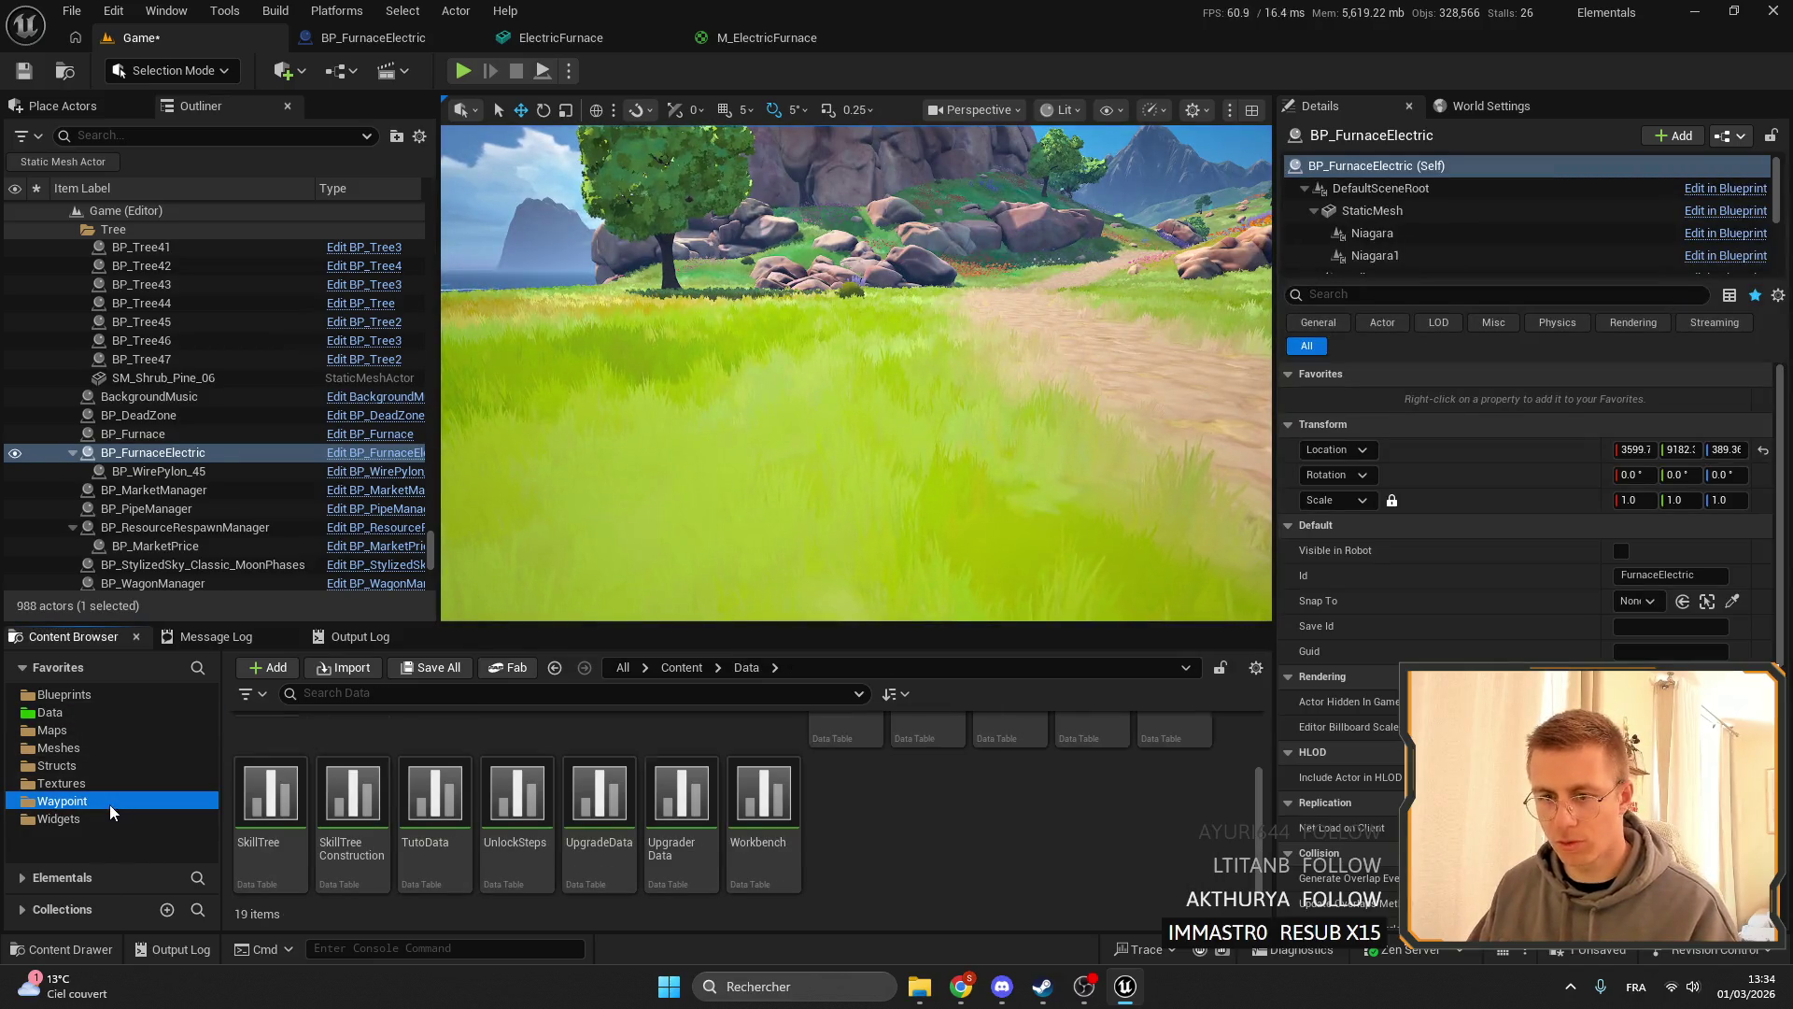
left_click(93, 819)
left_click(345, 692)
type("CHEAT")
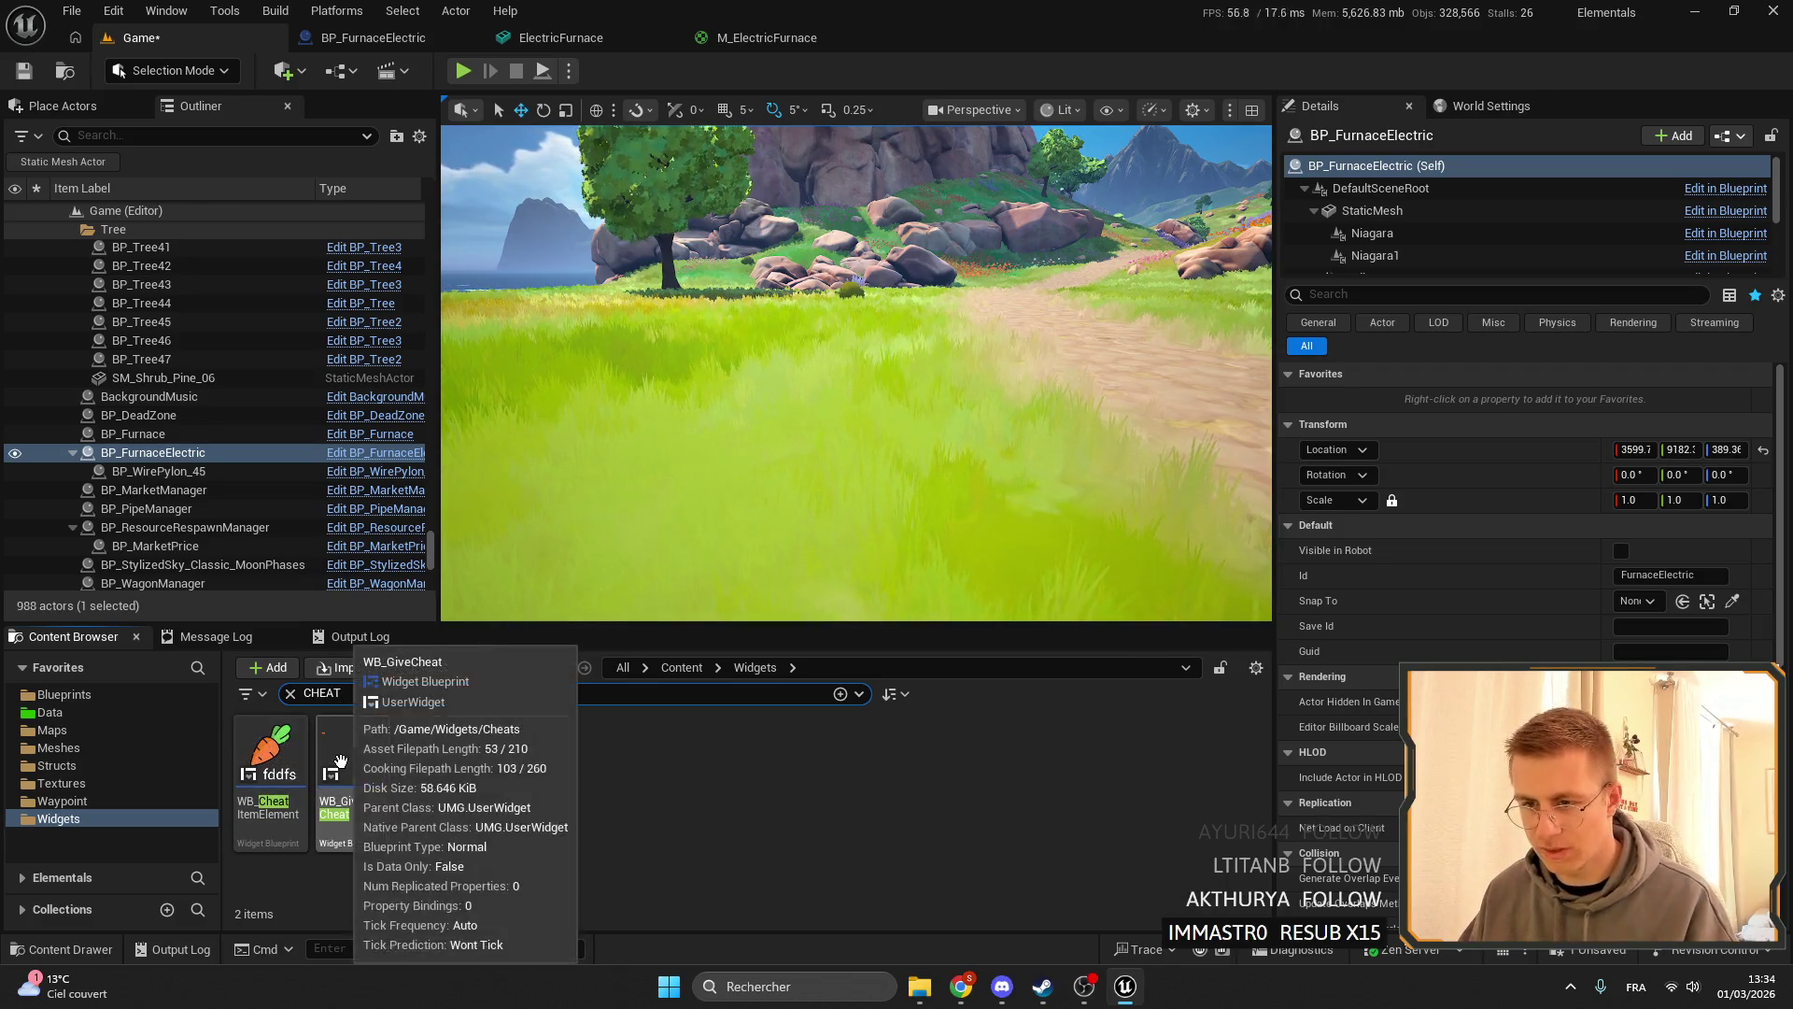
- Open WB_GiveCheat's graph and add a Sort Name Array node off Out Row Names
double_click(344, 761)
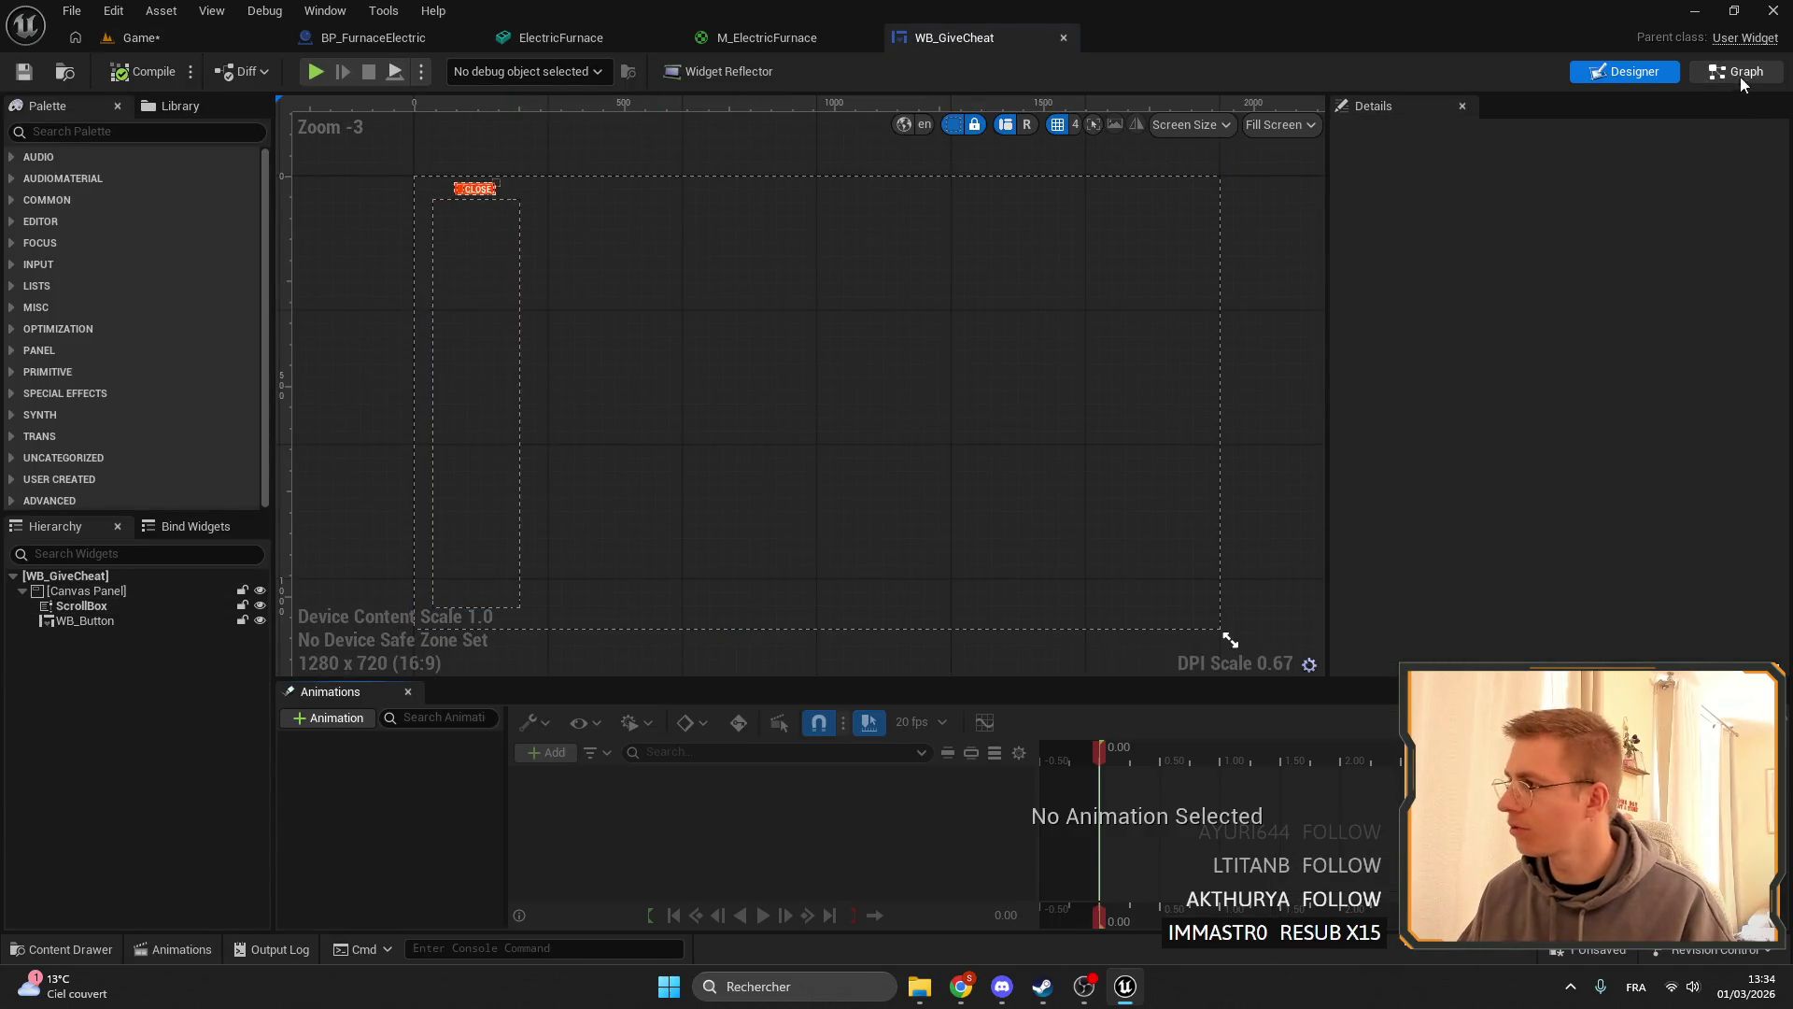
left_click(1743, 74)
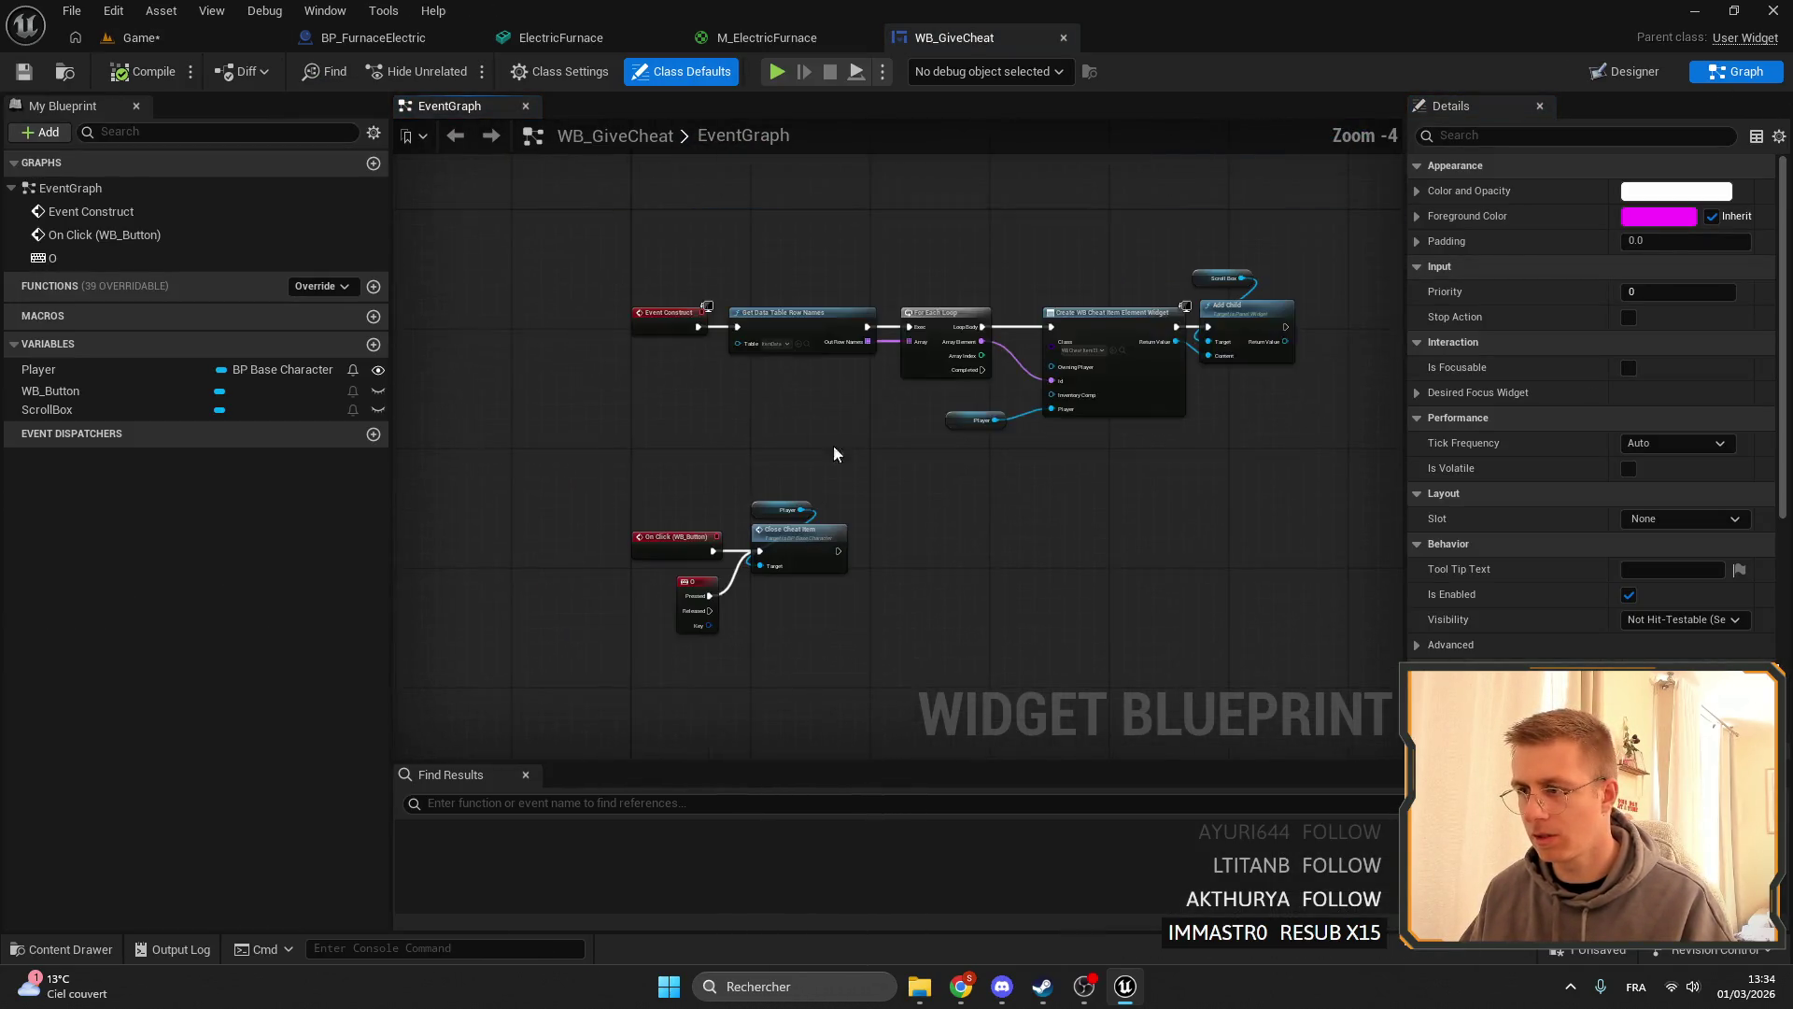
scroll(833, 454, "up", 4)
left_click_drag(920, 514, 922, 511)
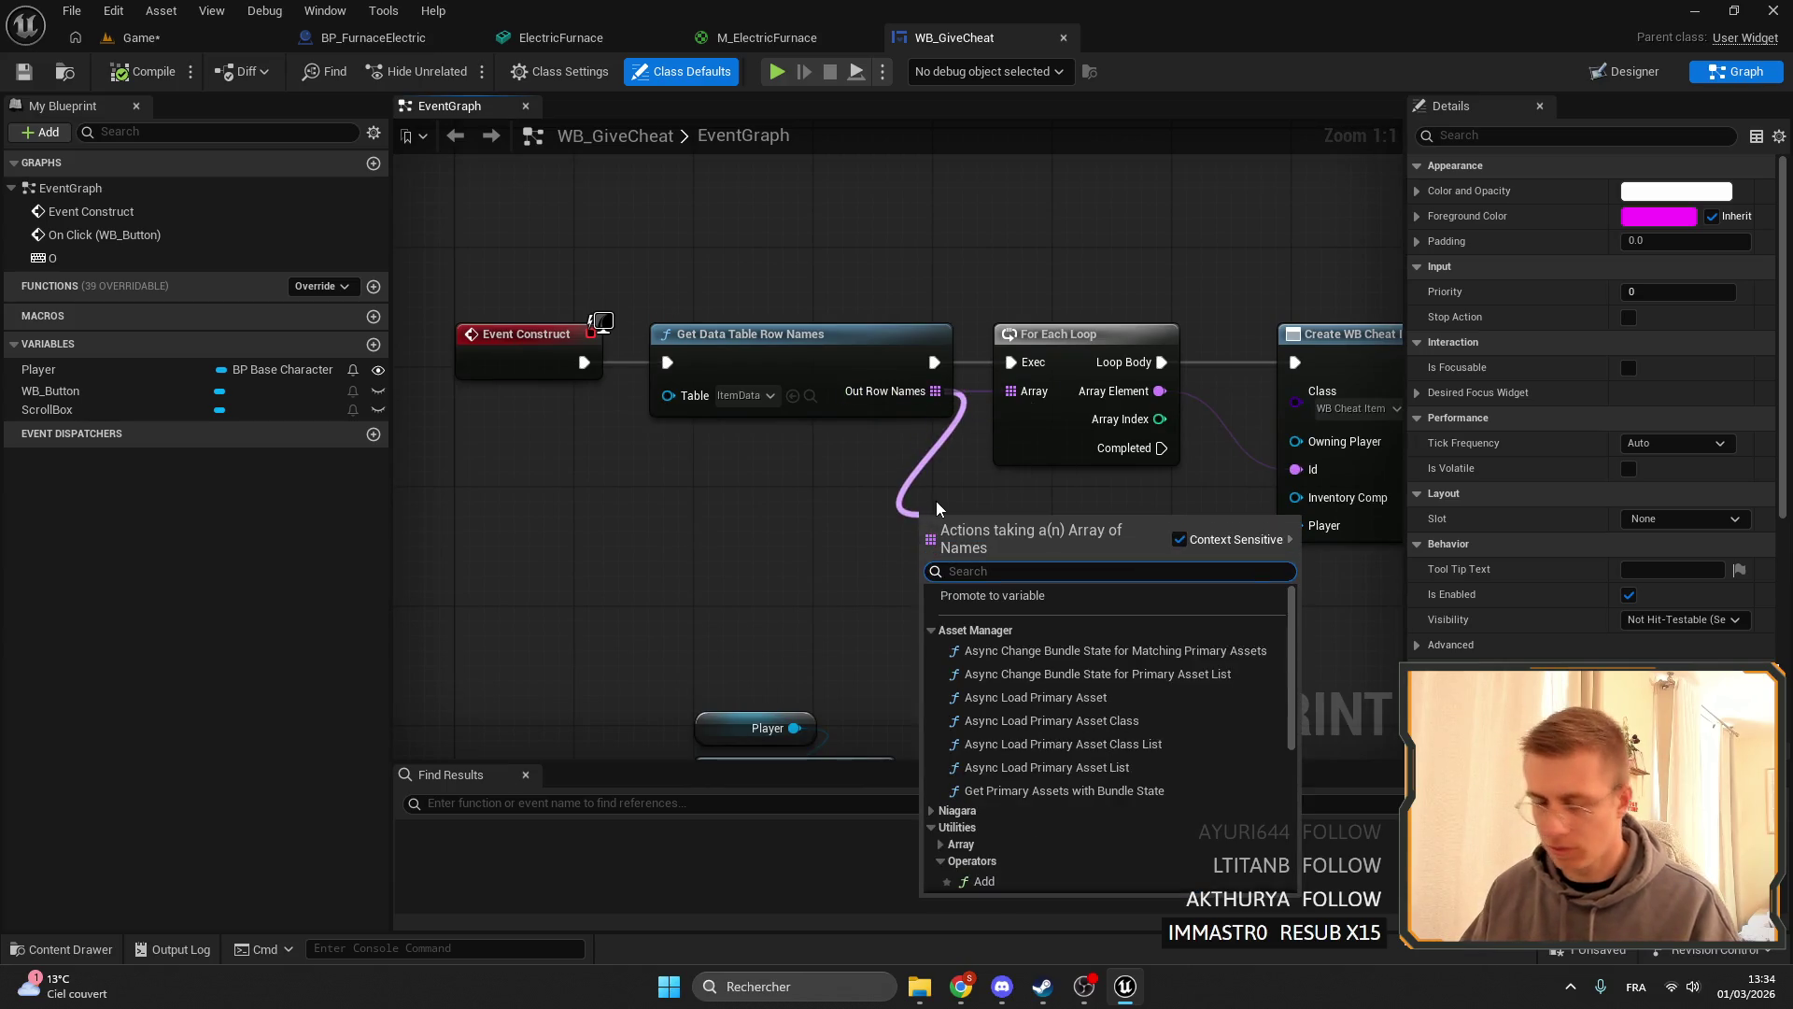
type("sort")
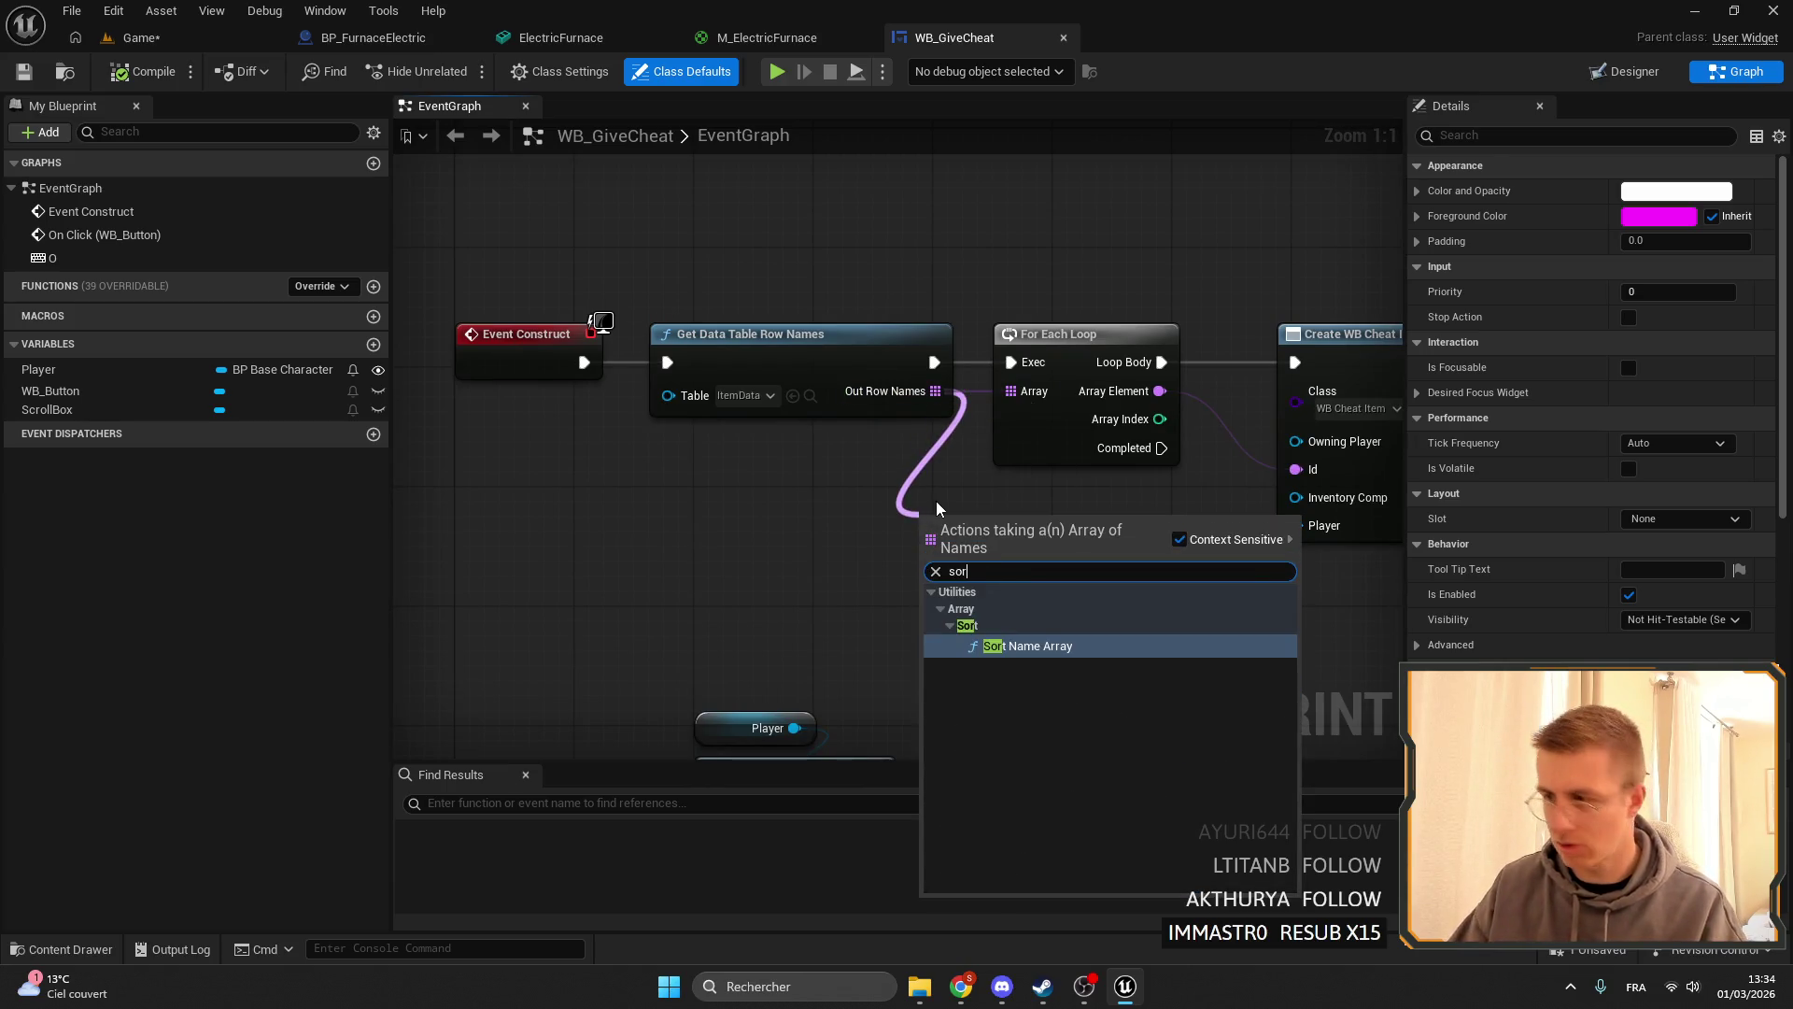
key("Return")
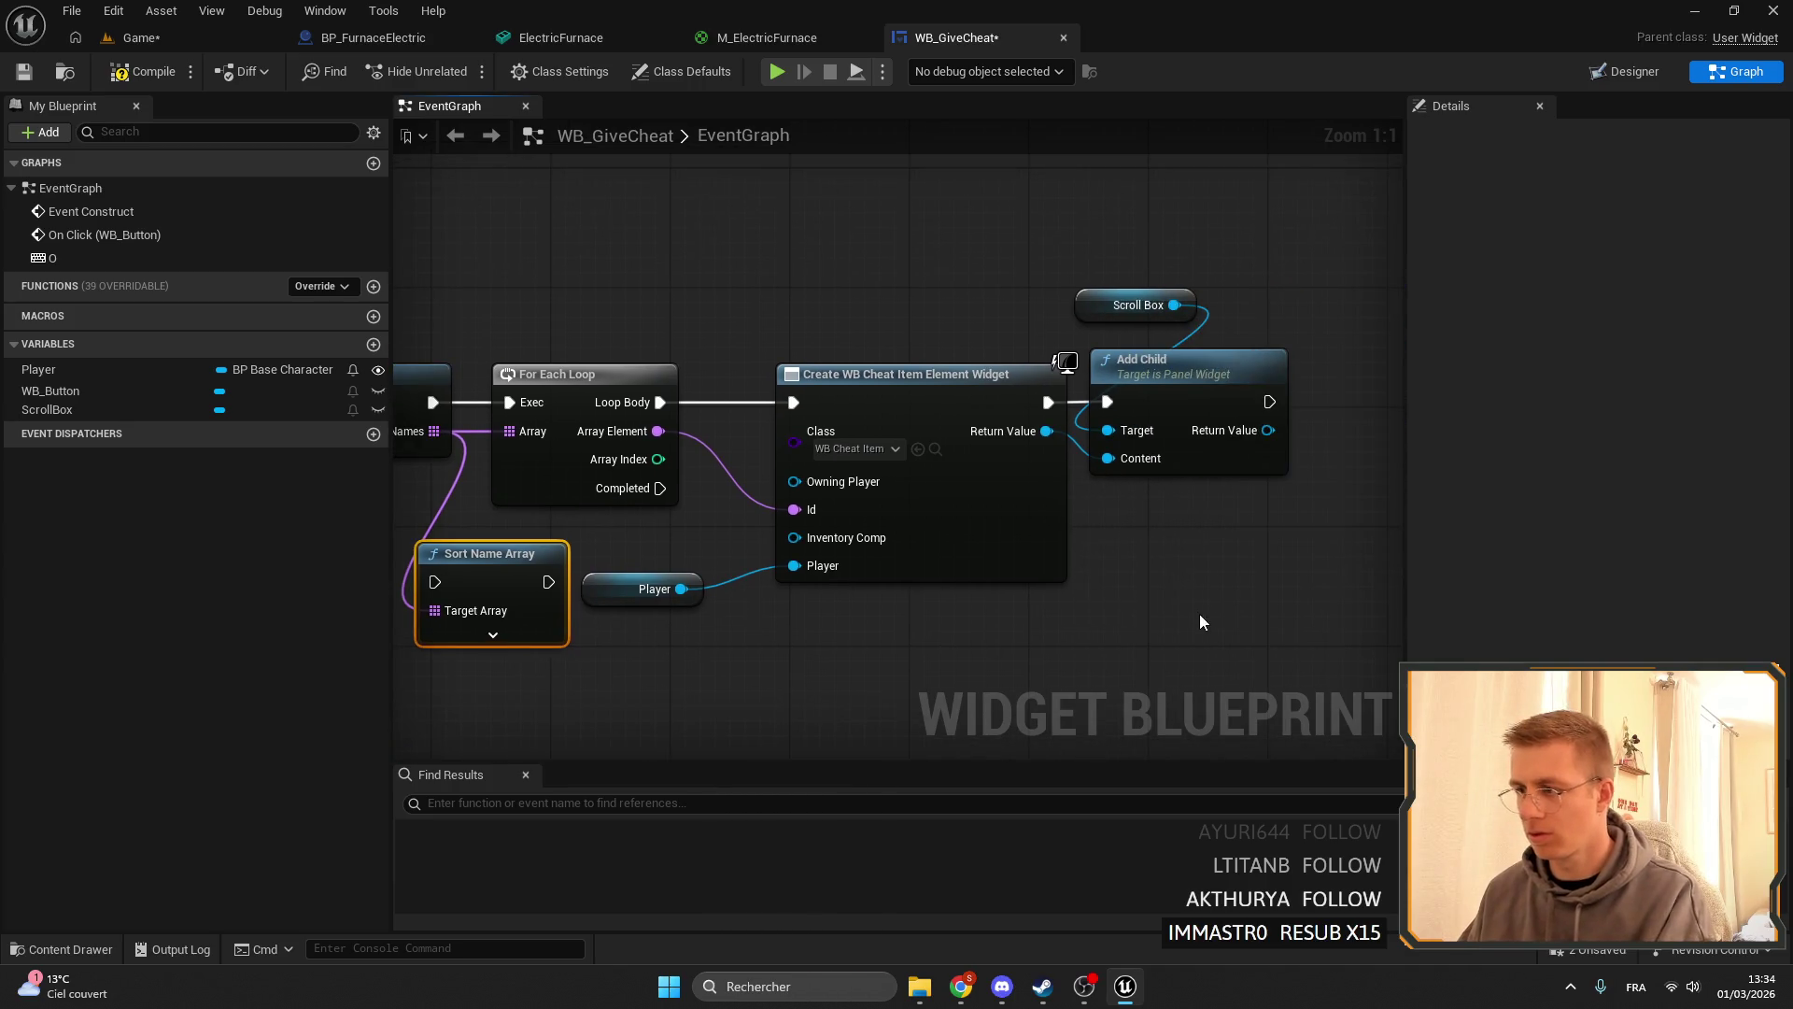
- Shift the loop nodes right and wire Sort Name Array in before the For Each Loop
mouse_move(605, 344)
left_mouse_down()
mouse_move(798, 350)
mouse_move(1345, 628)
left_mouse_up()
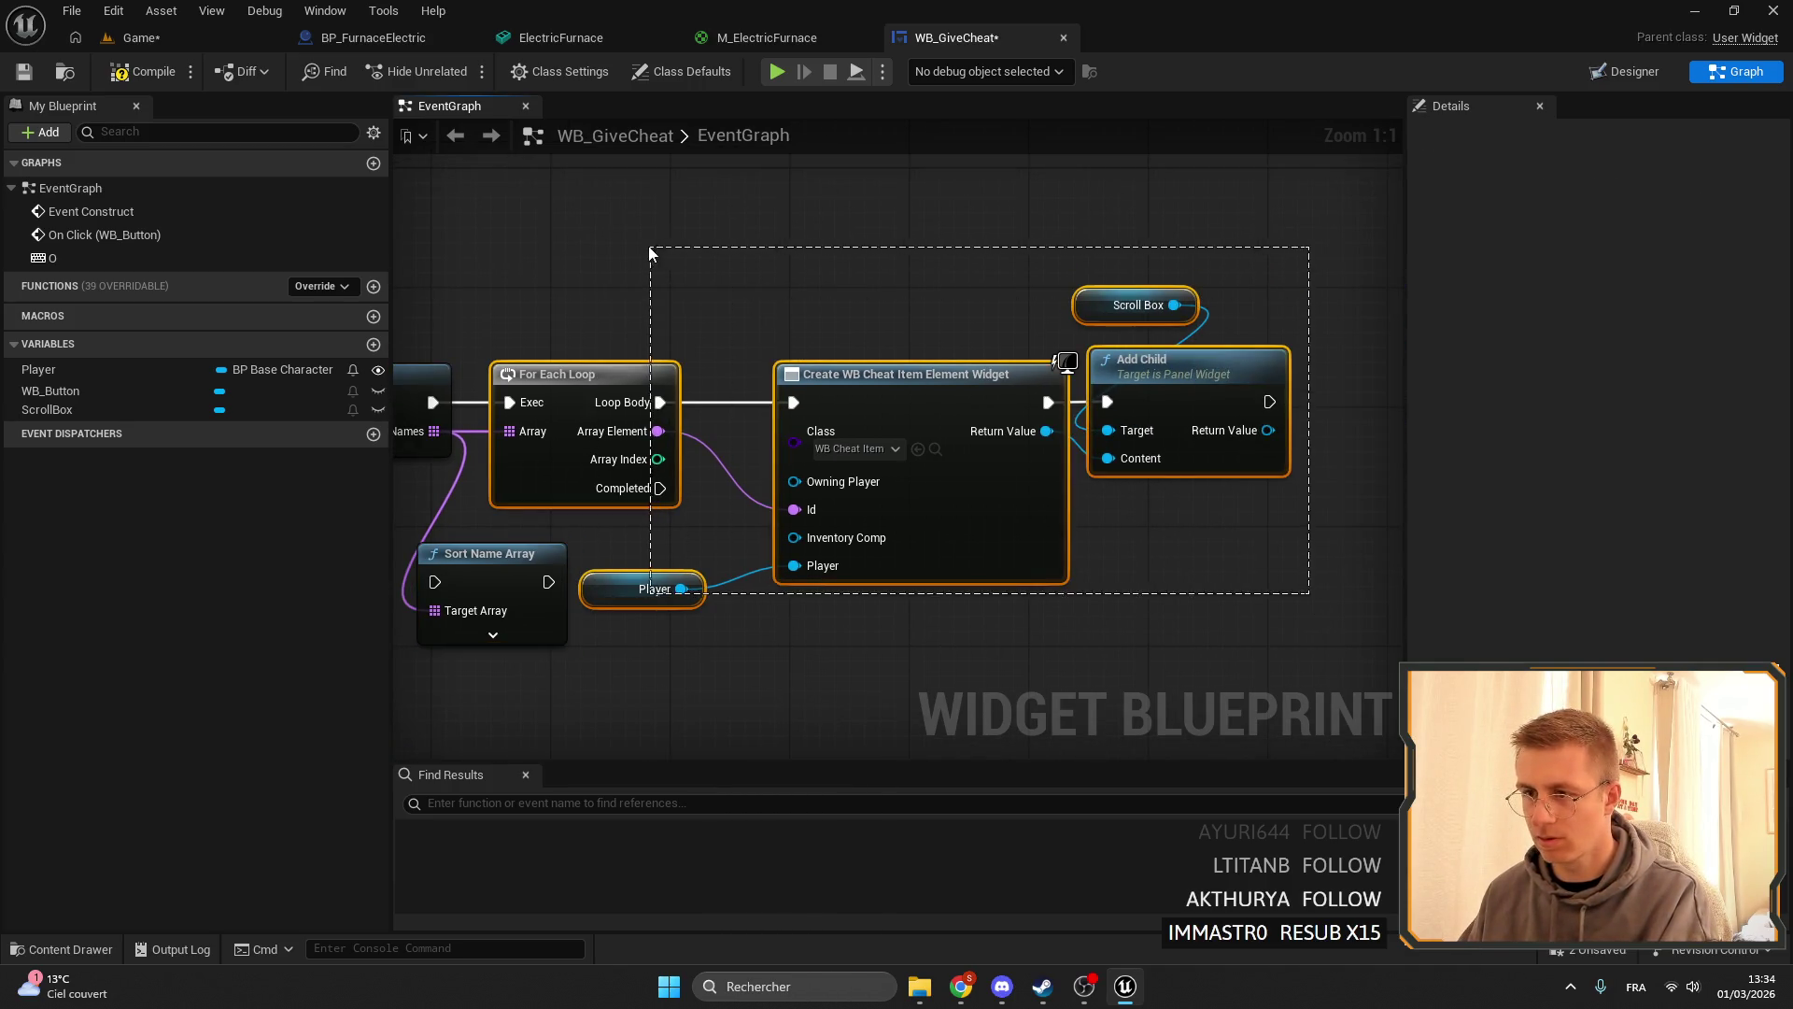
left_click_drag(575, 362, 829, 362)
left_click_drag(476, 559, 566, 381)
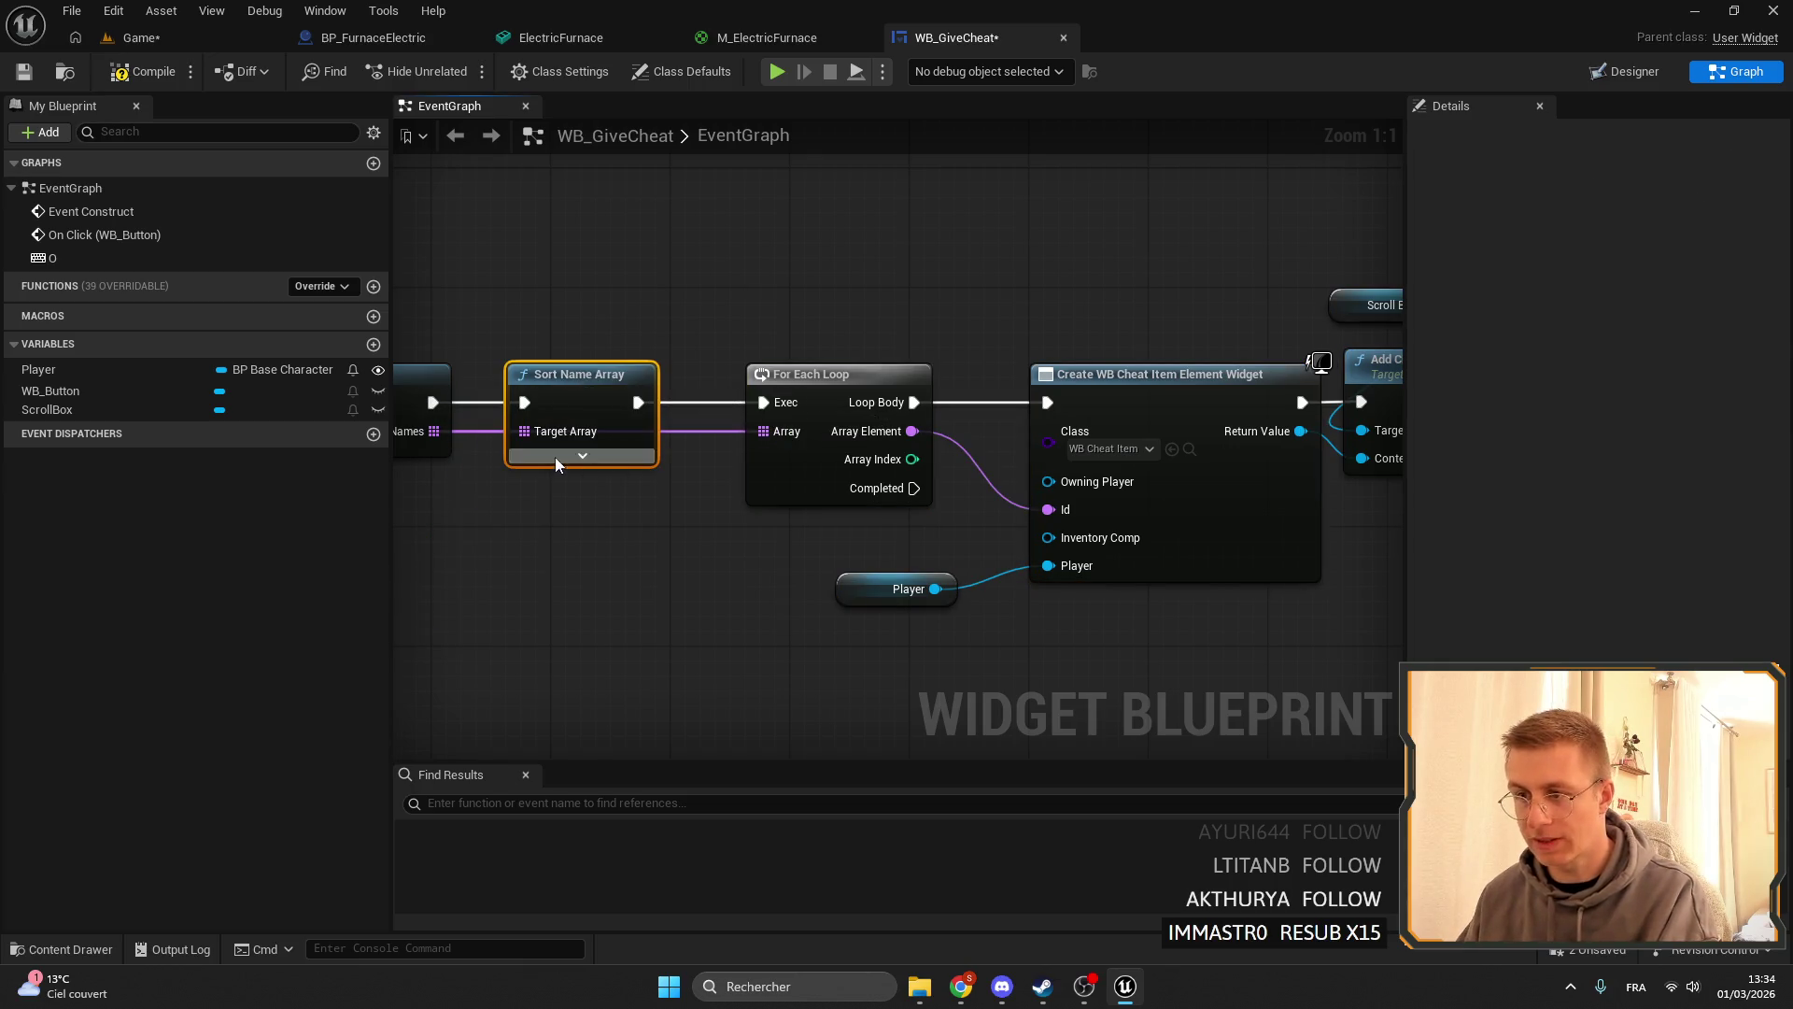
left_click(582, 455)
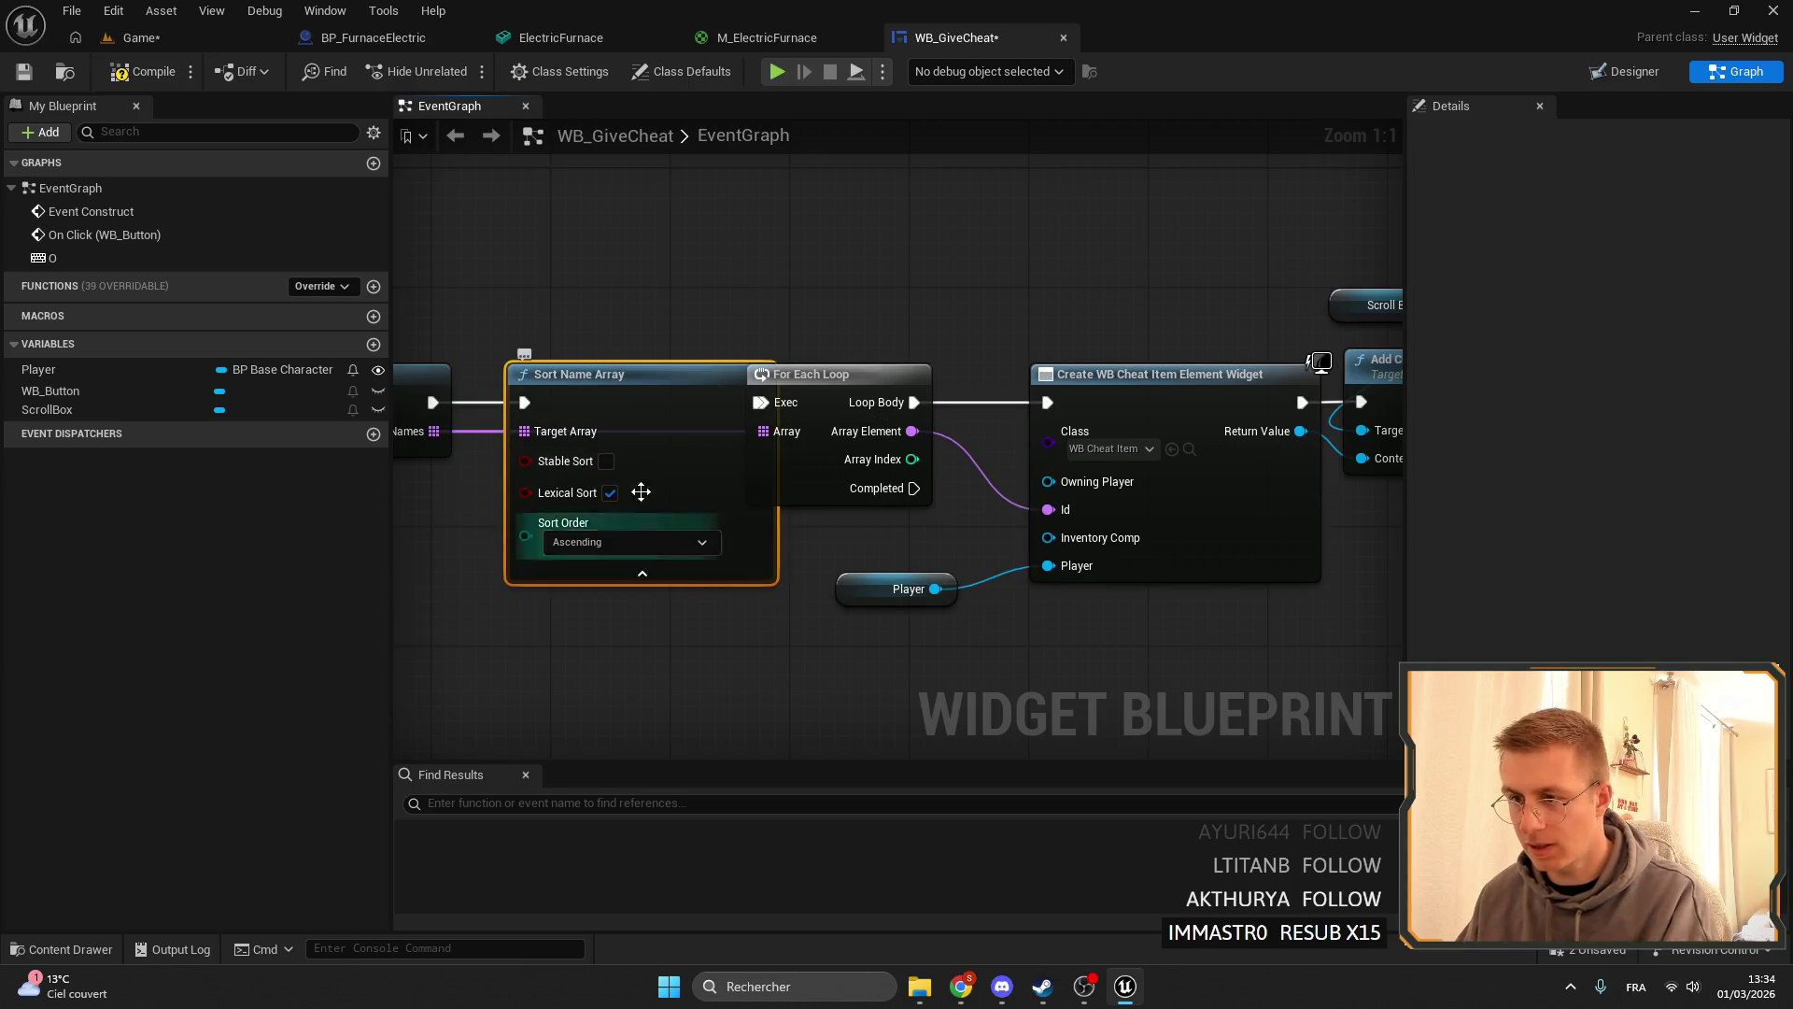
left_click(138, 38)
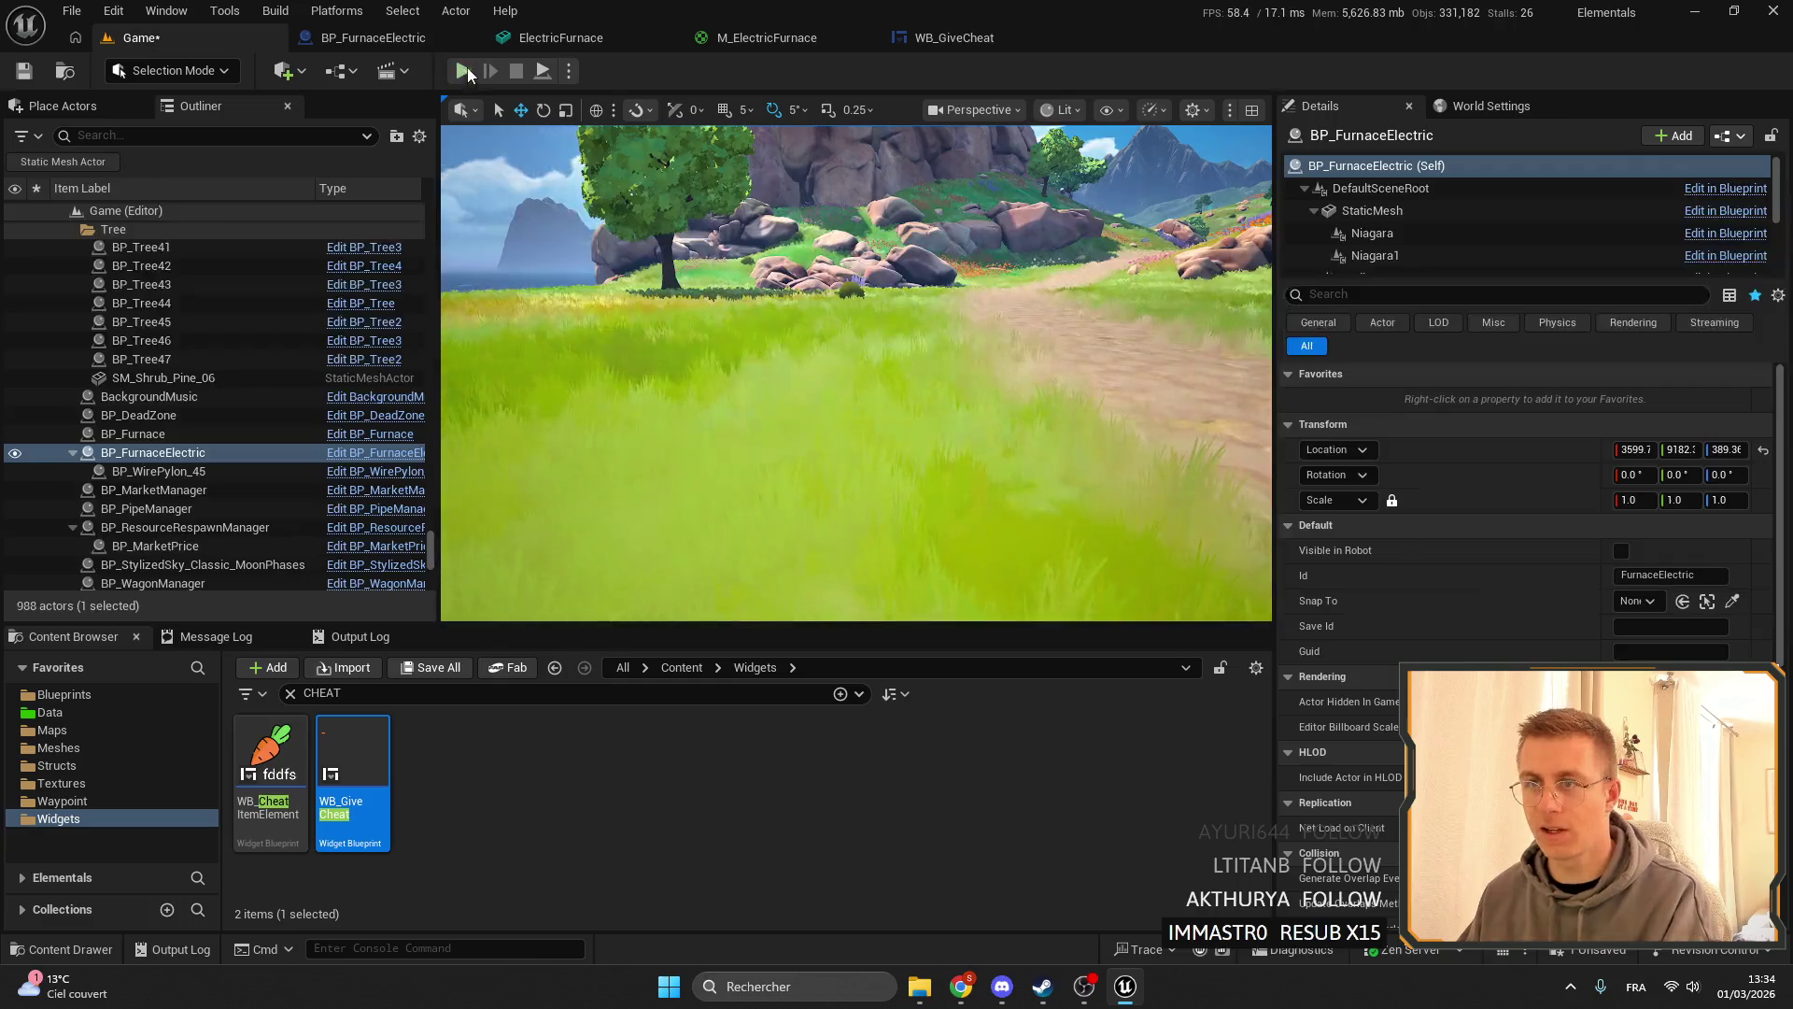
- Start a play test and take the Electric furnace from the cheat list
left_click(463, 71)
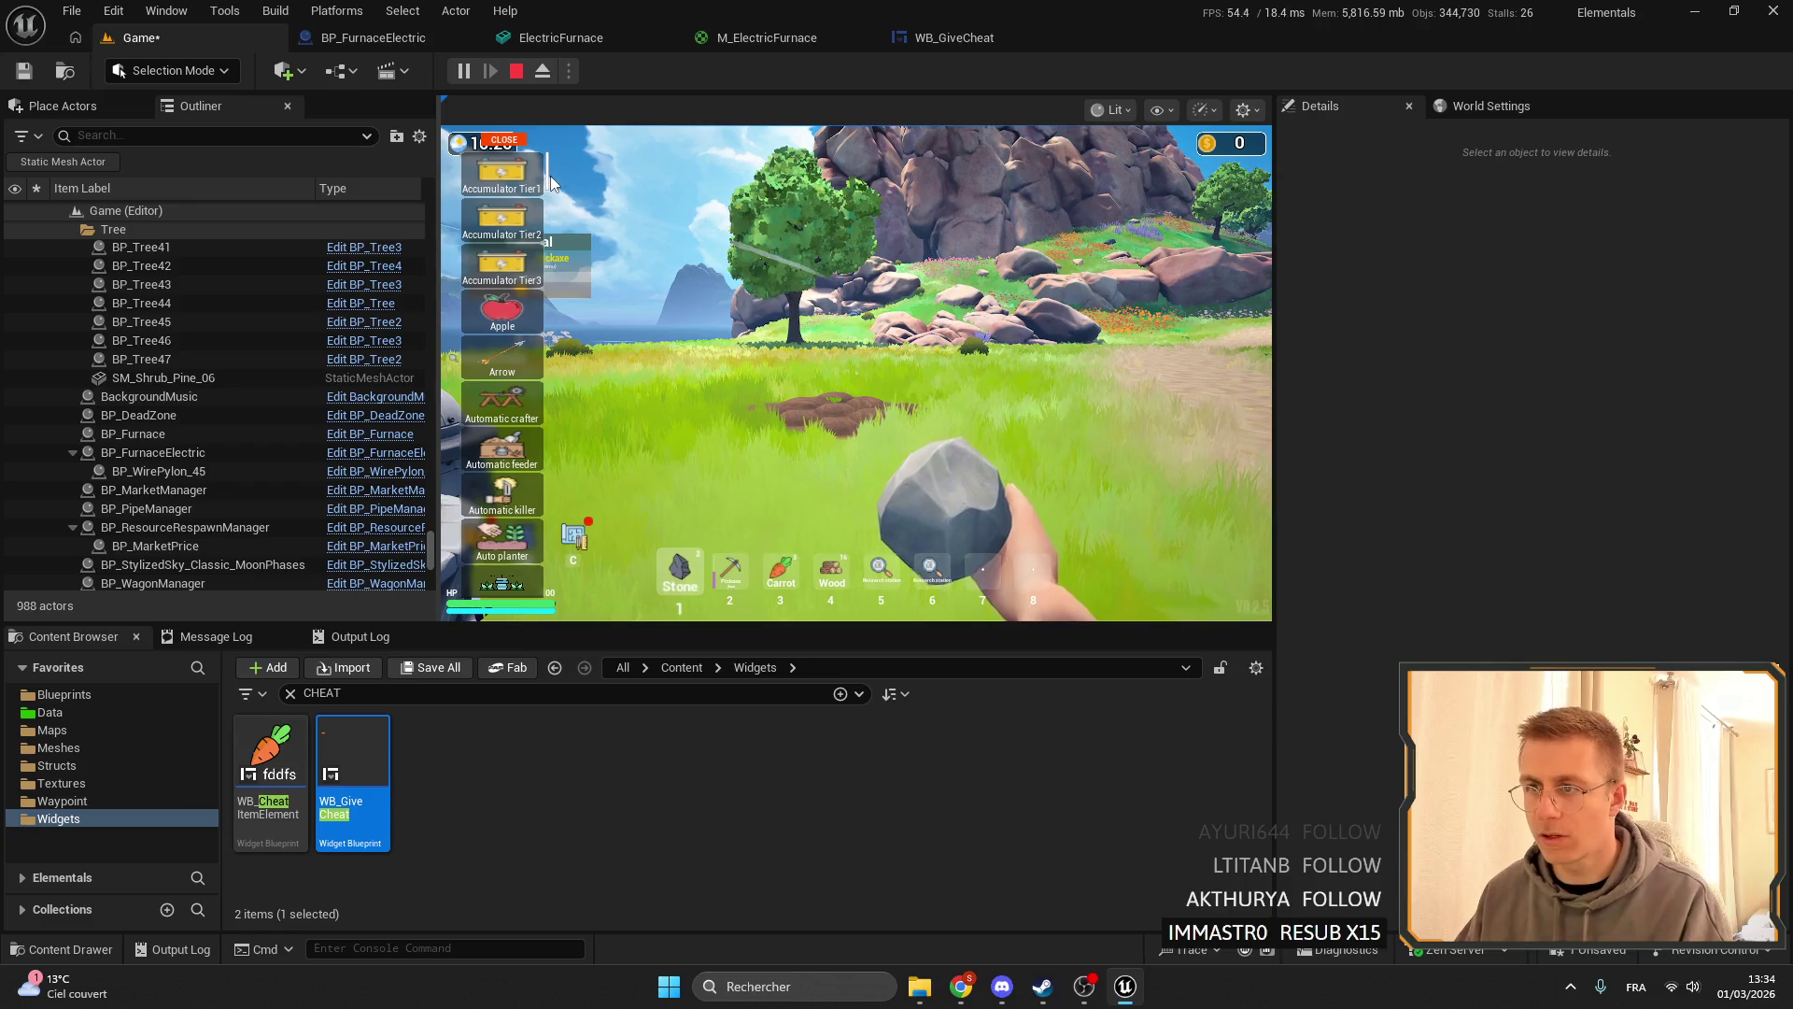
left_click_drag(549, 168, 564, 305)
scroll(561, 299, "up", 5)
scroll(563, 304, "down", 1)
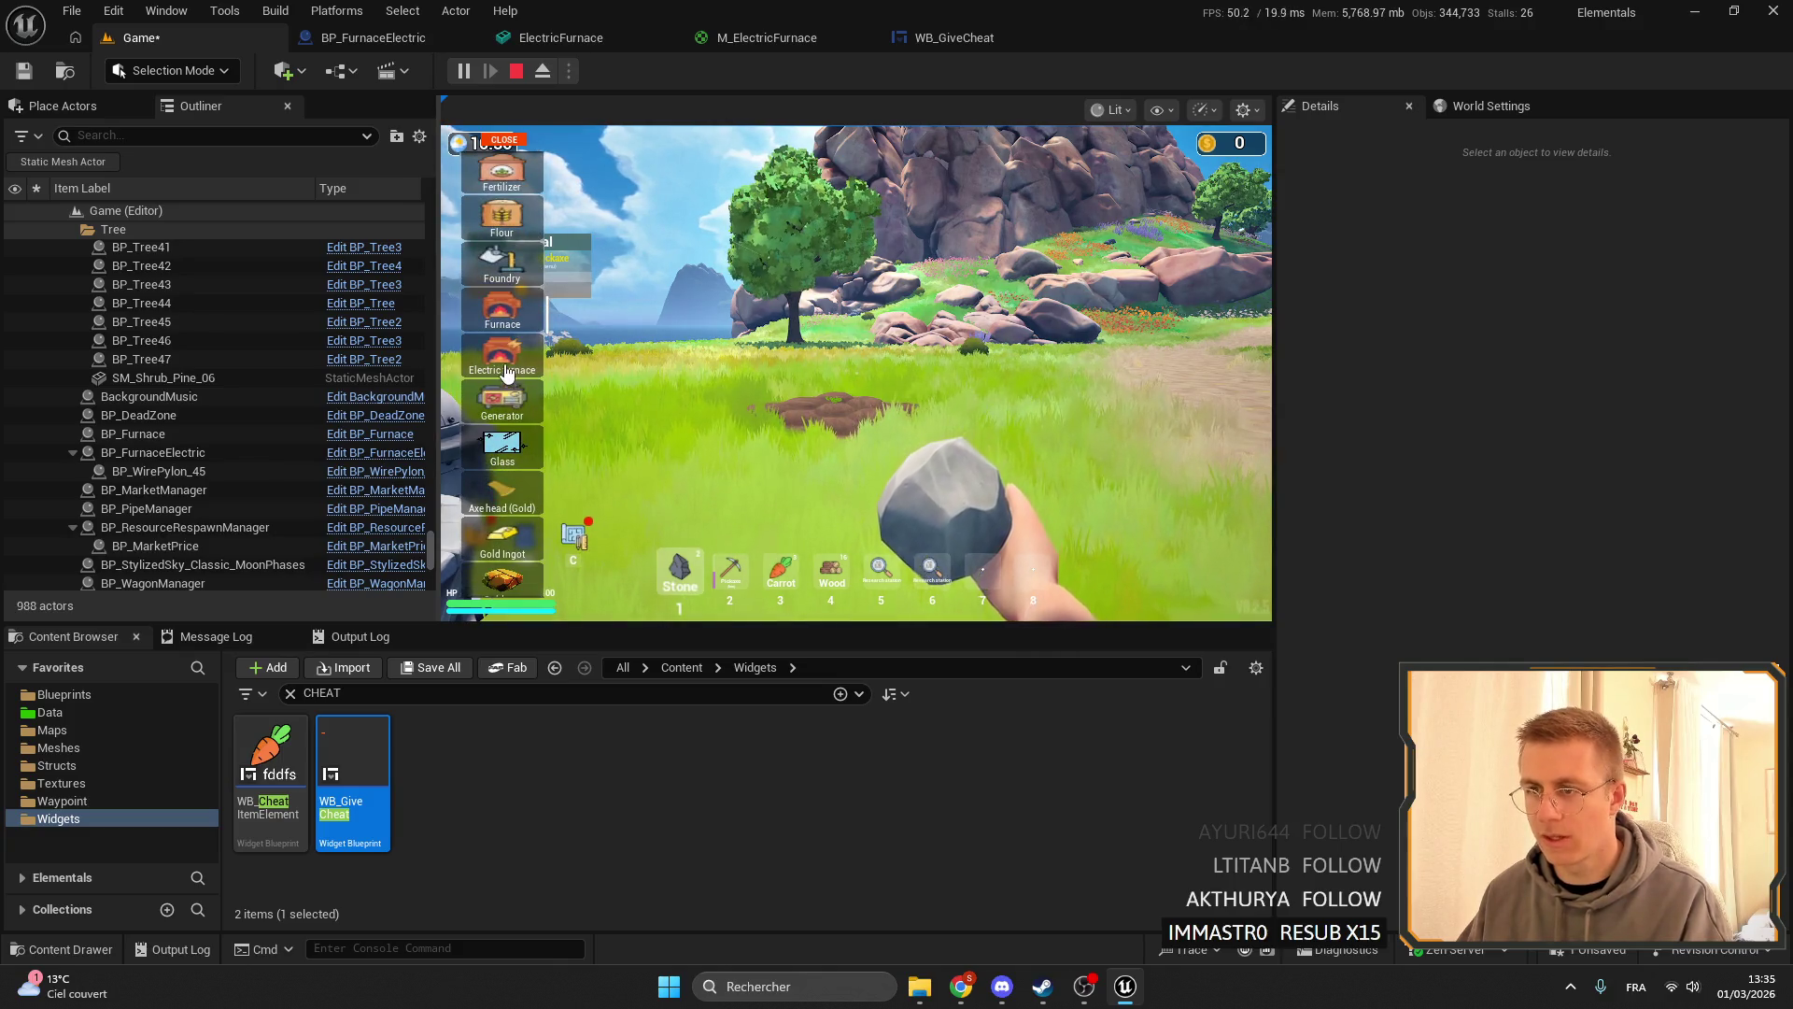
left_click(482, 145)
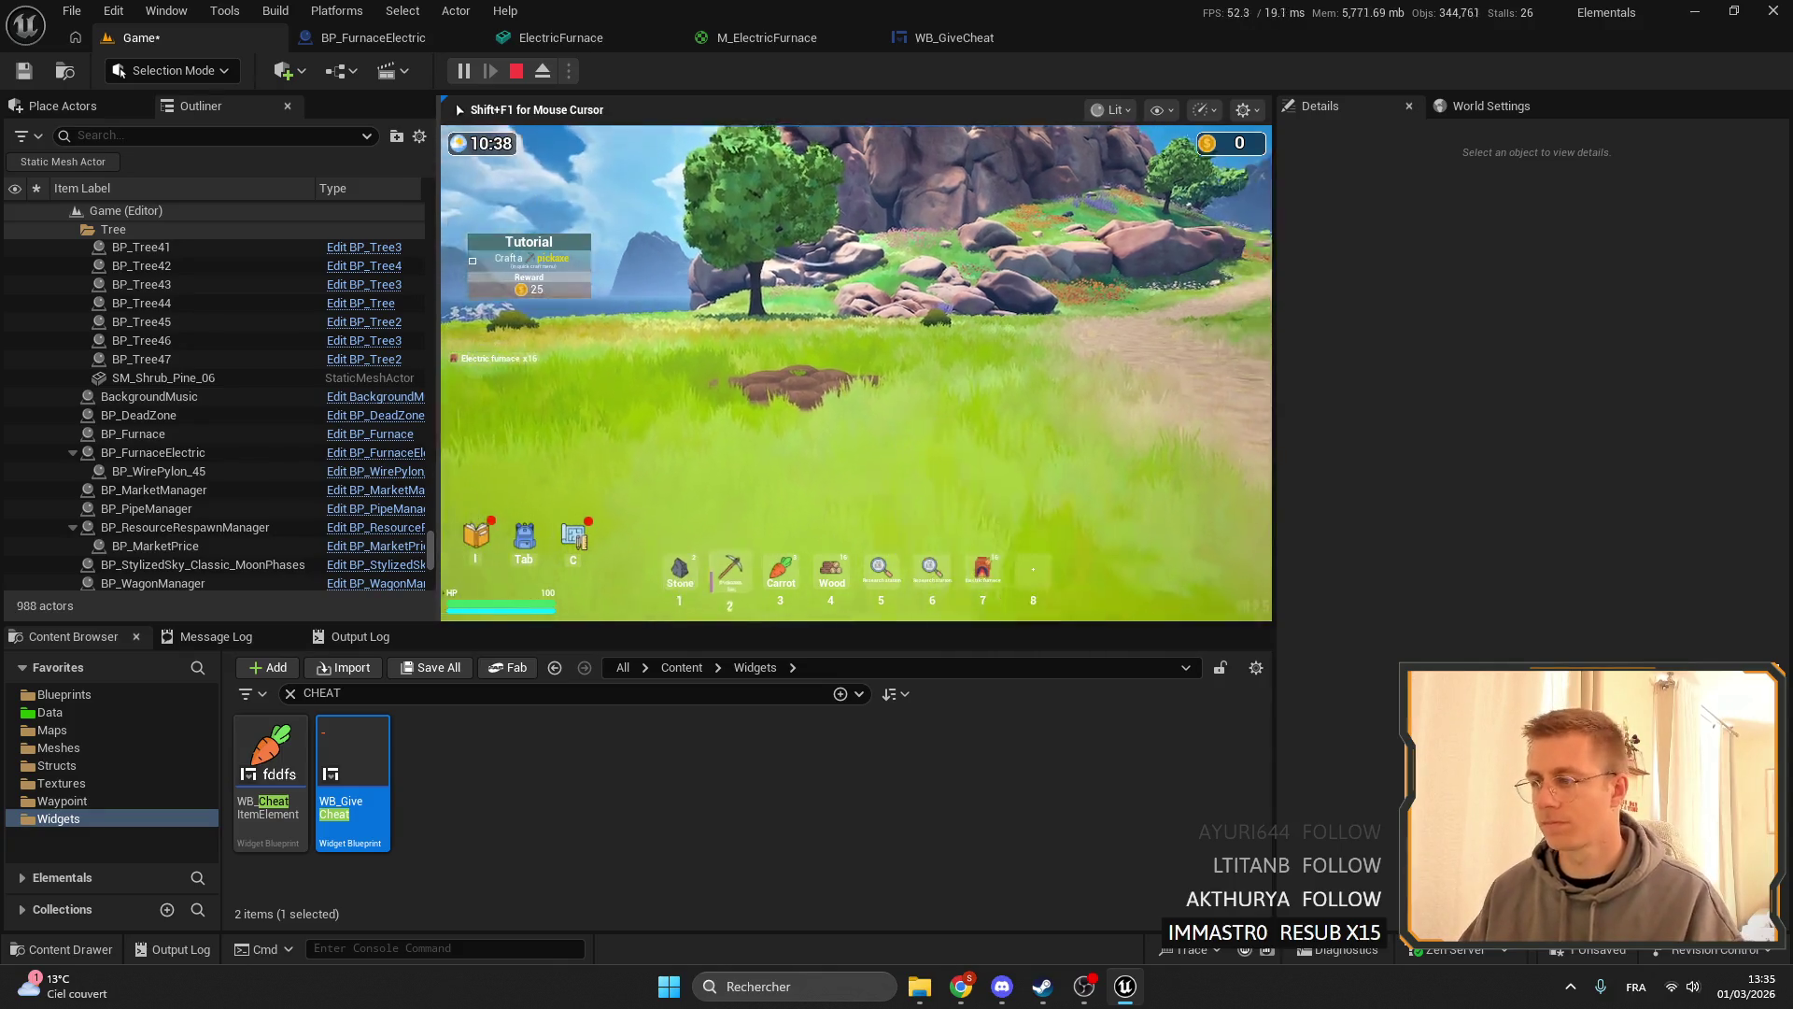
key("7")
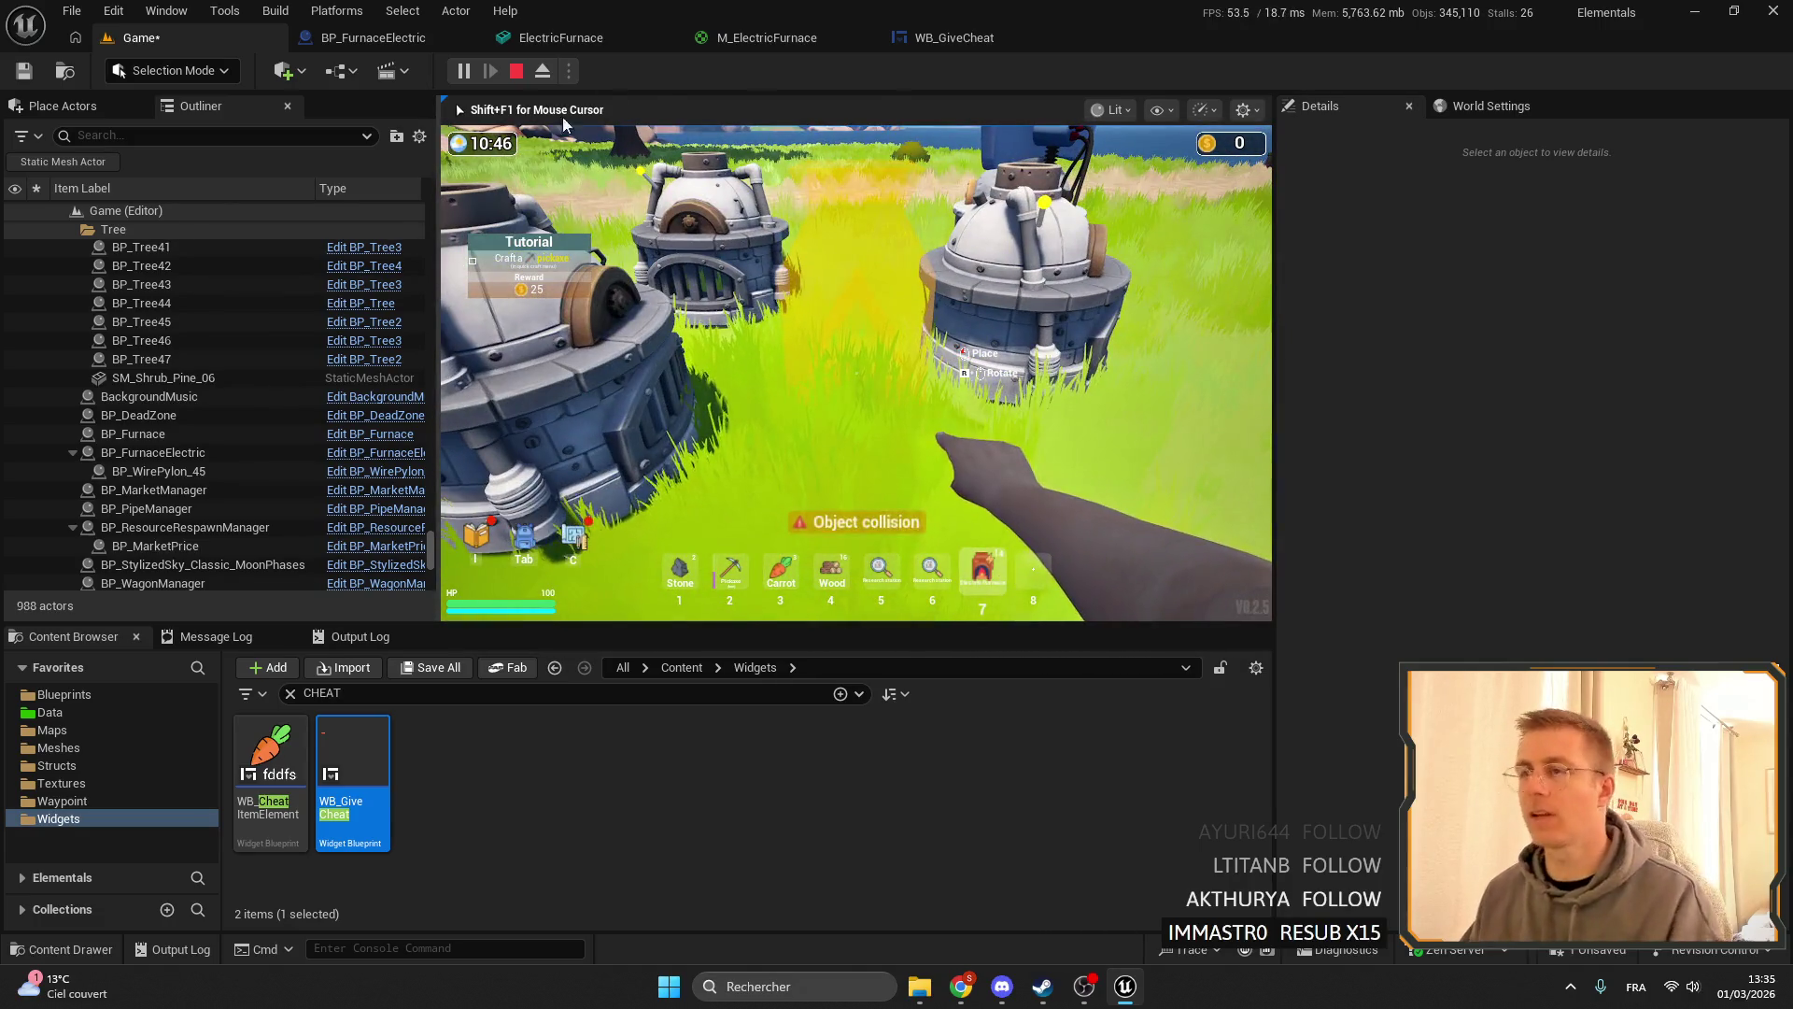
- Stop the play test and reopen the BP_FurnaceElectric blueprint
key("Escape")
left_click(962, 38)
left_click(374, 38)
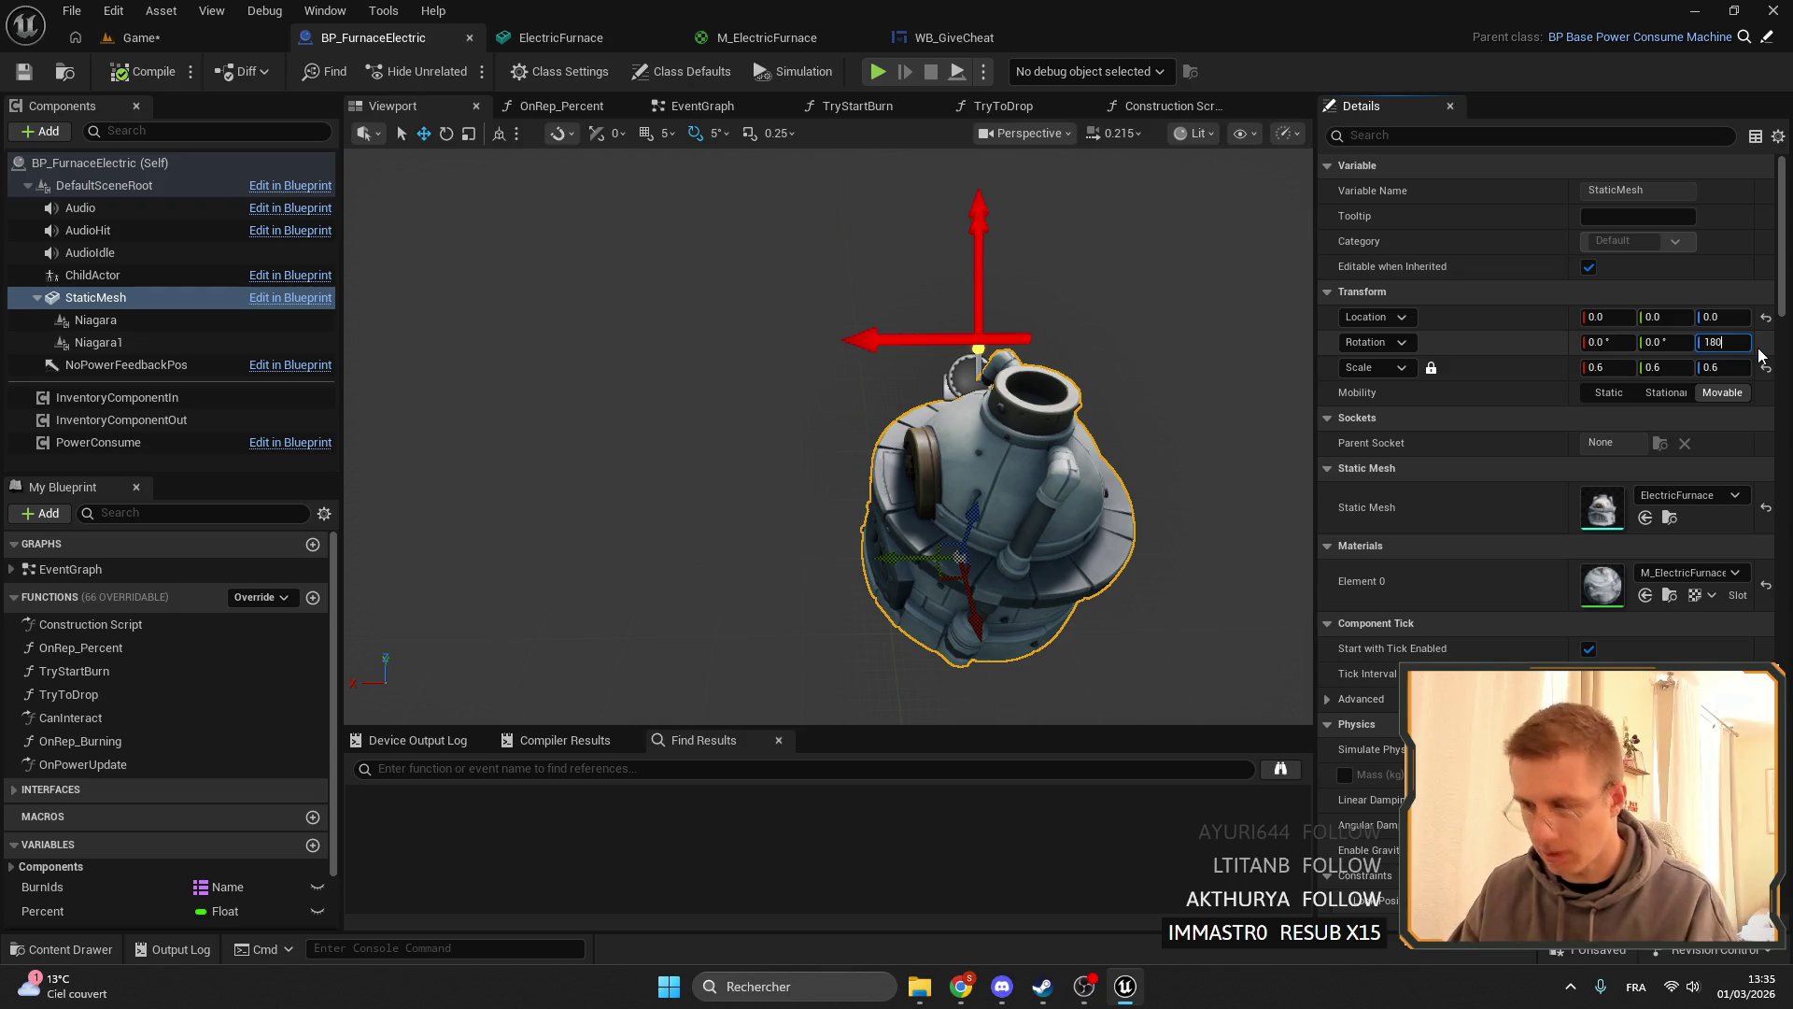
- Try the StaticMesh Z rotation at 180 and 0, settle on 90°, and compile and save
key("Return")
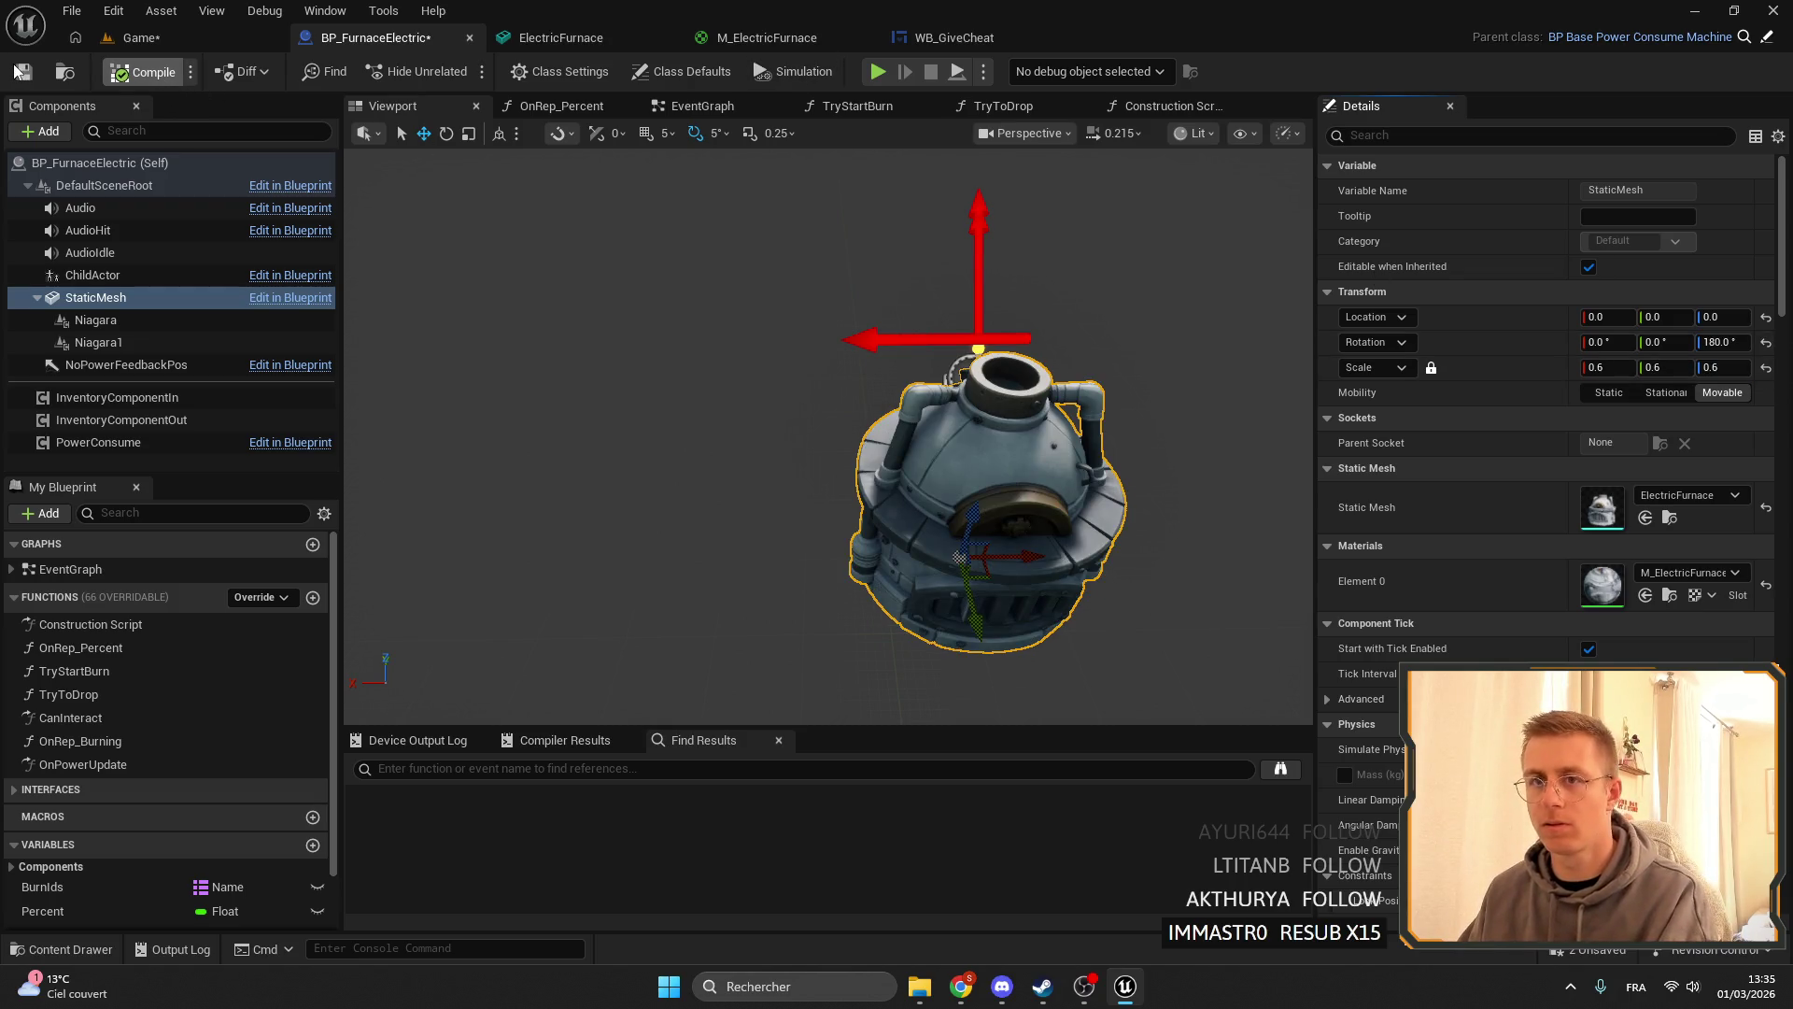
left_click(20, 72)
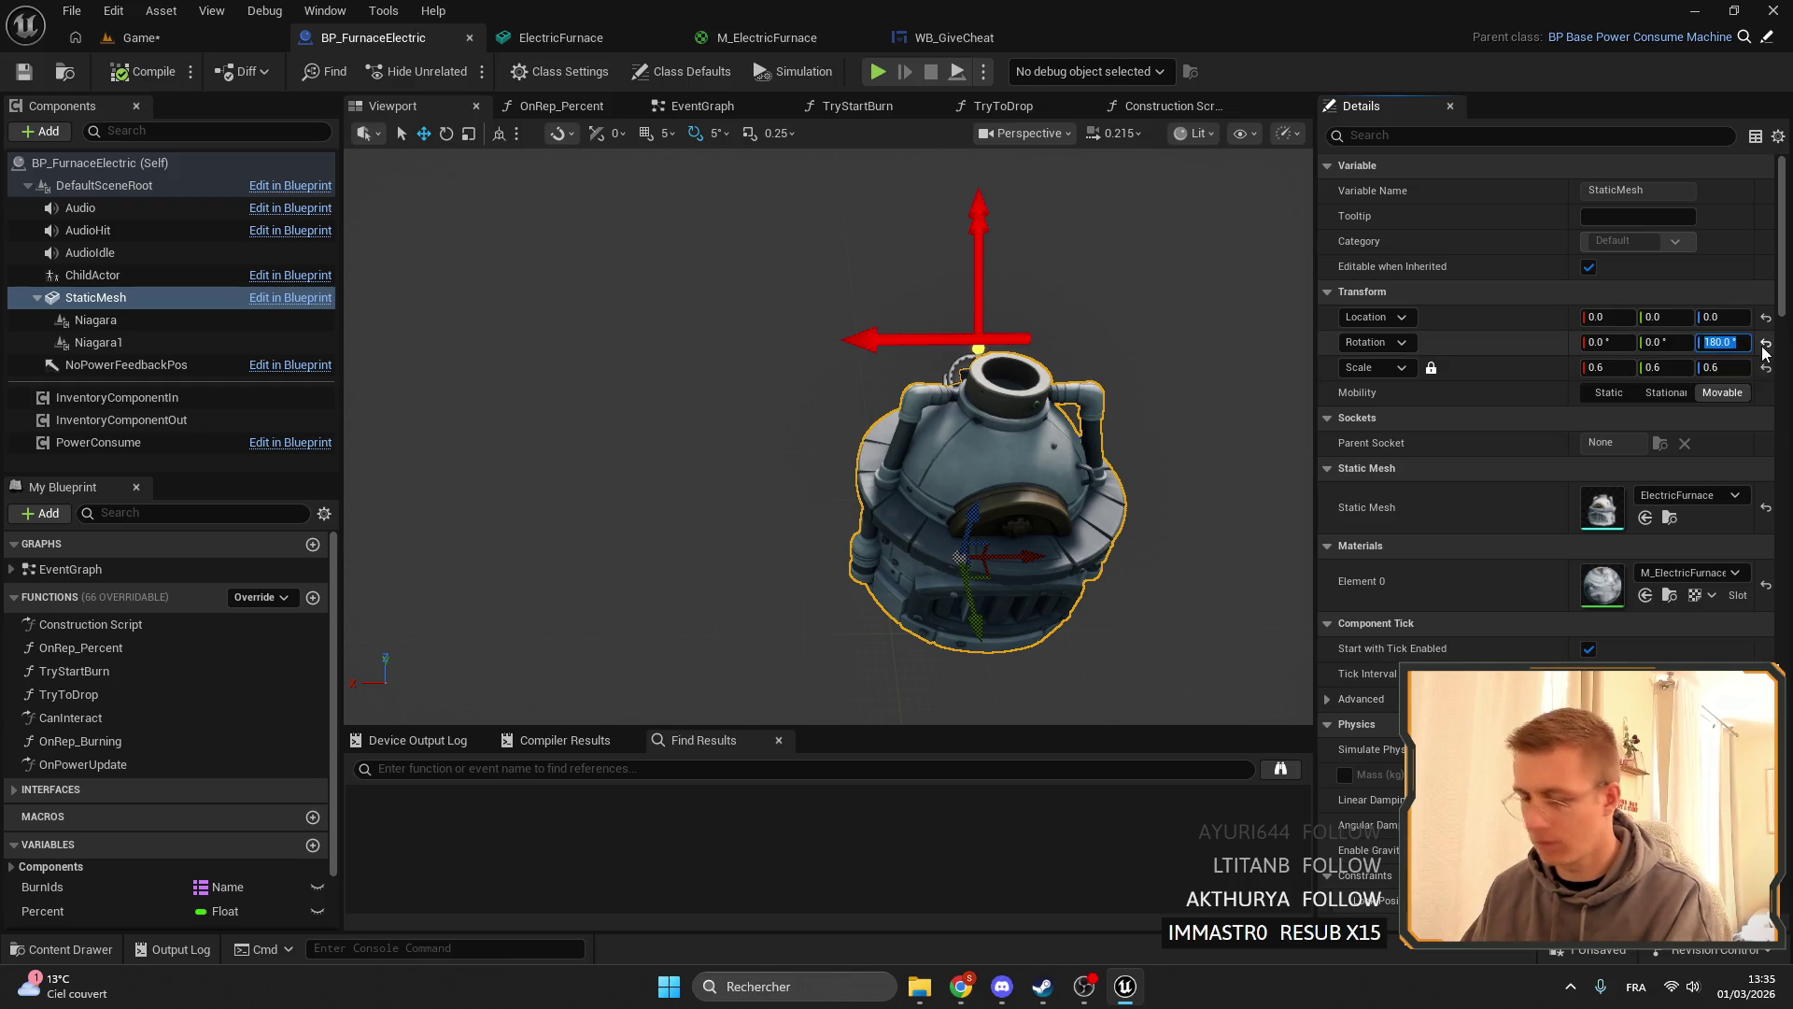
type("0")
key("Return")
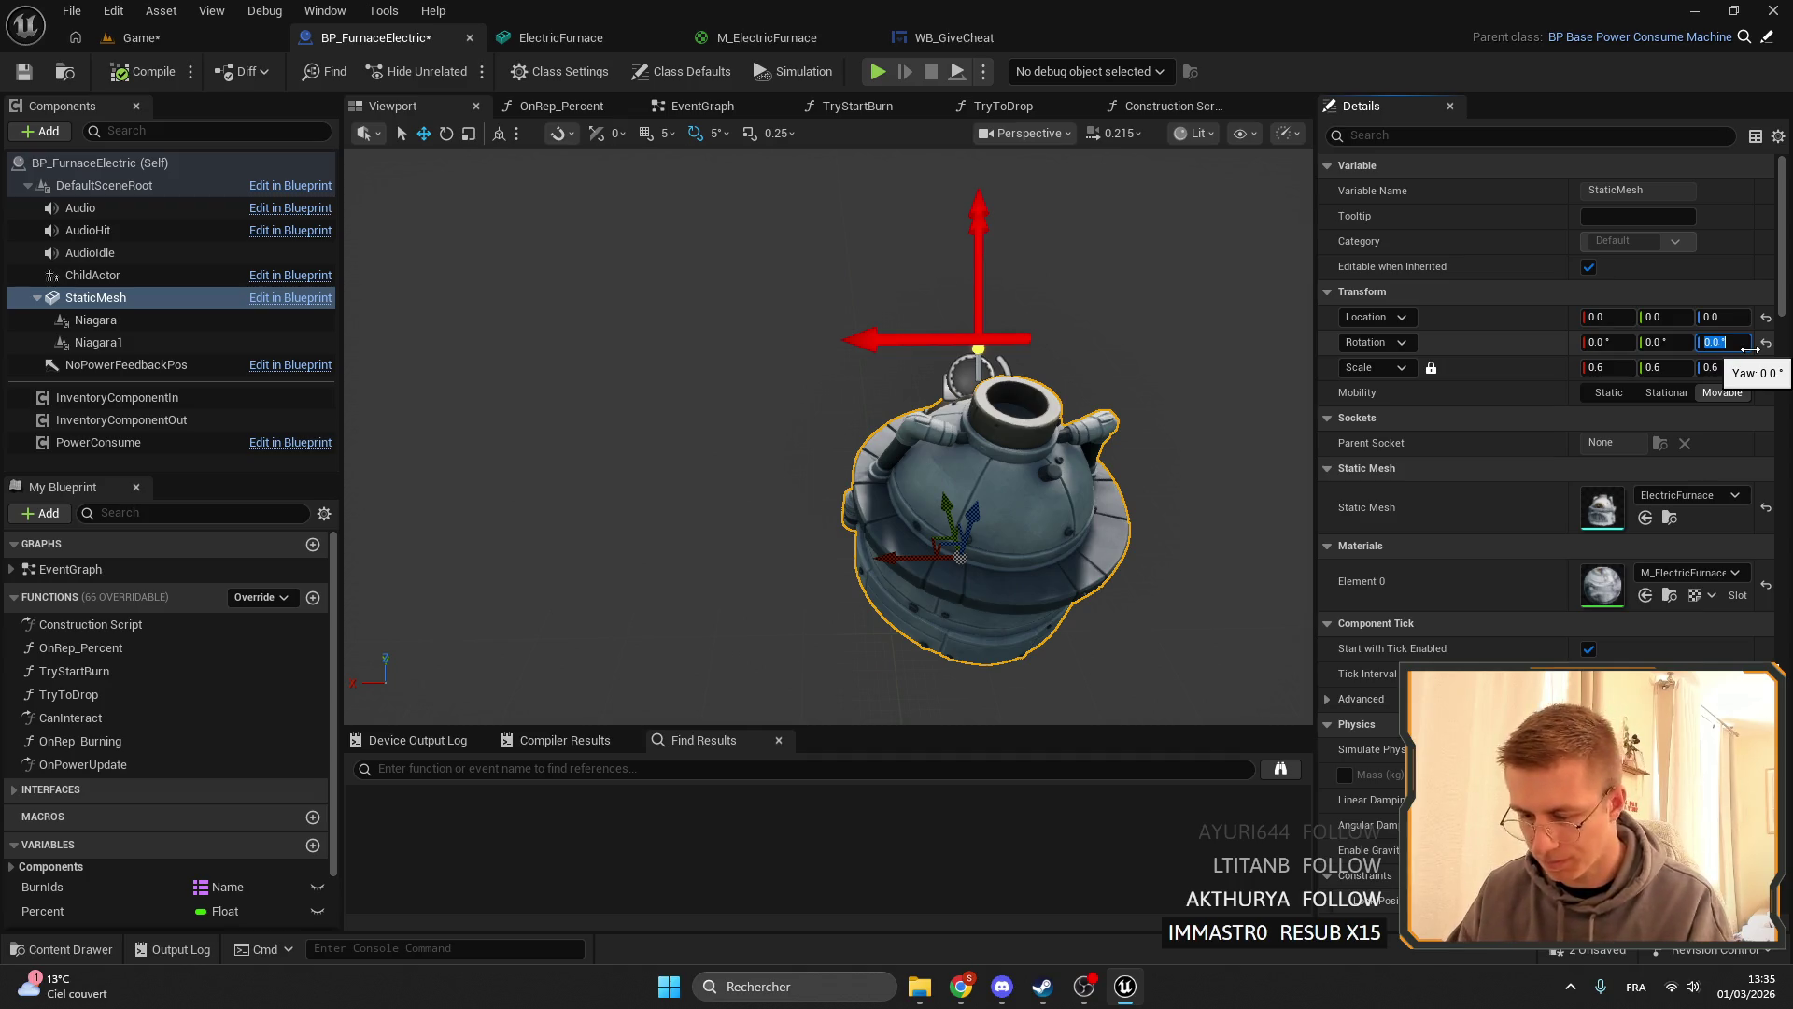
type("90")
key("Return")
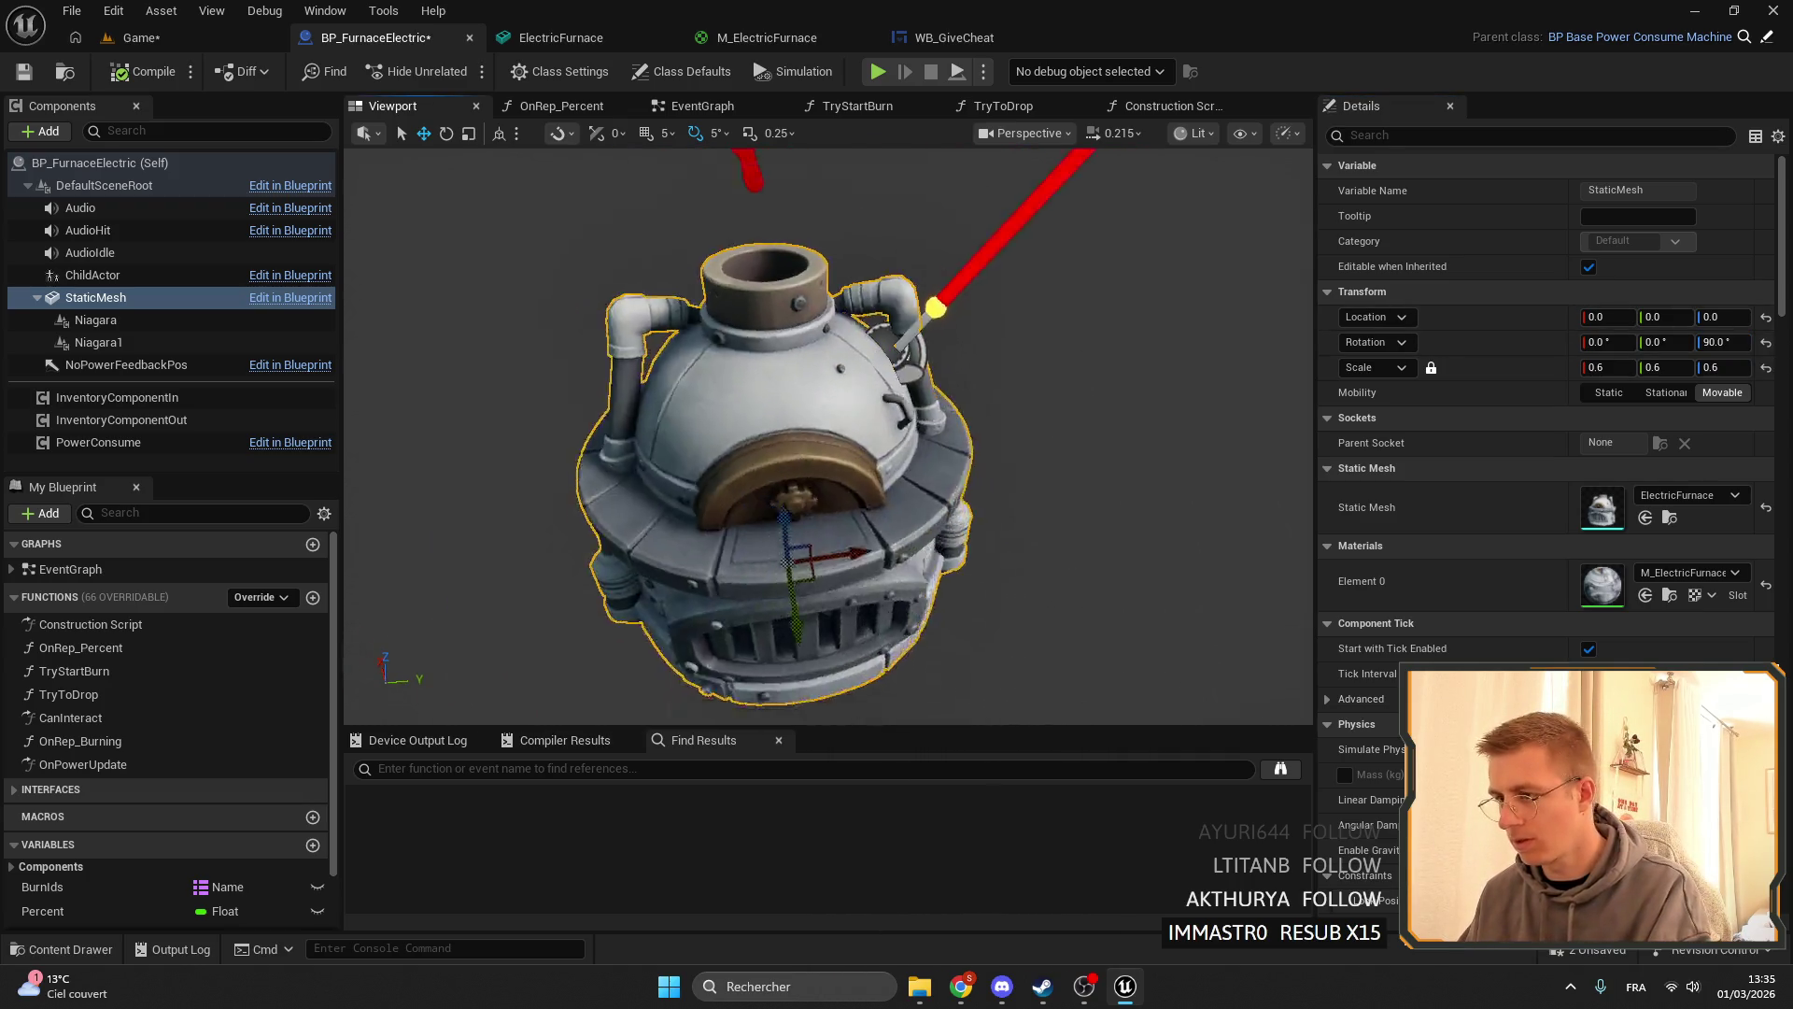
left_click(25, 71)
left_click(141, 37)
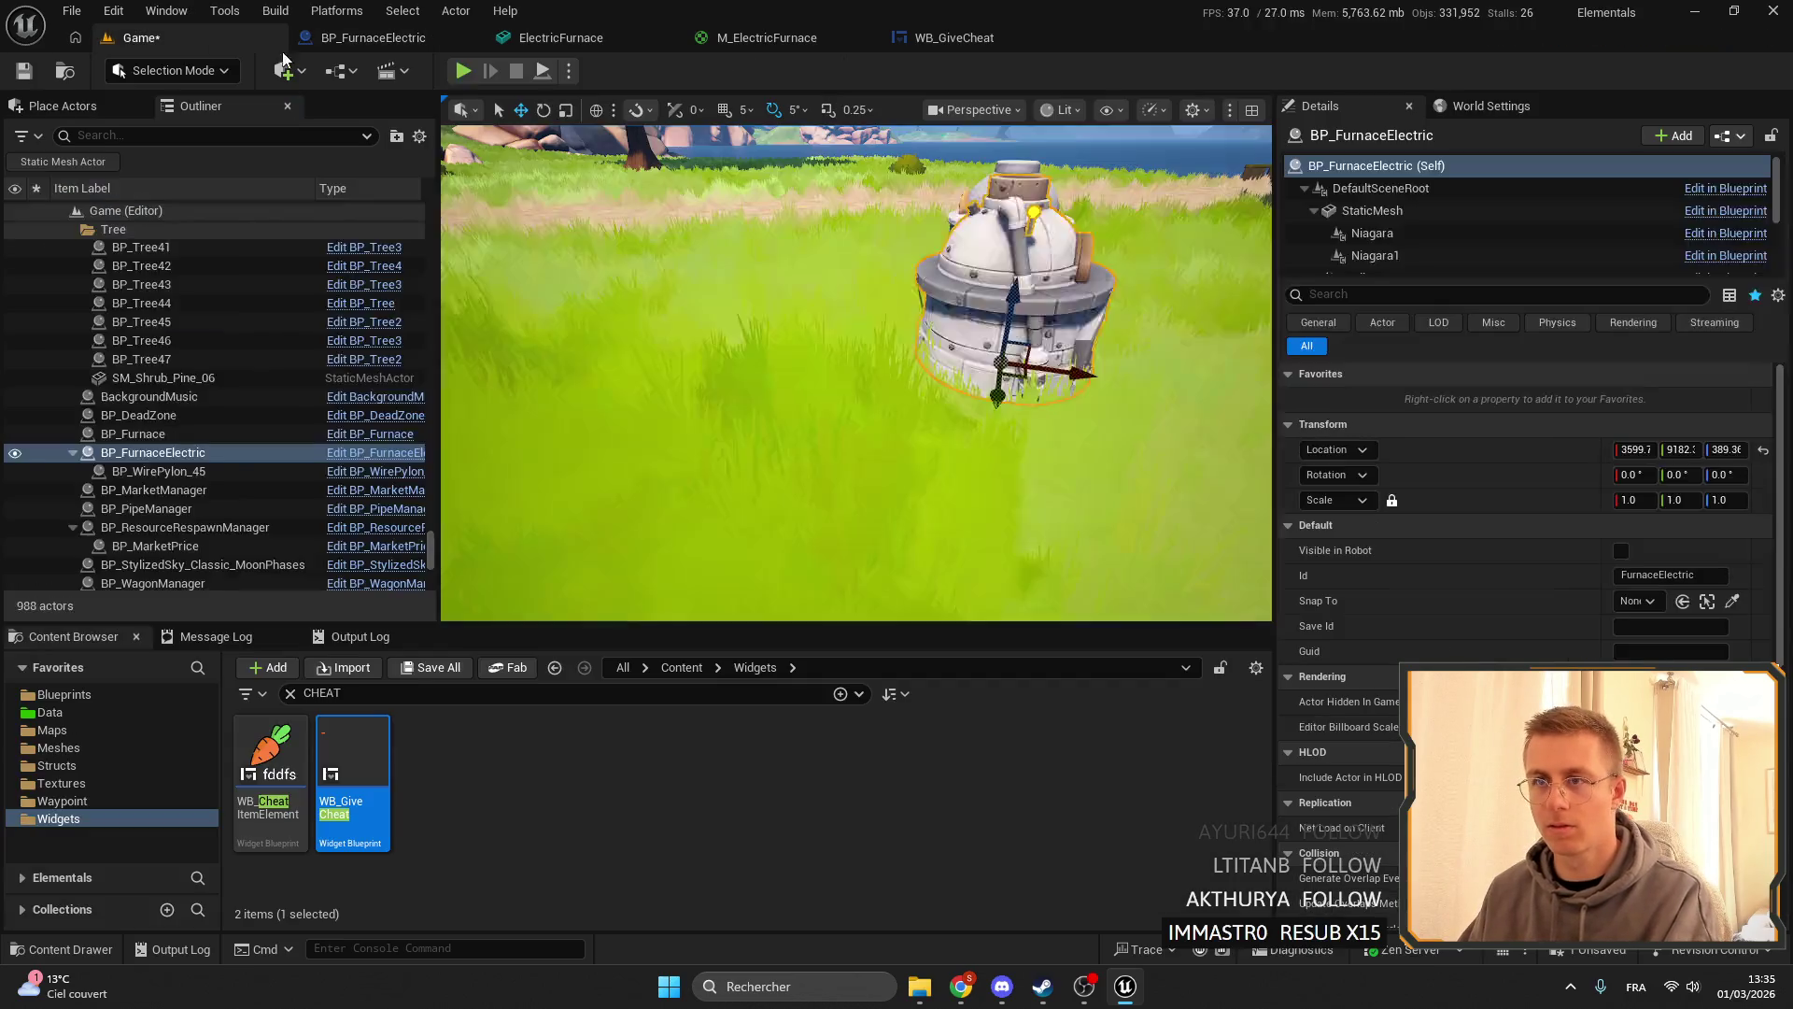
- In a play test, equip the electric furnace from slot 7 and open then close its interface
key("alt+p")
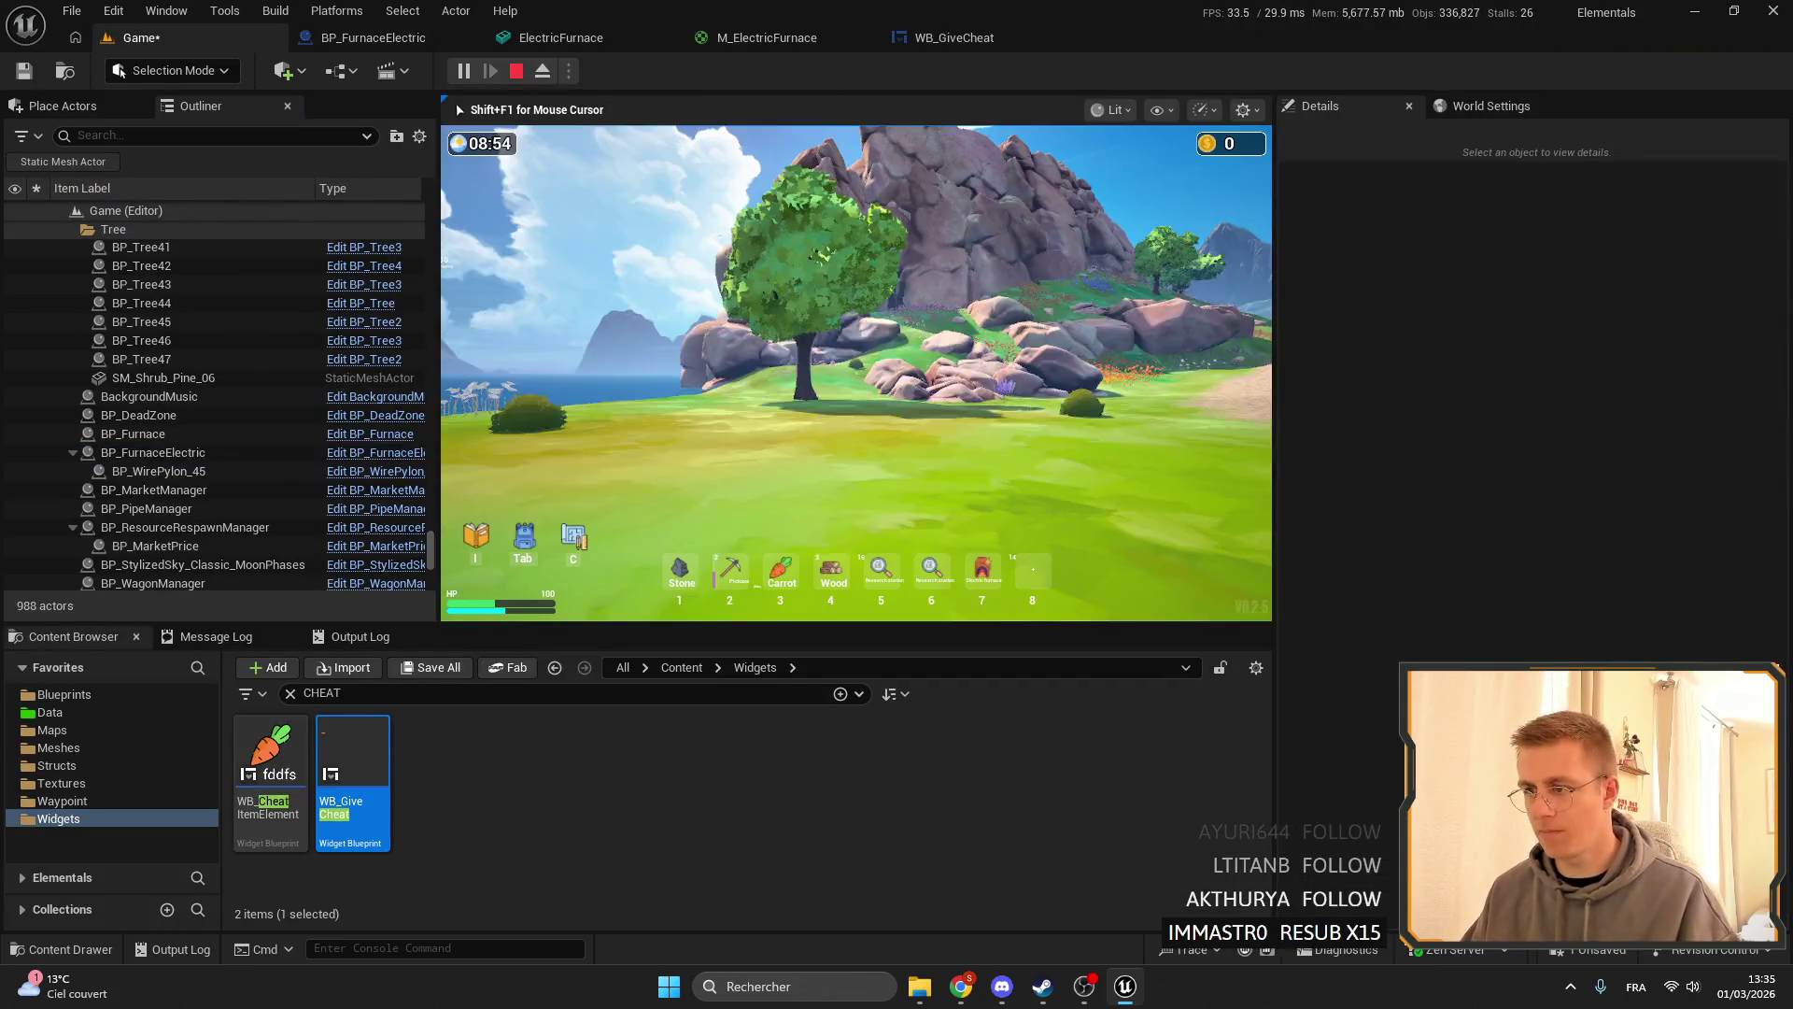
key("7")
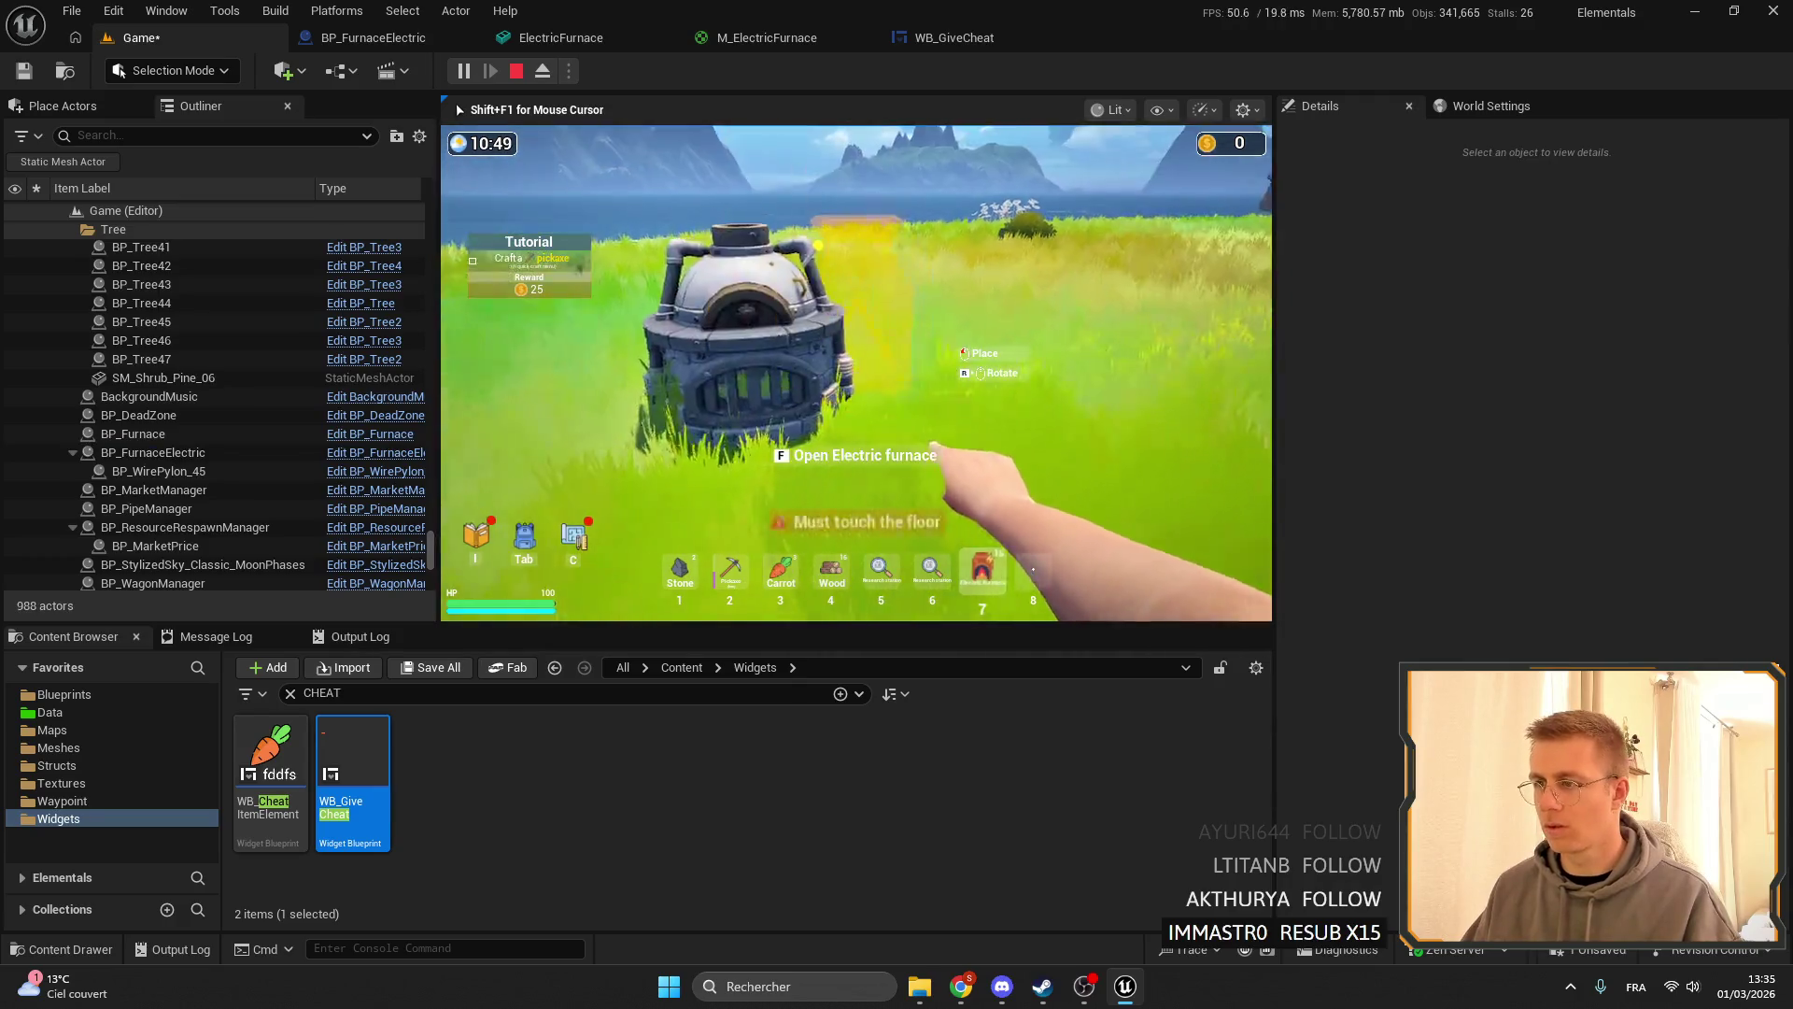
key("f")
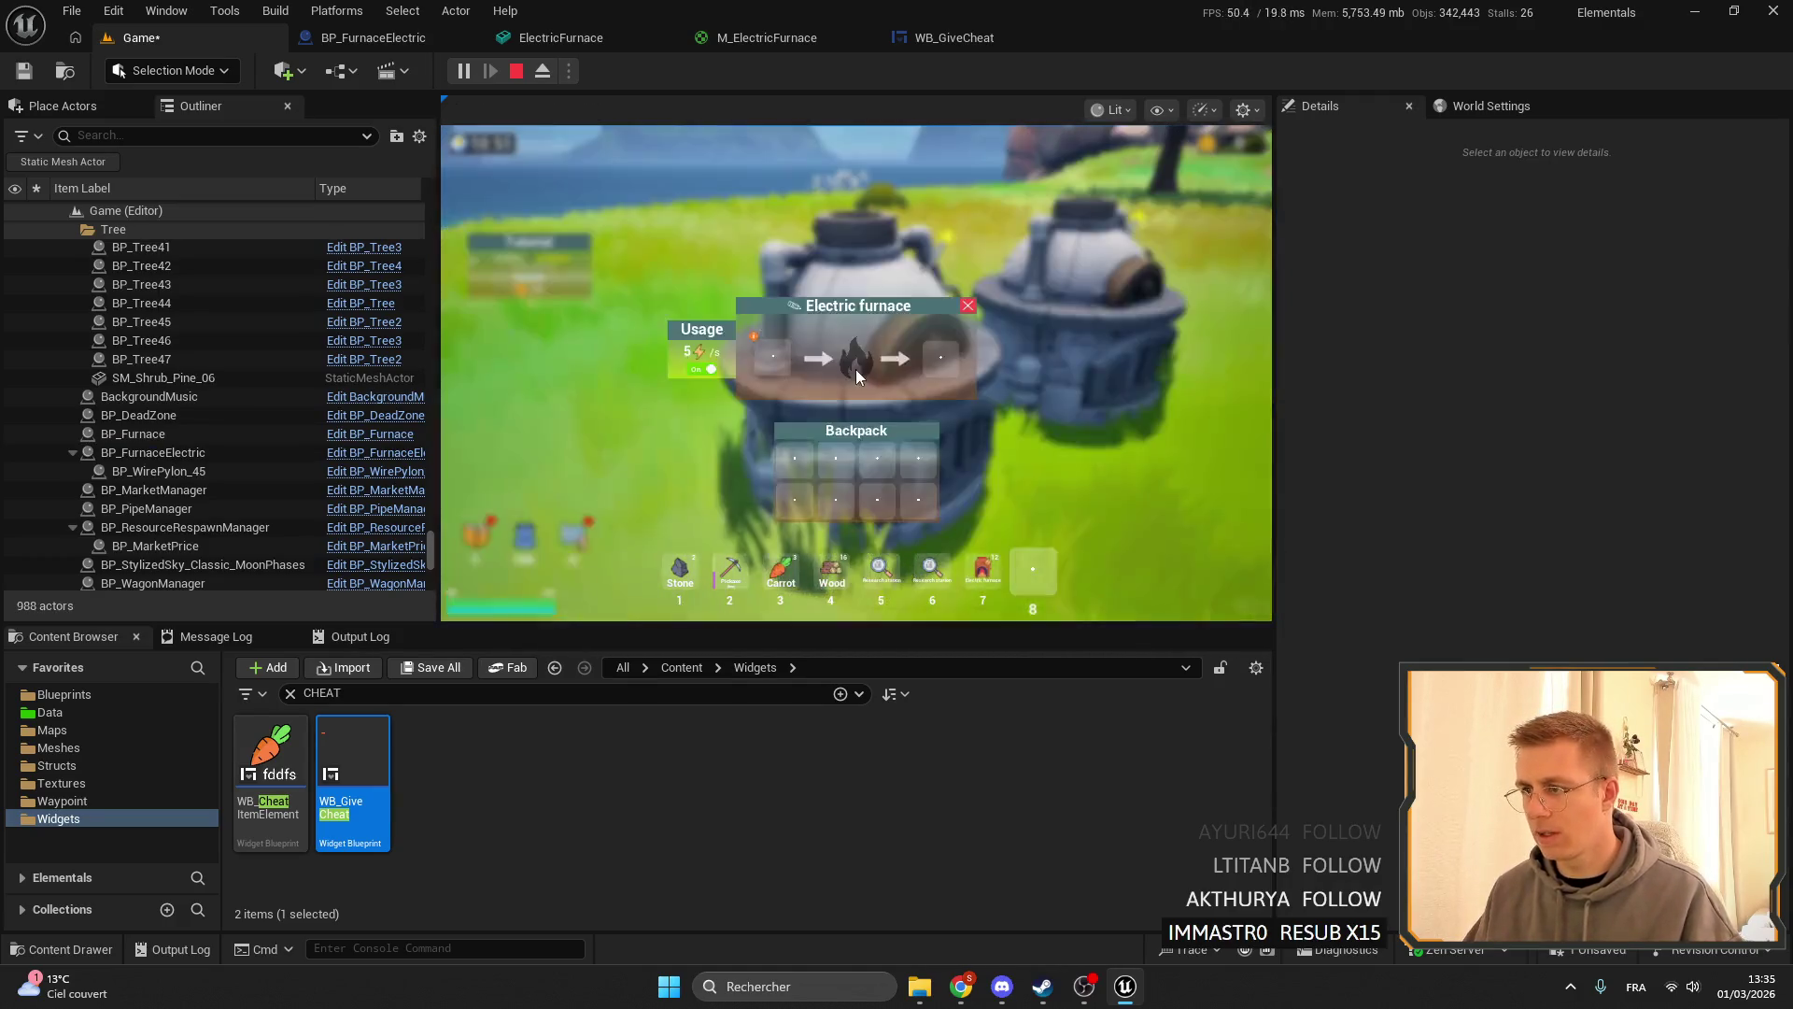
key("Escape")
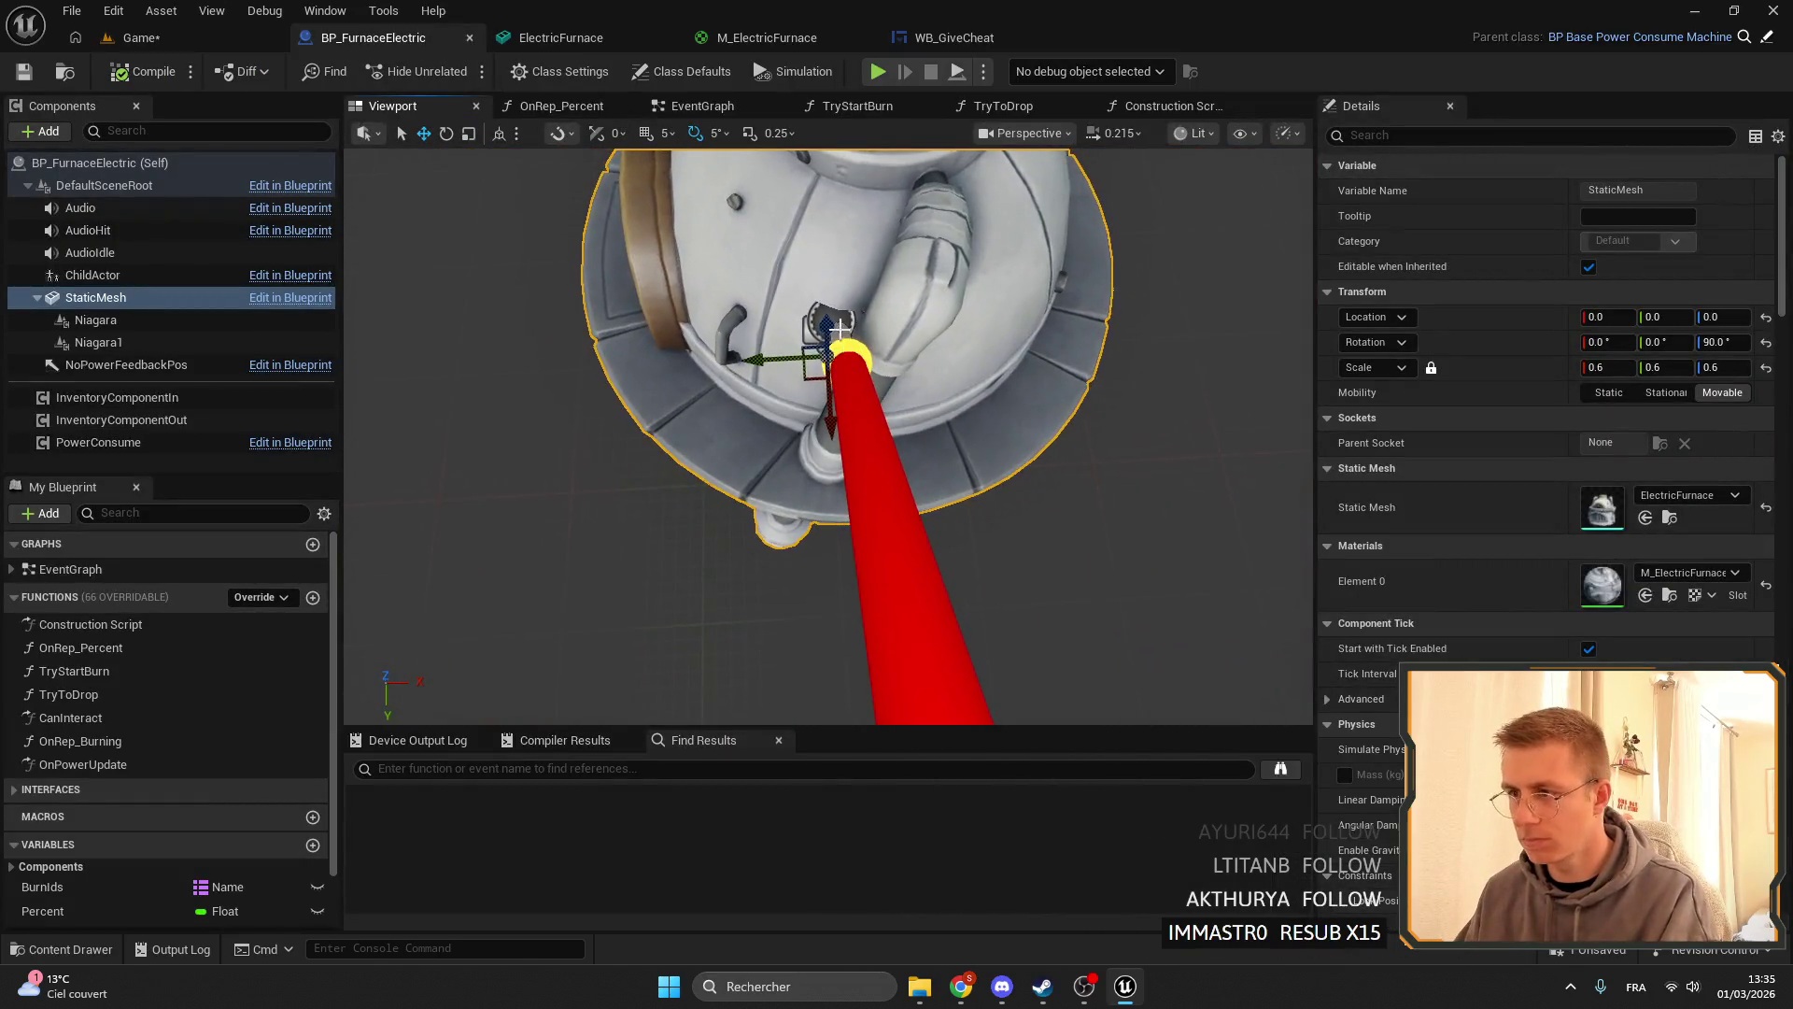
- Rotate the ChildActor about 85° around Z using the world-space rotate gizmo
left_click(92, 274)
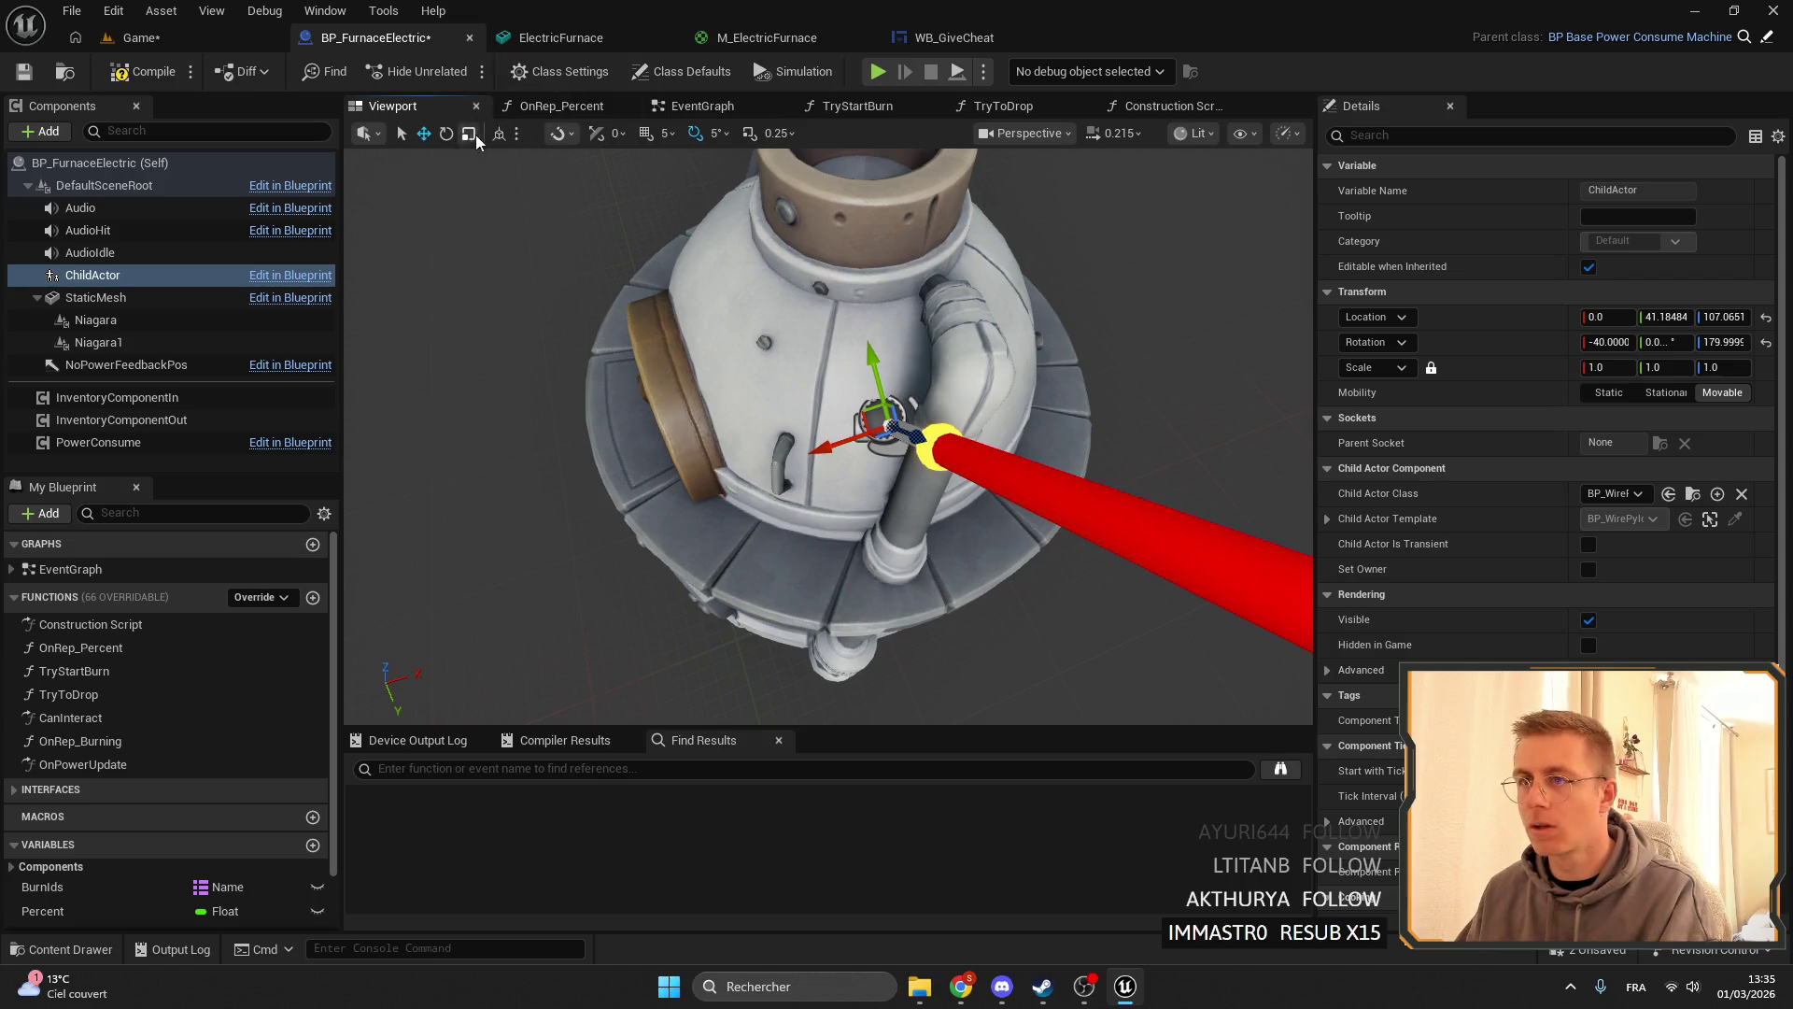
left_click(446, 133)
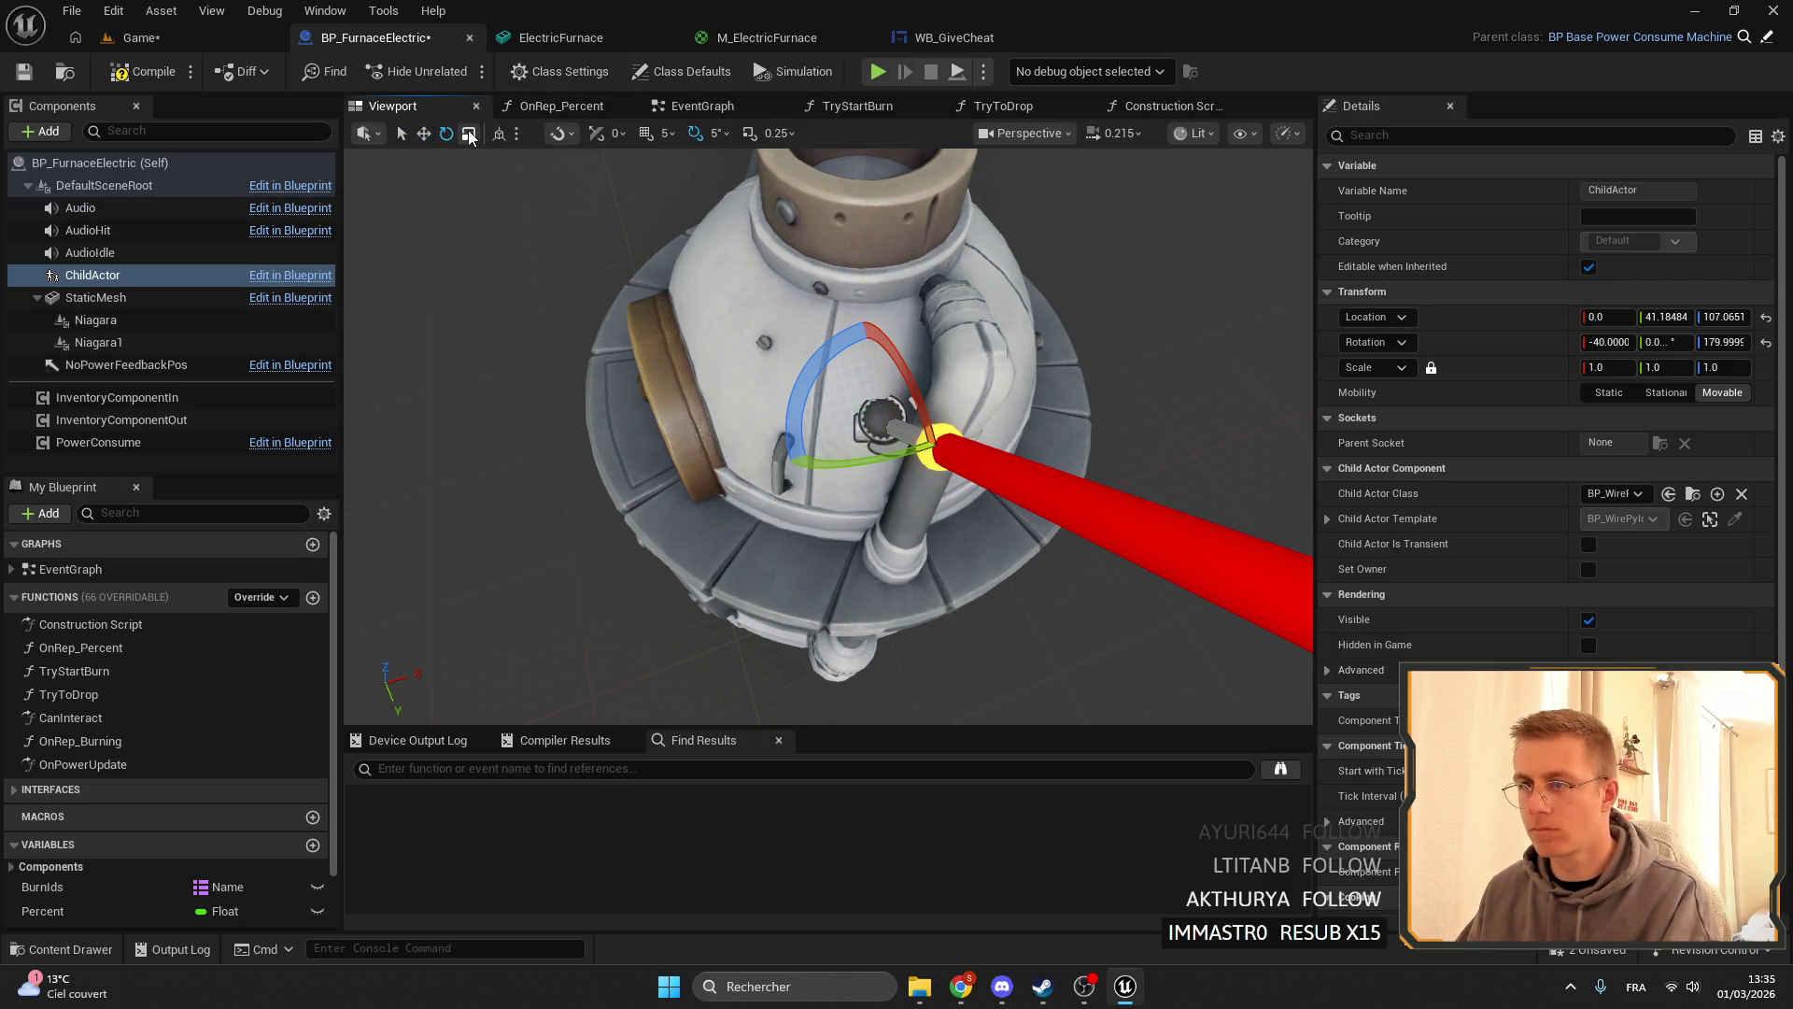
left_click(499, 133)
left_click_drag(861, 512, 971, 516)
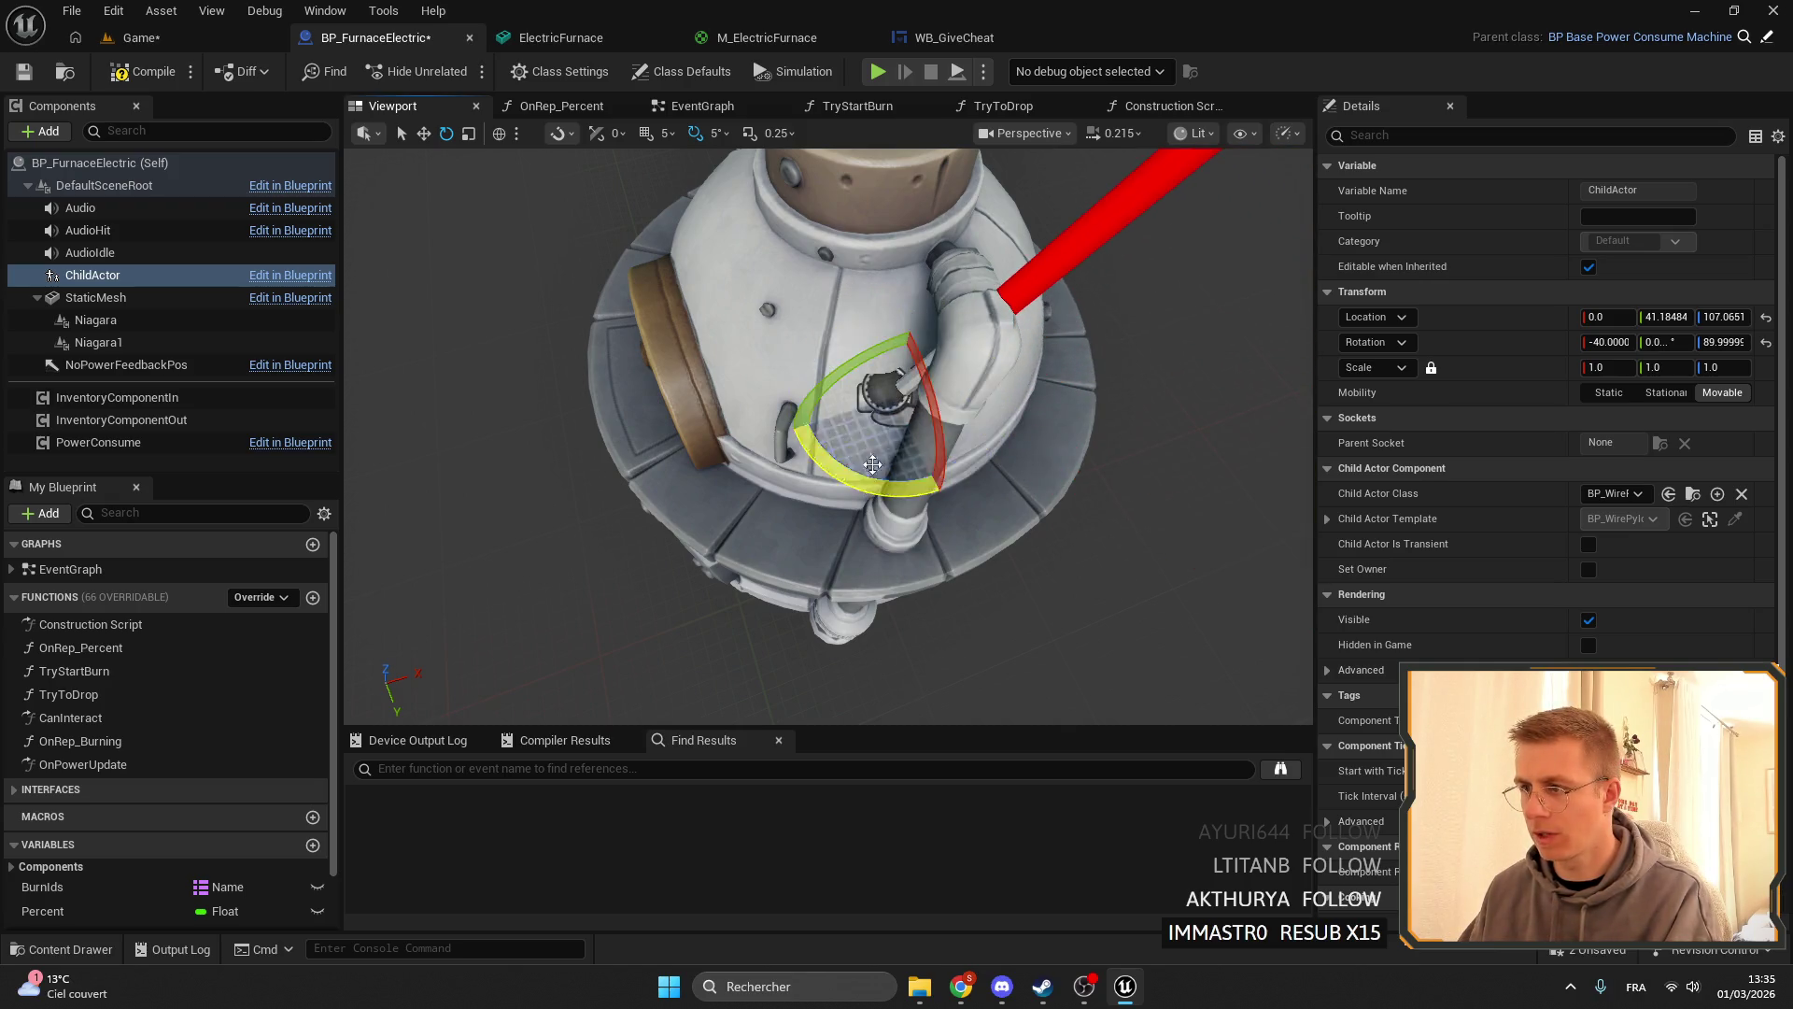
- Move the ChildActor up the furnace body and set its location Y to 0
key("w")
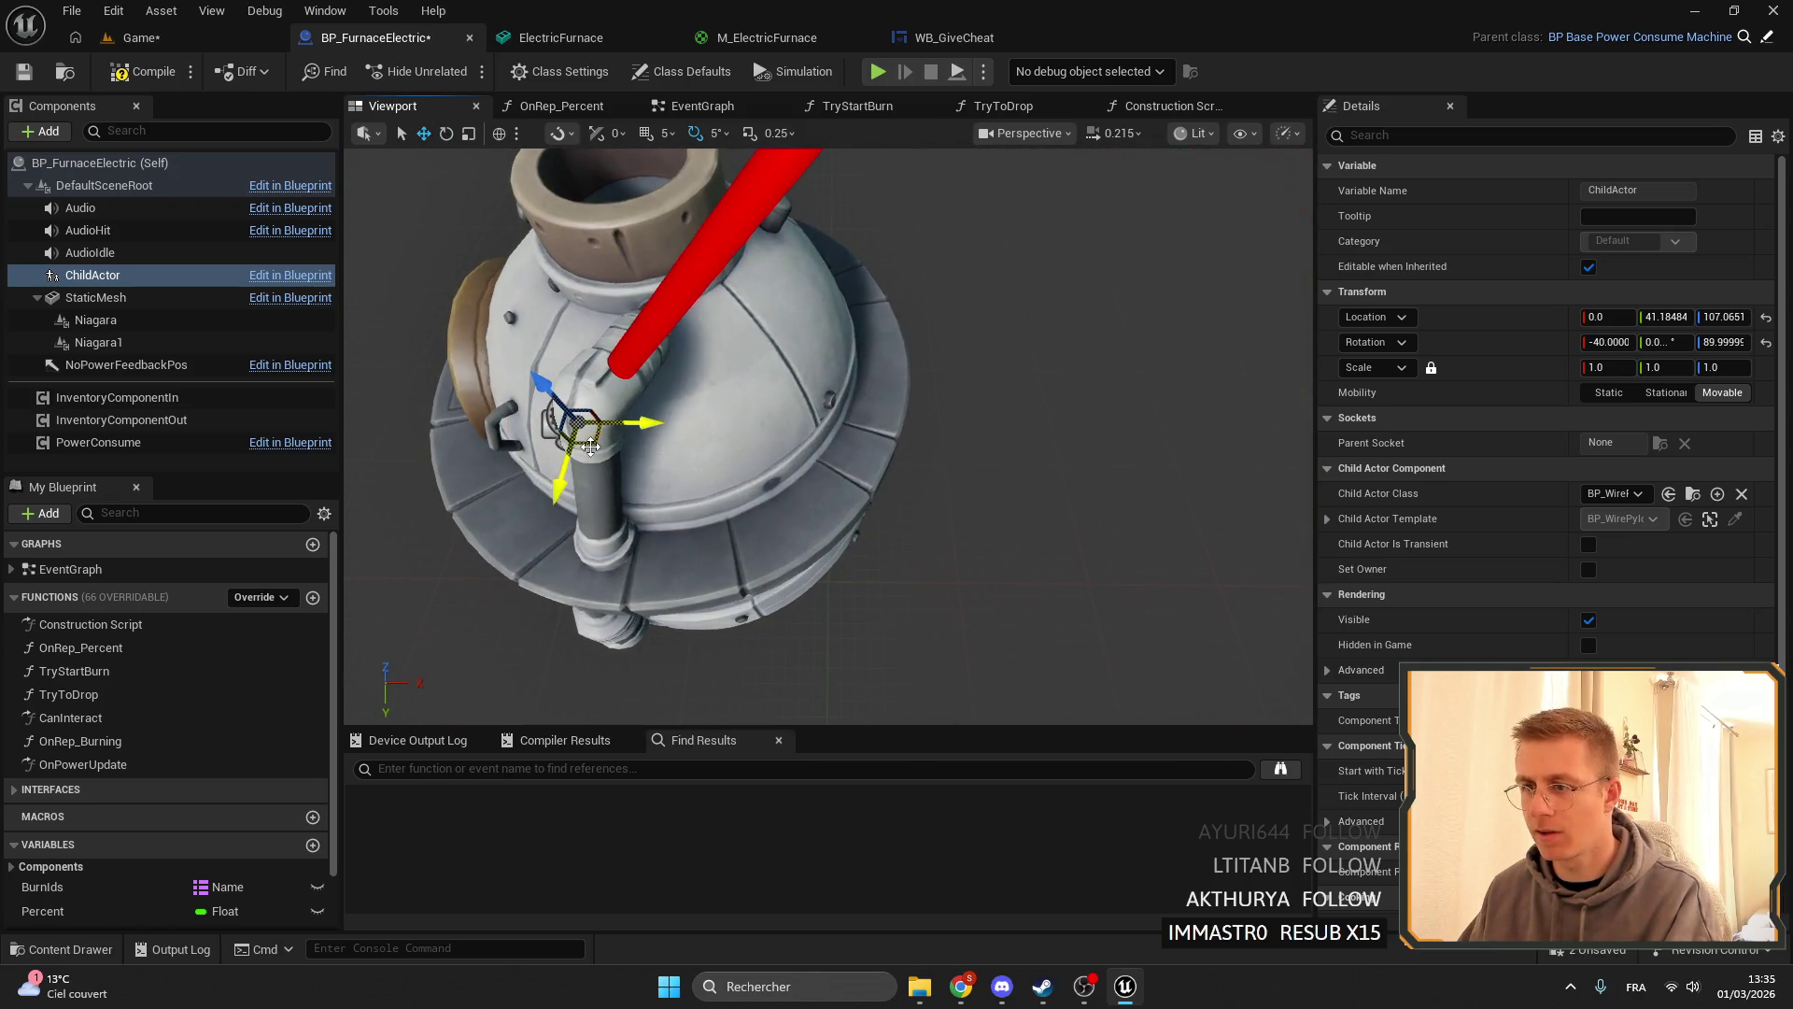
left_click_drag(590, 446, 834, 350)
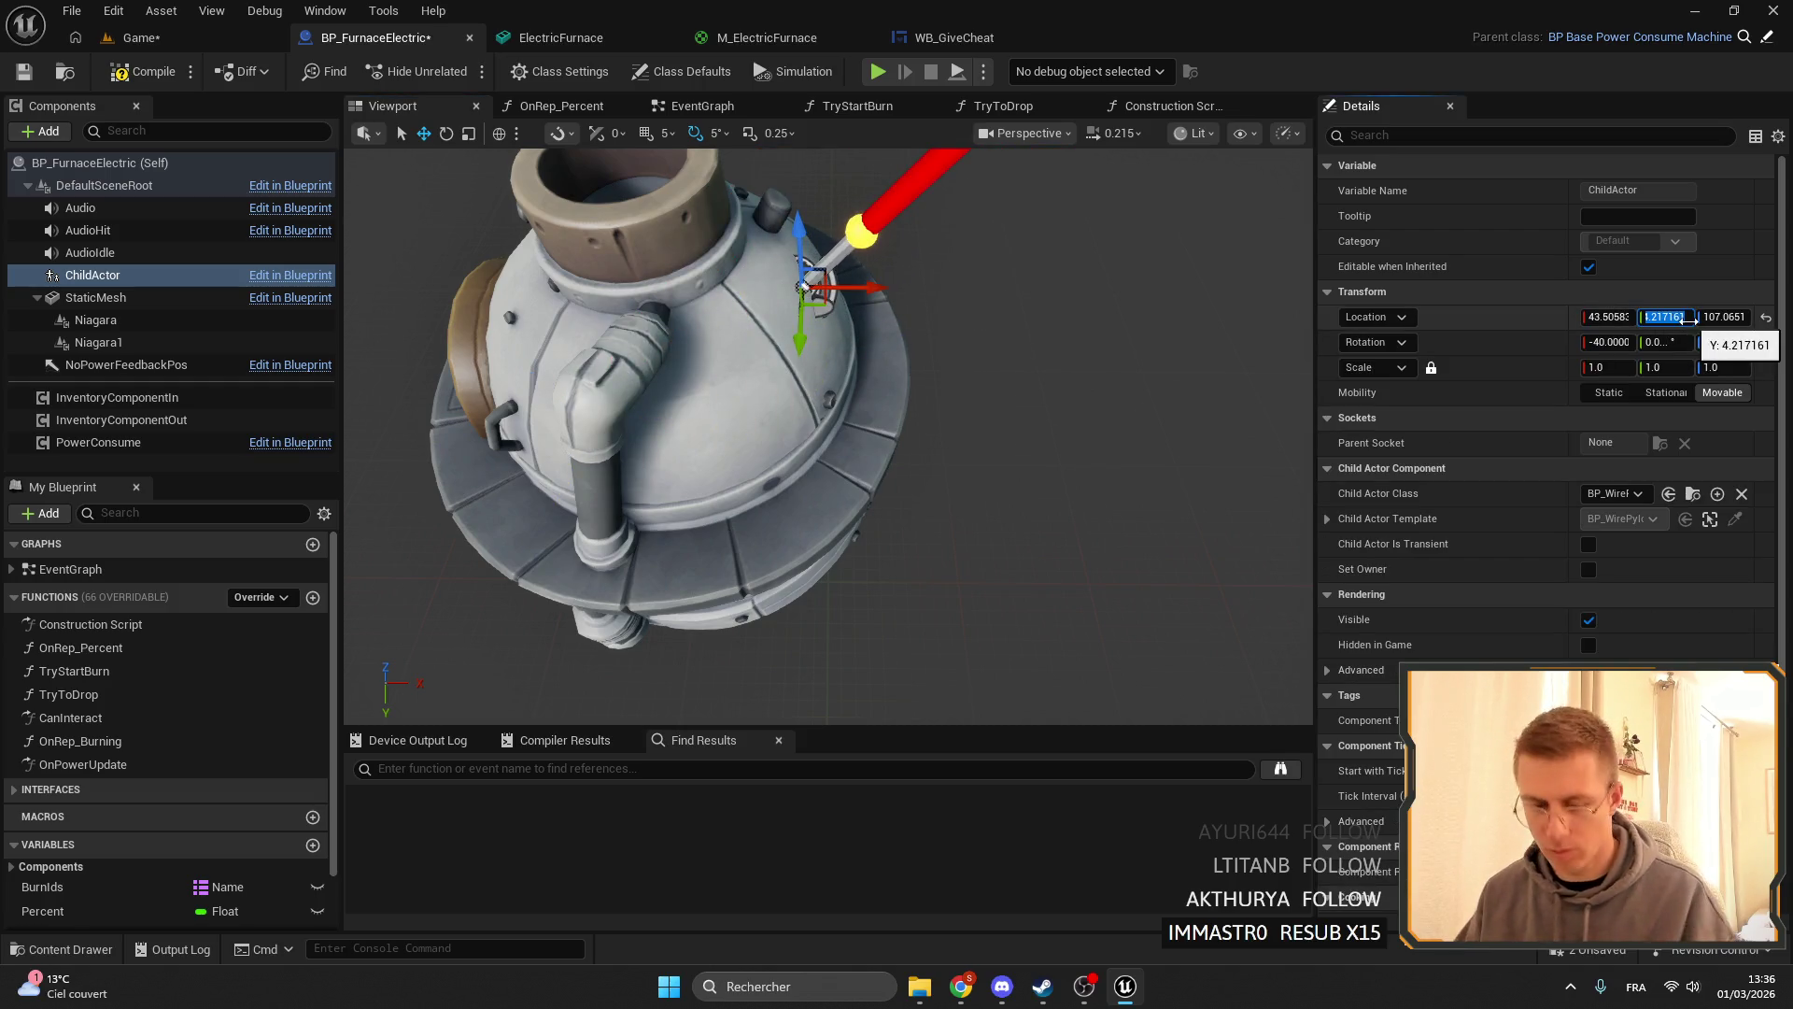
type("9")
key("Return")
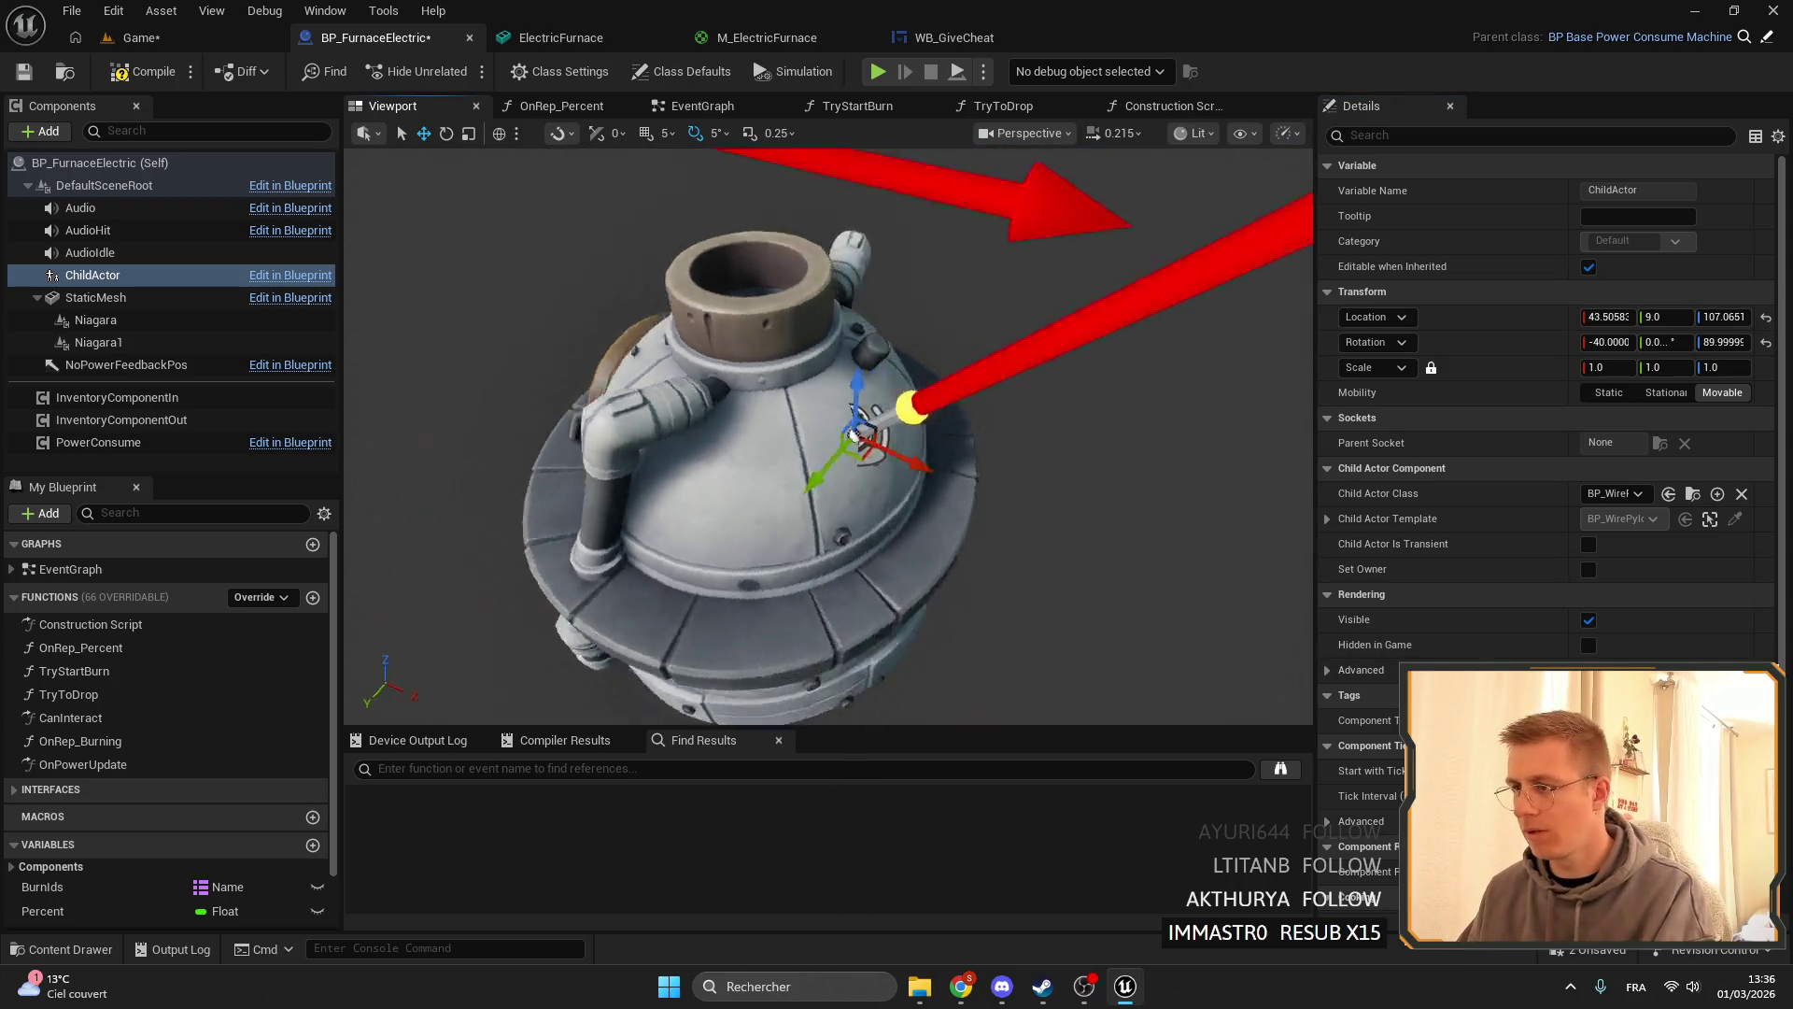
left_click_drag(830, 429, 829, 579)
mouse_move(840, 373)
left_mouse_down()
mouse_move(923, 373)
mouse_move(883, 373)
left_mouse_up()
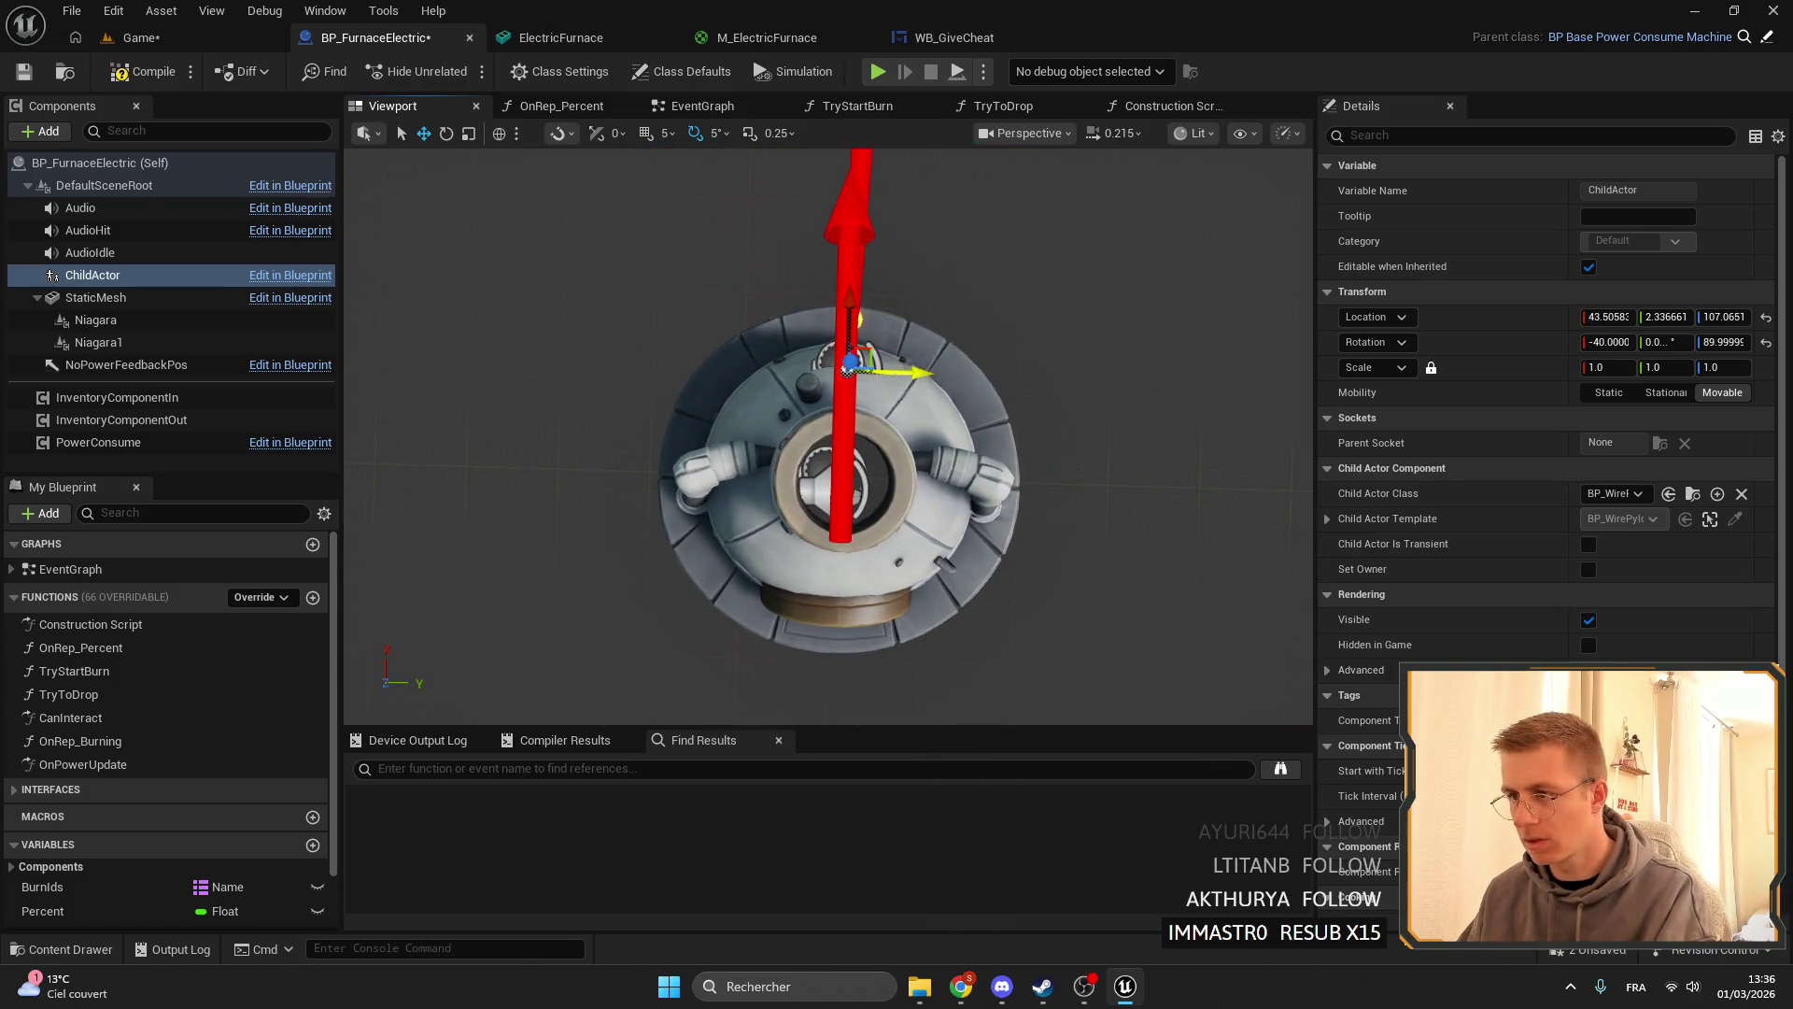
key("f")
left_click_drag(830, 430, 980, 448)
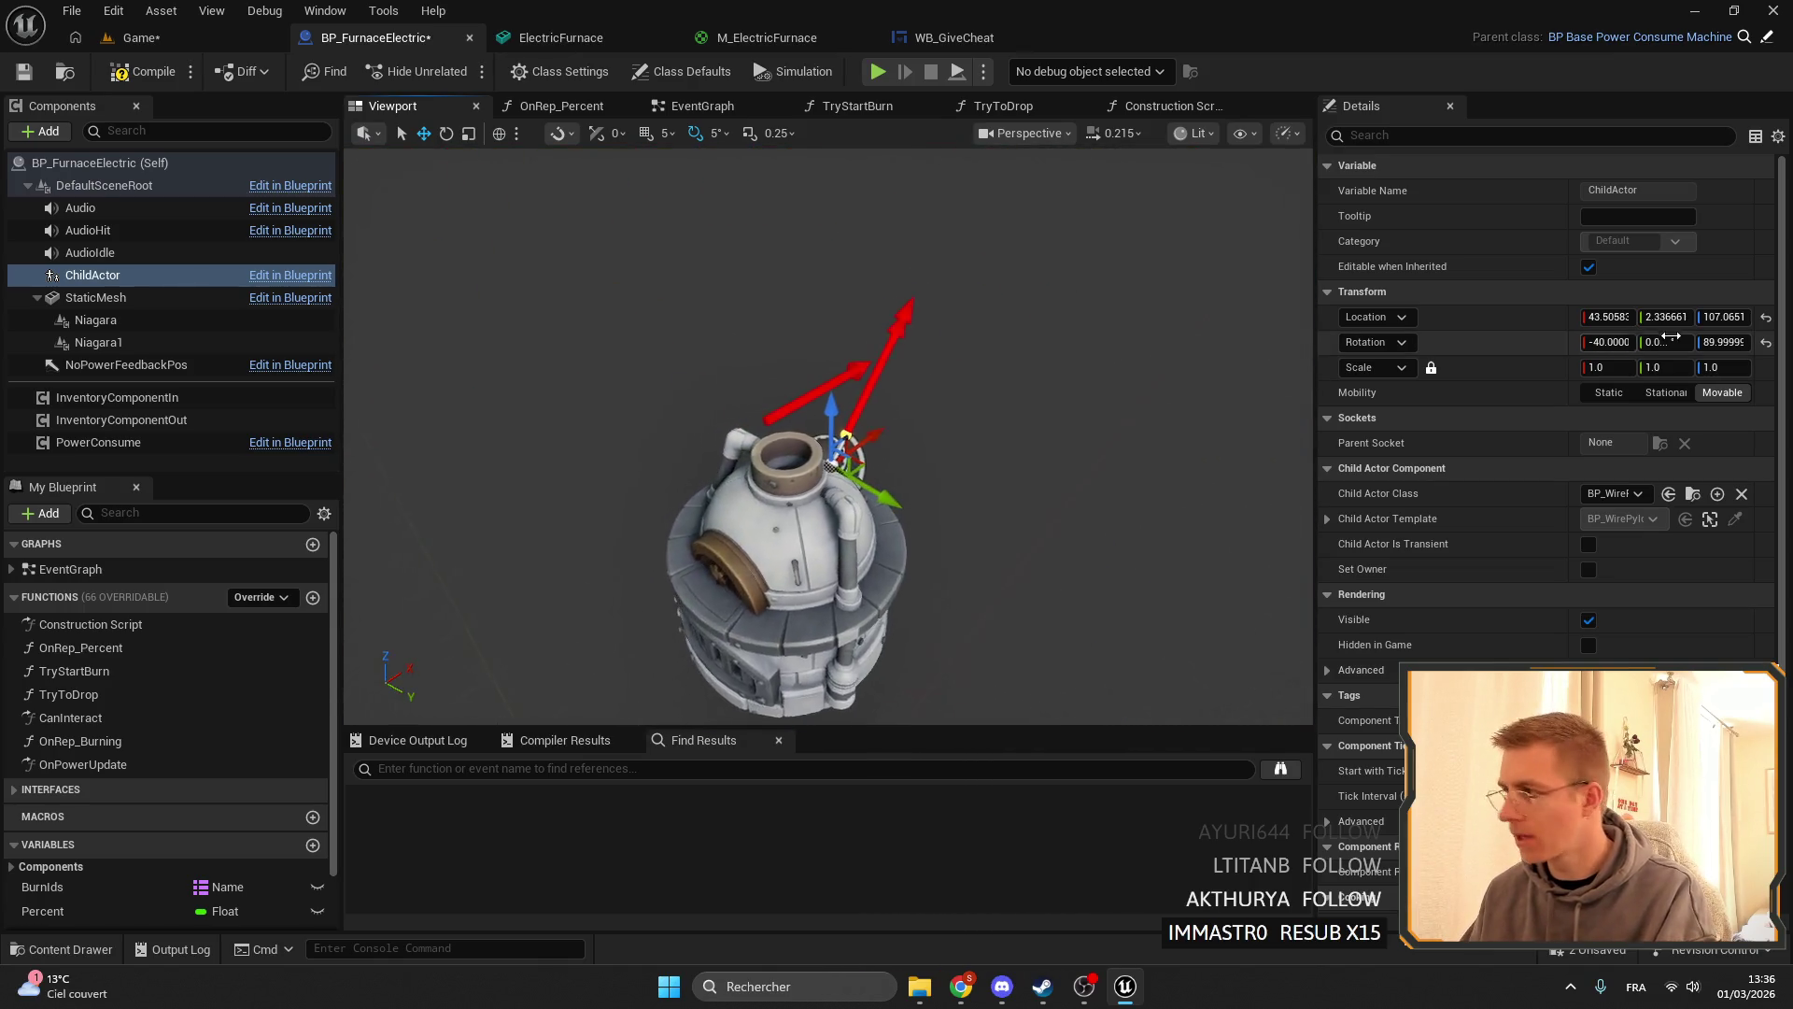
left_click(1664, 318)
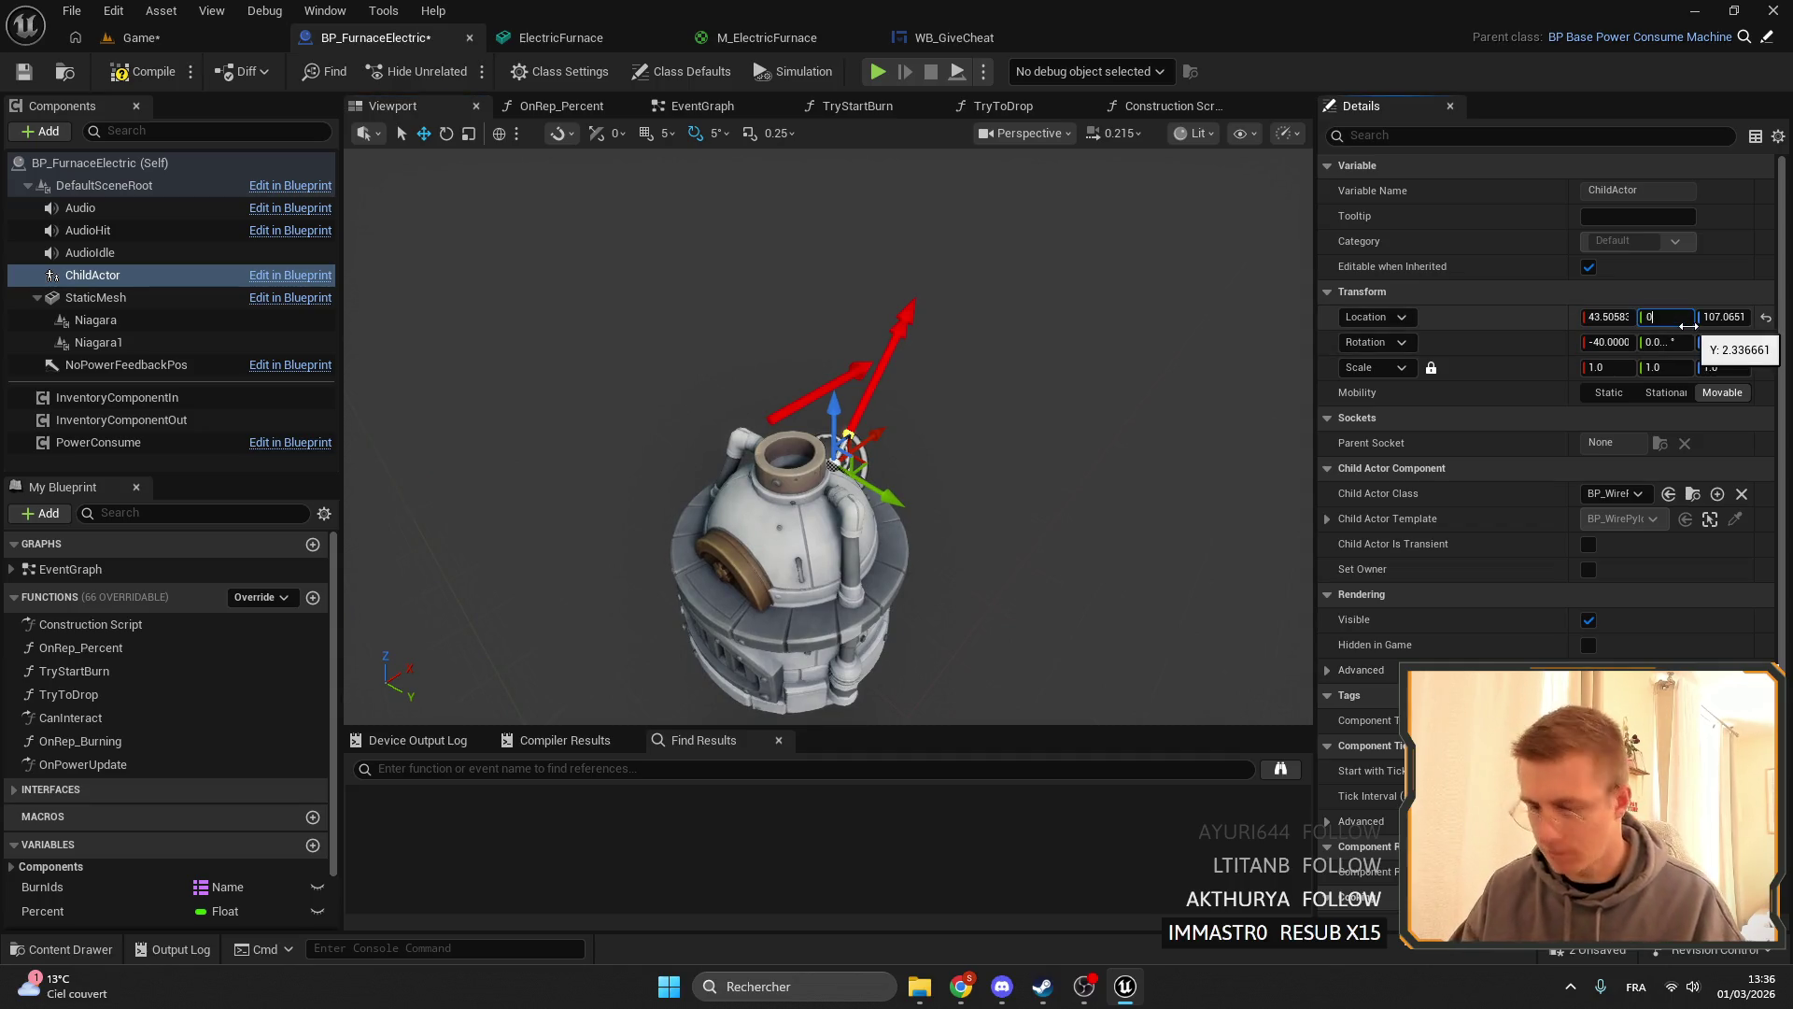
left_click_drag(841, 560, 728, 542)
- Save the blueprint and all assets, clear the CHEAT filter, and reopen WB_GiveCheat's graph
left_click(24, 71)
left_click(141, 38)
left_click(24, 72)
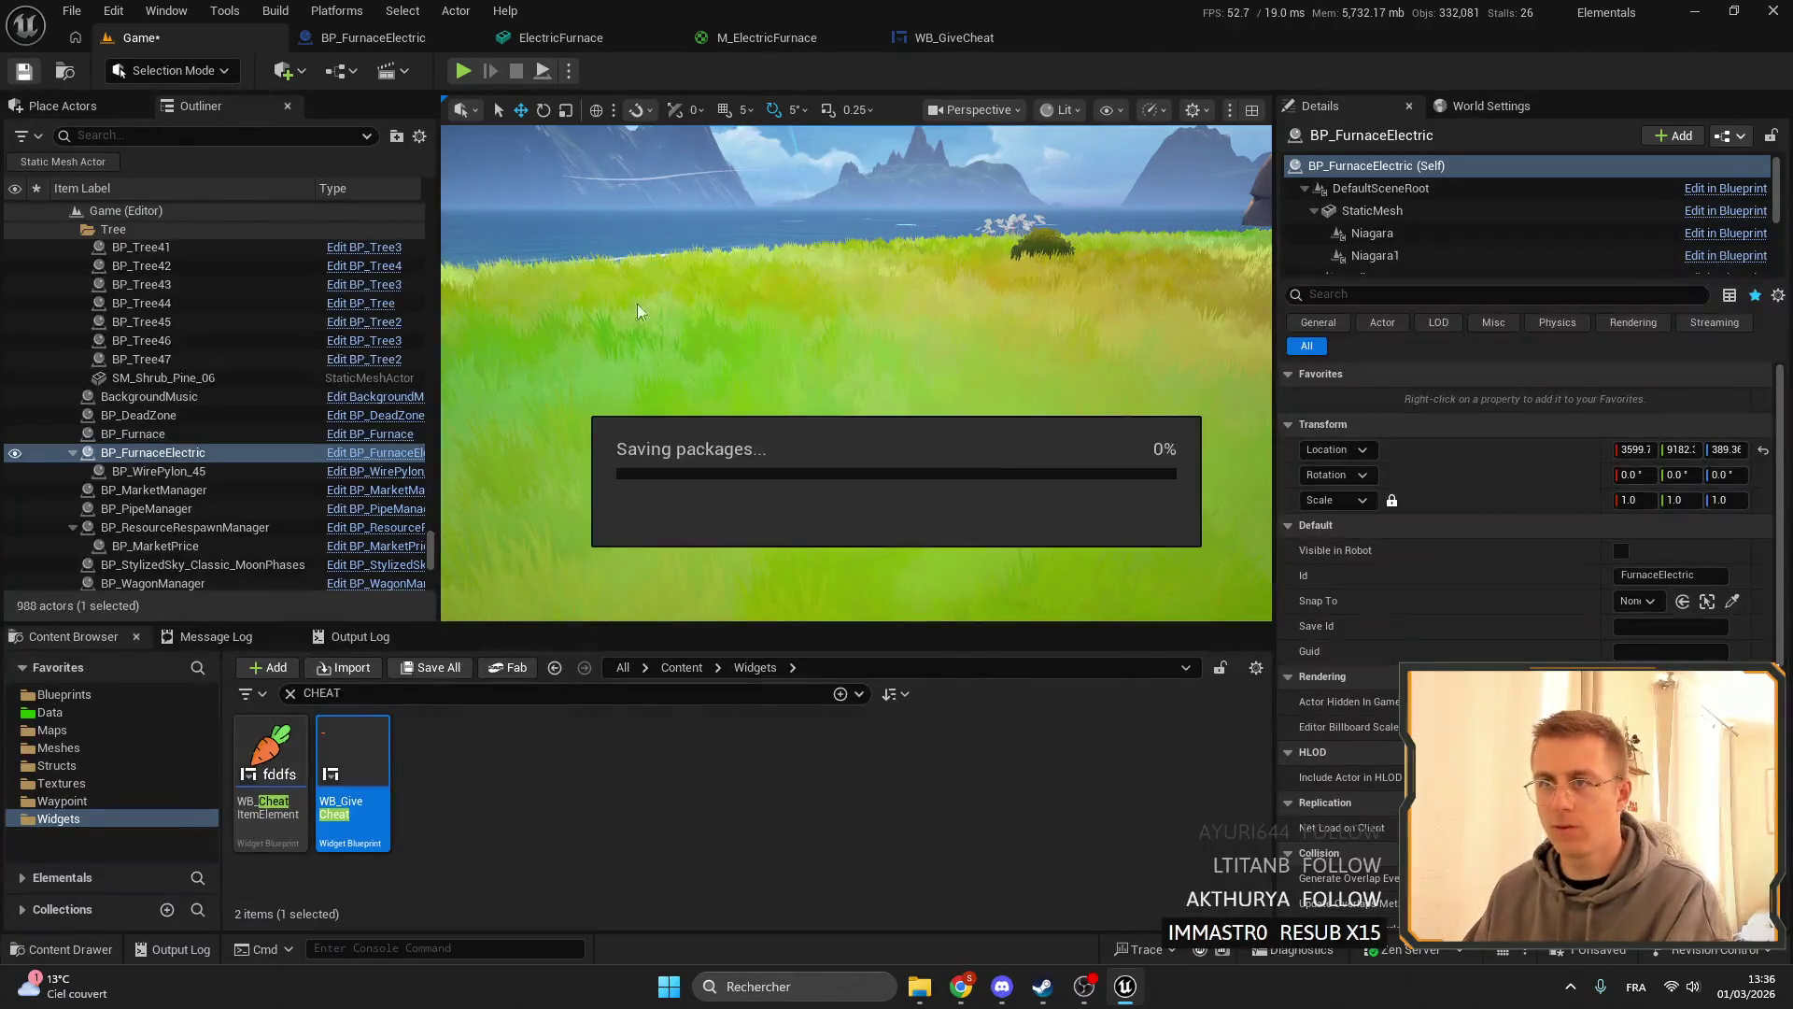
left_click(289, 697)
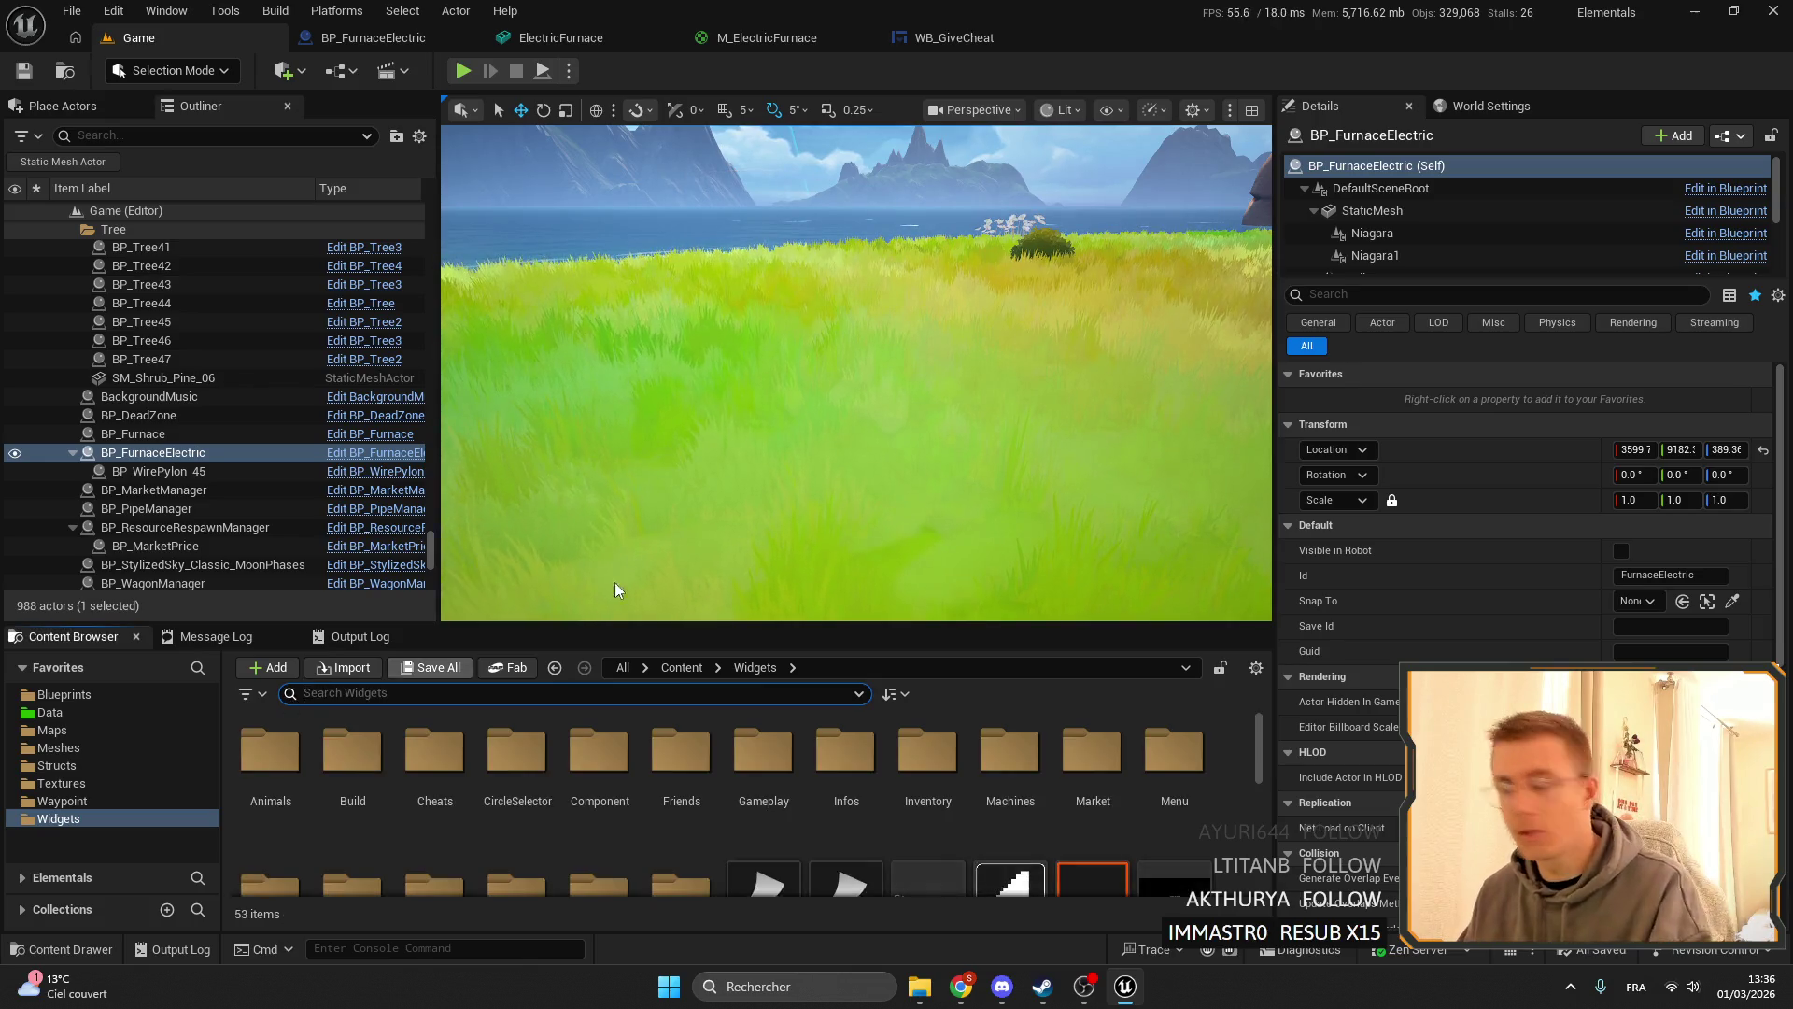
left_click(928, 45)
scroll(840, 420, "down", 3)
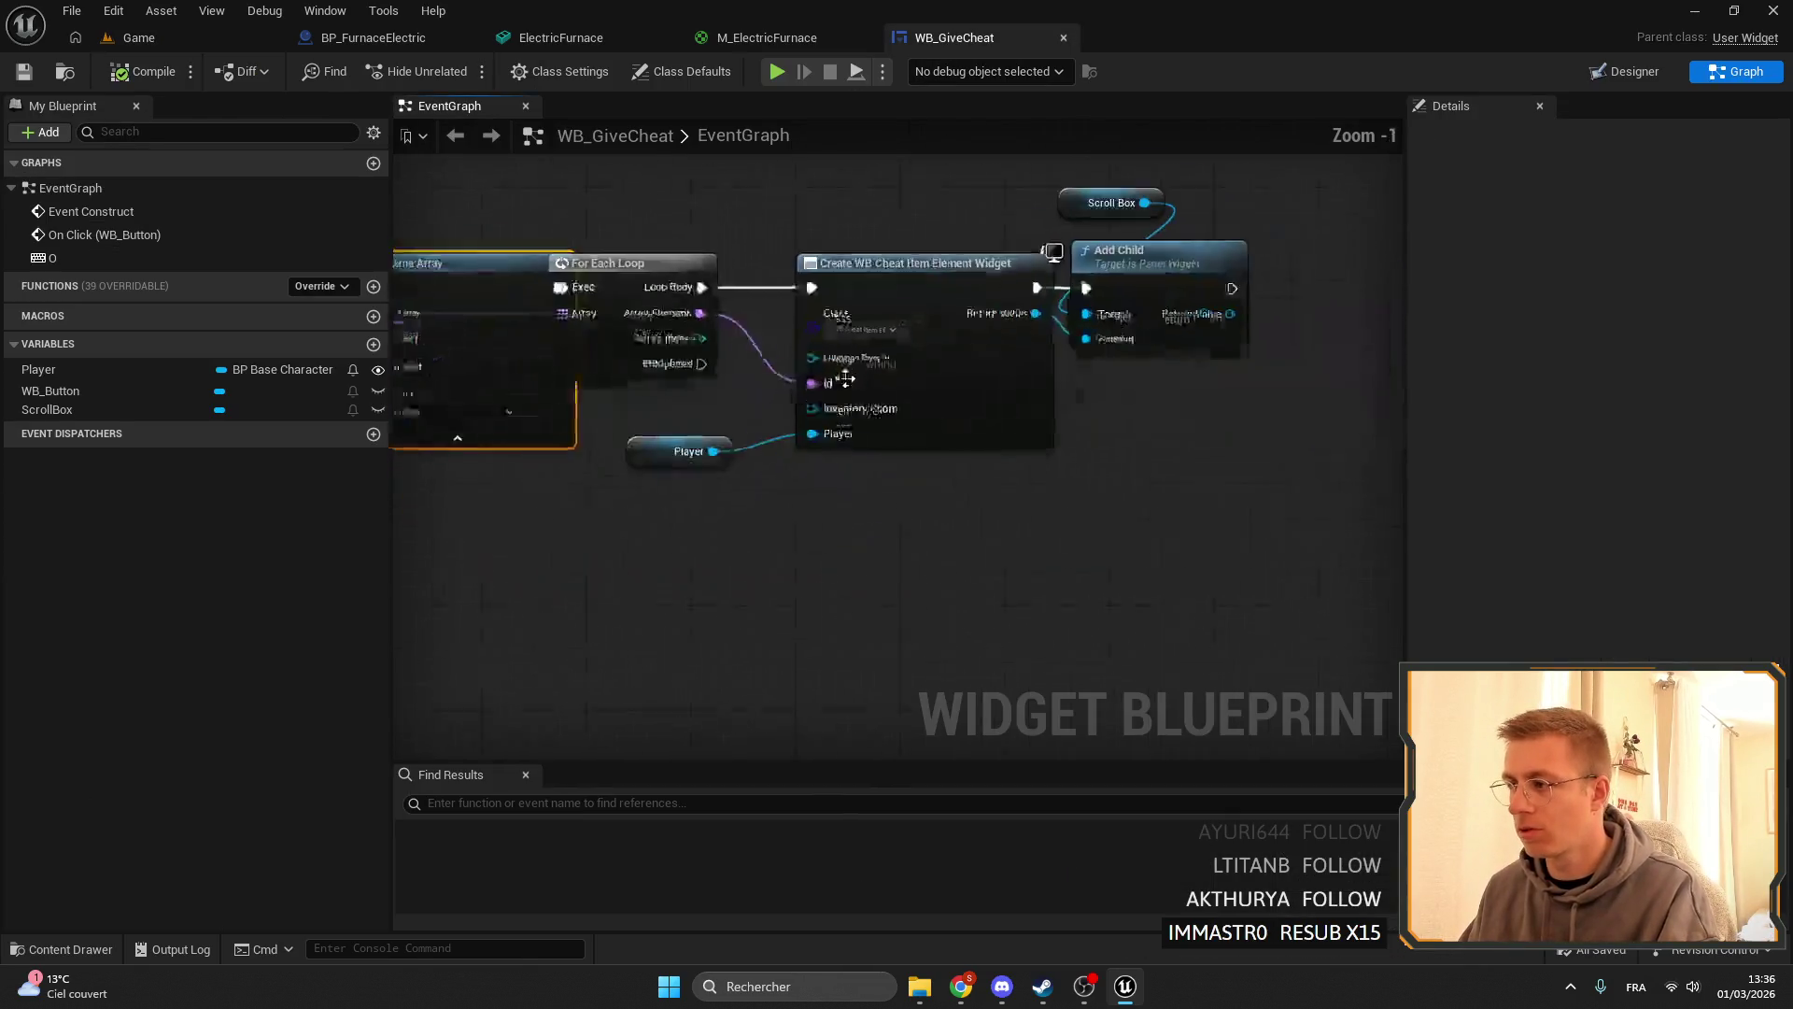
- Shift the loop and widget nodes left, then close the WB_GiveCheat, M_ElectricFurnace and ElectricFurnace editors
mouse_move(1081, 488)
left_mouse_down()
mouse_move(748, 300)
mouse_move(777, 299)
left_mouse_up()
scroll(775, 309, "up", 3)
left_click(598, 196)
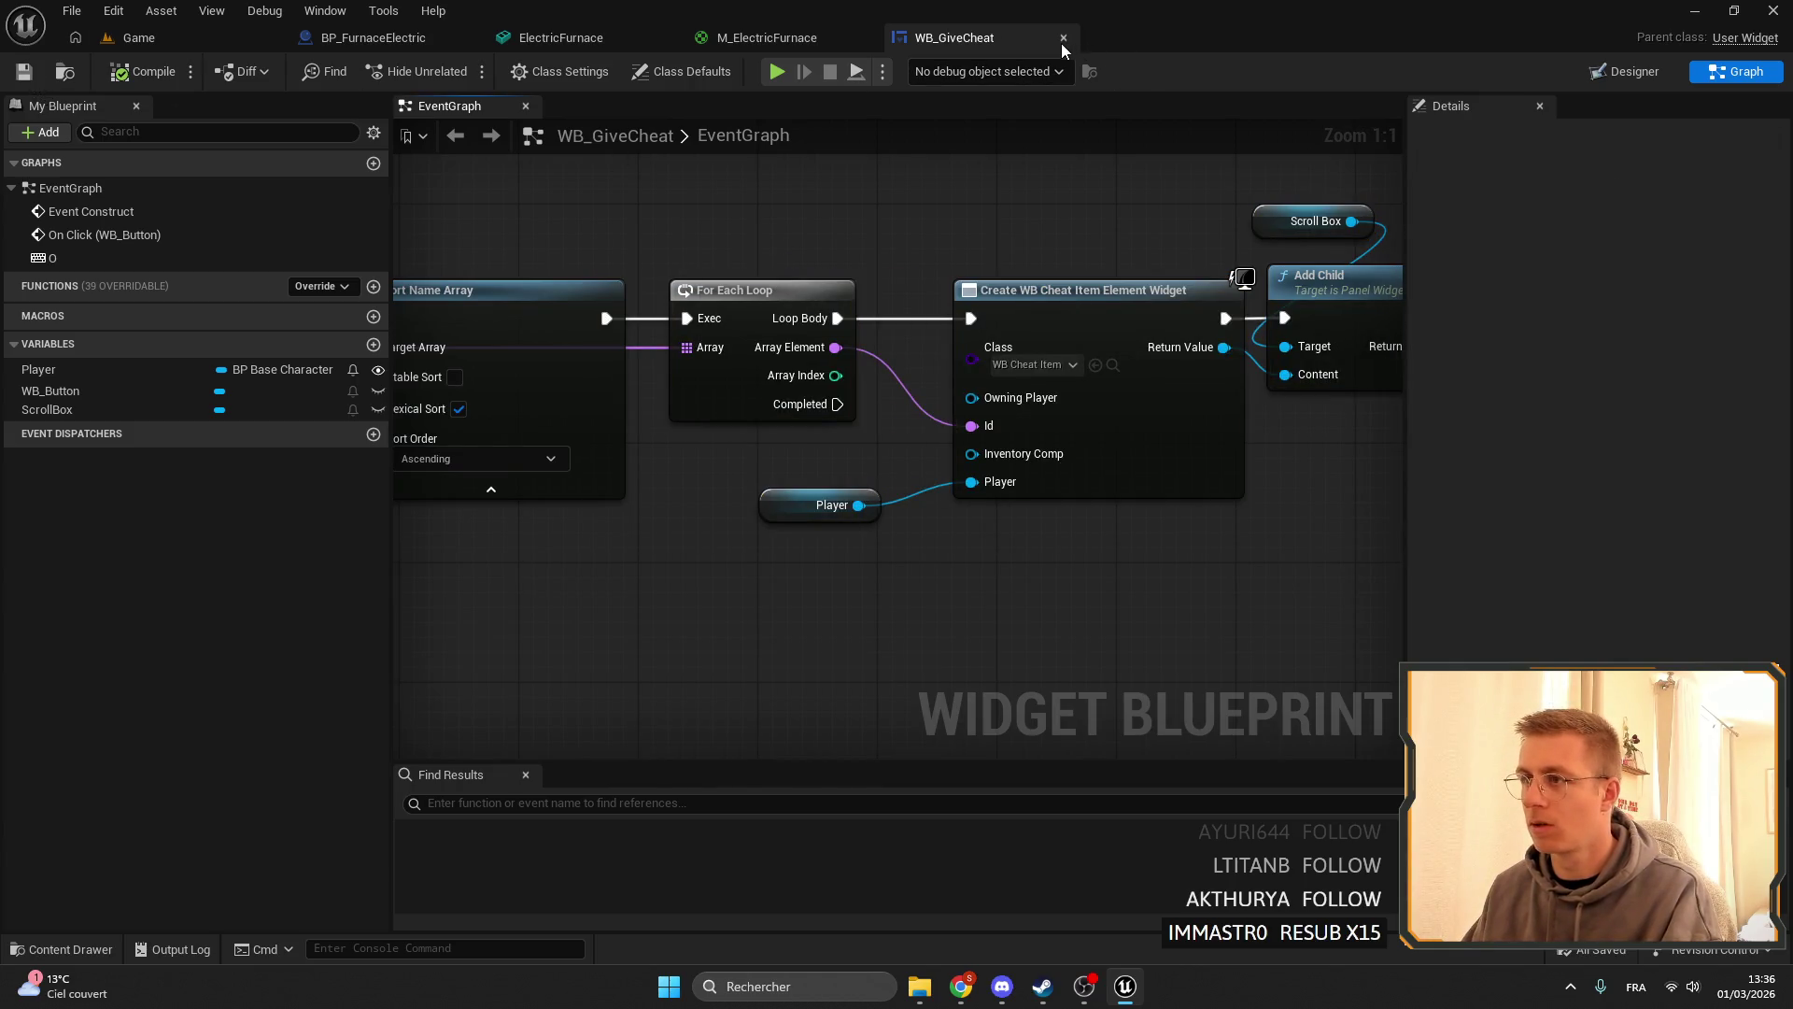
left_click(1062, 39)
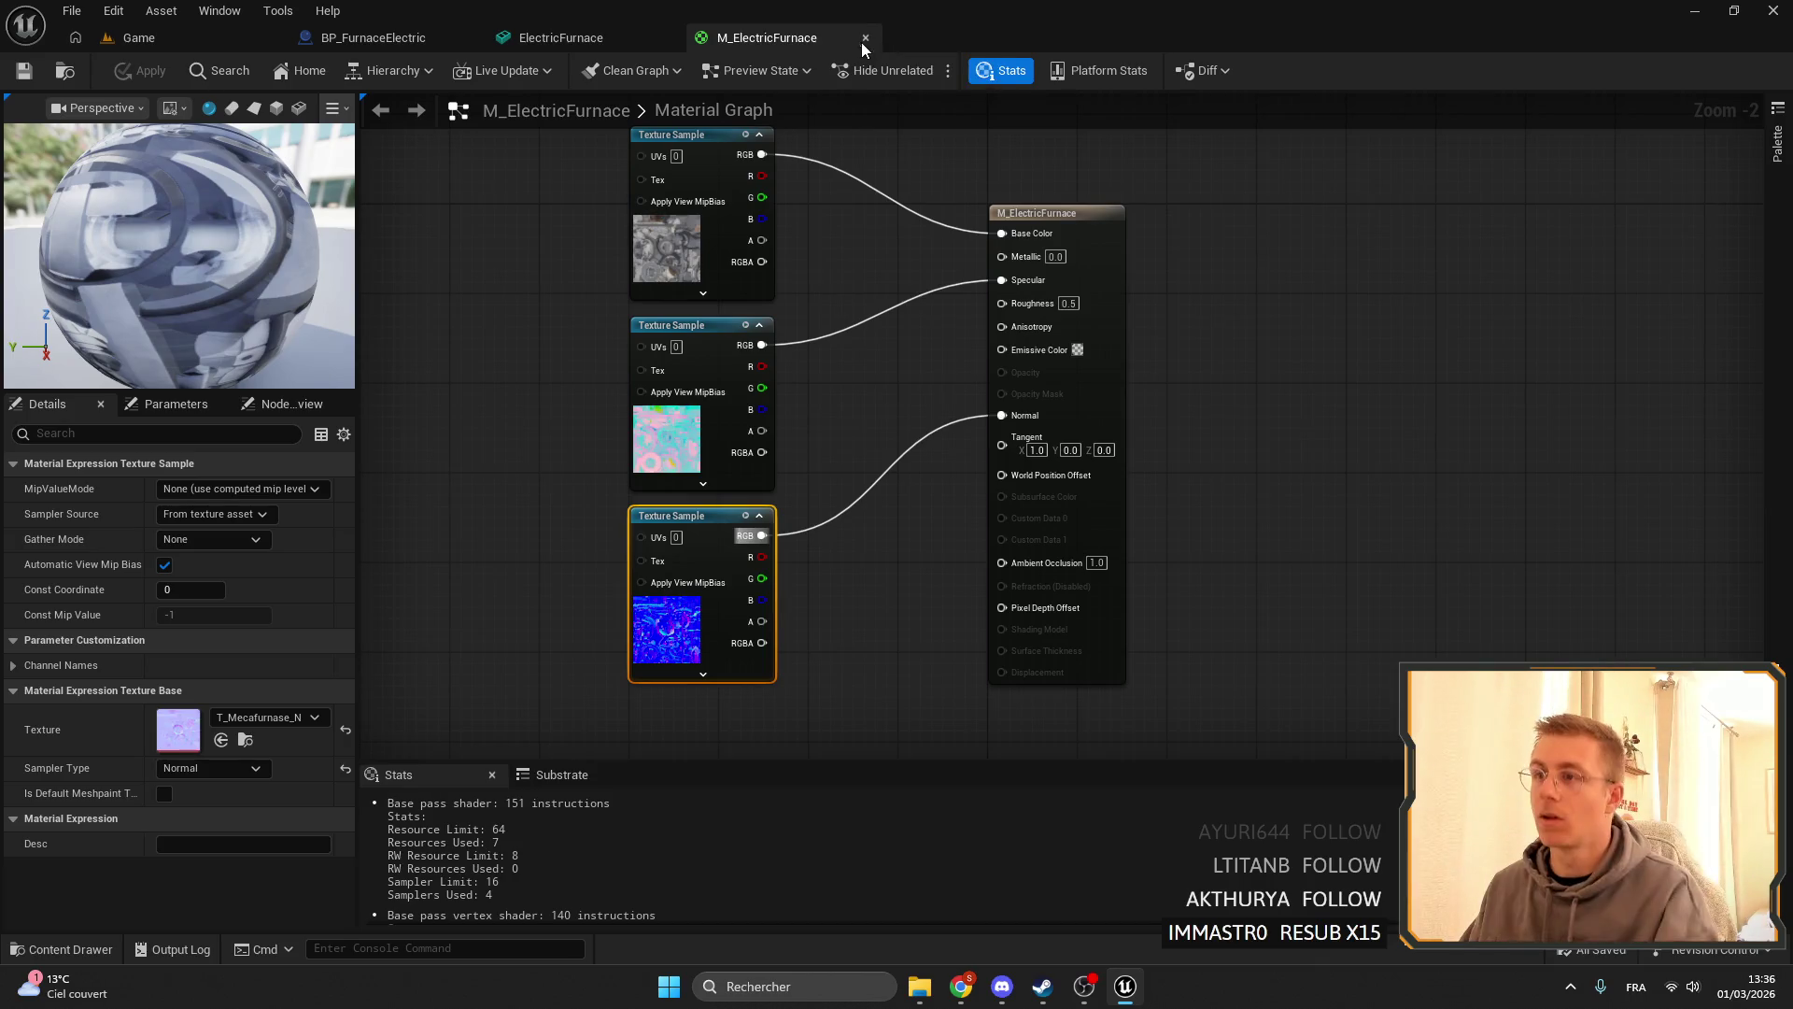
left_click(865, 38)
left_click(668, 39)
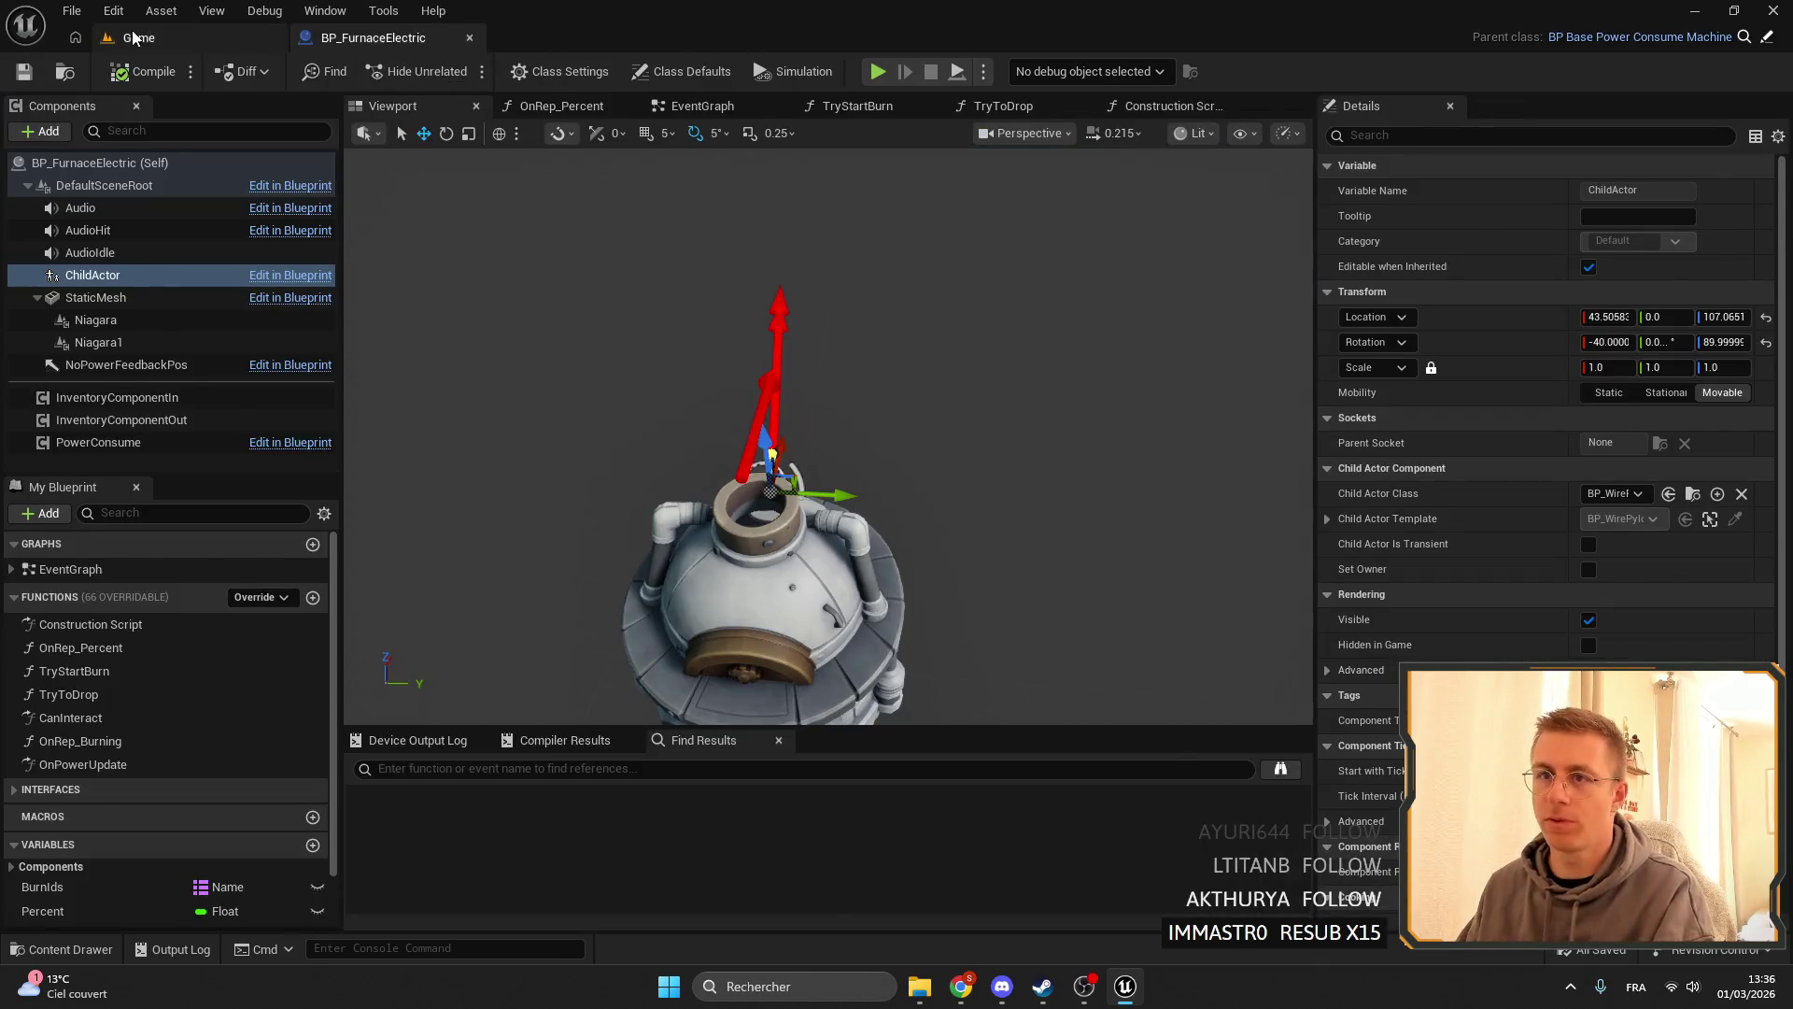
- Search the Content folder for furnace and open the BP_FurnaceElecGhost blueprint
left_click(138, 38)
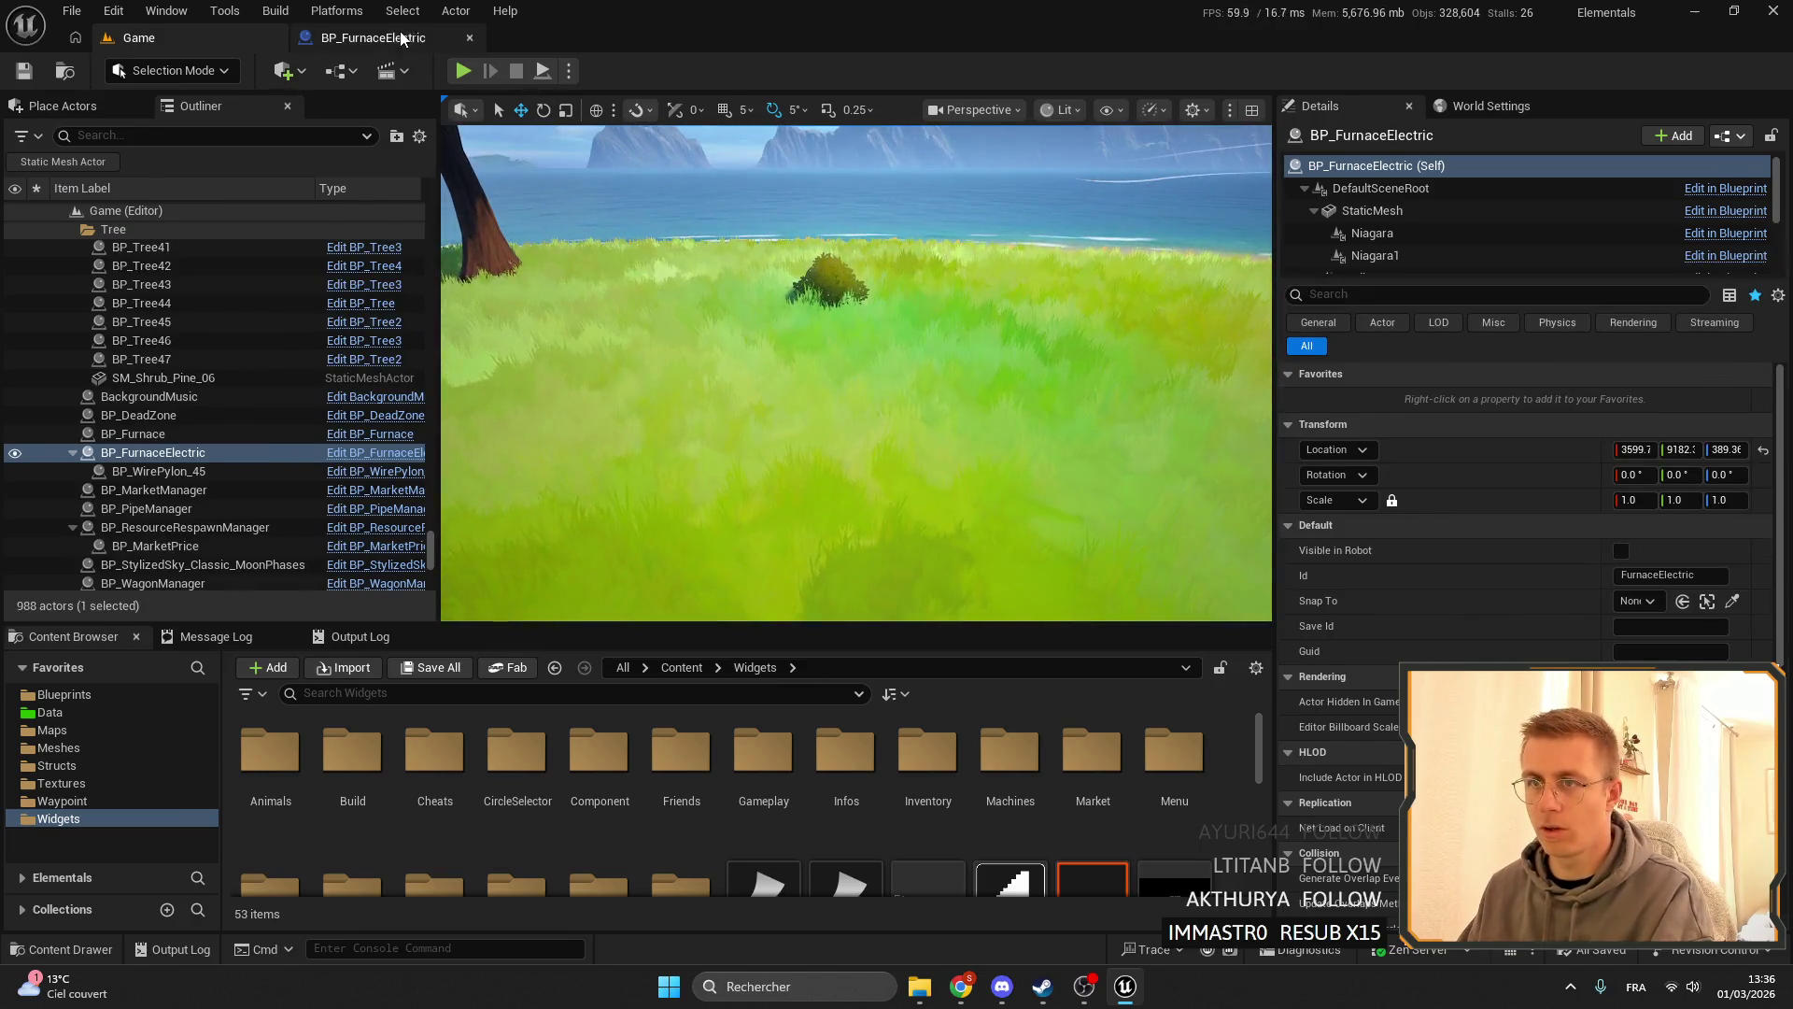
left_click(401, 38)
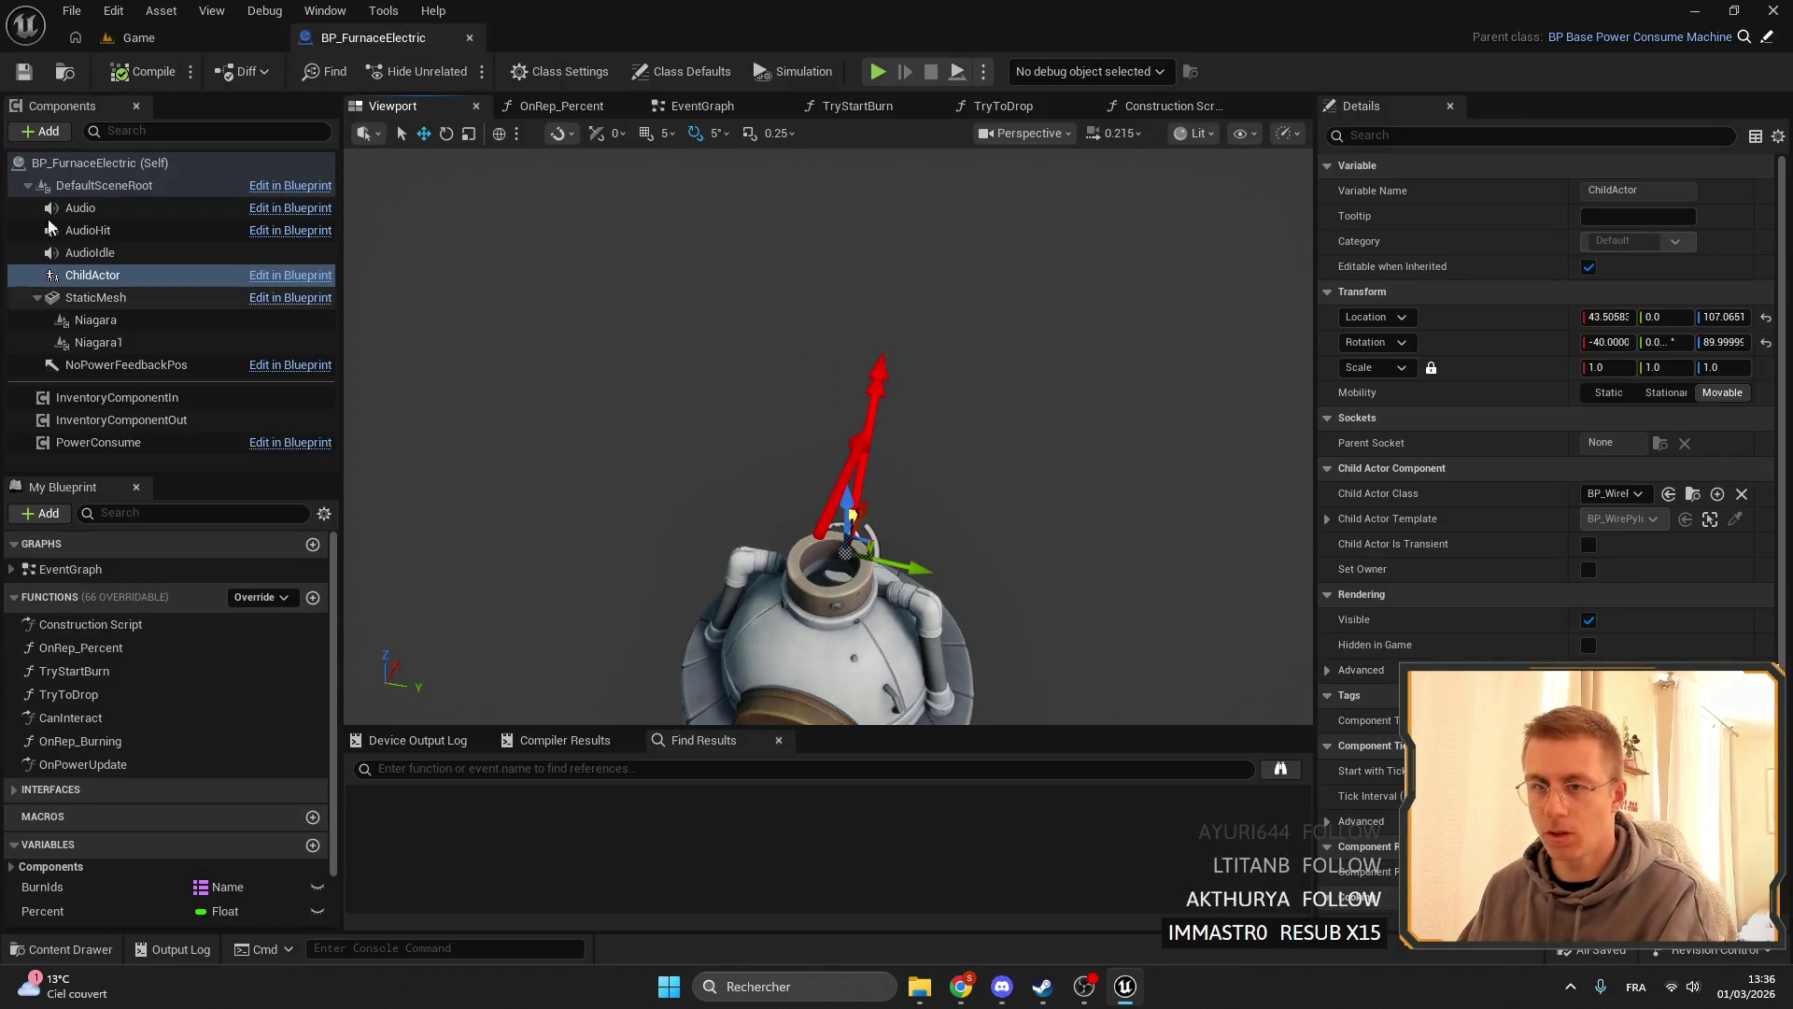
left_click(63, 73)
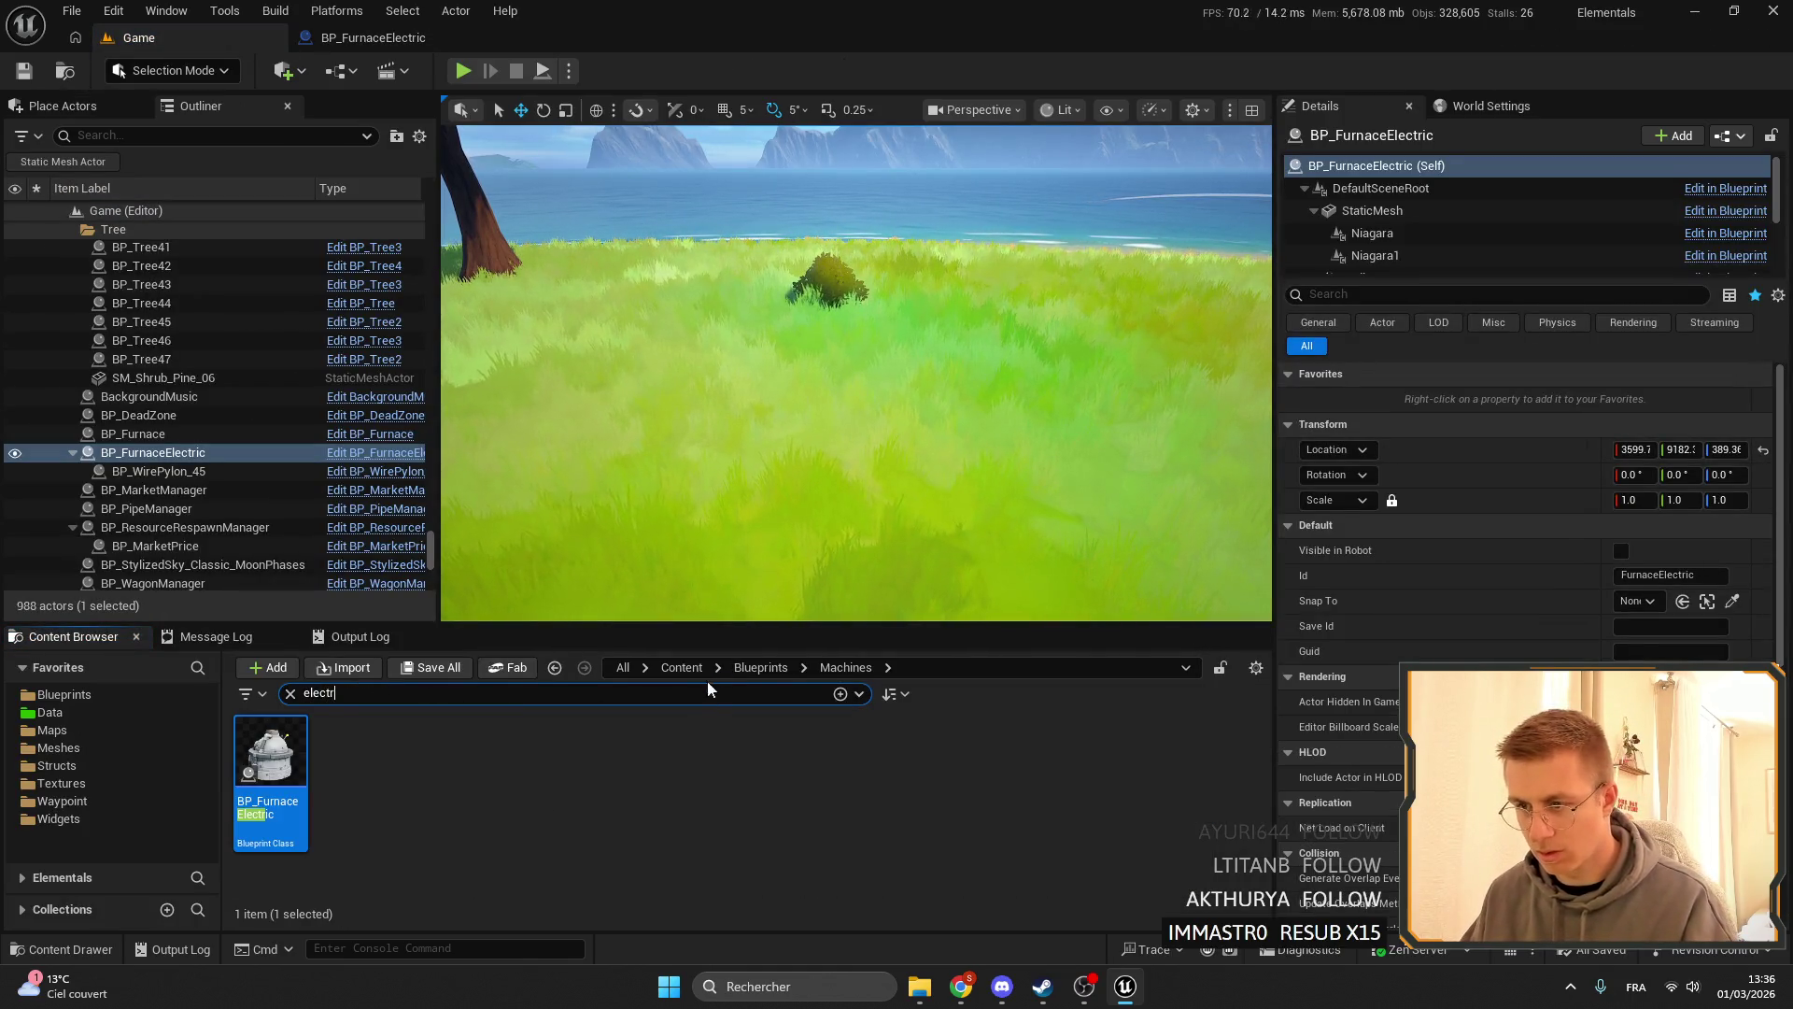
left_click(760, 667)
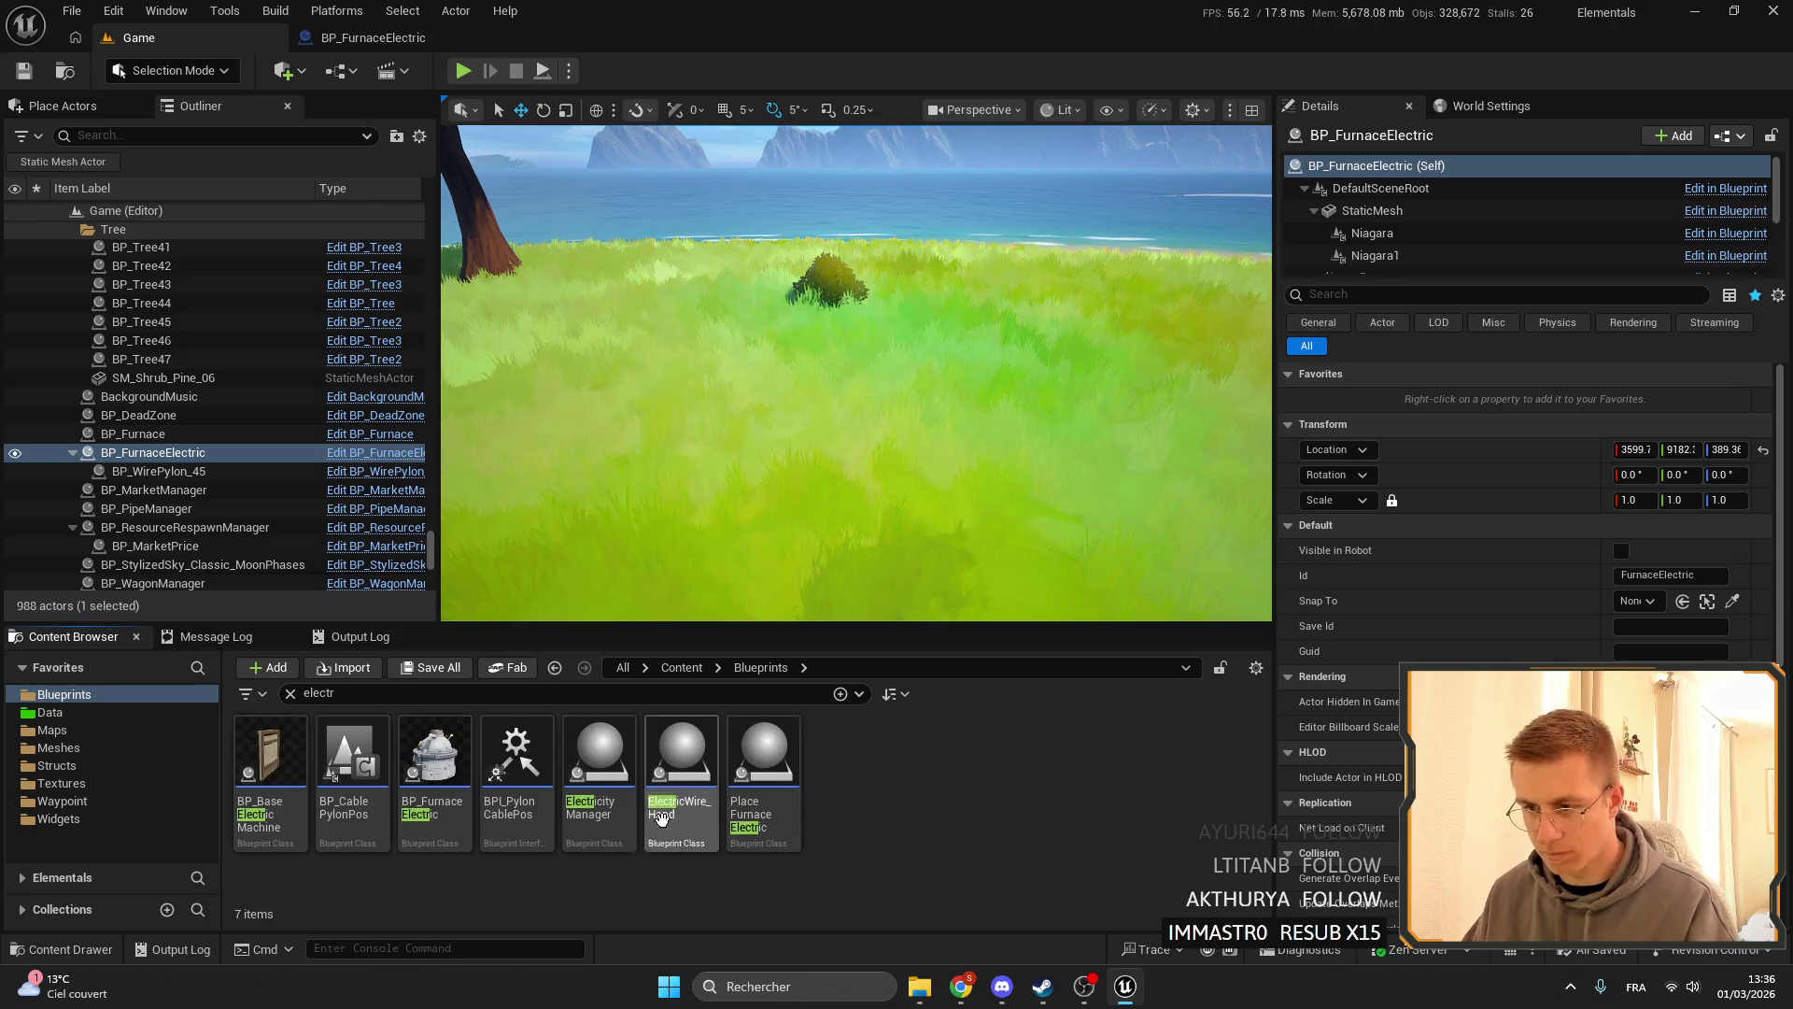
left_click(692, 668)
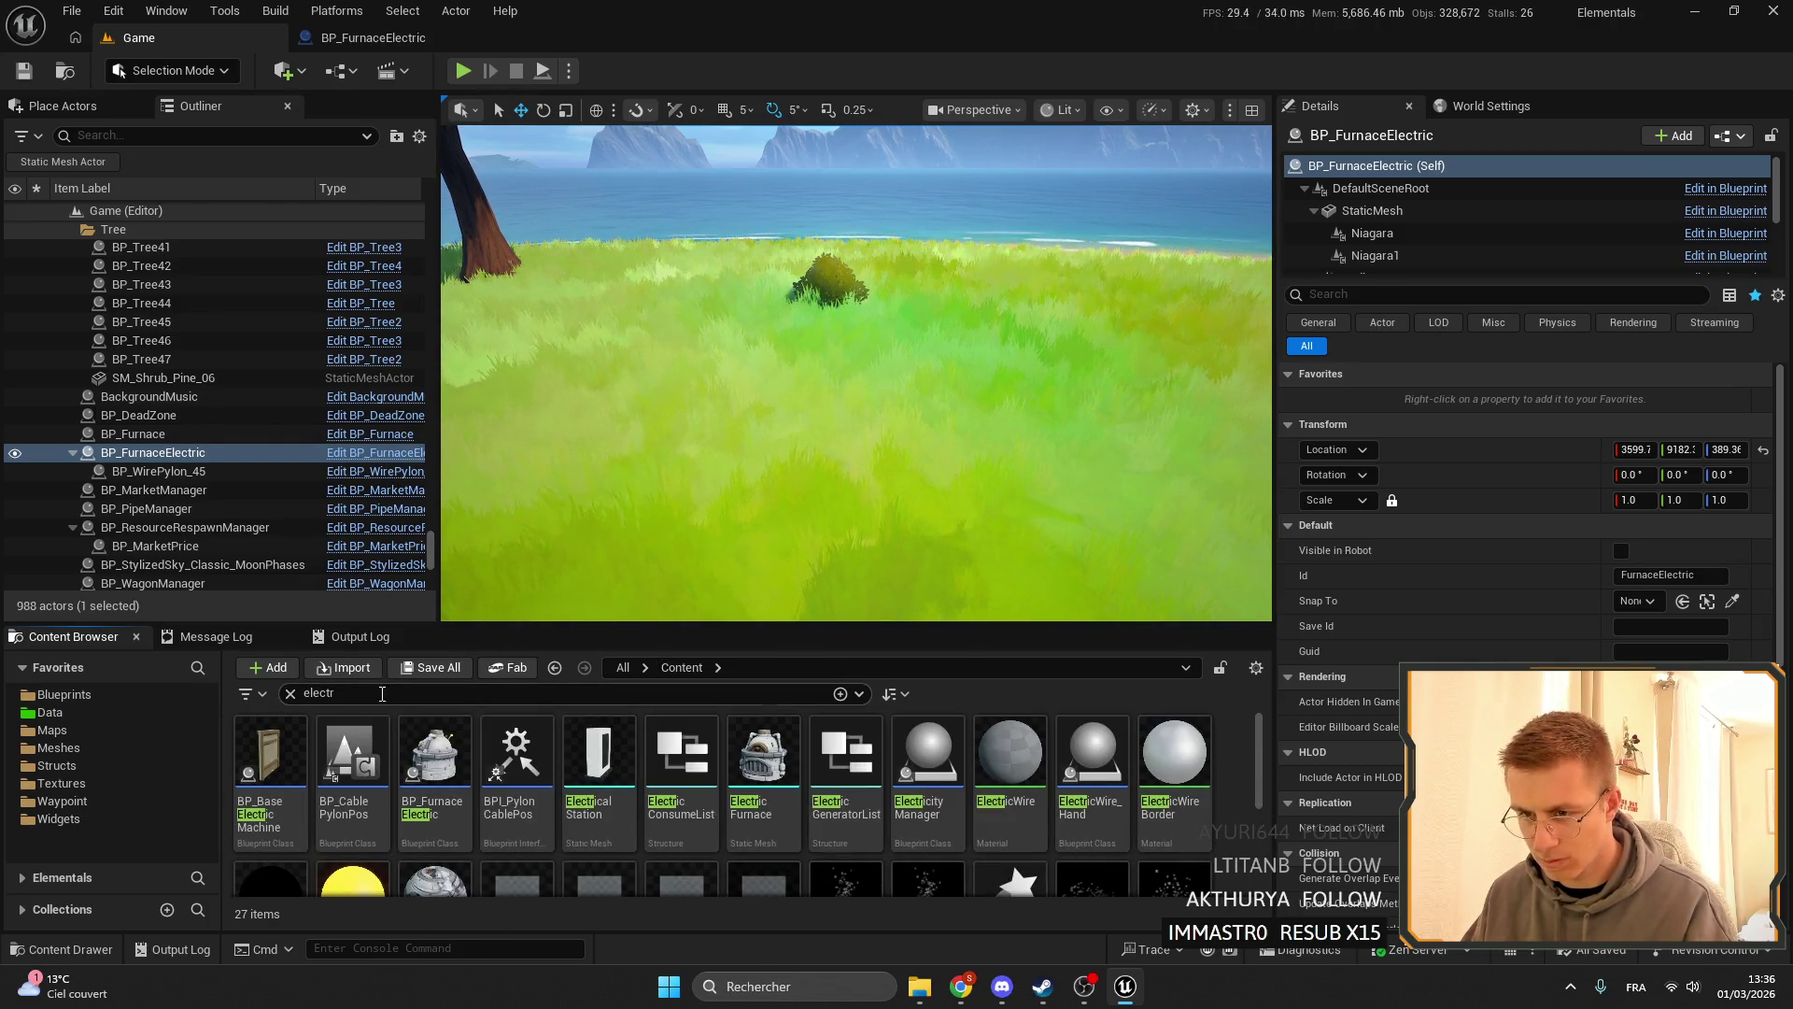
type("furbn")
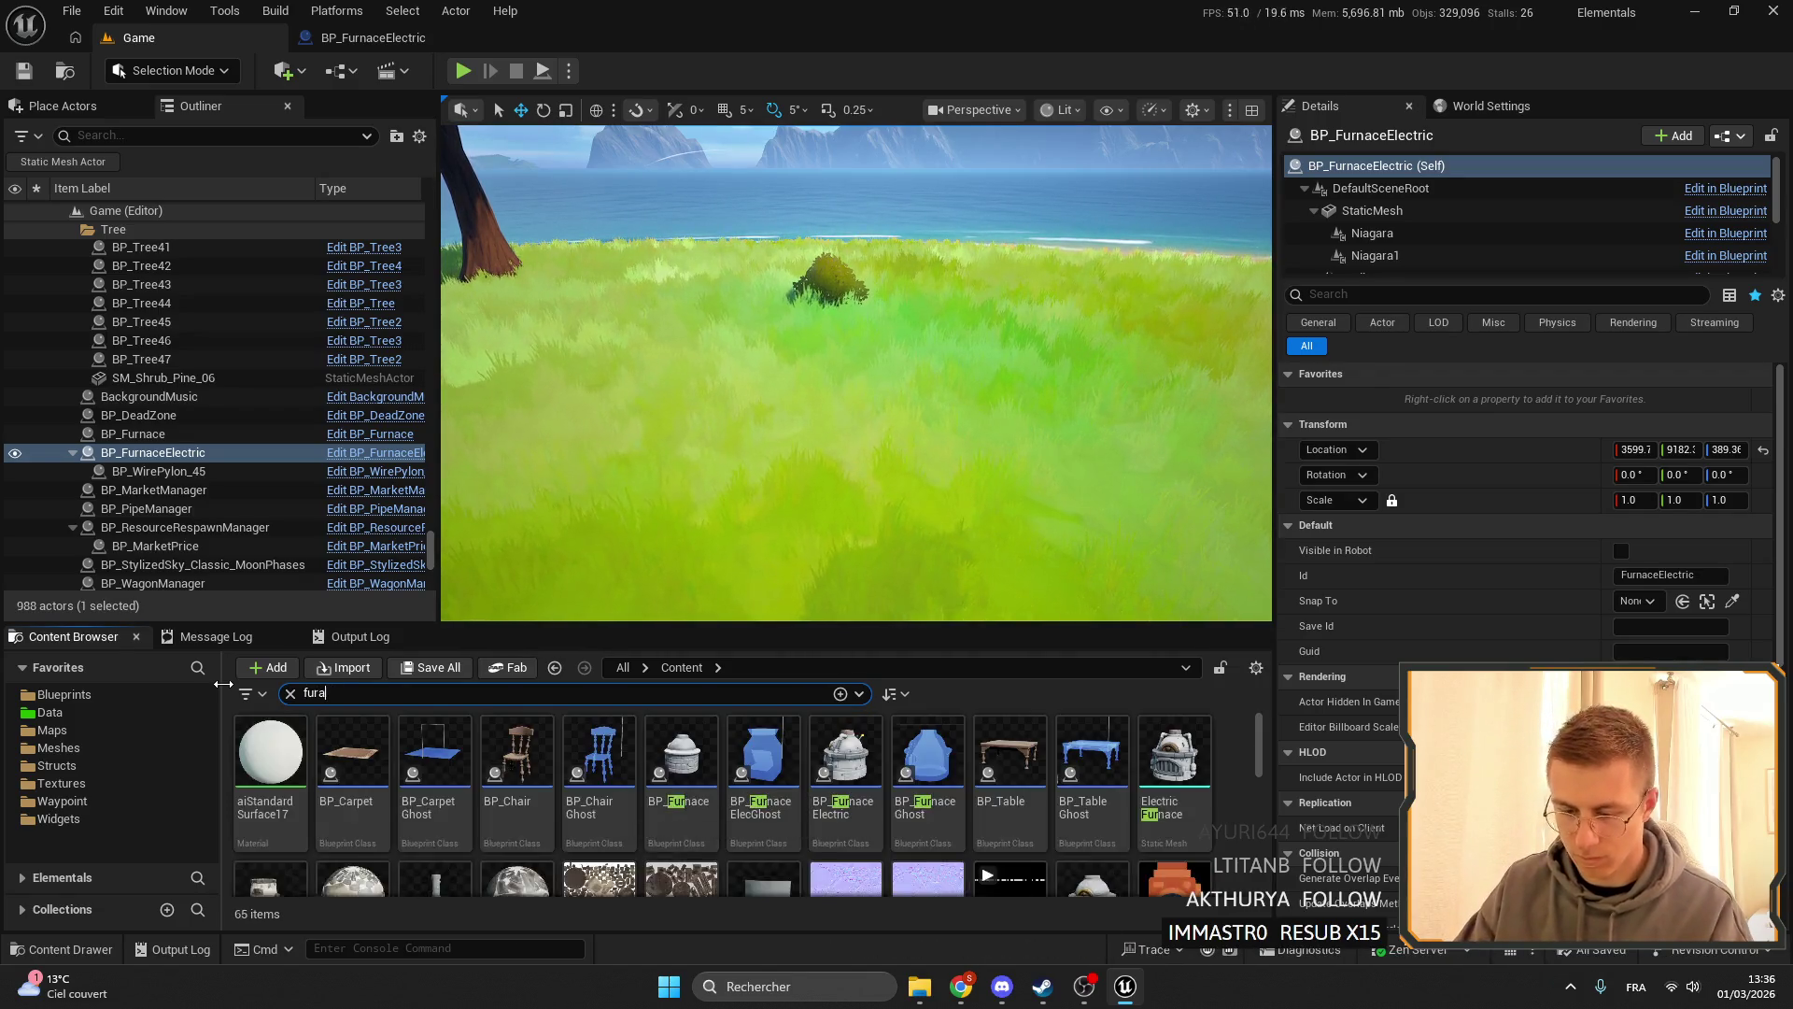
type("nace")
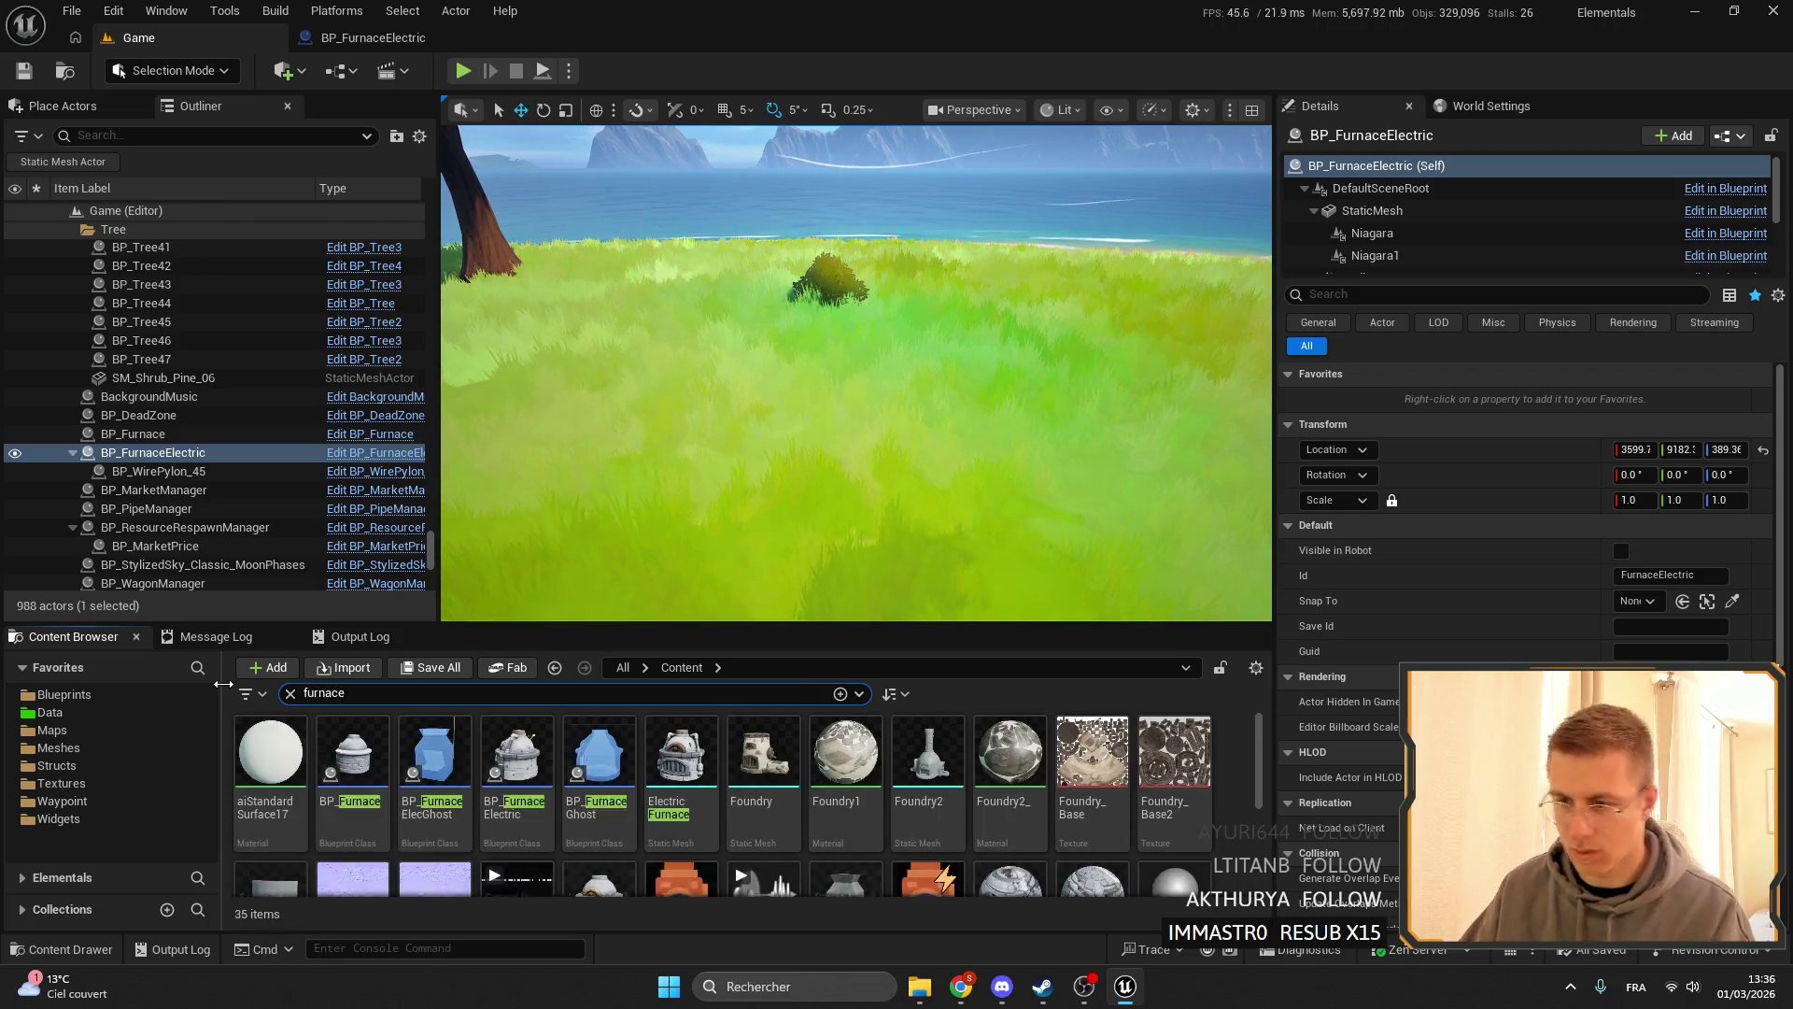
double_click(485, 766)
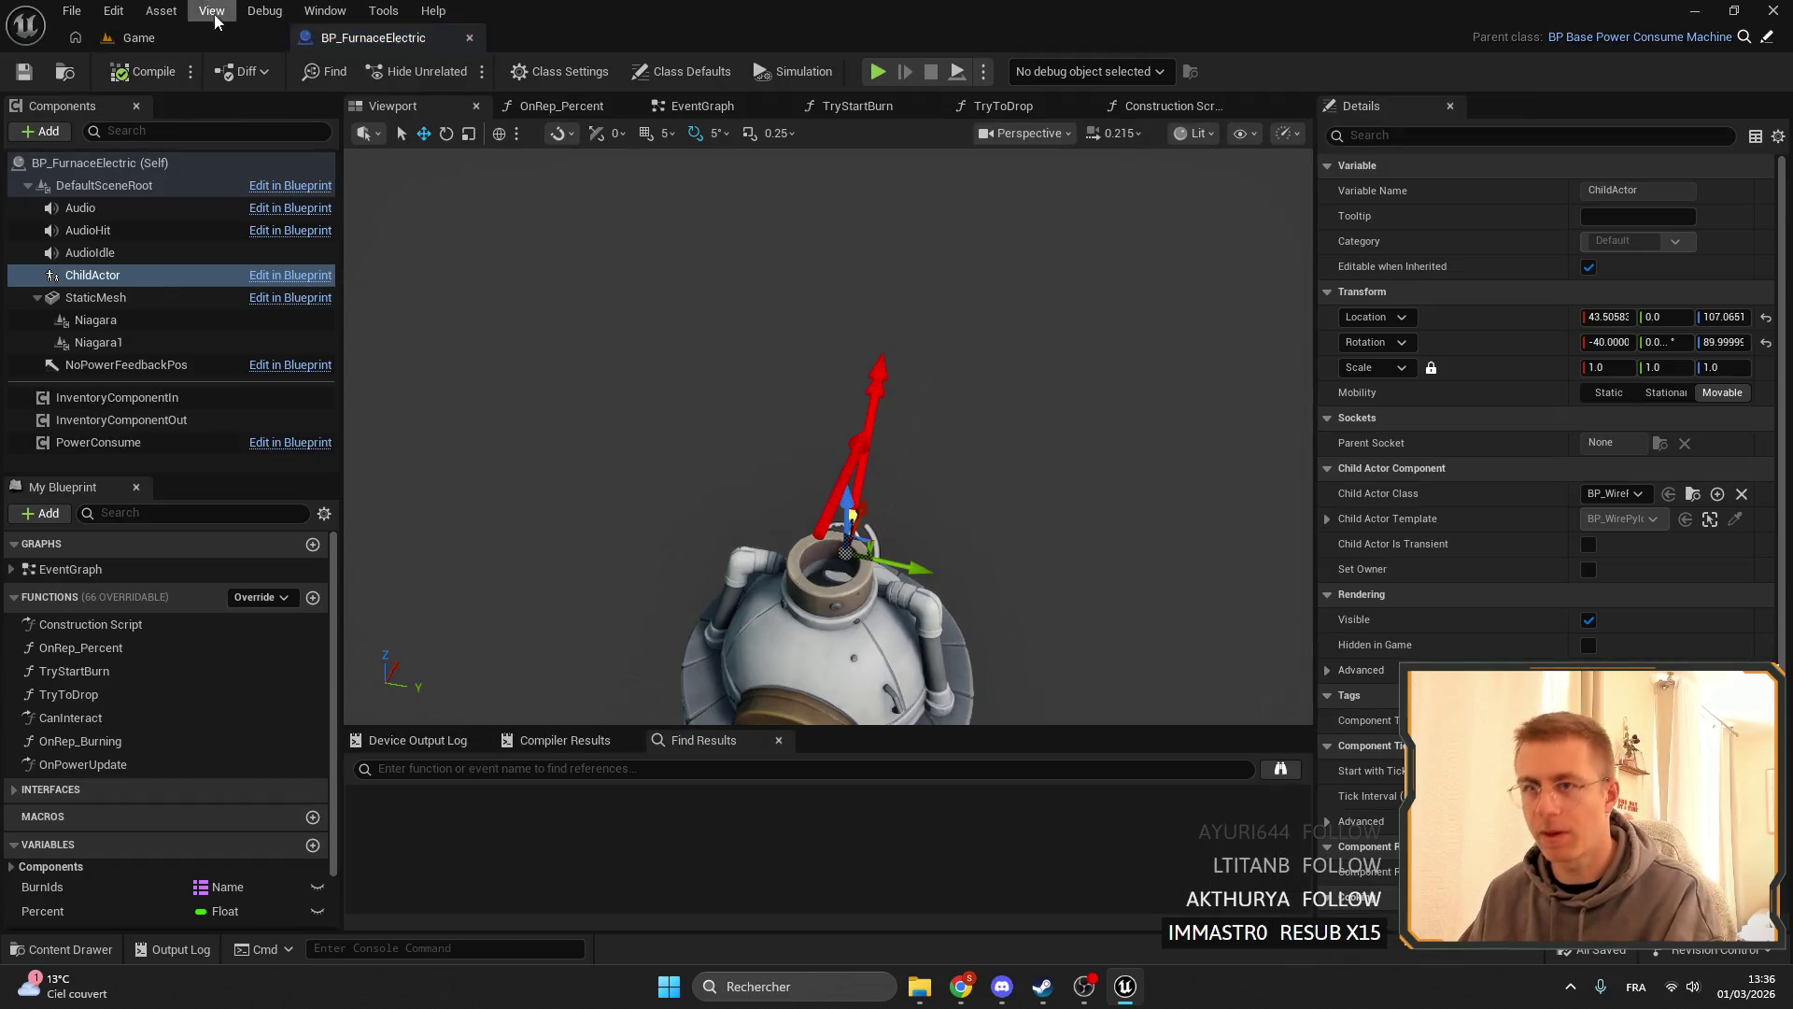
left_click(138, 38)
double_click(432, 771)
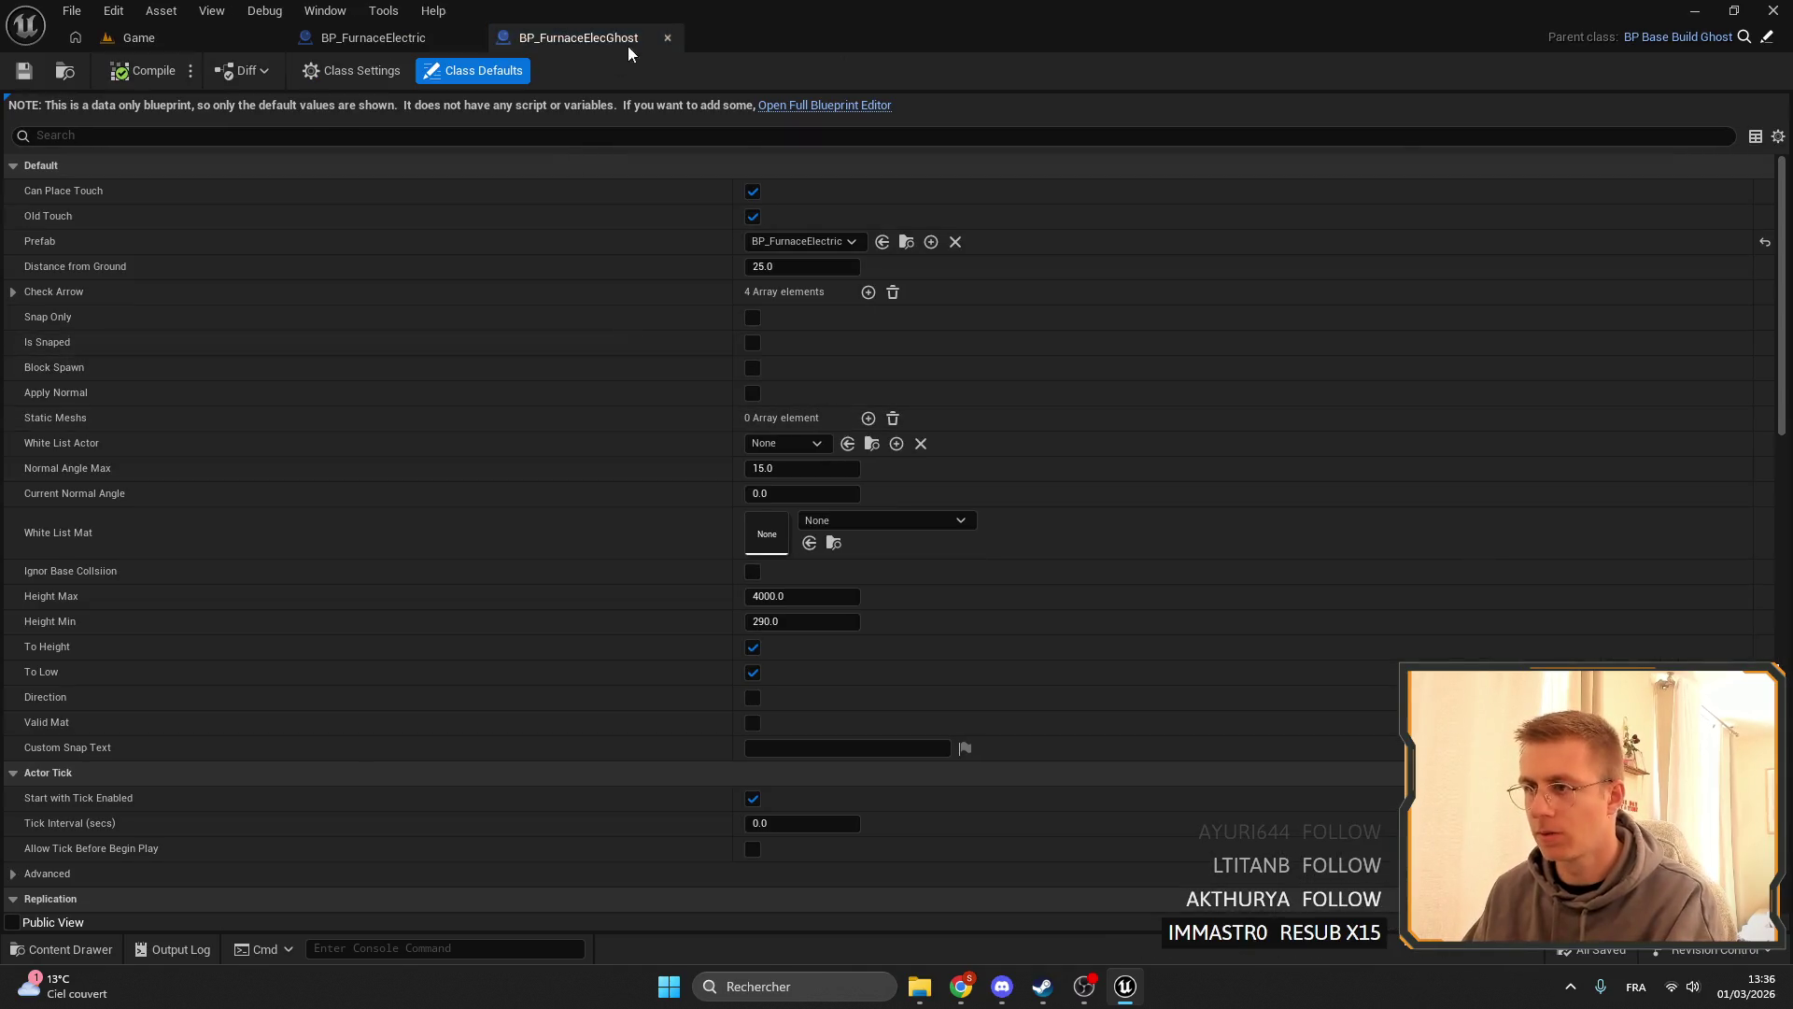
- Copy the transform of BP_FurnaceElectric's StaticMesh component
left_click(397, 42)
left_click(957, 584)
left_click(933, 598)
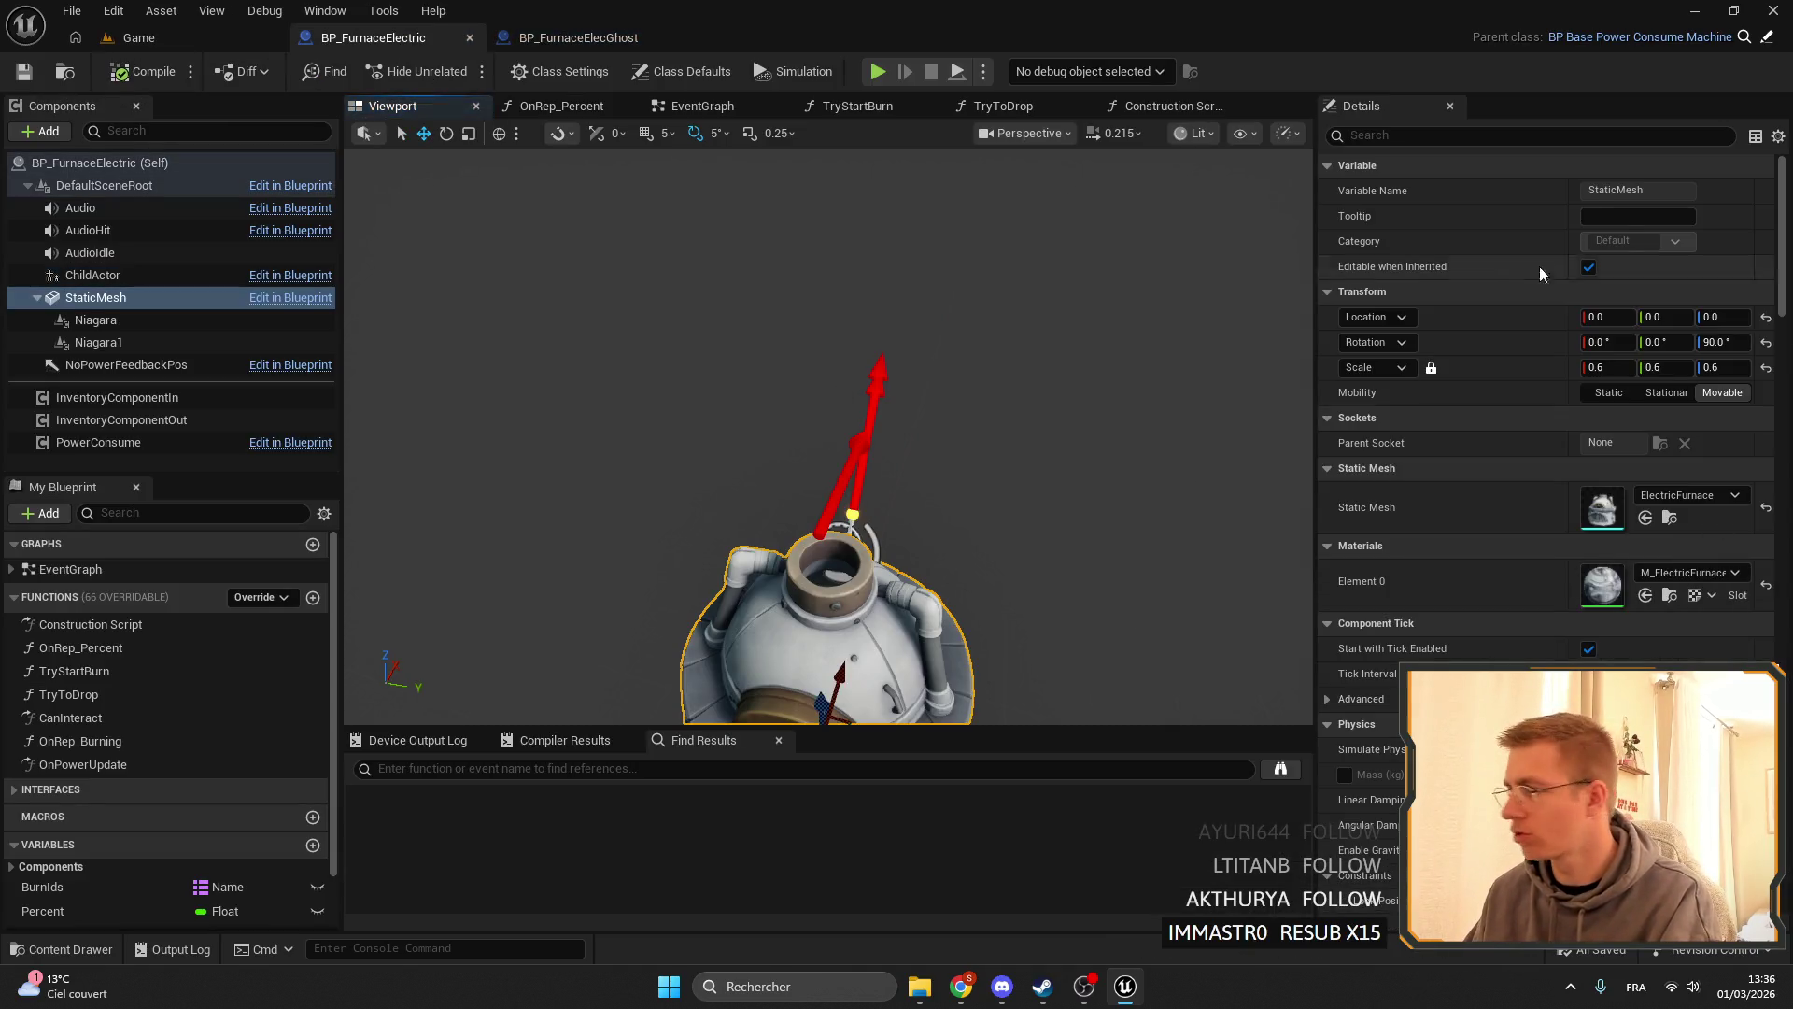
right_click(1488, 295)
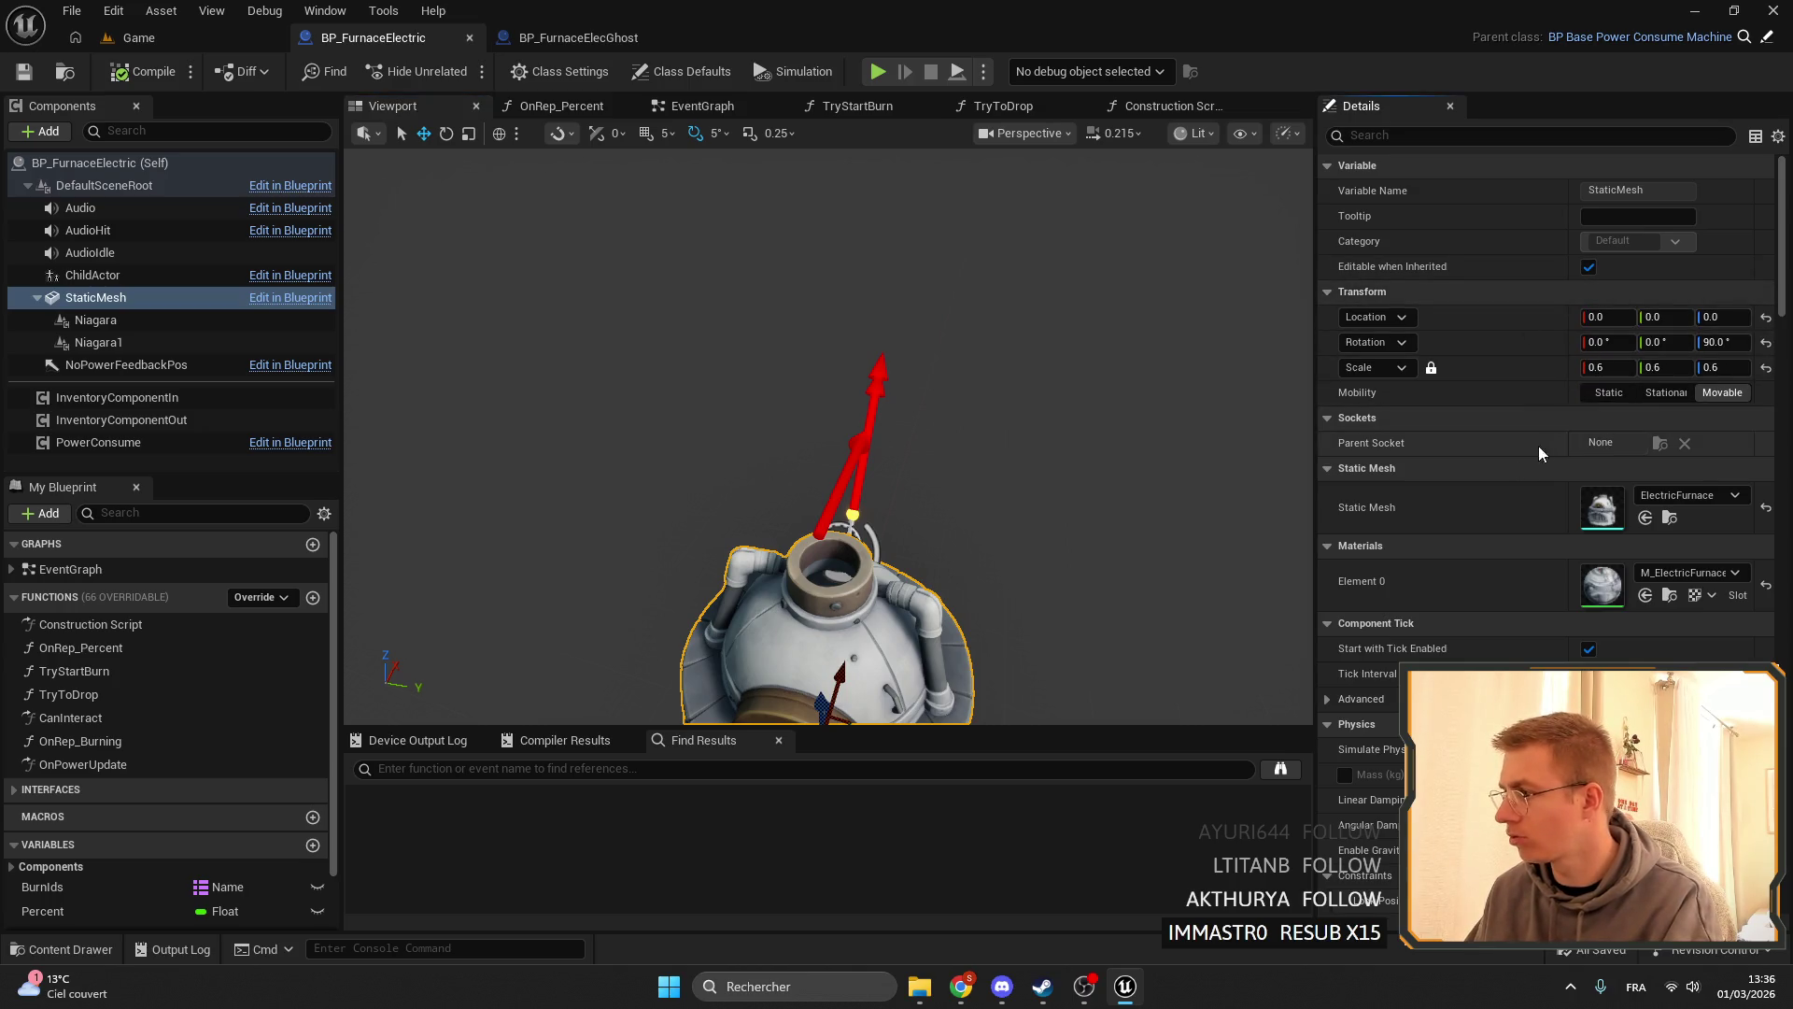
- Paste that transform onto BP_FurnaceElecGhost's StaticMesh and assign it the ElectricFurnace mesh
left_click(577, 37)
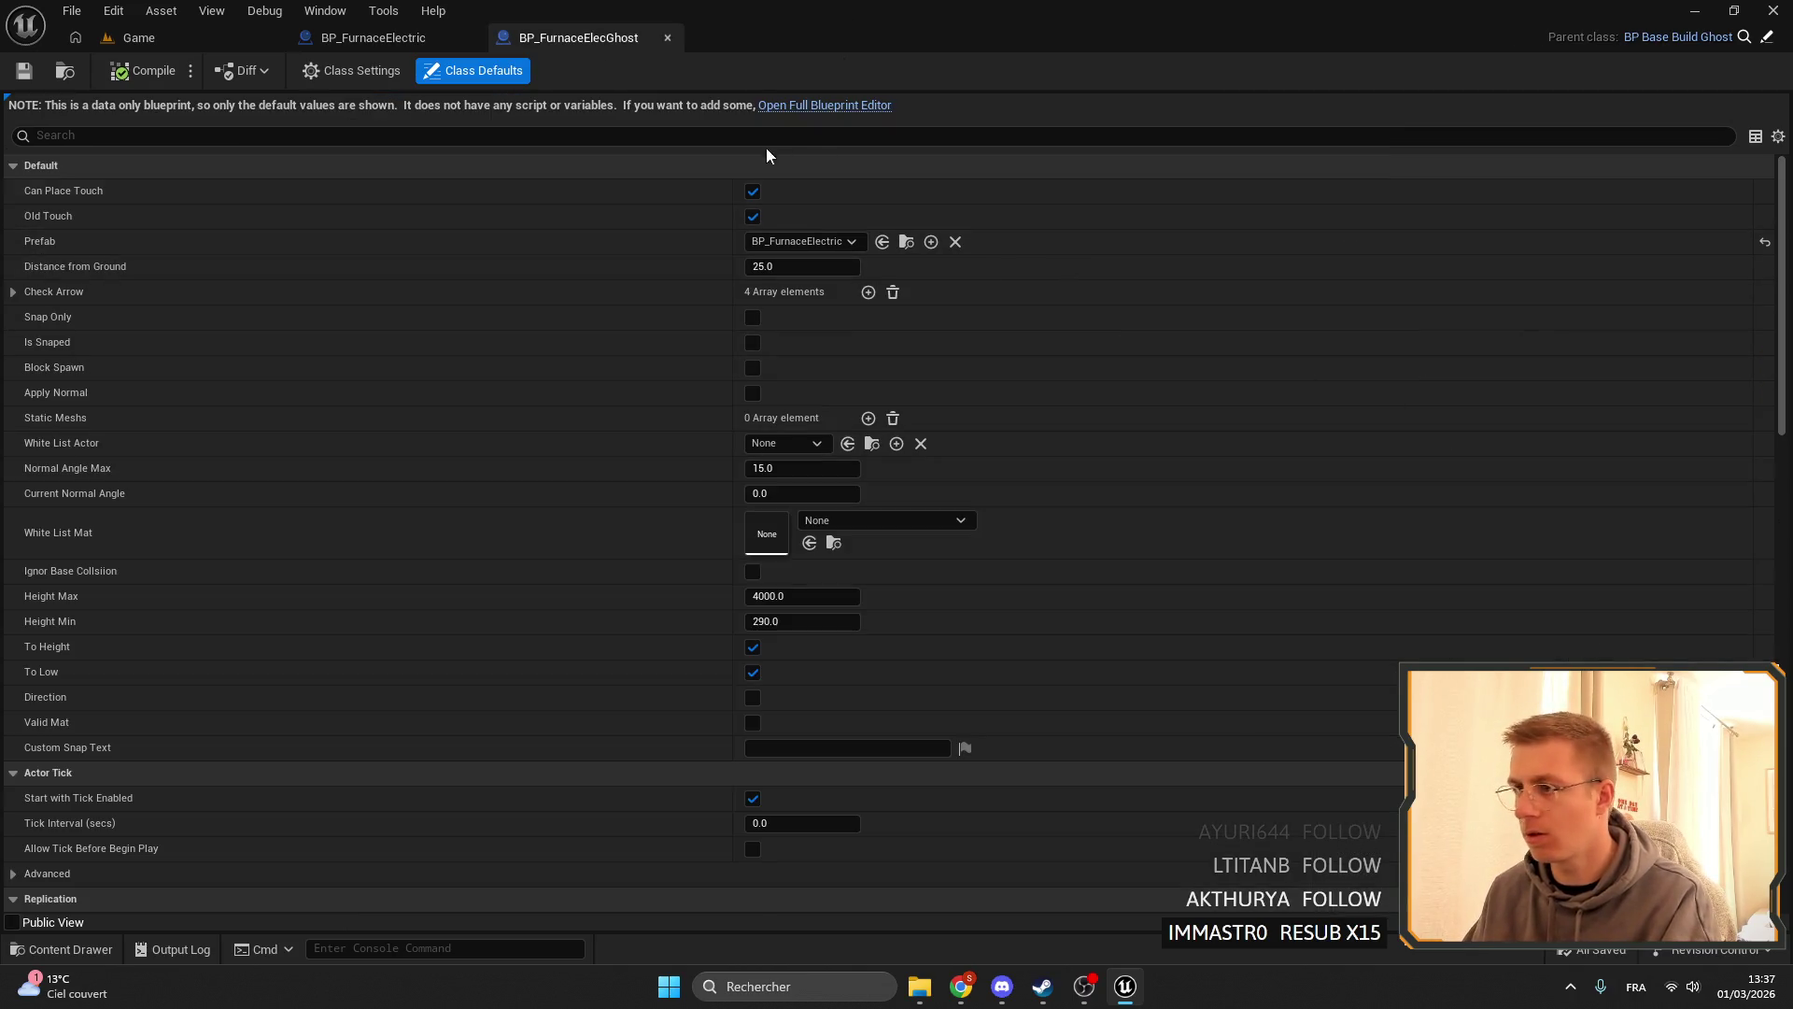
left_click(796, 106)
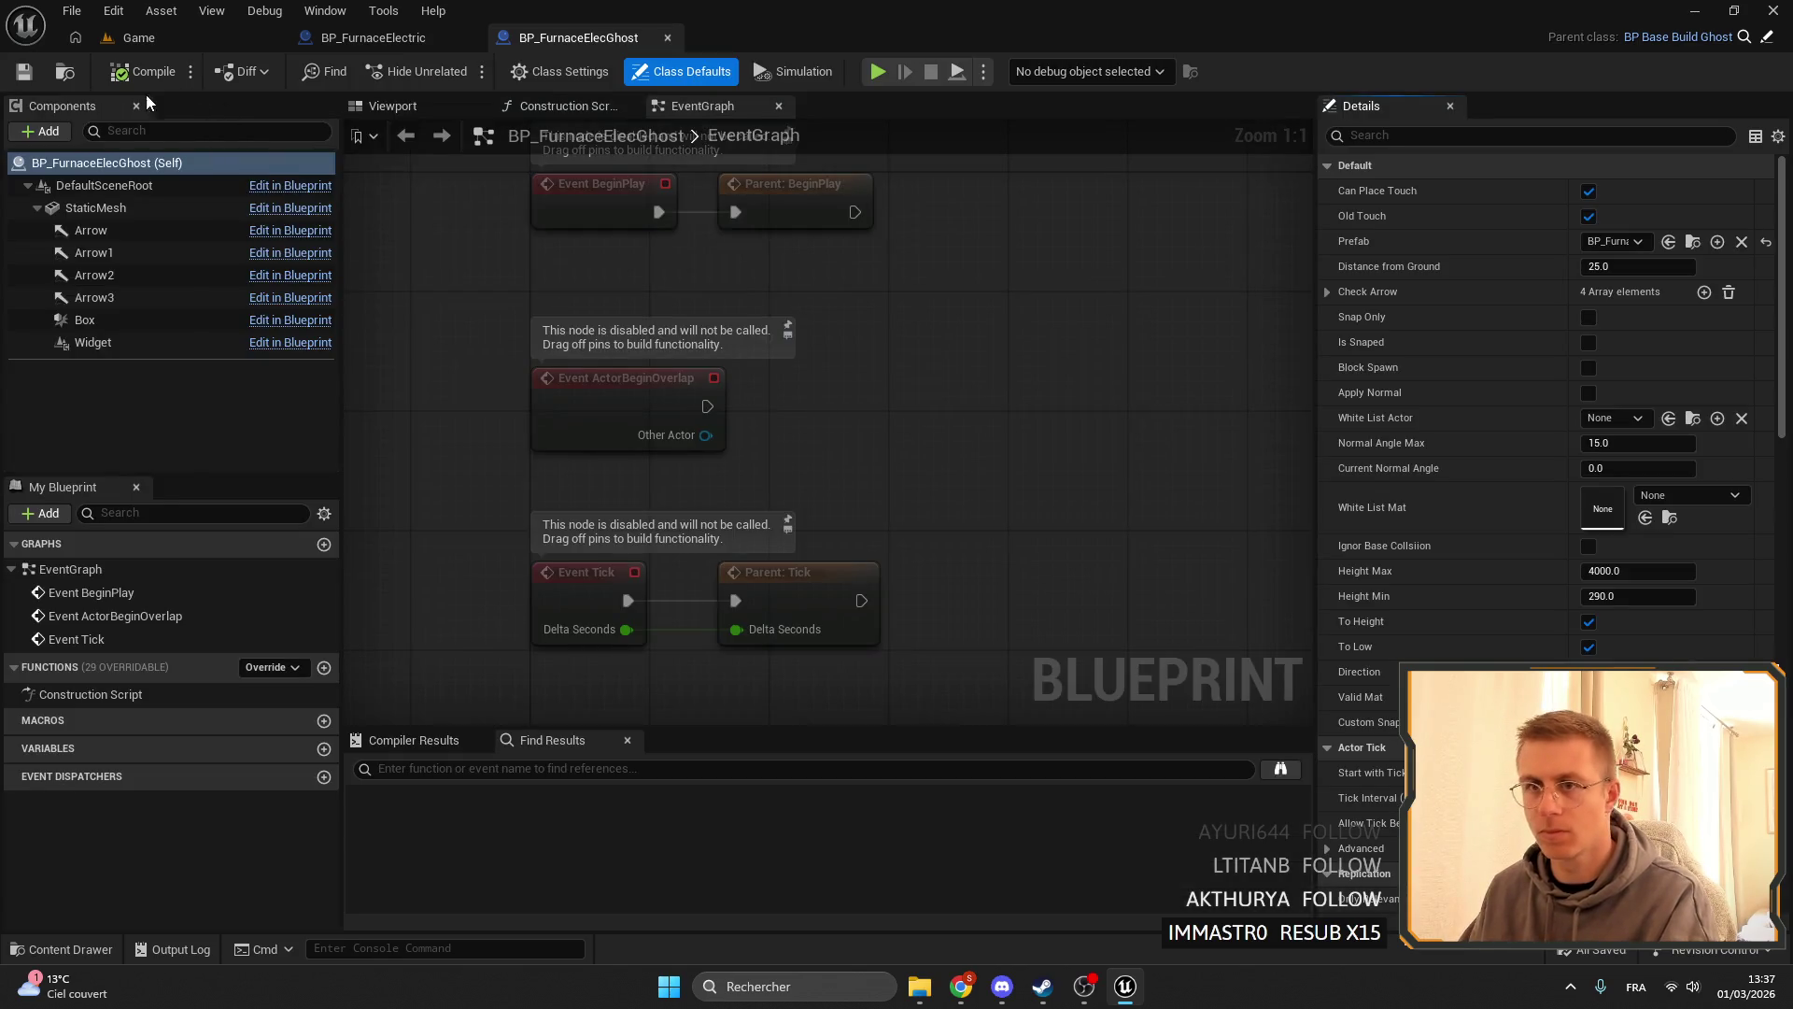
left_click(96, 166)
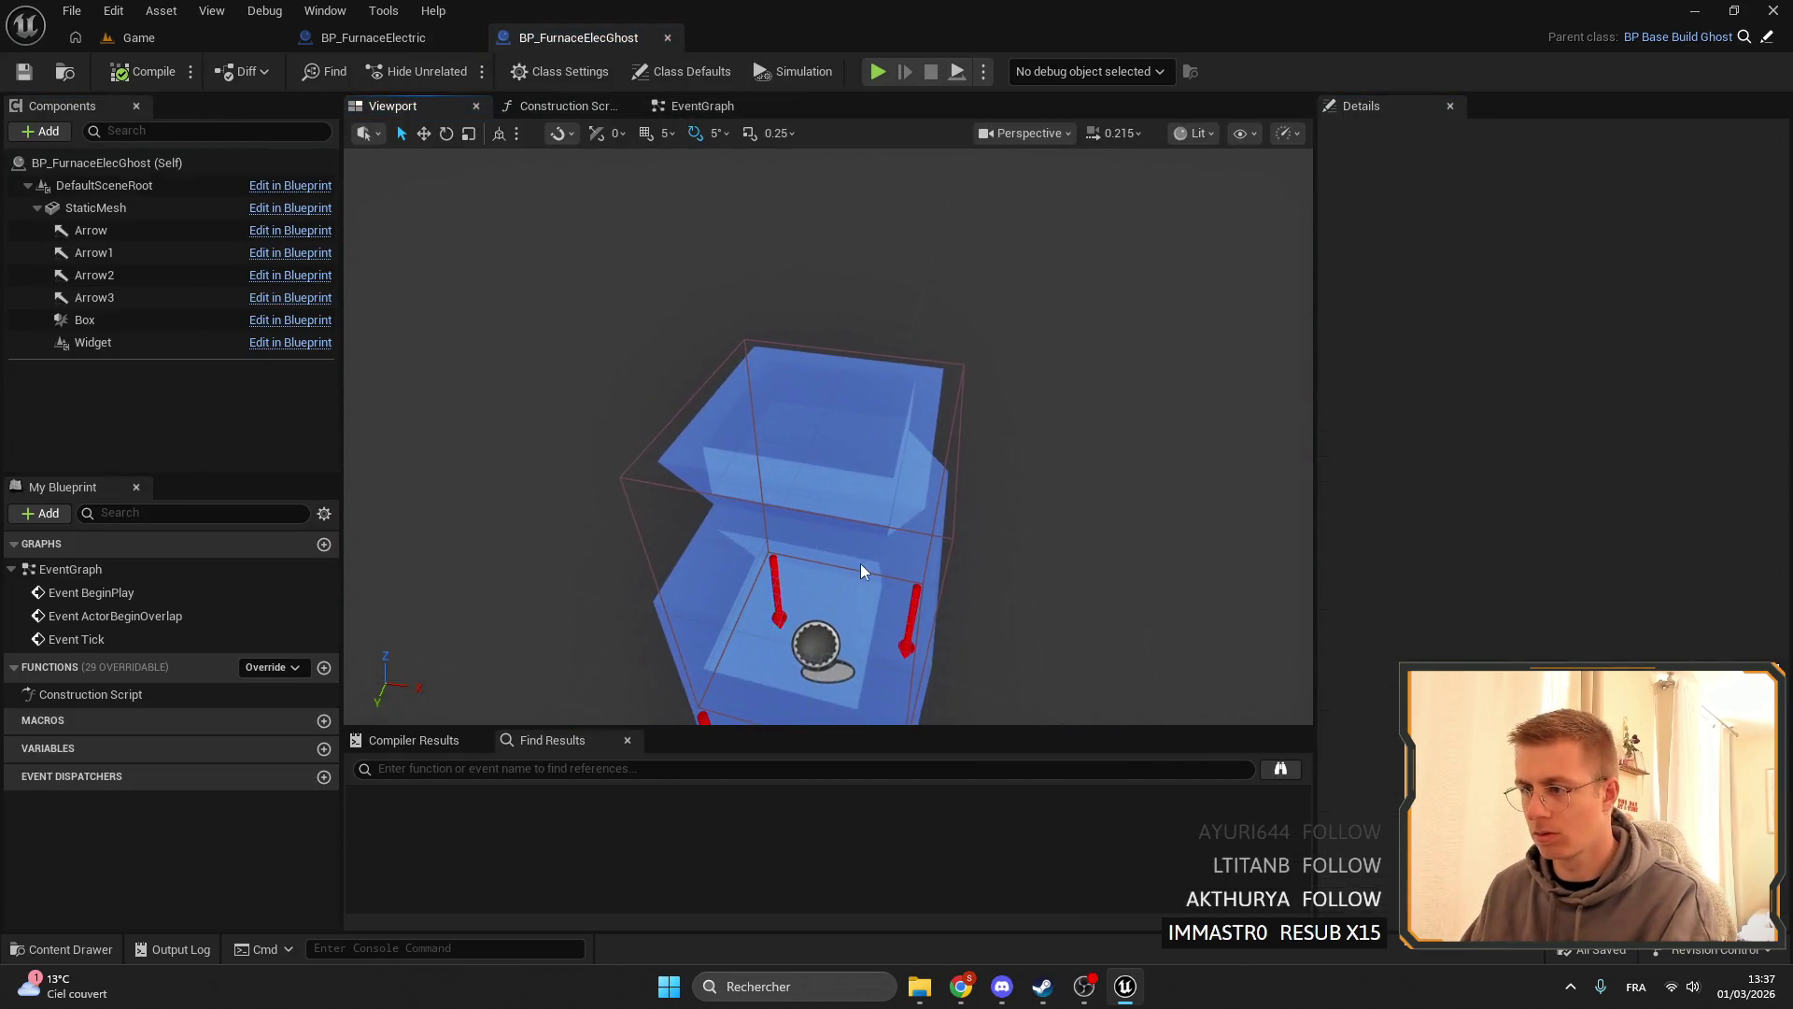
left_click(120, 207)
right_click(1487, 292)
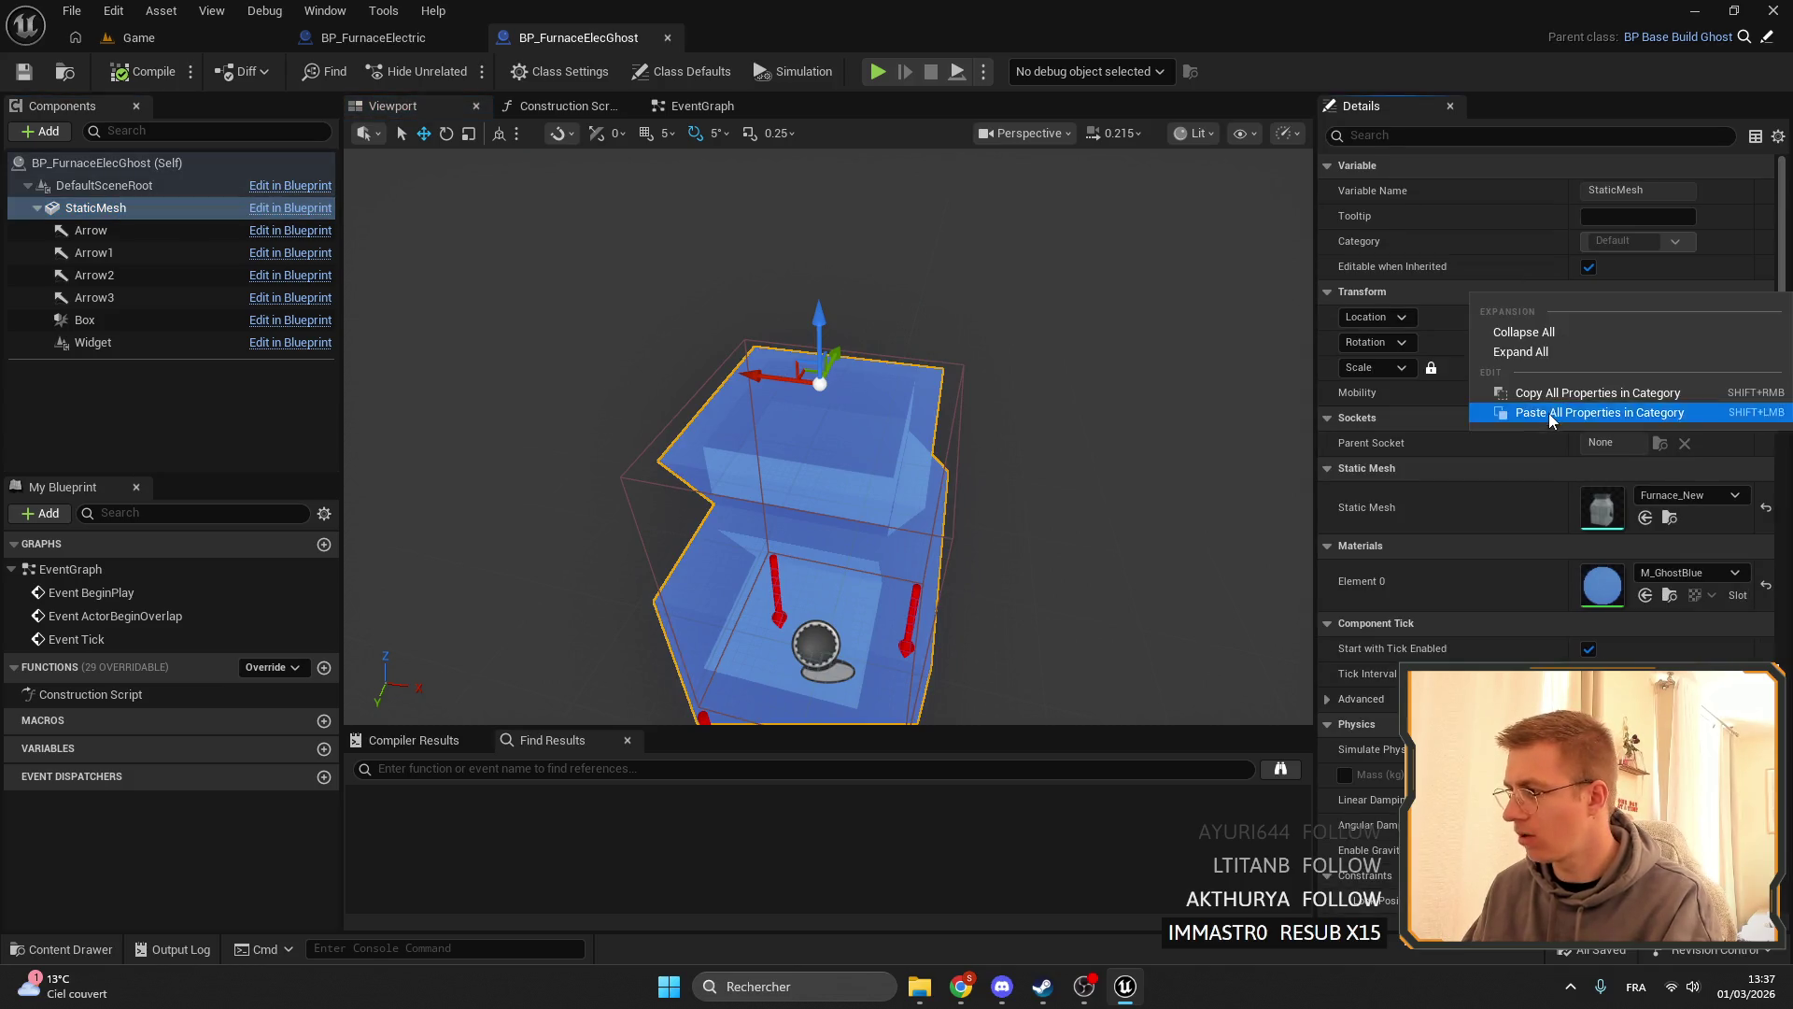
left_click(1531, 408)
left_click(1693, 496)
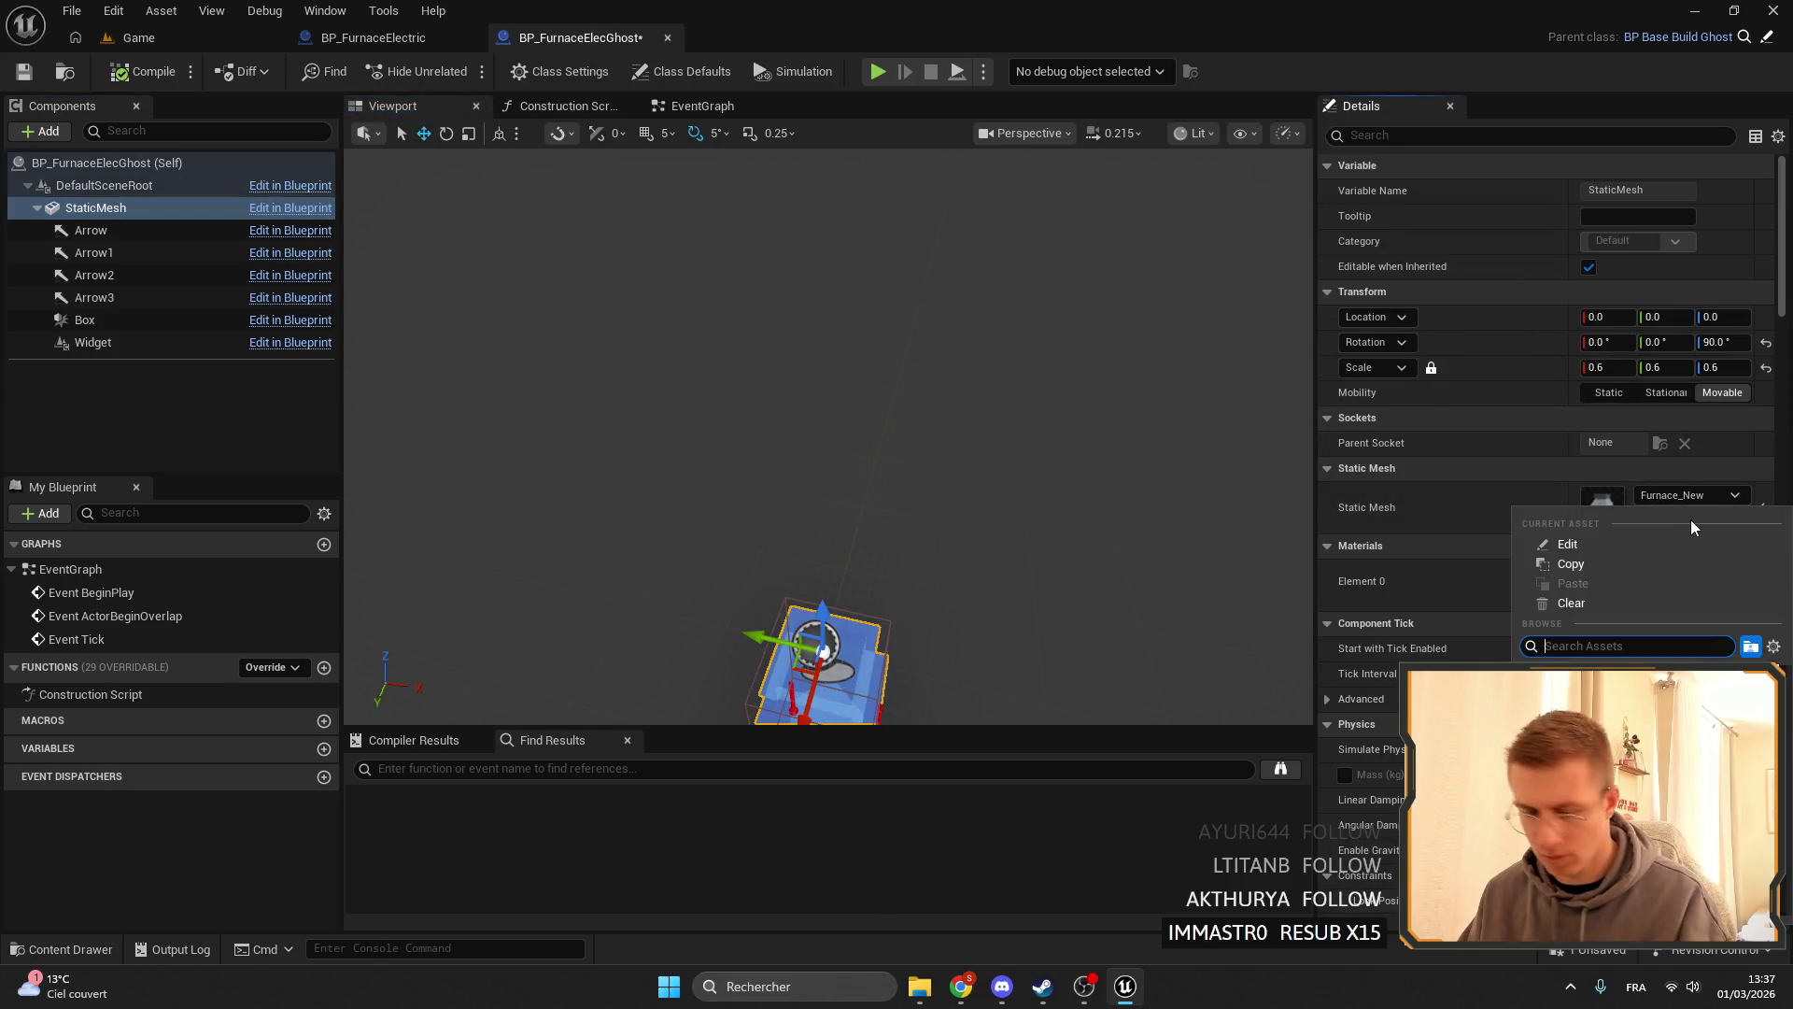
type("elec")
left_click(1587, 695)
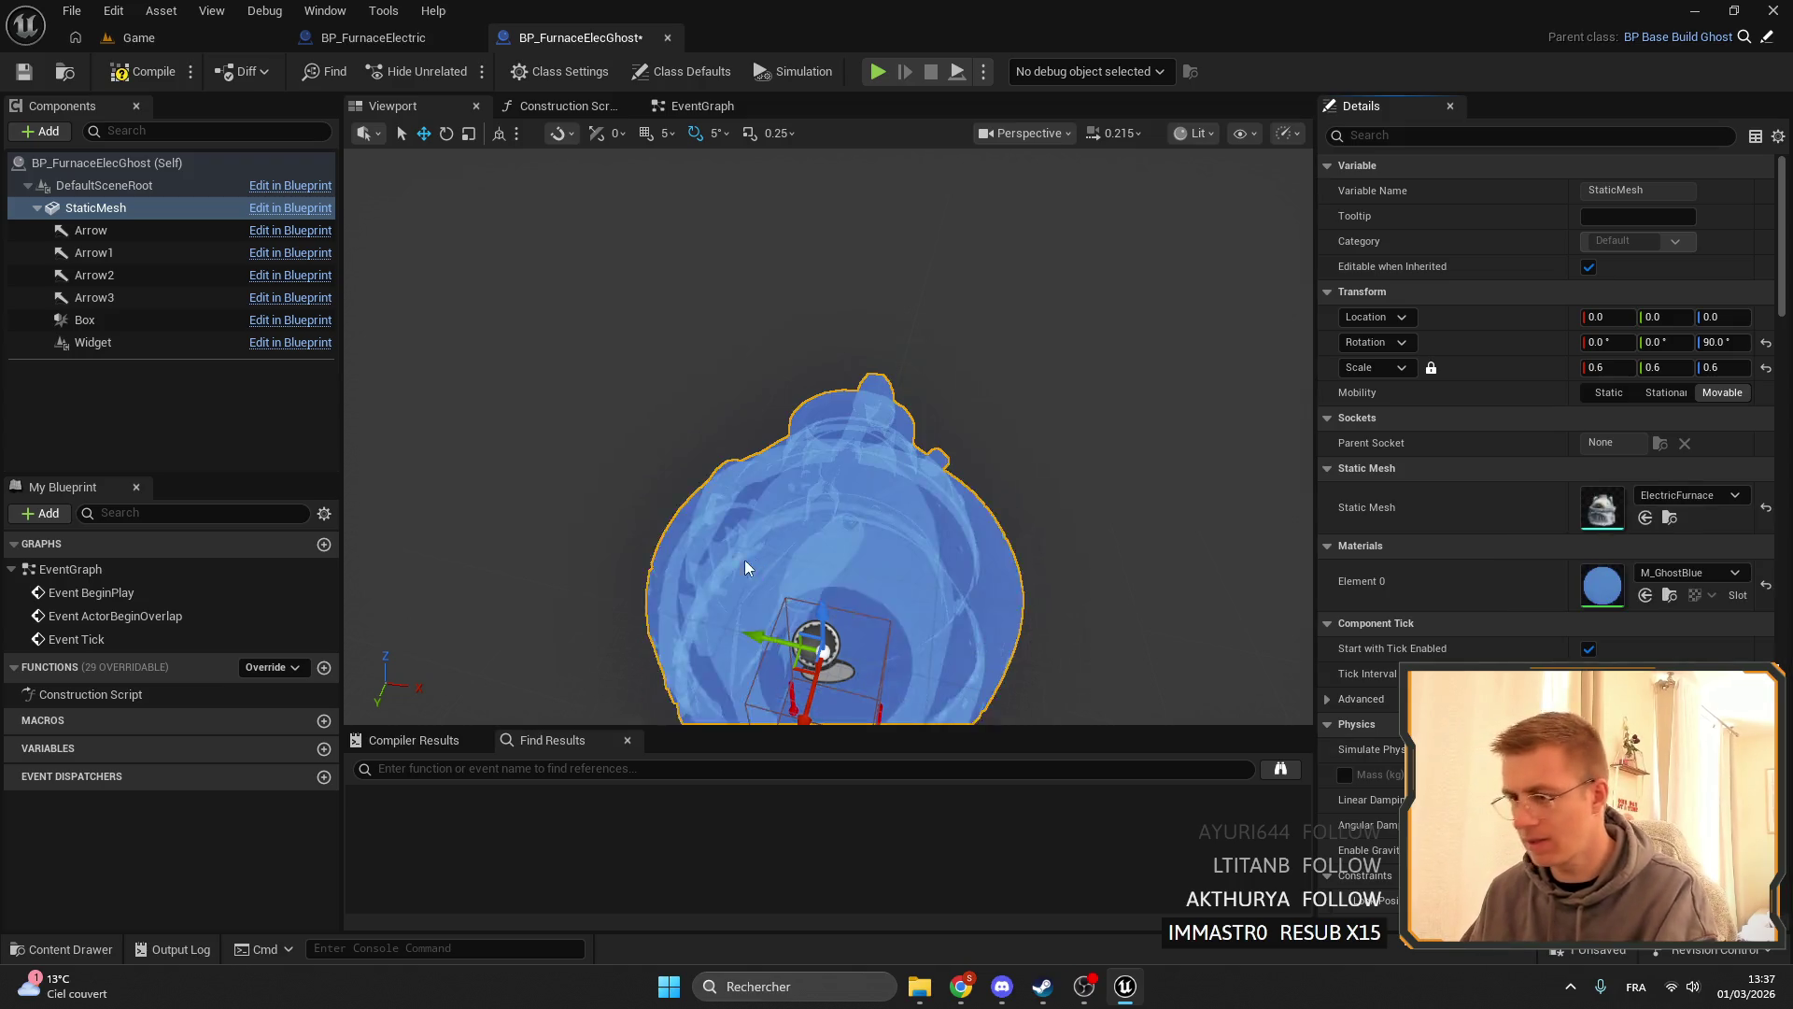
- In Top view, set the Box collision's X and Y extents to 120.768
key("f")
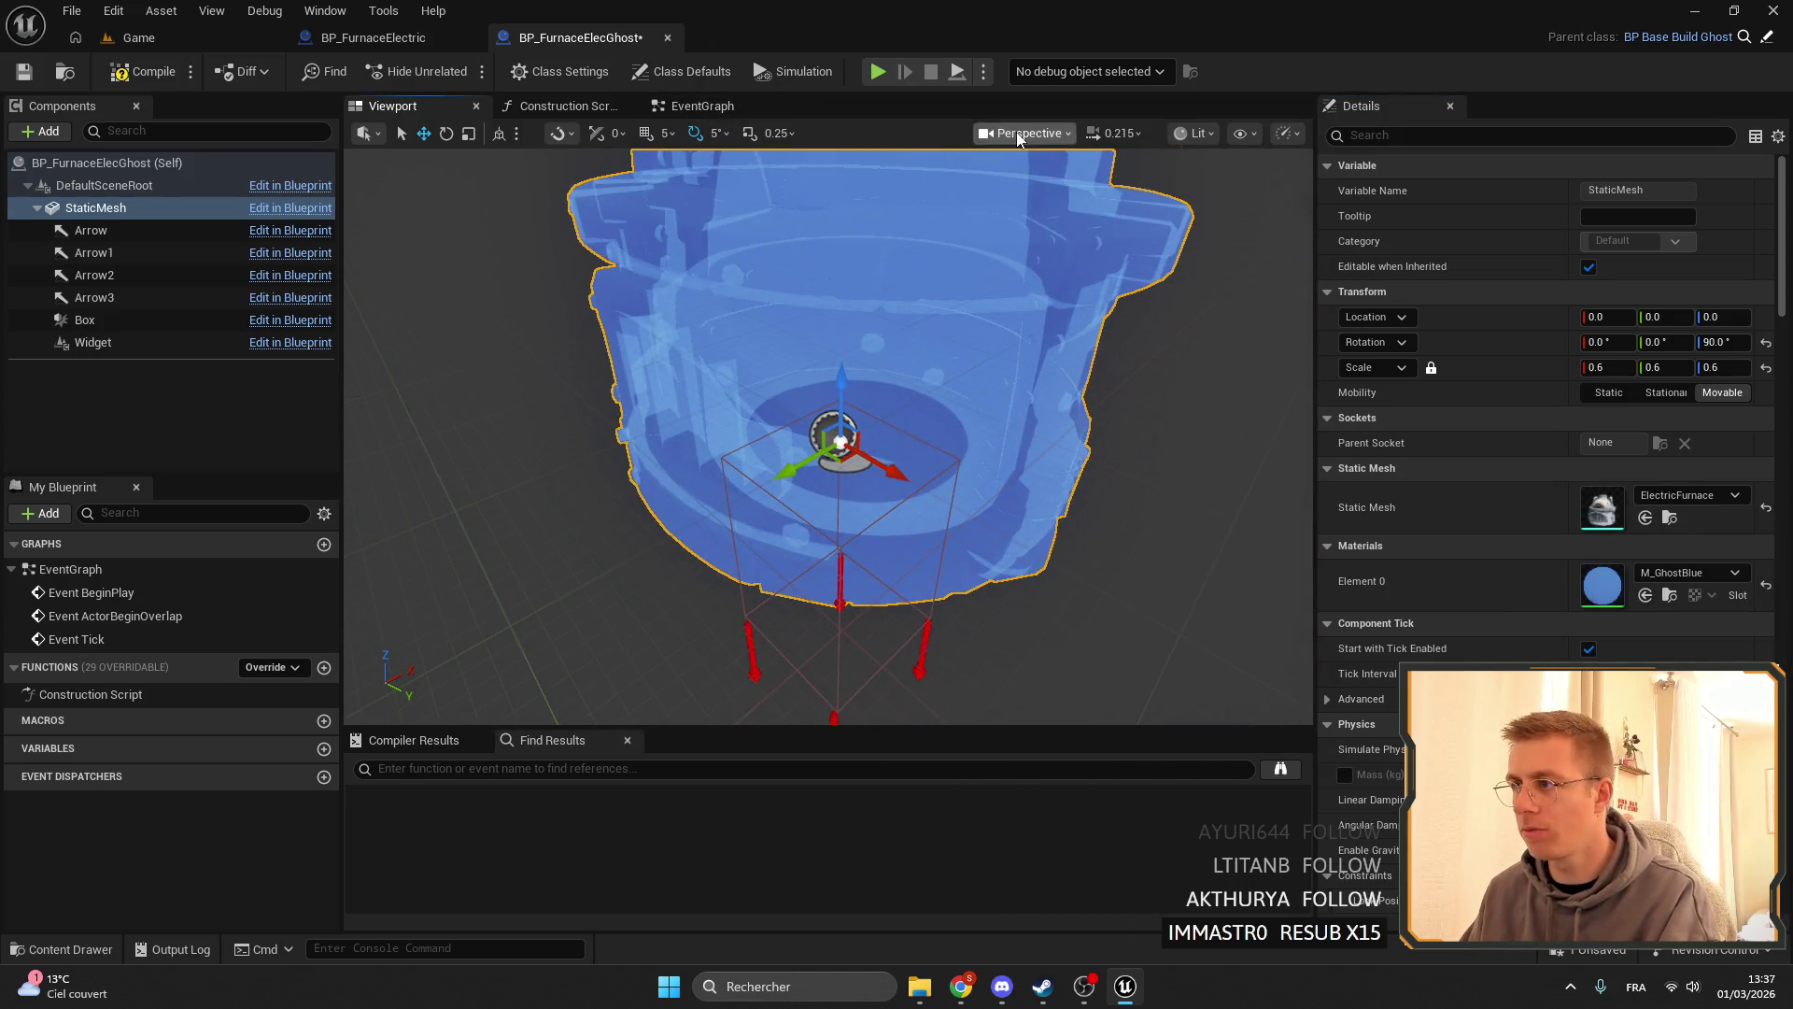
left_click(1019, 137)
left_click(1039, 247)
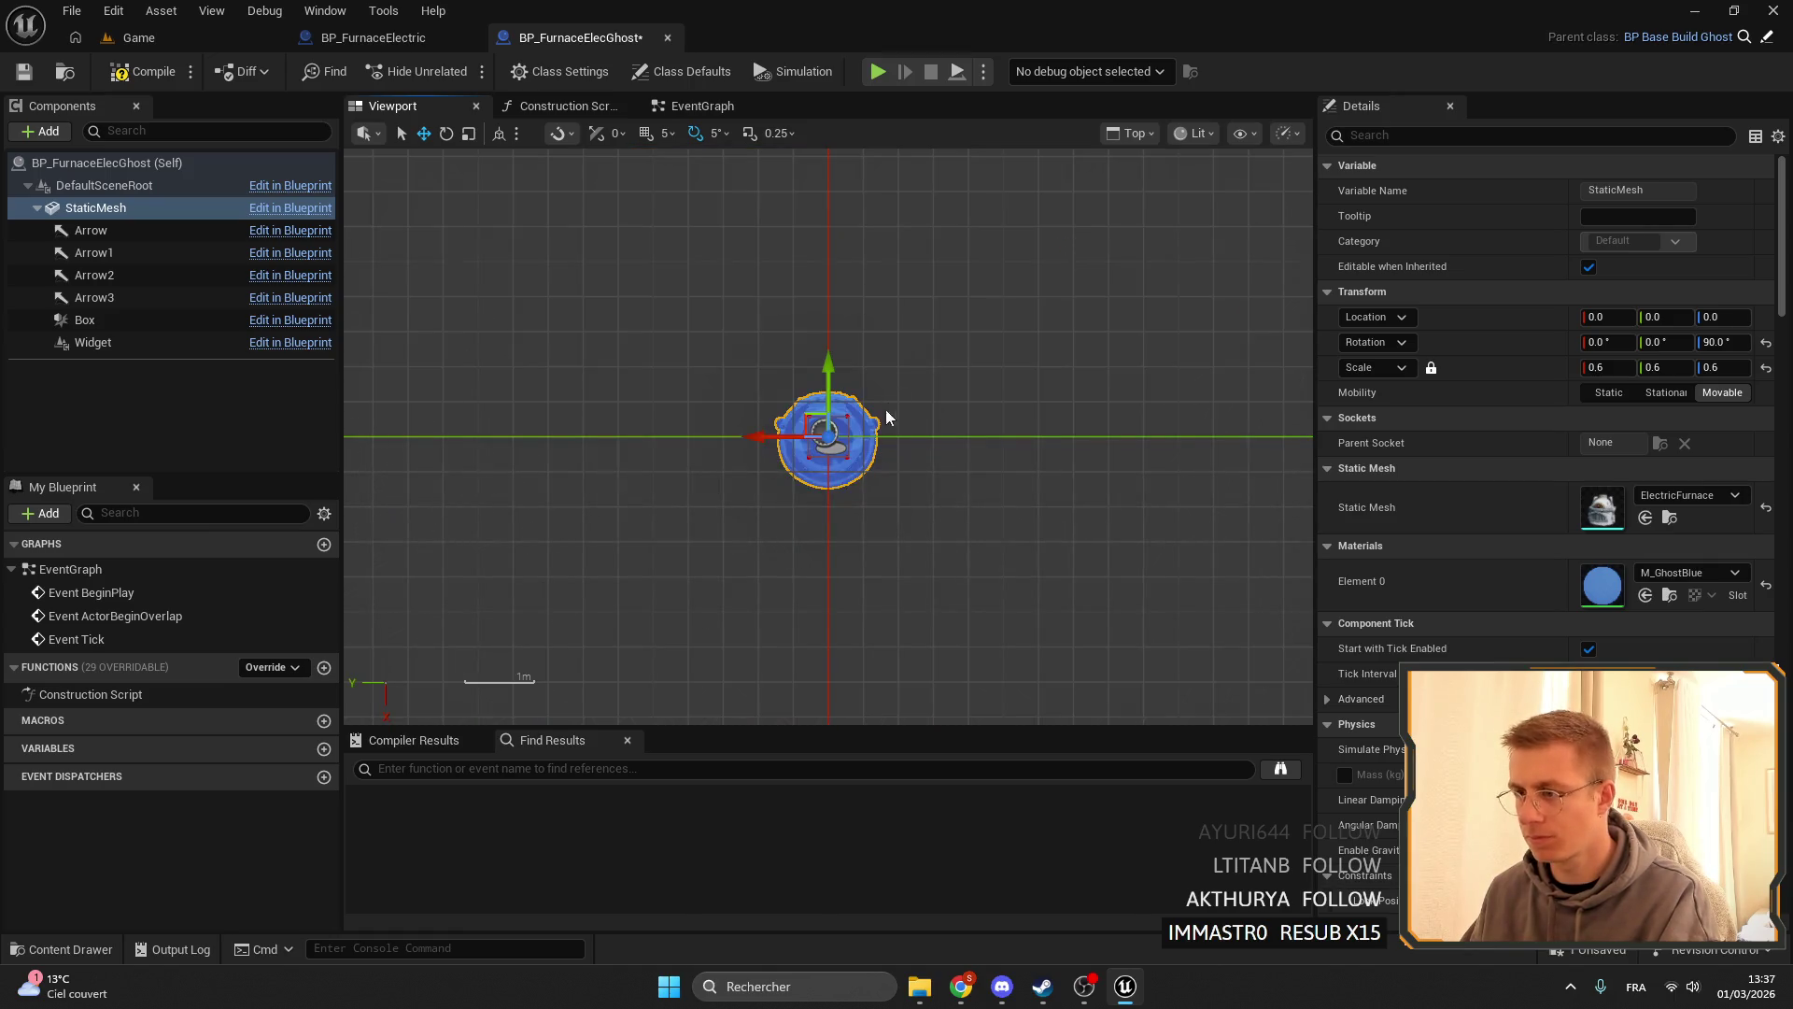
left_click(85, 320)
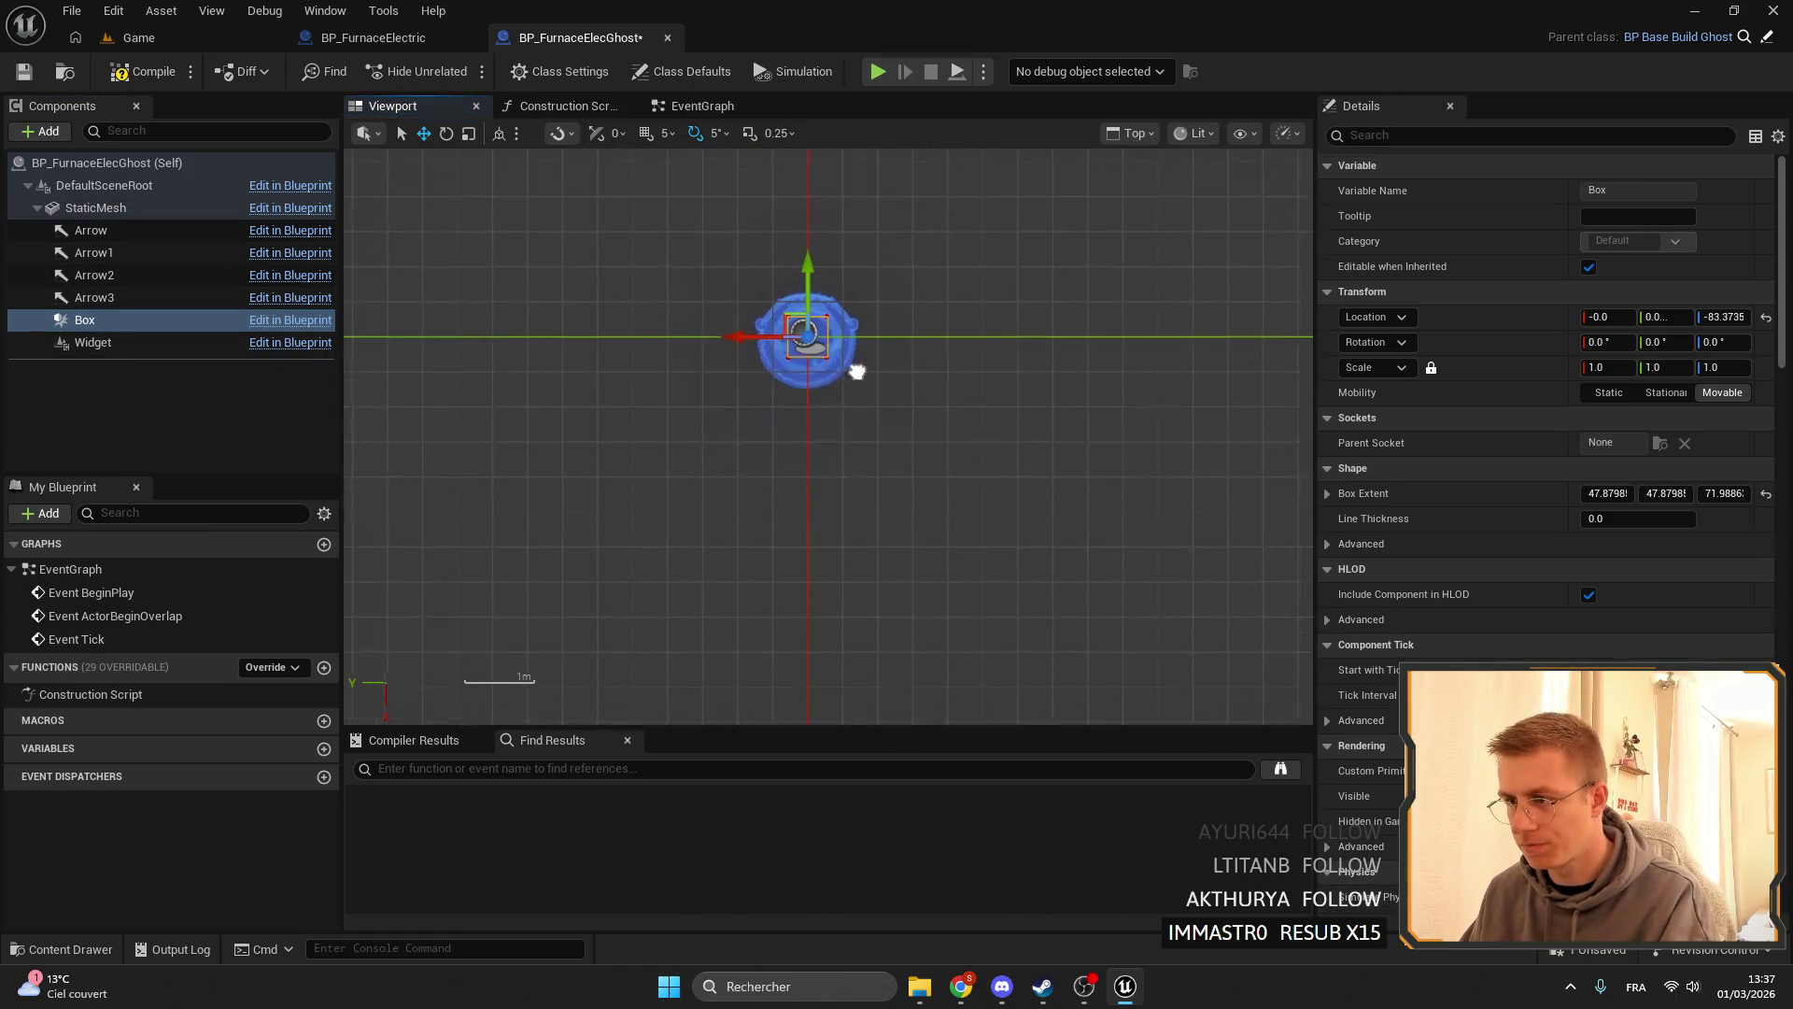
key("f")
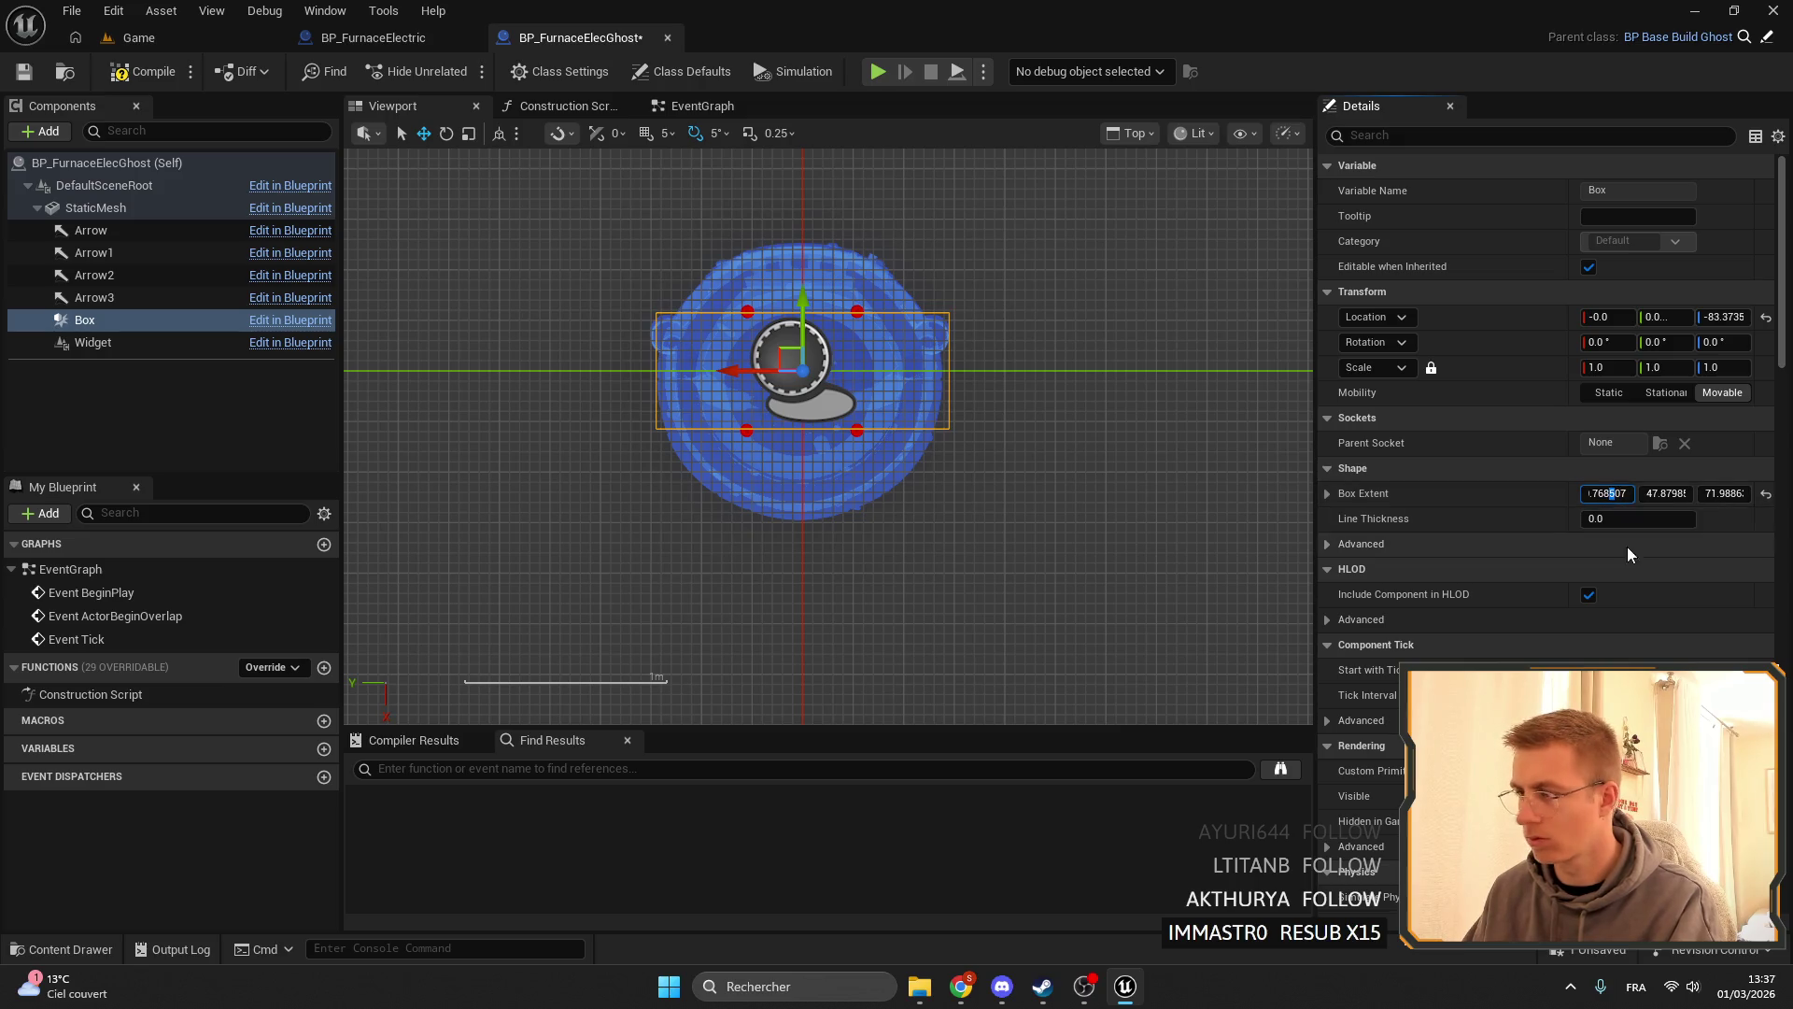
key("Return")
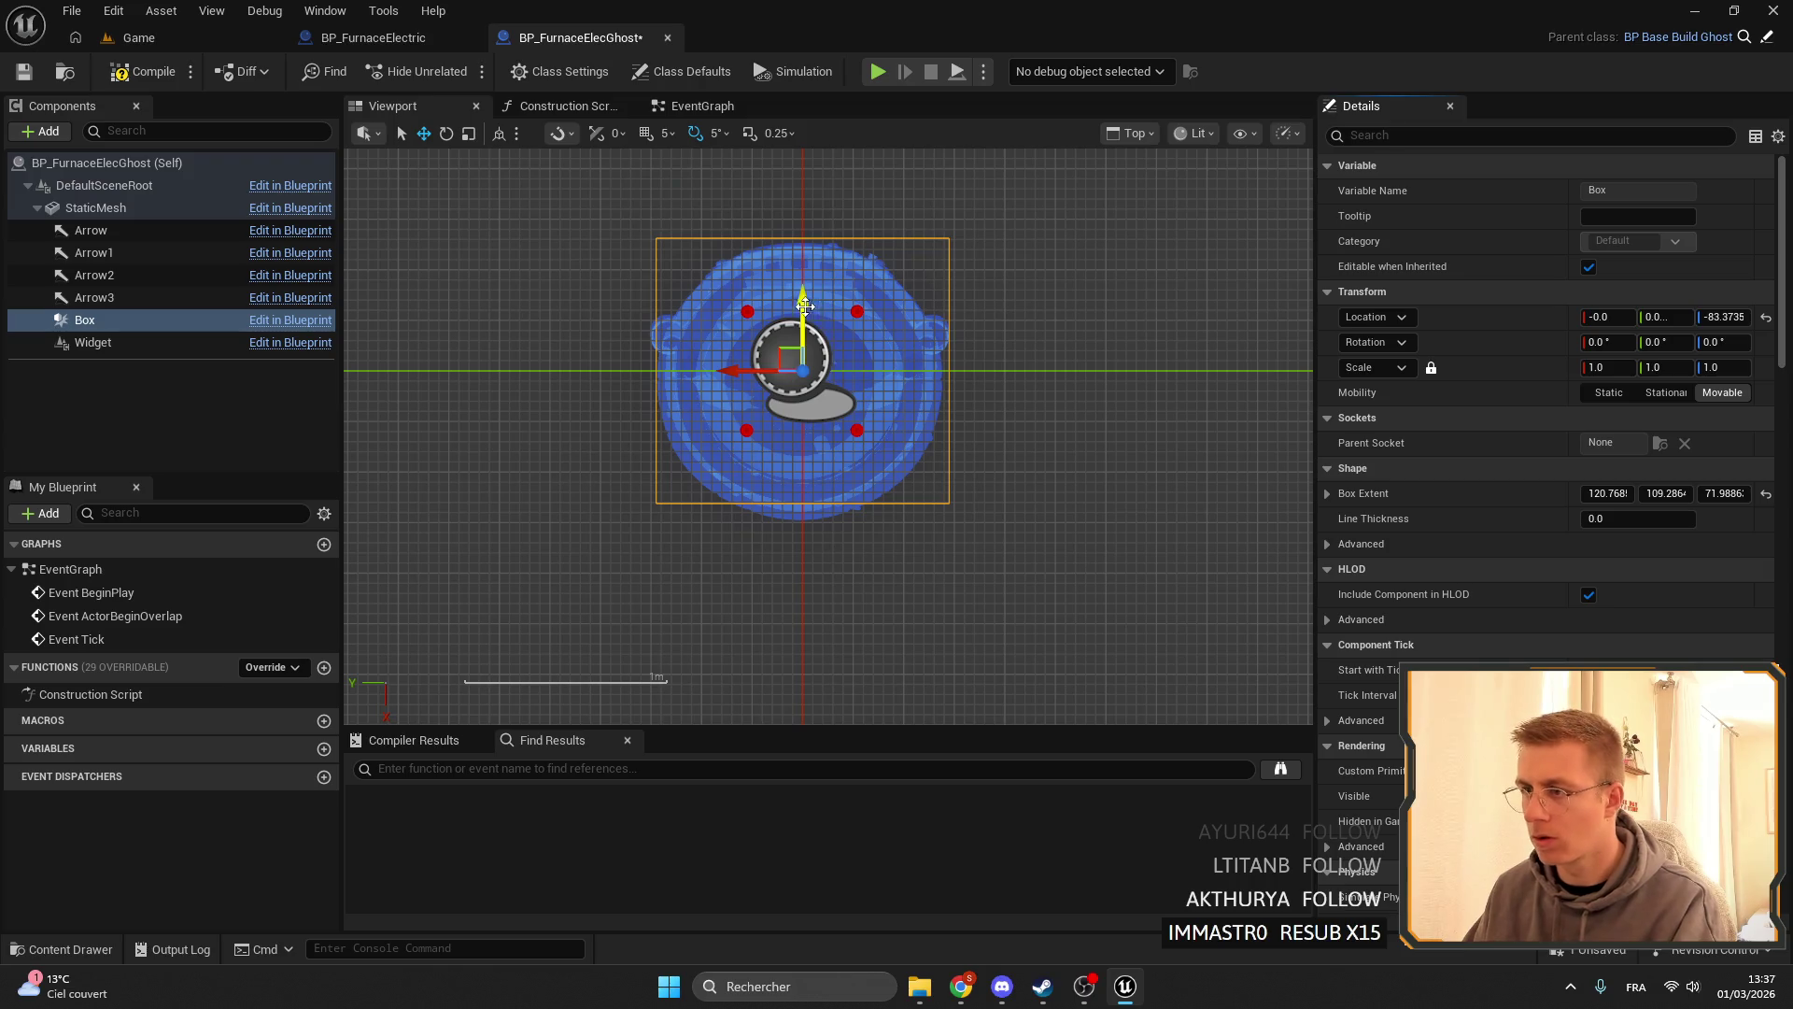
left_click_drag(804, 305, 803, 314)
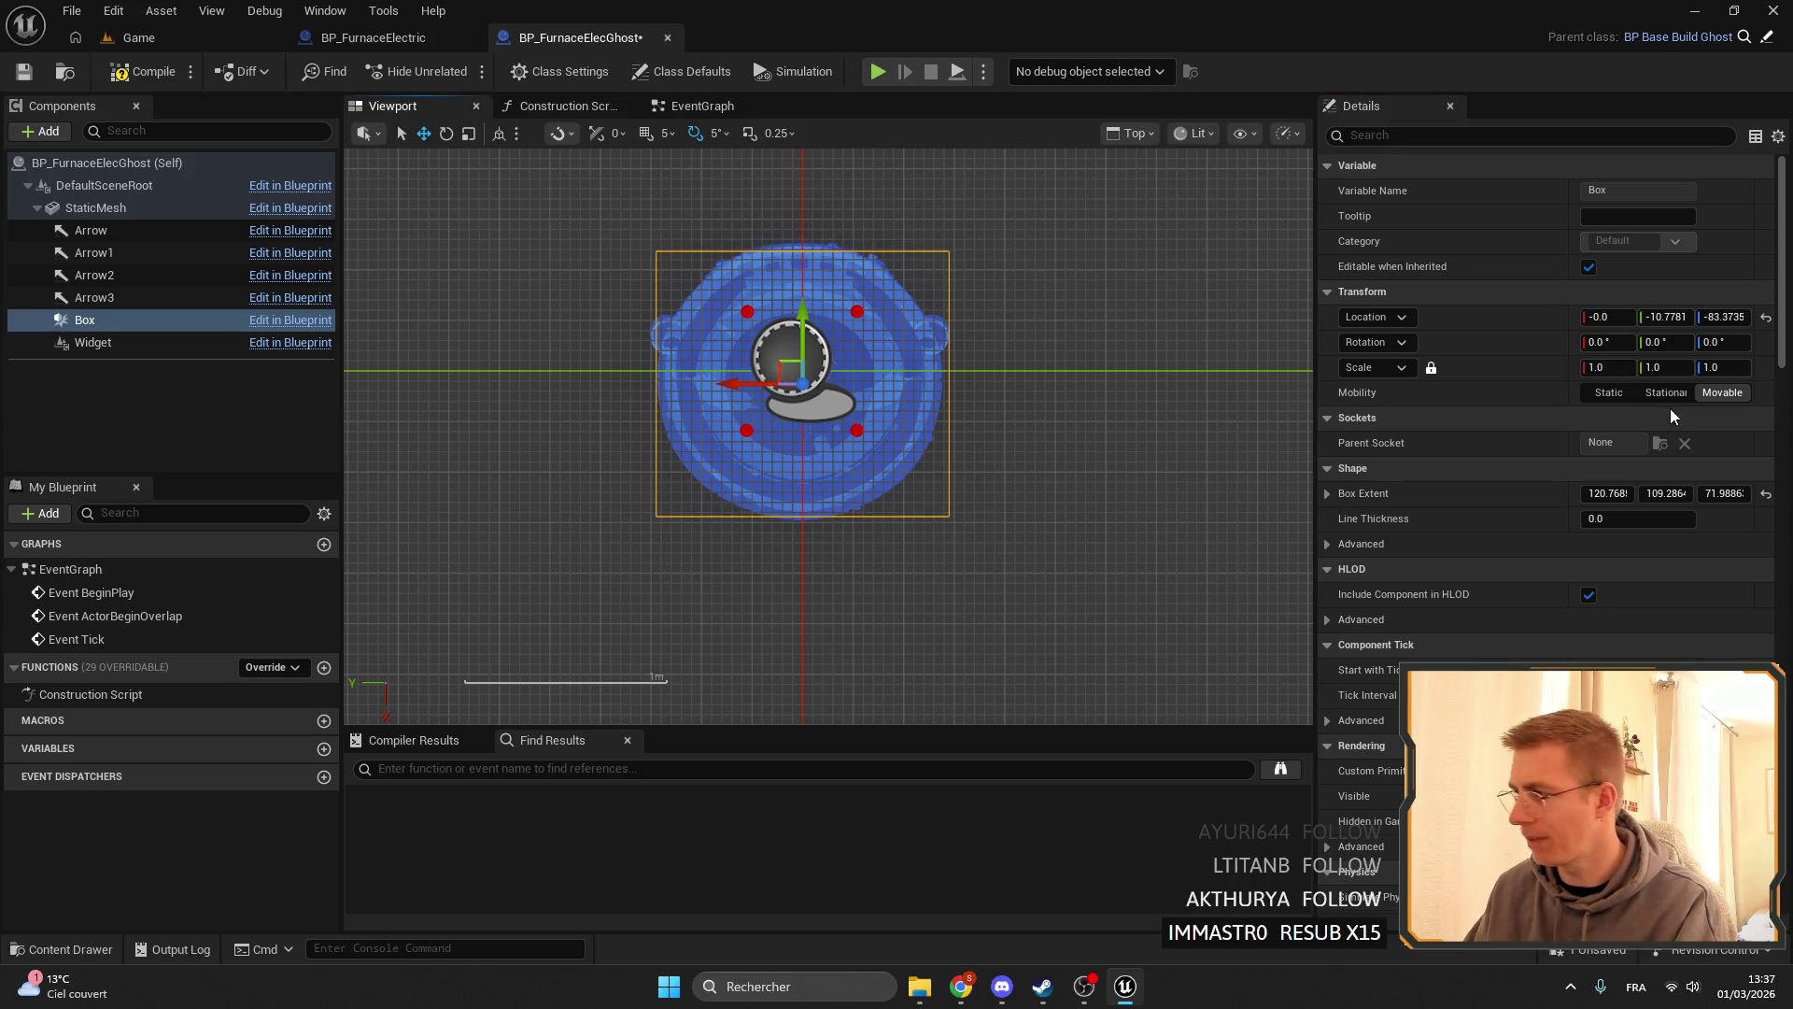
left_click(1618, 492)
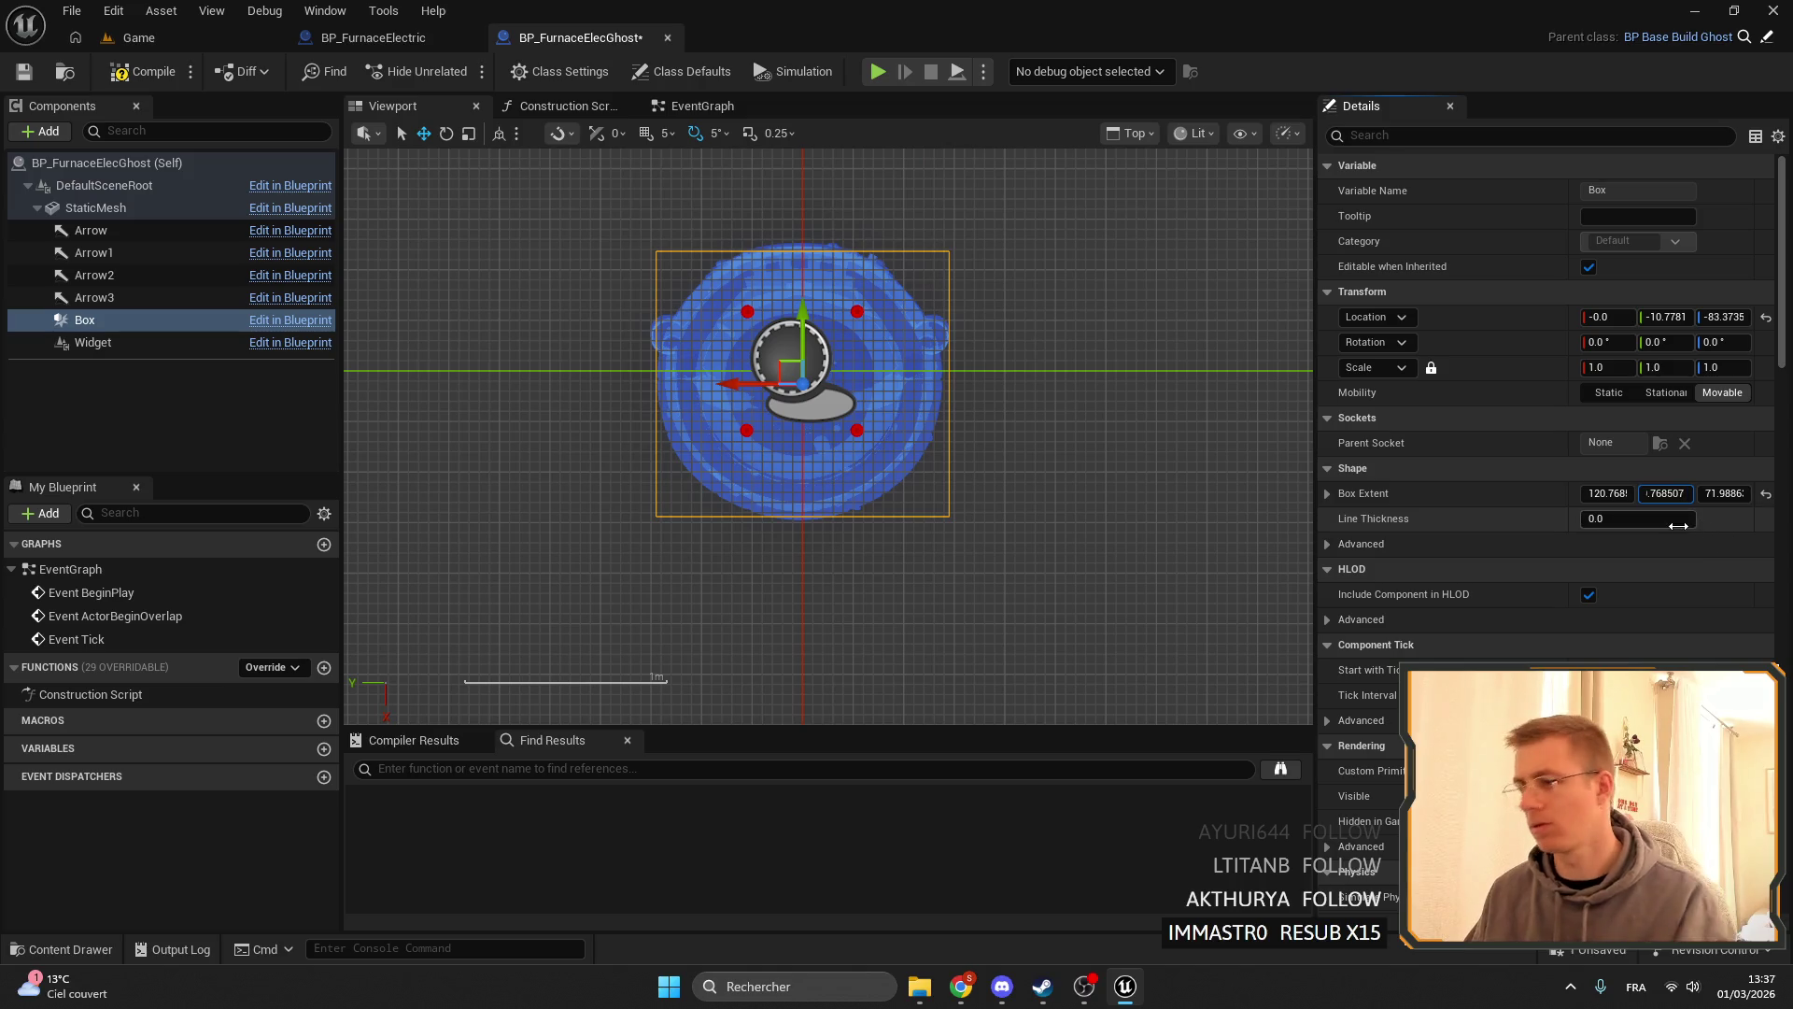
key("ctrl+v")
key("Return")
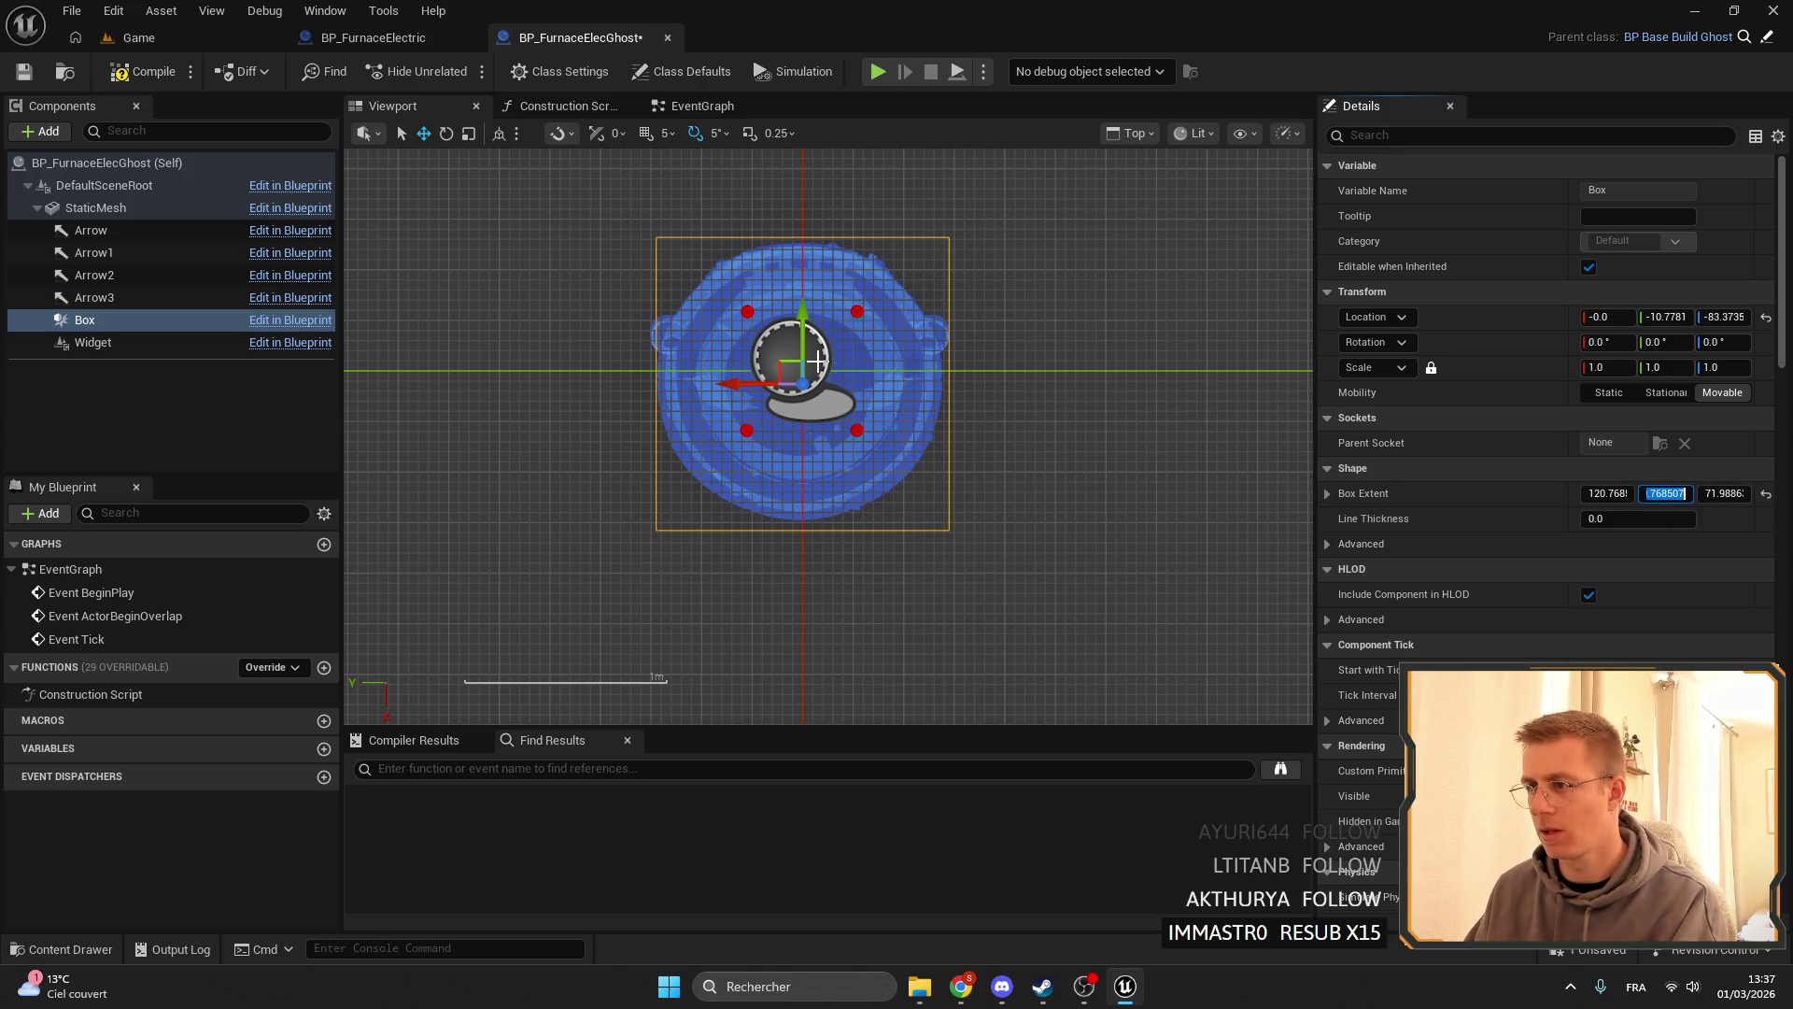
- From the Back view, increase Box Extent Z to about 108.25 and raise the box to Z about 121.6
left_click(1132, 133)
left_click(1185, 348)
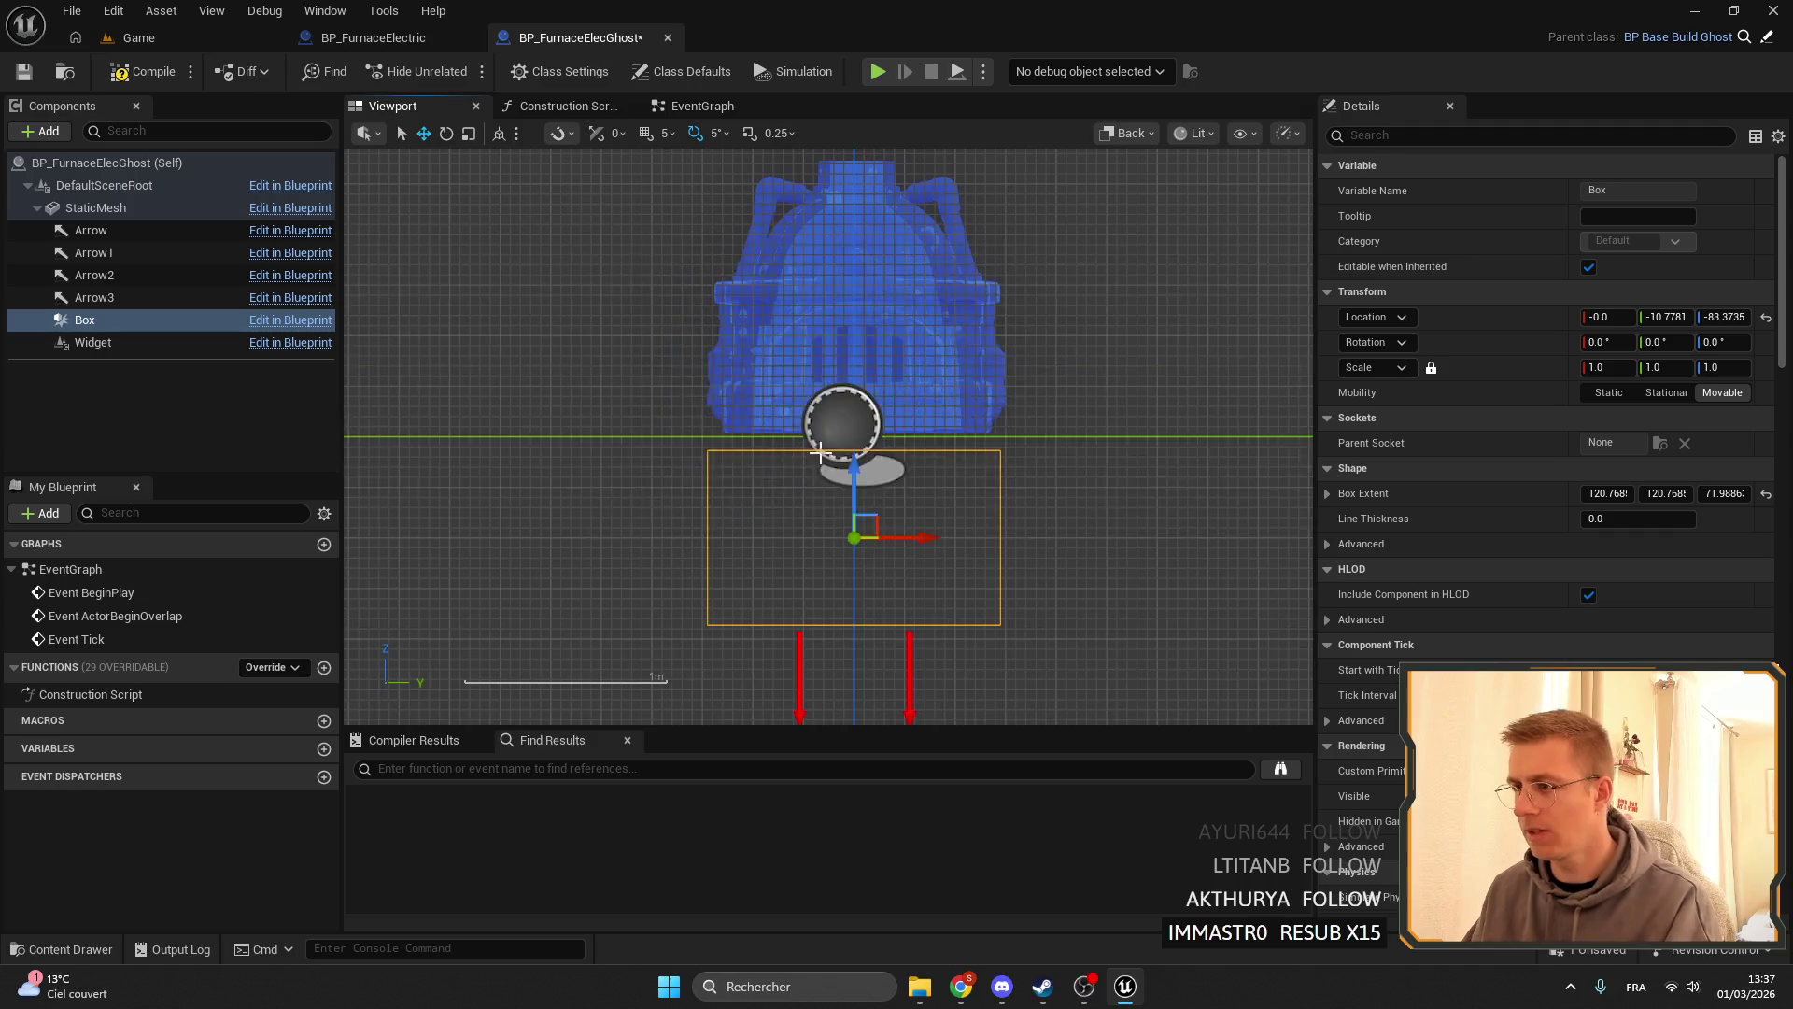
scroll(840, 425, "down", 2)
left_click_drag(853, 429, 855, 361)
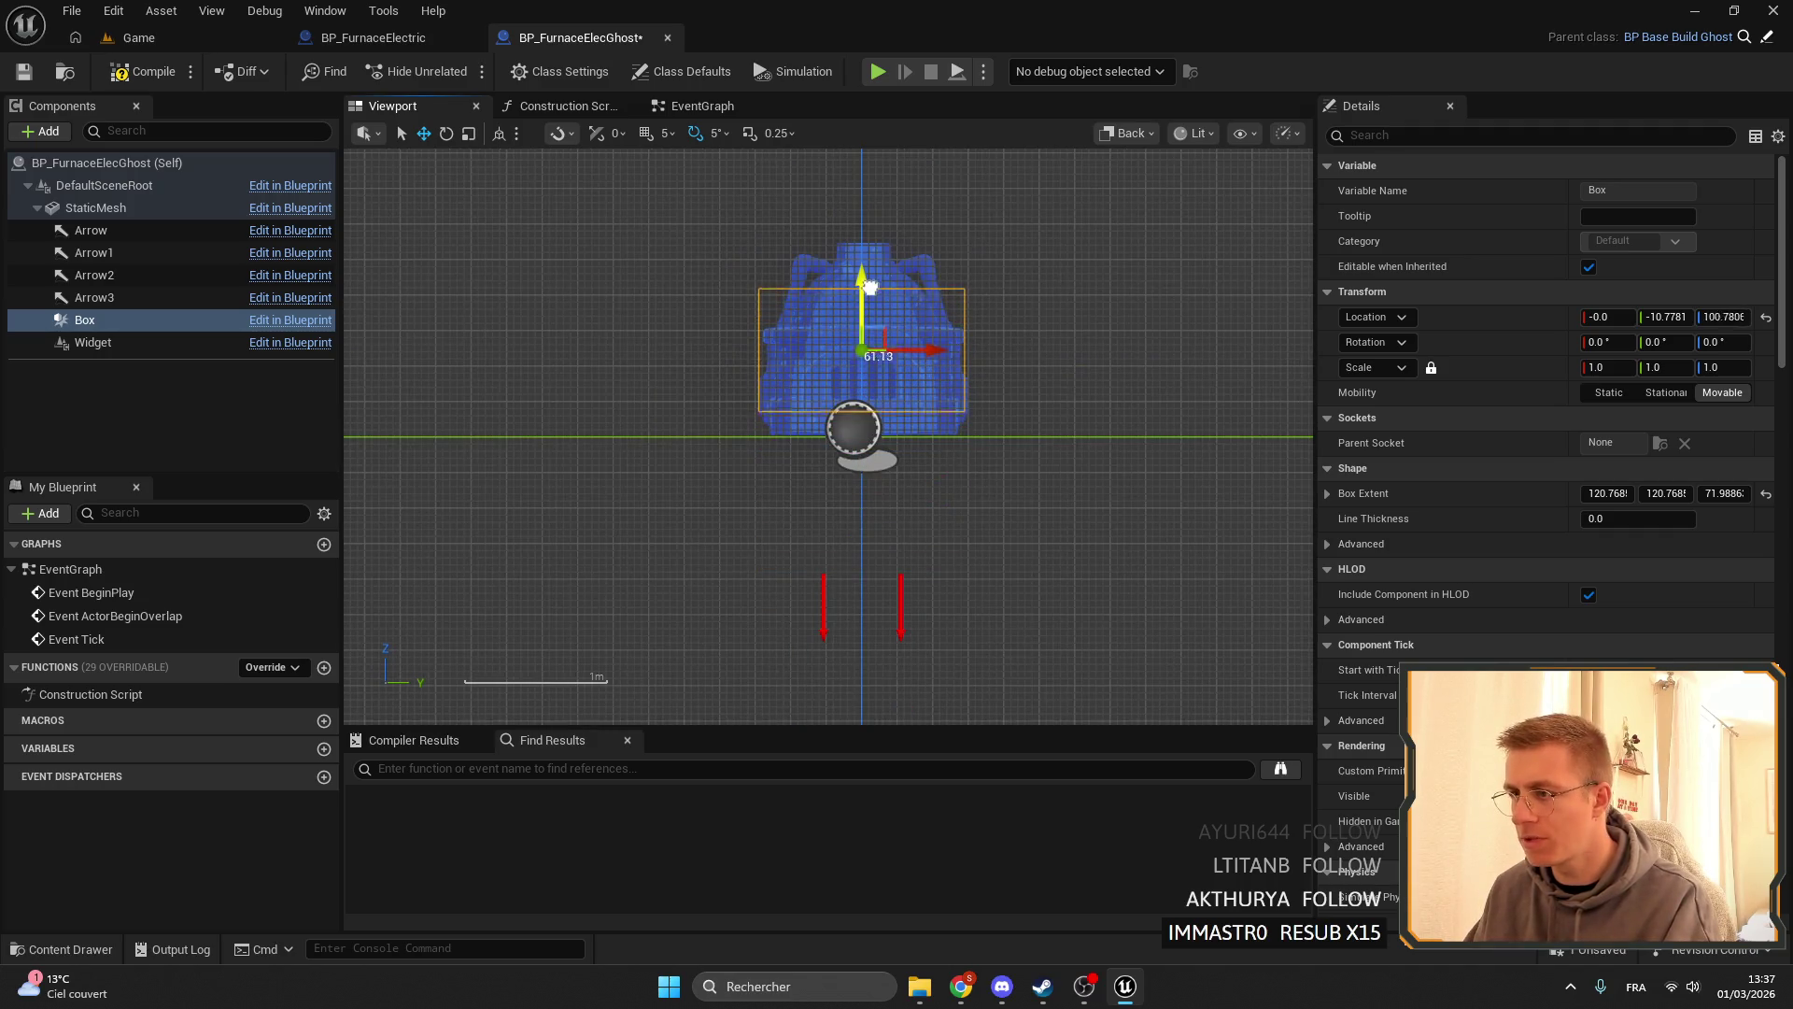
left_click_drag(1724, 493, 1756, 493)
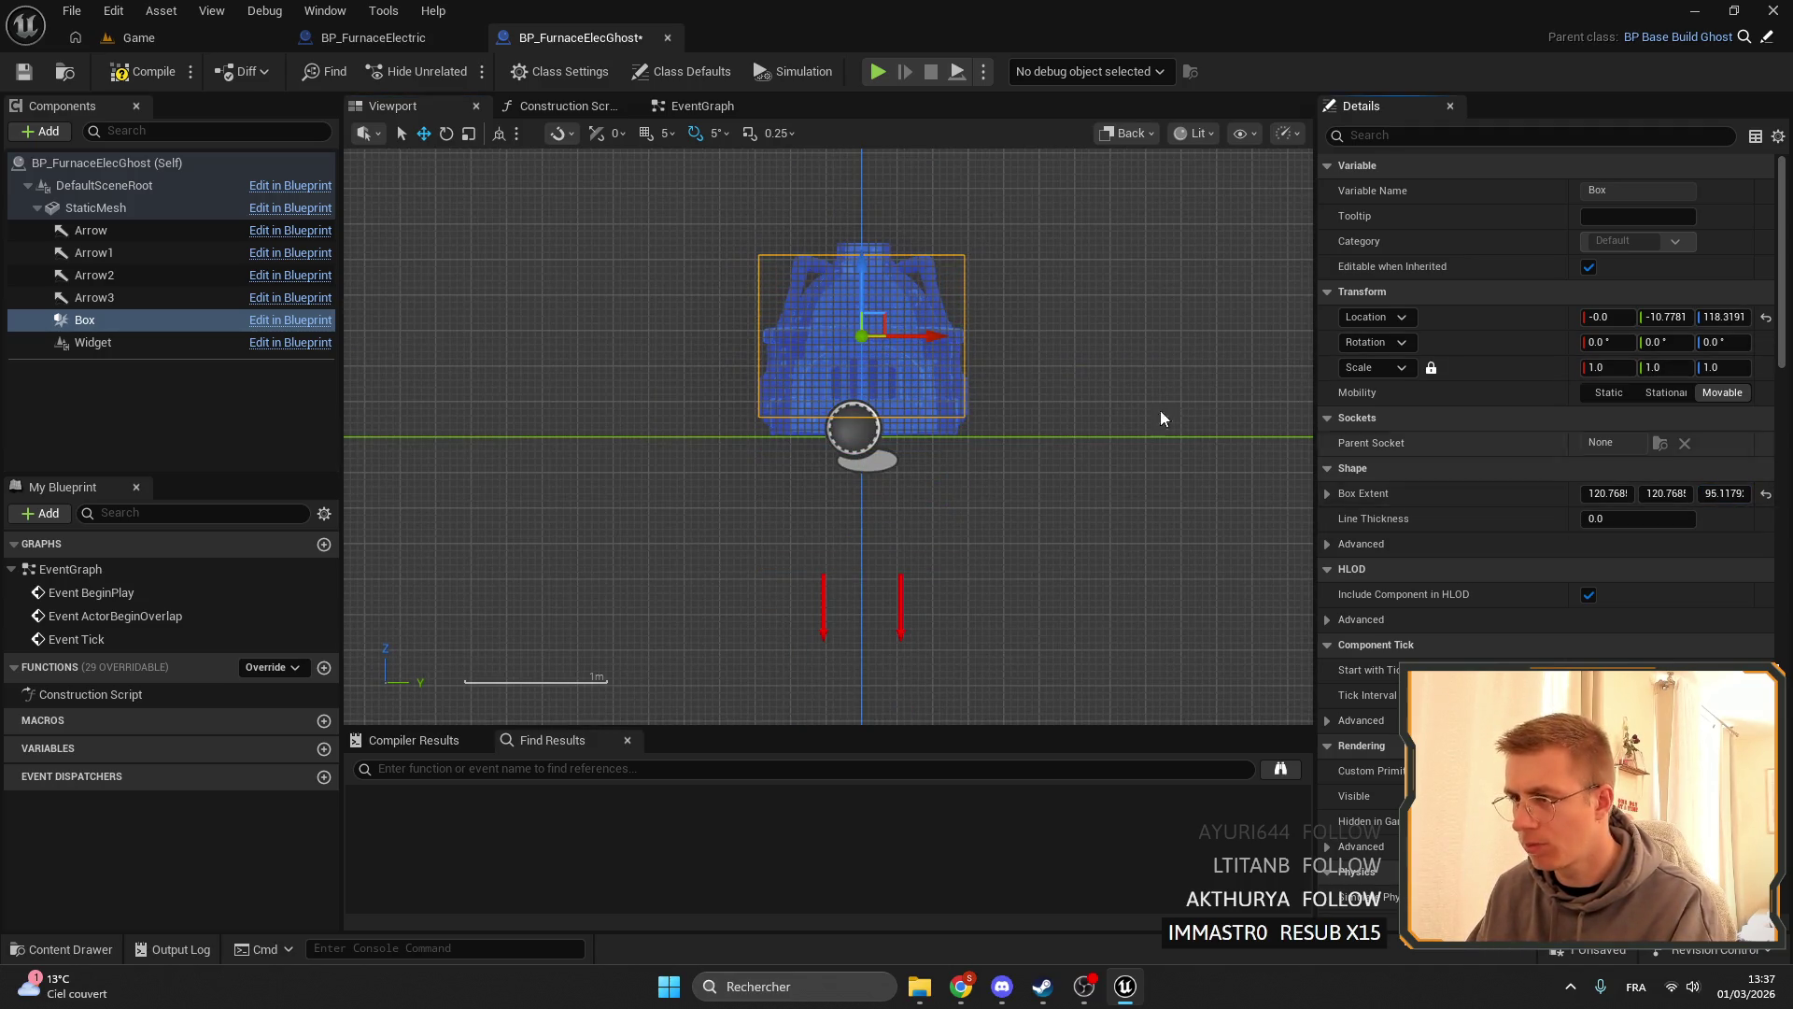
left_click_drag(870, 271, 867, 263)
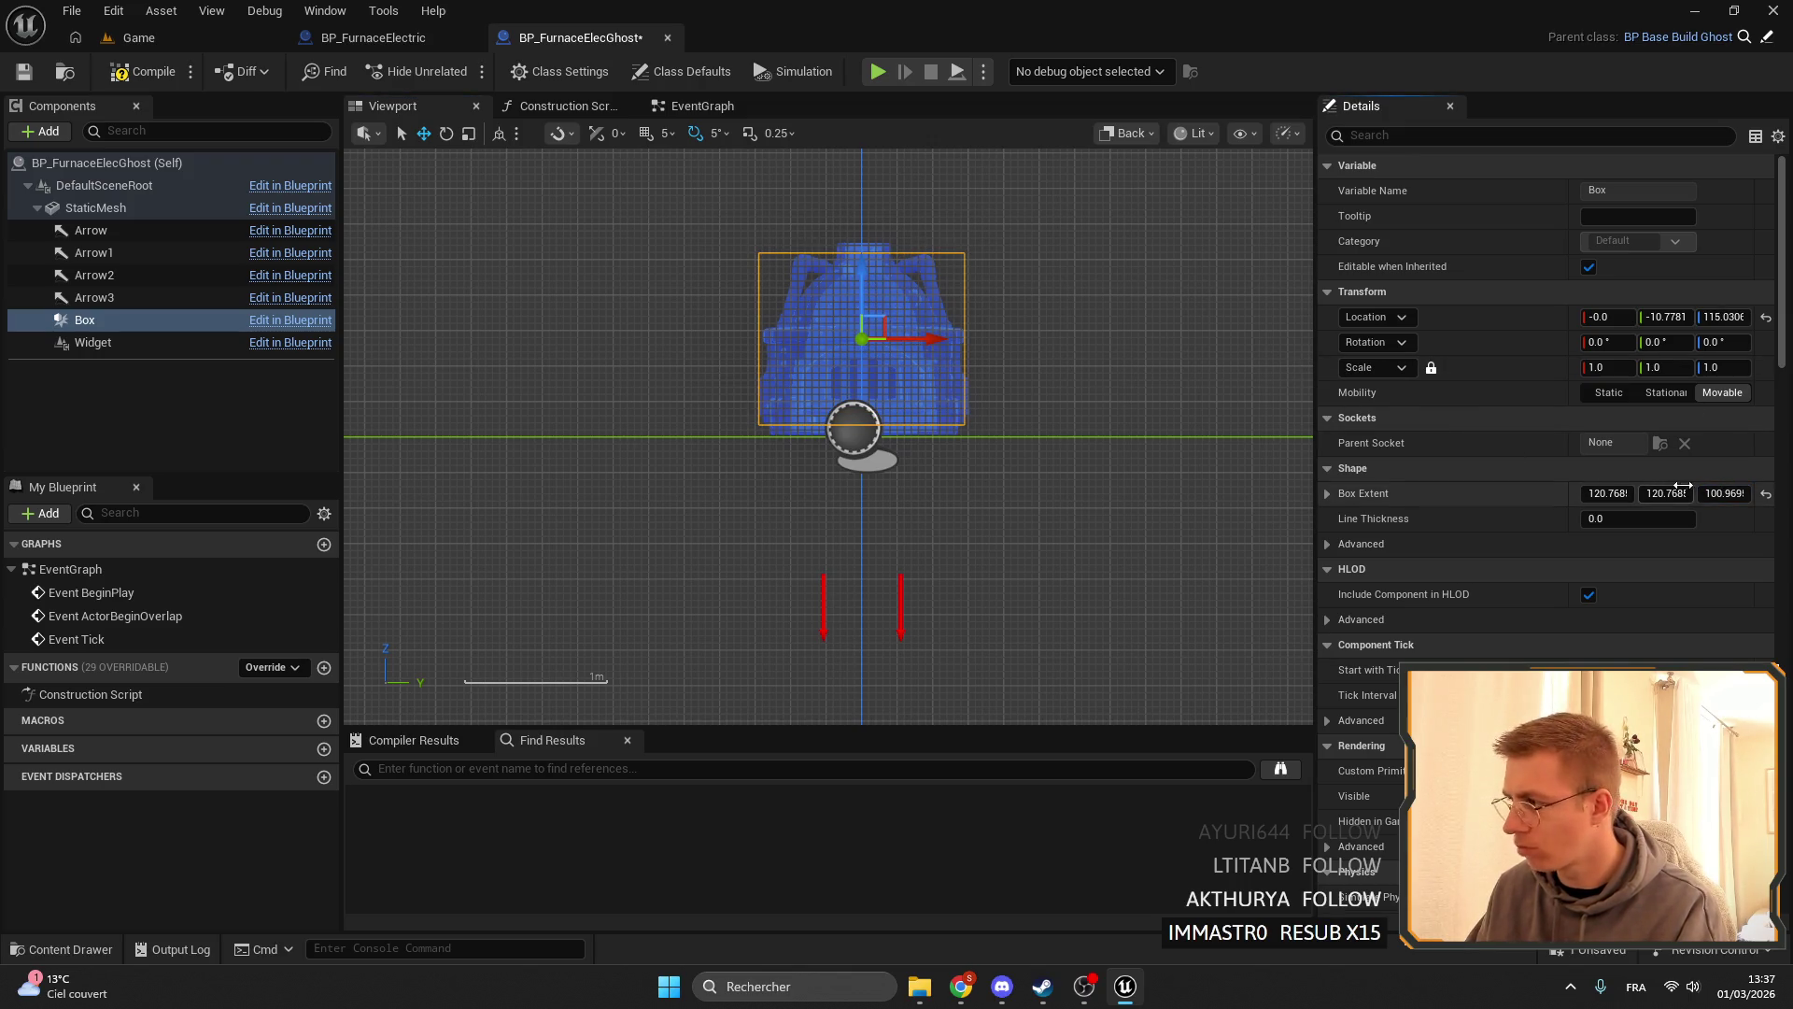
left_click(1716, 493)
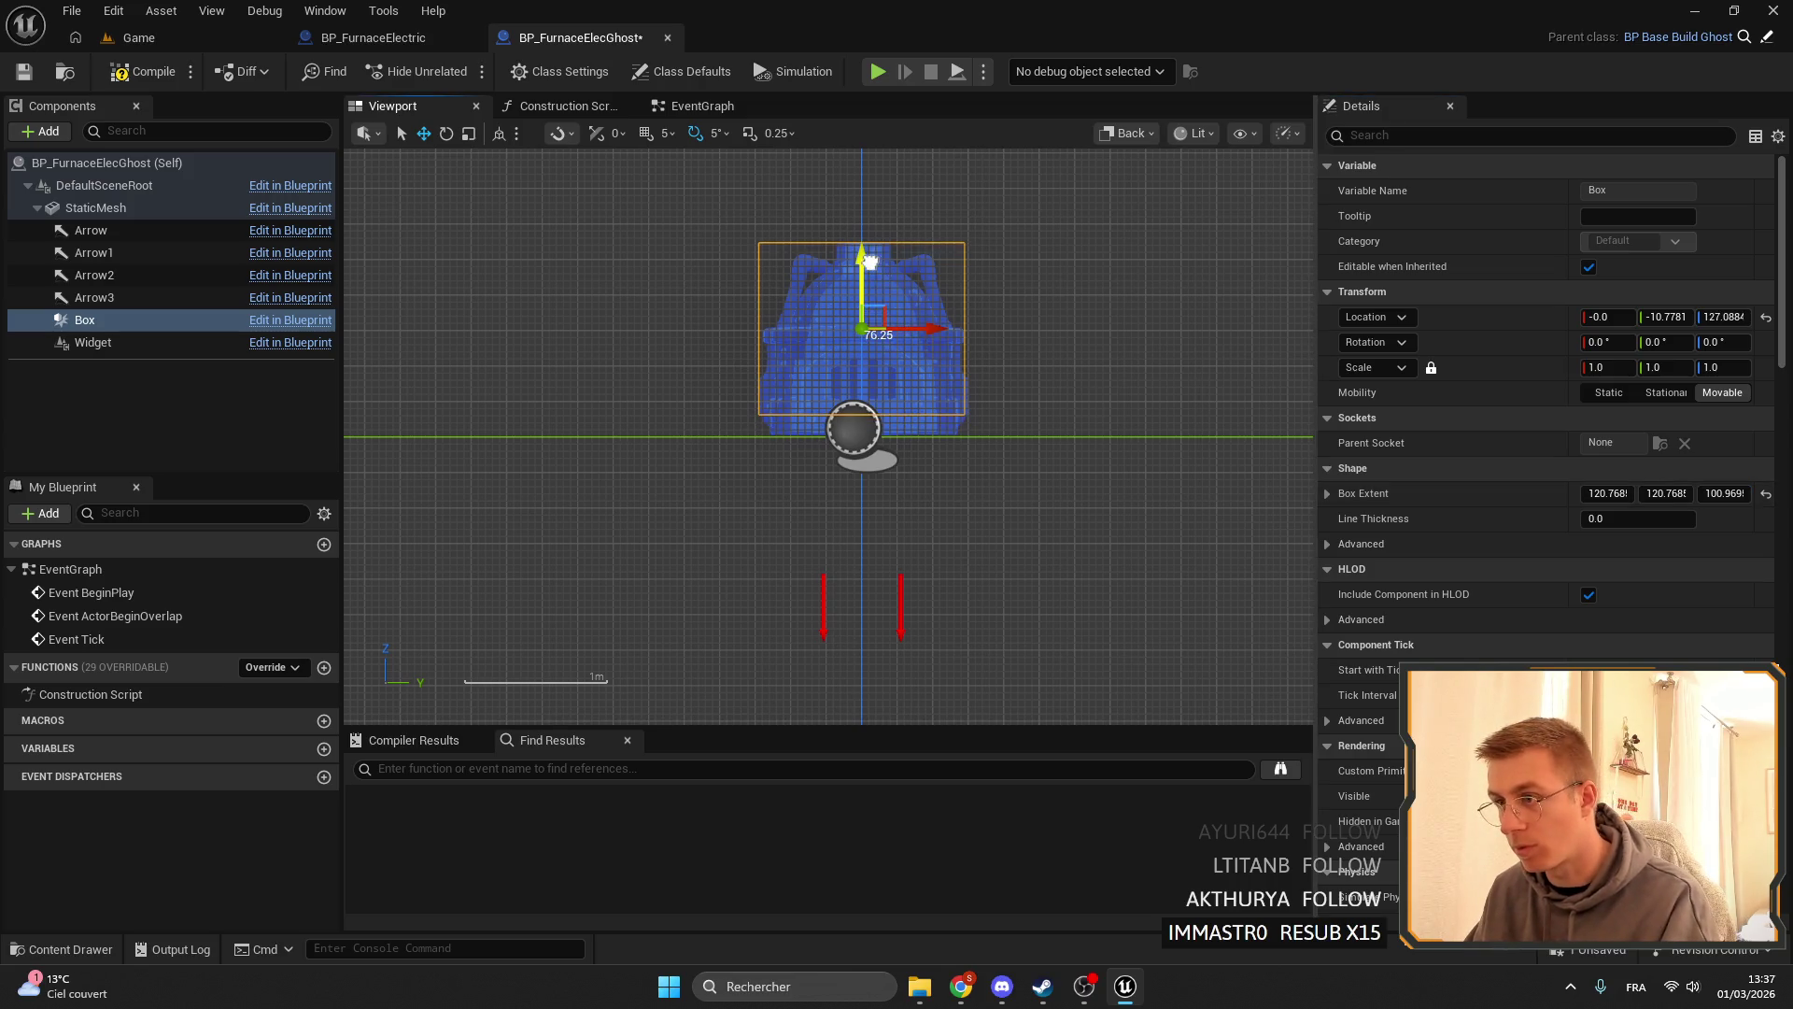
left_click_drag(863, 266, 864, 269)
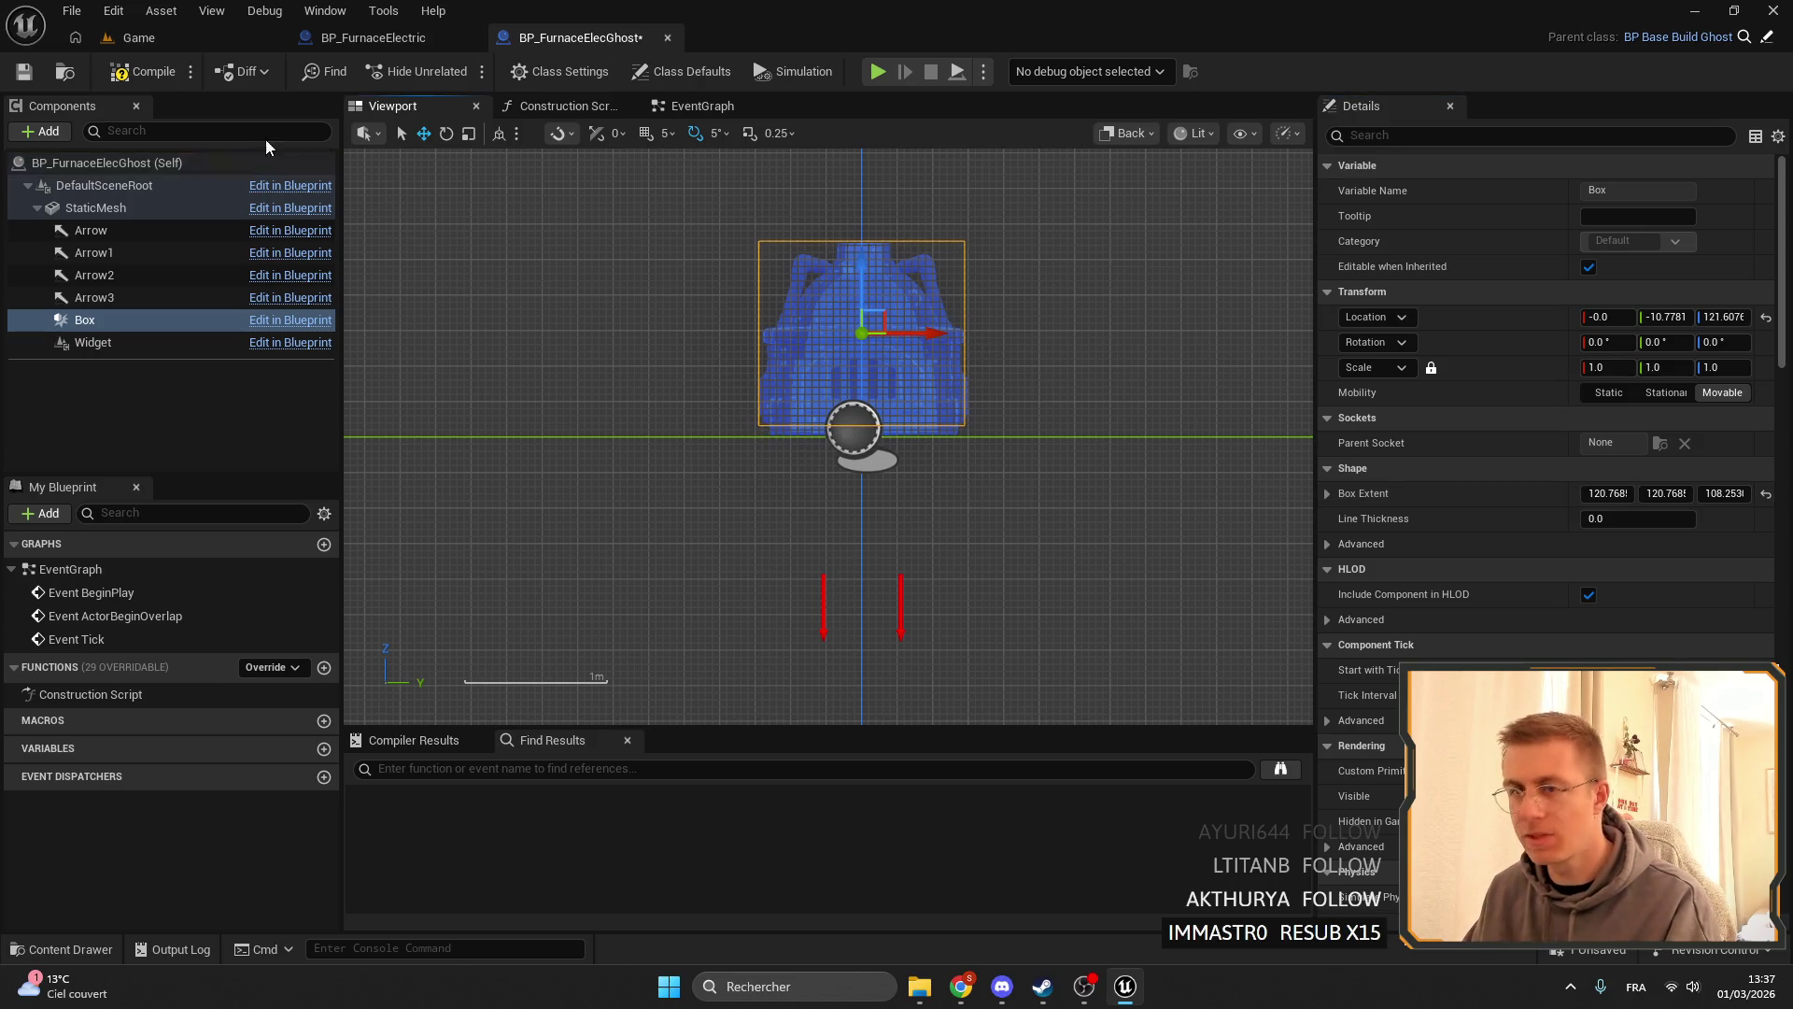
left_click(91, 254)
- Raise the Arrow to the furnace base and paste its location onto all four arrows
left_click(80, 233)
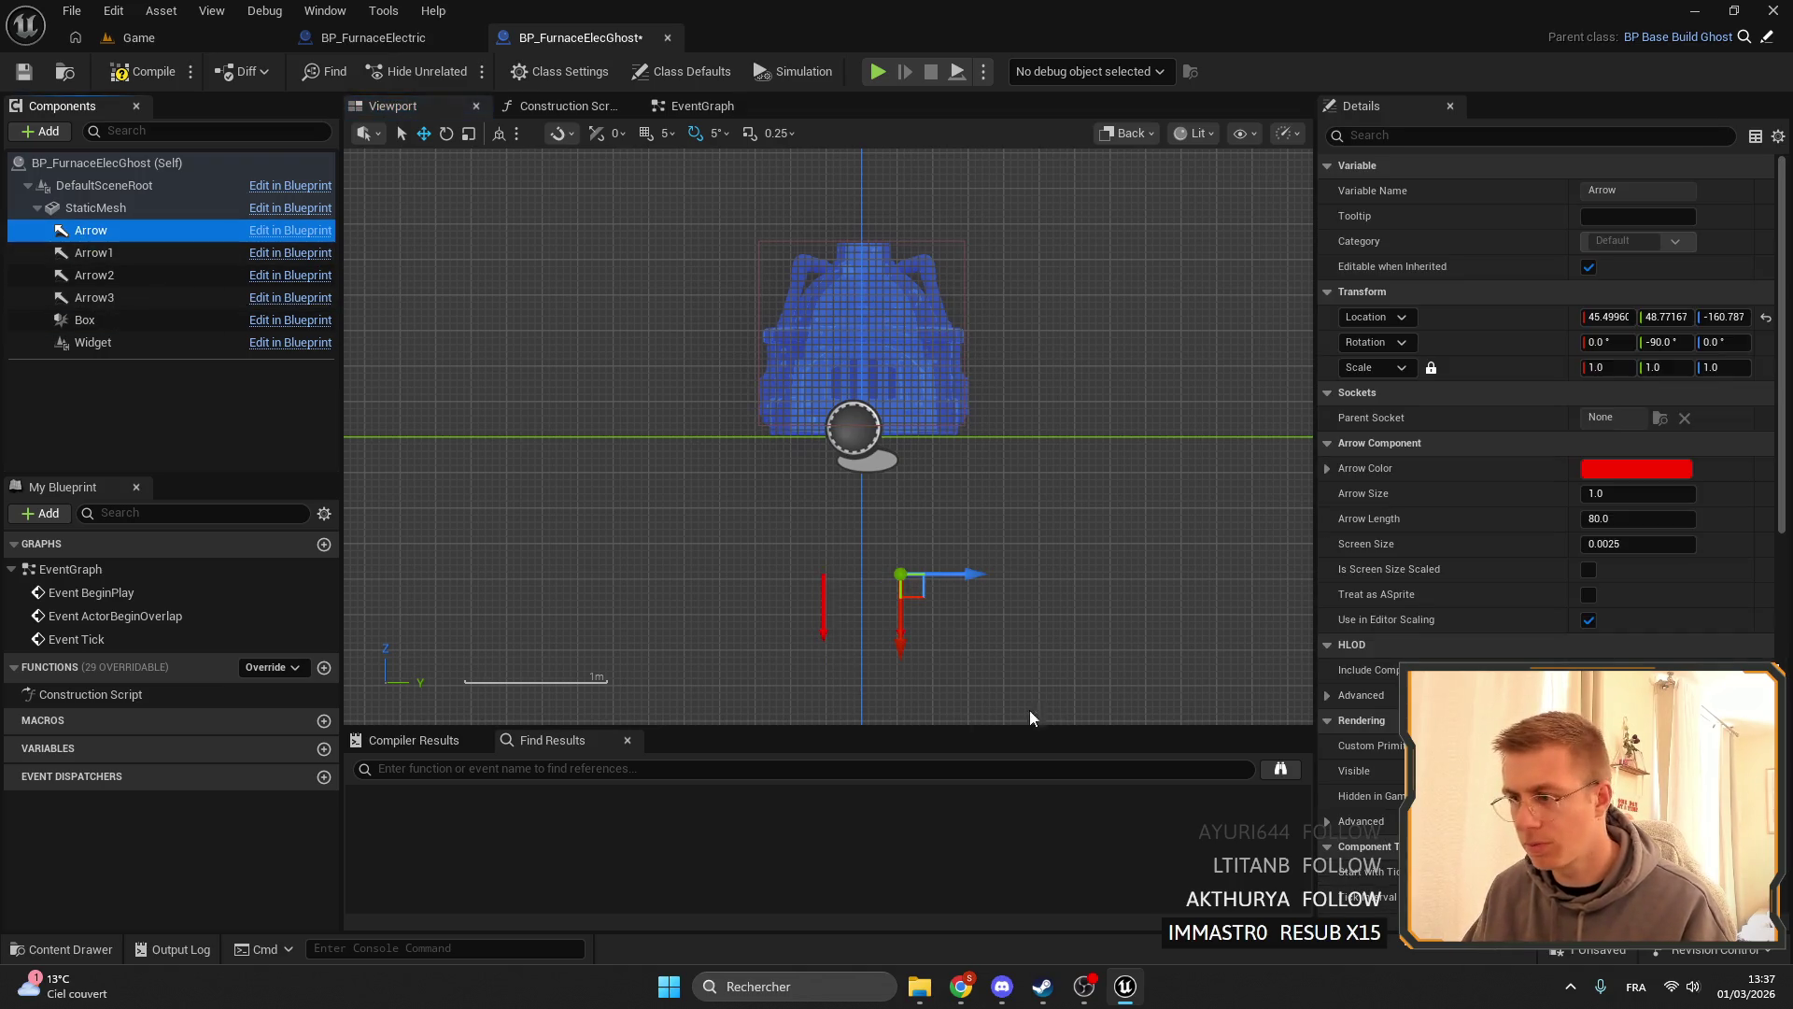
left_click_drag(904, 627, 908, 517)
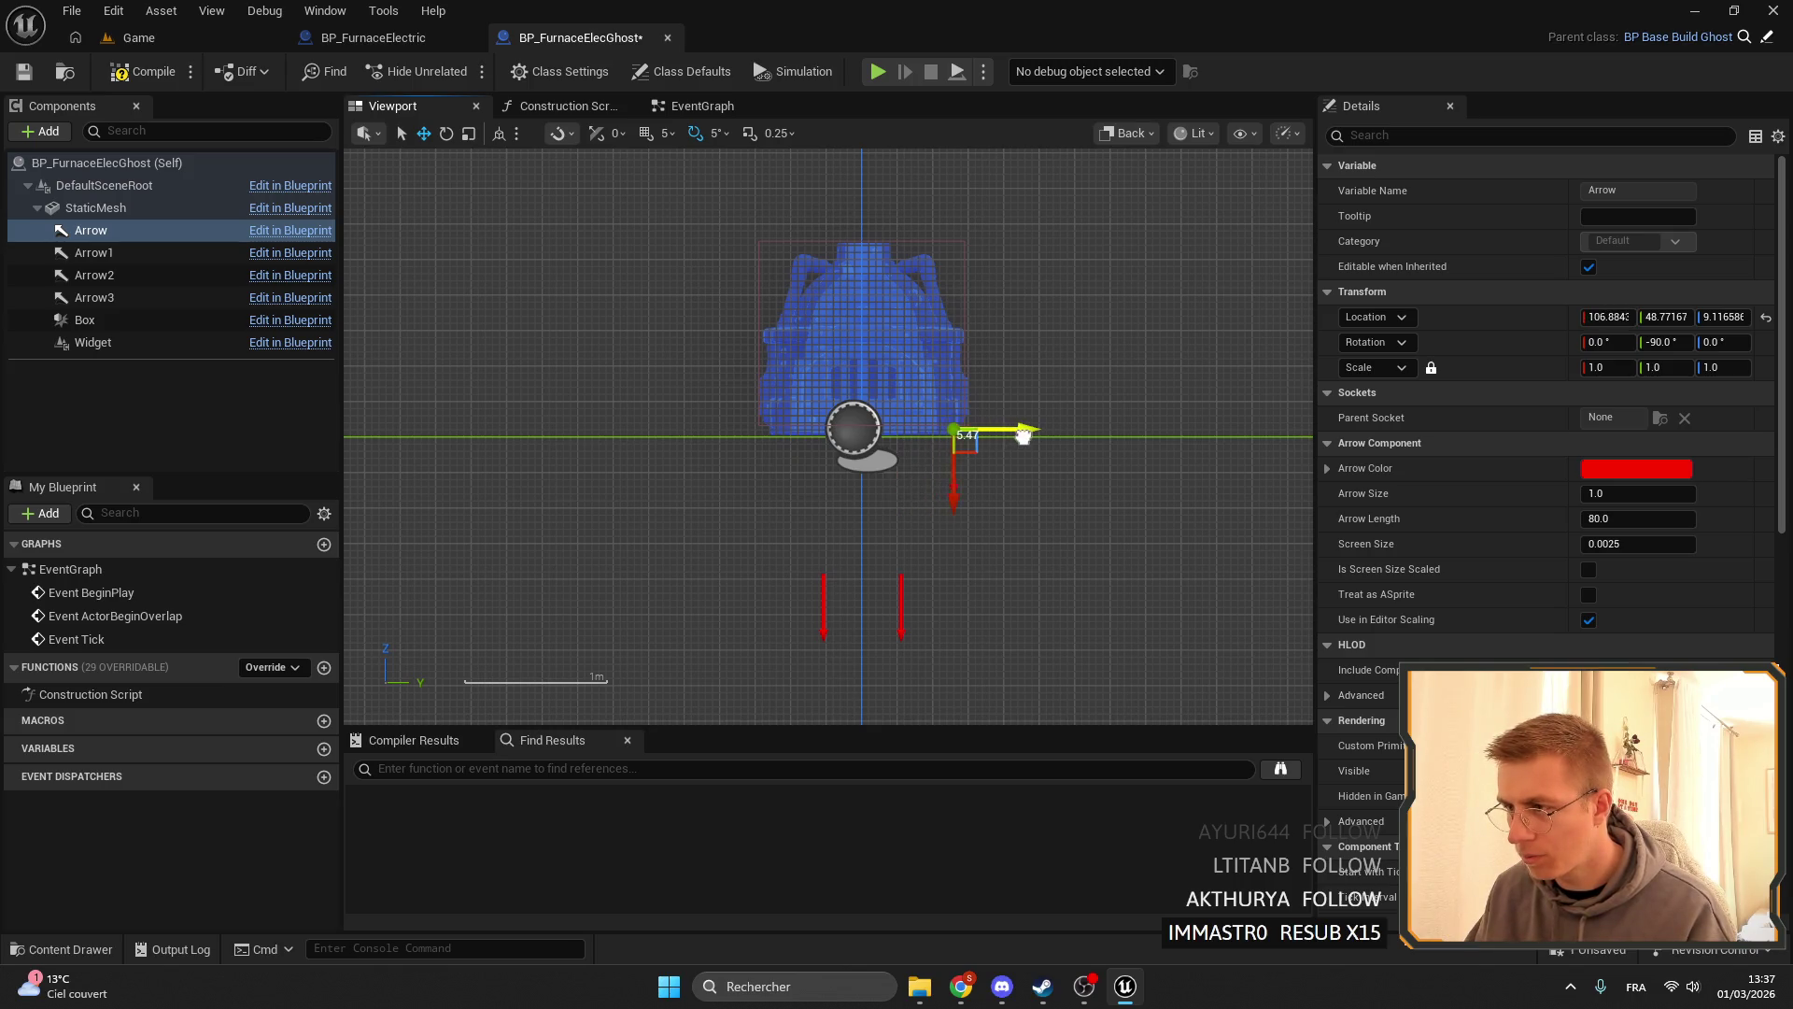
right_click(1514, 329)
left_click(1558, 363)
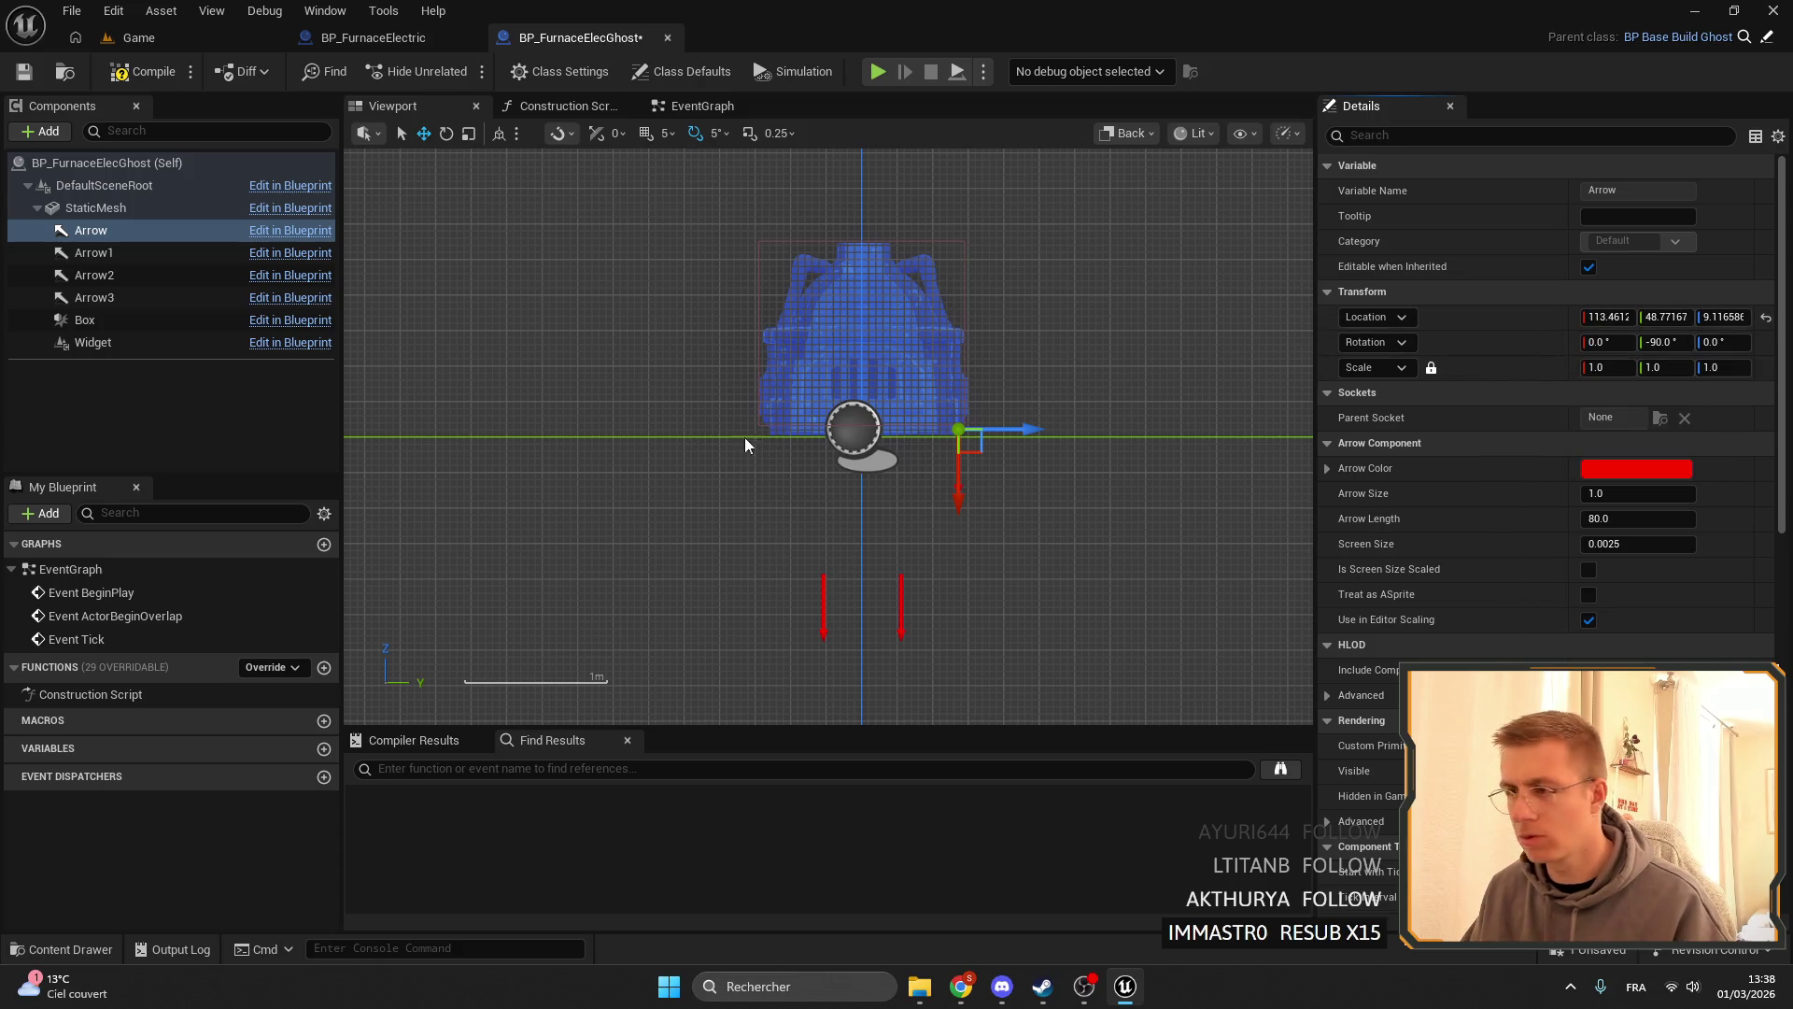
left_click(93, 297, "shift")
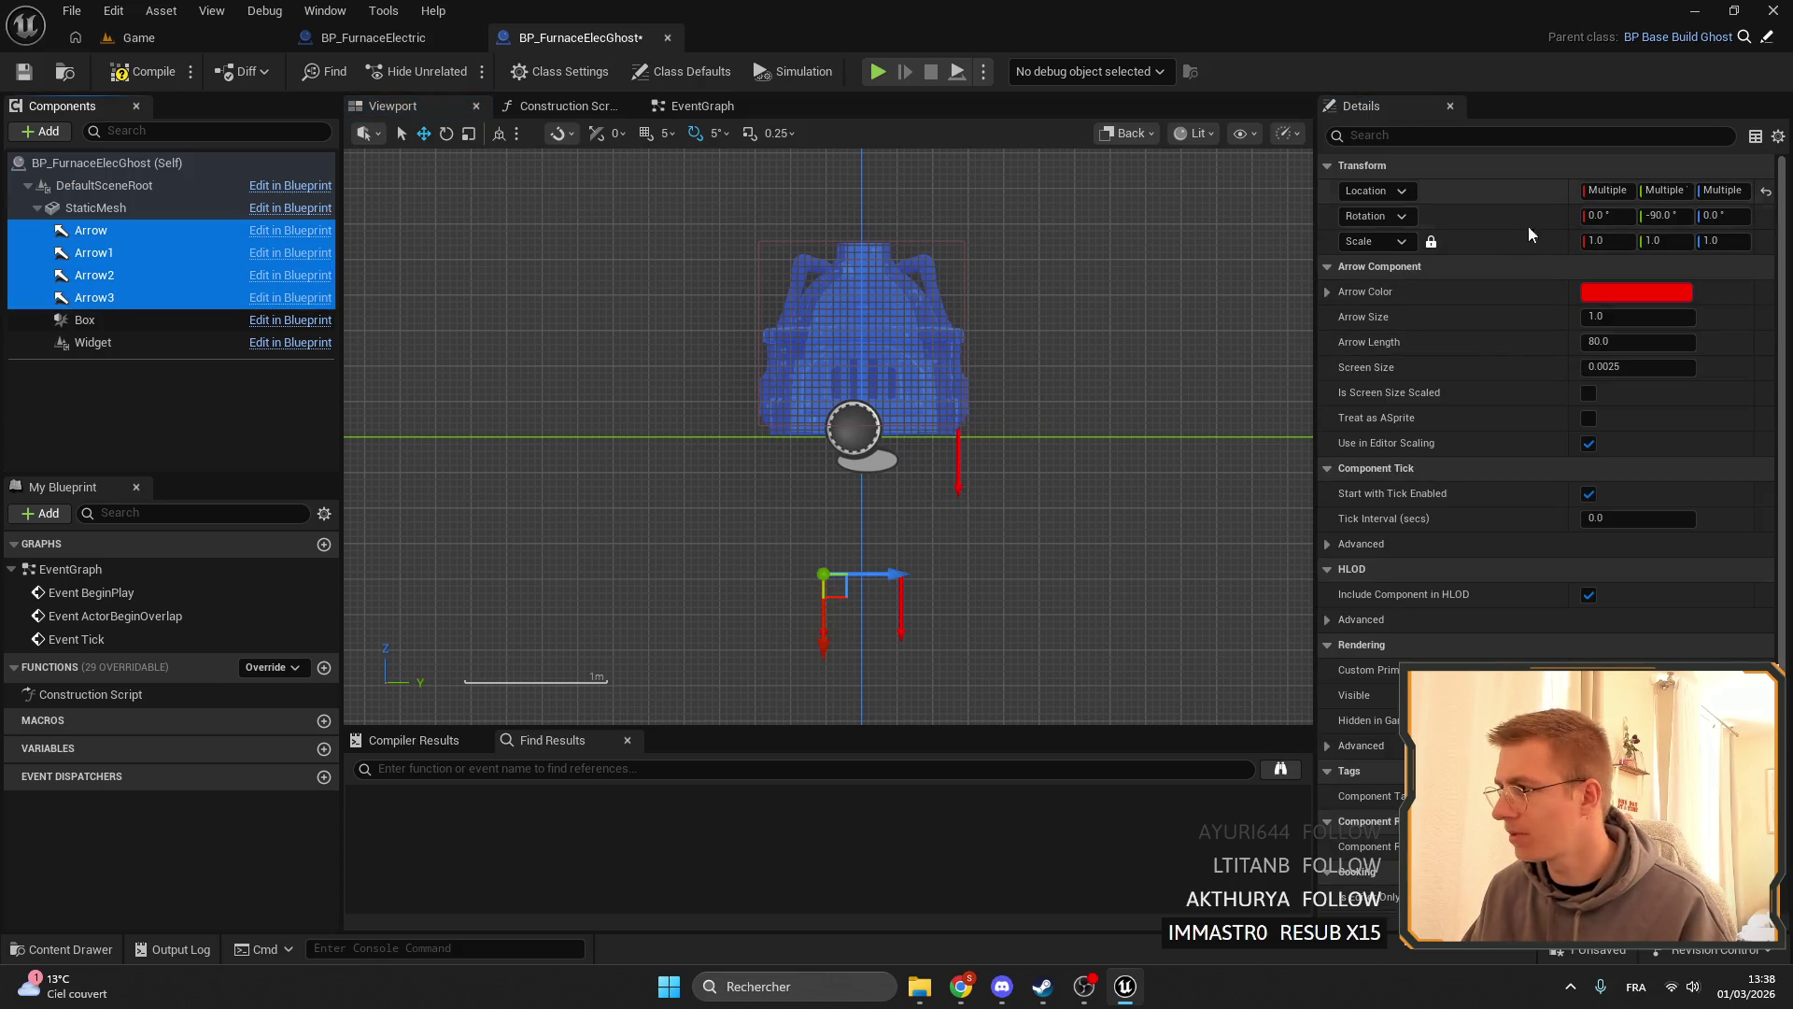
right_click(1495, 196)
left_click(1557, 266)
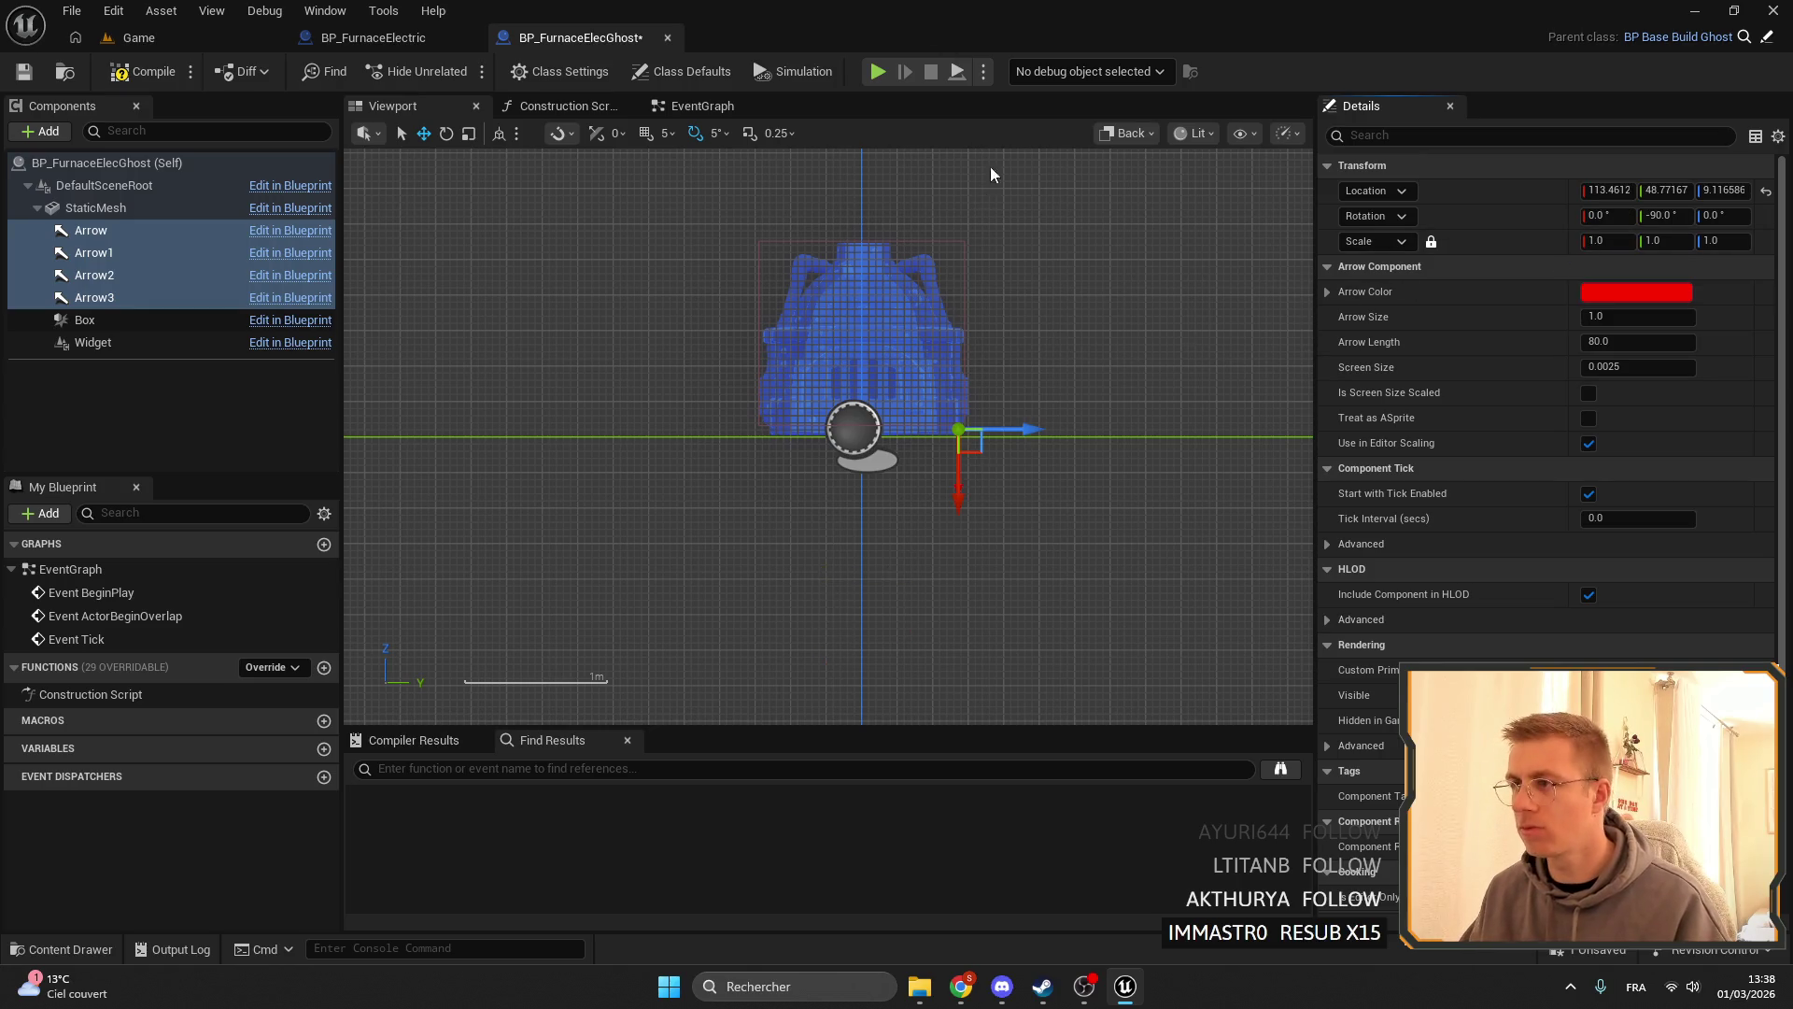
- In Top view, move Arrow, Arrow2 and Arrow3 to the furnace's sides, Arrow2 at X -113.456
left_click(1130, 132)
left_click(1183, 246)
scroll(637, 346, "up", 2)
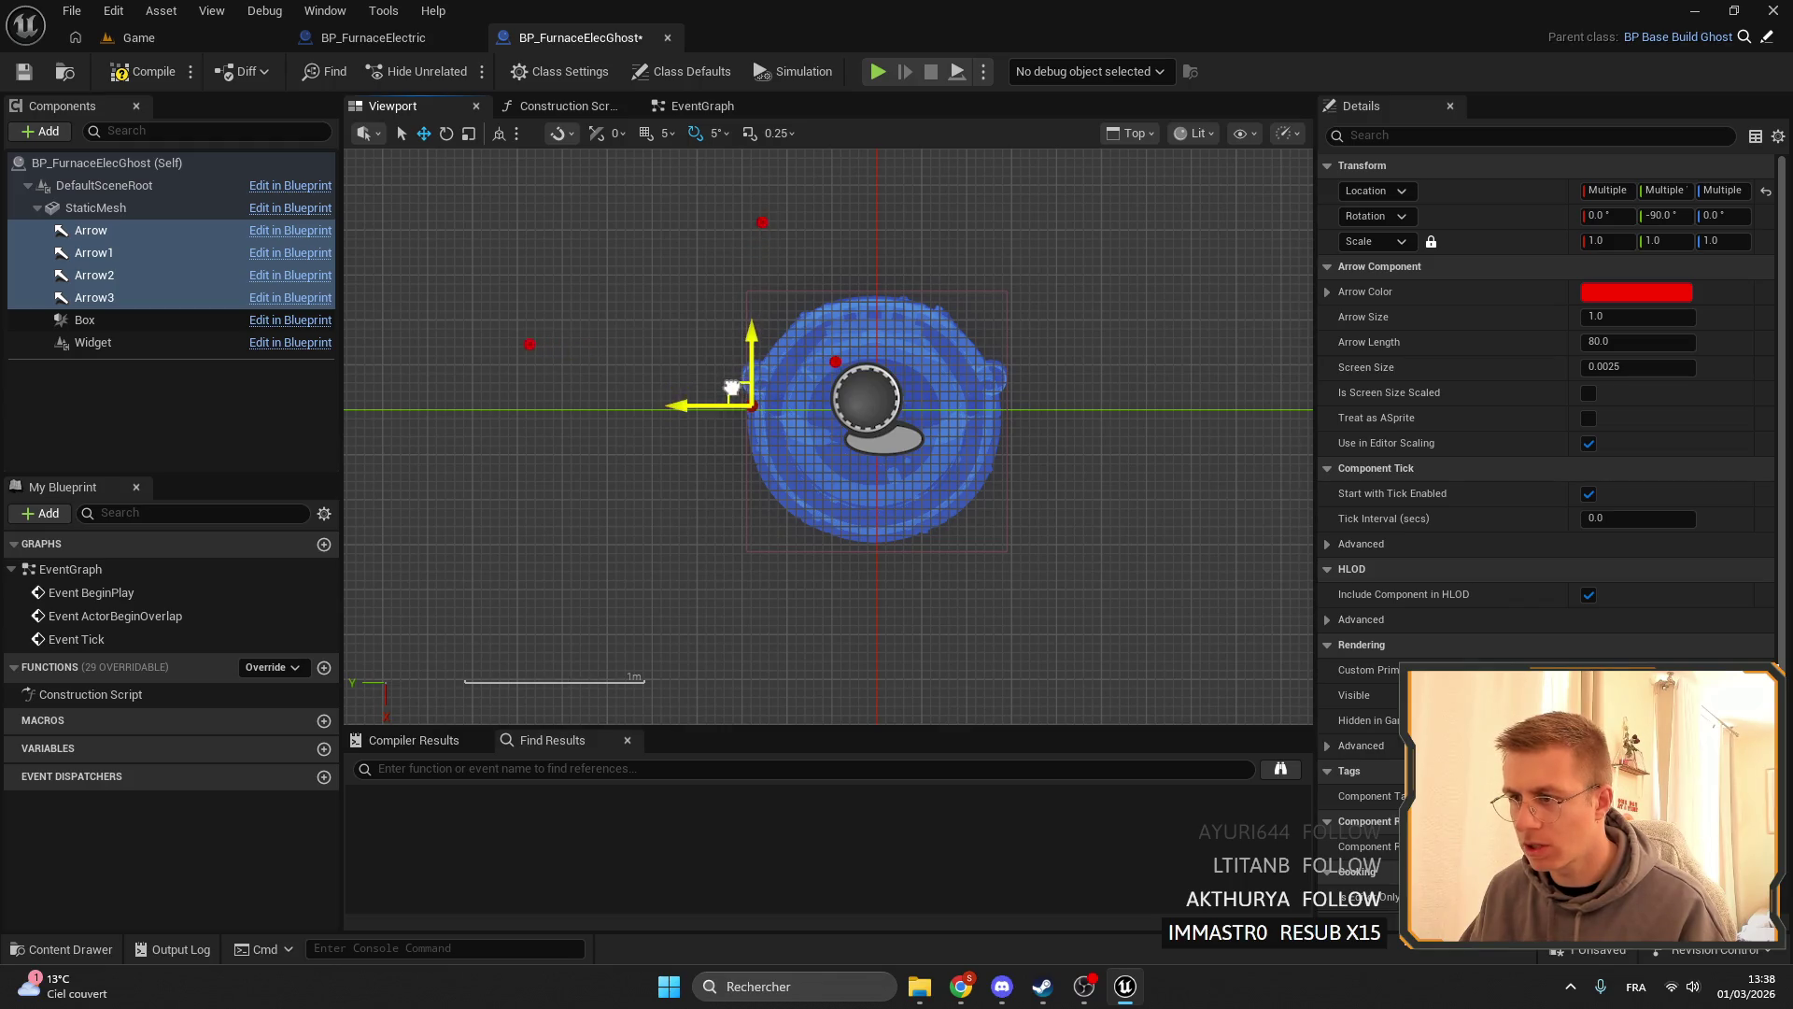
left_click(778, 335)
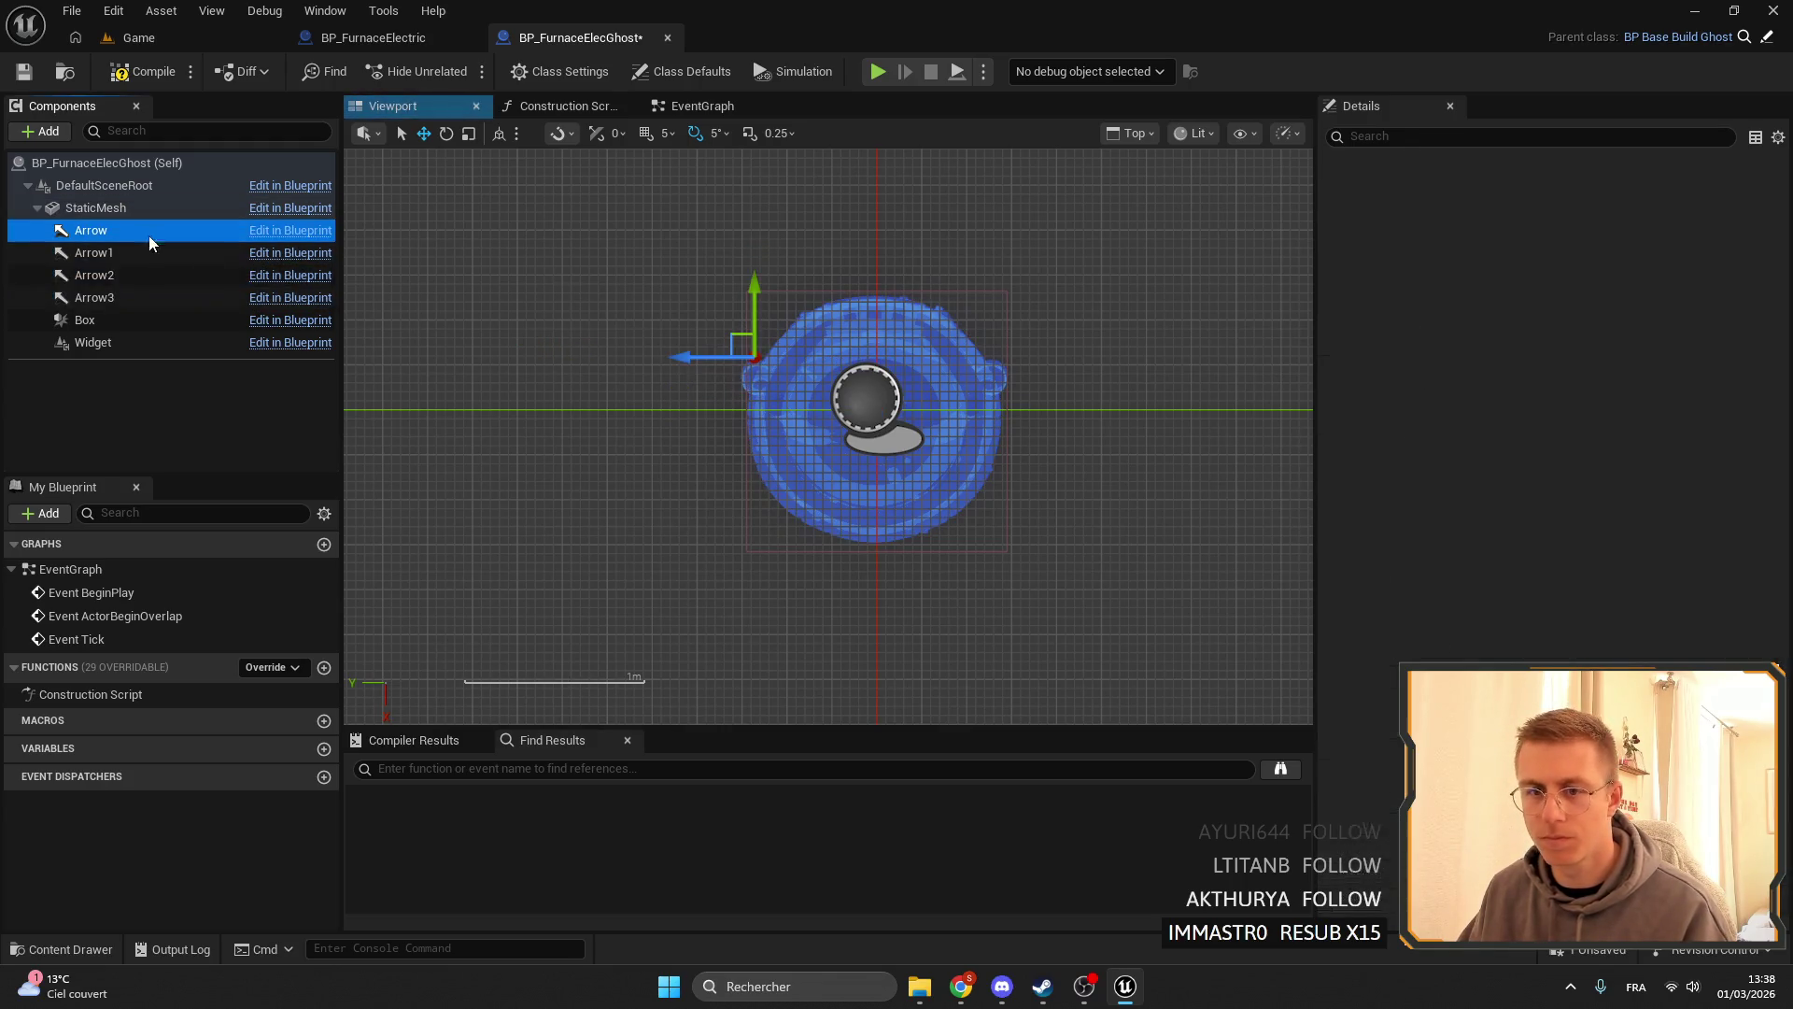
mouse_move(737, 337)
left_mouse_down()
mouse_move(734, 381)
mouse_move(775, 320)
left_mouse_up()
left_click(158, 254)
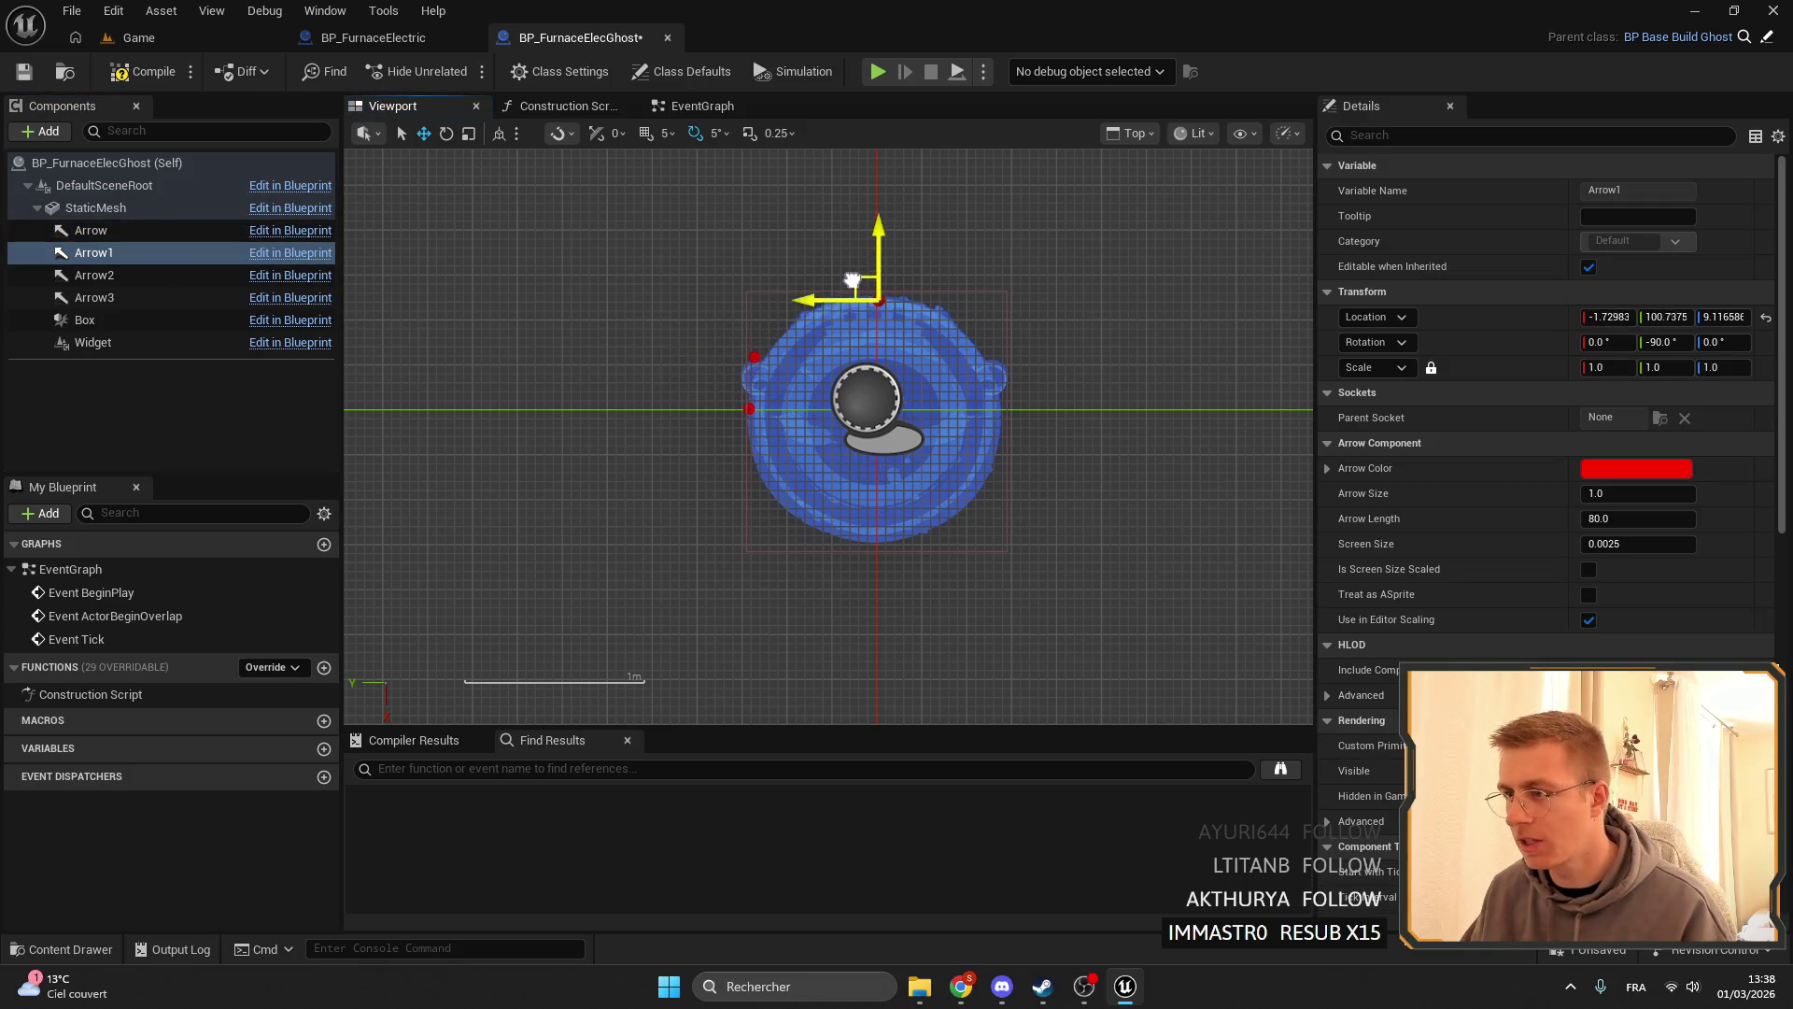
left_click(144, 277)
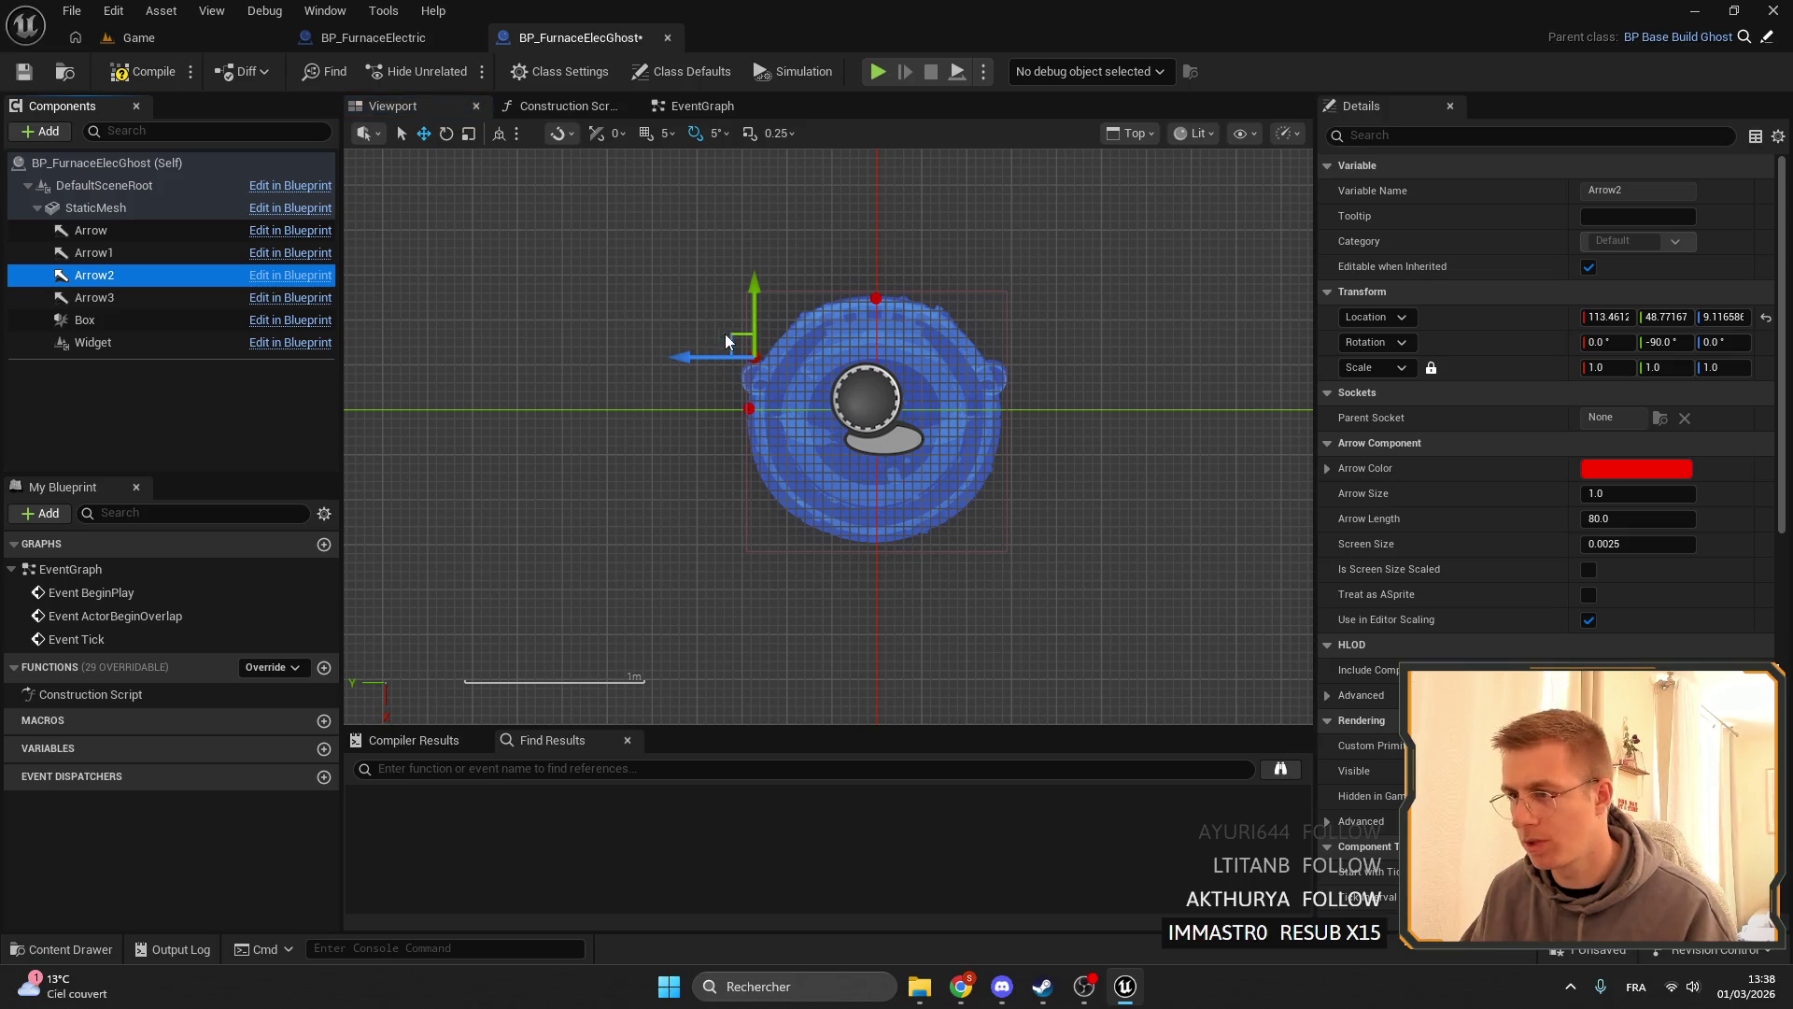
left_click_drag(727, 342, 1000, 406)
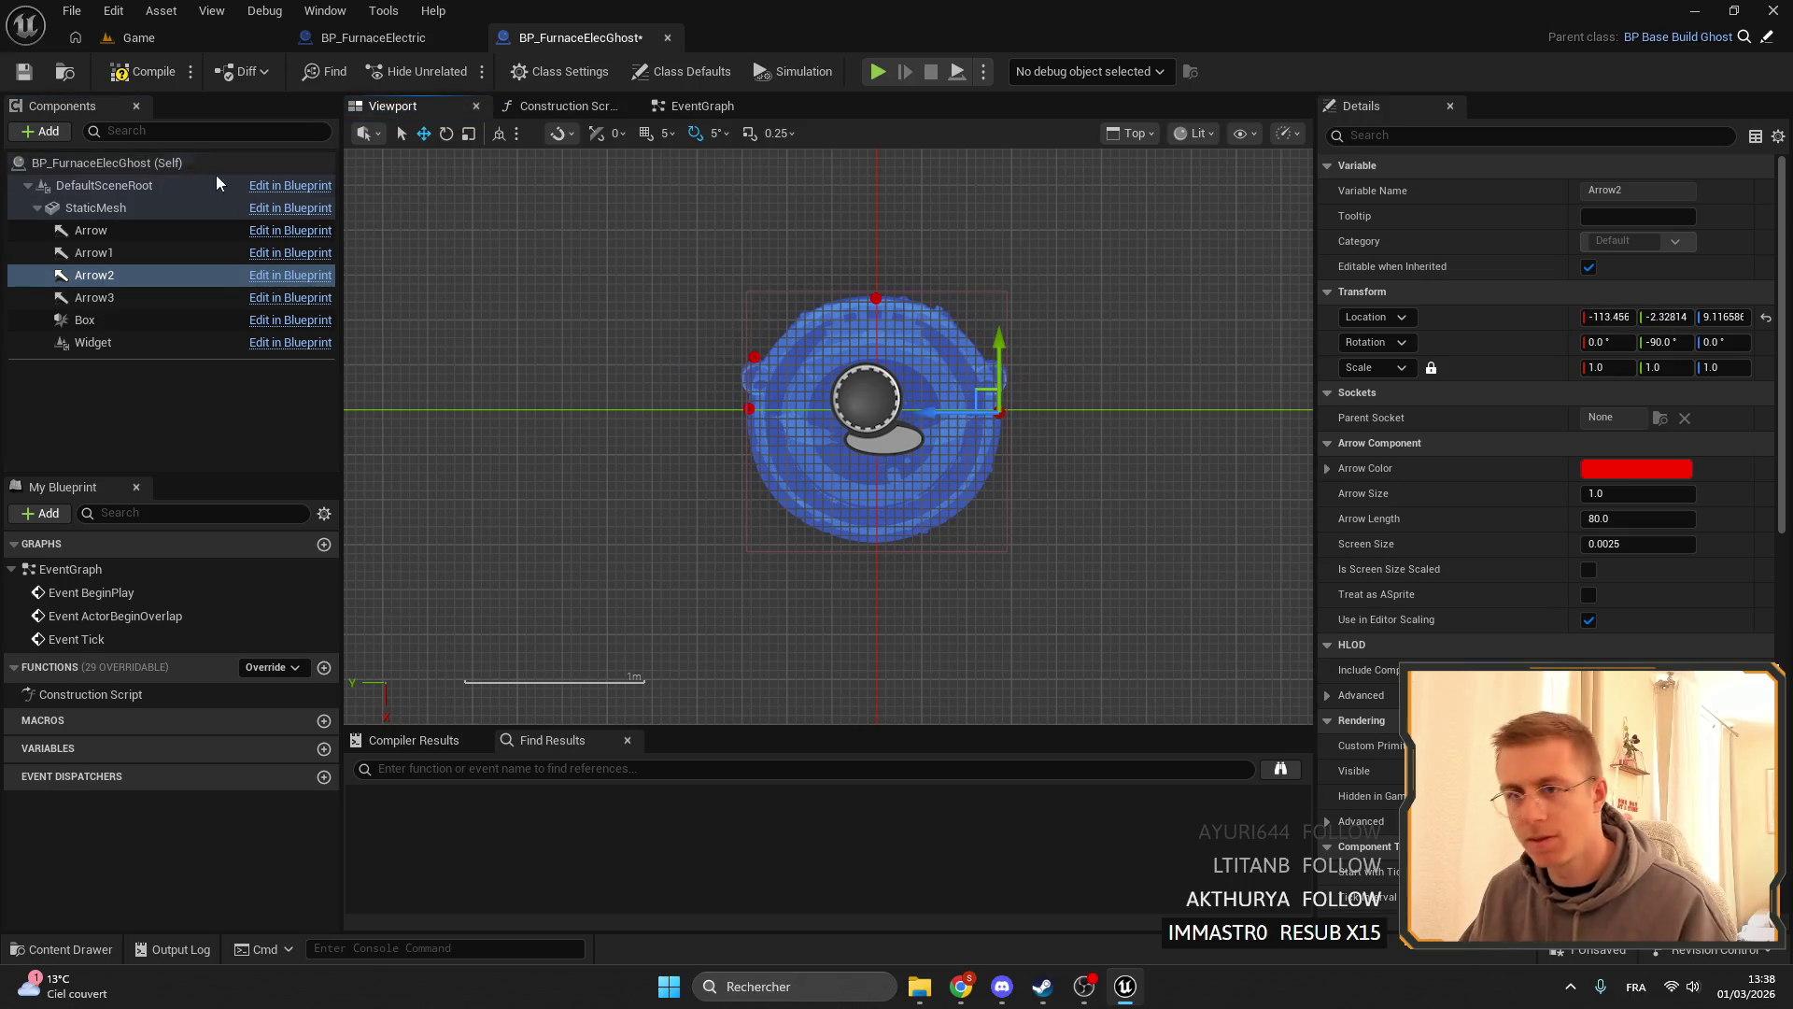
left_click(144, 299)
left_click_drag(729, 336, 842, 527)
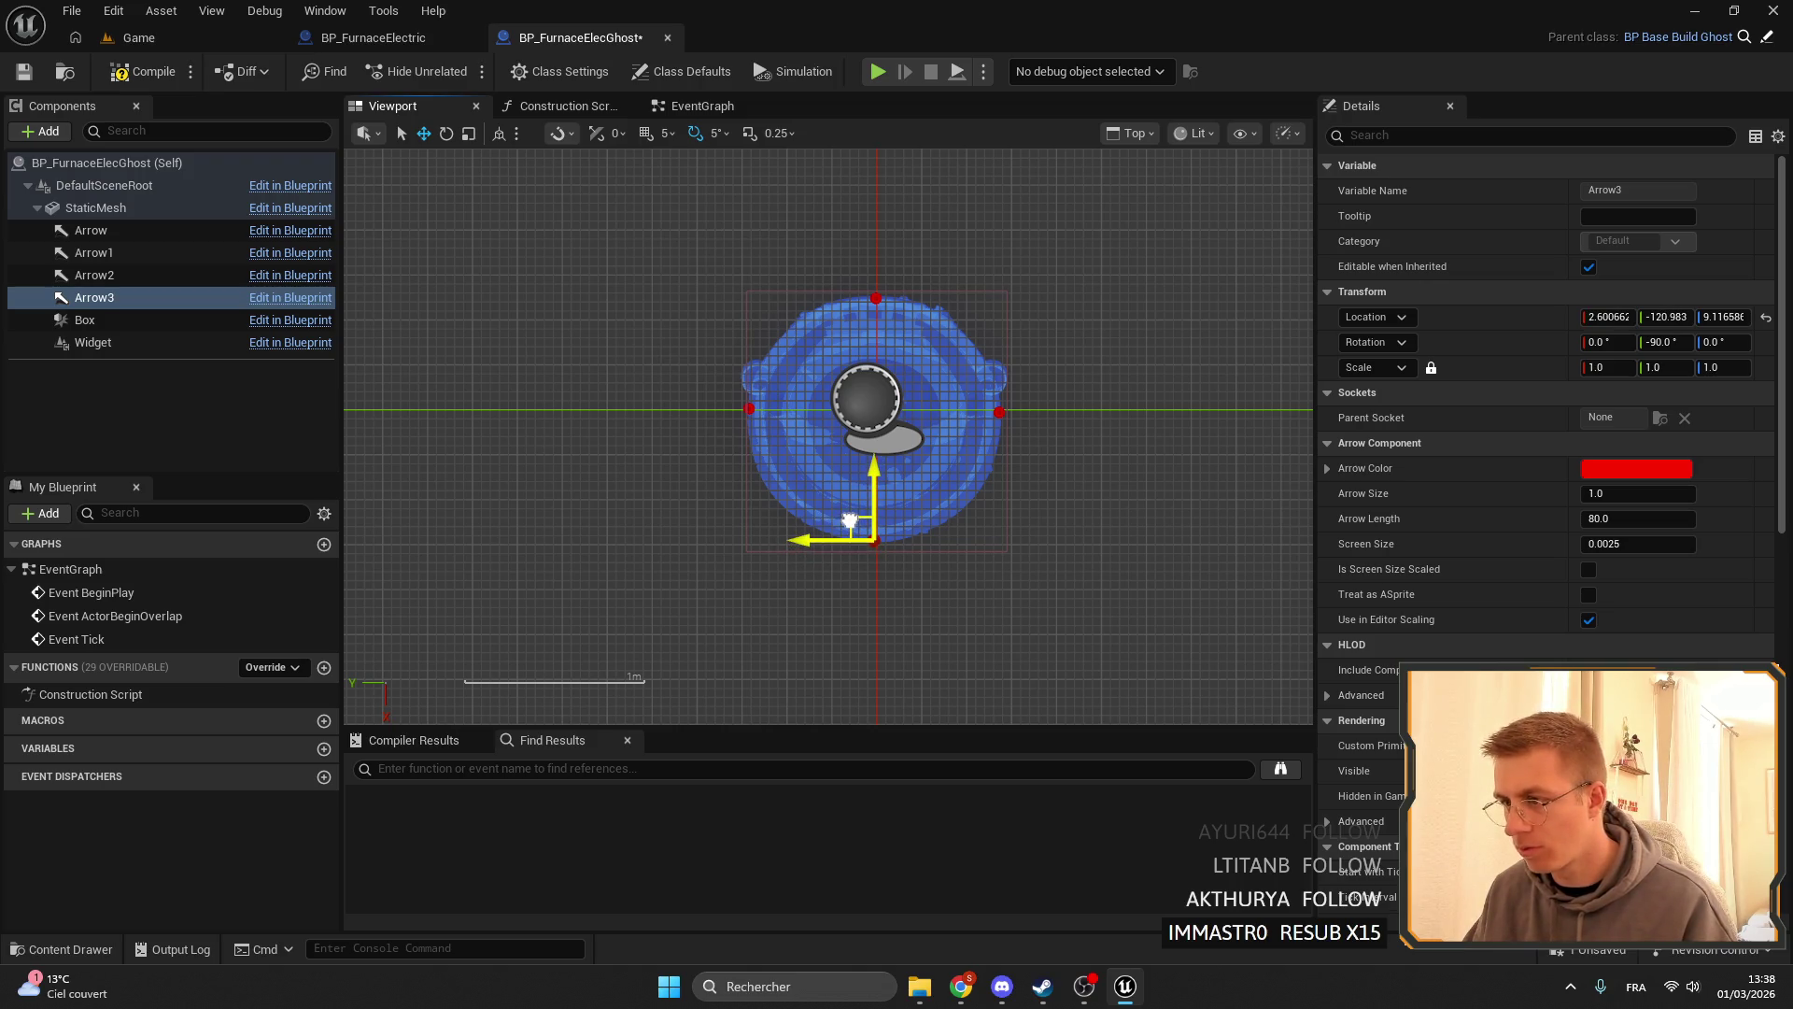
- Nudge the Box collision slightly along Y, then compile and save the ghost blueprint
left_click(927, 436)
left_click_drag(873, 357, 874, 355)
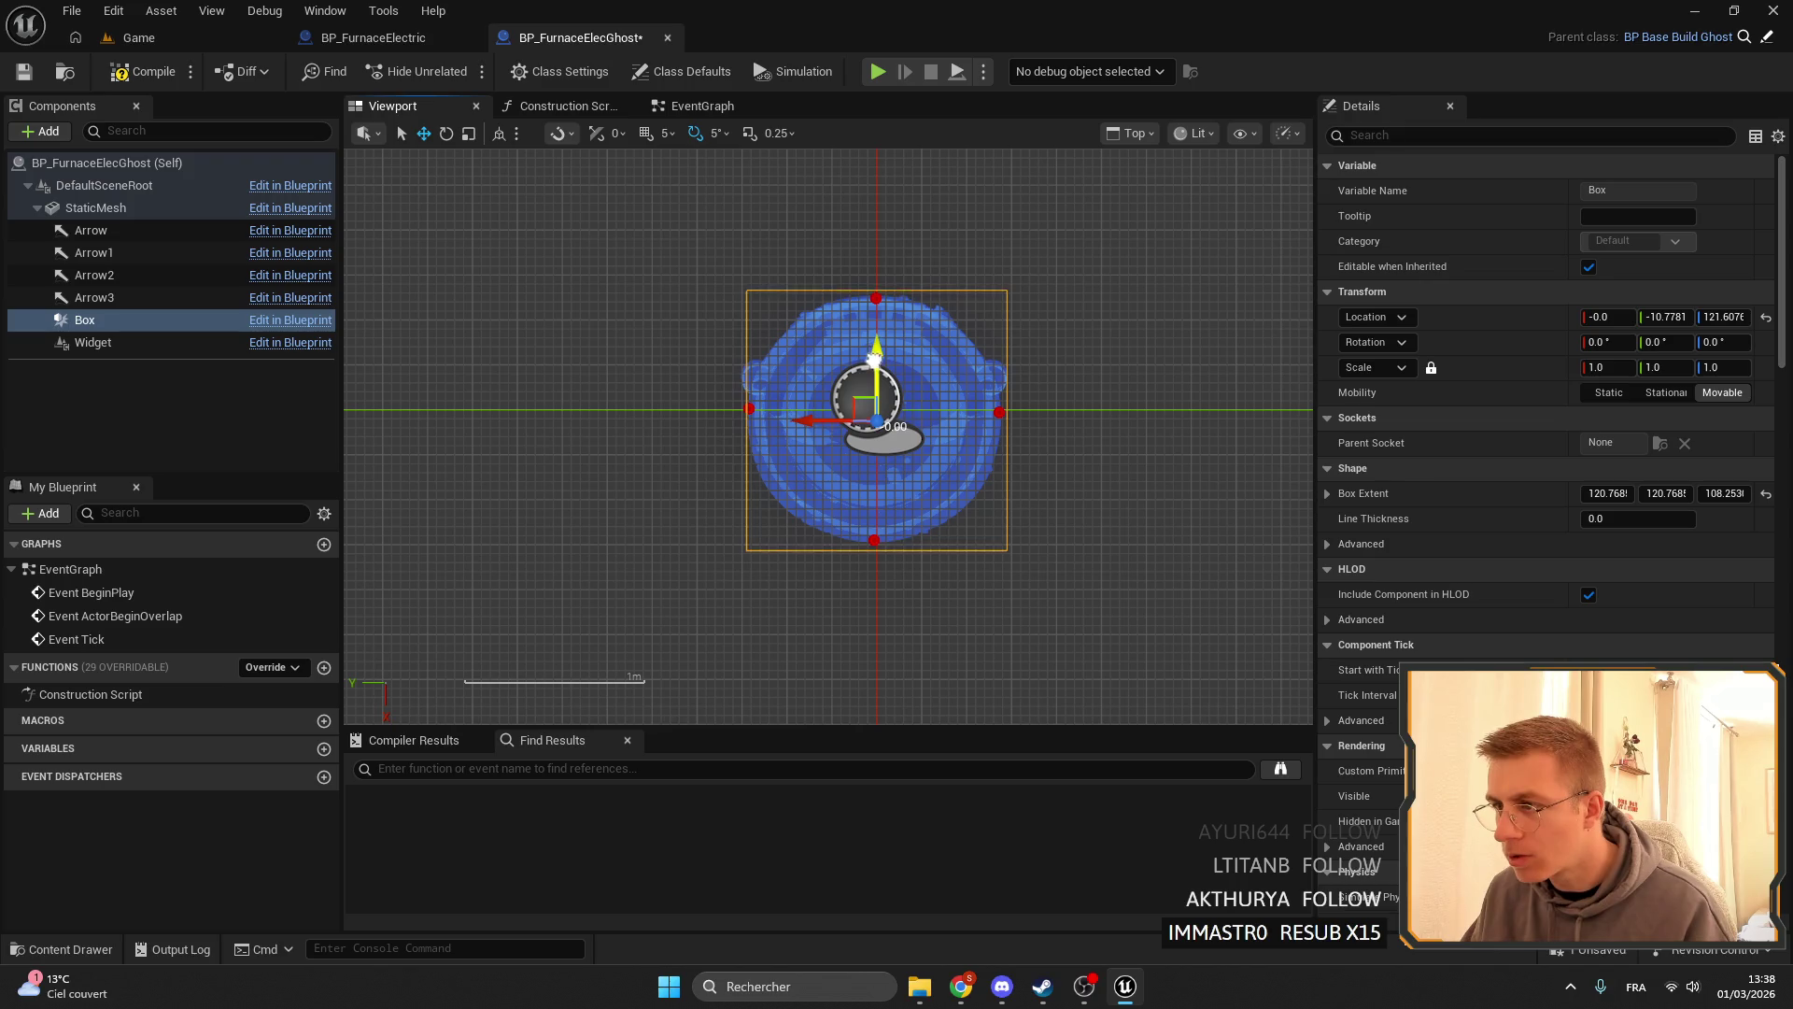
left_click(23, 71)
left_click(138, 37)
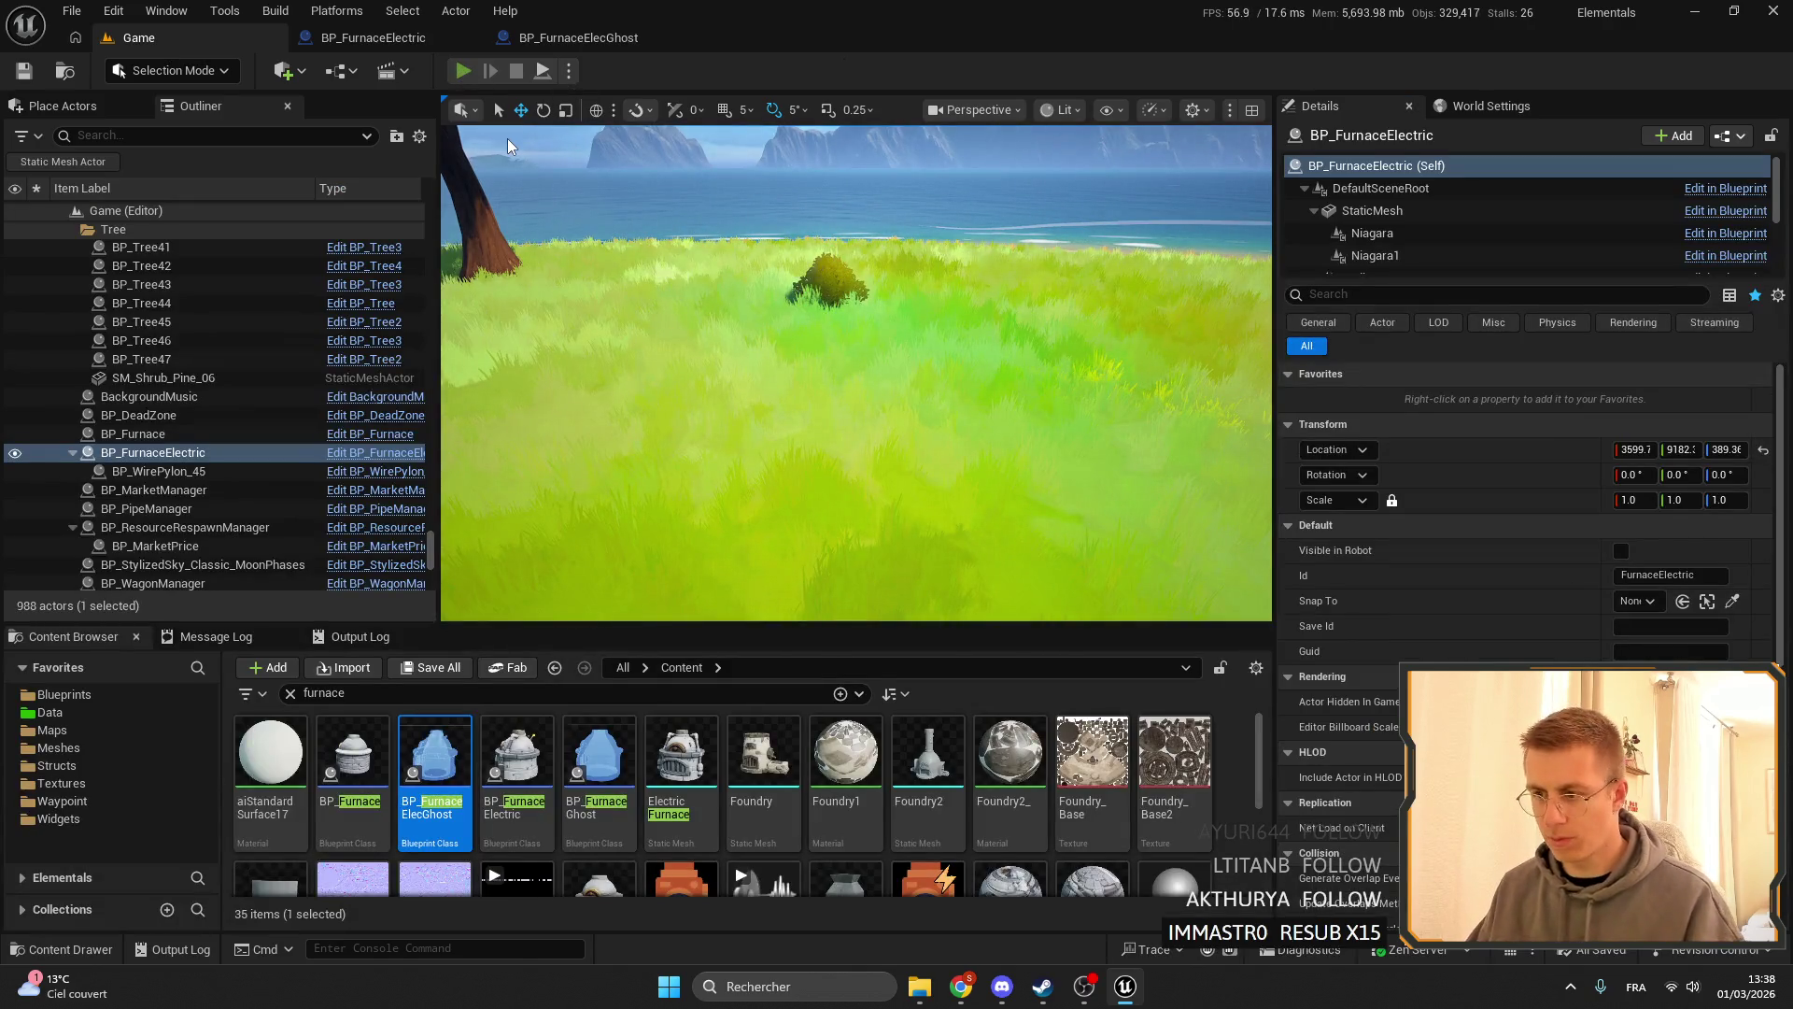
- Start a play test, place an electric furnace from slot 7, and open and close it
key("alt+p")
key("7")
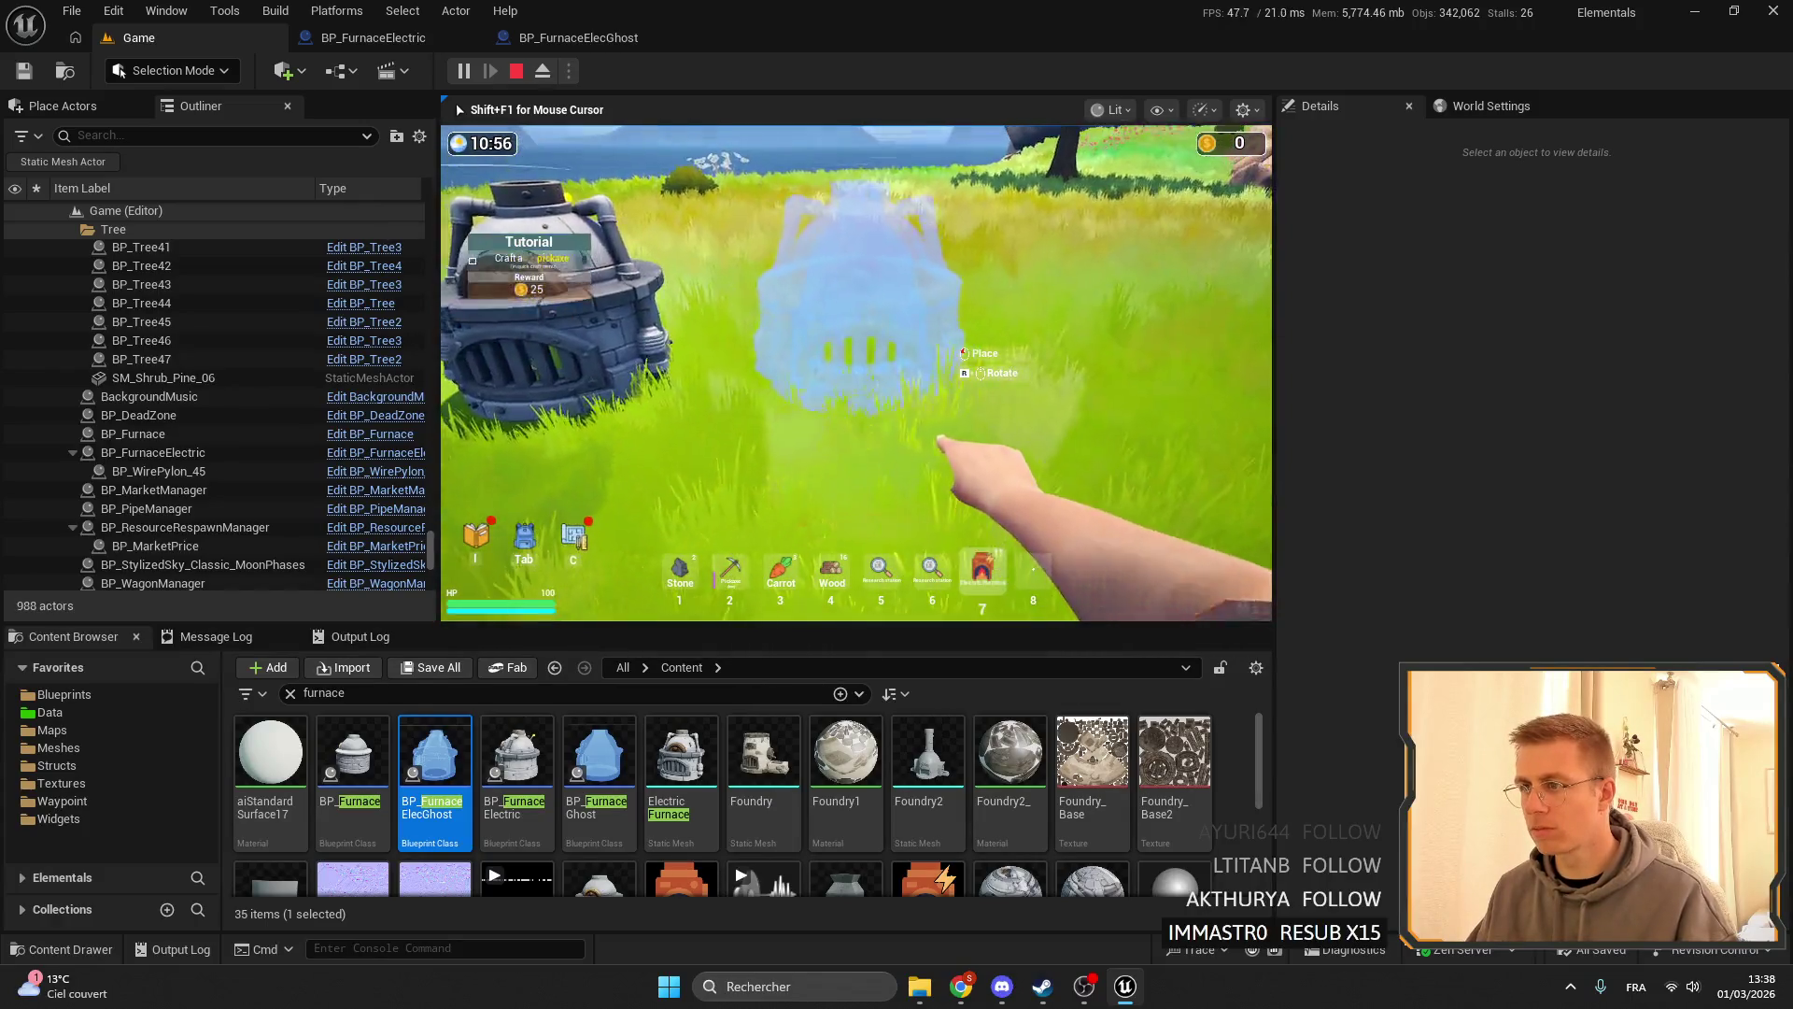
left_click(855, 374)
key("e")
key("Escape")
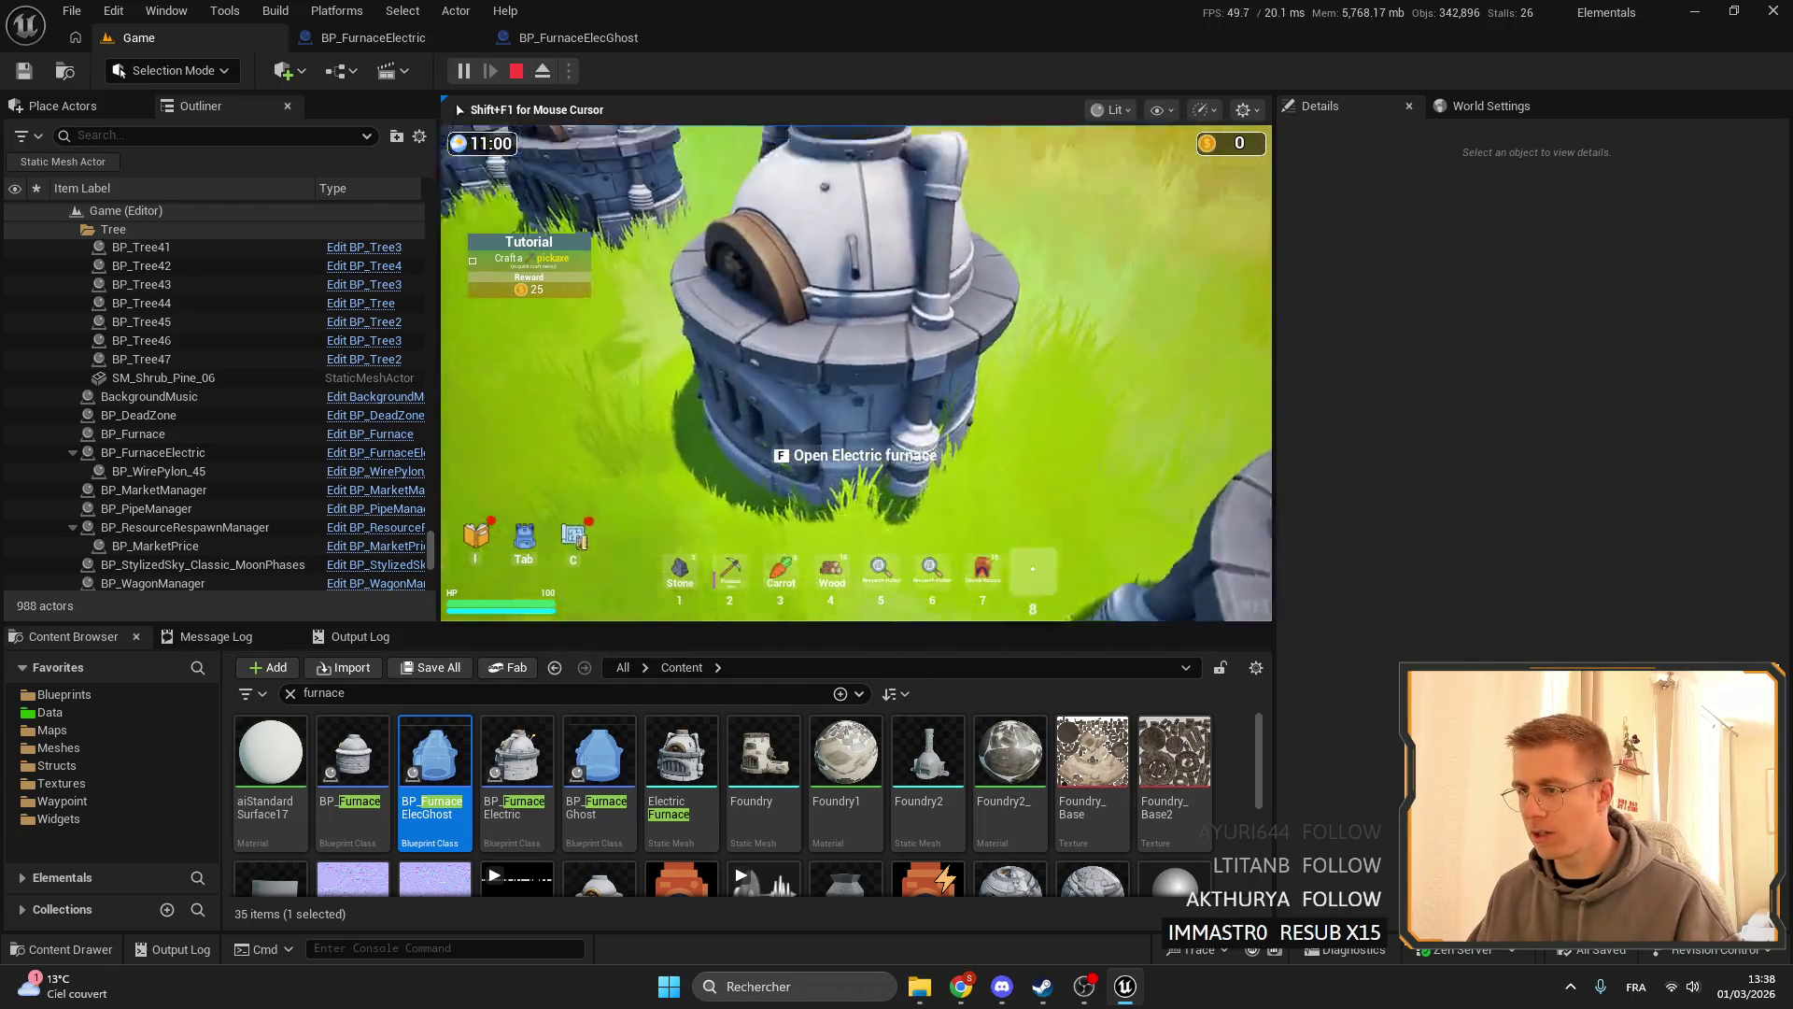
- From the cheat item list, add the Furnace to the hotbar and return to the game
key("s")
key("w")
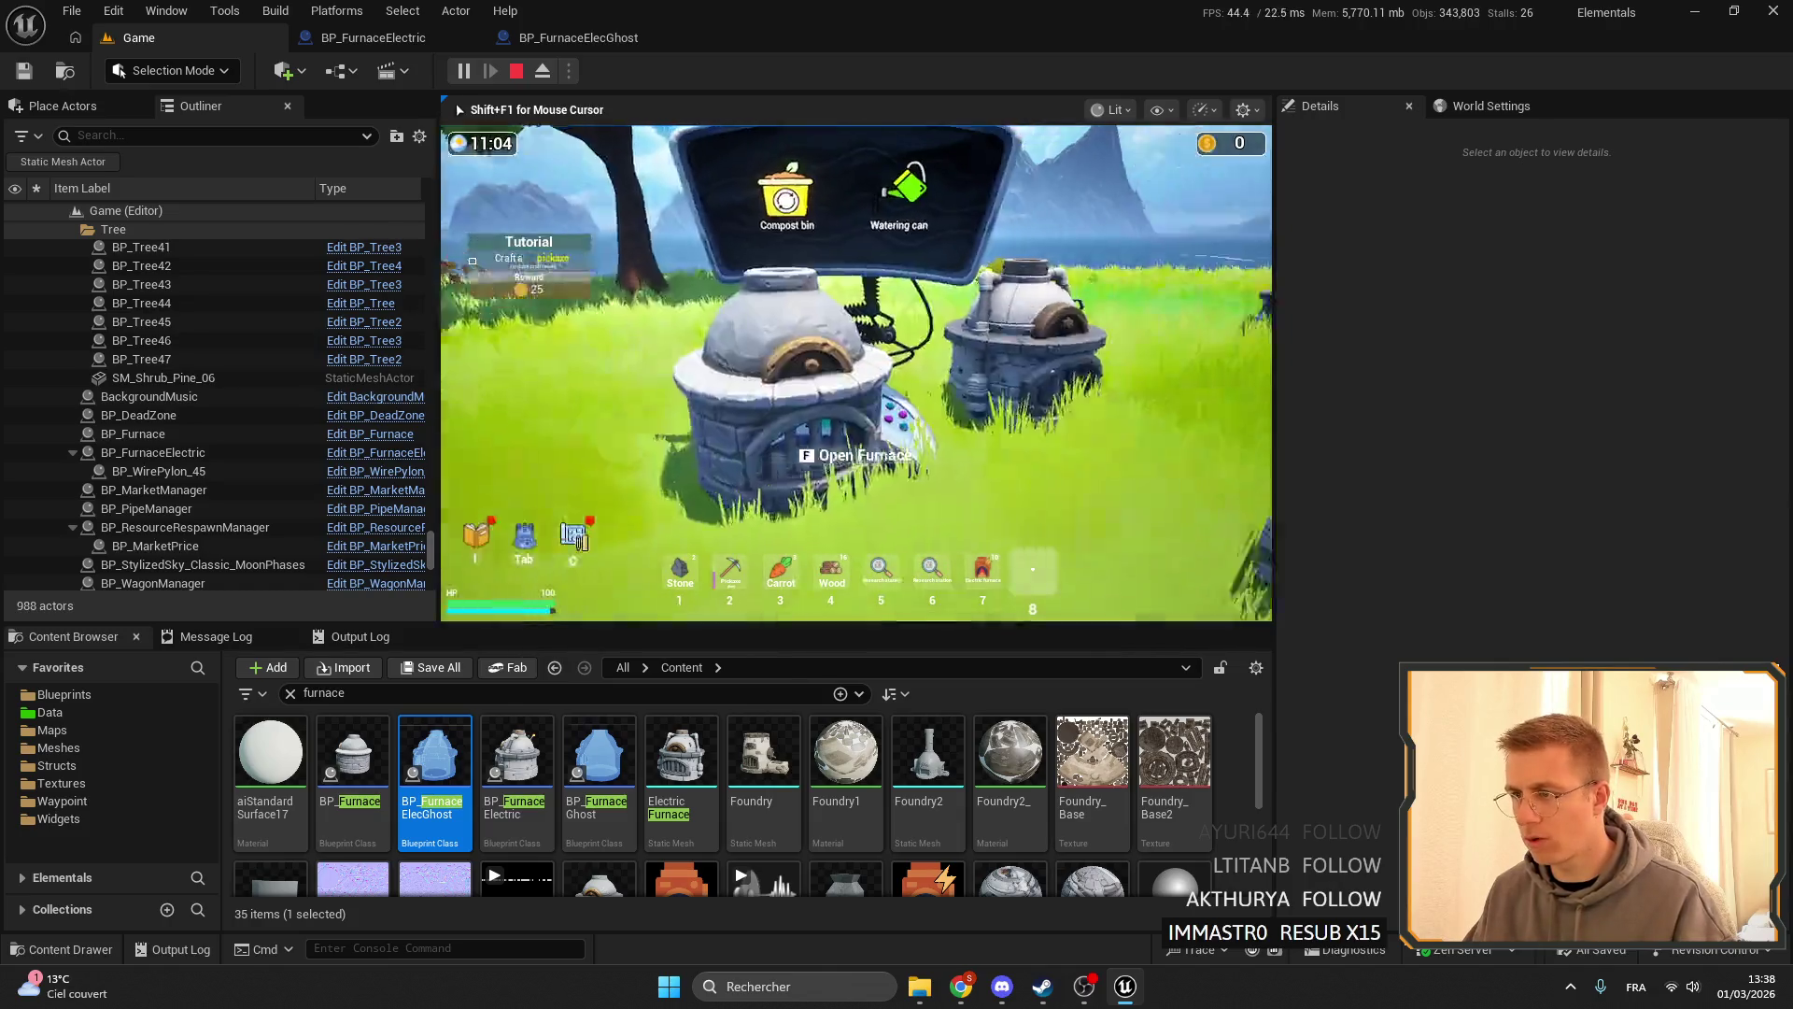
key("s")
key("Tab")
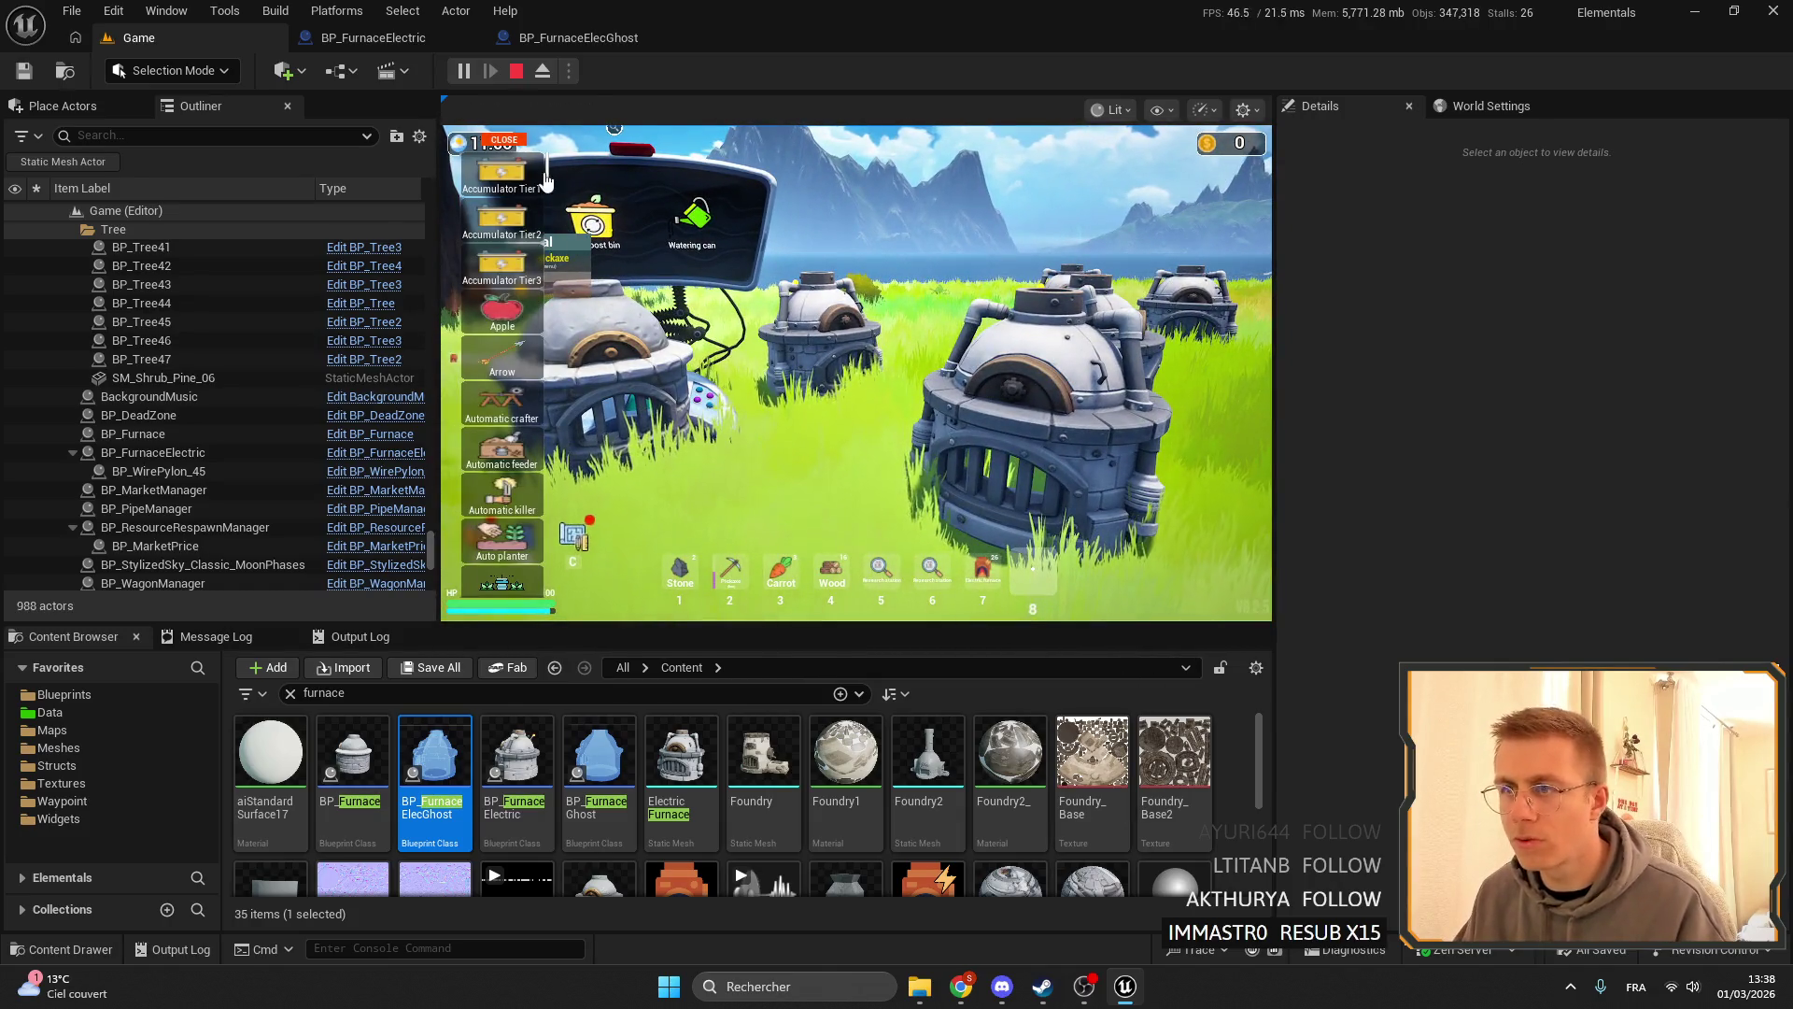
scroll(546, 181, "down", 10)
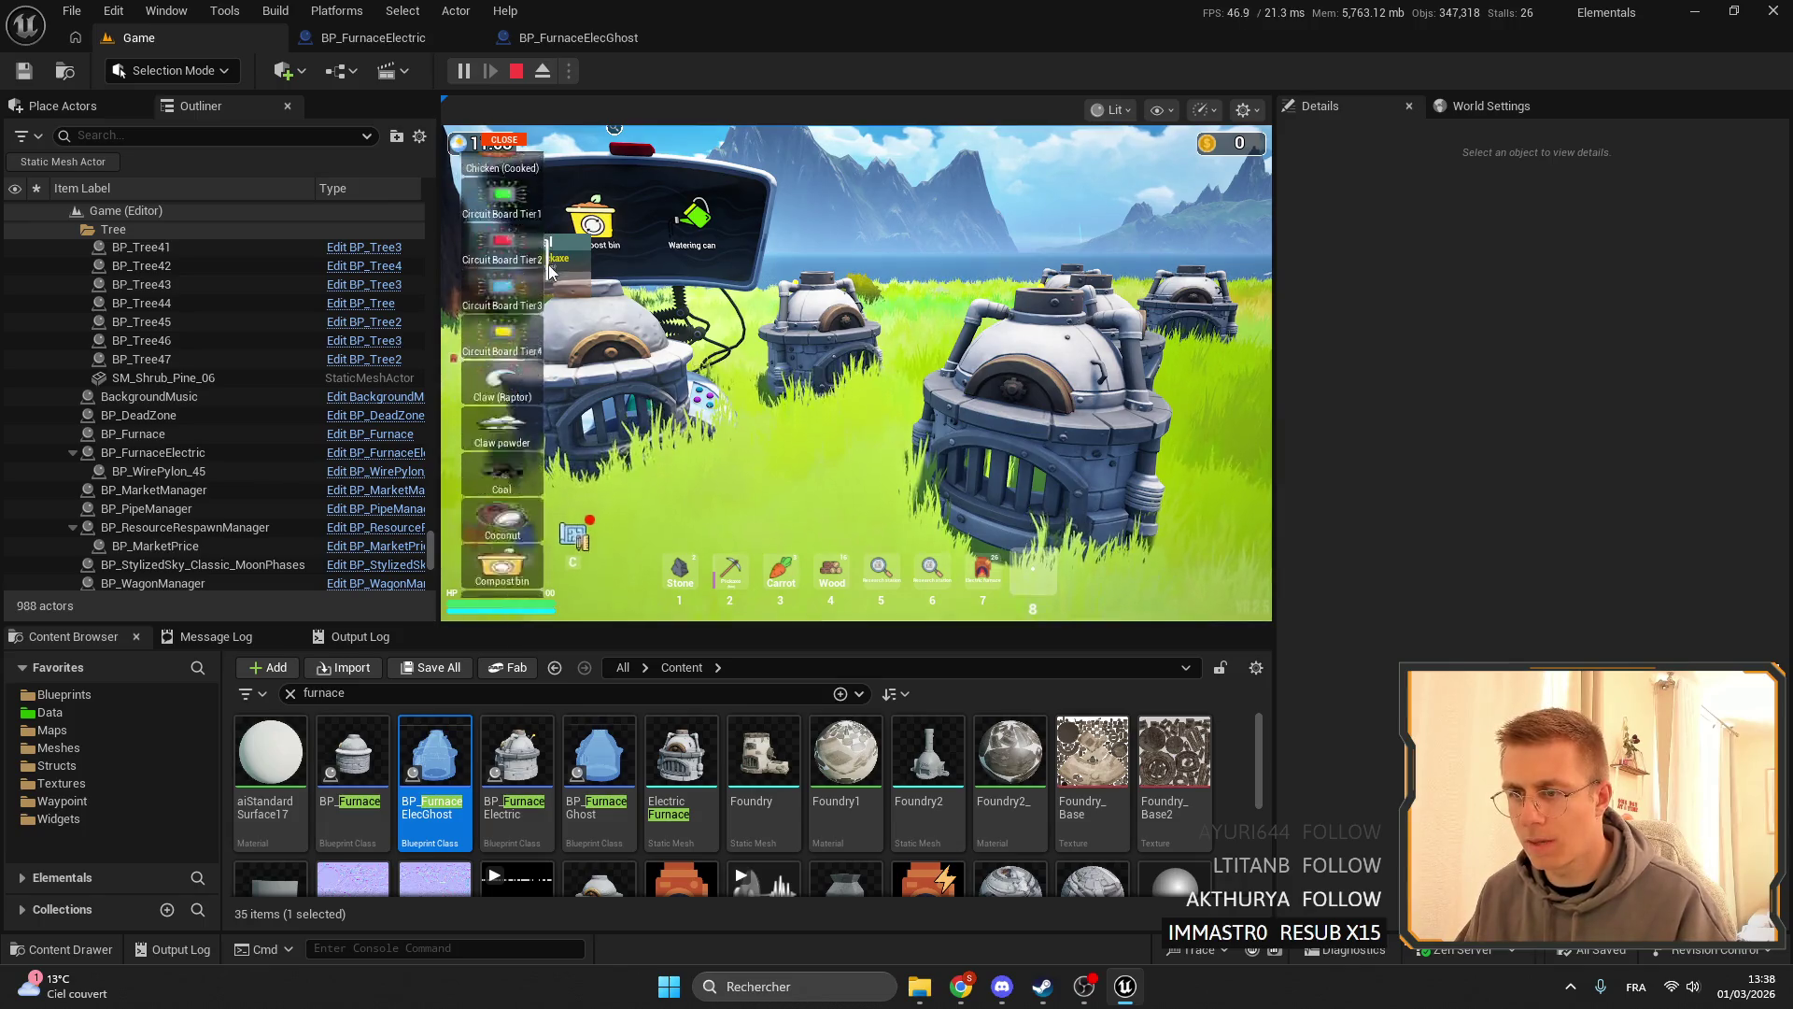
scroll(549, 271, "down", 15)
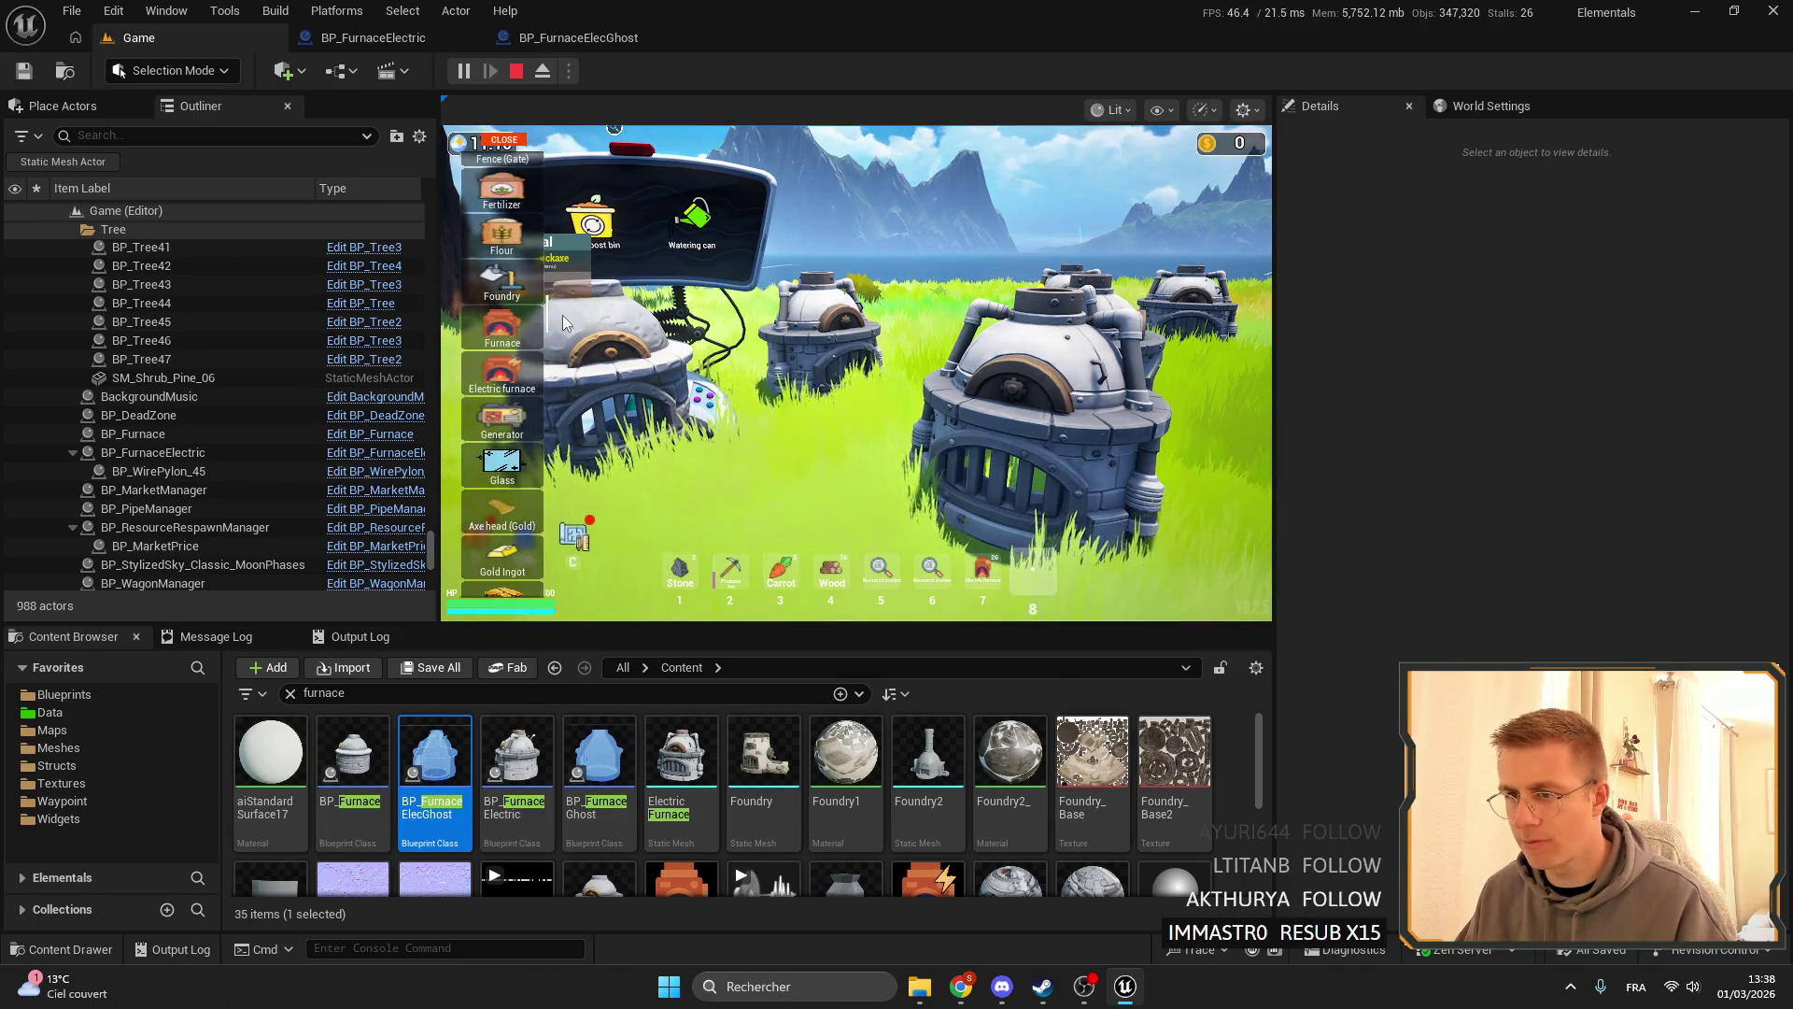
left_click(505, 329)
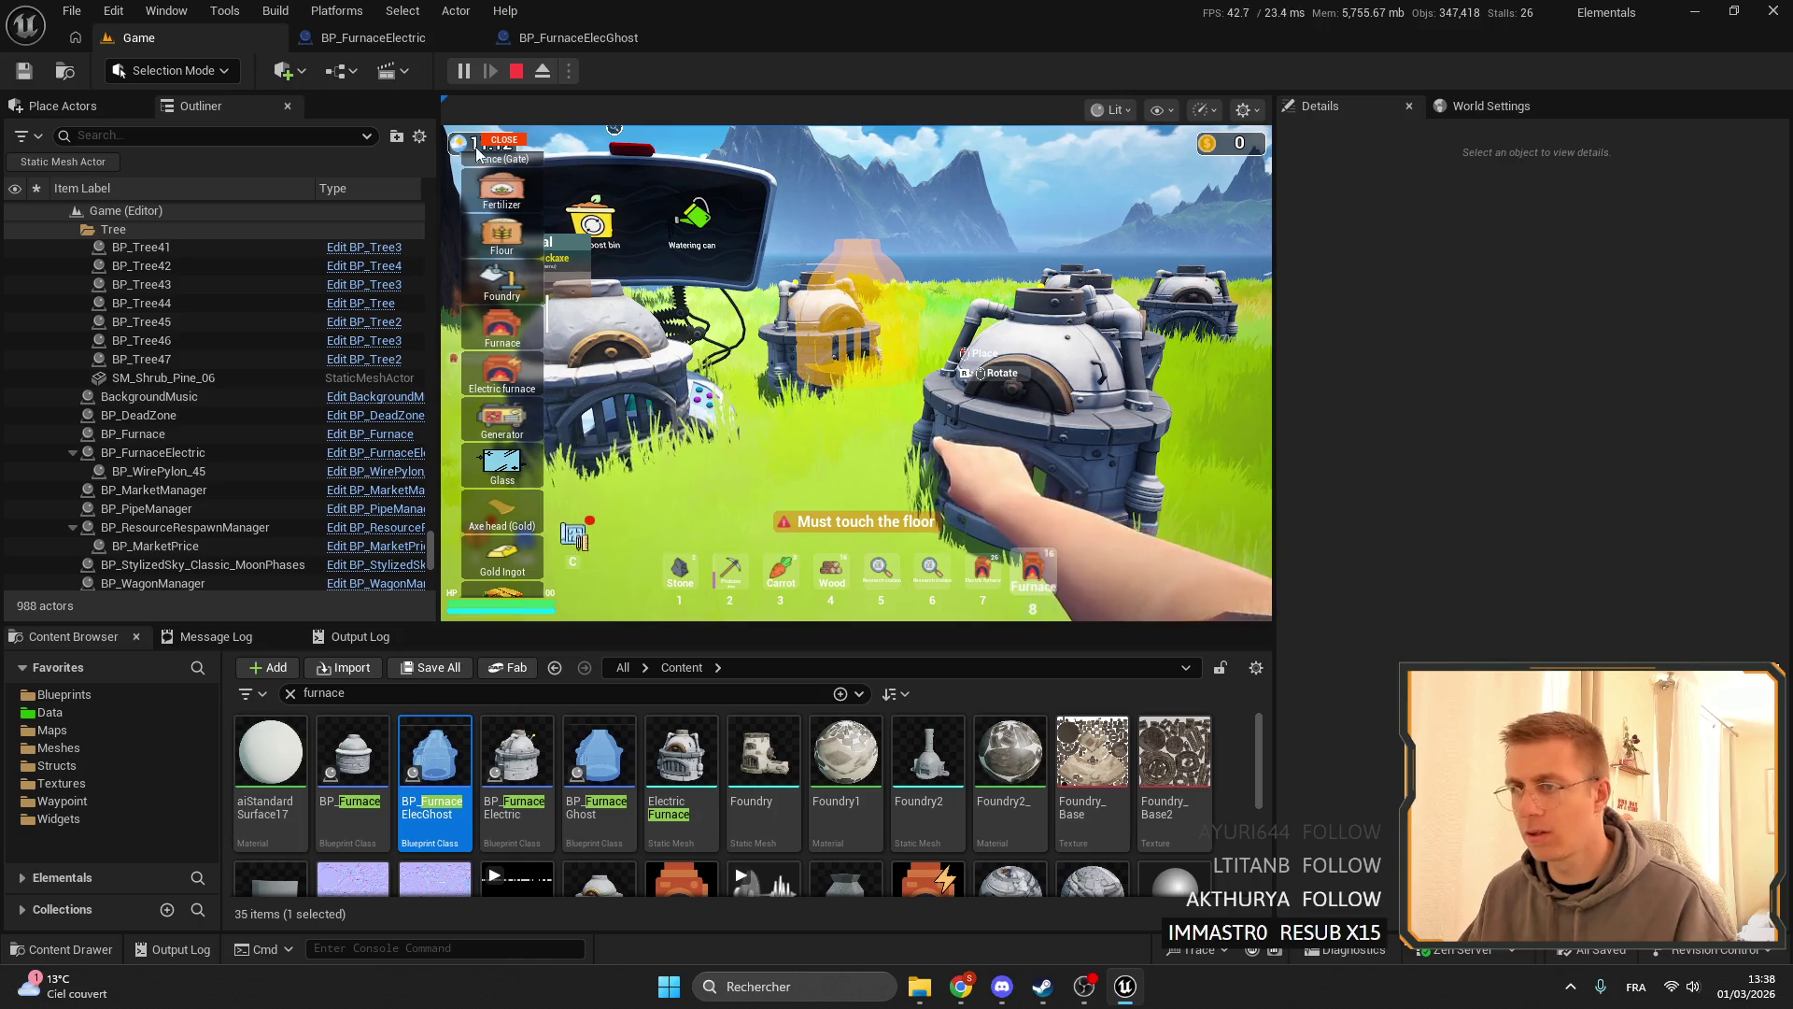
left_click(478, 147)
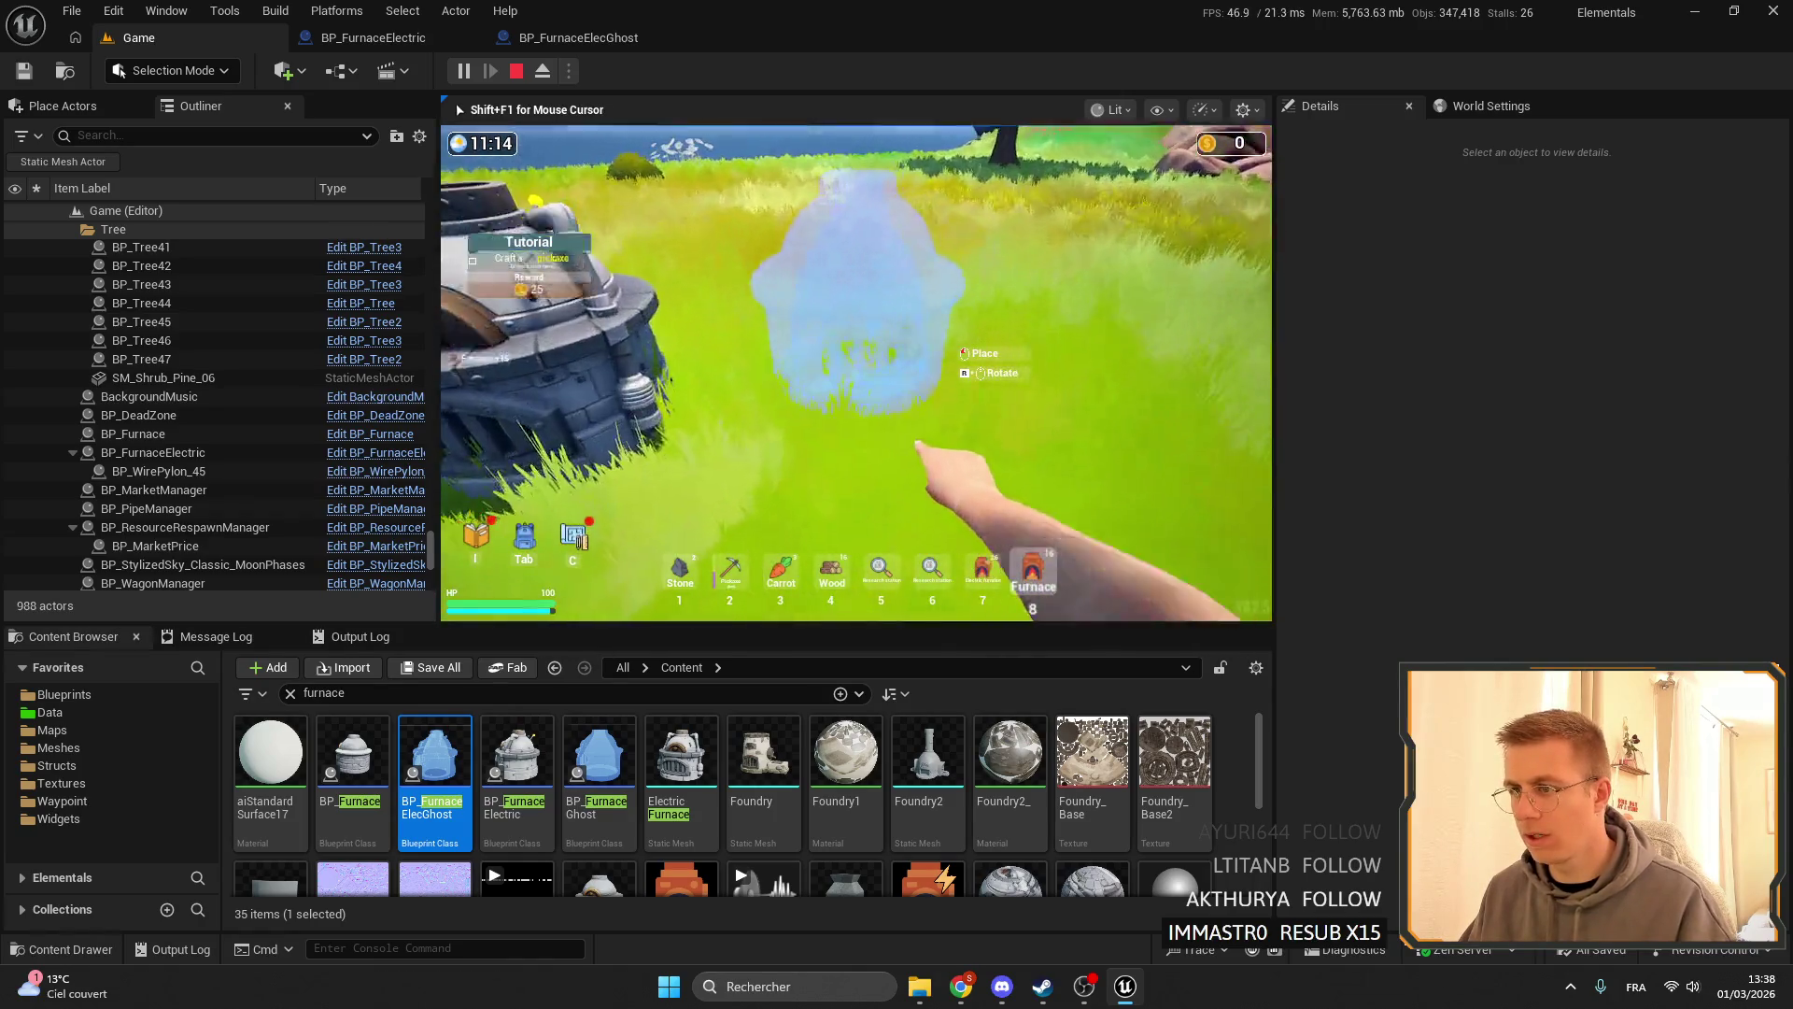
- Switch to the pickaxe and walk among the electric and regular furnaces to view all three
key("2")
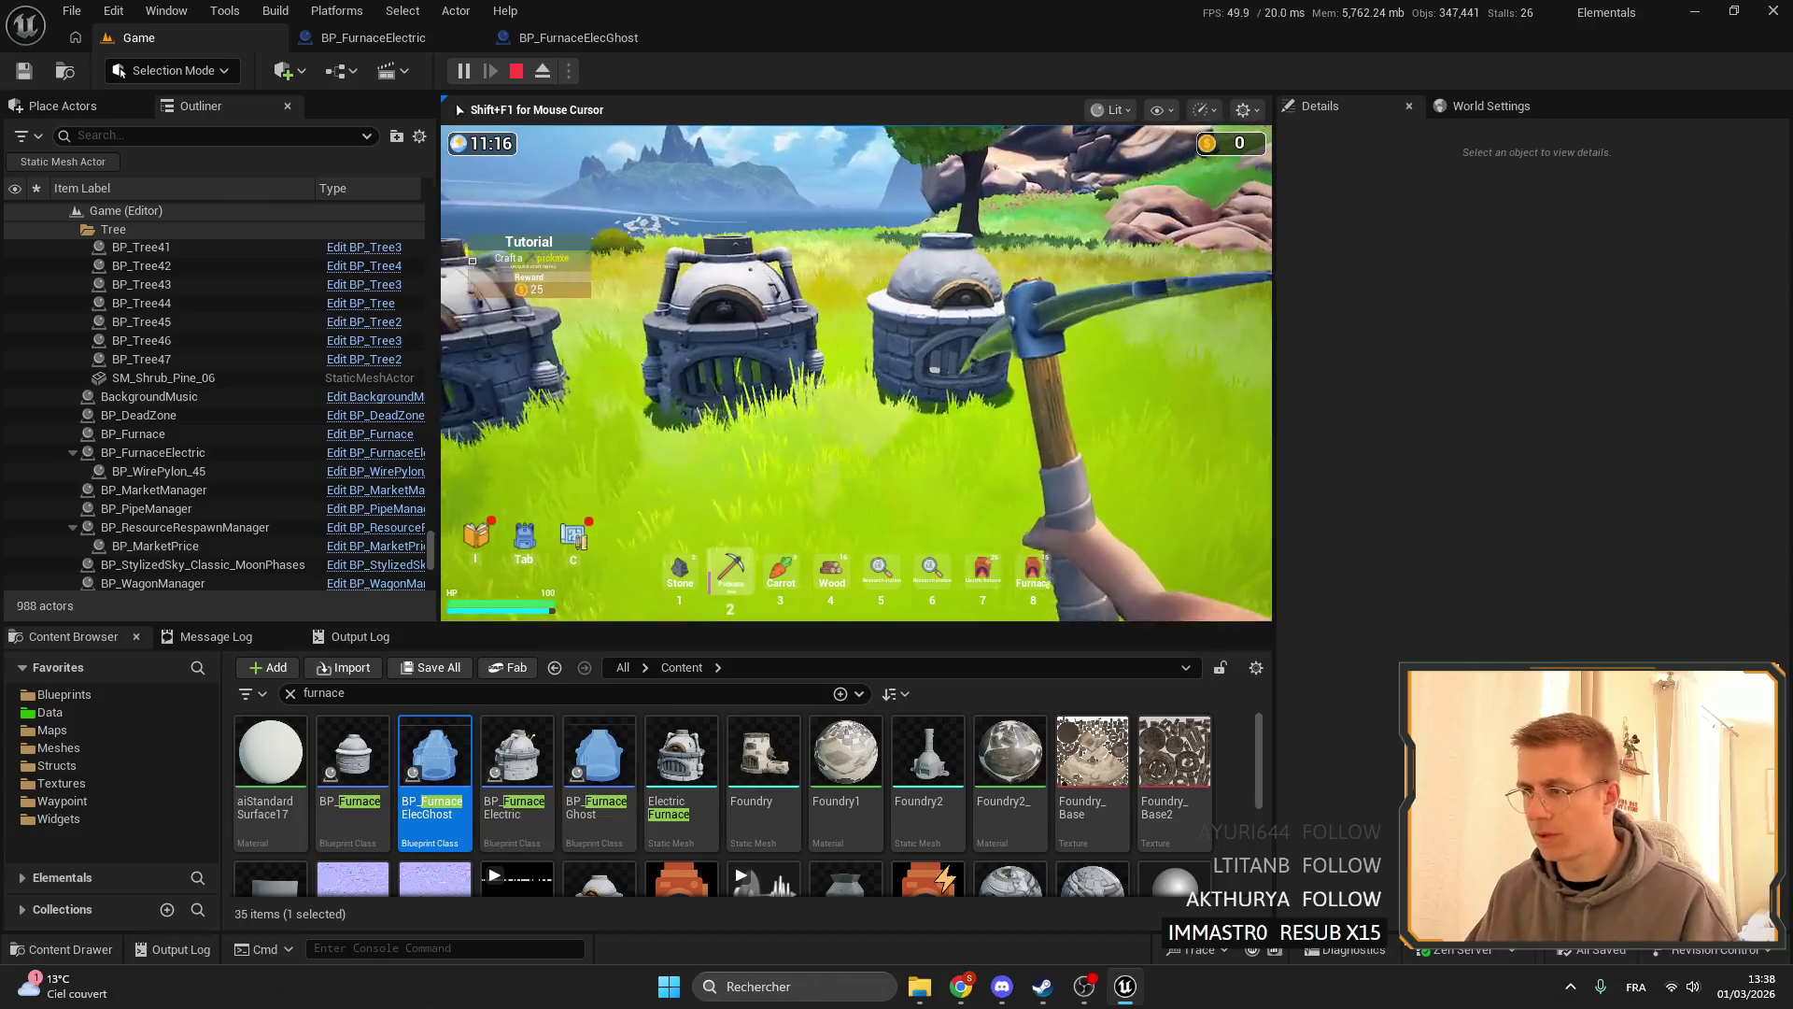
key("w")
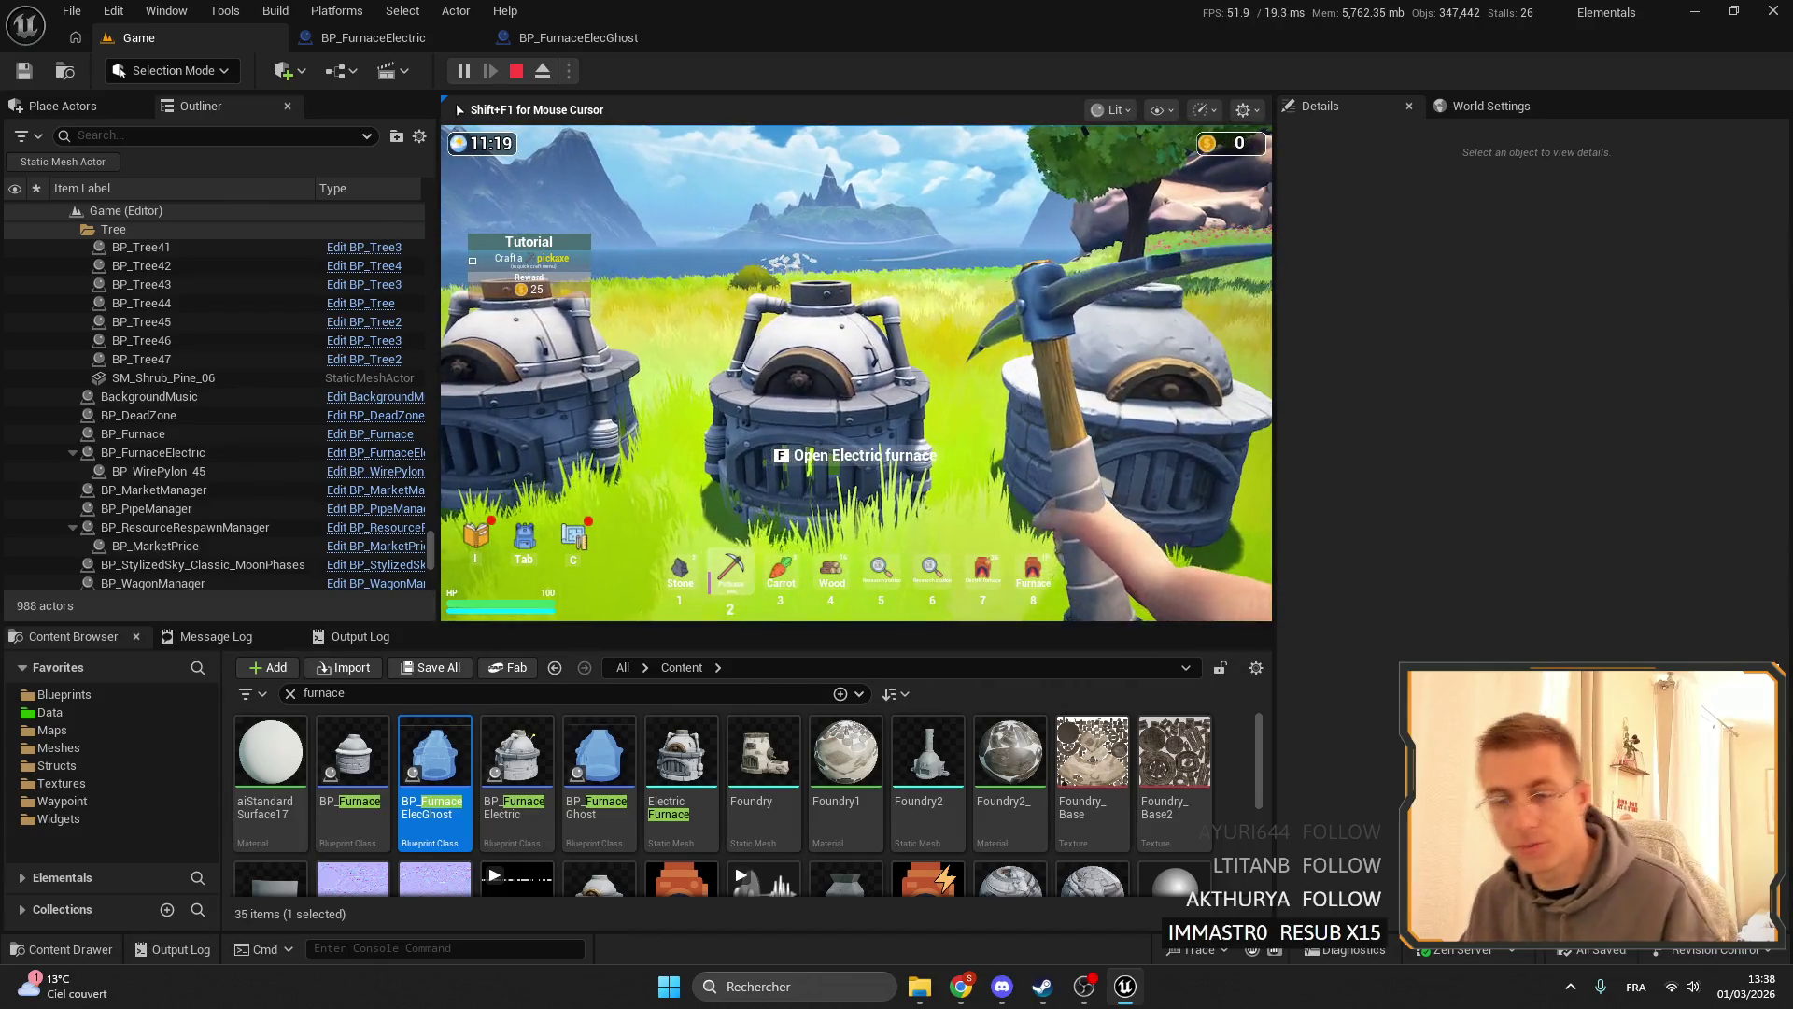
key("w")
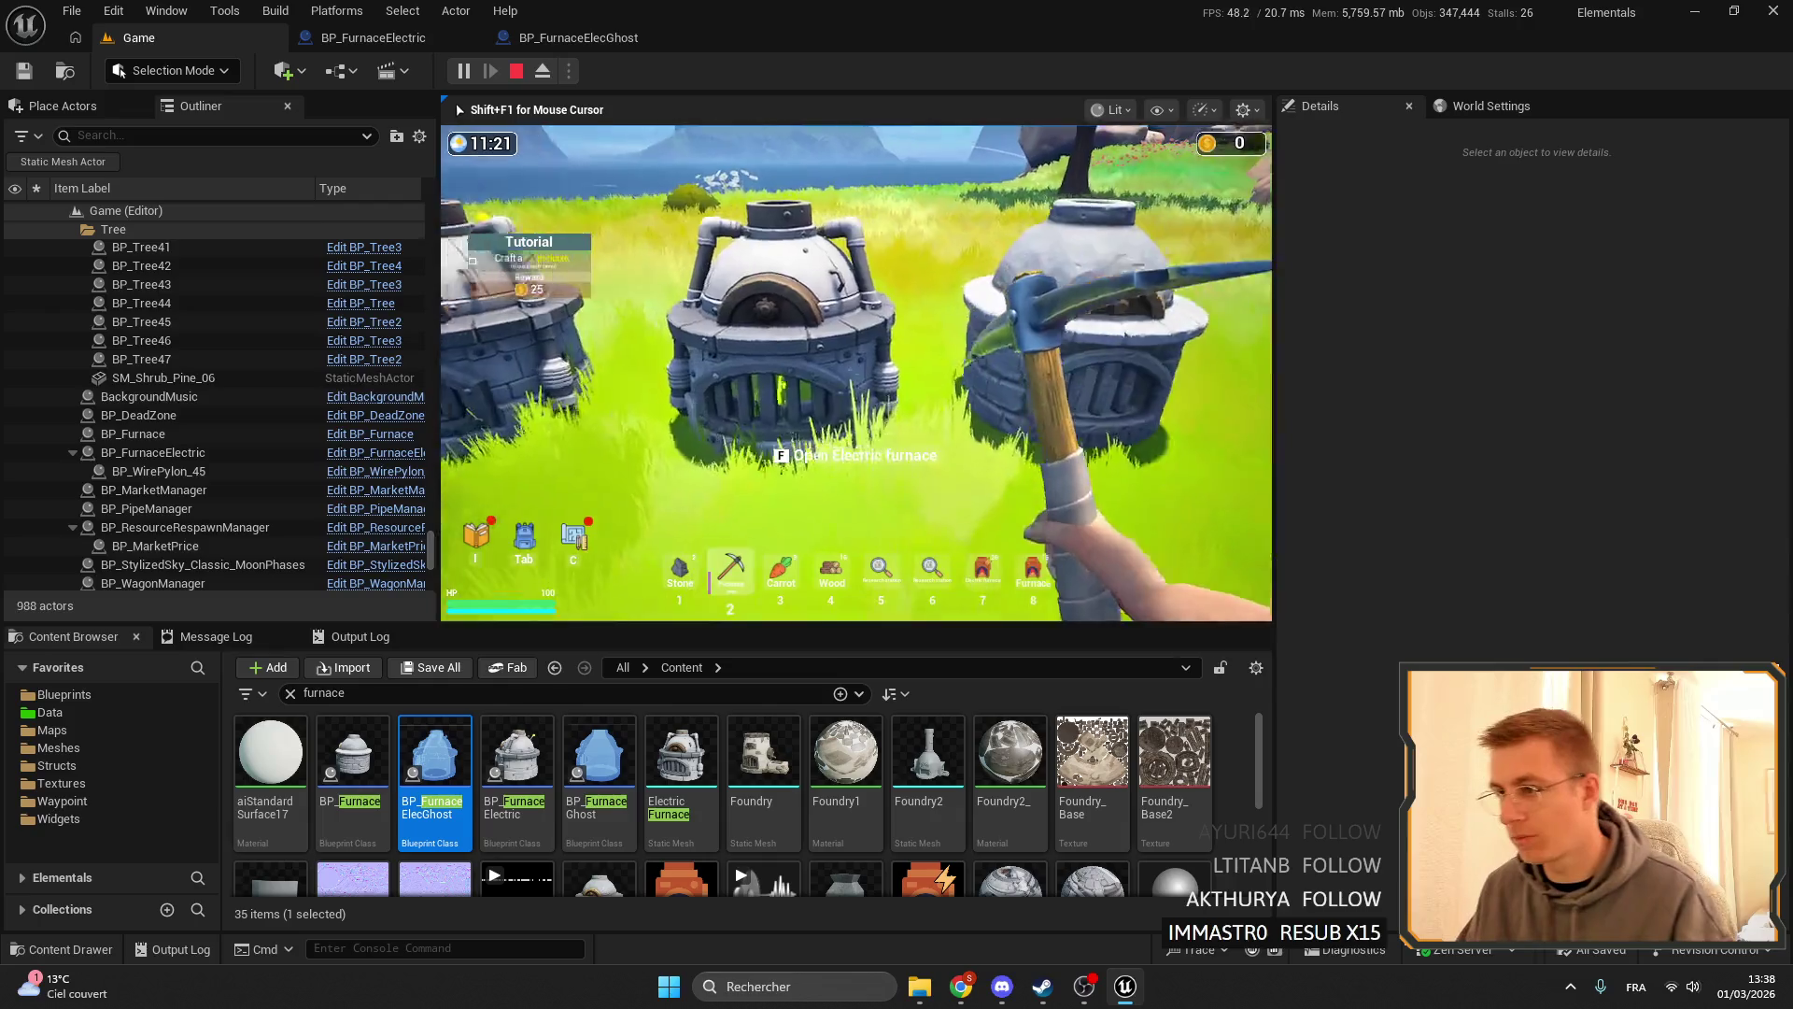
key("a")
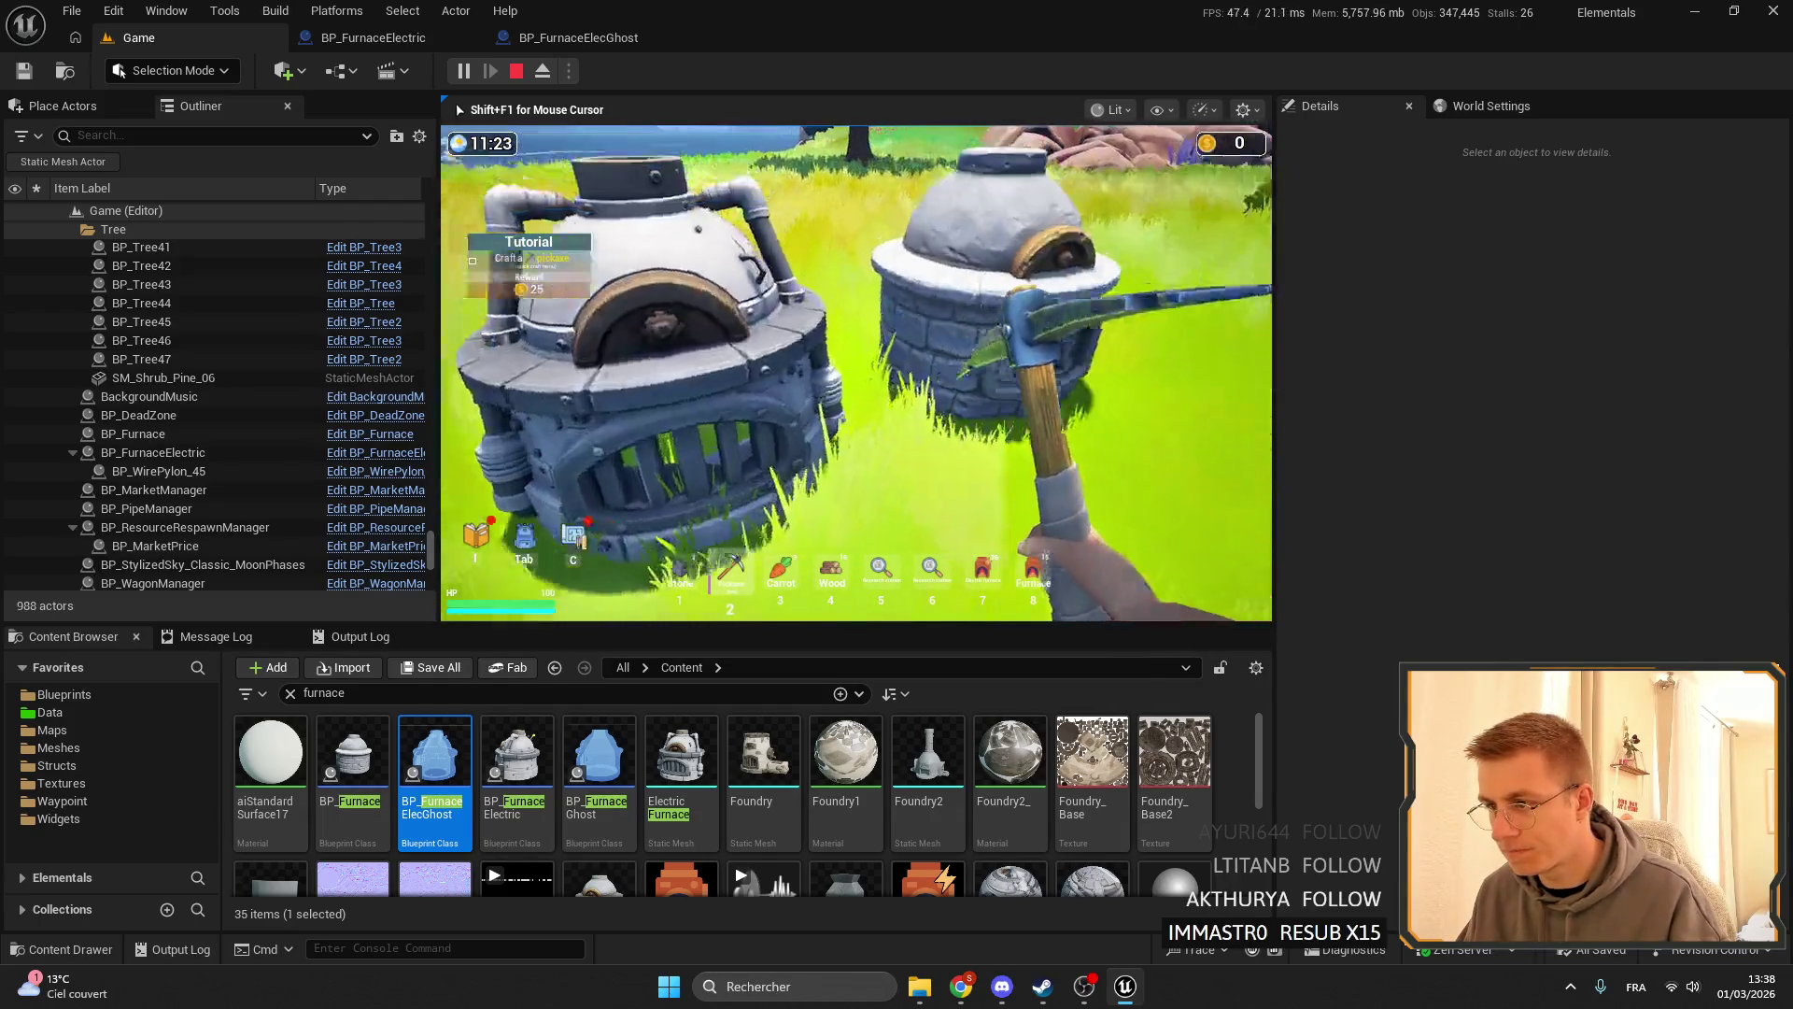
key("d")
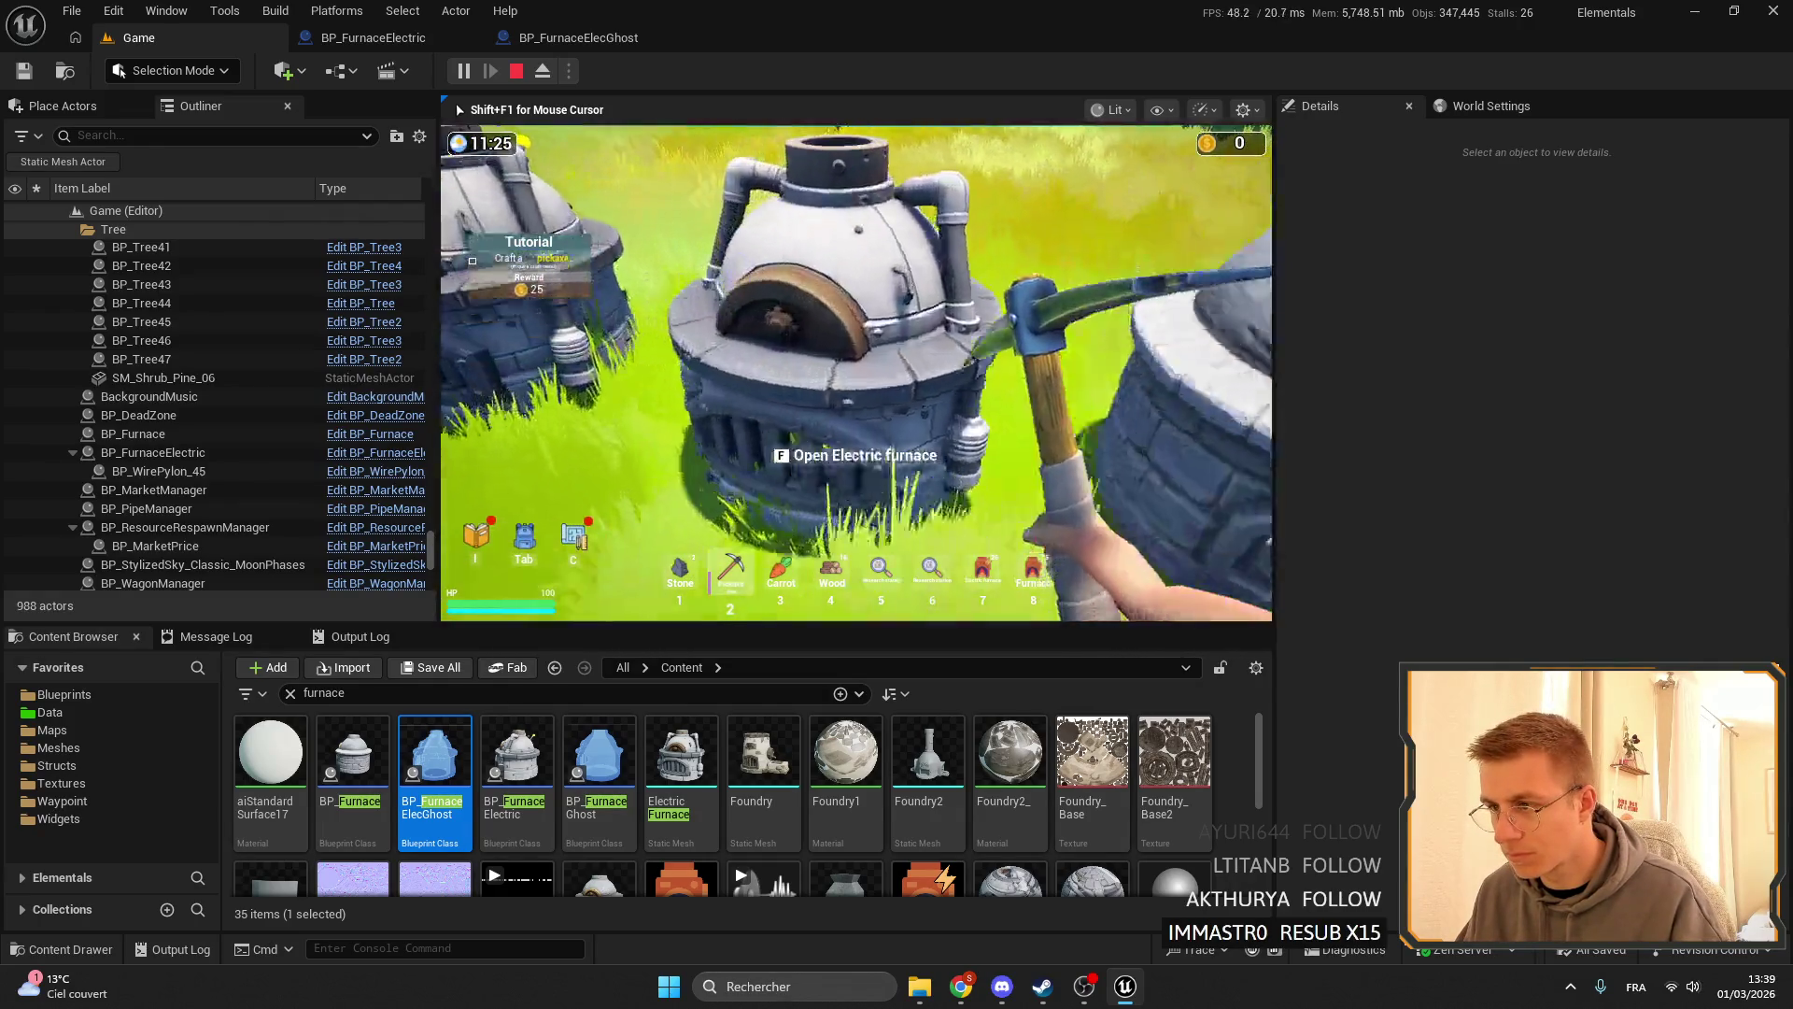
key("s")
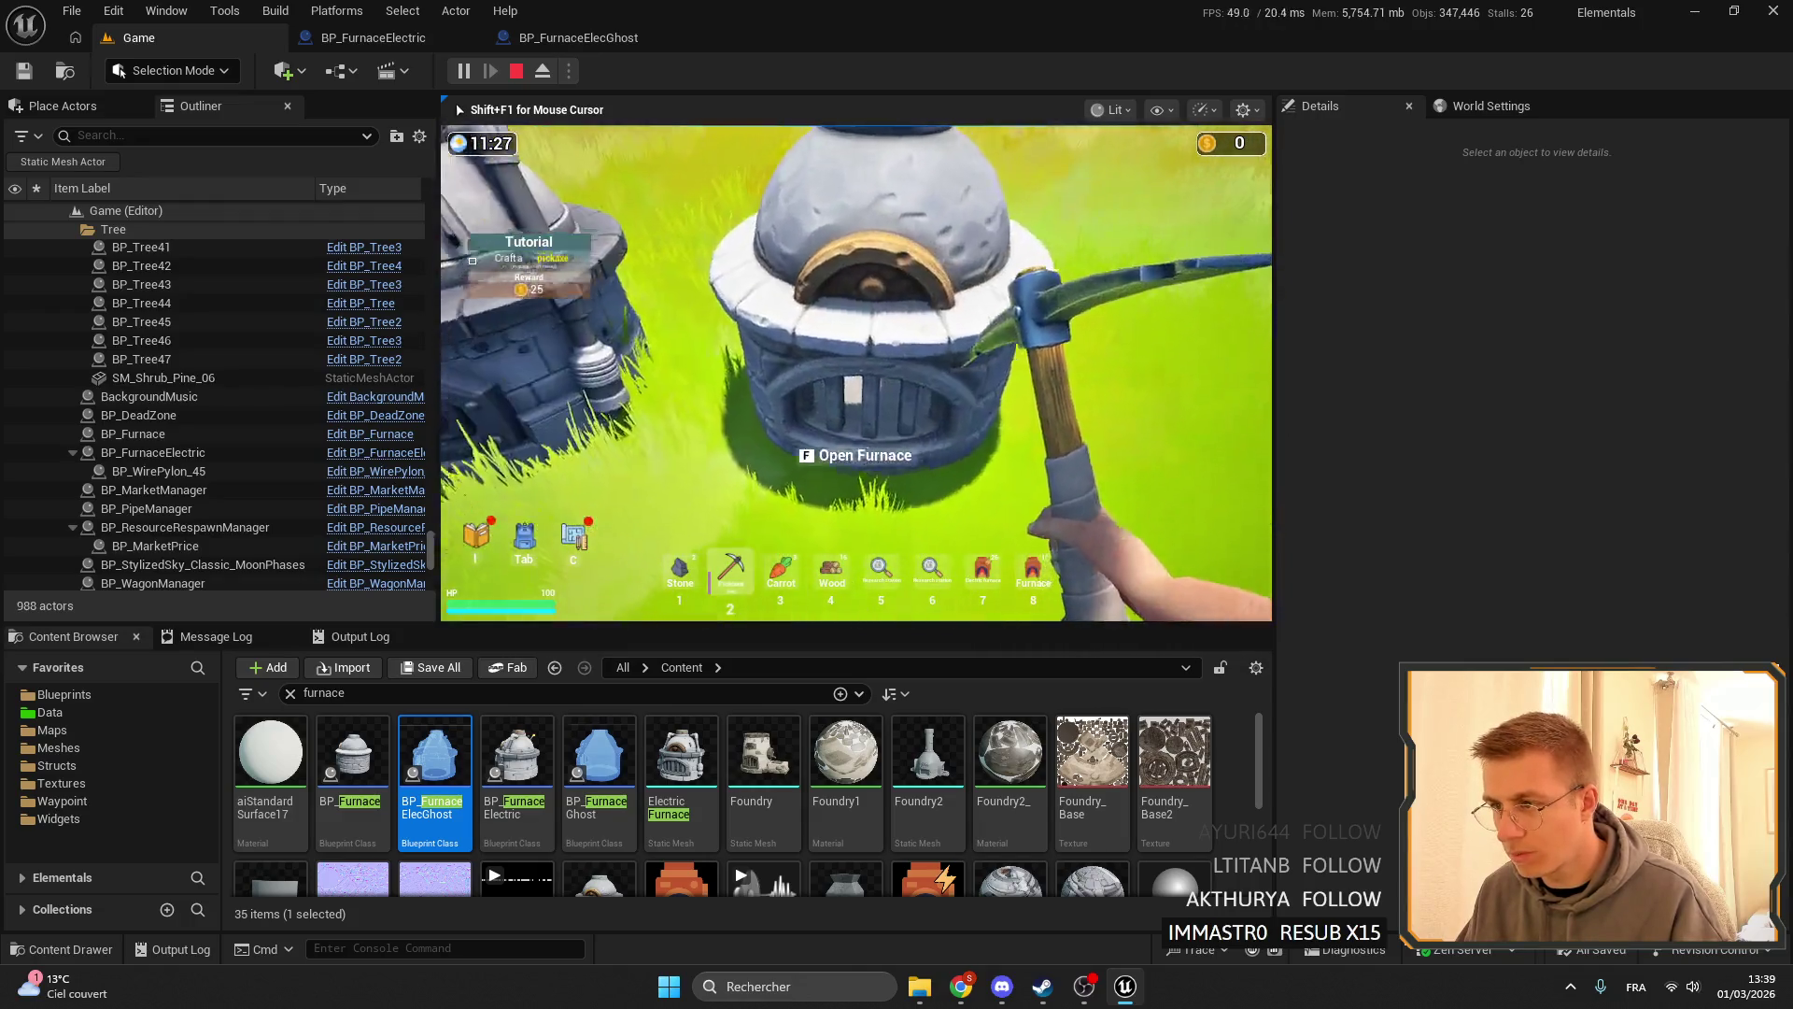
key("s")
key("w")
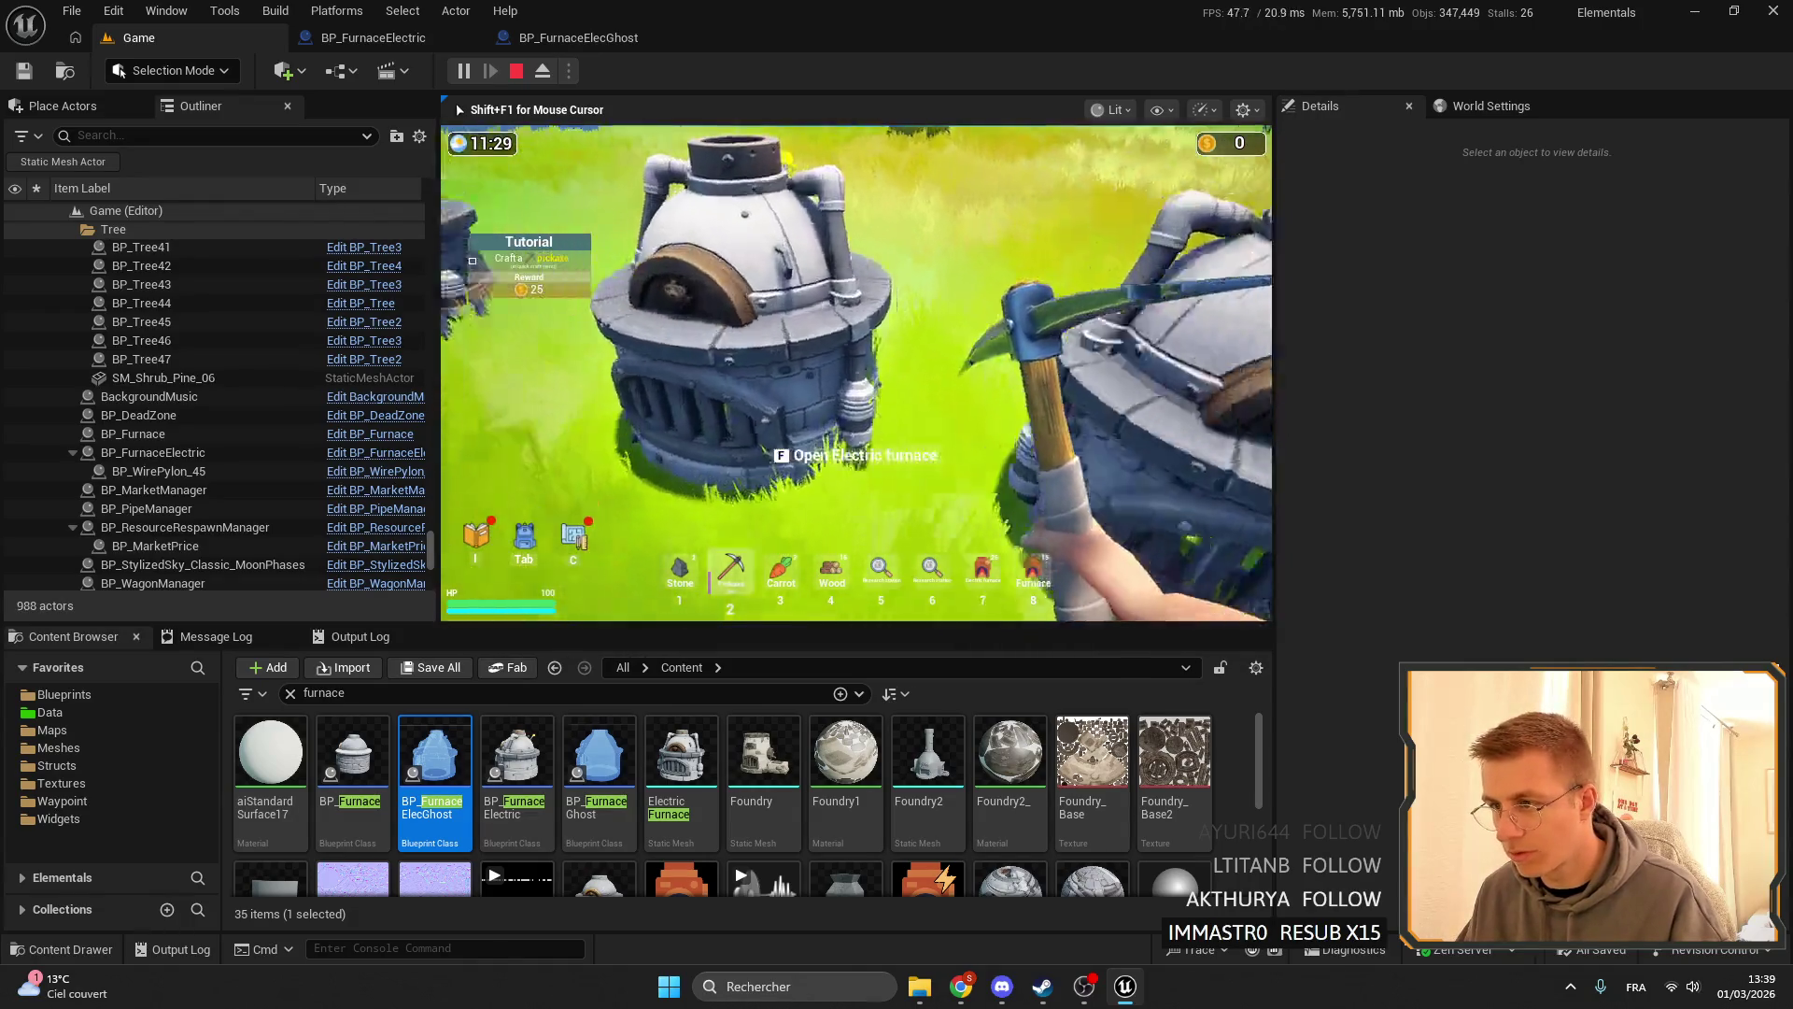
key("s")
- Walk up to the electric furnace and open its window with F
key("w")
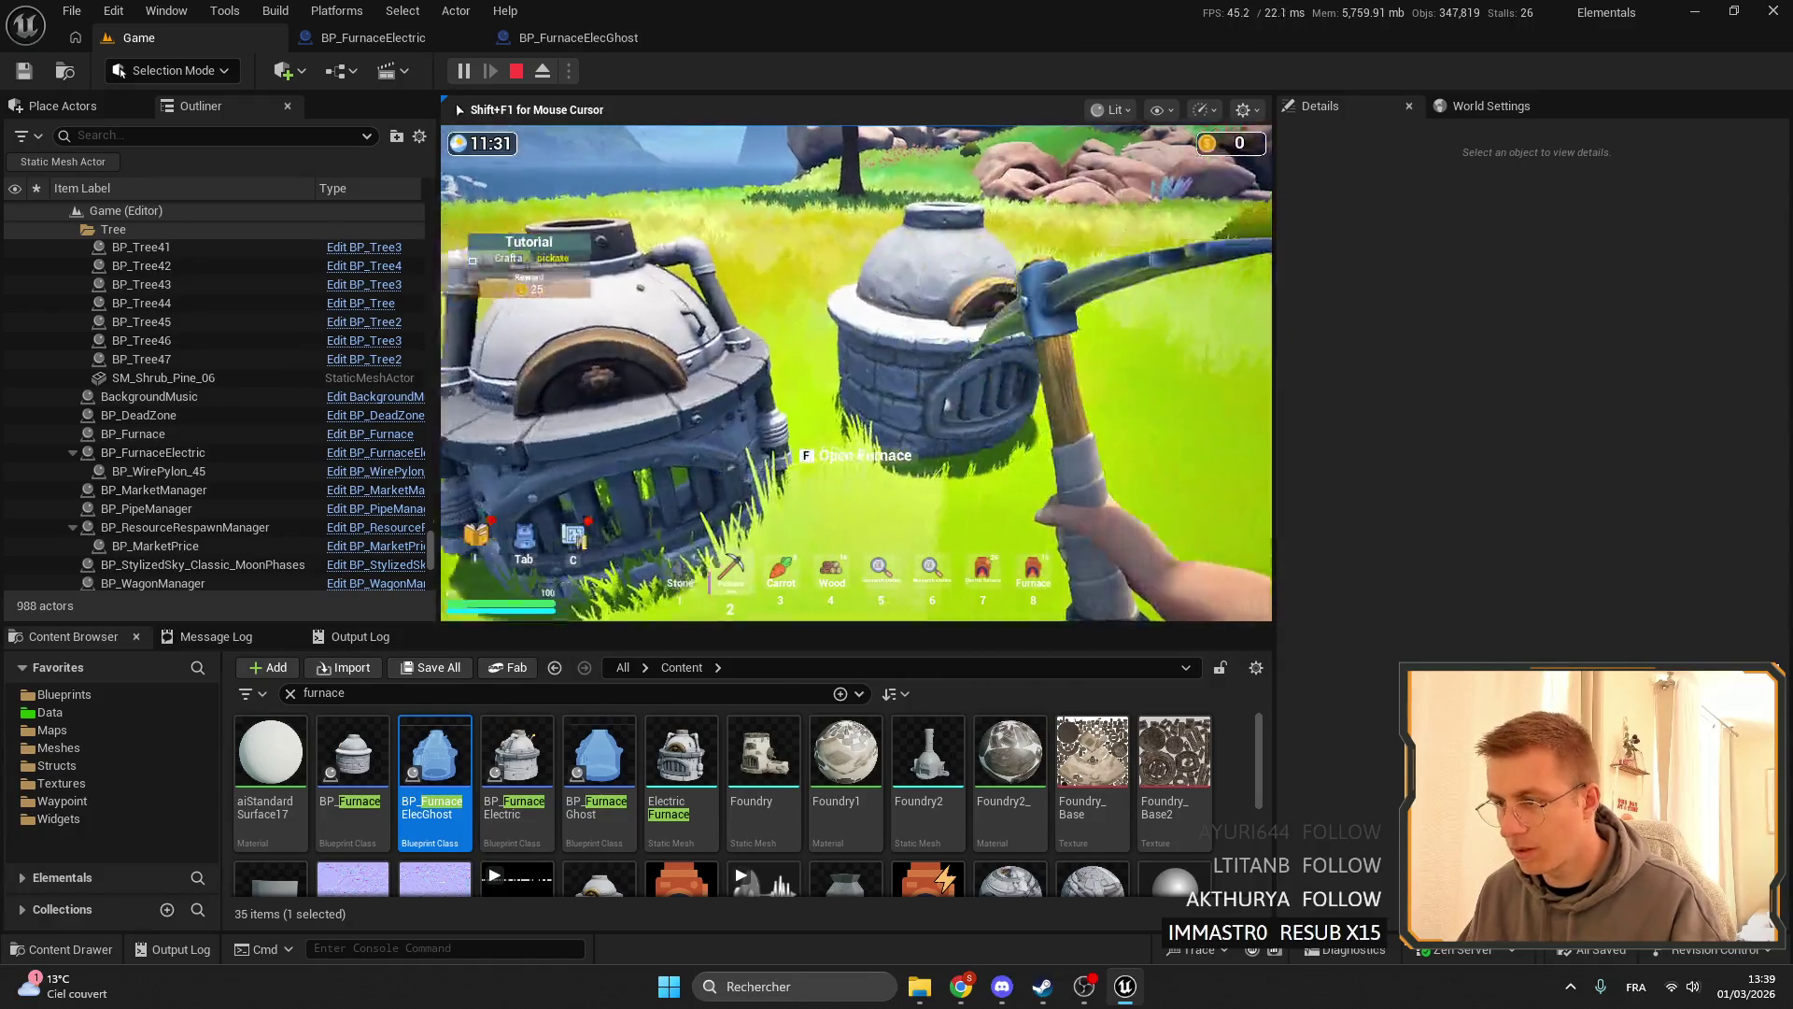
key("s")
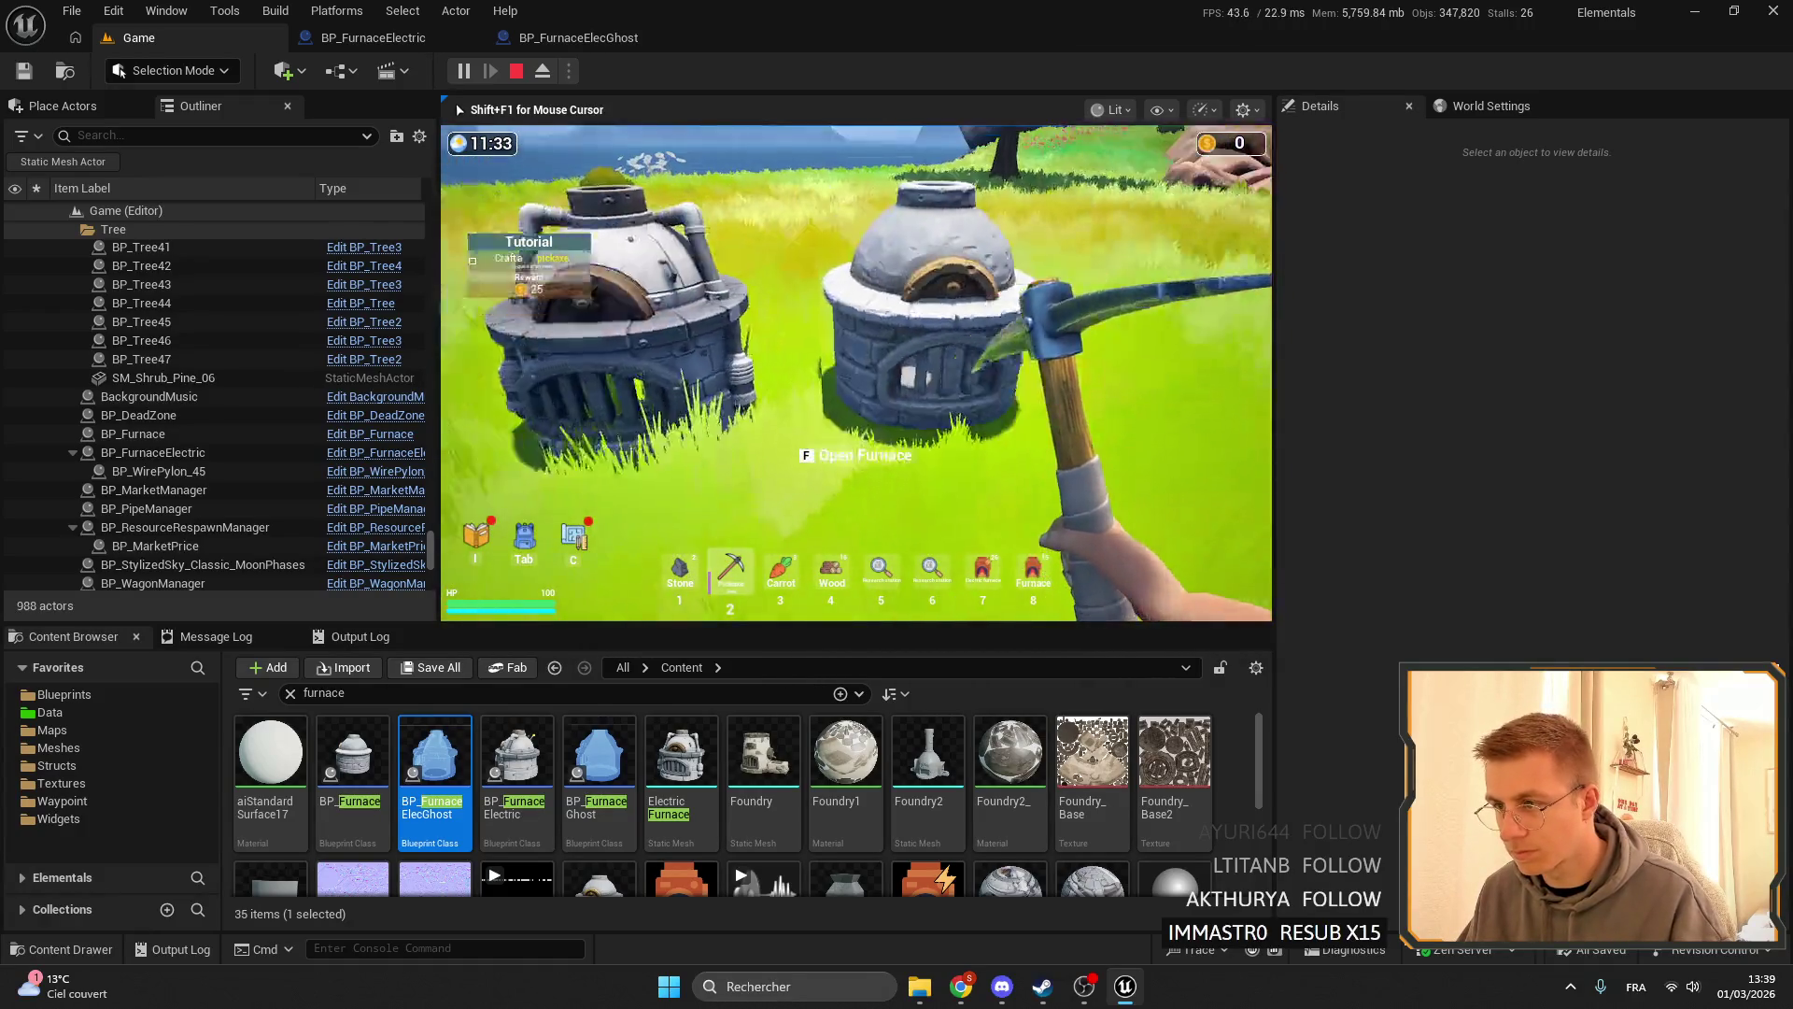
key("w")
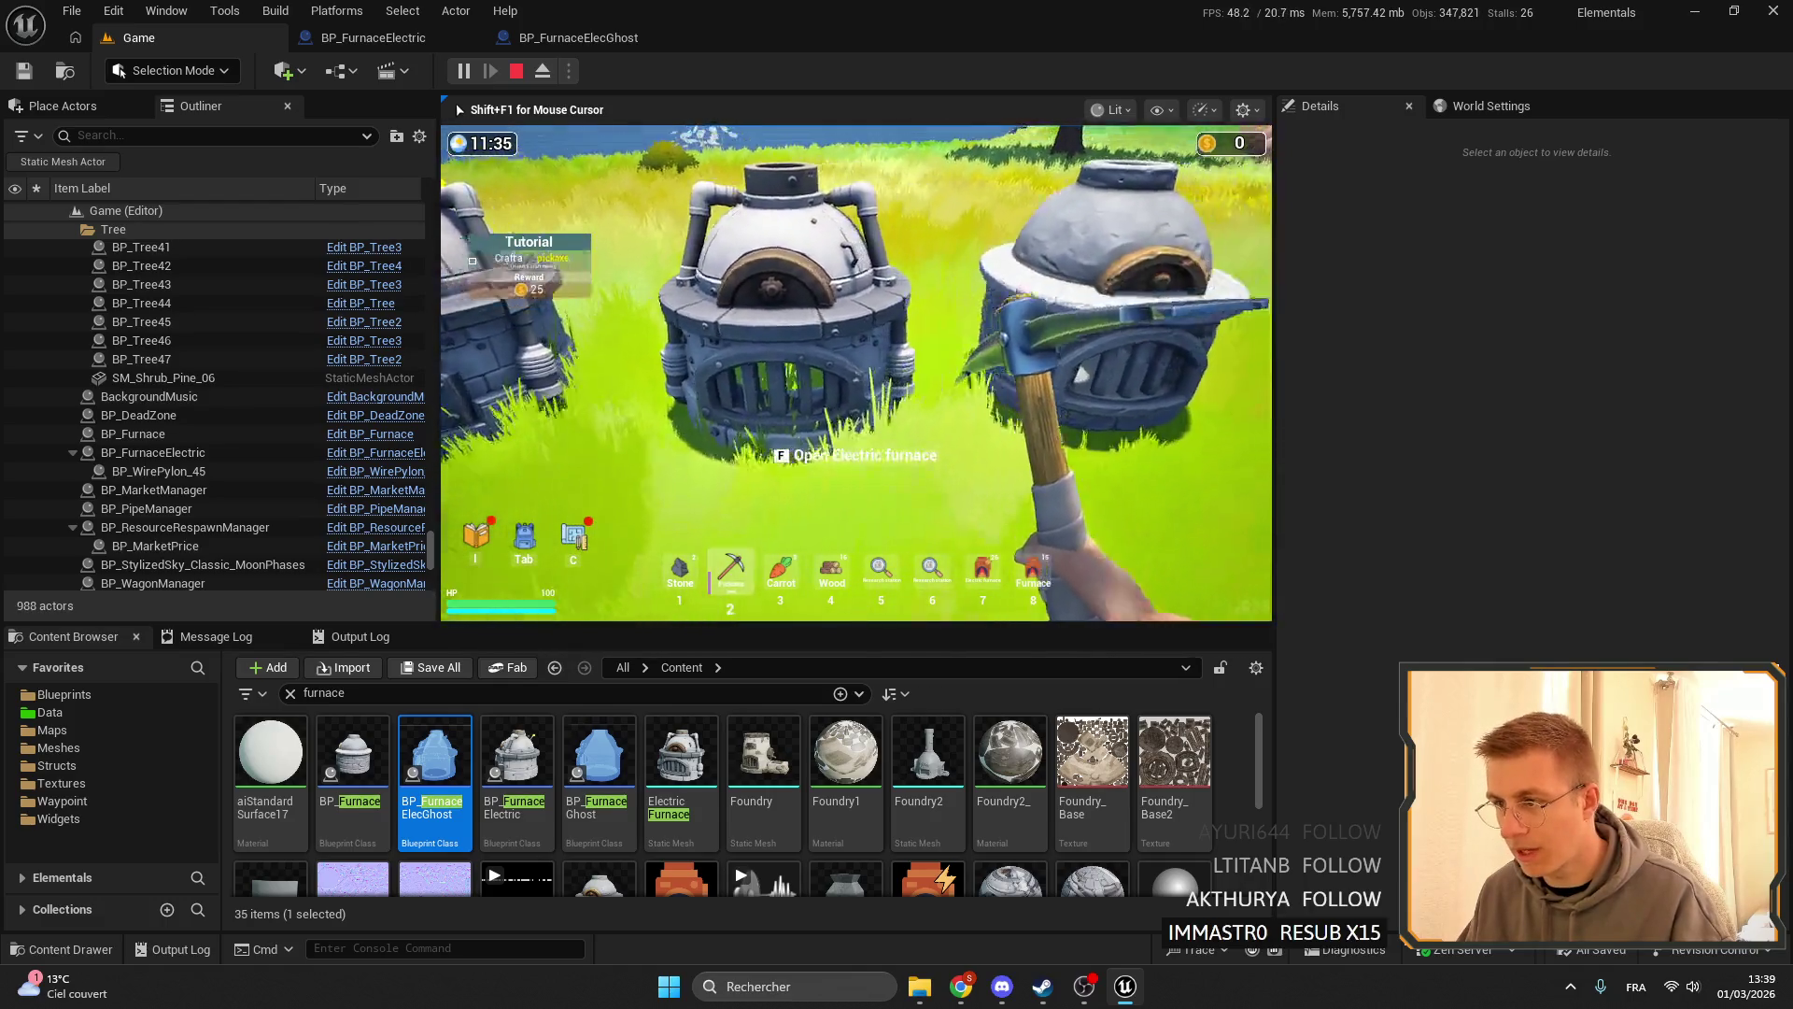
key("f")
key("f")
key("f")
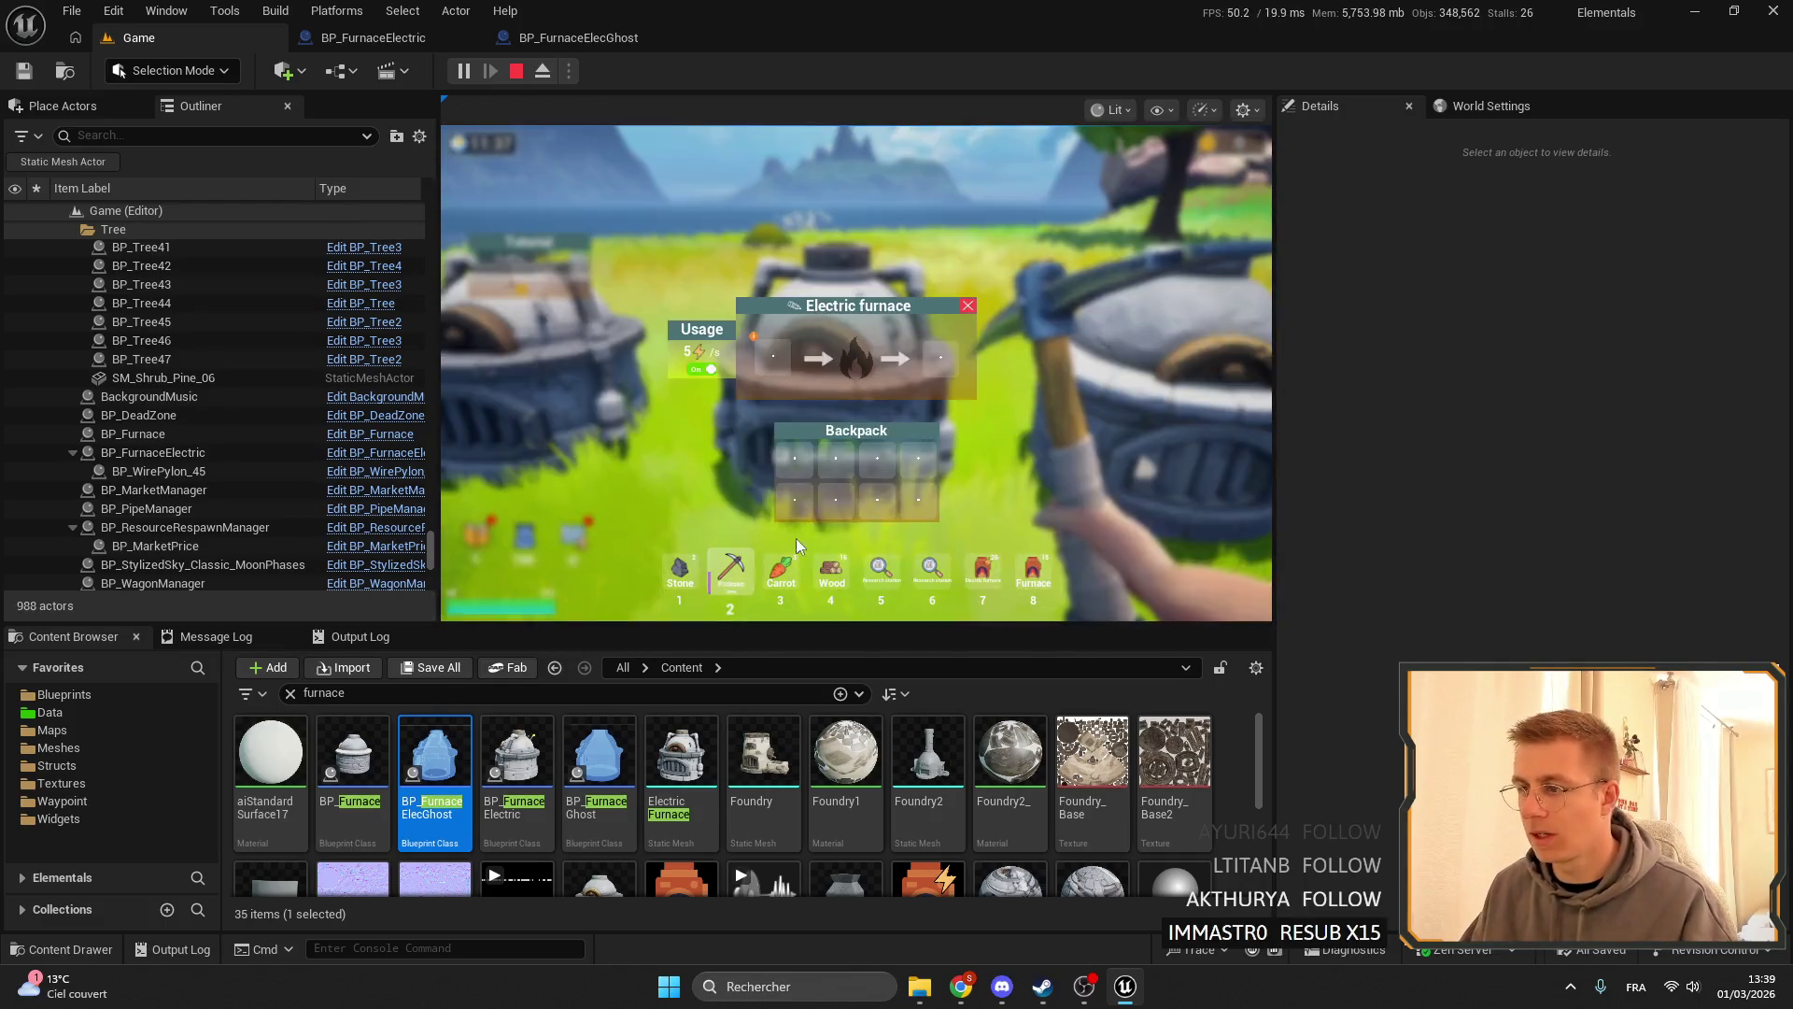
key("f")
- Browse and close the cheat item list, then reopen and close the electric furnace window
key("Tab")
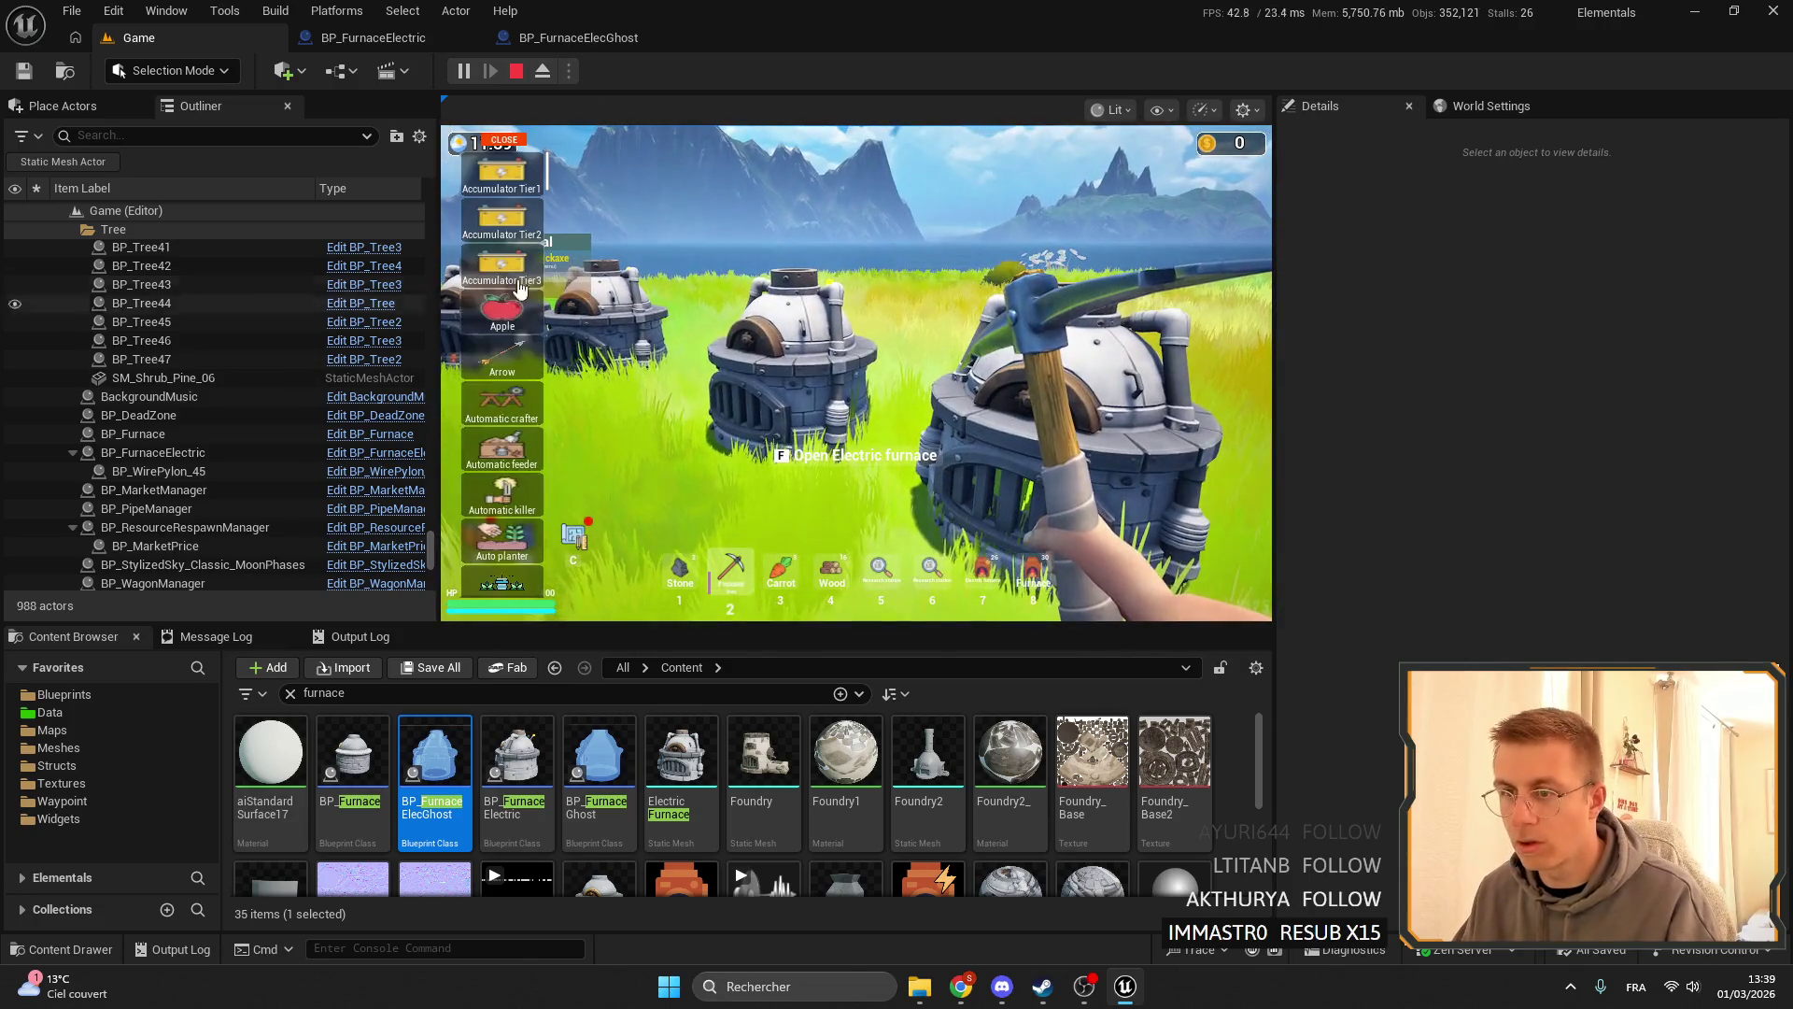
scroll(551, 173, "down", 10)
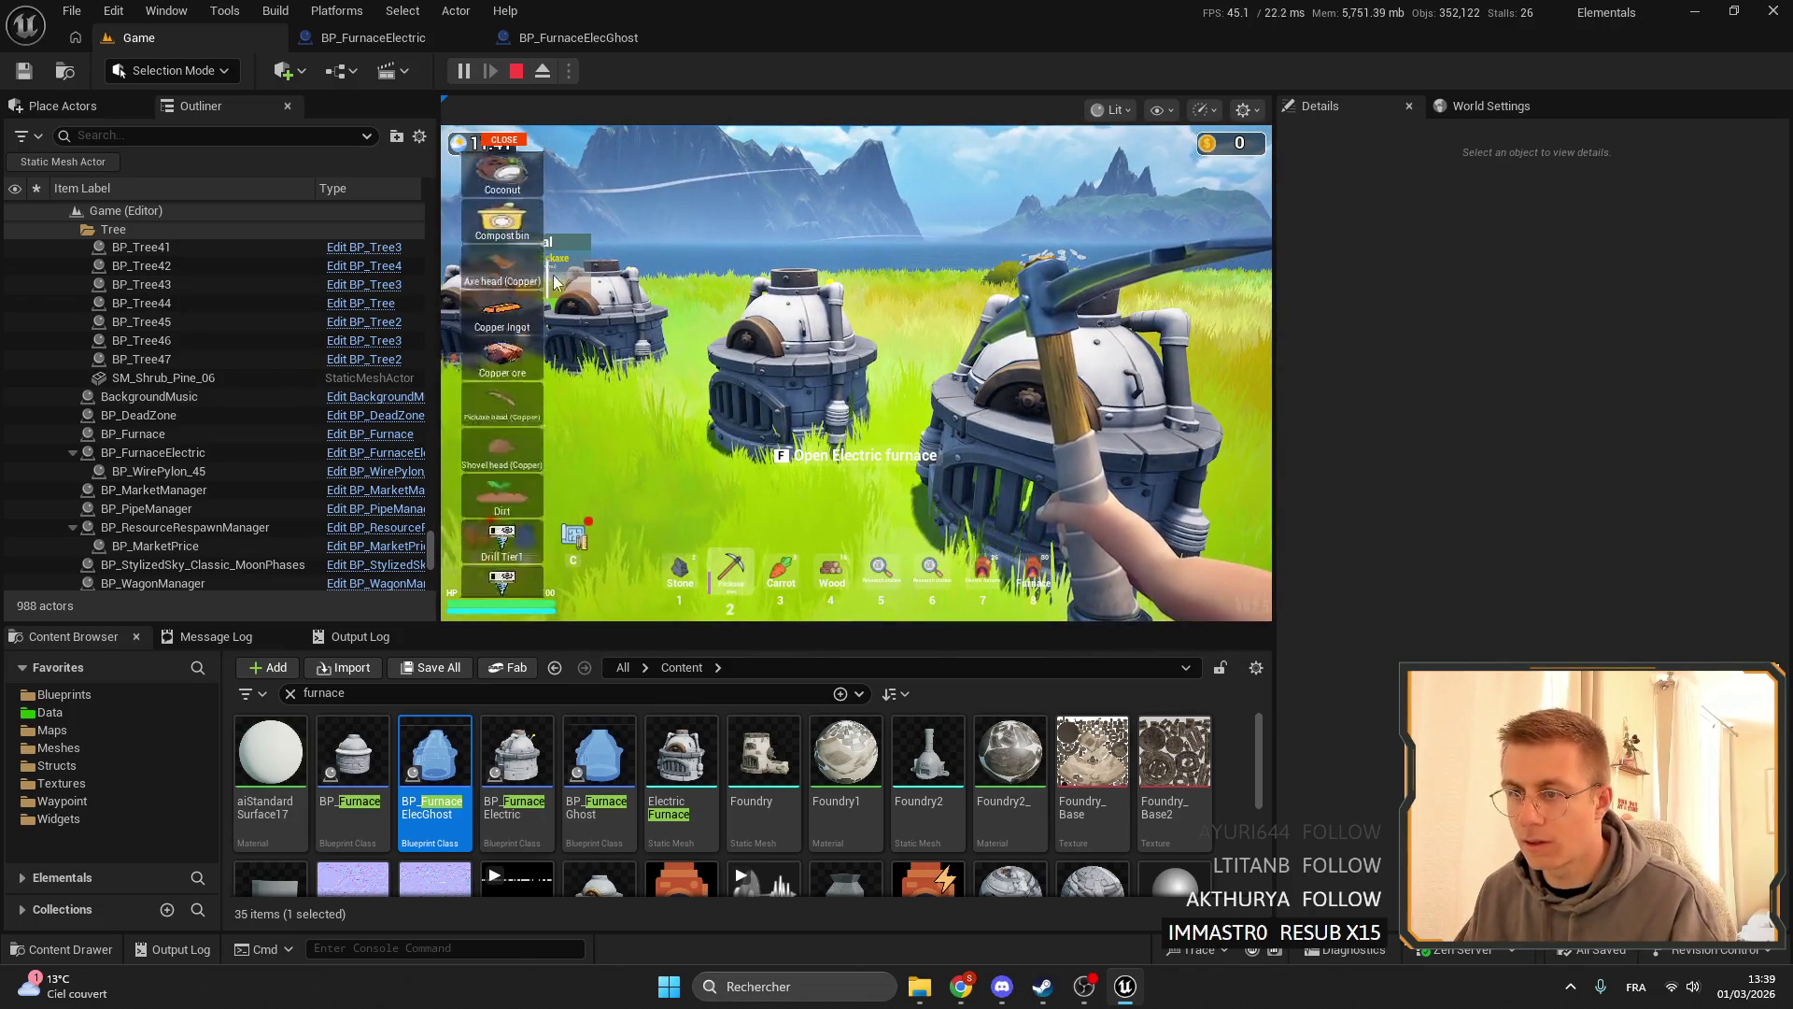
scroll(551, 308, "up", 4)
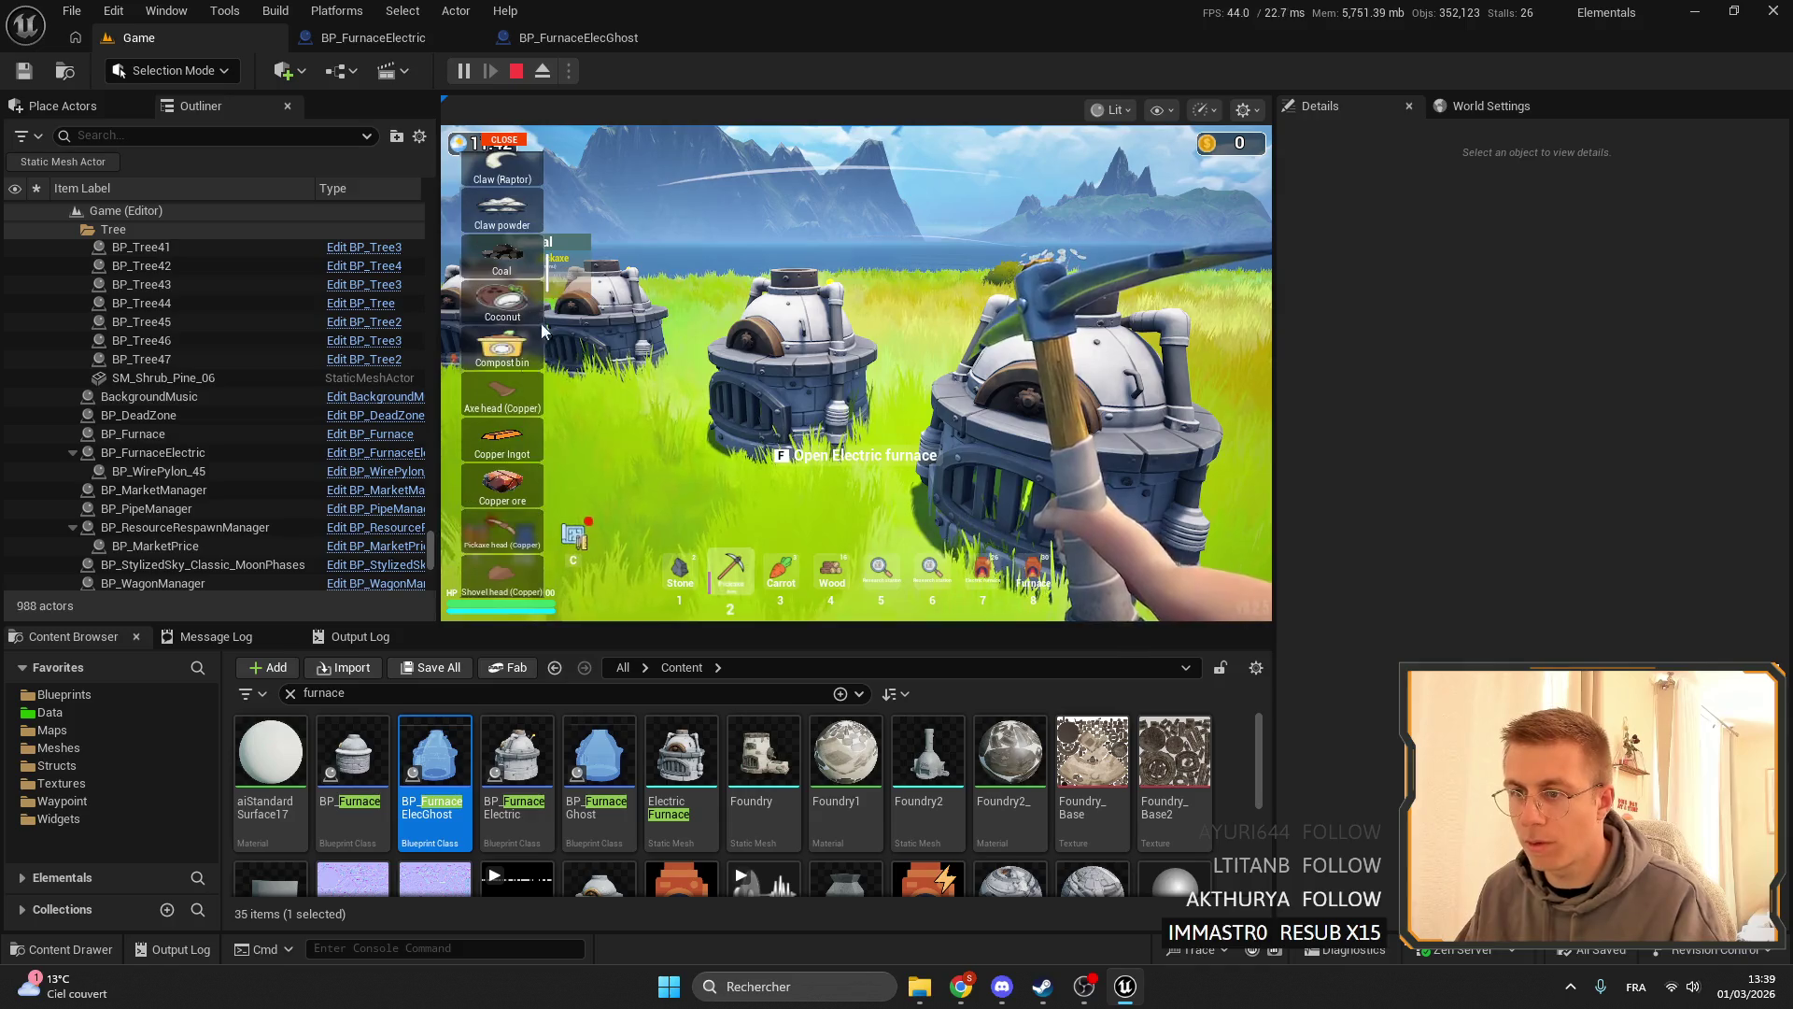
left_click(495, 137)
key("f")
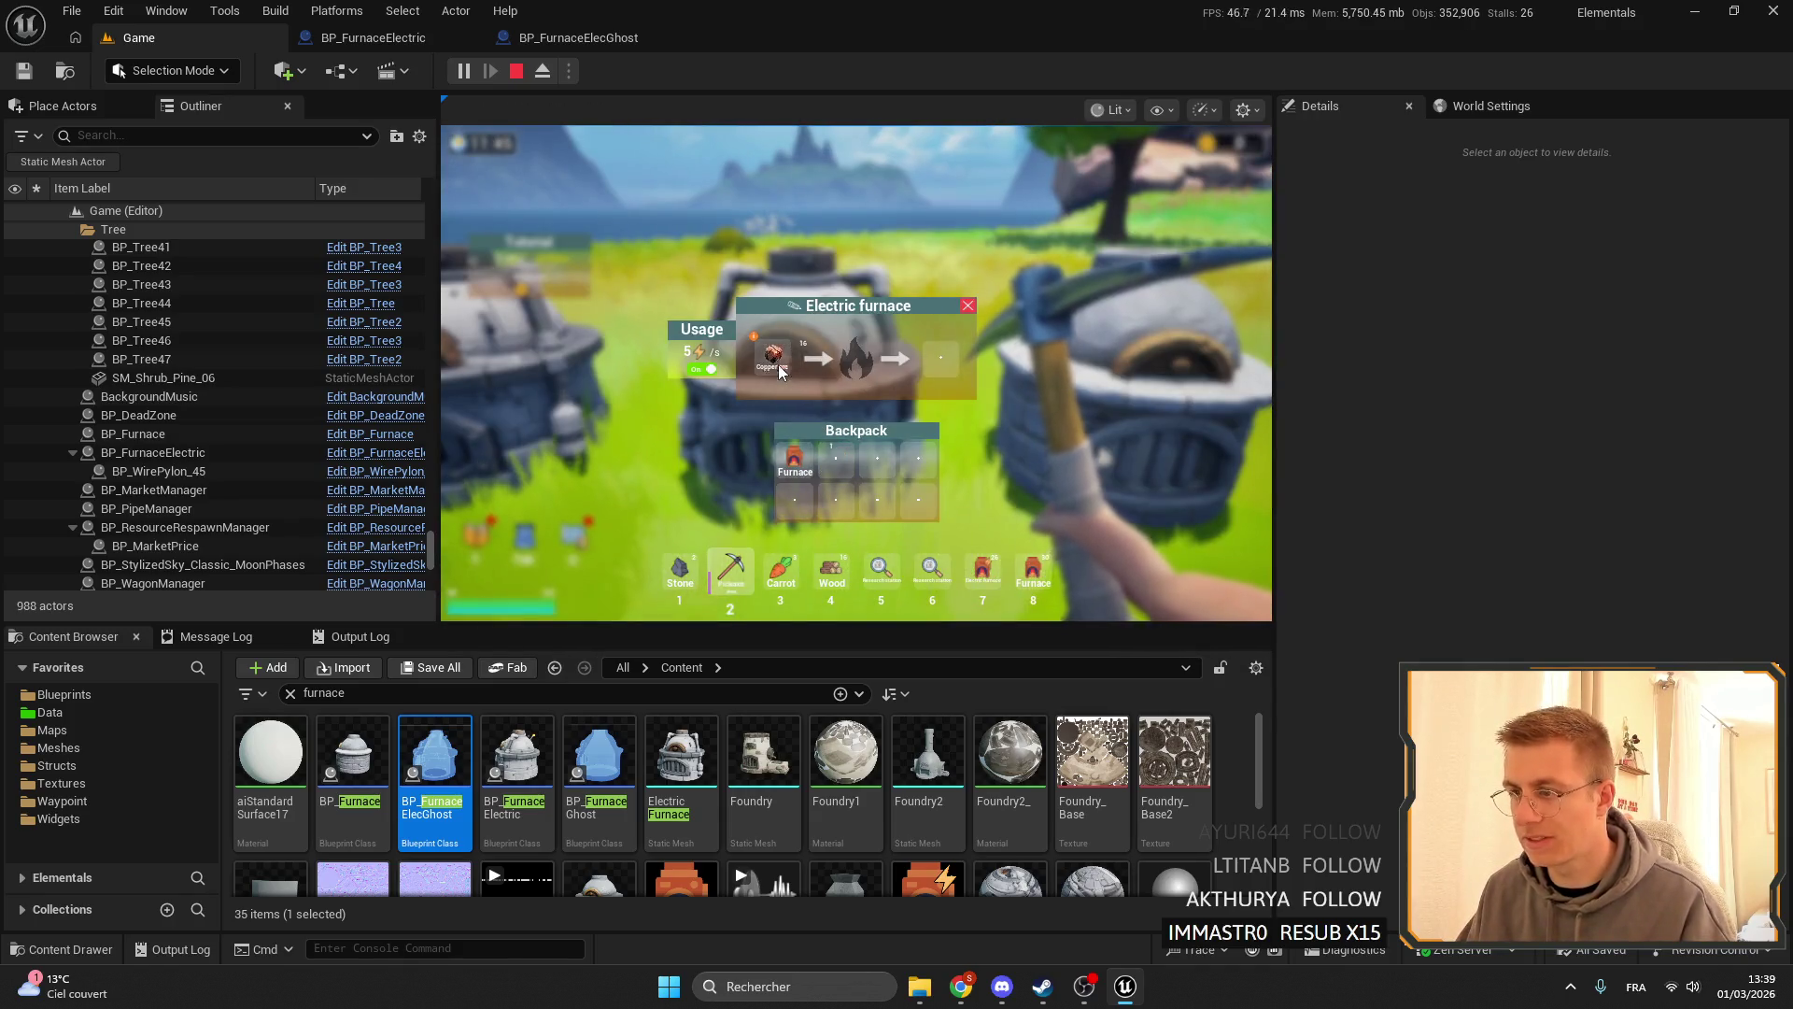
key("Escape")
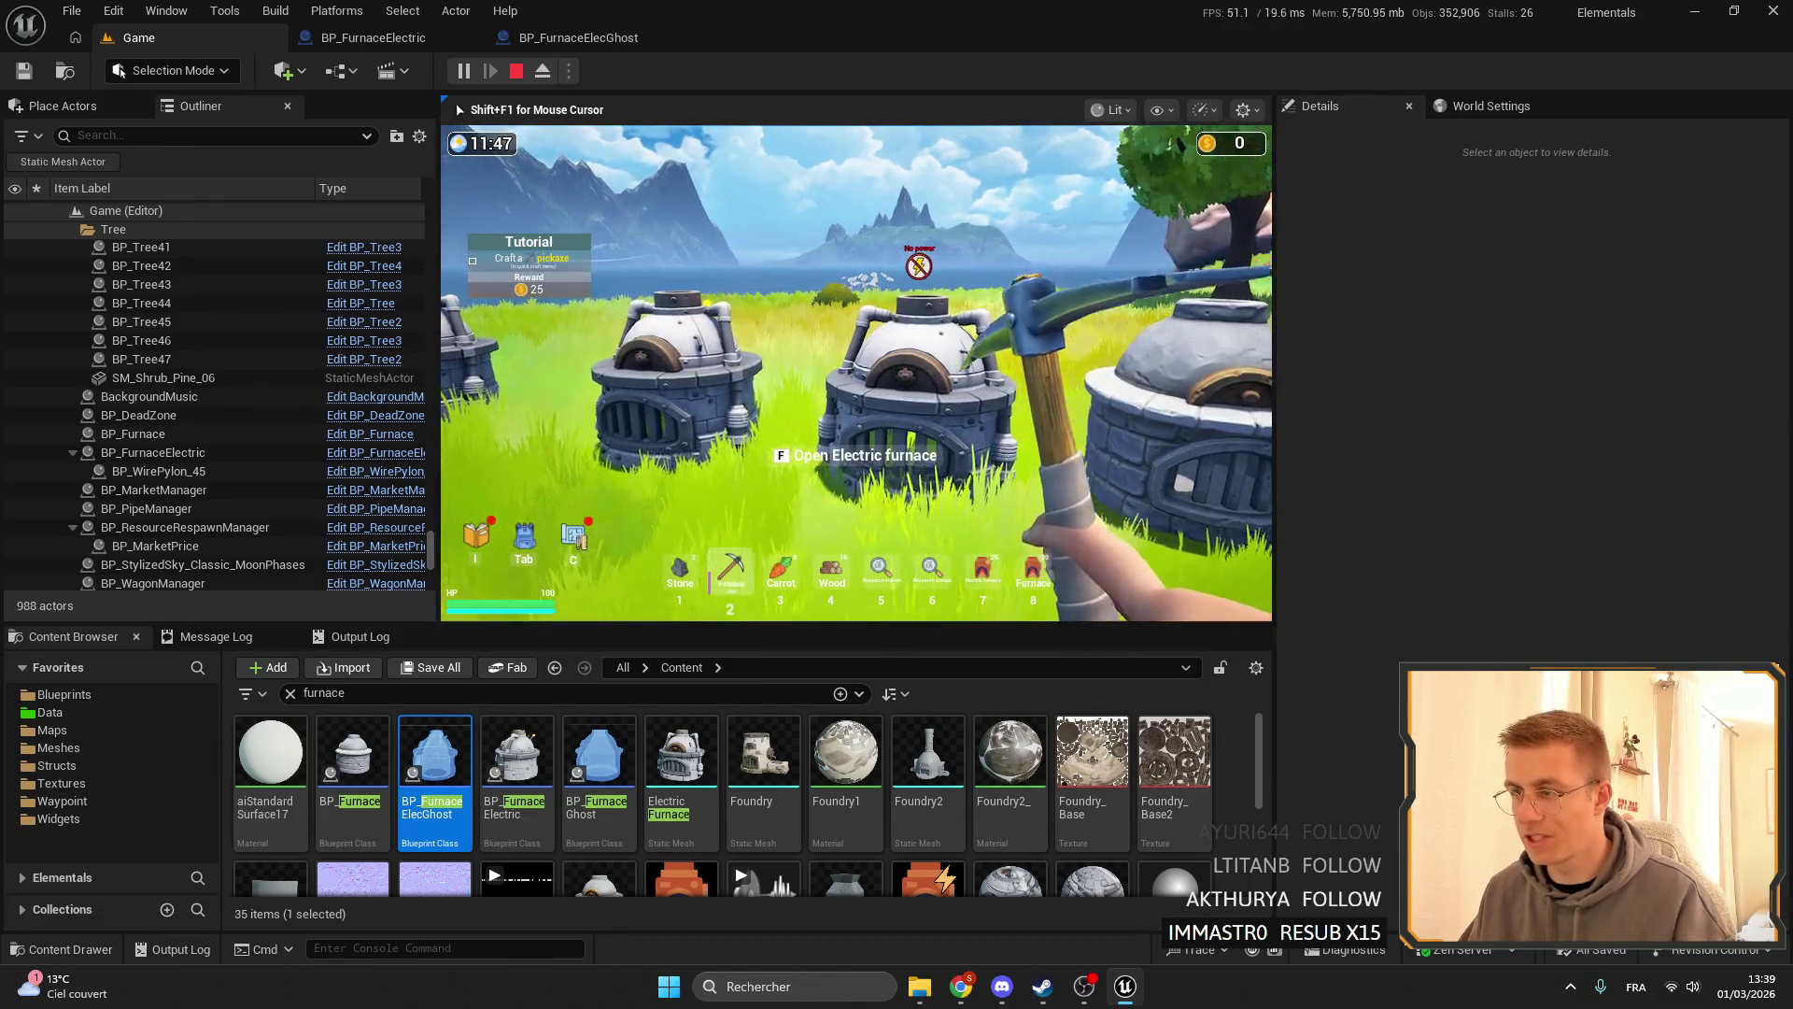
- Grant coins to reach 4,330, hide the navmesh overlay, then browse and close the item list
key("c")
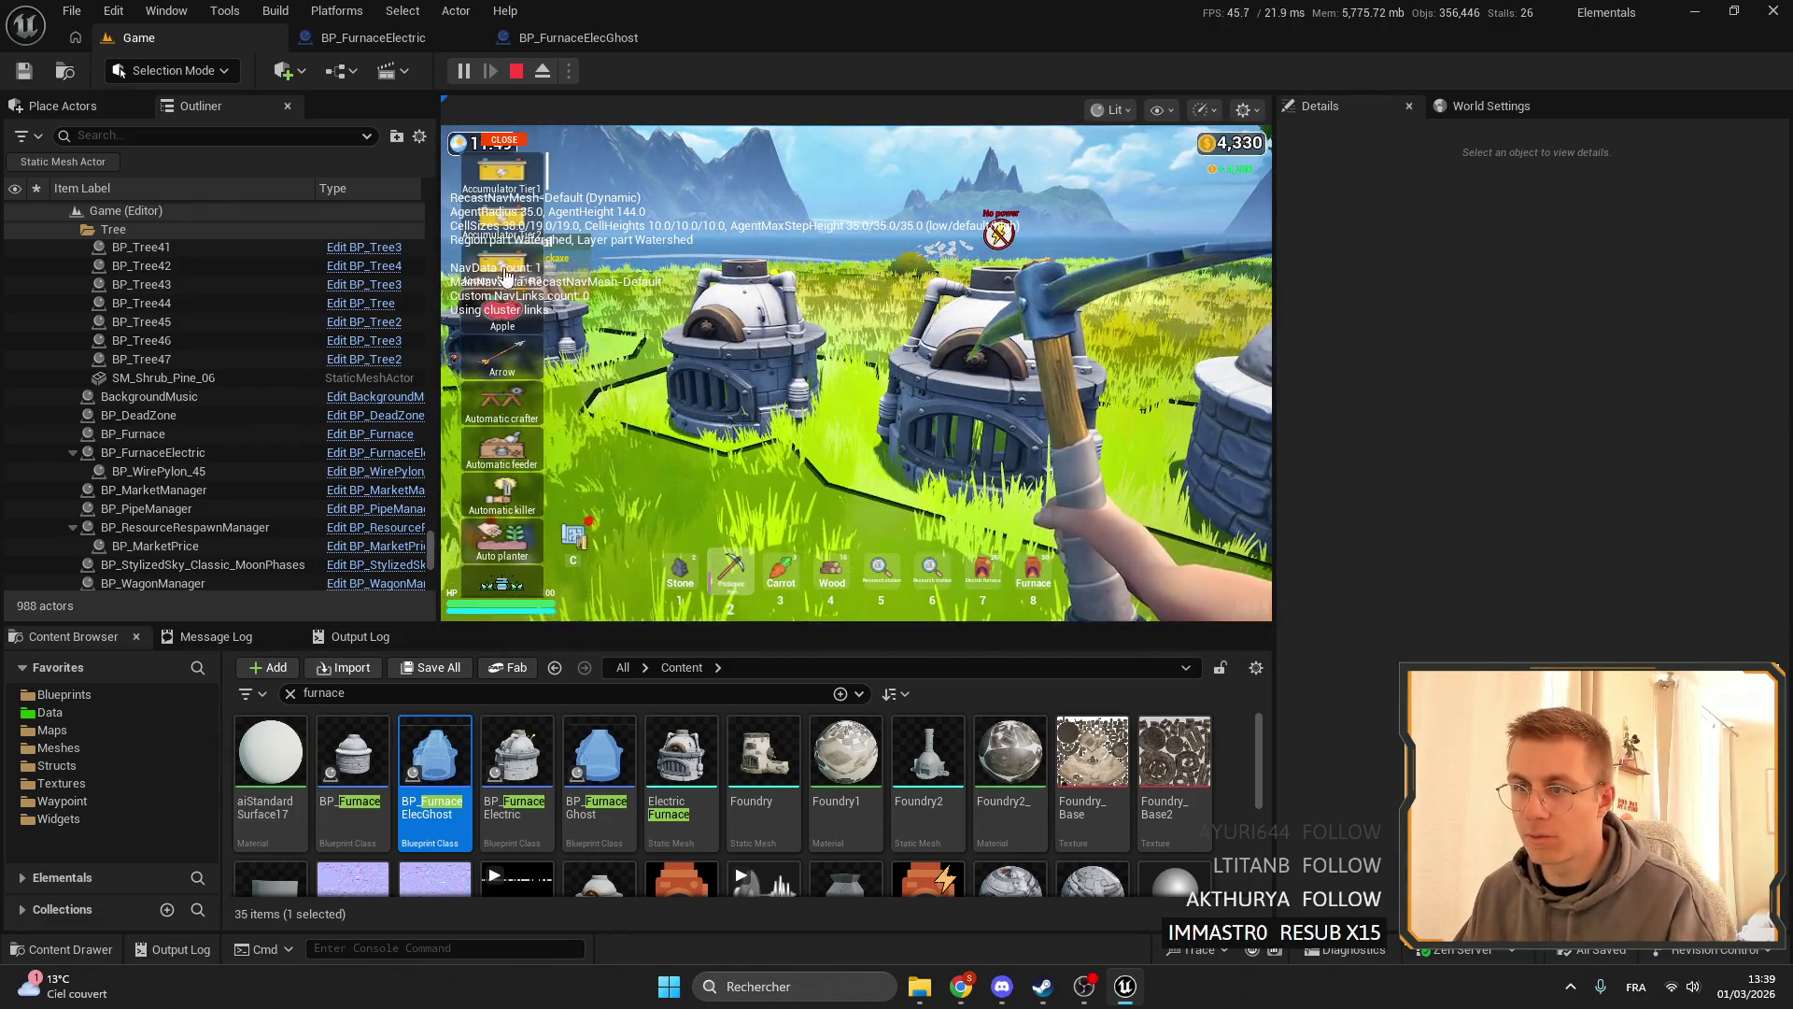
key("p")
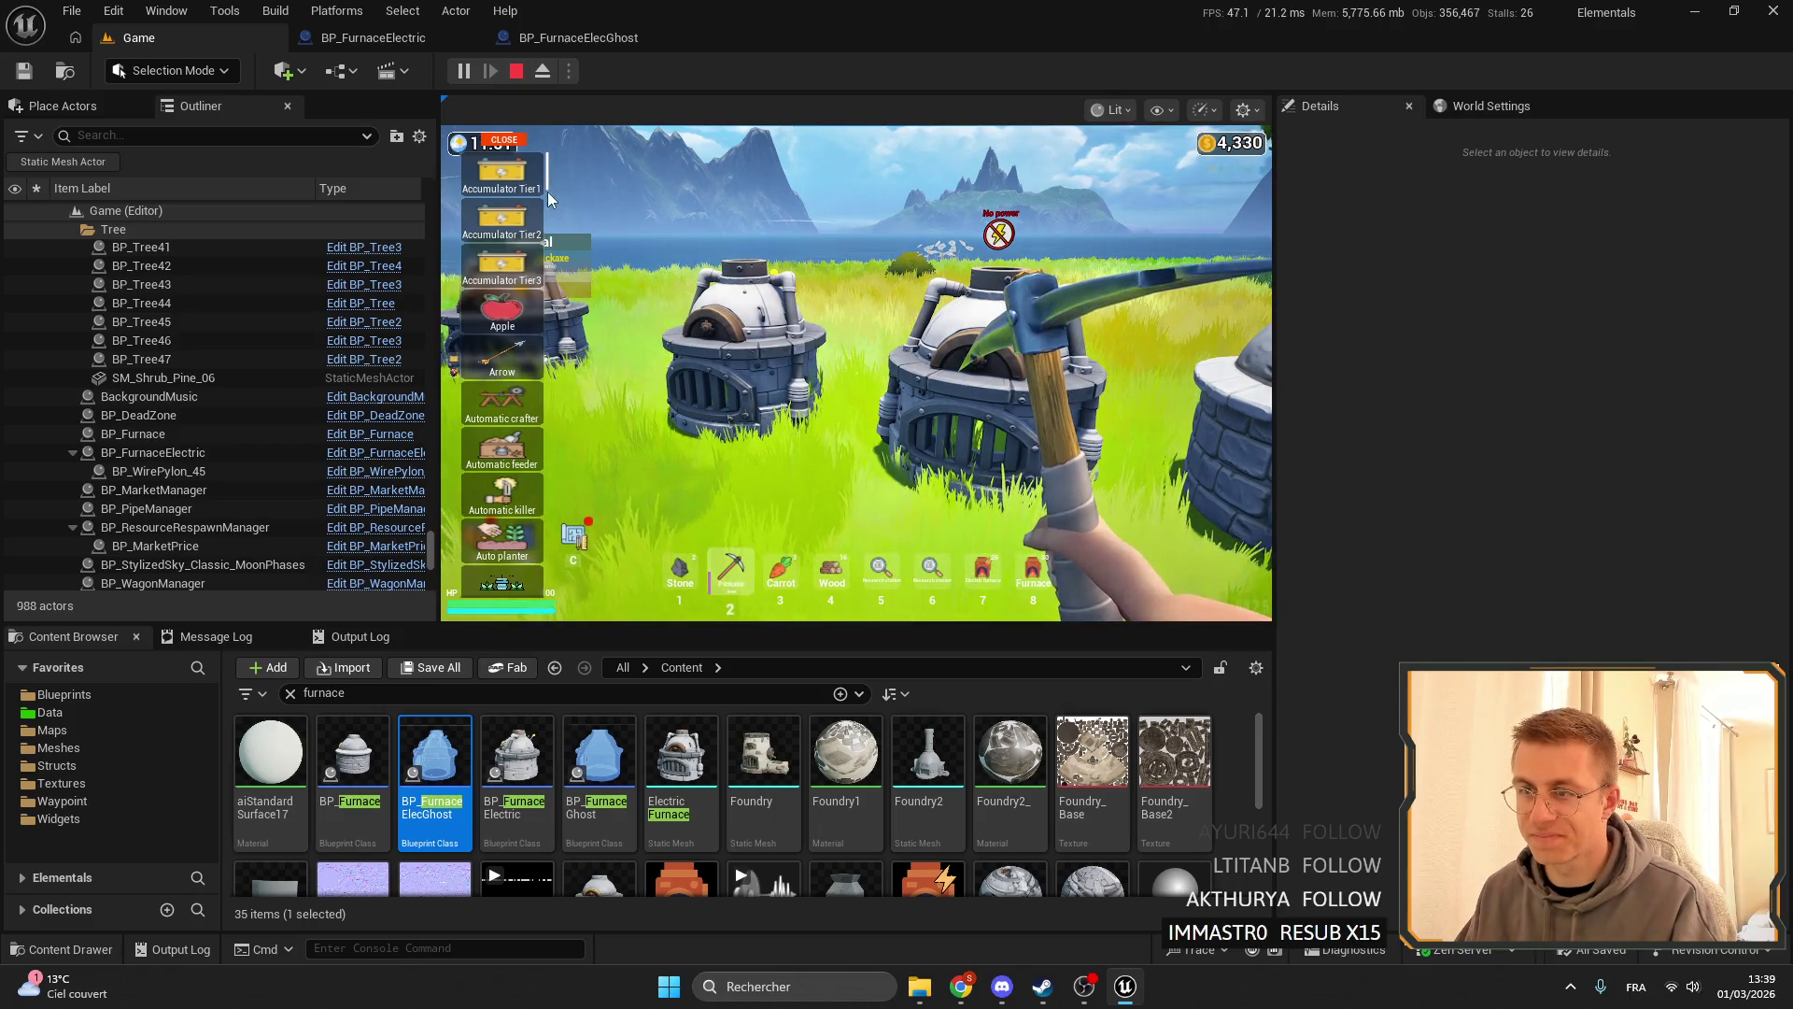
scroll(546, 194, "down", 5)
scroll(537, 311, "down", 8)
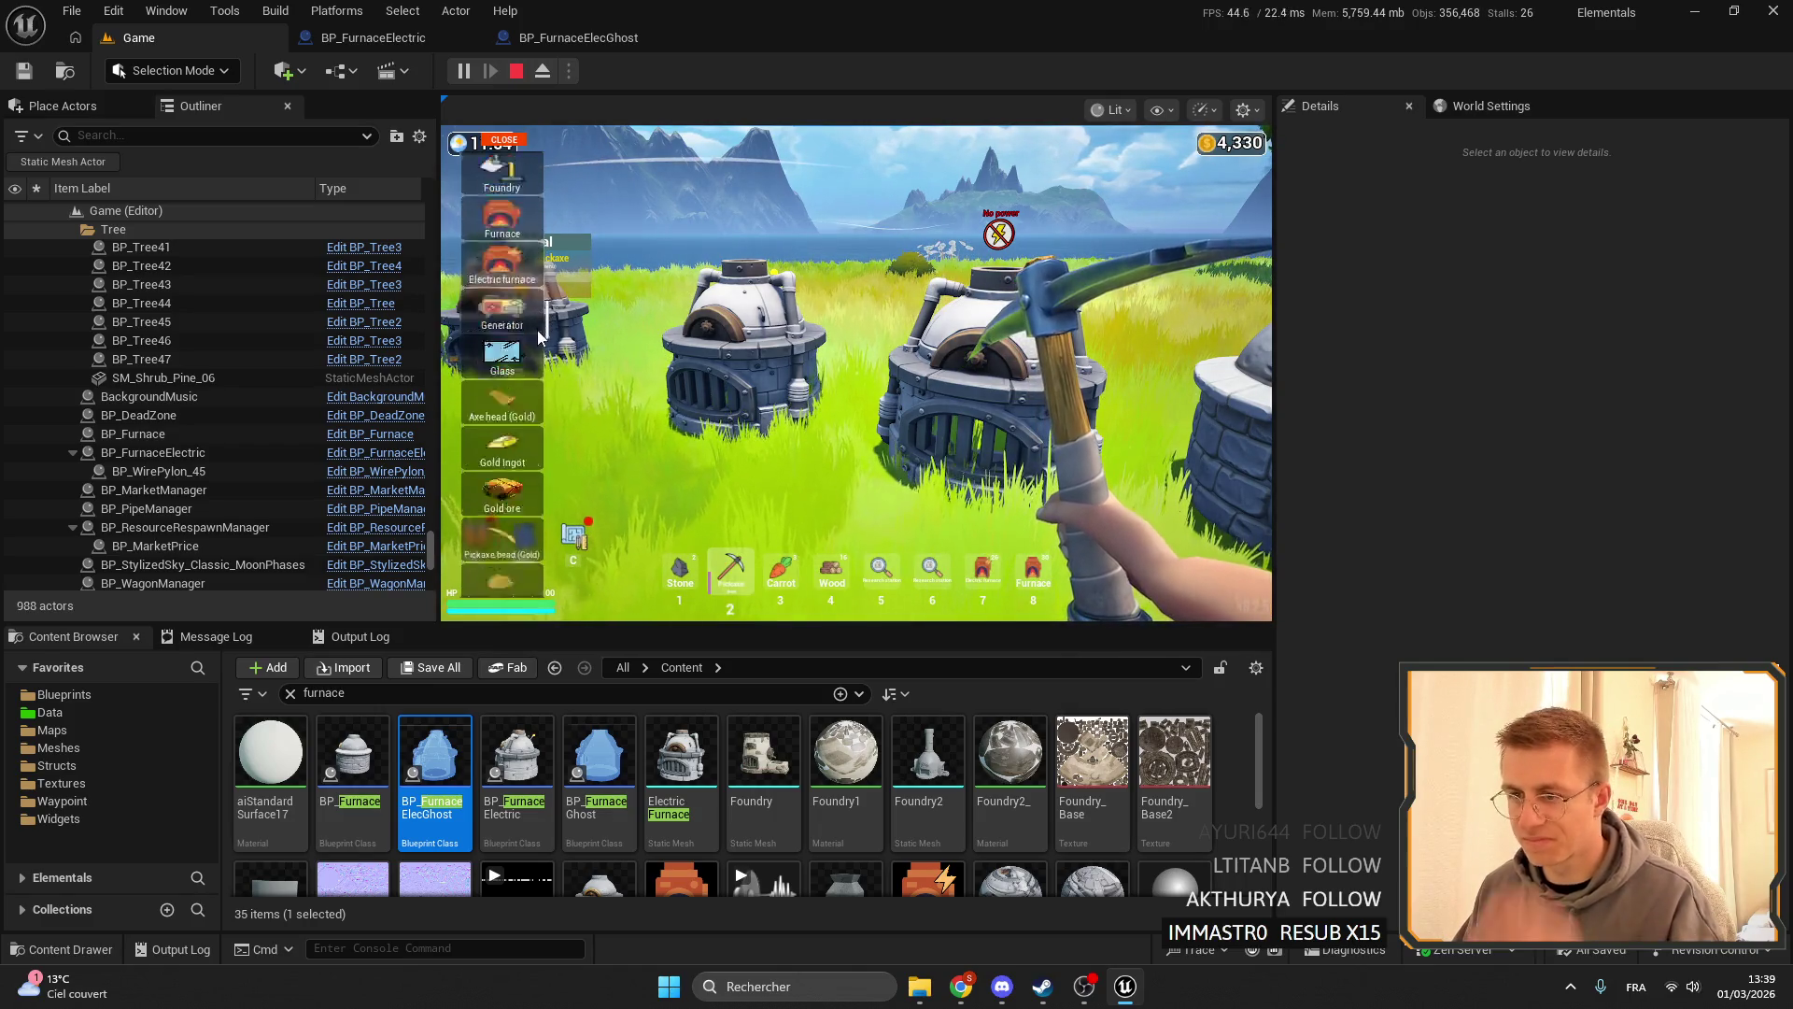
scroll(547, 367, "up", 5)
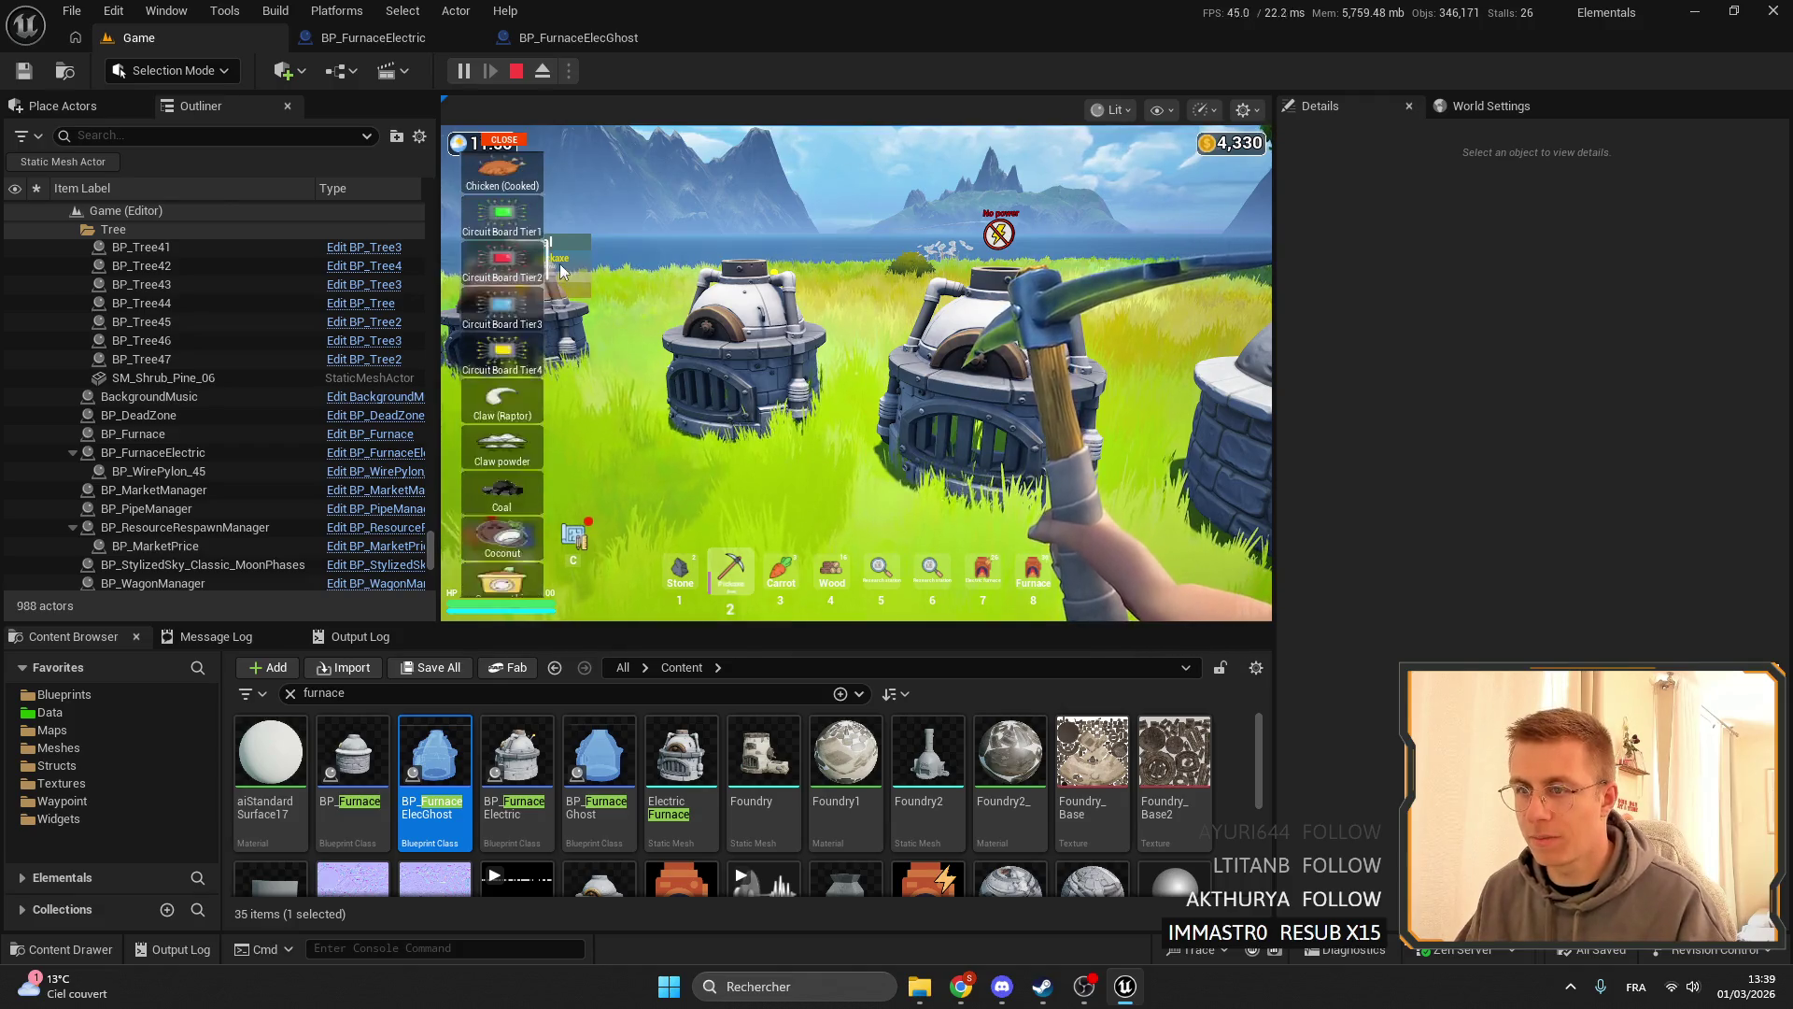
scroll(558, 317, "down", 15)
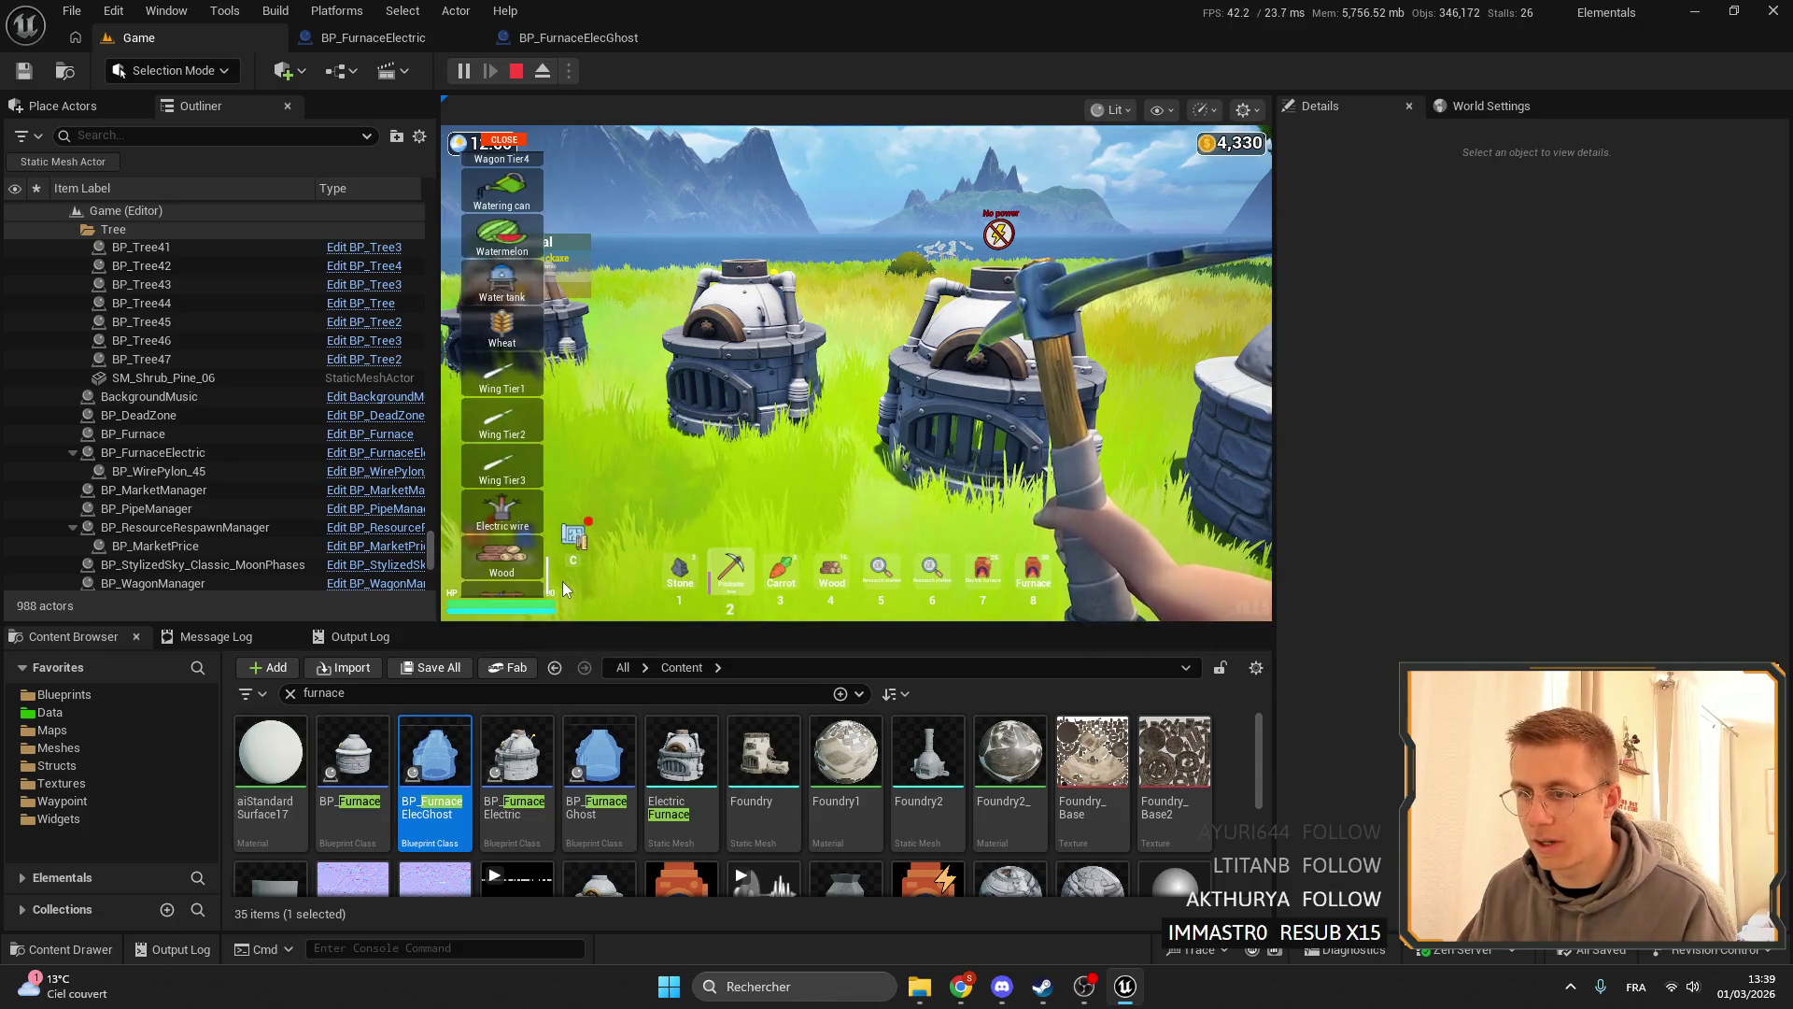
scroll(563, 581, "up", 5)
scroll(610, 506, "down", 5)
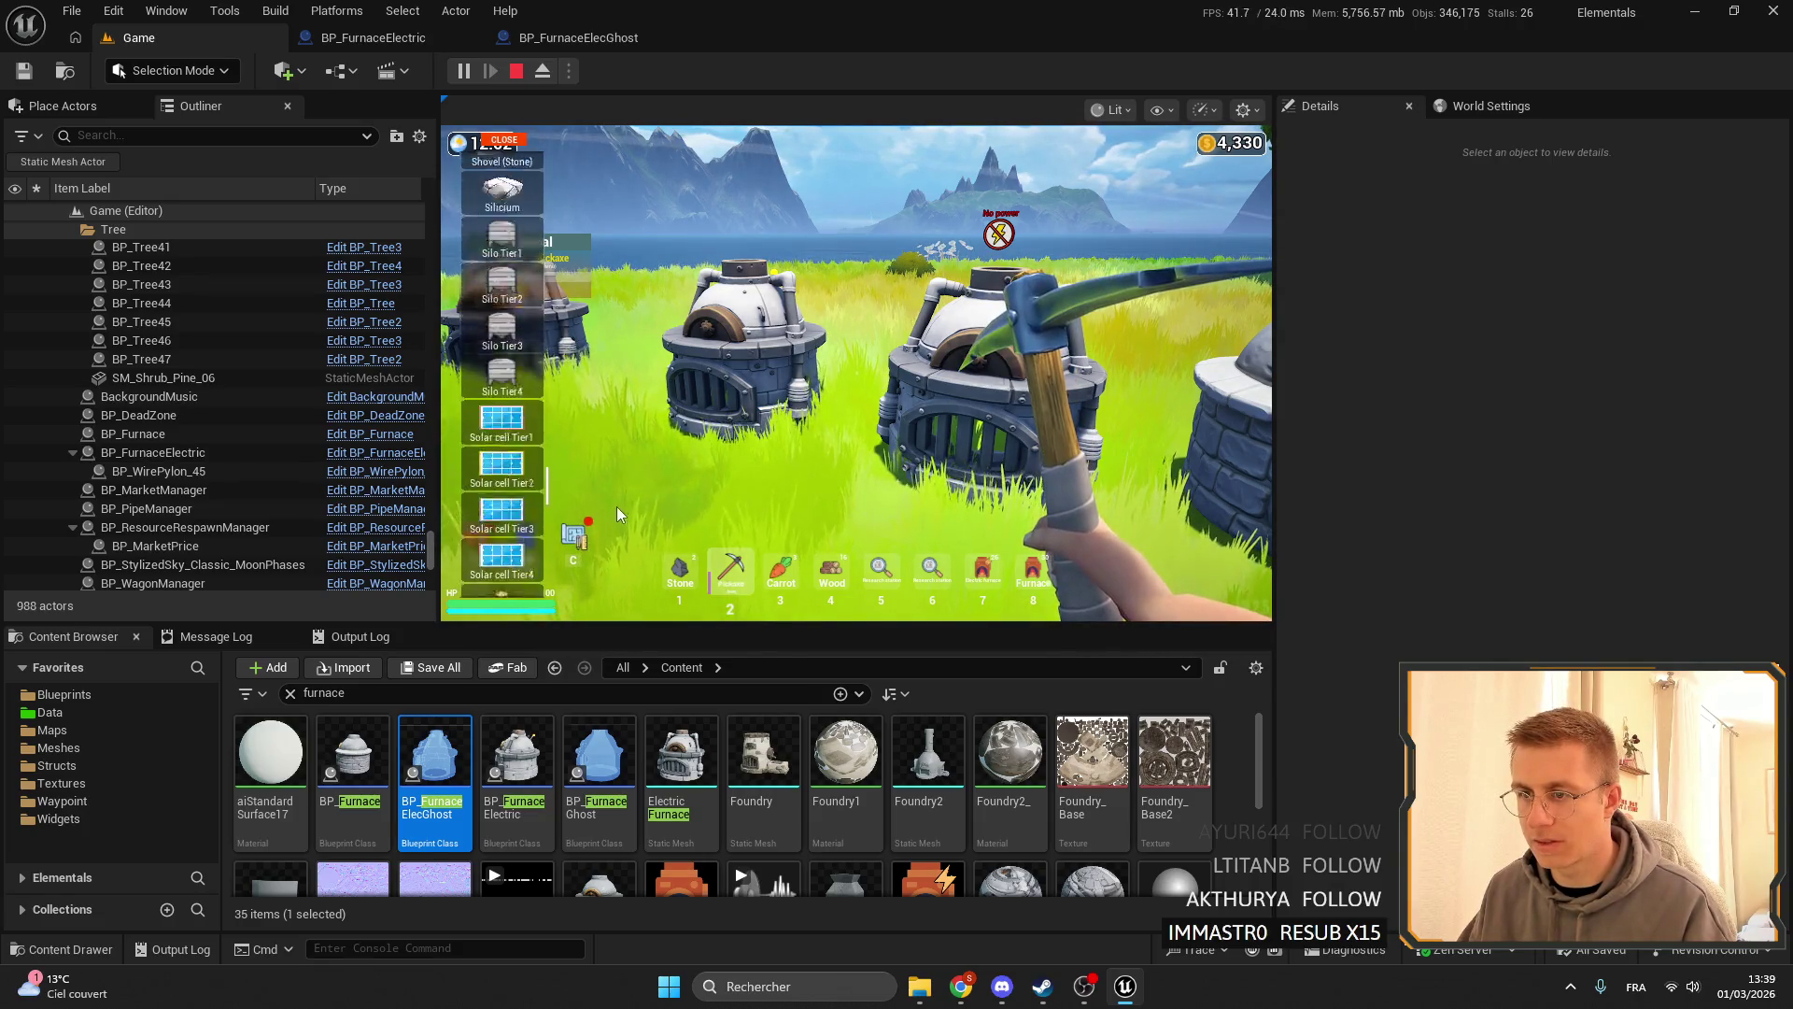
left_click(509, 140)
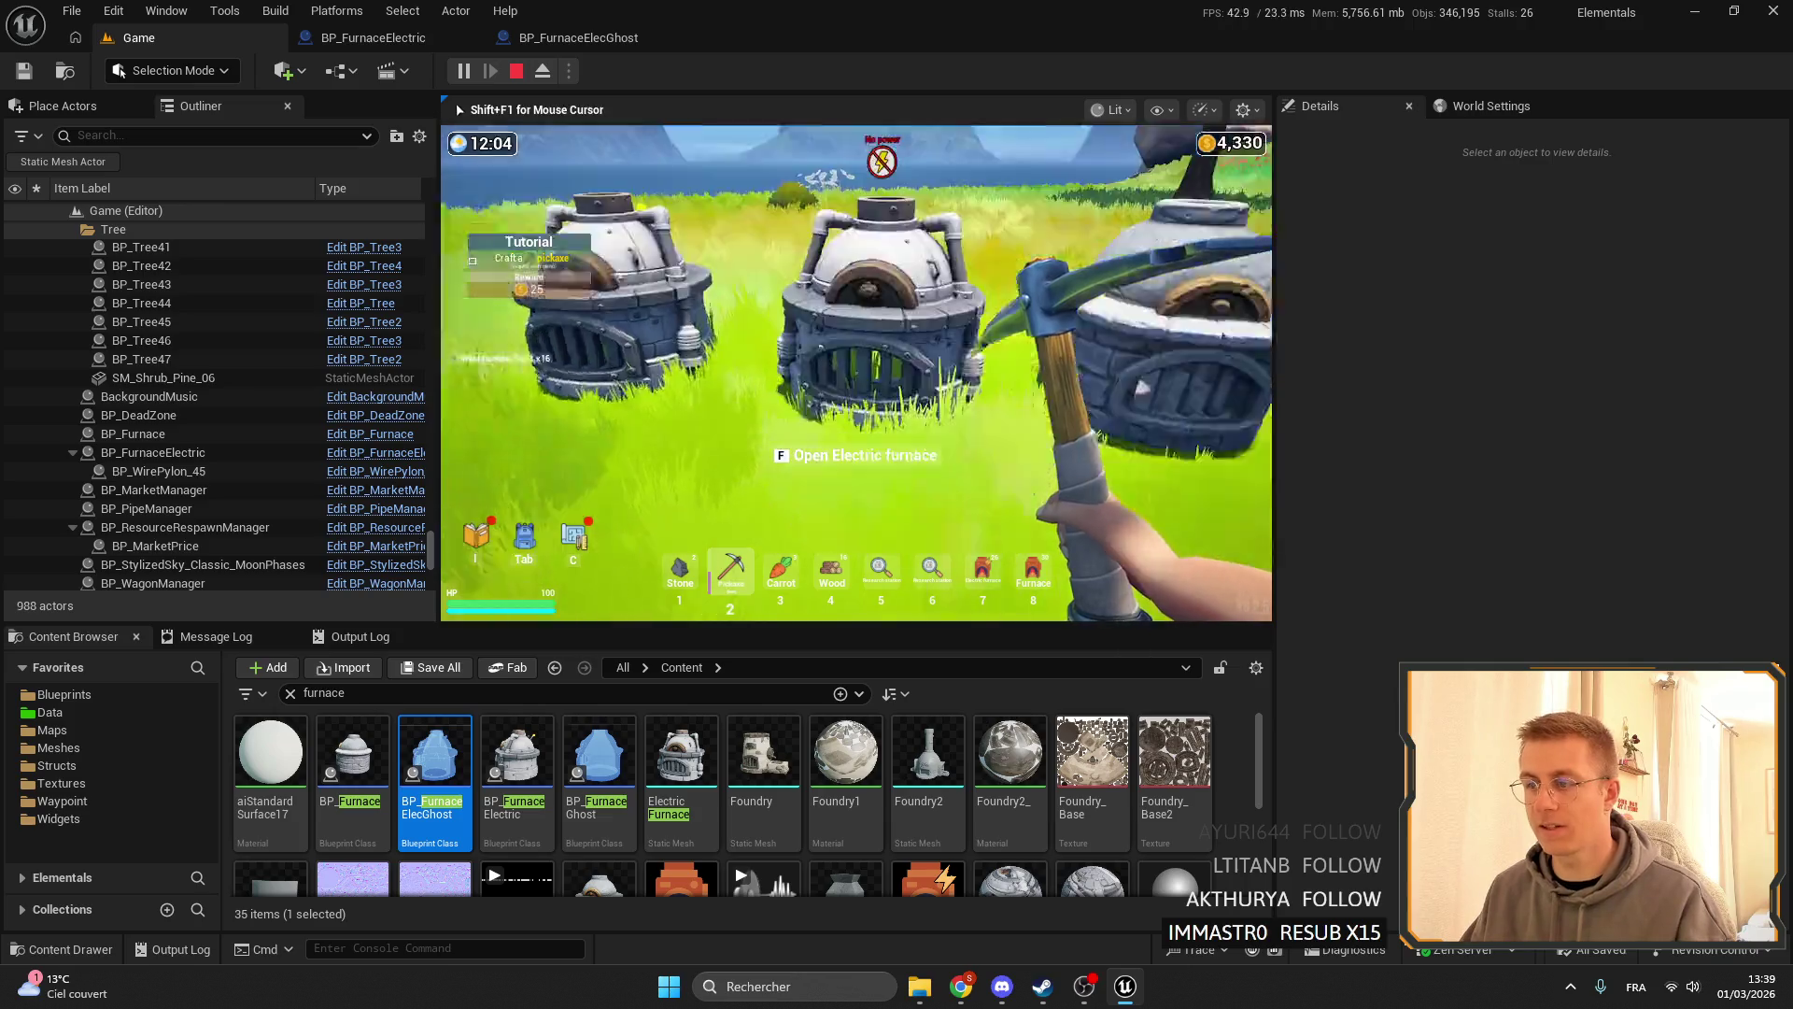
- Check the backpack, select the Accumulator Tier3 from slot 5, and reopen the cheat item list
key("e")
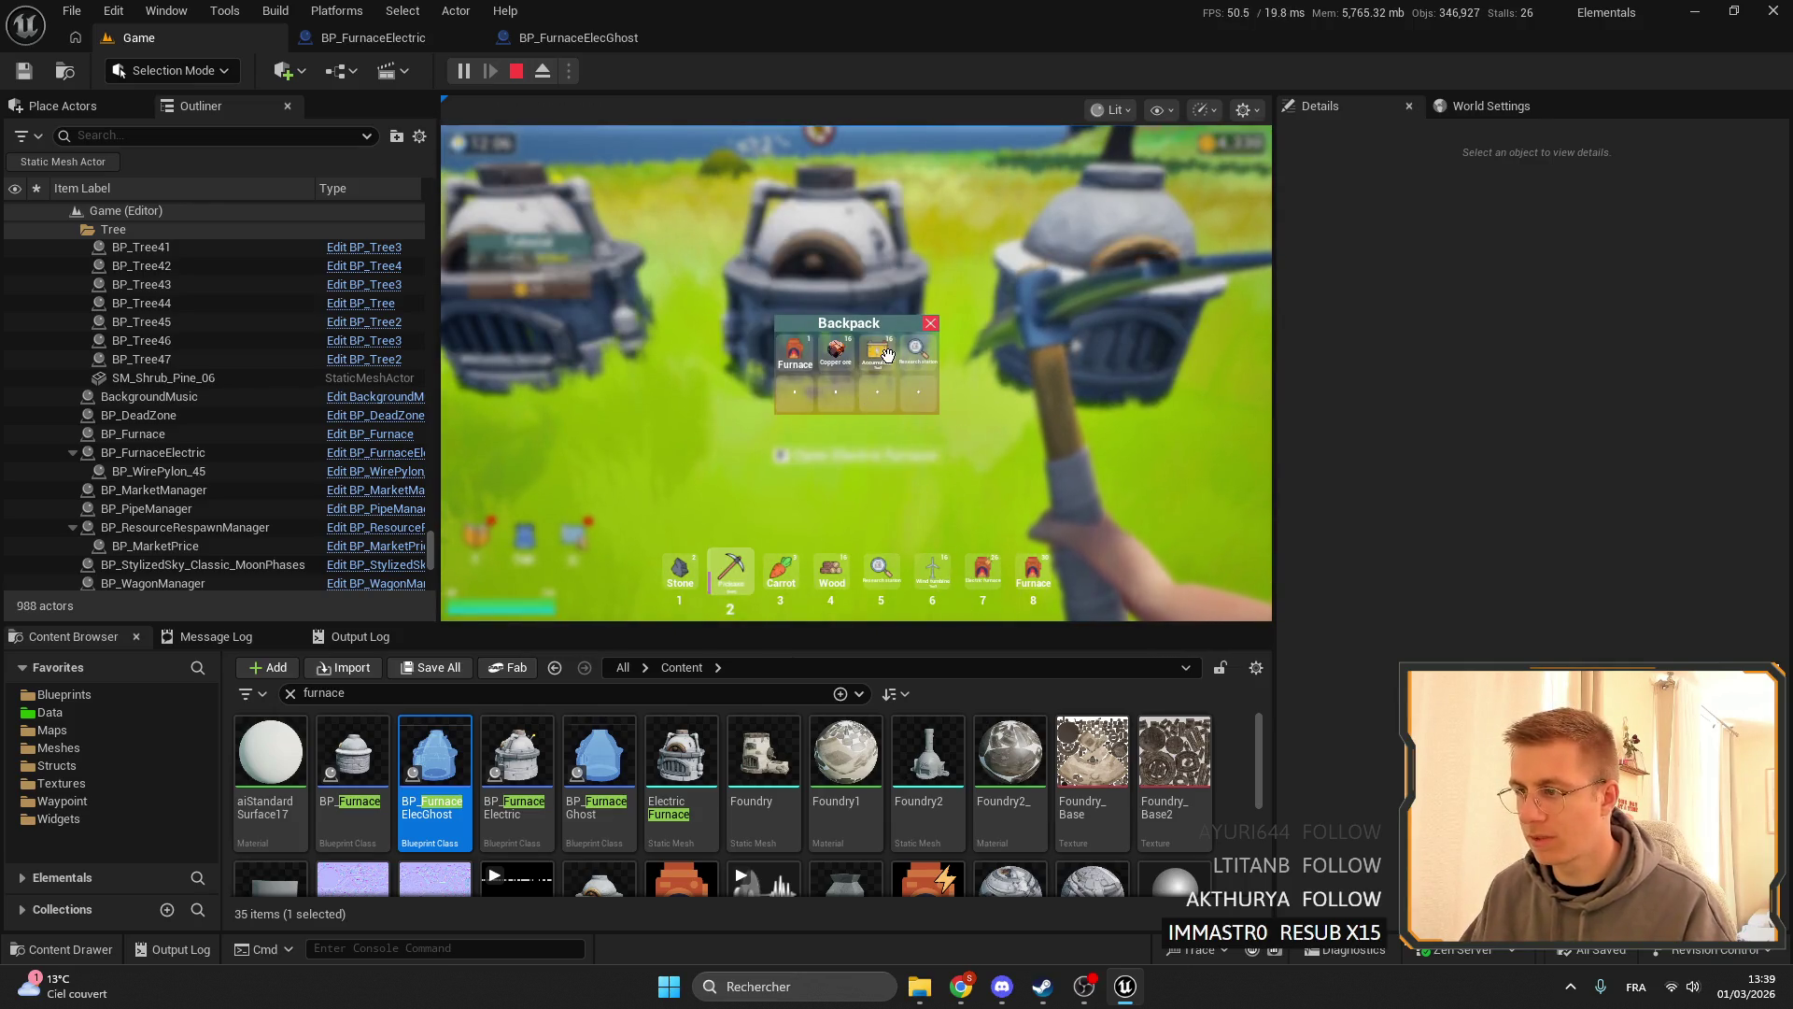
key("Tab")
key("5")
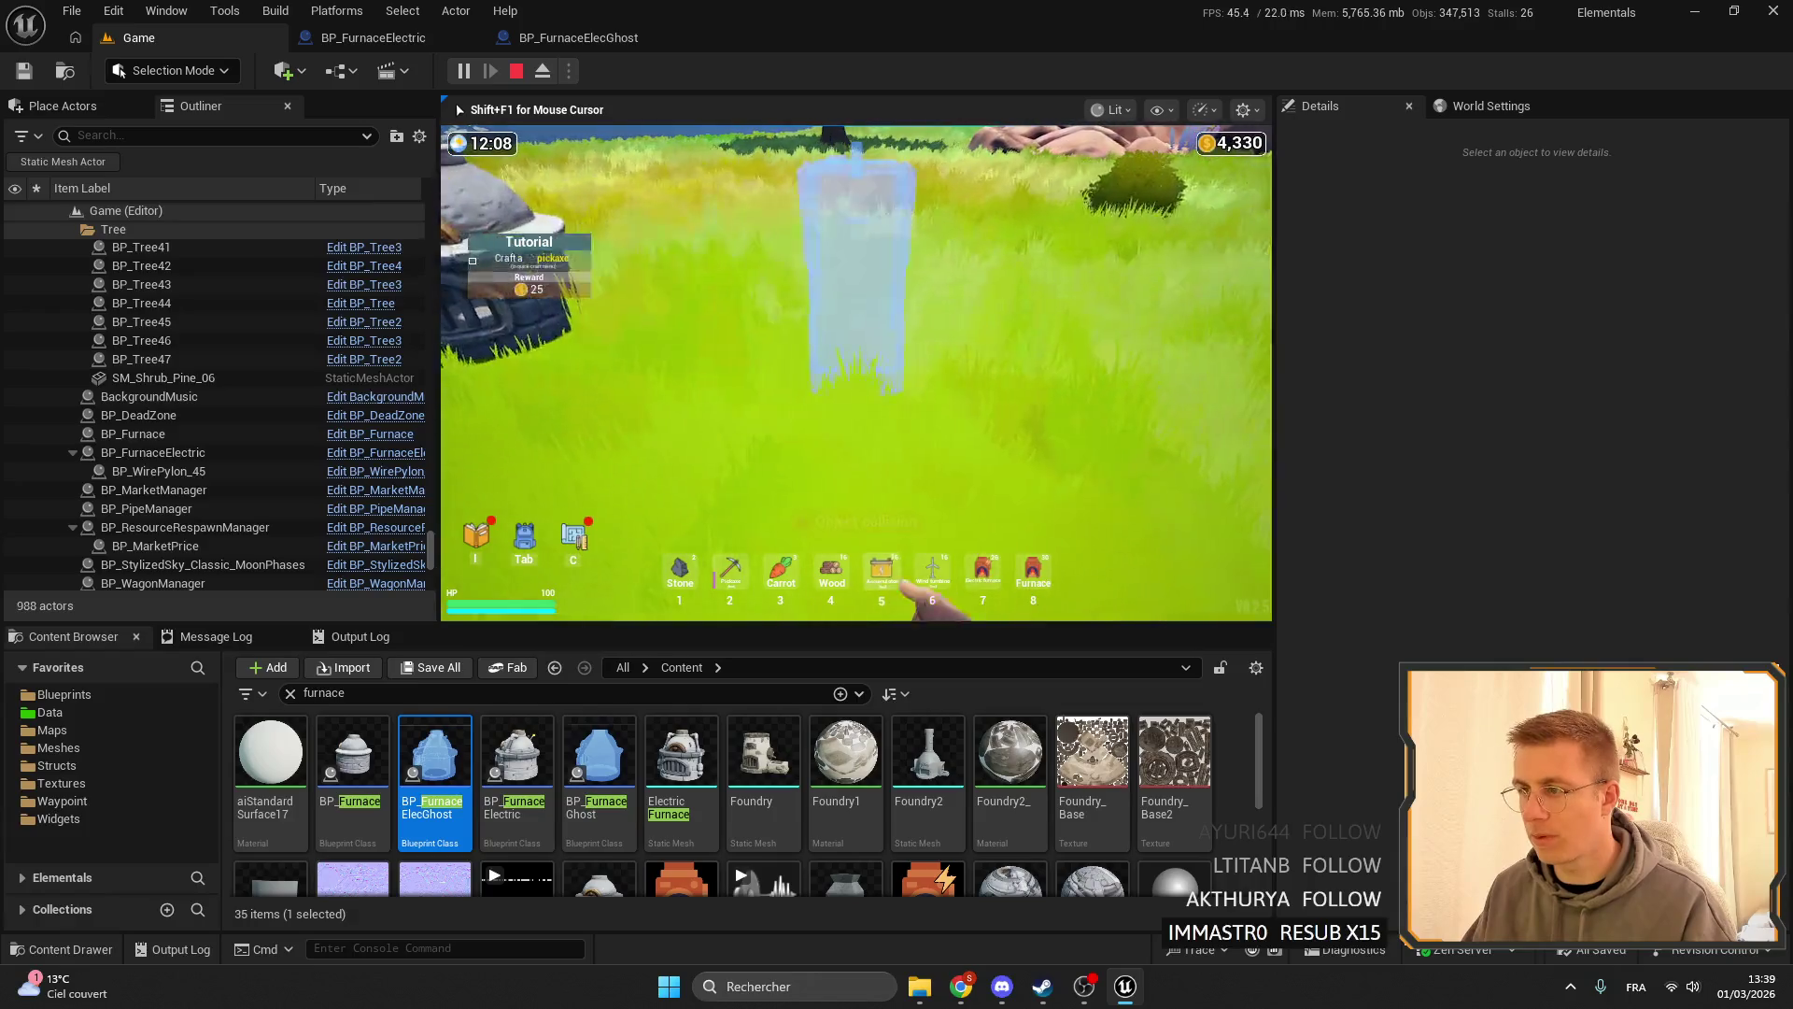
key("Tab")
key("Tab")
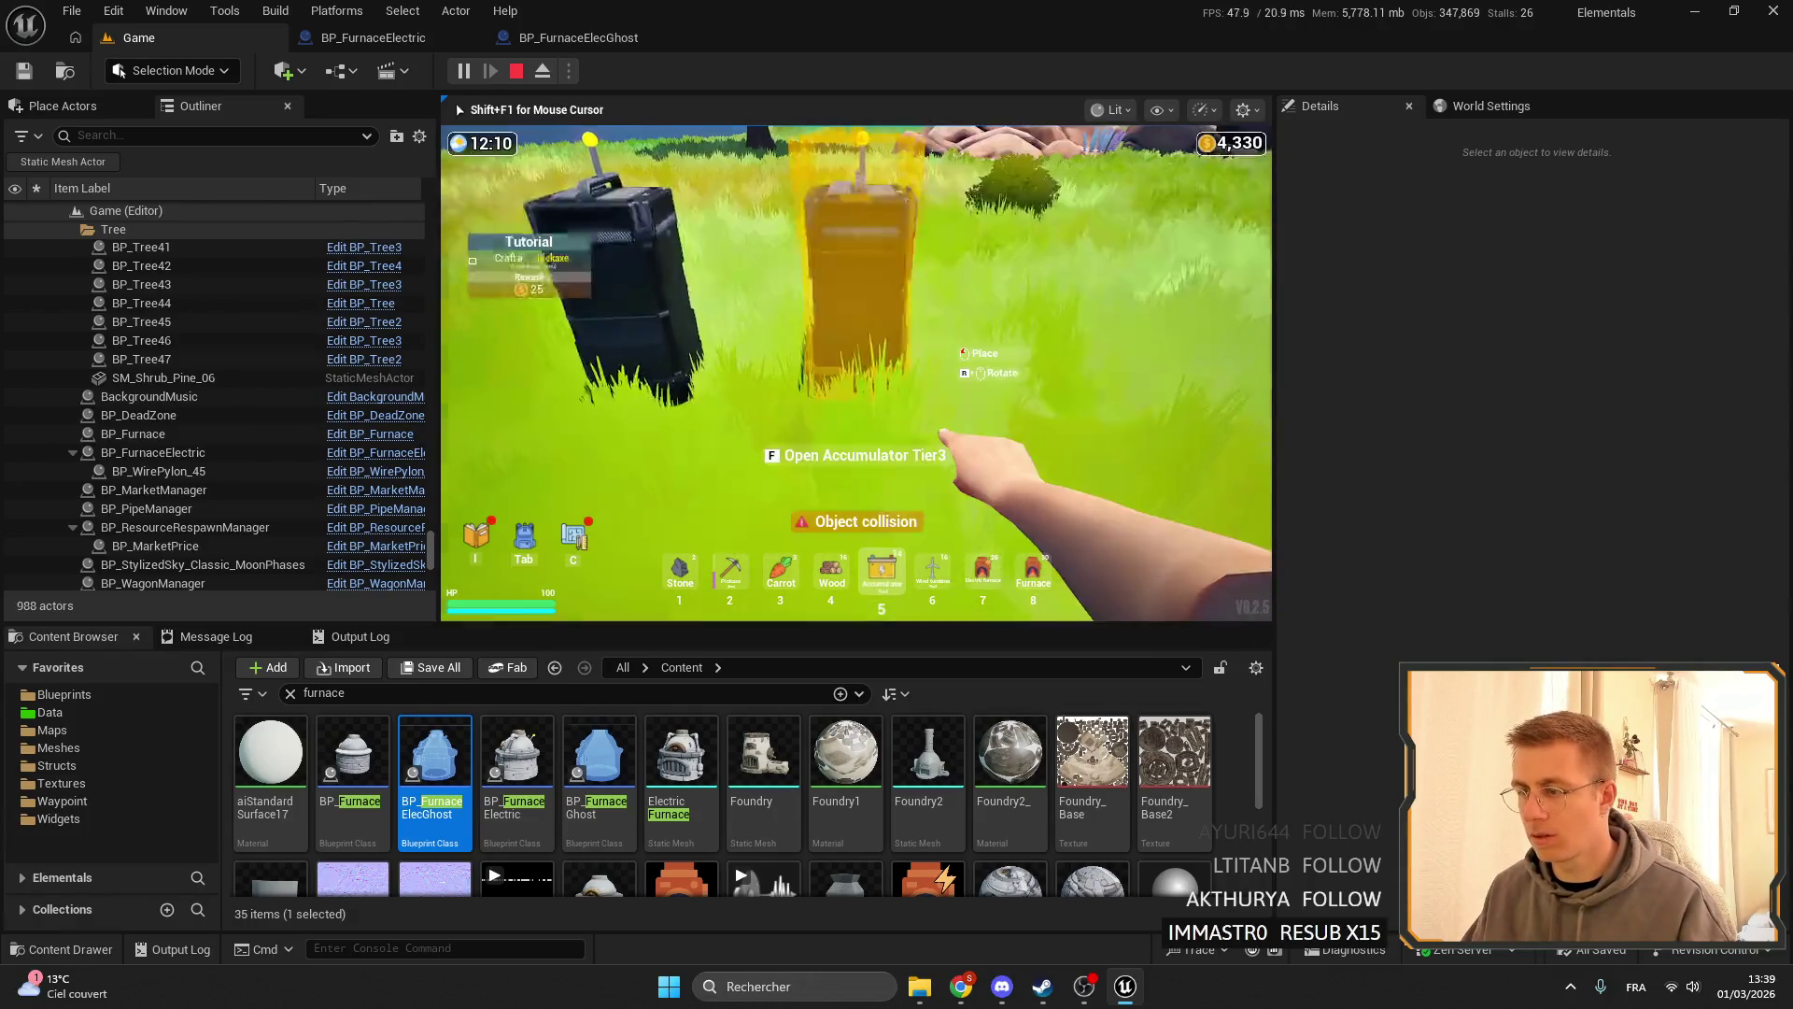
key("c")
mouse_move(547, 173)
left_mouse_down()
mouse_move(580, 588)
mouse_move(597, 515)
left_mouse_up()
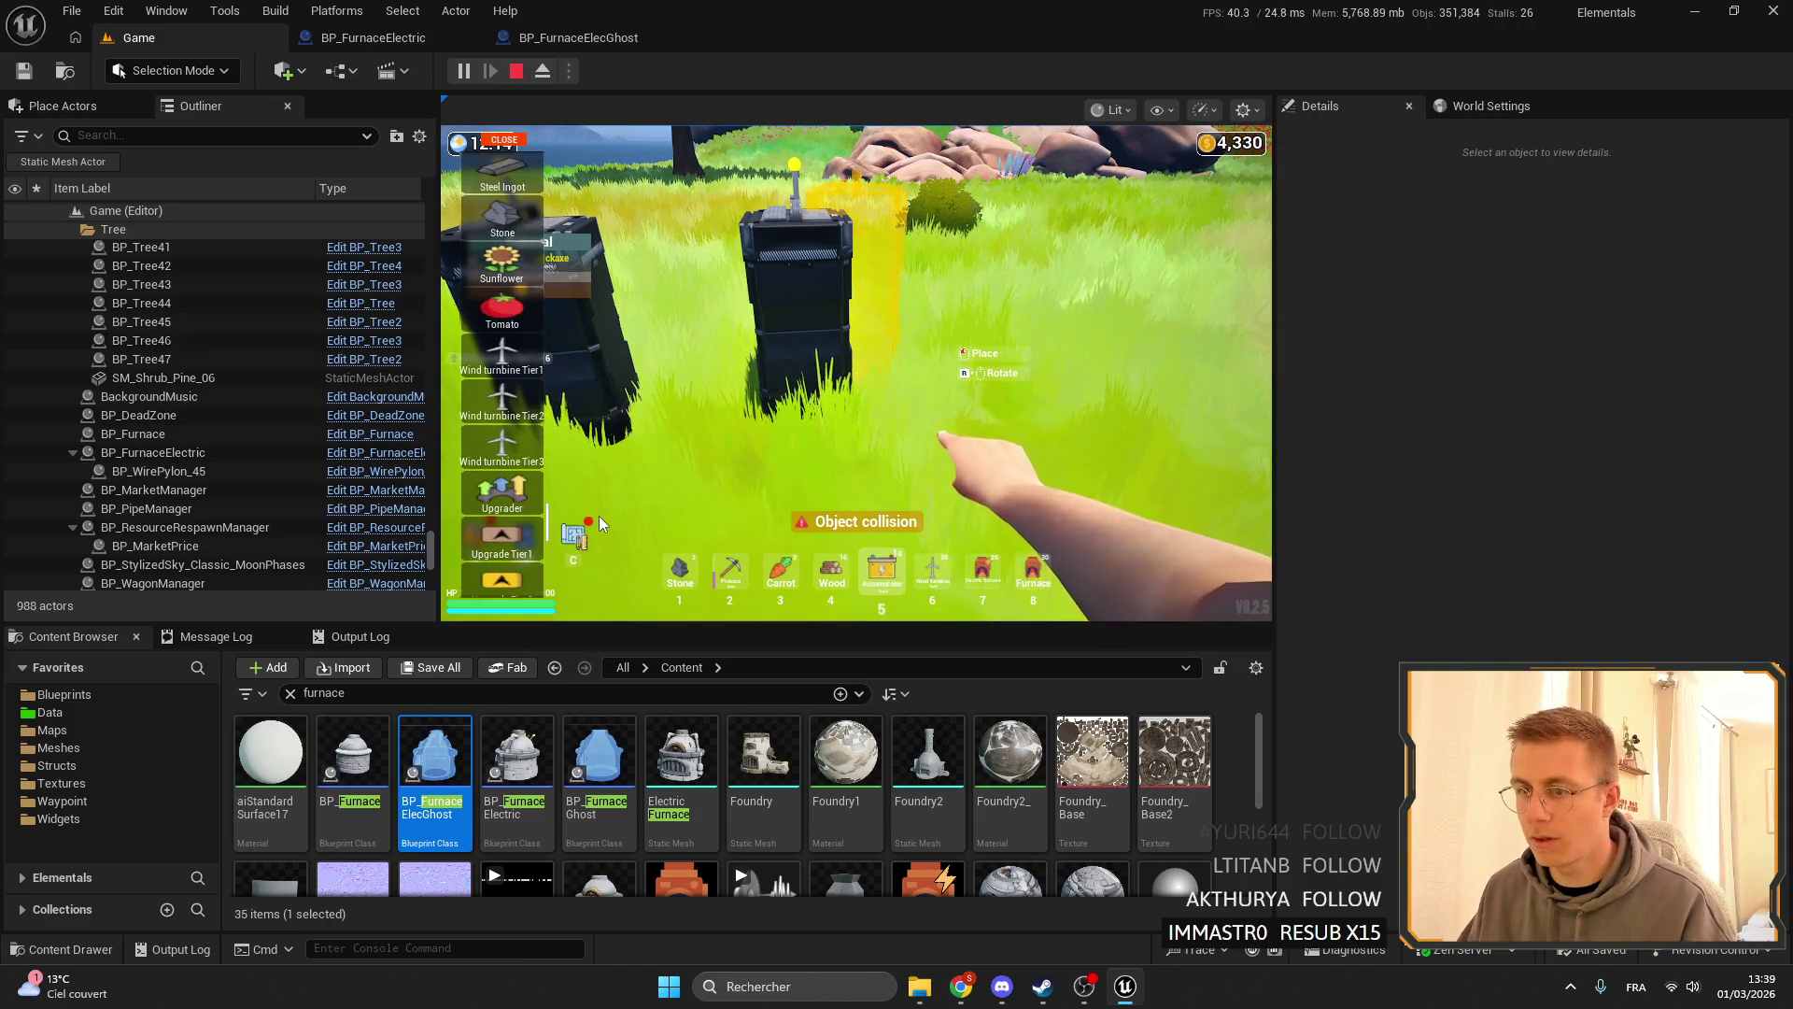
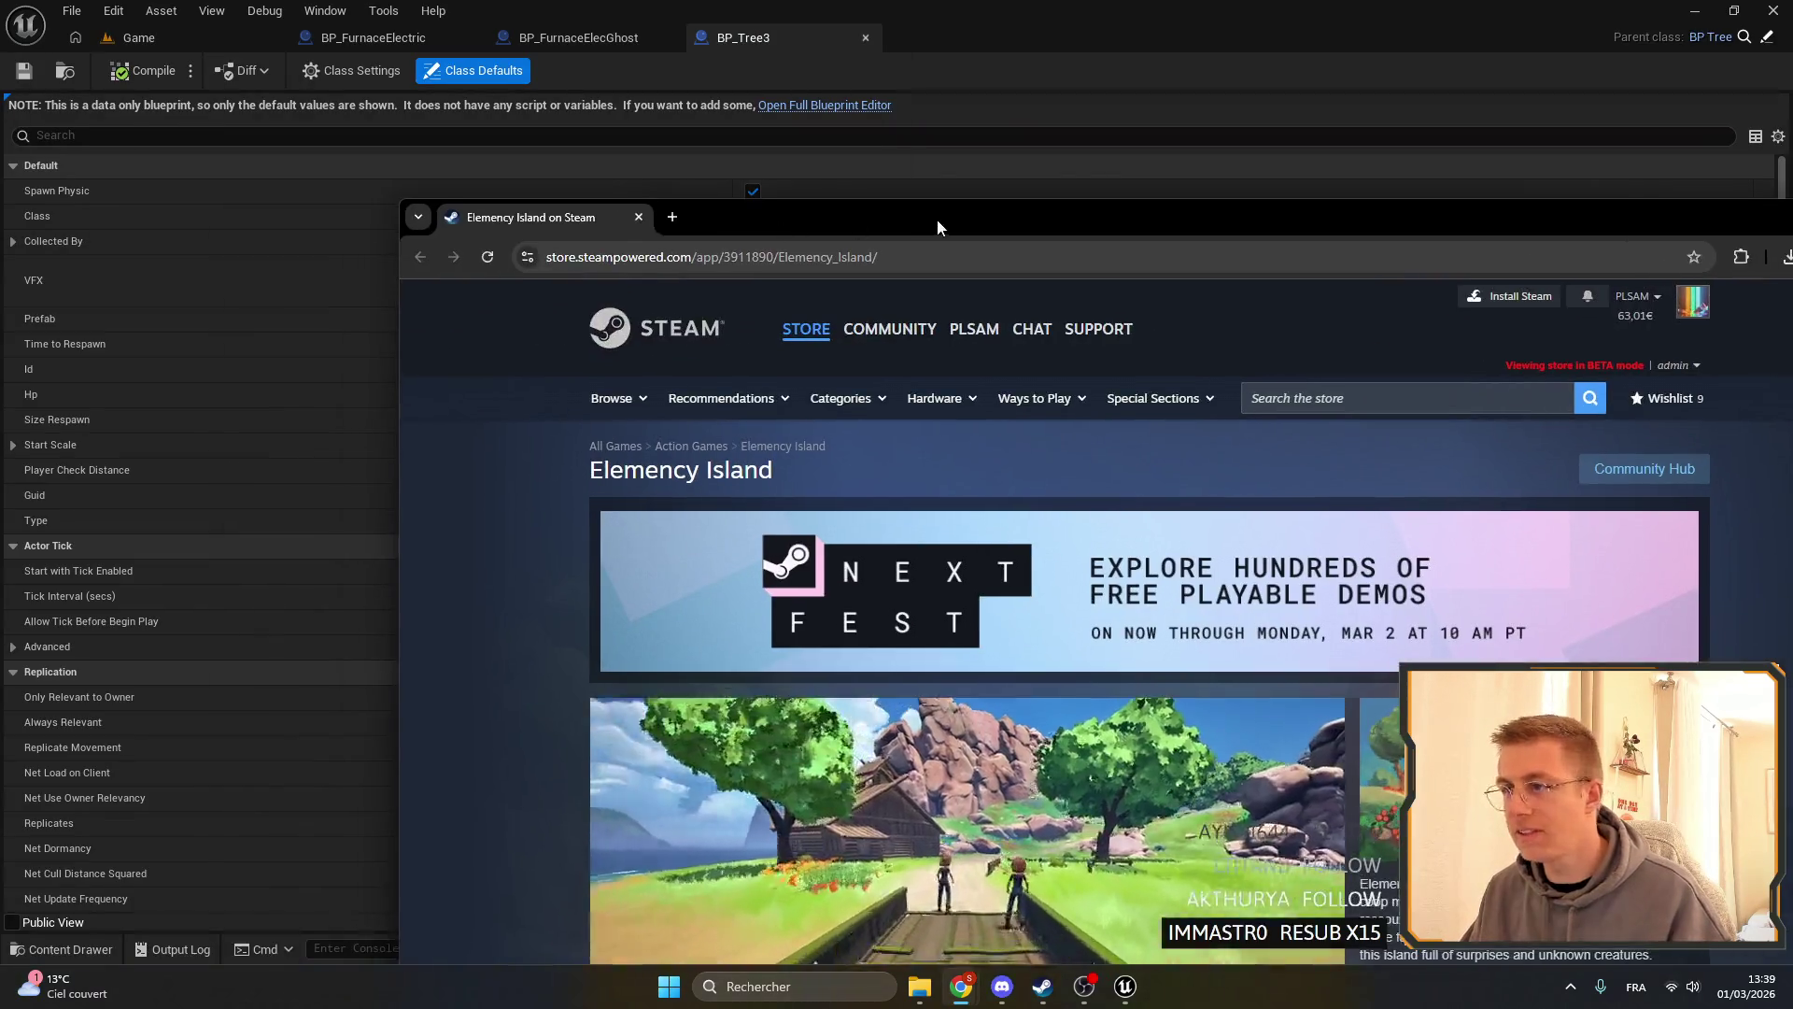
- Open the Elemency Island Demo store page from its banner, browse it, then return to Unreal Editor
scroll(800, 525, "down", 1)
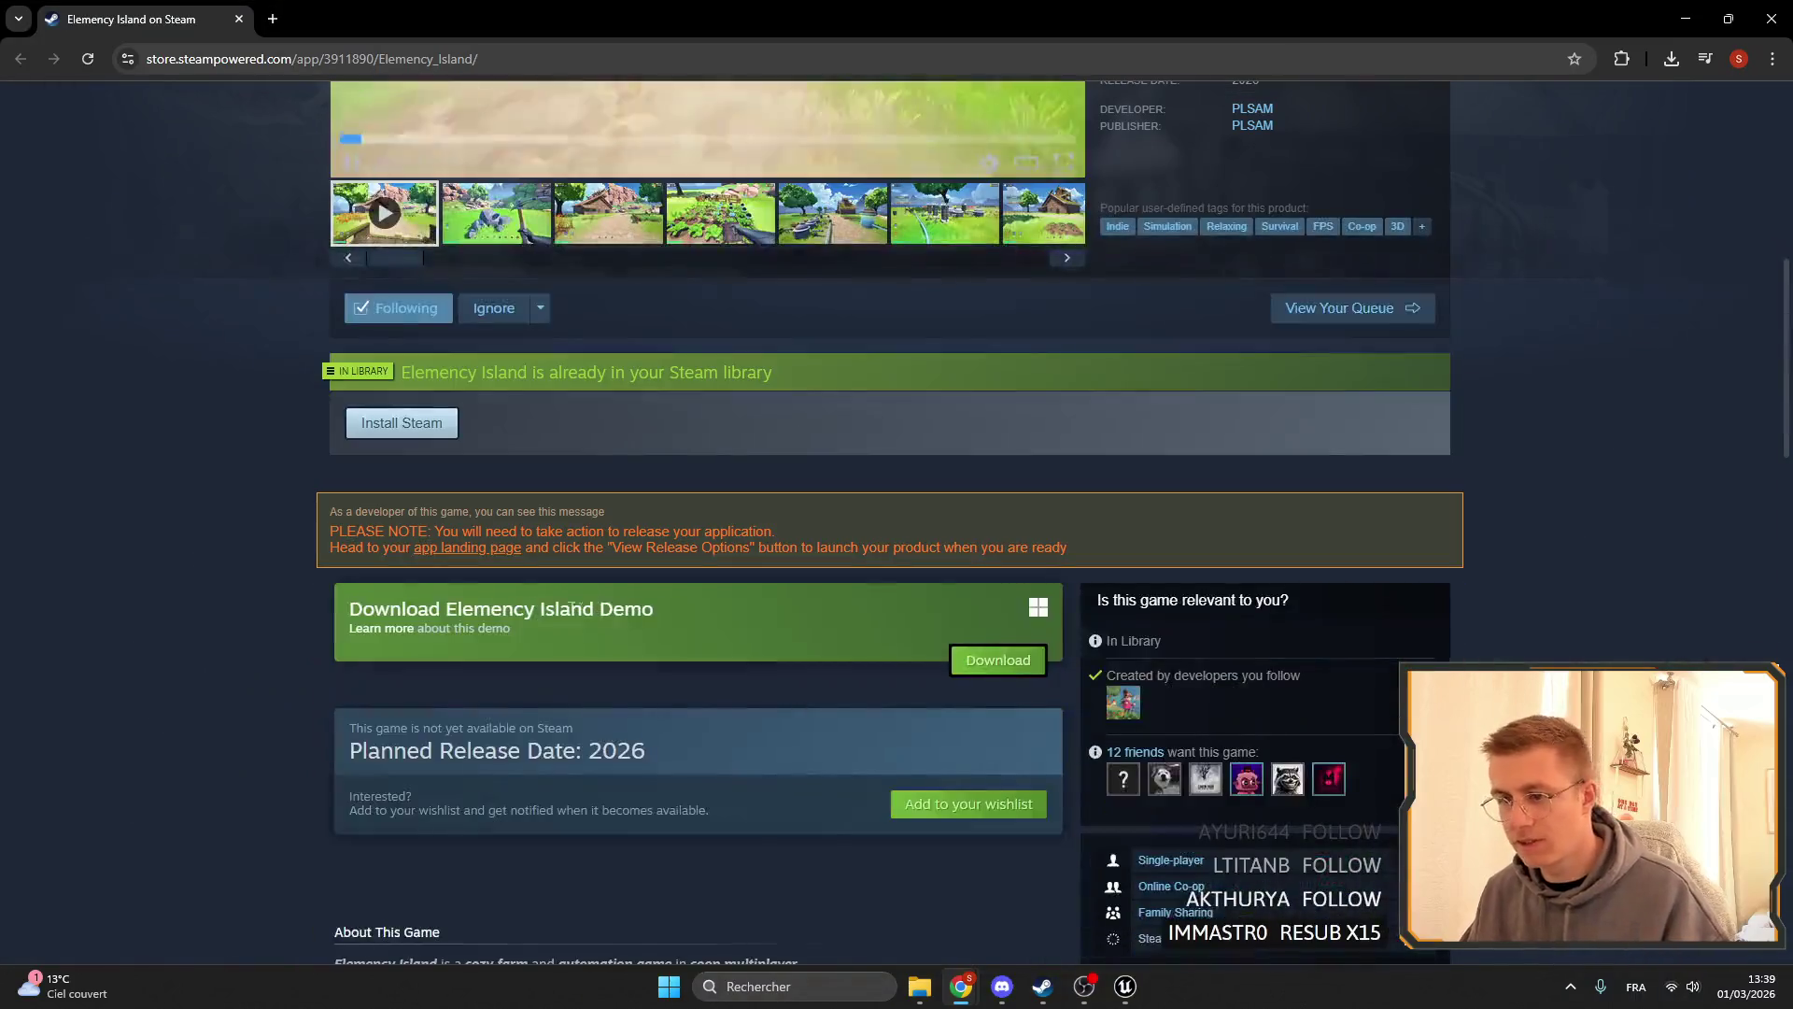
left_click(387, 640)
scroll(395, 639, "down", 8)
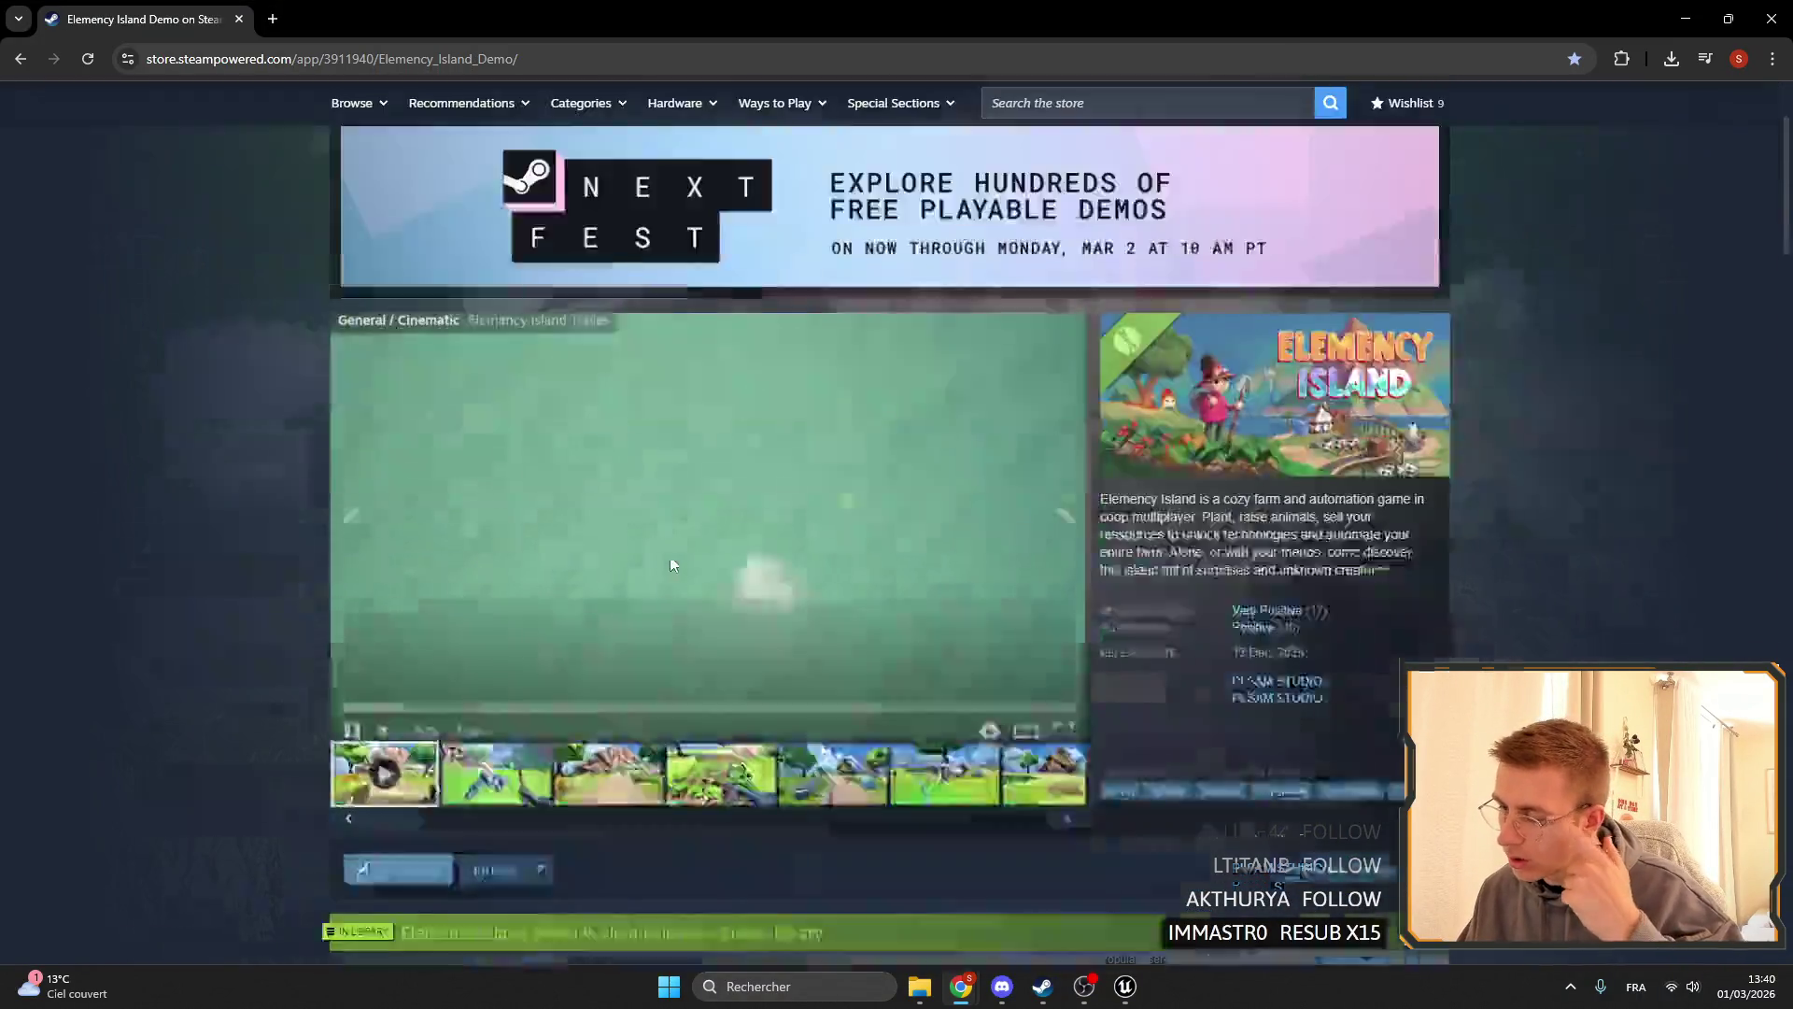
scroll(812, 607, "down", 3)
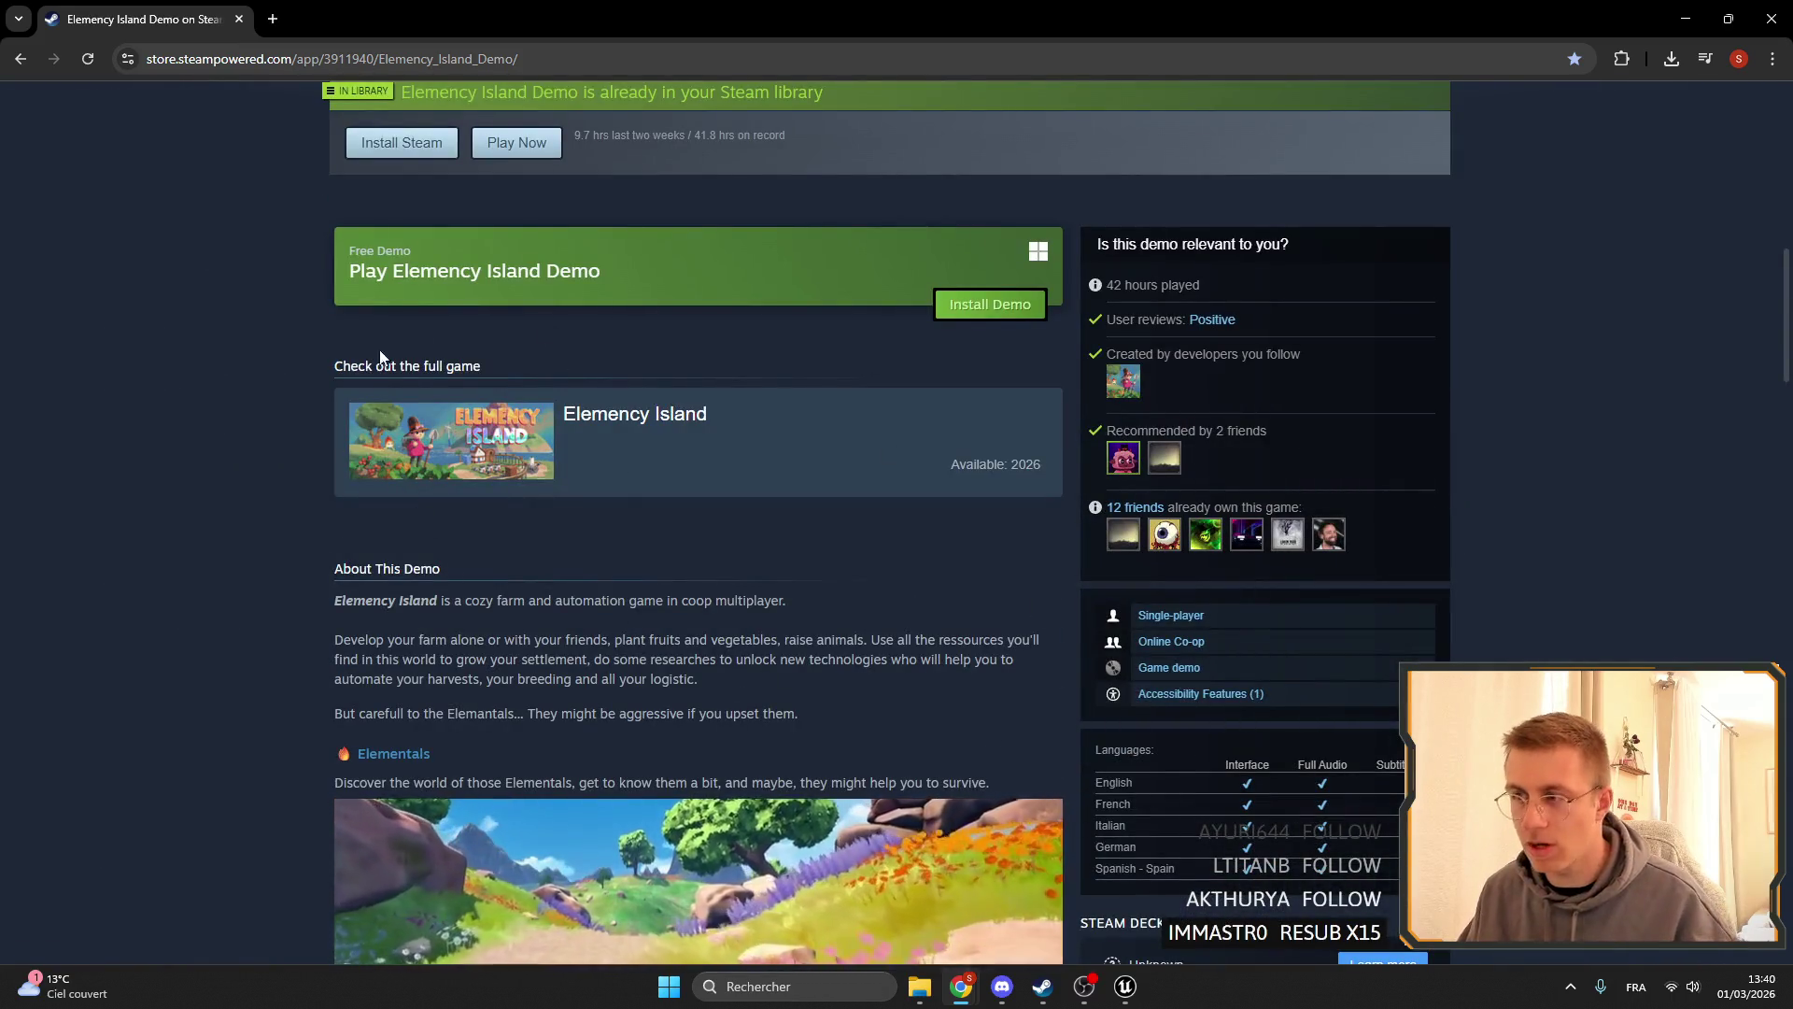
scroll(800, 581, "up", 8)
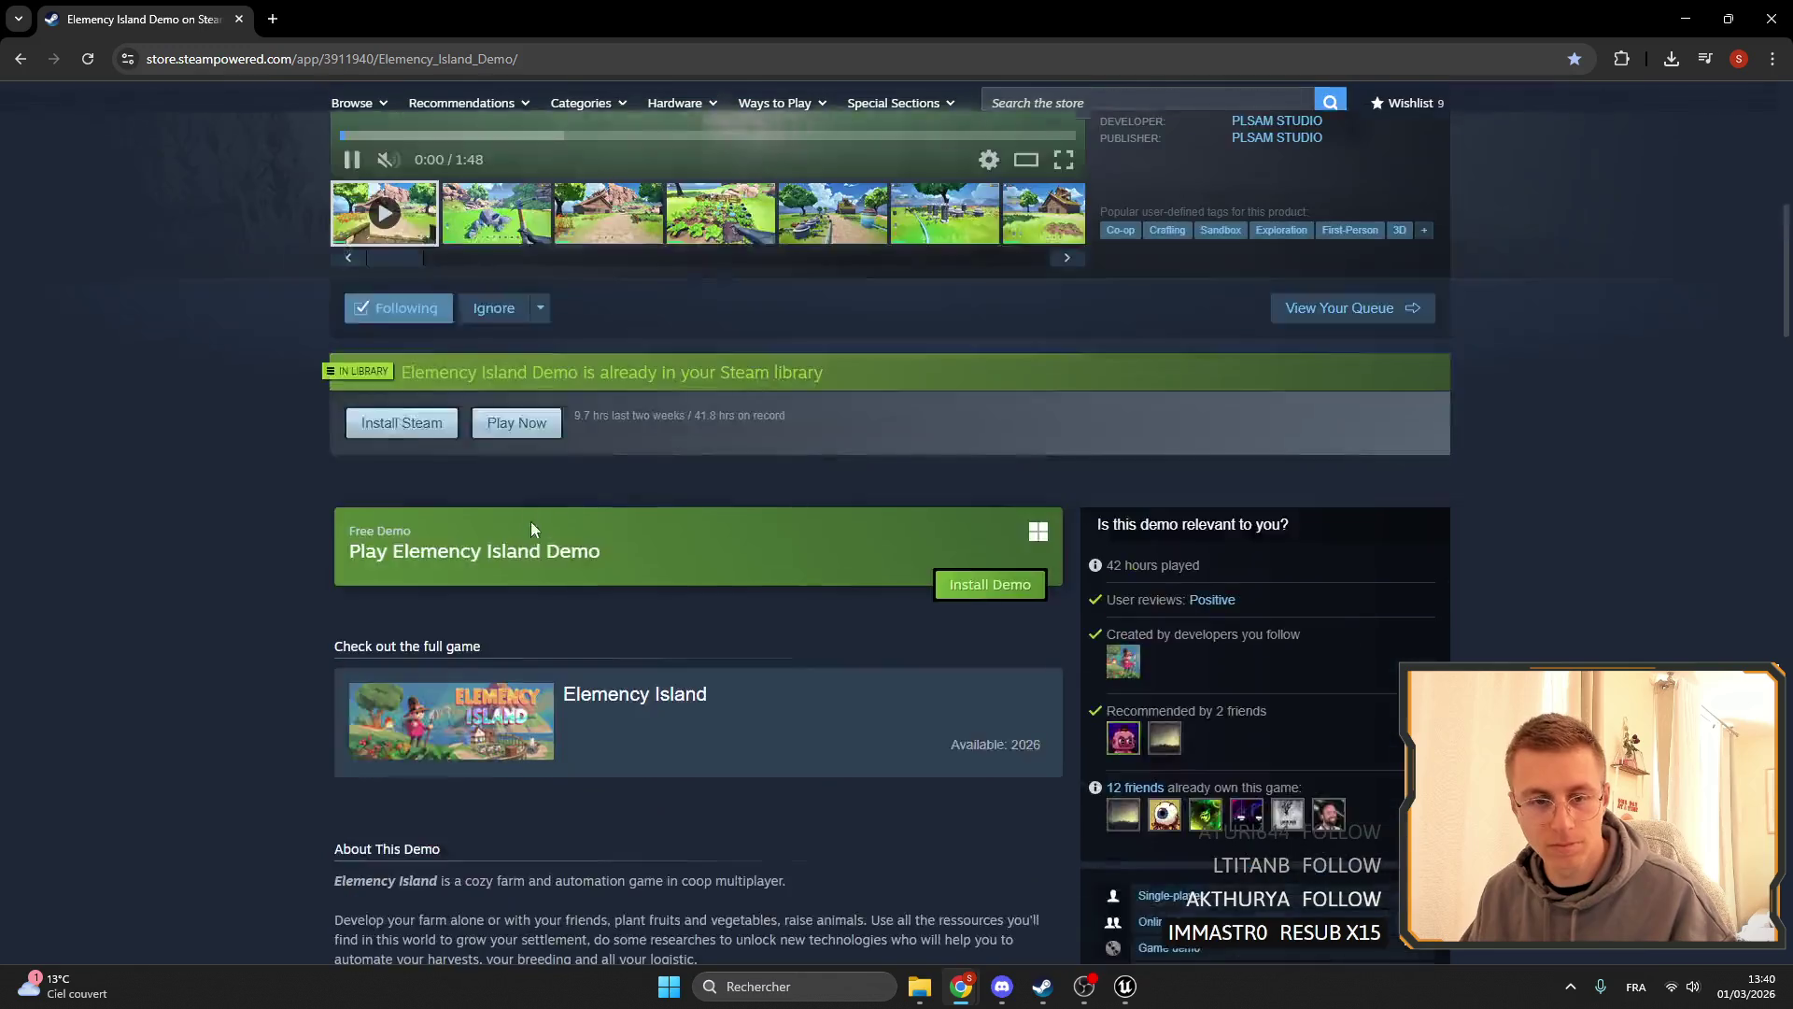
scroll(801, 576, "down", 2)
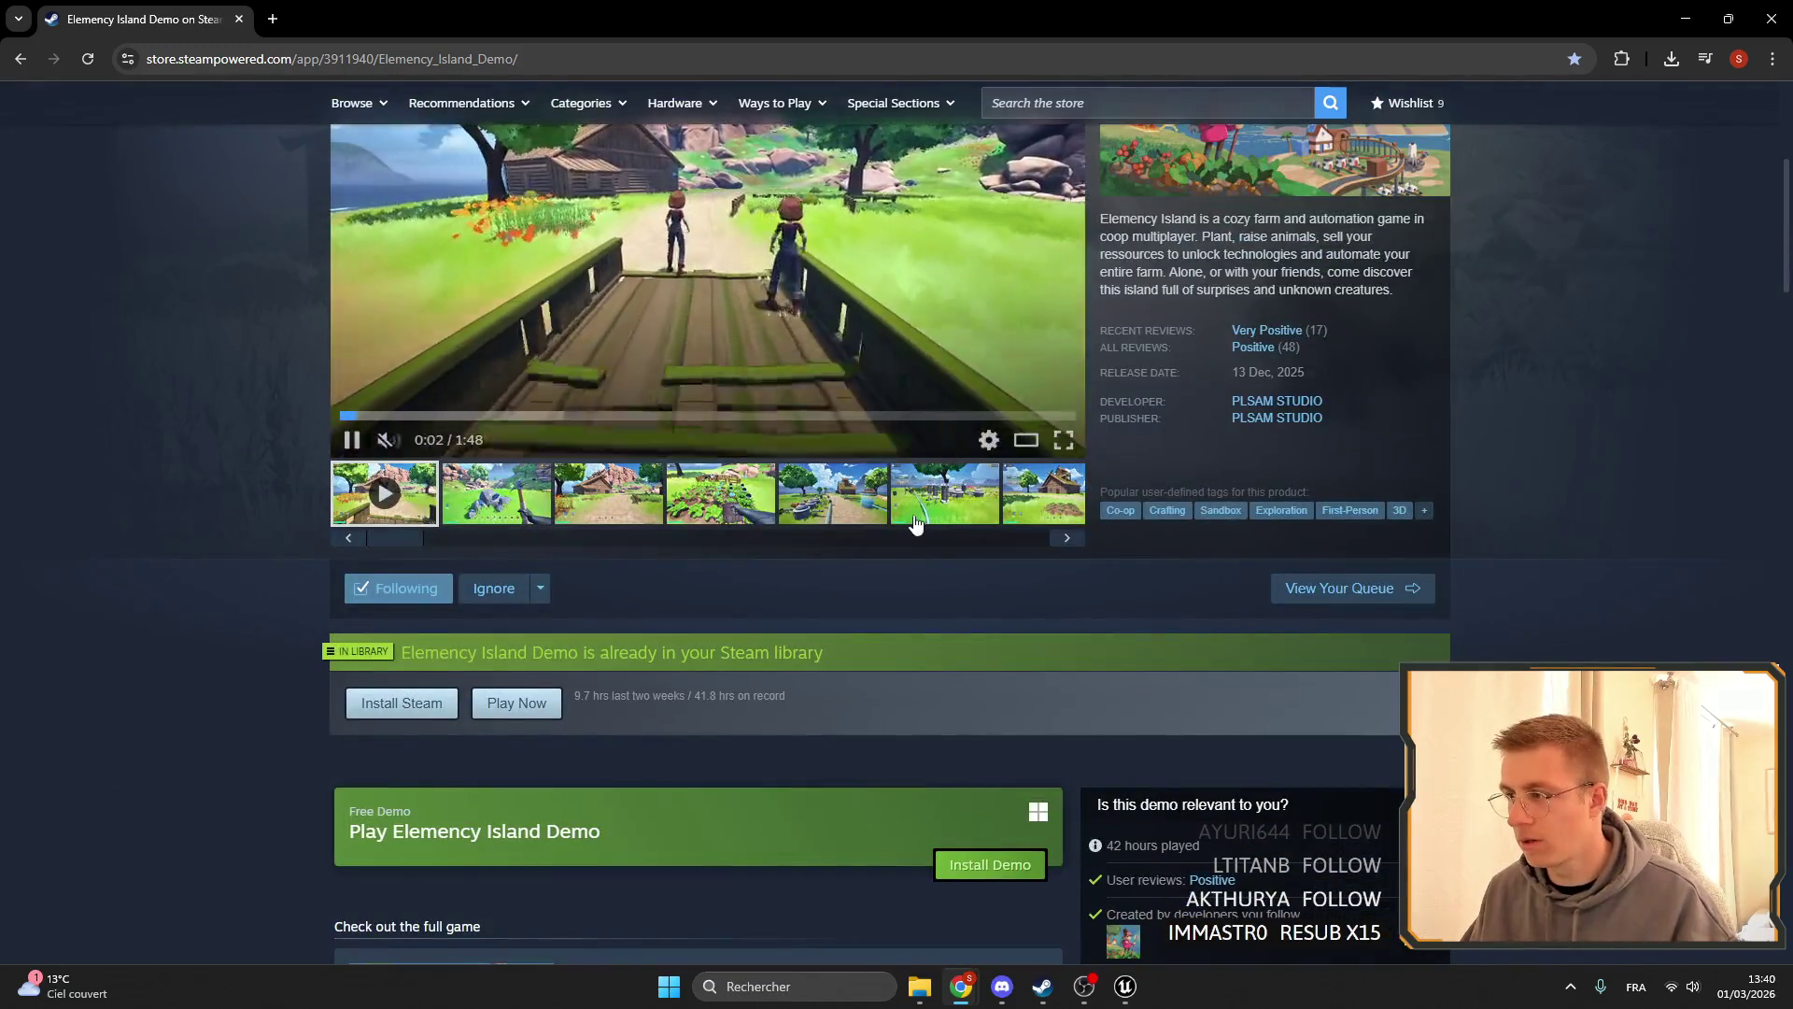
key("alt+Tab")
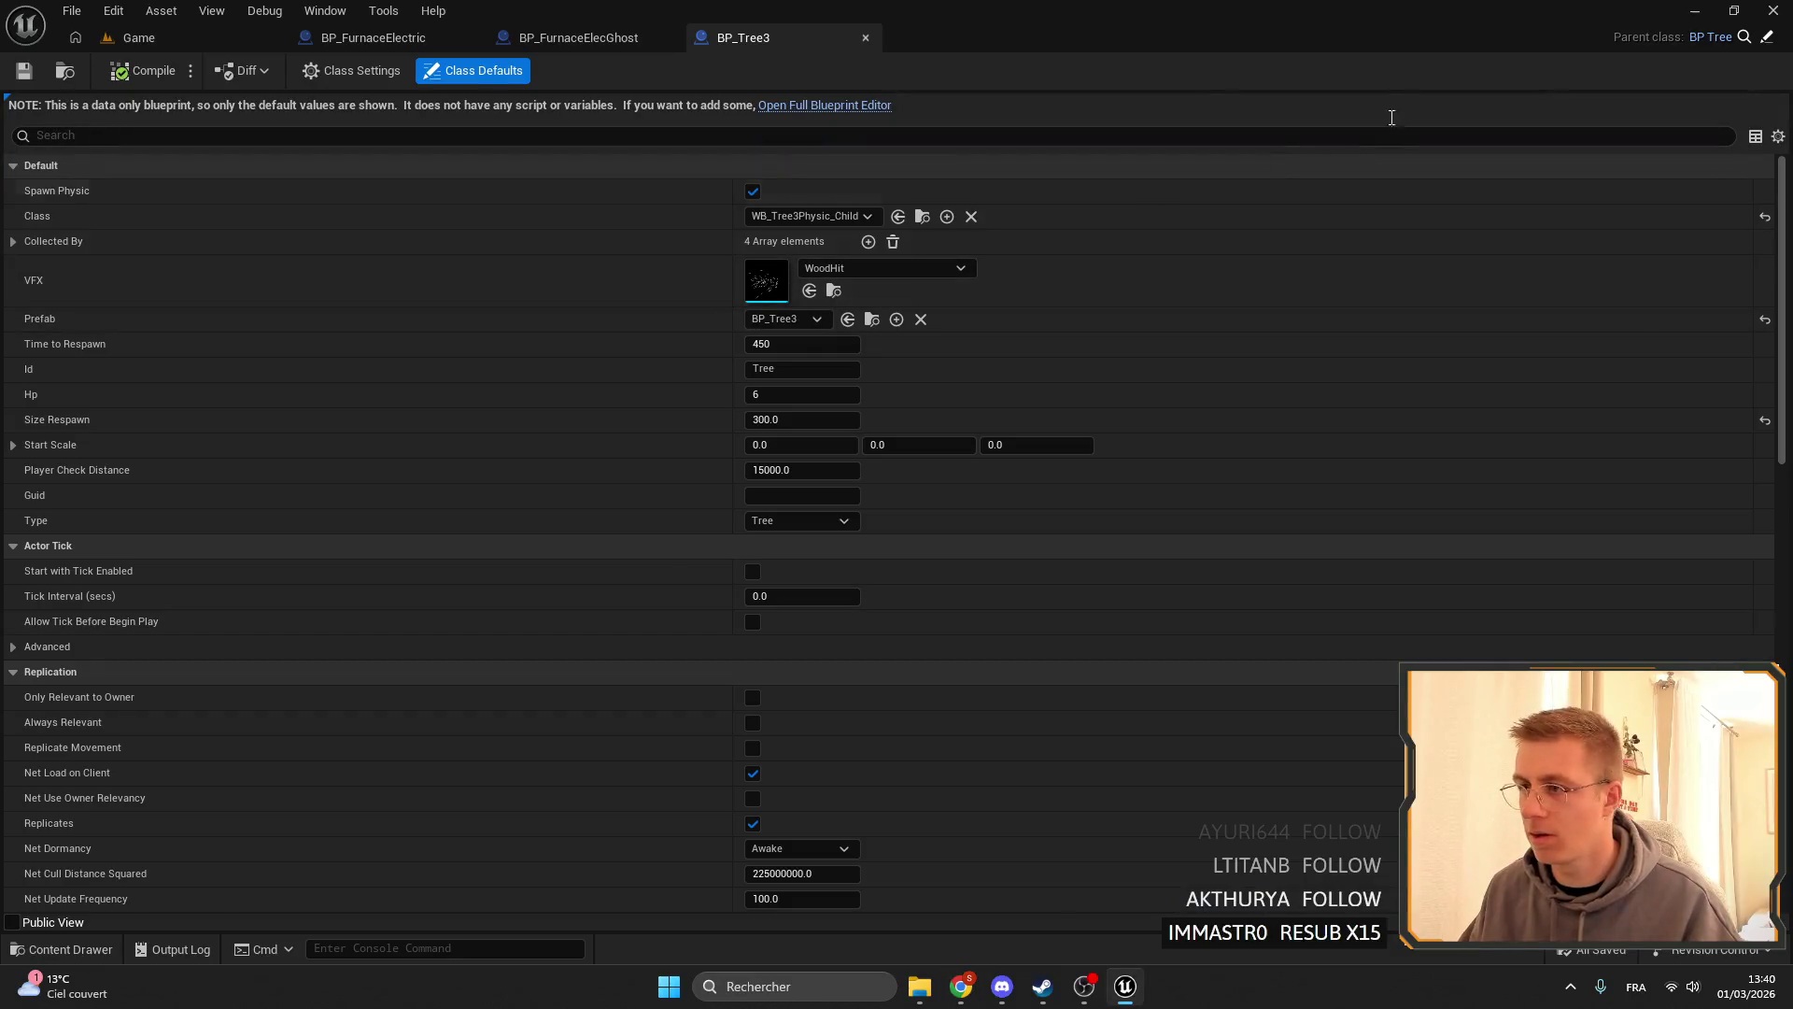
- In the running Game level, scroll the in-game build list, then open and close the backpack
left_click(140, 37)
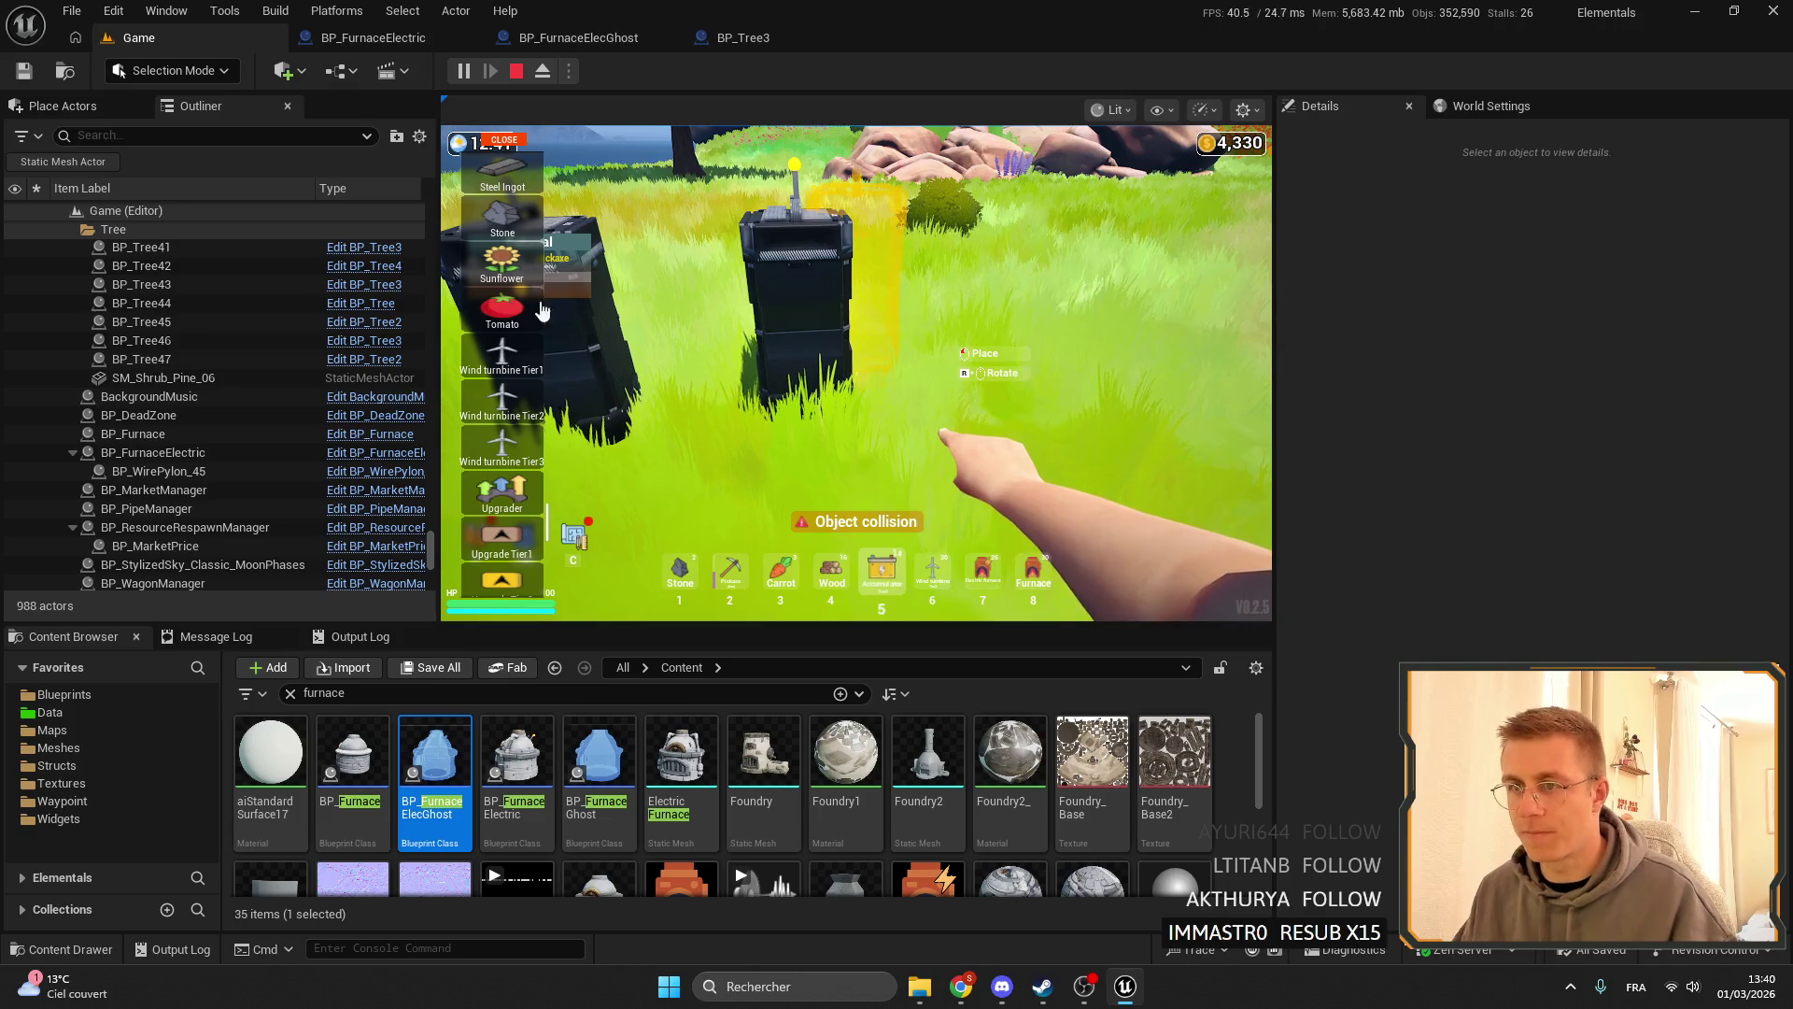
scroll(551, 439, "up", 5)
scroll(551, 441, "up", 5)
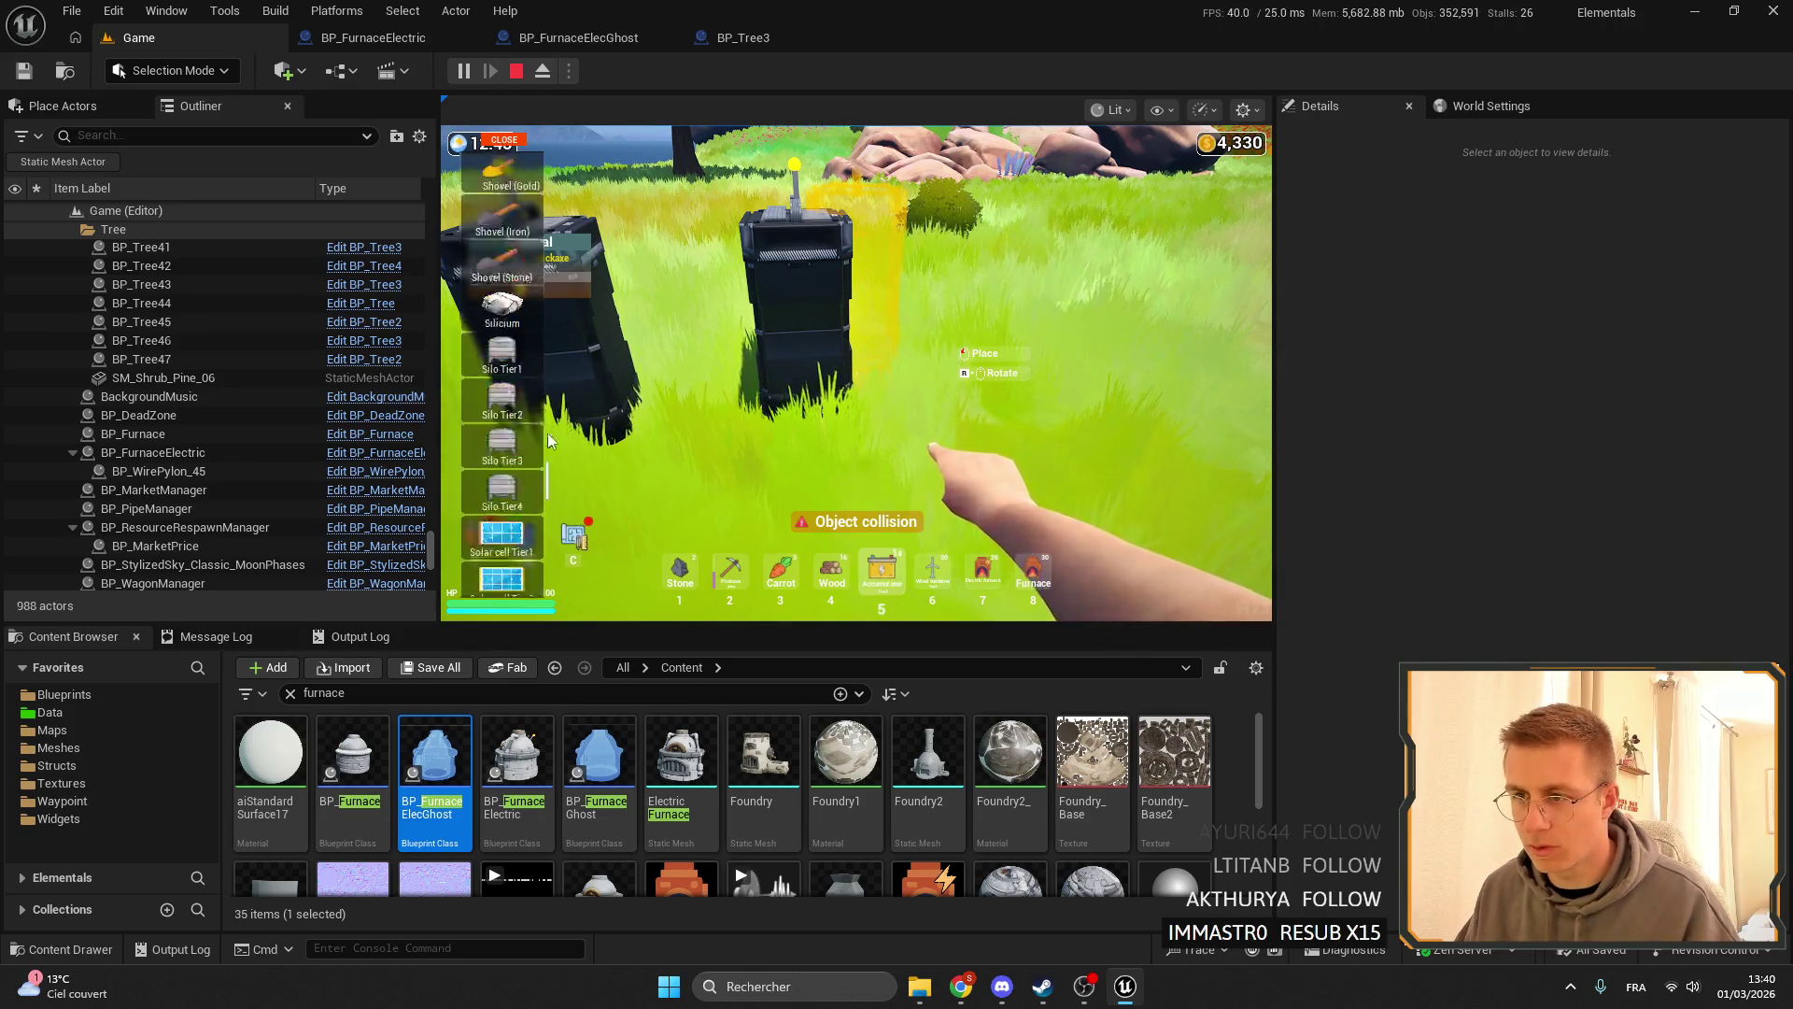
scroll(549, 441, "up", 10)
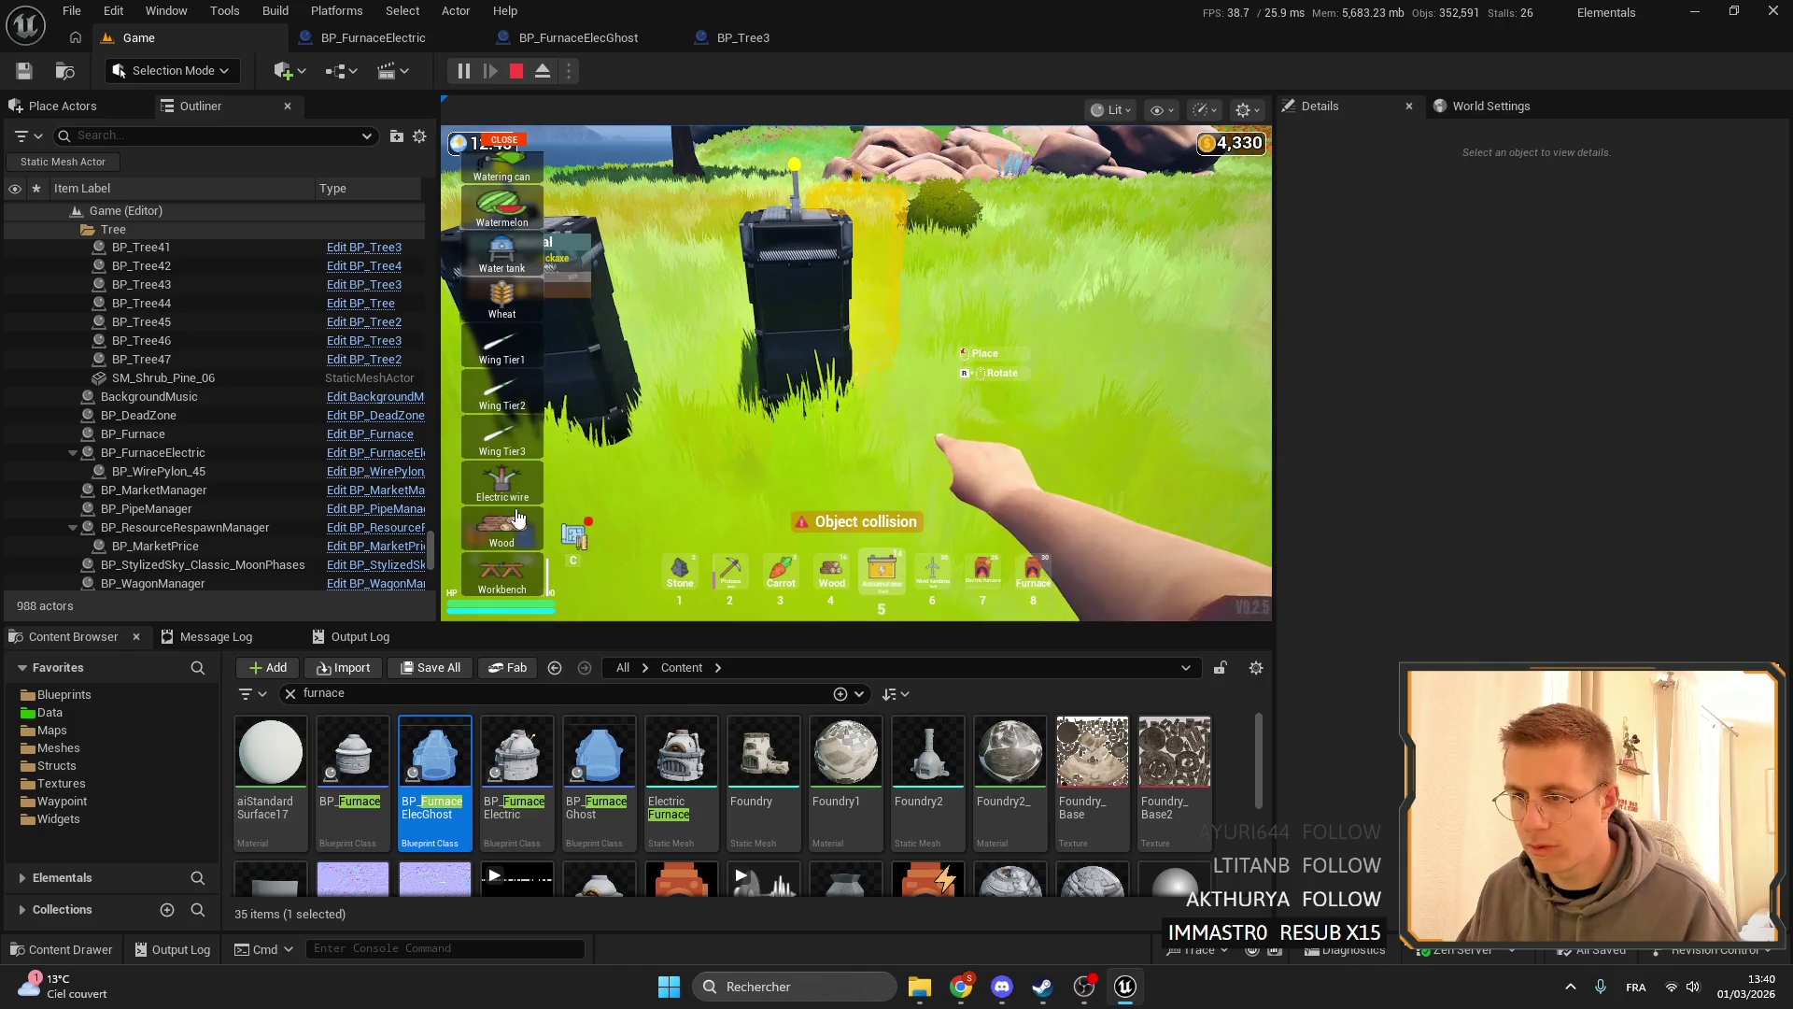
left_click(503, 143)
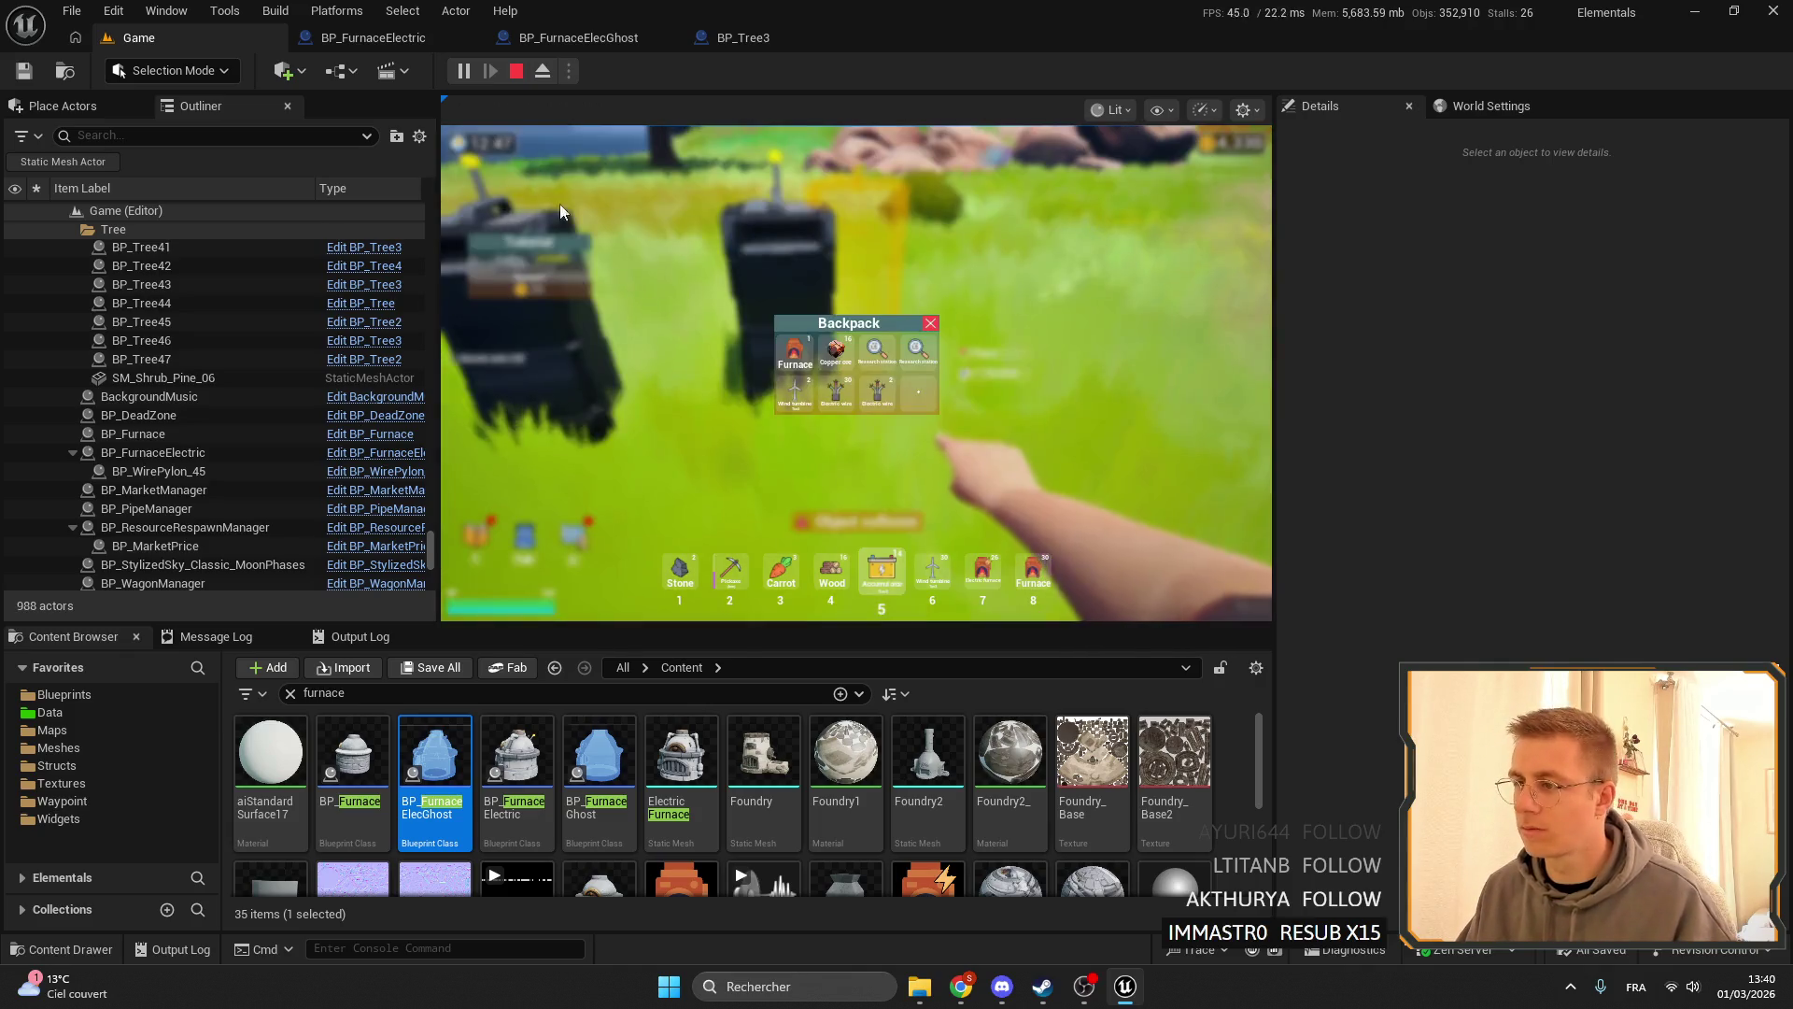
key("Tab")
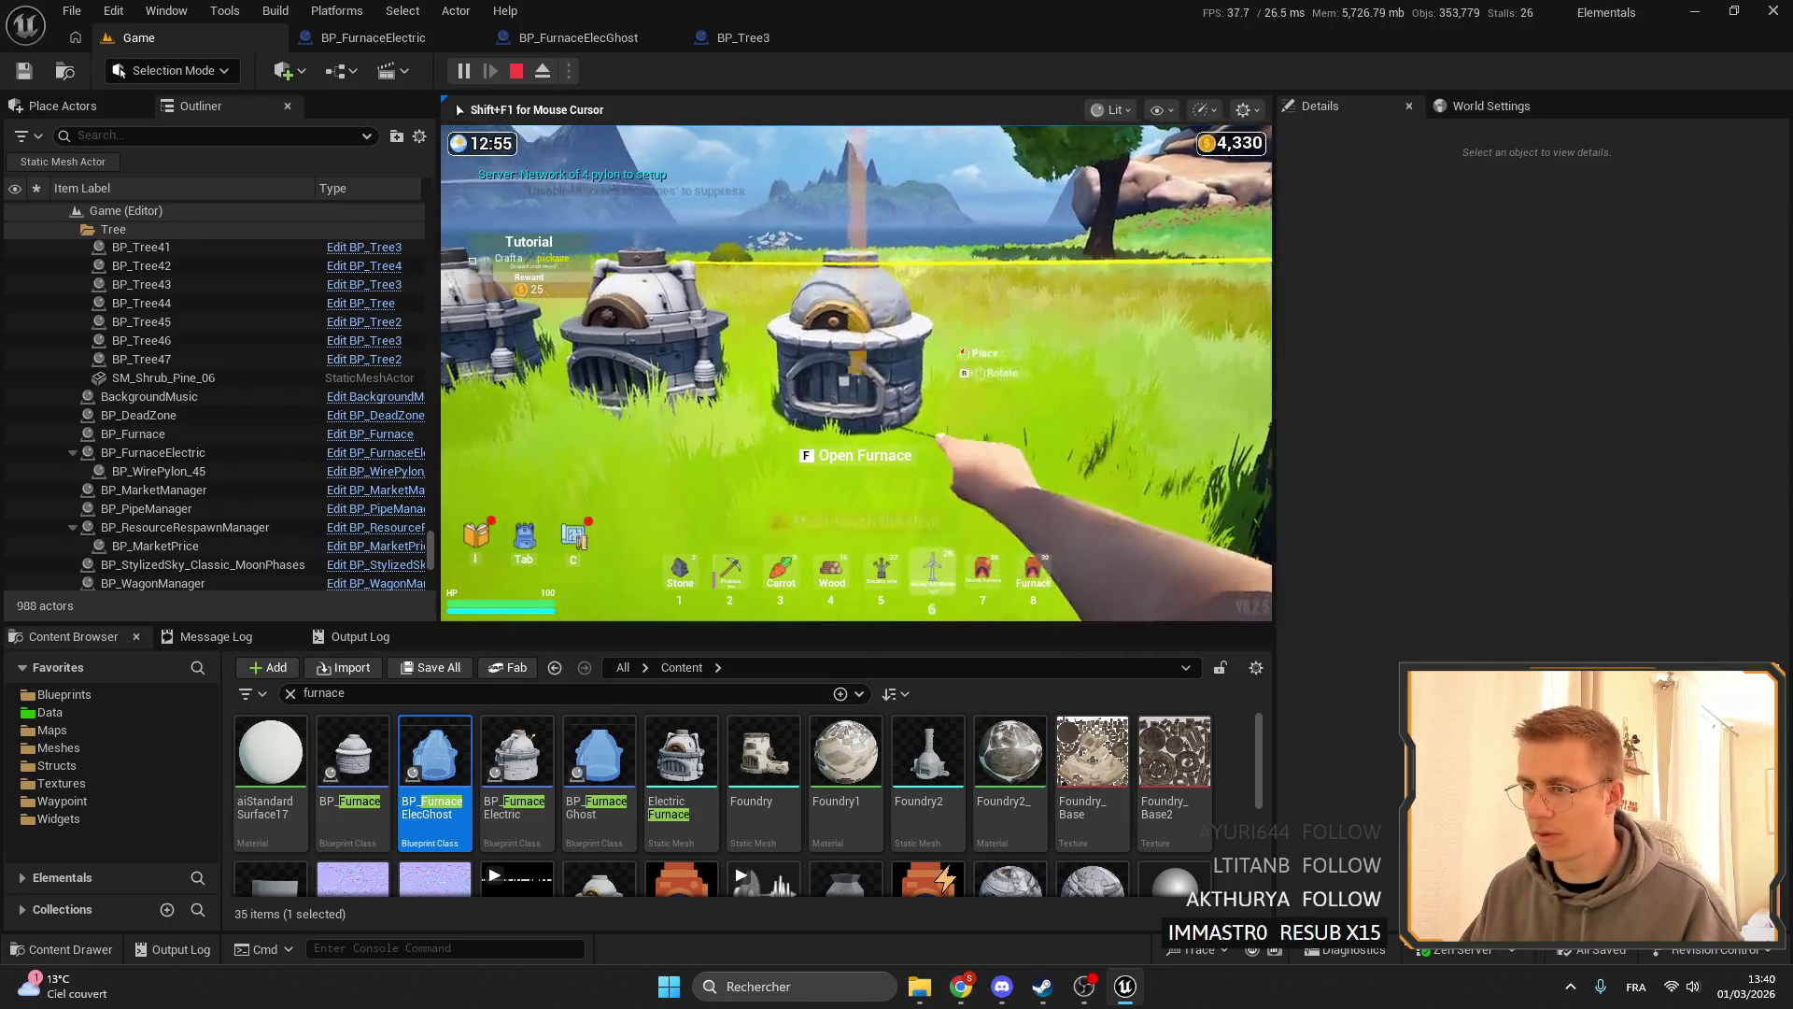
- Hold the carrot, check the backpack, then open and close the Electric furnace window with F
key("3")
key("Tab")
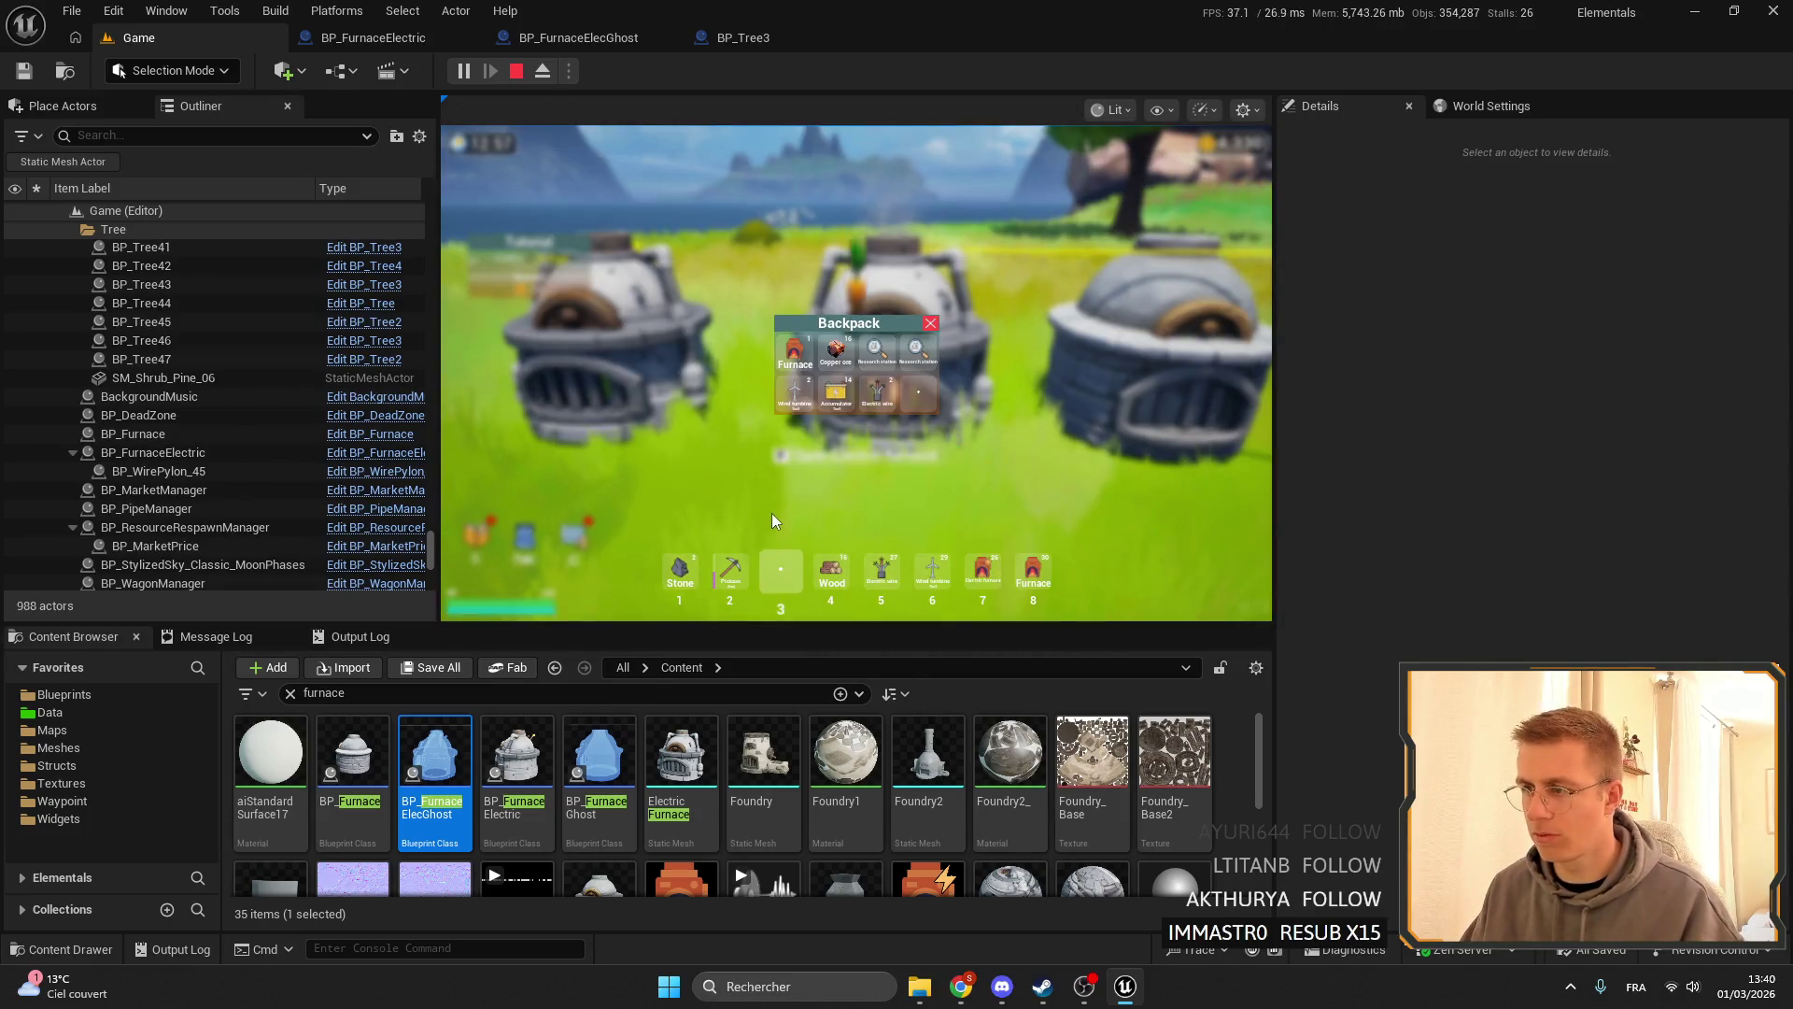
key("Escape")
key("Escape")
key("Escape")
key("e")
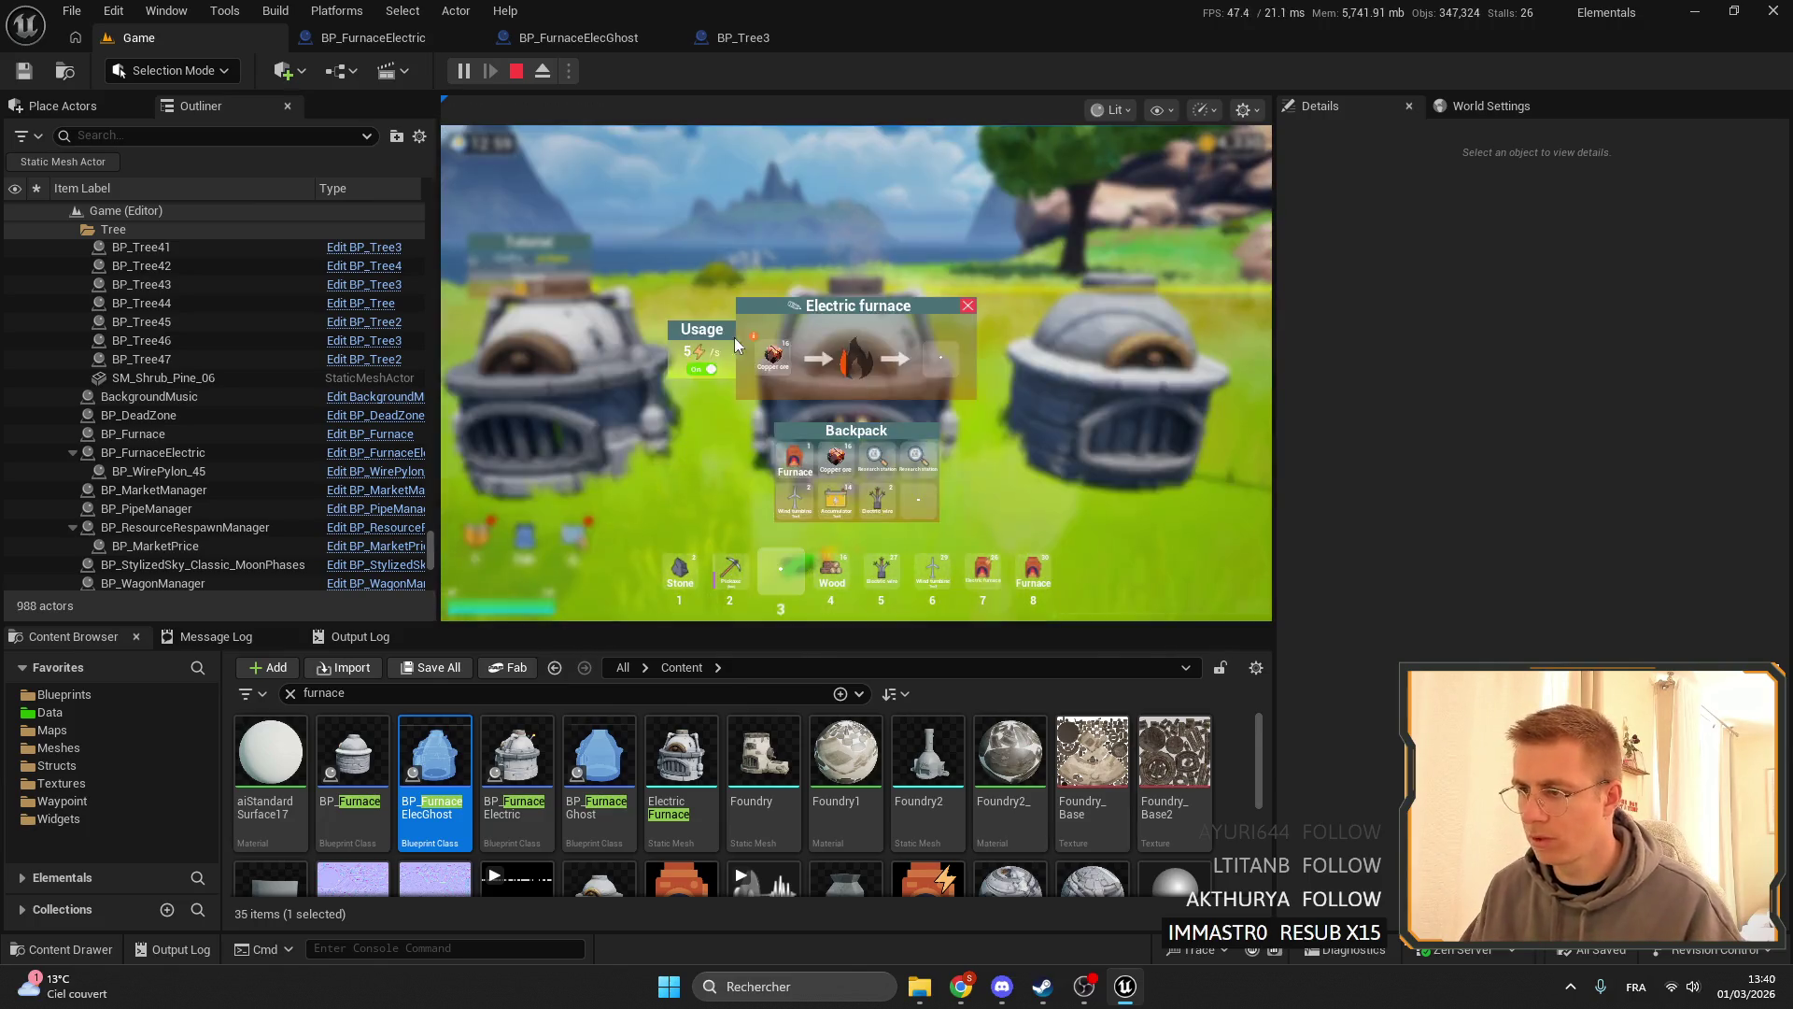
key("Escape")
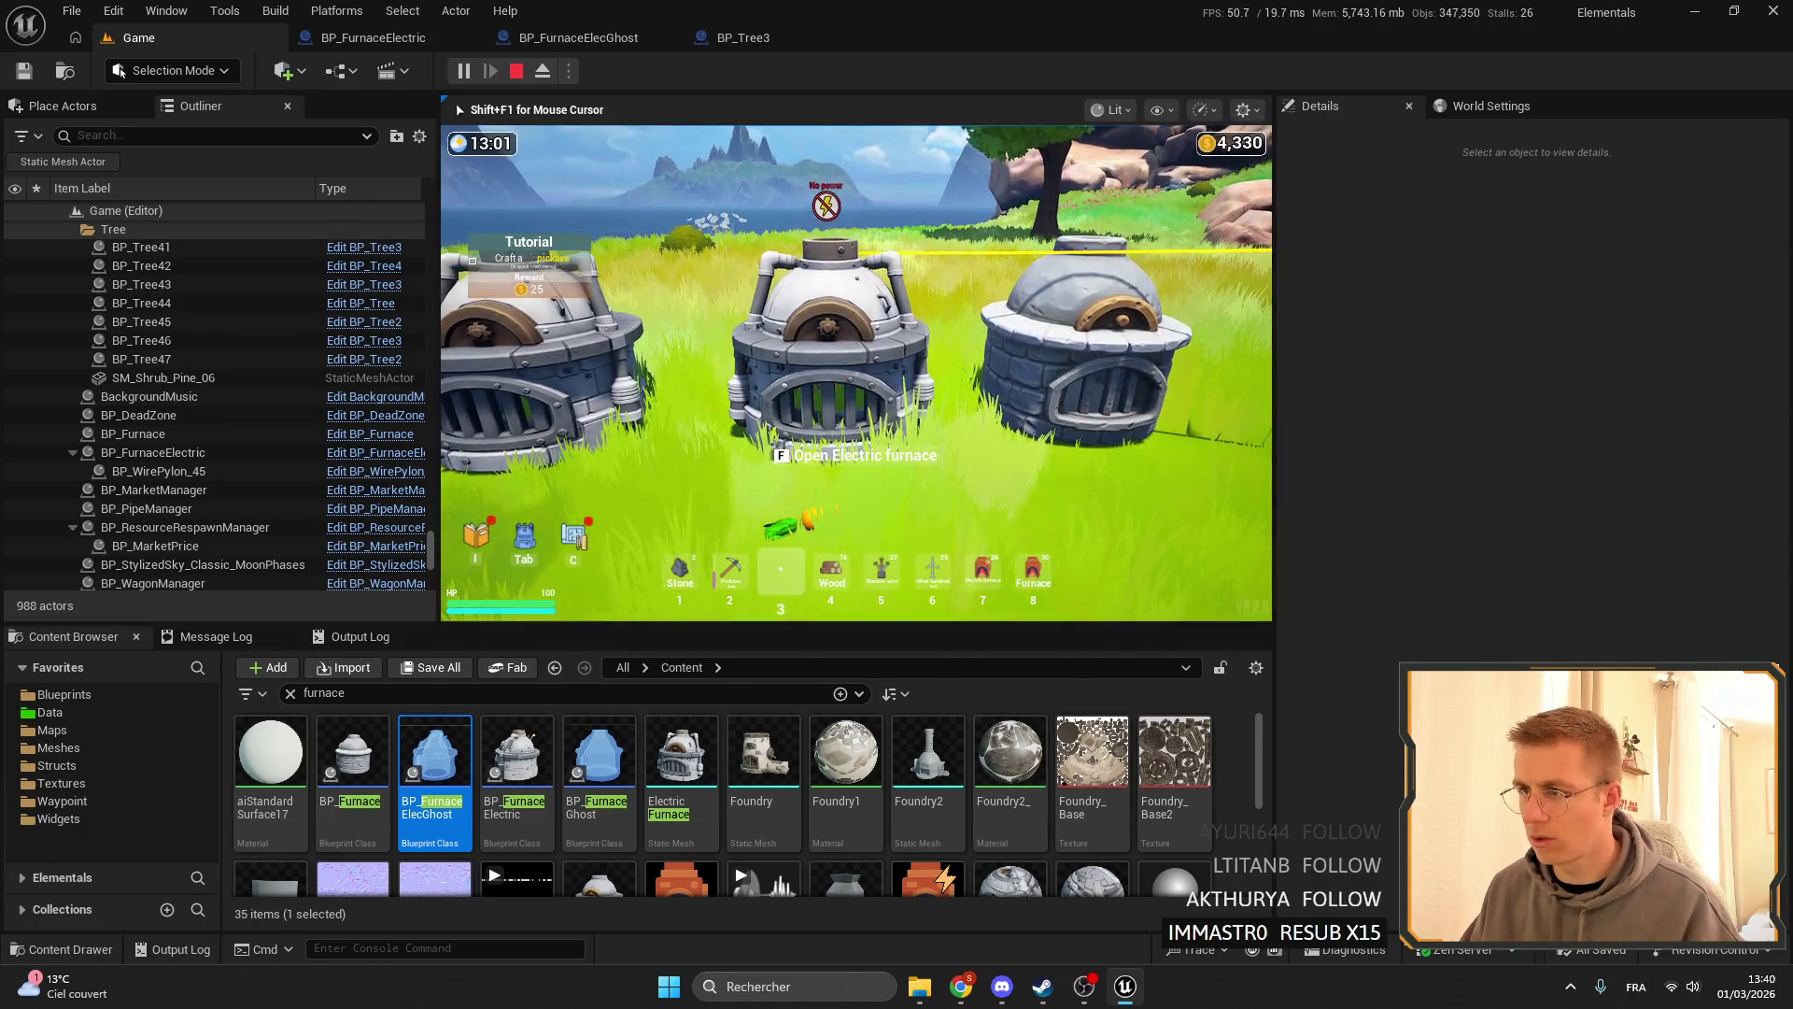
key("f")
key("Escape")
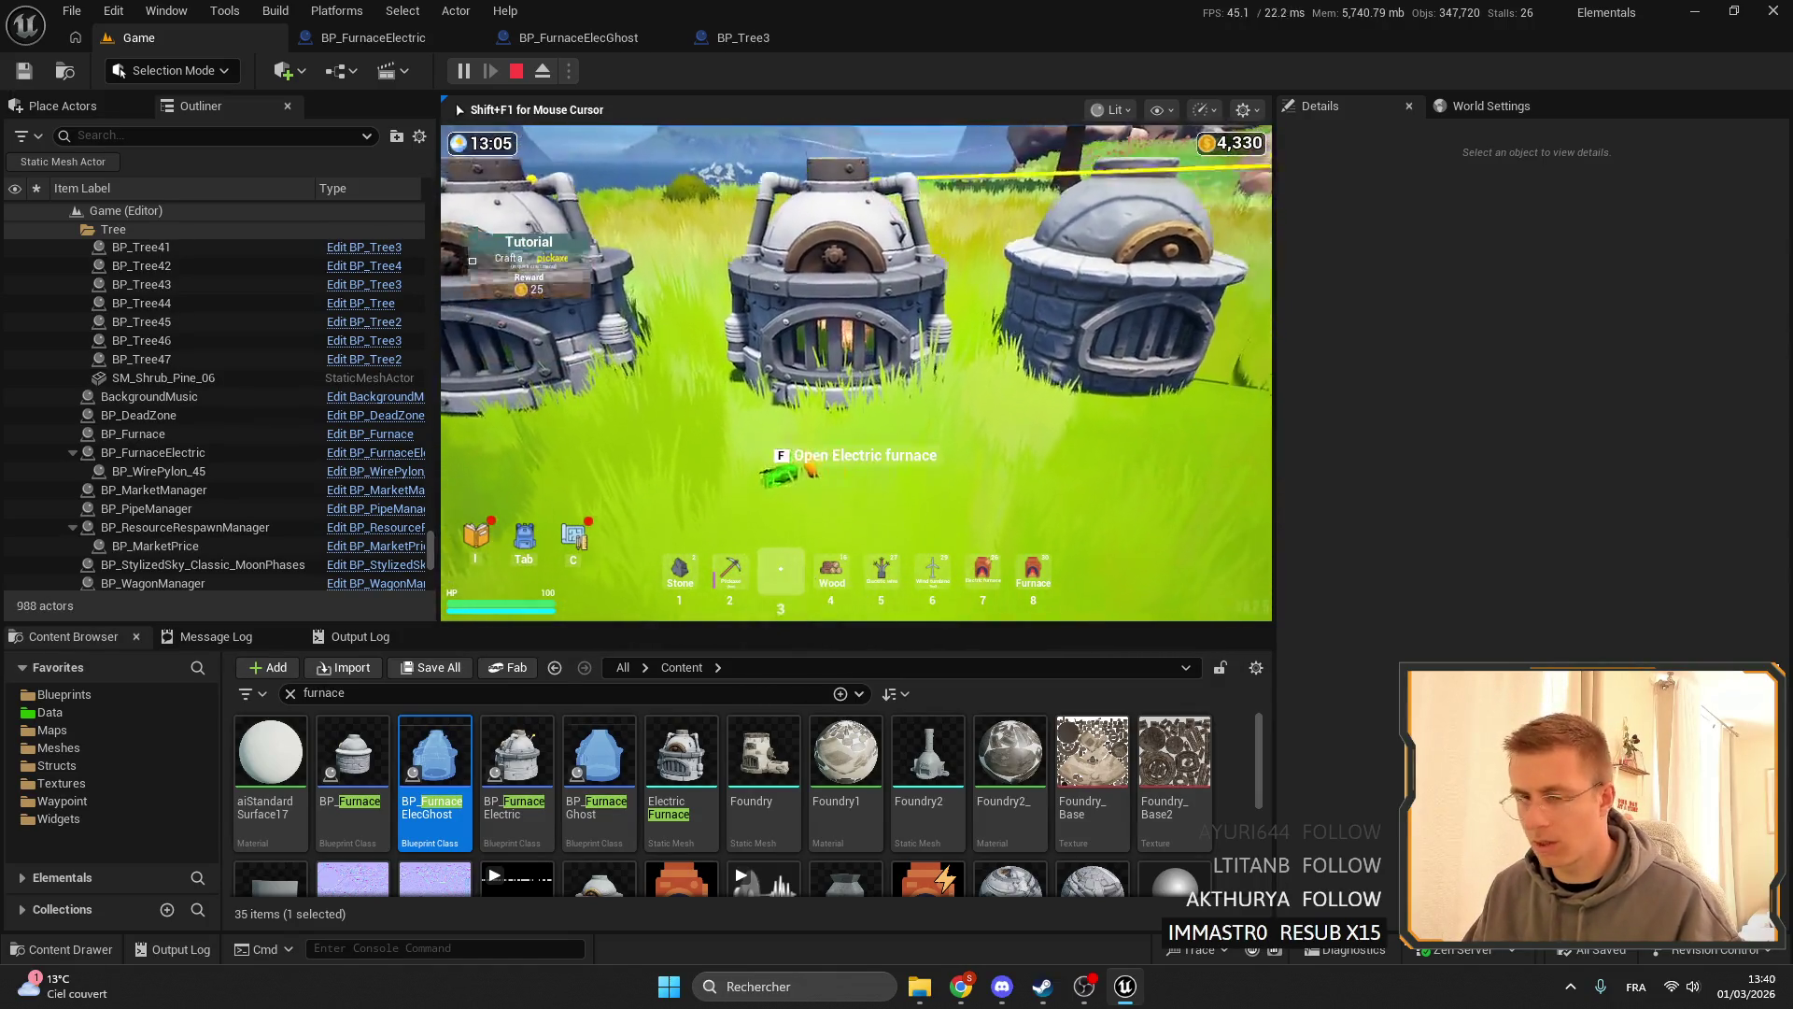
- Walk to the furnace holding the pickaxe, reopen its window, then stop the play session
key("w")
key("s")
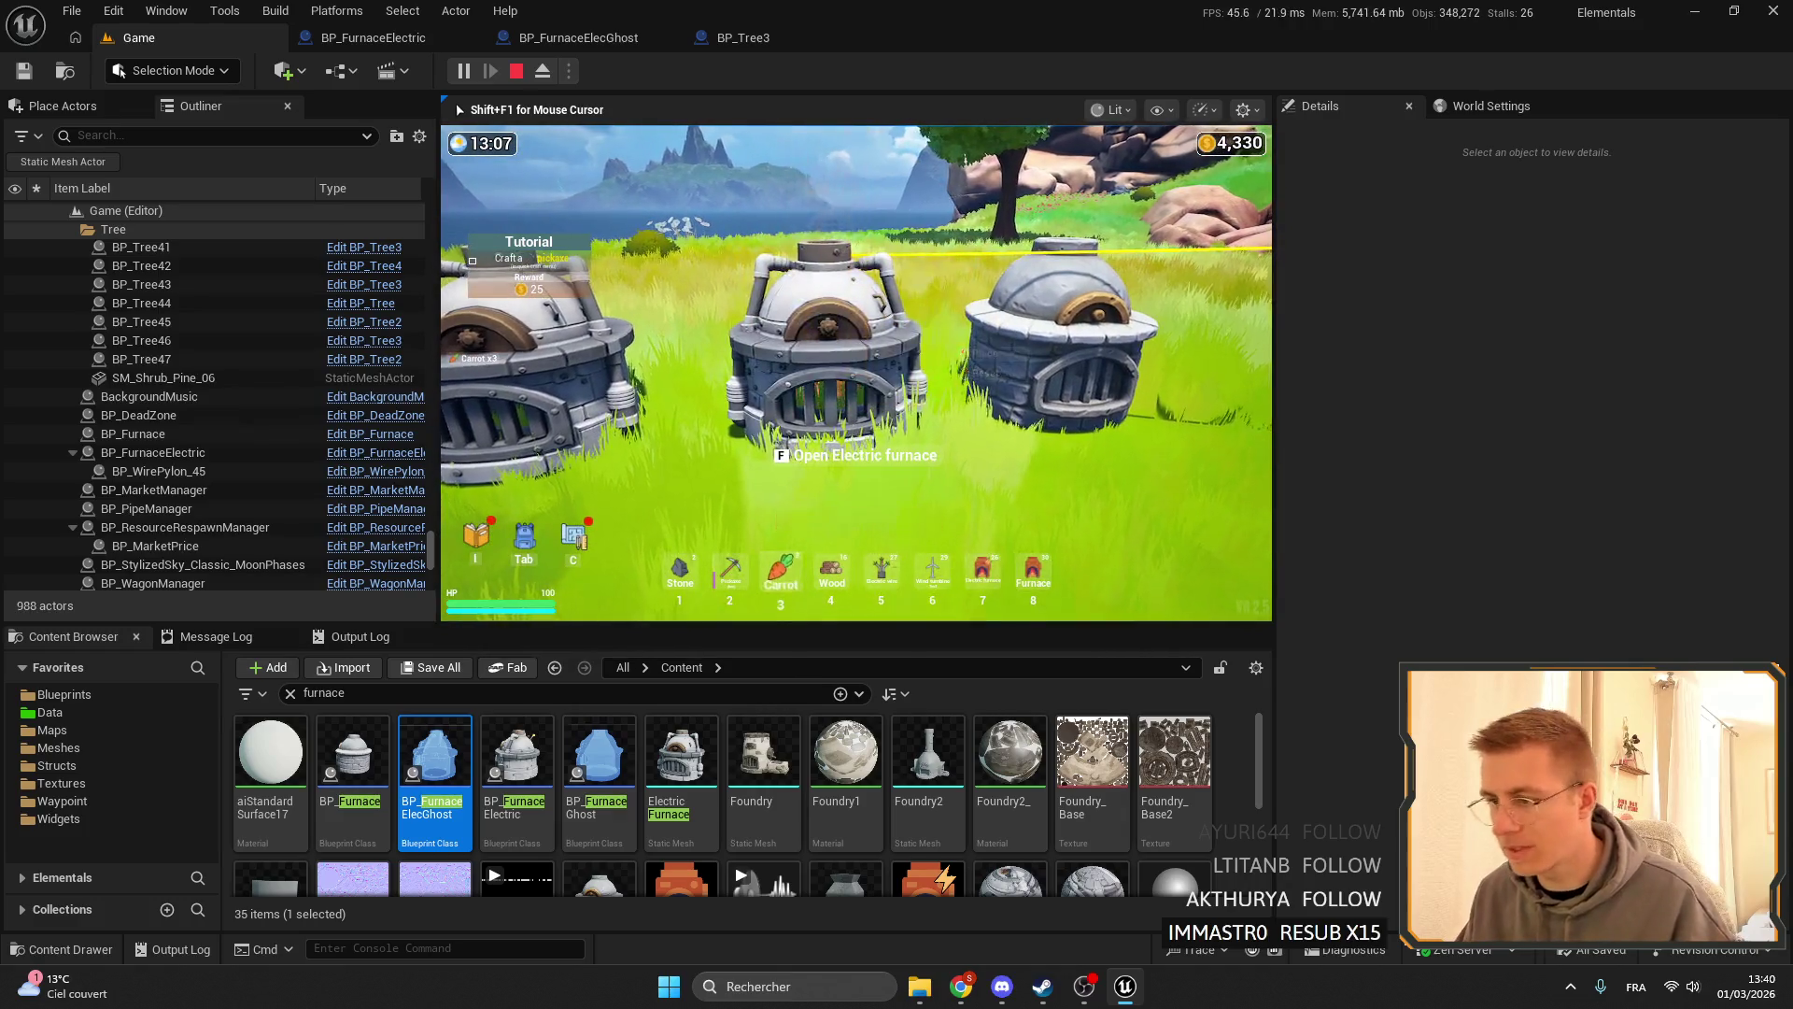
key("2")
key("f")
key("f")
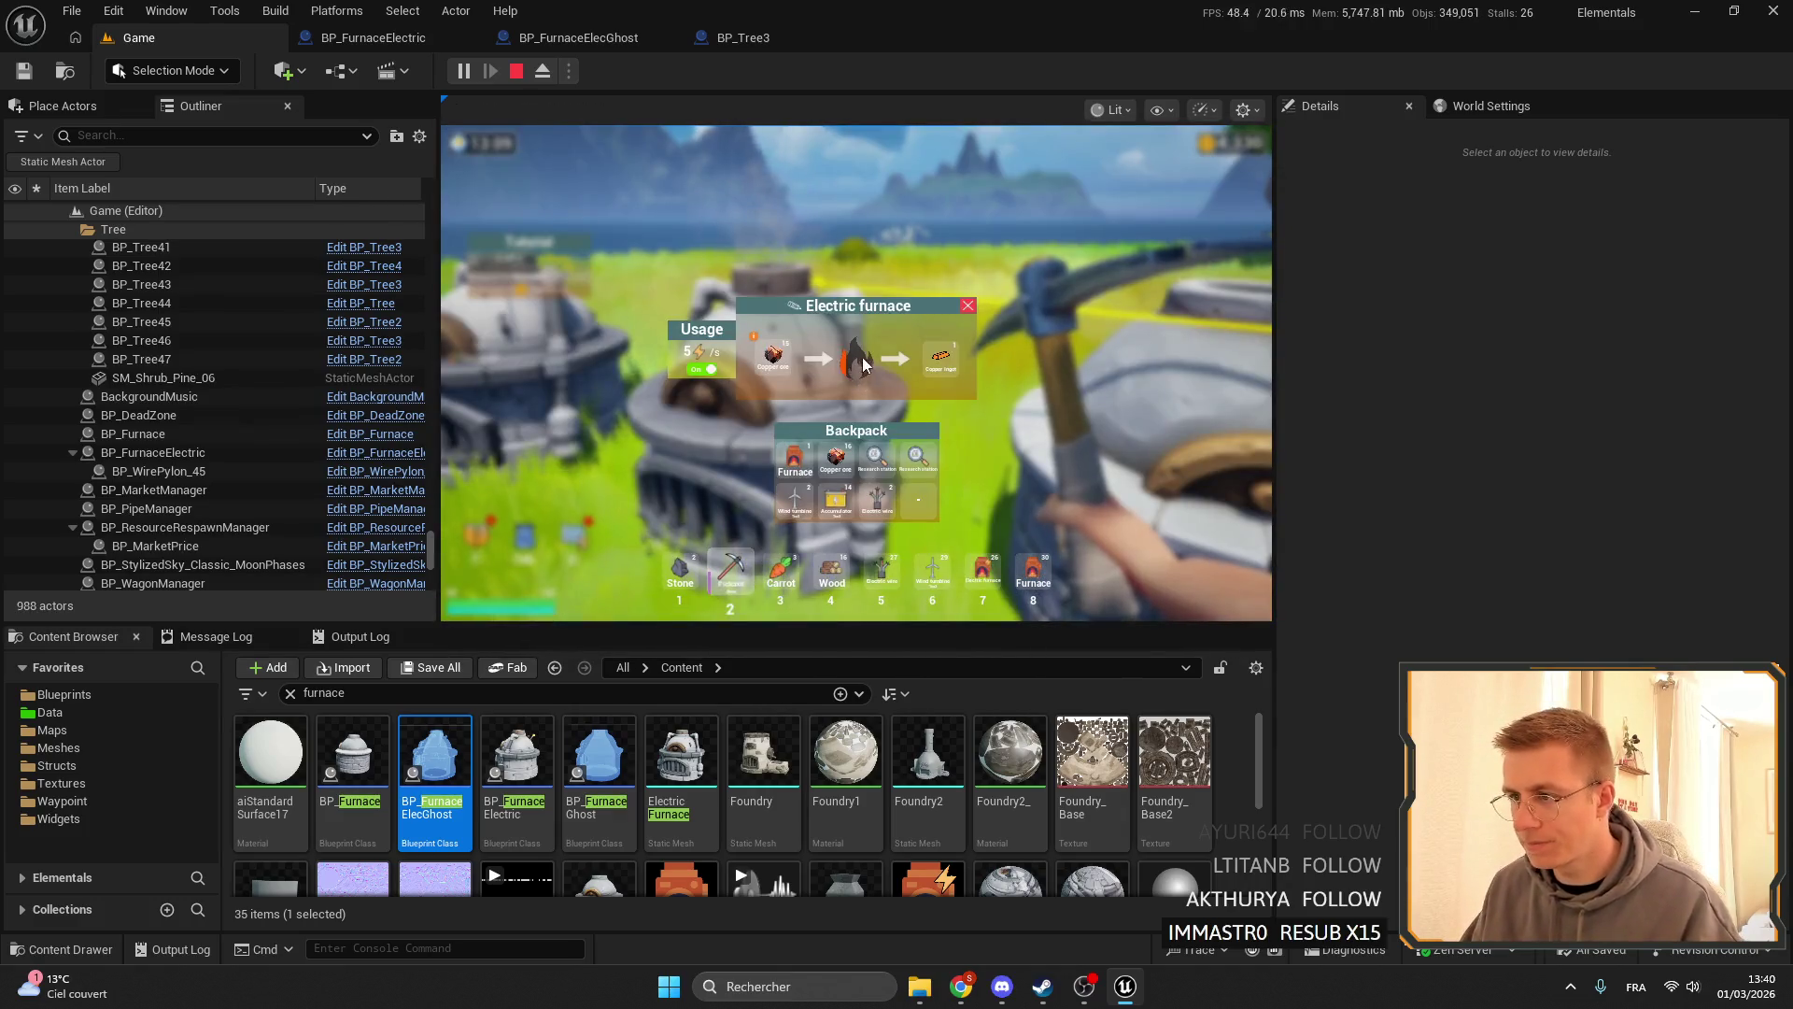
key("Escape")
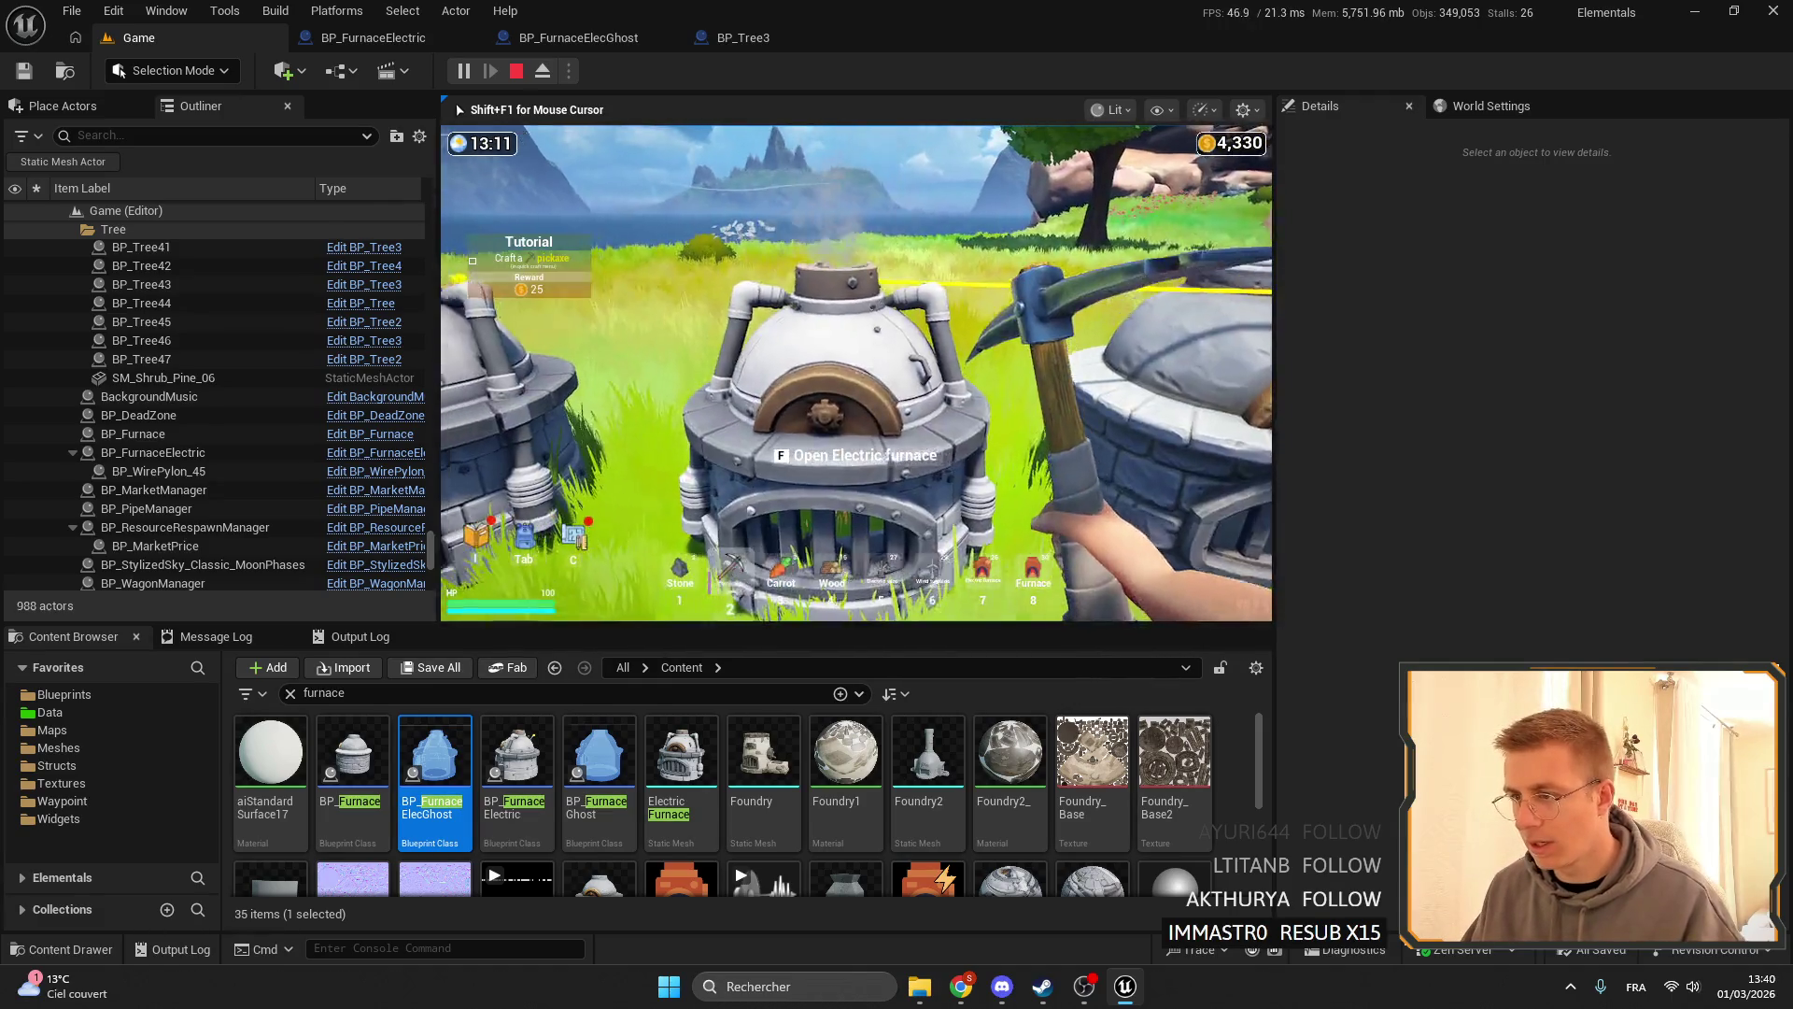
key("Escape")
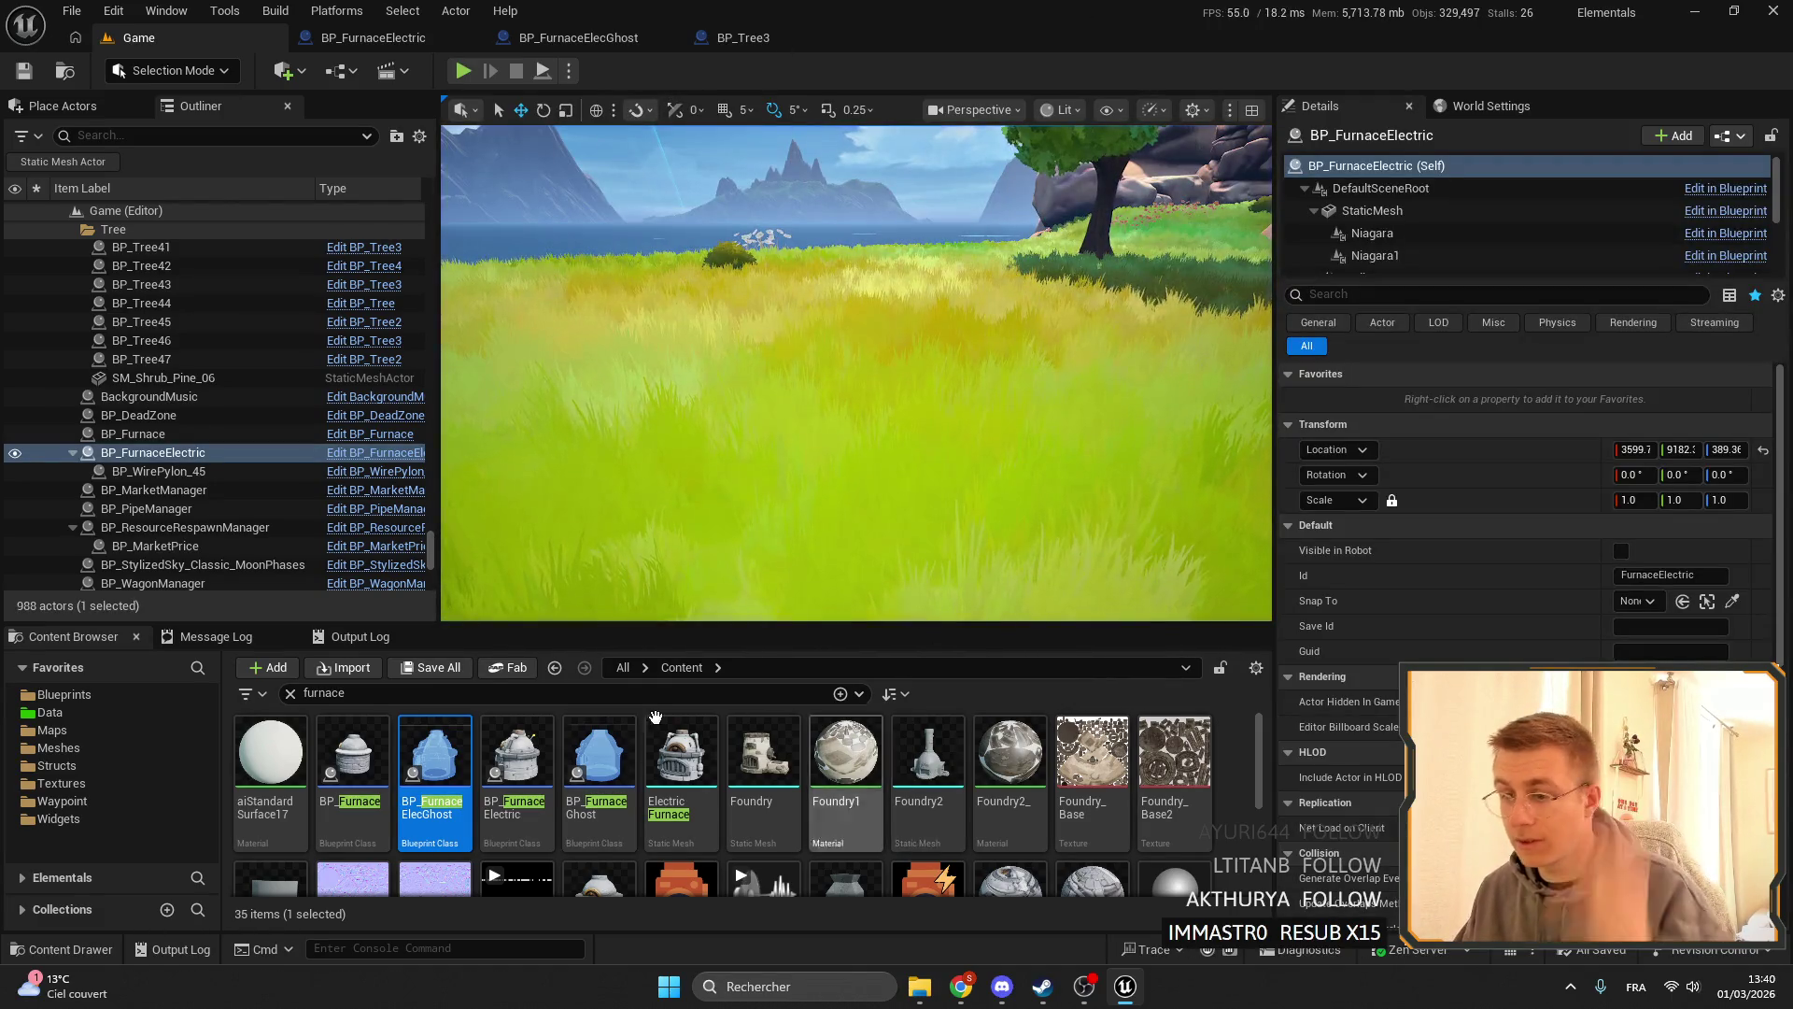
- Open the Electric Furnace static mesh from the ElectricFurnace folder
left_click(316, 37)
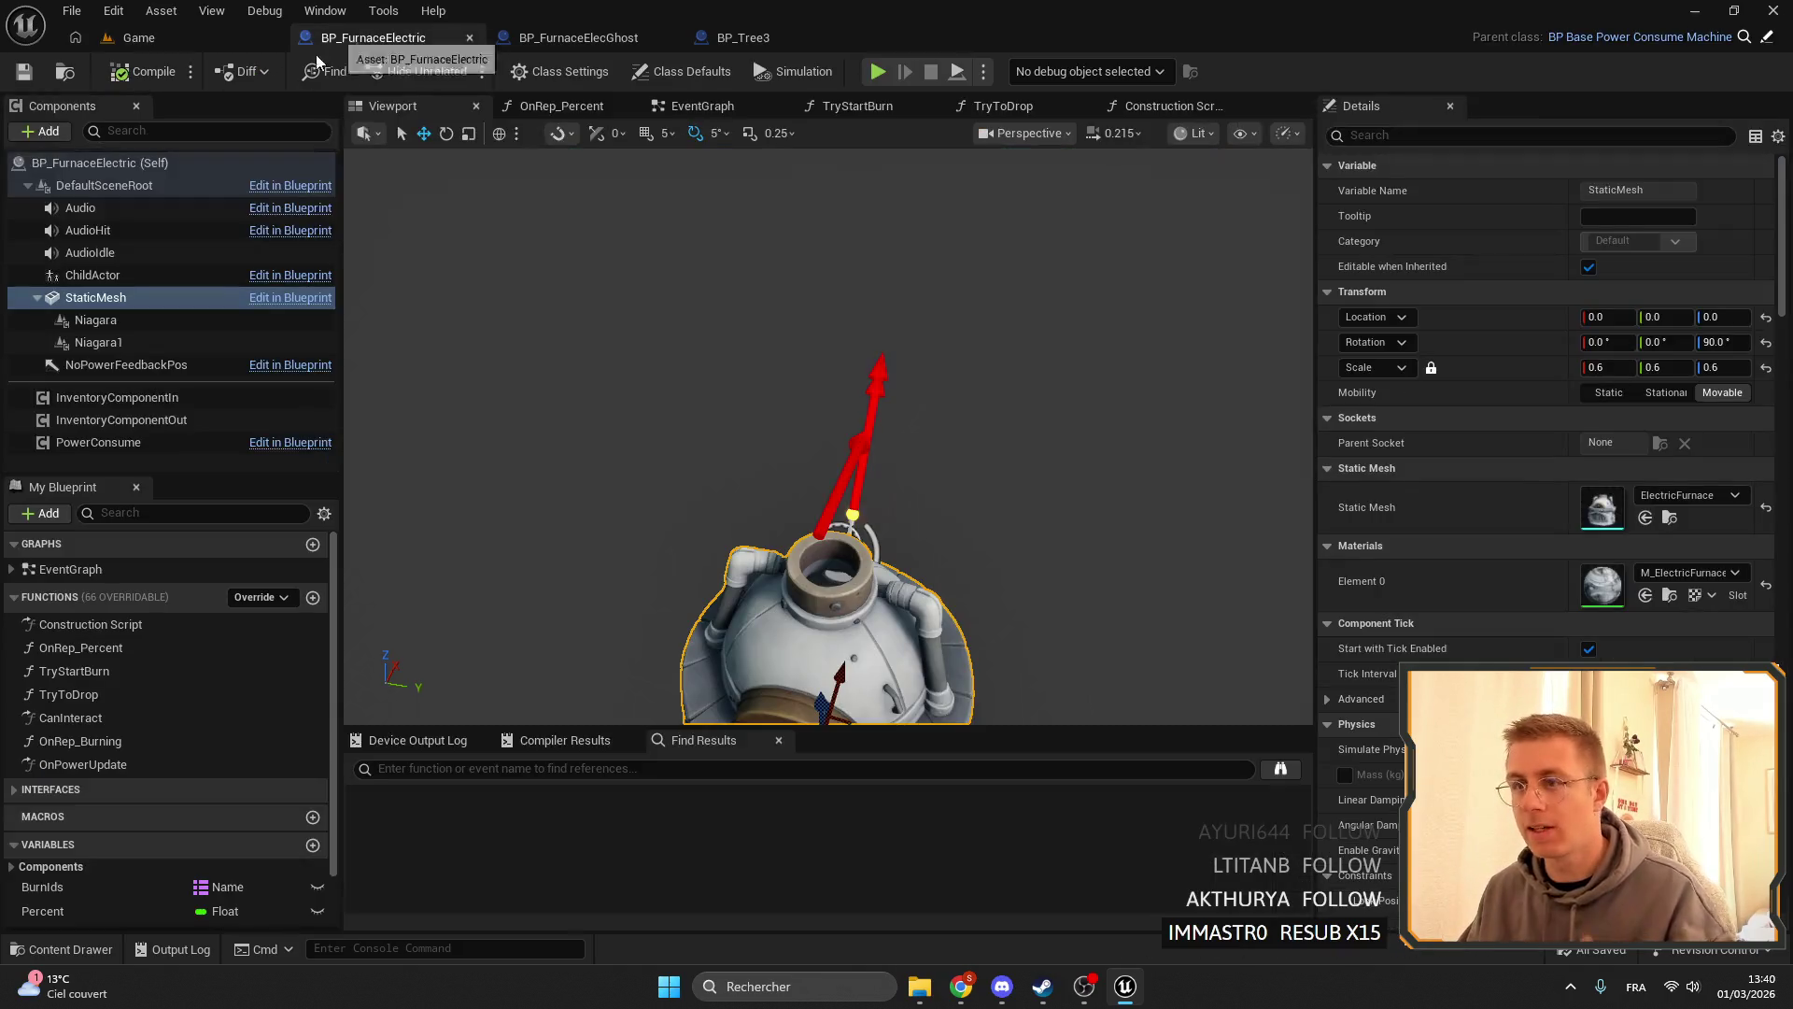
left_click(1671, 519)
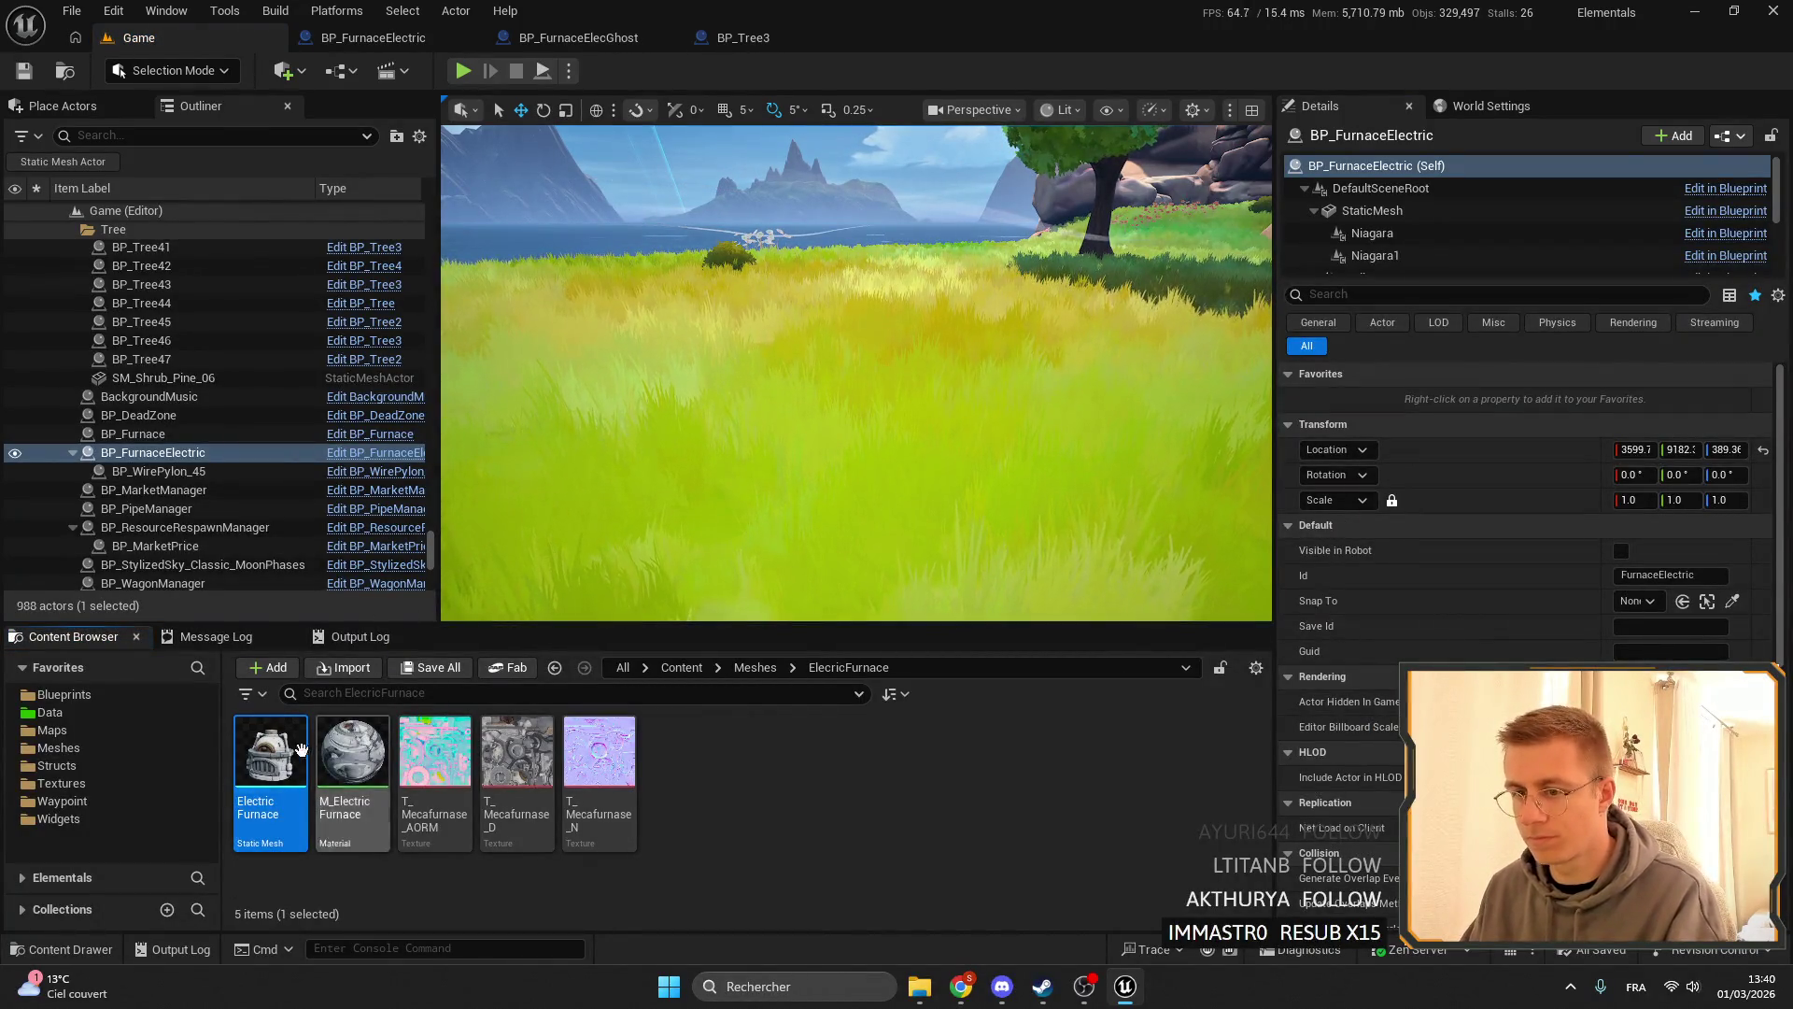
key("Return")
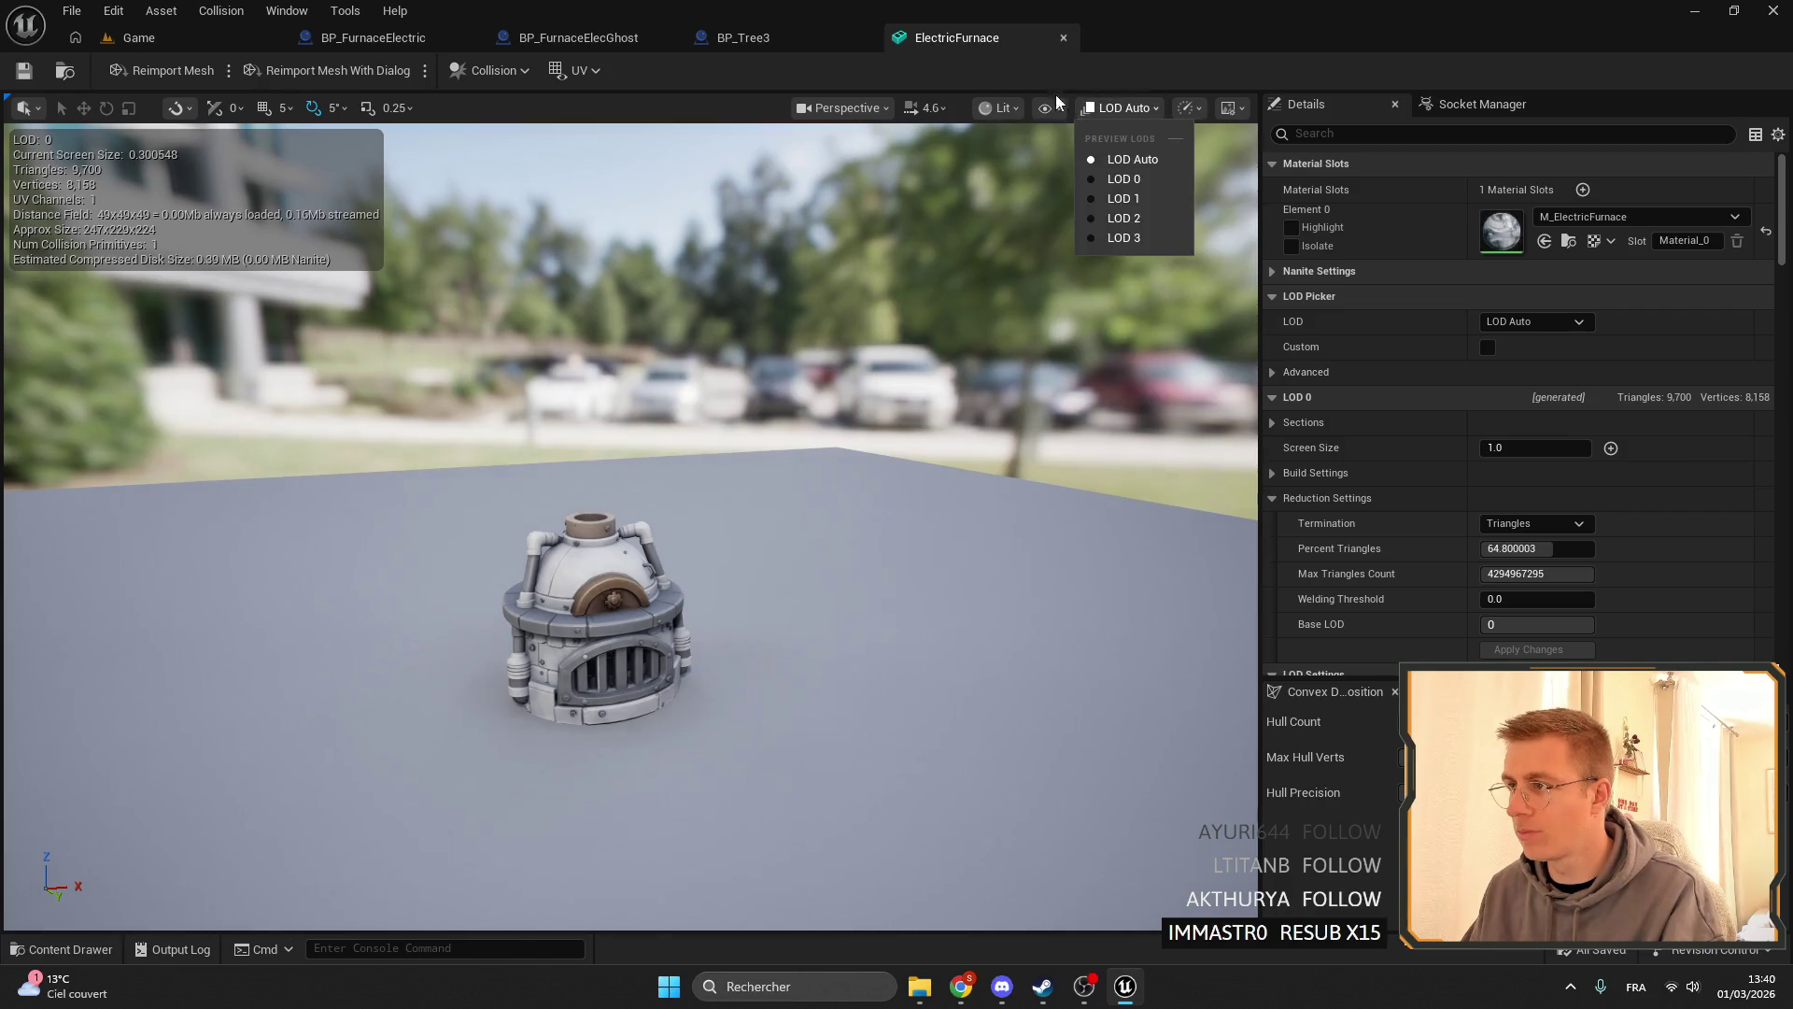
- Review the four LODs' screen sizes: 0.1, 0.05 and 0.03 for LODs 1–3
scroll(1515, 465, "down", 10)
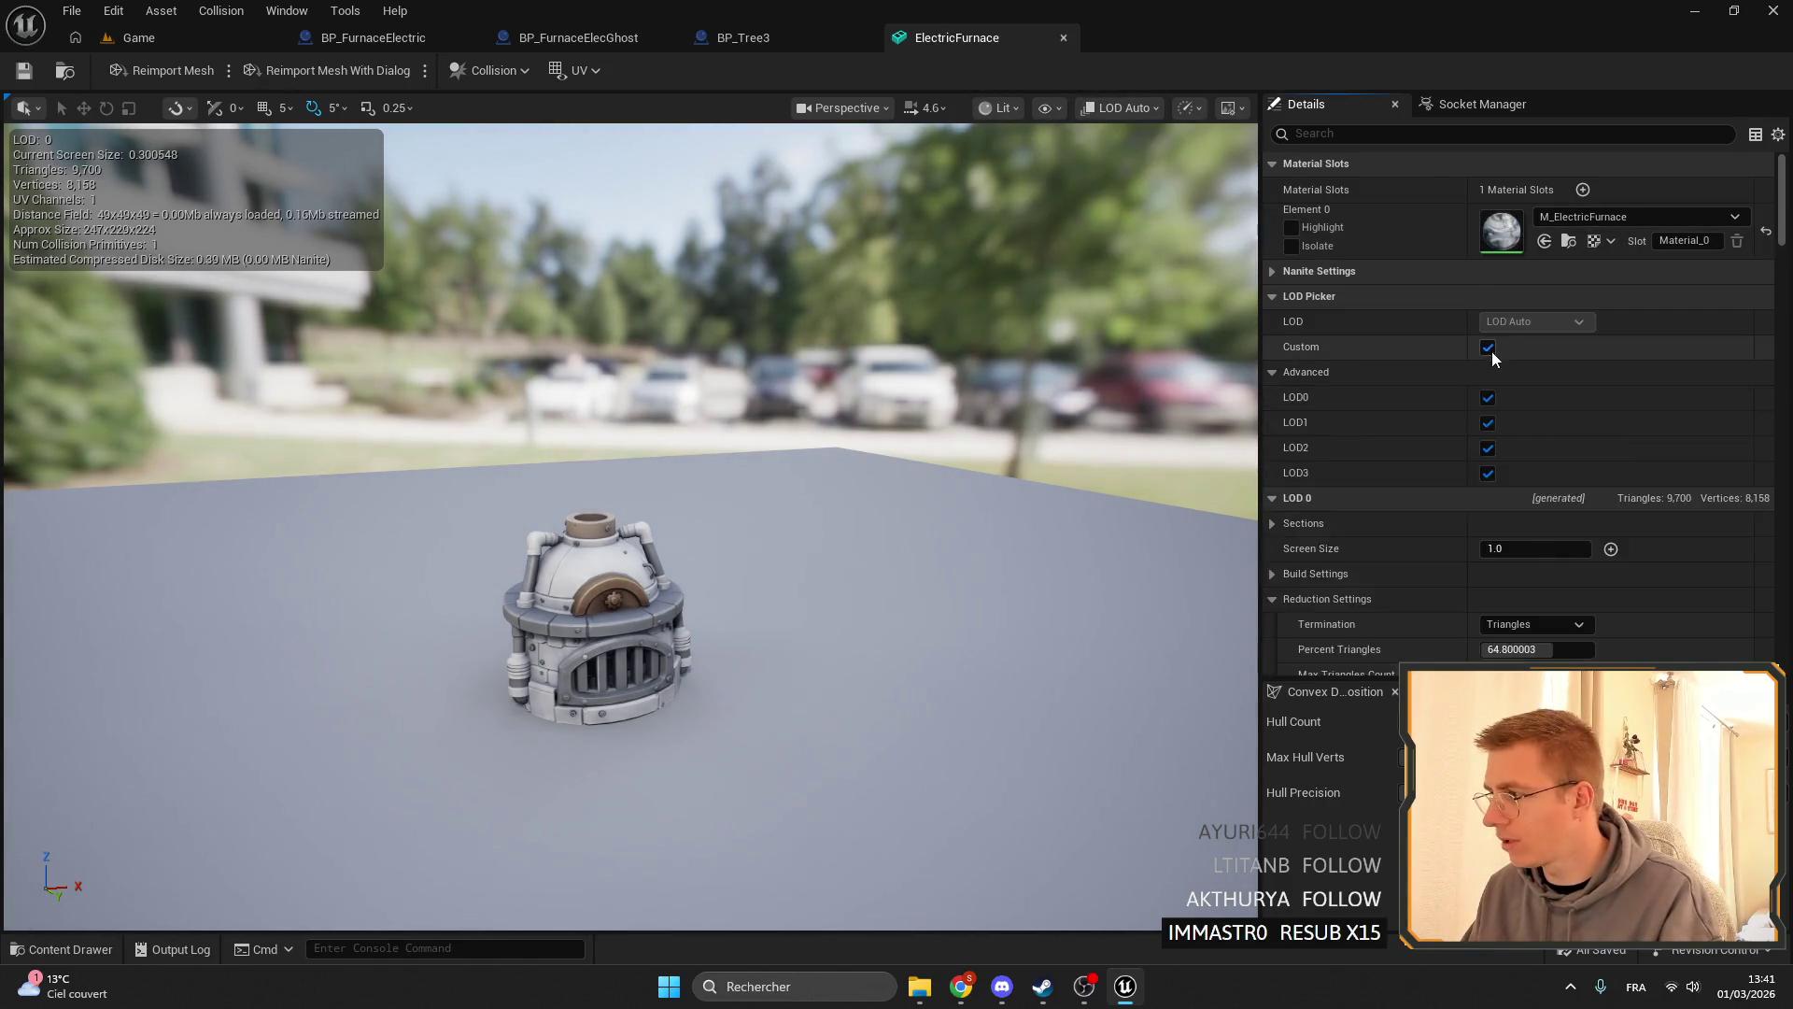
scroll(1578, 390, "down", 5)
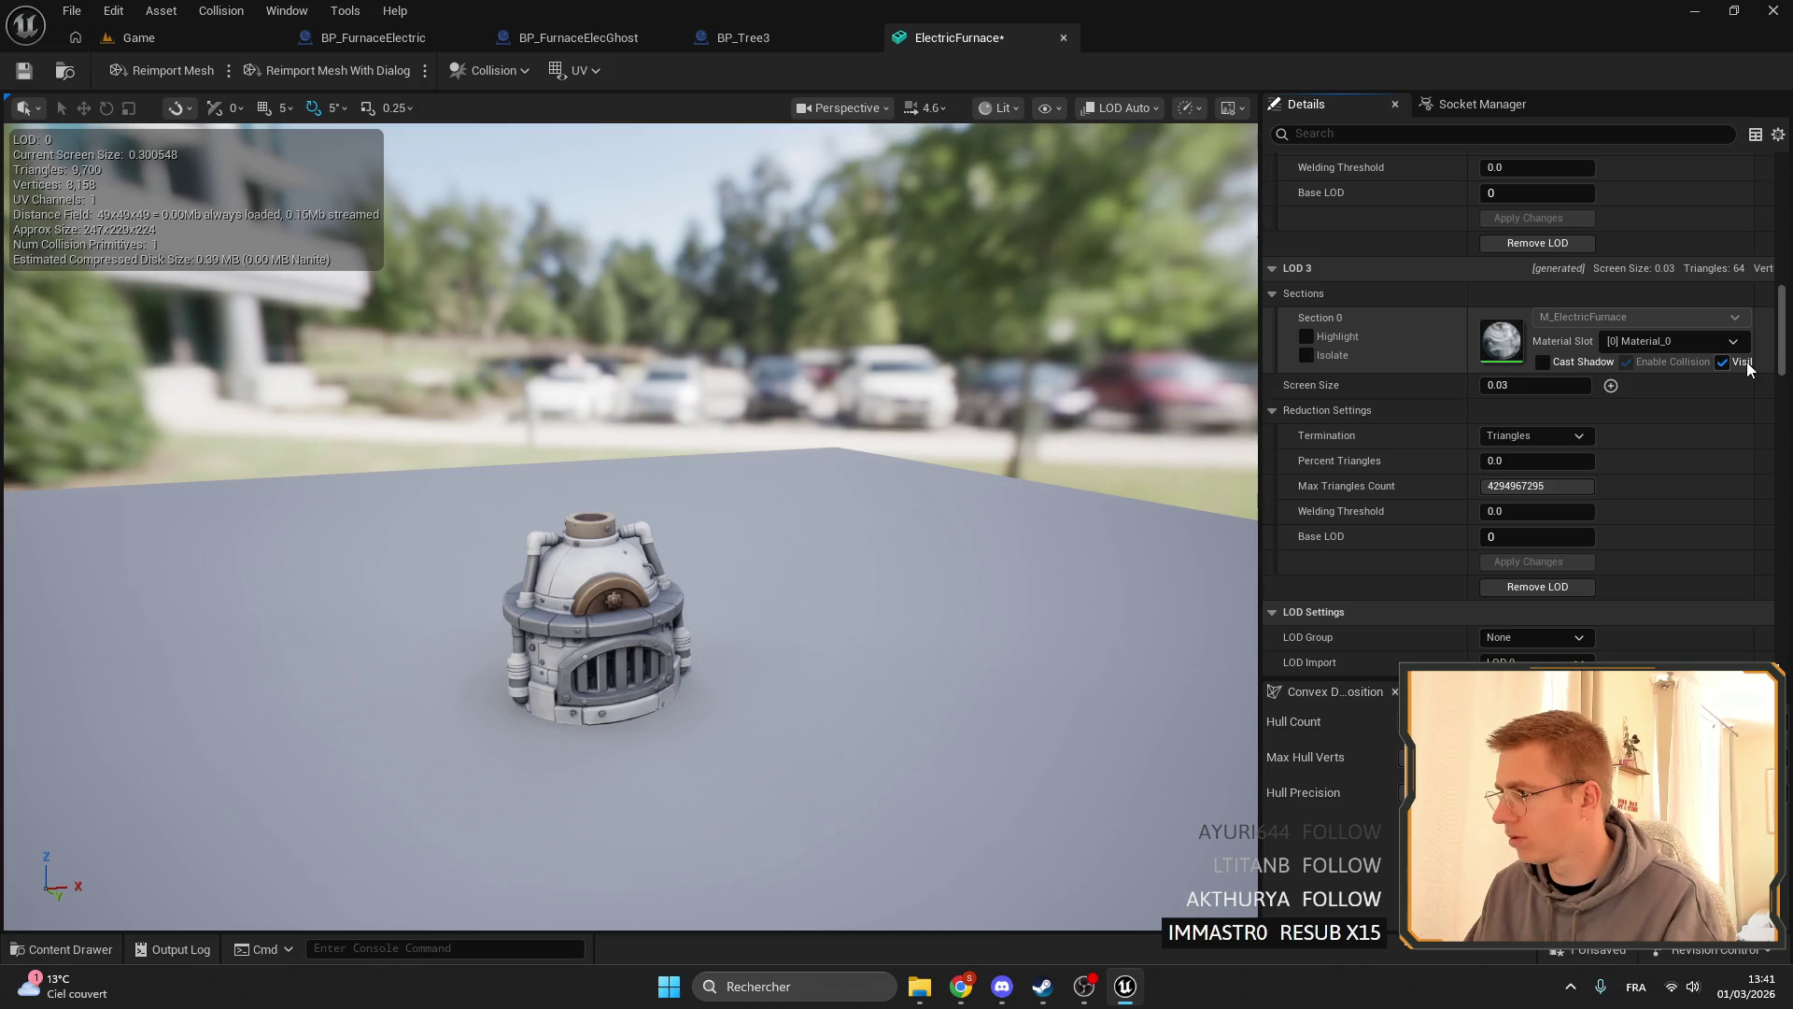
mouse_move(1249, 391)
left_mouse_down()
mouse_move(820, 391)
mouse_move(1201, 391)
mouse_move(1182, 391)
left_mouse_up()
scroll(1532, 360, "up", 6)
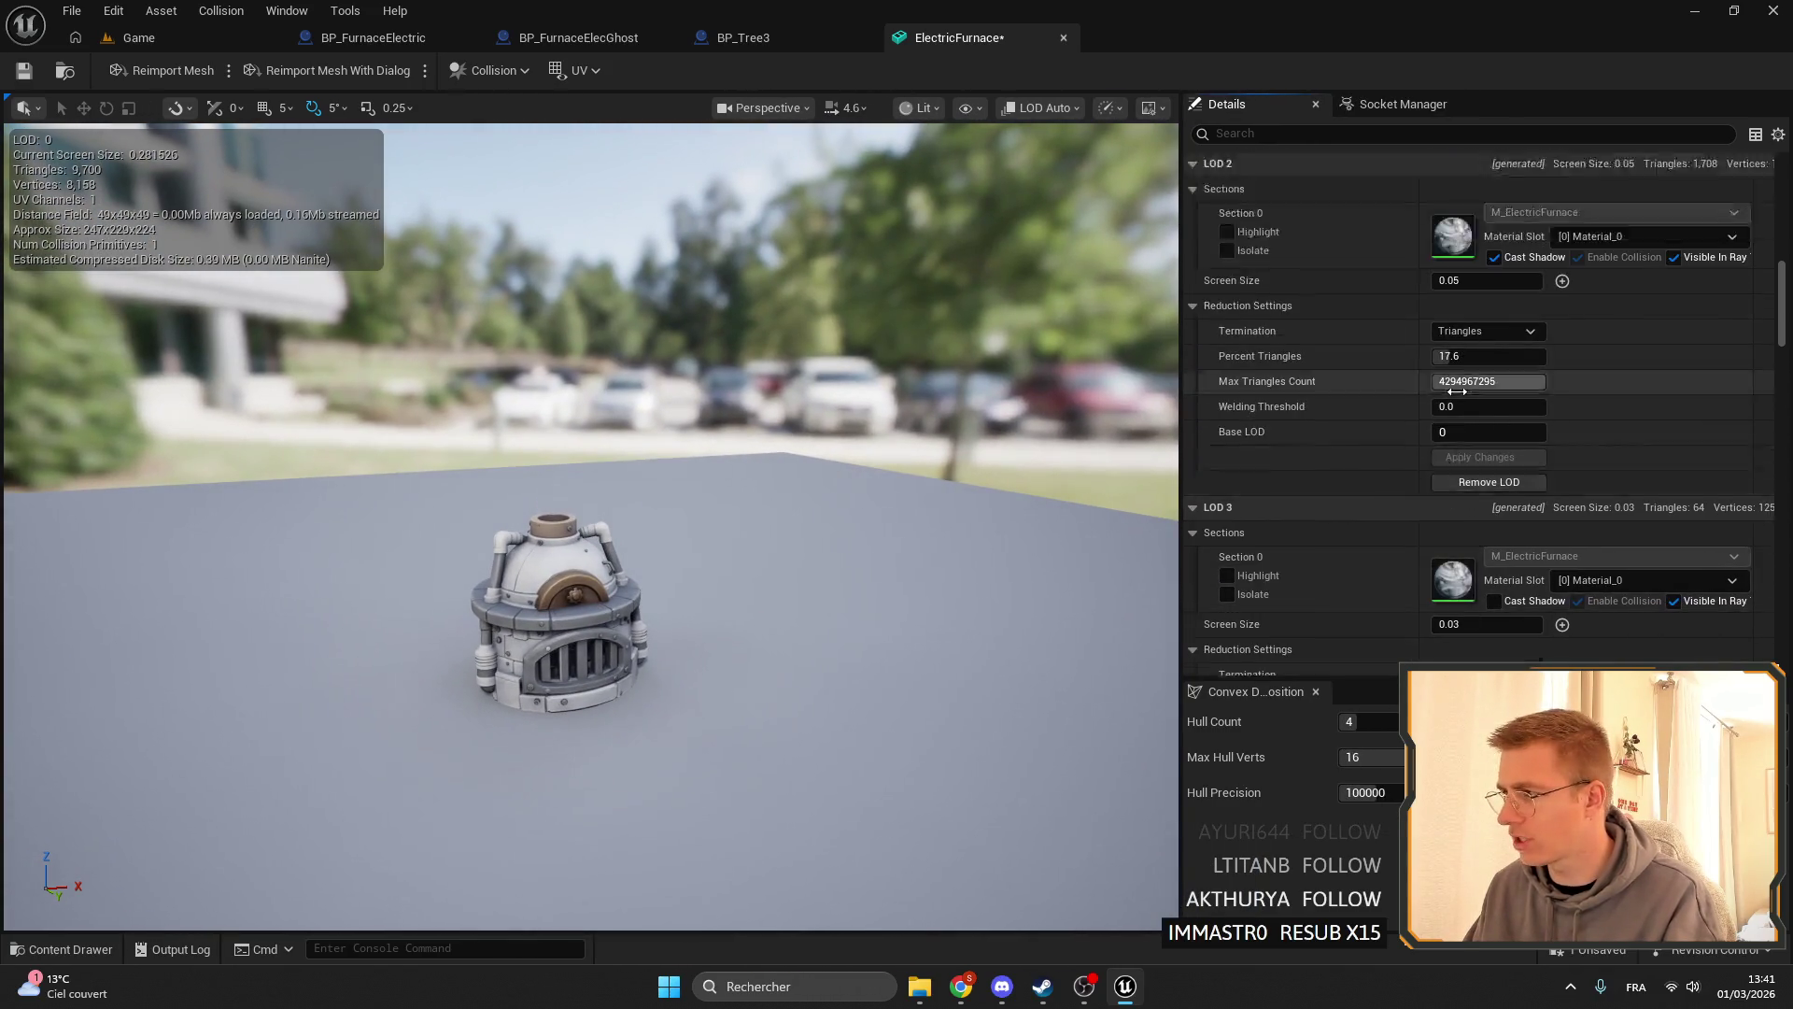
scroll(1302, 389, "up", 12)
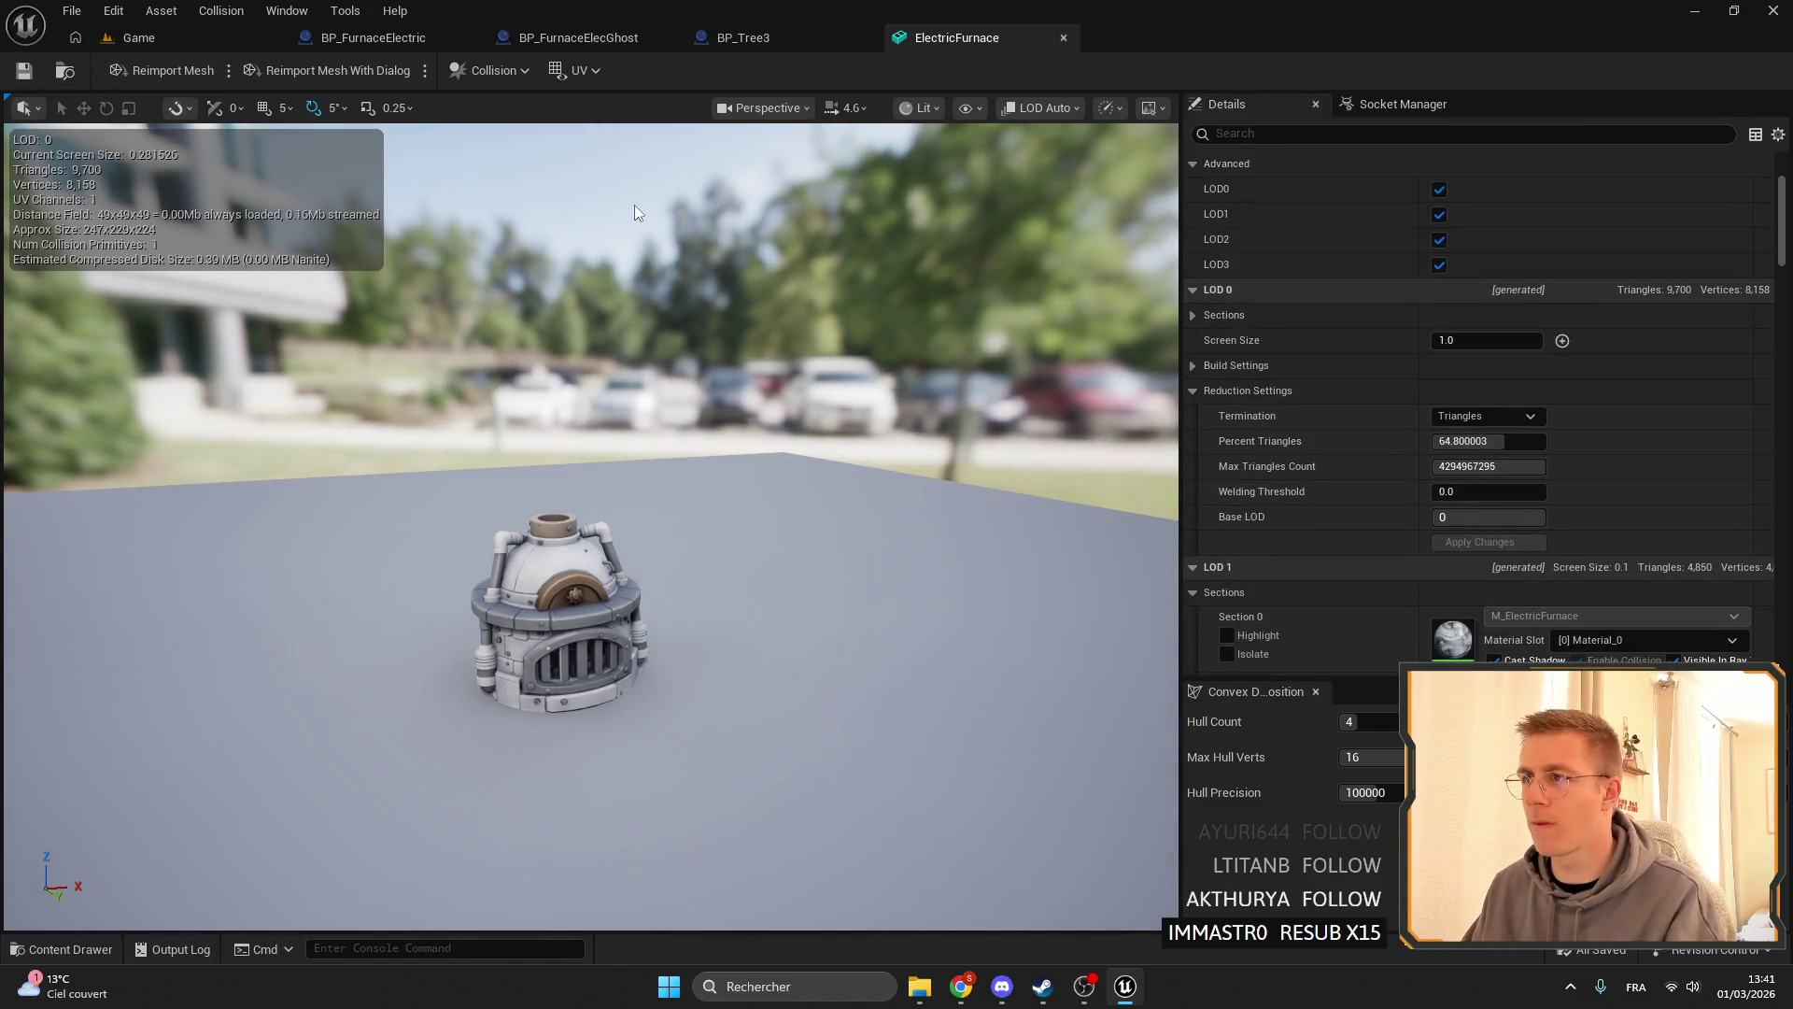
scroll(1504, 476, "down", 20)
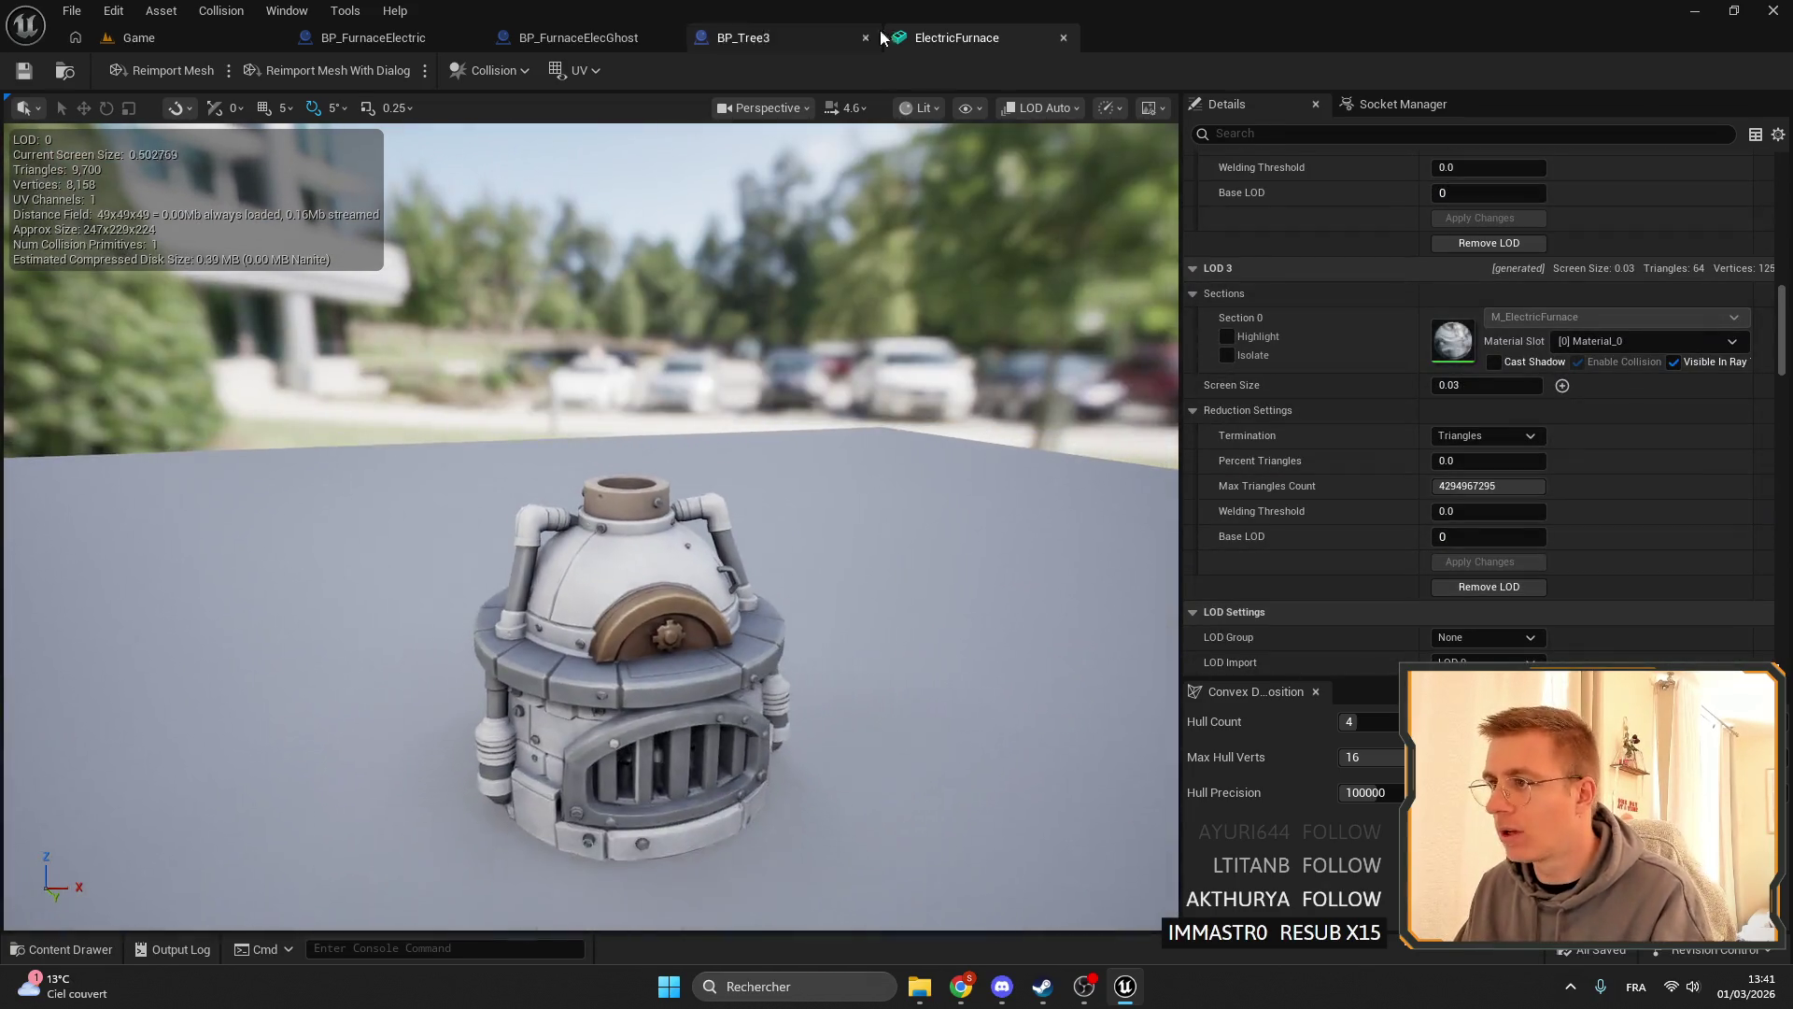
scroll(1397, 321, "down", 1)
left_click(922, 109)
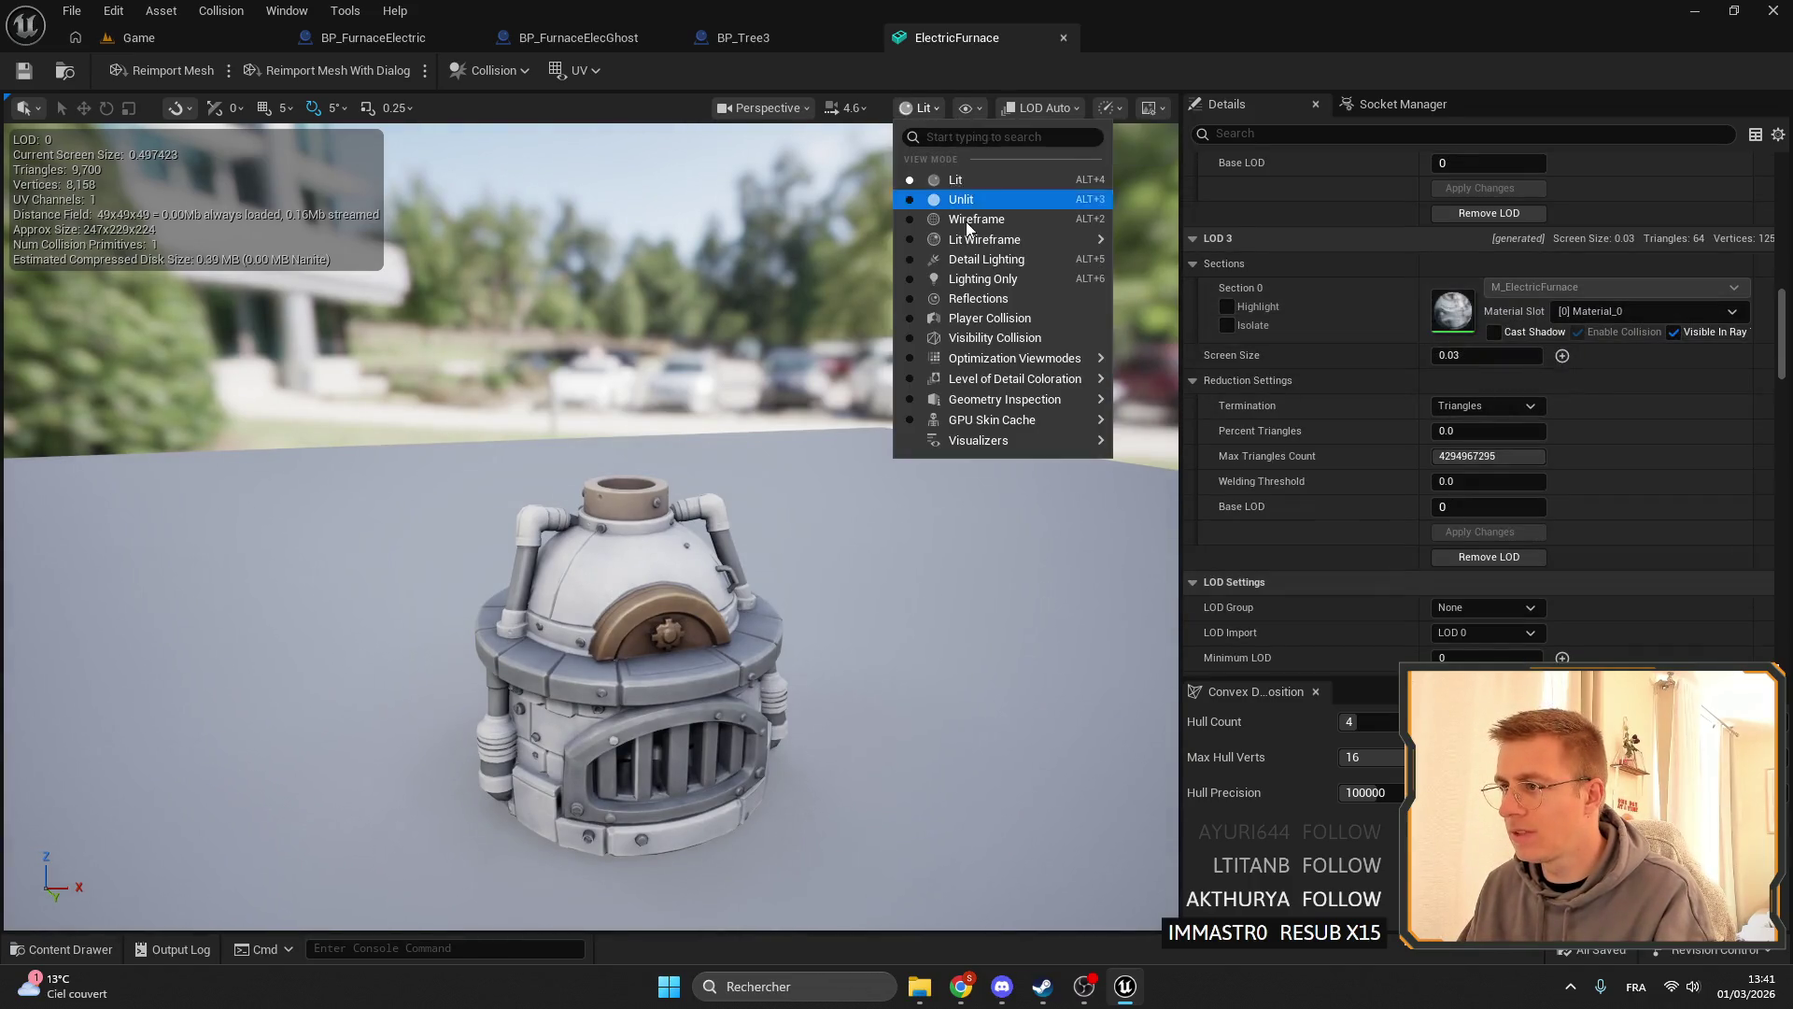
- View Player Collision, set Collision Complexity to Use Complex Collision As Simple, and save the mesh
left_click(998, 319)
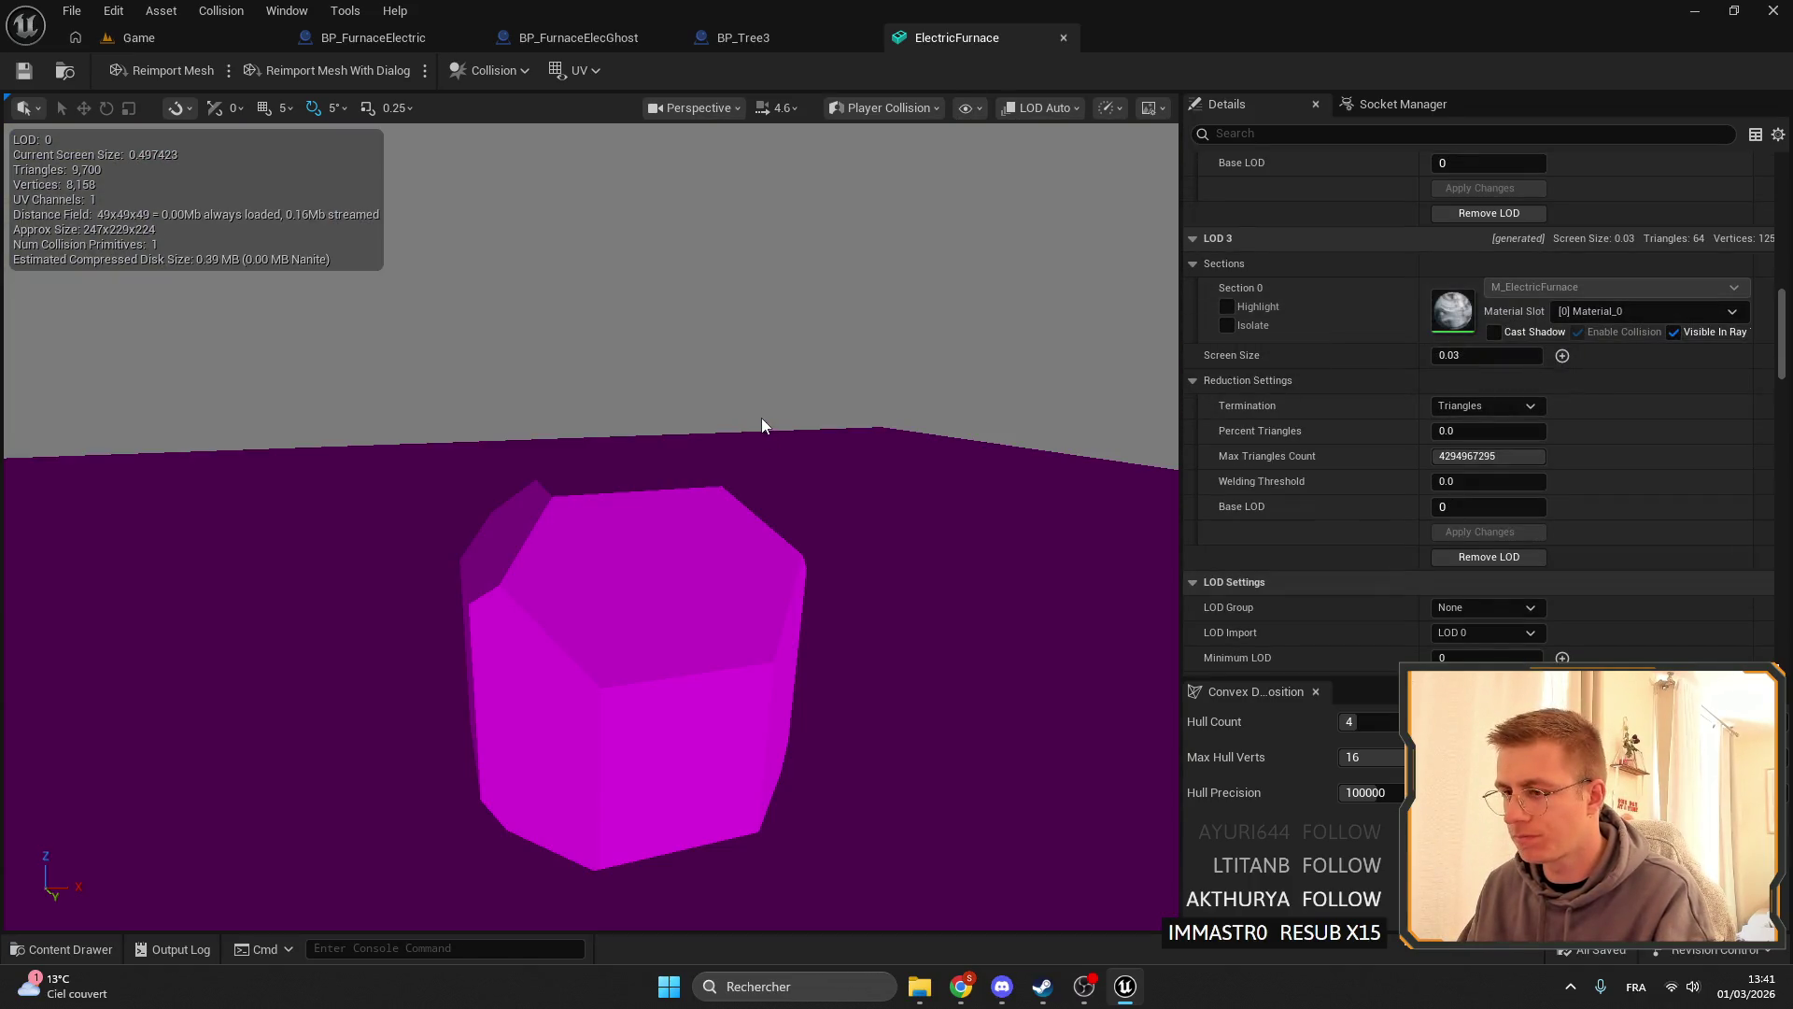
scroll(1481, 540, "down", 15)
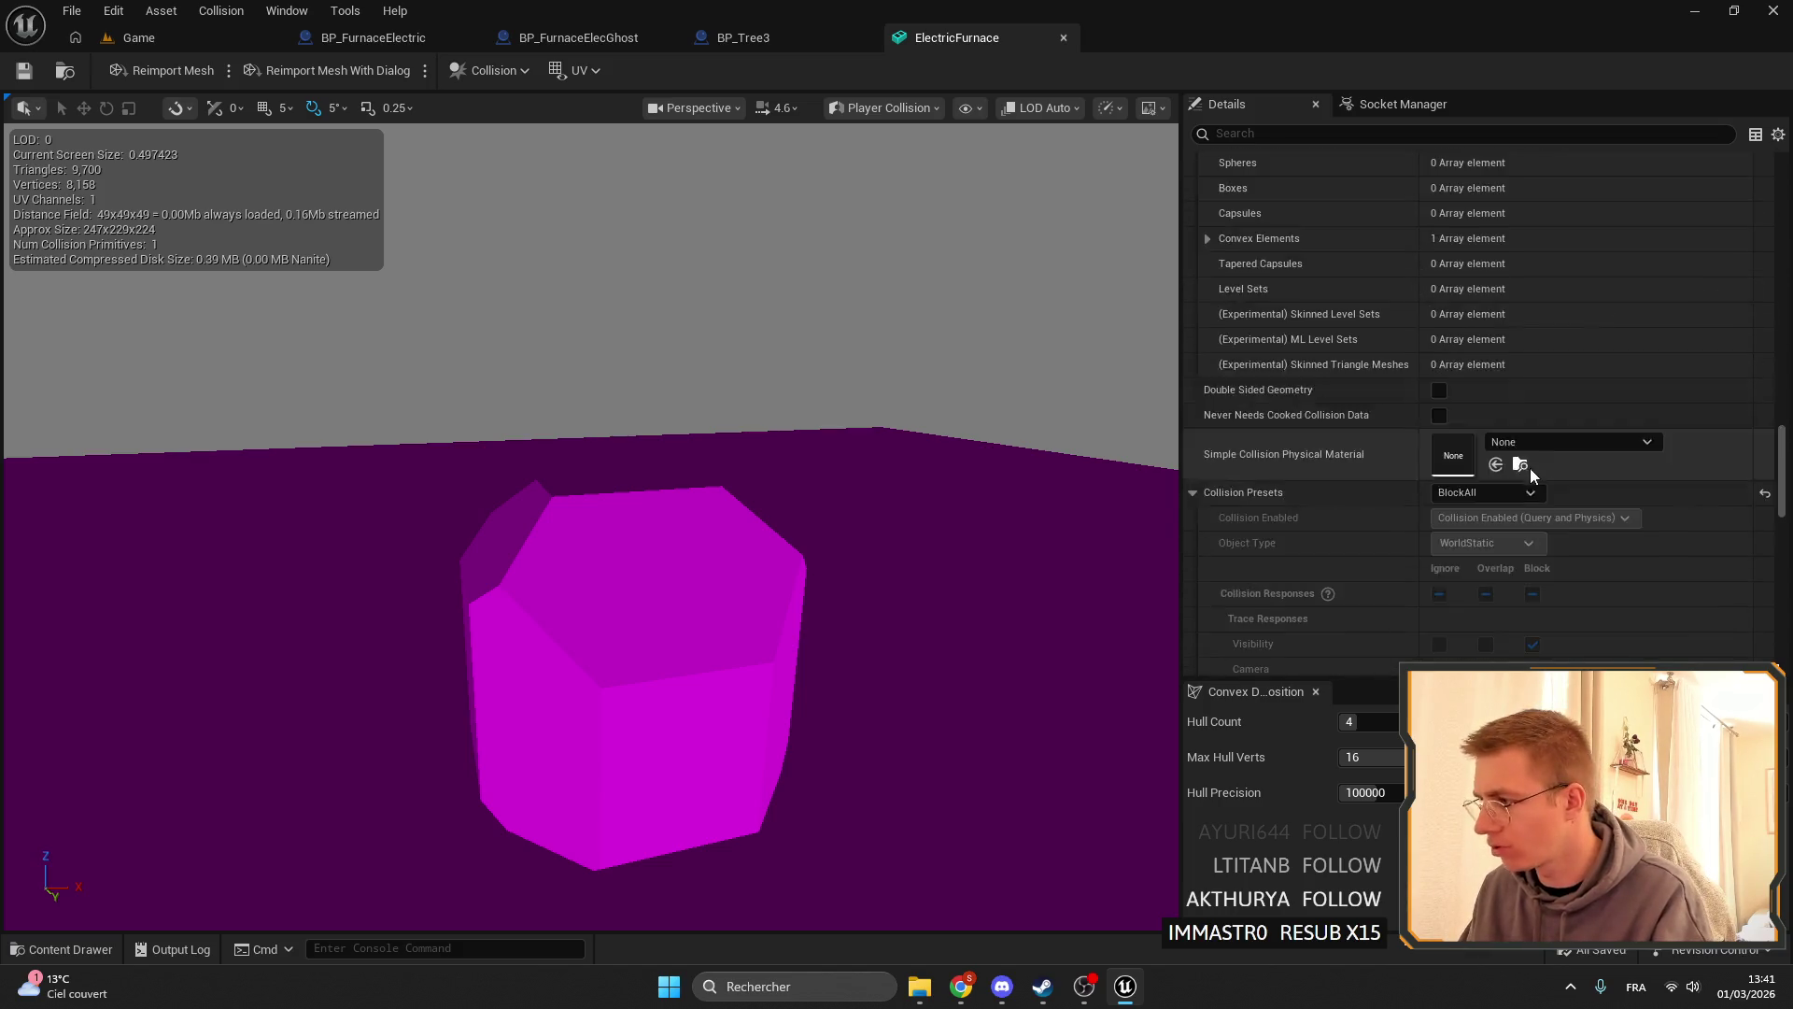
scroll(1498, 447, "down", 10)
left_click(1494, 332)
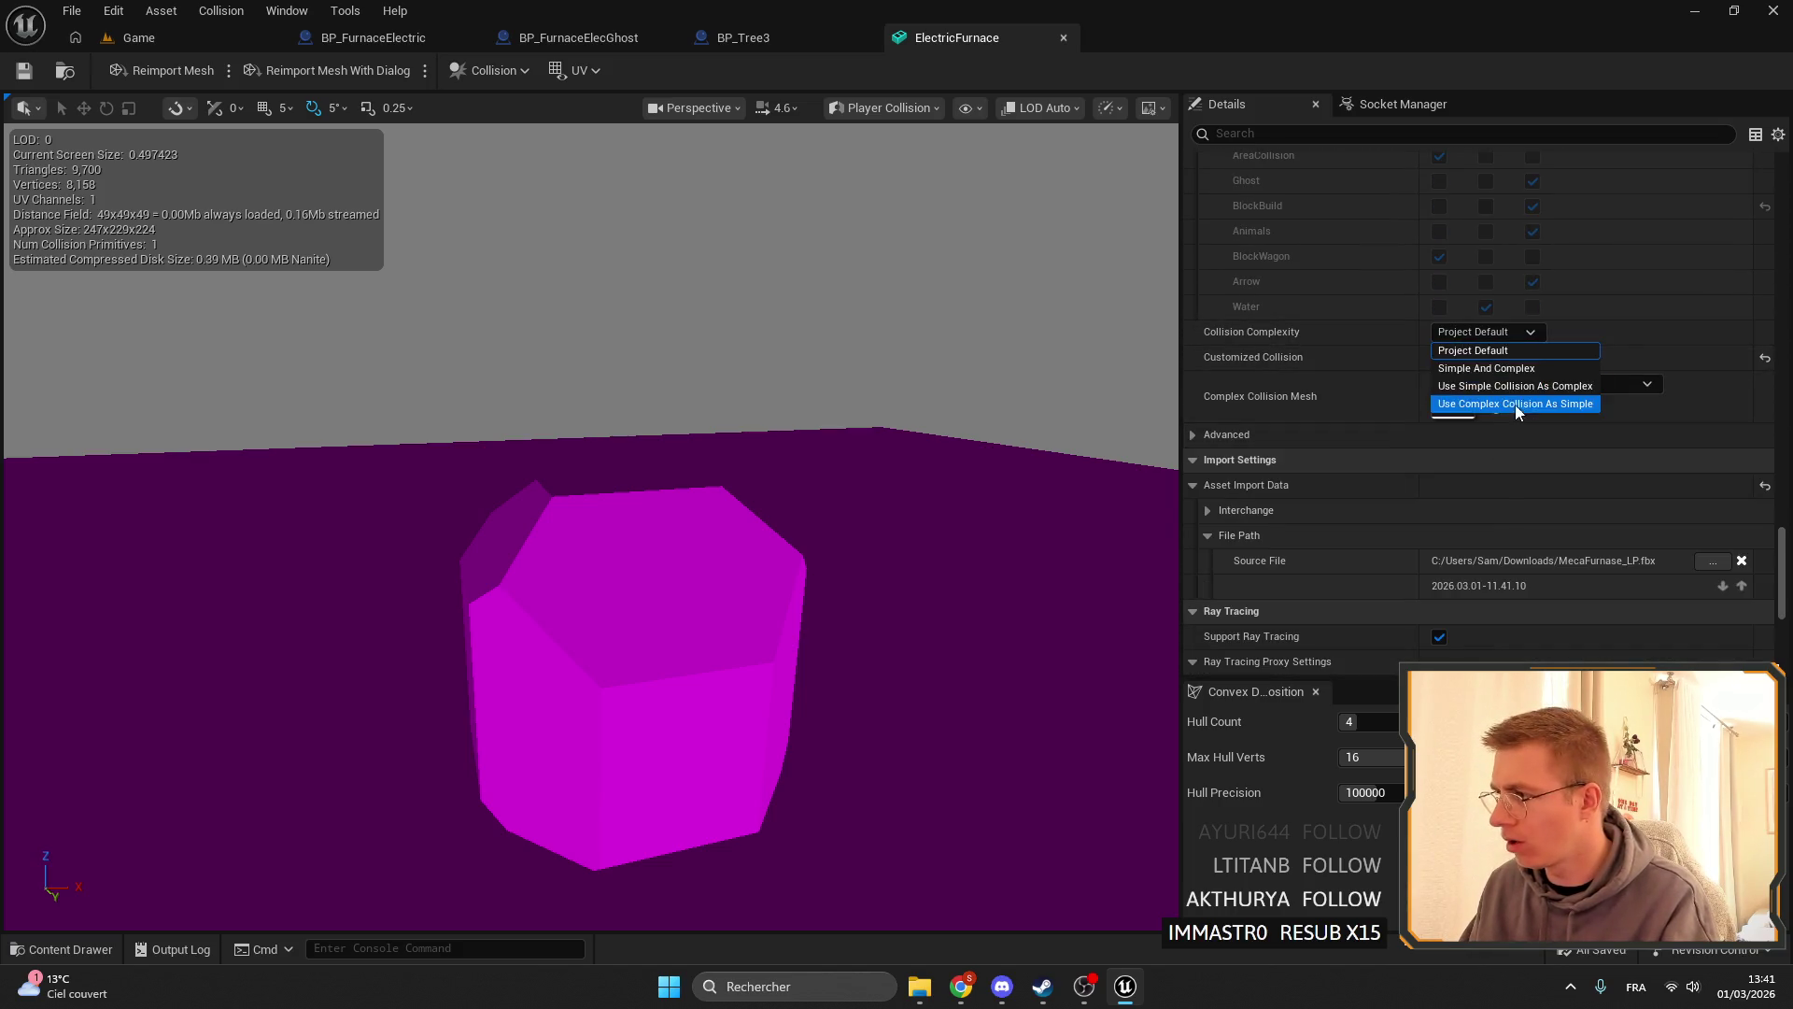
left_click(1503, 406)
left_click(25, 70)
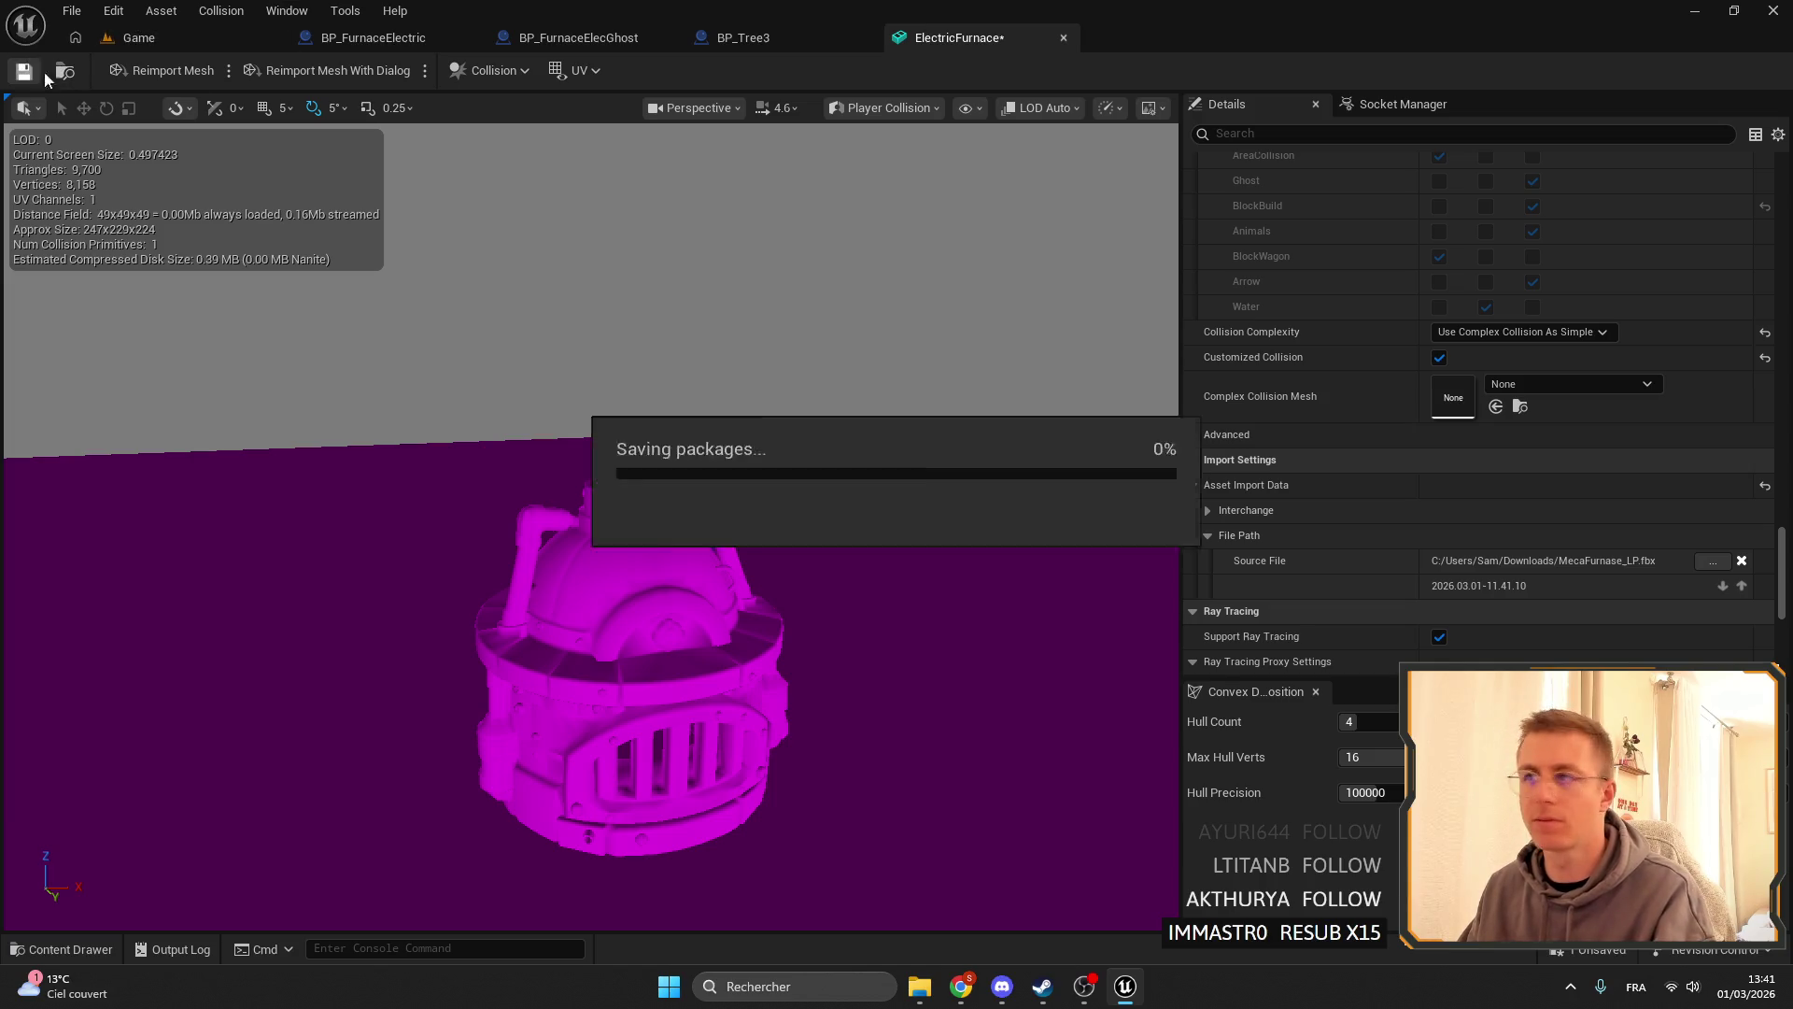
- Close the furnace mesh and BP_Tree3 editors and return to the Game level
left_click(1062, 37)
left_click(859, 39)
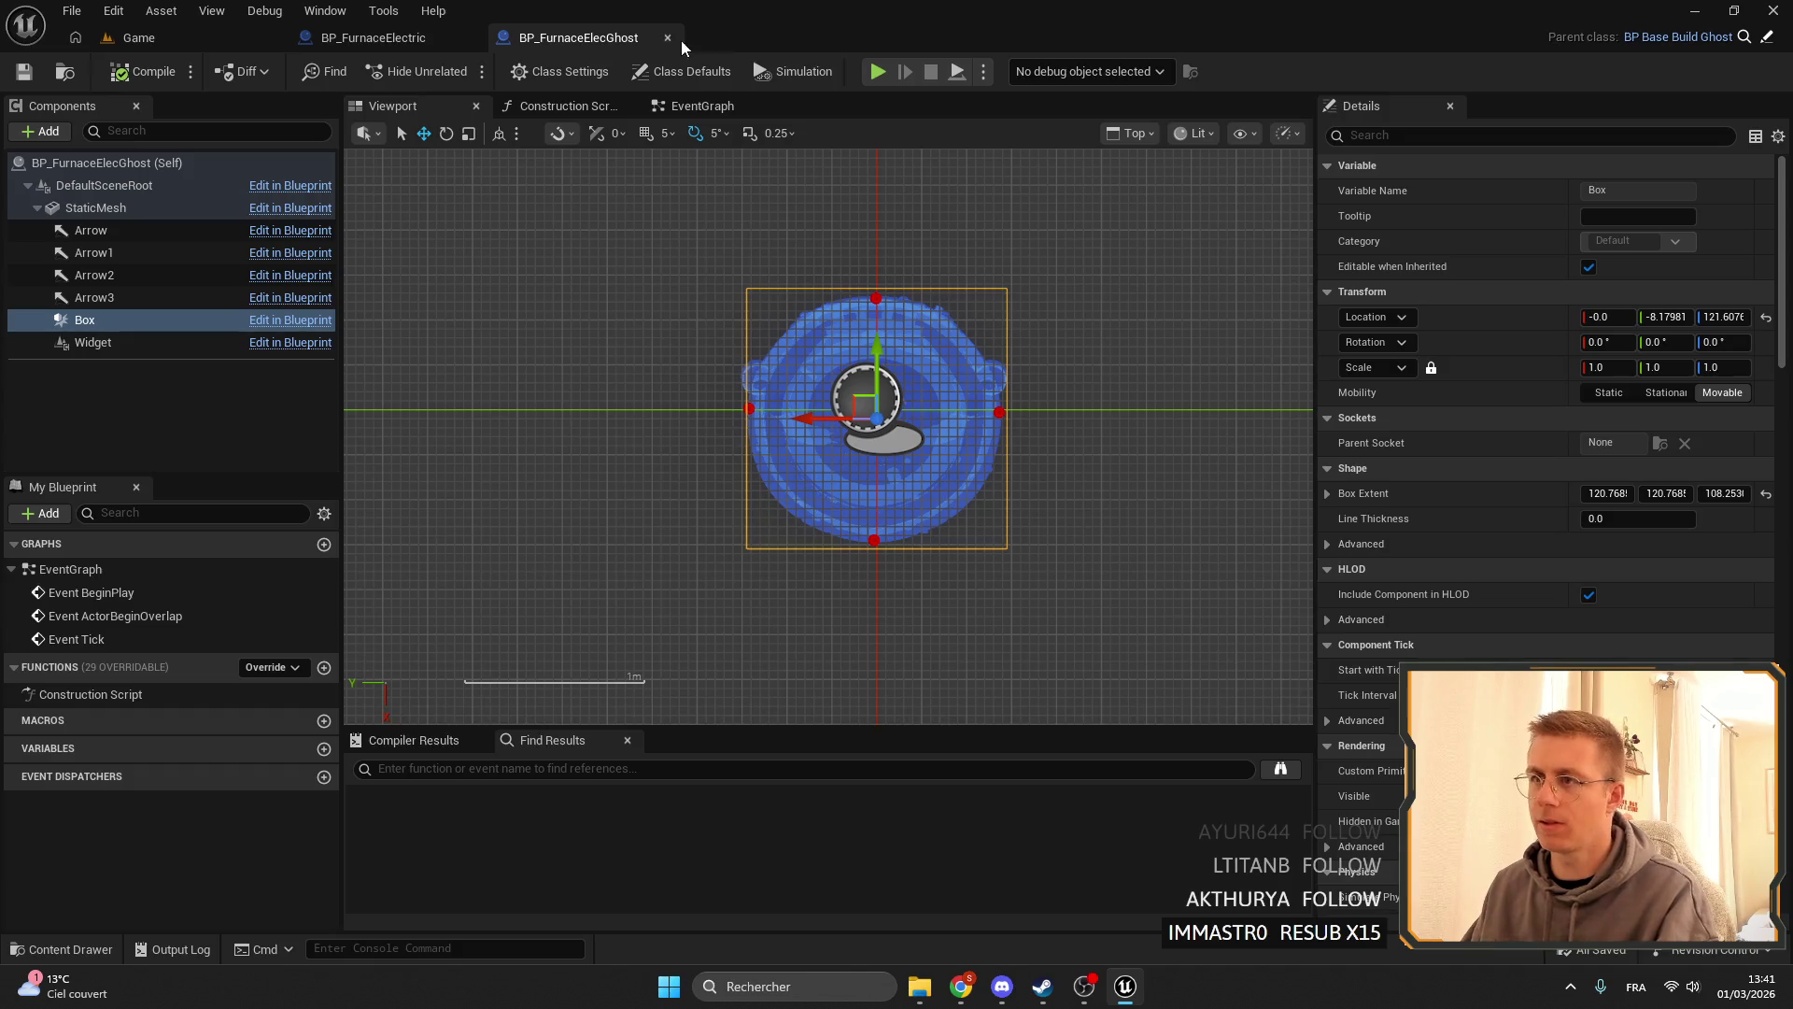
left_click(402, 37)
left_click(145, 38)
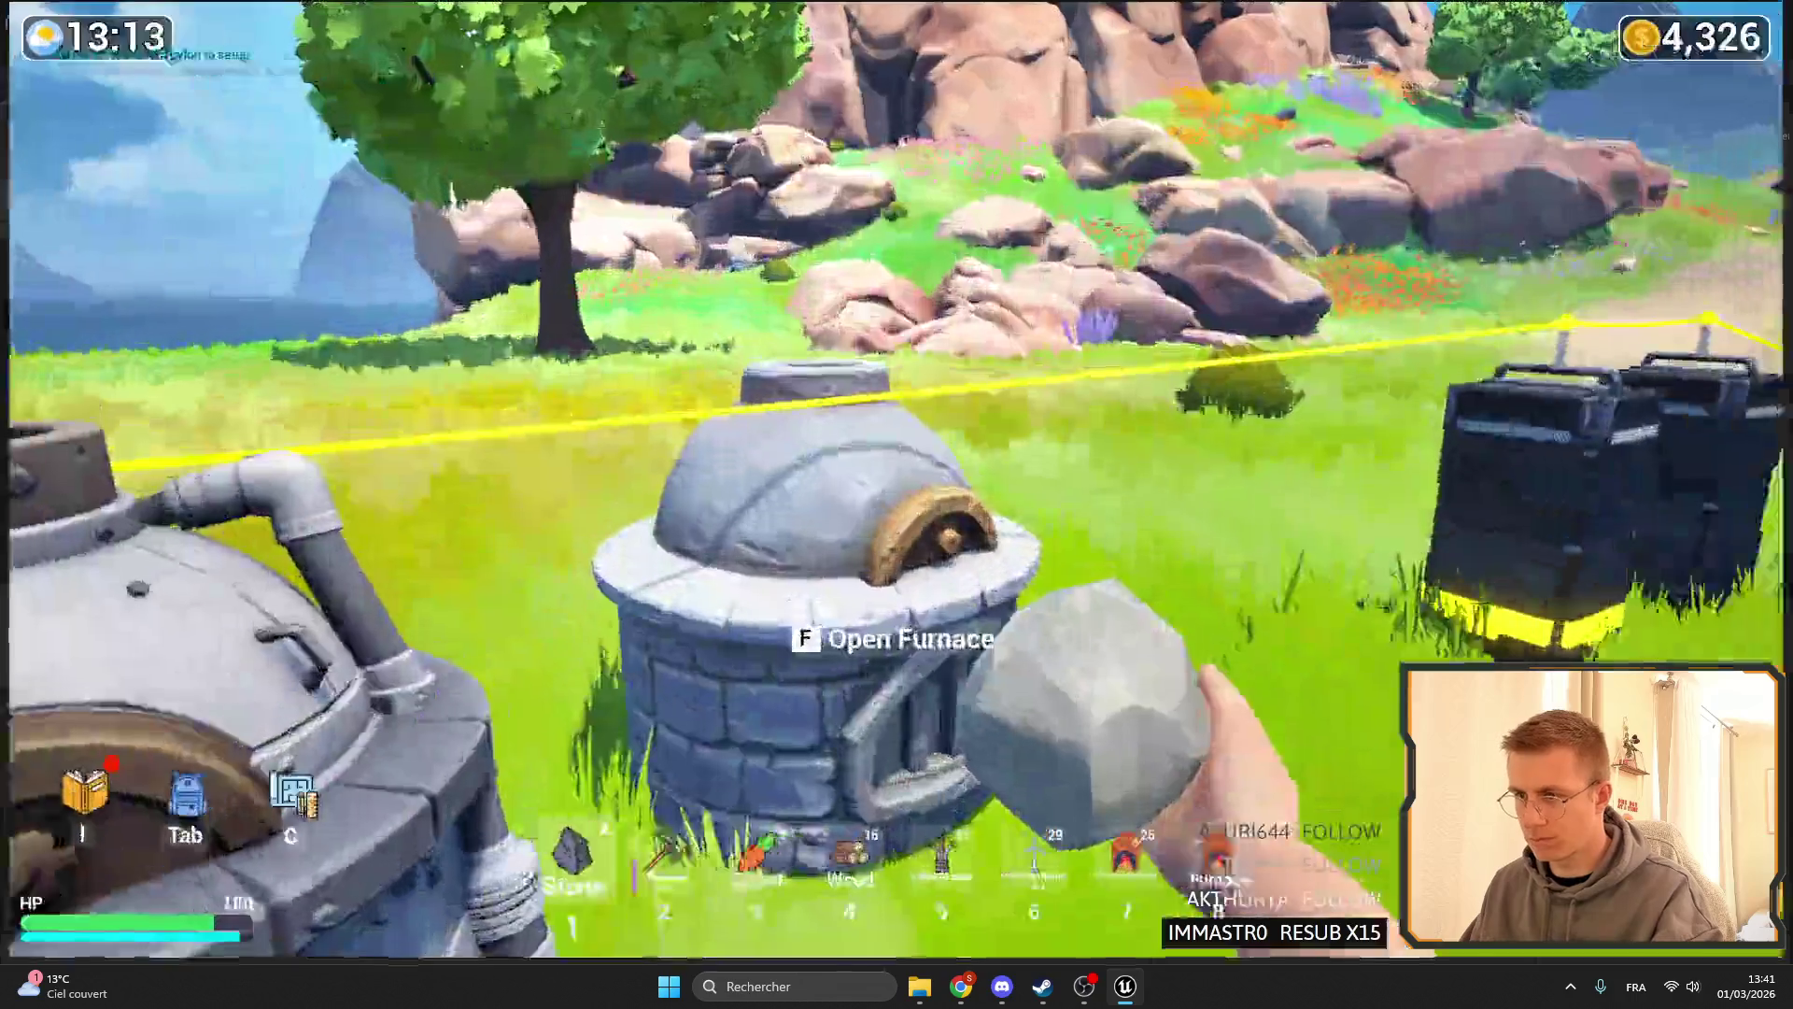
- Walk away from the placed furnaces and back toward them to watch their detail change
key("s")
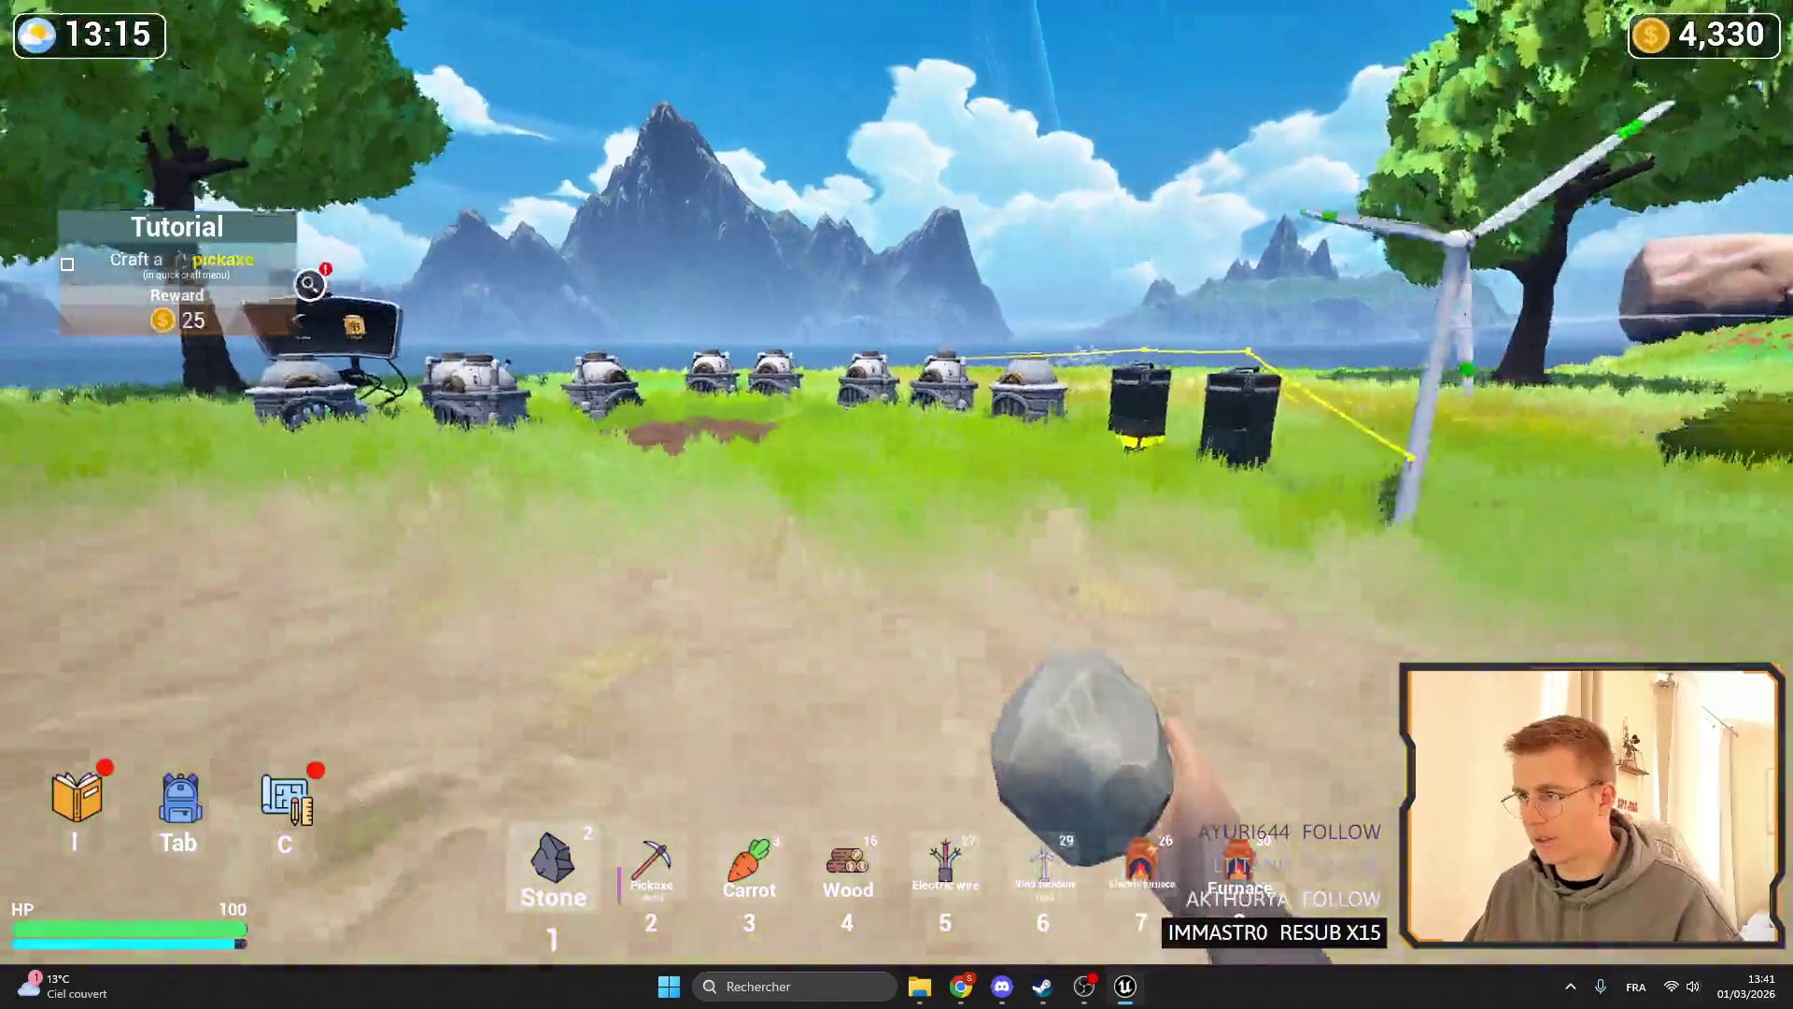
key("s")
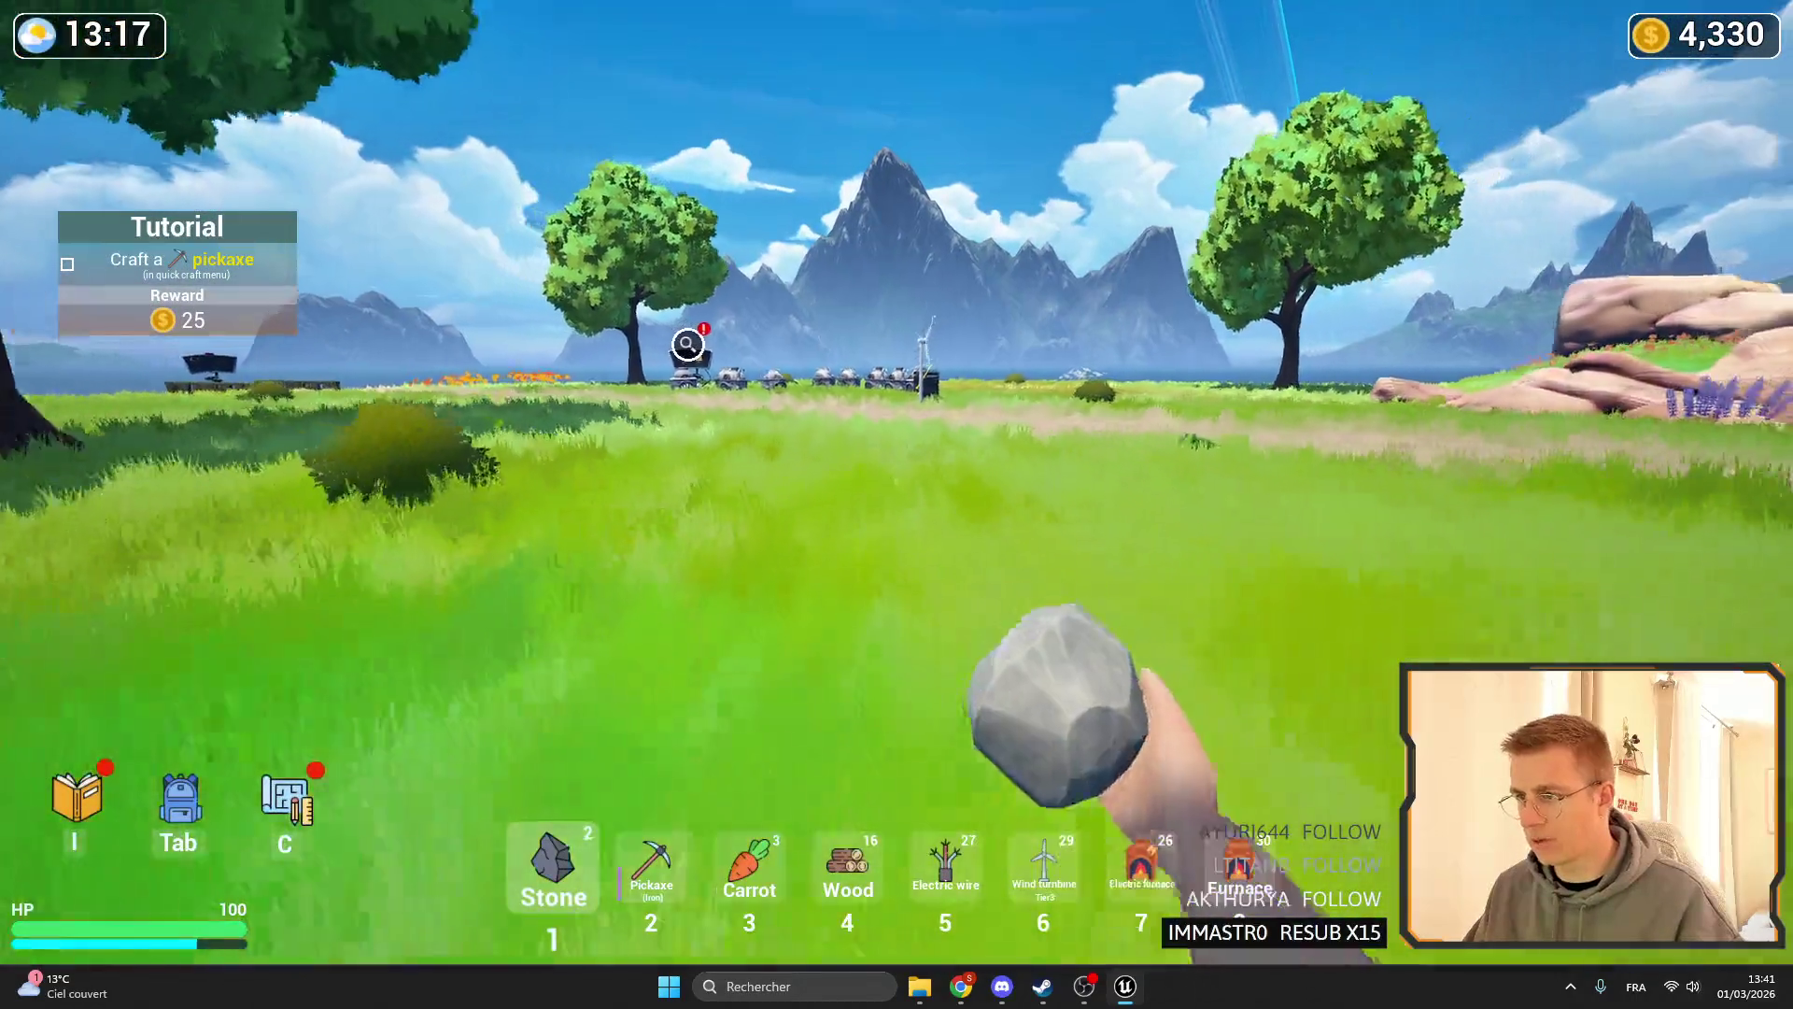
key("w")
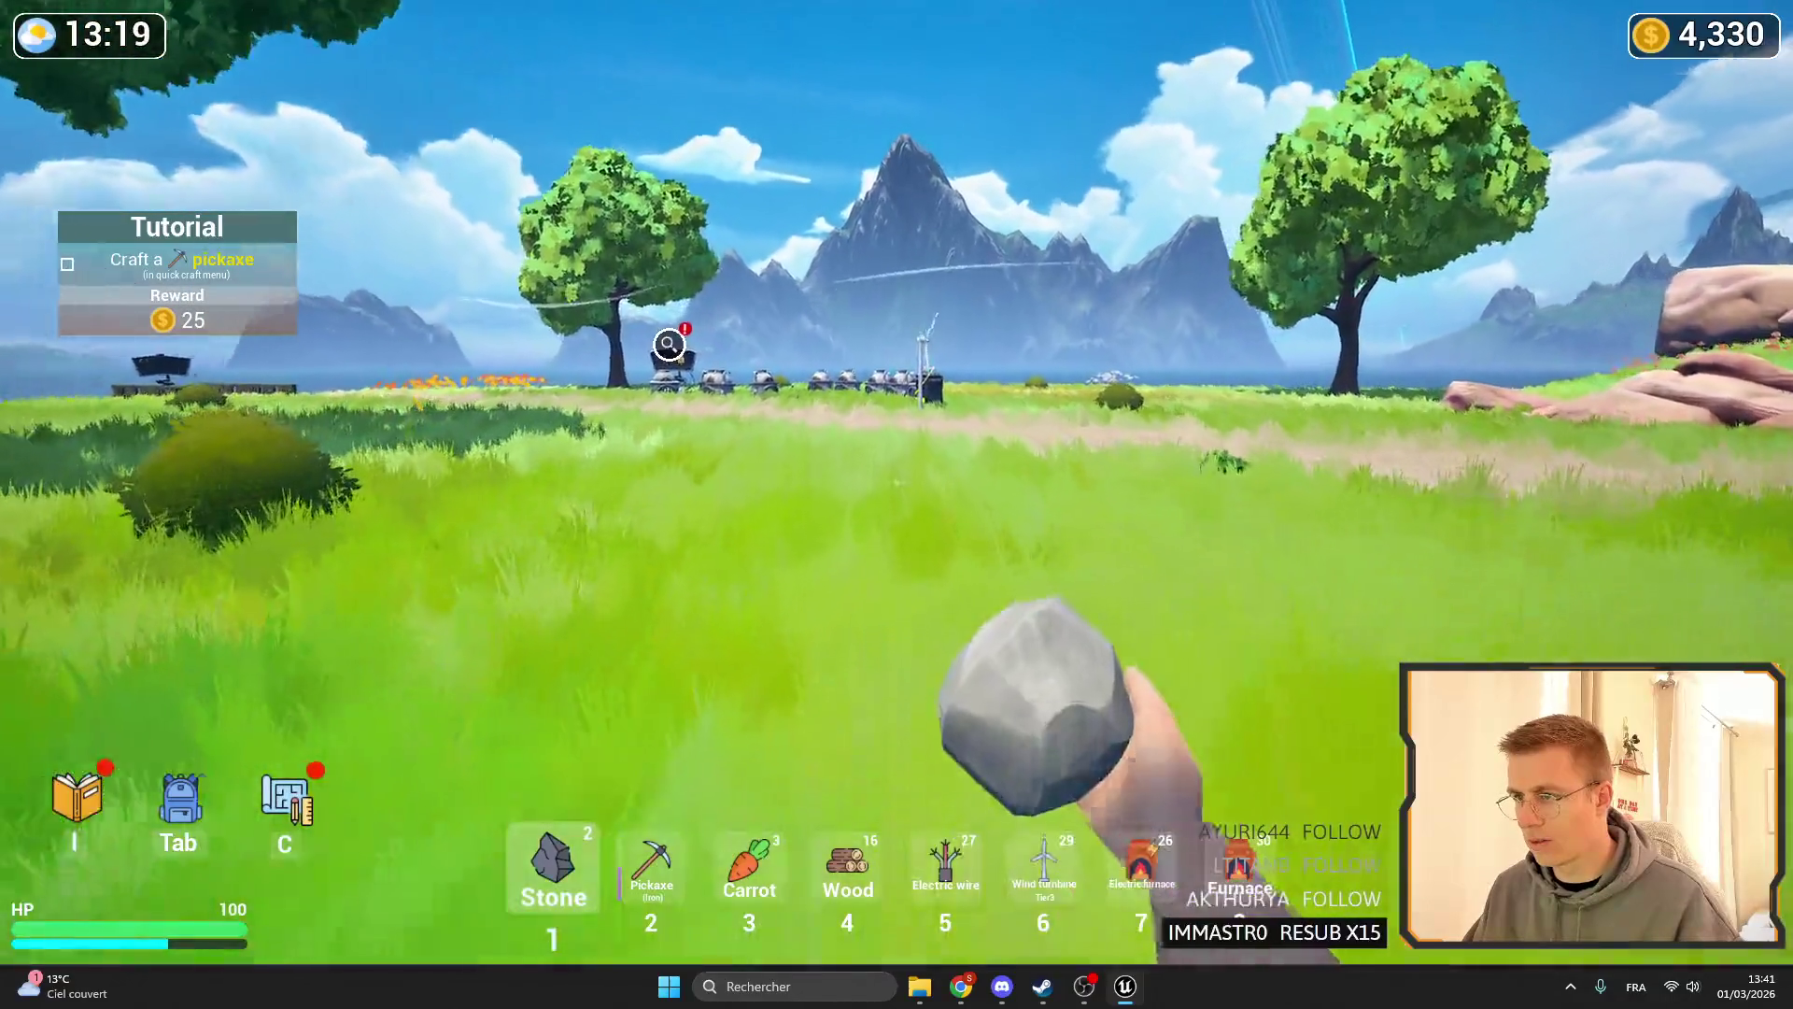
key("w")
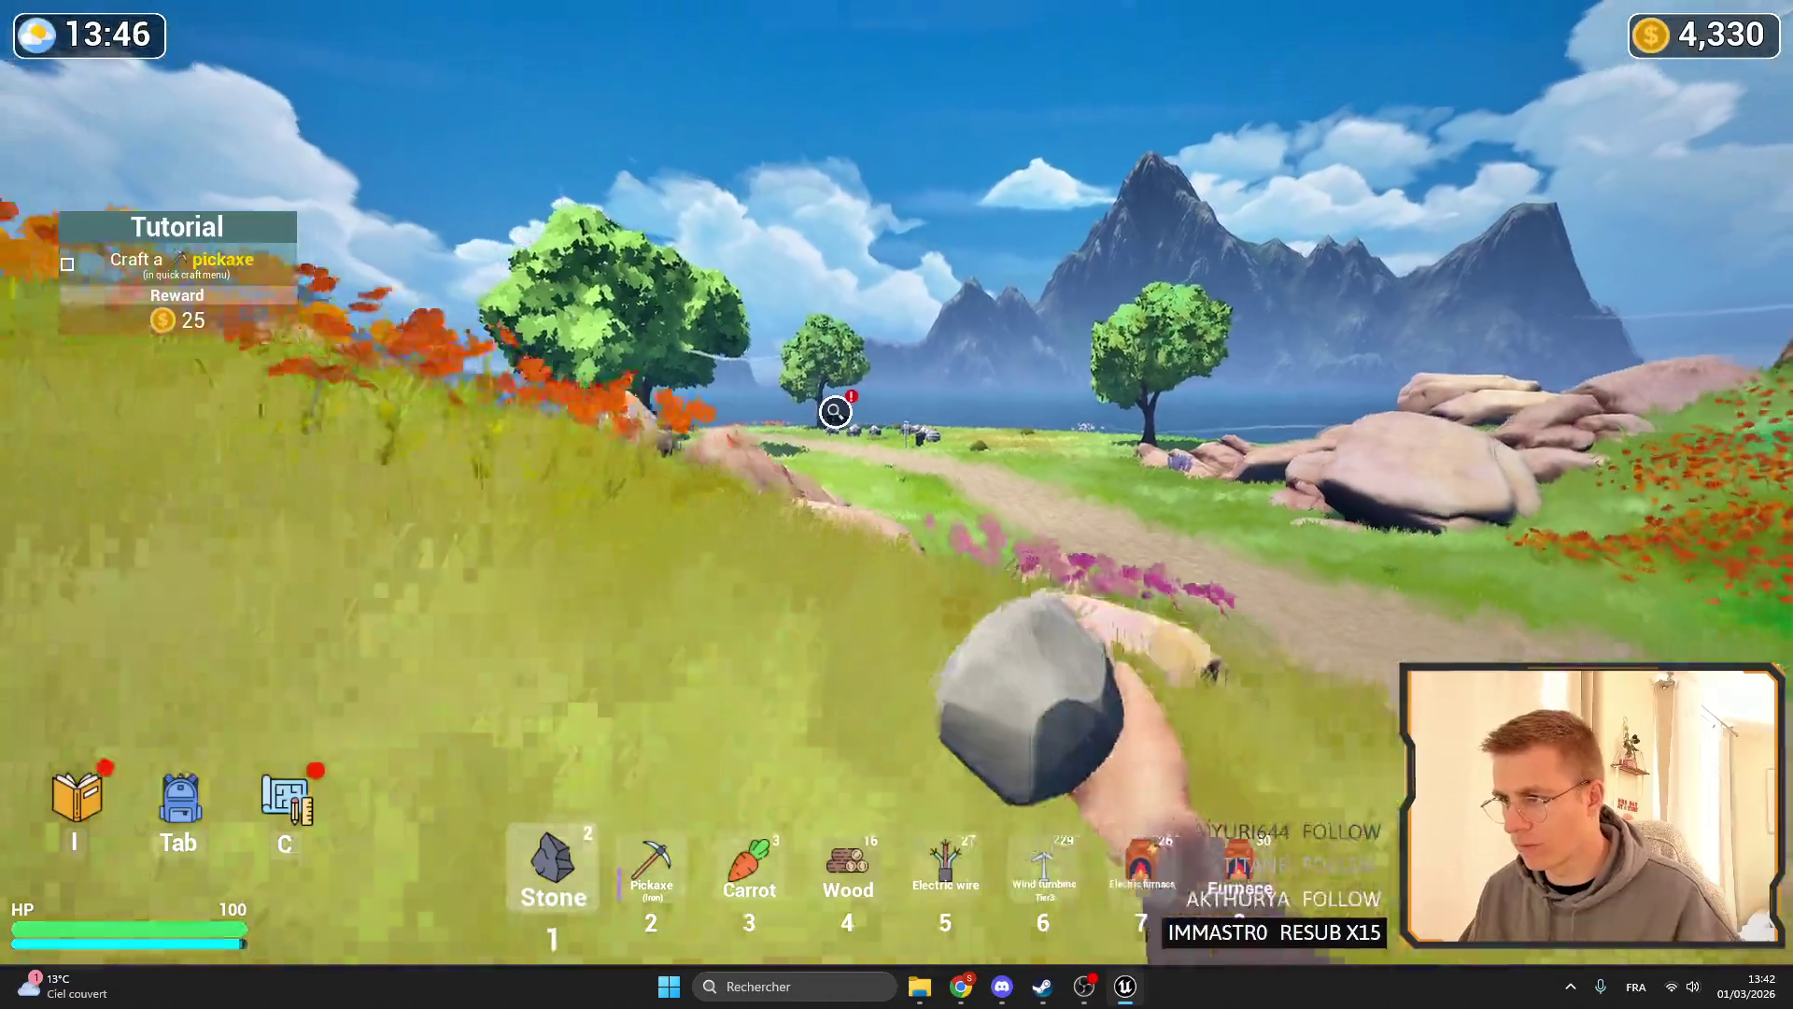
key("w")
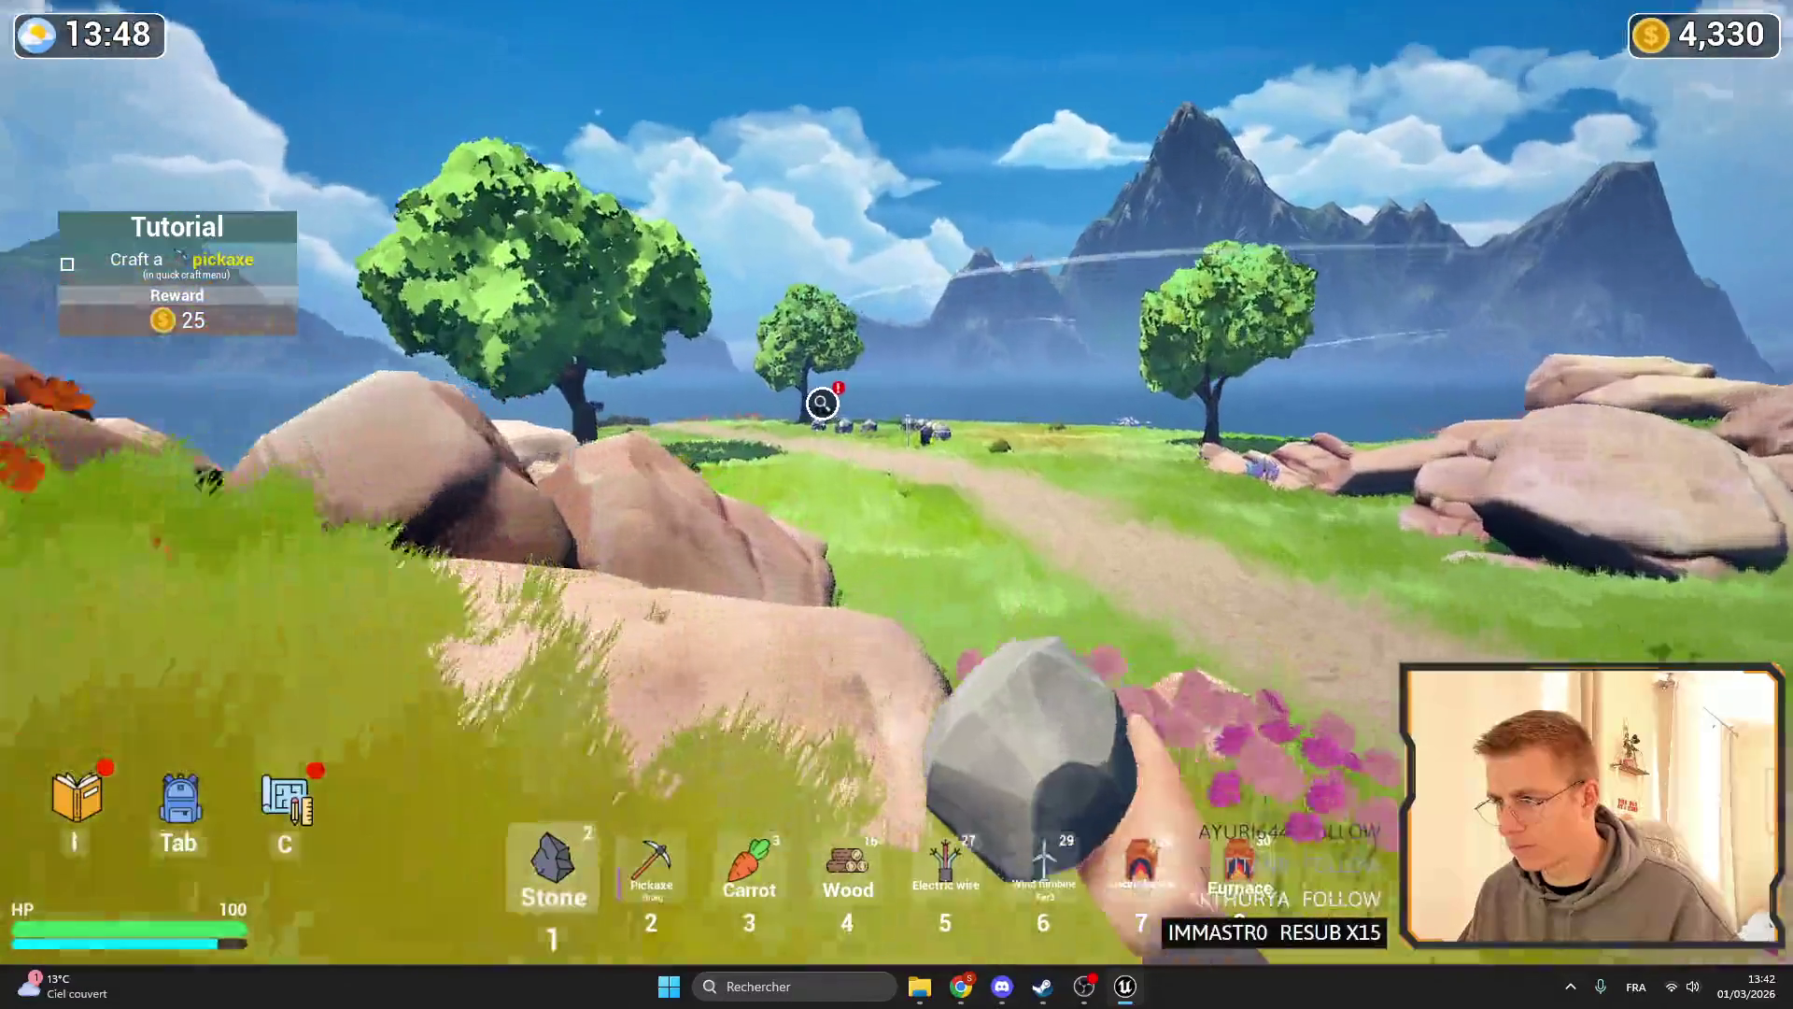
- Stop the playtest and reopen the ElectricFurnace mesh editor
key("F11")
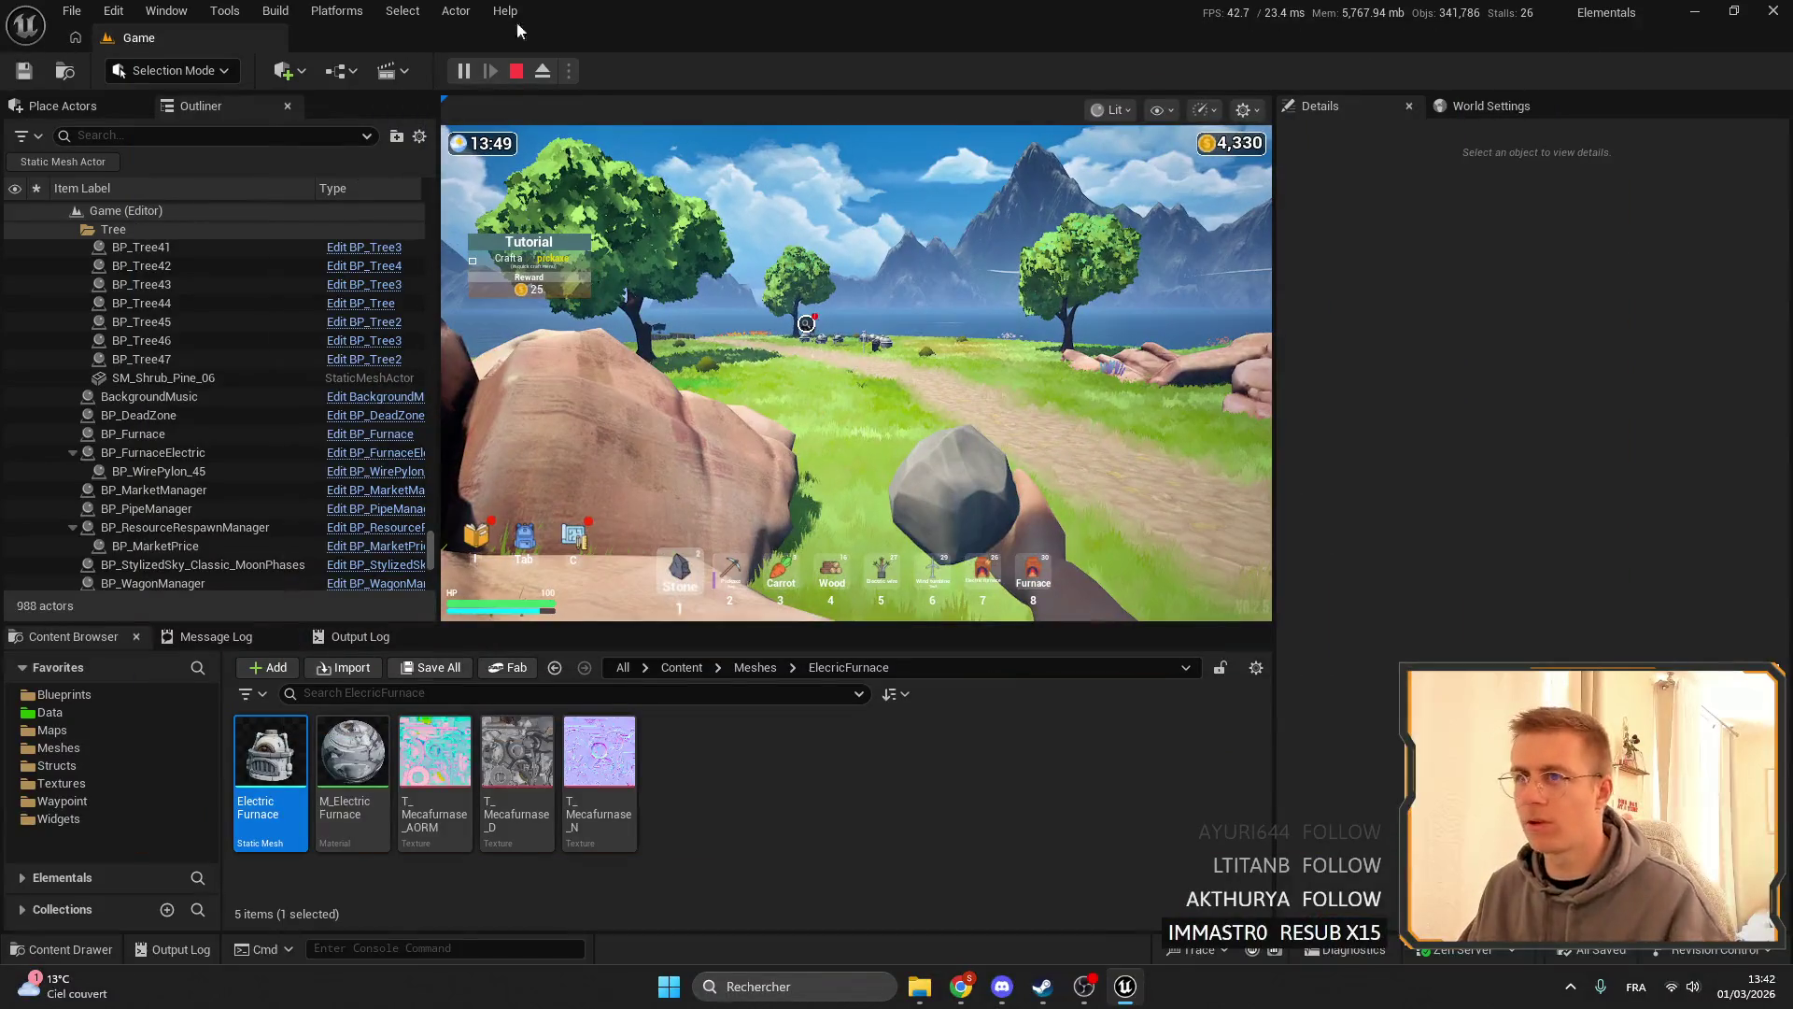
key("Escape")
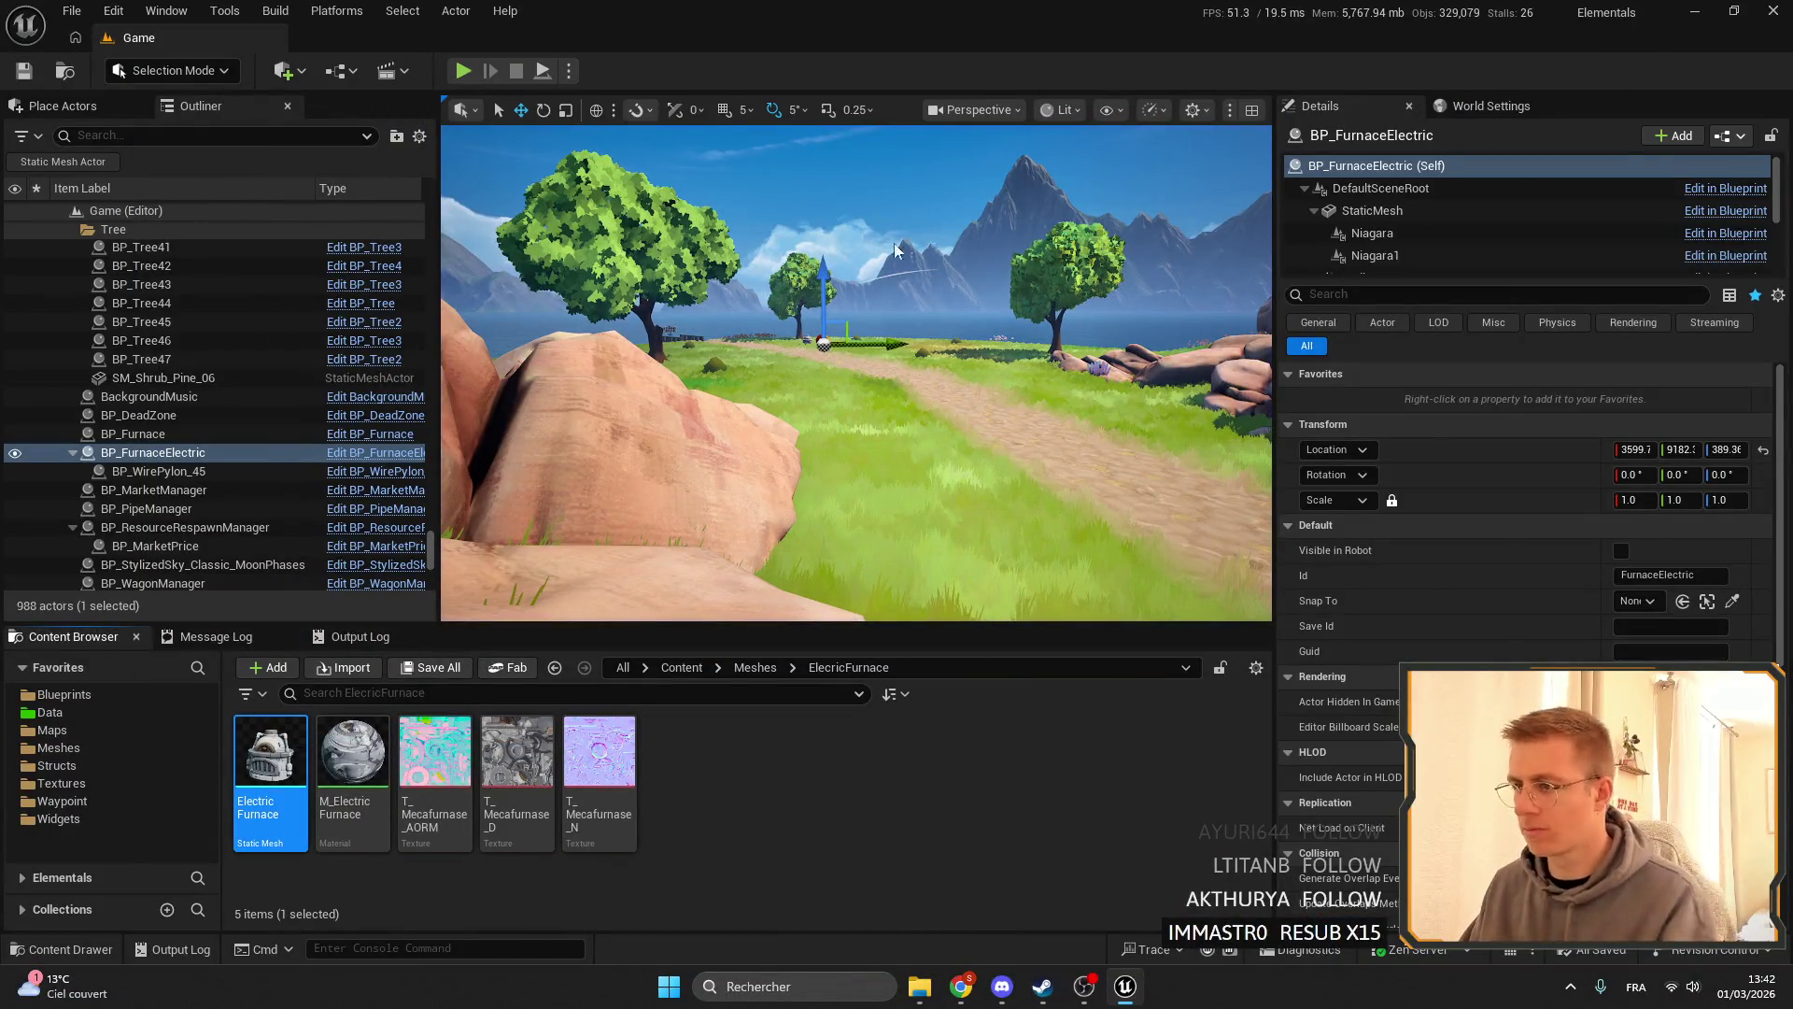
scroll(870, 294, "down", 5)
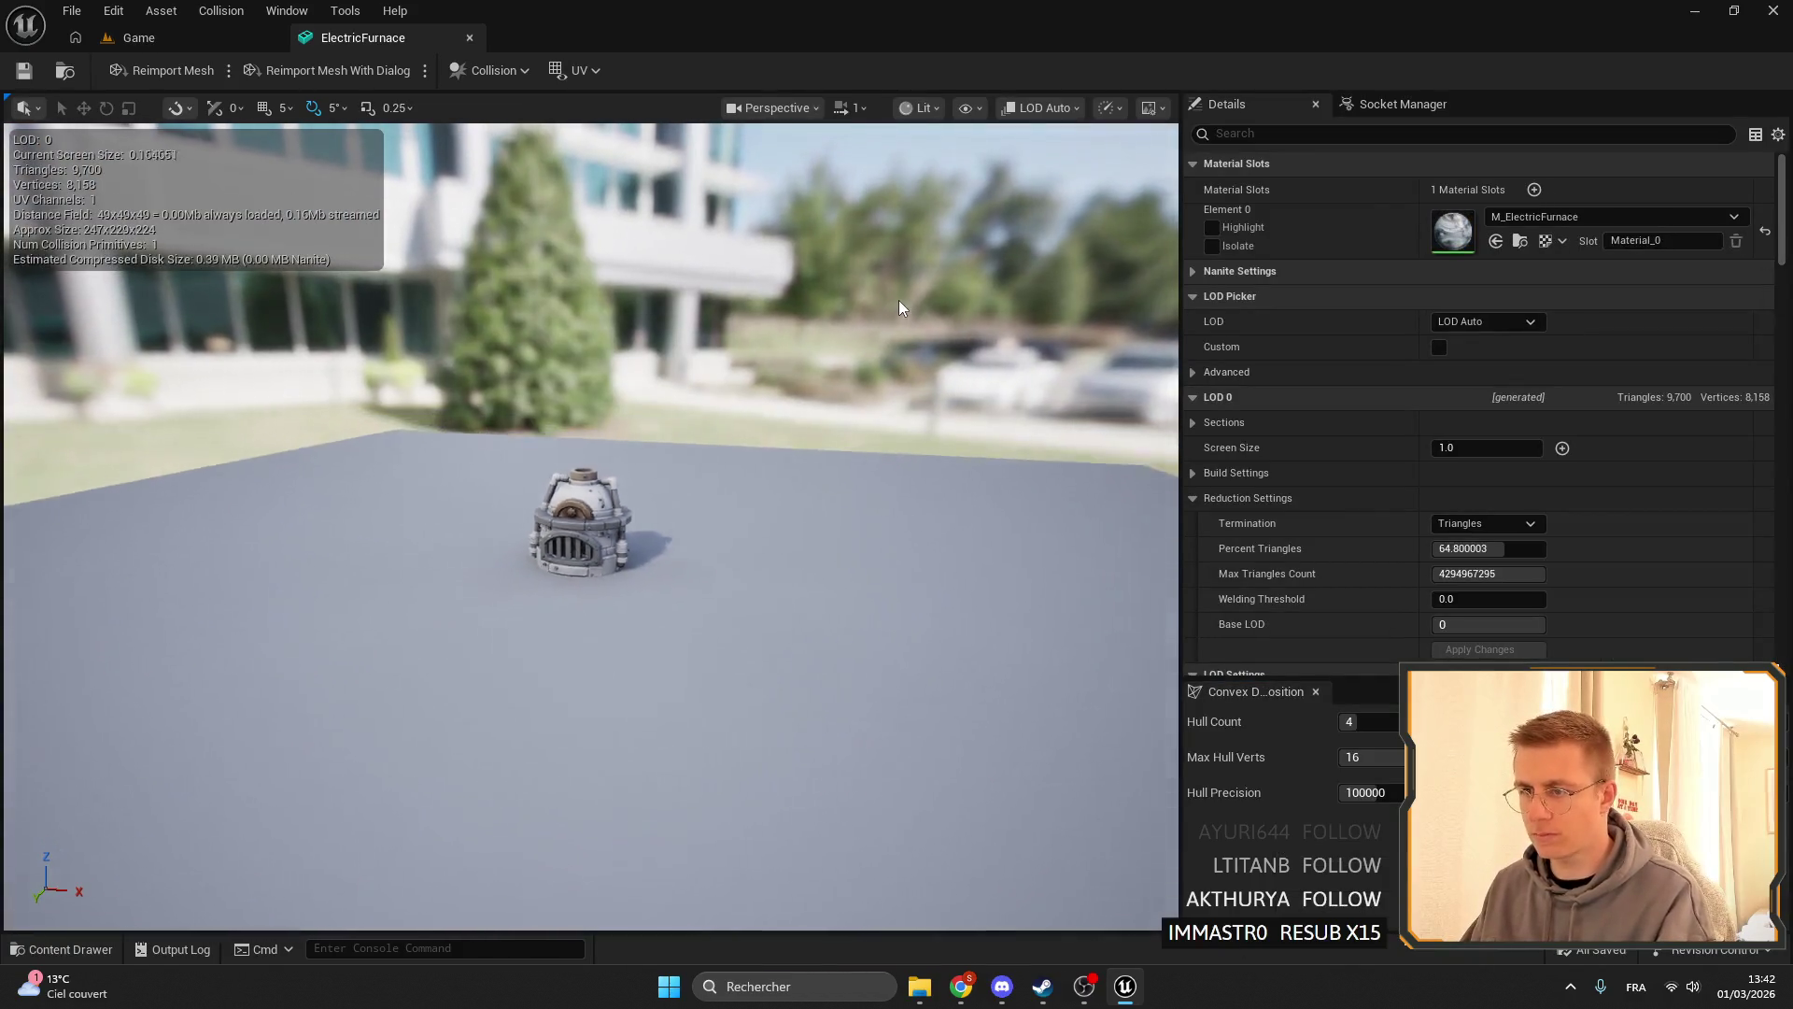
- Zoom the mesh viewport in and out to watch the LODs switch with distance
scroll(899, 300, "down", 8)
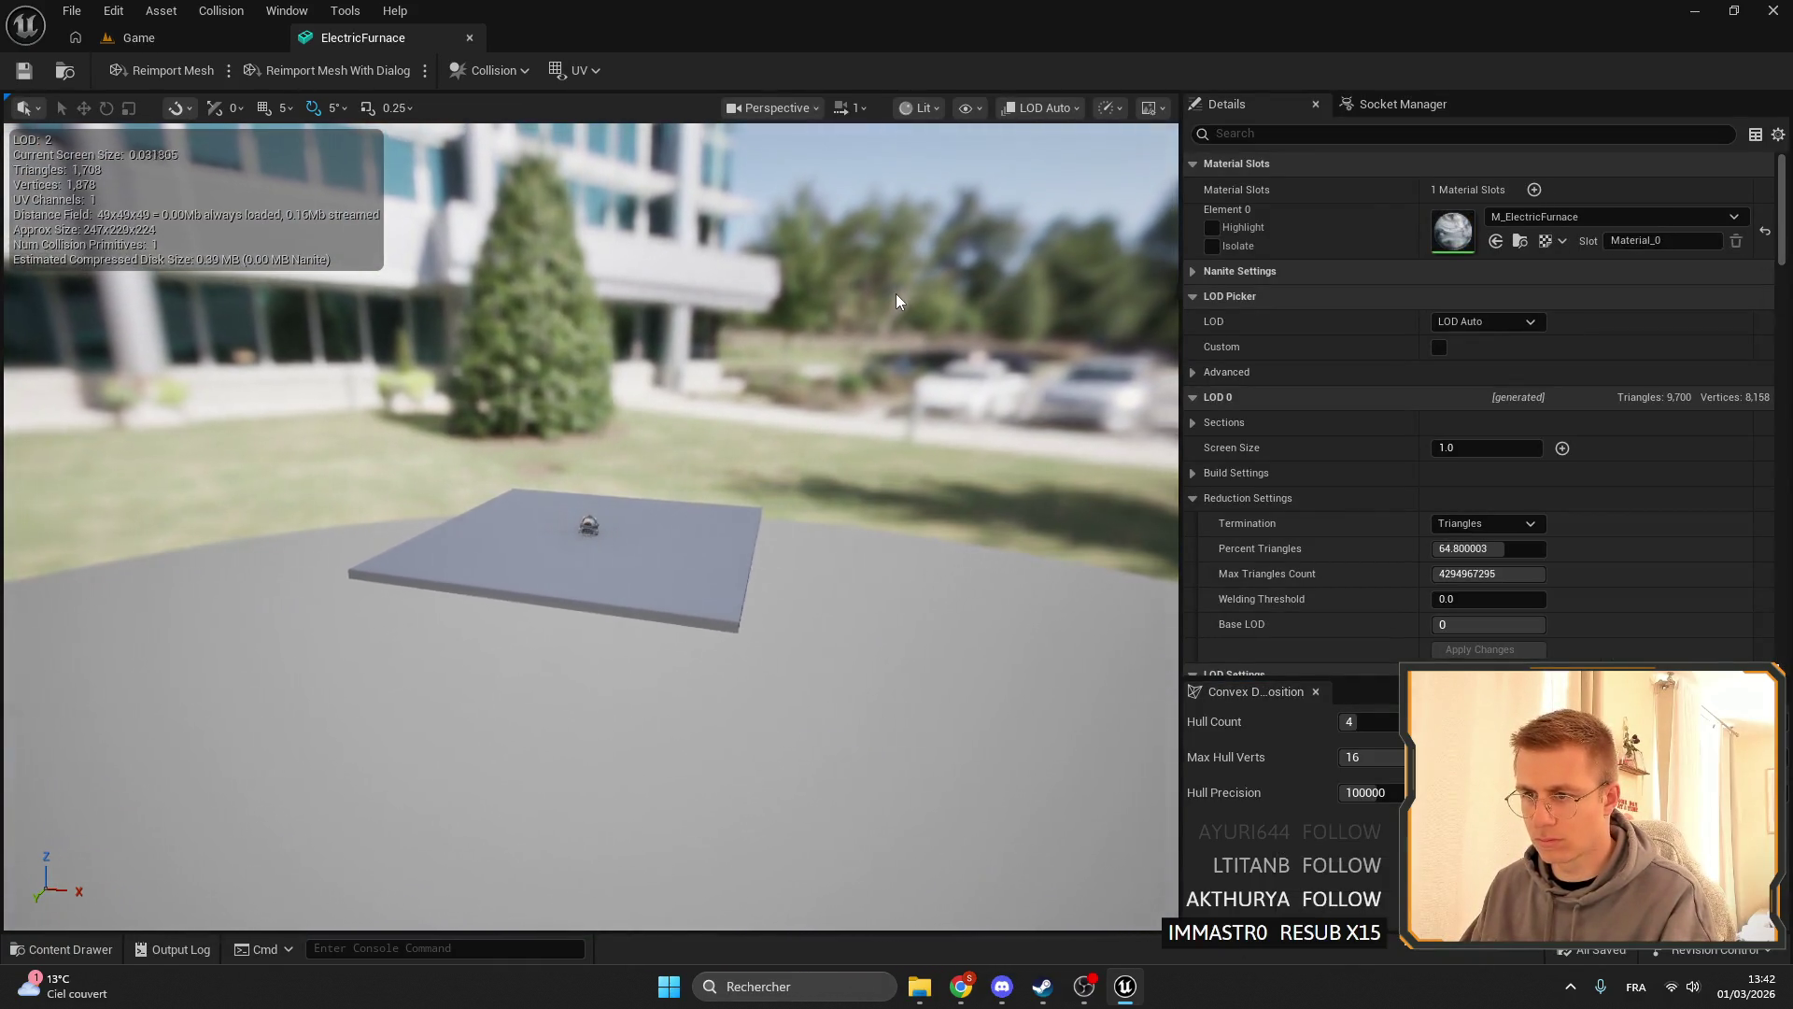
scroll(895, 294, "down", 2)
scroll(1569, 327, "down", 3)
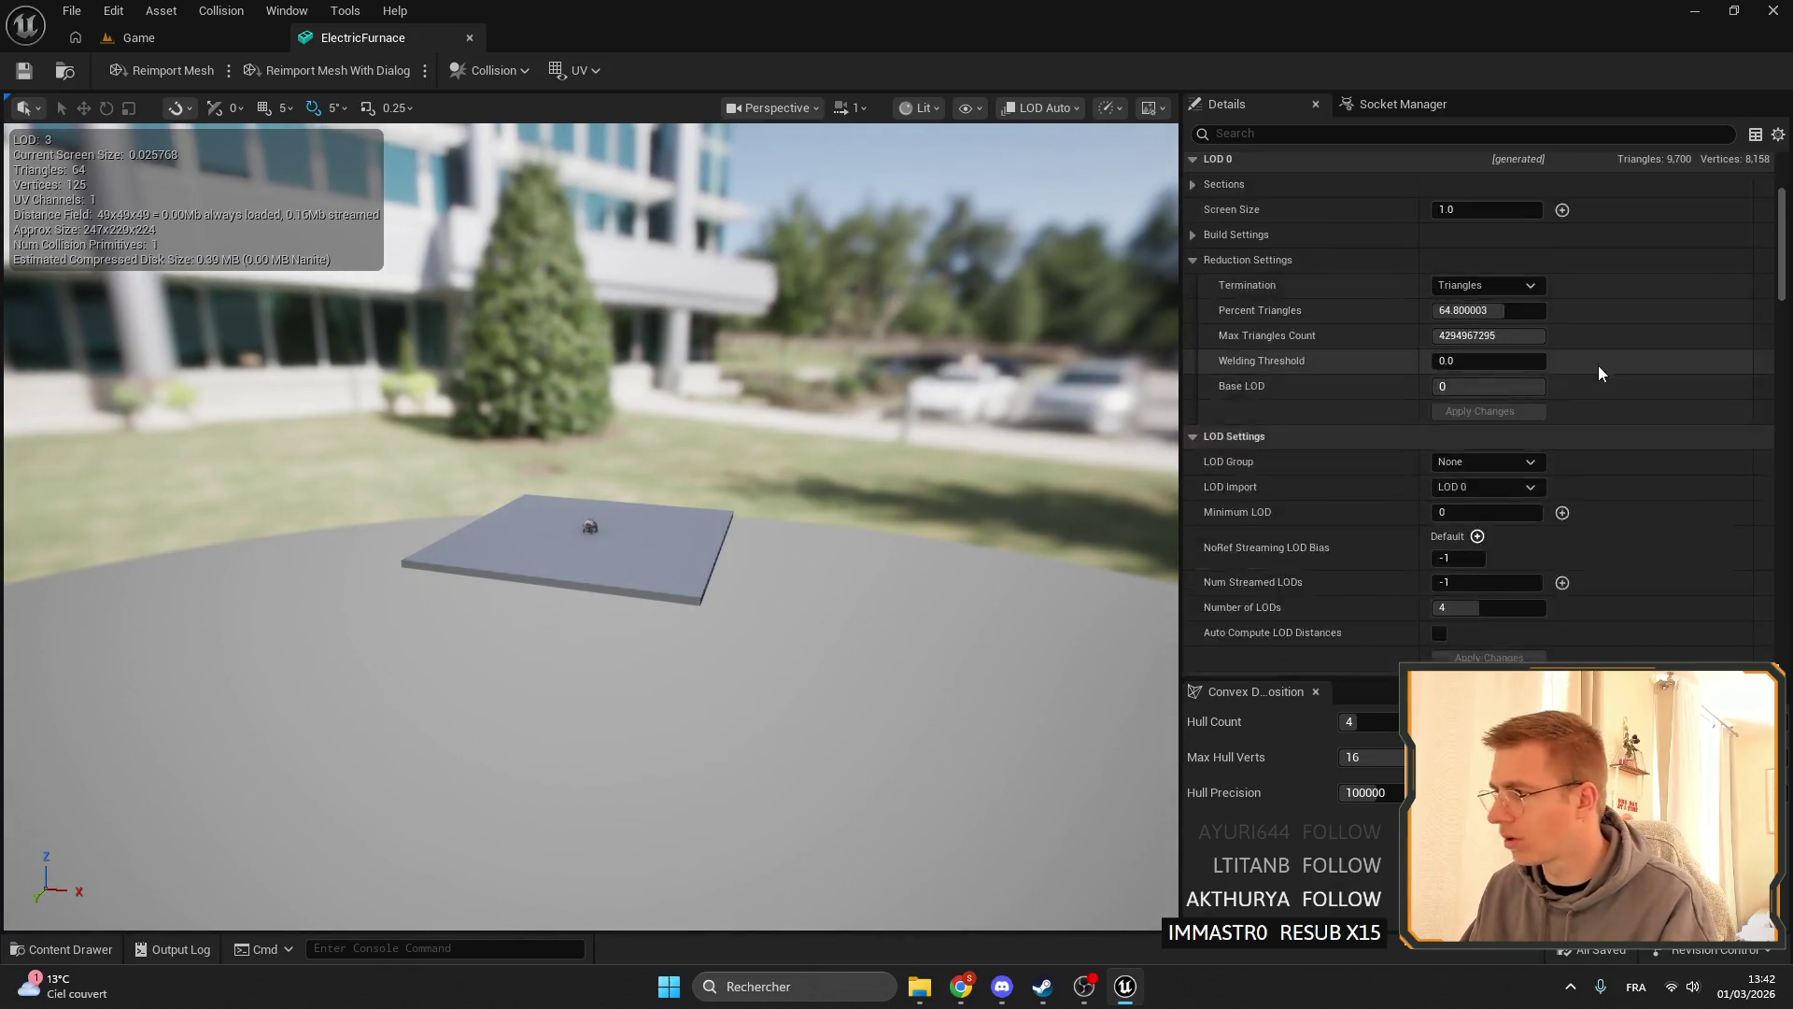
scroll(1569, 346, "up", 3)
scroll(1478, 364, "down", 15)
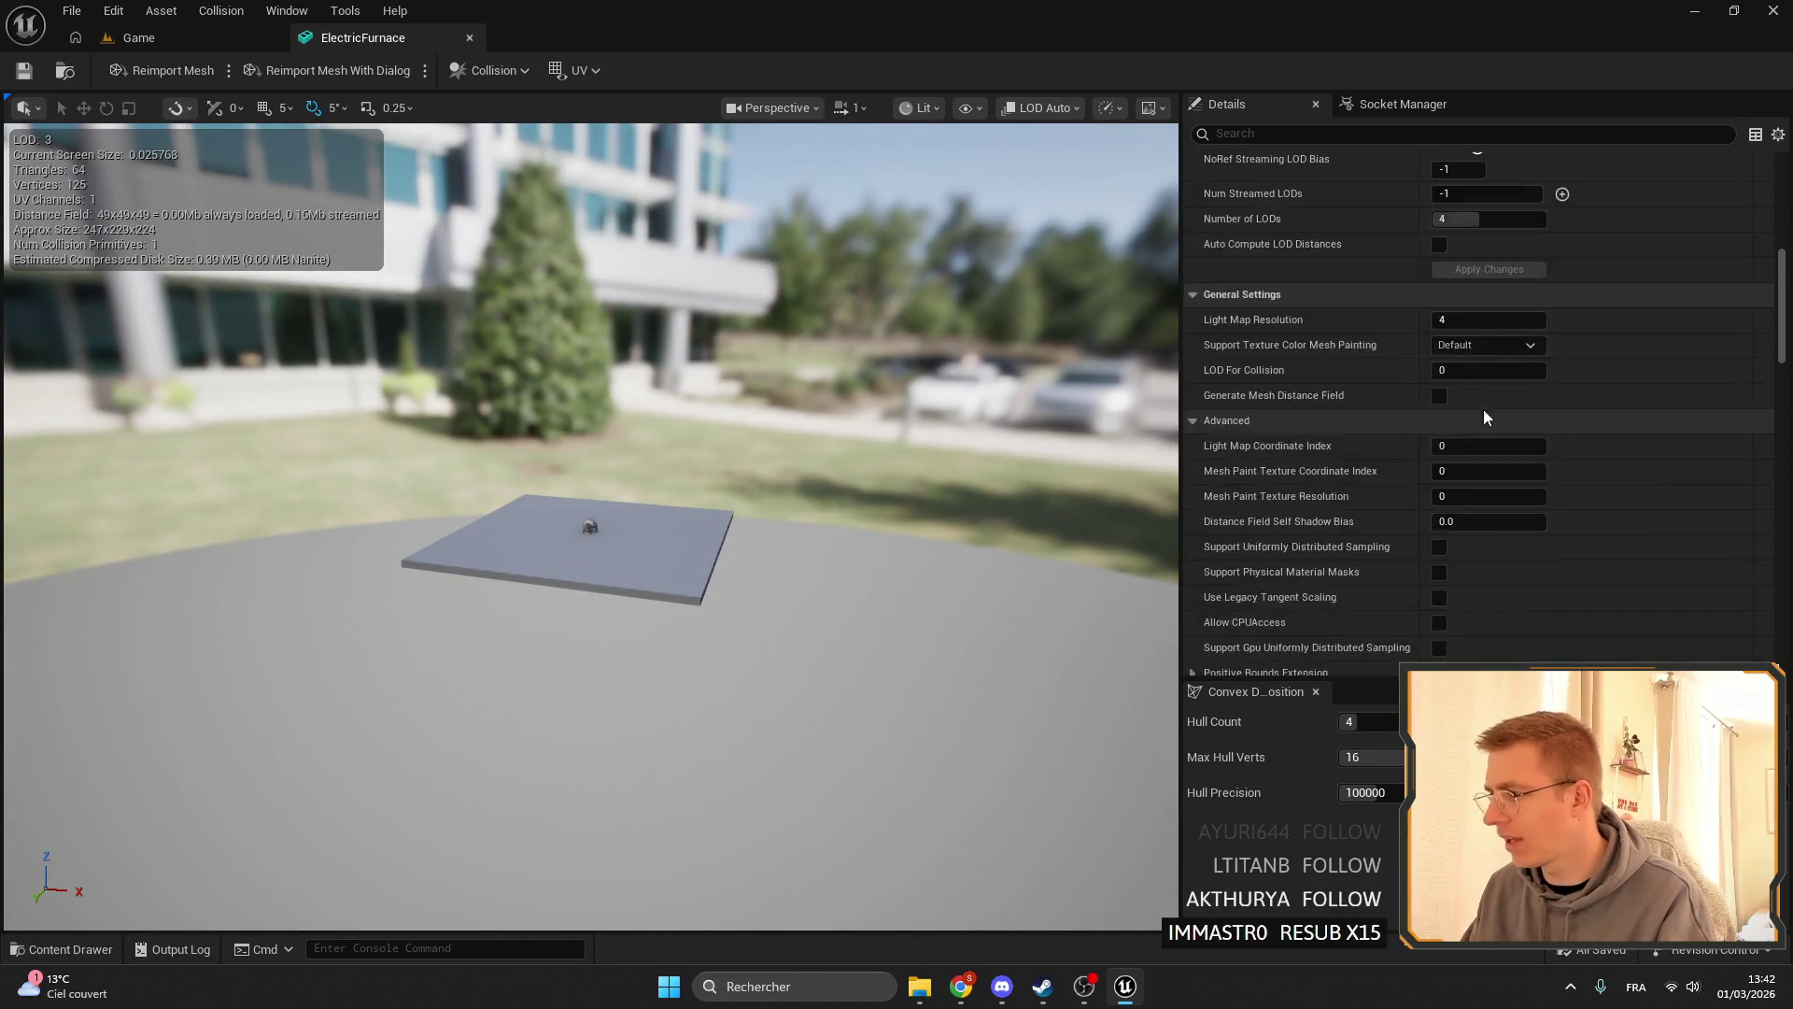
scroll(1436, 454, "up", 12)
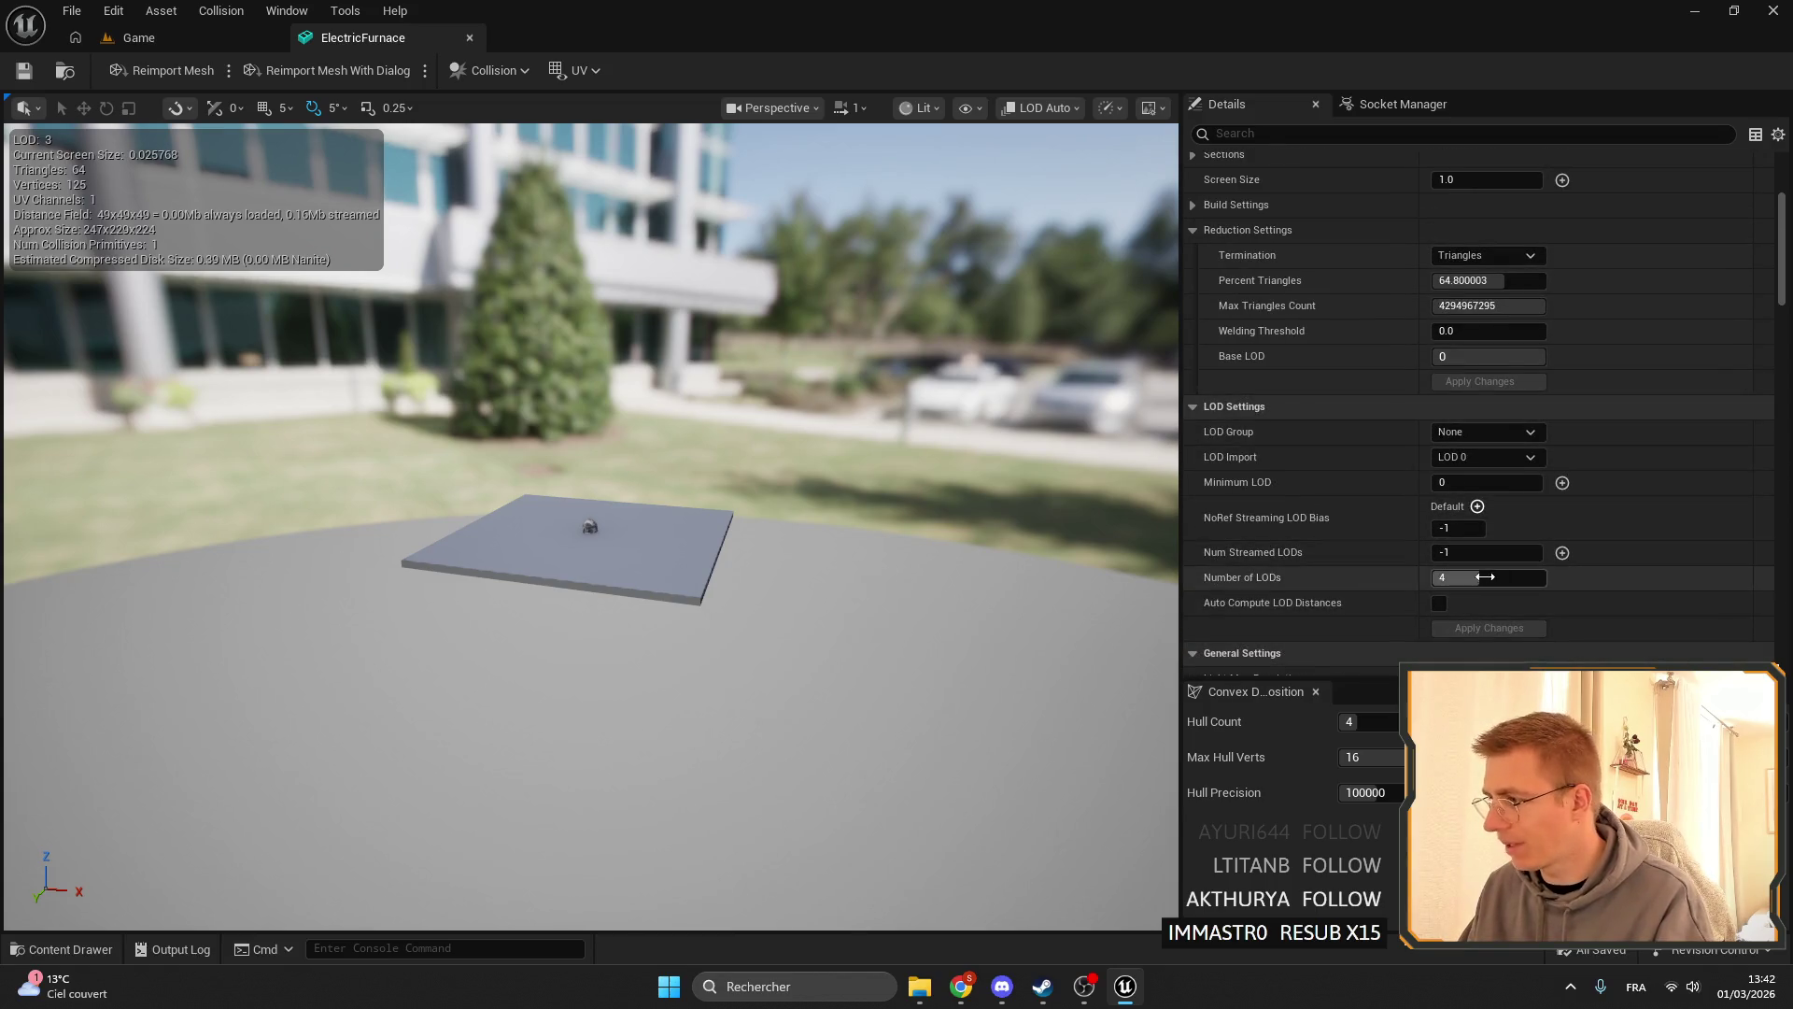
scroll(1437, 334, "up", 1)
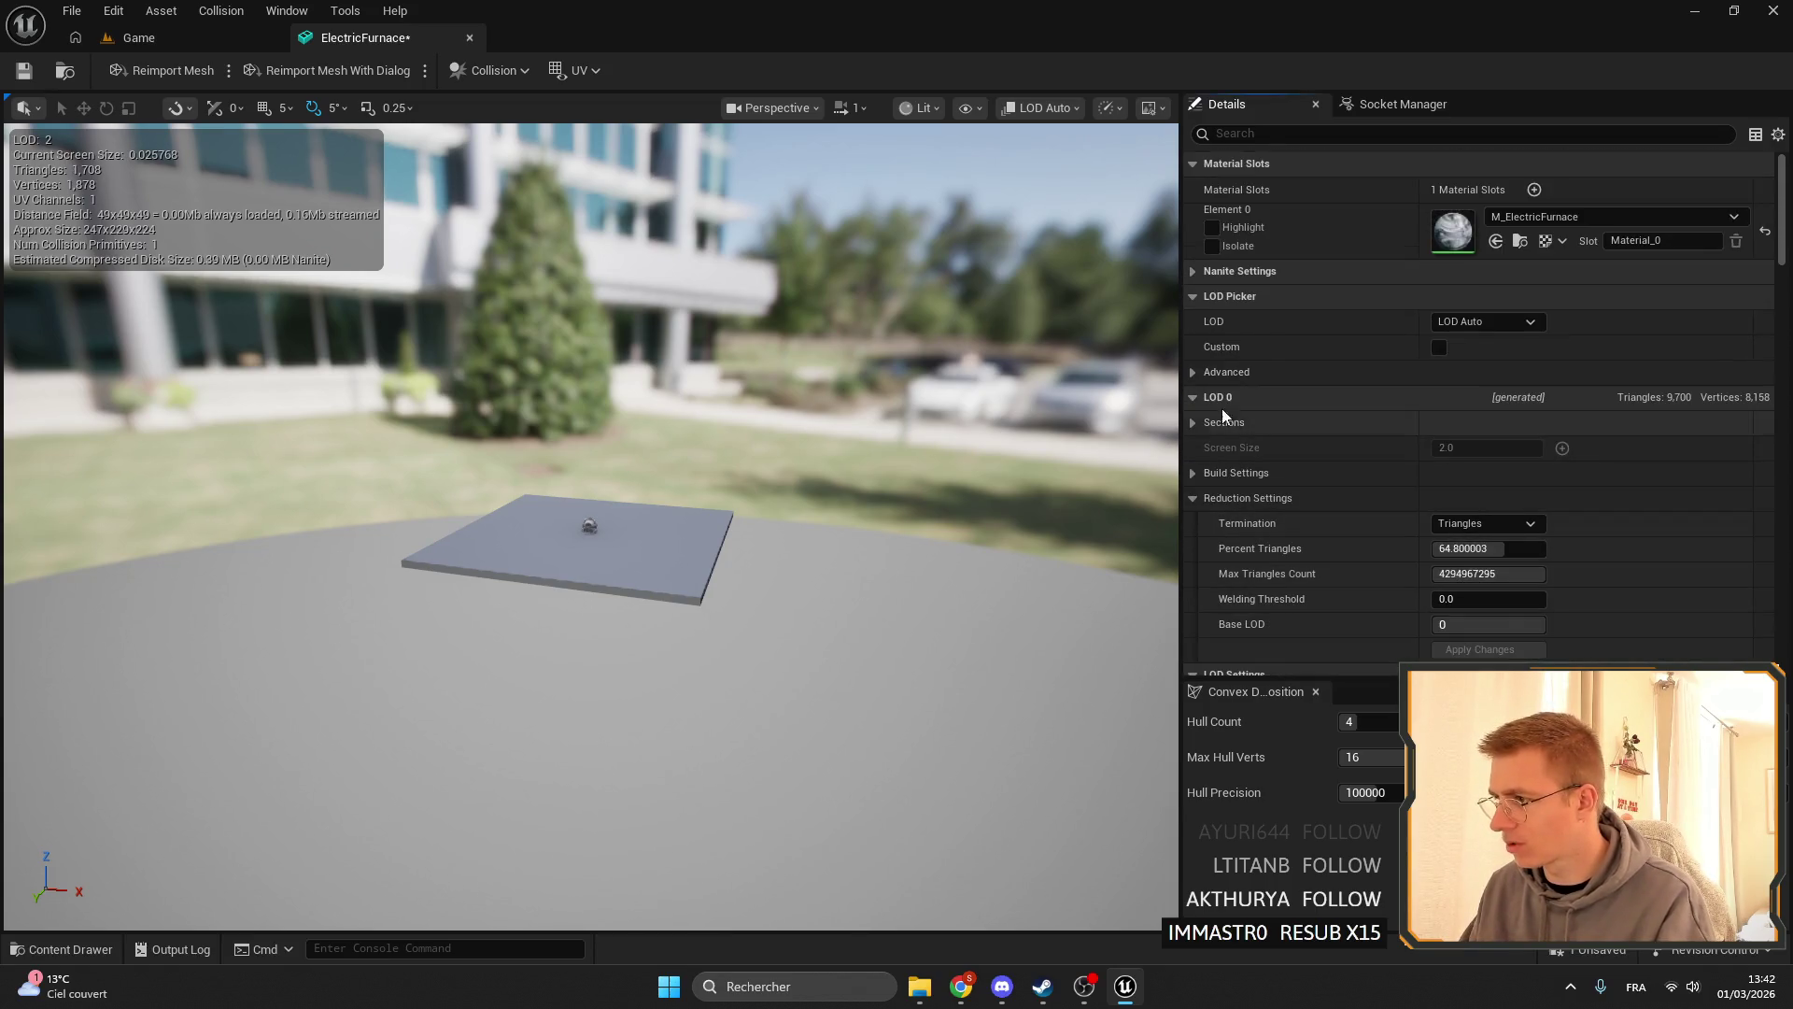
scroll(1197, 401, "up", 3)
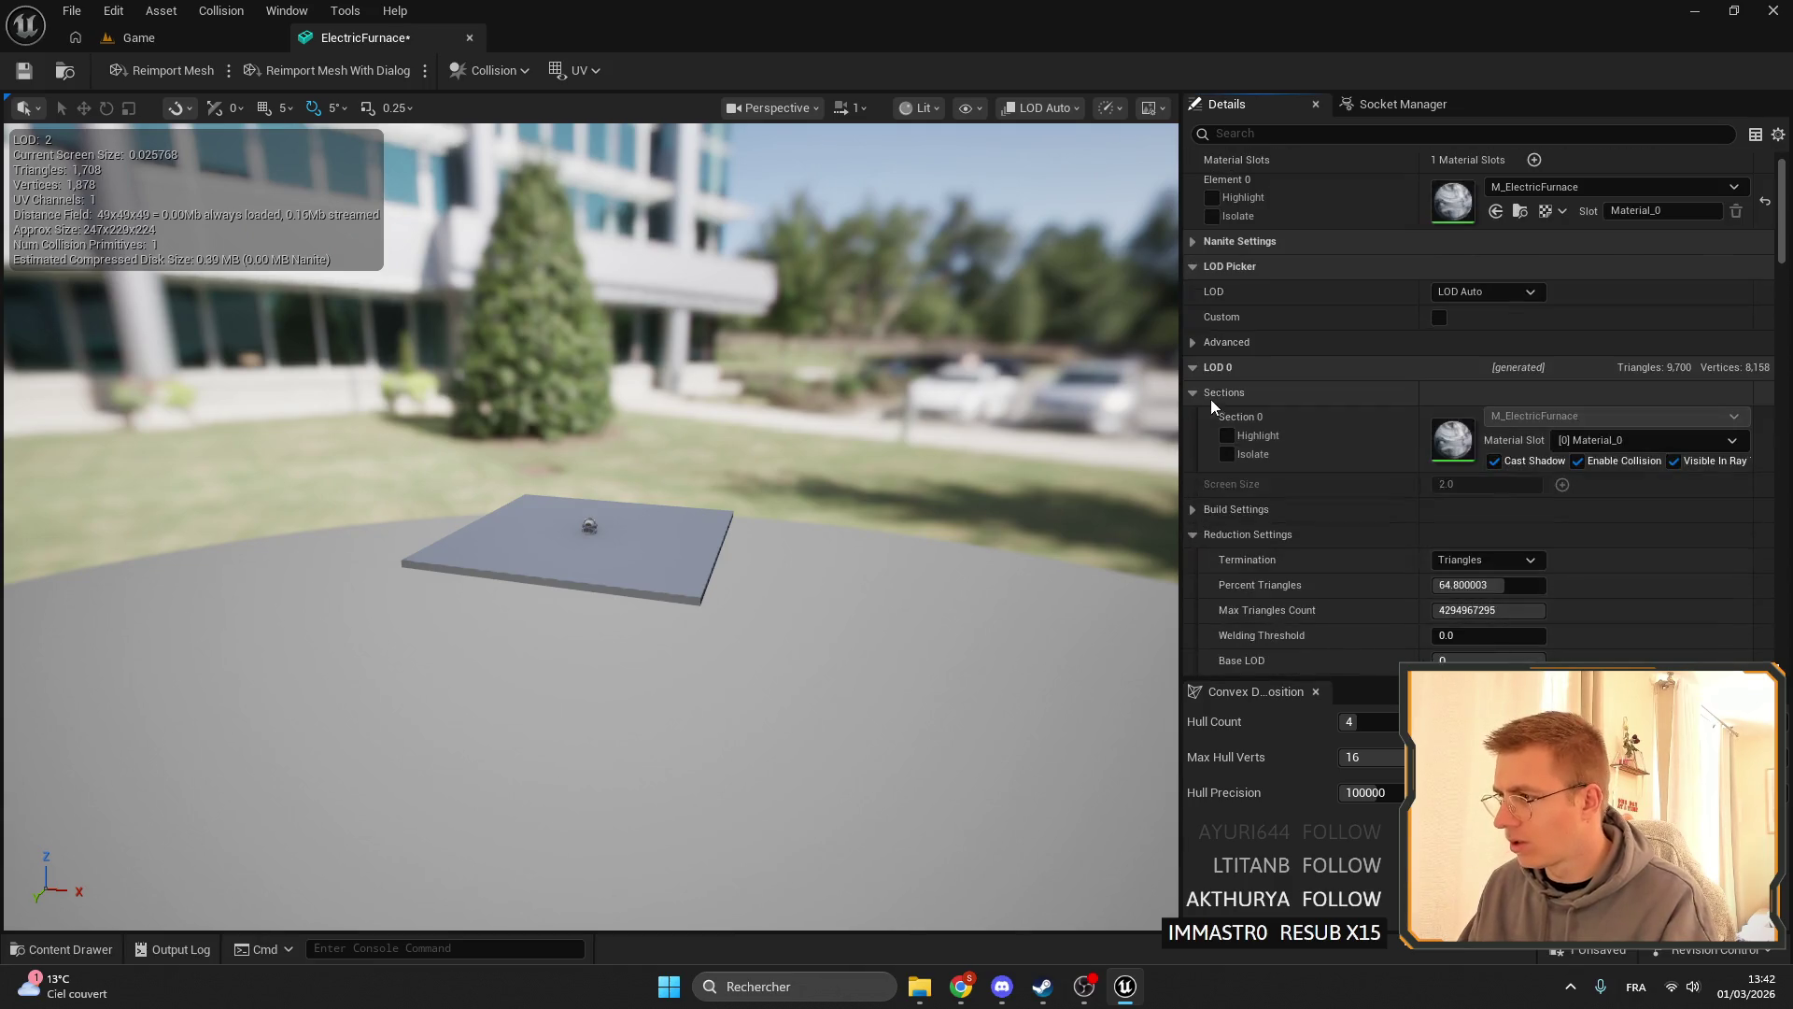
- Expand LOD Picker's Advanced options and enable Auto Compute LOD Distances
left_click(1194, 343)
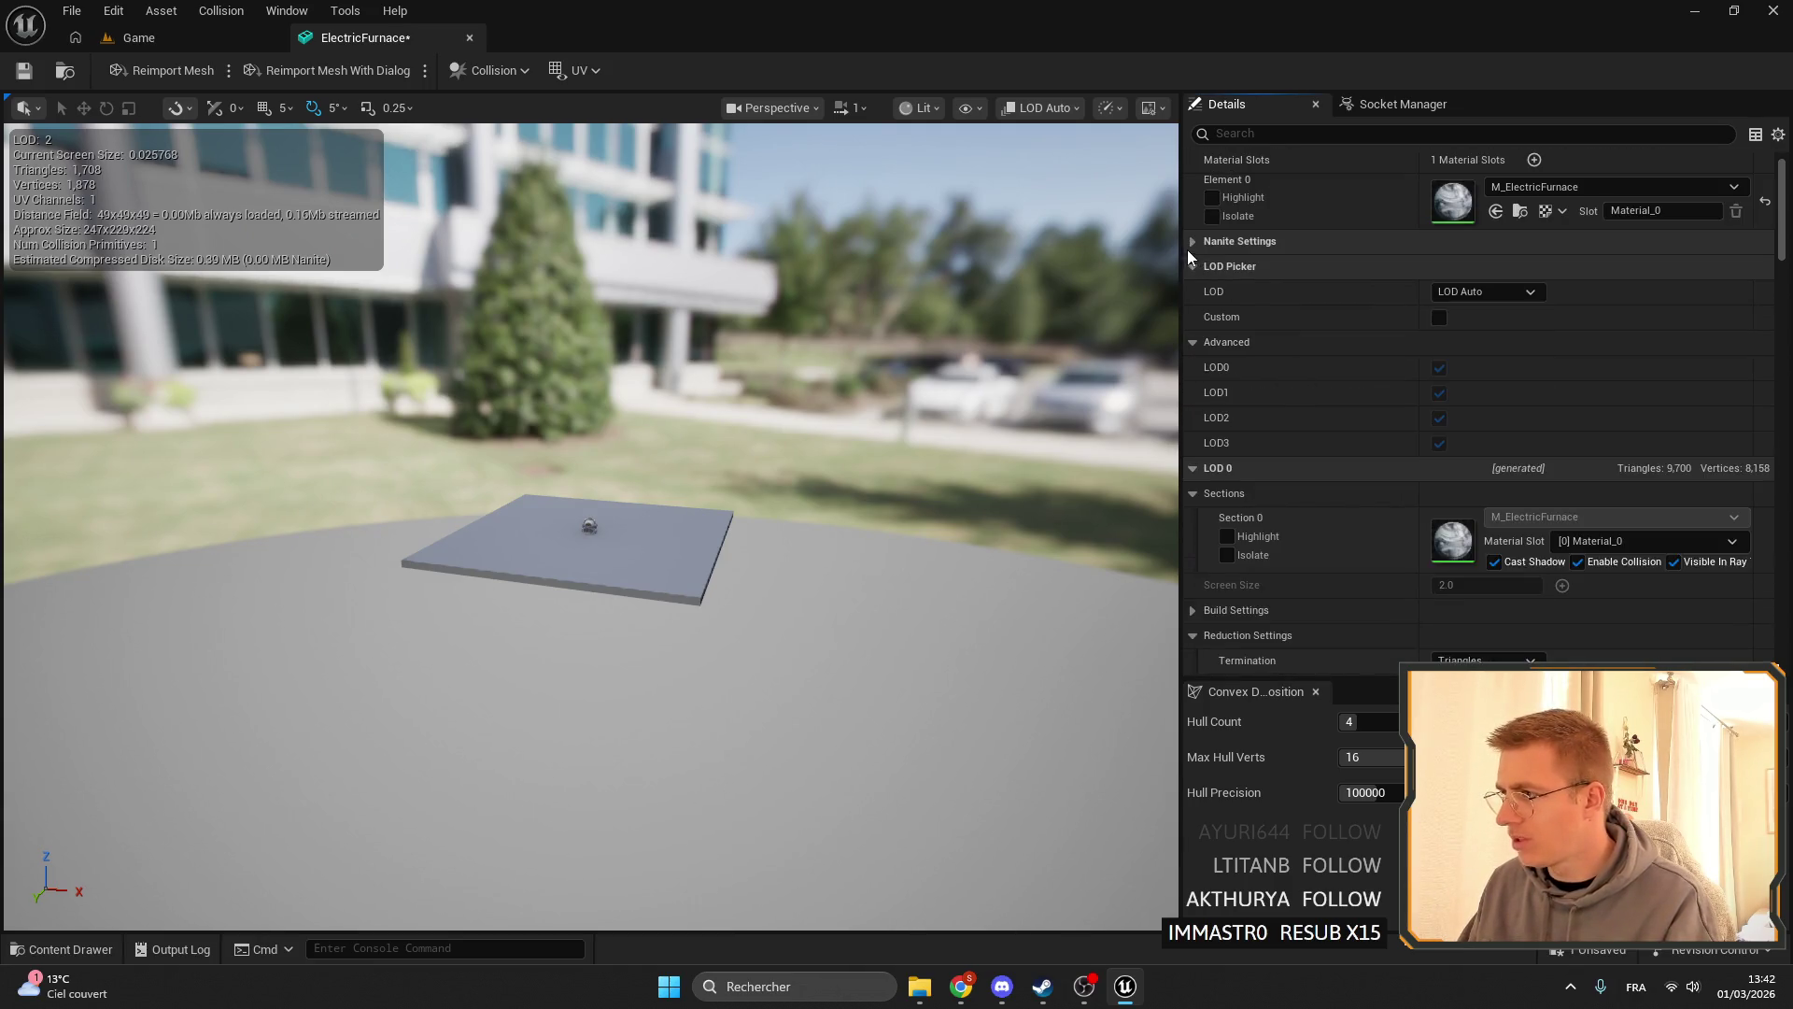
scroll(1466, 382, "down", 3)
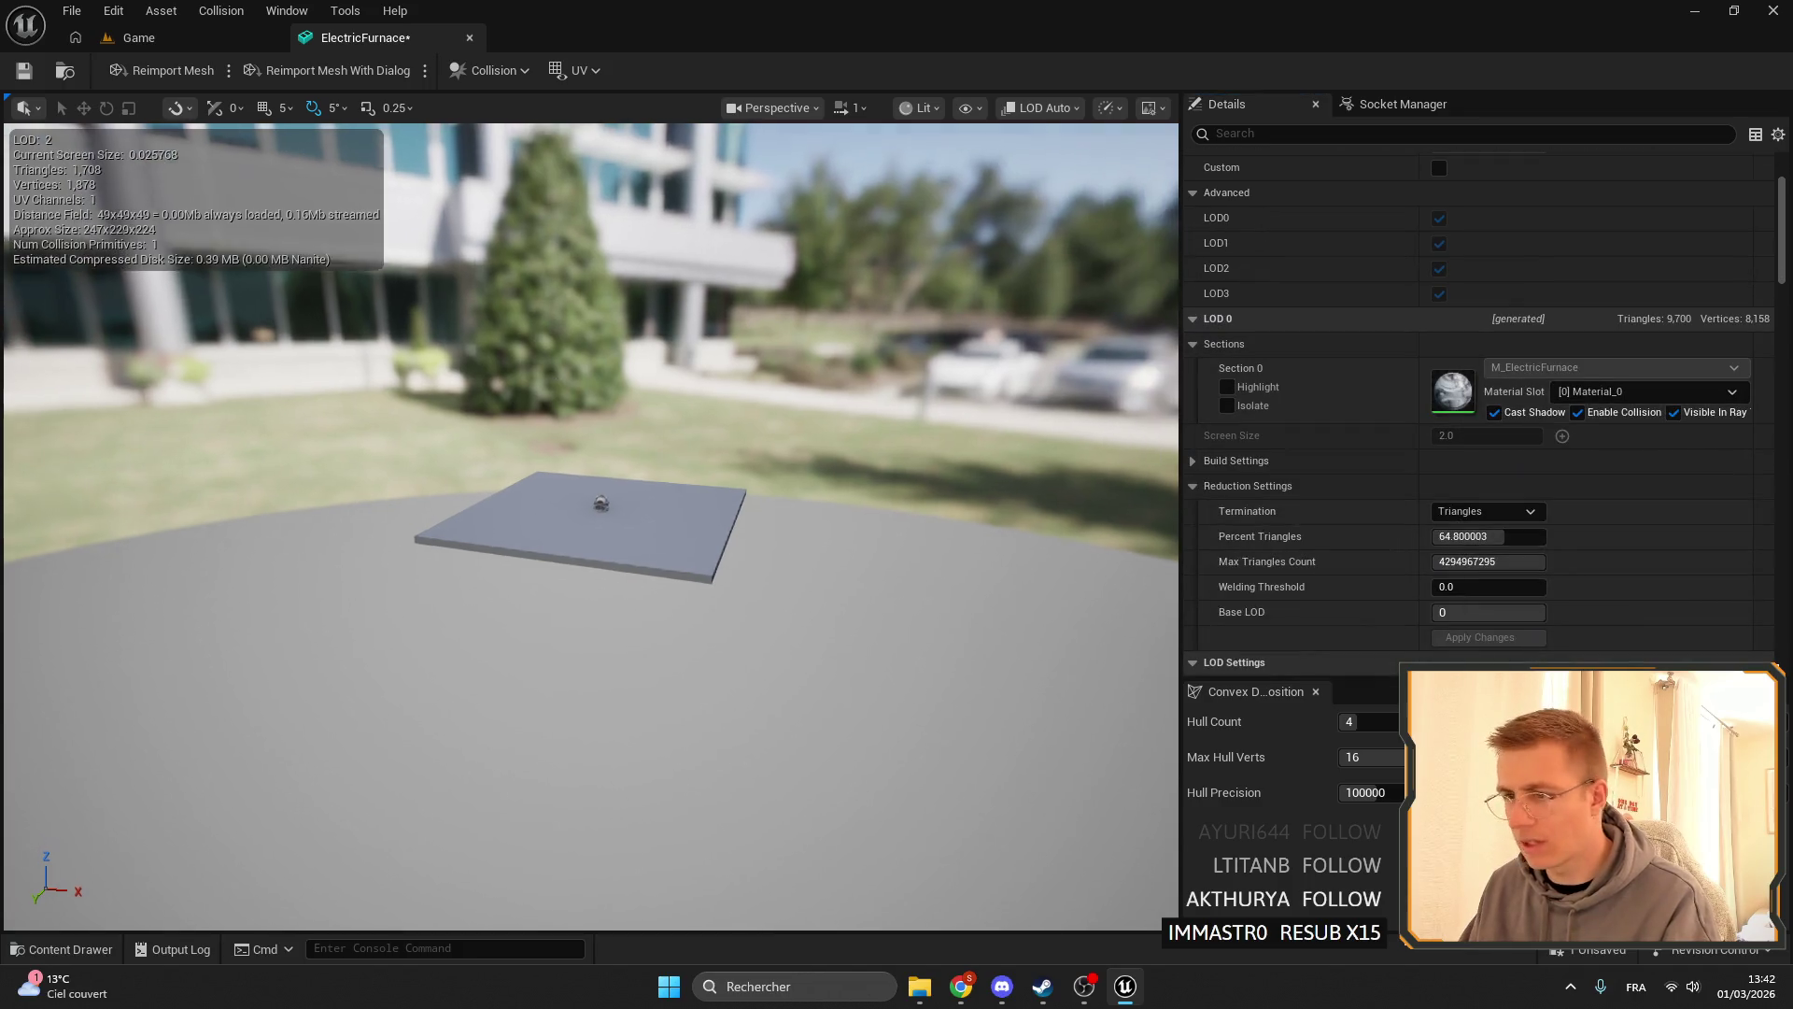
scroll(590, 523, "up", 5)
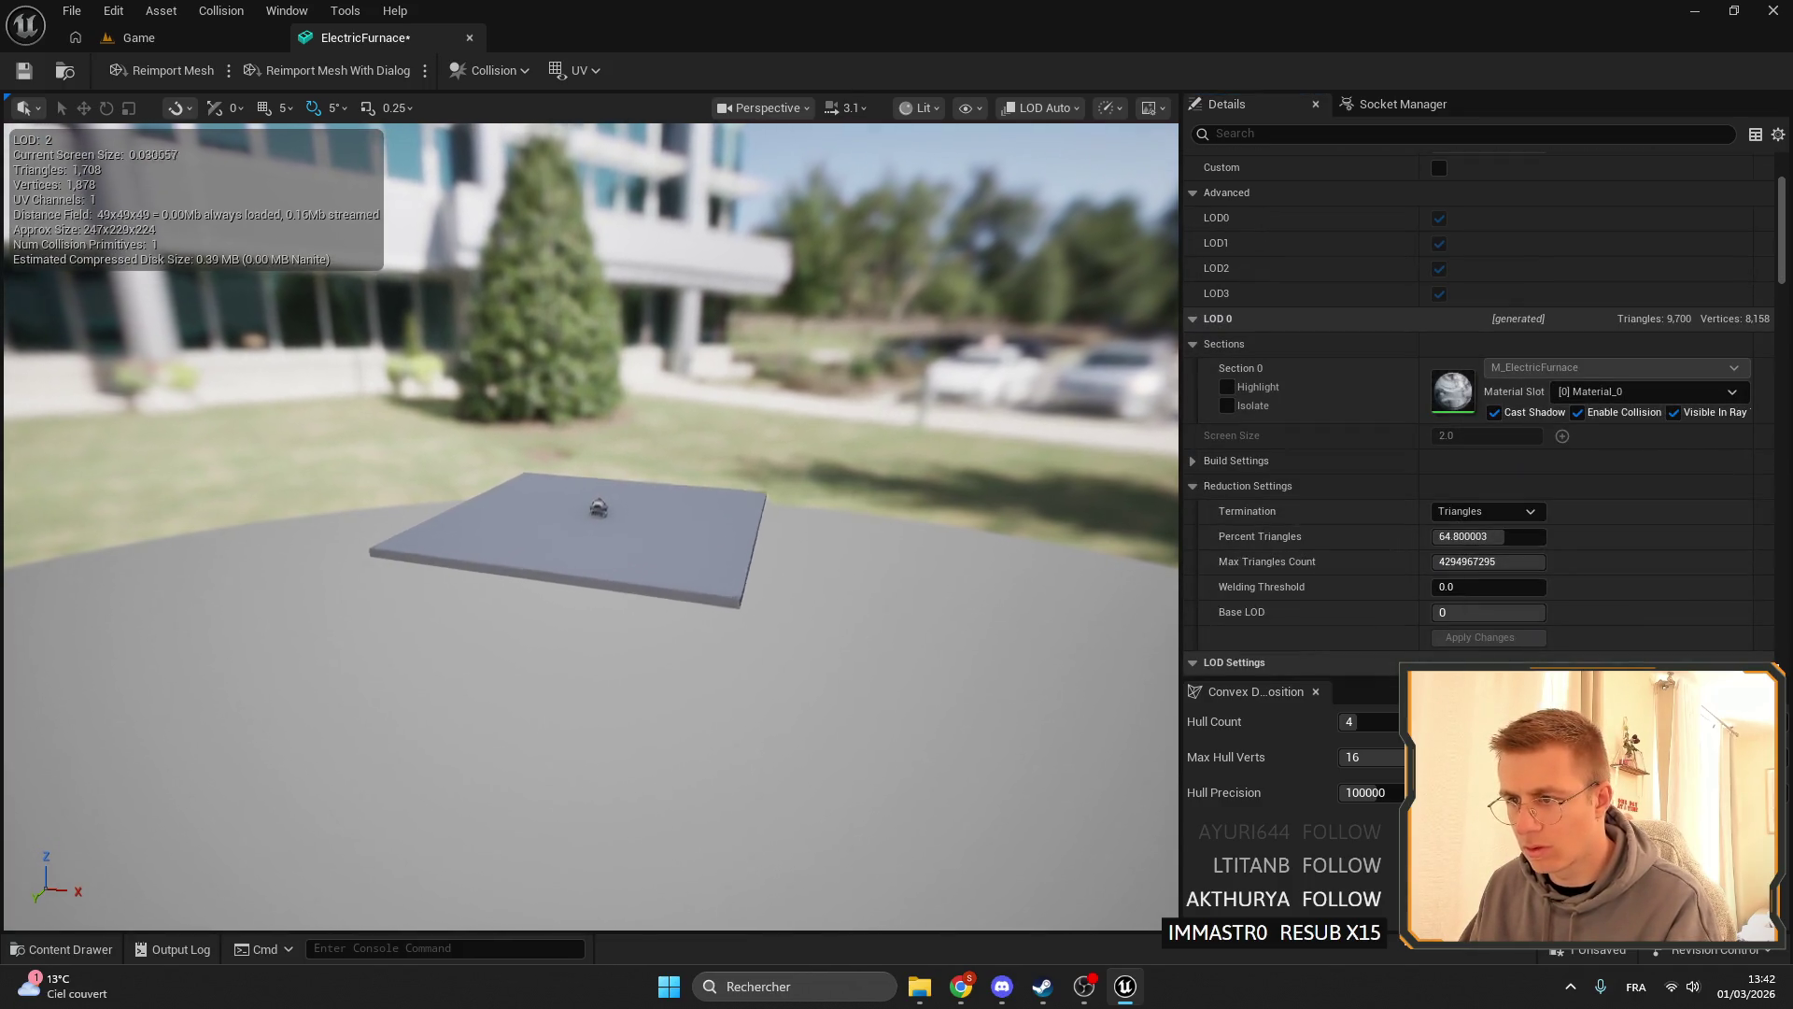
scroll(591, 523, "down", 8)
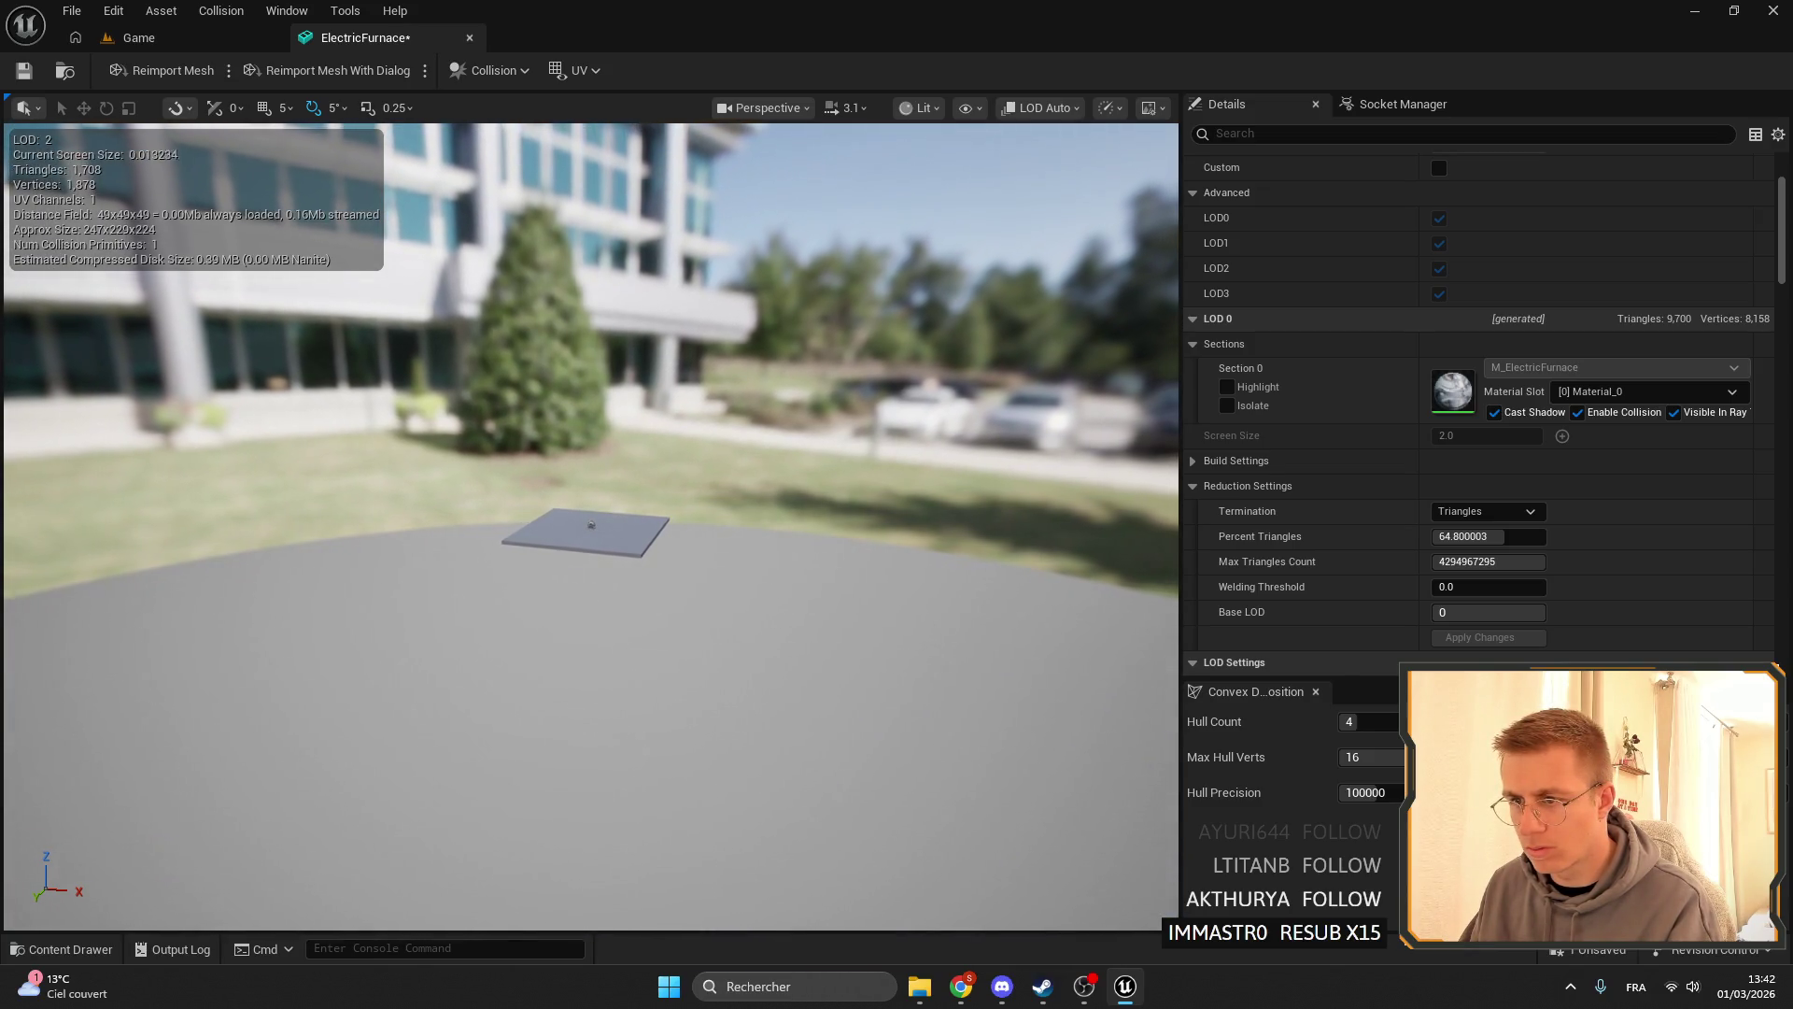
scroll(590, 523, "up", 3)
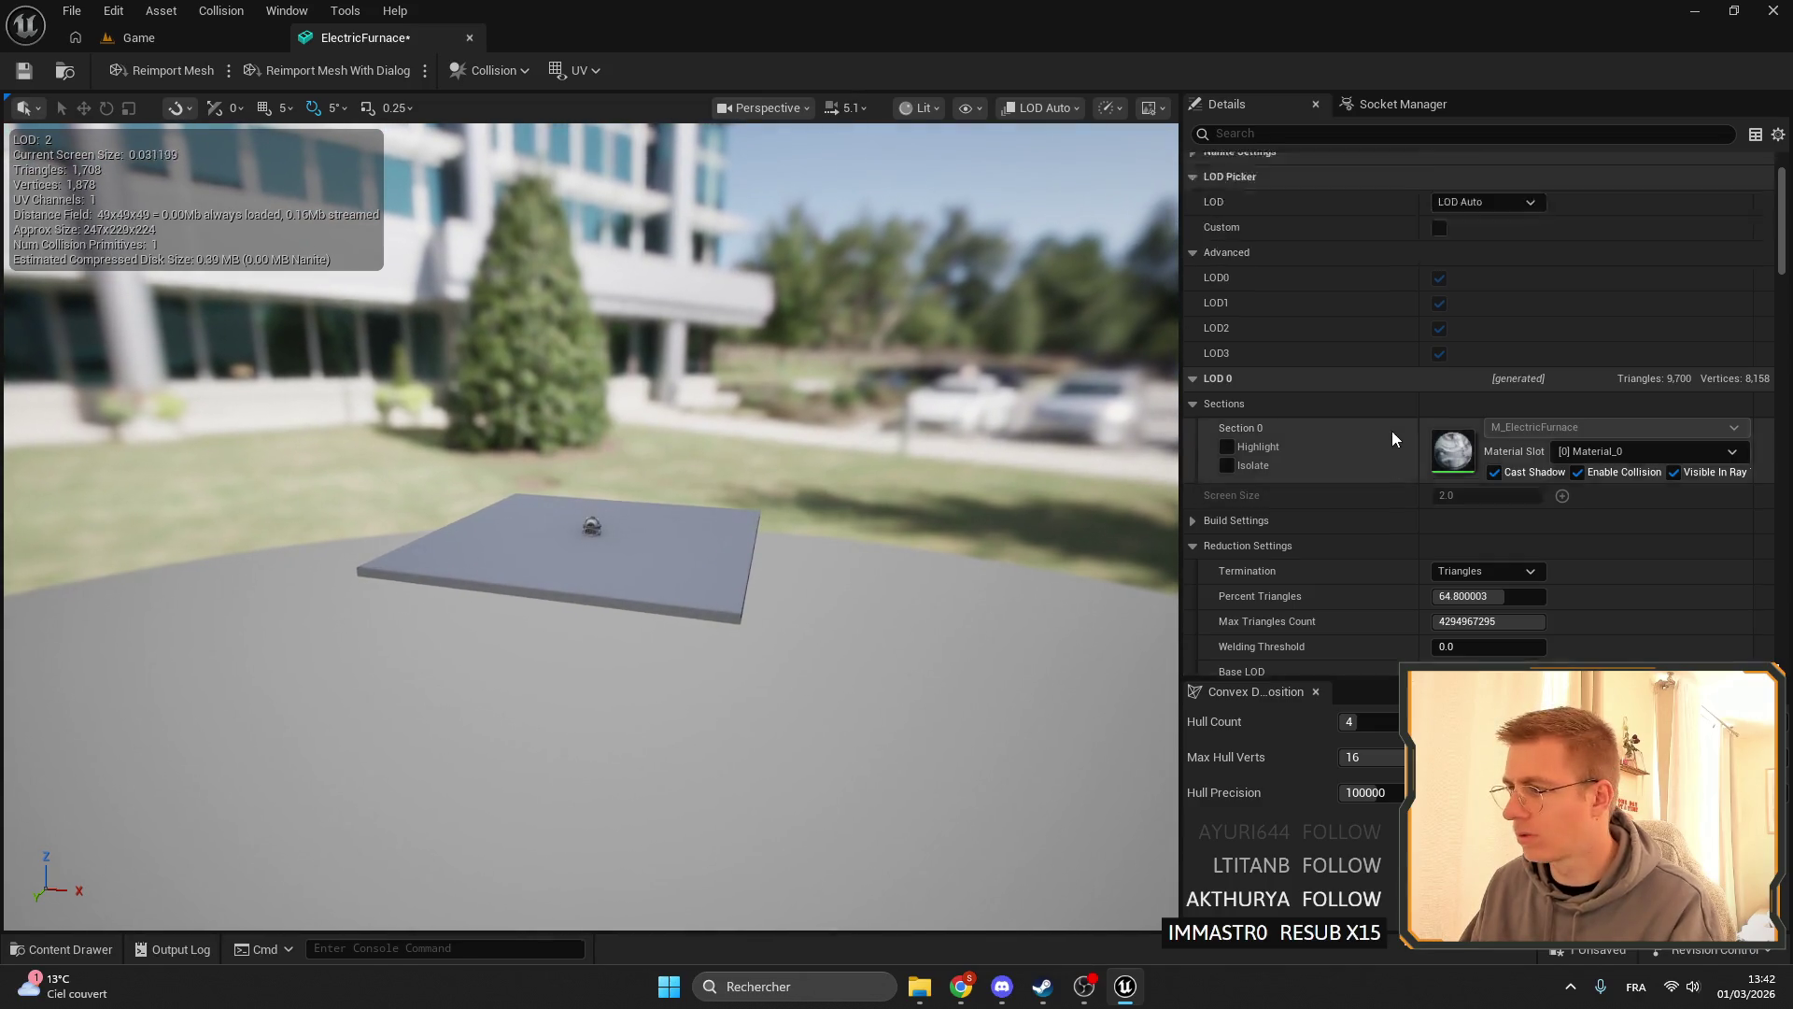
scroll(1391, 430, "up", 5)
scroll(1343, 412, "down", 5)
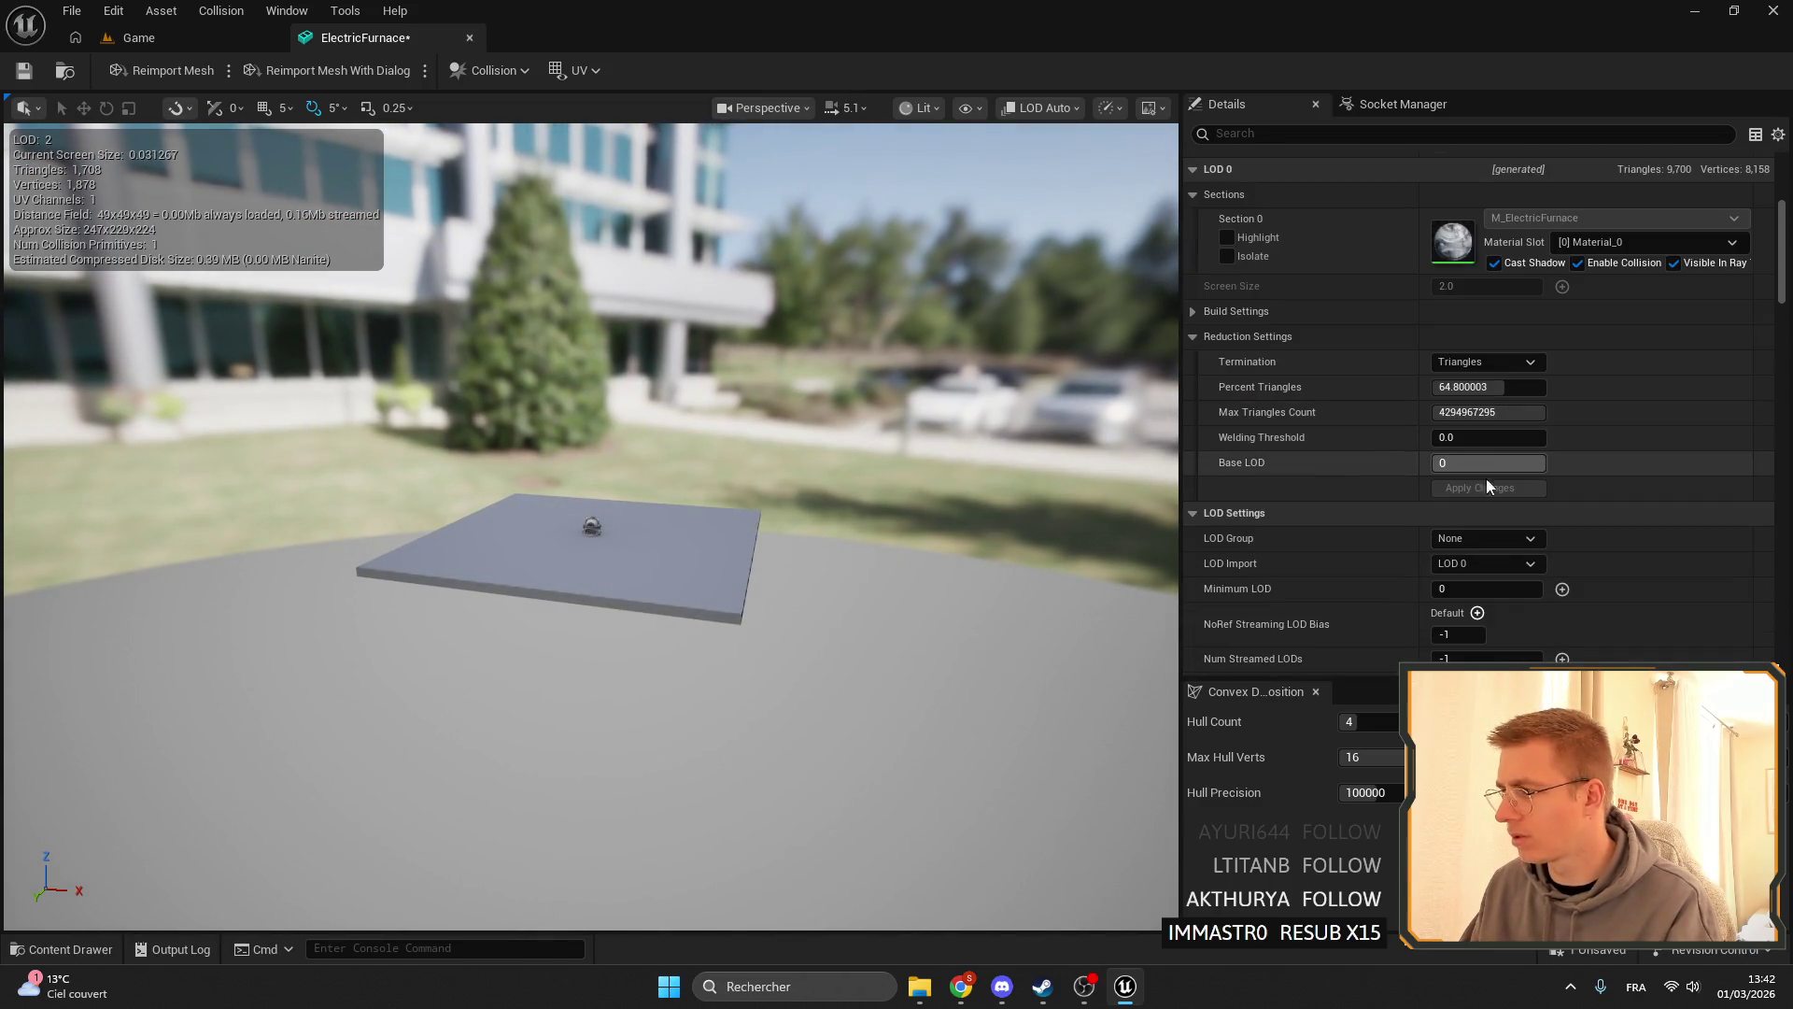
scroll(1452, 449, "down", 3)
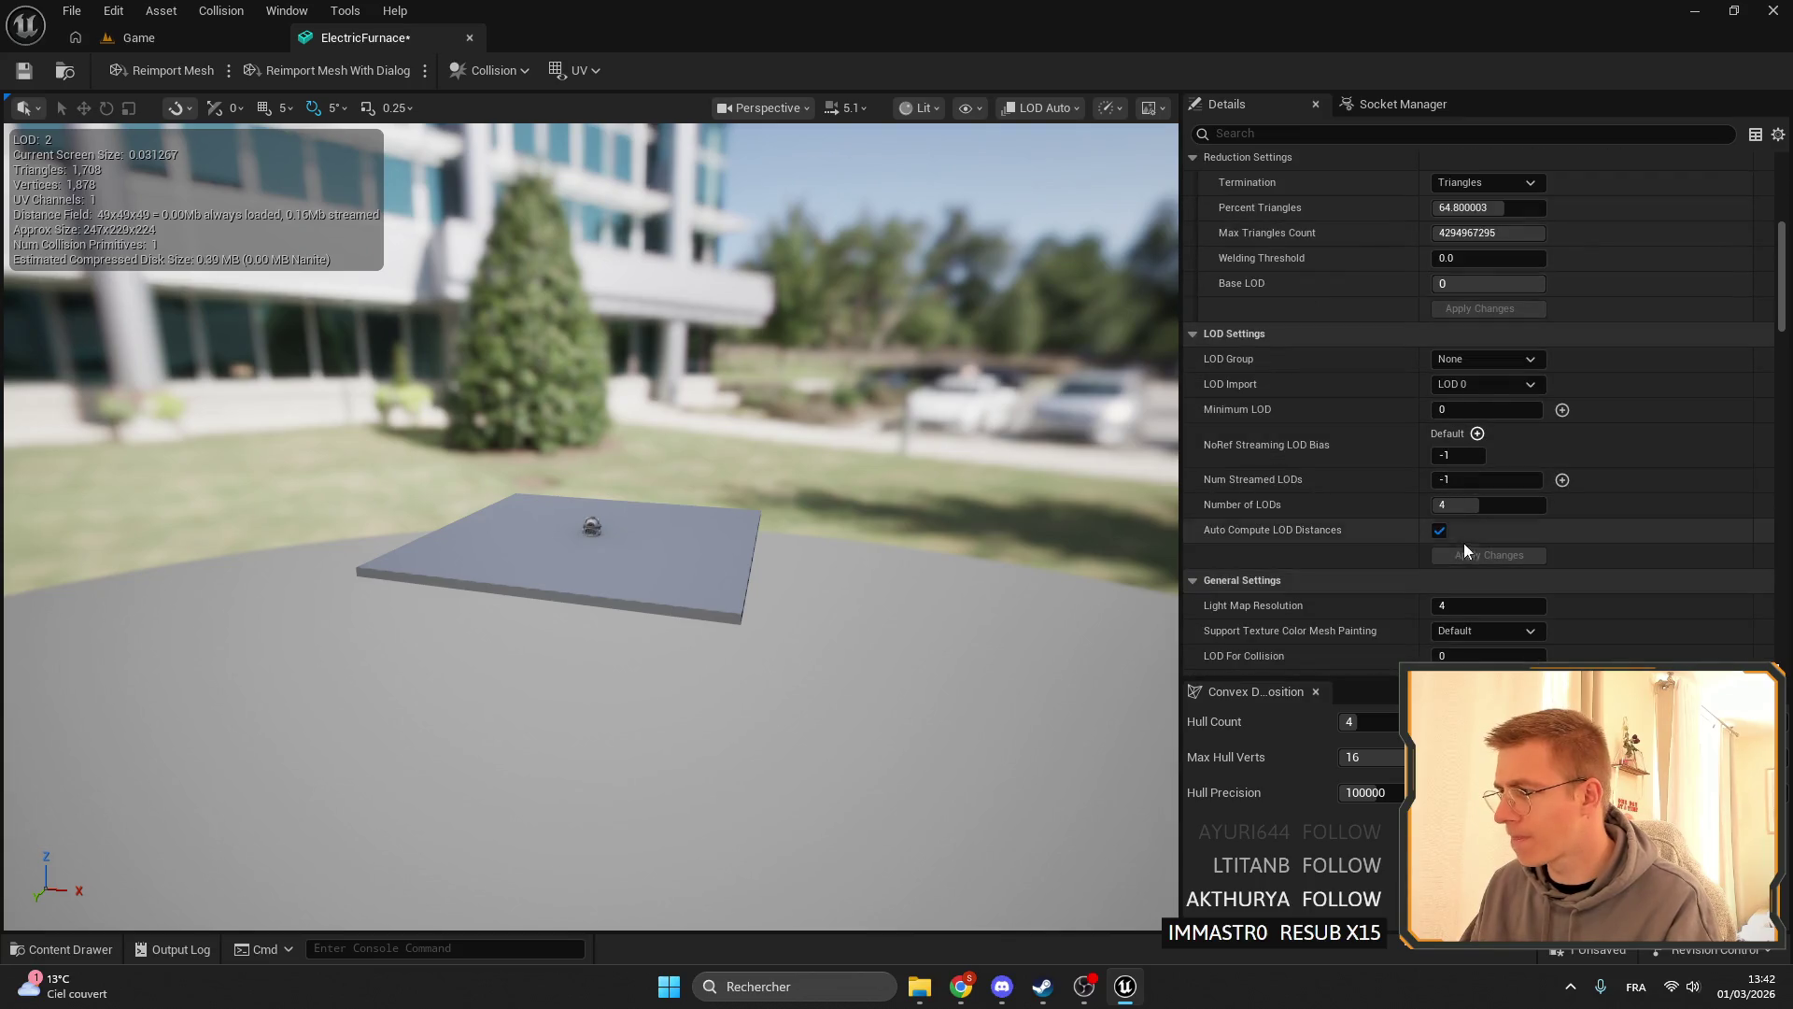
left_click(1439, 530)
scroll(1442, 535, "down", 2)
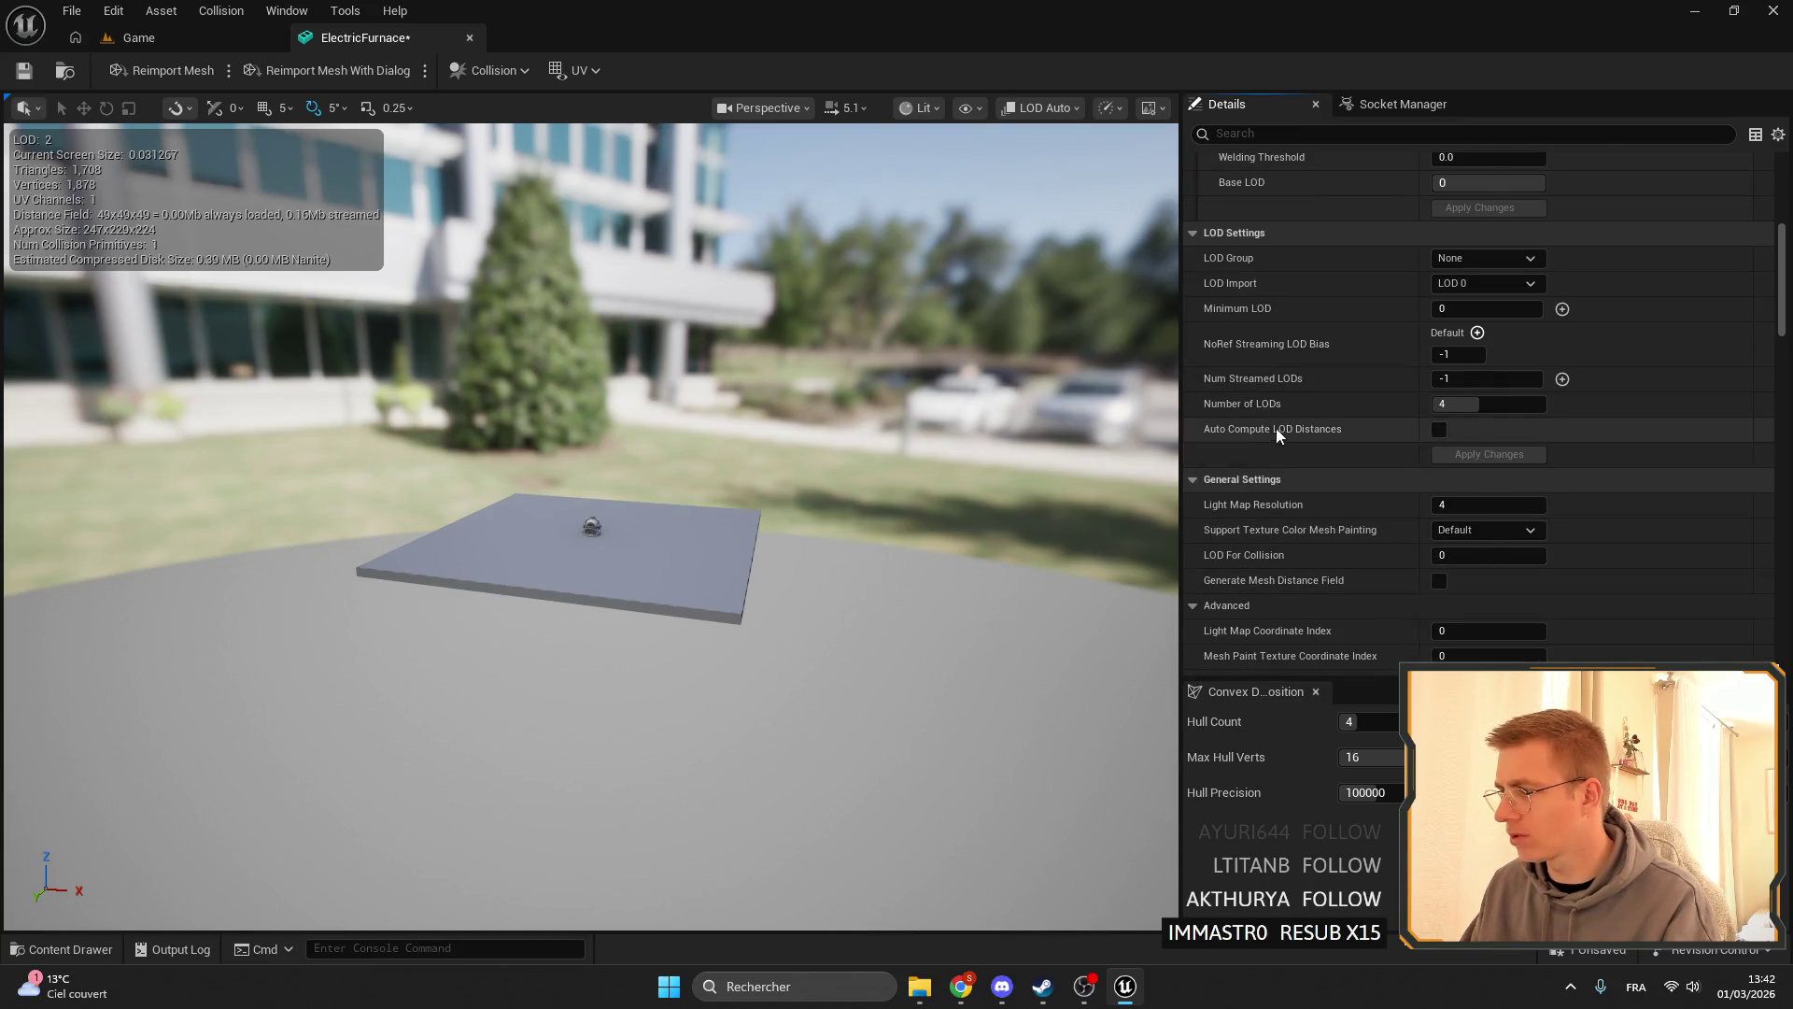
scroll(1301, 464, "up", 6)
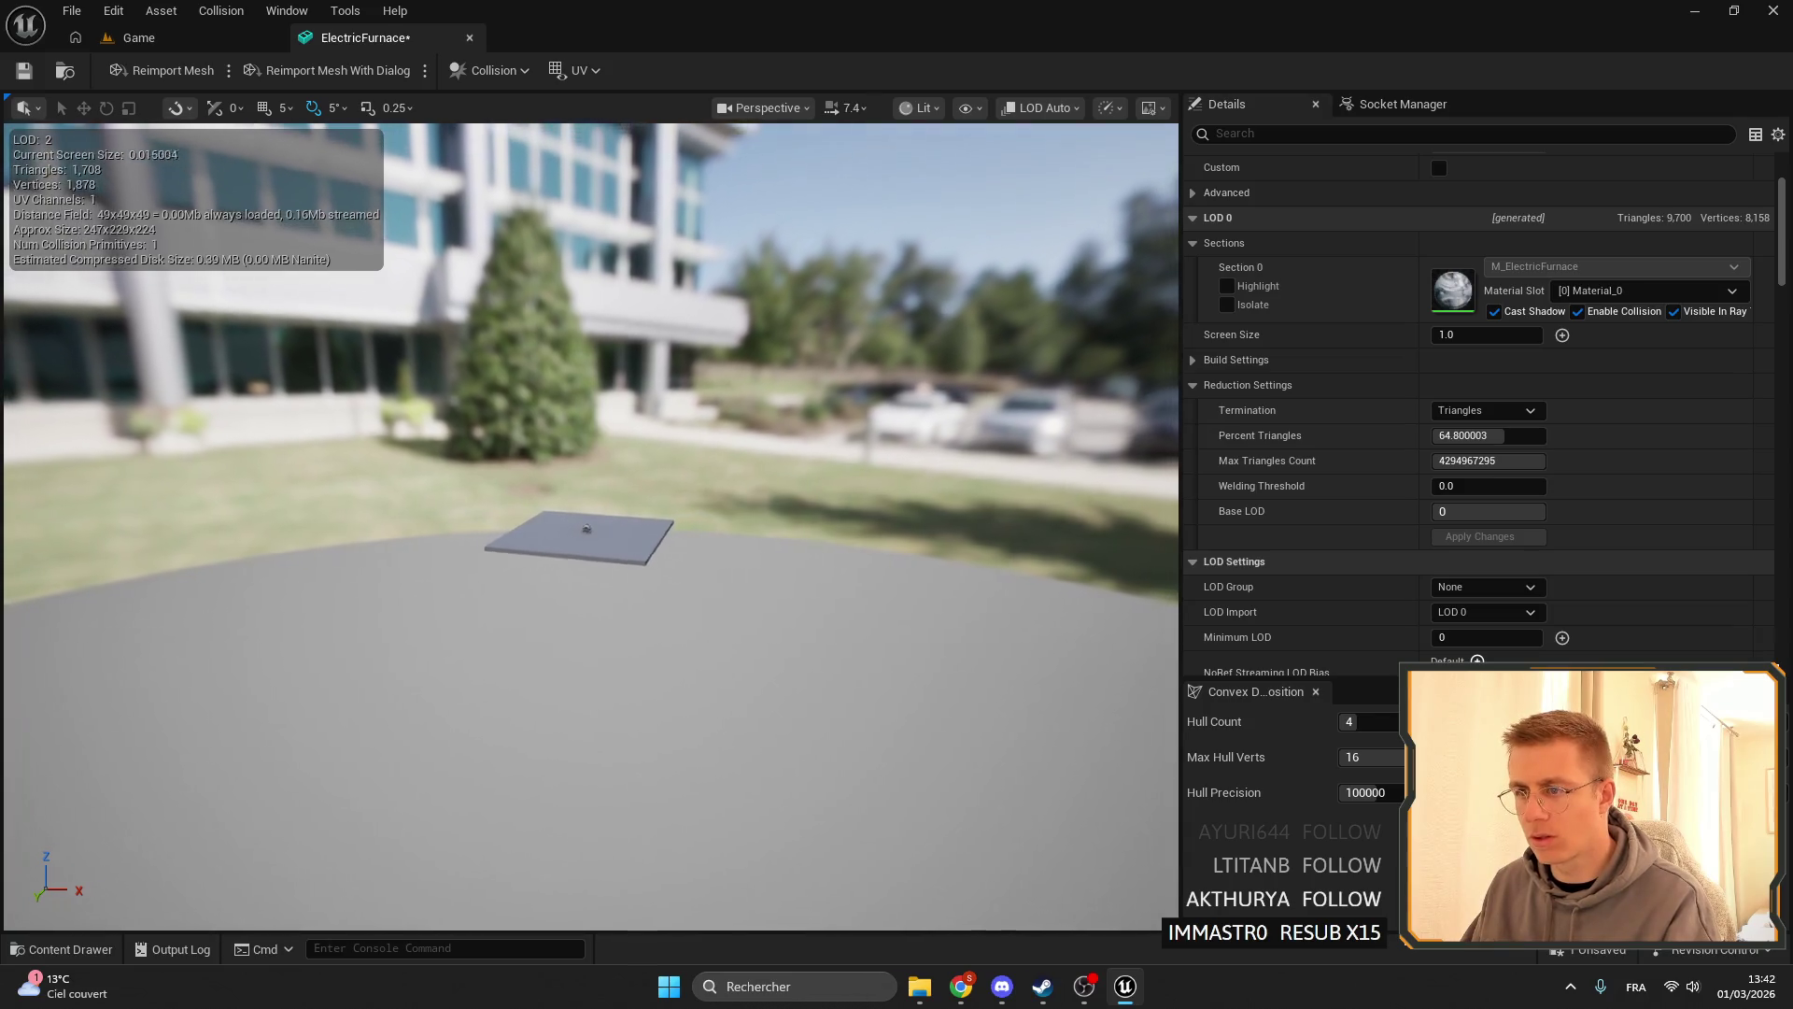
scroll(1593, 552, "up", 3)
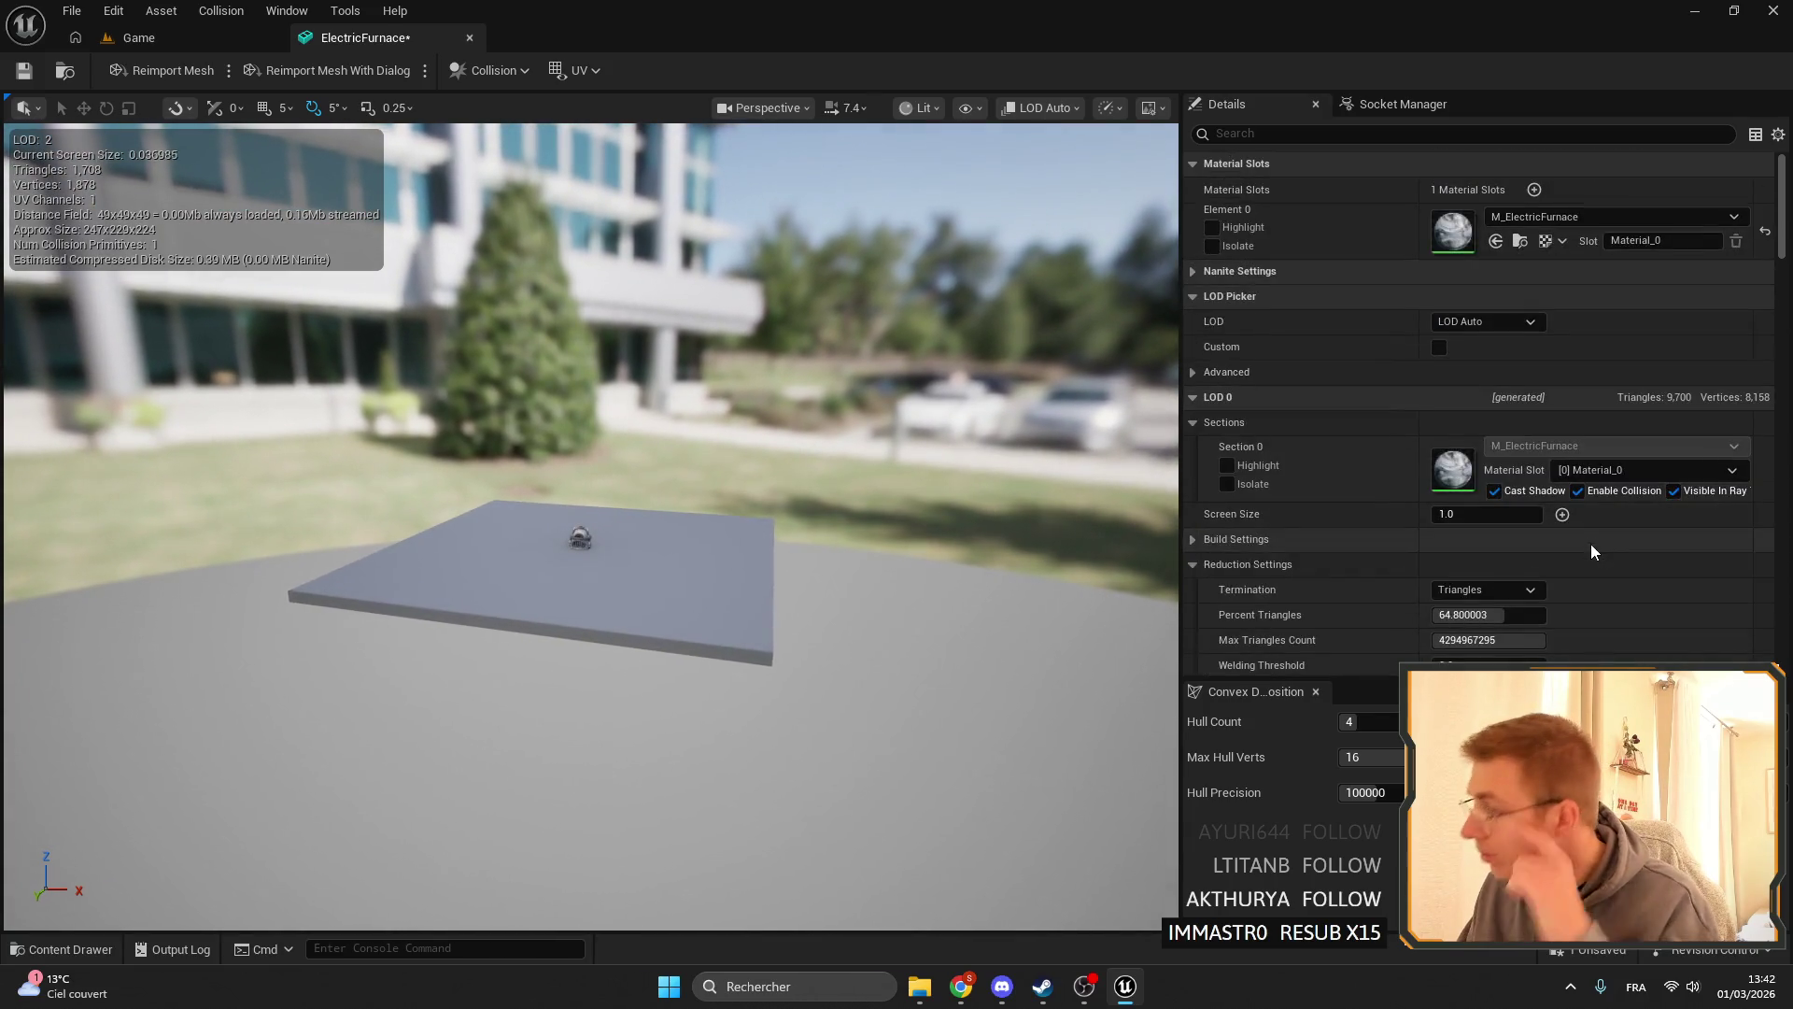
scroll(1593, 552, "down", 2)
scroll(1508, 572, "down", 3)
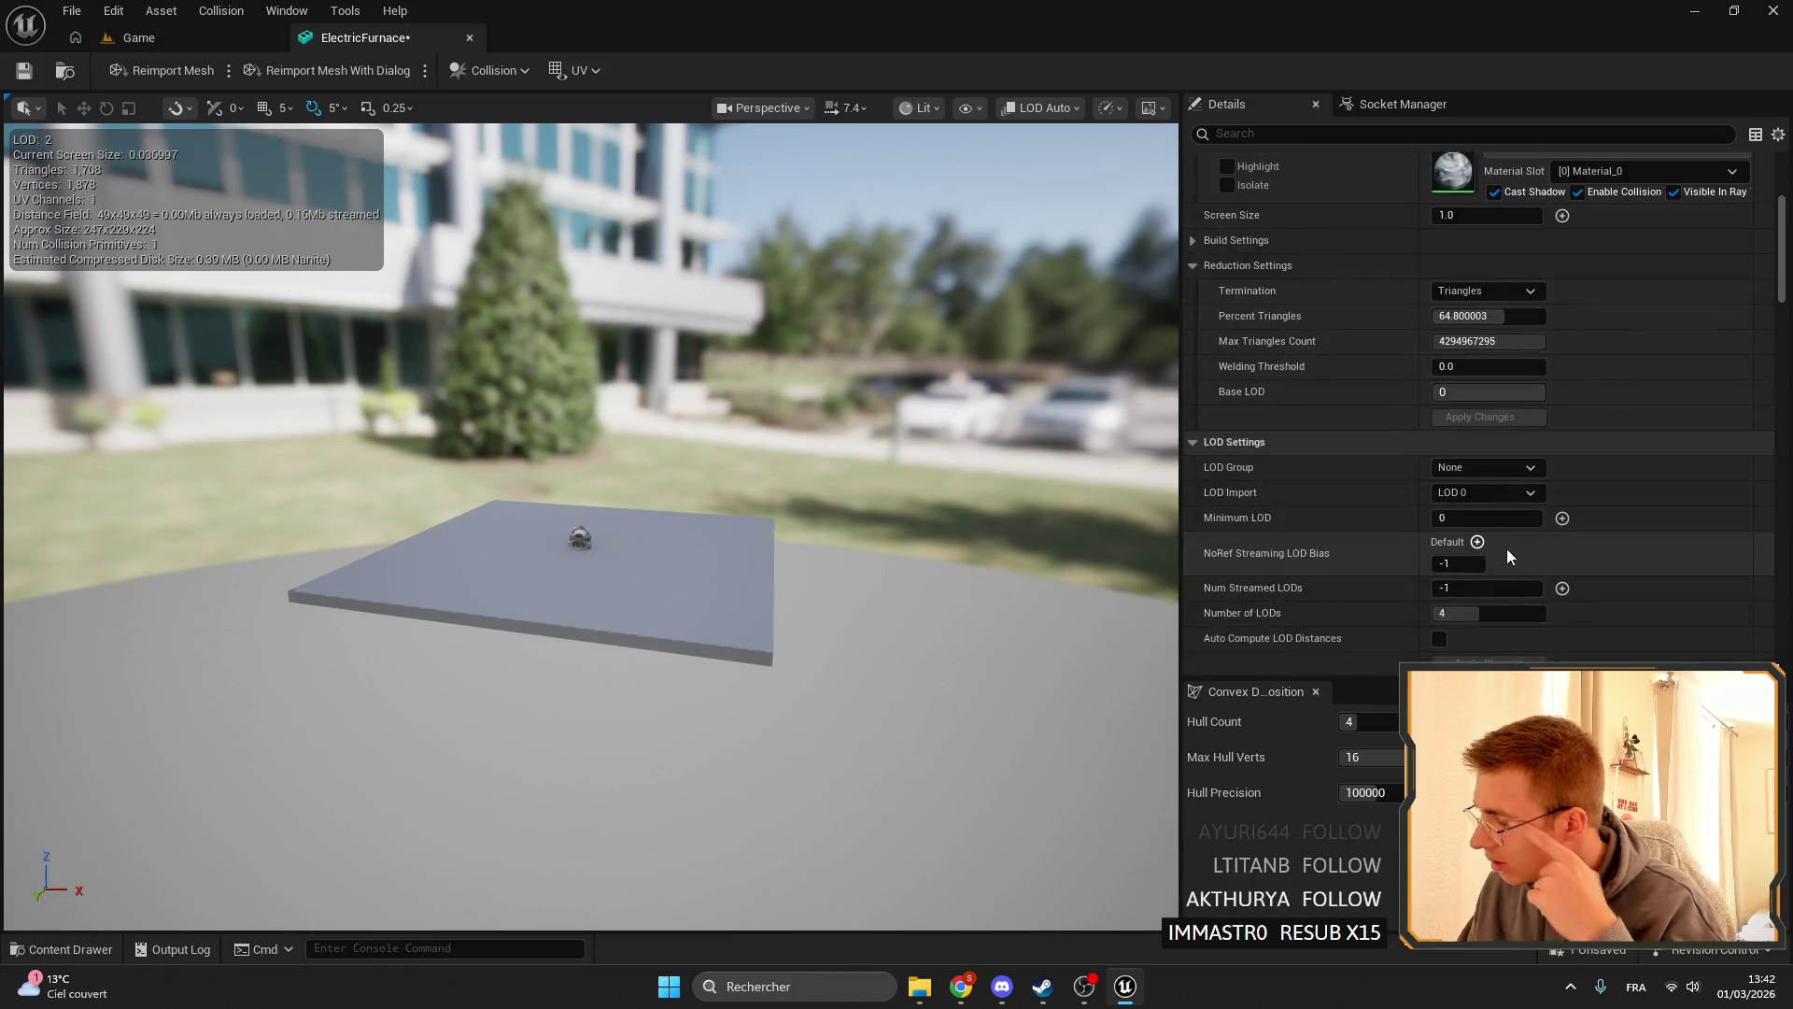
scroll(1495, 511, "up", 4)
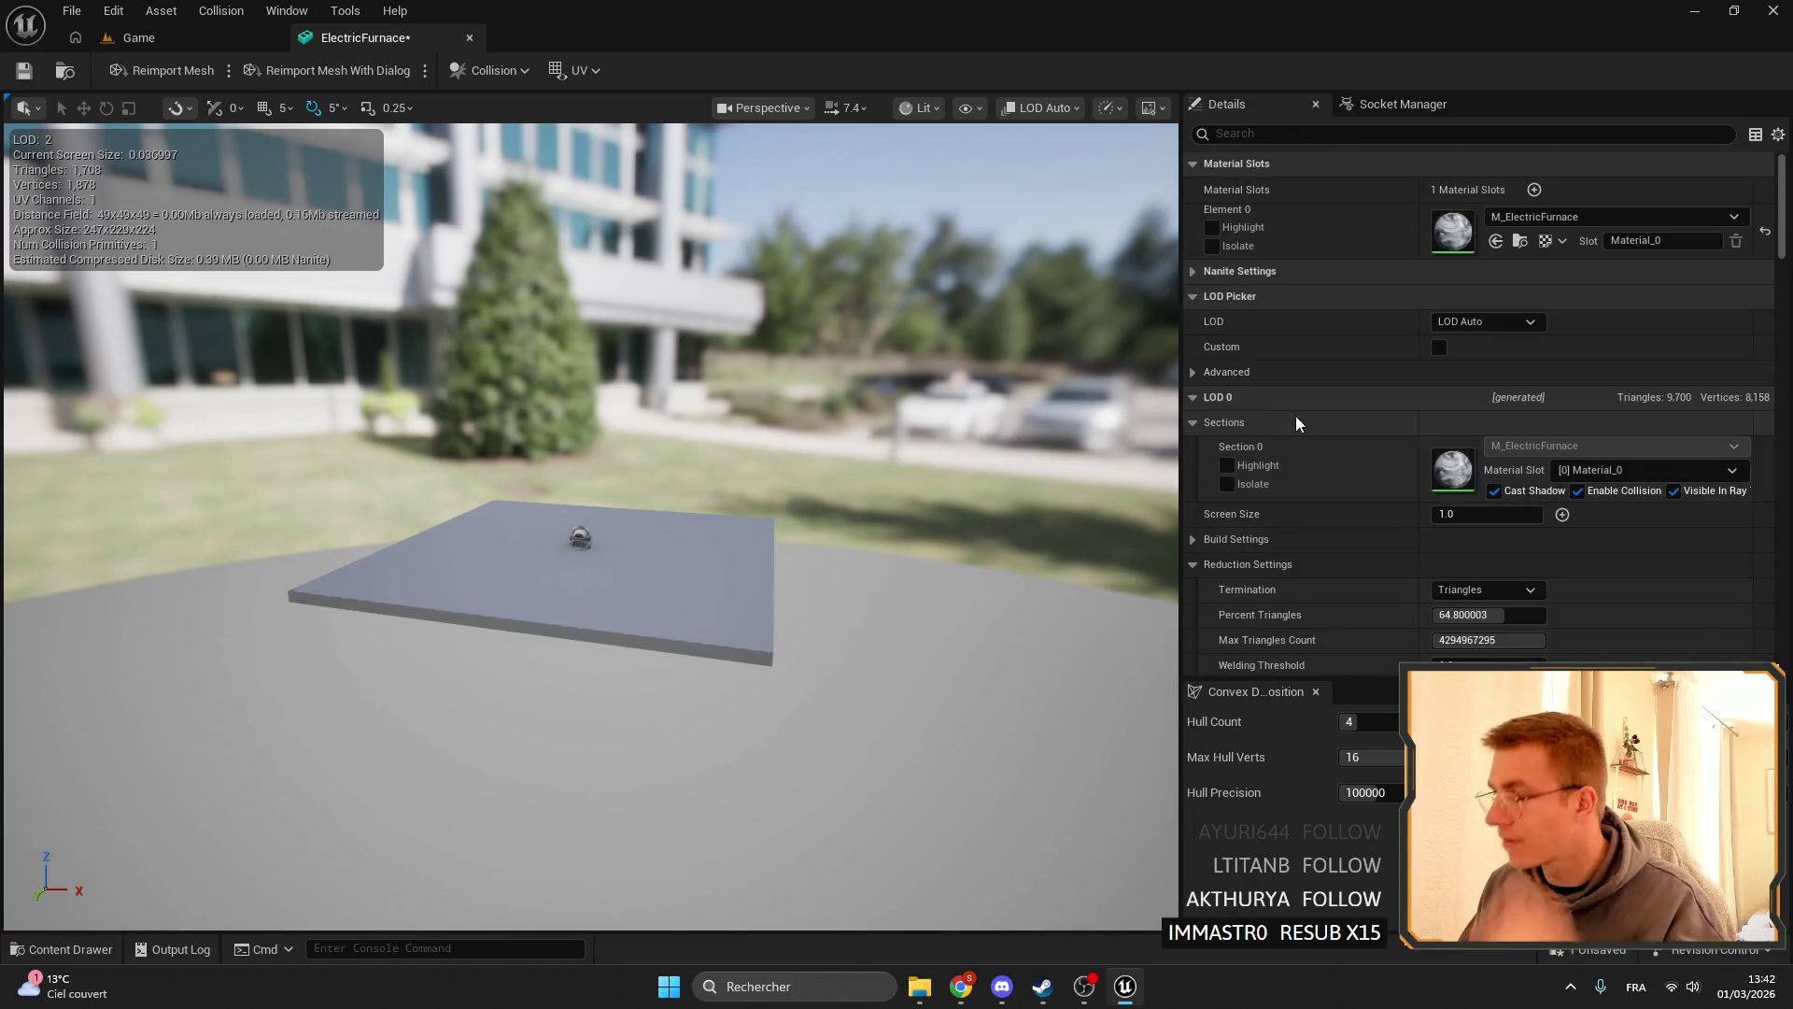
scroll(1550, 467, "down", 10)
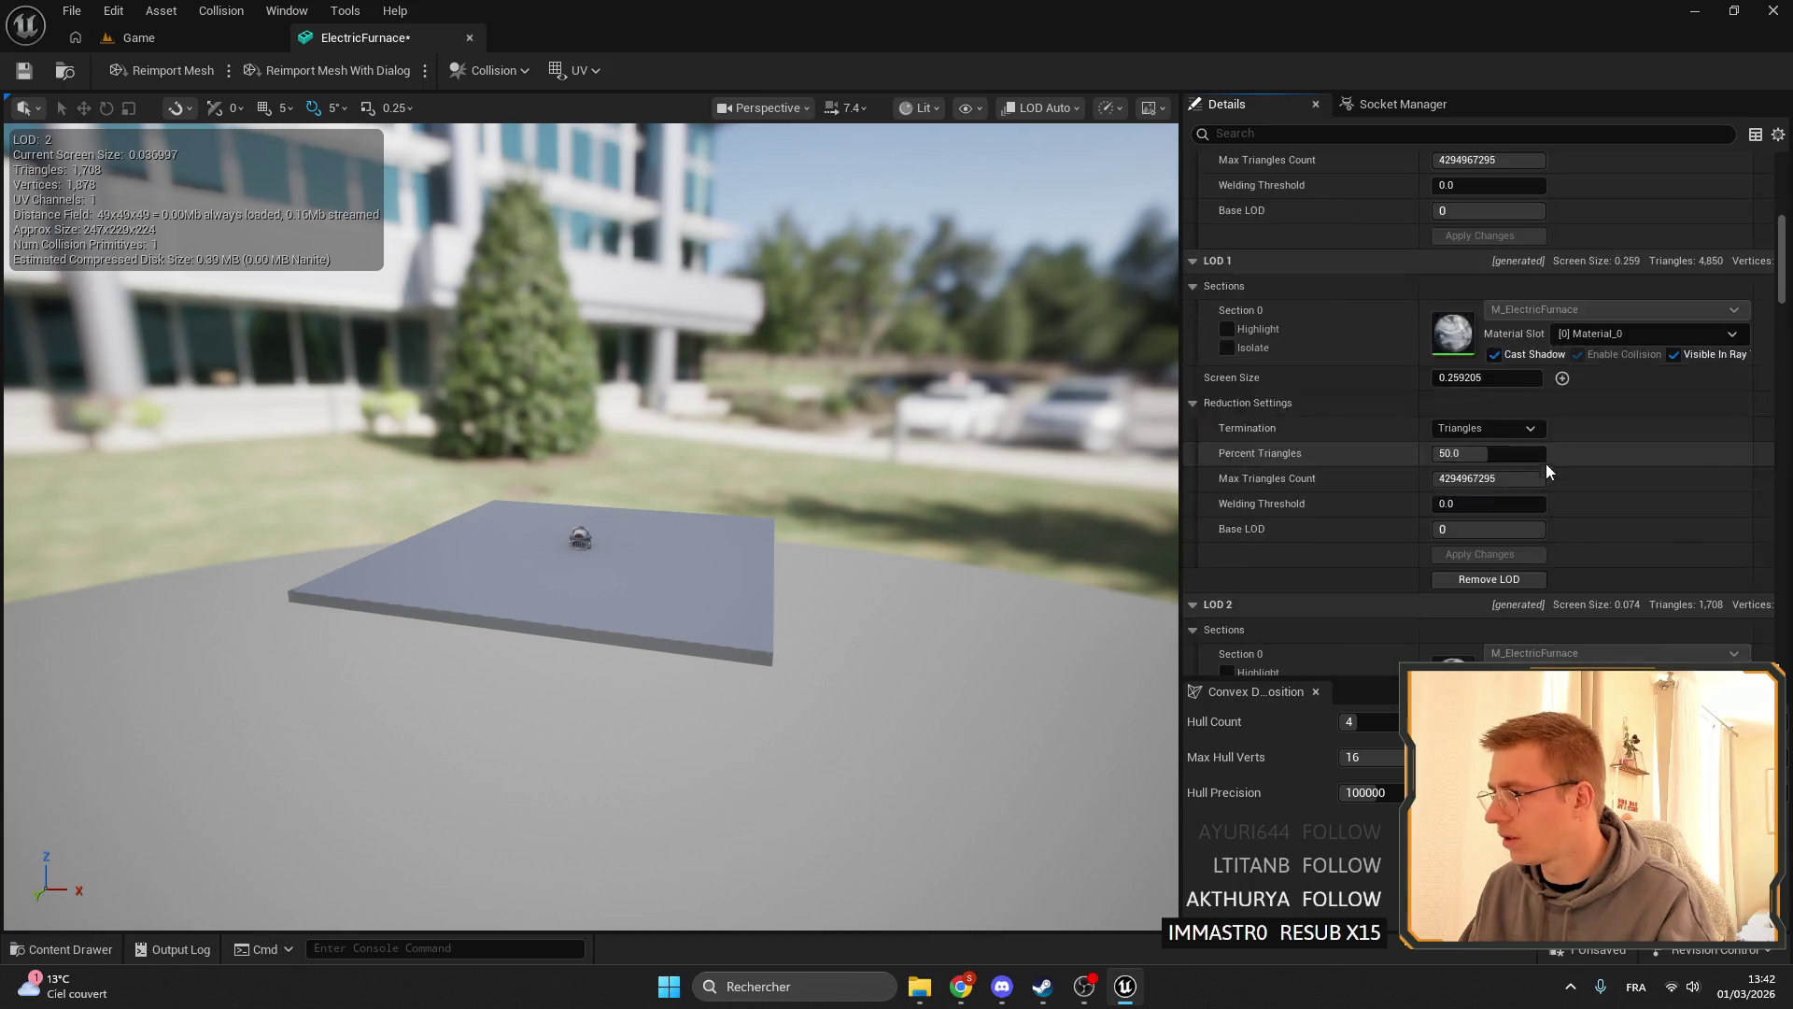
scroll(1548, 437, "down", 5)
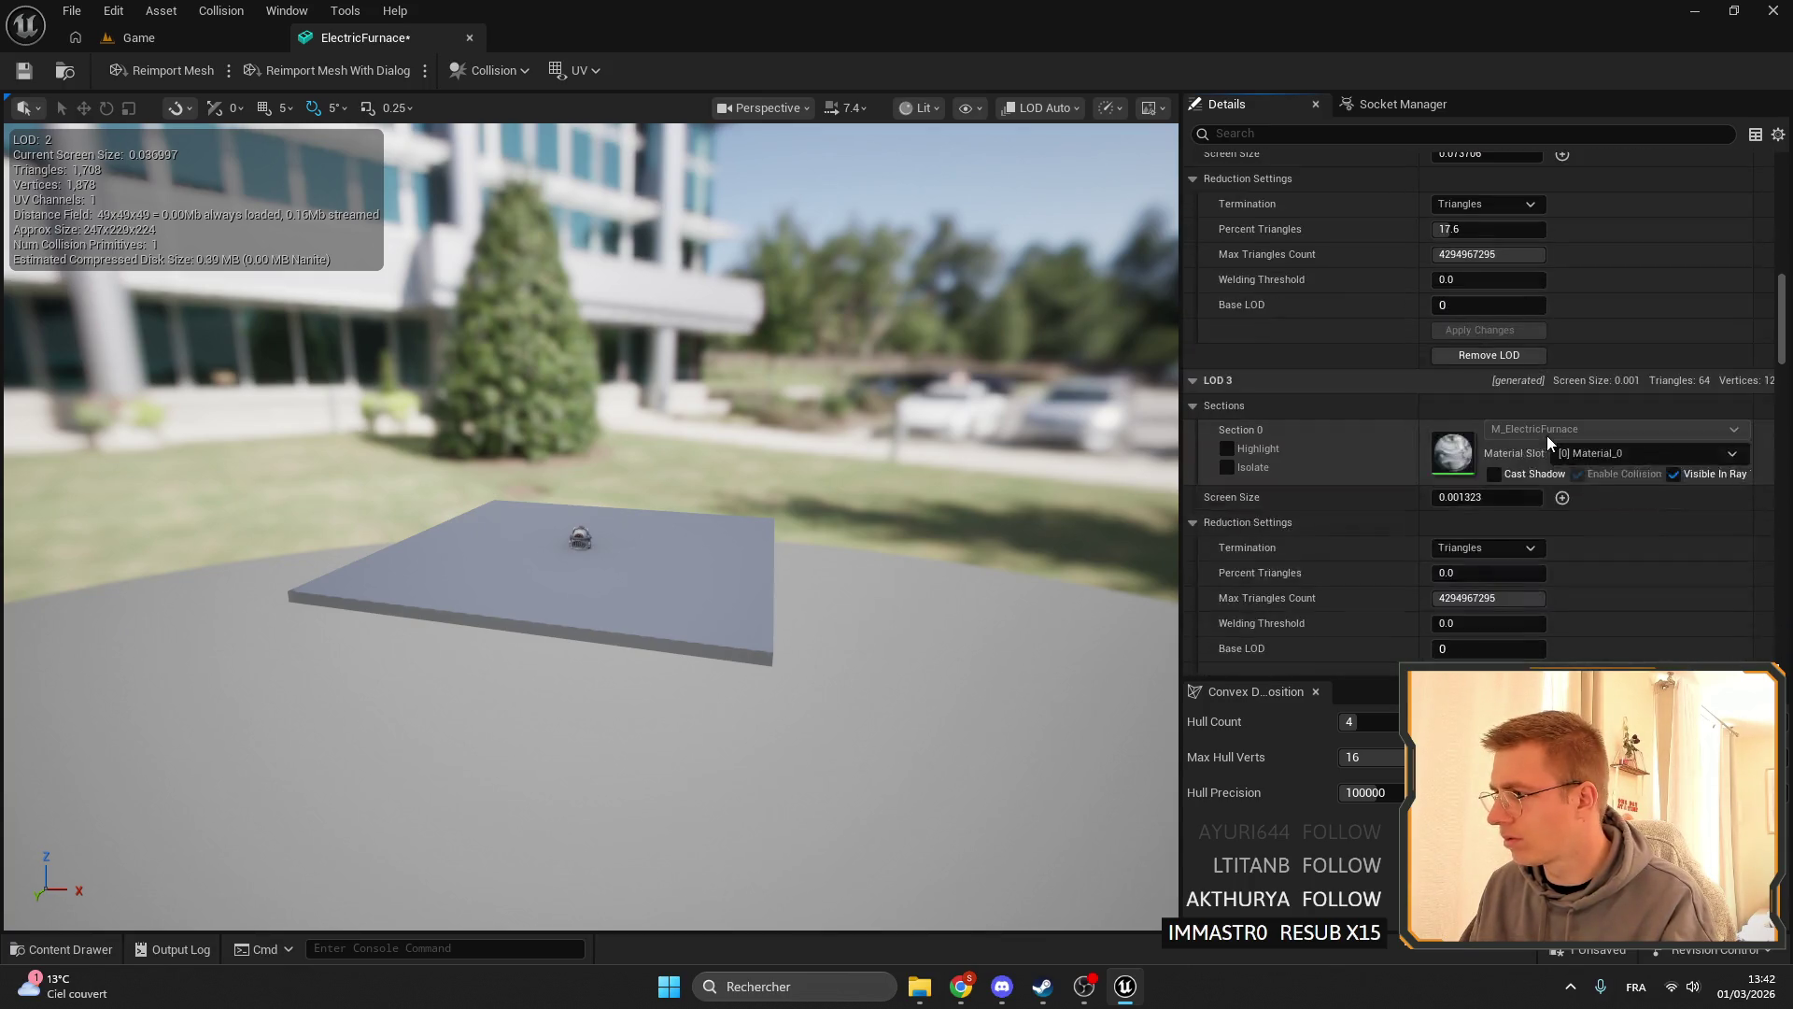
scroll(589, 523, "down", 5)
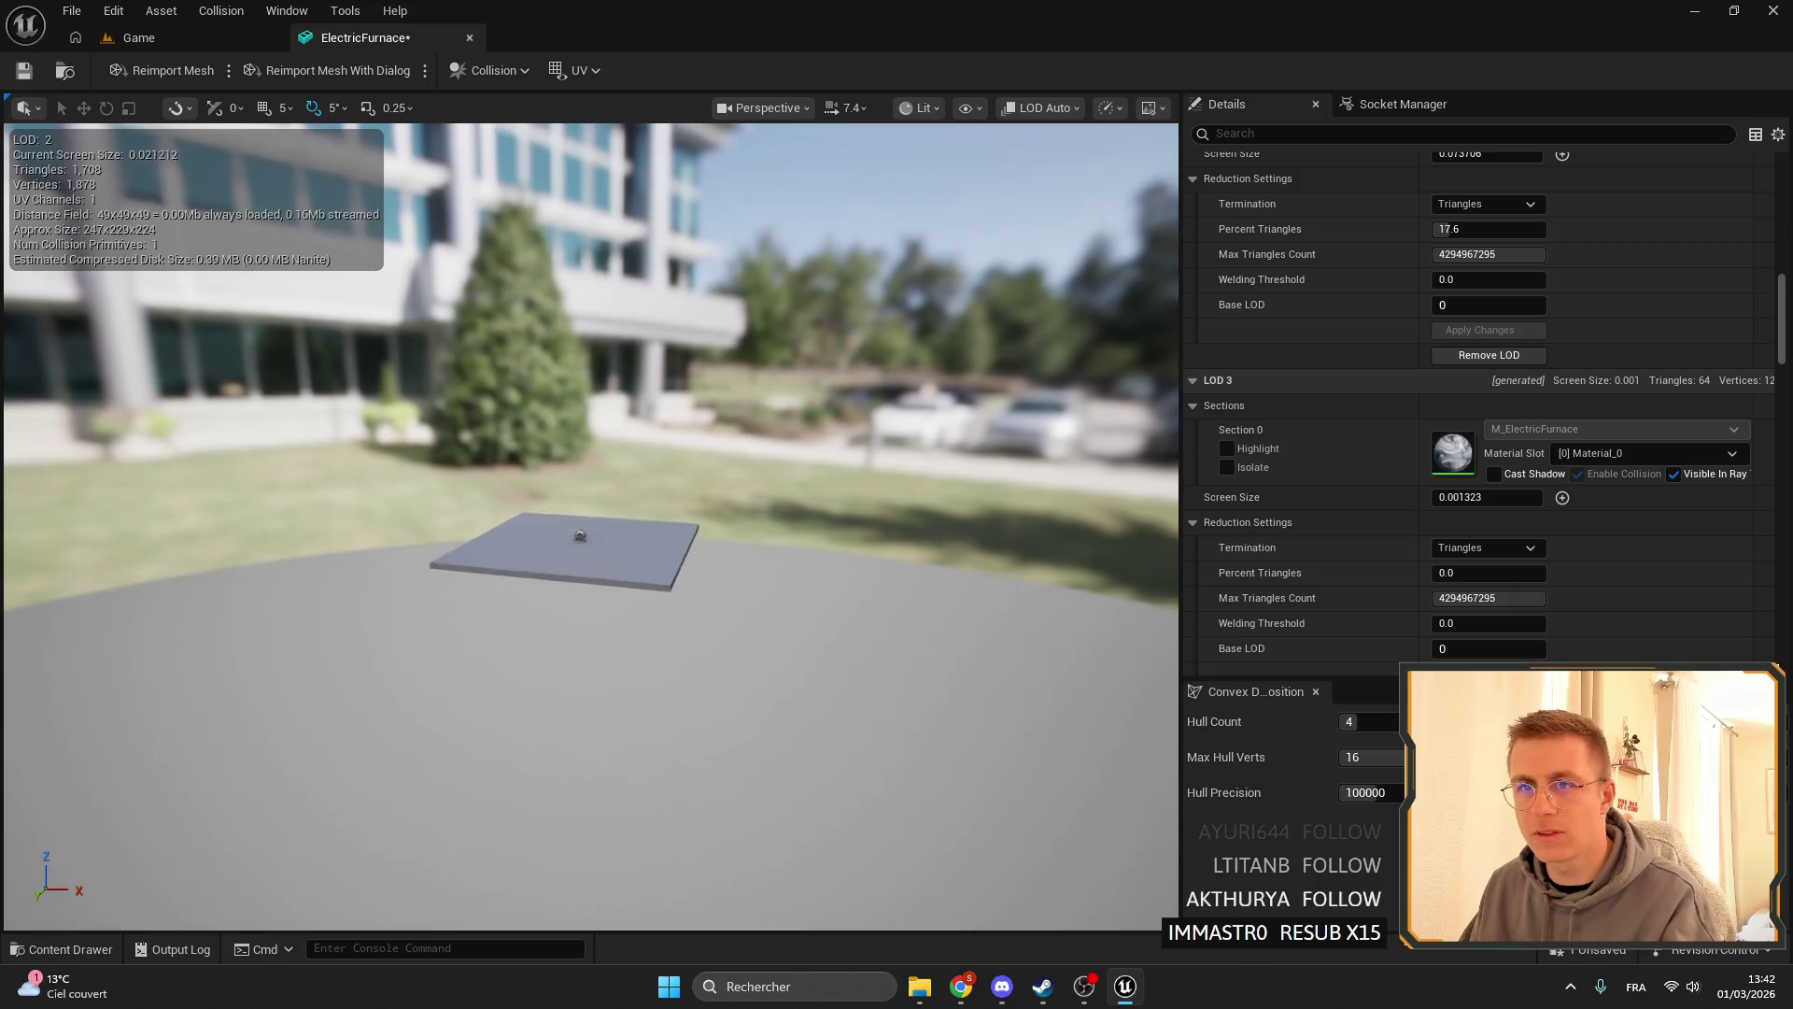
scroll(584, 532, "up", 2)
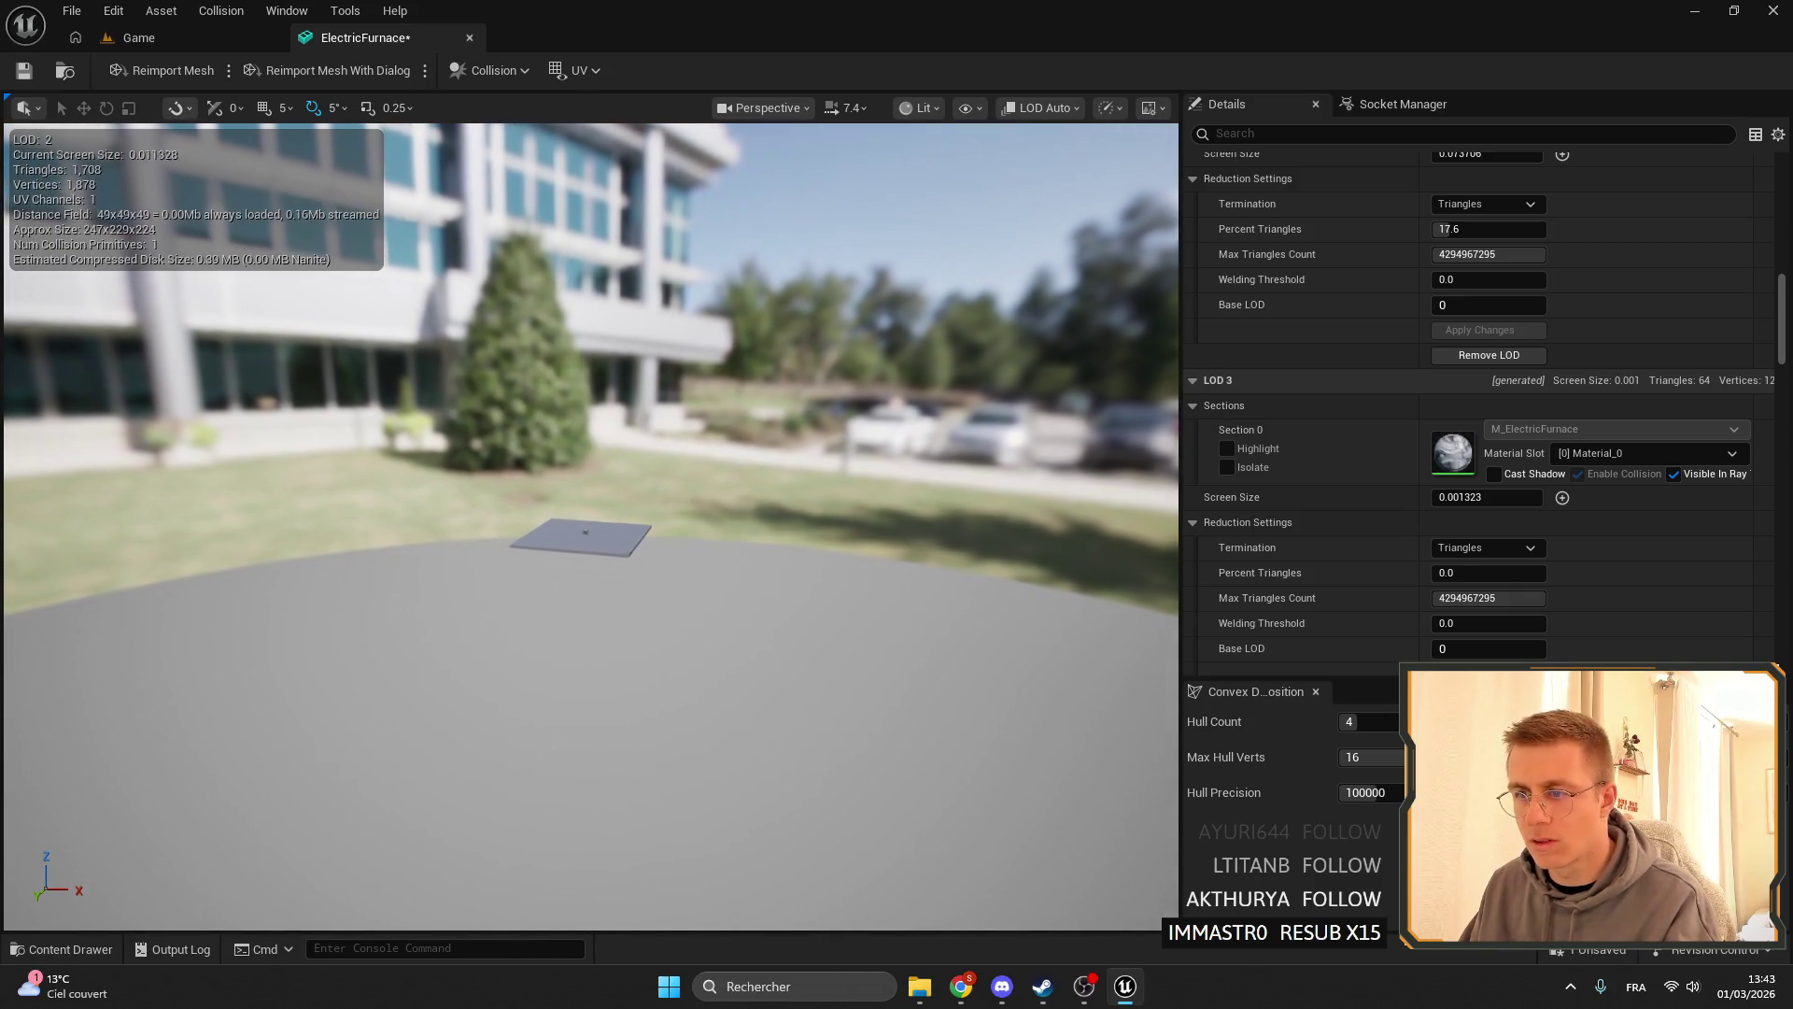
scroll(781, 432, "up", 4)
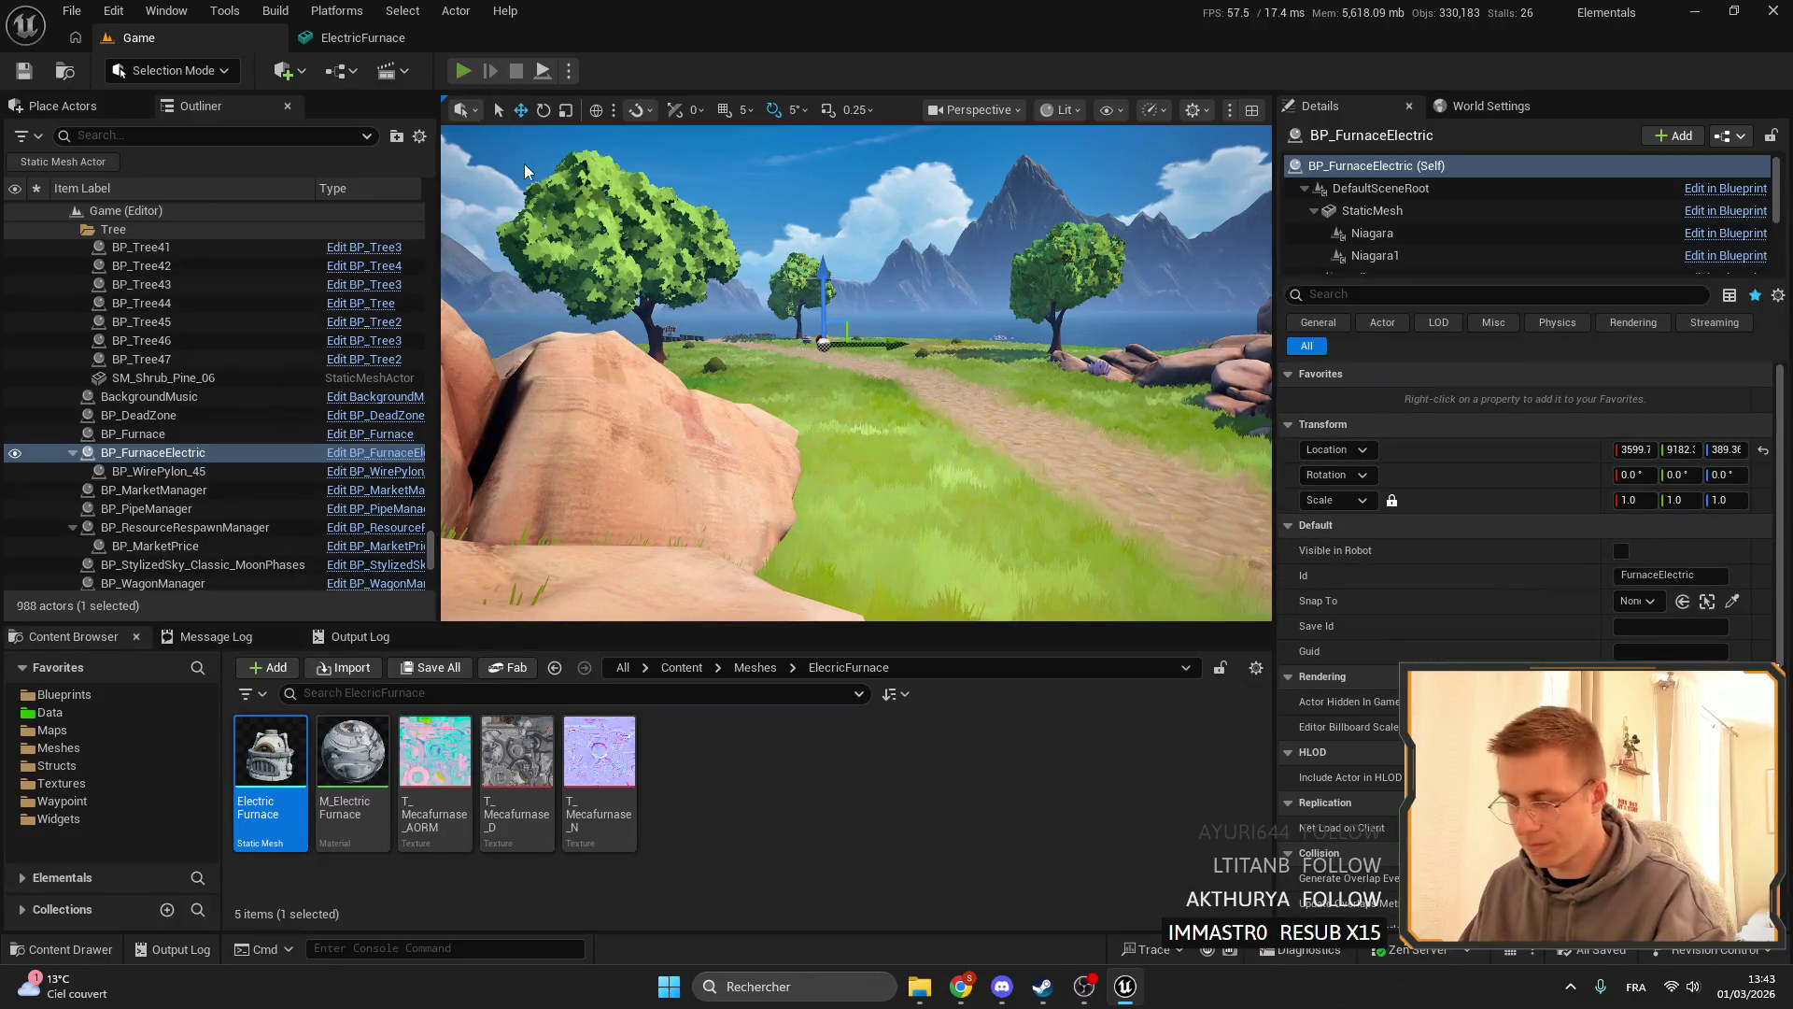
- Start Play-in-Editor fullscreen and walk along the dirt path to the row of furnaces
key("alt+p")
key("F11")
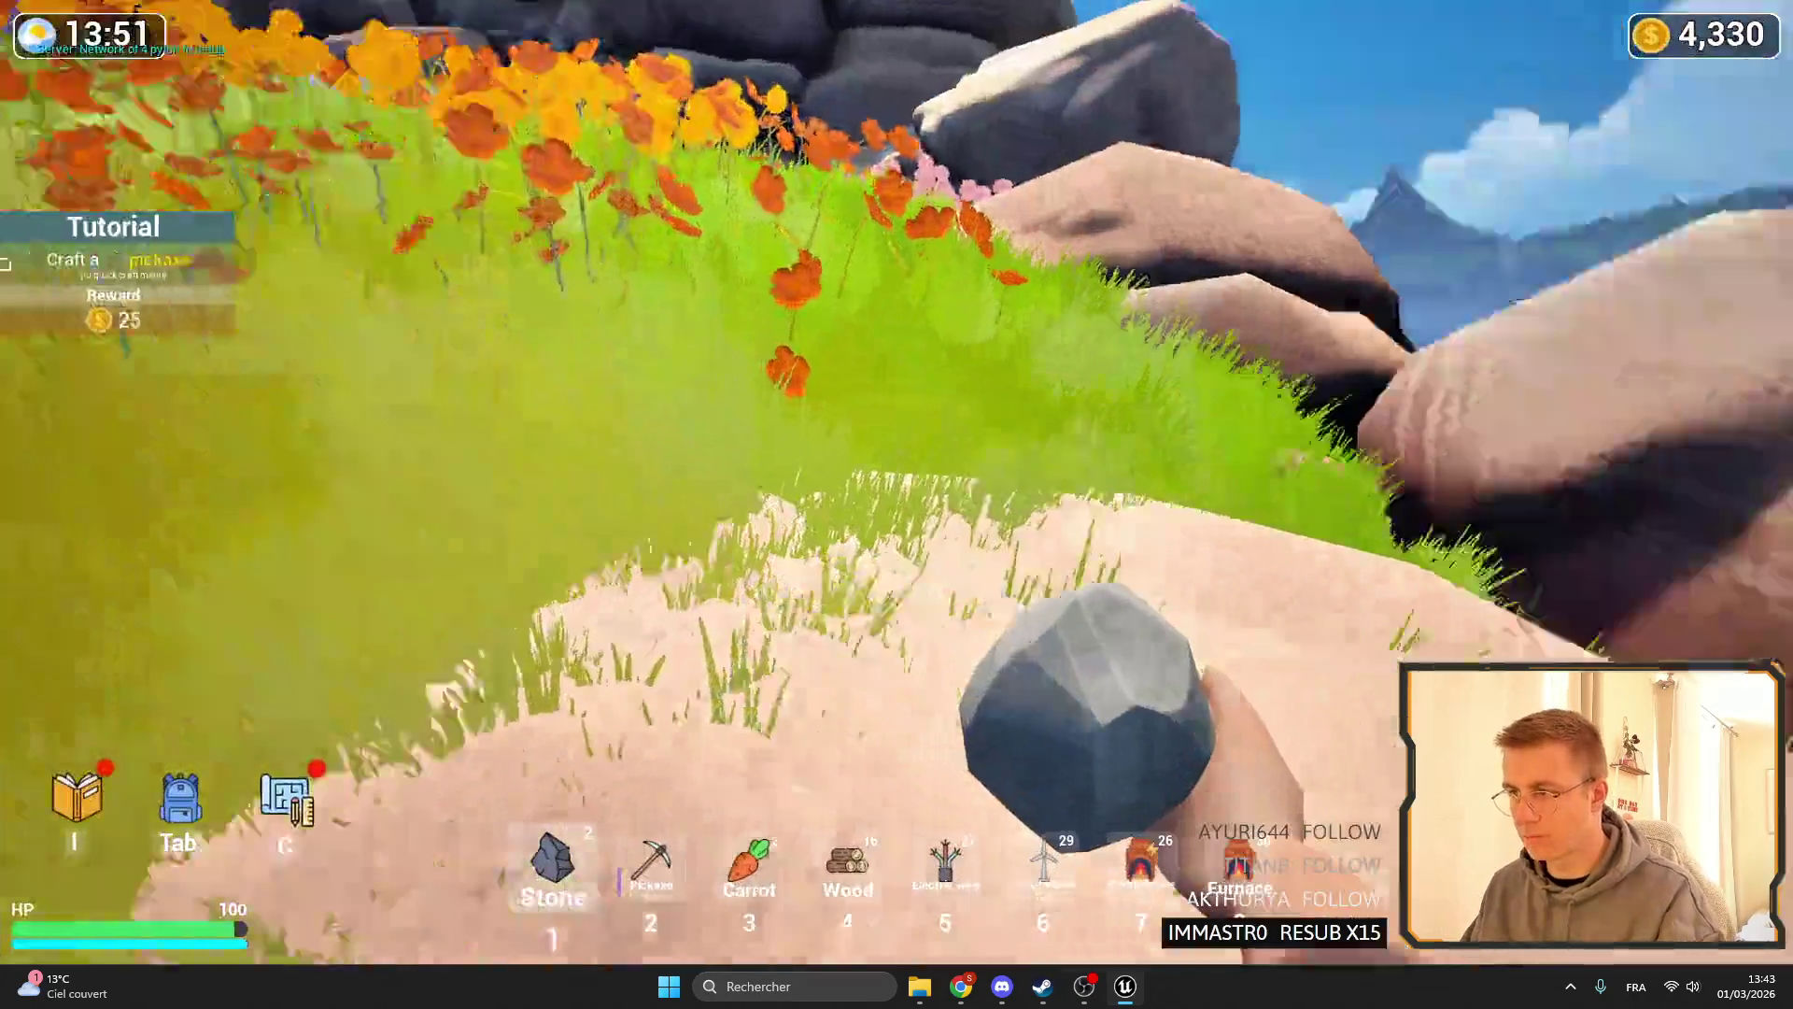
key("w")
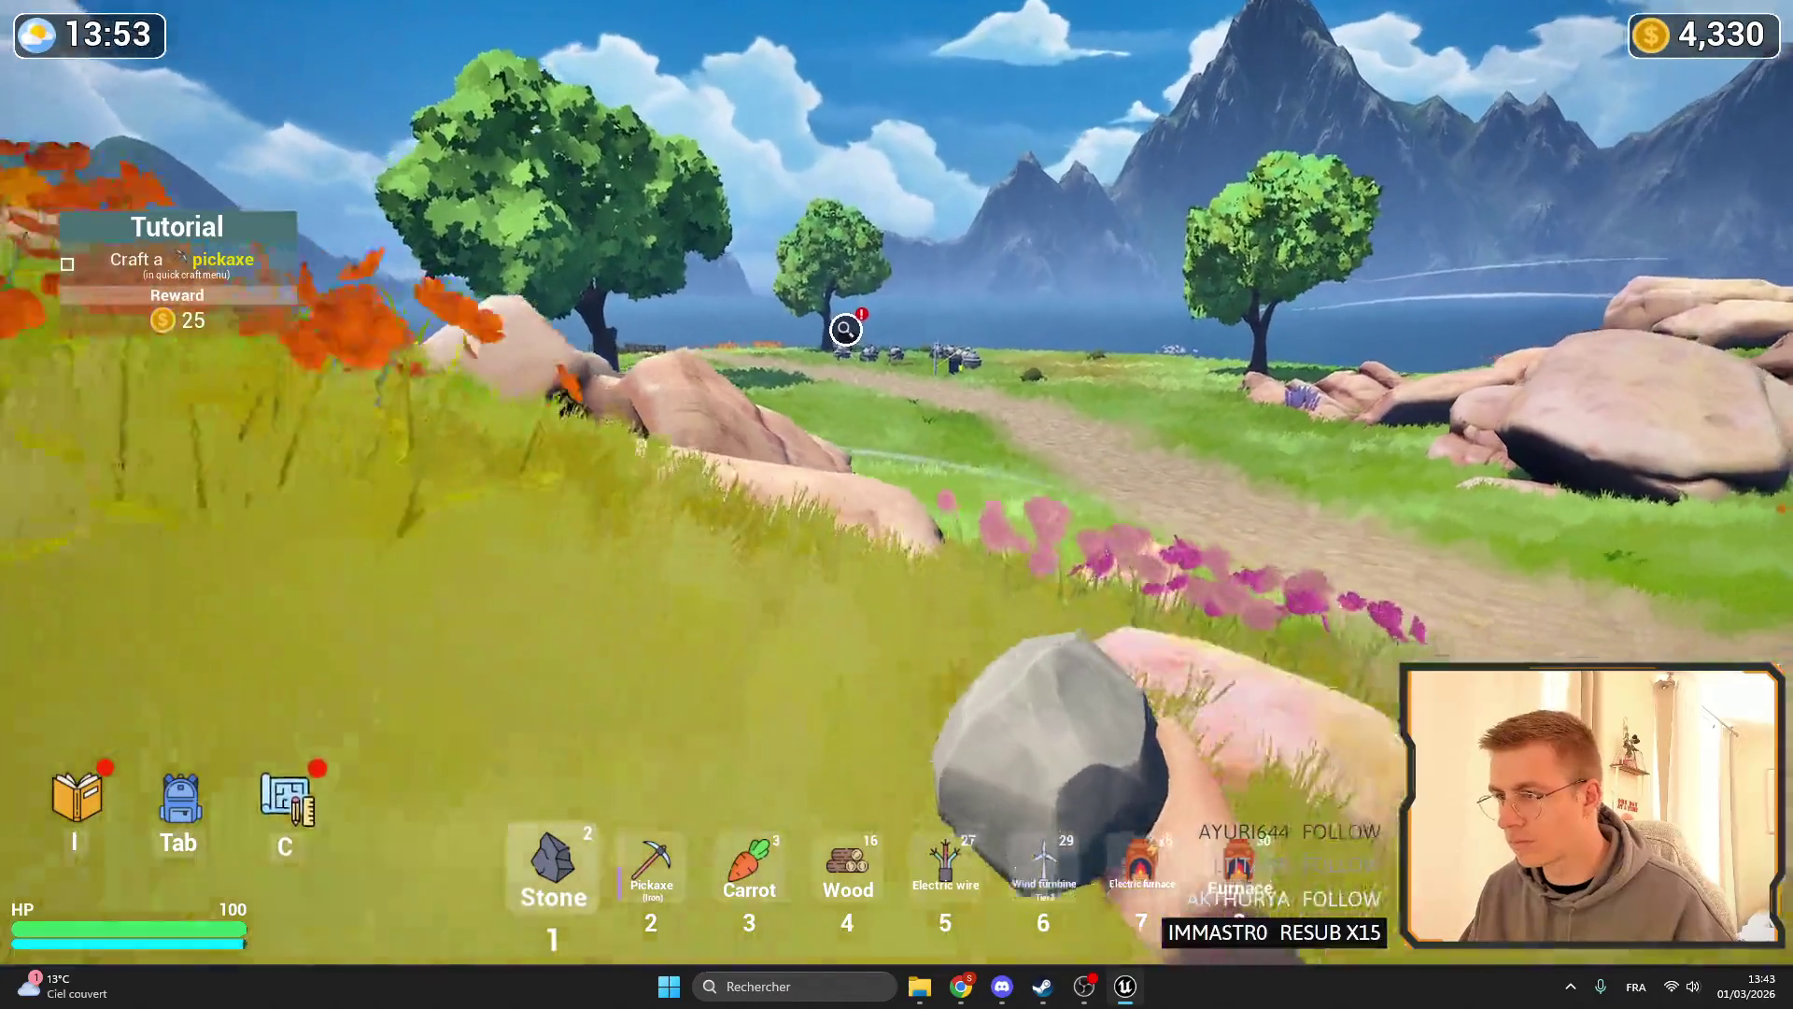
key("w")
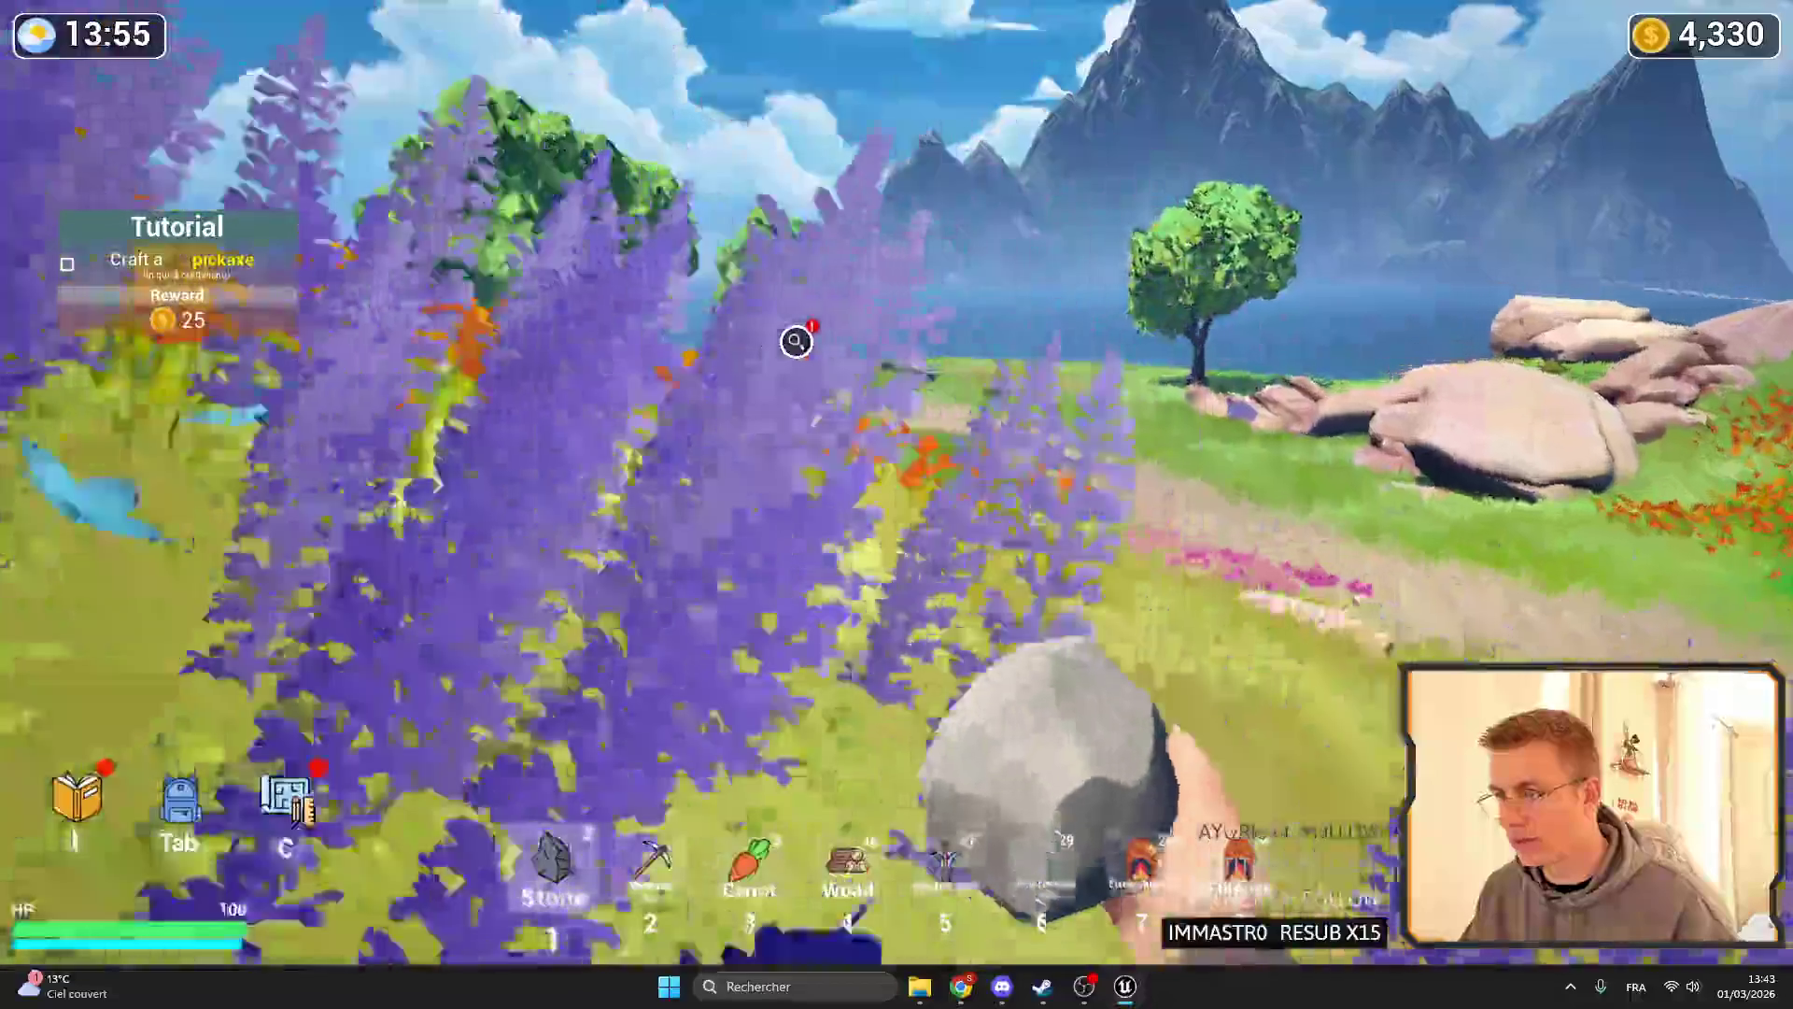
key("w")
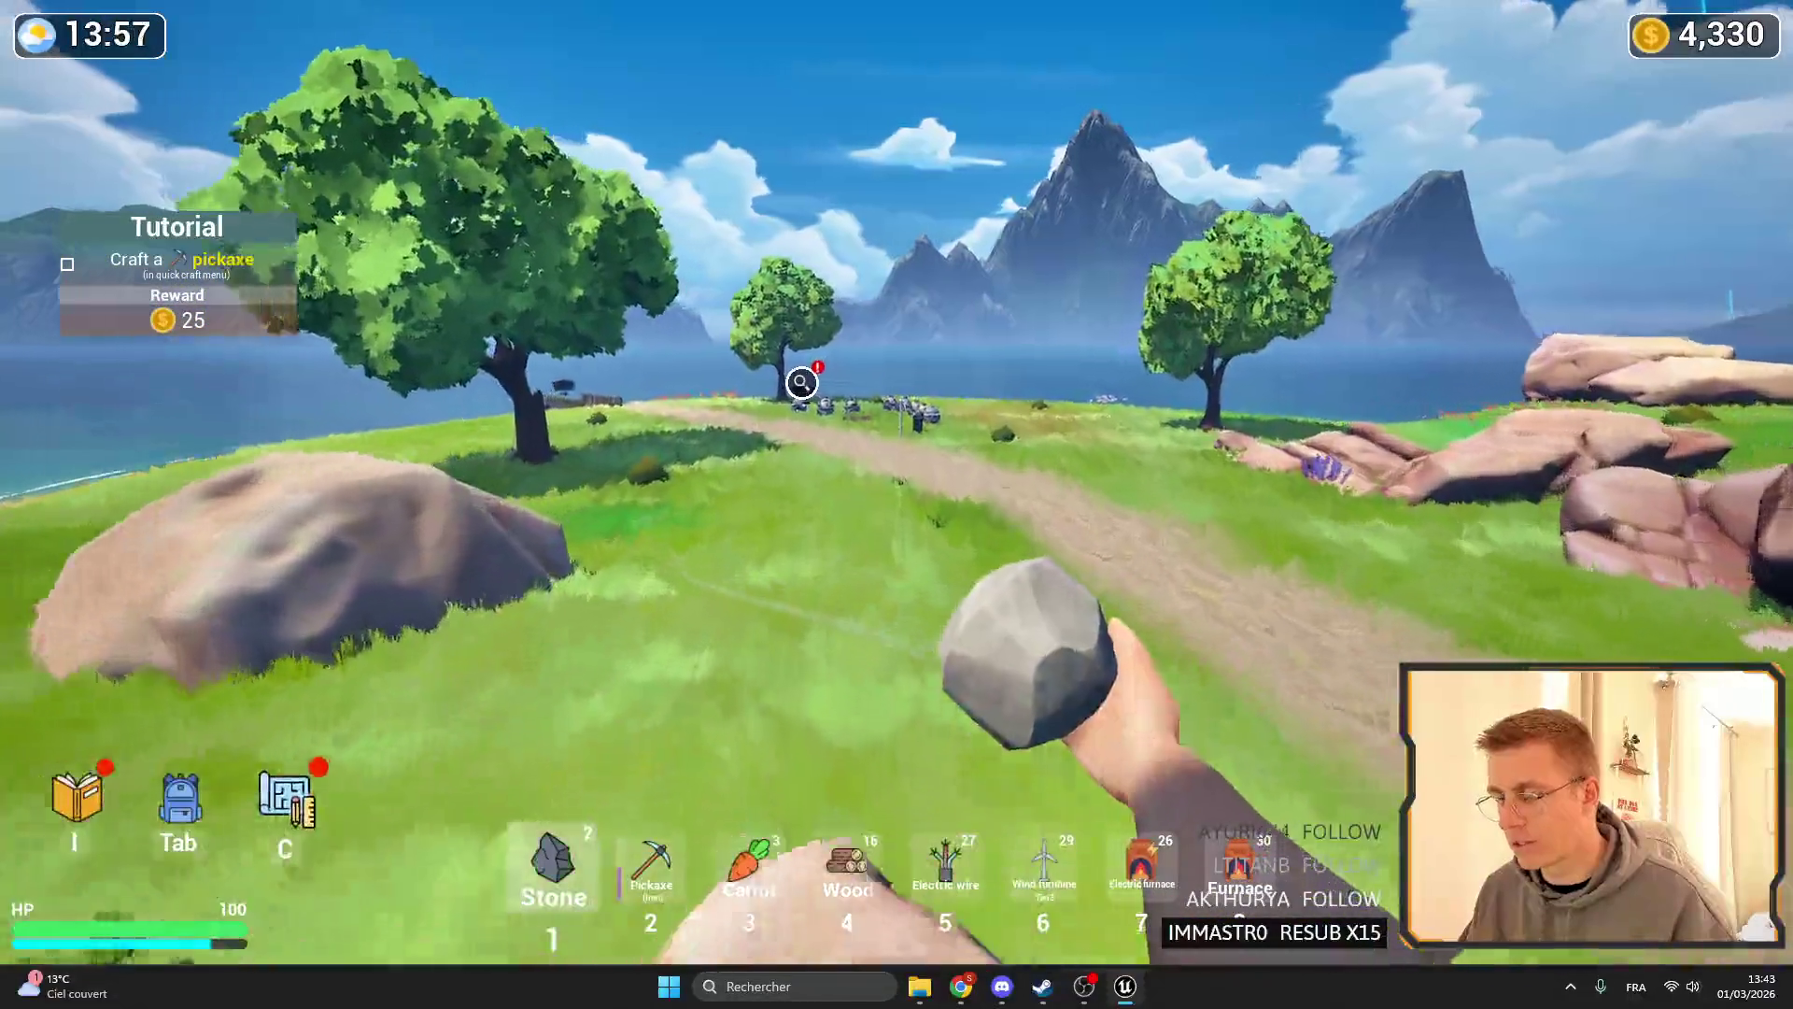
key("w")
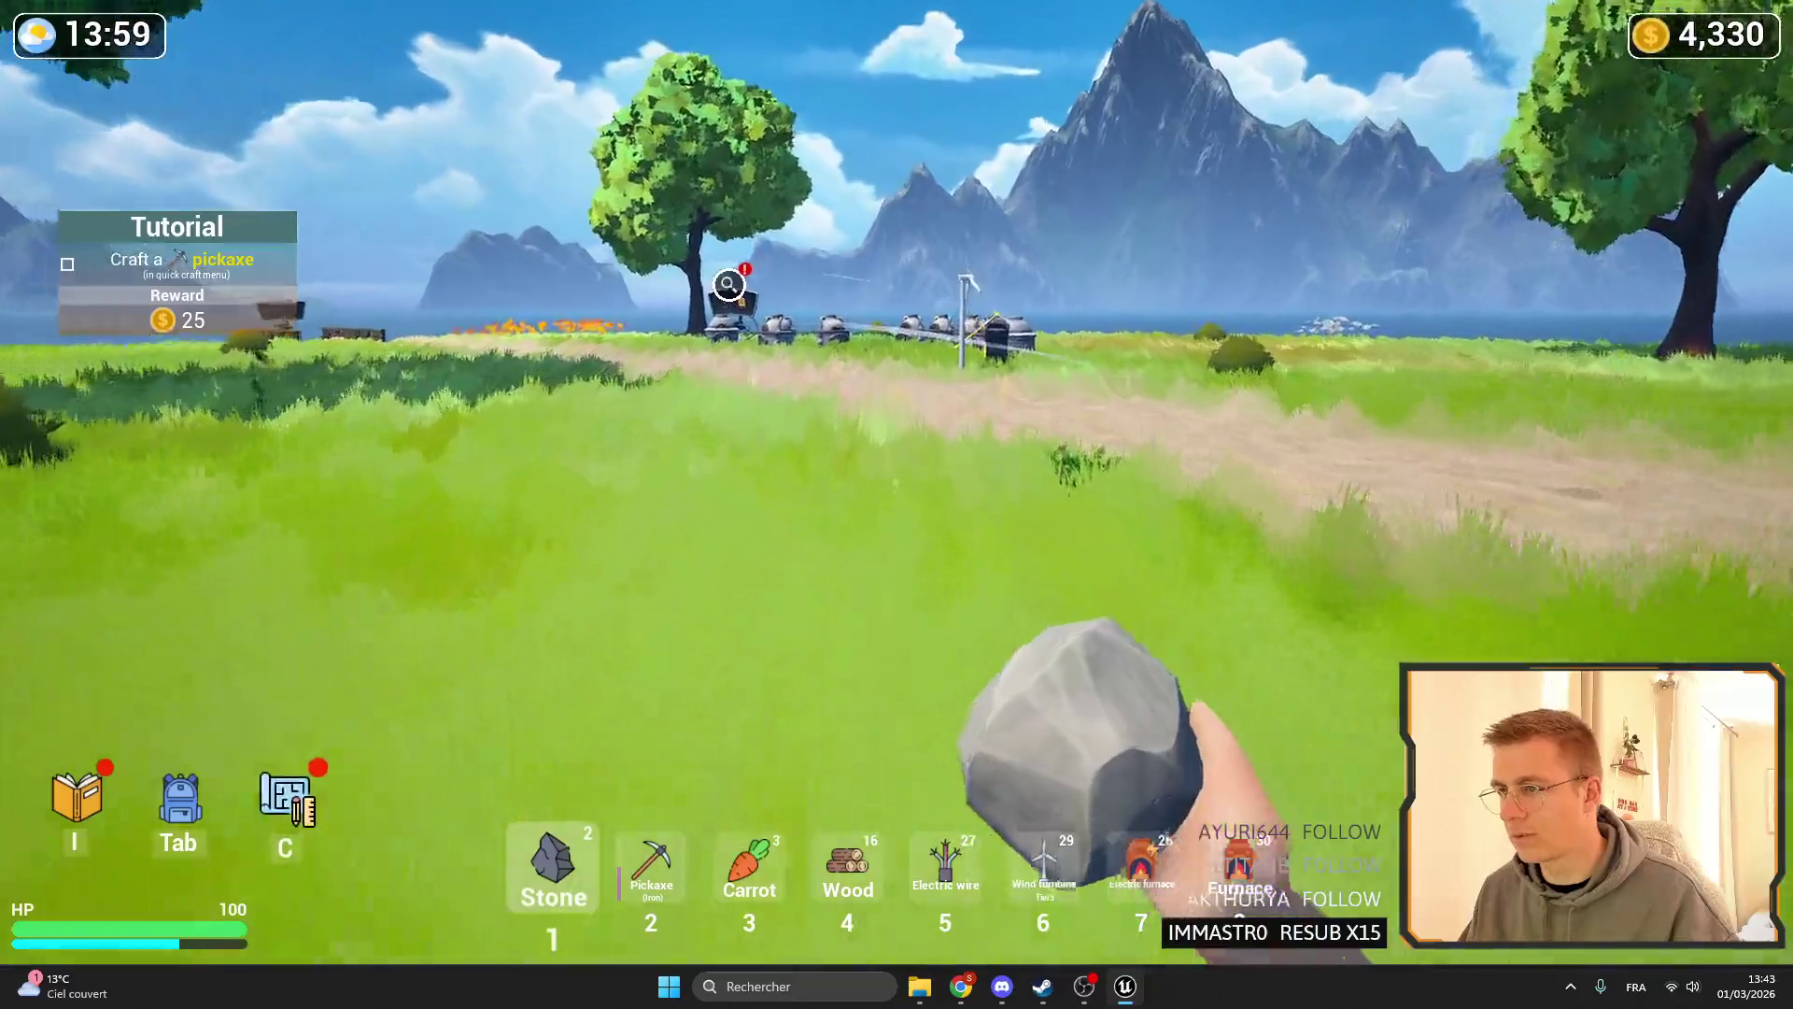
key("w")
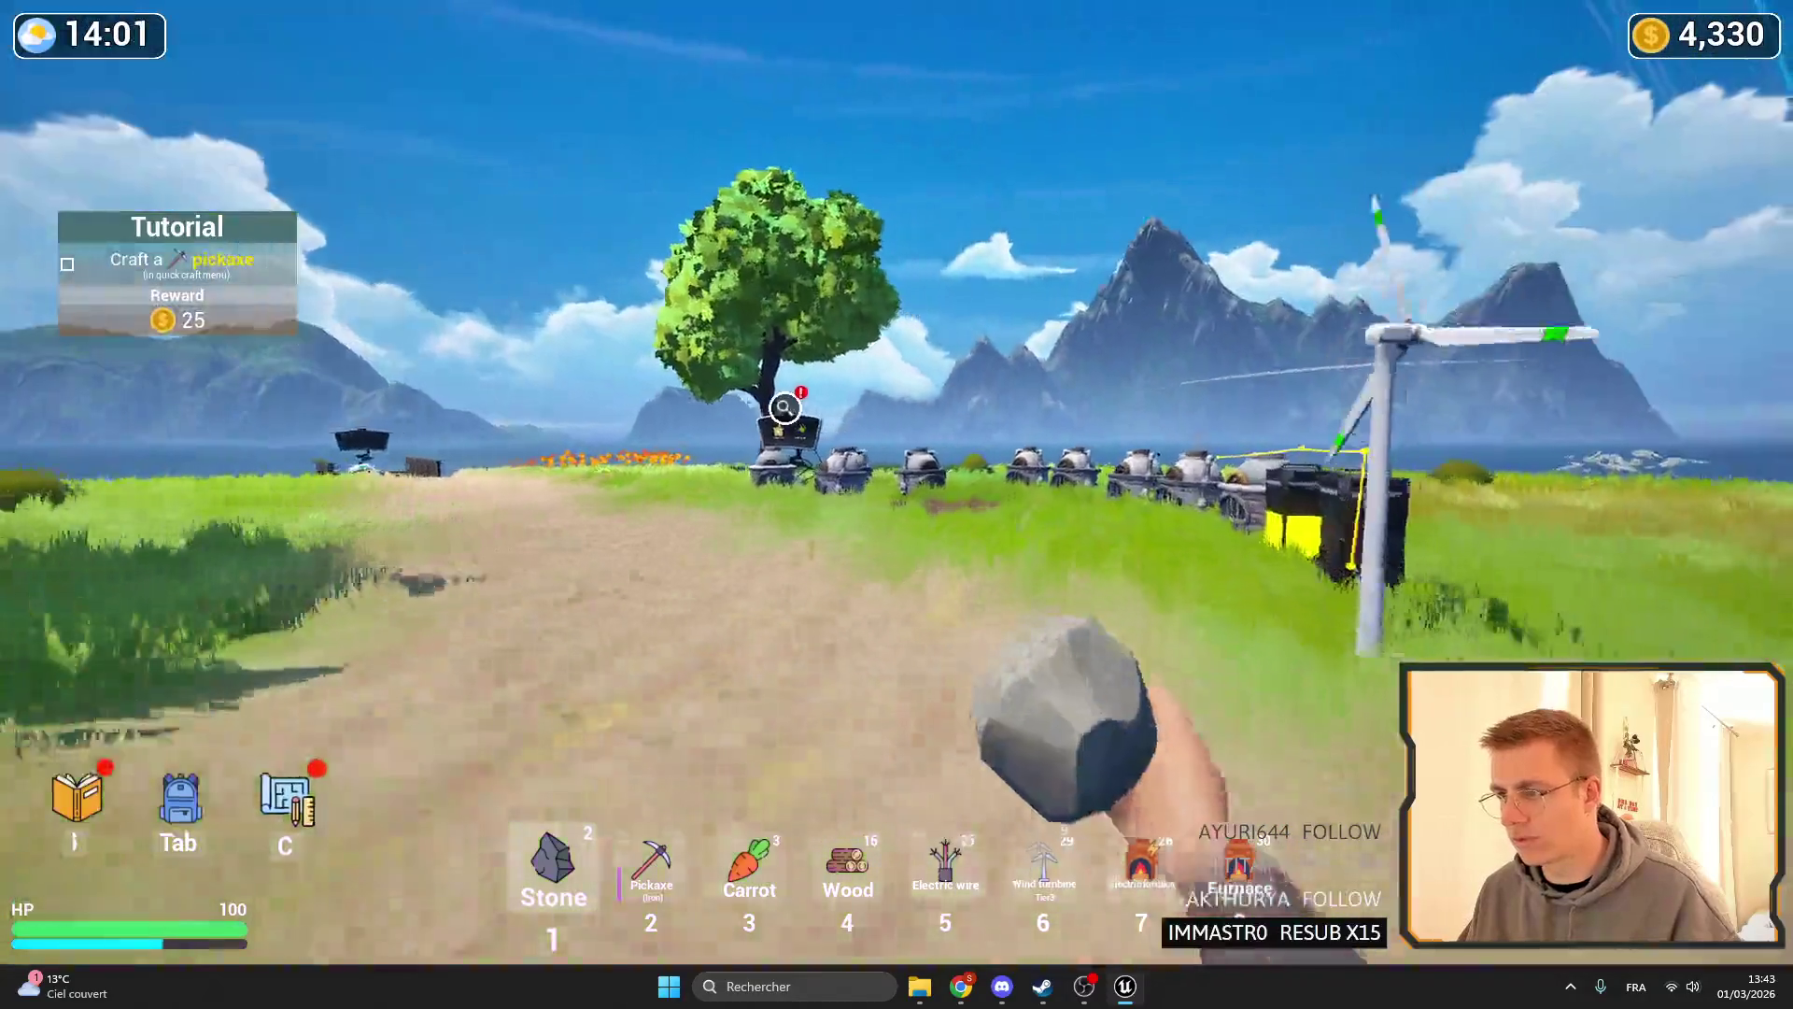
- Open and close the Electric furnace panel a few times, then release control to the editor
key("e")
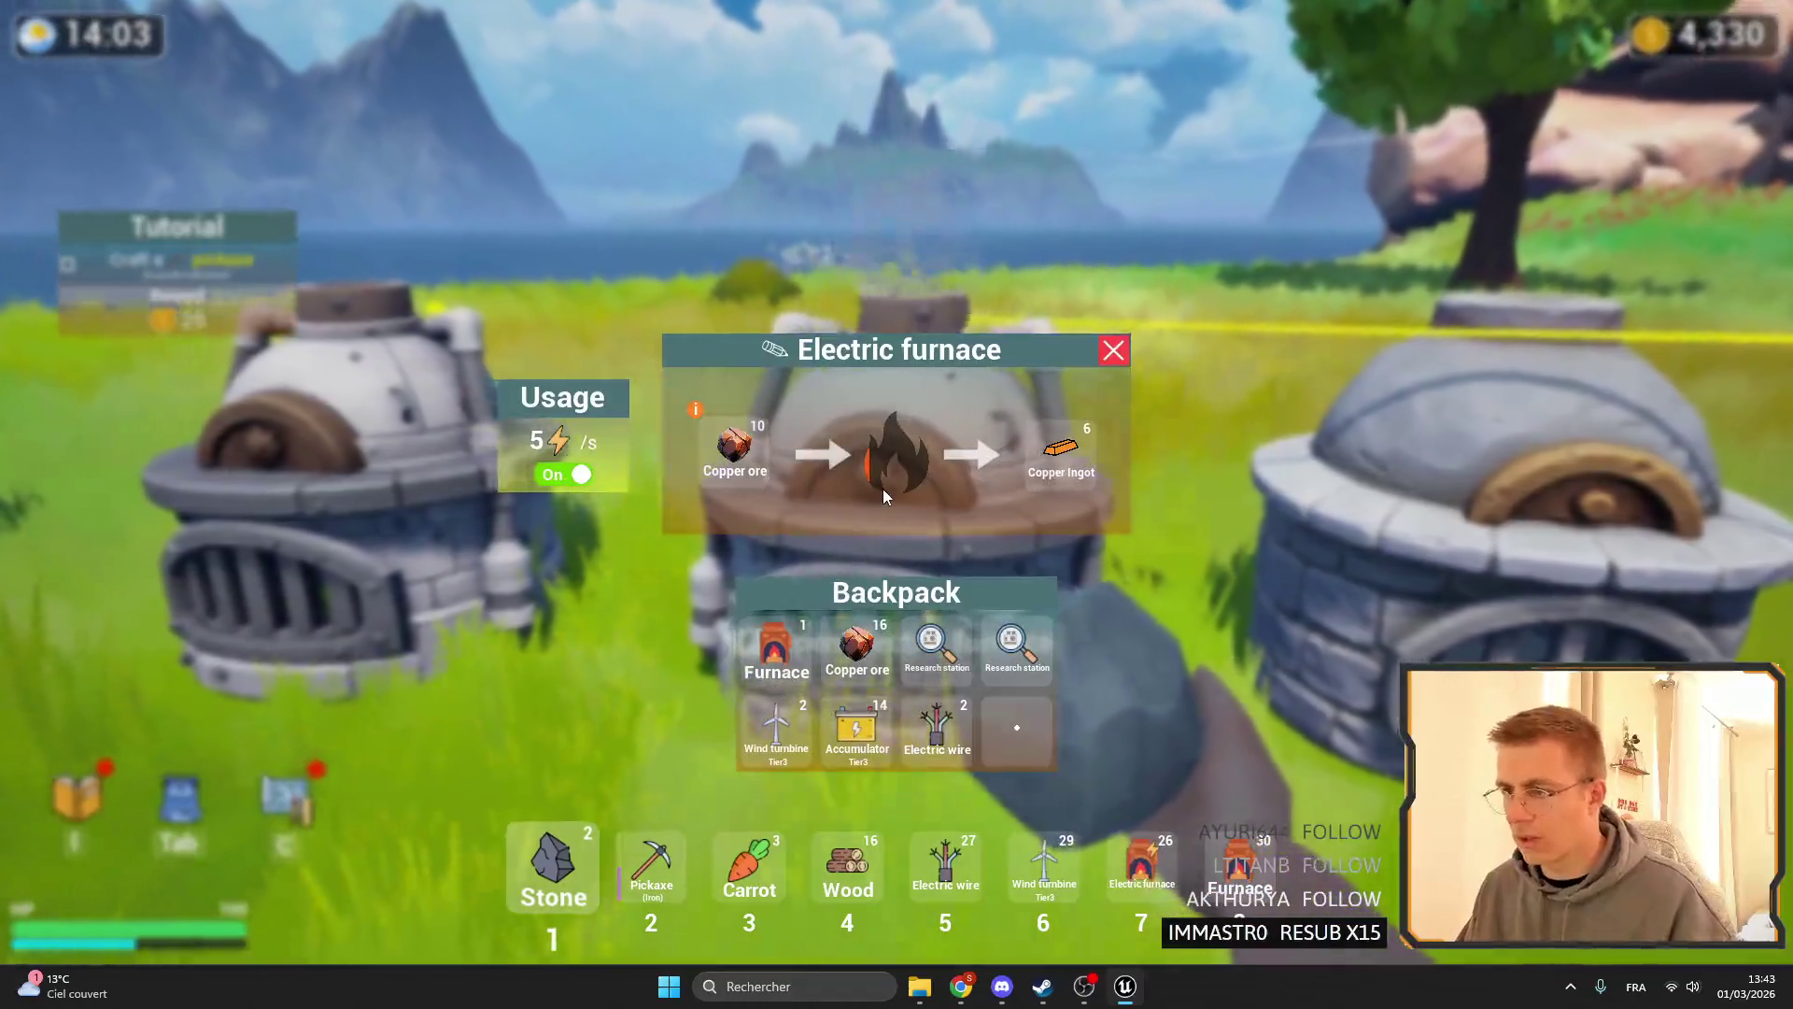
key("Escape")
key("f")
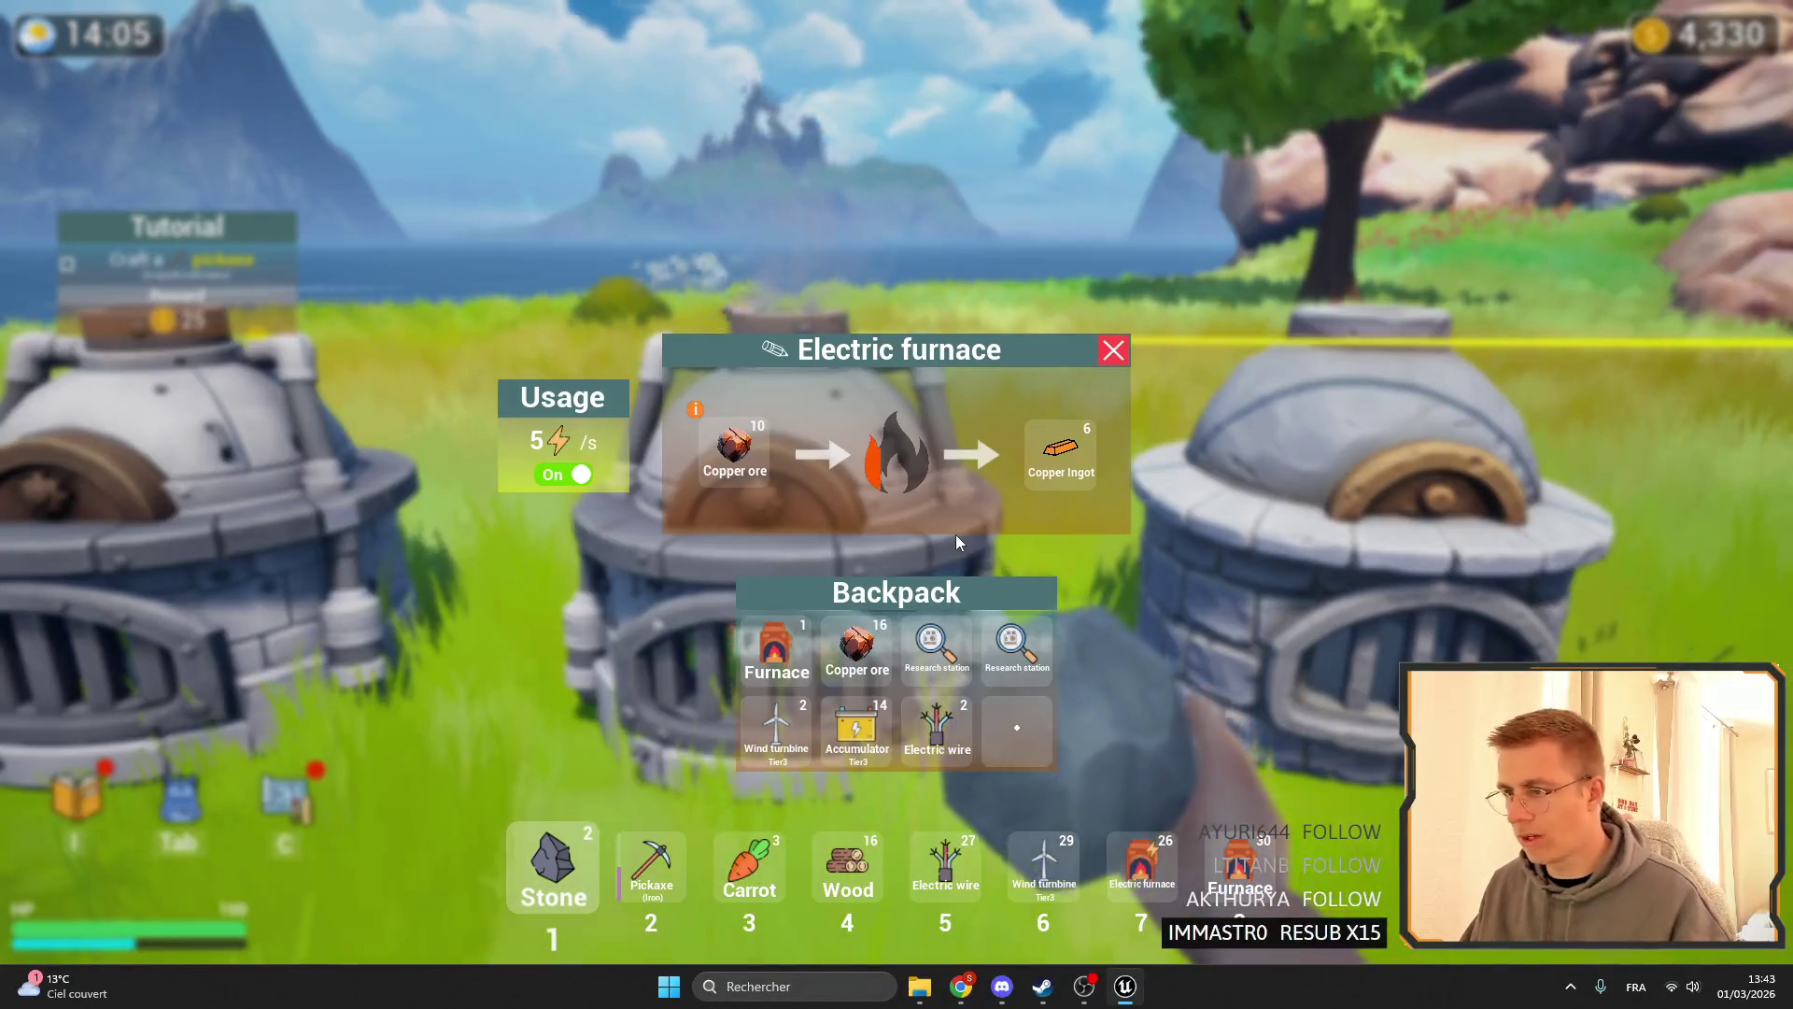
key("Escape")
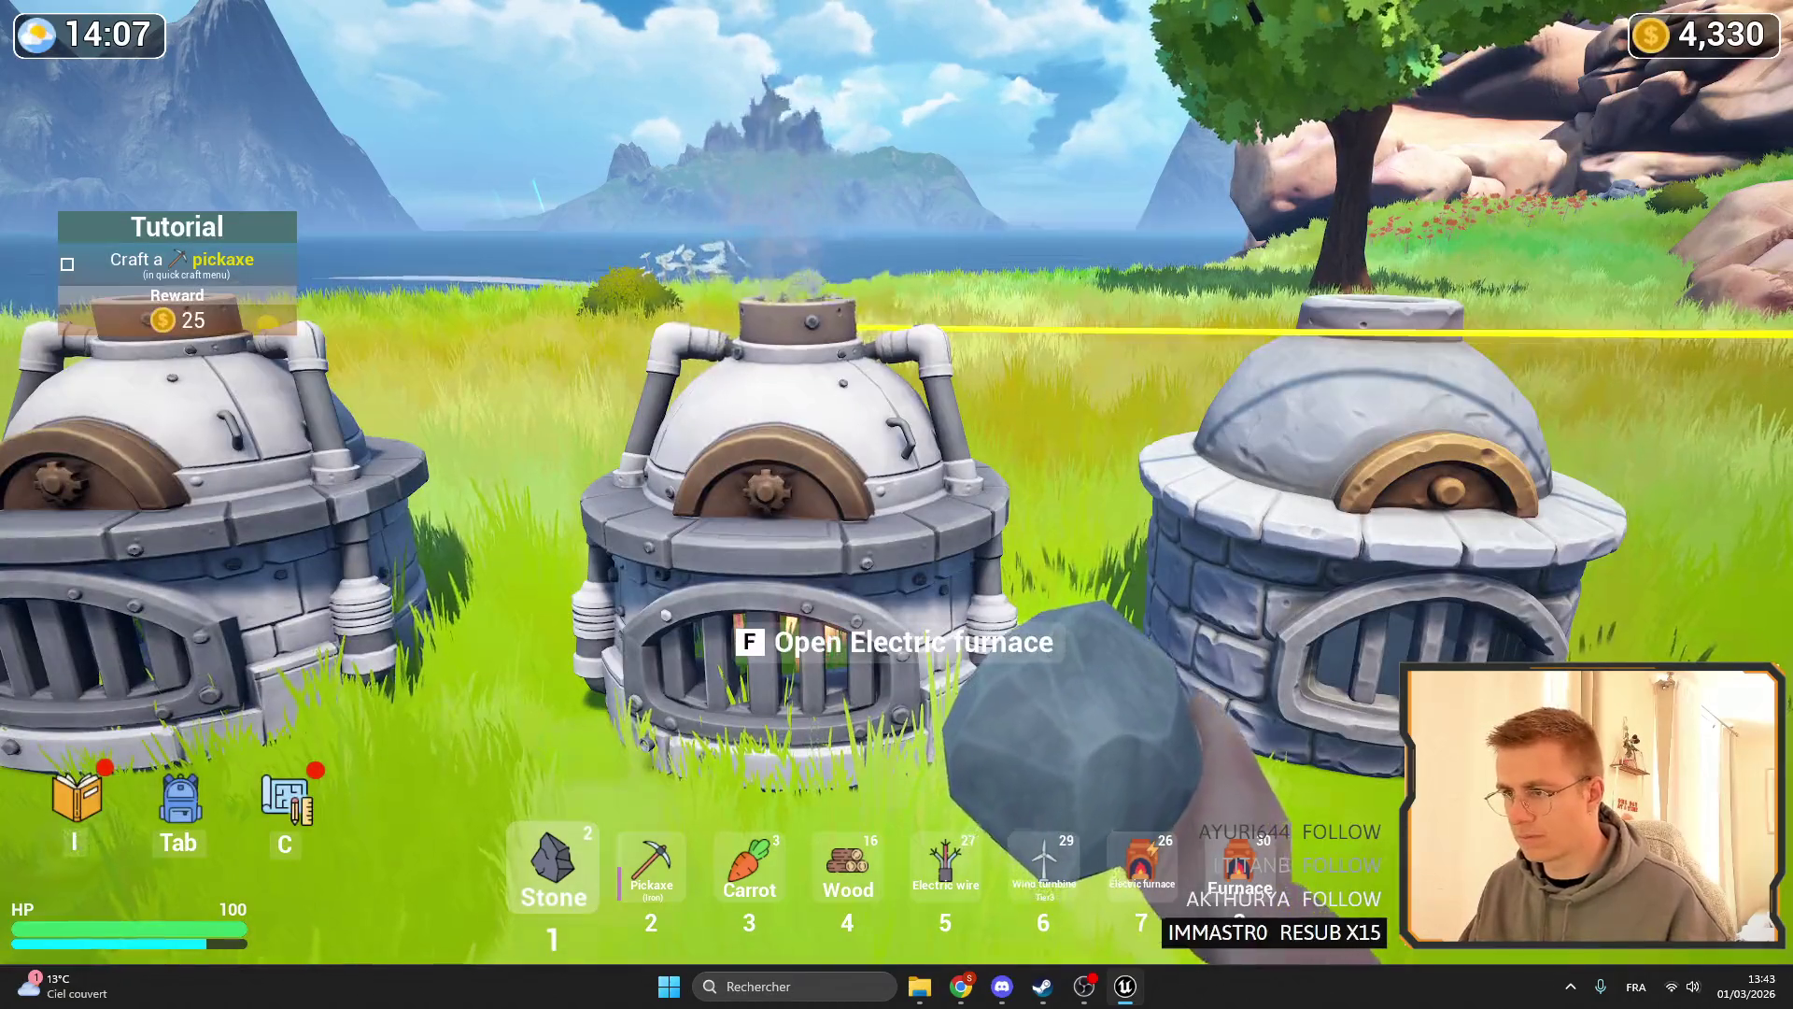
key("f")
key("Escape")
key("shift+F1")
key("F11")
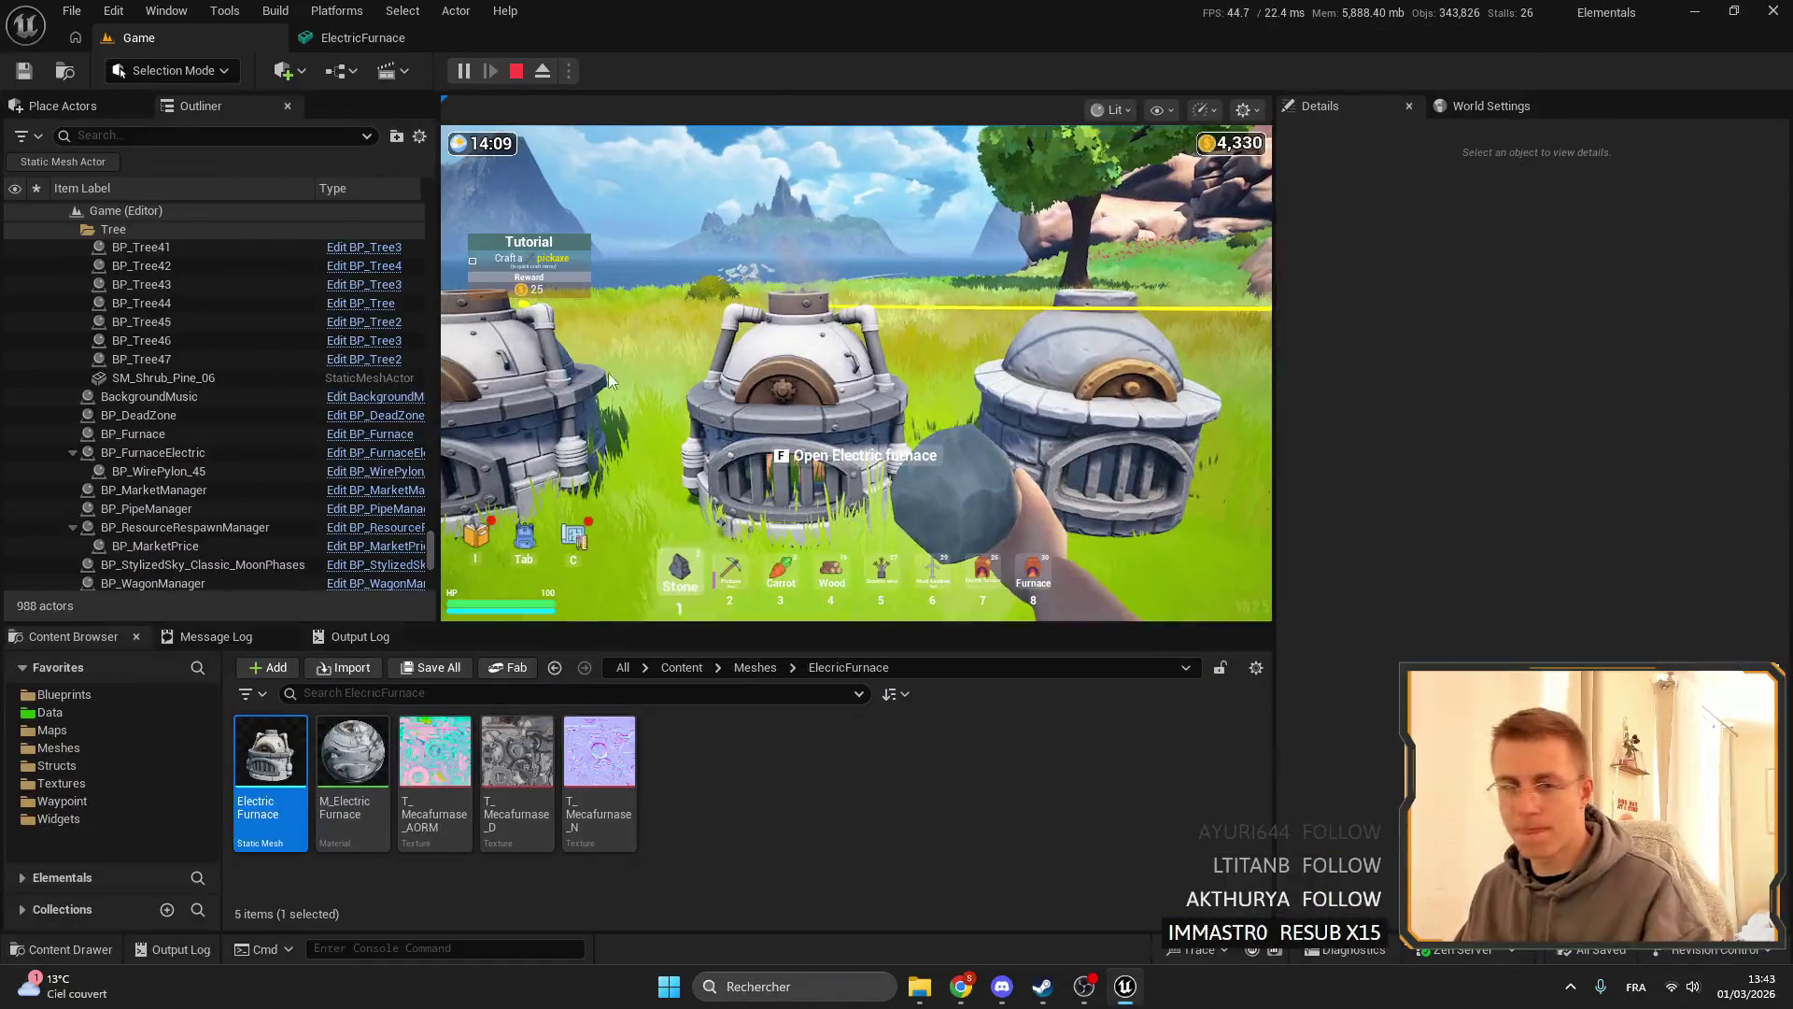
- Stop the playtest and close the ElectricFurnace mesh editor tab, leaving only the Game level
key("Escape")
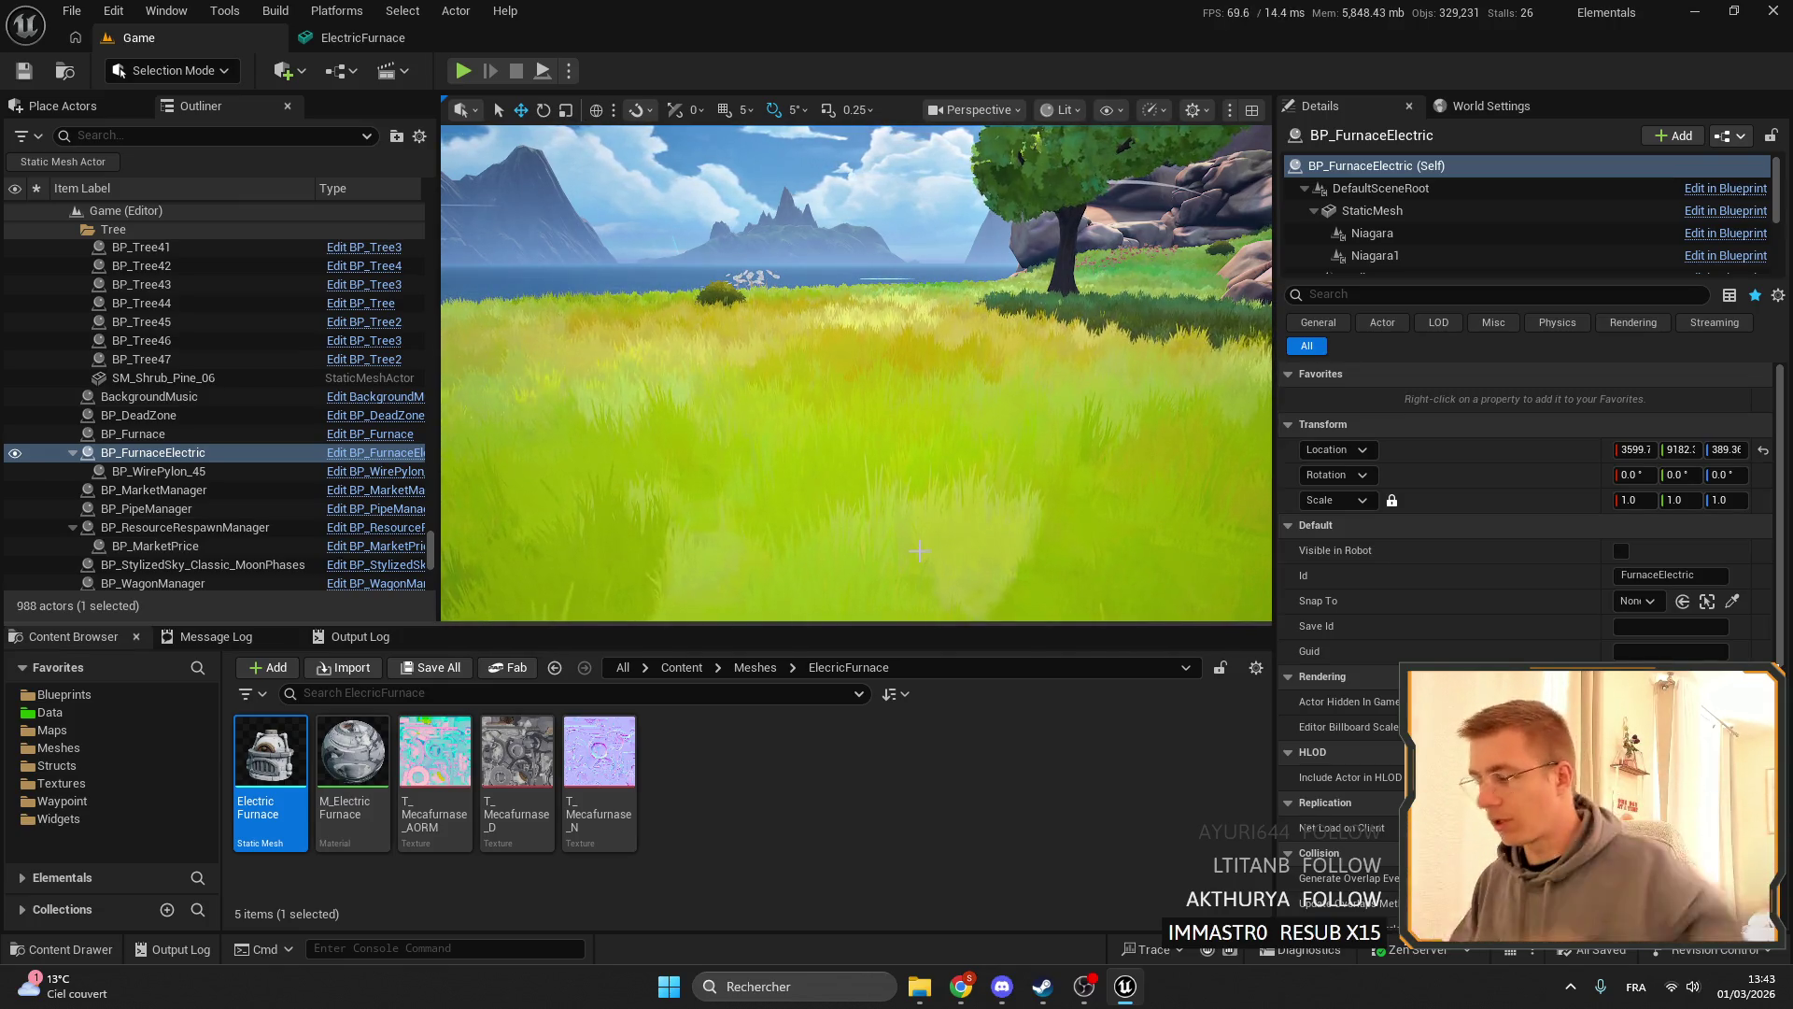
left_click(345, 39)
left_click(470, 39)
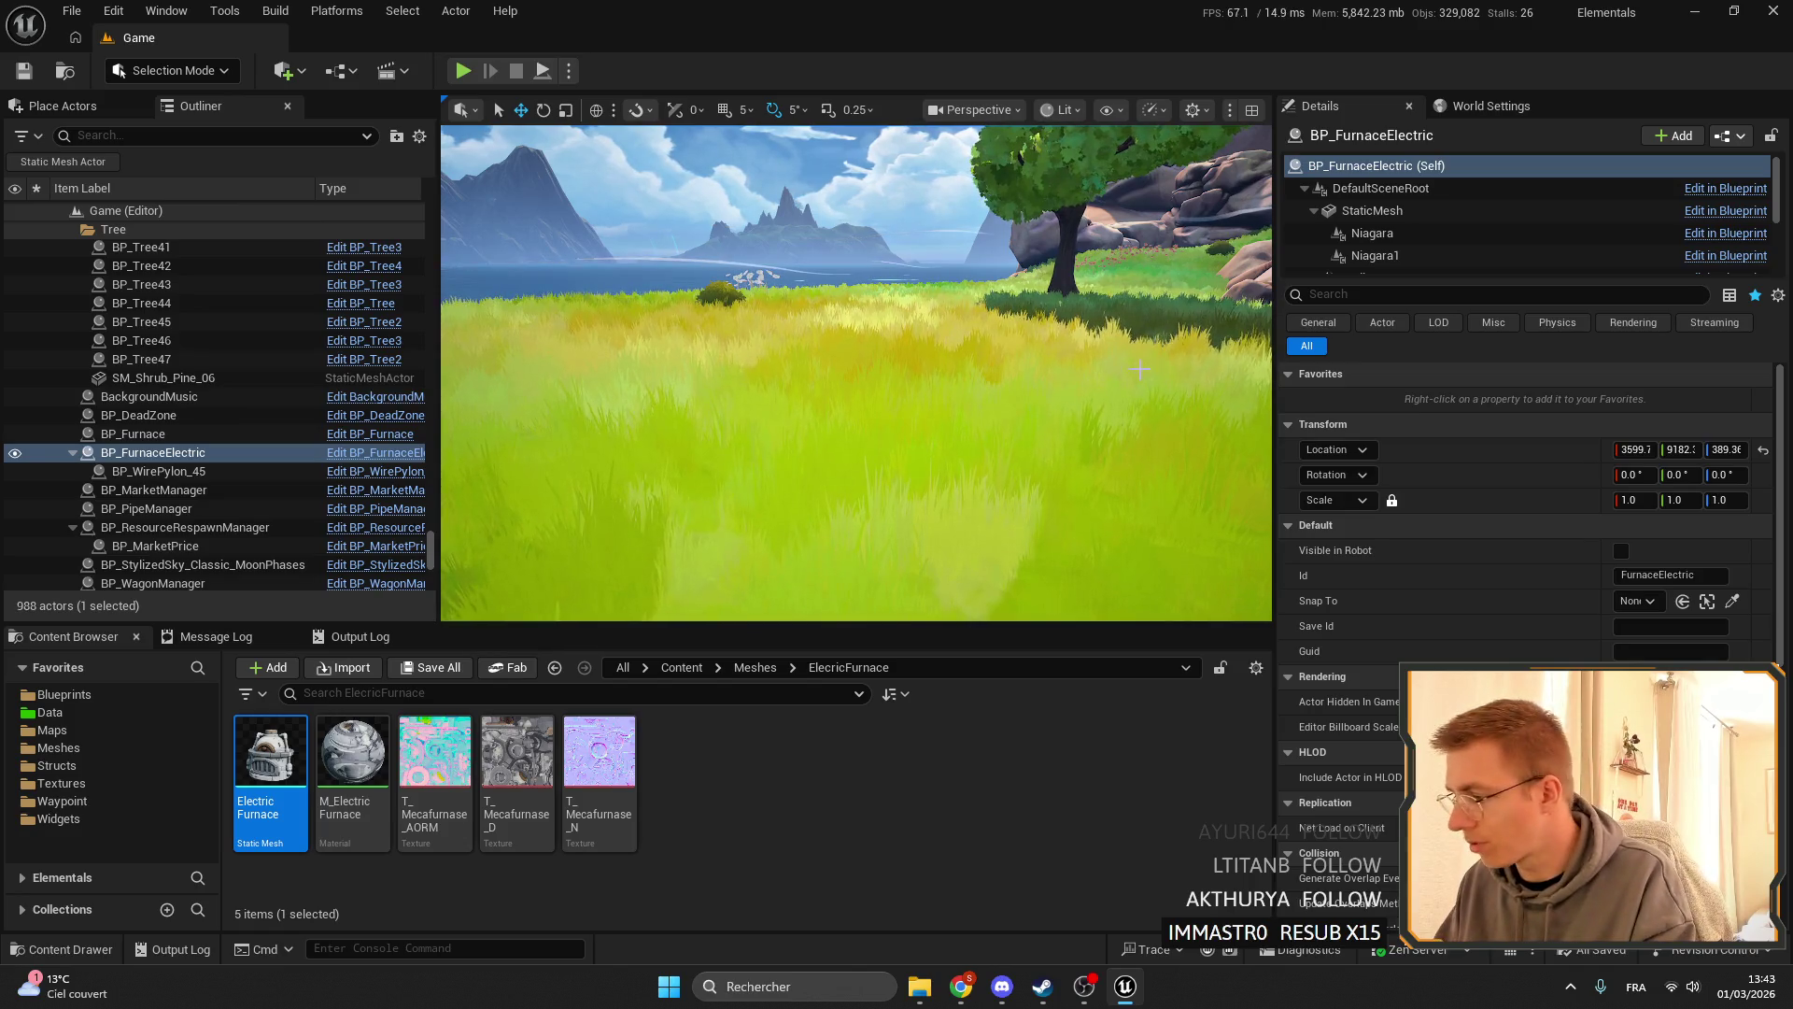
left_click(1735, 1004)
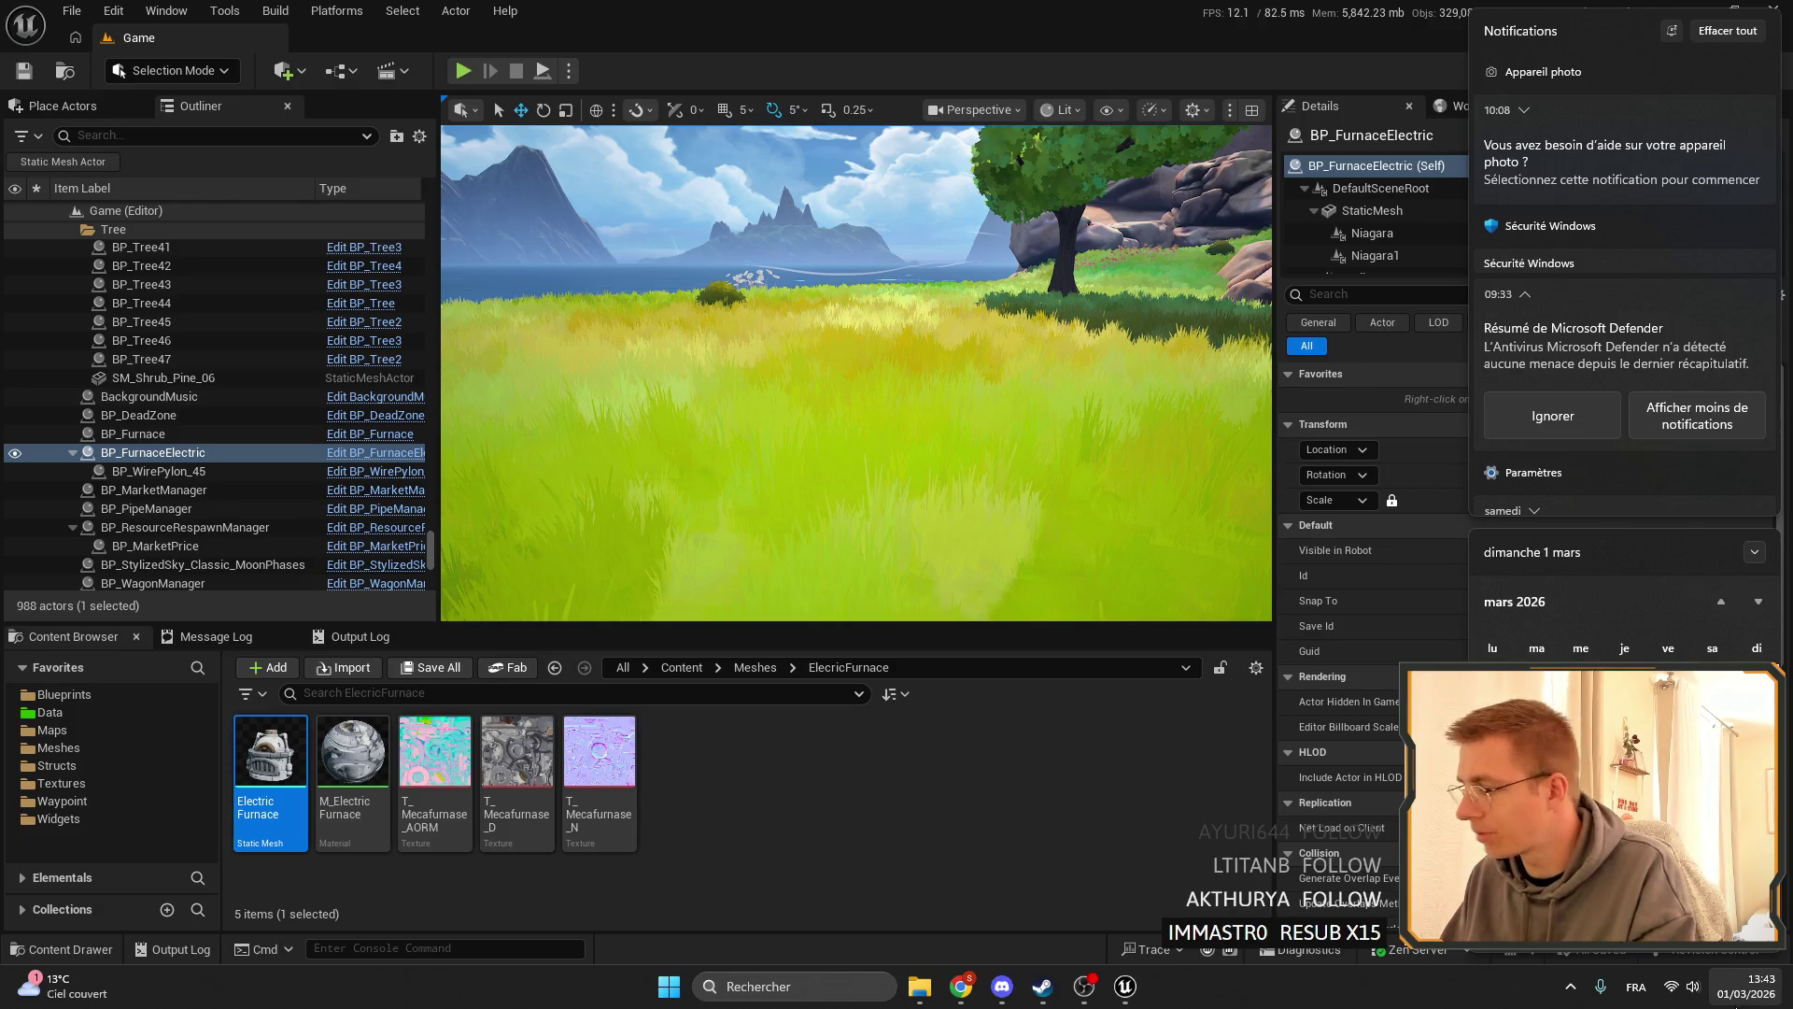
left_click(1735, 1003)
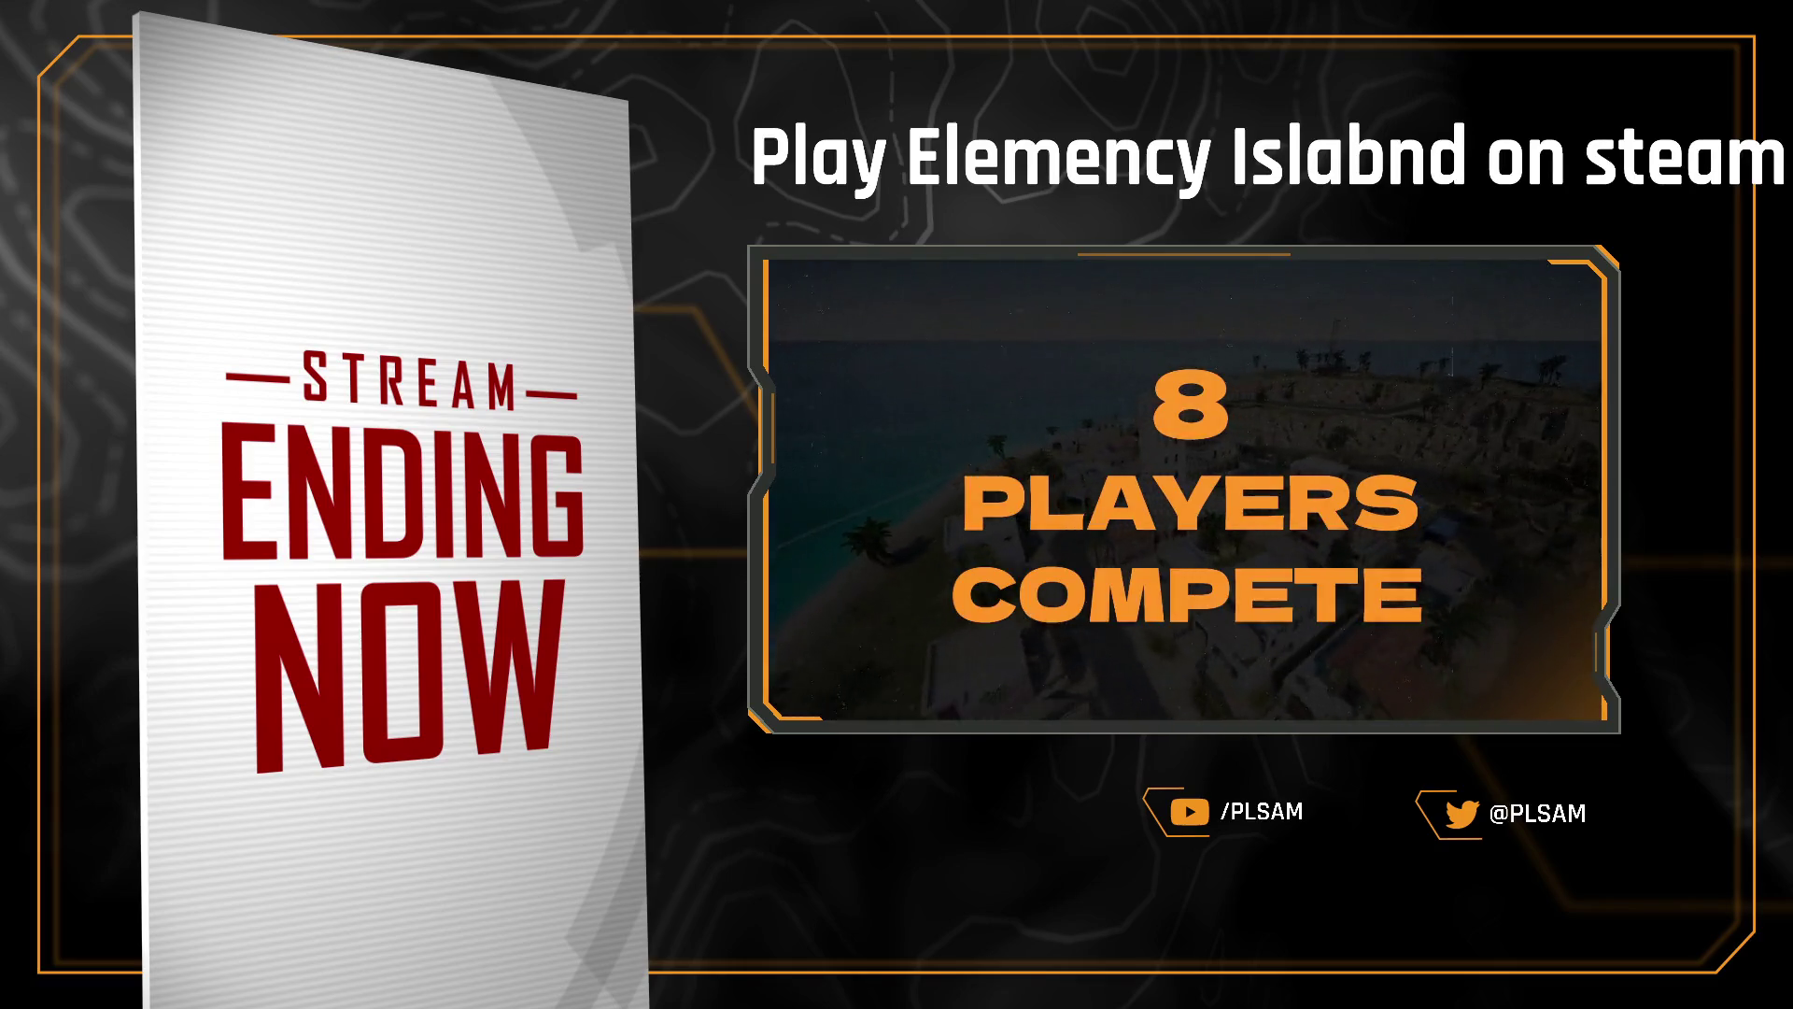
- Fix the overlay title's 'abnd' typo so it reads 'Play Elemency Island on steam'
key("BackSpace")
key("BackSpace")
key("BackSpace")
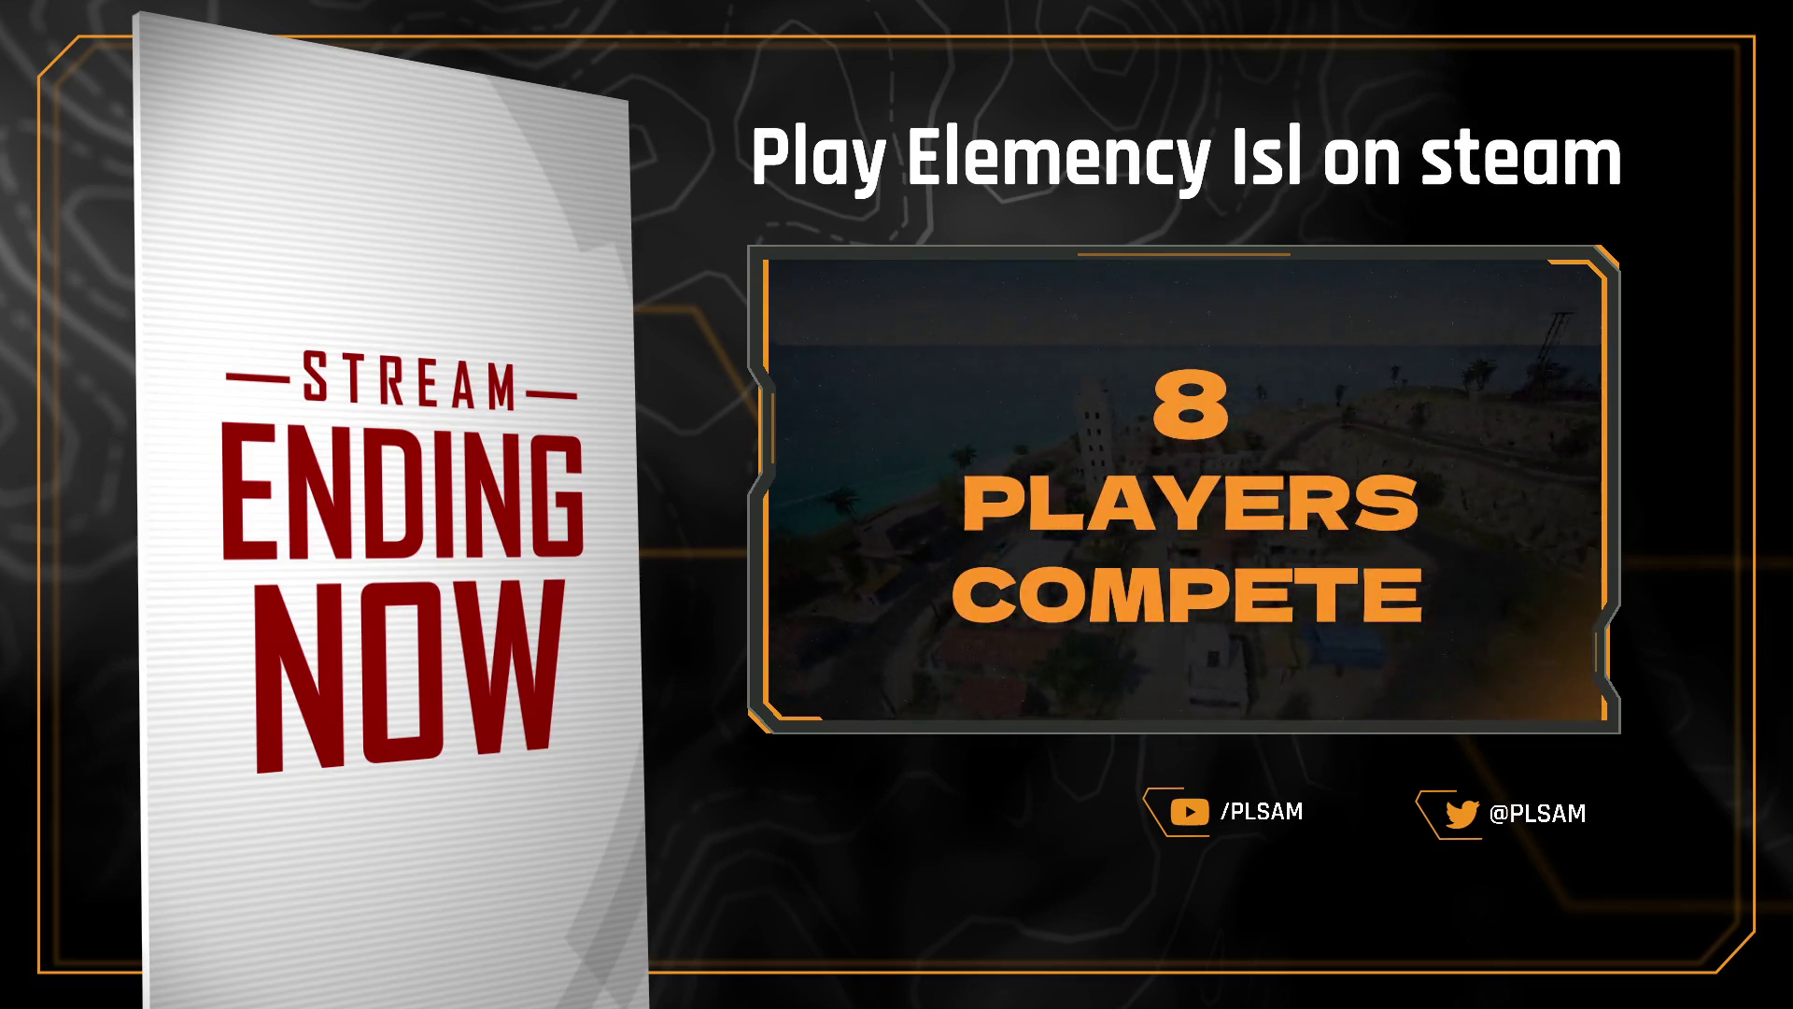
type("and")
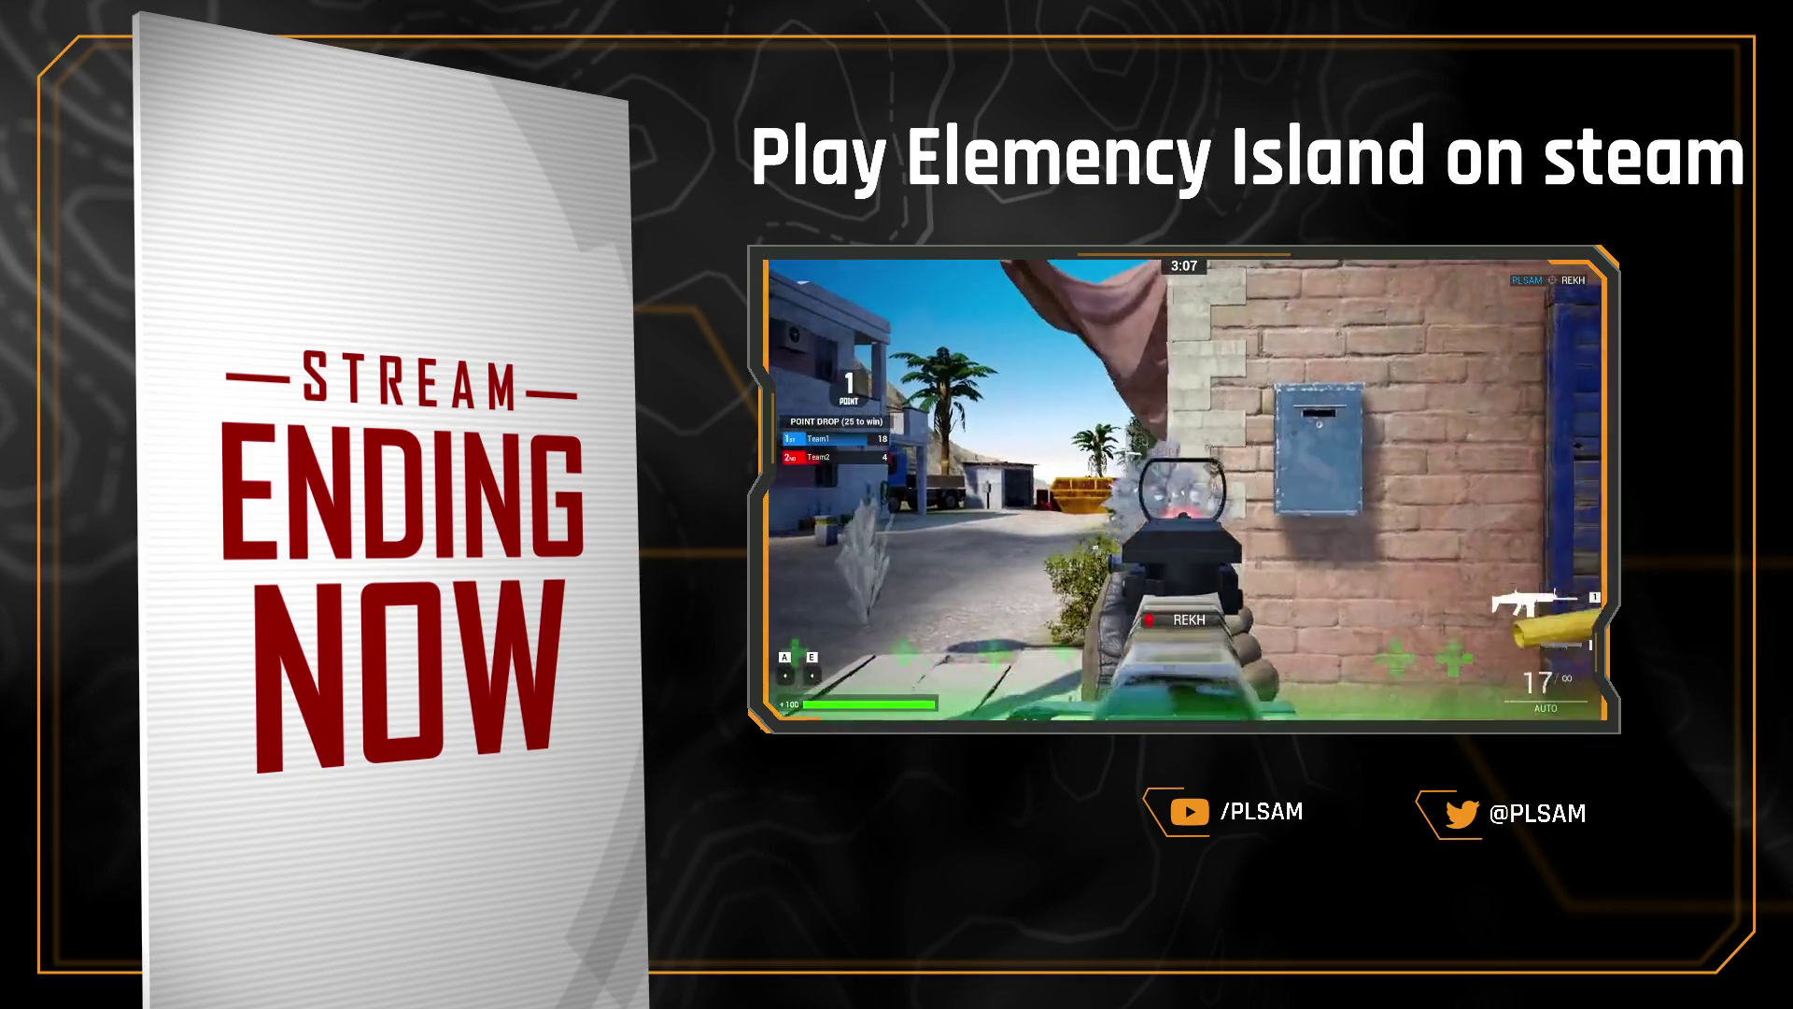
key("Return")
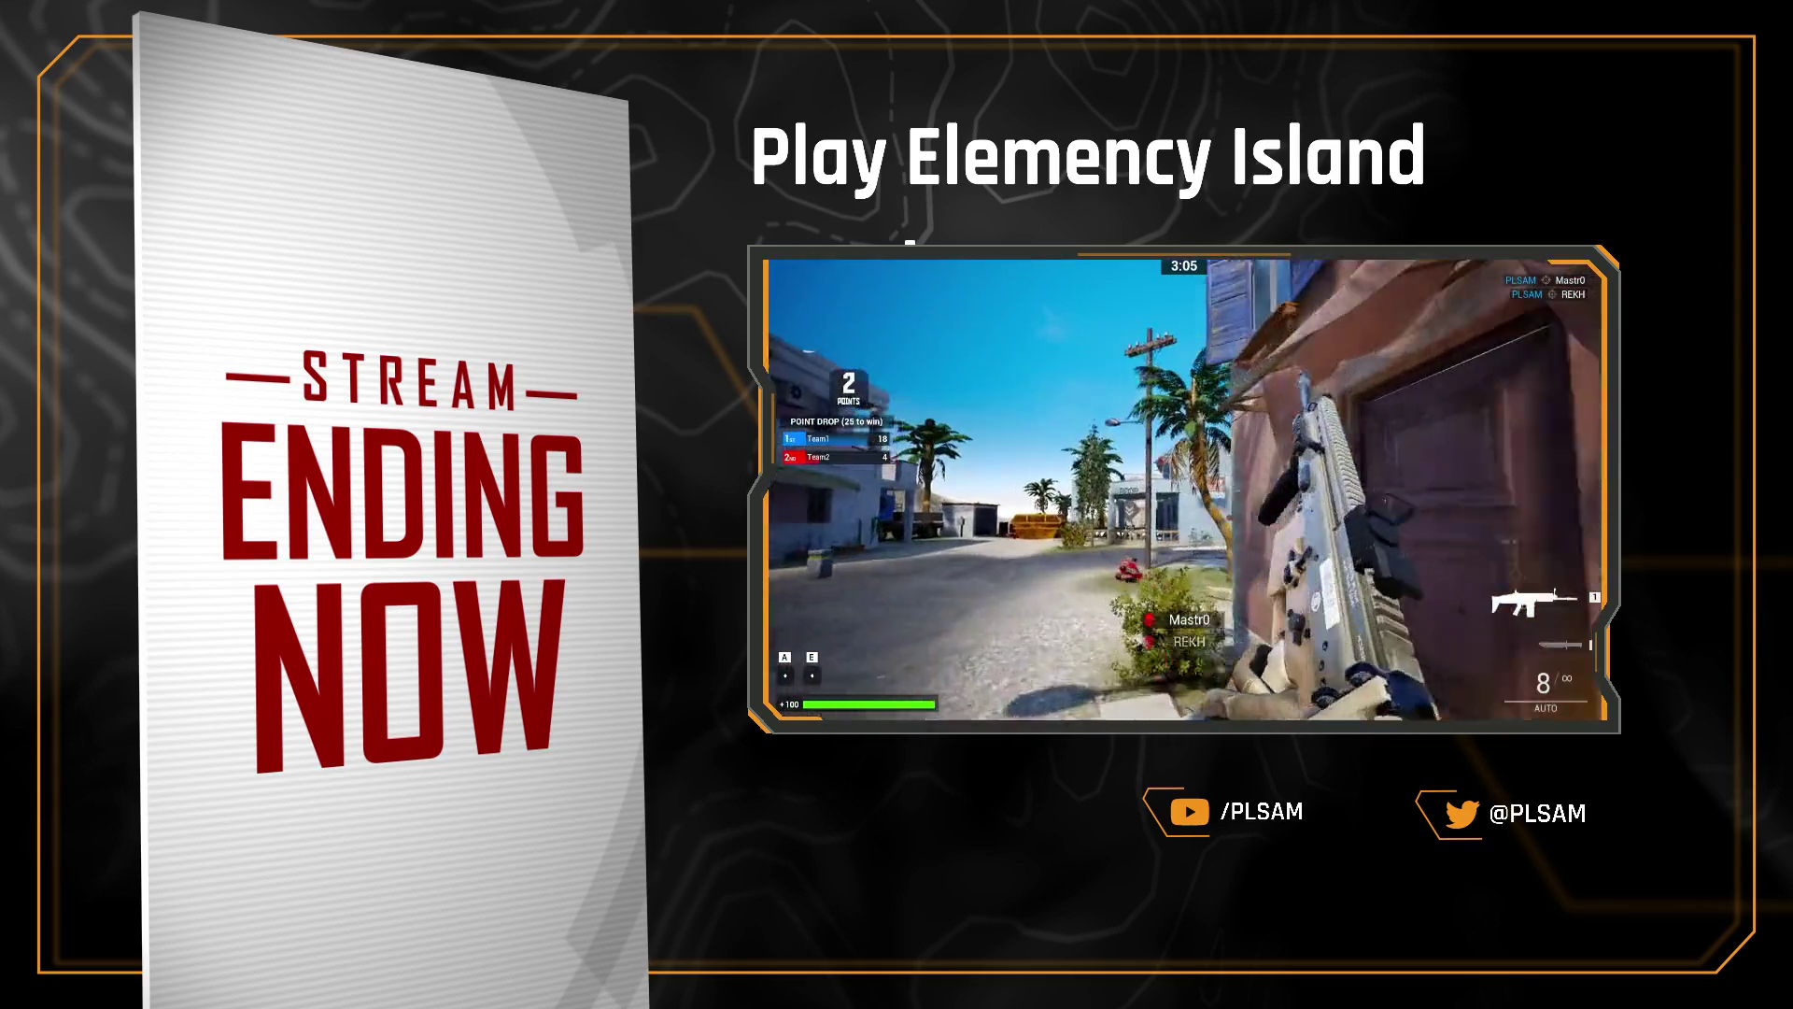
key("BackSpace")
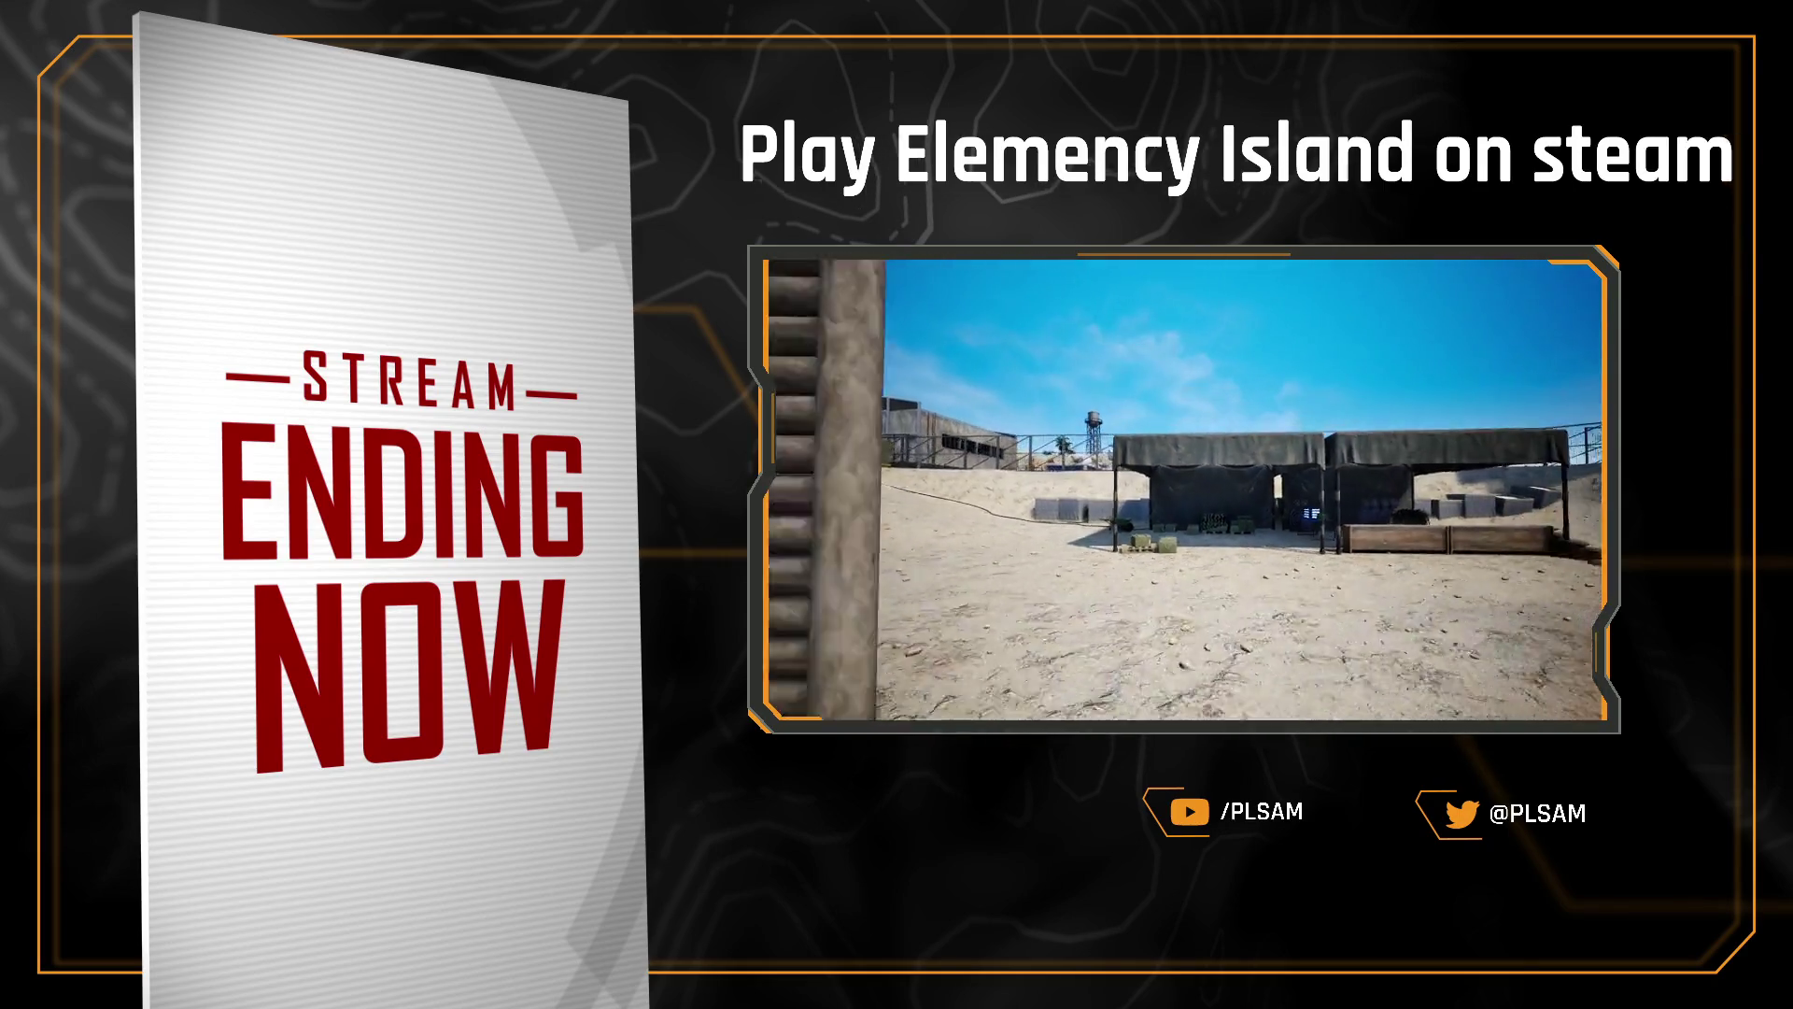